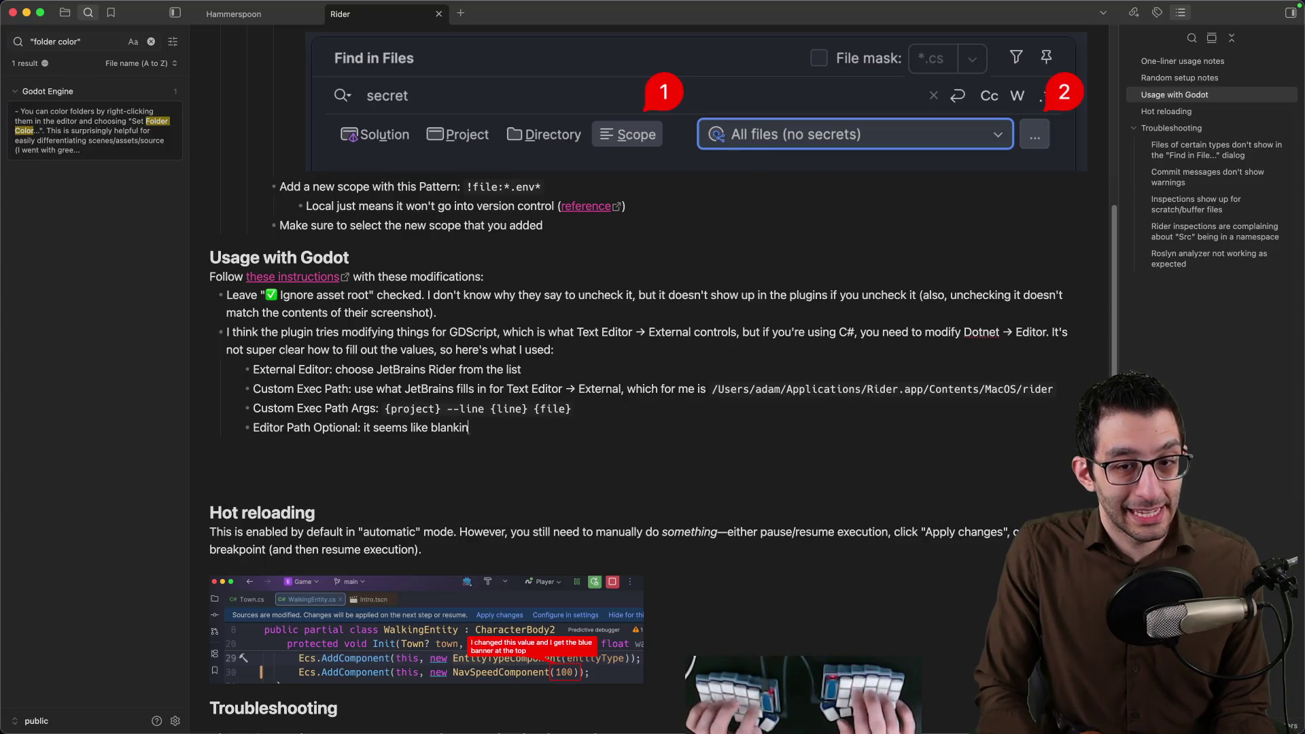
type("so that Godot or Rider sets it is correct. Mine ended up with this value:")
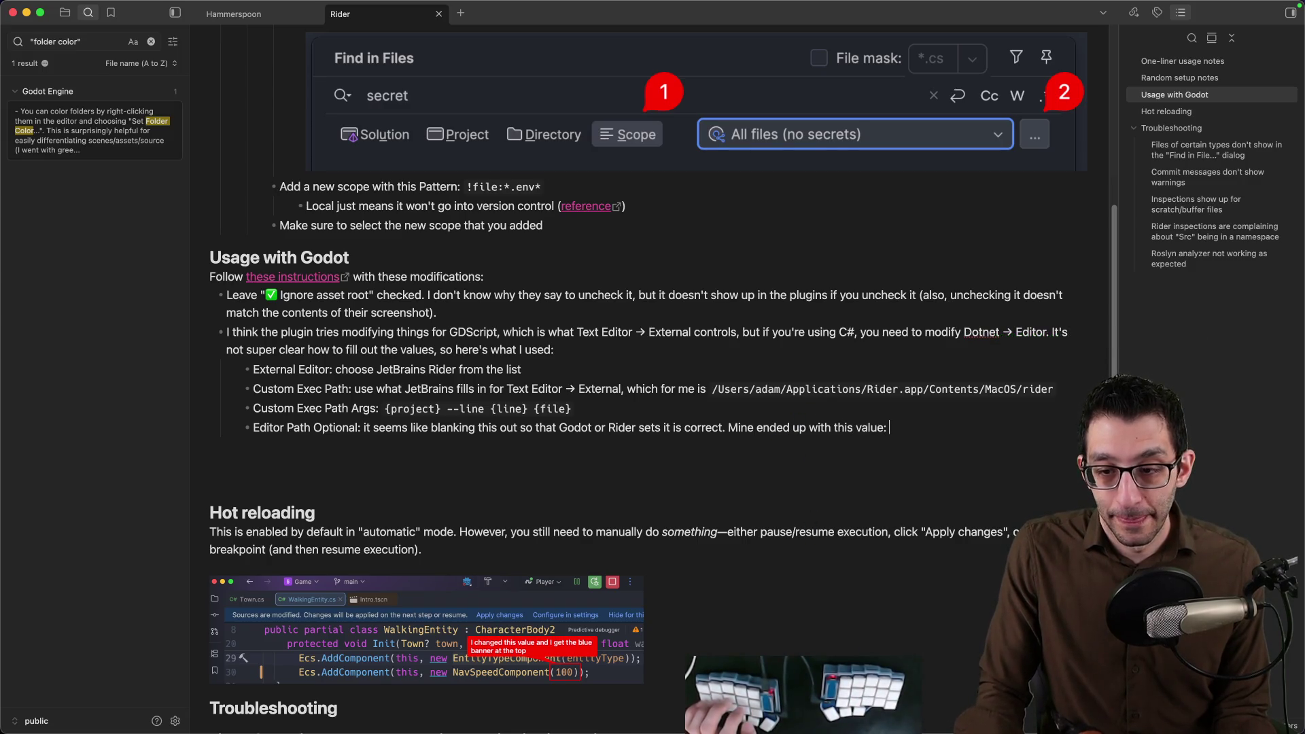
Copy the Rider.app path from Godot's Editor Settings into the Obsidian note, then head to Rider.
left_click(800, 715)
left_click(472, 155)
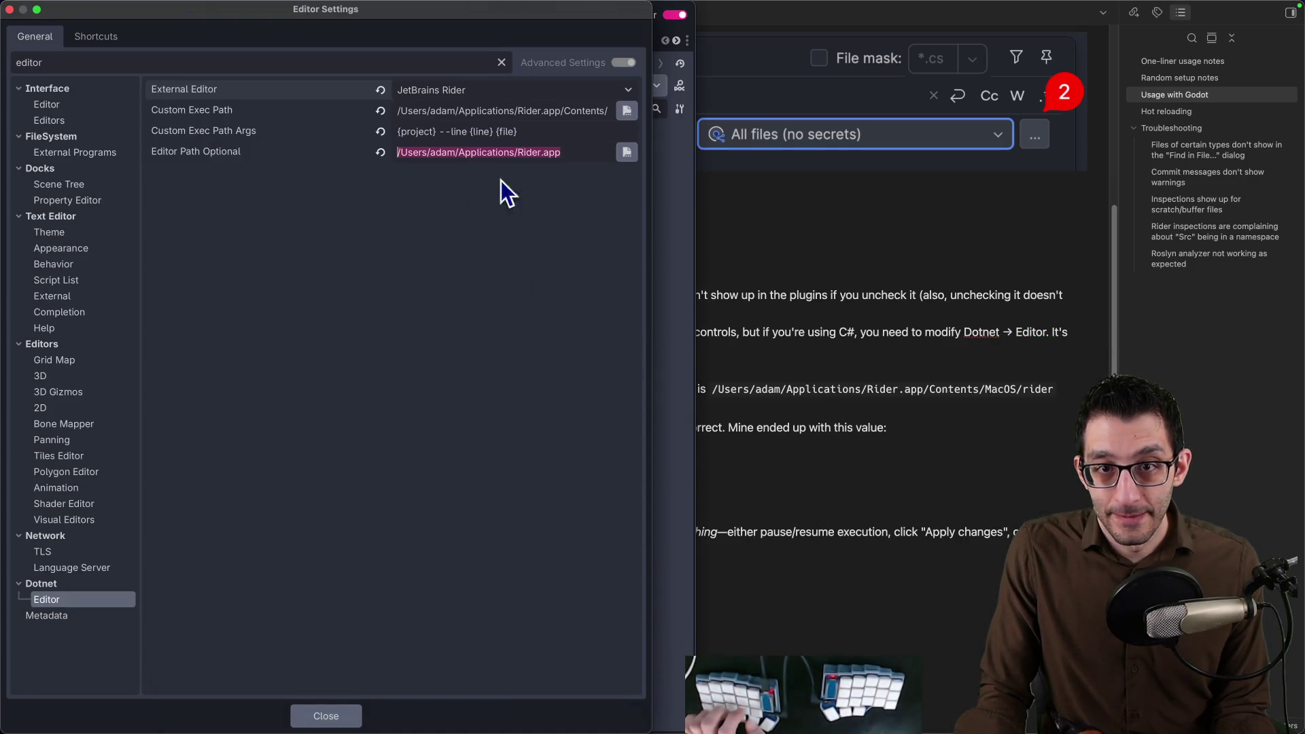
key("super+Tab")
type("/Users/adam/Applications/Rider.app")
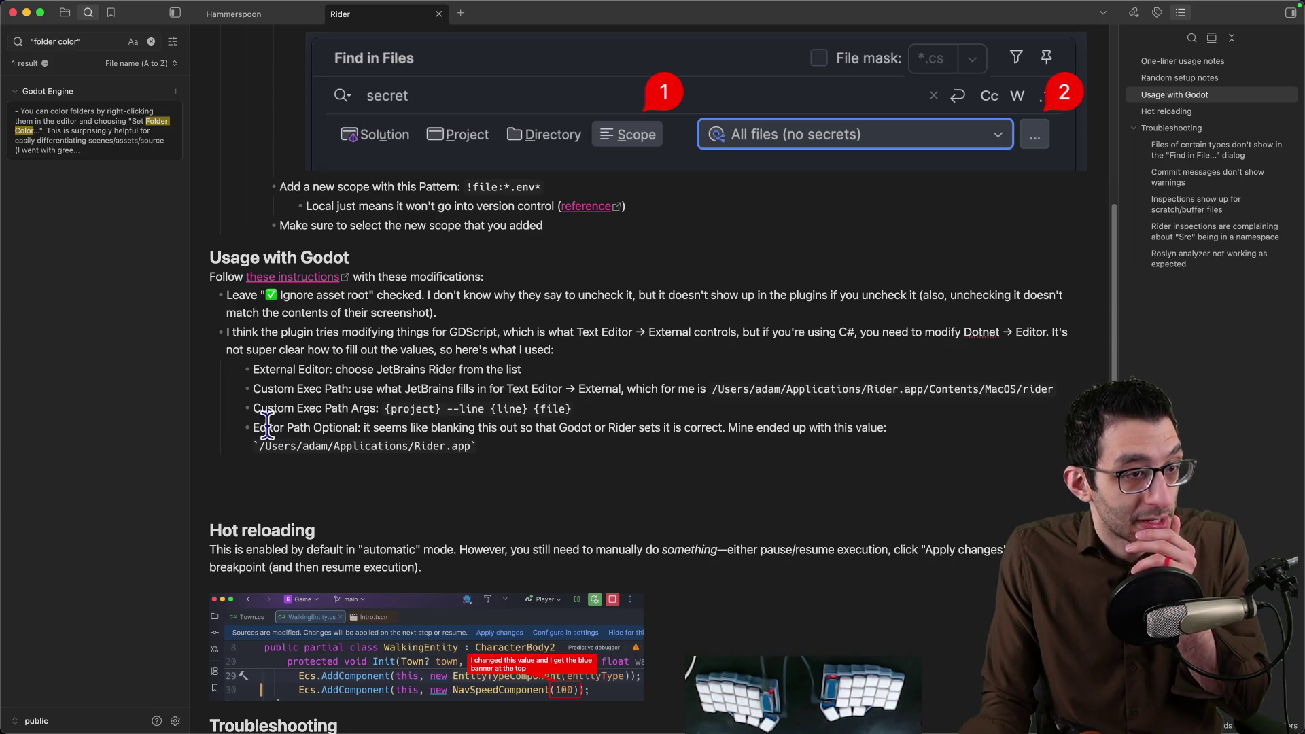
mouse_move(770, 730)
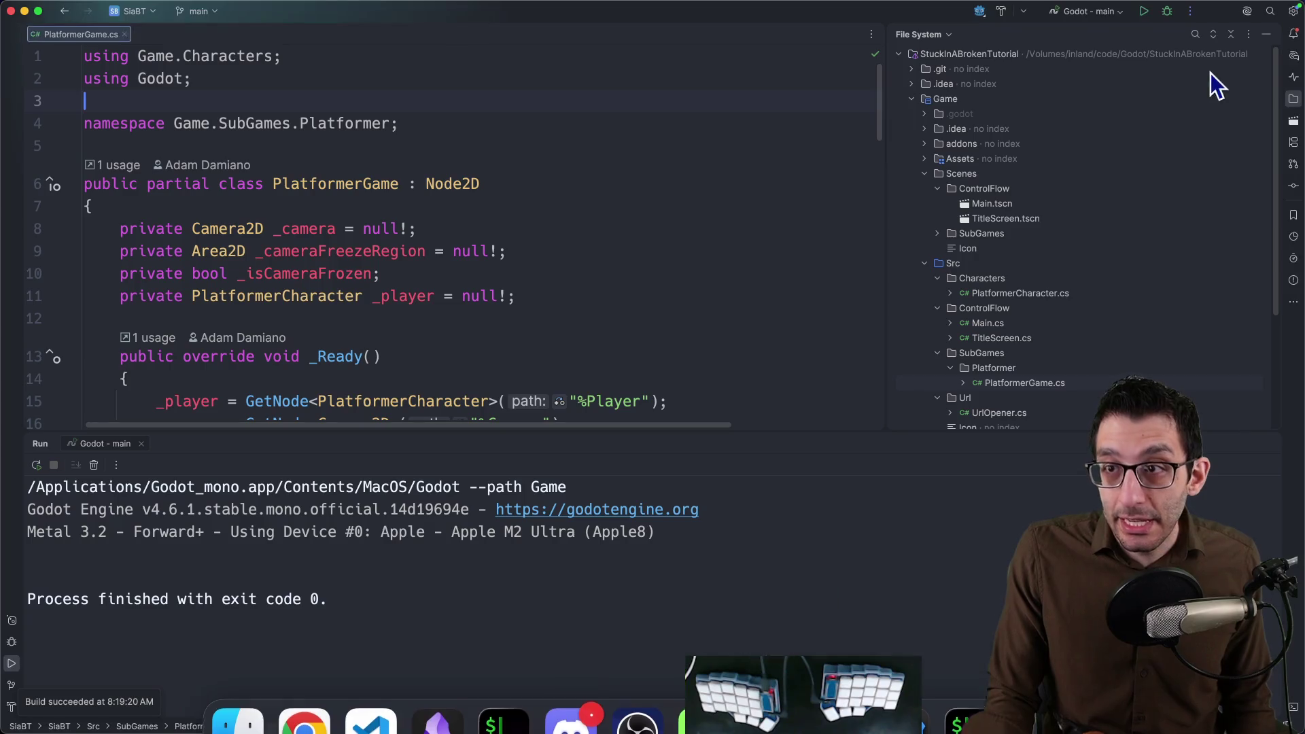
left_click(836, 694)
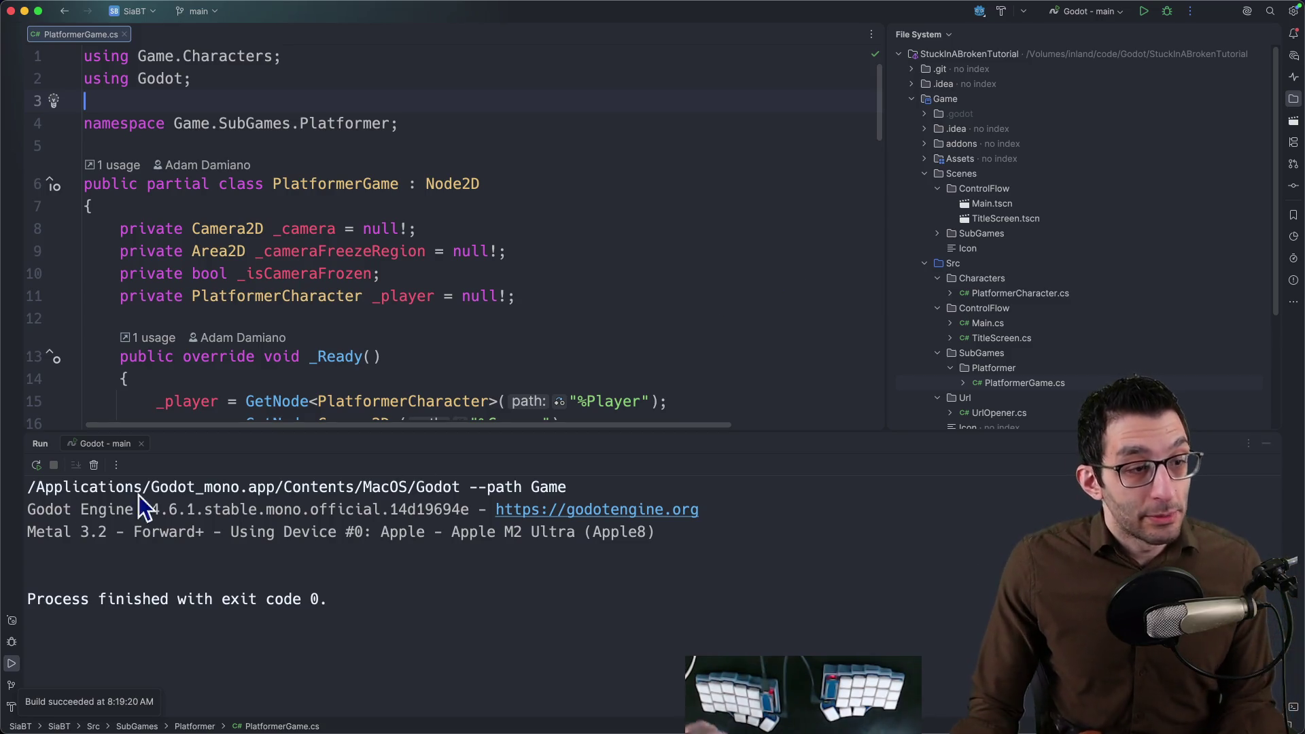
Leave PlatformerGame.cs in Rider for the VS Code scratch file with the viewer's AI chat message.
key("super+Tab")
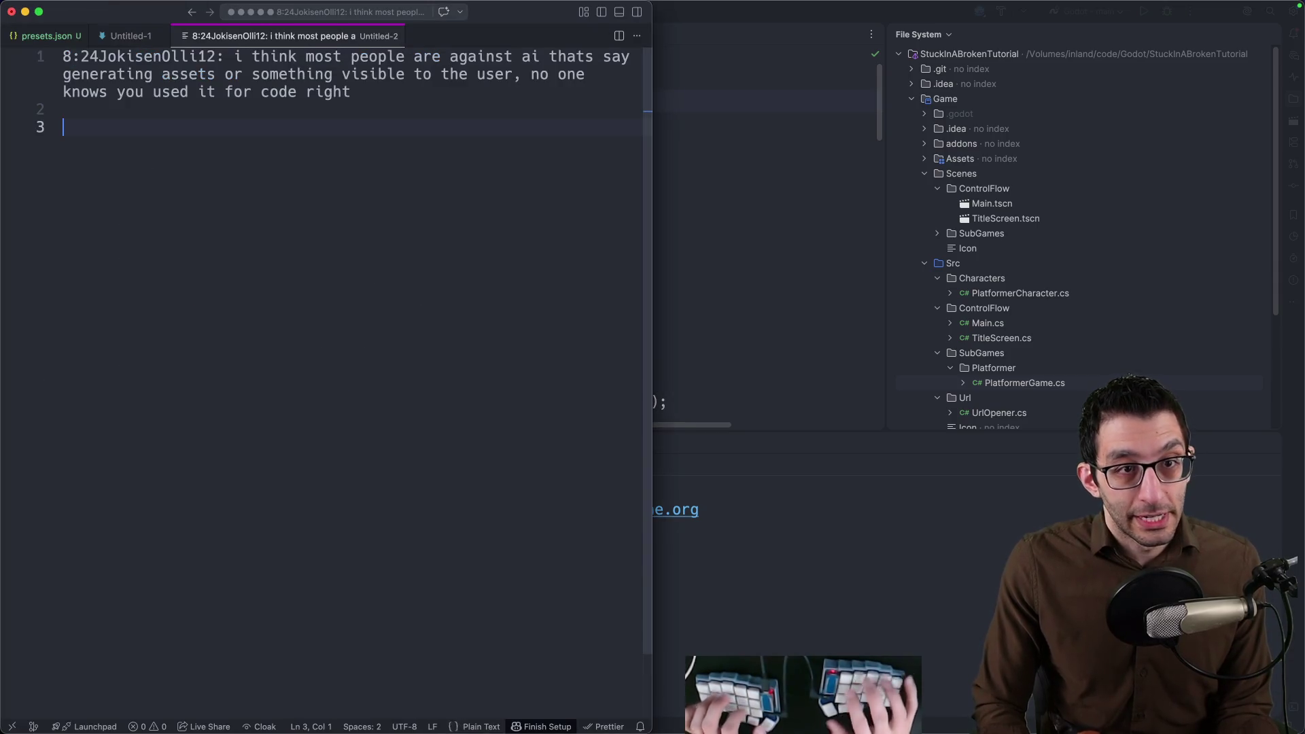
Strip the 8:24 timestamp, highlight 'generate a single asset', then discard the chat scratch file unsaved.
key("super+Up")
key("Delete")
key("Delete")
key("Delete")
key("Delete")
key("super+Down")
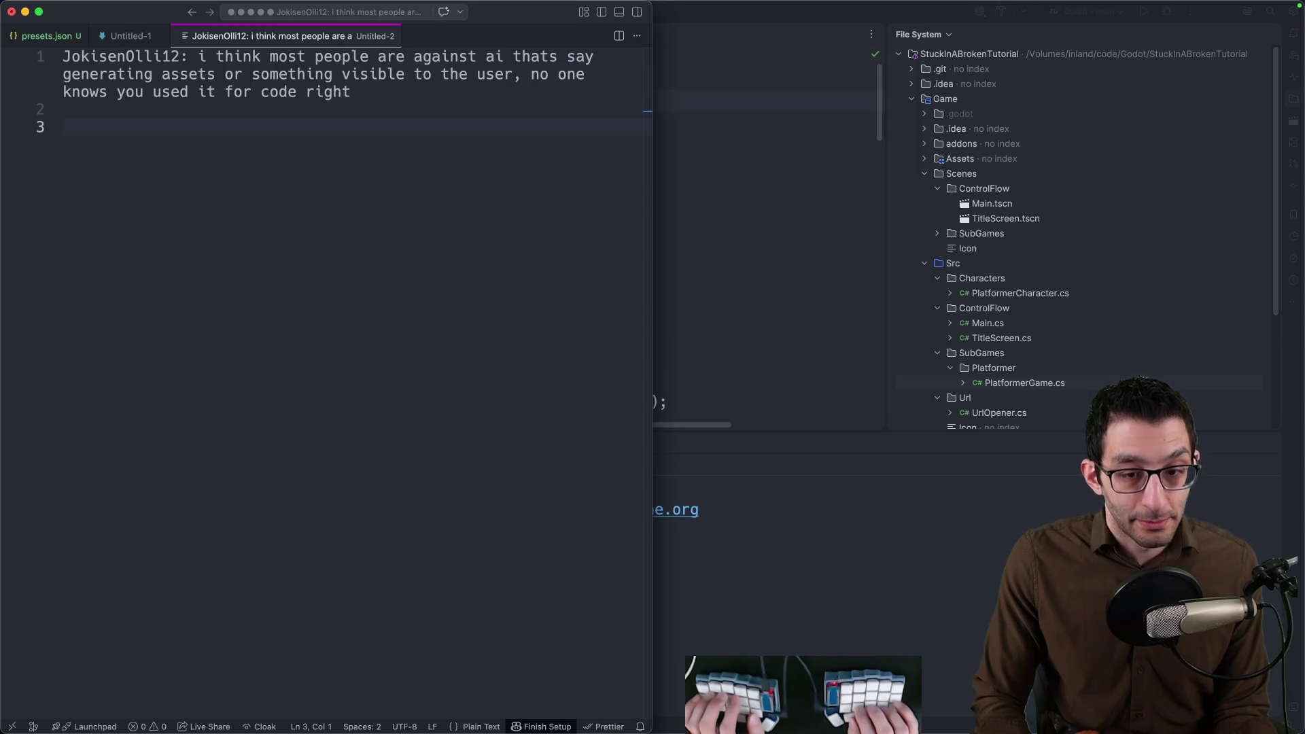
key("Return")
key("Tab")
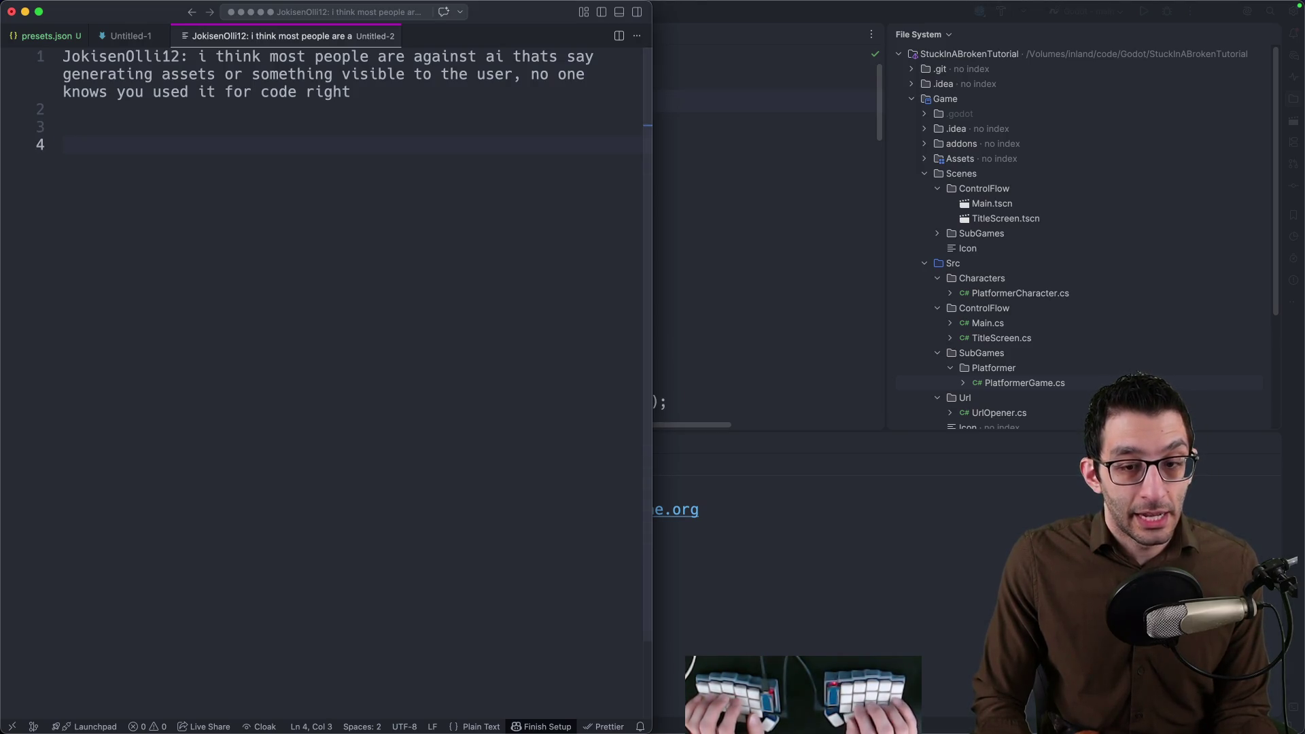
type("generate a single asset")
key("Return")
key("Up")
key("End")
key("shift+Home")
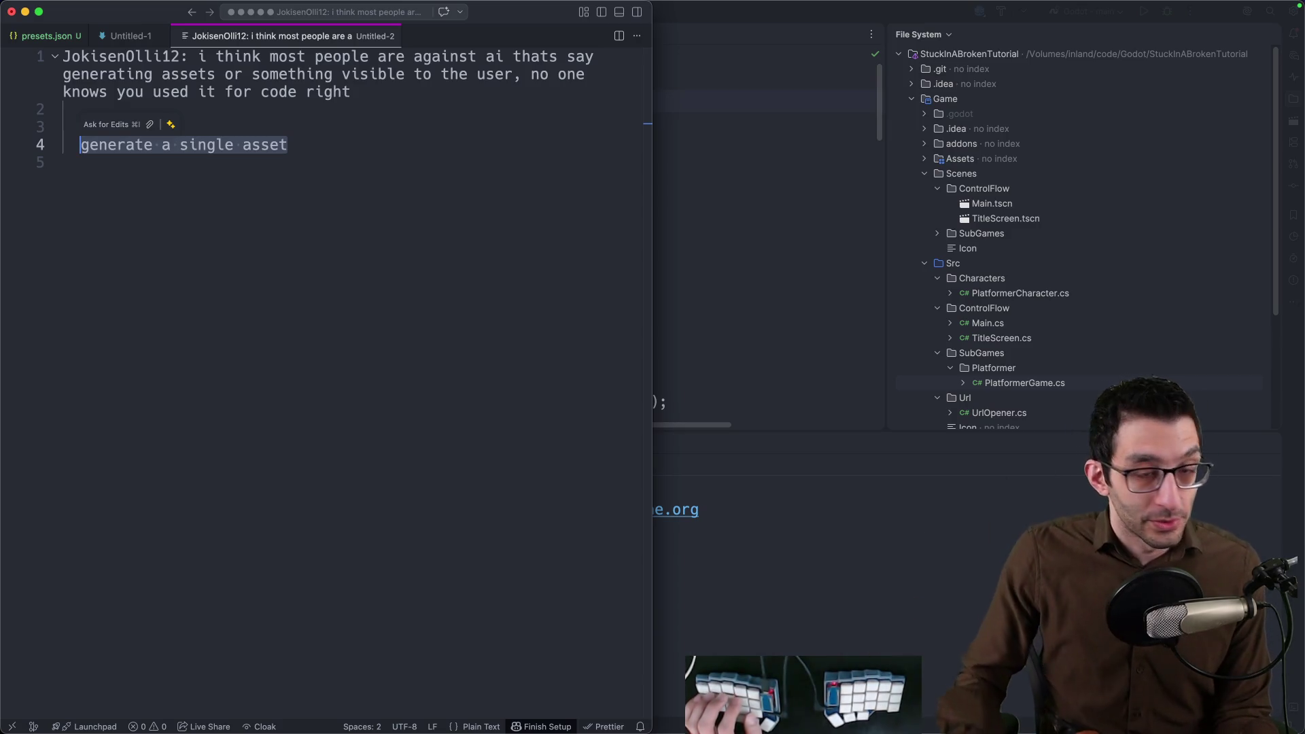
key("Down")
key("super+w")
key("super+d")
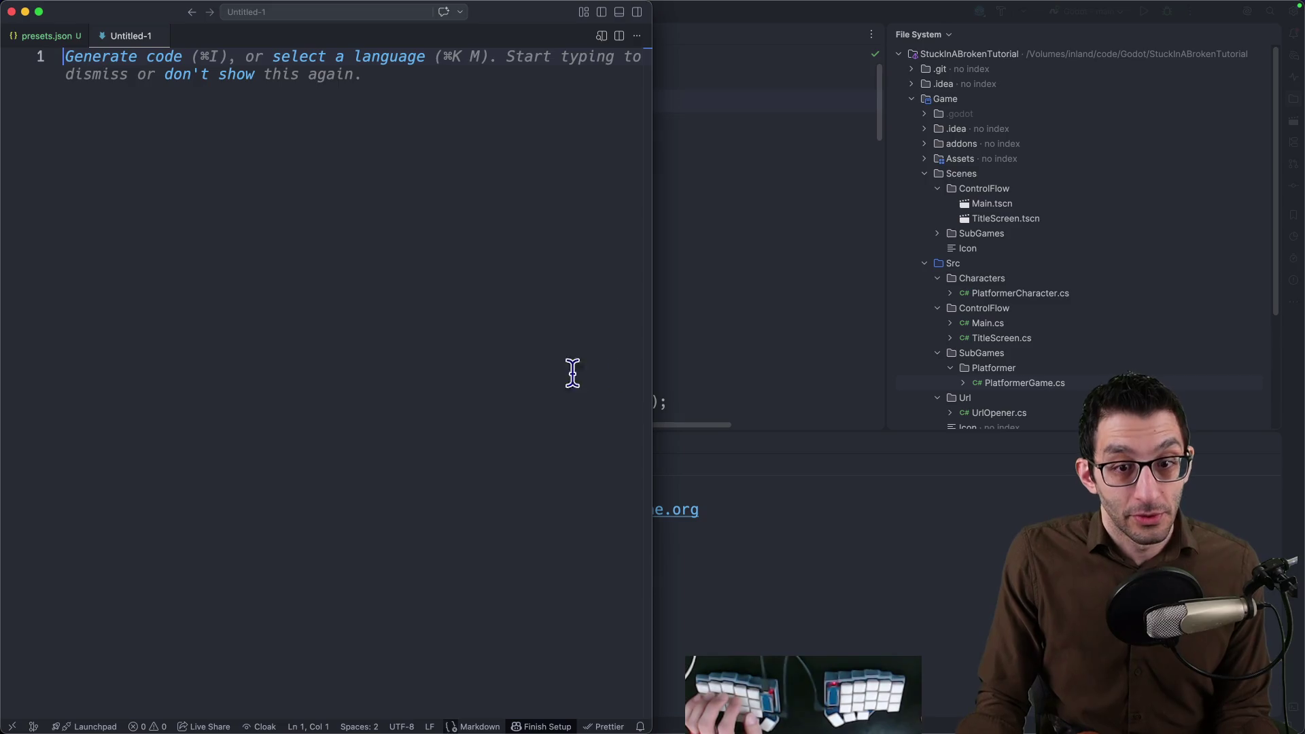
type("2/17")
Evaluate 2/17 to a decimal, discard that scratch file unsaved, and return to Rider.
key("super+shift+e")
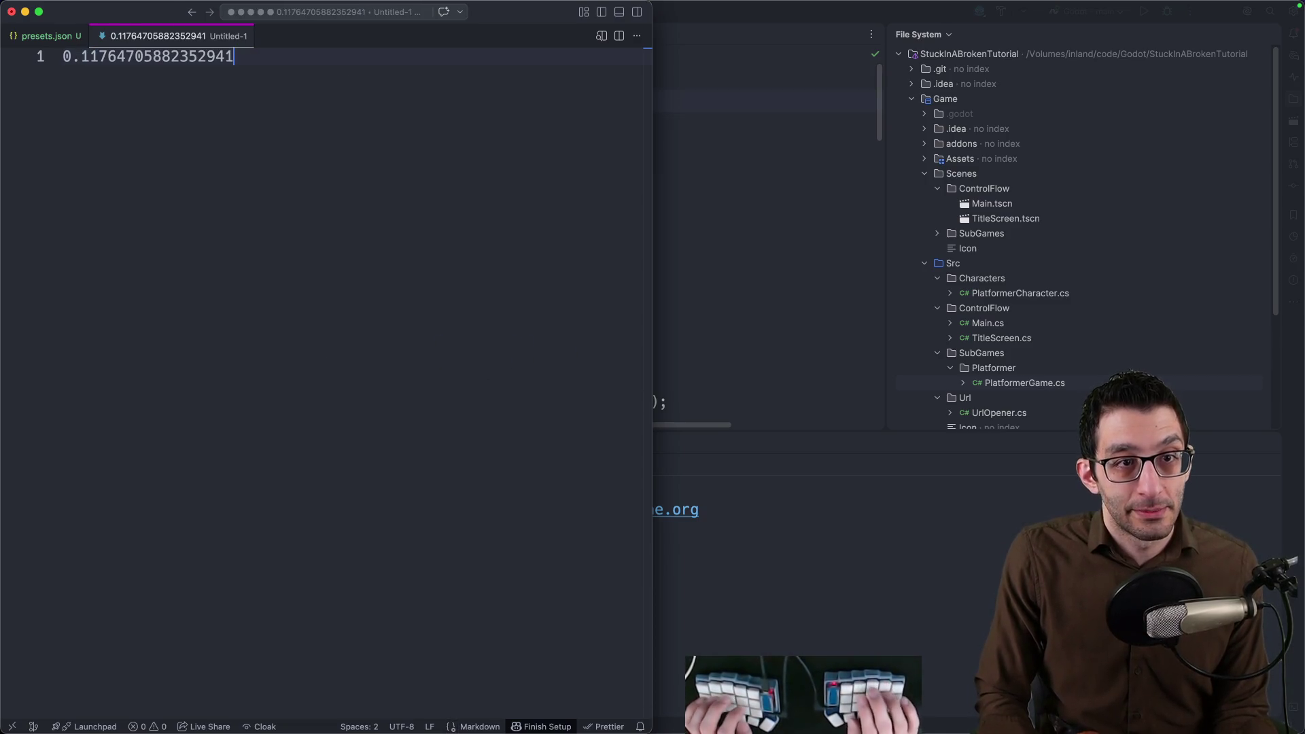
key("super+a")
key("super+w")
key("super+d")
left_click(855, 395)
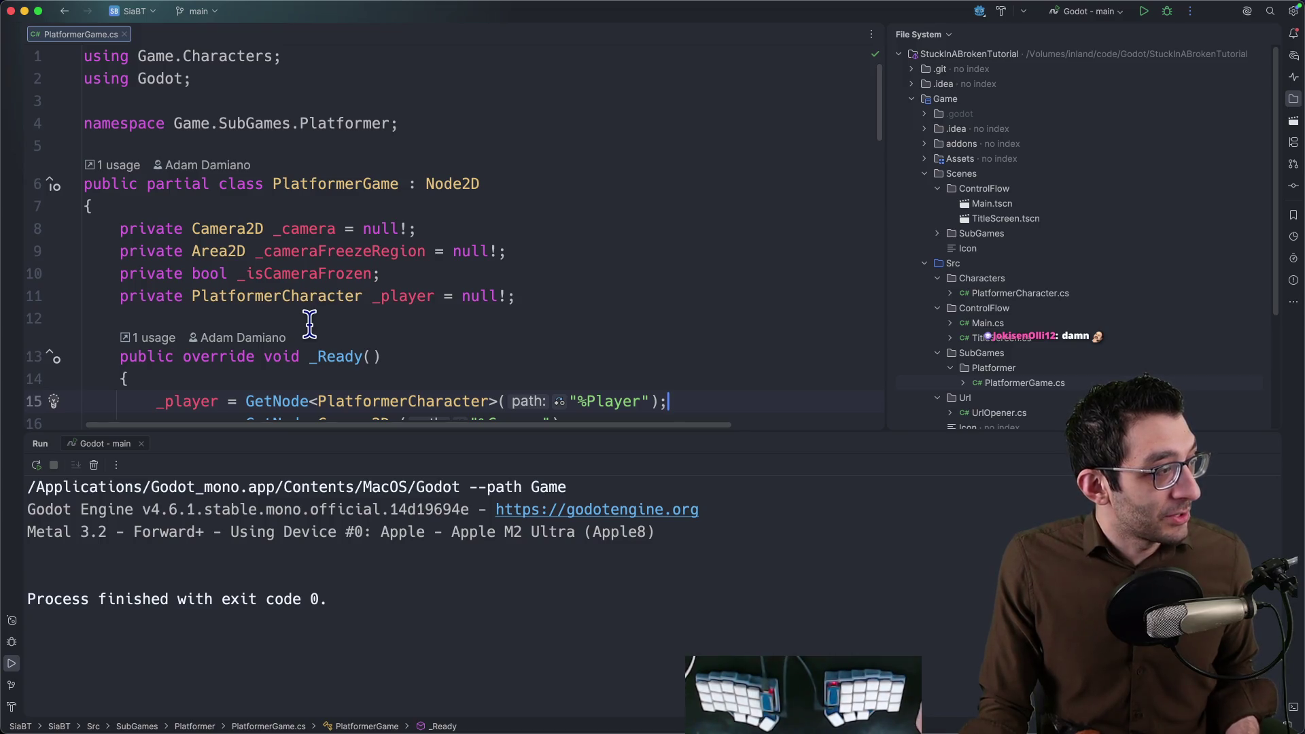
Paste the viewer's question into a new scratch file, discard it unsaved, leaving presets.json, and return to Rider.
key("super+Tab")
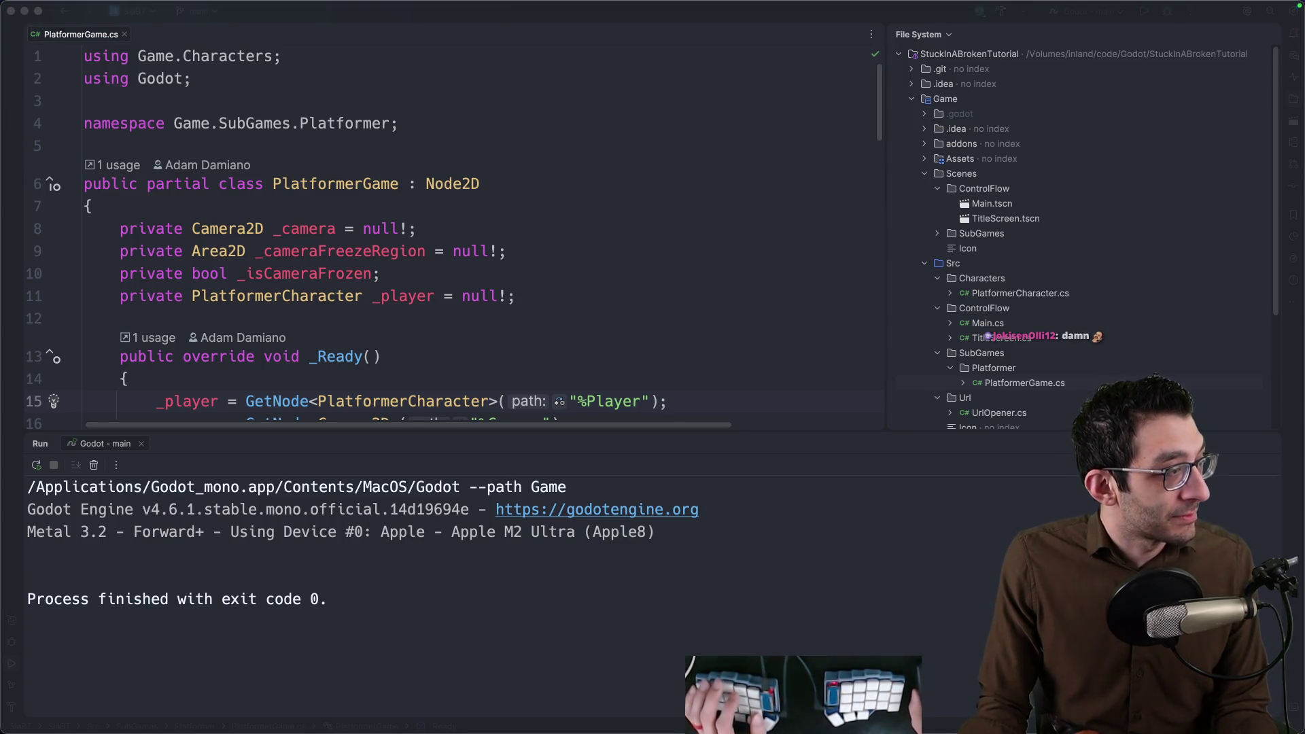
key("super+n")
type("but wonder how do you know if you are going to continue or its viable?")
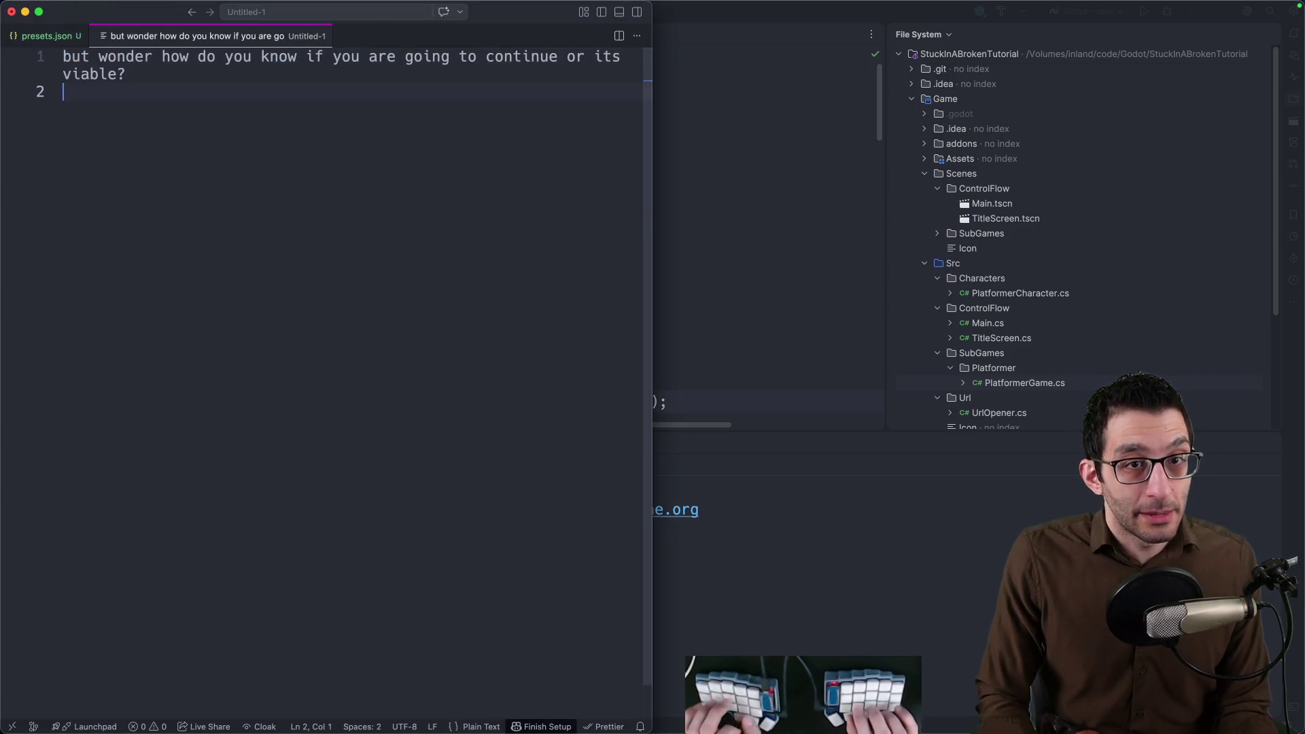
key("Return")
key("super+Tab")
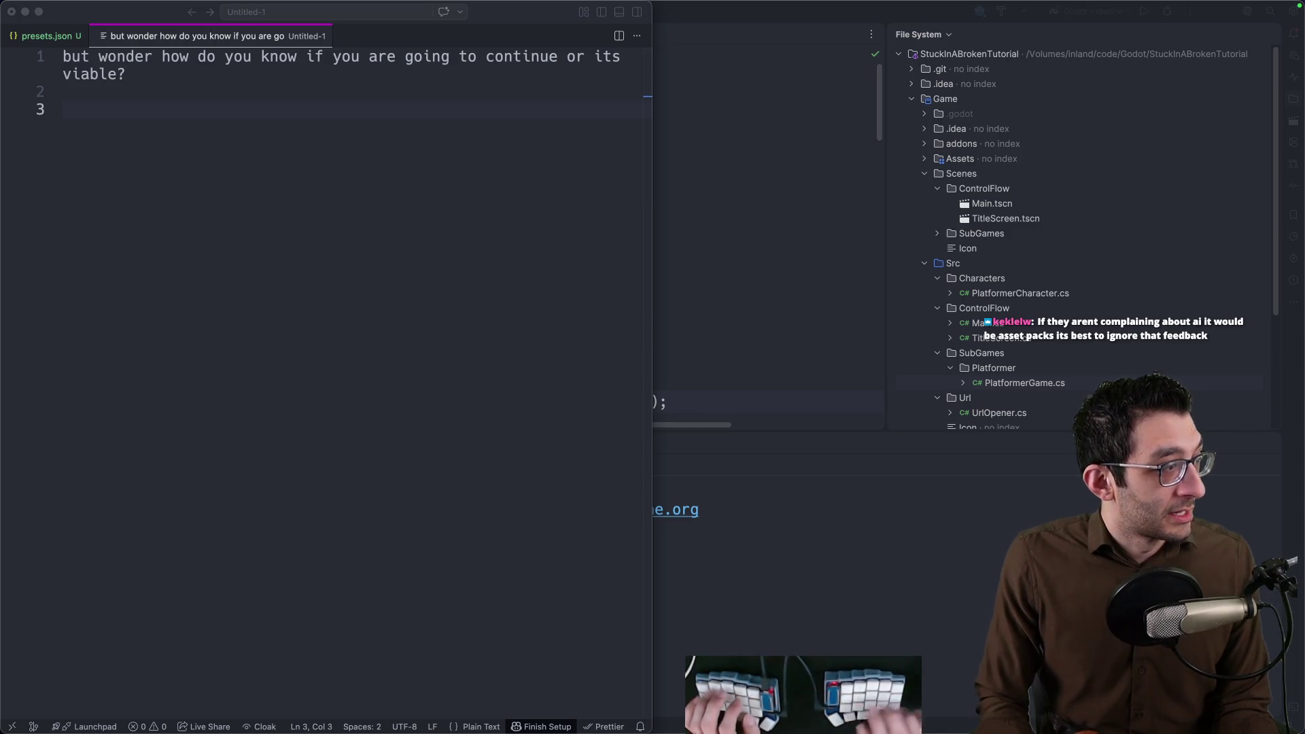
left_click(53, 168)
key("super+w")
key("super+d")
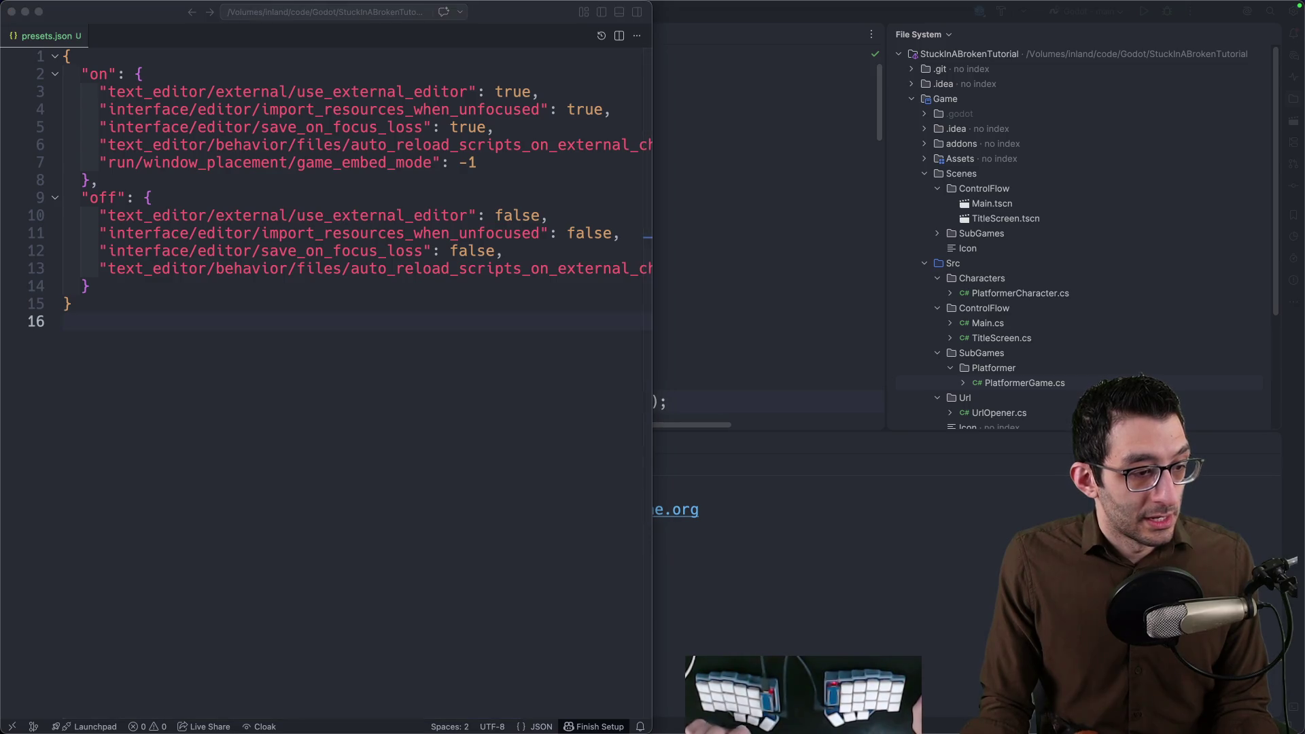
left_click(728, 307)
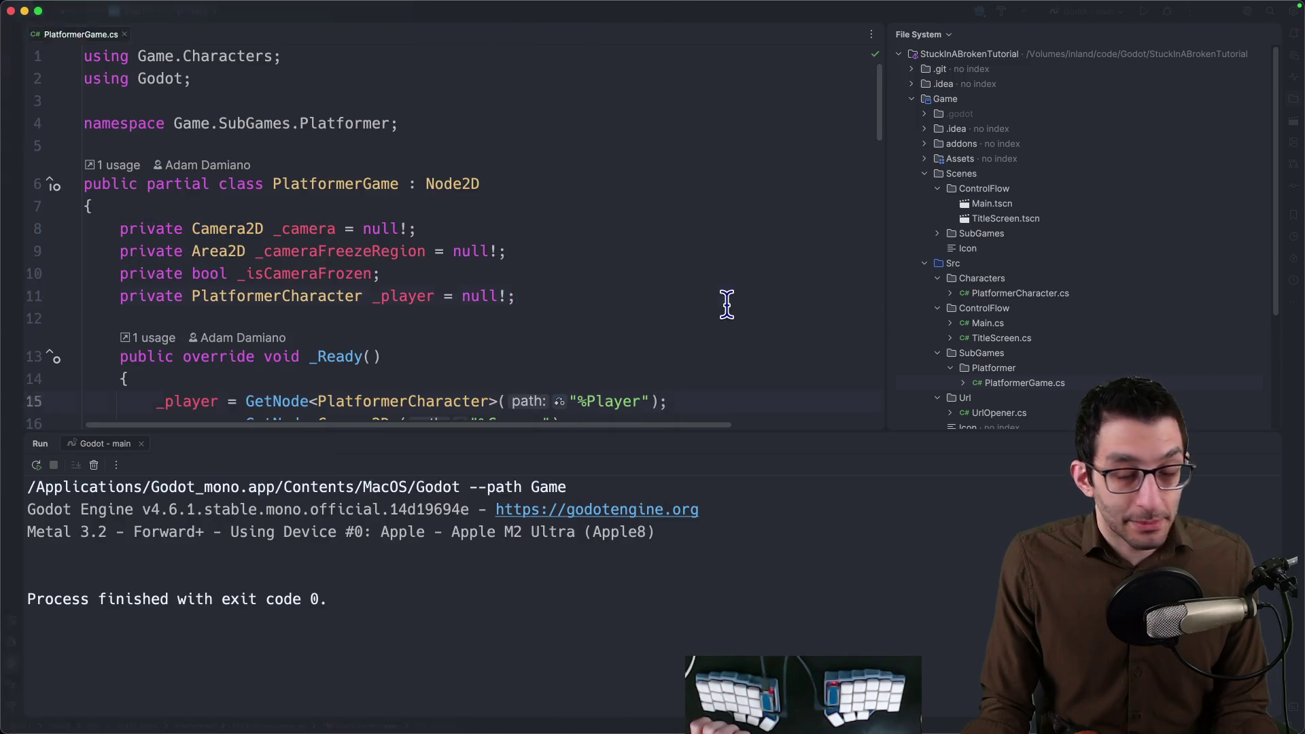
Bring Chrome forward, glance at the bot's today command, and switch to the TODO Google Doc.
left_click(303, 695)
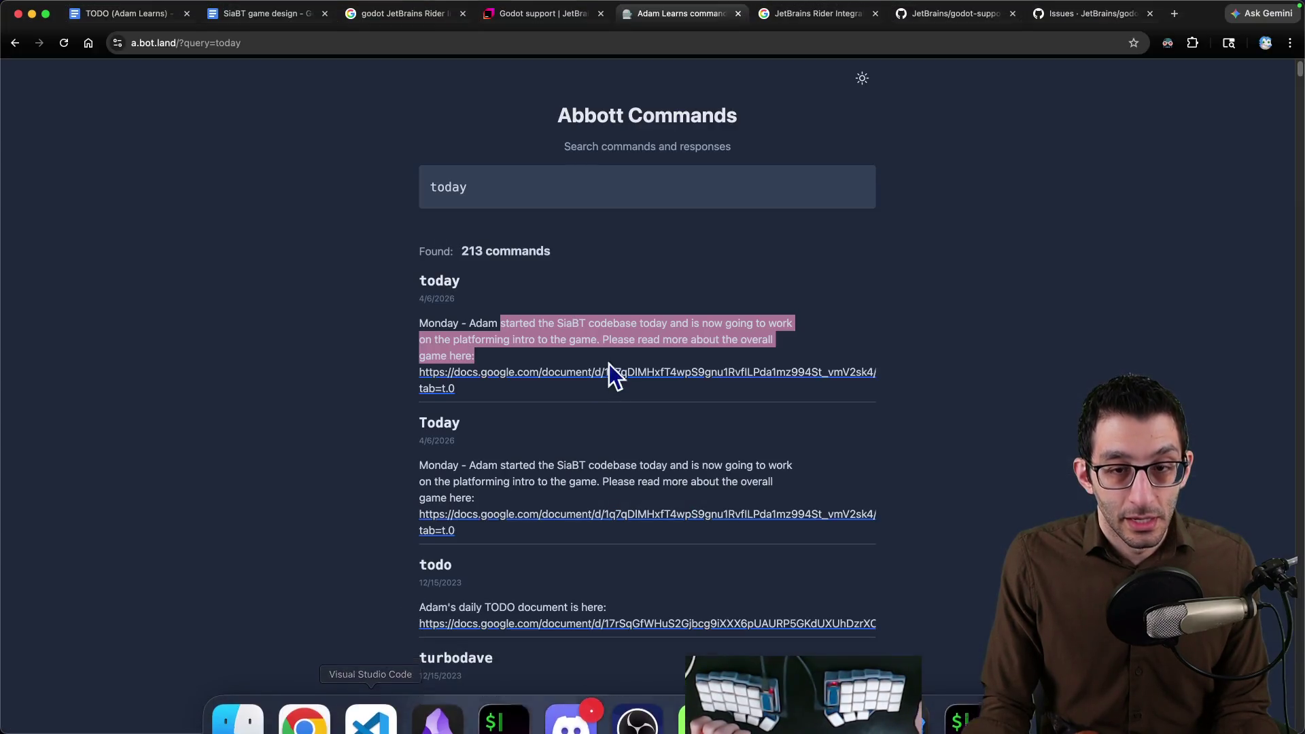
key("ctrl+Tab")
left_click(164, 13)
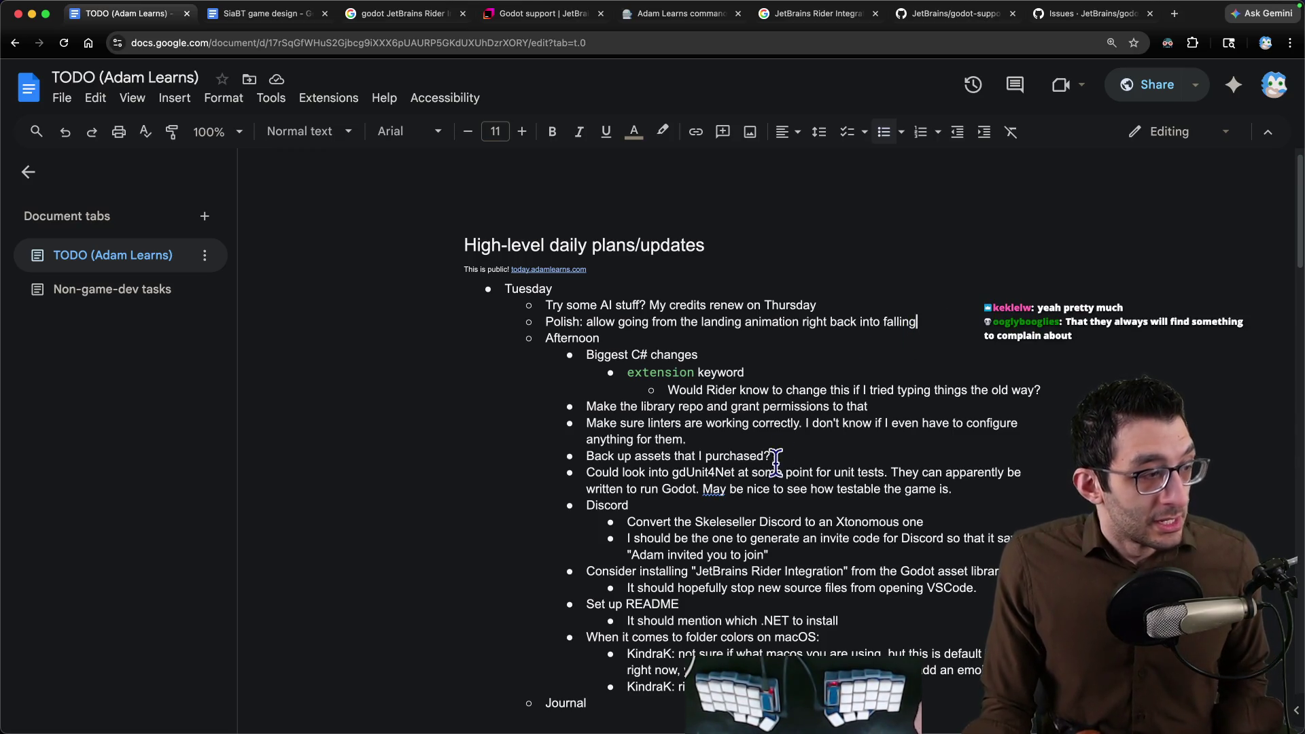
mouse_move(903, 693)
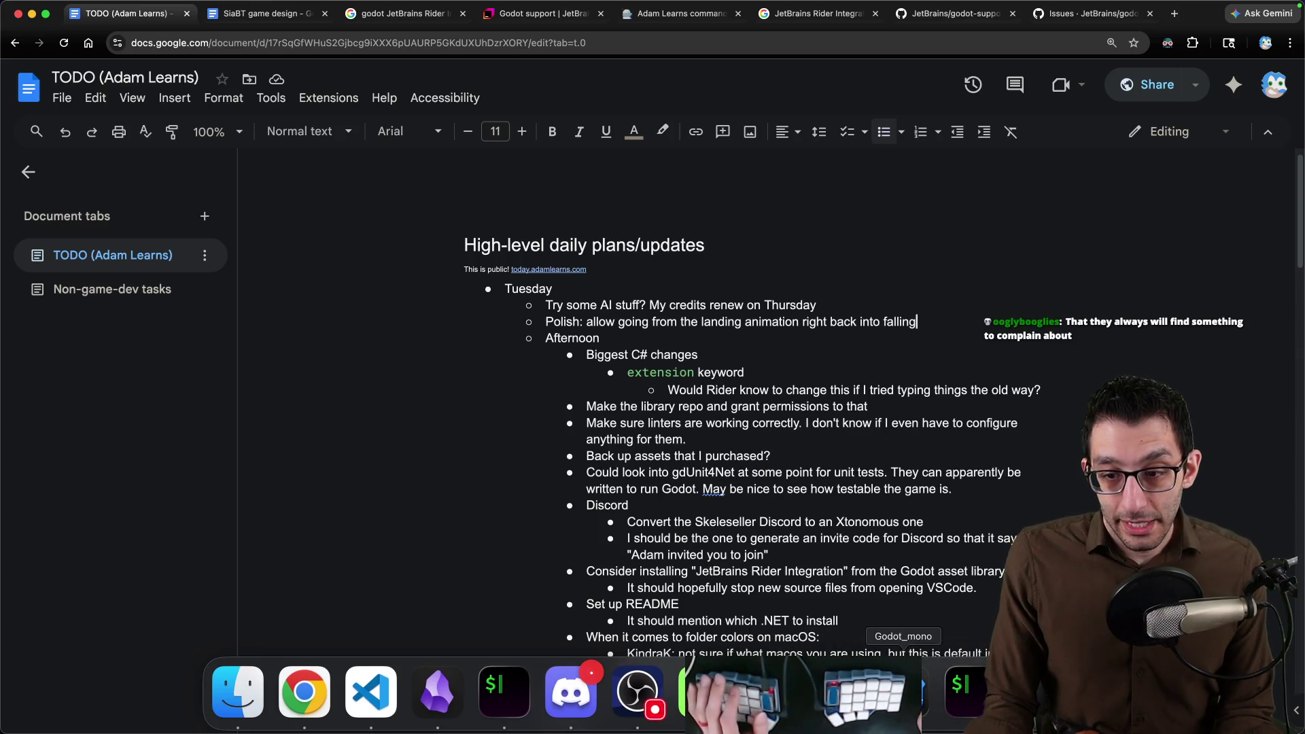
After checking the Obsidian Rider notes, delete the JetBrains Rider Integration bullet and its sub-bullet from the TODO doc.
left_click(834, 698)
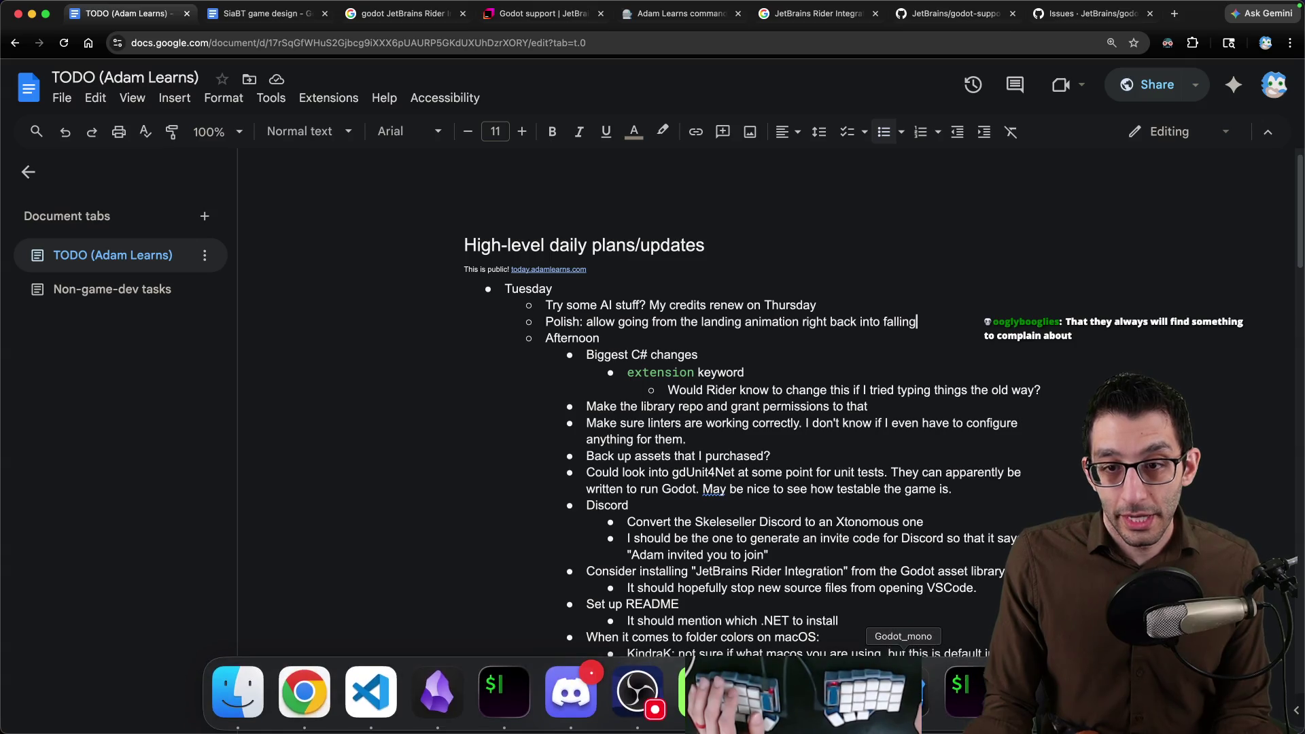
left_click(436, 692)
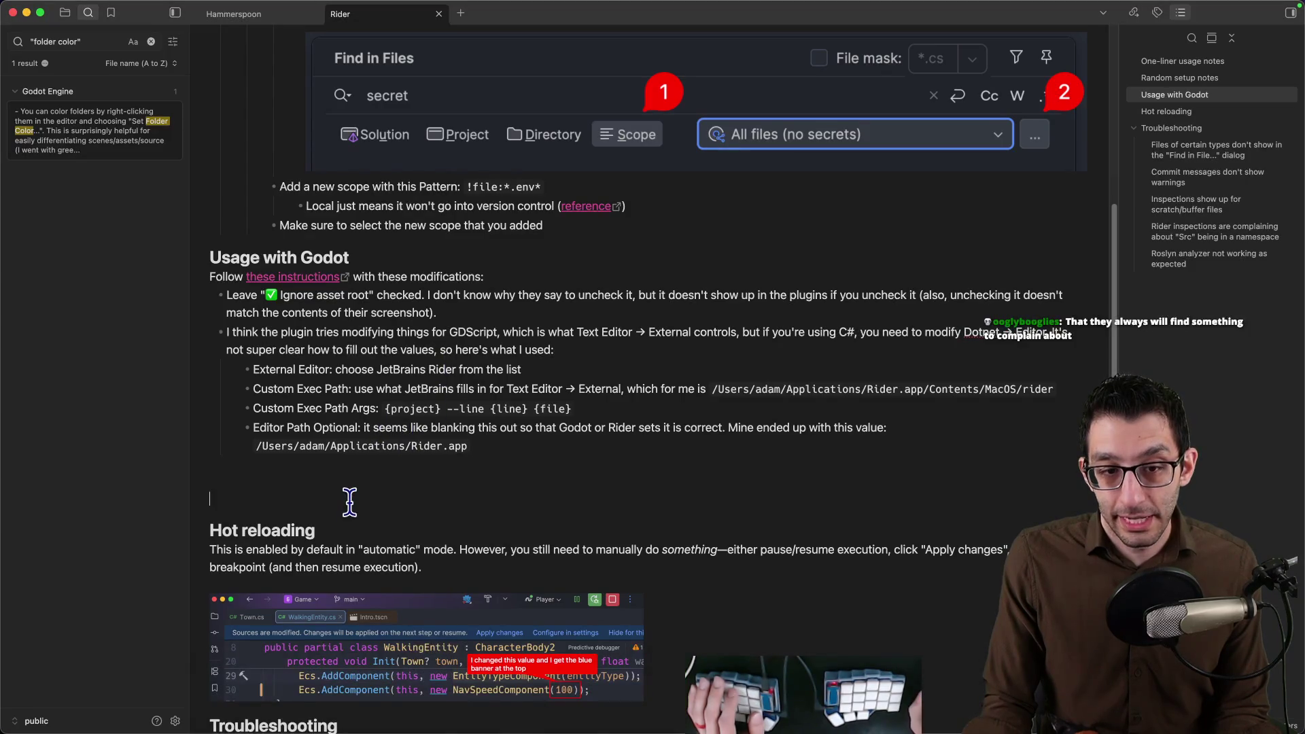
left_click(302, 692)
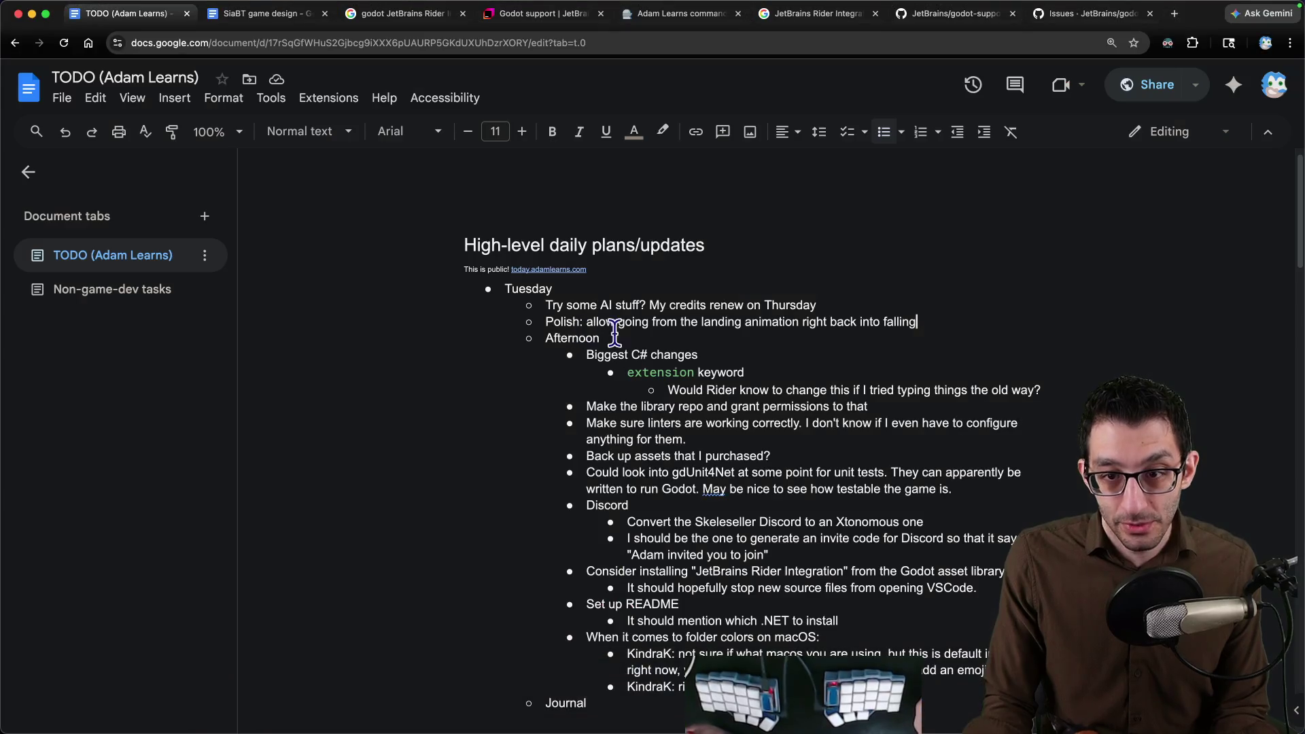
scroll(645, 337, "down", 1)
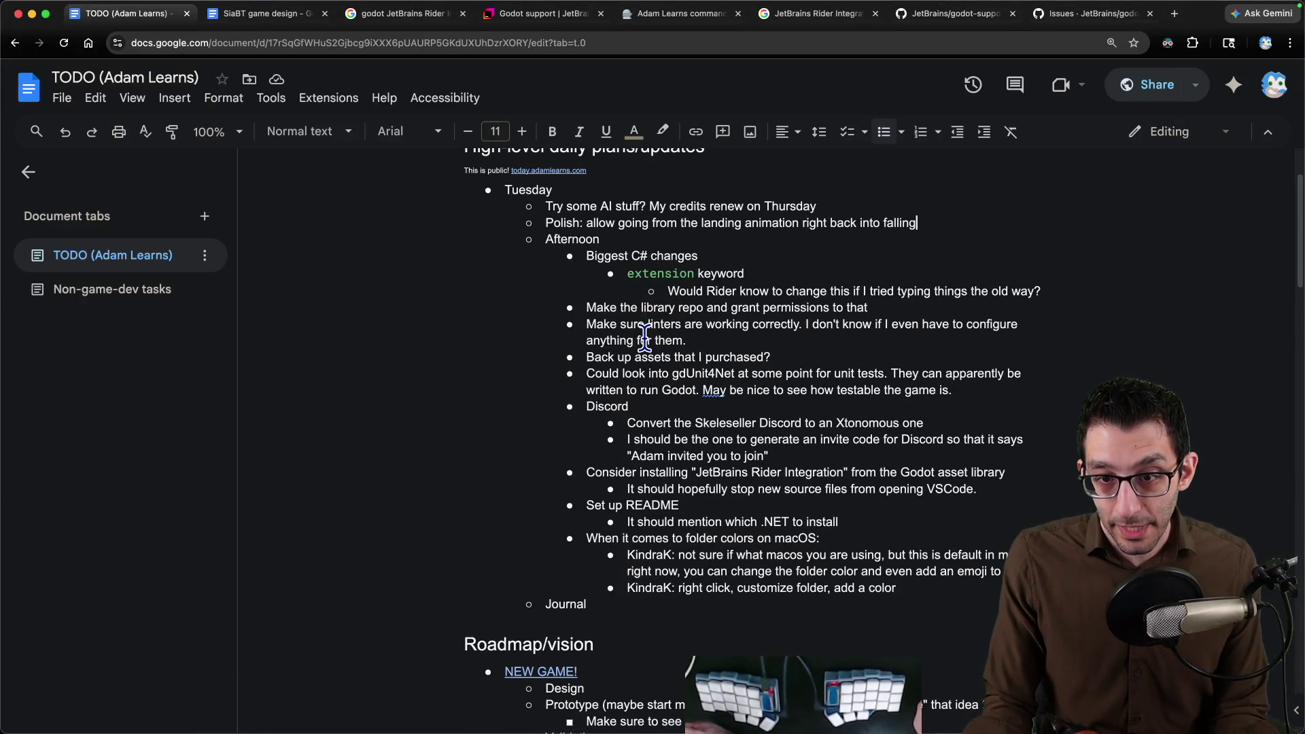
left_click_drag(700, 472, 704, 494)
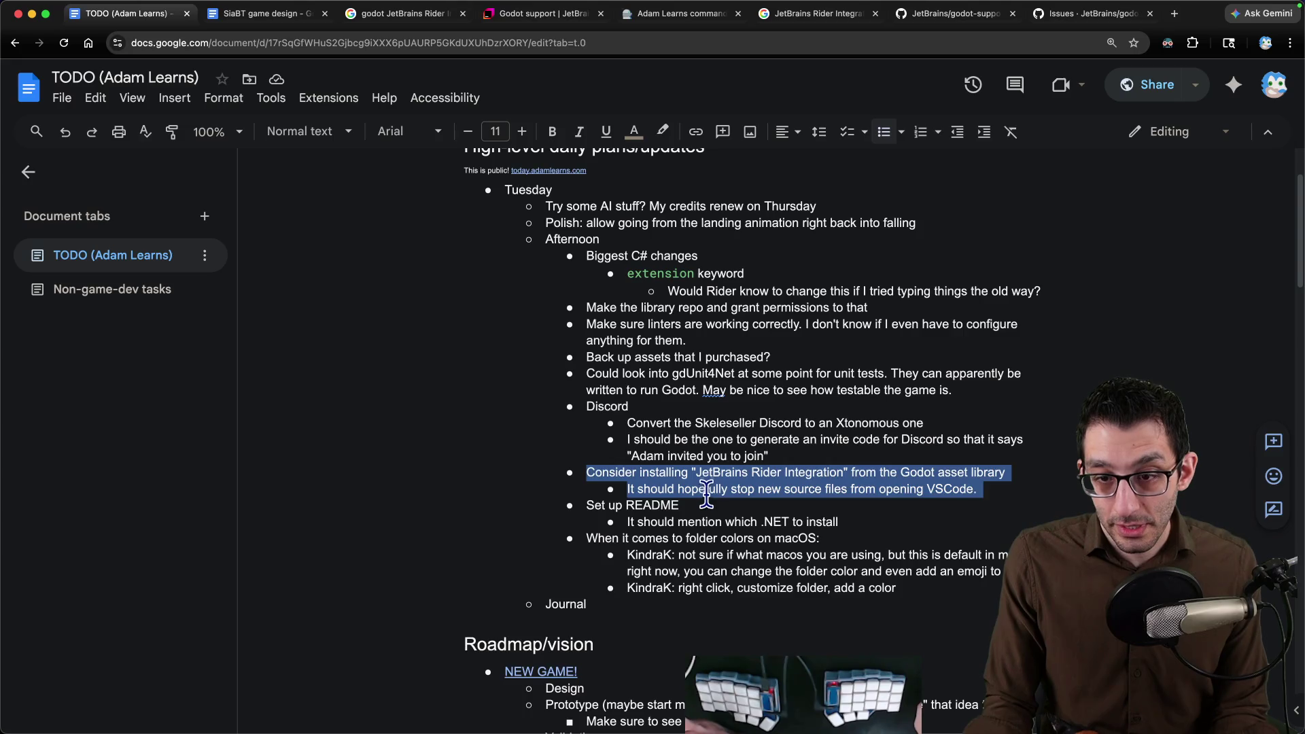
key("BackSpace")
triple_click(661, 202)
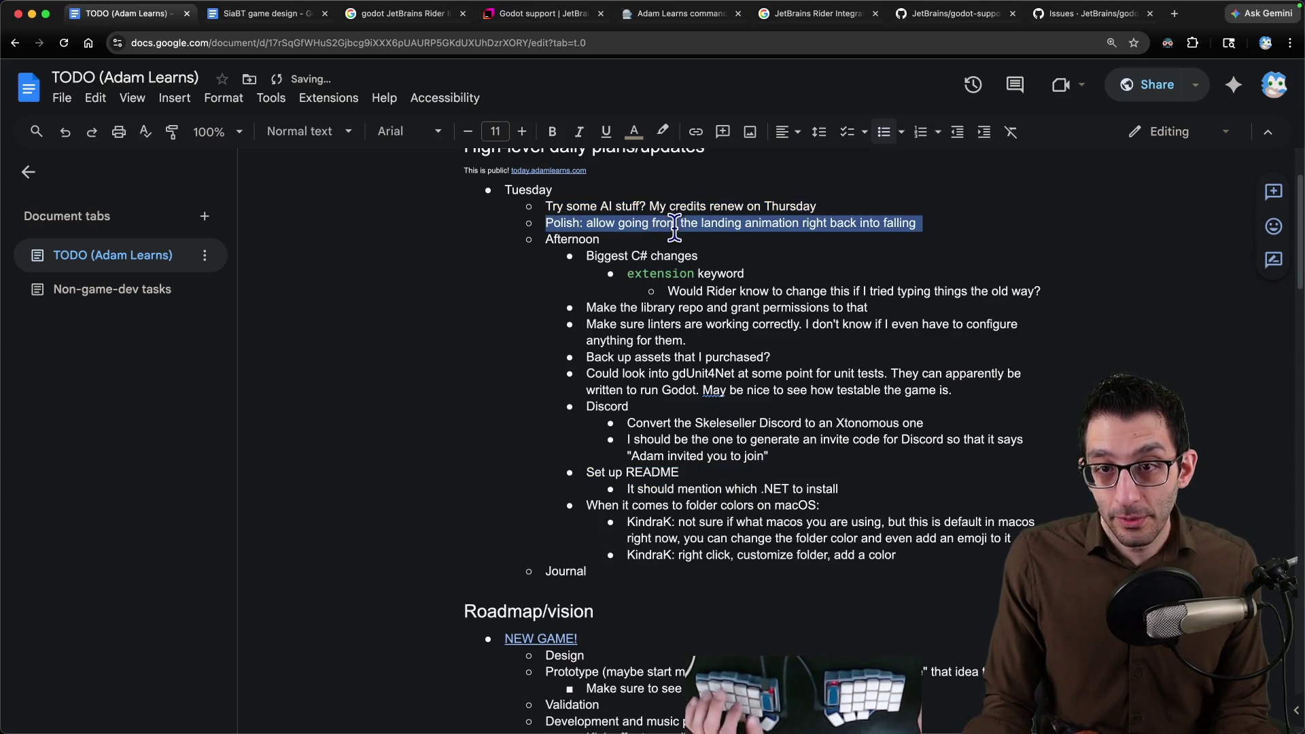
Bring Godot forward, dismiss Editor Settings, and make the editor full screen.
left_click(903, 694)
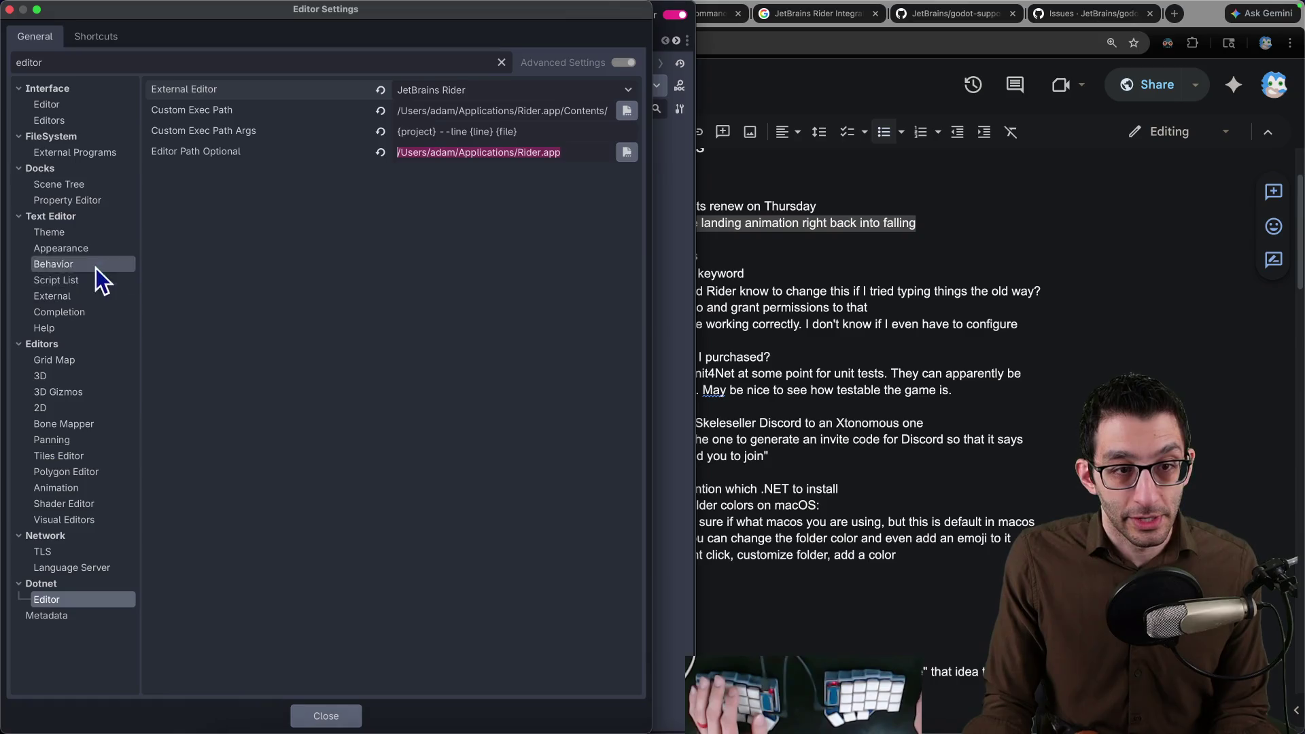
key("Escape")
key("ctrl+super+f")
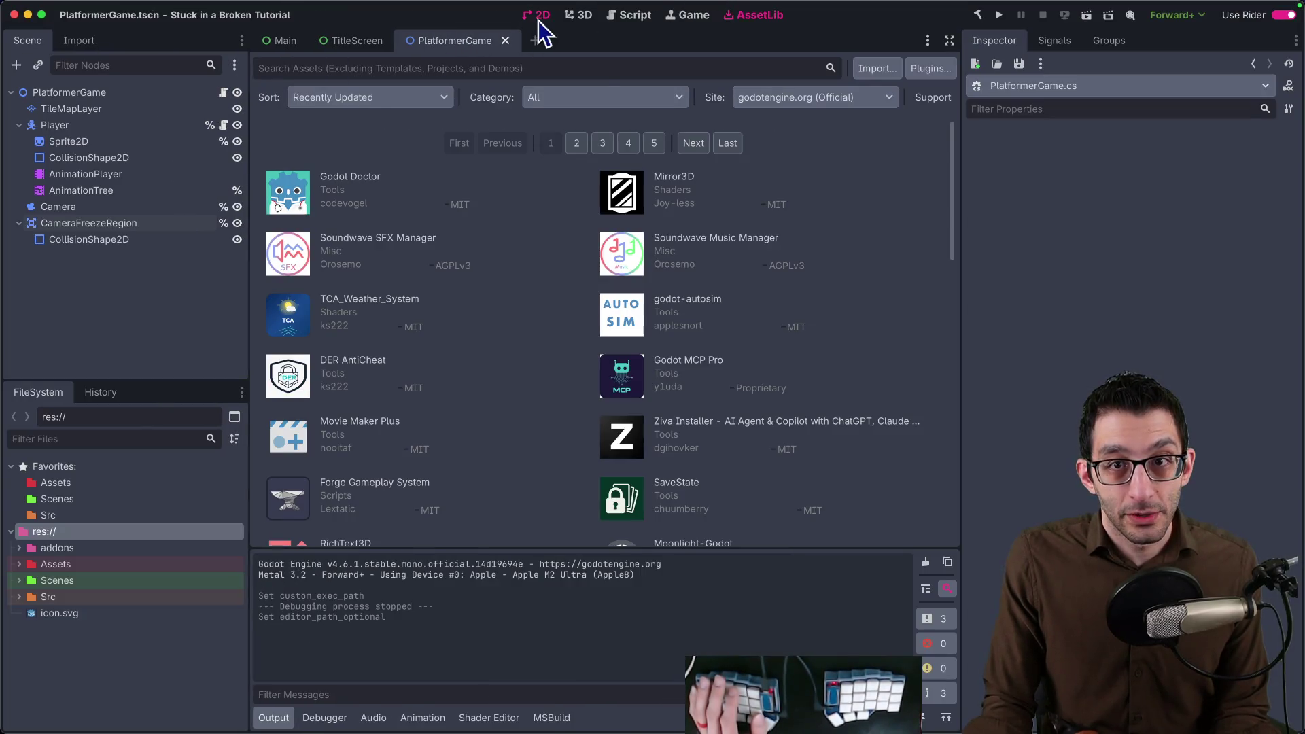
Select the AnimationTree node and show its state machine graph, inspecting fall_loop.
left_click(539, 21)
left_click(102, 192)
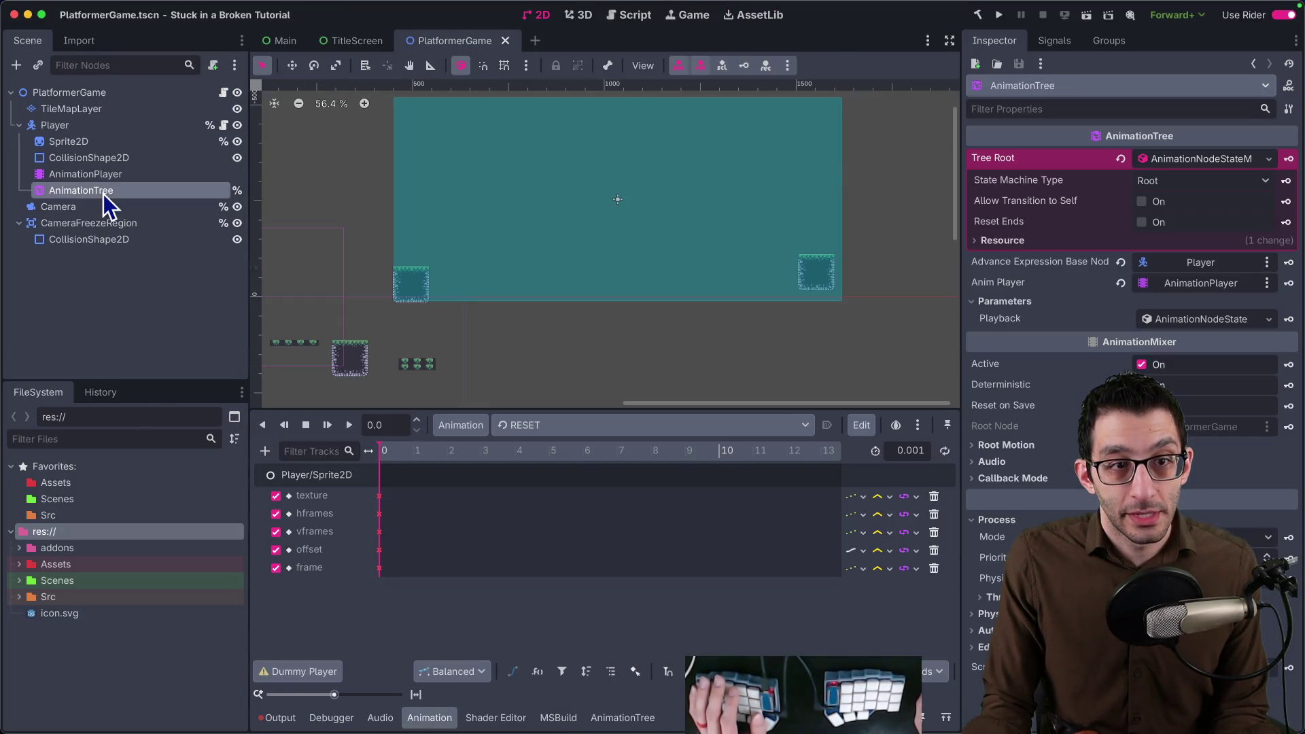
left_click(623, 718)
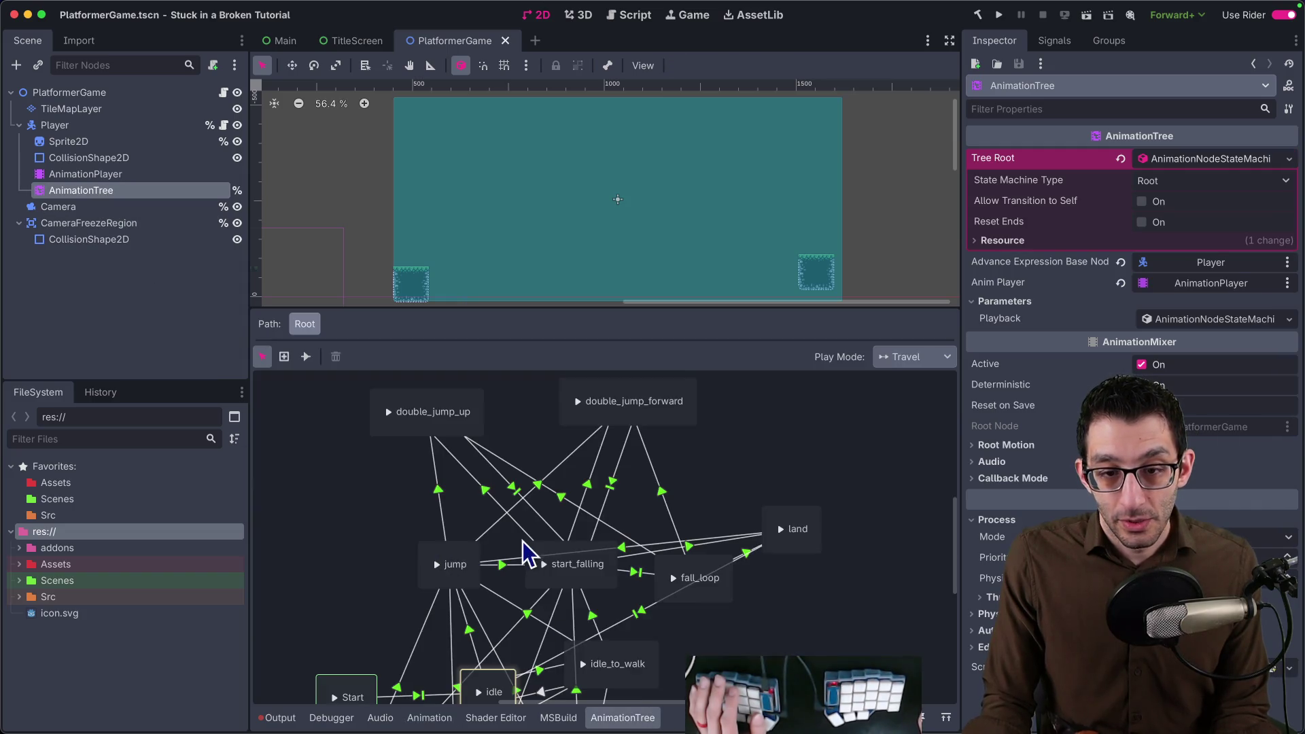
scroll(522, 554, "down", 2)
scroll(515, 510, "down", 2)
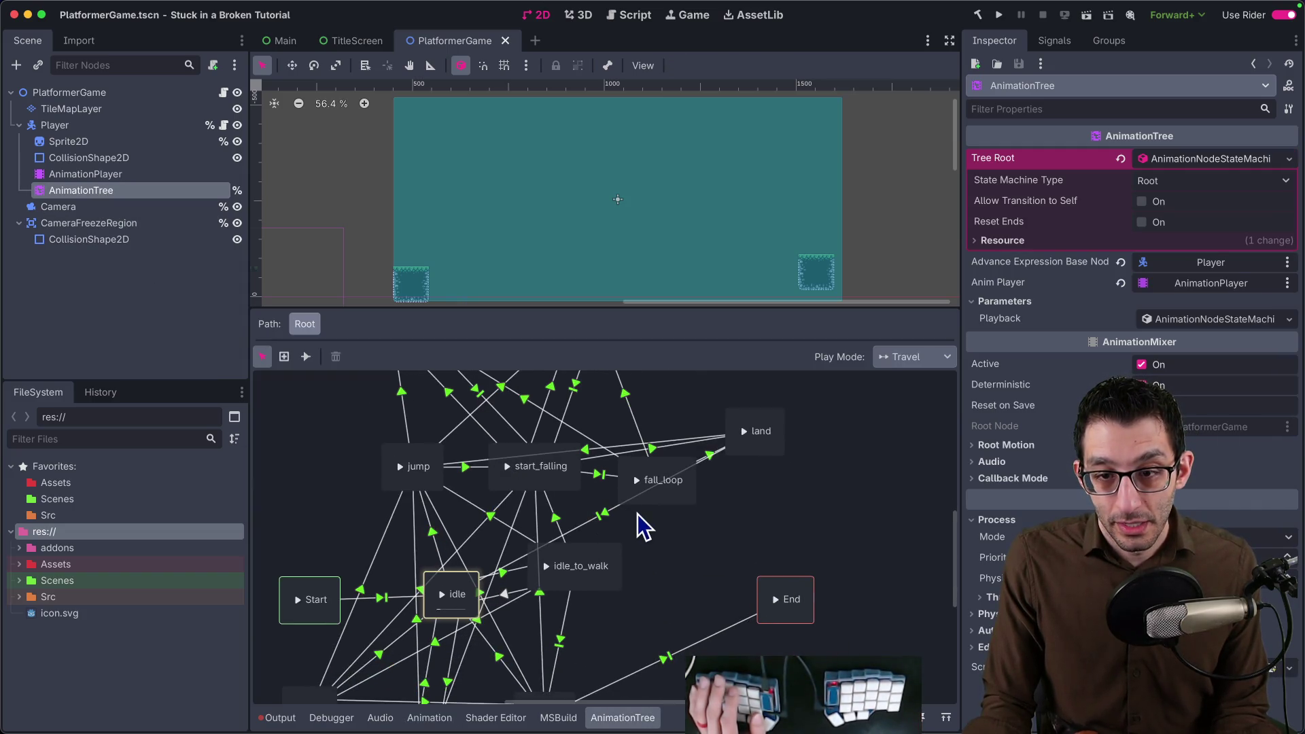
scroll(637, 525, "up", 2)
left_click(628, 566)
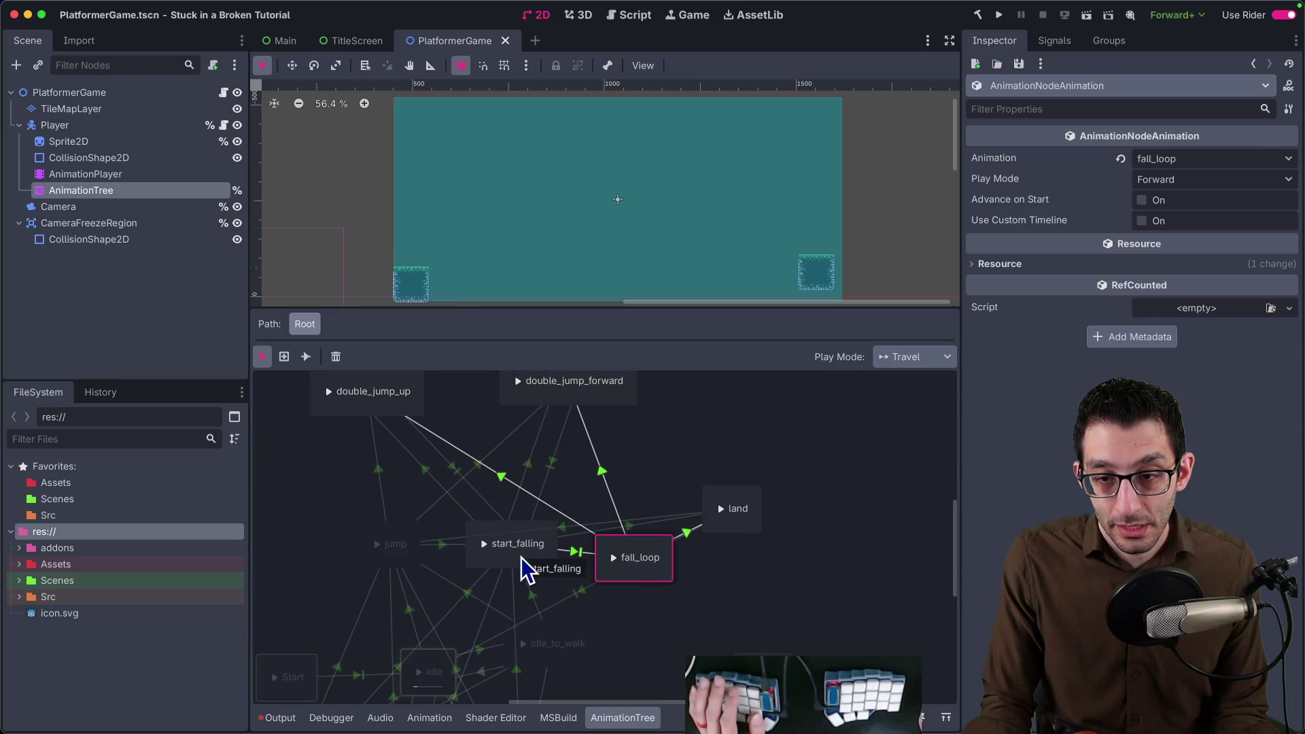
Add a new transition connecting the land and fall_loop states.
left_click(736, 528)
right_click(736, 529)
key("Escape")
left_click(305, 356)
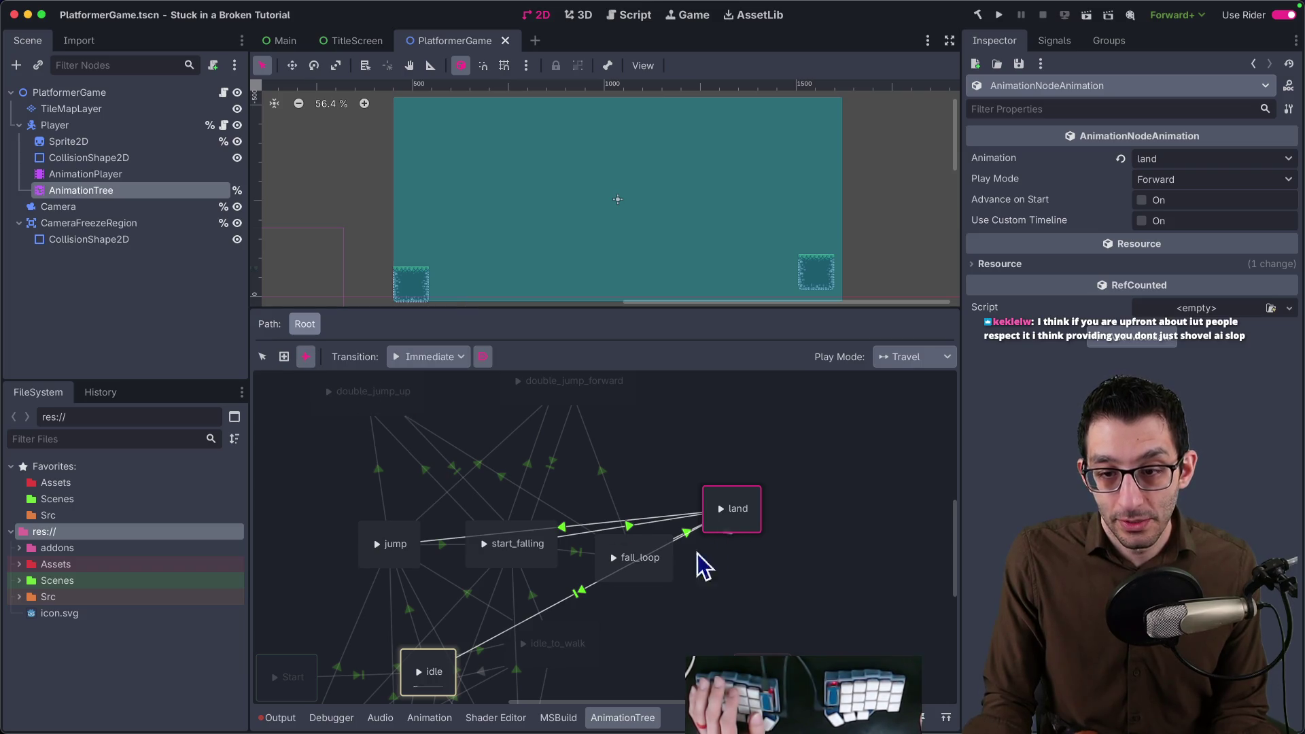
left_click_drag(732, 508, 632, 558)
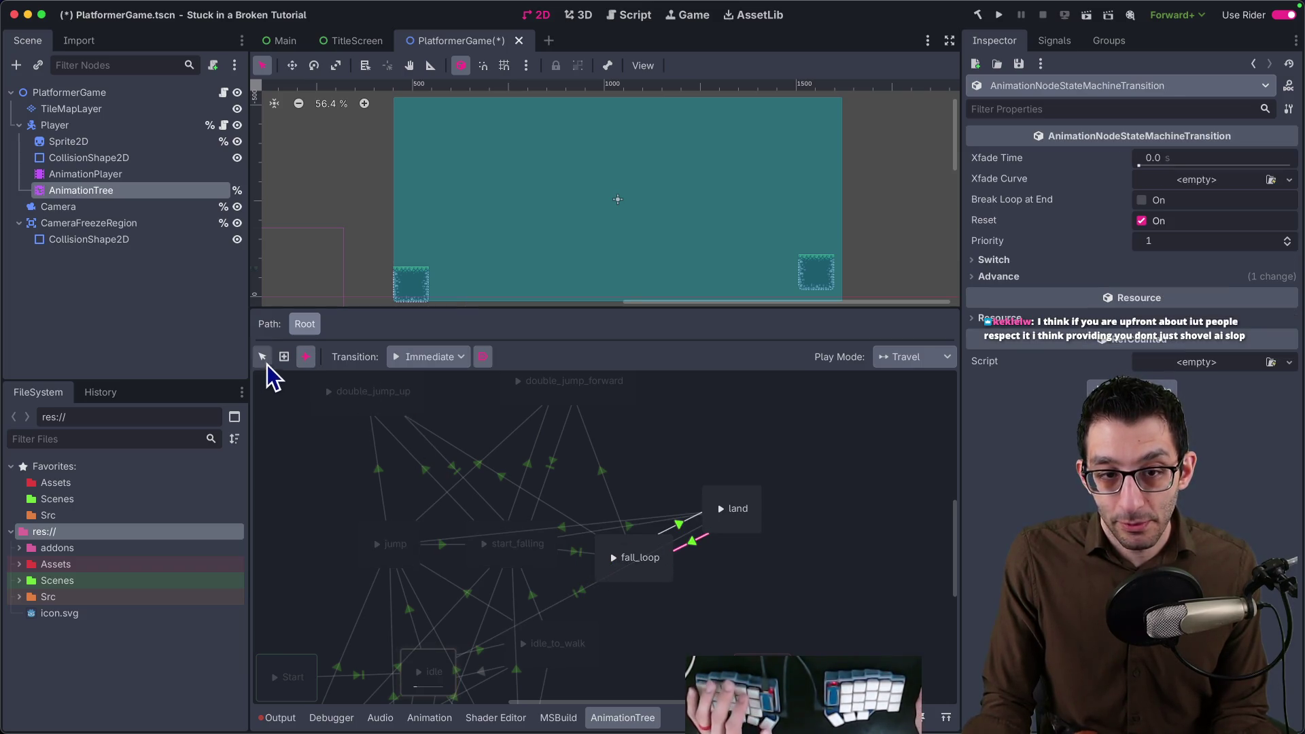
left_click(262, 357)
Review the switch and advance settings of the start_falling→fall_loop and jump→start_falling transitions.
left_click(575, 553)
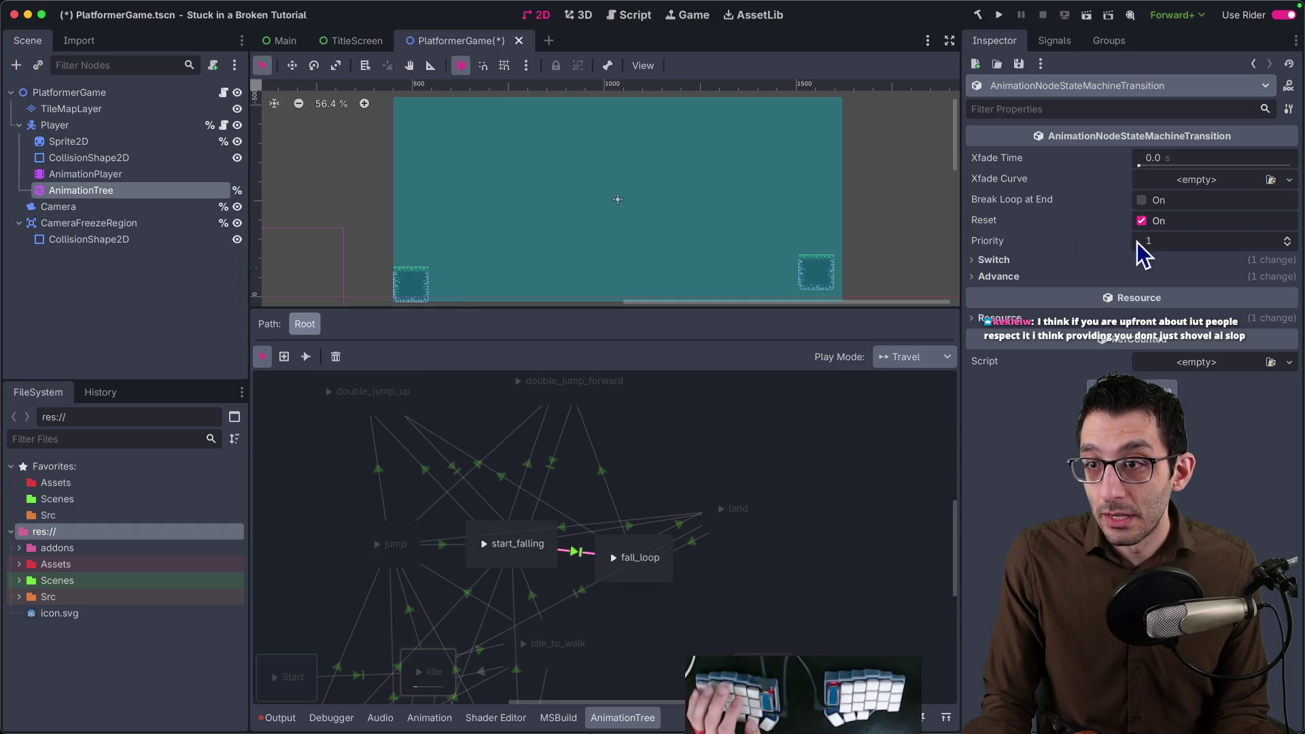
left_click(1081, 262)
left_click(1075, 296)
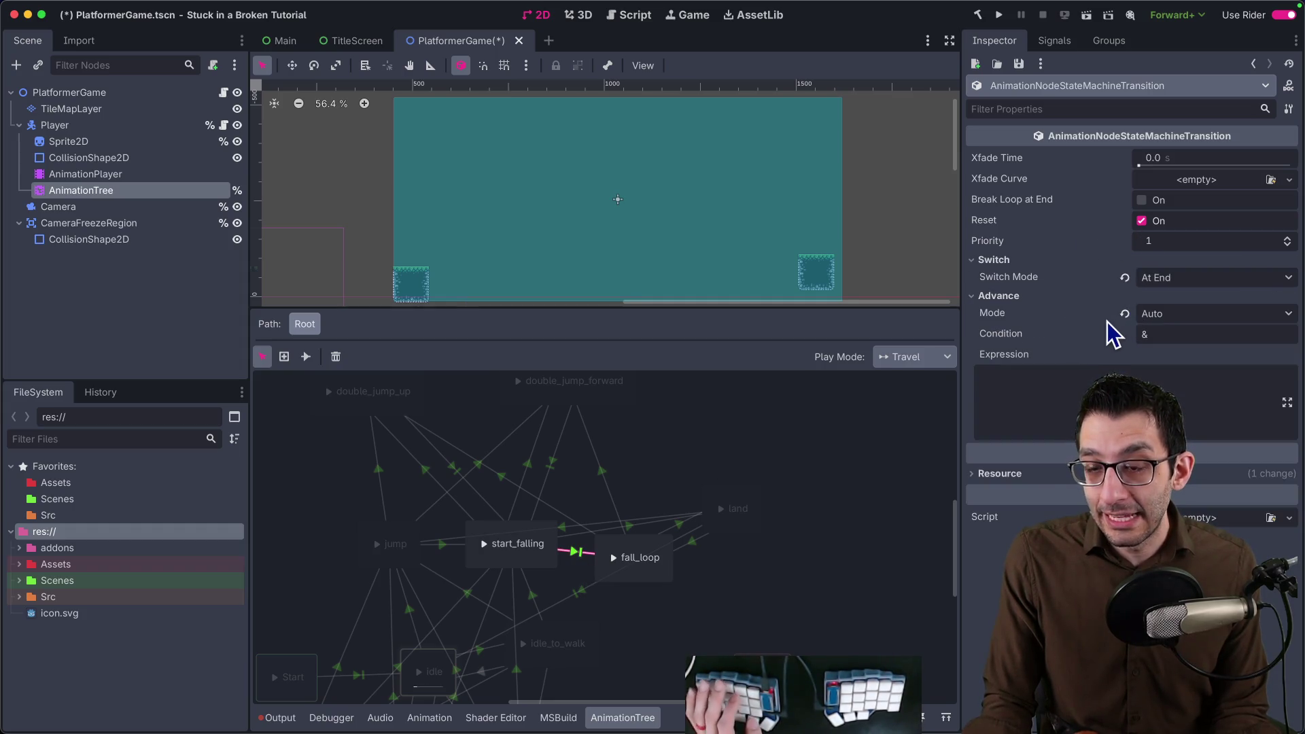
left_click(446, 549)
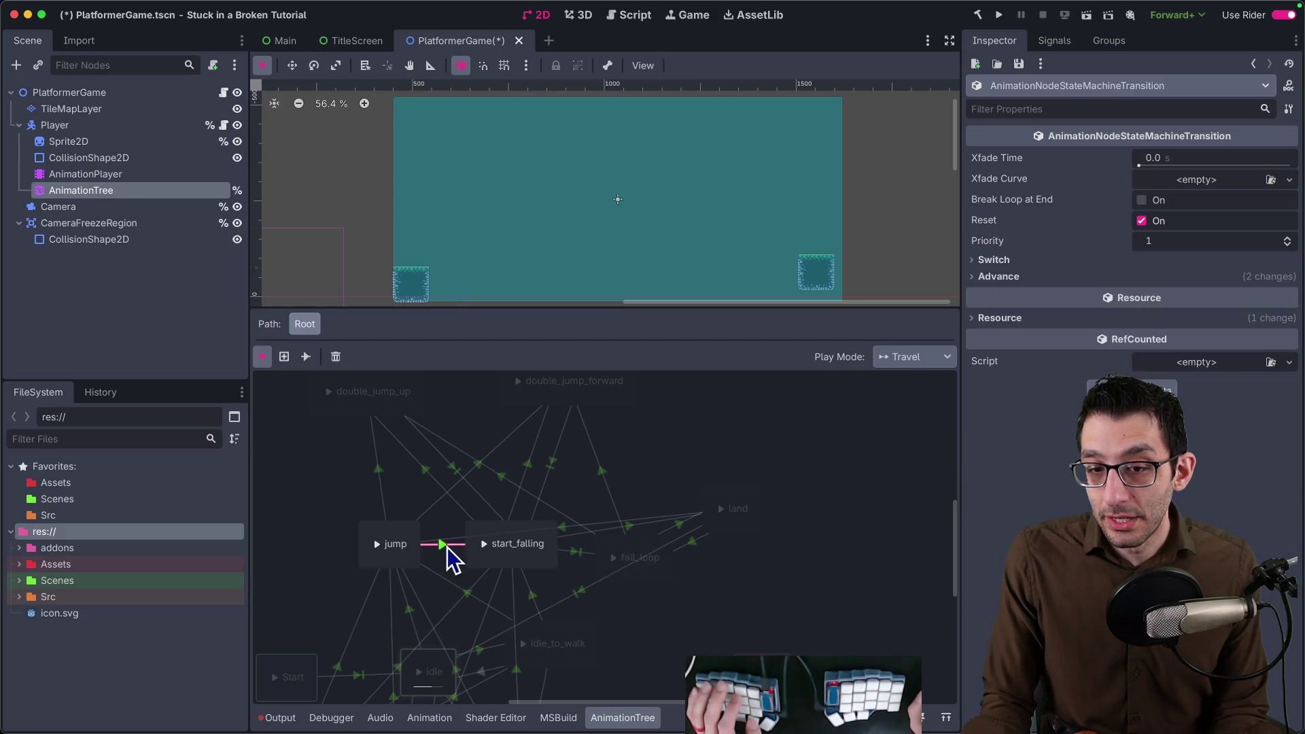
left_click(1061, 277)
left_click(1062, 264)
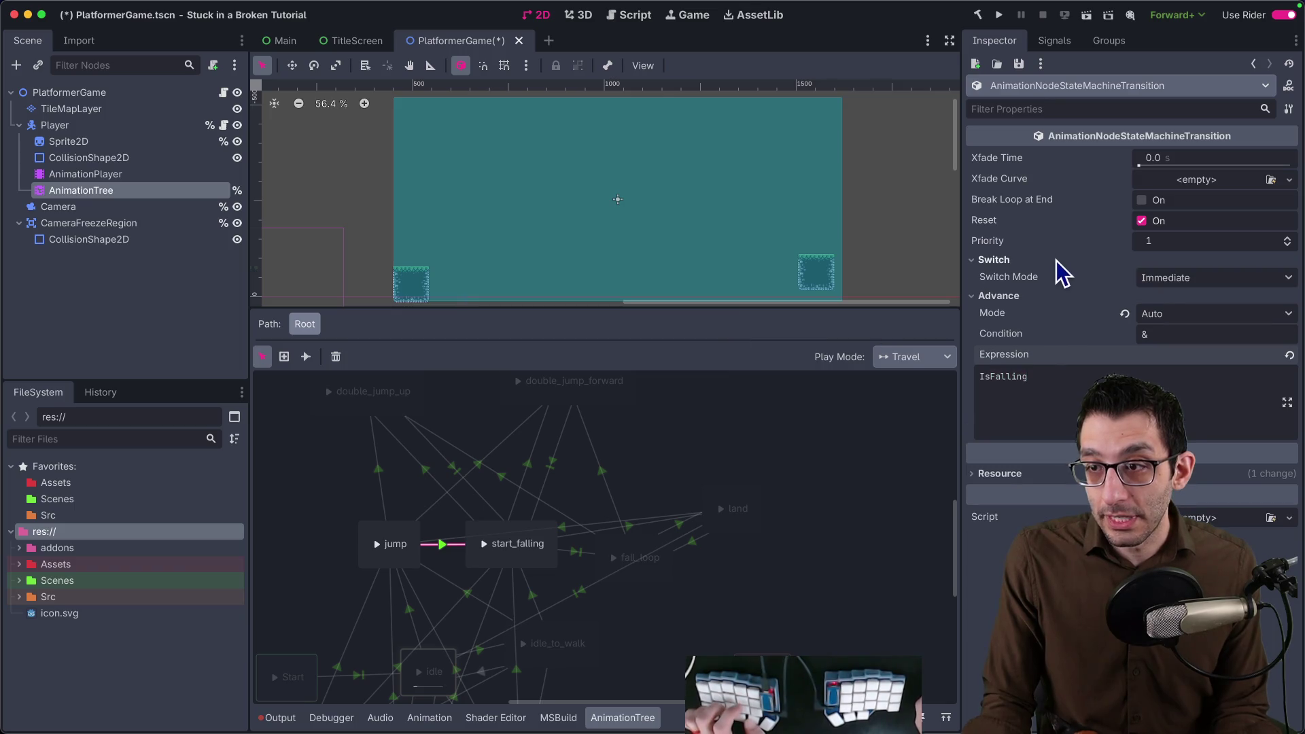
Set the fall_loop–land transition to Switch Immediate, Advance Auto with expression IsFalling, then save and run.
left_click(691, 544)
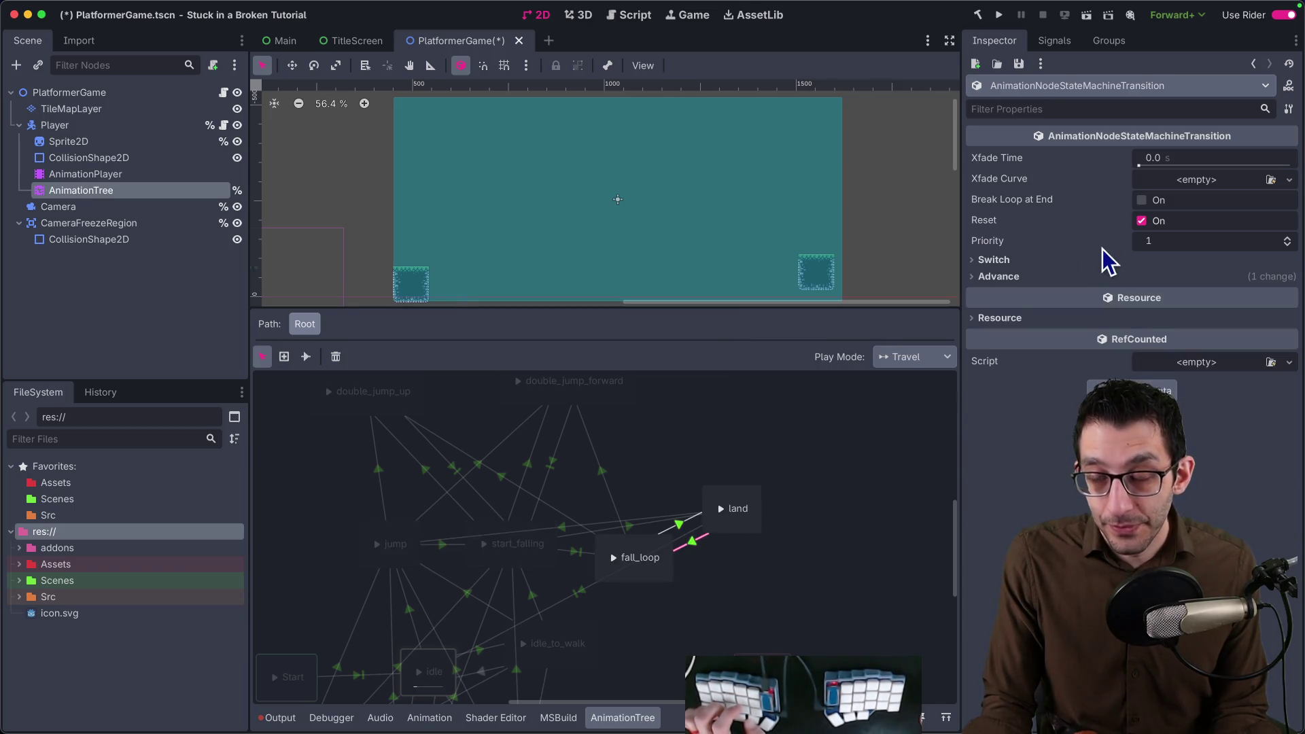
left_click(1066, 261)
left_click(1104, 298)
left_click(1214, 312)
left_click(1173, 371)
left_click(1030, 408)
type("IsFalling")
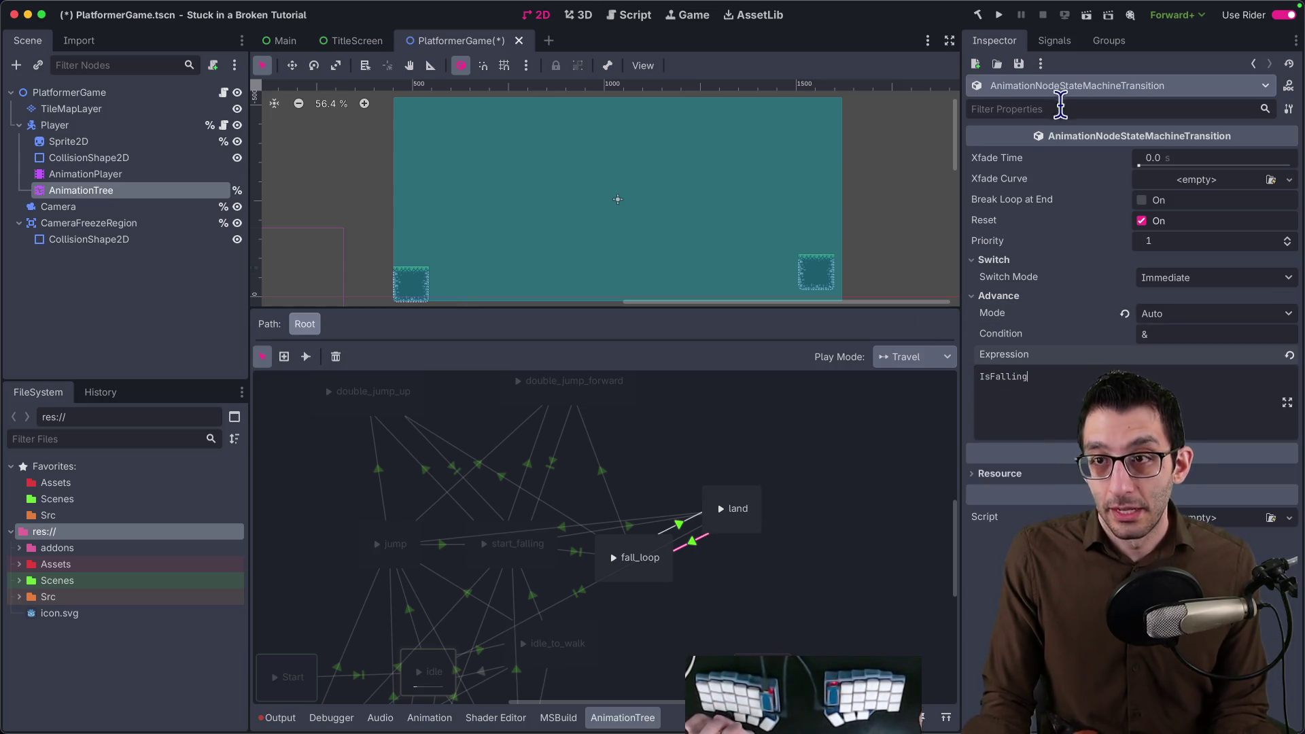
left_click(998, 15)
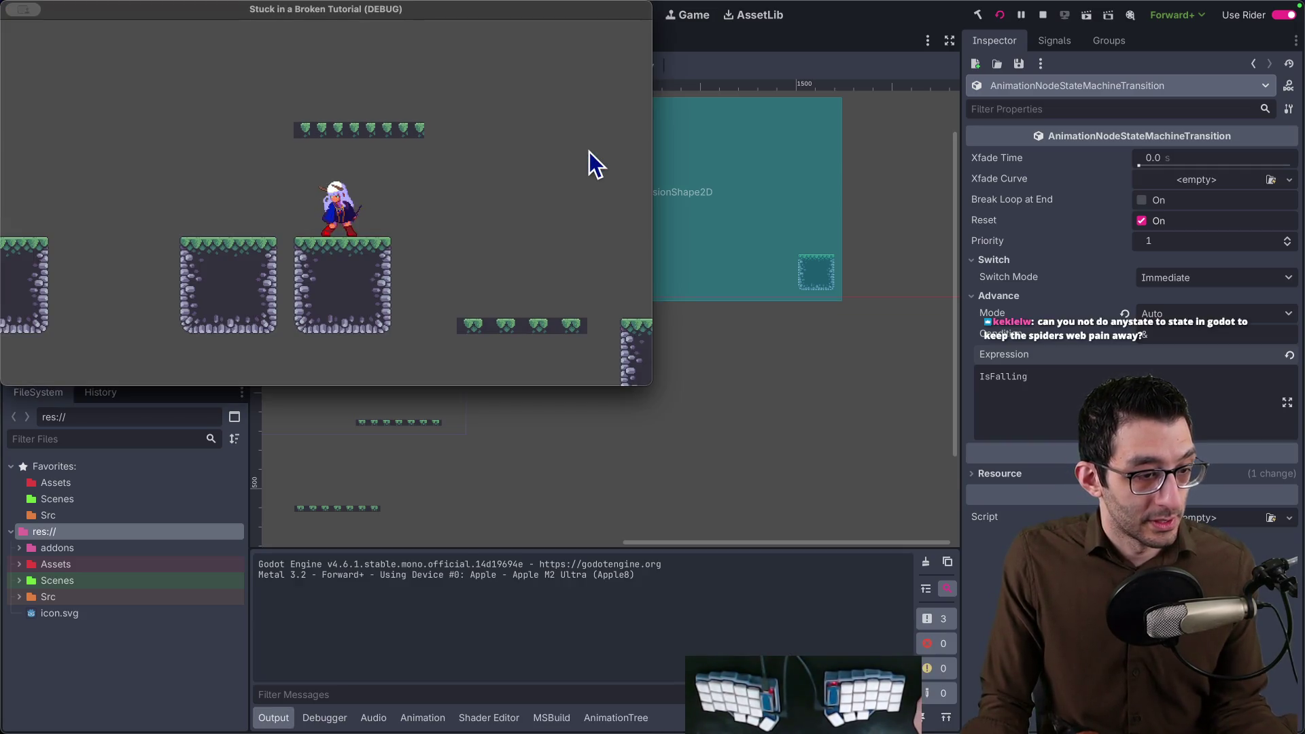
Enlarge the debug window and run, jump and fall off ledges and platforms to watch the falling animations.
double_click(460, 15)
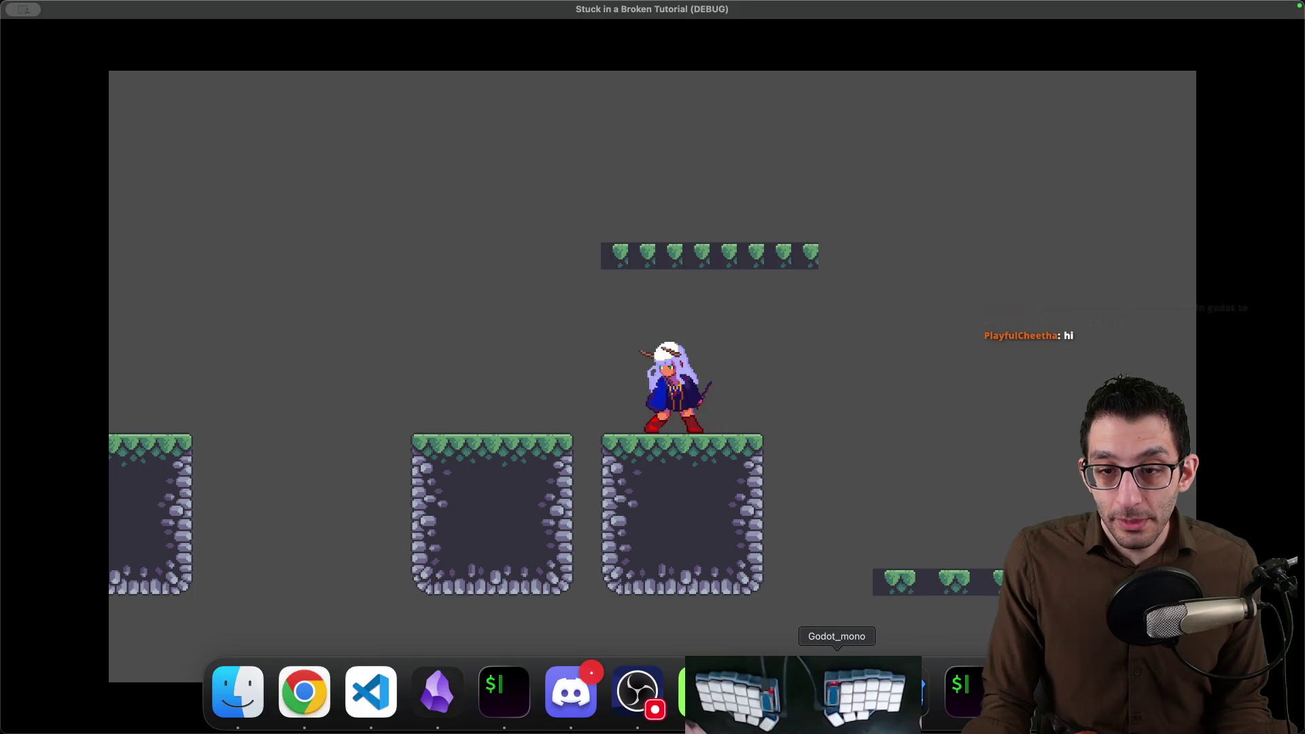
key("Right")
key("Left")
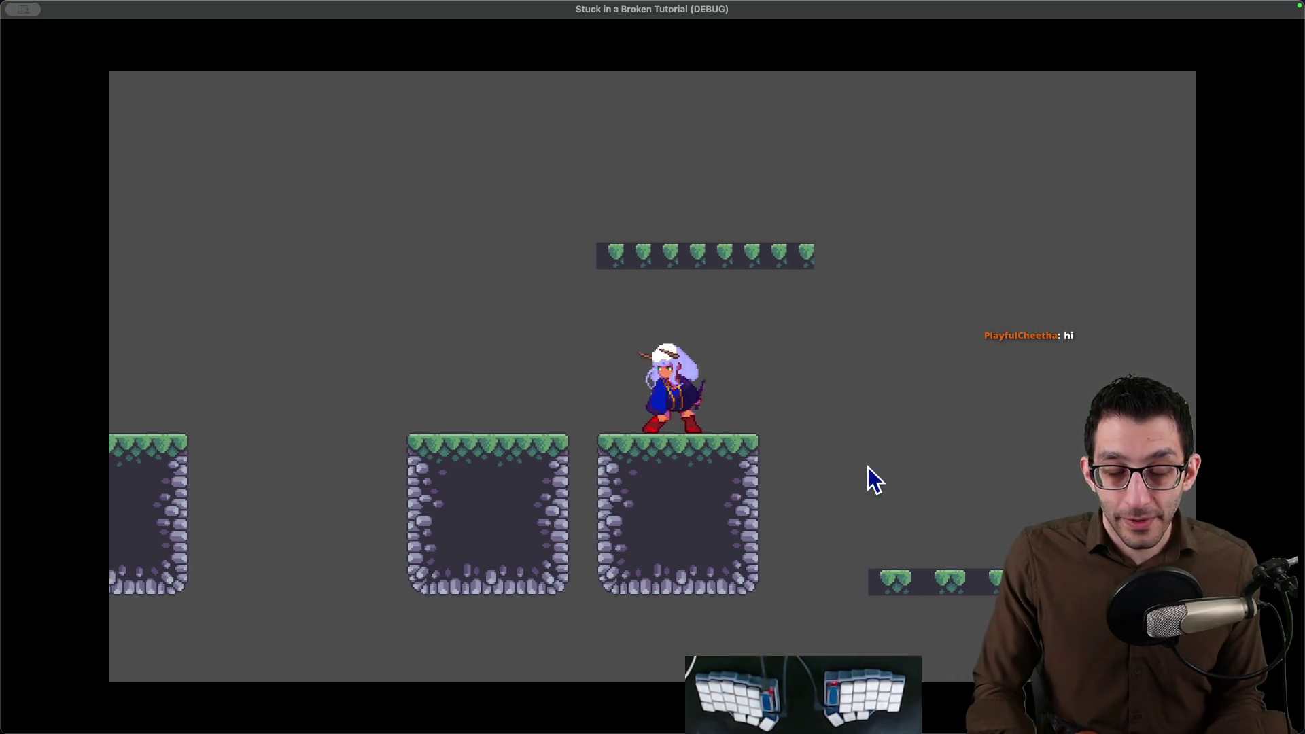
key("Left")
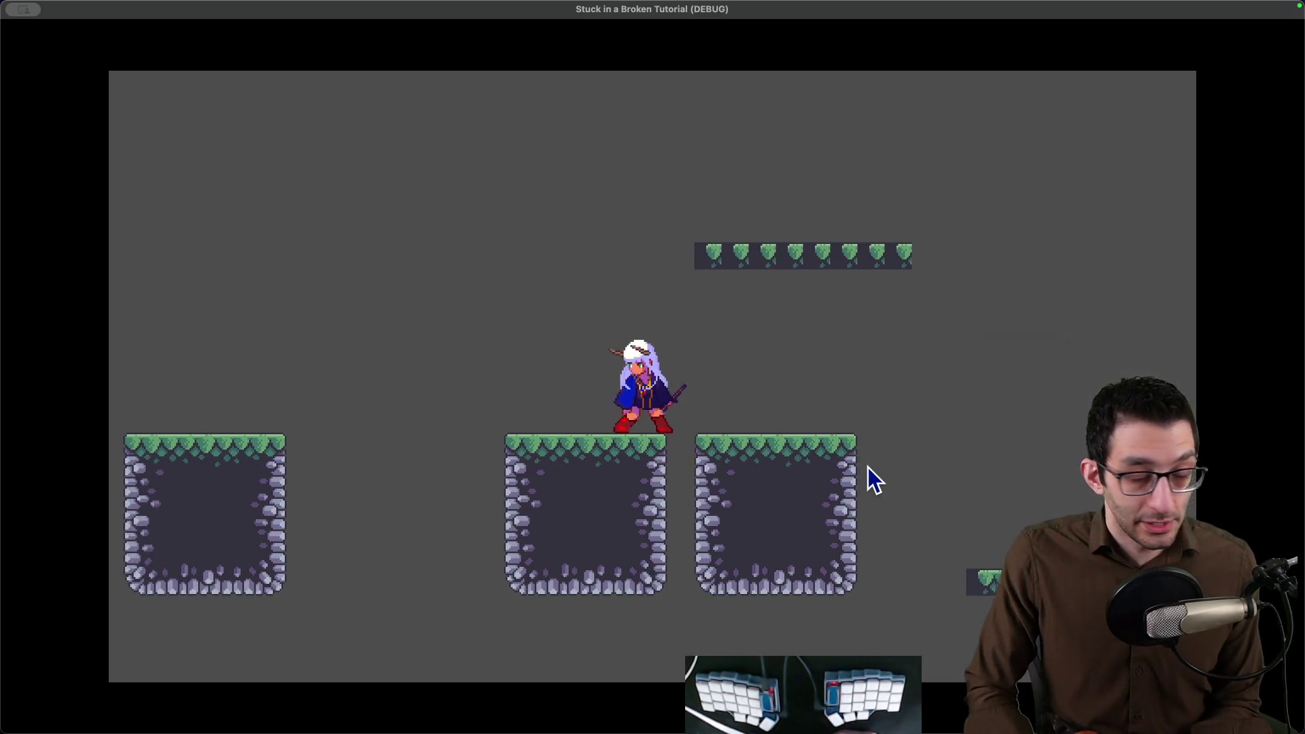
key("space")
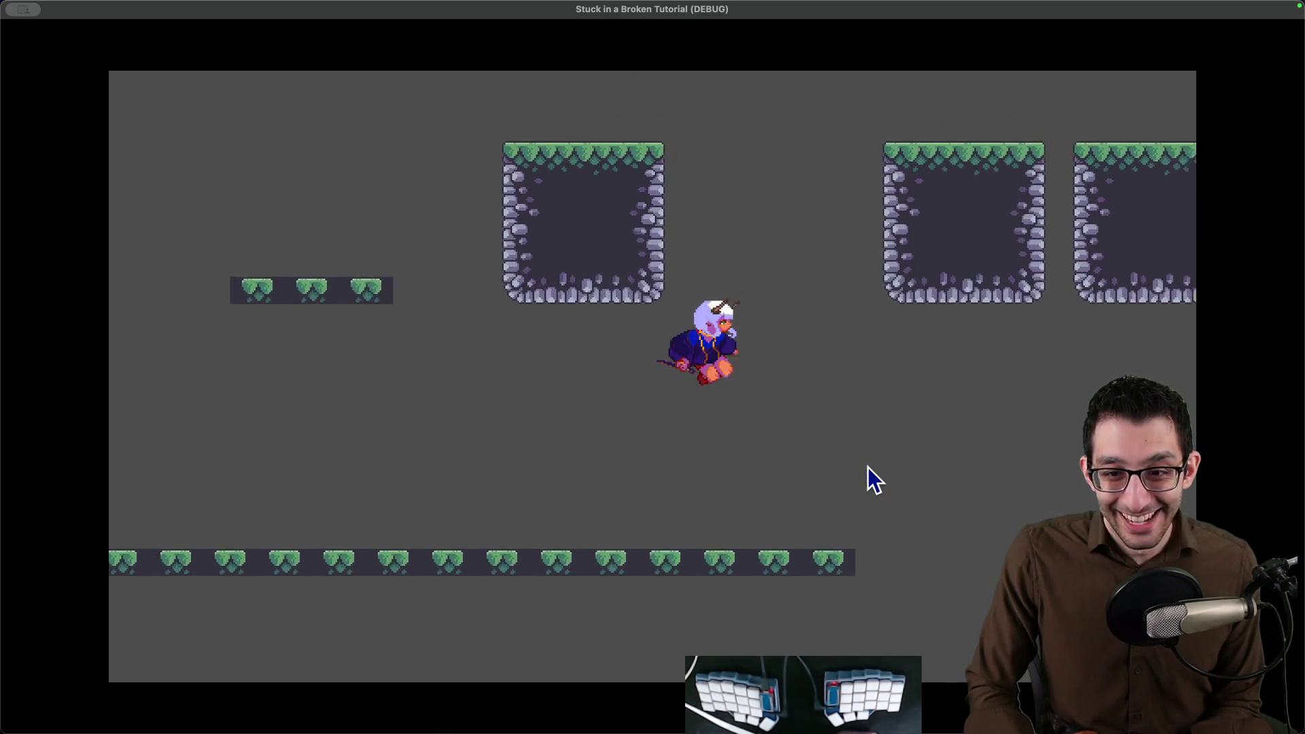
key("Right")
key("space")
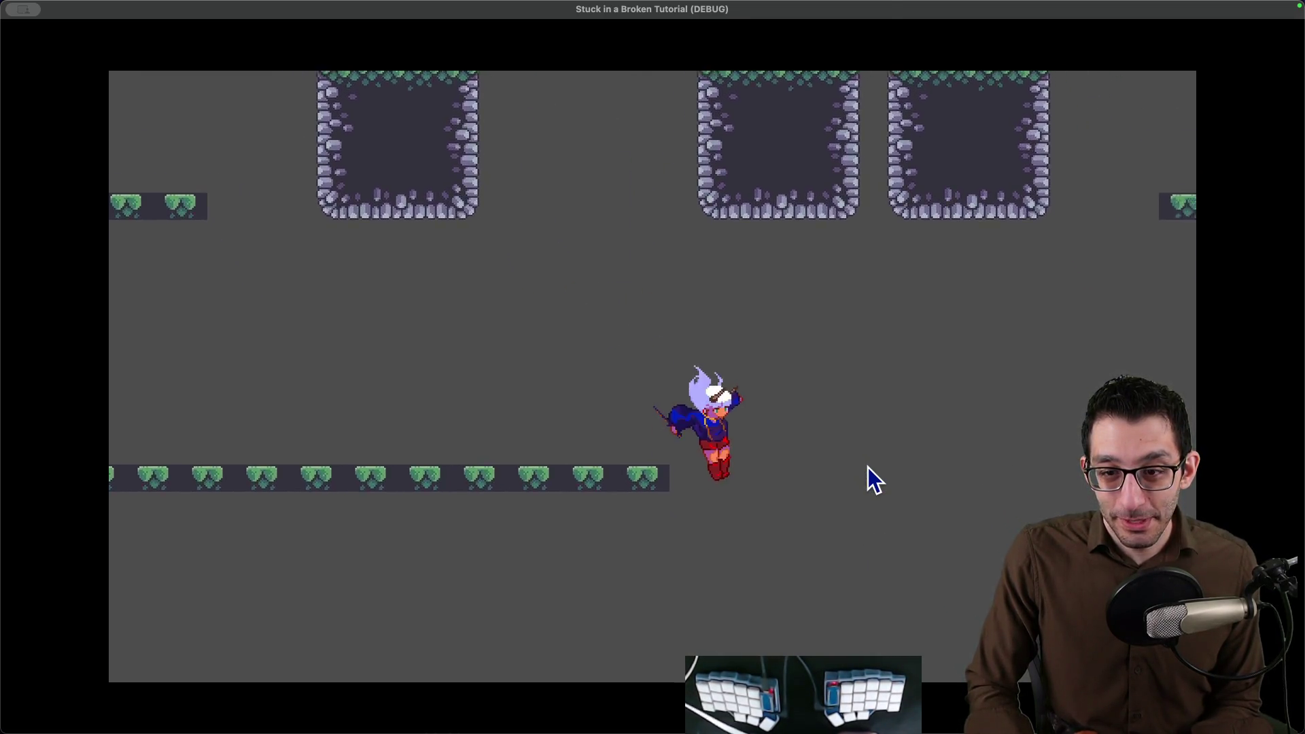
key("Right")
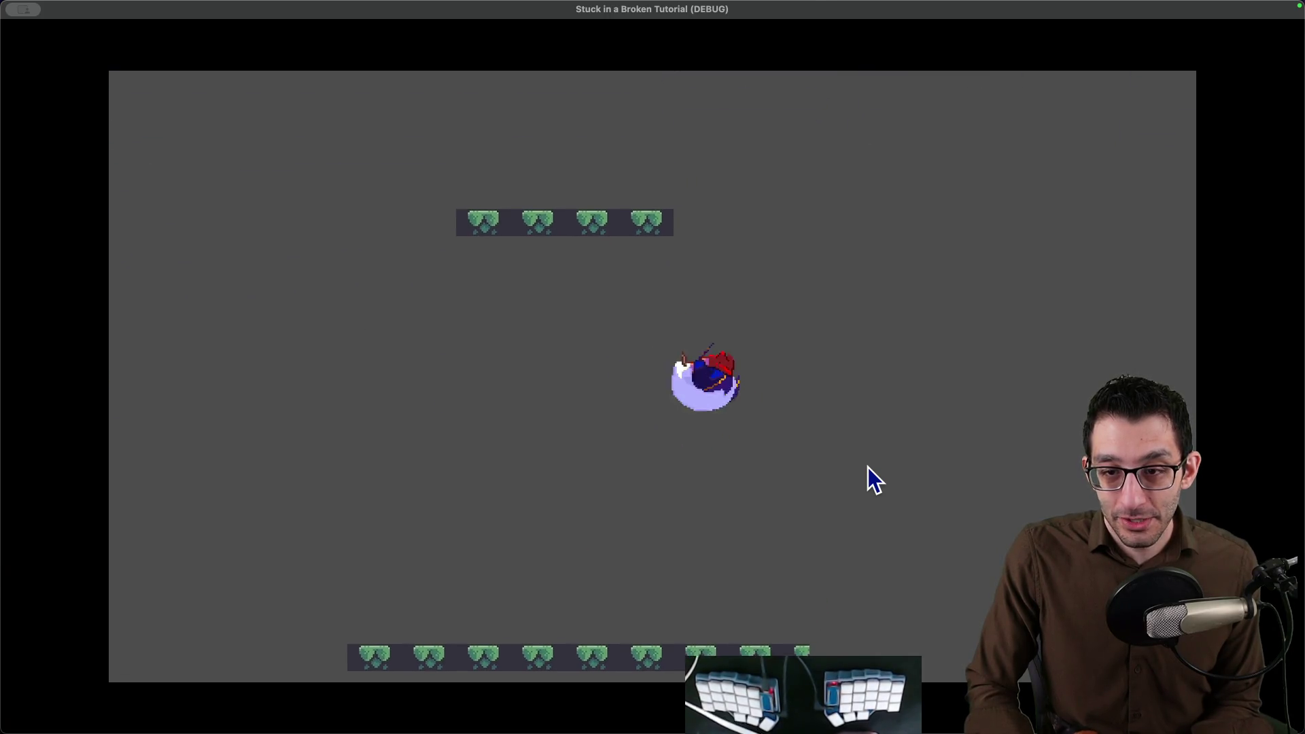
key("space")
key("Left")
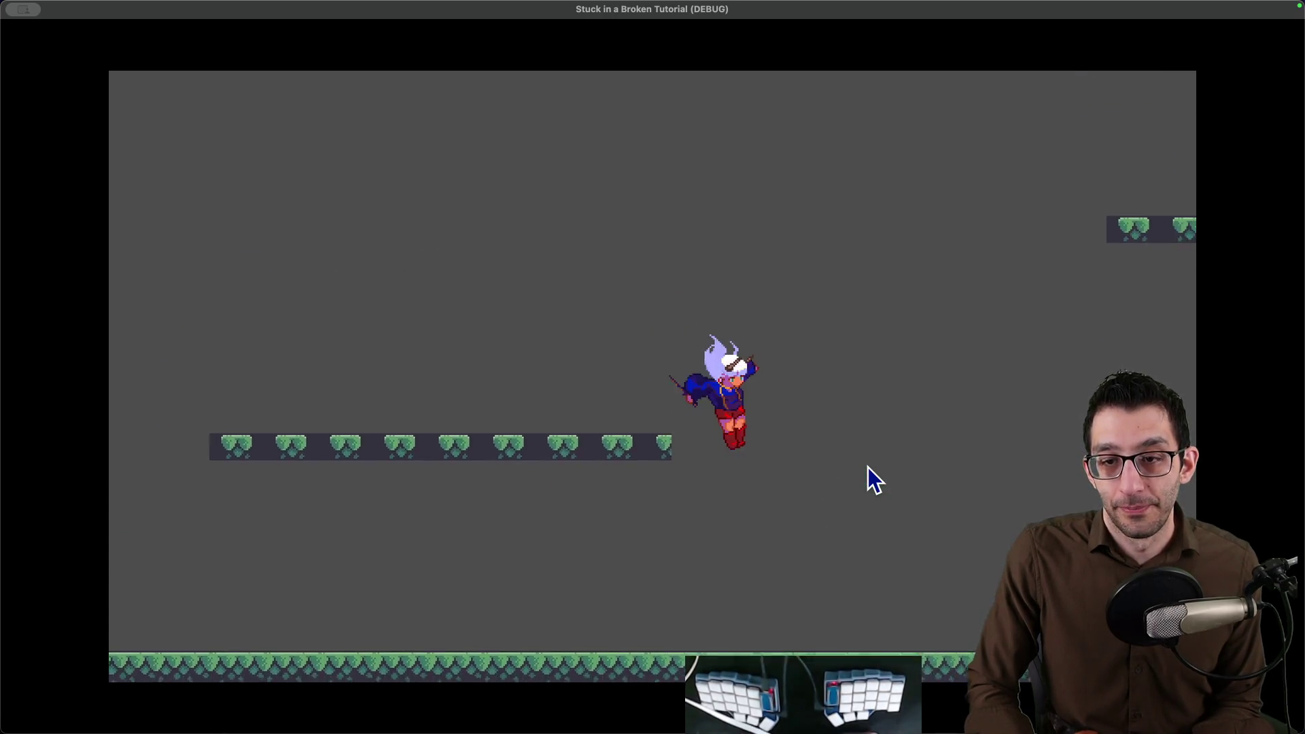
key("Left")
key("space")
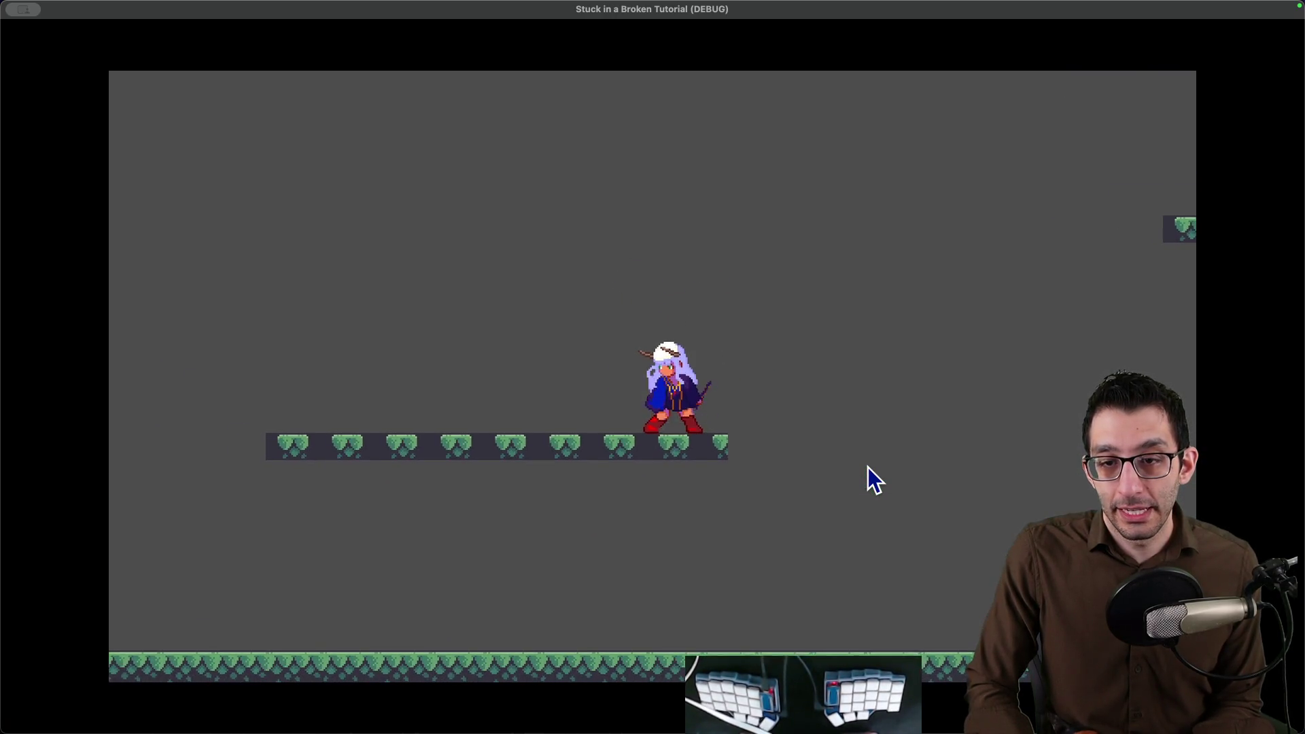
key("Right")
key("space")
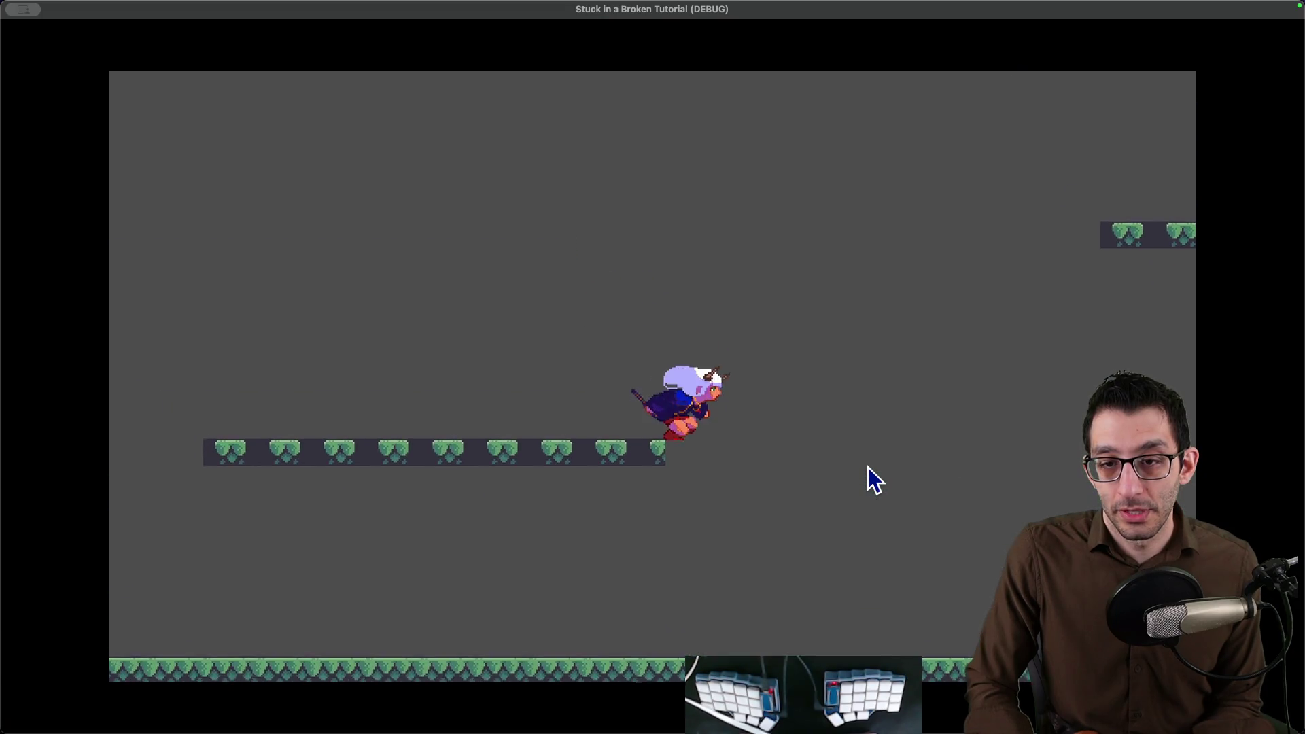
Test edge drops and flip jumps between platforms, then bring the presets.json editor forward.
key("Right")
key("Right")
key("space")
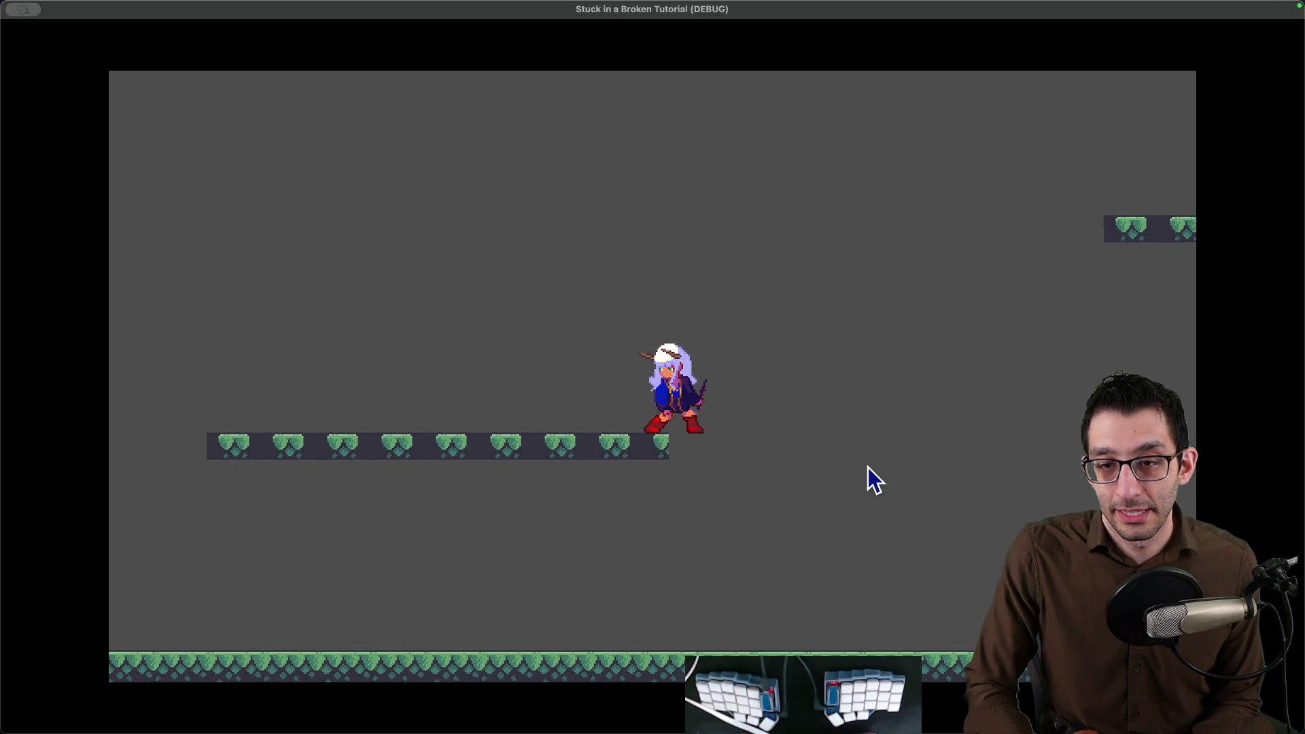
key("Right")
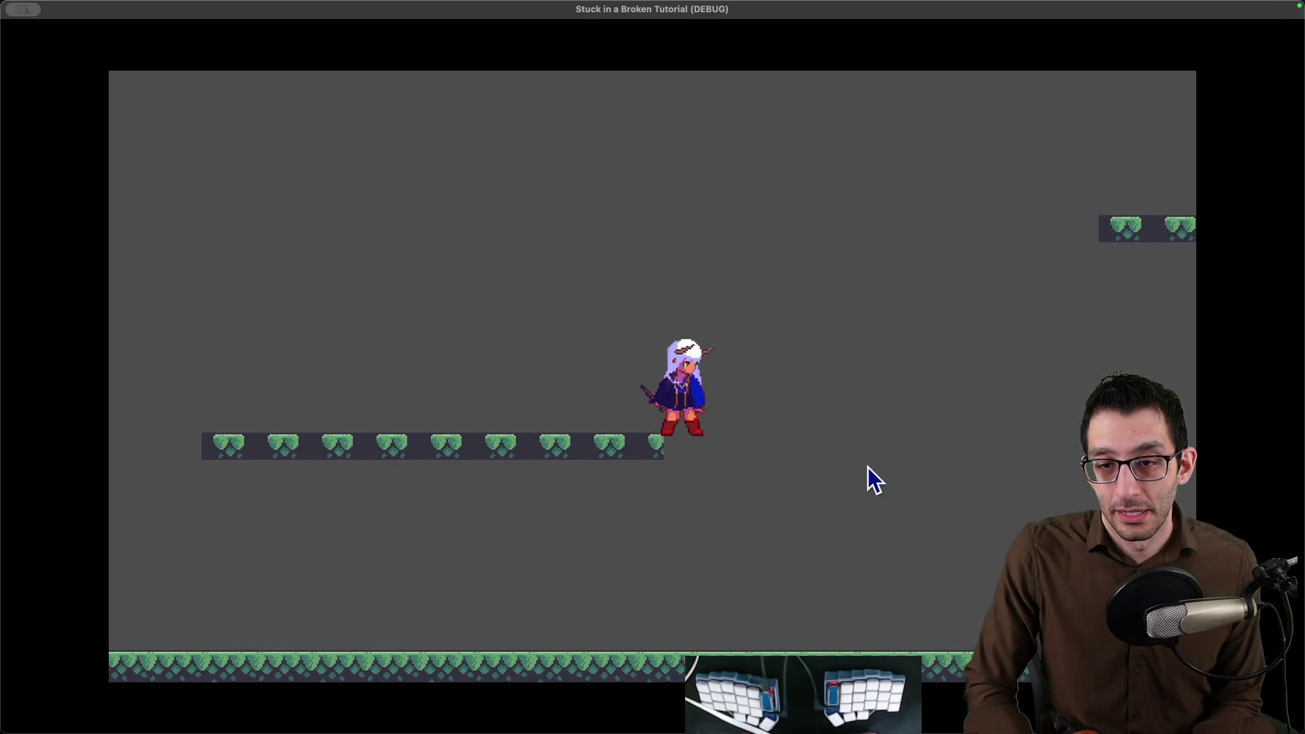
key("Right")
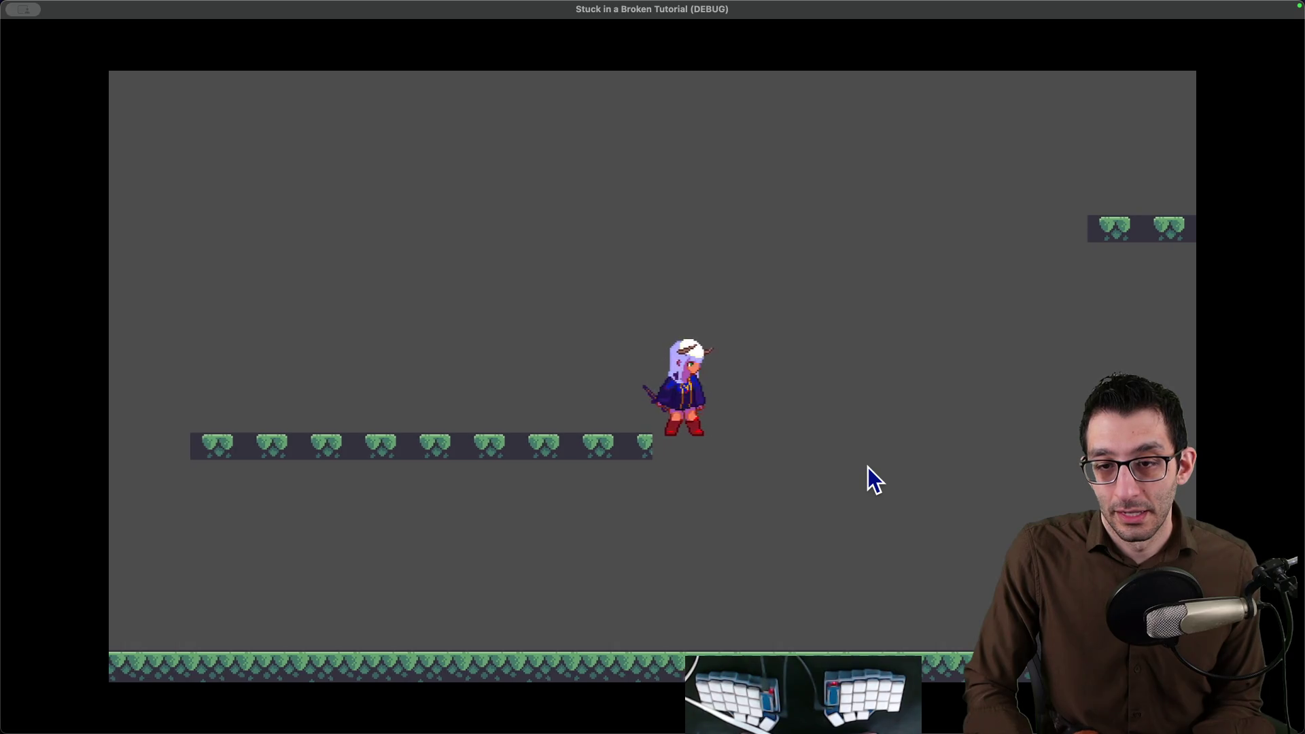
key("Right")
key("space")
key("space")
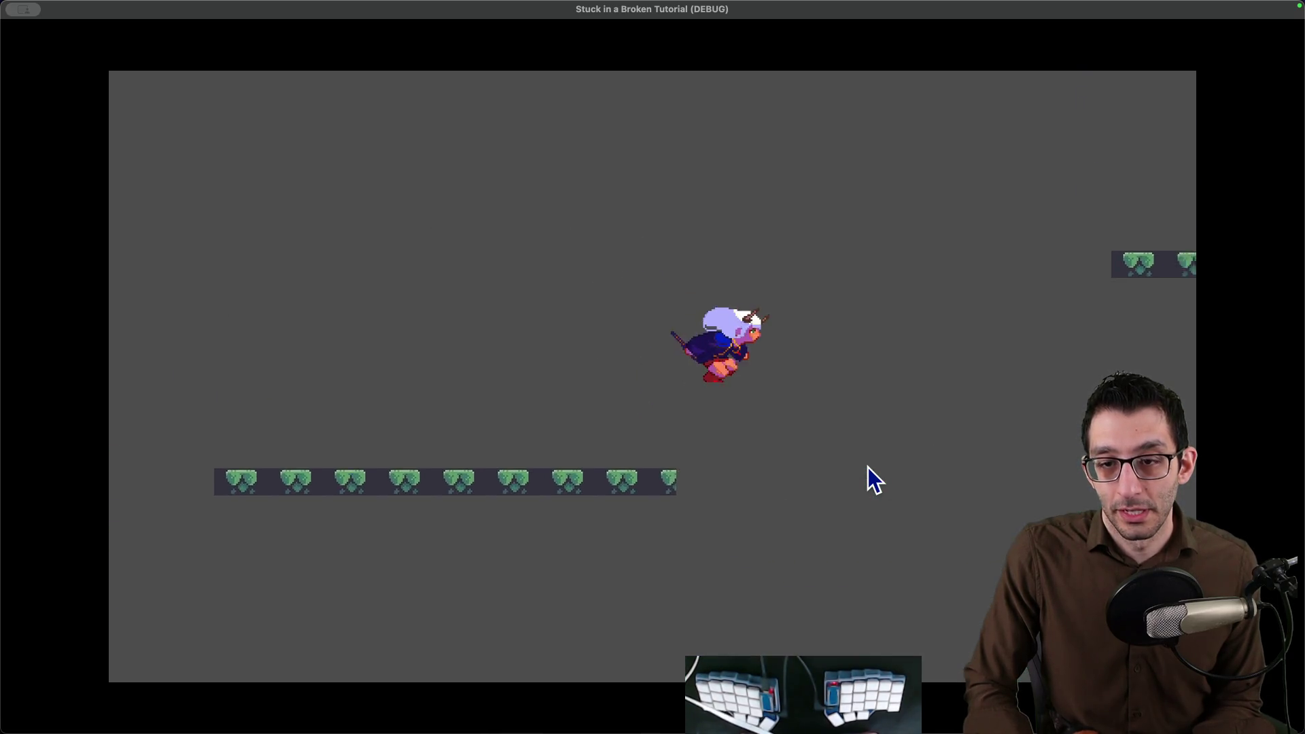
key("space")
key("space")
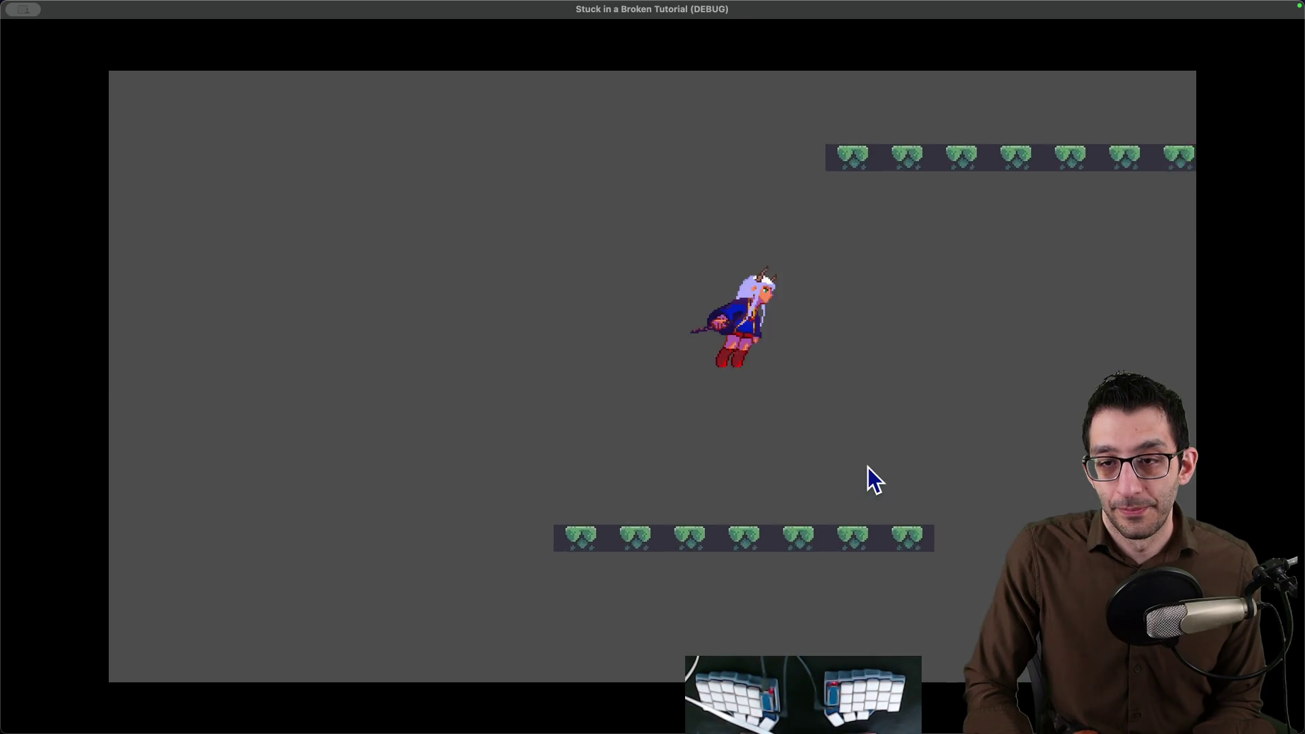
key("space")
key("space")
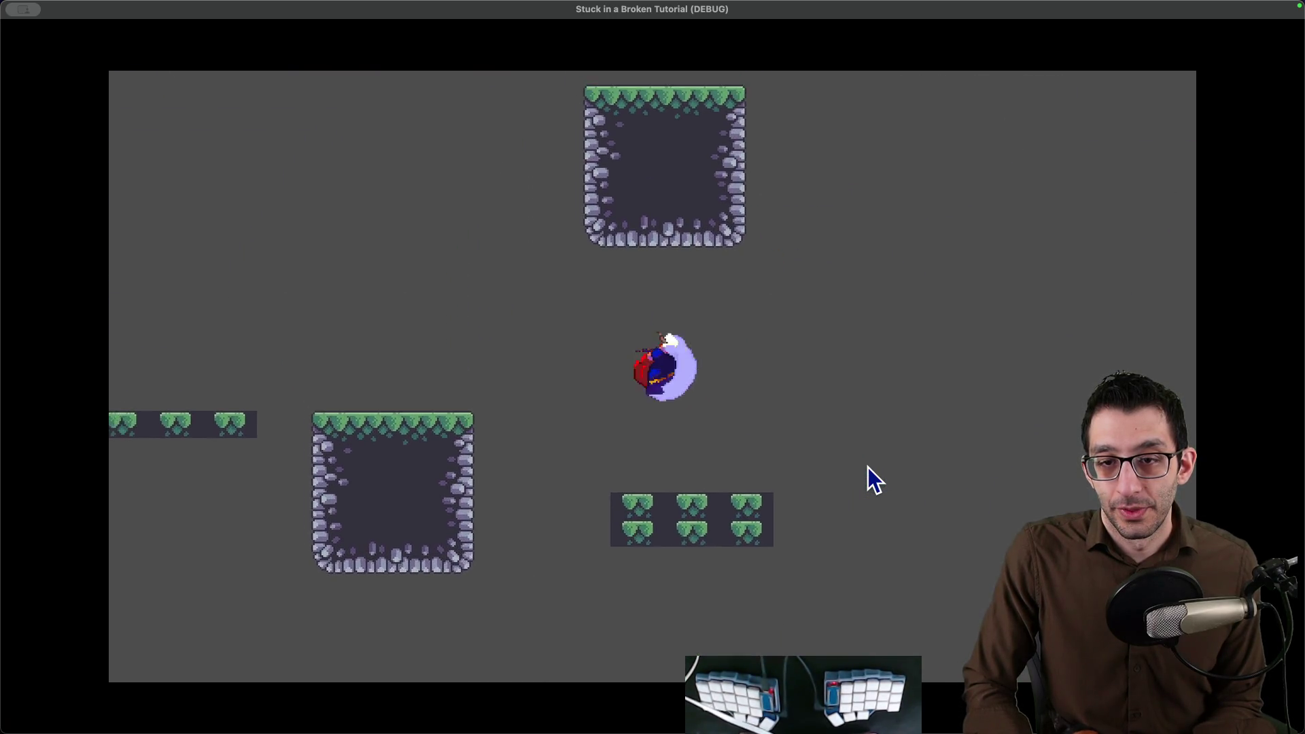
key("space")
key("Left")
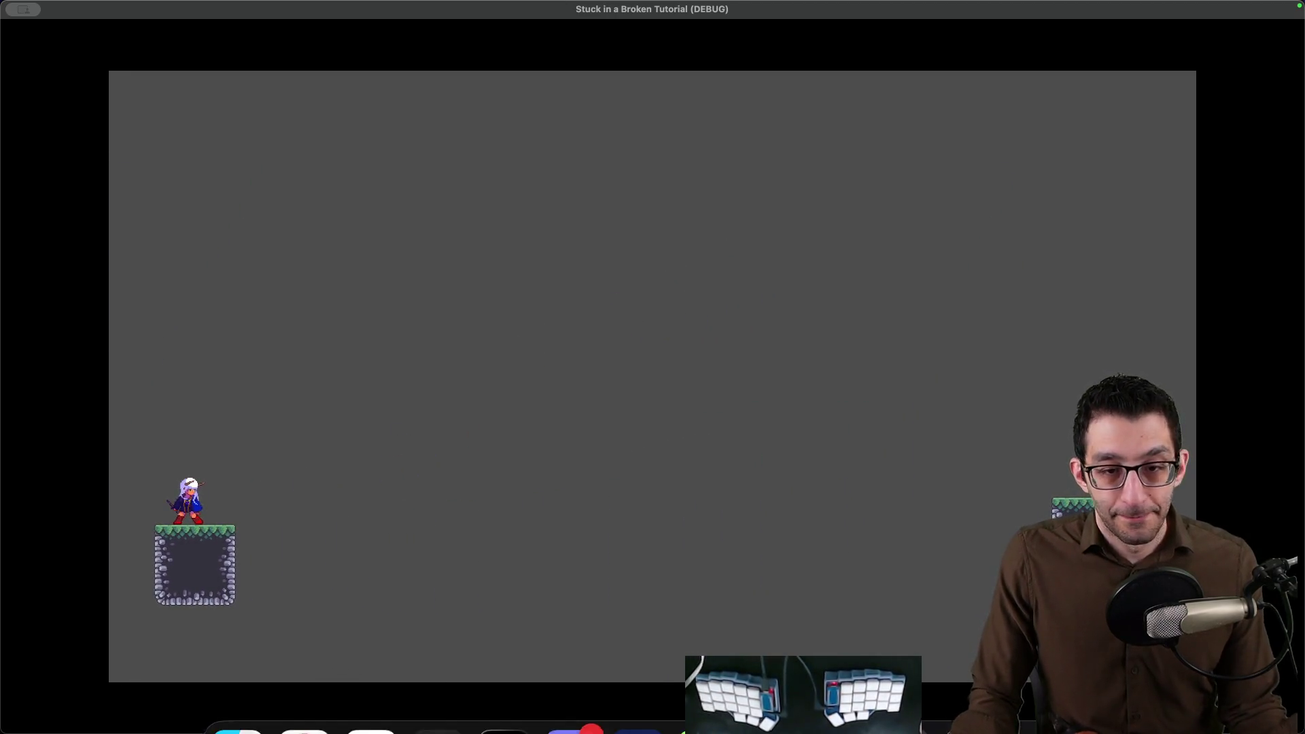
left_click(370, 691)
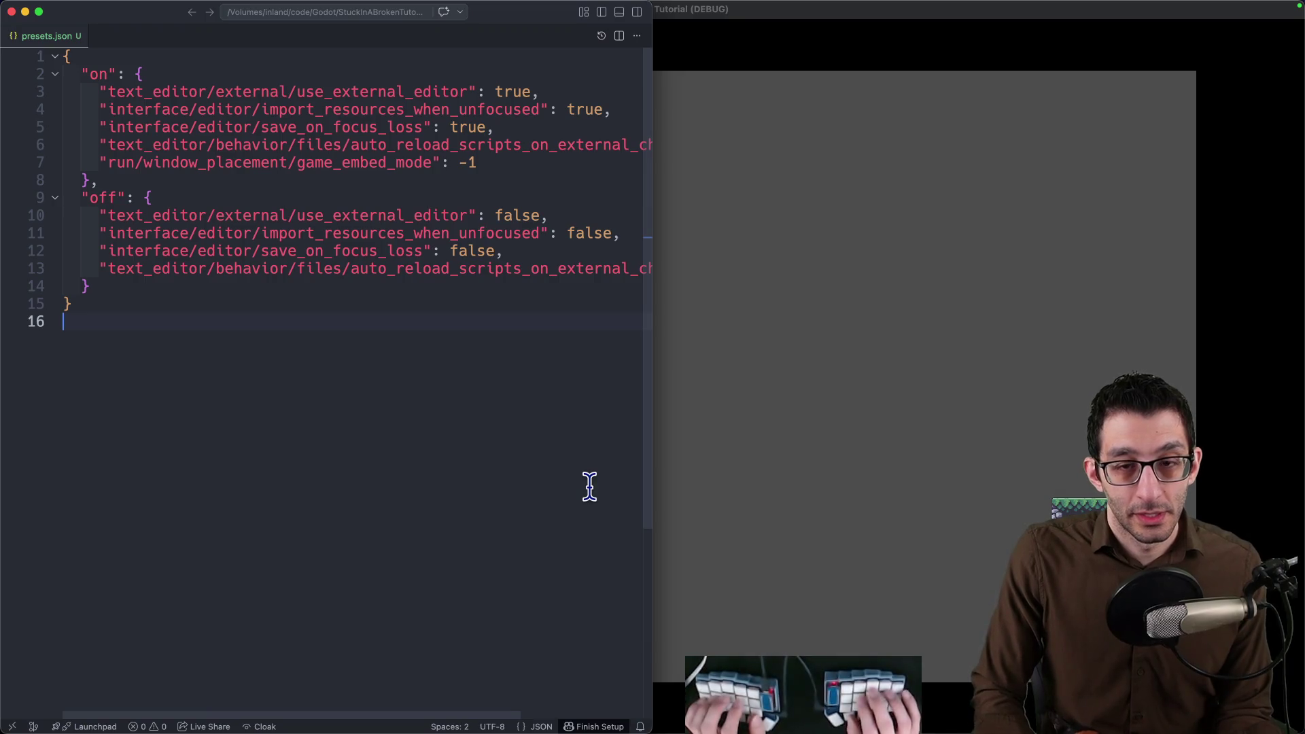
In Rider's Commit view, open the PlatformerGame.tscn diff and widen it to read the scene changes.
key("super+Tab")
key("super+0")
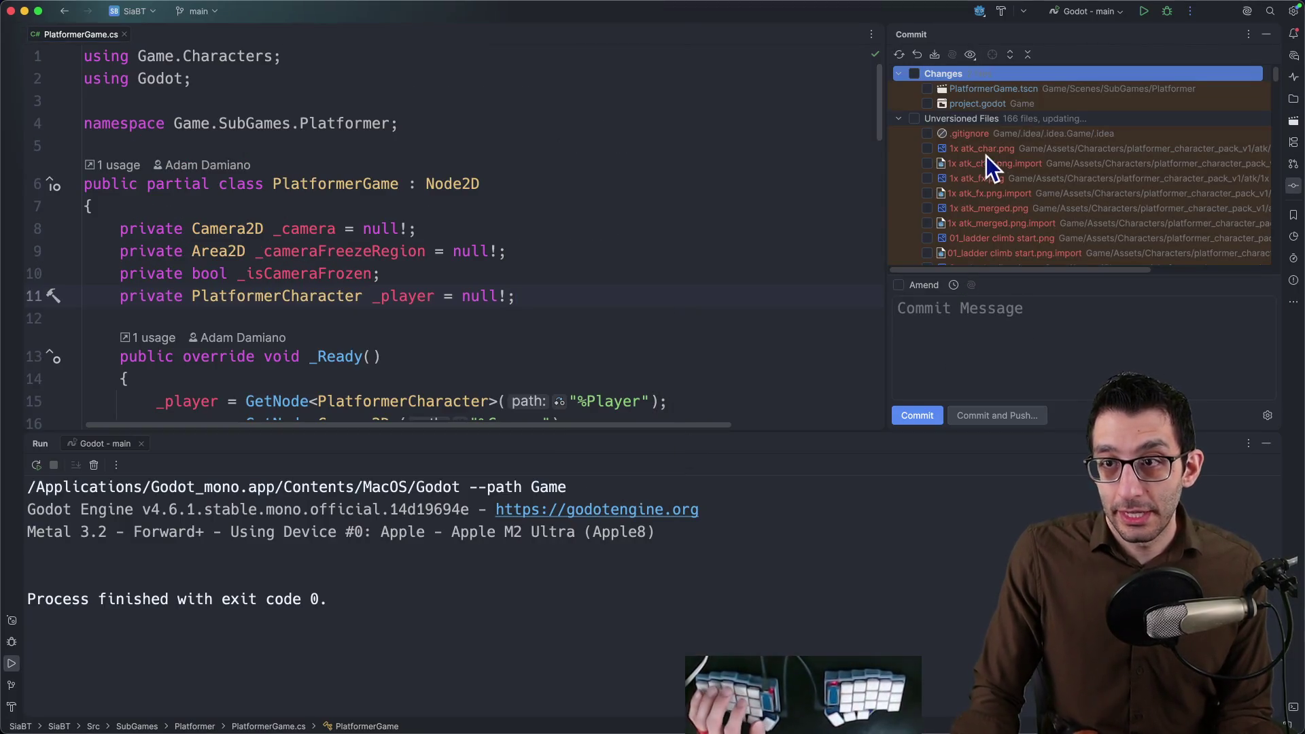
double_click(1005, 88)
scroll(817, 209, "down", 5)
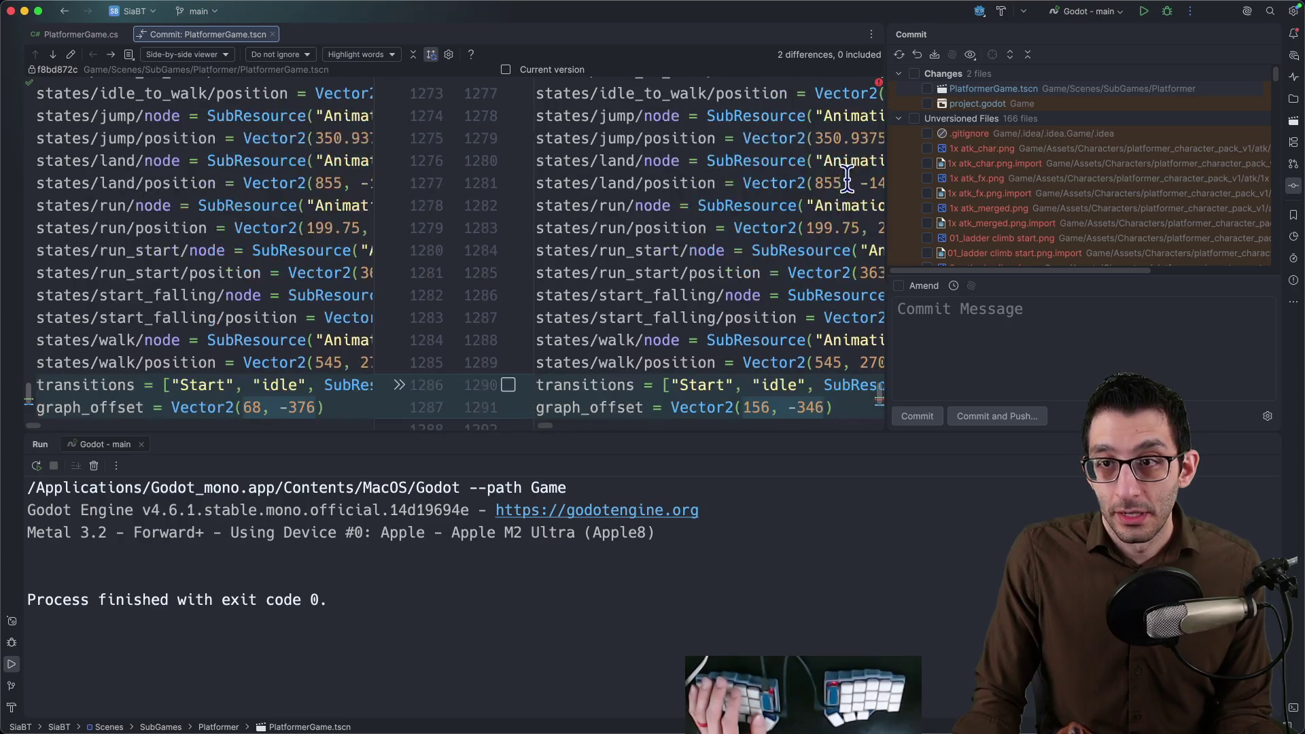
scroll(833, 180, "down", 3)
left_click(958, 88)
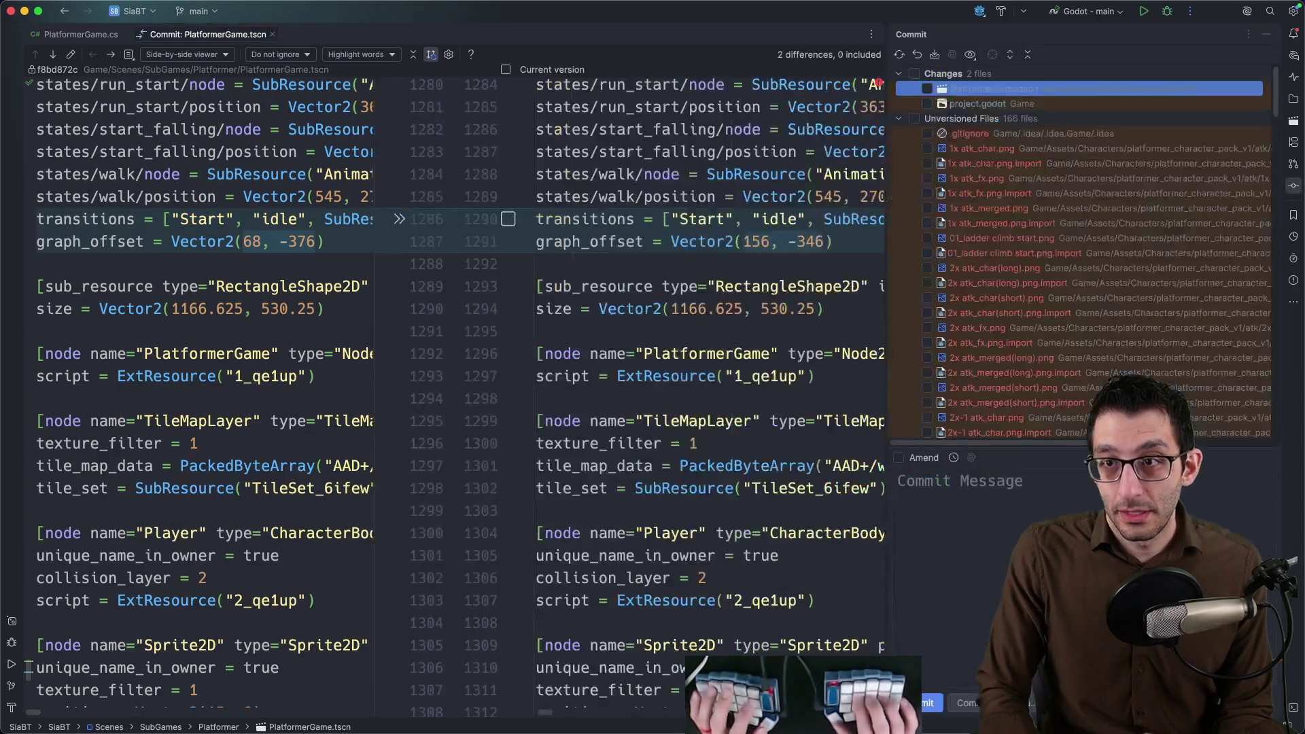
left_click(744, 269)
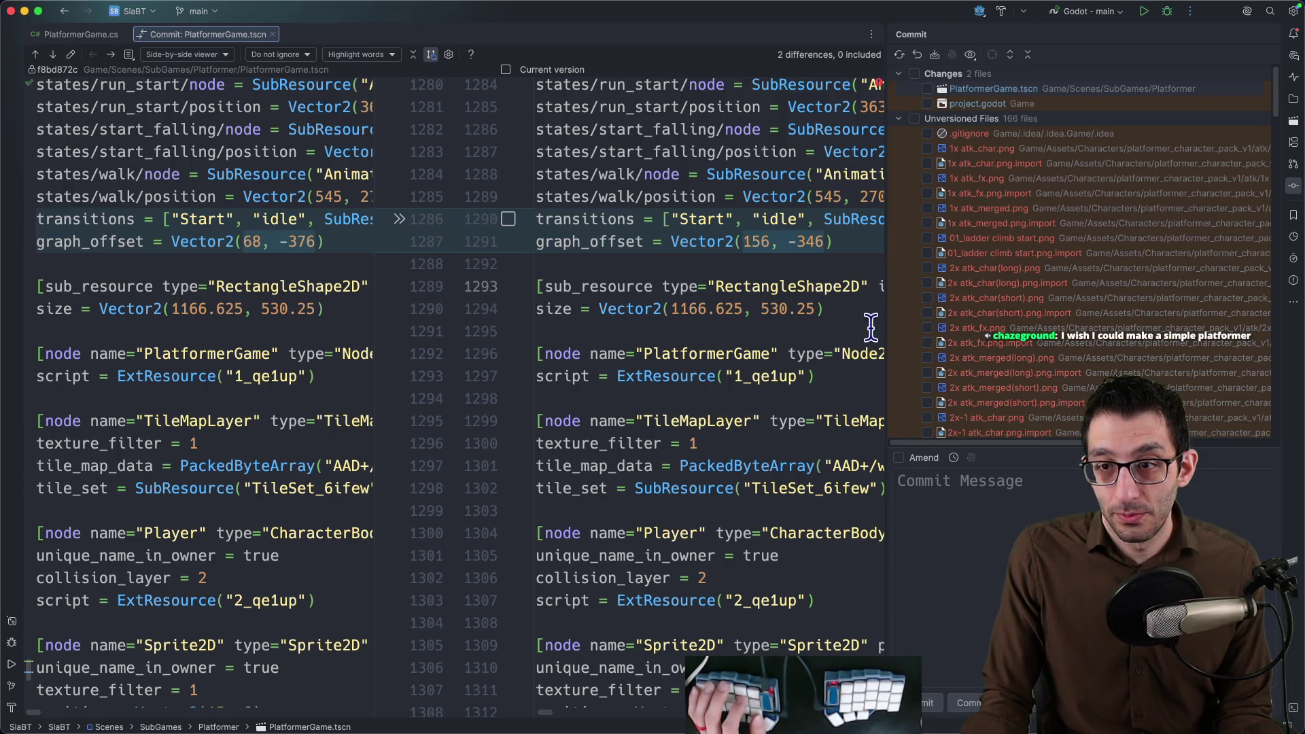
left_click_drag(884, 183, 1038, 193)
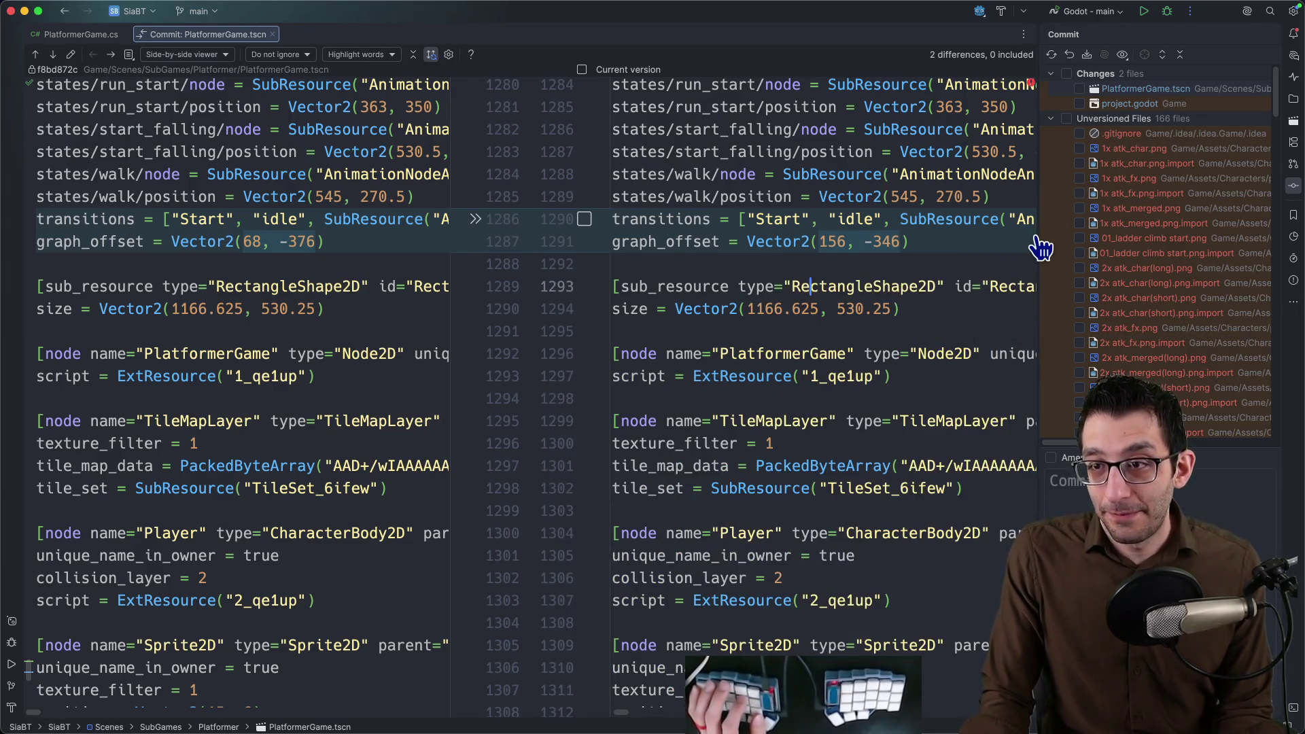
left_click(1039, 247)
scroll(1034, 224, "down", 20)
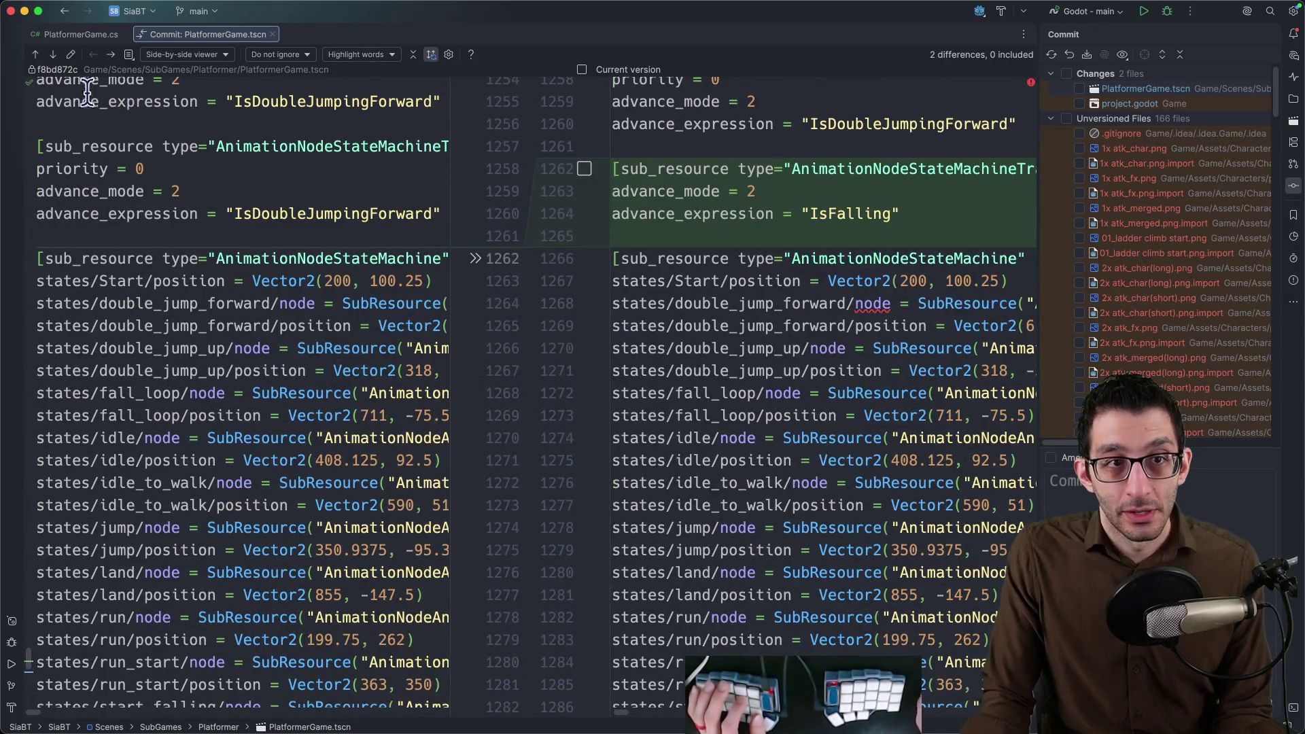
Step through the project.godot changes and the new .gitignore contents, then return to the scene diff.
left_click(55, 56)
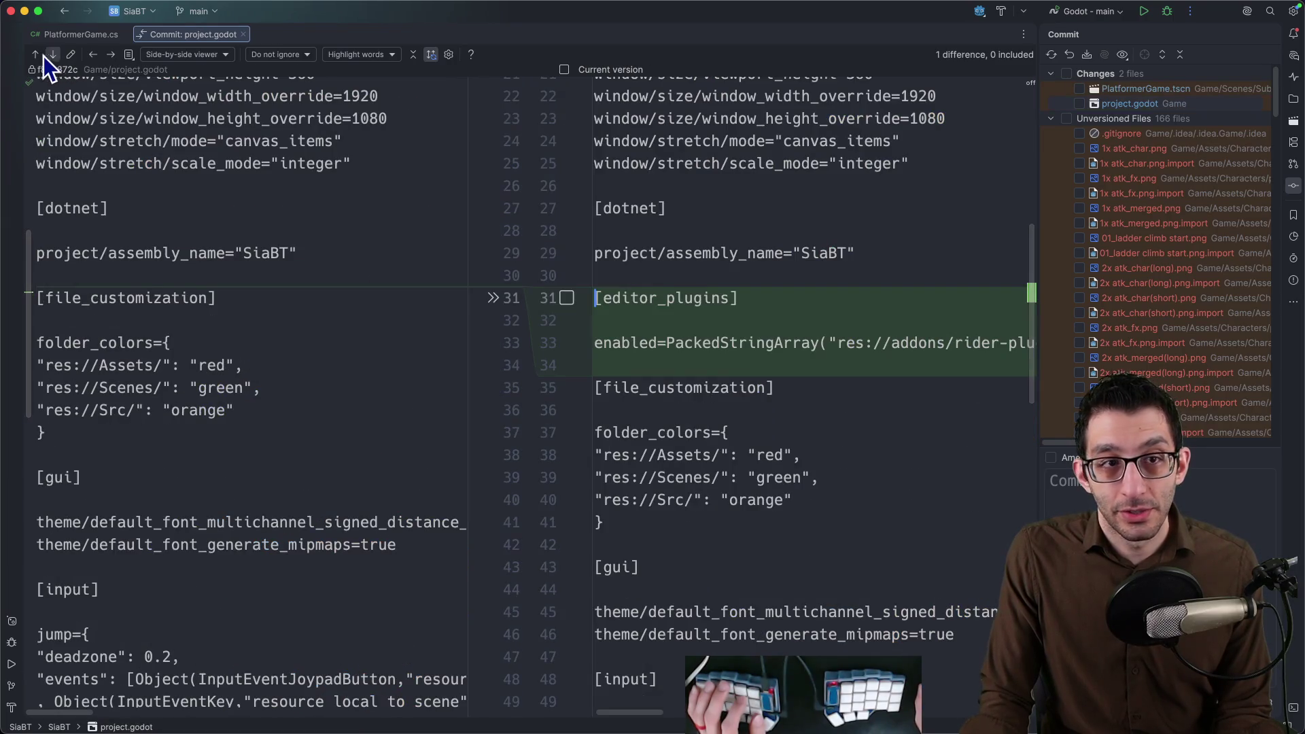
left_click(38, 57)
left_click(55, 60)
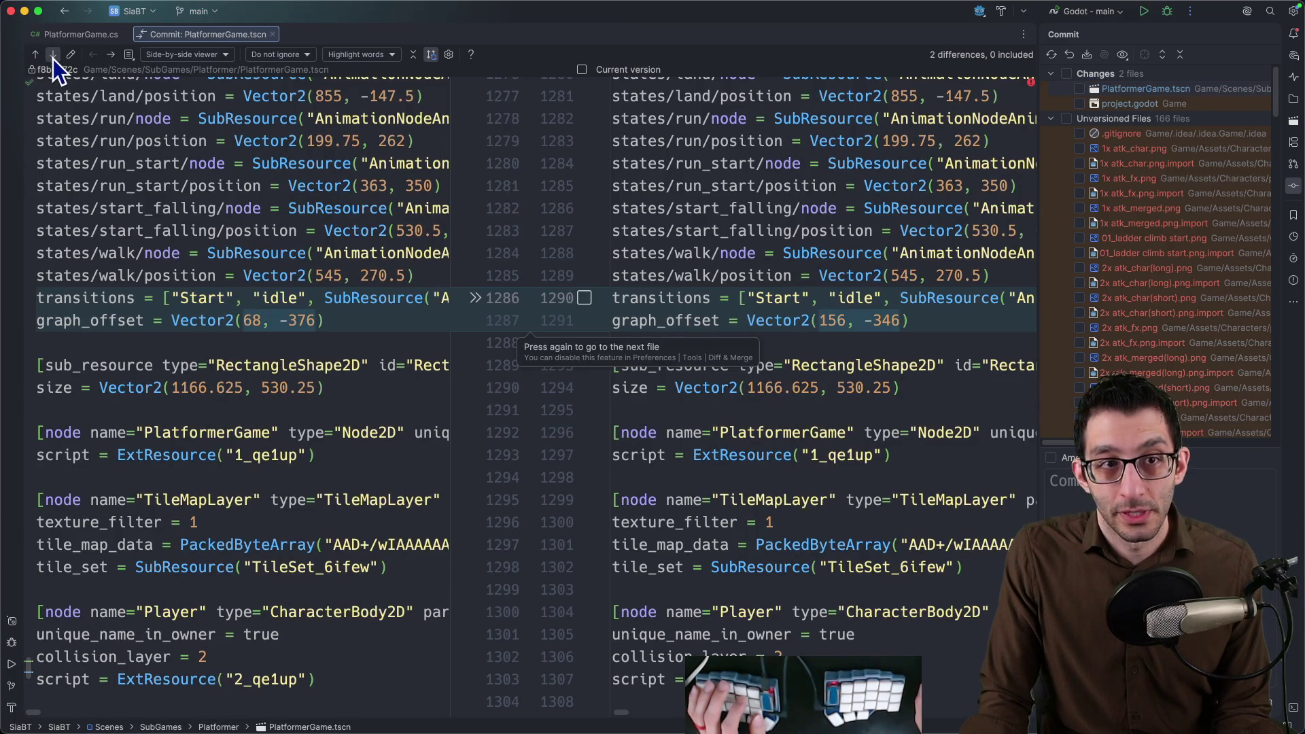
left_click(55, 57)
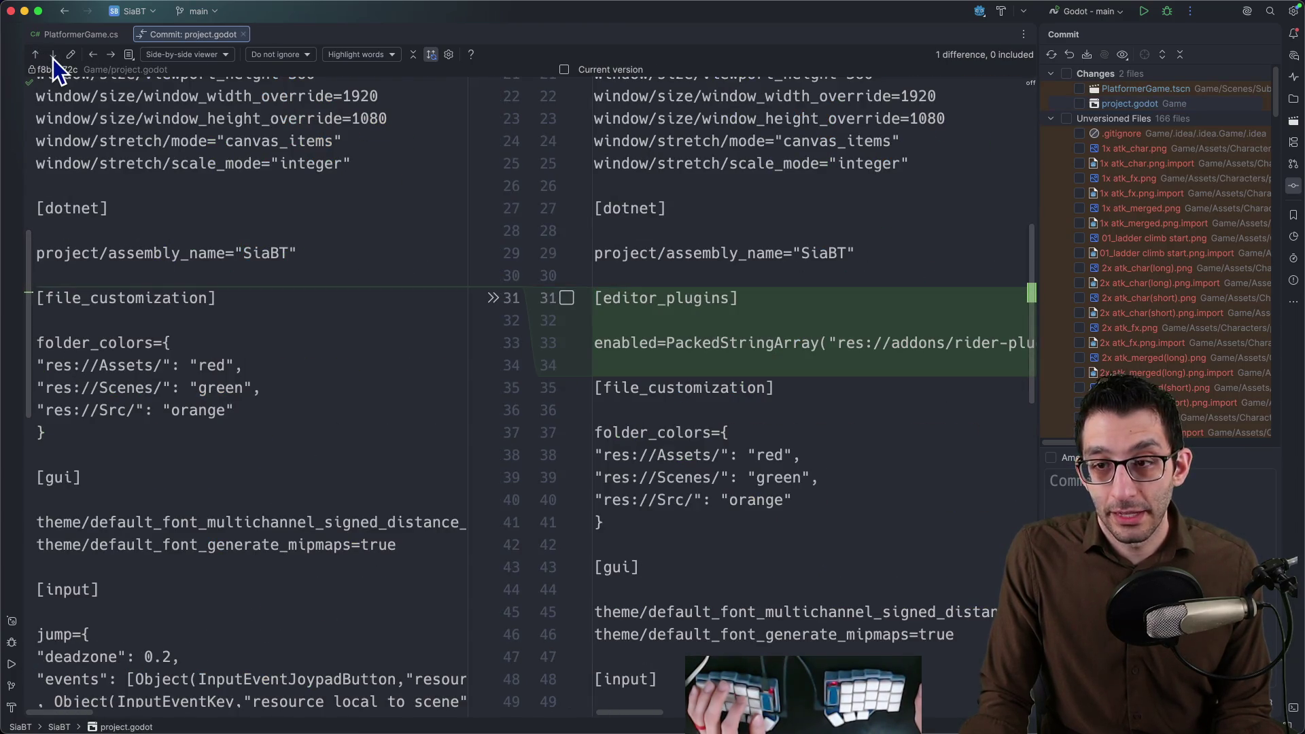
left_click(54, 56)
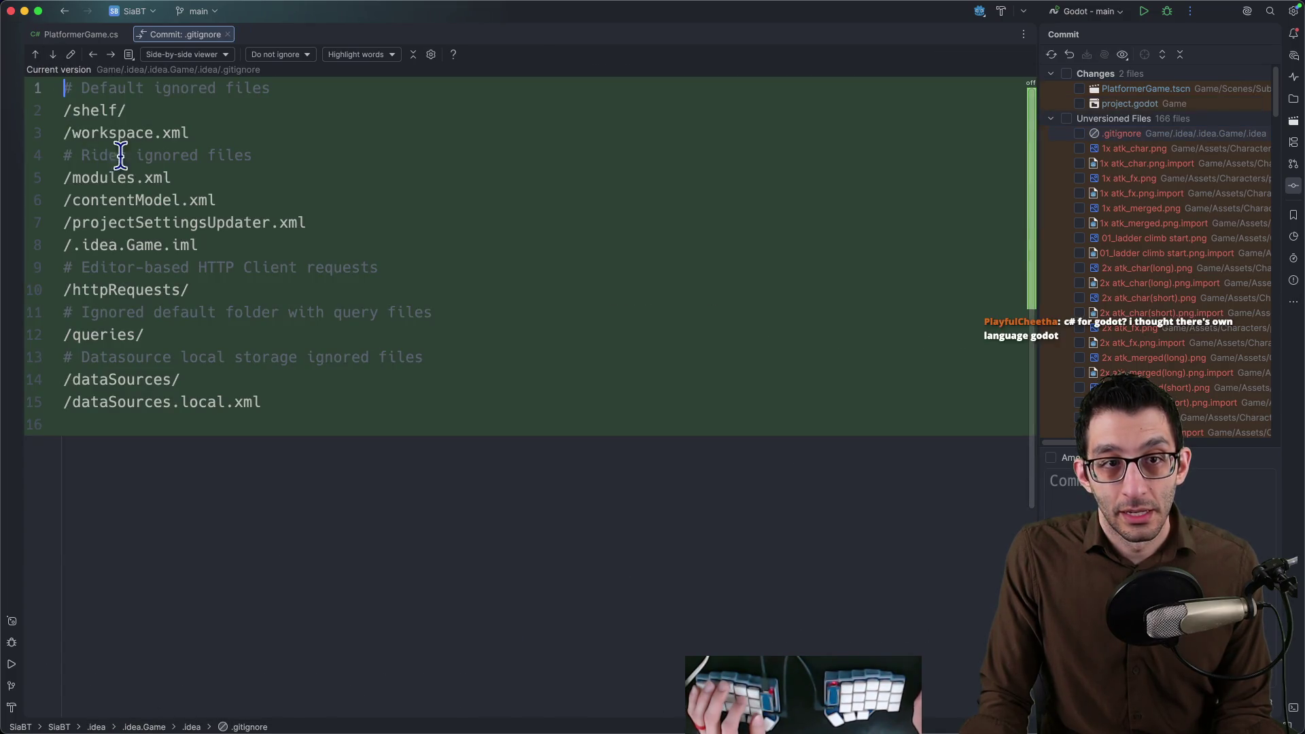
key("super+a")
left_click(681, 382)
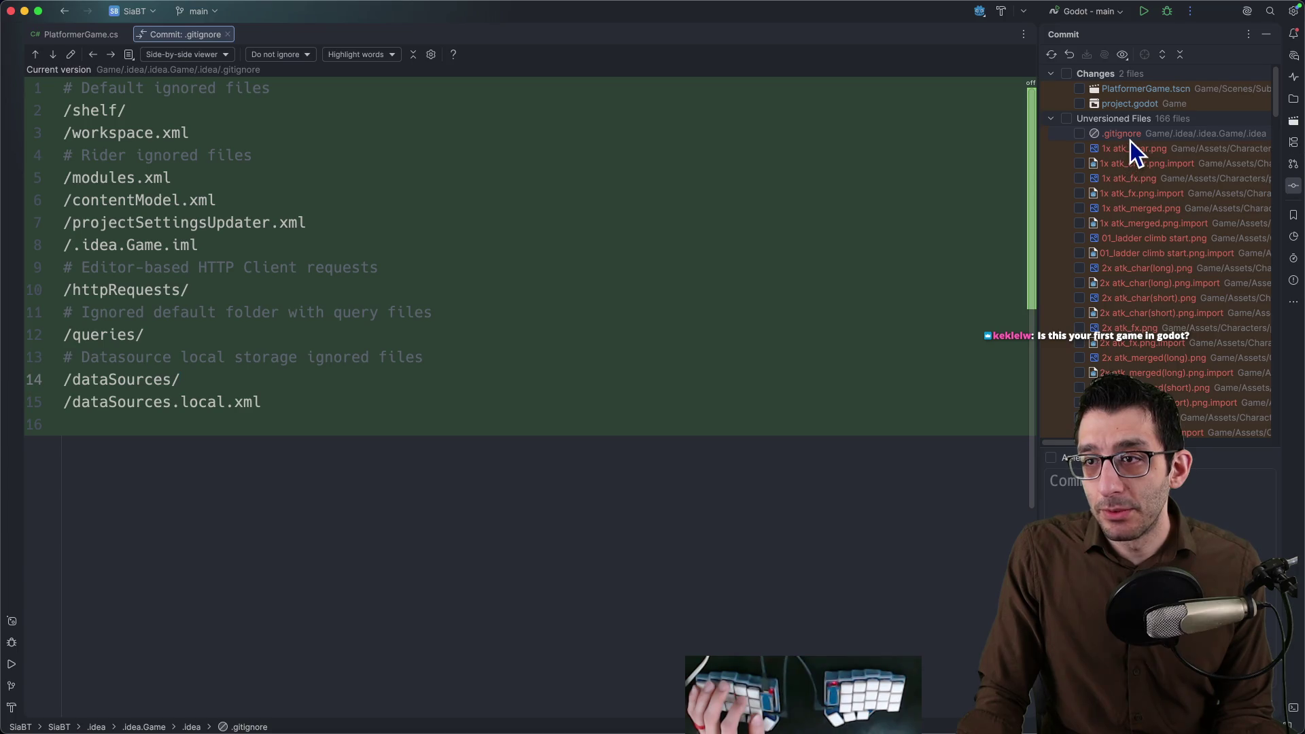
left_click(1113, 91)
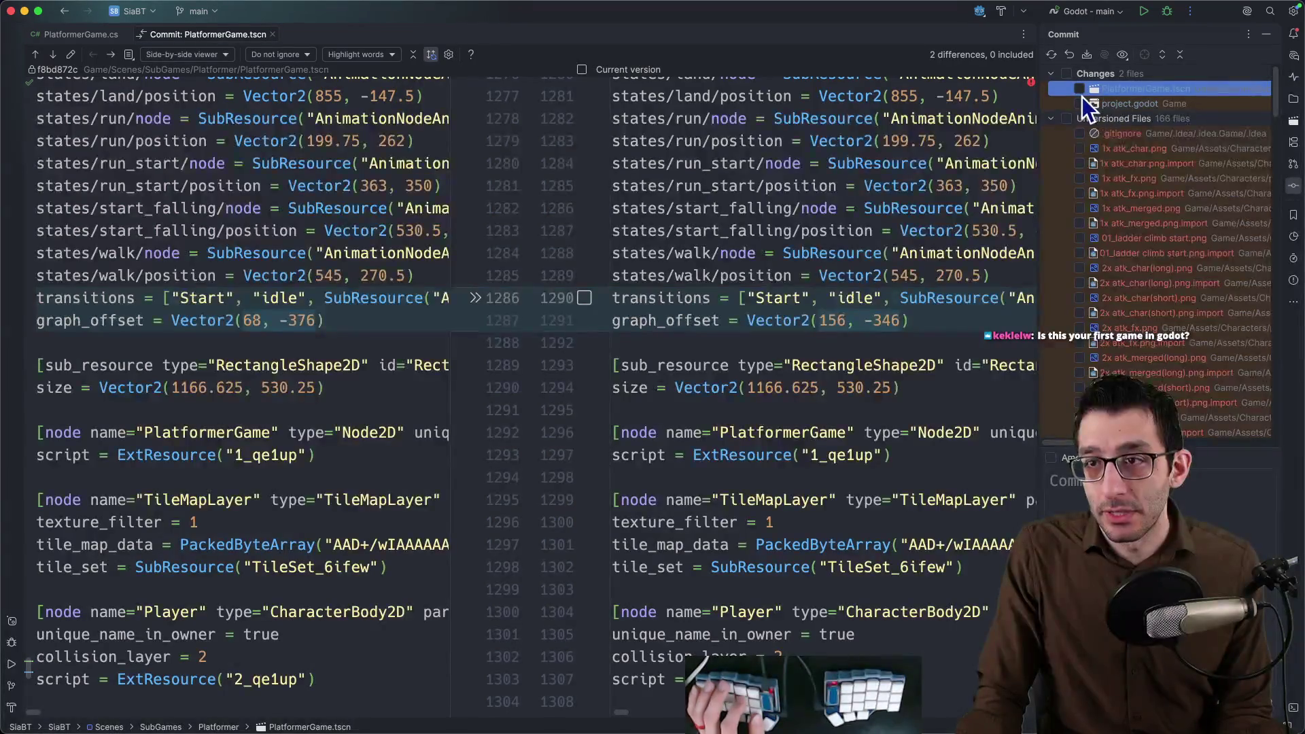
Commit PlatformerGame.tscn with the land-to-falling transition message, widen the file list, and head to Terminal.
left_click(1081, 90)
type("Add")
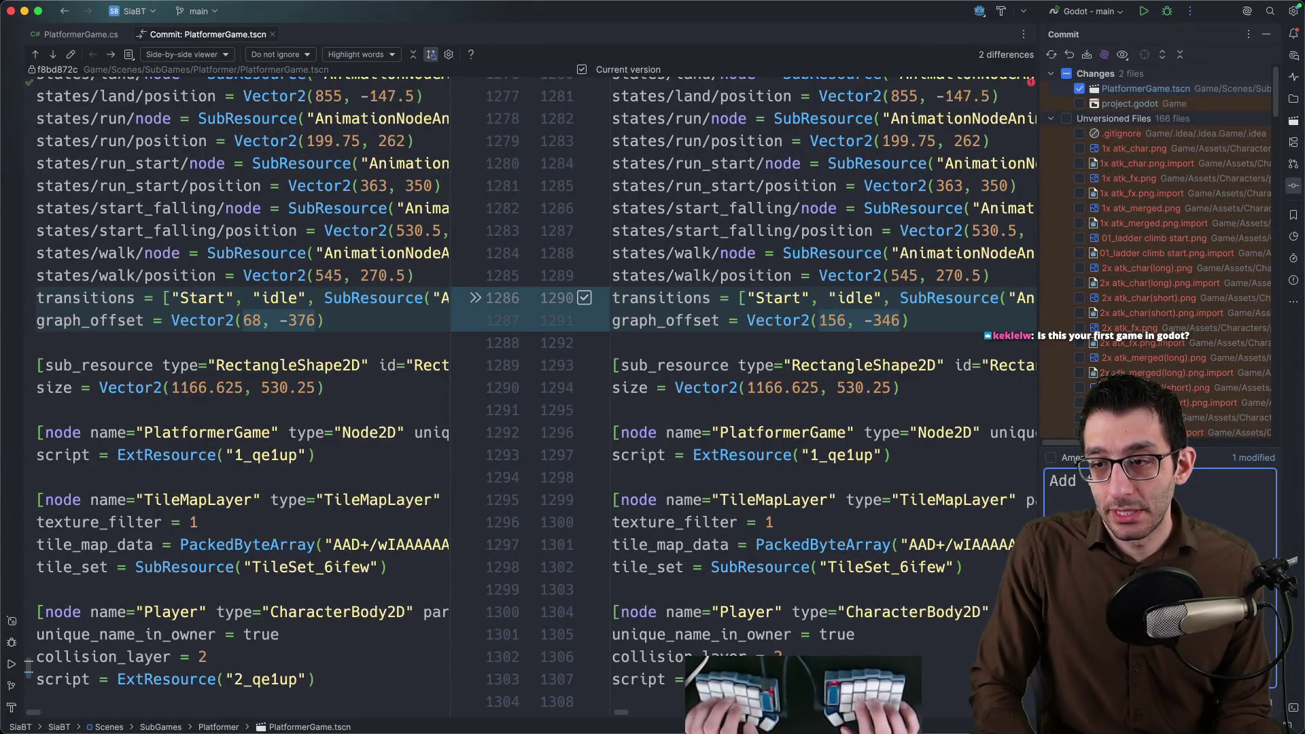
type(" transition from land")
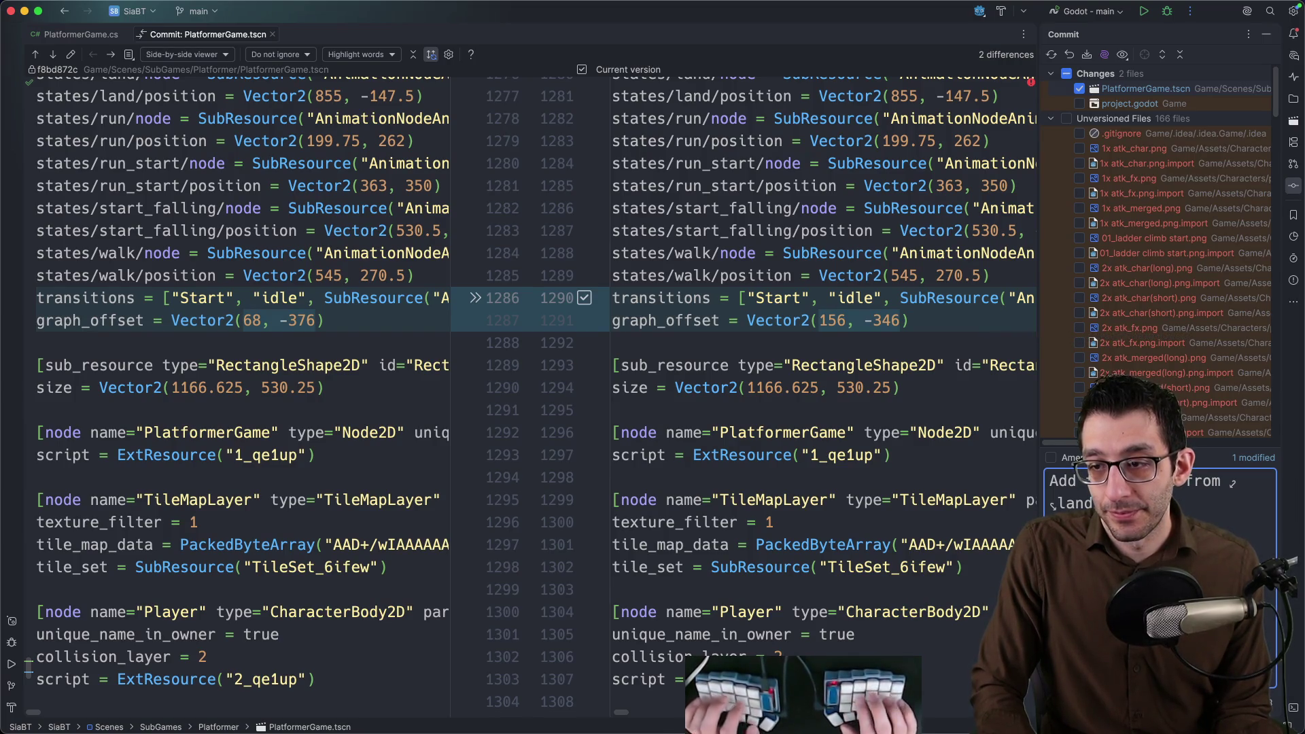
type(" to falling")
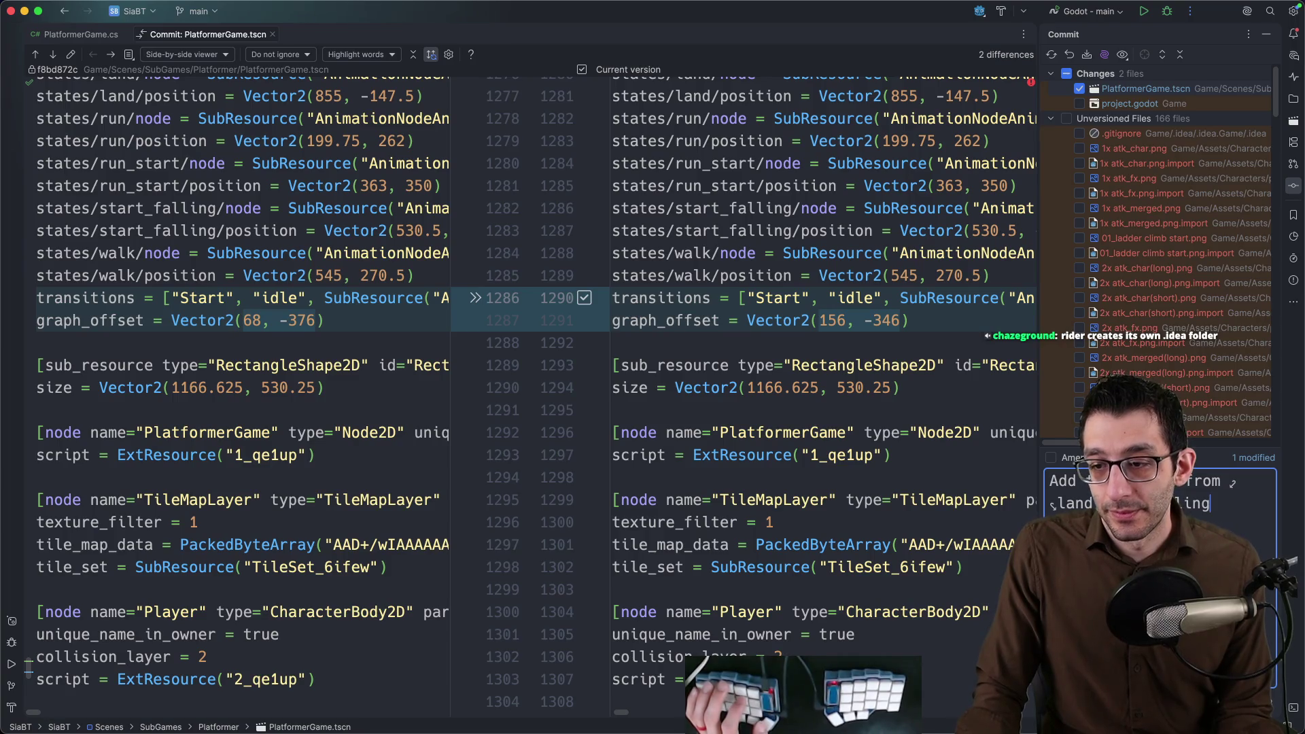
left_click(1122, 105)
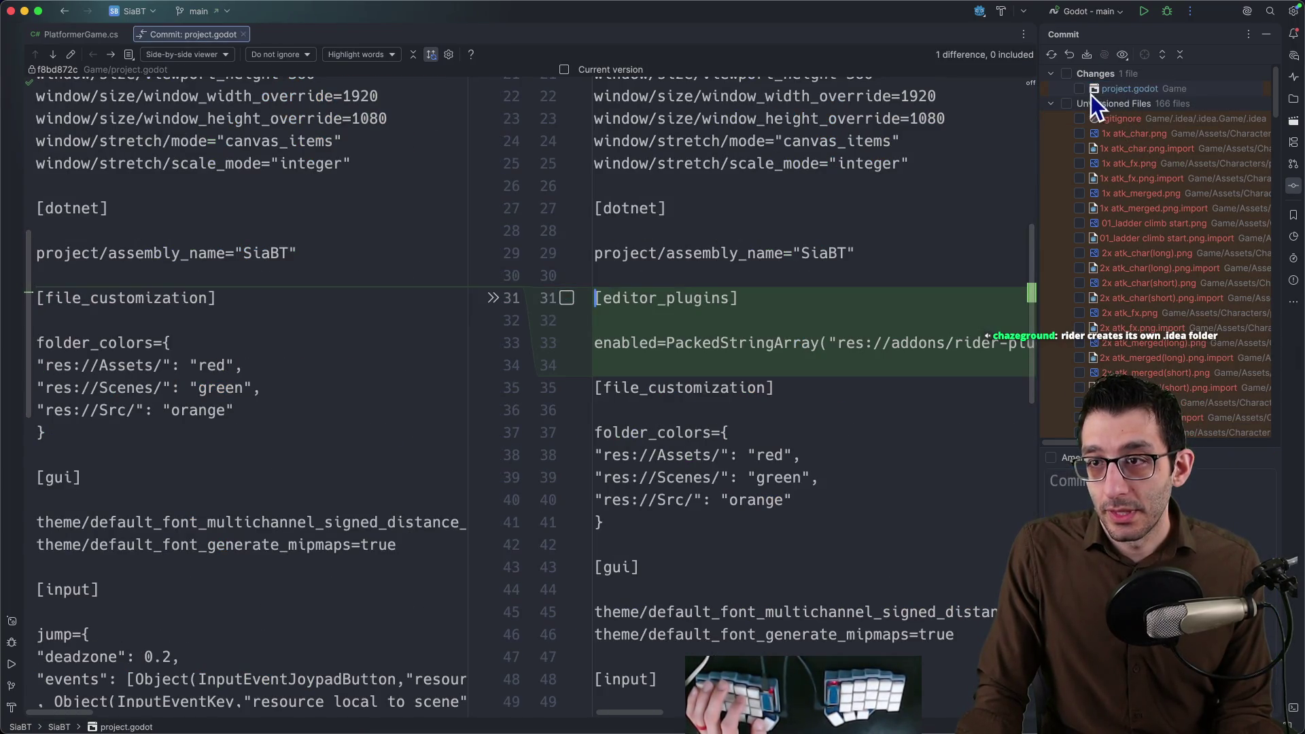
scroll(1132, 204, "down", 10)
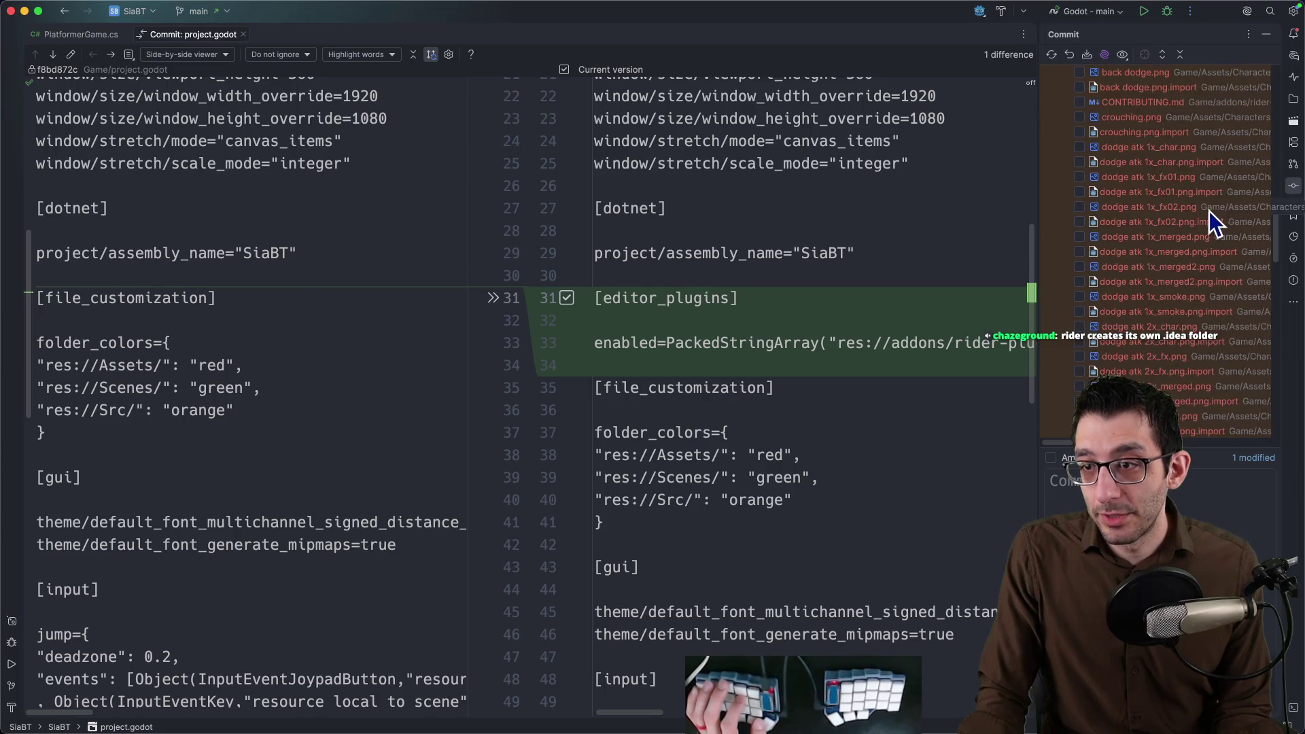
mouse_move(1282, 270)
left_mouse_down()
mouse_move(1261, 402)
mouse_move(1261, 378)
left_mouse_up()
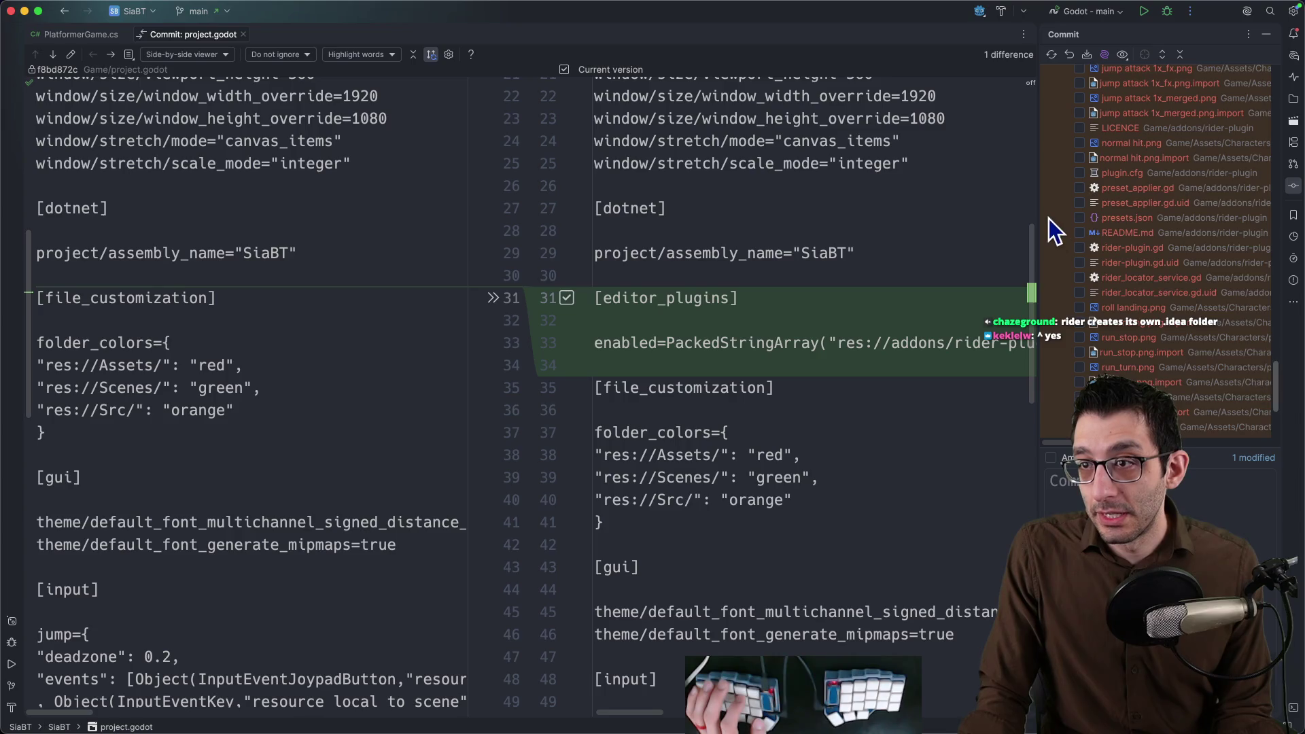
left_click_drag(1034, 195, 620, 186)
scroll(860, 205, "up", 2)
scroll(857, 197, "up", 2)
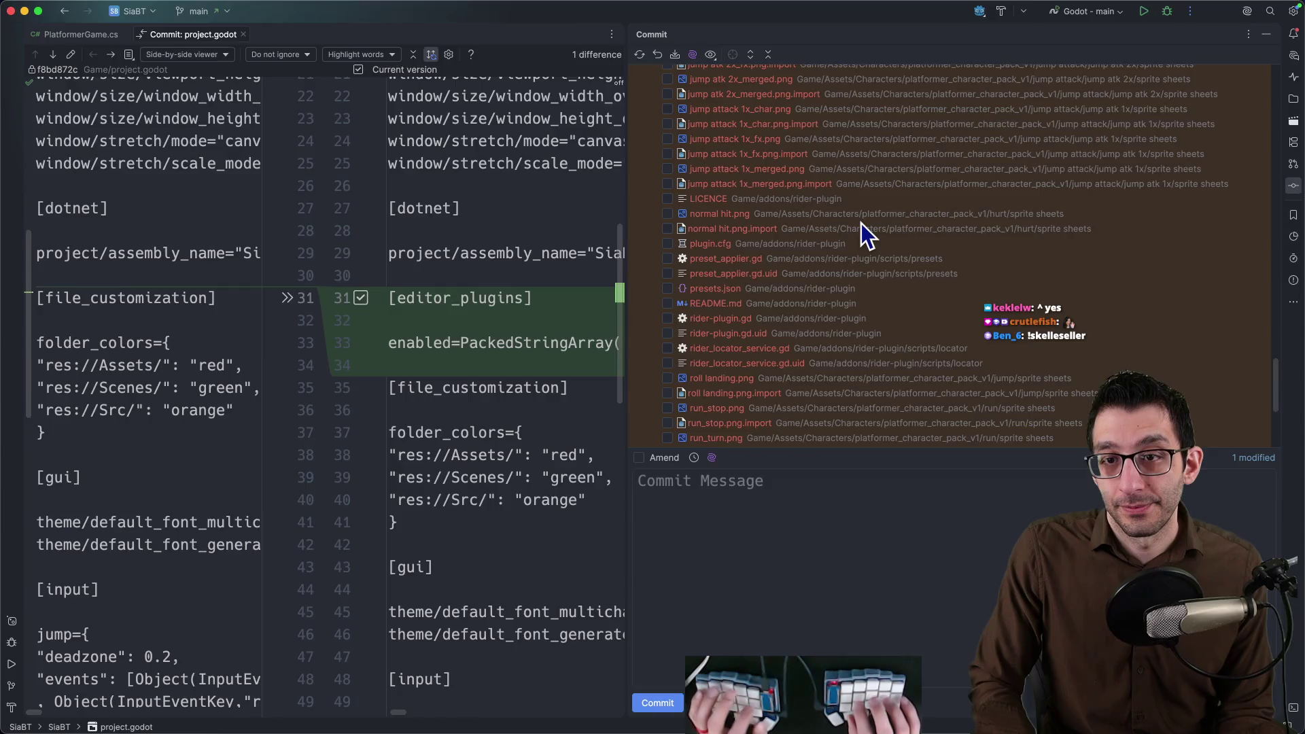
key("super+Tab")
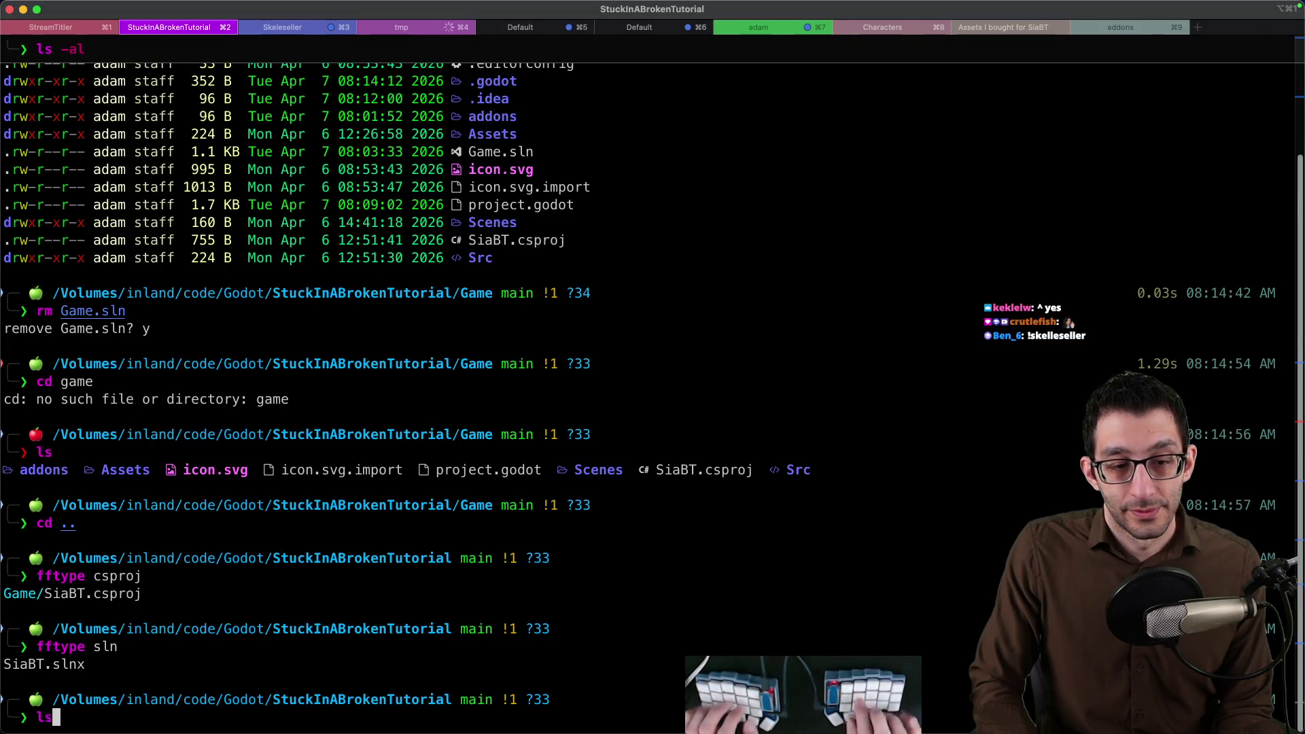
Run ls, cd Game, ls, then git add addons, and return to Rider's commit view.
key("Return")
type("cd Game")
key("Return")
type("ls")
key("Return")
type("git add addonts")
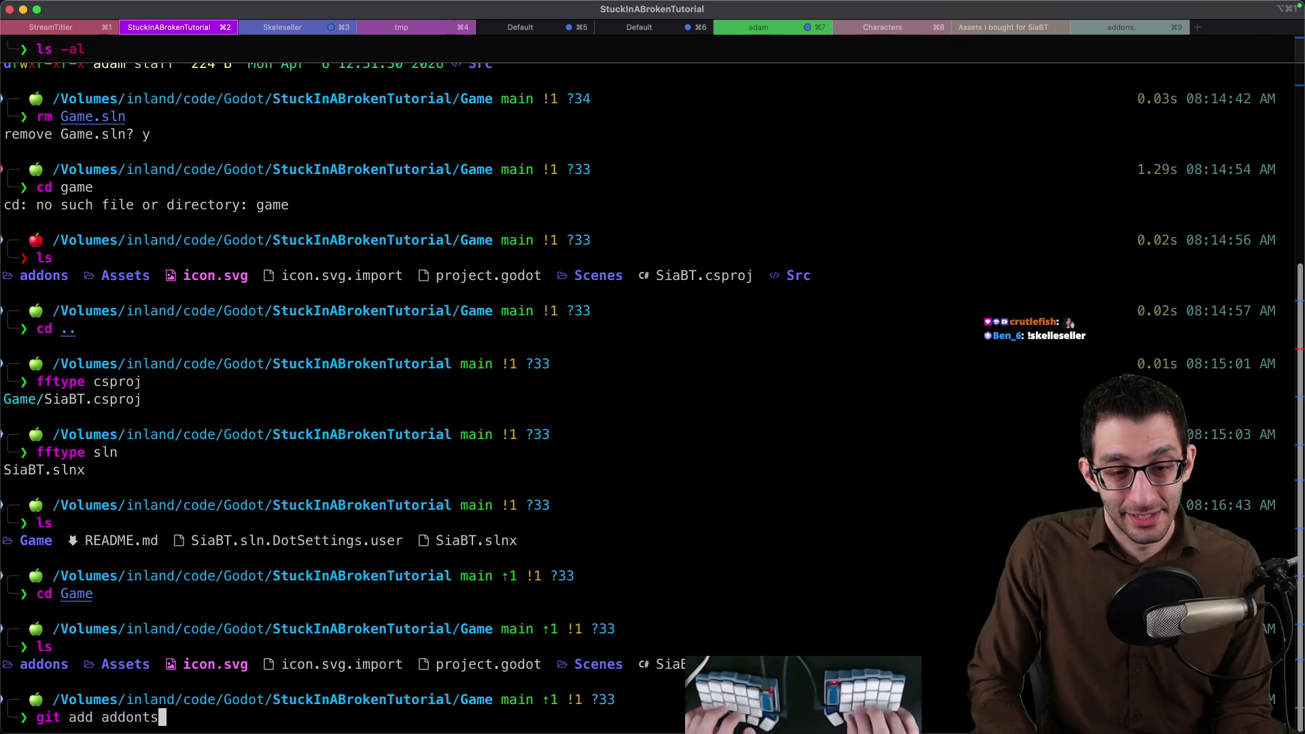
key("Return")
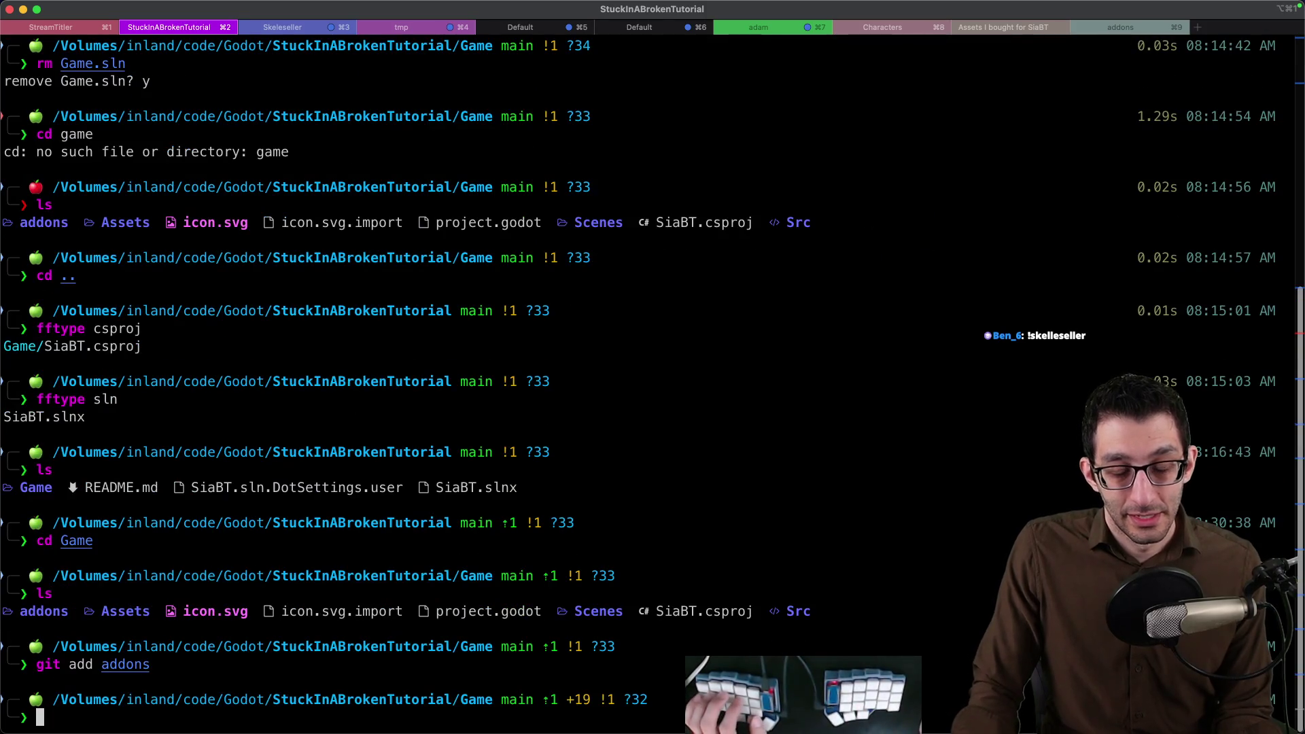
left_click(770, 694)
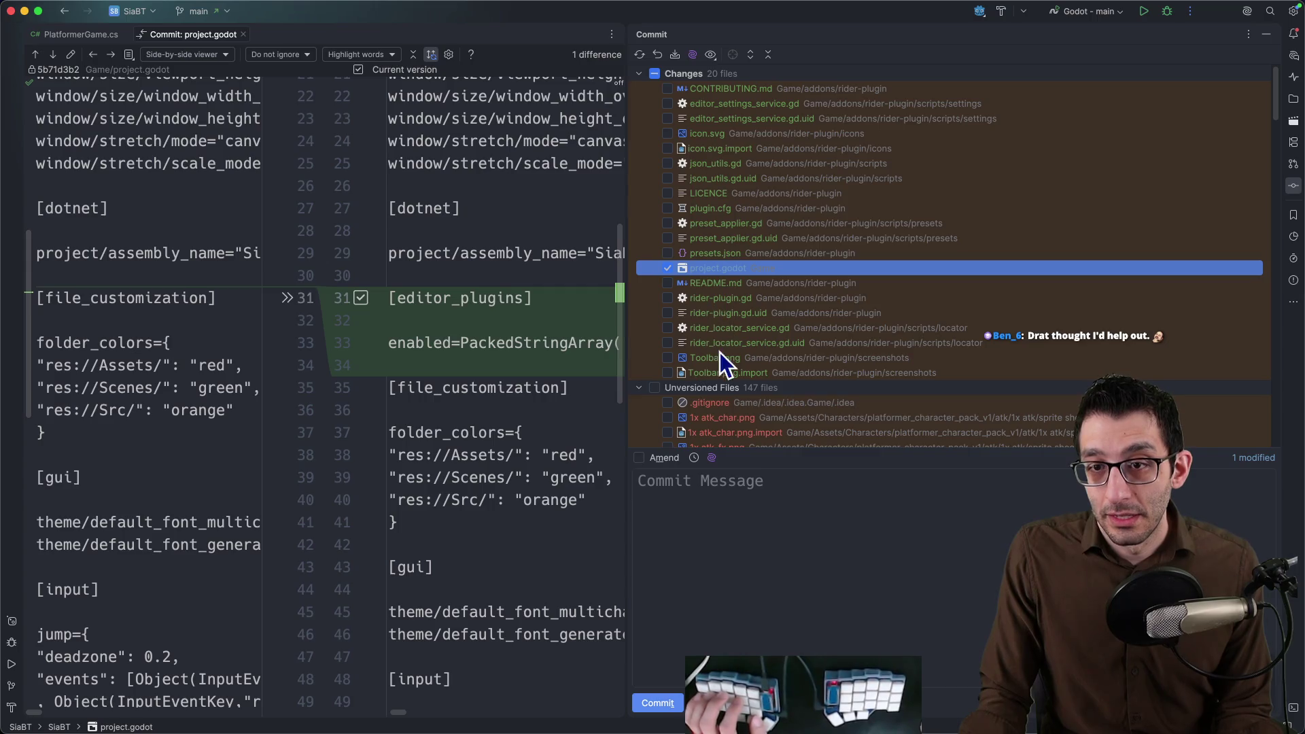
Check all 20 changes and write the 'Add JetBrains Rider add-on' commit message with its body line.
left_click(668, 90)
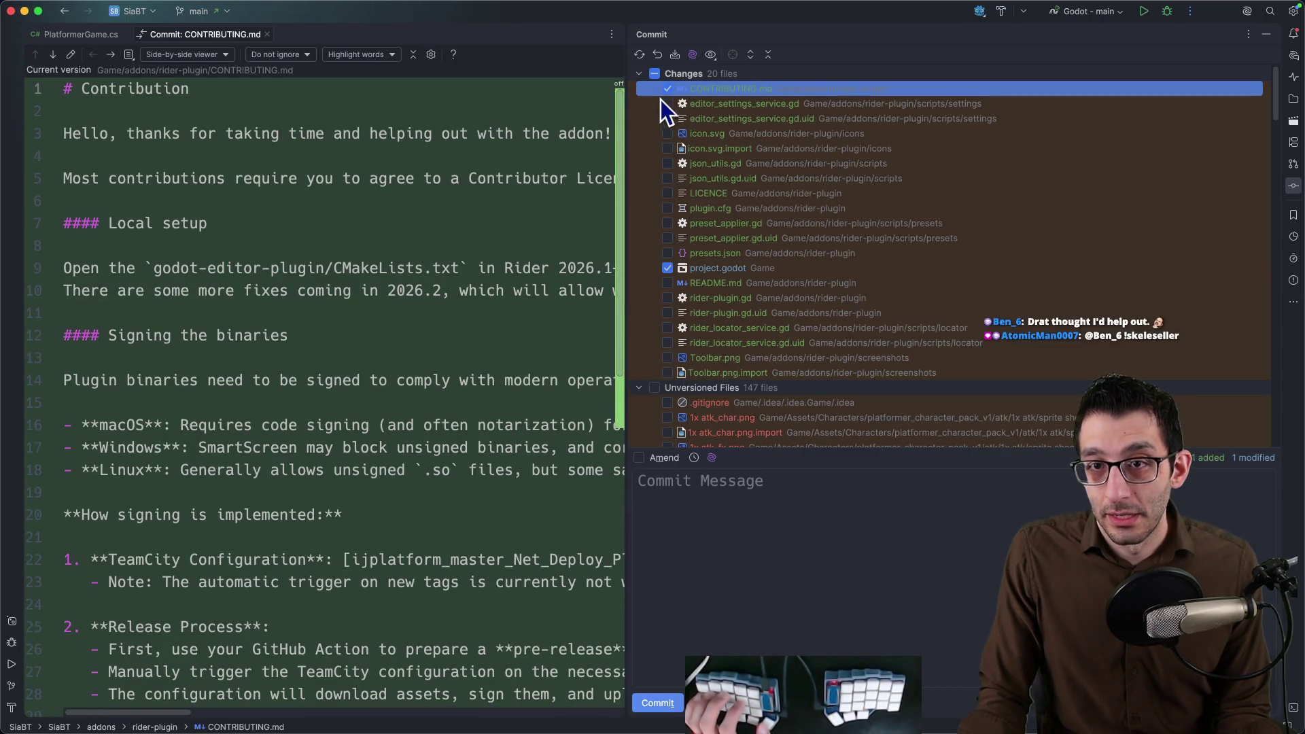
left_click(749, 529)
type("Add JetBrains")
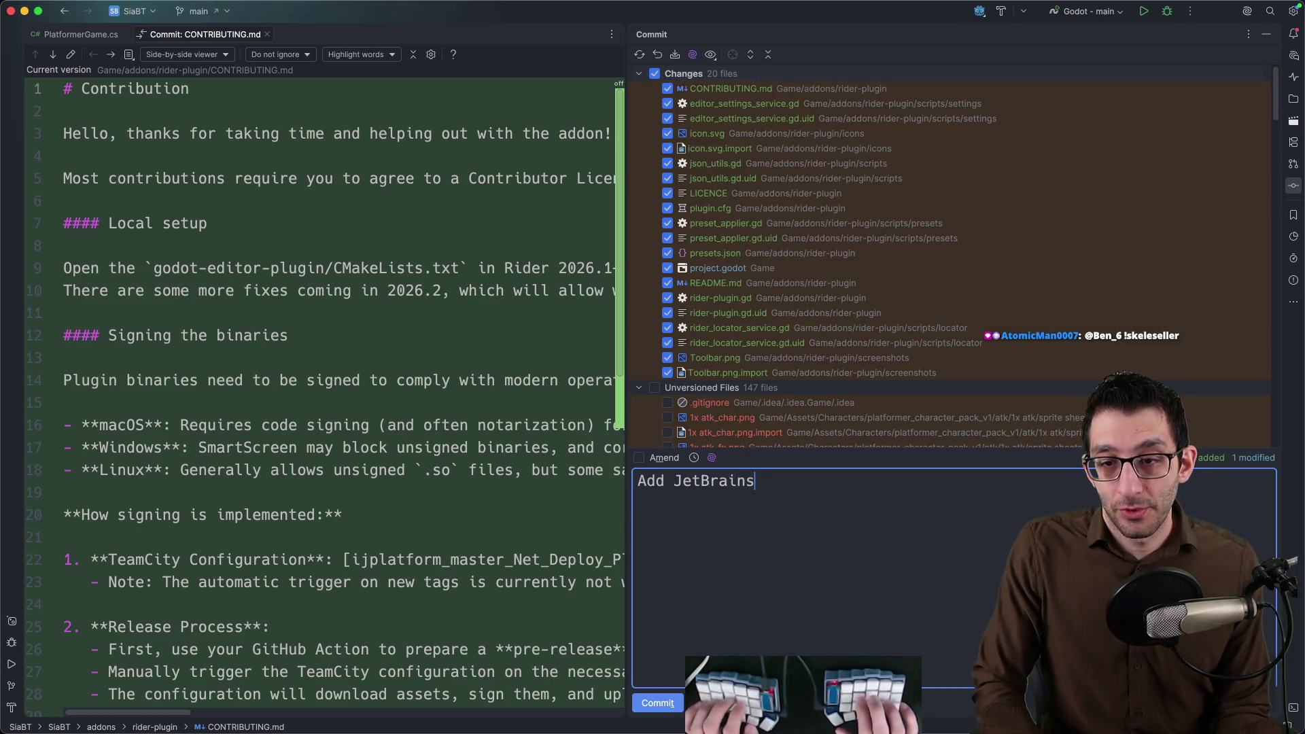
type(" Rider ")
type("add-on")
key("Return")
key("Return")
type("This makes it easier to launch C# scripts f")
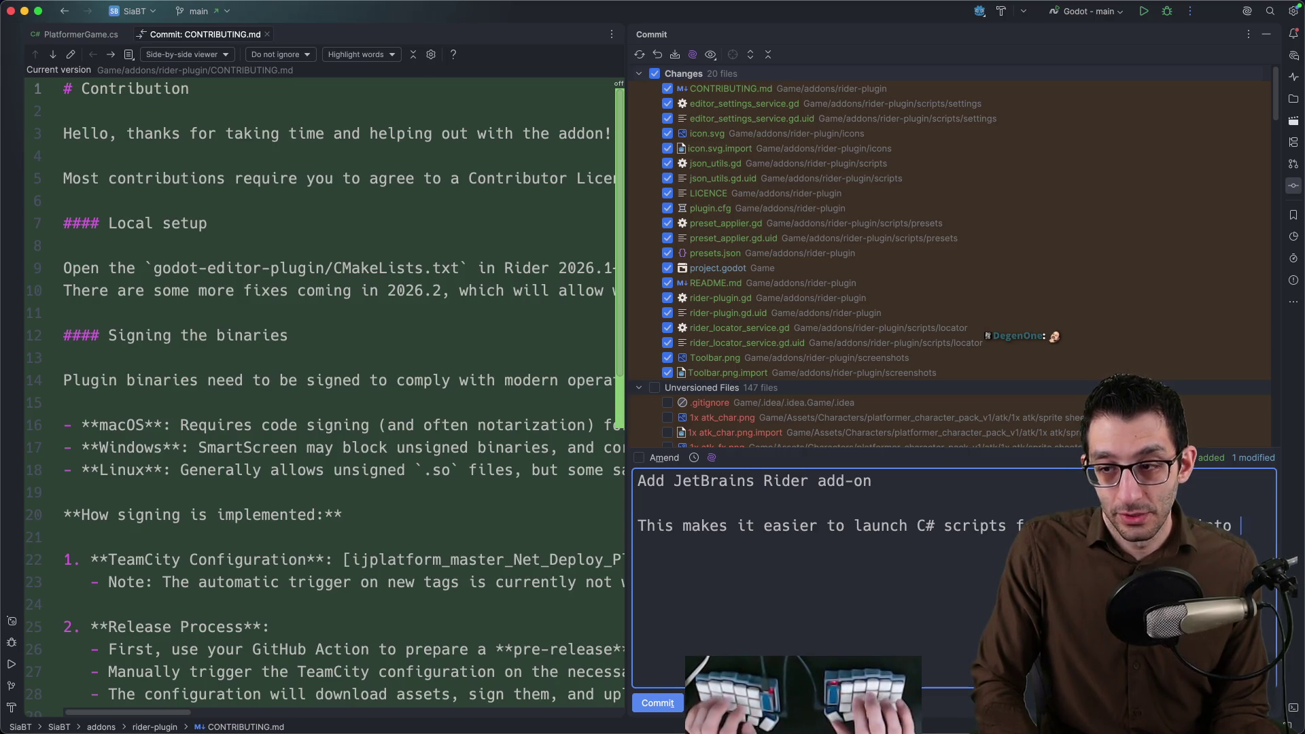
type(".")
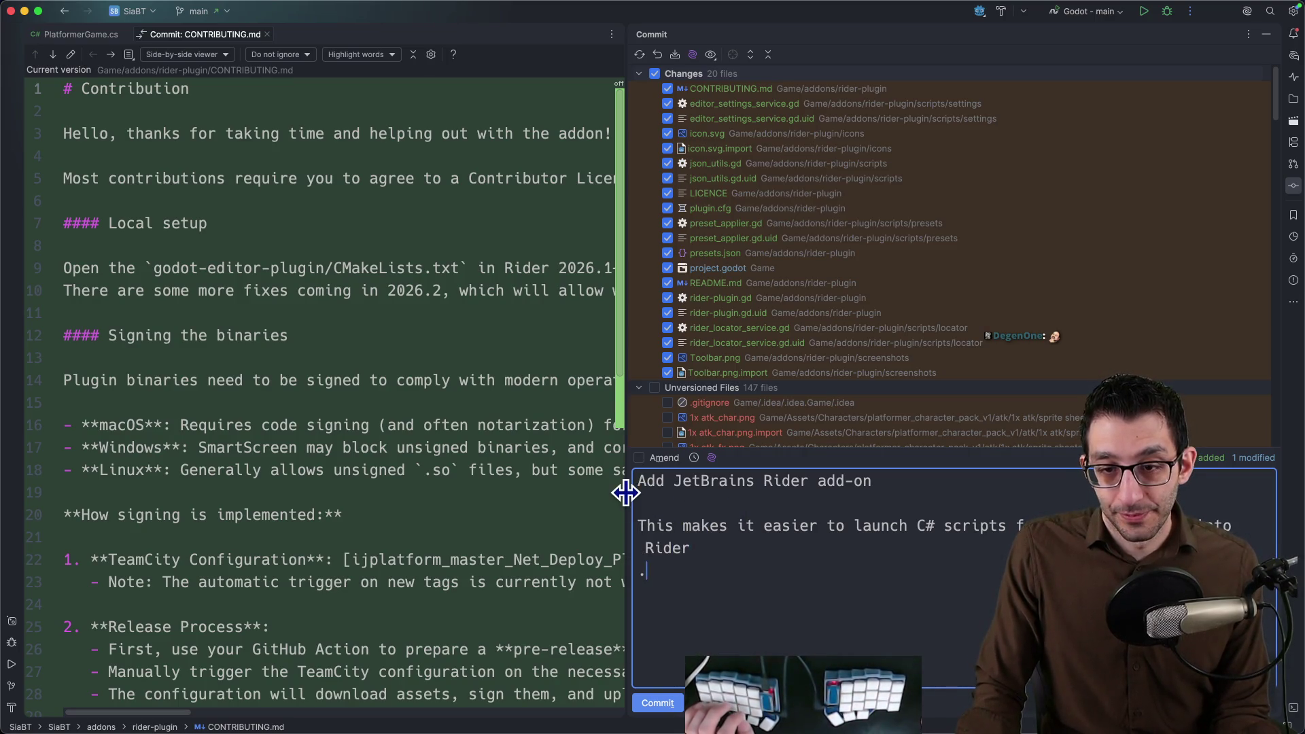
key("alt+shift+comma")
key("alt+shift+comma")
key("alt+shift+comma")
key("alt+shift+comma")
key("alt+shift+comma")
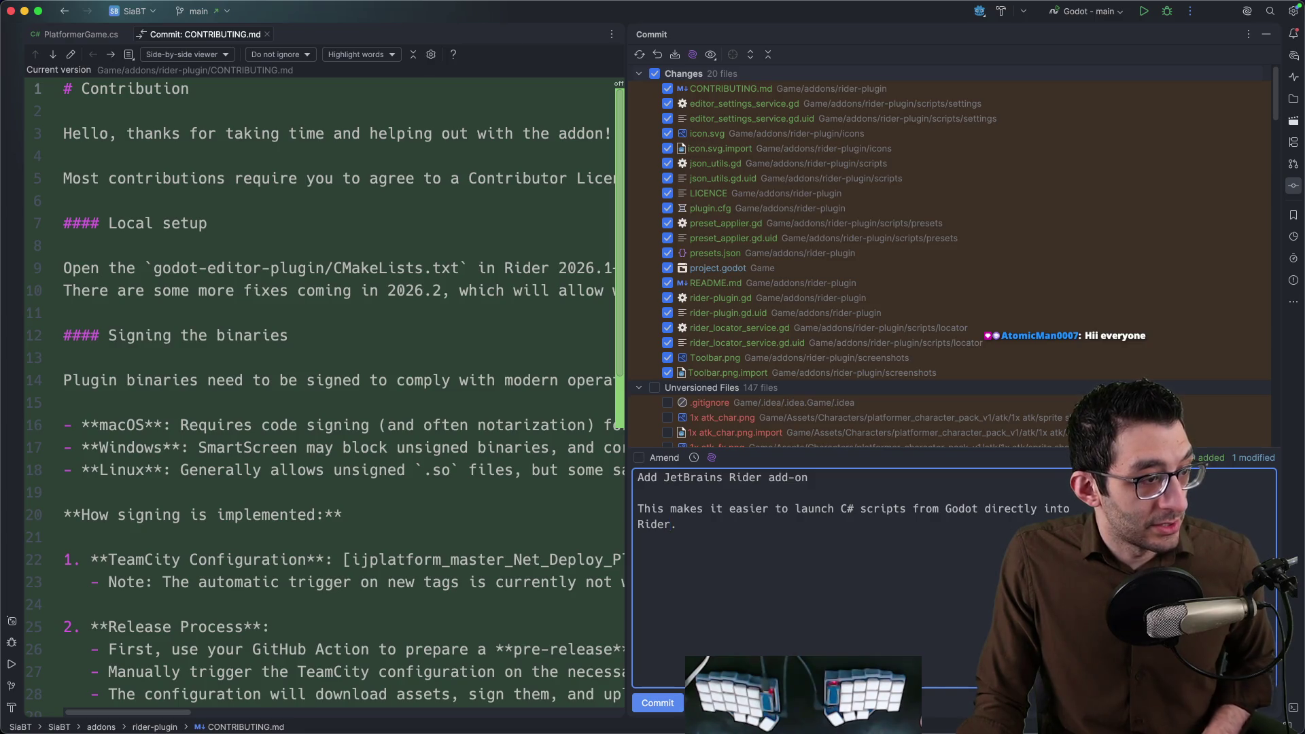
Switch away from Rider to the Twitch stream chat.
key("super+Tab")
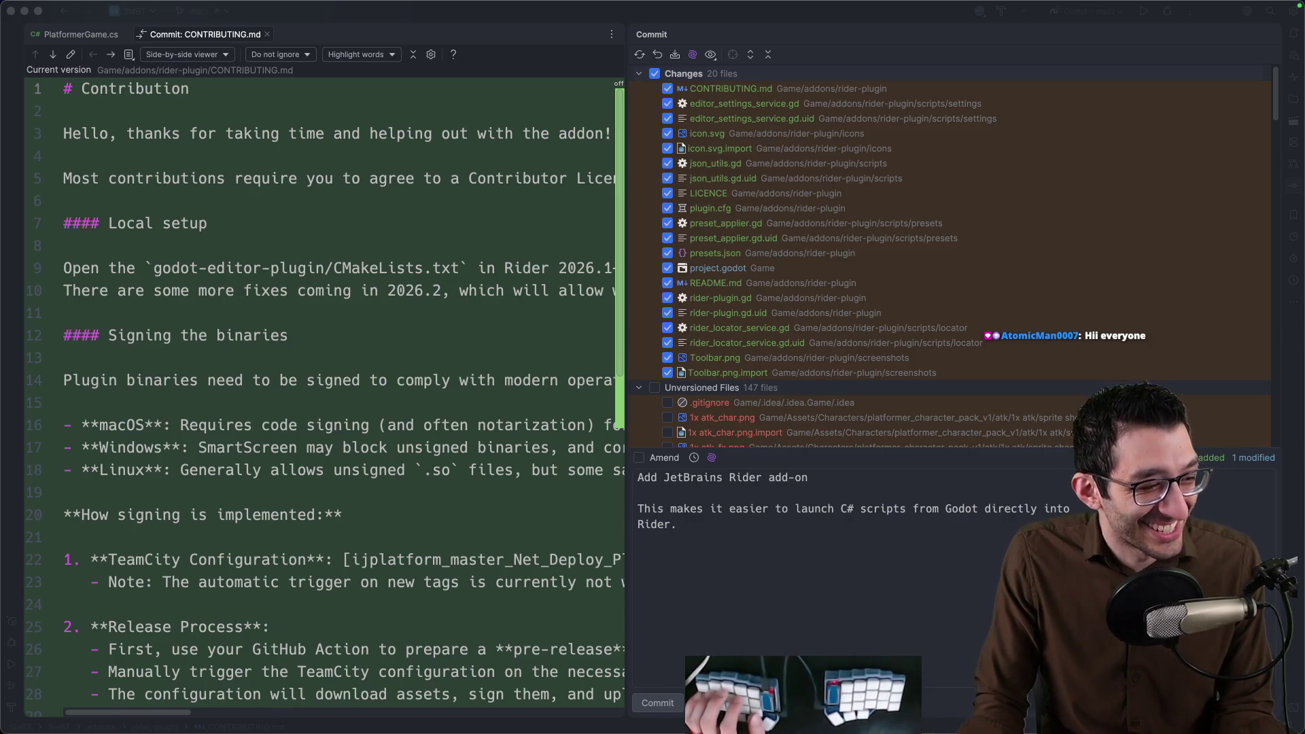
key("super+Tab")
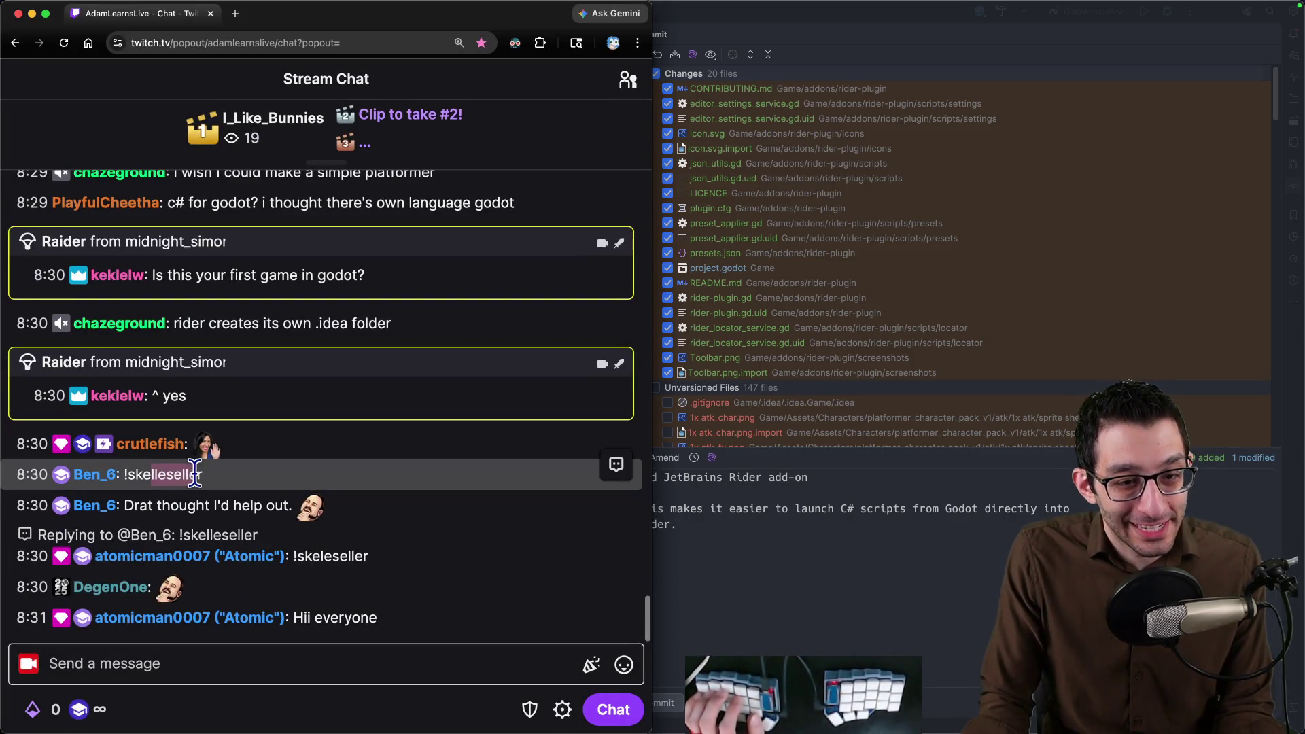
Send the !steam command in Twitch chat to trigger the Skeleseller store reply.
left_click(287, 534)
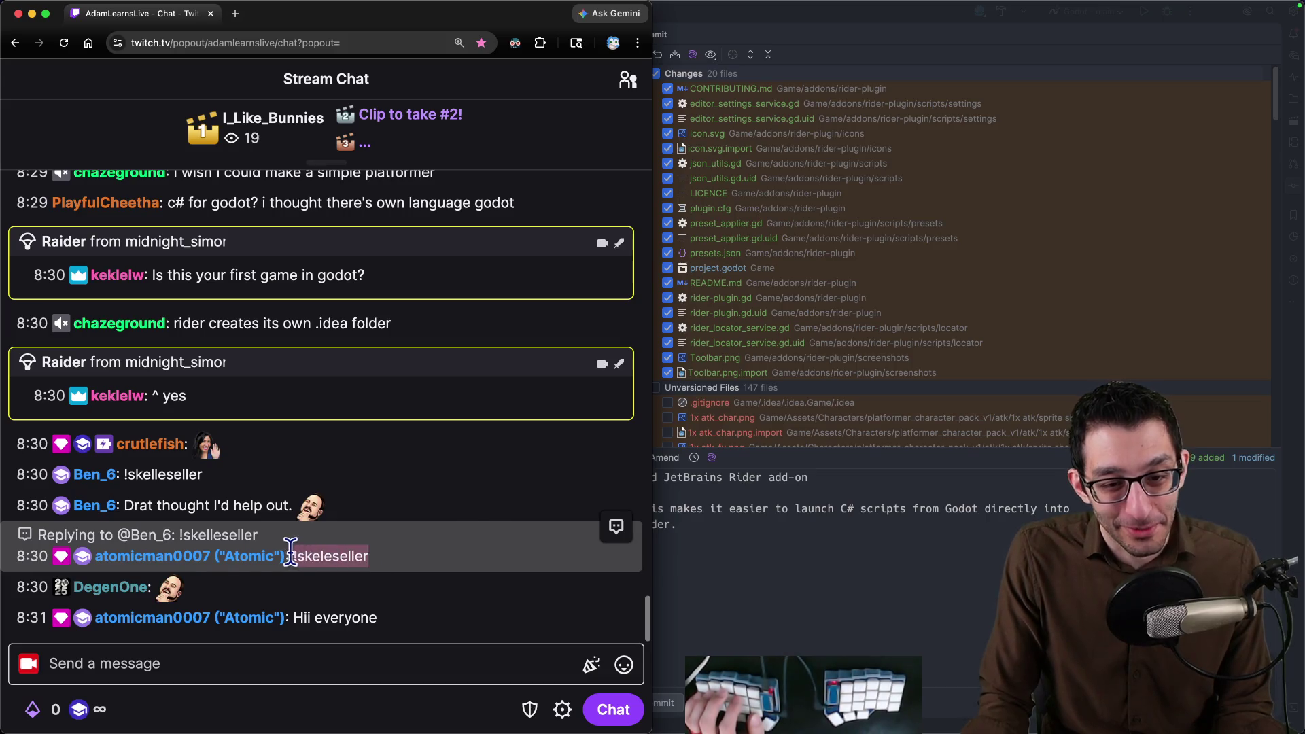
left_click(346, 663)
type("!steam")
key("Return")
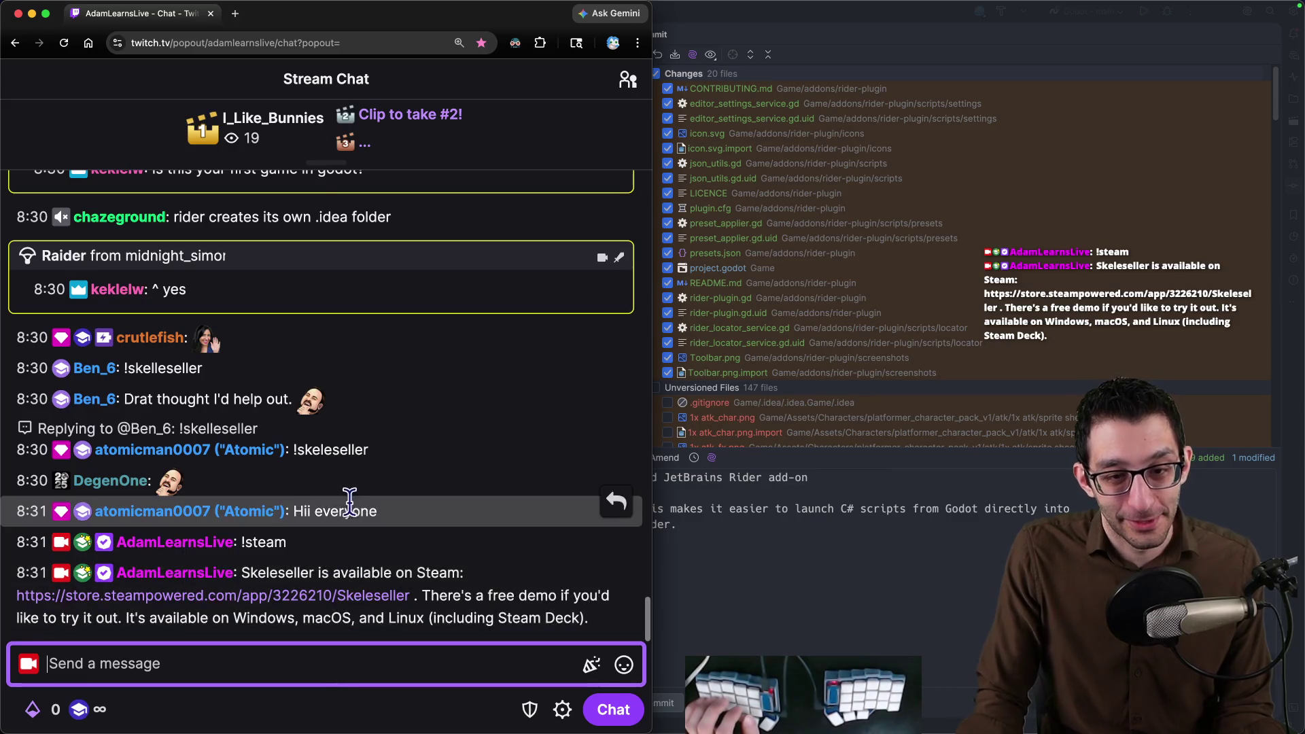
Return to Rider and widen the editor side beside the commit panel.
key("super+Tab")
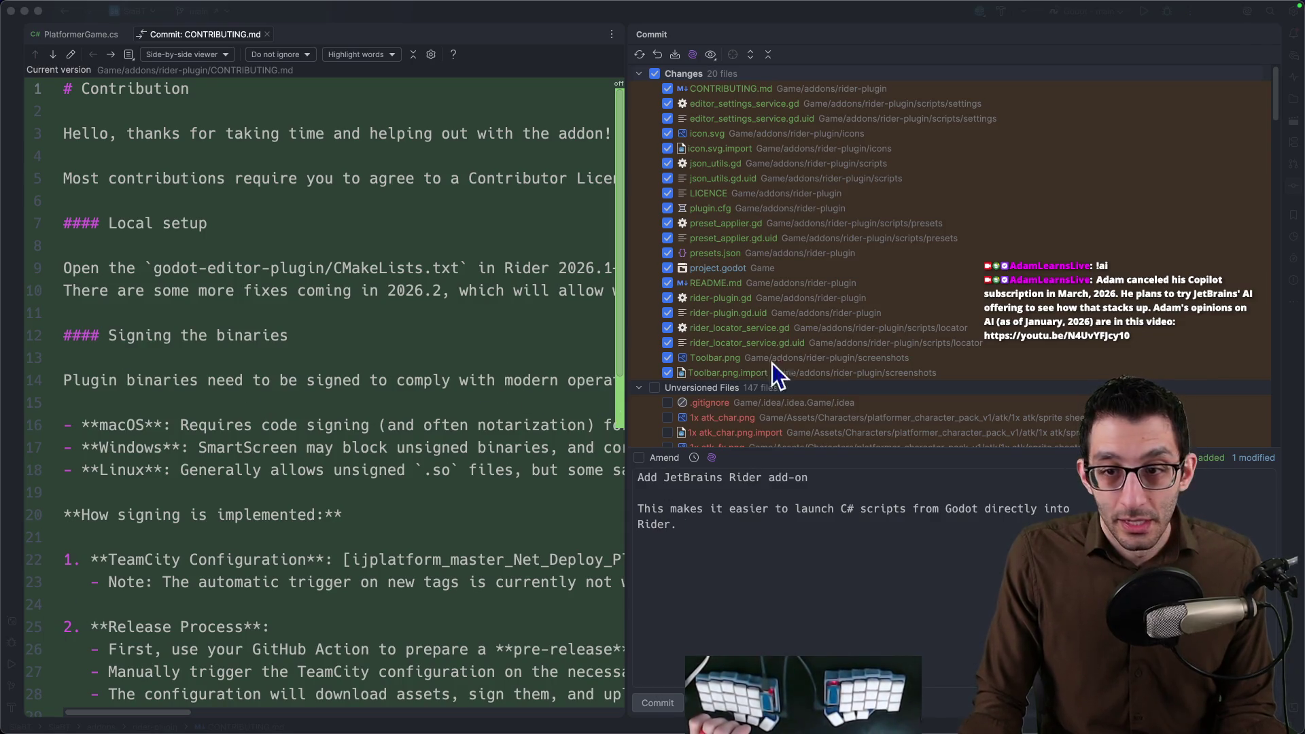
left_click_drag(625, 326, 812, 327)
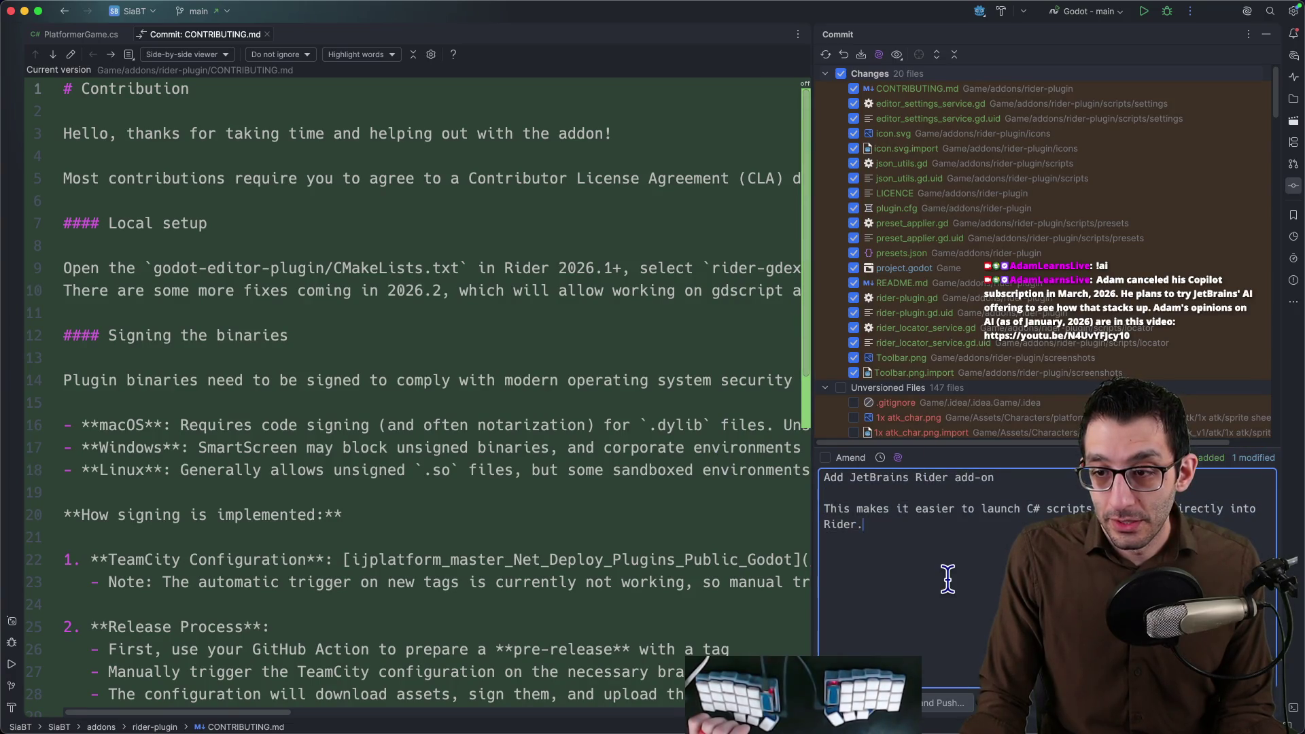
Commit the Rider add-on changes and review the .gitignore contents.
key("super+Return")
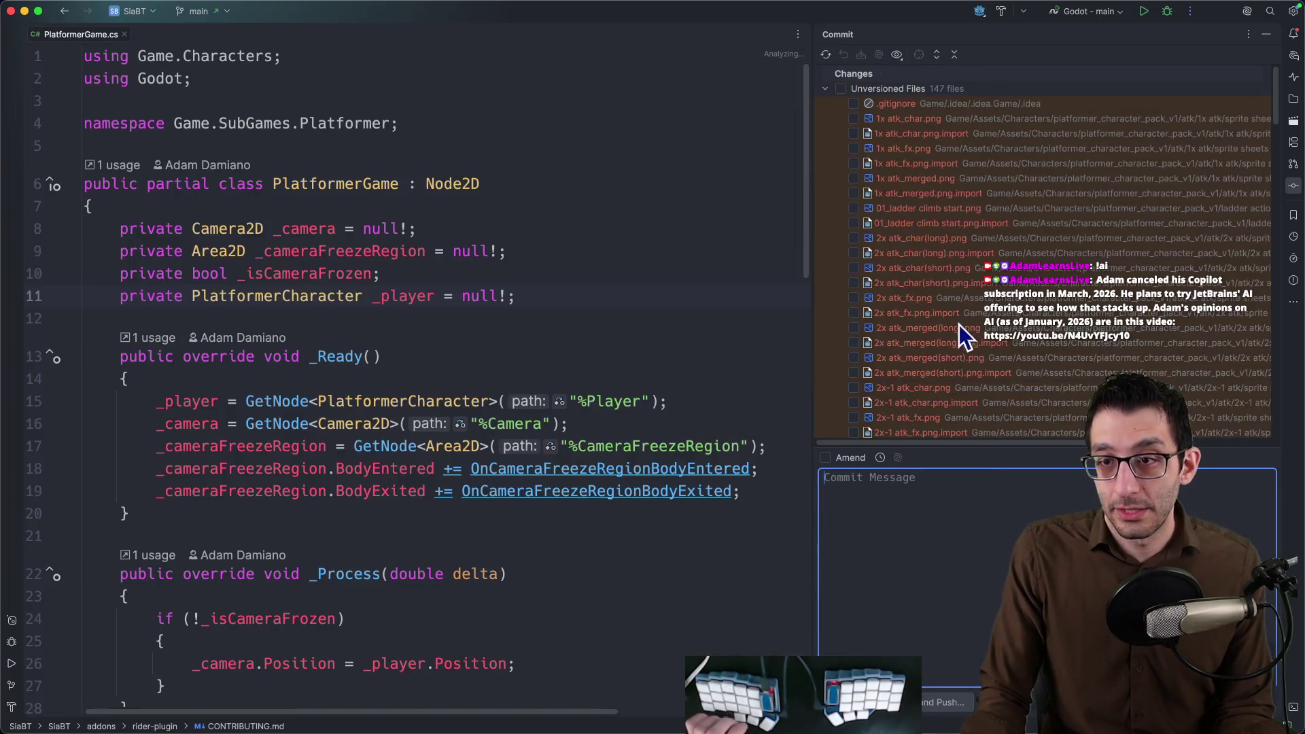
double_click(894, 106)
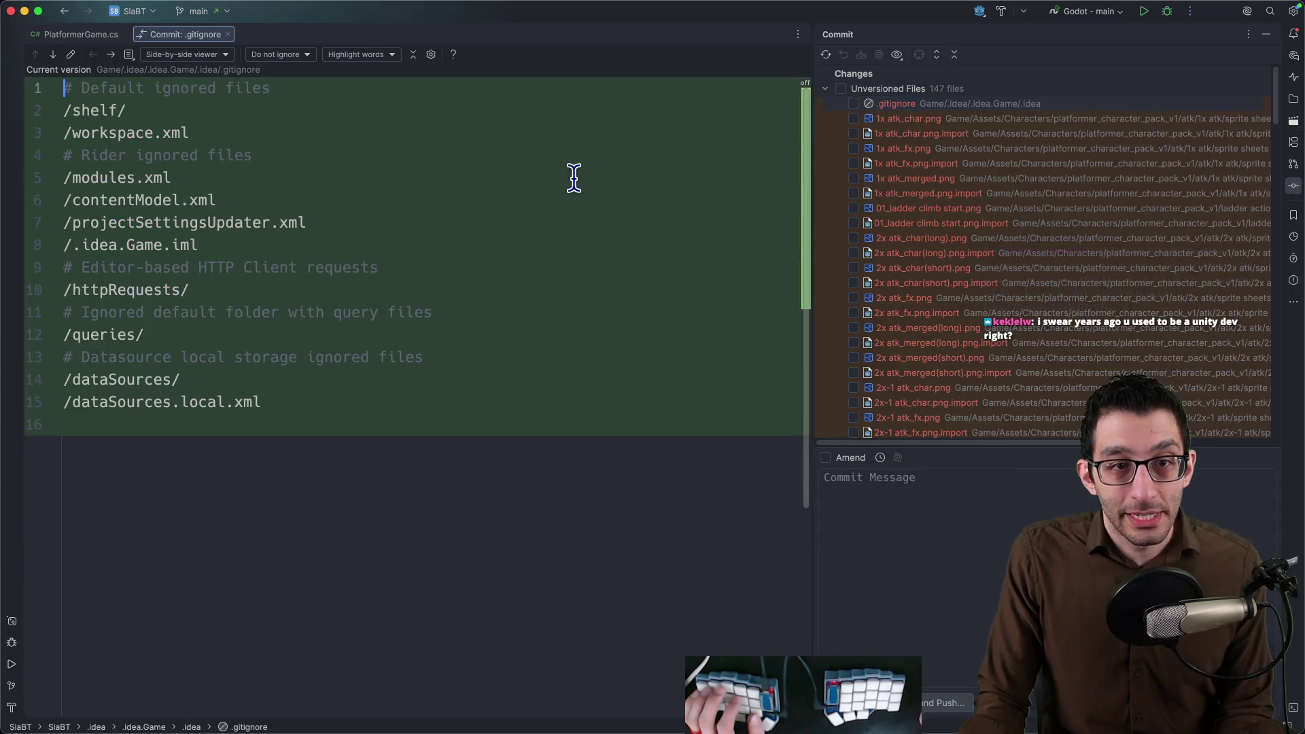
key("super+a")
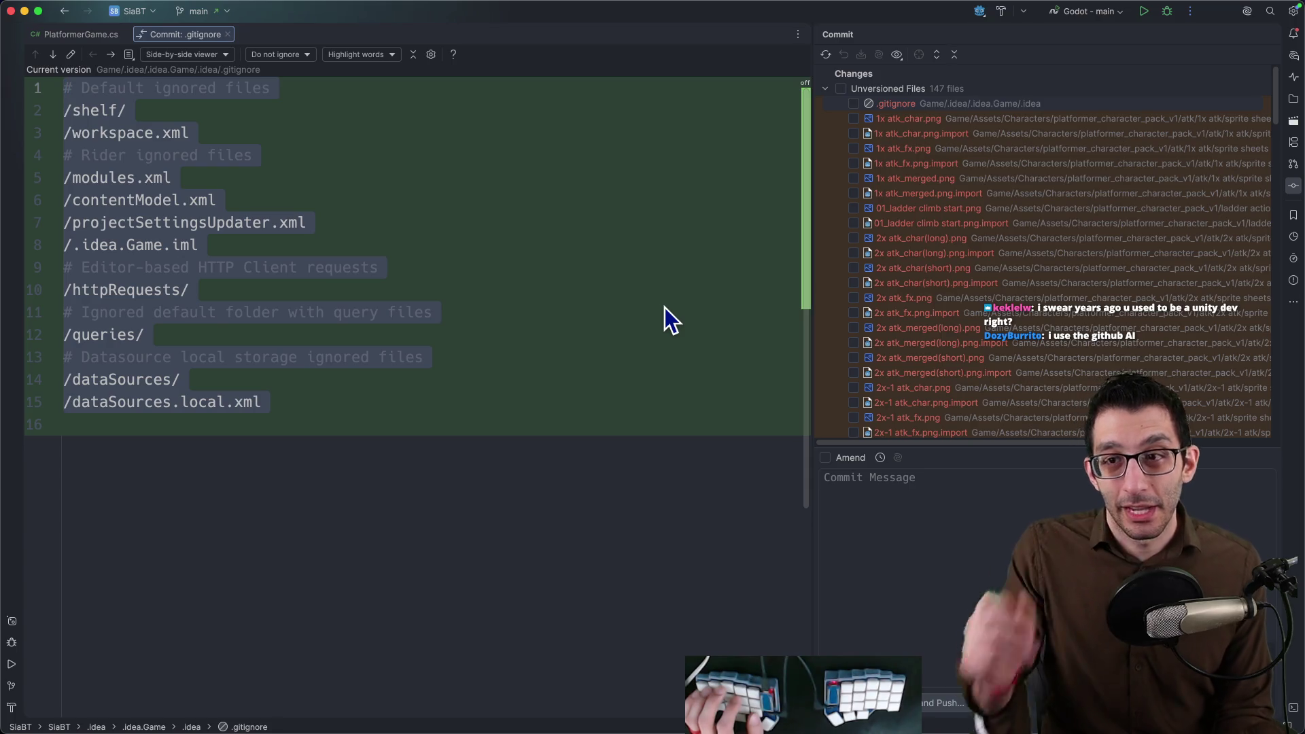
Commit .gitignore separately with a message explaining its .idea origin.
left_click(855, 104)
left_click(921, 501)
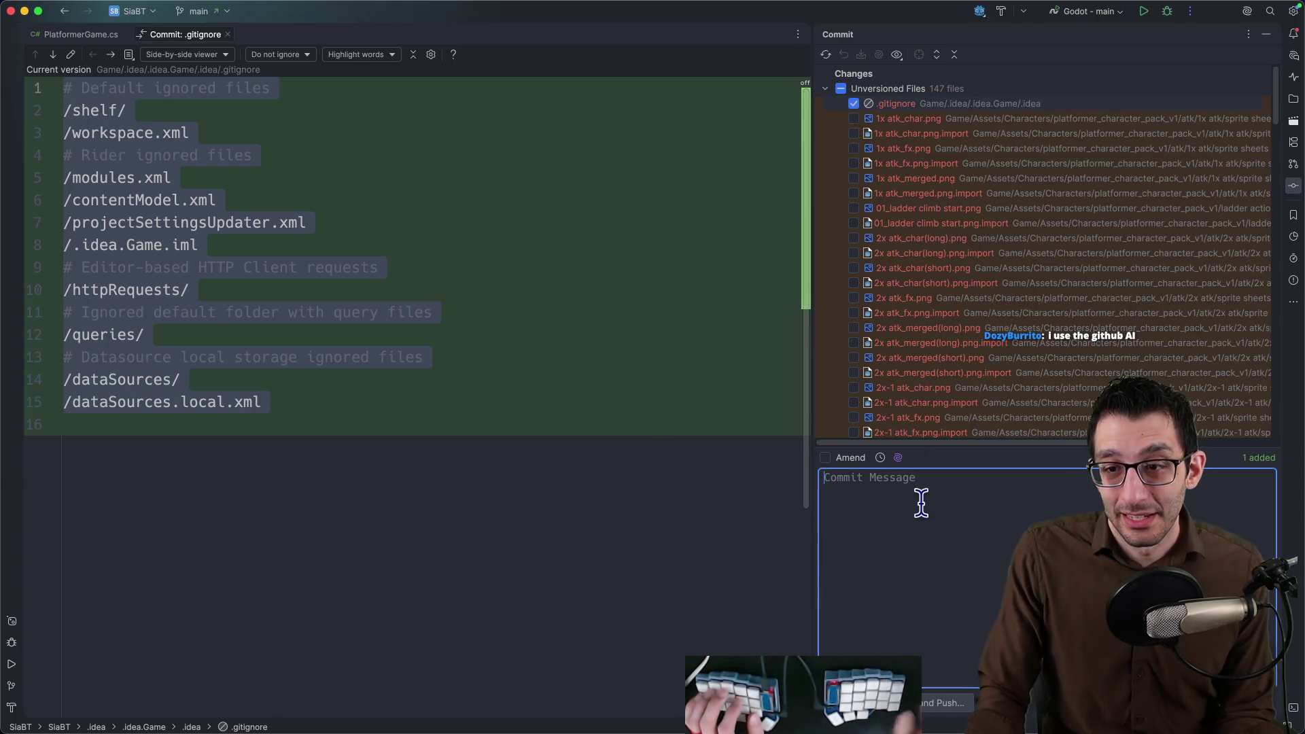
type("Add .gitignore")
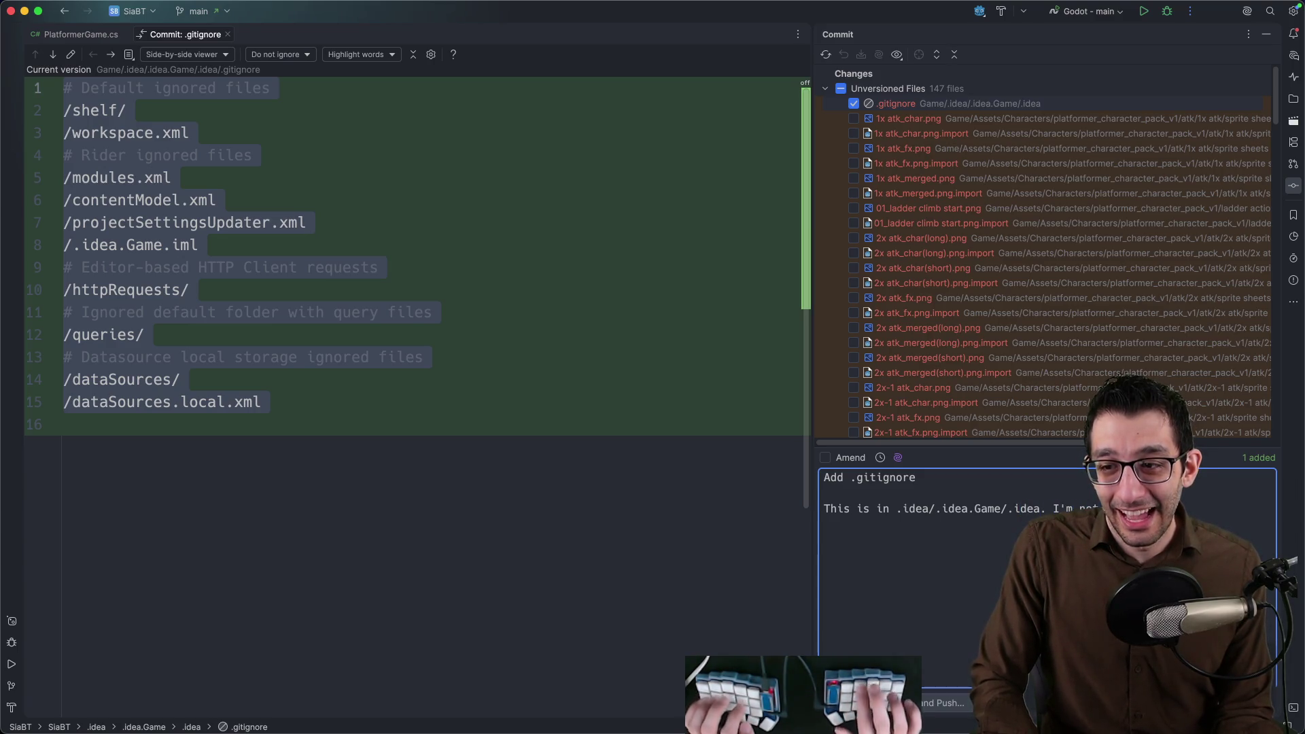
type("when this got created, but it's probably ha")
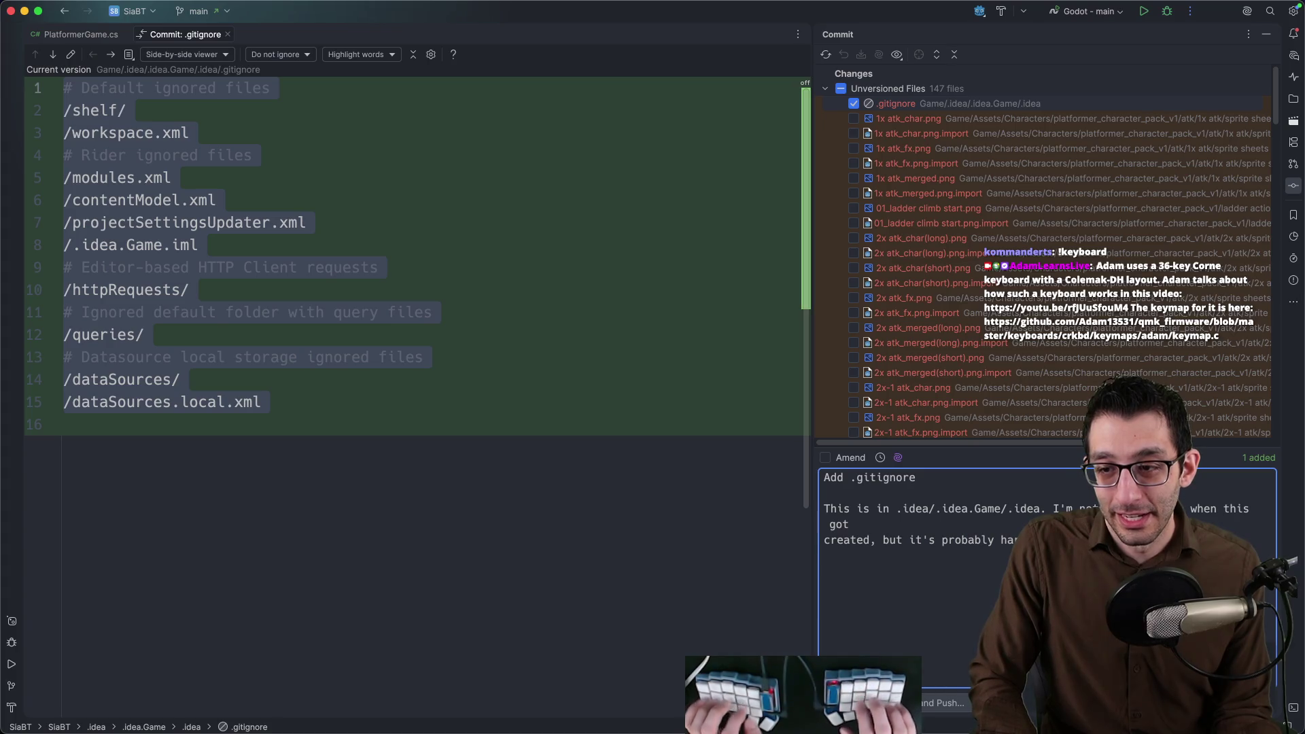
left_click_drag(811, 446, 765, 439)
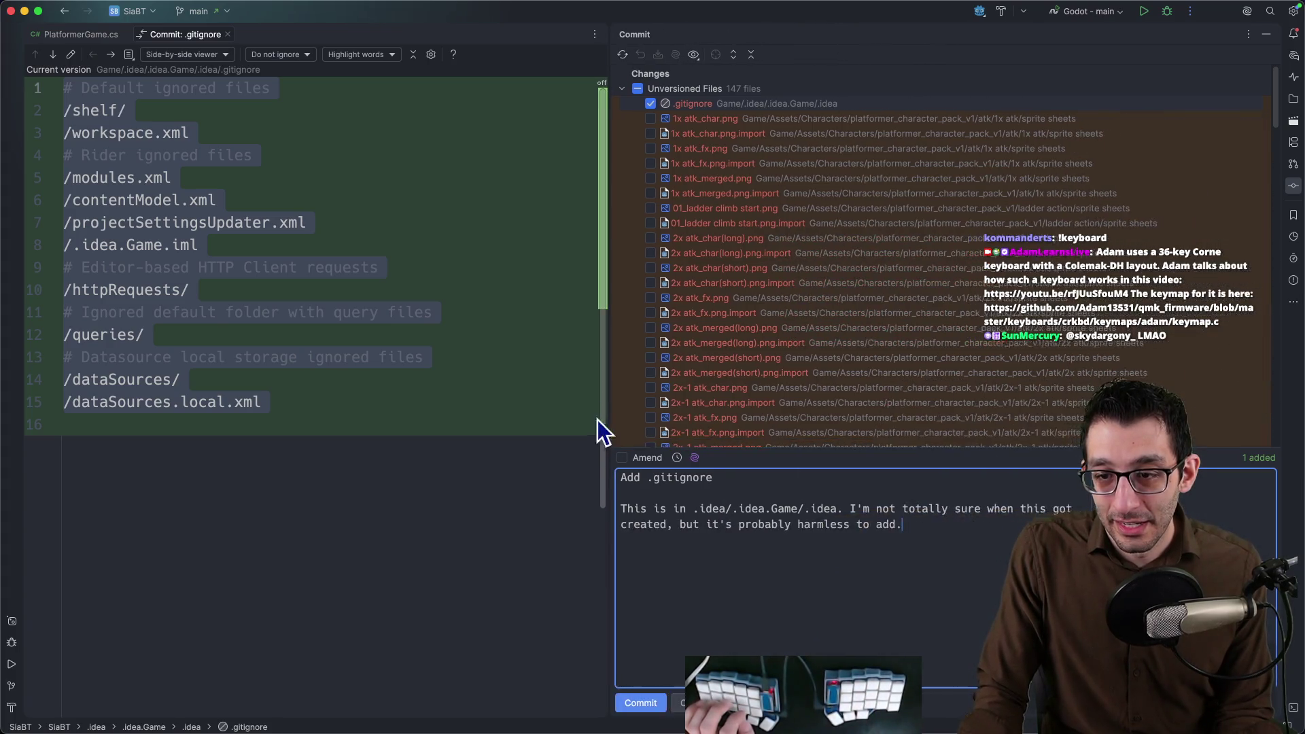
key("super+Return")
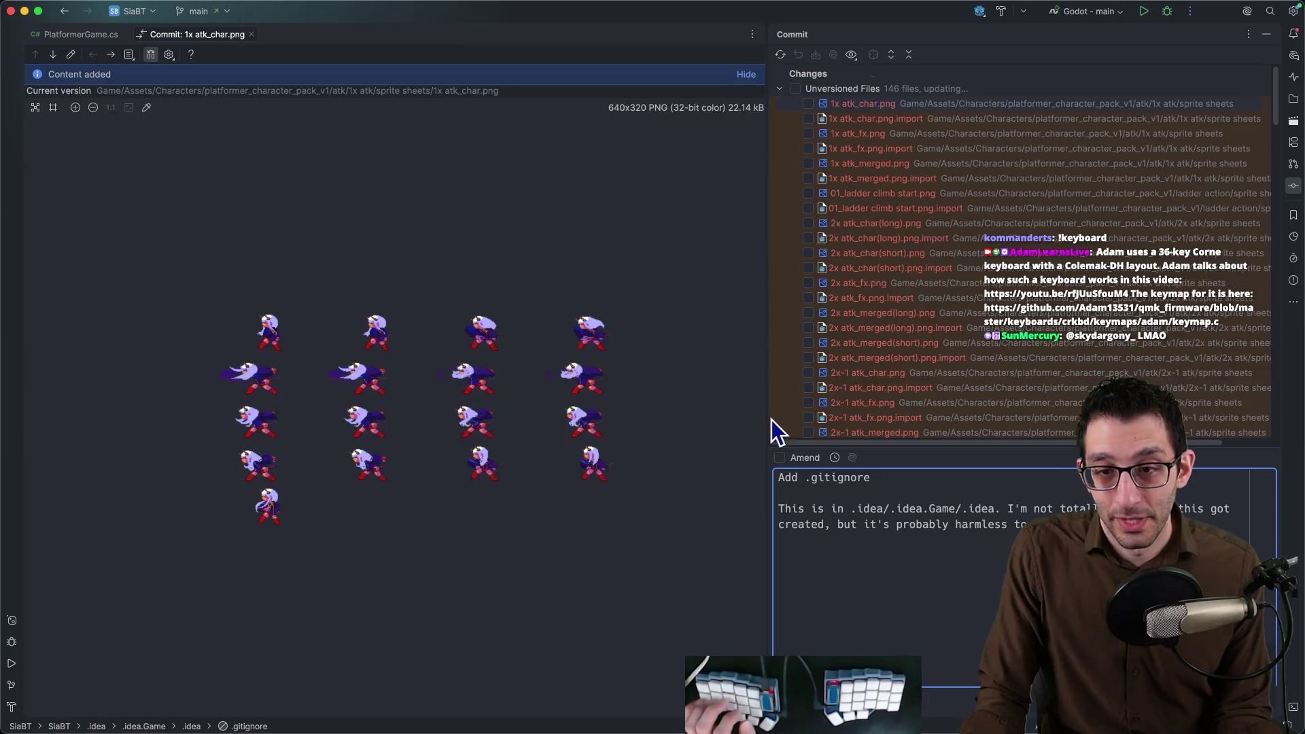
left_click_drag(764, 402, 874, 409)
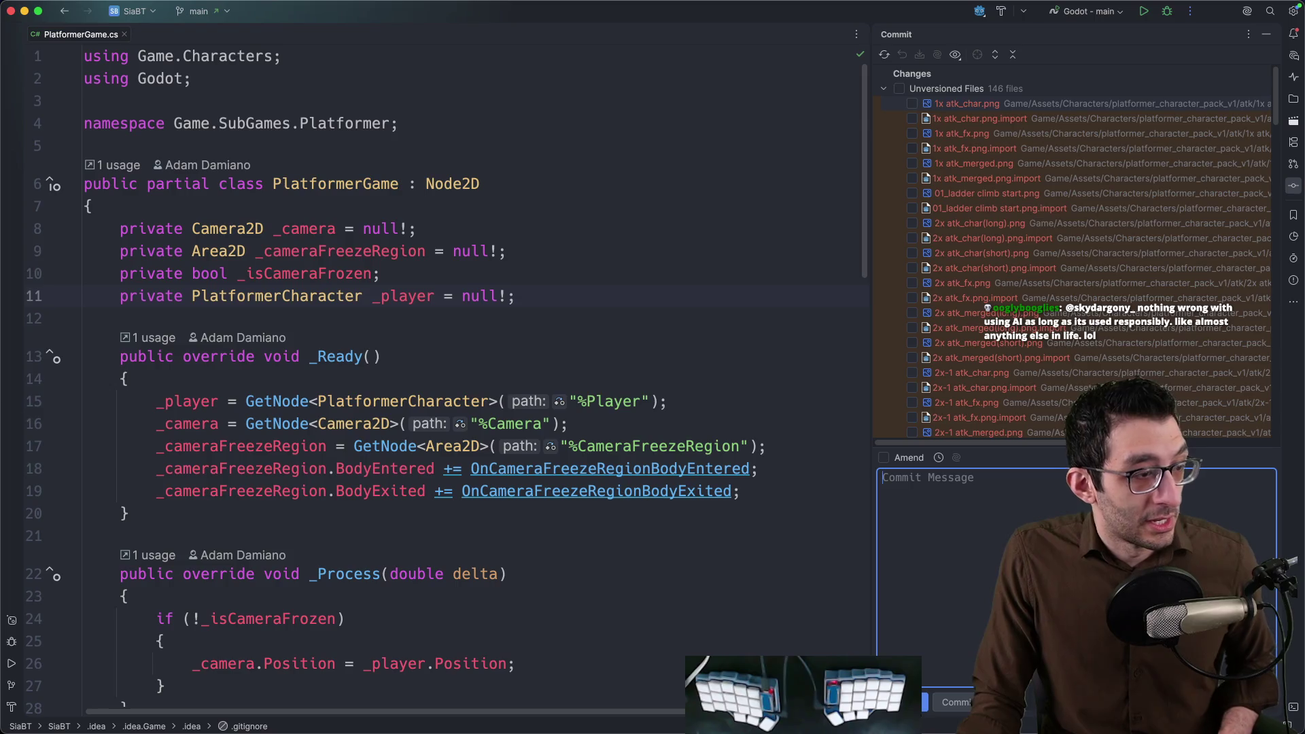
key("super+Tab")
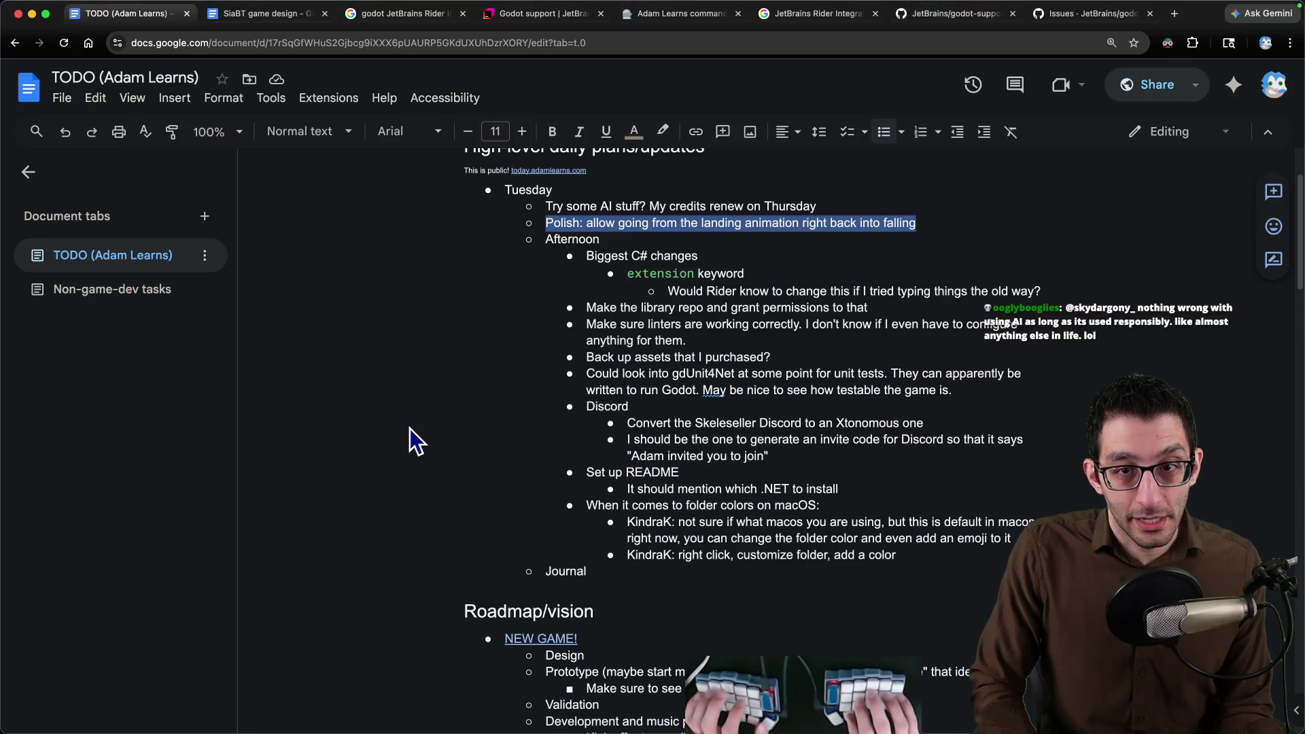
Load bot.land in a new tab, proceeding past the expired-certificate warning.
key("super+t")
type("bot")
type(" land")
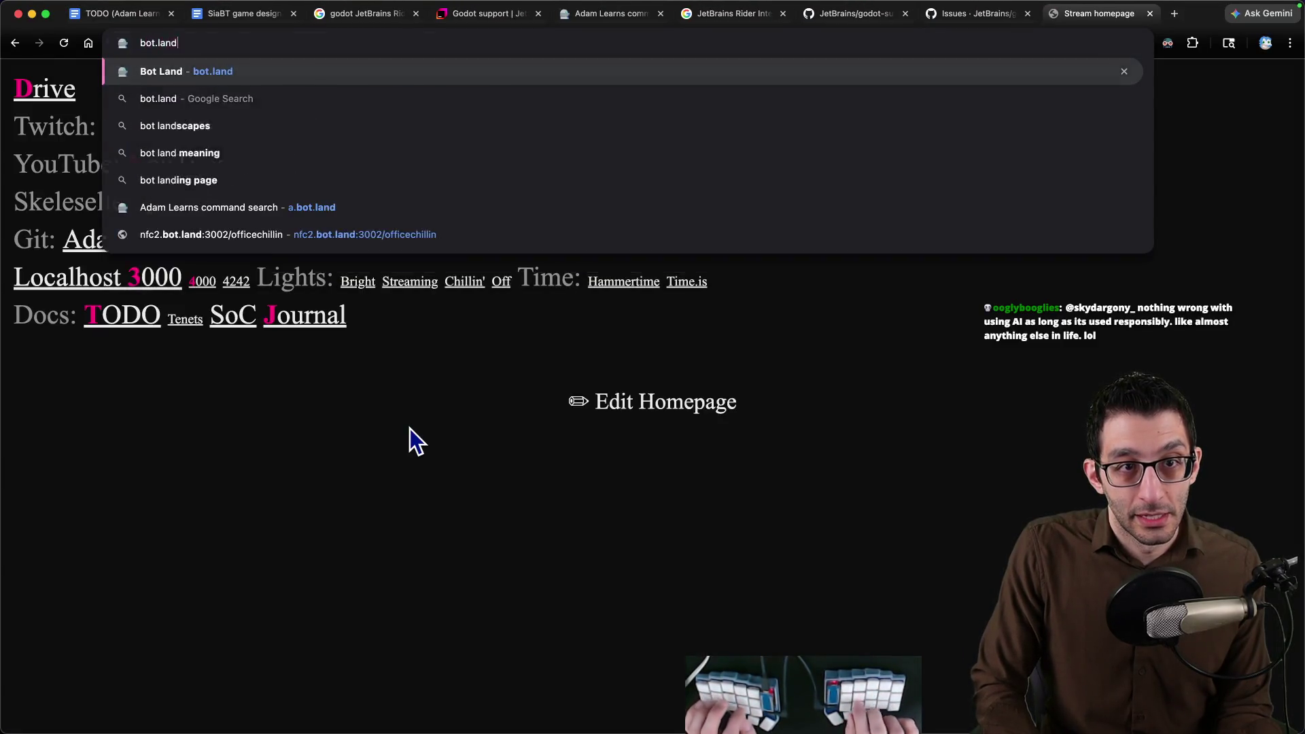
key("Return")
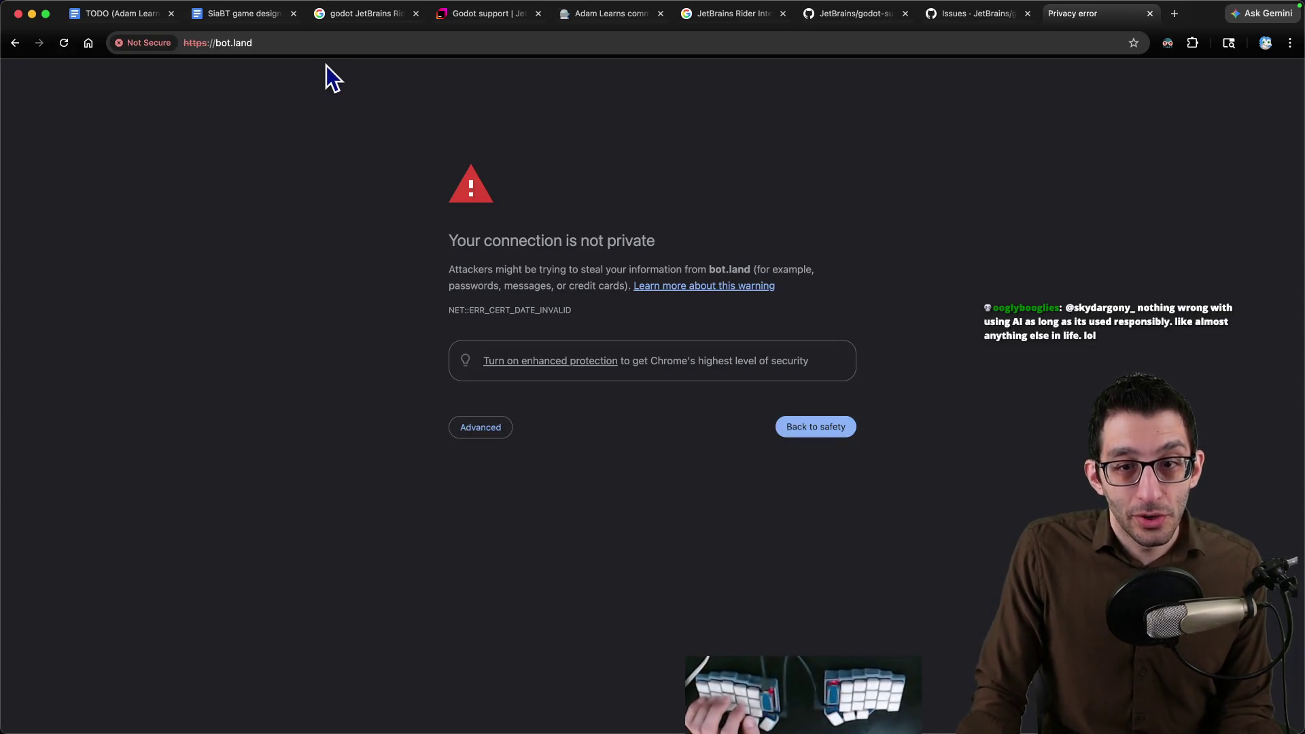
left_click(480, 427)
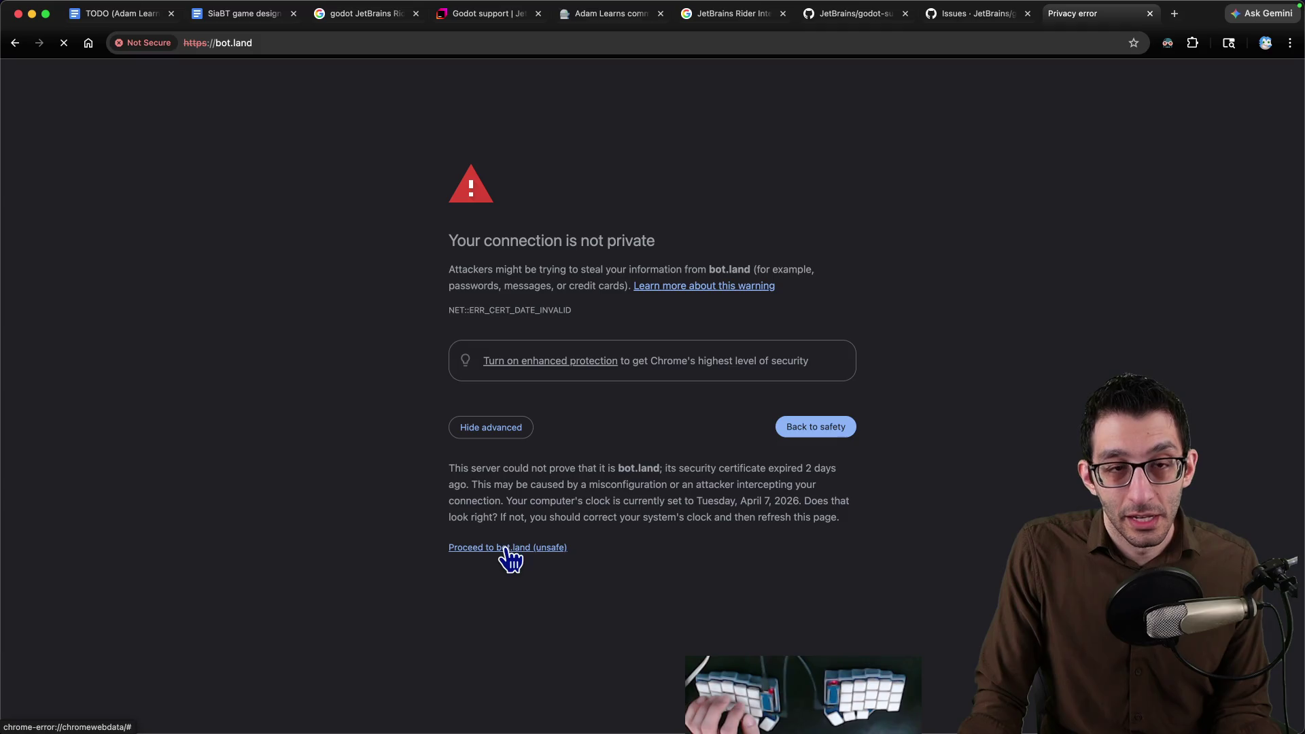
left_click(507, 548)
Check the page's address security status, then return to the TODO document.
left_click(234, 43)
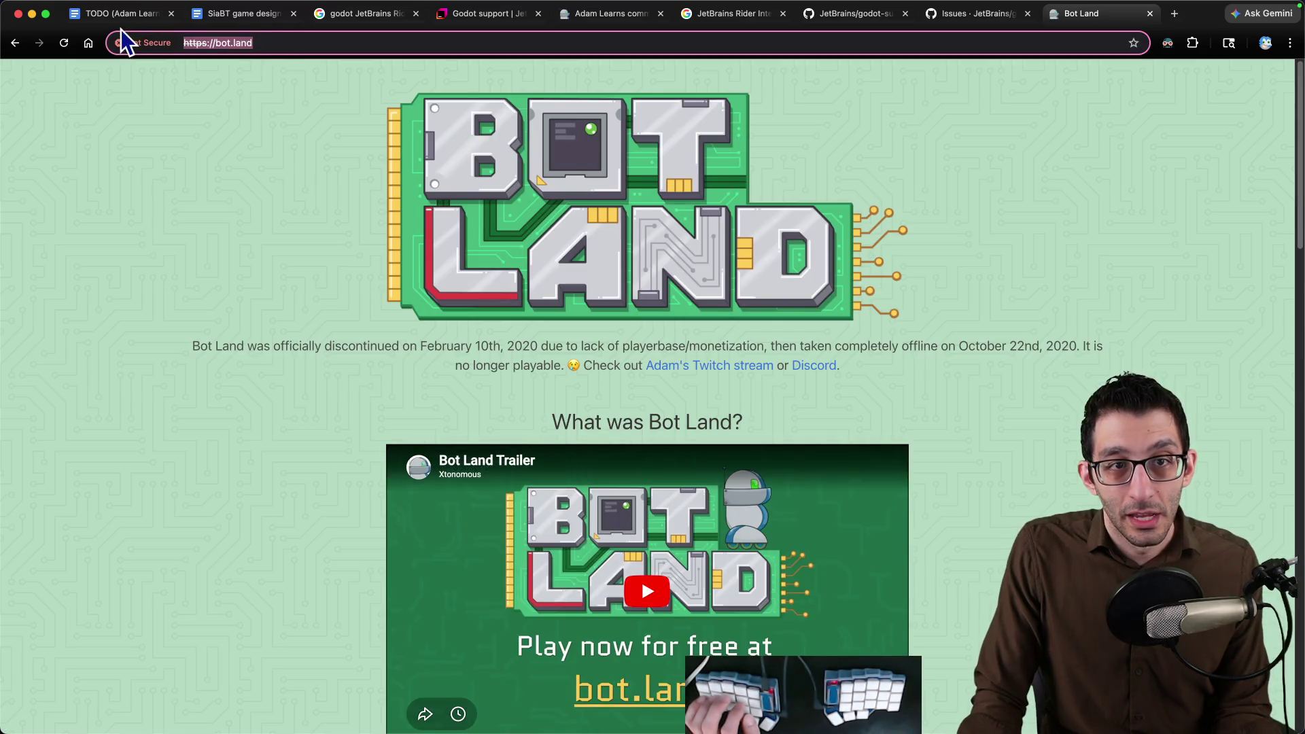
left_click(294, 210)
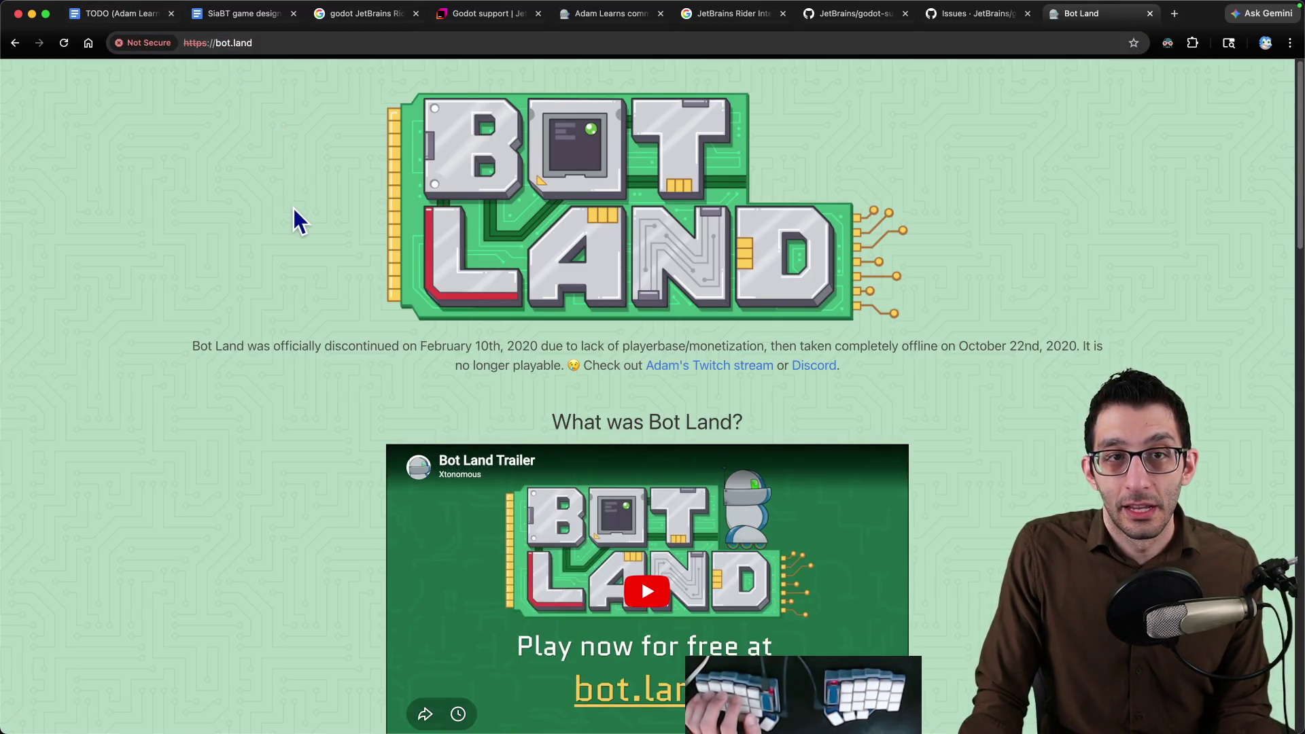
left_click(140, 19)
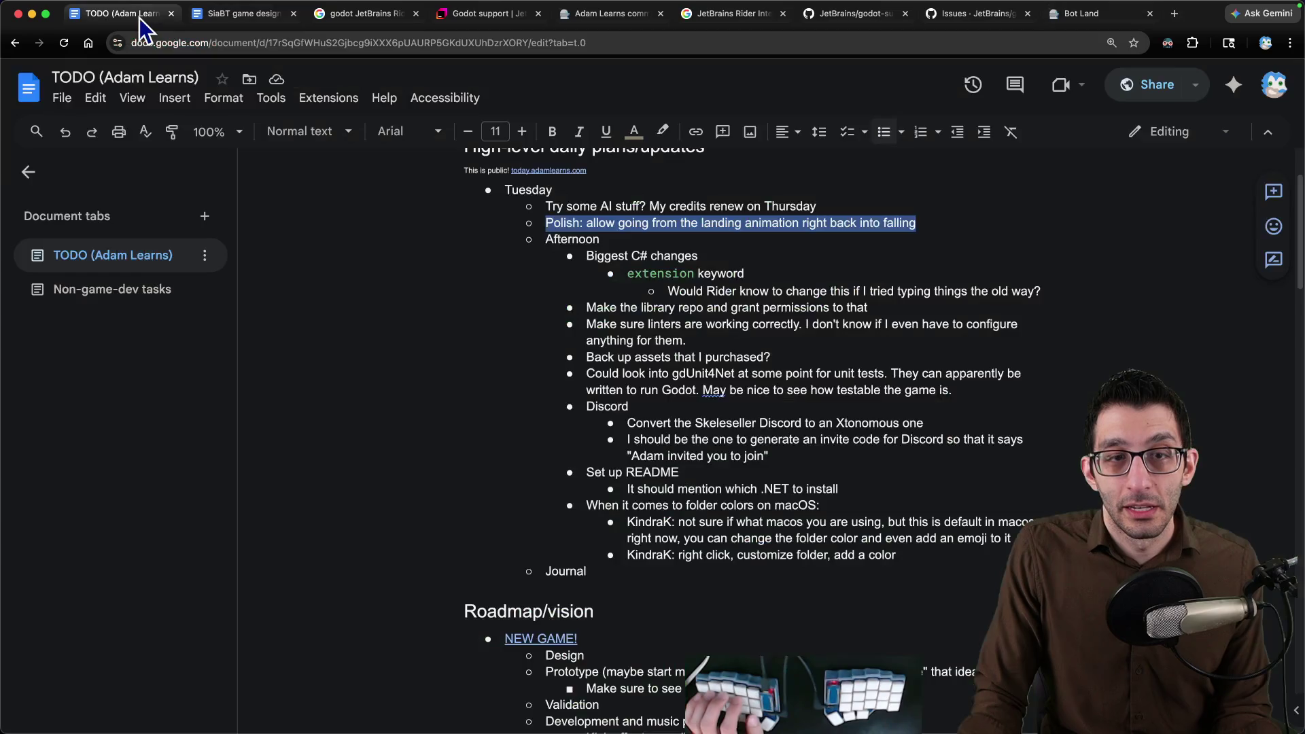
Add a 'bot.land cert is broken' bullet below the linters item.
left_click(826, 349)
key("Return")
type("bot.land SSL certific")
key("alt+BackSpace")
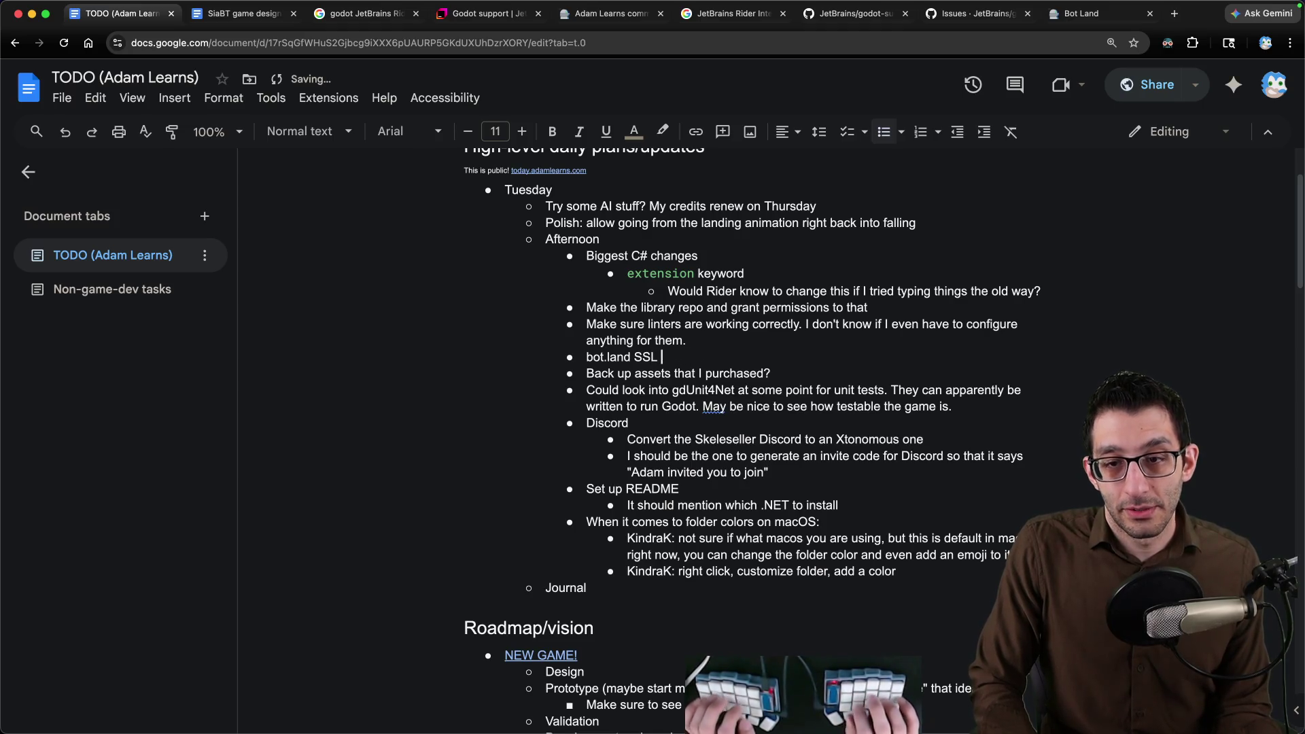
key("alt+BackSpace")
type("cert is broken")
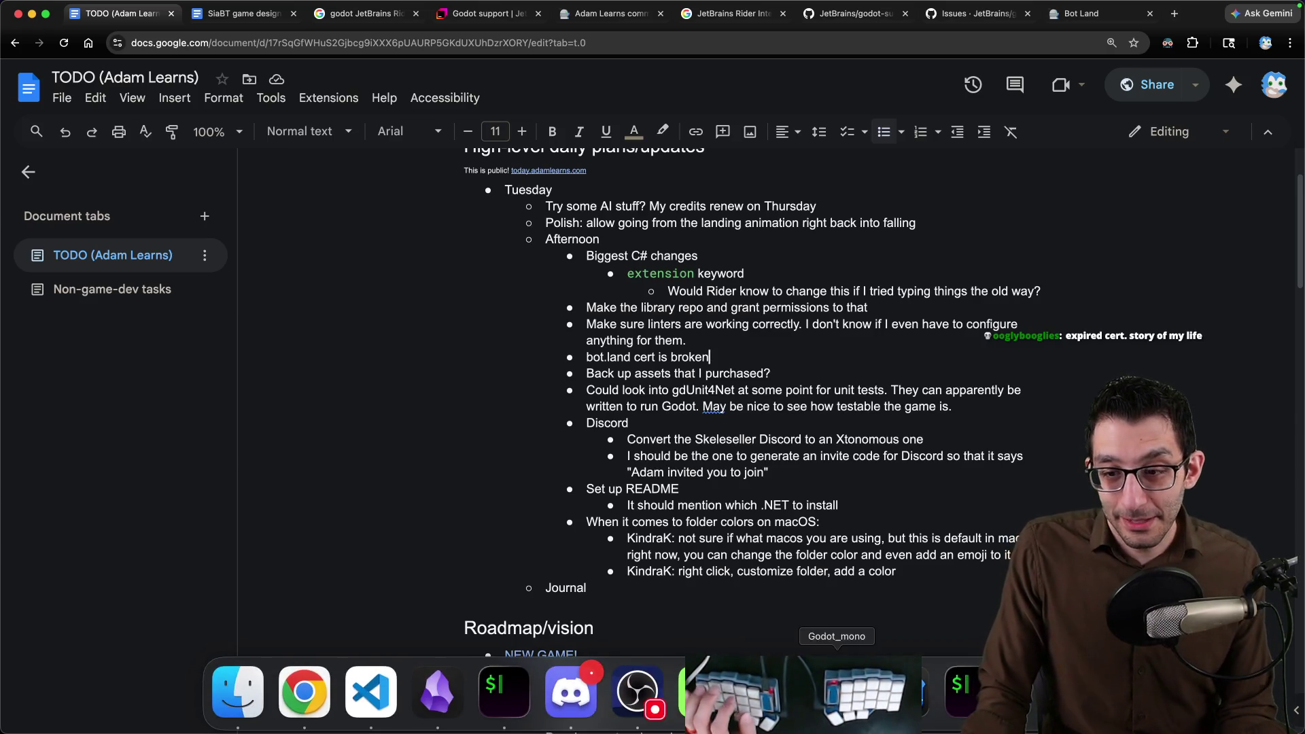
Switch to Godot and select the AnimationPlayer node.
mouse_move(836, 693)
left_click(905, 694)
left_click(102, 197)
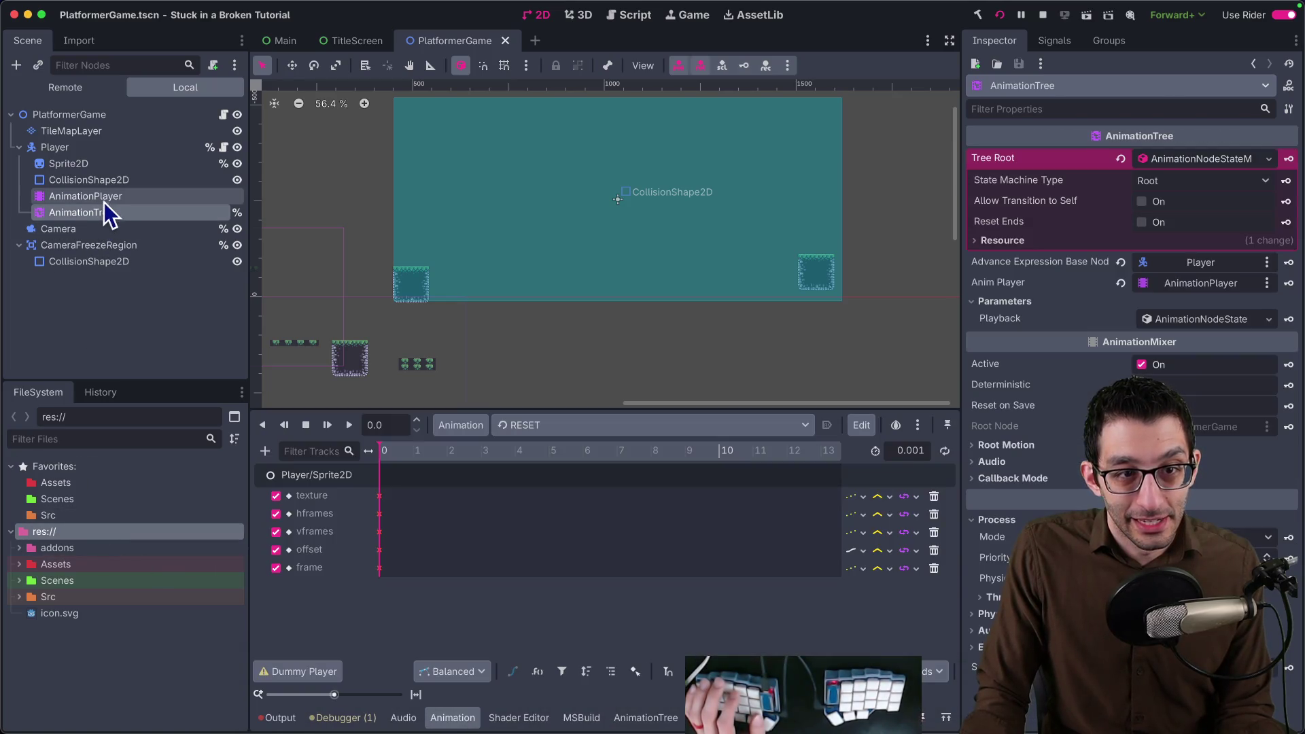
Show the AnimationTree state machine graph, then switch to Chrome's Bot Land tab.
left_click(82, 213)
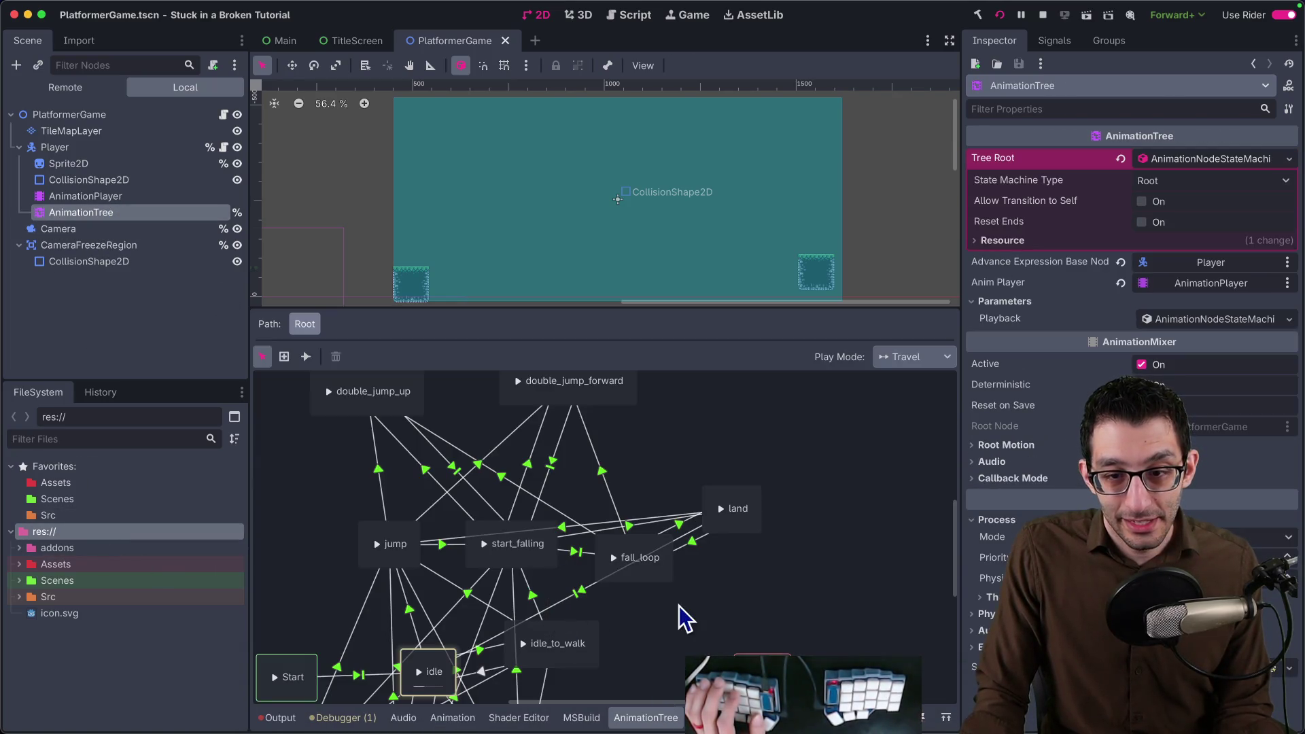
left_click(716, 568)
scroll(715, 602, "down", 5)
scroll(714, 602, "up", 3)
scroll(714, 602, "up", 2)
scroll(720, 602, "down", 2)
scroll(742, 562, "down", 4)
scroll(715, 518, "up", 2)
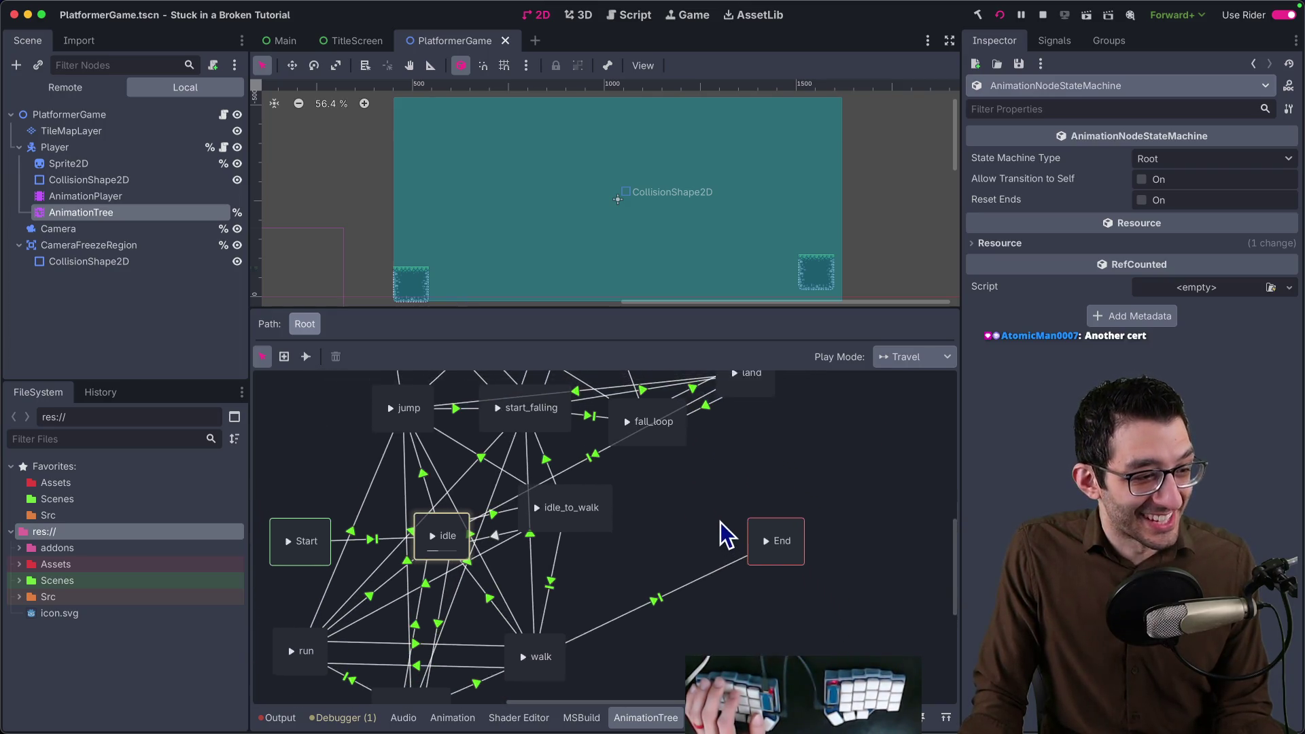
scroll(722, 534, "up", 1)
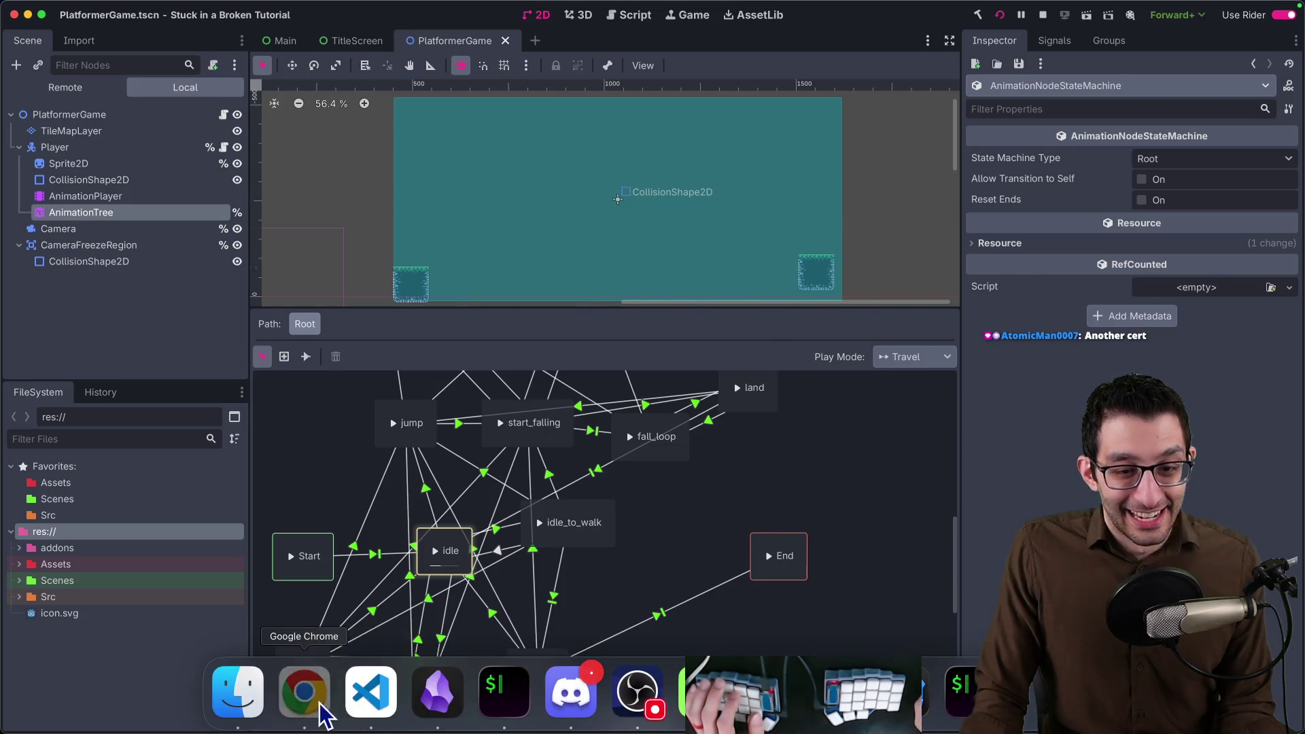
left_click(304, 692)
left_click(1061, 21)
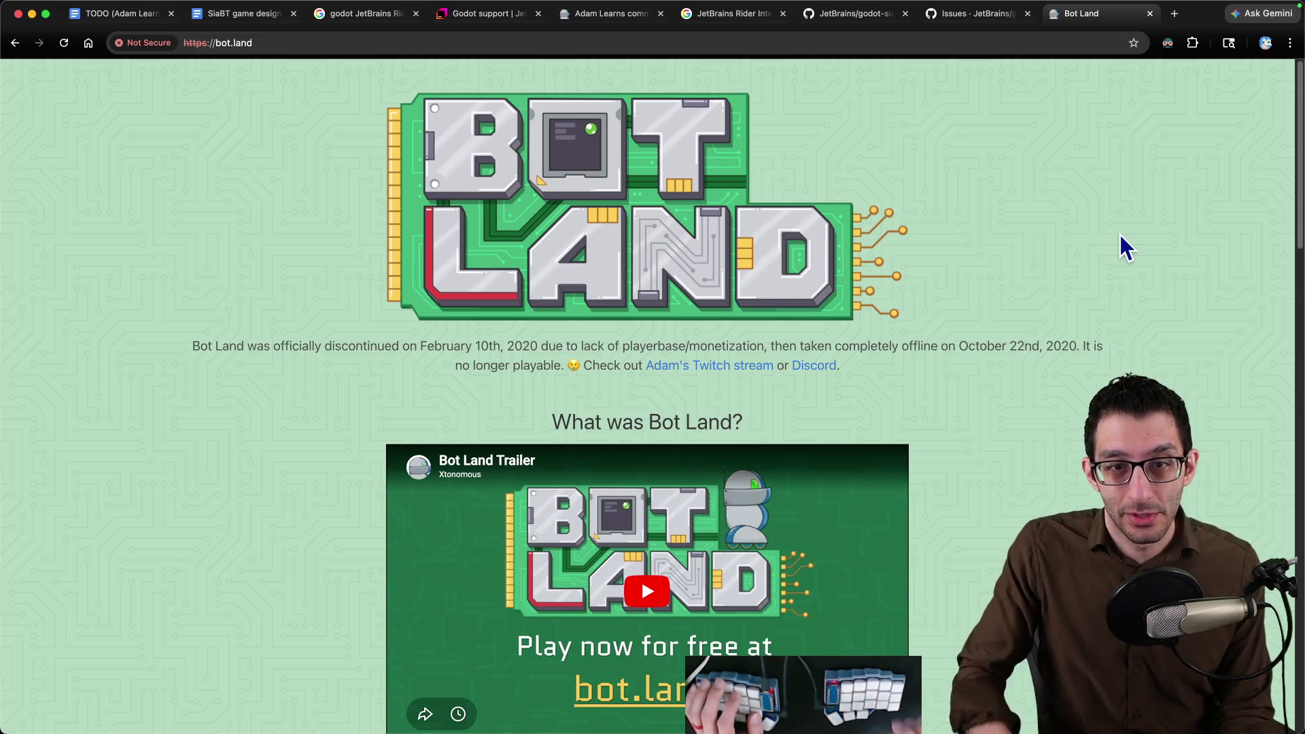
Look over the Bot Land page, then return to the TODO (Adam Learns) document.
key("super+n")
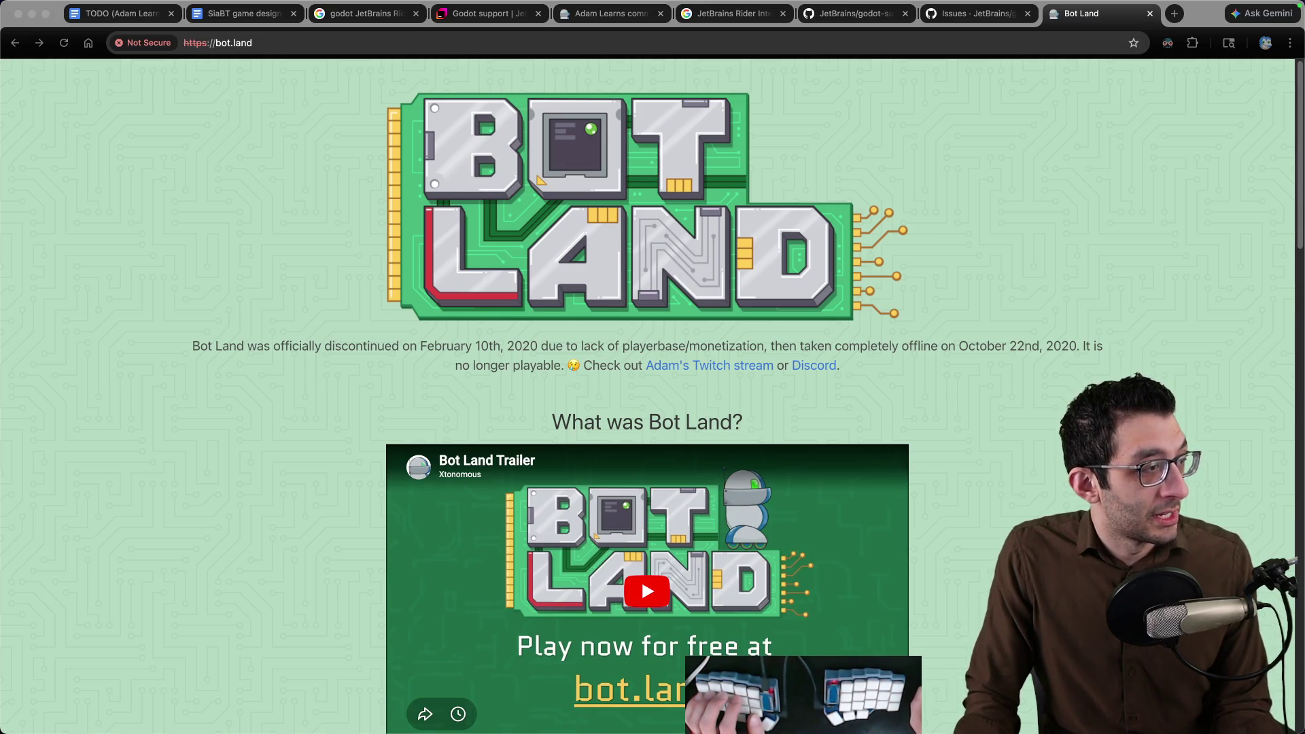
mouse_move(653, 2)
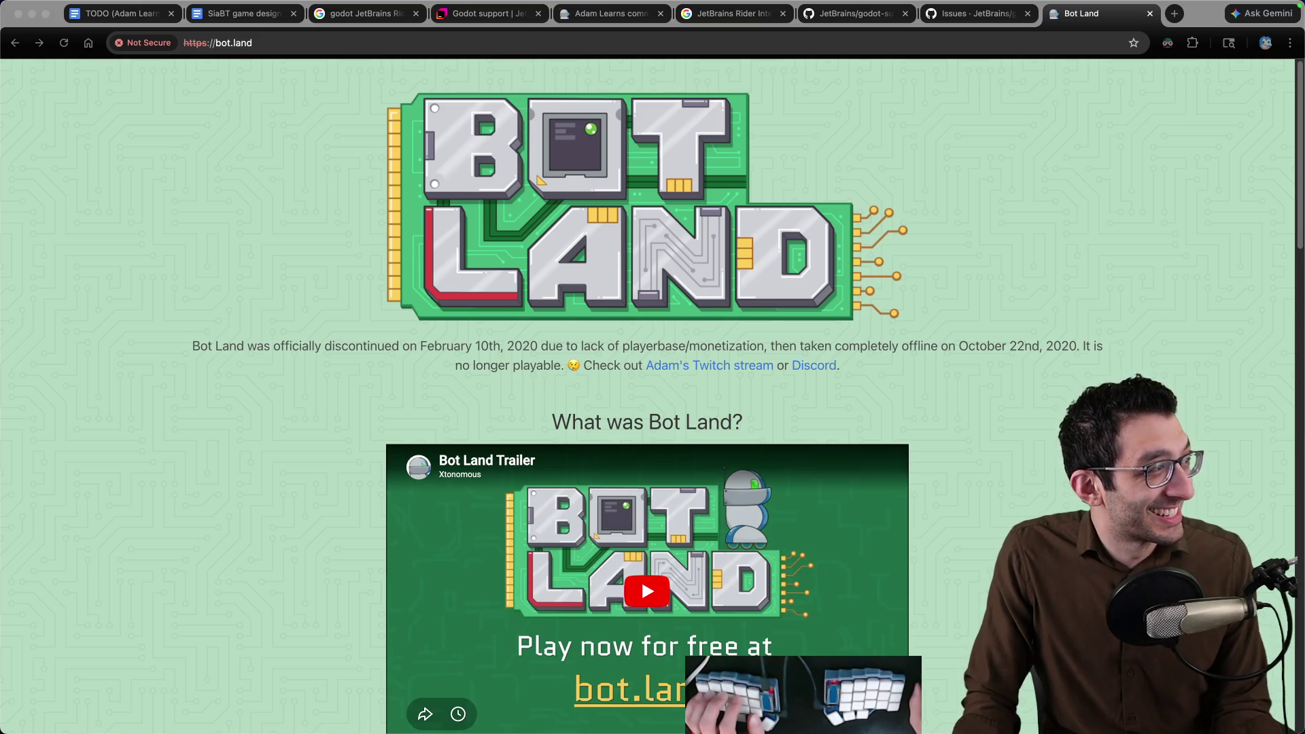
left_click(84, 21)
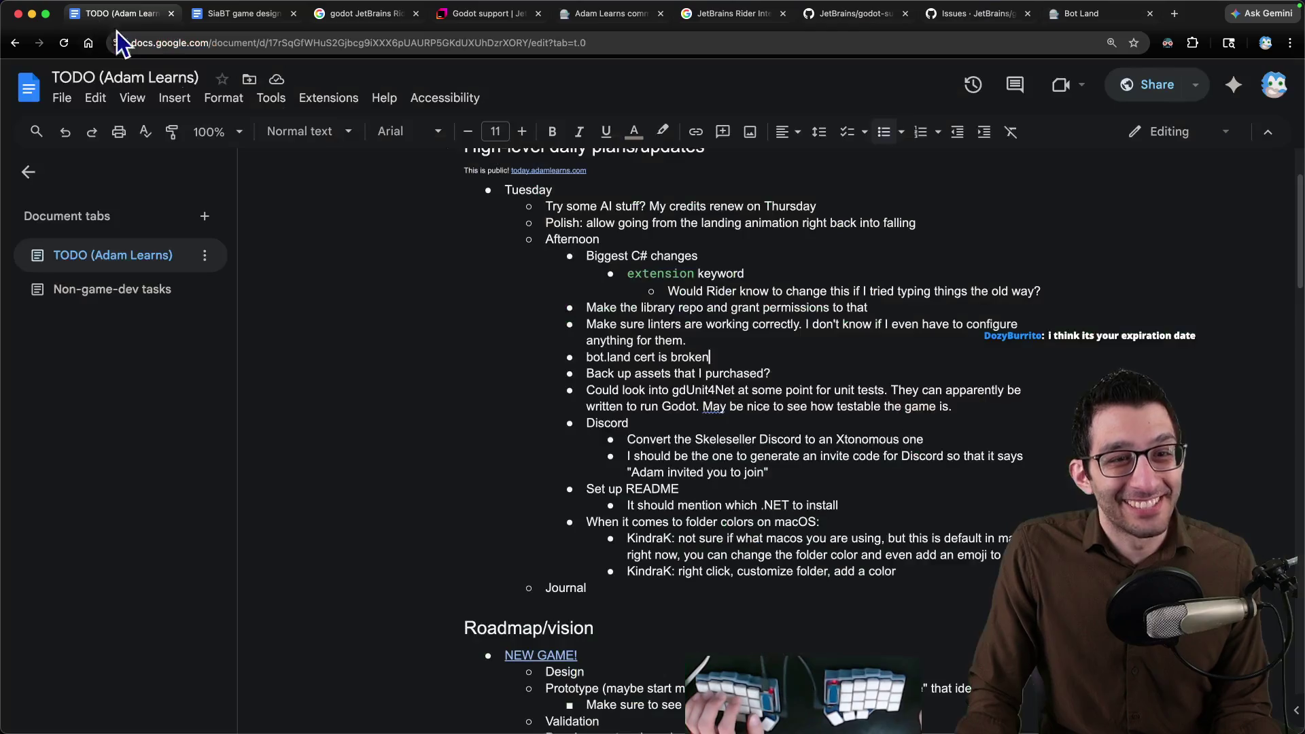
Nest sub-notes under the cert bullet about proxying/redoing SSL and today.adamlearns.com having this until proxied.
key("Return")
key("Tab")
type("Either proxy it or set up SSL on the shared host again...?")
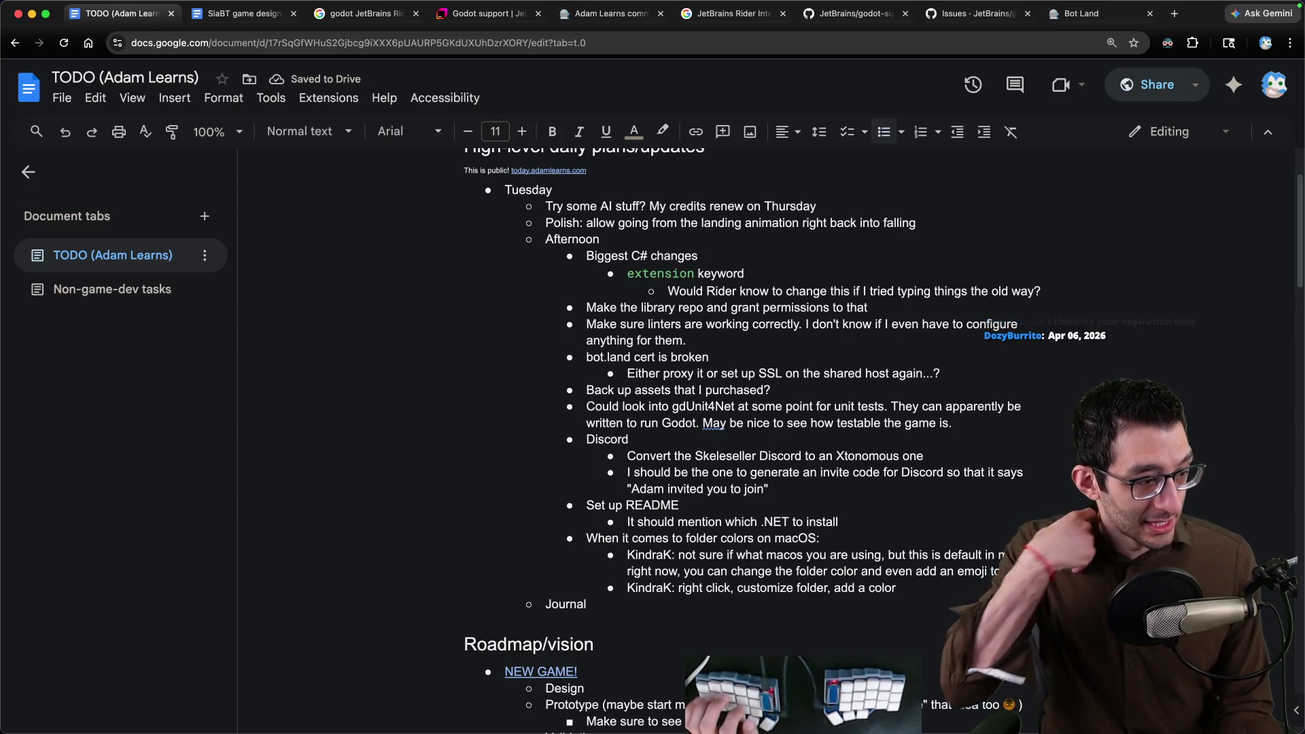
key("Return")
key("Tab")
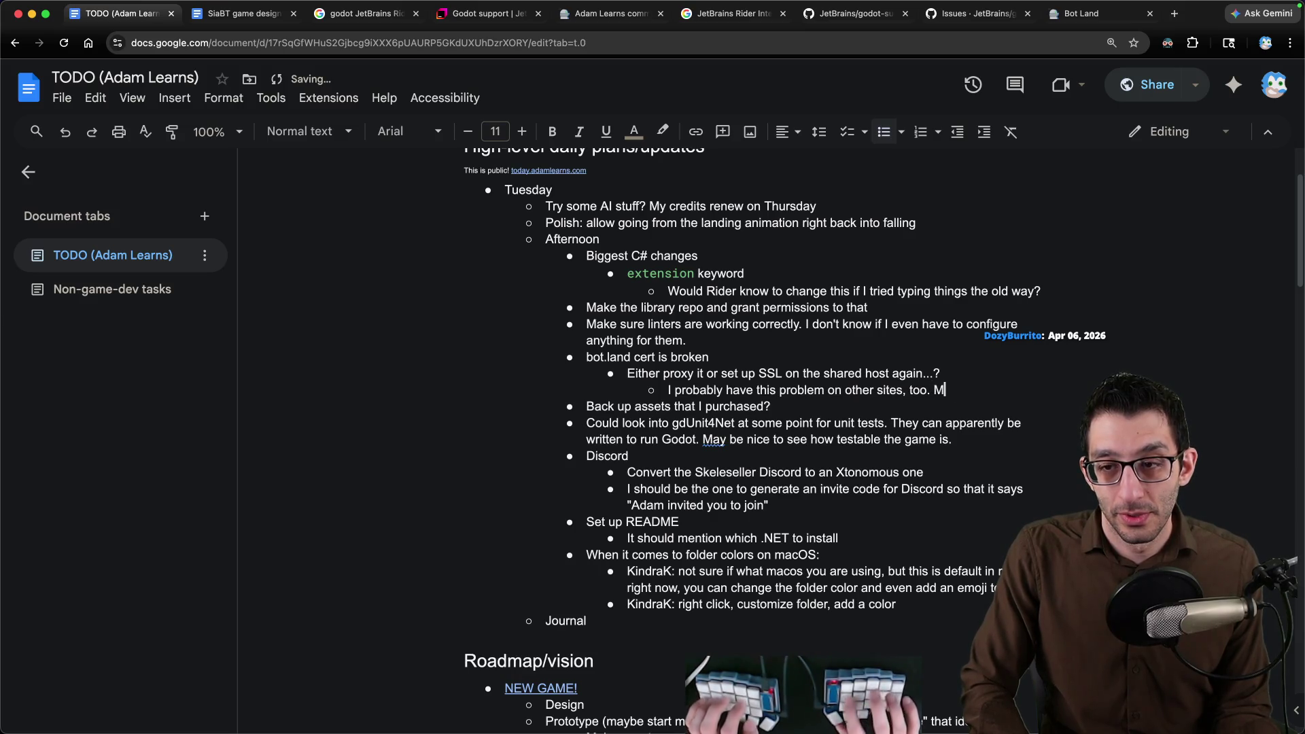
type("aybe even today.adam")
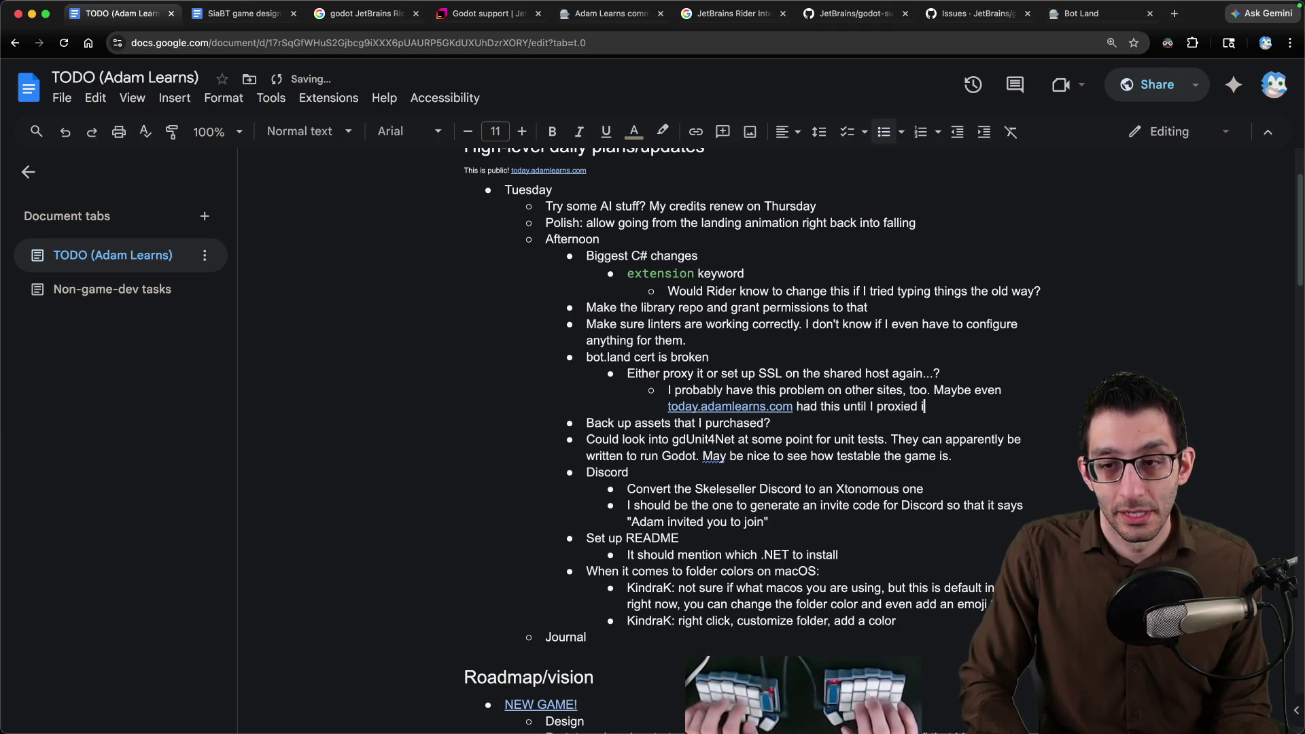
type(" t")
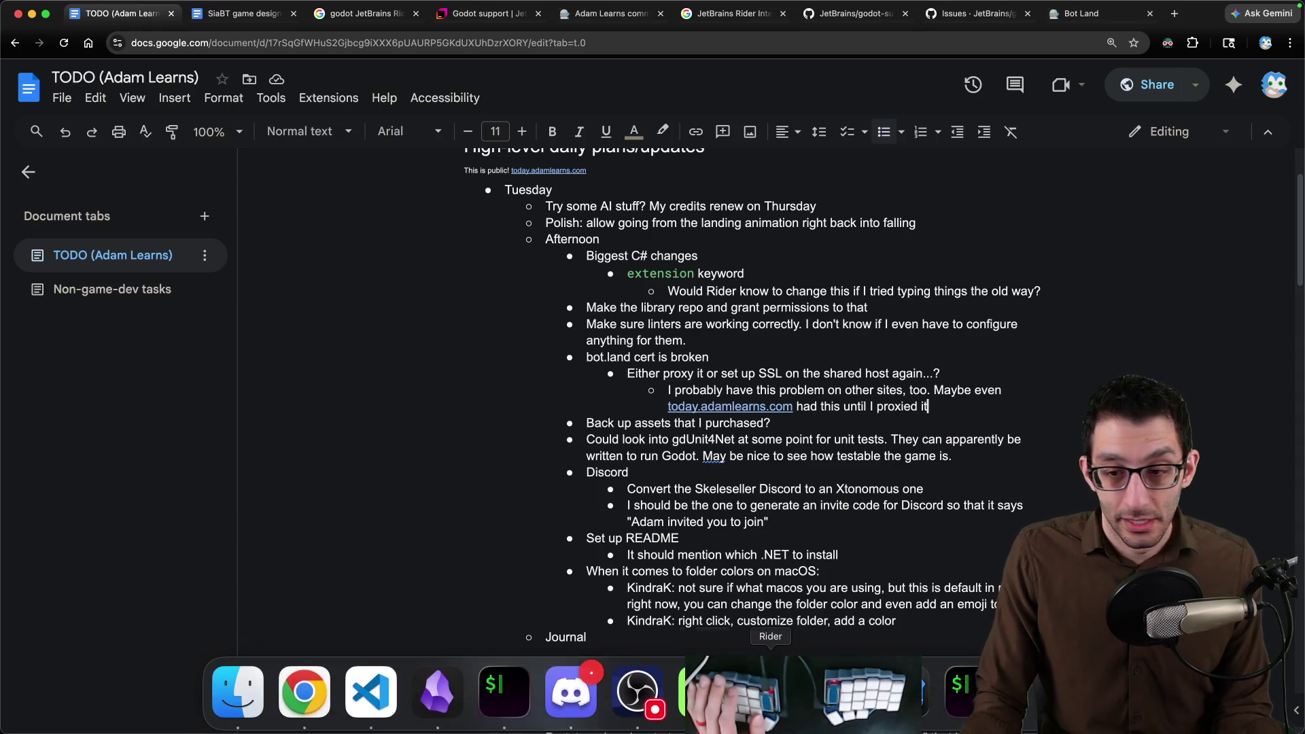
scroll(602, 318, "up", 2)
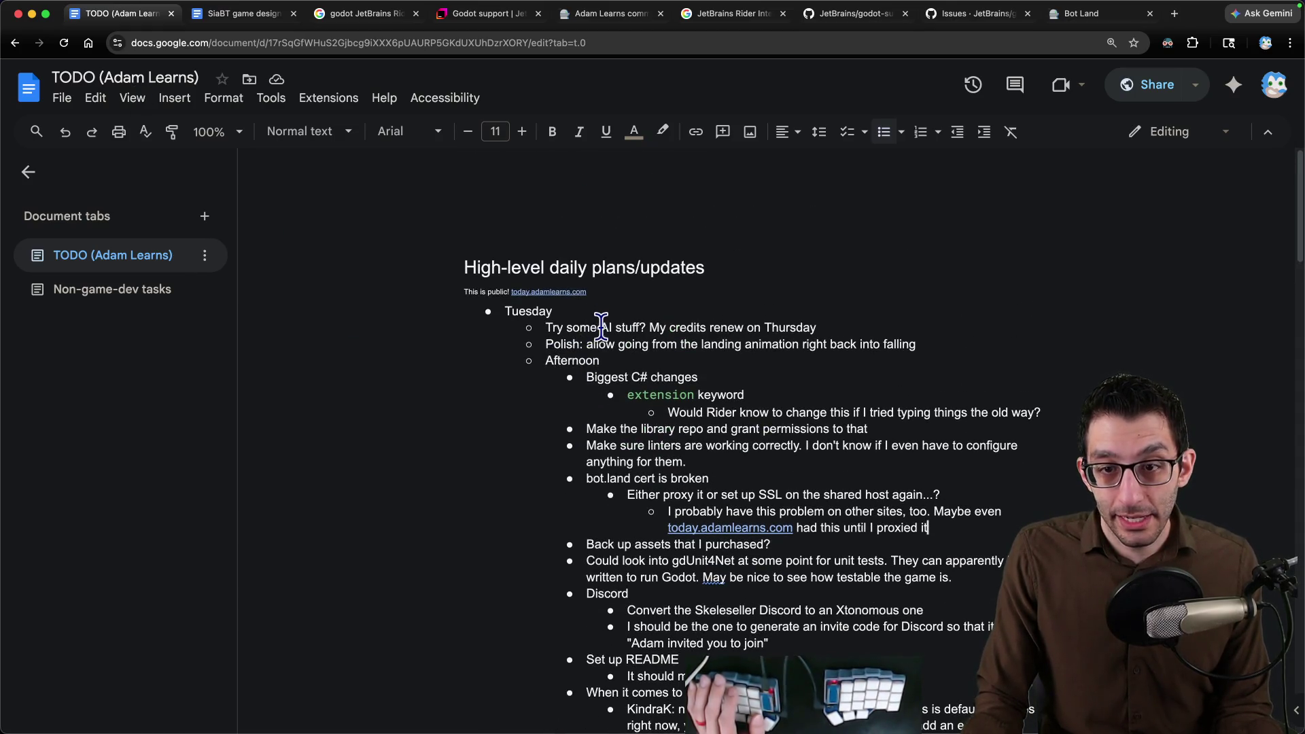
Cut the landing-to-falling polish line and search the document for related mentions.
triple_click(630, 343)
key("ctrl+x")
scroll(622, 349, "down", 7)
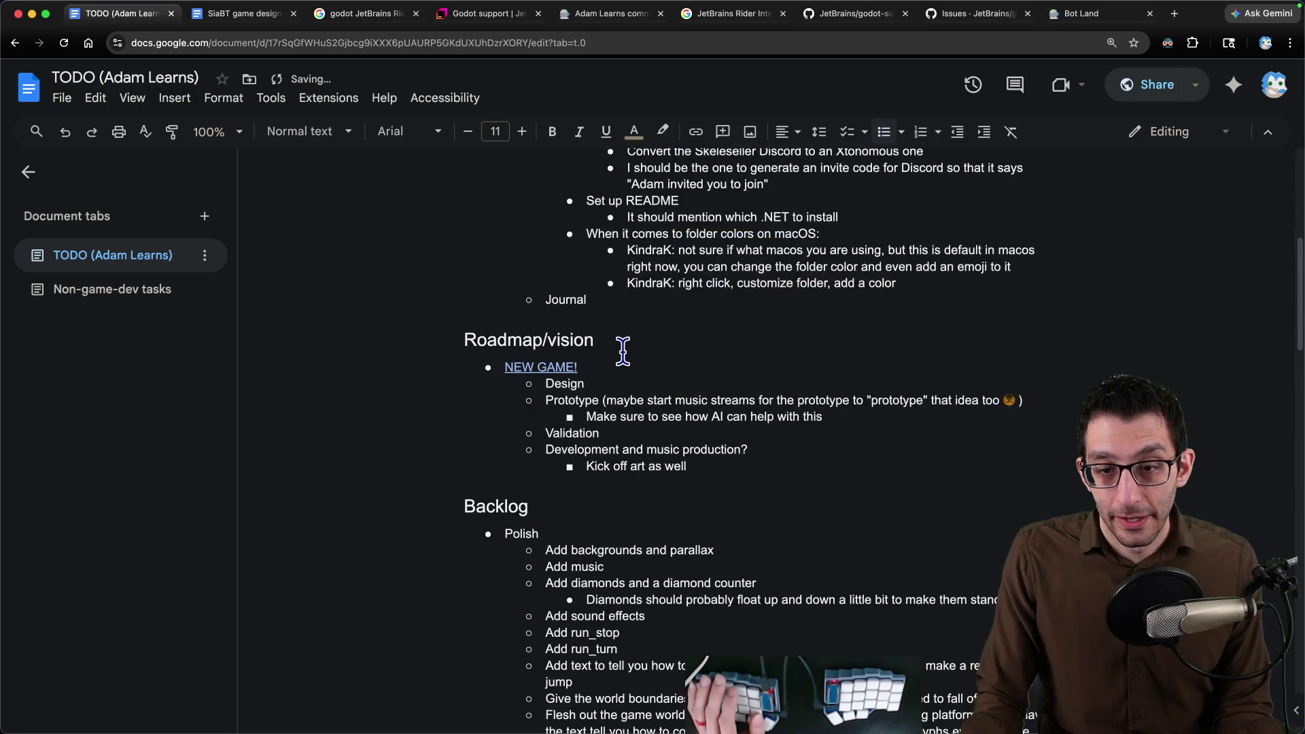
scroll(622, 350, "down", 3)
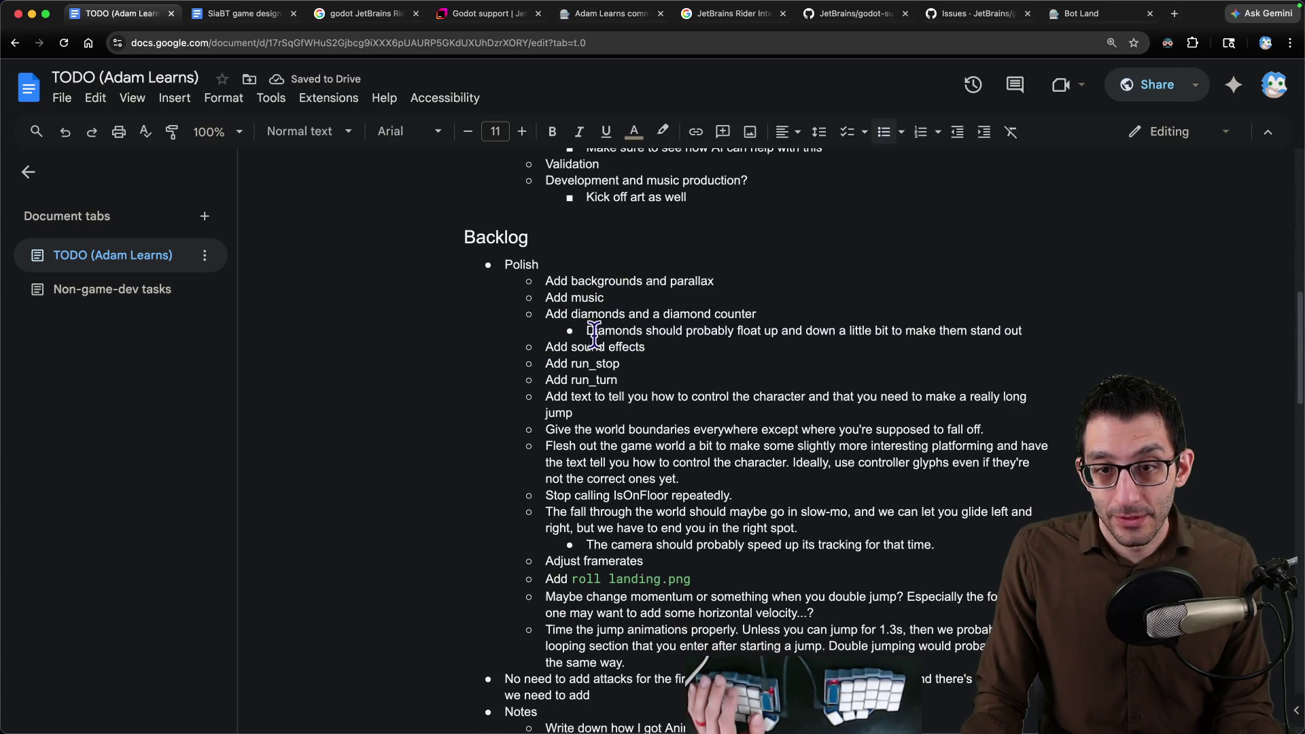
scroll(587, 431, "down", 2)
scroll(582, 408, "down", 2)
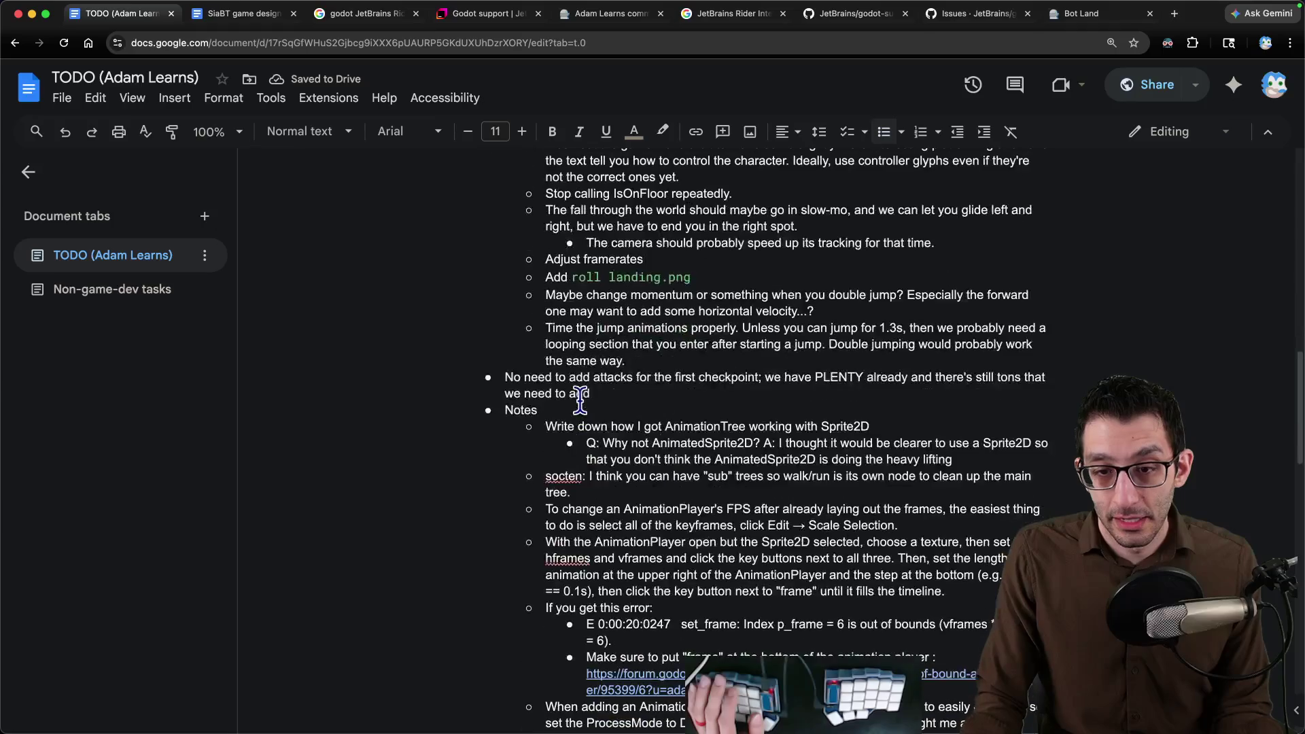
scroll(585, 386, "down", 3)
key("ctrl+f")
type("aeri")
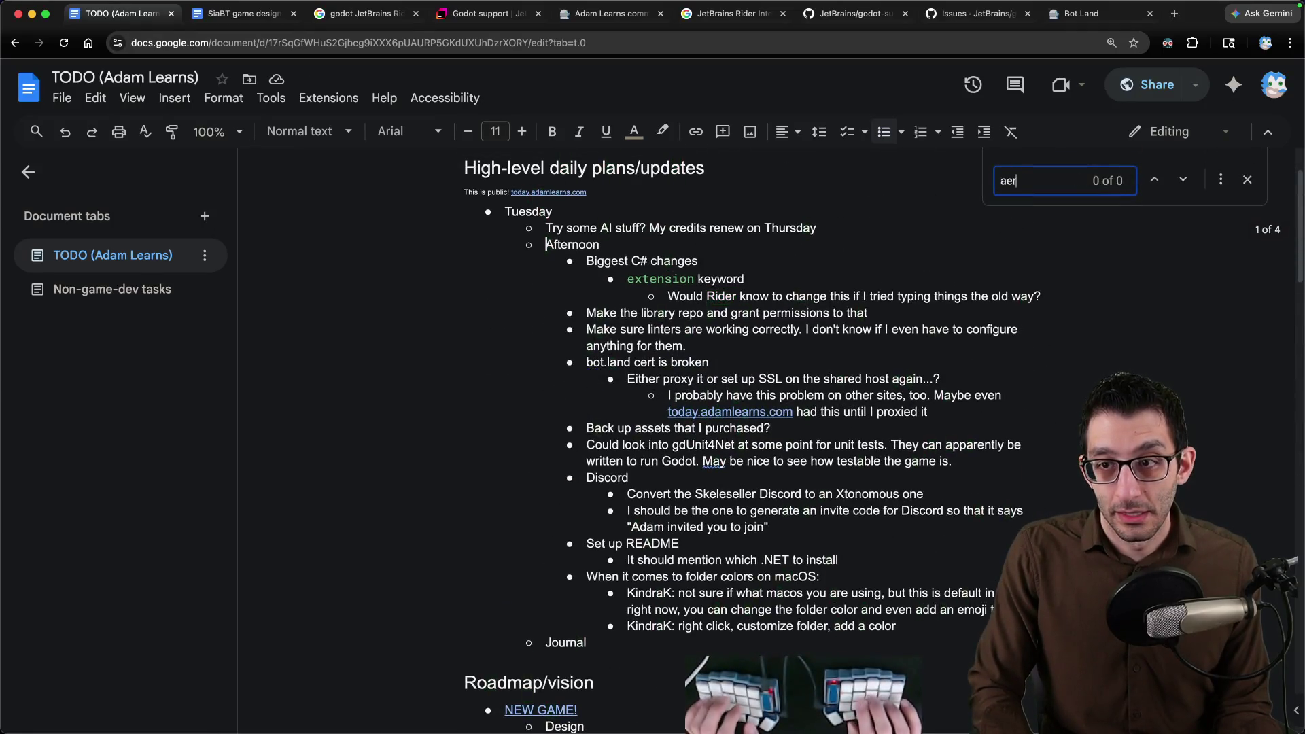
key("BackSpace")
key("BackSpace")
key("BackSpace")
type("dash")
key("Escape")
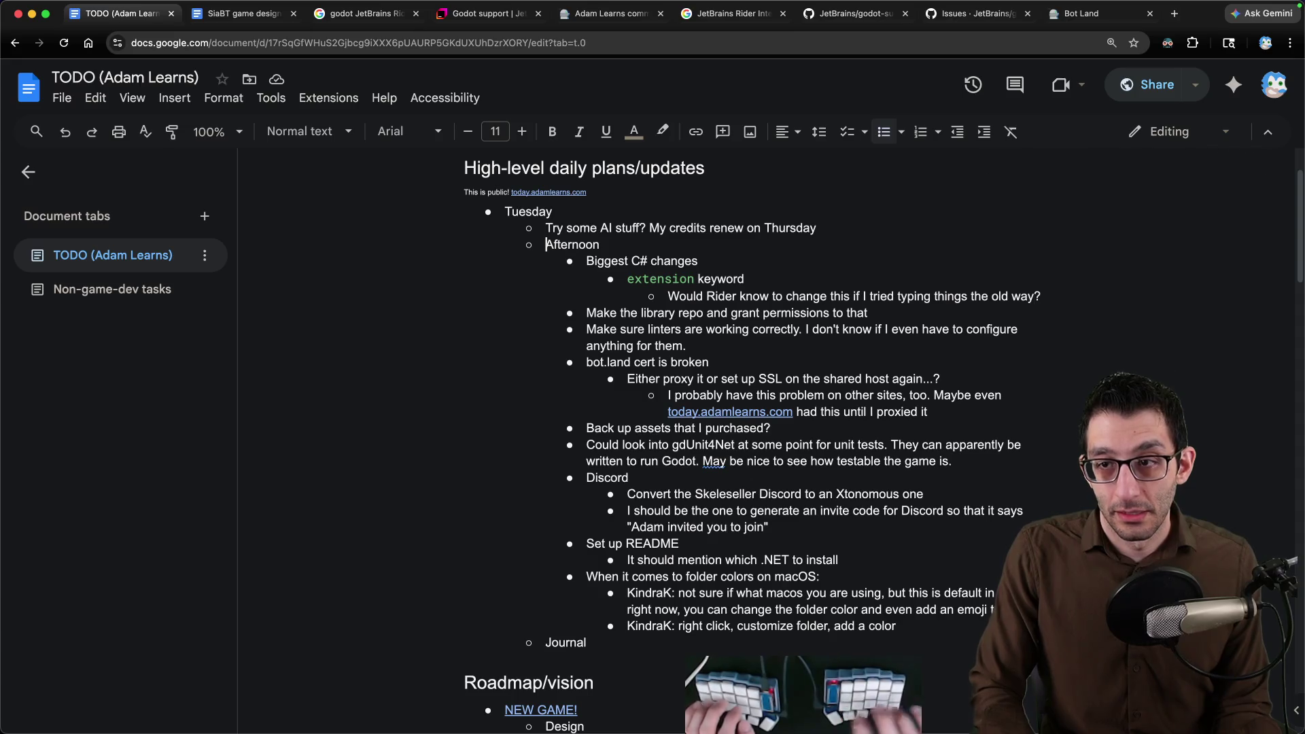
scroll(637, 399, "down", 10)
scroll(638, 400, "down", 1)
scroll(638, 399, "down", 3)
scroll(638, 392, "down", 5)
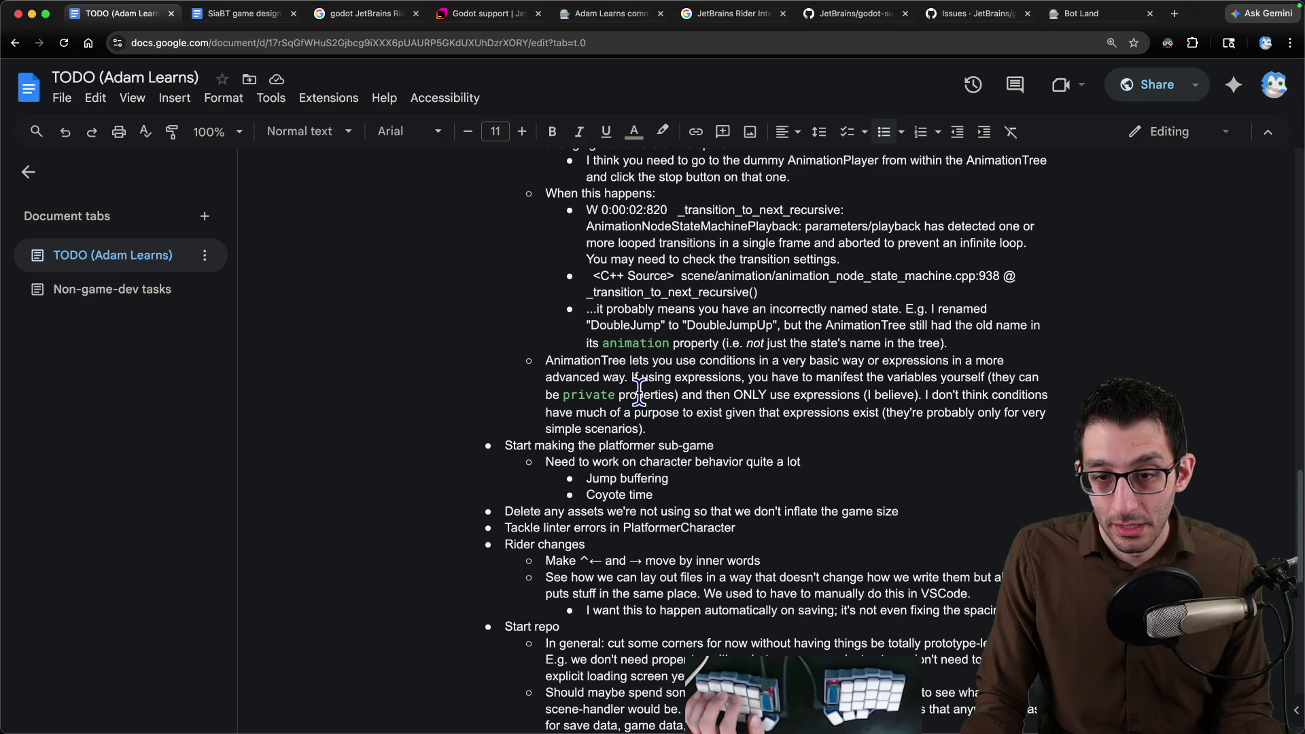
scroll(639, 390, "down", 3)
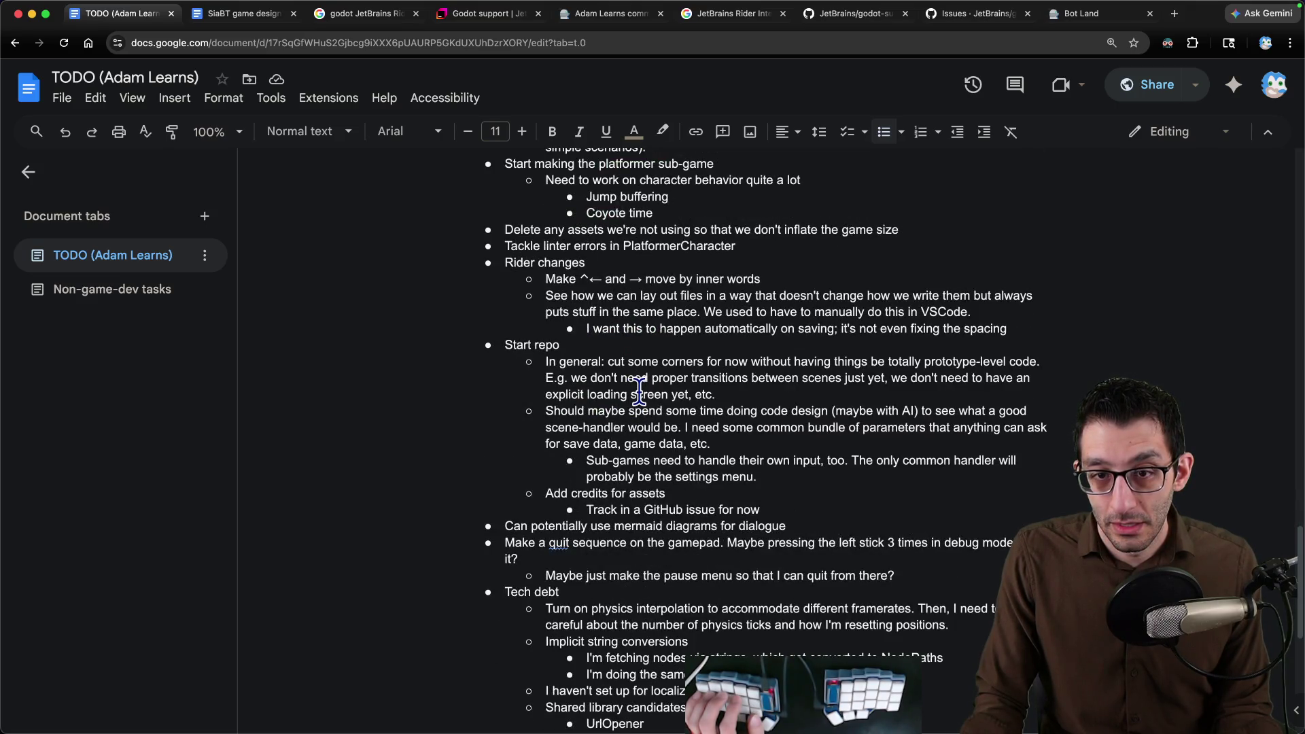
scroll(639, 390, "down", 3)
scroll(639, 390, "down", 3)
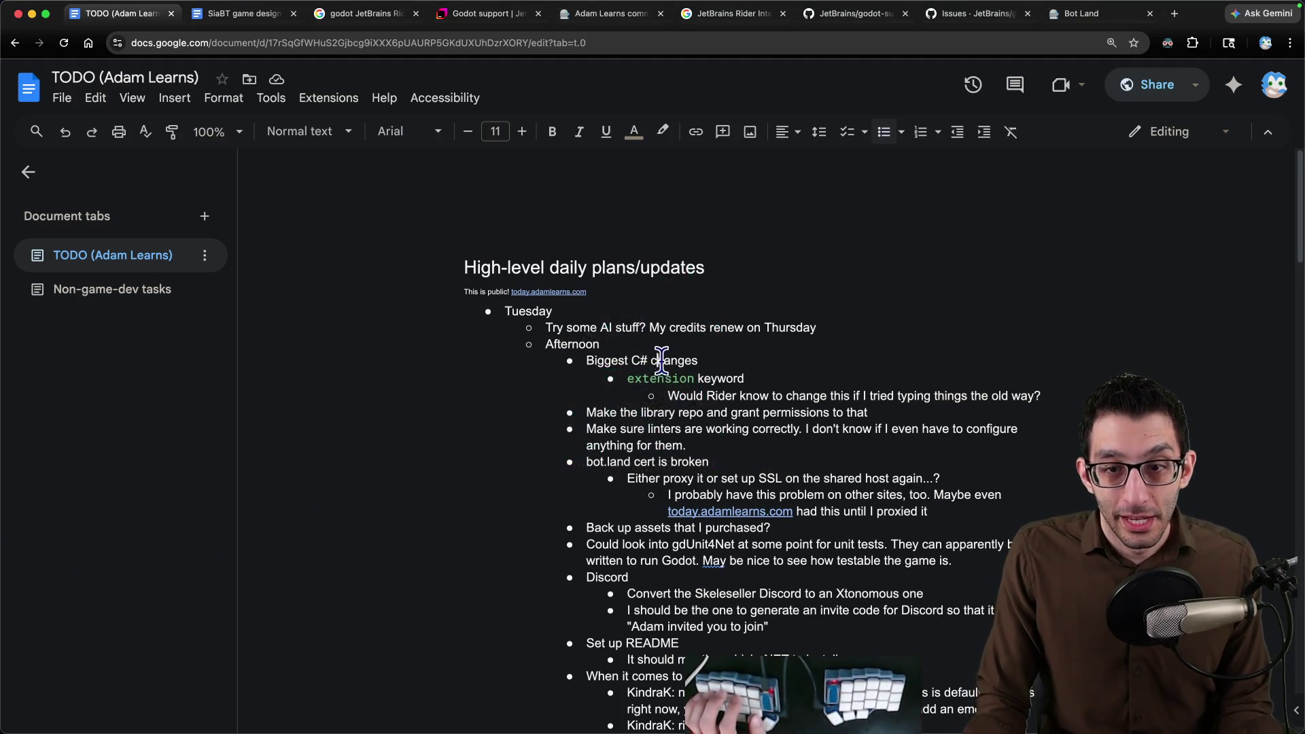
Place the cursor after Thursday, then build and run the Godot platformer.
left_click(896, 332)
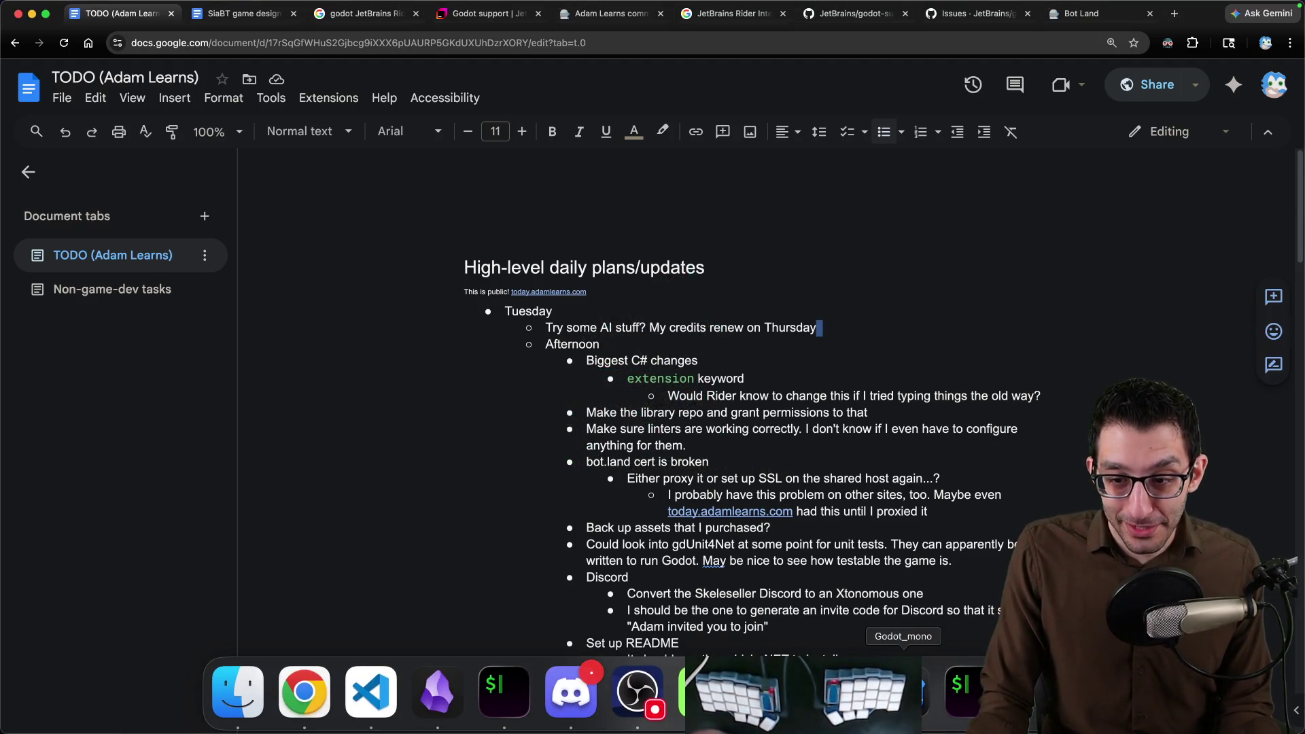
left_click(903, 692)
left_click(1001, 16)
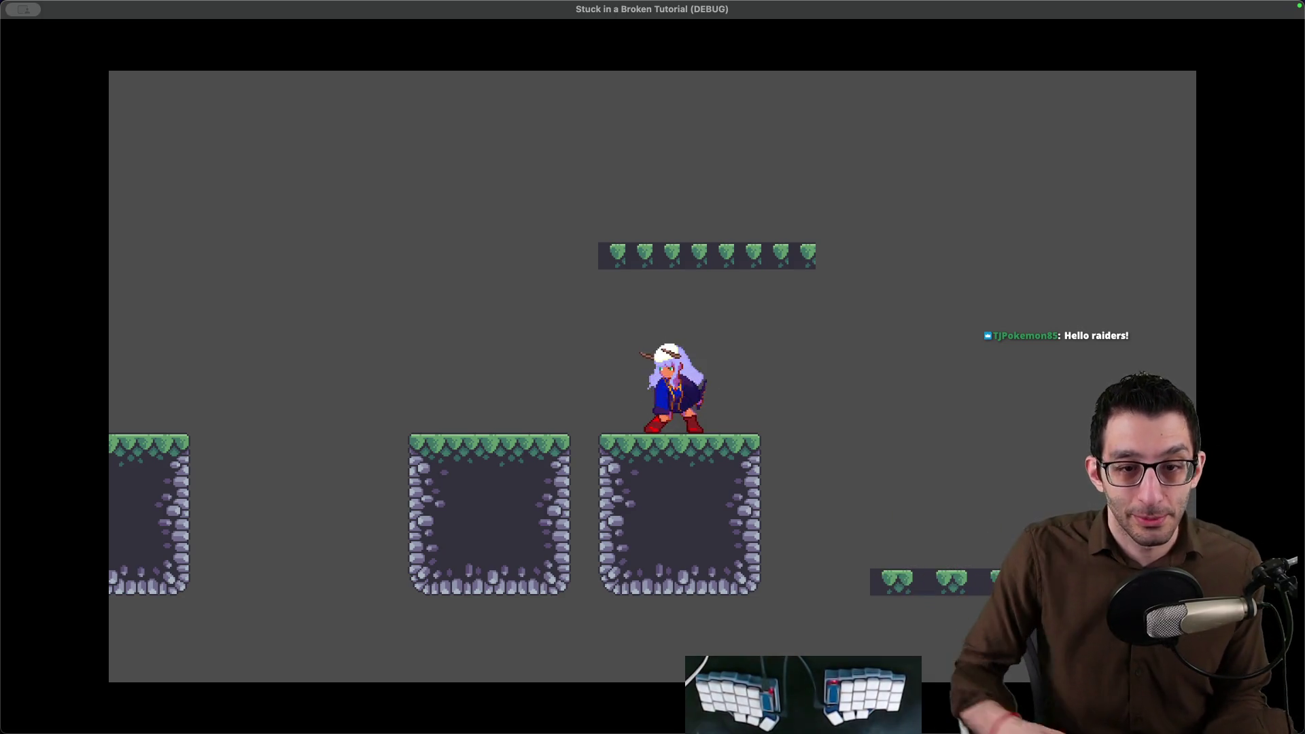
Playtest running, jumping and double-jumping across the platforms, then close the game window.
key("Right")
key("space")
key("Left")
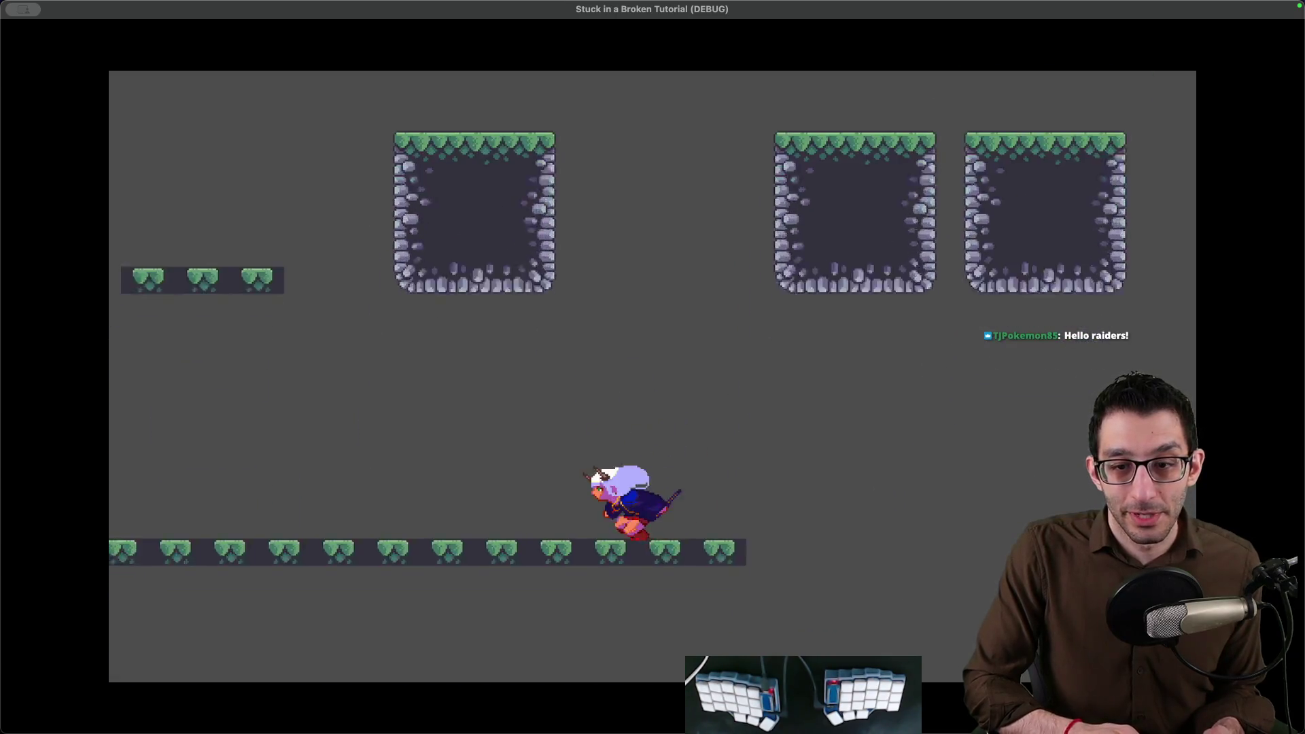
key("Left")
key("space")
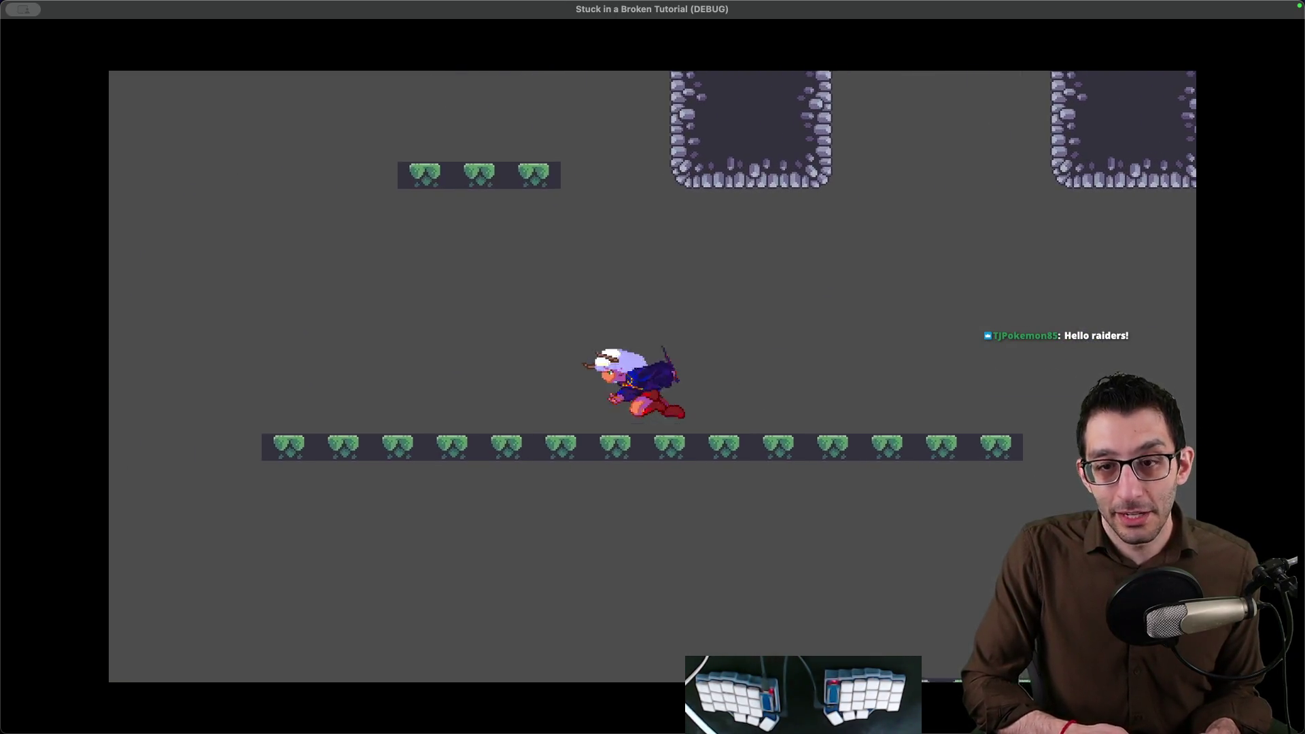
key("space")
key("Right")
key("space")
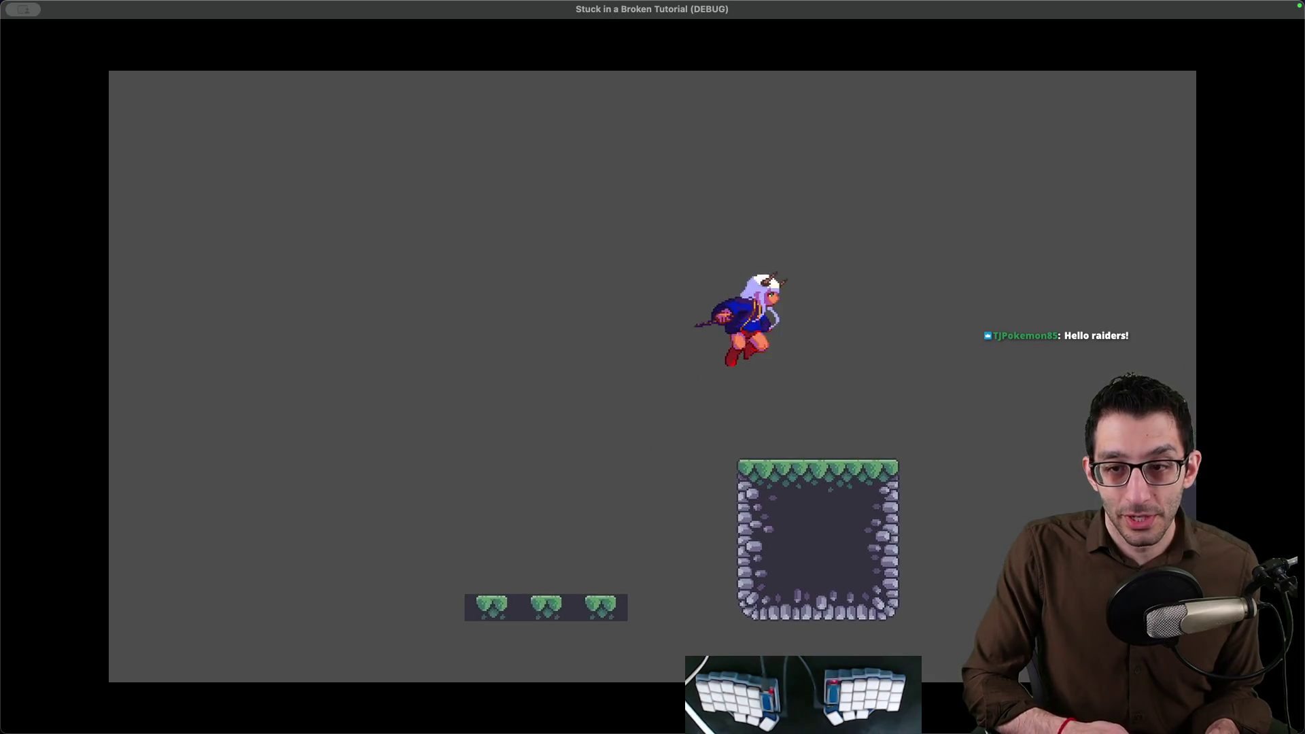
key("space")
key("Right")
key("space")
key("space")
key("Right")
key("space")
key("space")
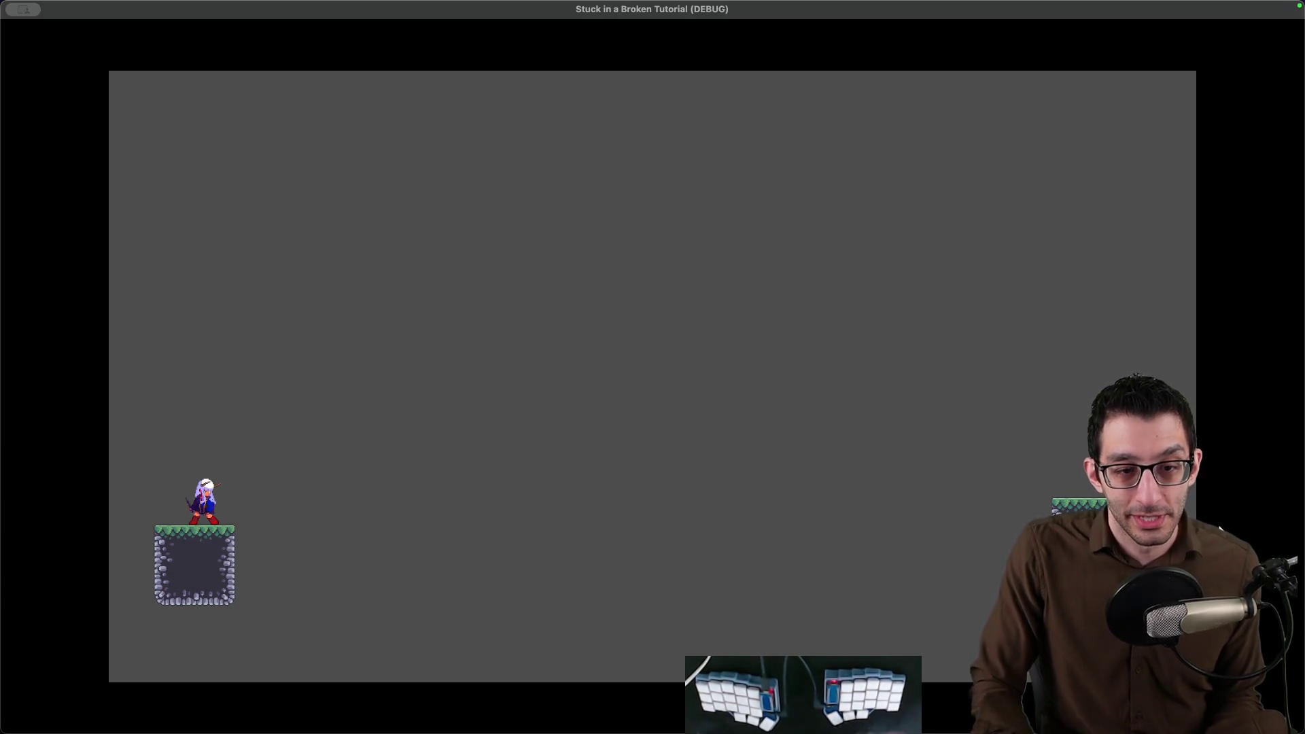
key("Right")
key("space")
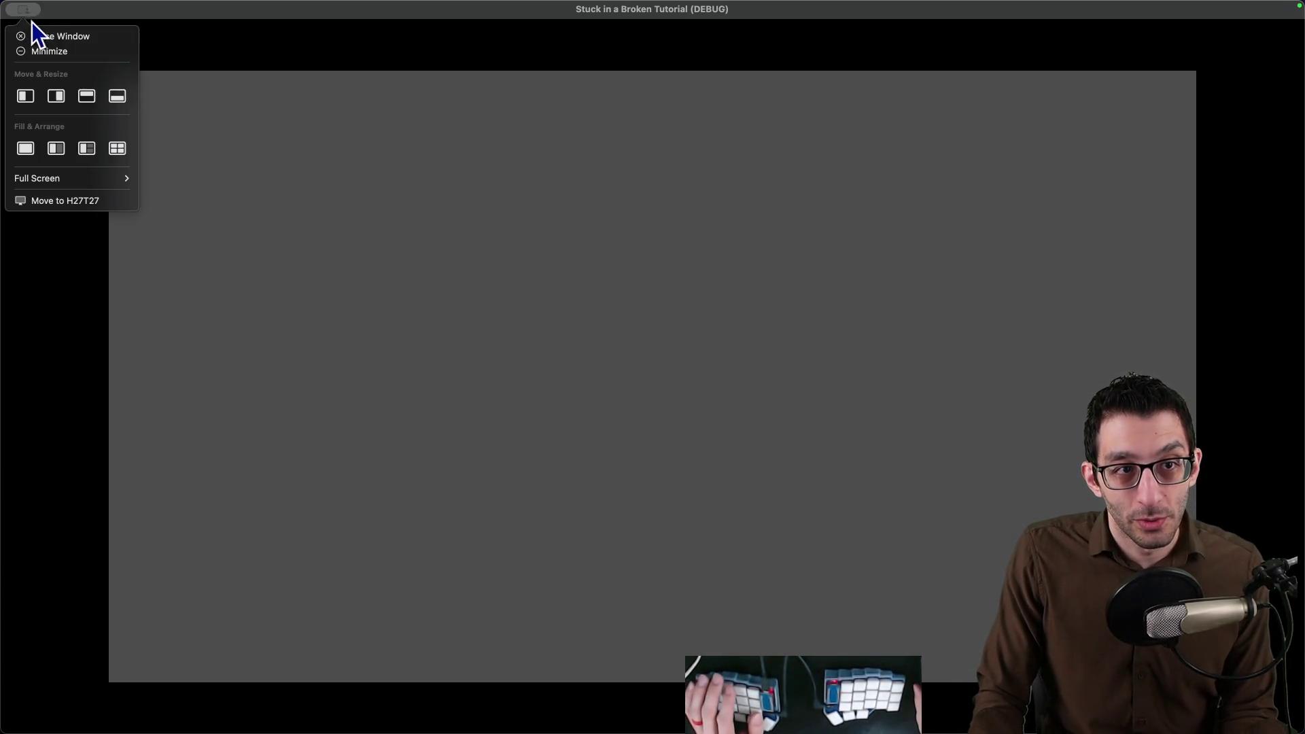
left_click(40, 35)
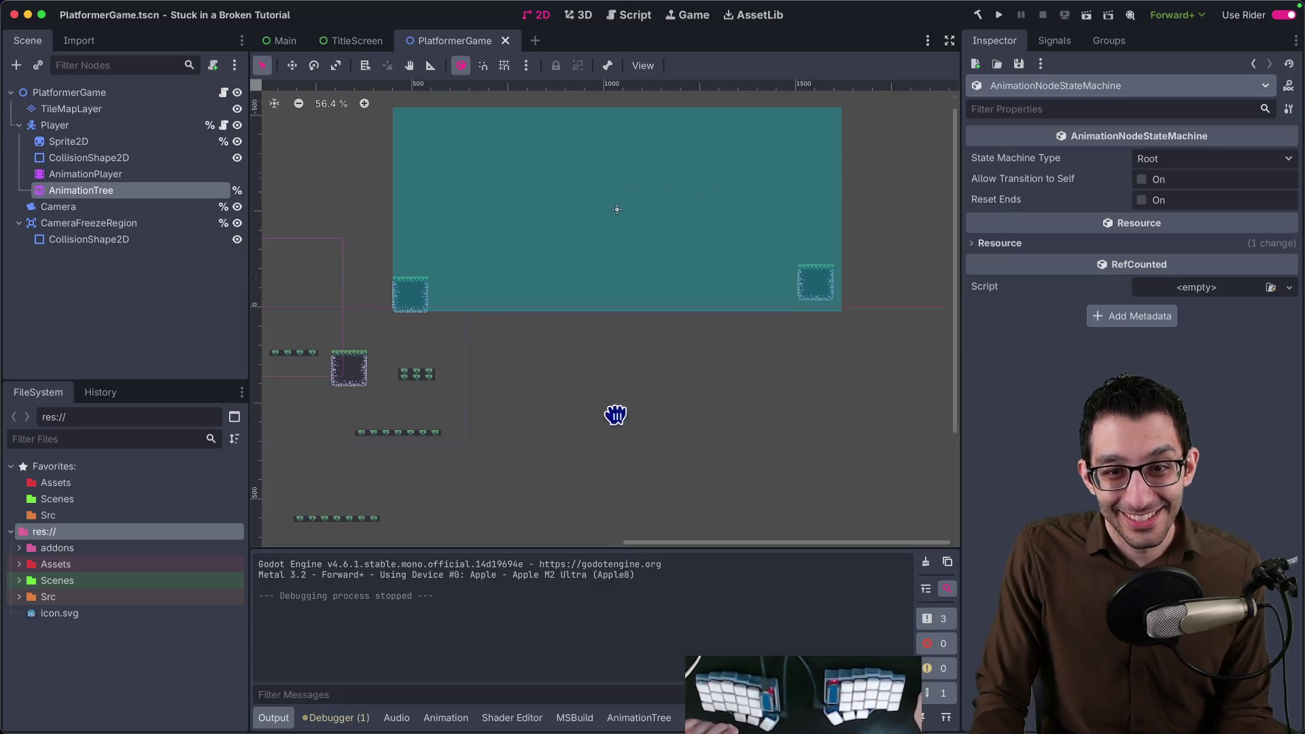
scroll(621, 459, "up", 3)
scroll(700, 429, "left", 3)
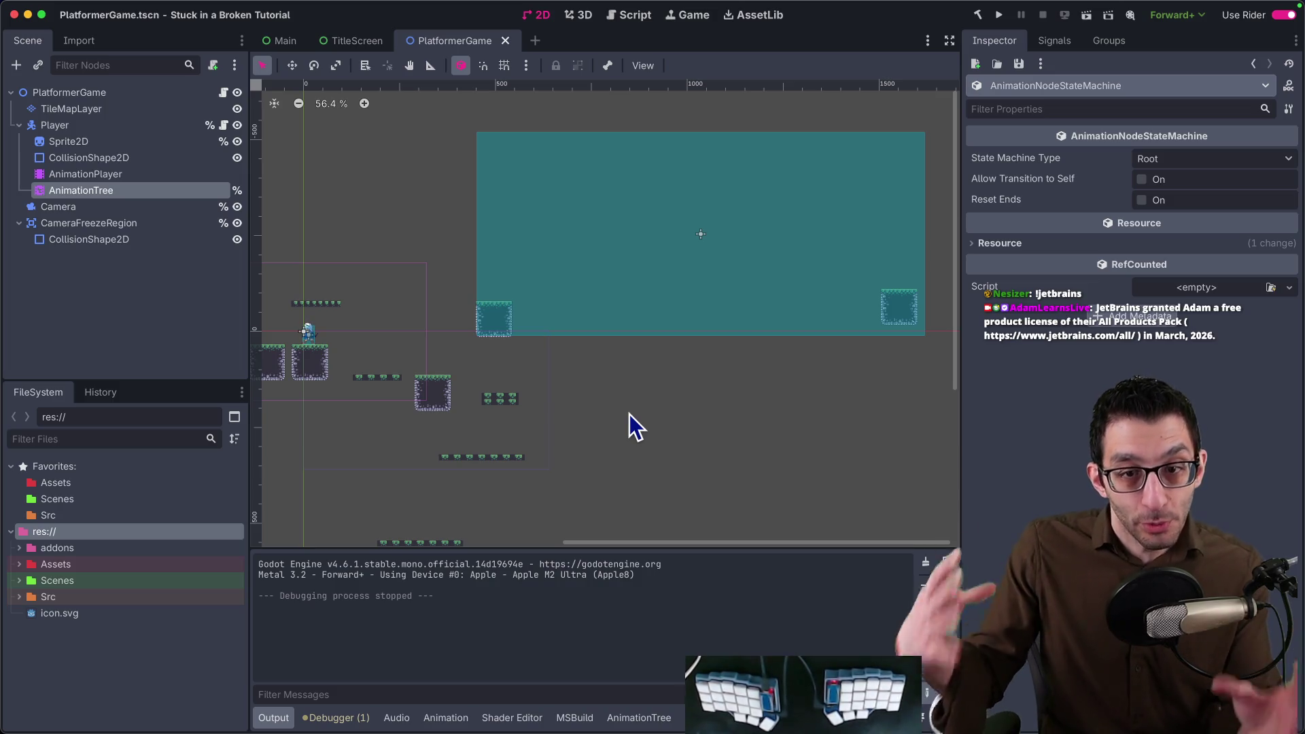
Run the game again, move the airborne character right, and stop the debug run.
left_click(1000, 15)
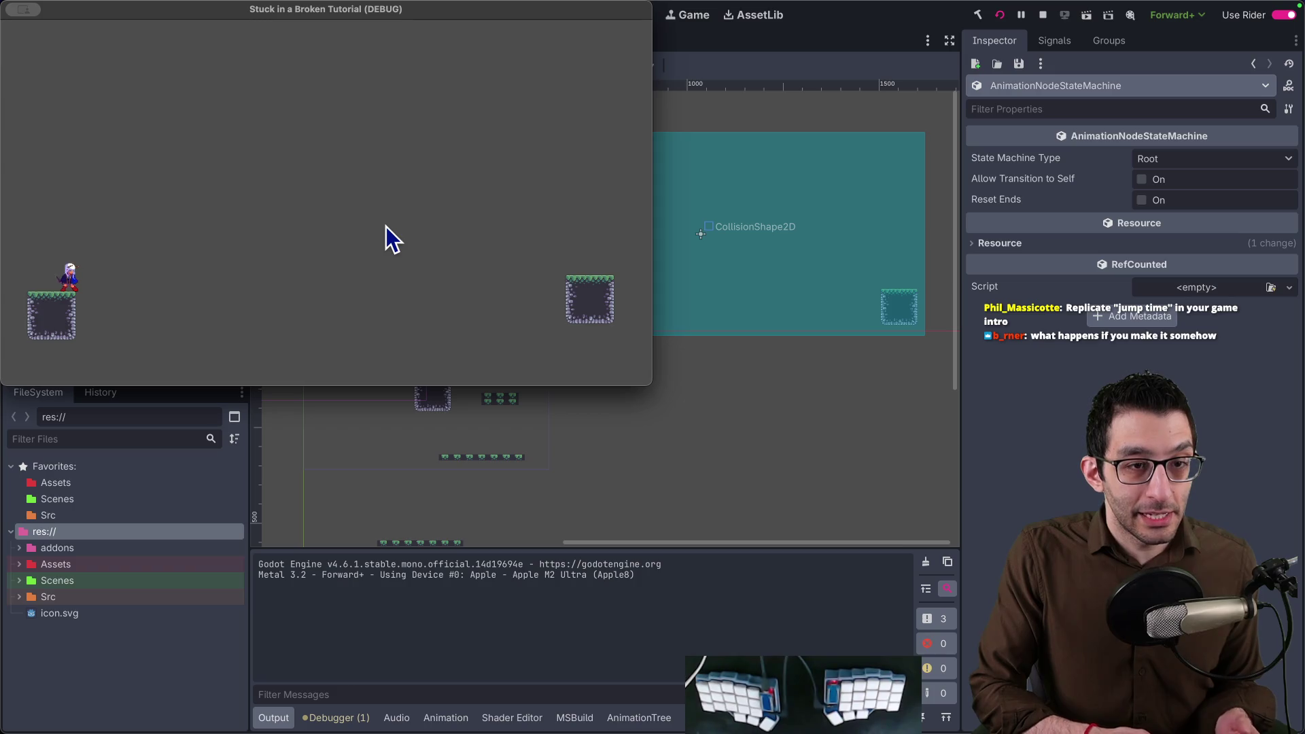
key("Right")
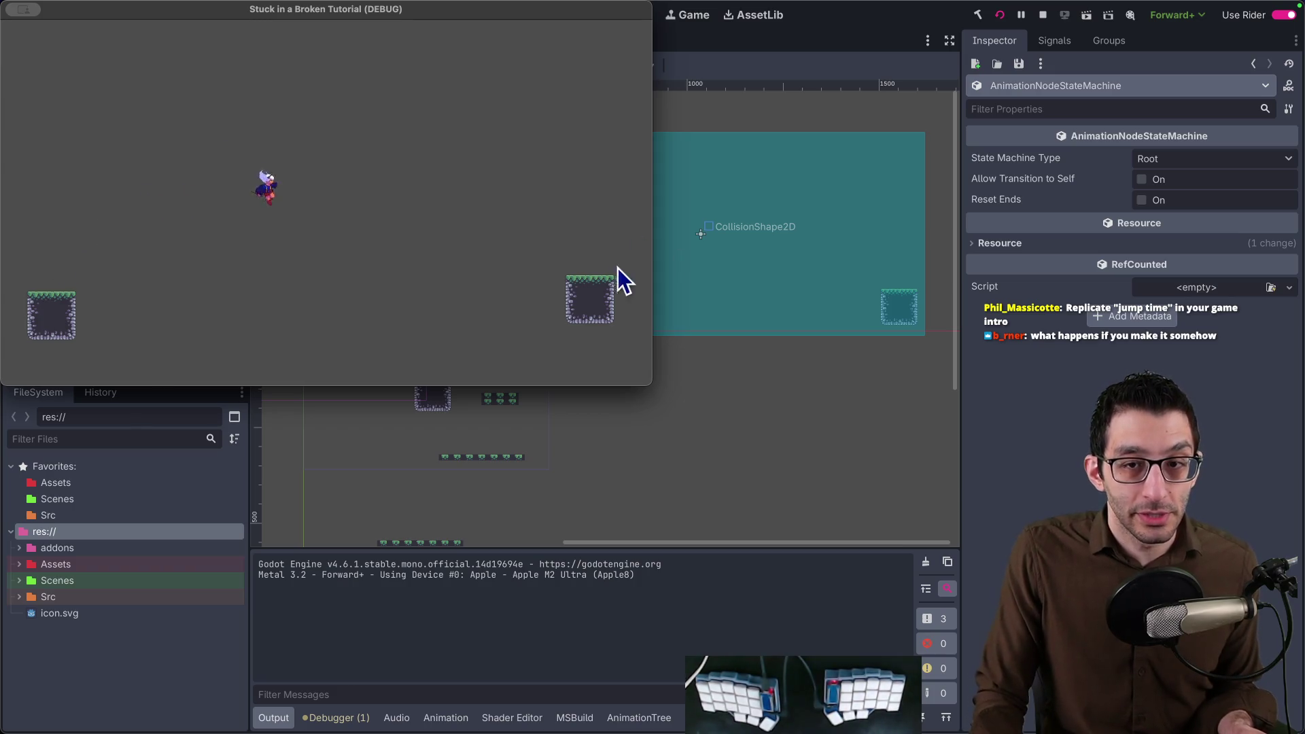
key("Right")
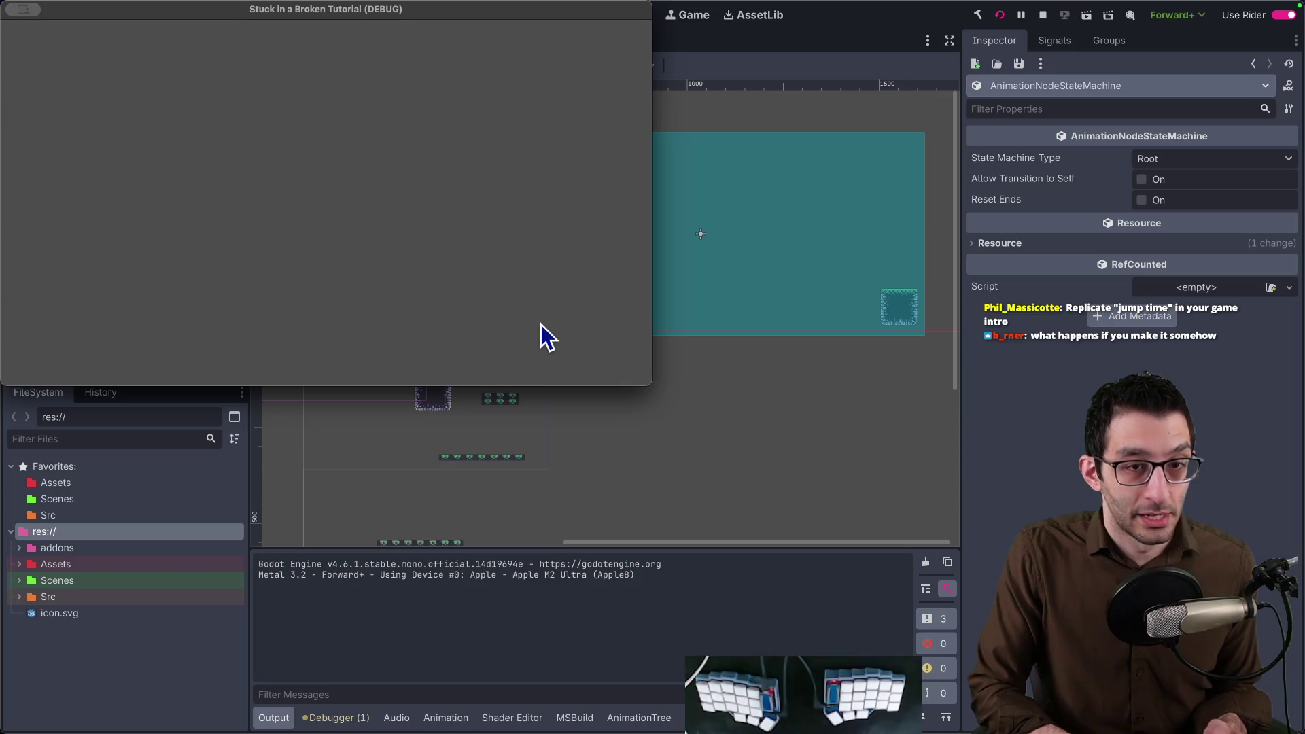
left_click(1043, 18)
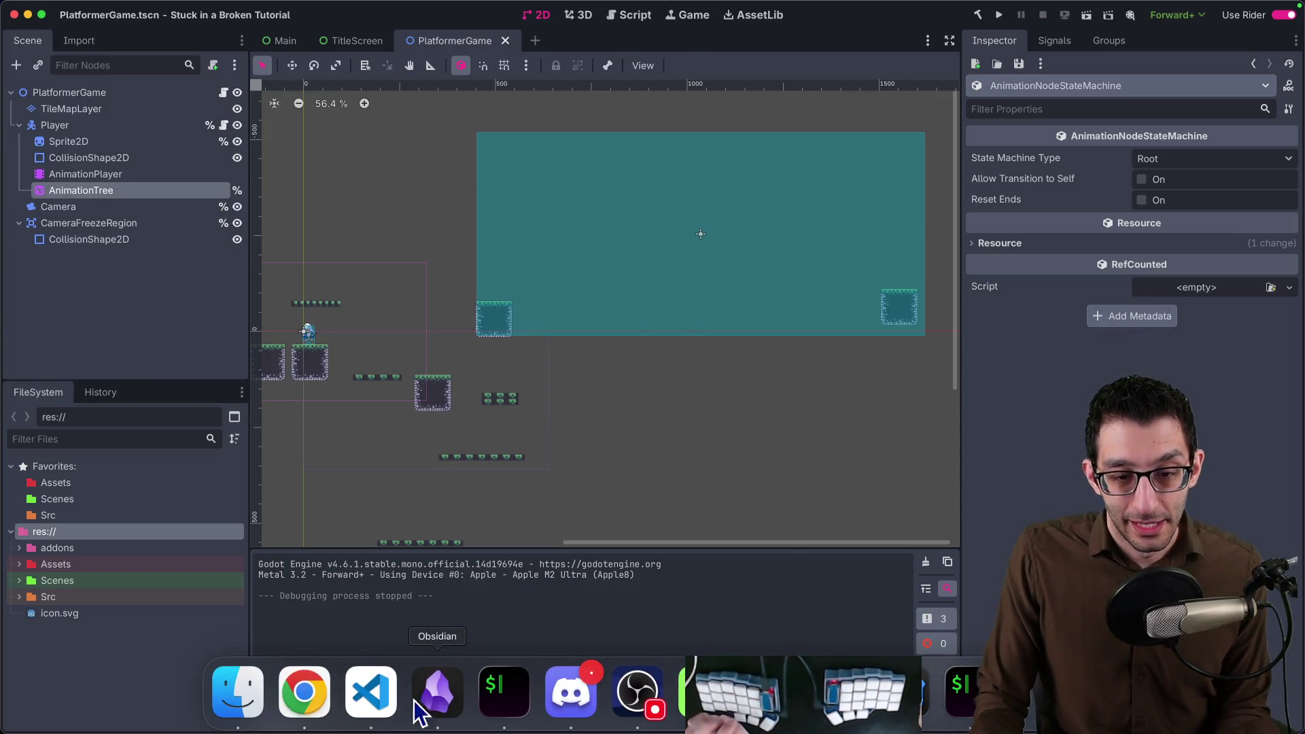
Add 'Add aerial dashing' below Thursday in the TODO doc, then focus Finder's Game folder.
left_click(370, 694)
left_click(302, 693)
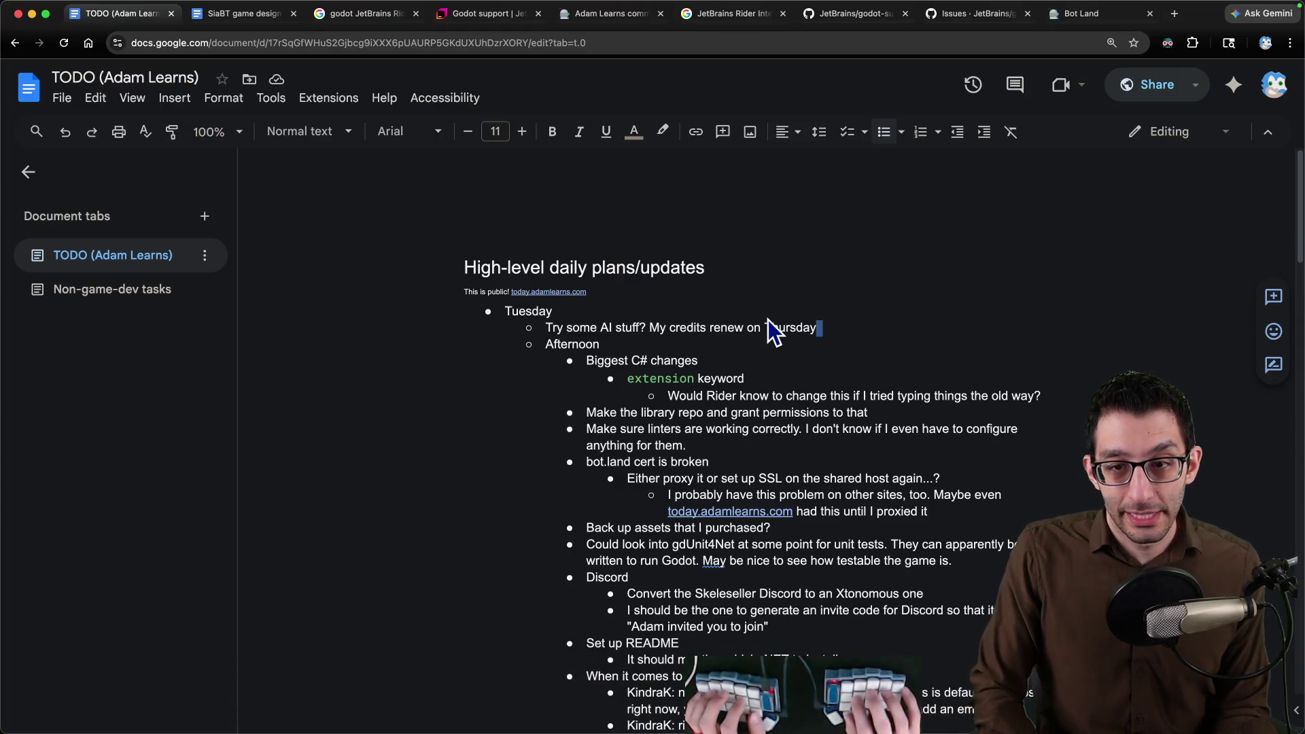
key("Return")
type("Add aerial")
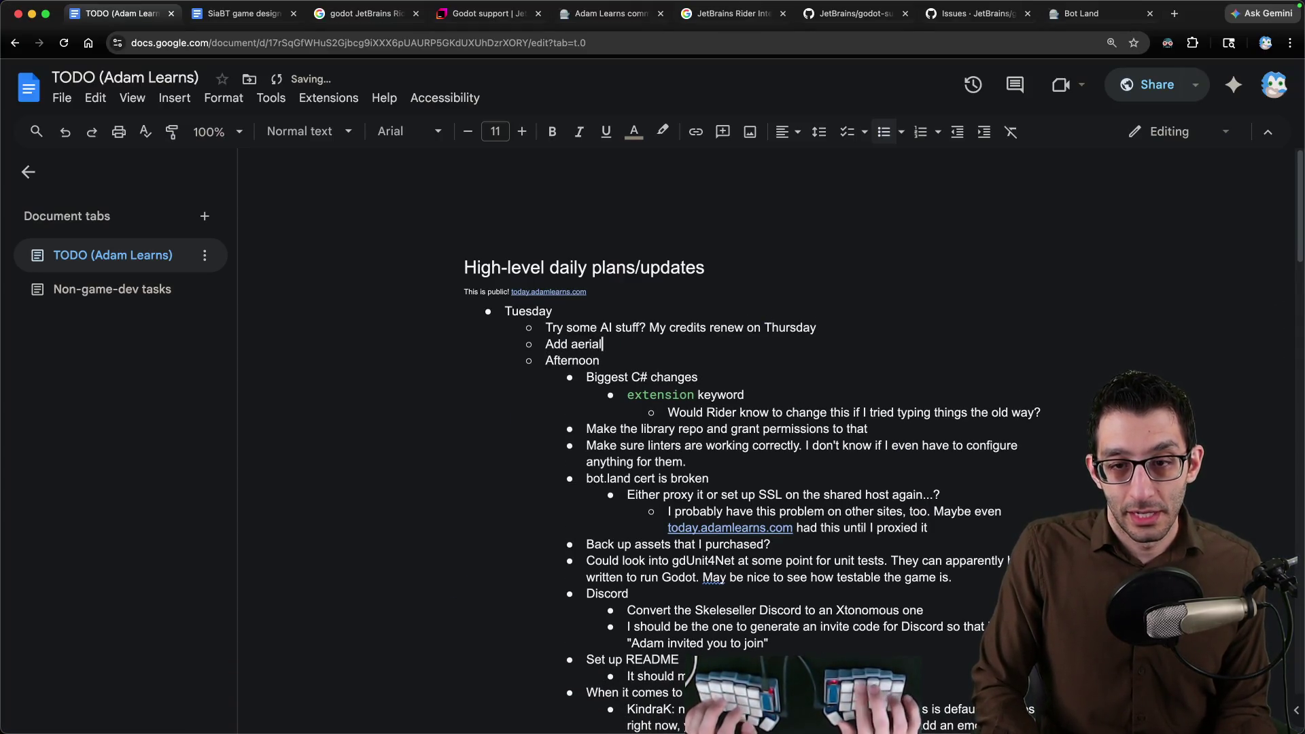
type(" dashing")
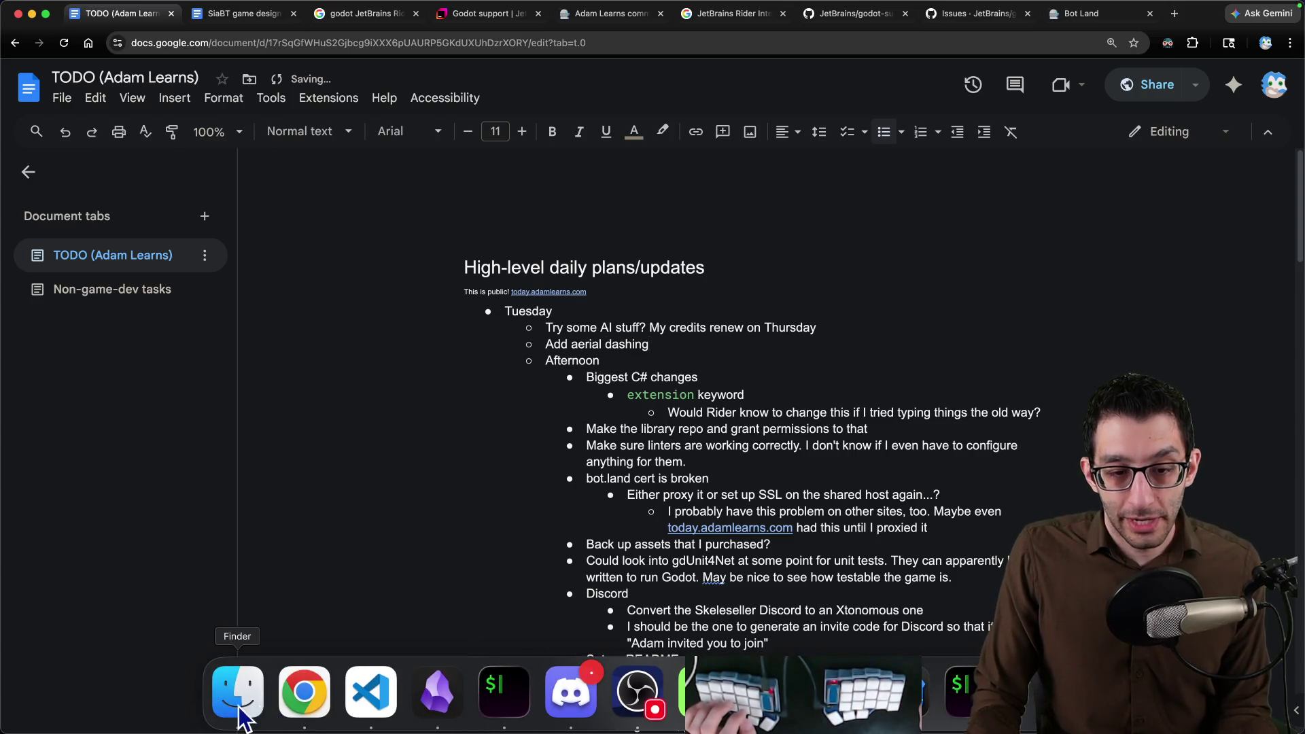
left_click(238, 693)
left_click(351, 322)
Navigate Game > Assets > Characters > character pack > aerial dash > sprite sheets to the aerial dash.png sheet.
key("Right")
key("Right")
key("Right")
key("Right")
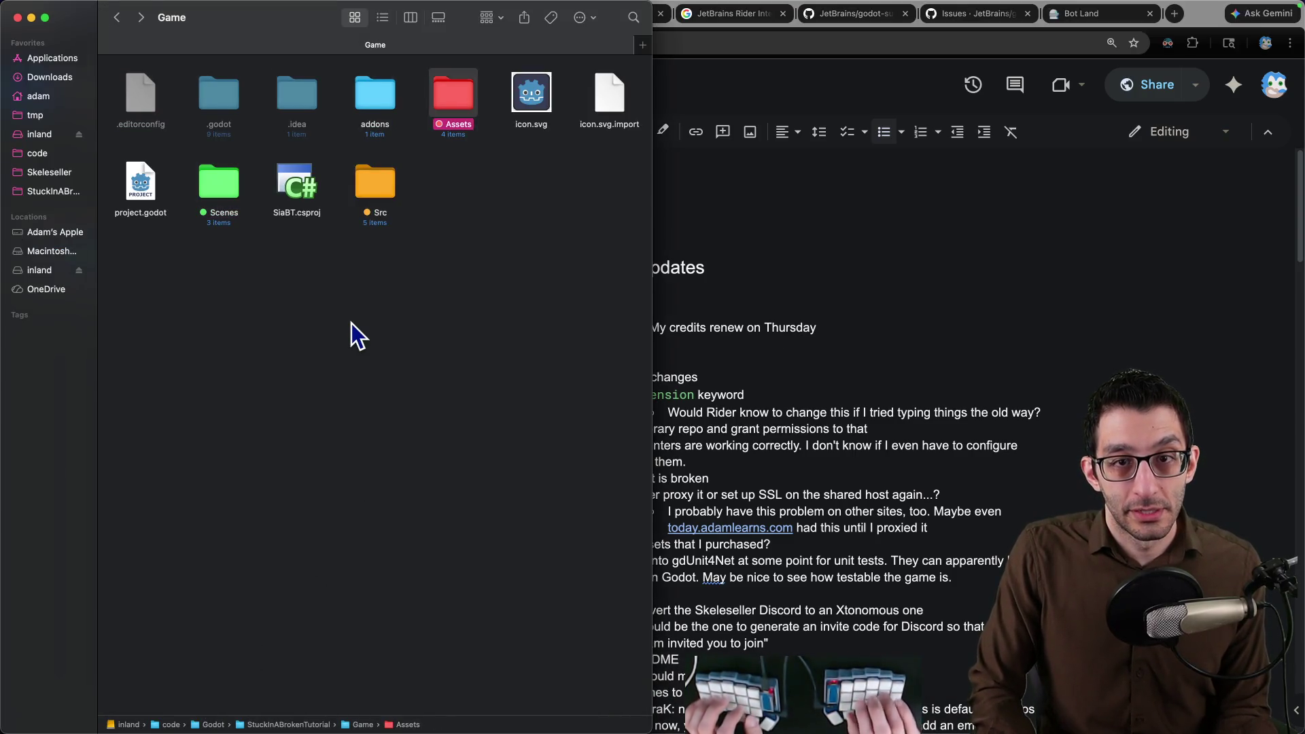
key("cmd+Down")
key("Right")
key("super+Down")
key("Right")
key("super+Down")
key("Right")
key("super+Down")
key("Right")
key("super+Down")
key("Right")
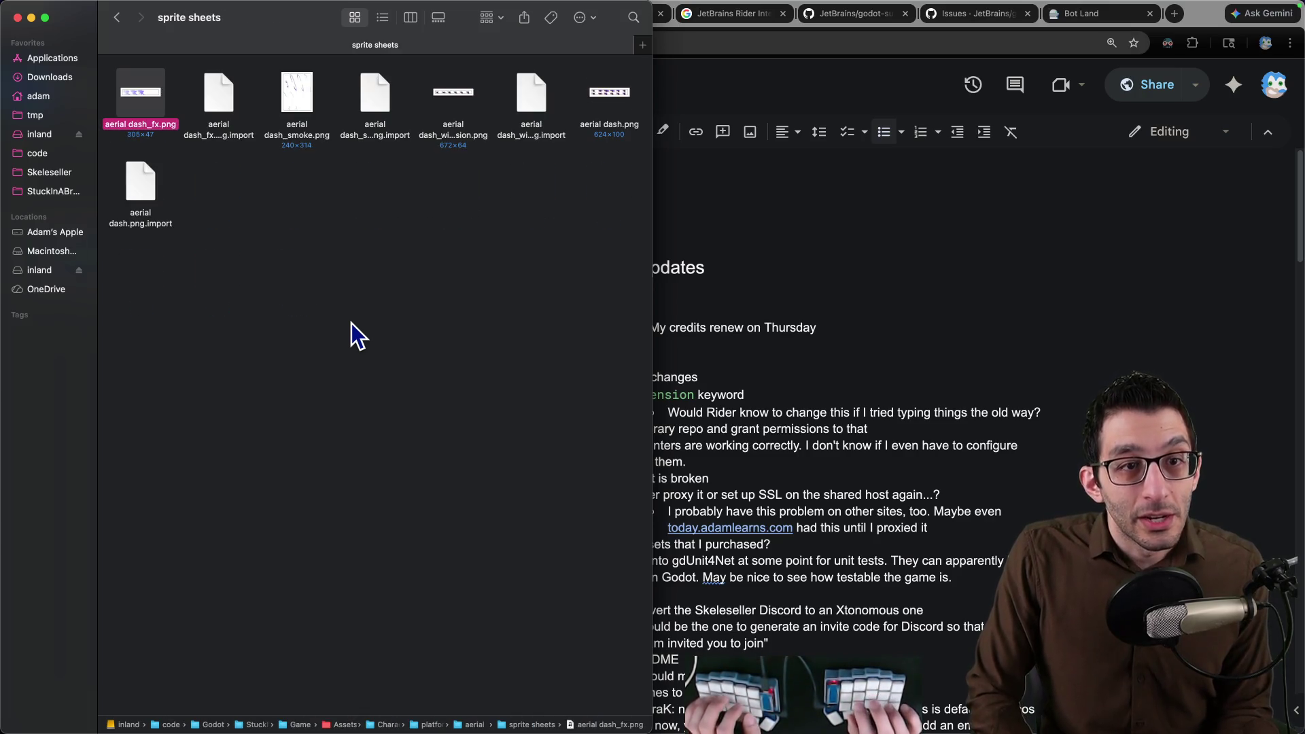
key("Right")
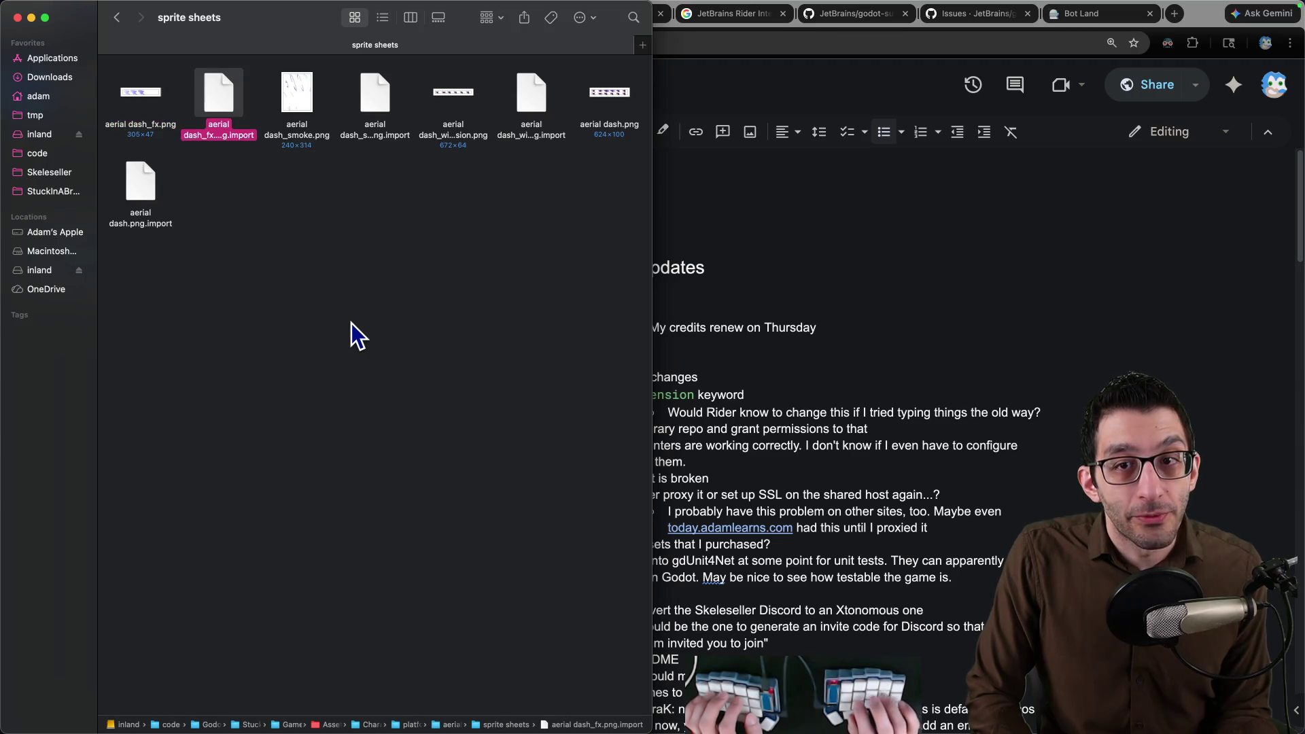
key("Right")
key("Right")
key("Right")
Quick Look the aerial dash, without-illusion and aerial dash.png sprite sheets in turn.
key("space")
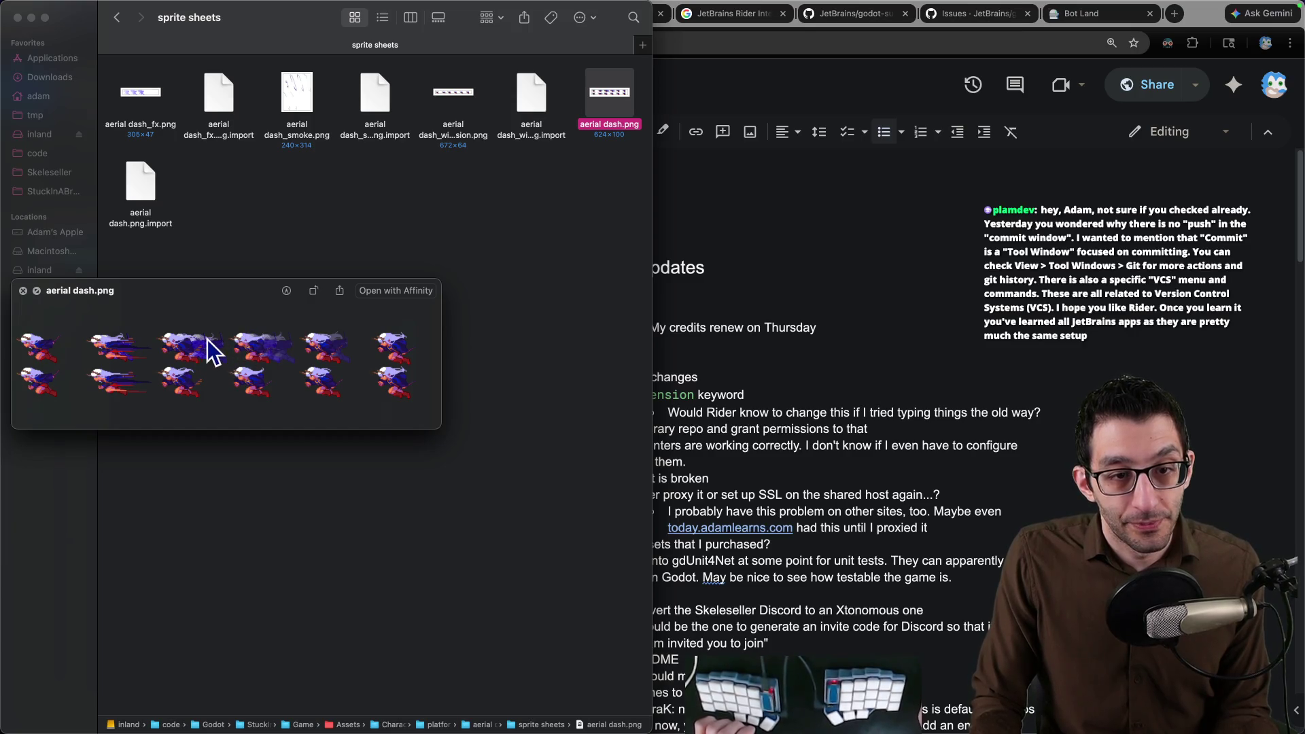
left_click(24, 292)
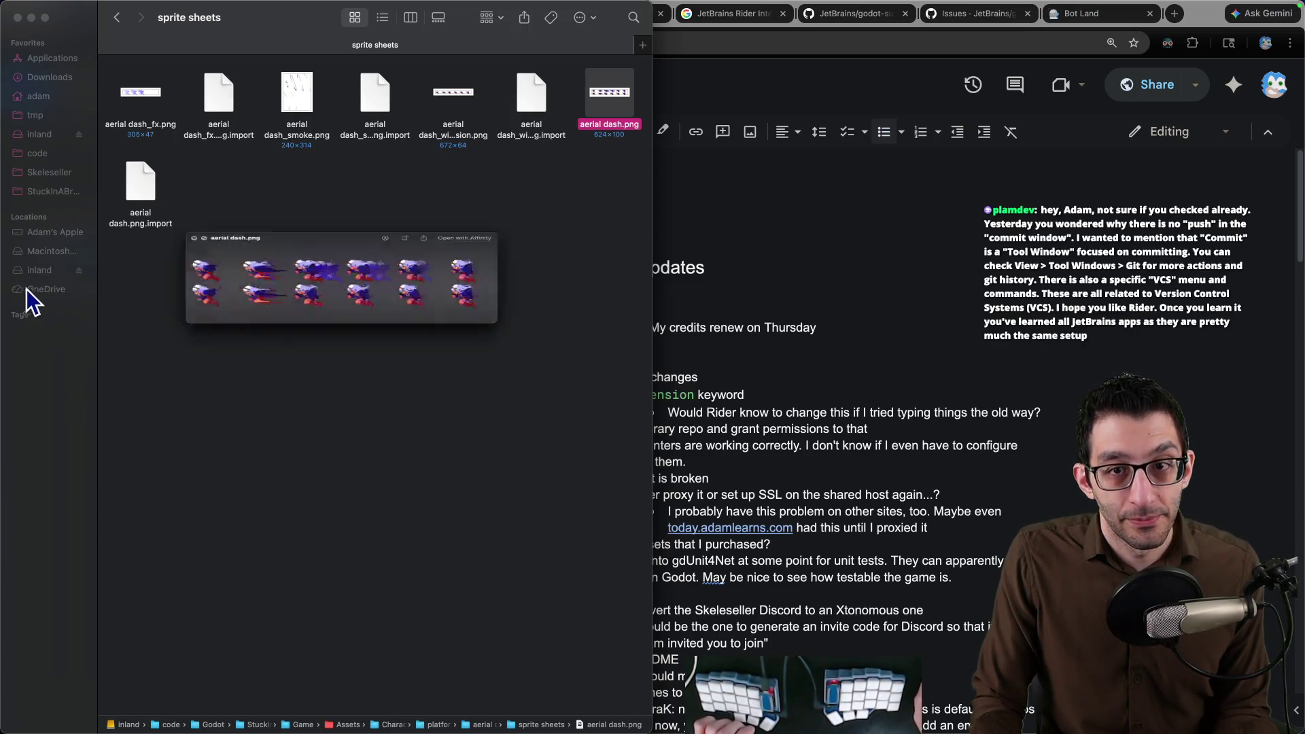
left_click(464, 102)
key("space")
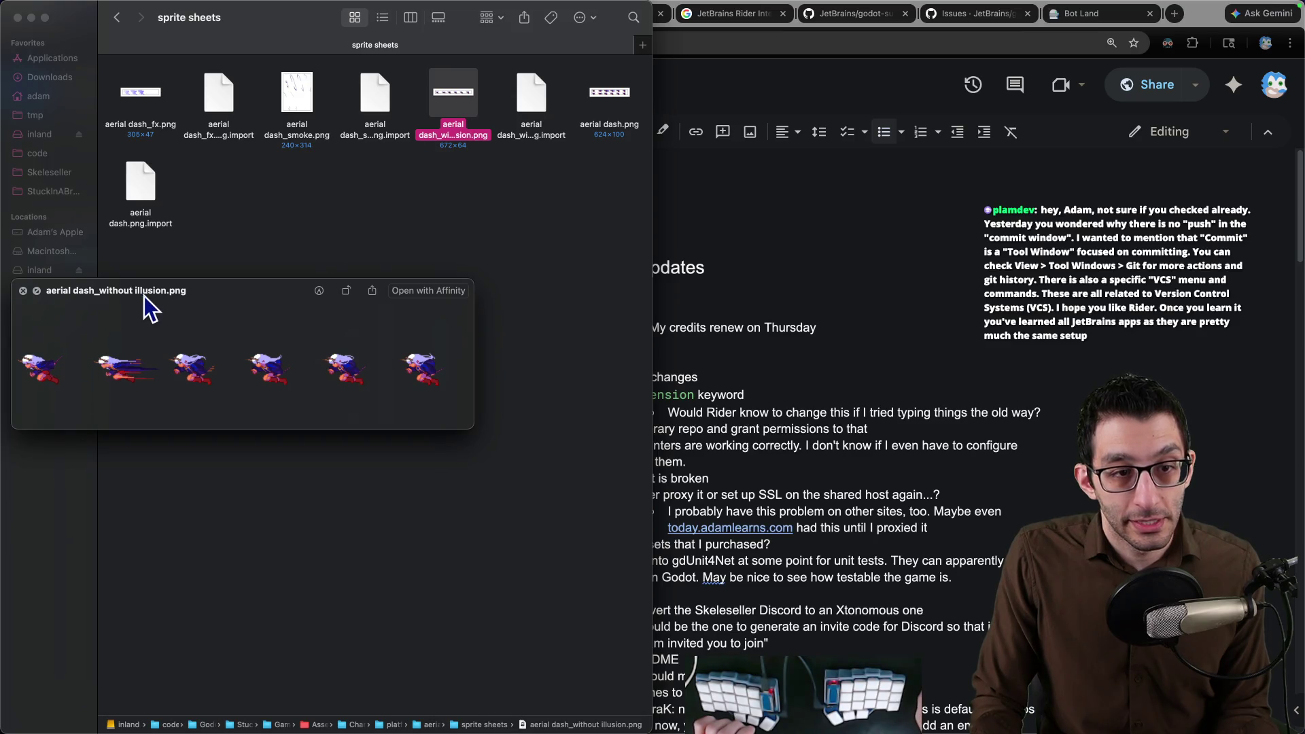
left_click(23, 290)
left_click(613, 96)
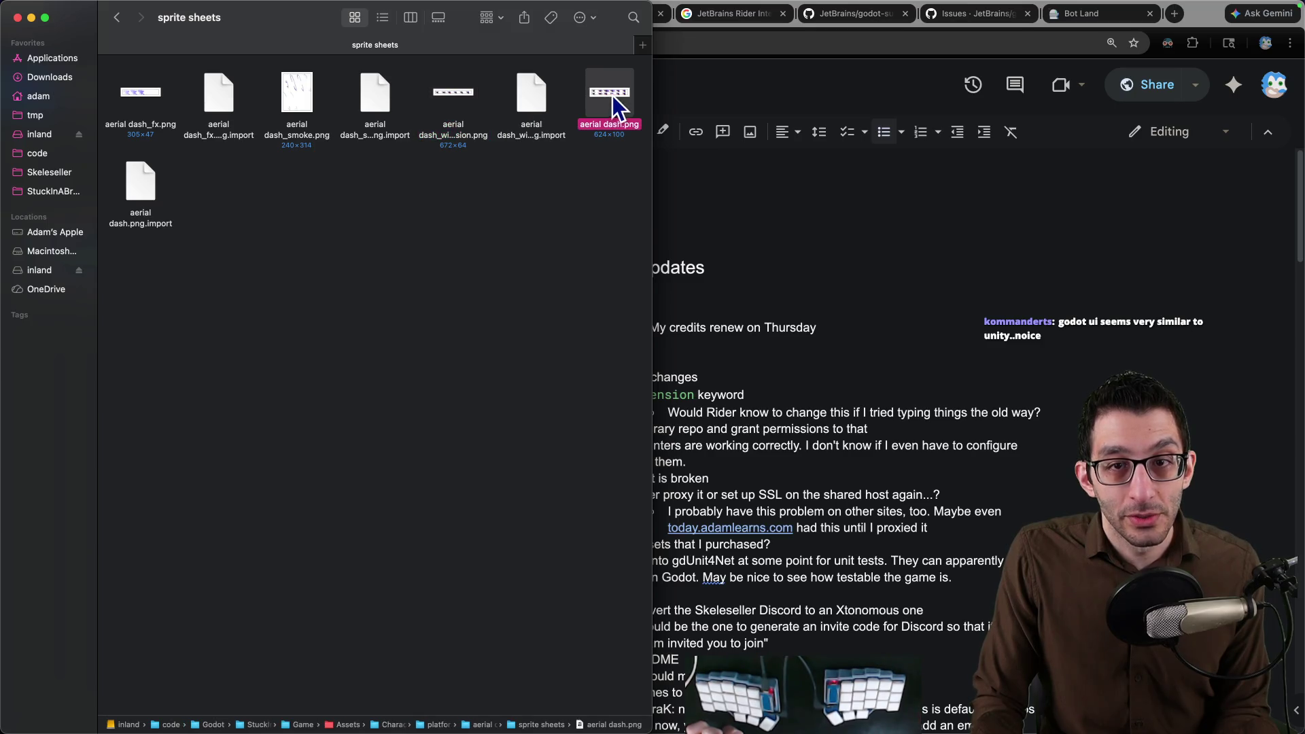
key("space")
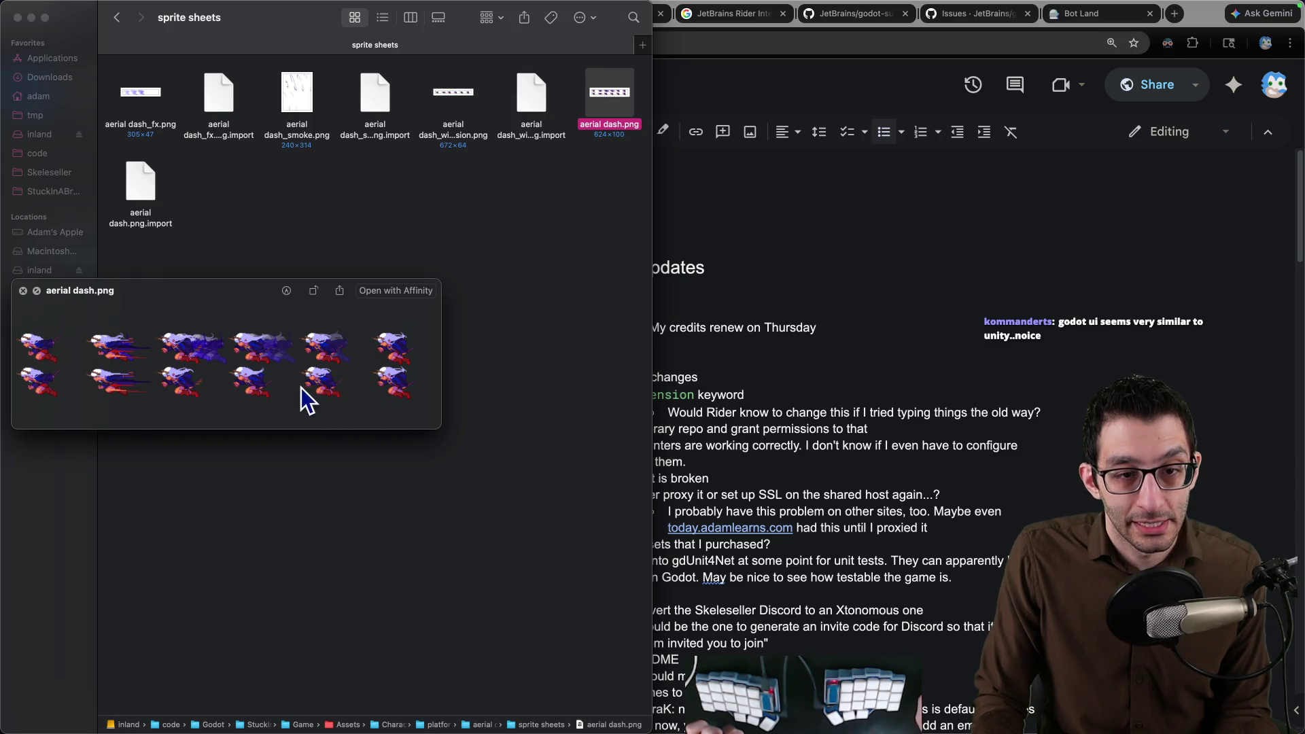
left_click(23, 291)
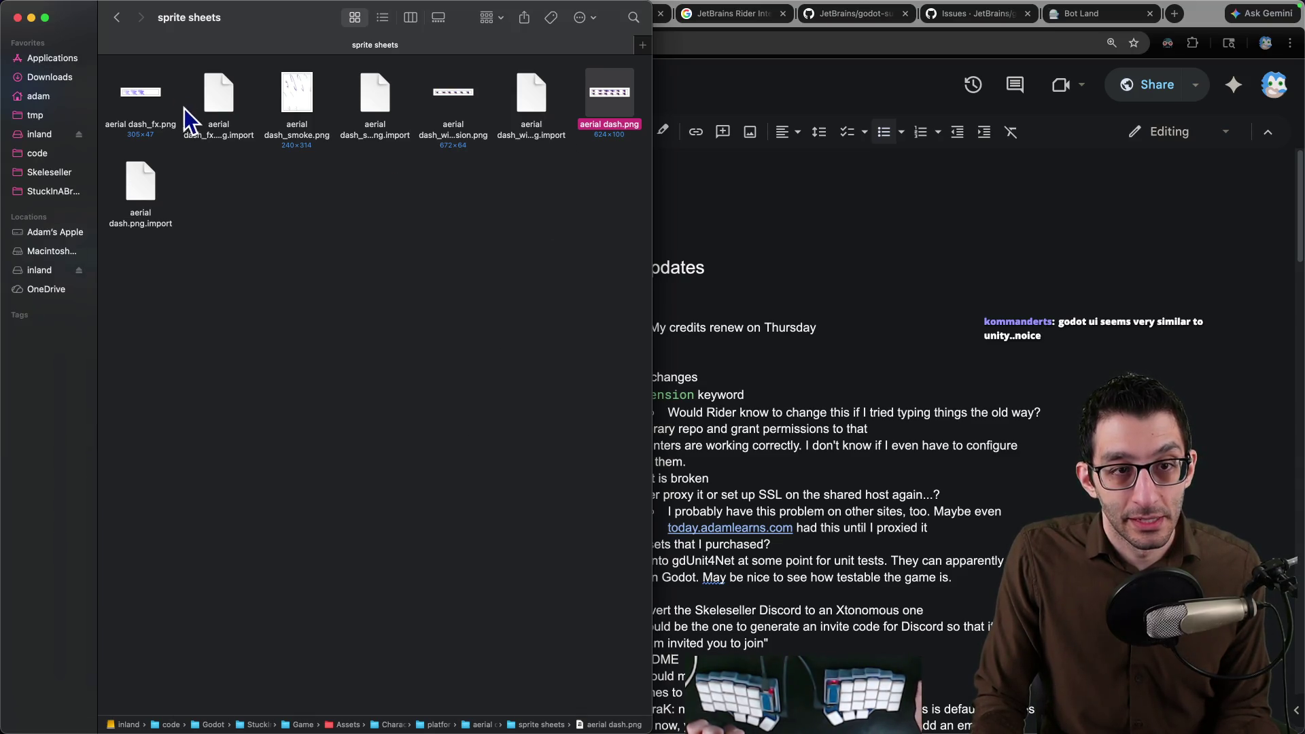
Preview aerial dash_fx.png enlarged, then the aerial dash_smoke.png frames.
left_click(159, 96)
key("space")
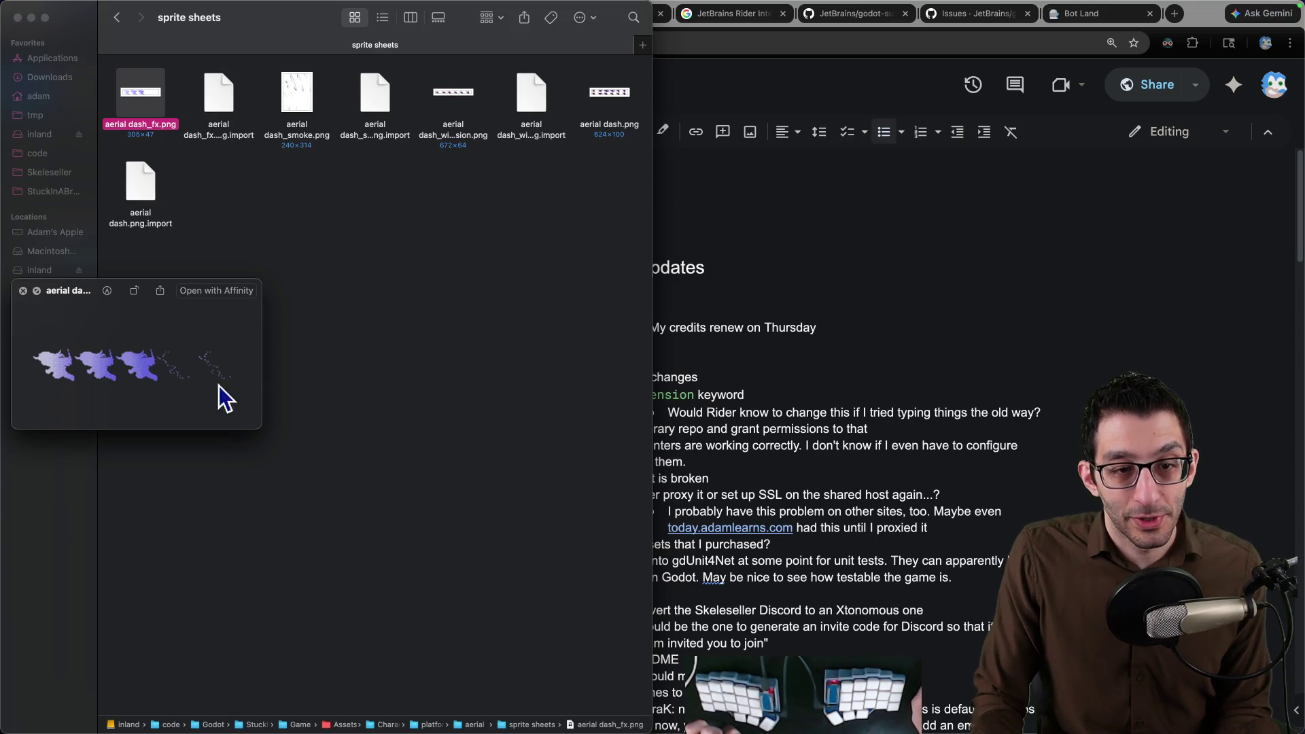
left_click_drag(261, 424, 709, 610)
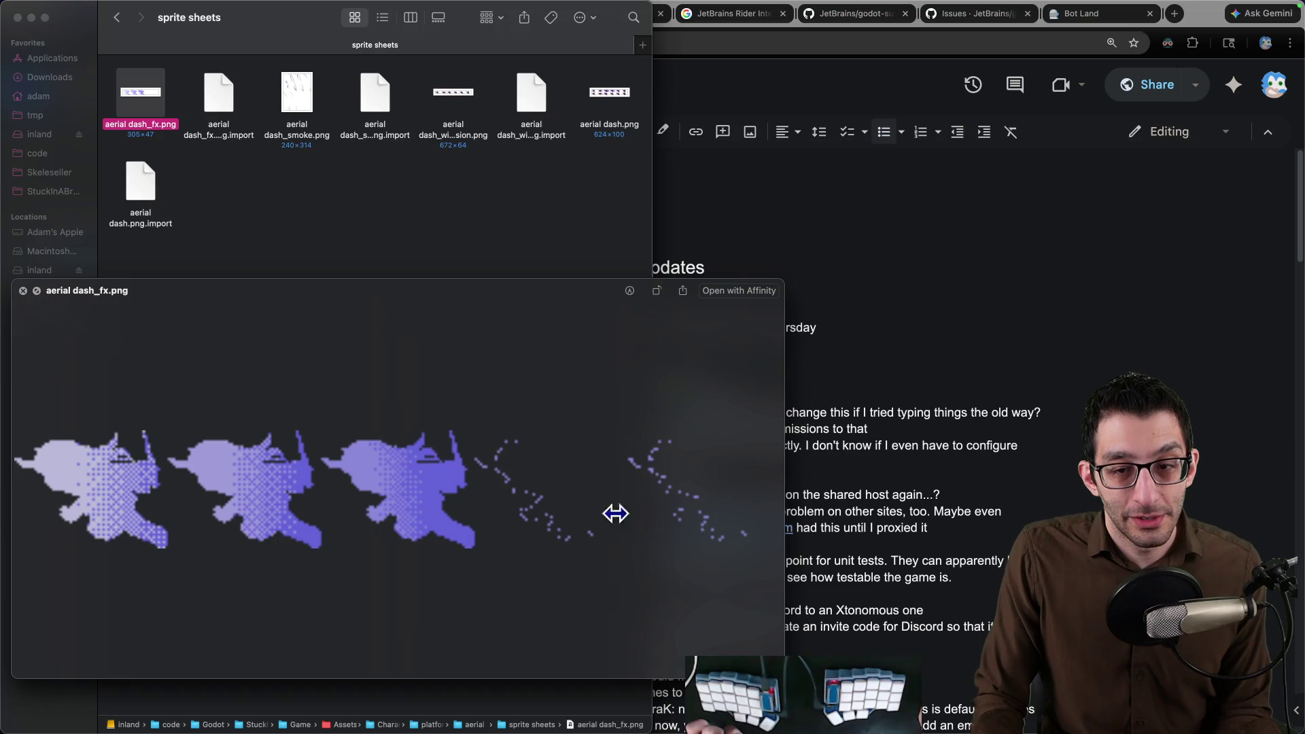
left_click(23, 291)
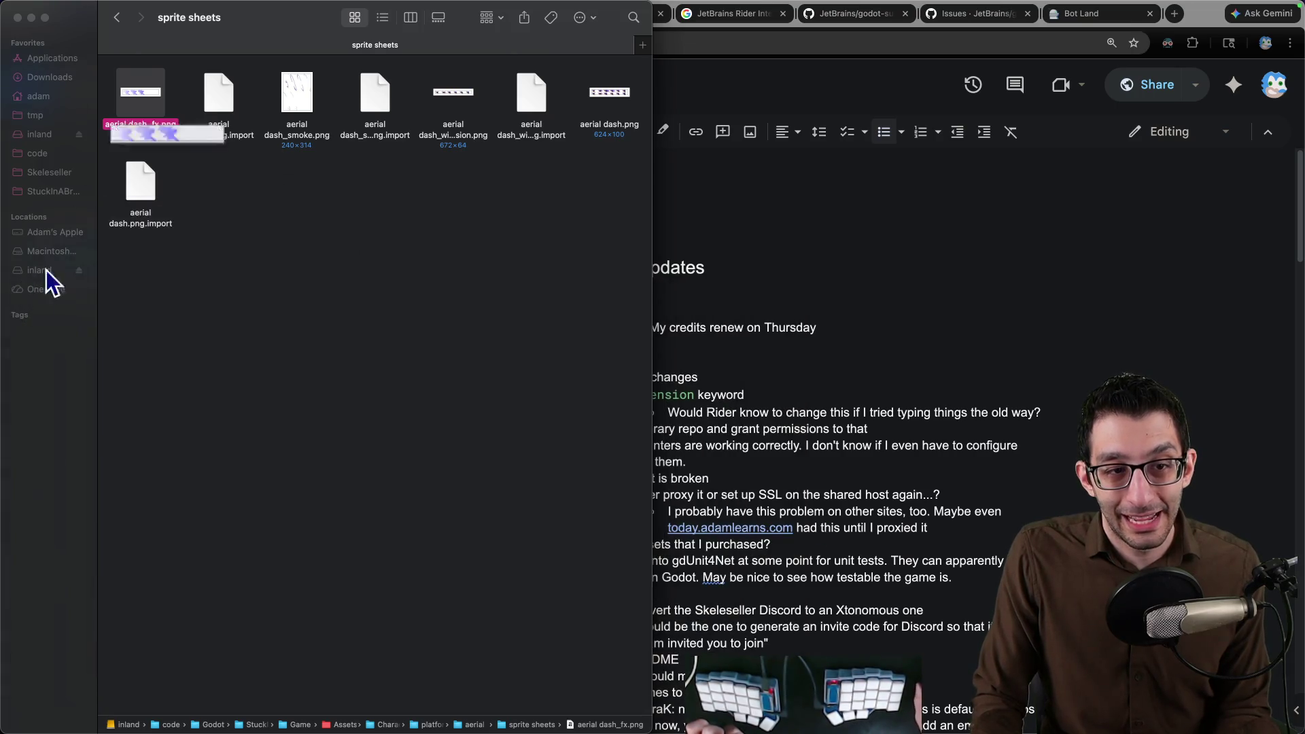
left_click(307, 102)
key("space")
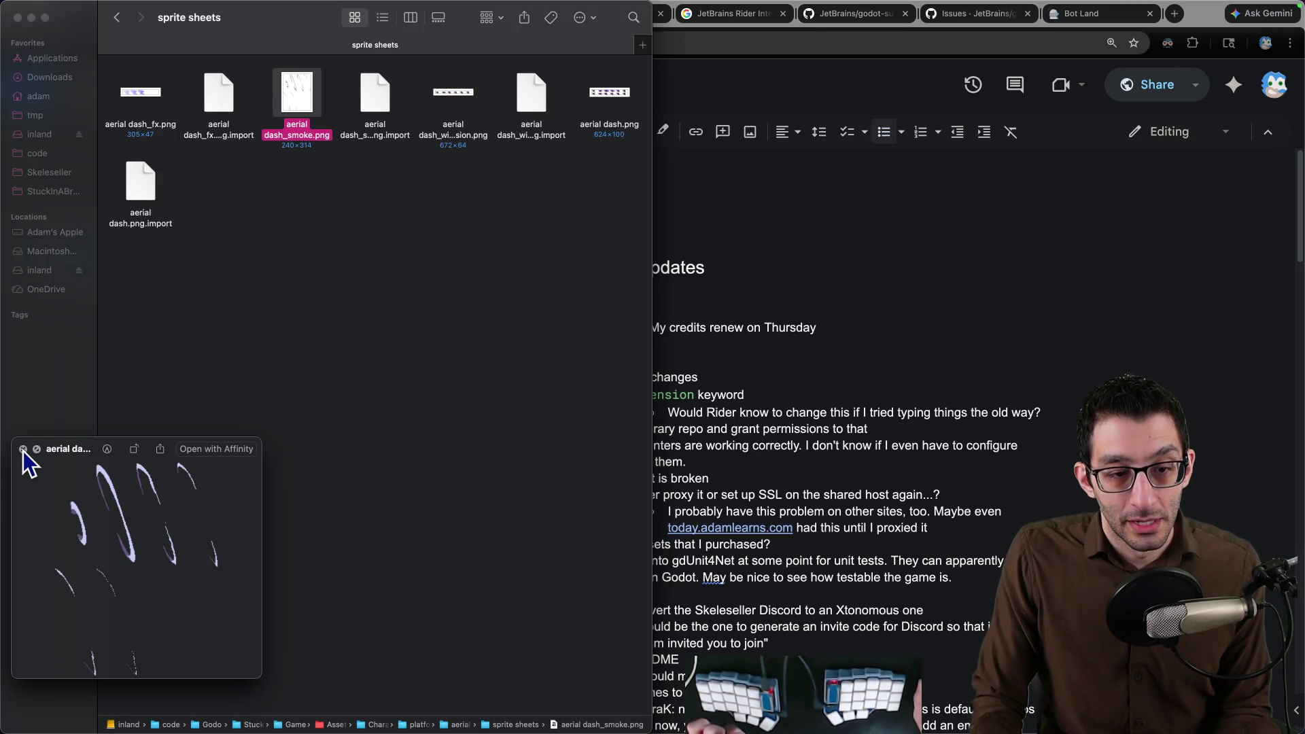
left_click(22, 449)
Reopen the aerial dash.png preview, repositioning it and clearing the file selection twice.
left_click(609, 94)
key("space")
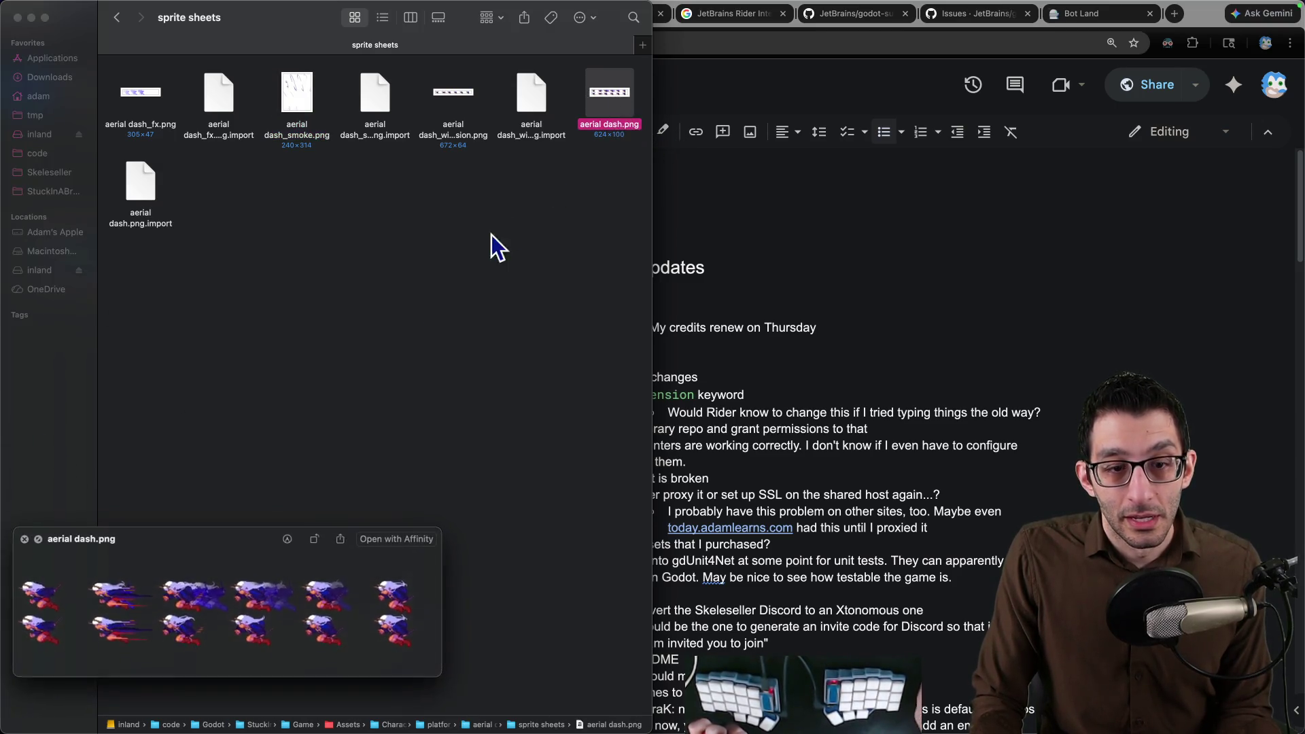
left_click_drag(254, 542, 335, 159)
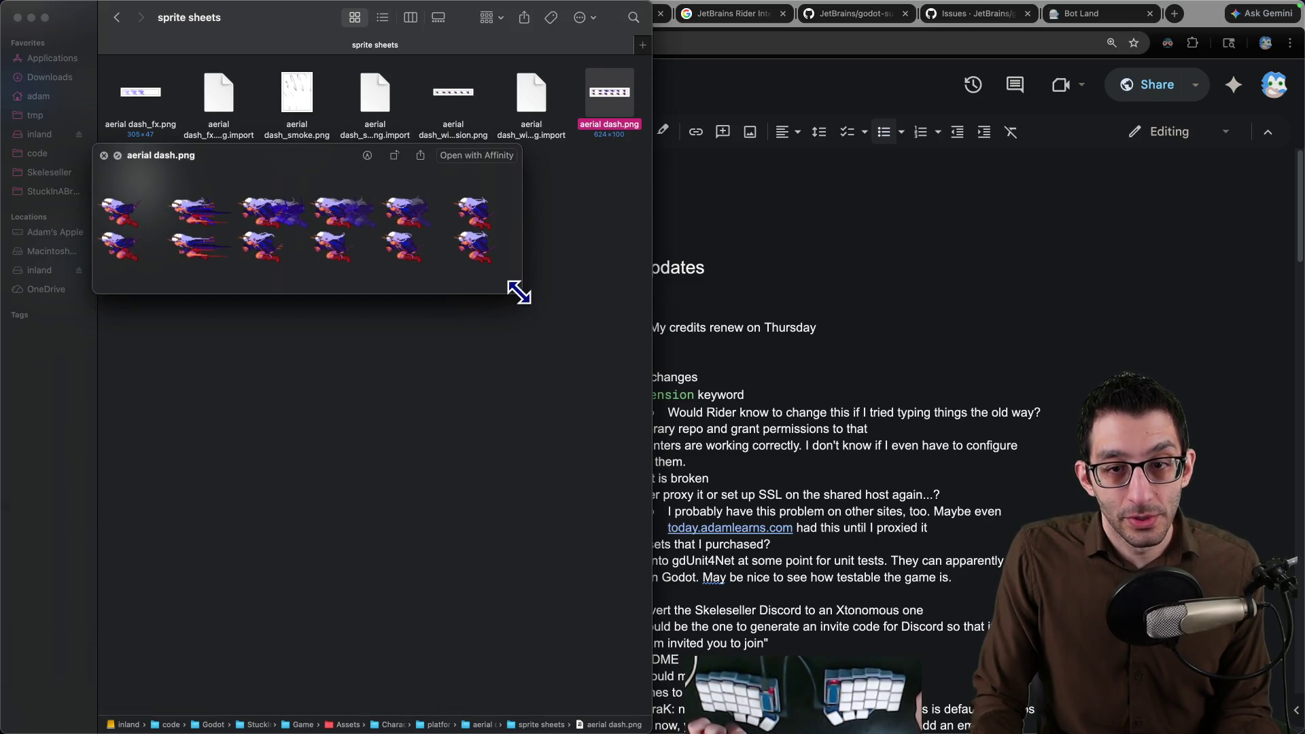
left_click_drag(519, 293, 646, 554)
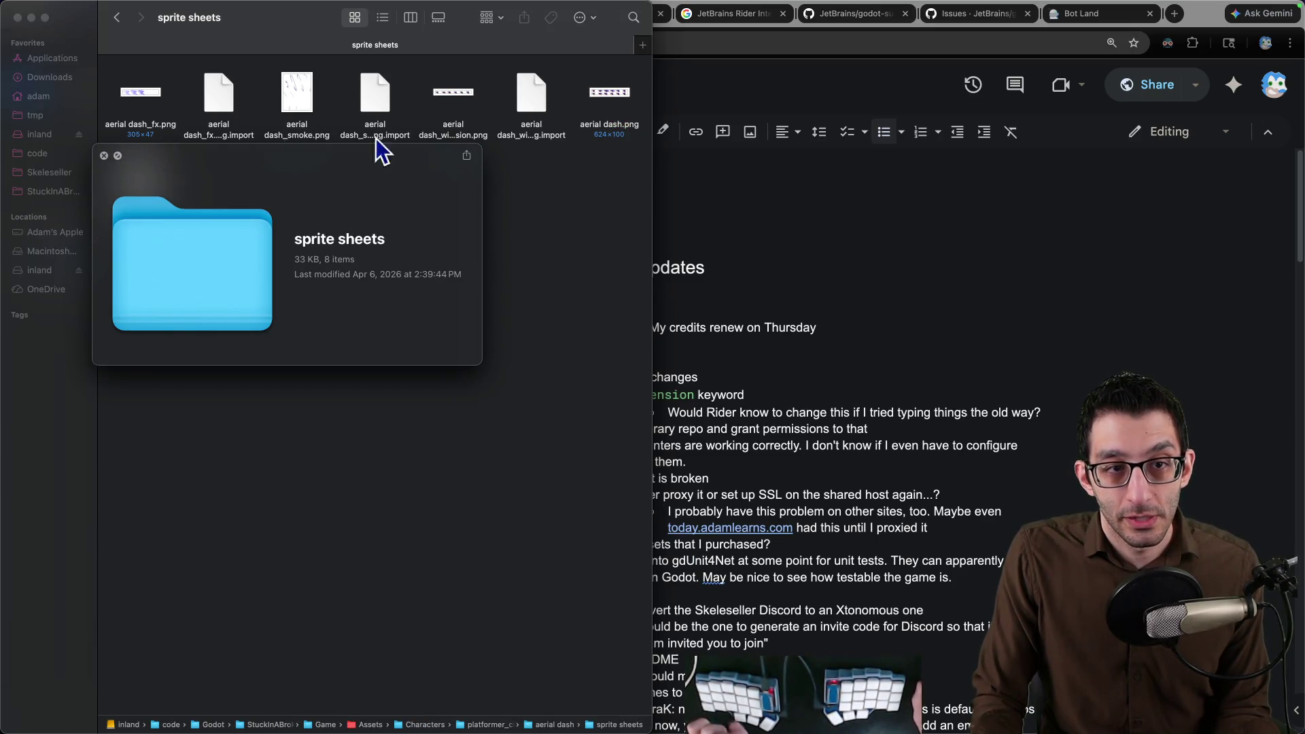
left_click(104, 155)
left_click(601, 102)
key("space")
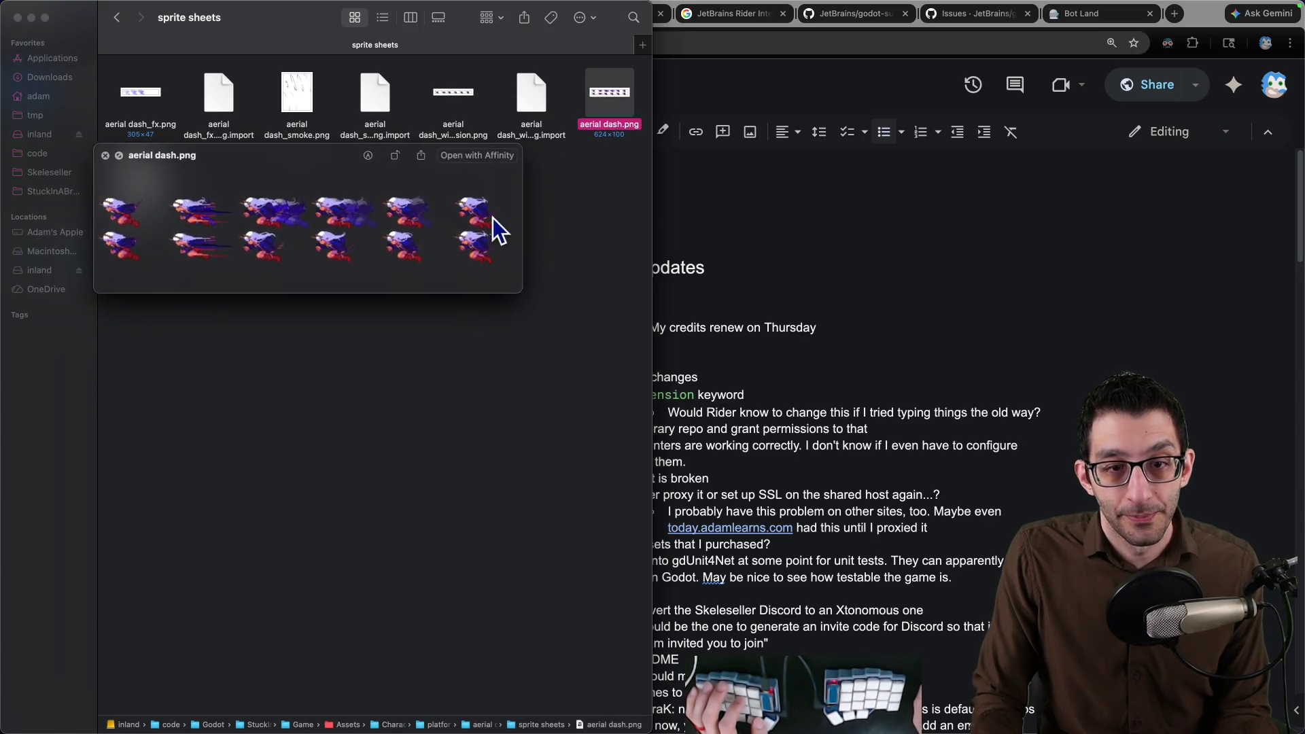
left_click_drag(519, 292, 647, 554)
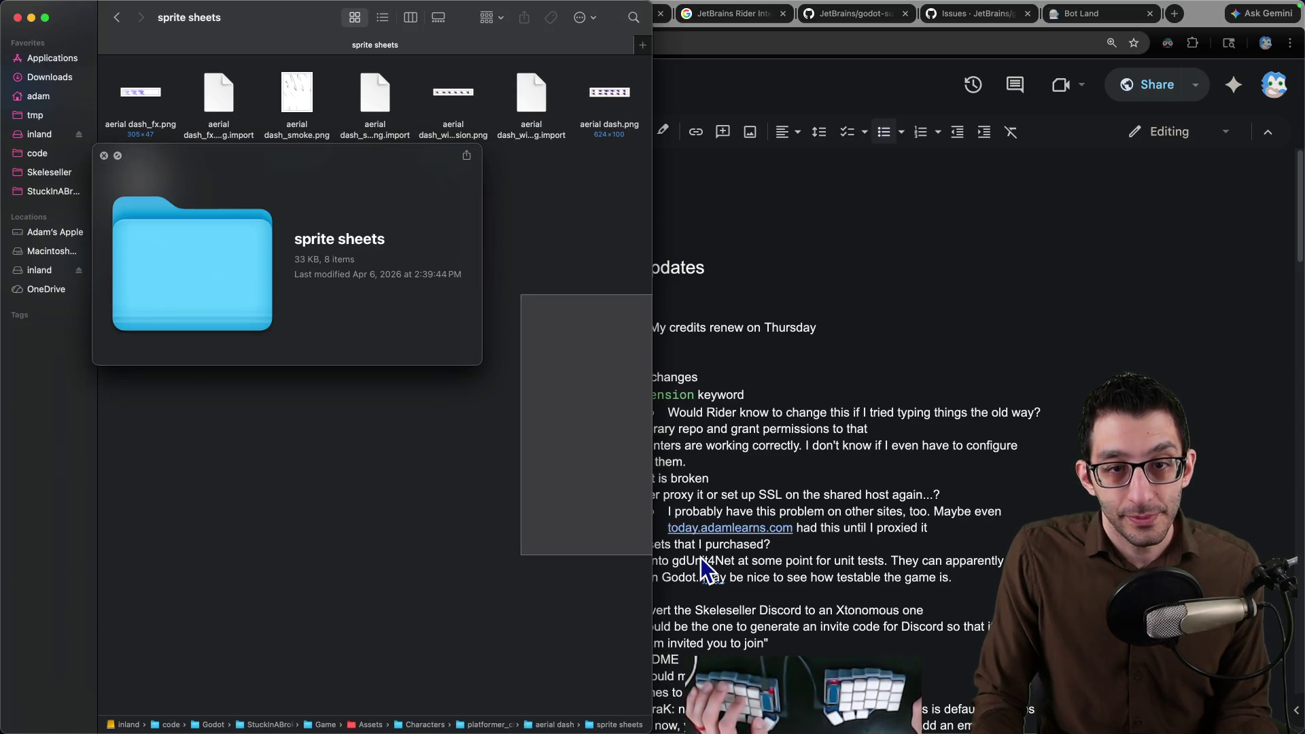
left_click(104, 155)
Leave an enlarged aerial dash.png preview open and switch back to Rider.
left_click(622, 97)
key("space")
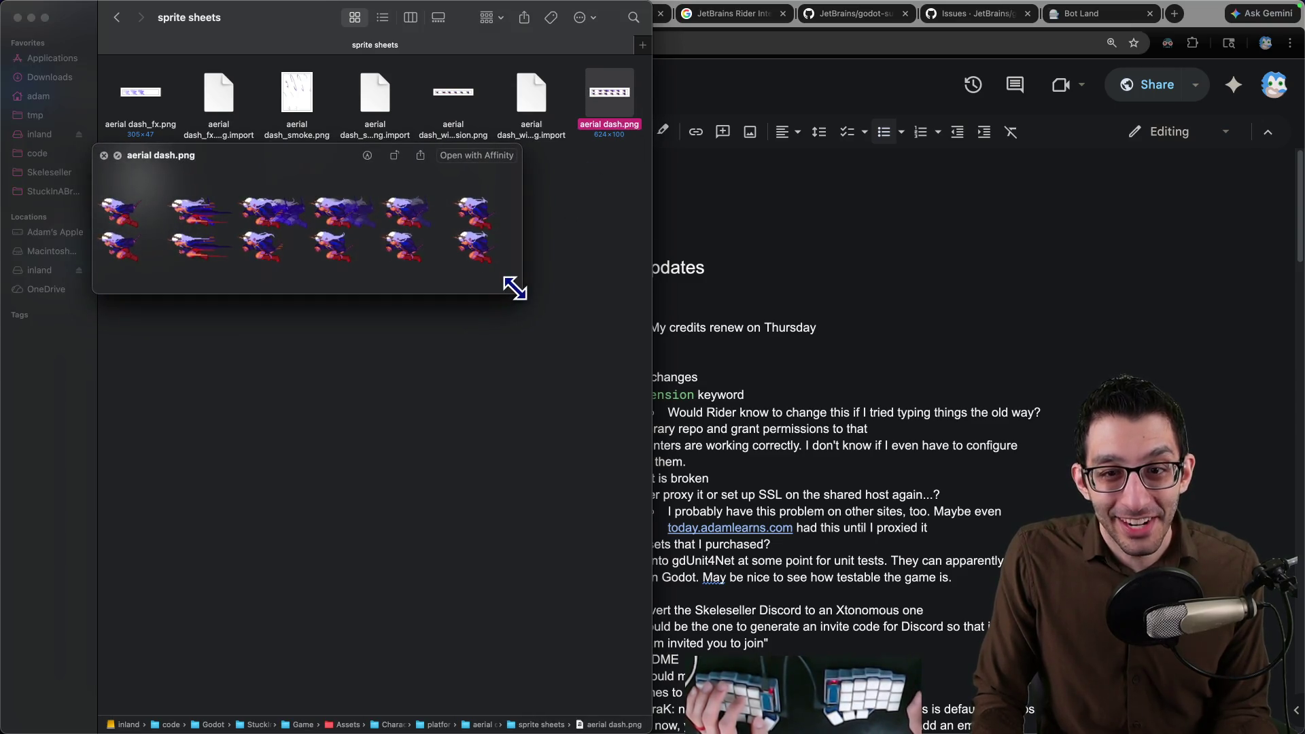
left_click_drag(516, 289, 938, 527)
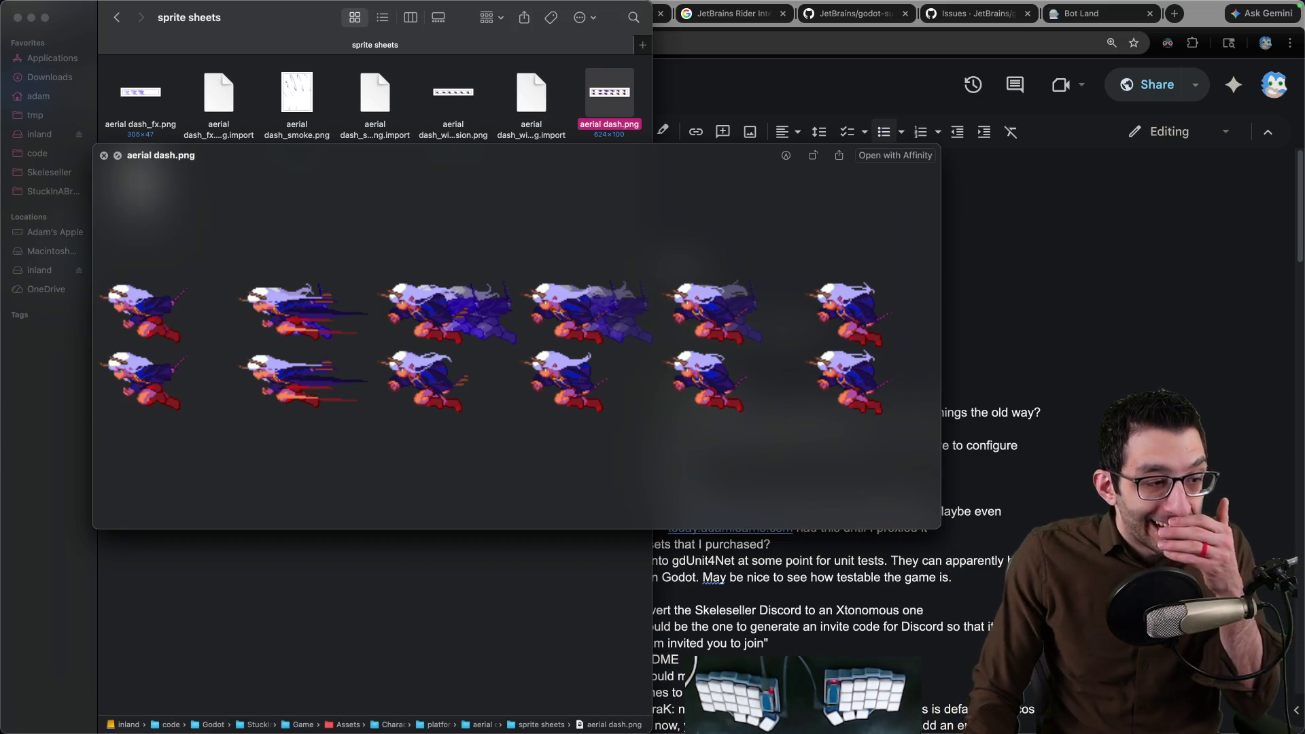
key("super+Tab")
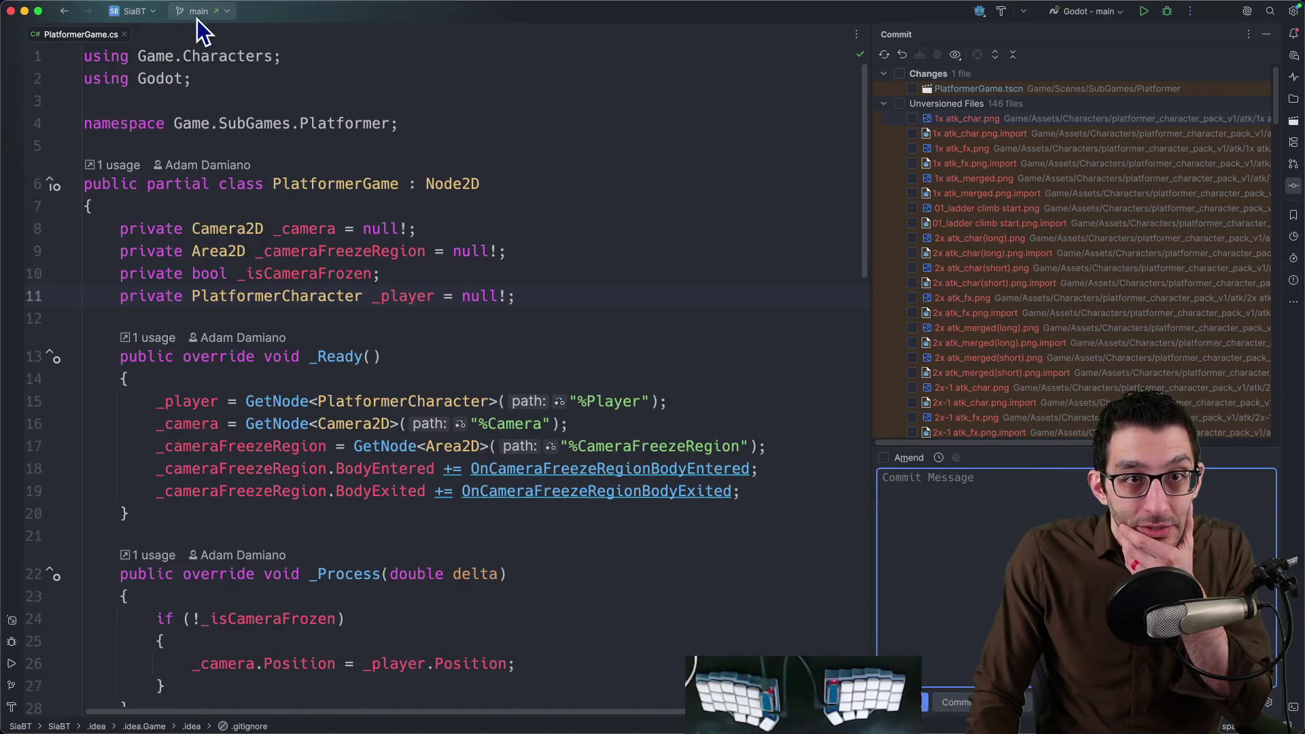
left_click(198, 13)
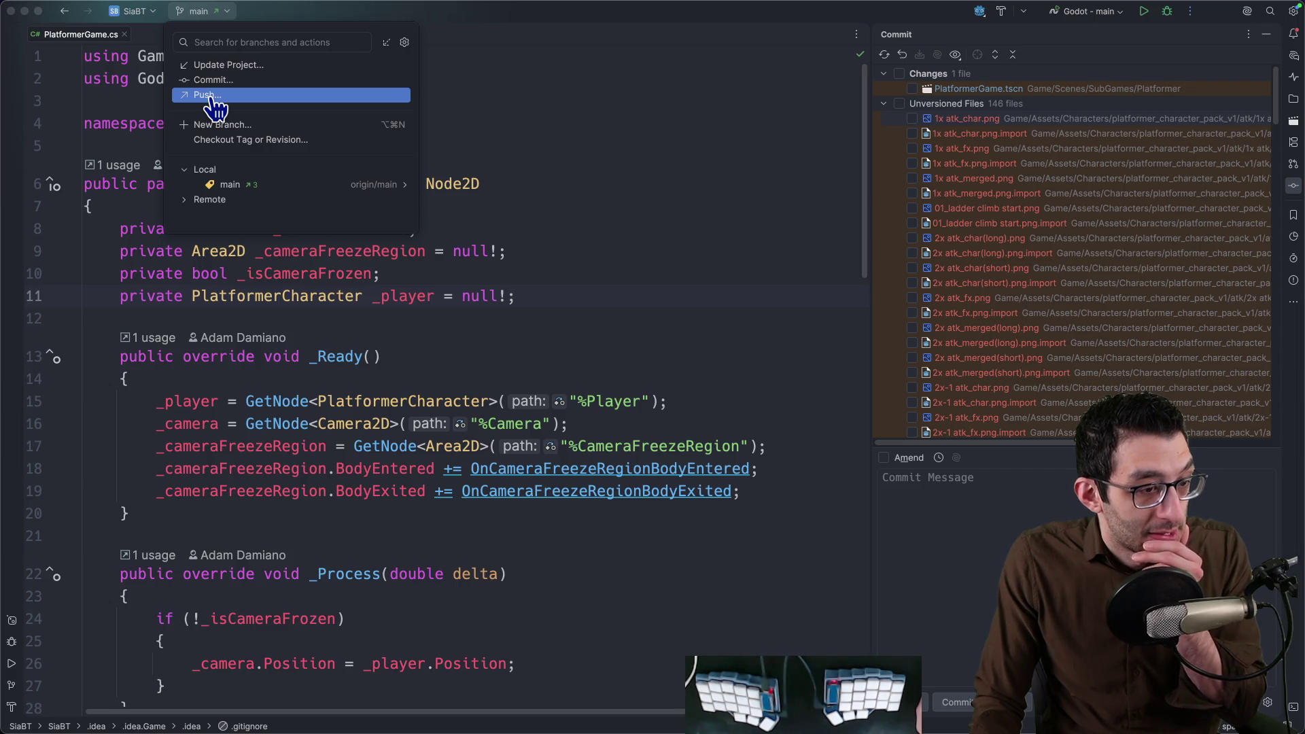
left_click(684, 251)
mouse_move(305, 694)
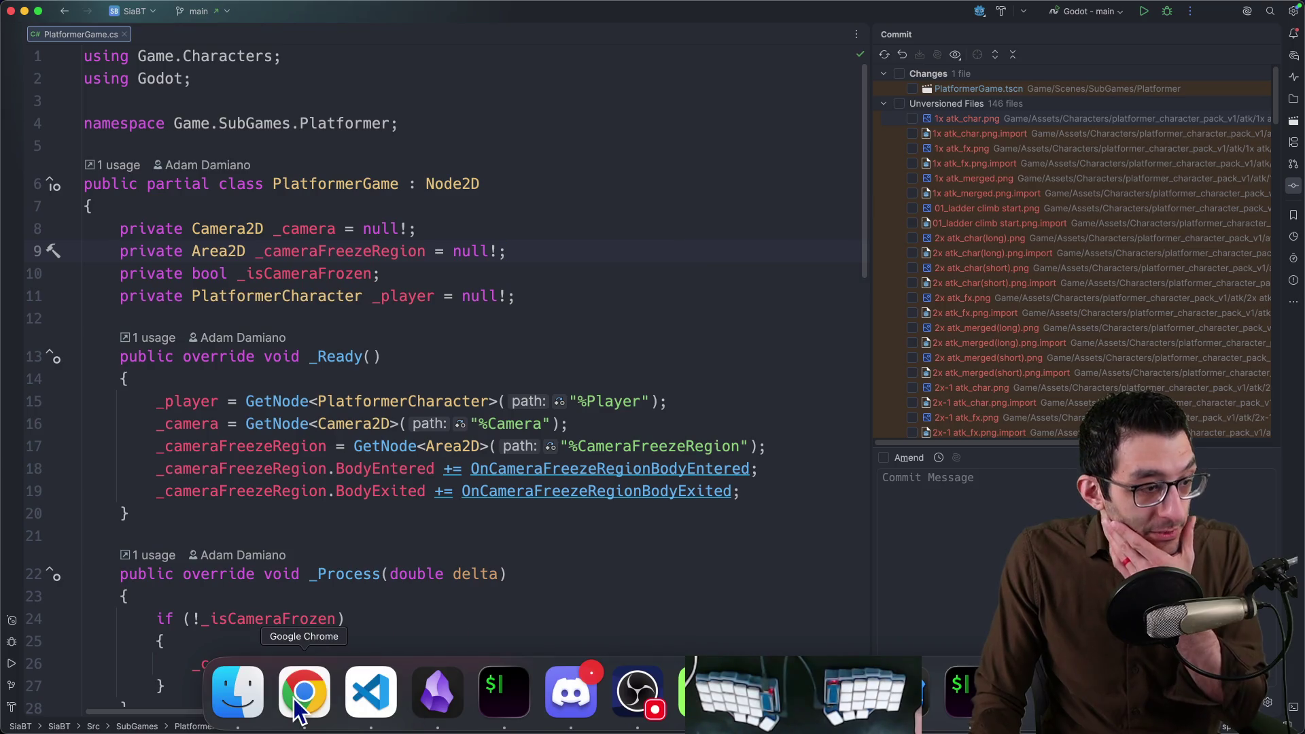
left_click(302, 693)
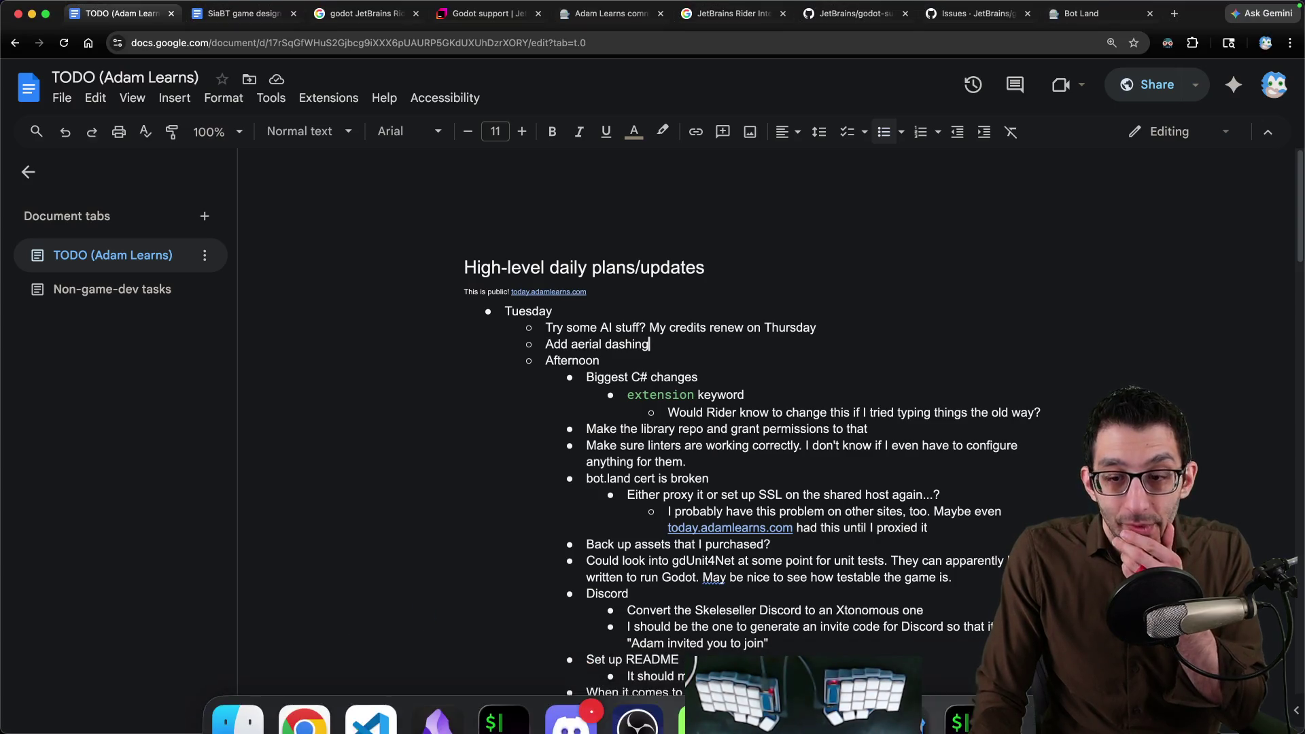
Add an indented 'Add smoke effect' sub-bullet under Add aerial dashing in the TODO doc, then return to Rider.
key("super+Tab")
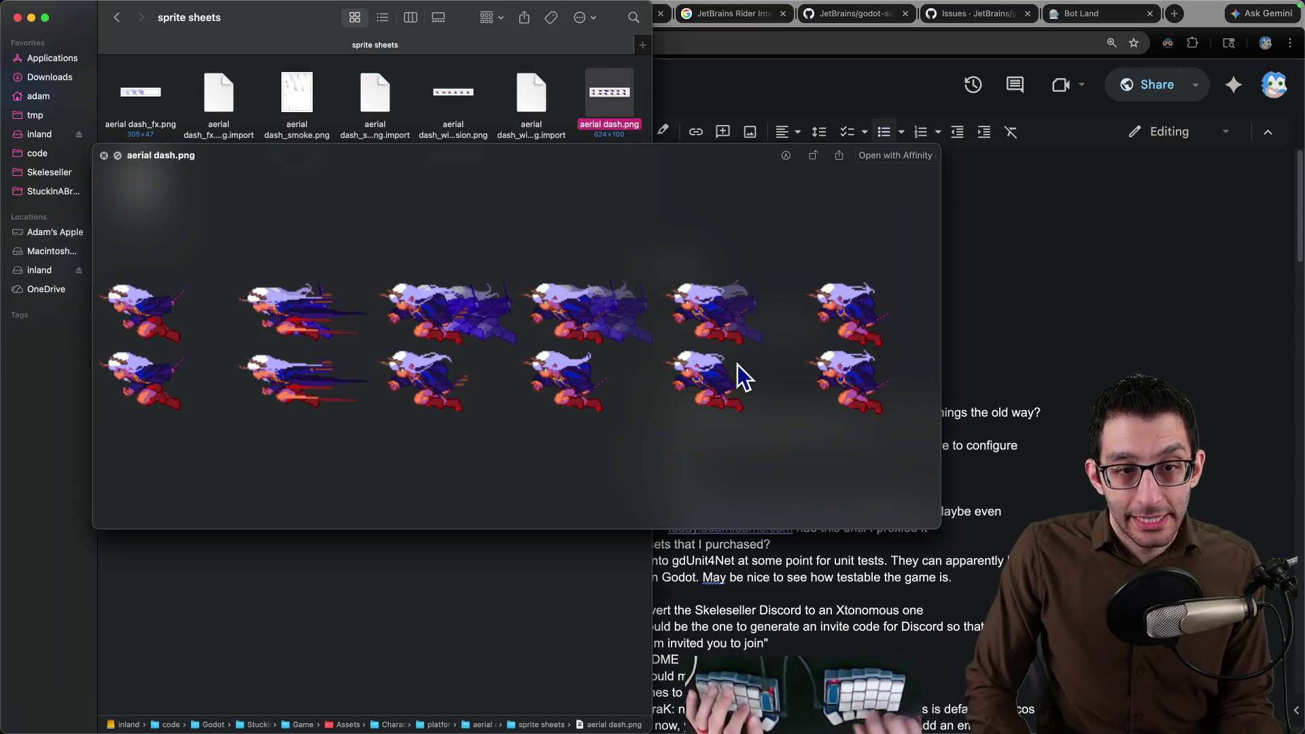
key("super+Tab")
key("Return")
key("Tab")
type("Add")
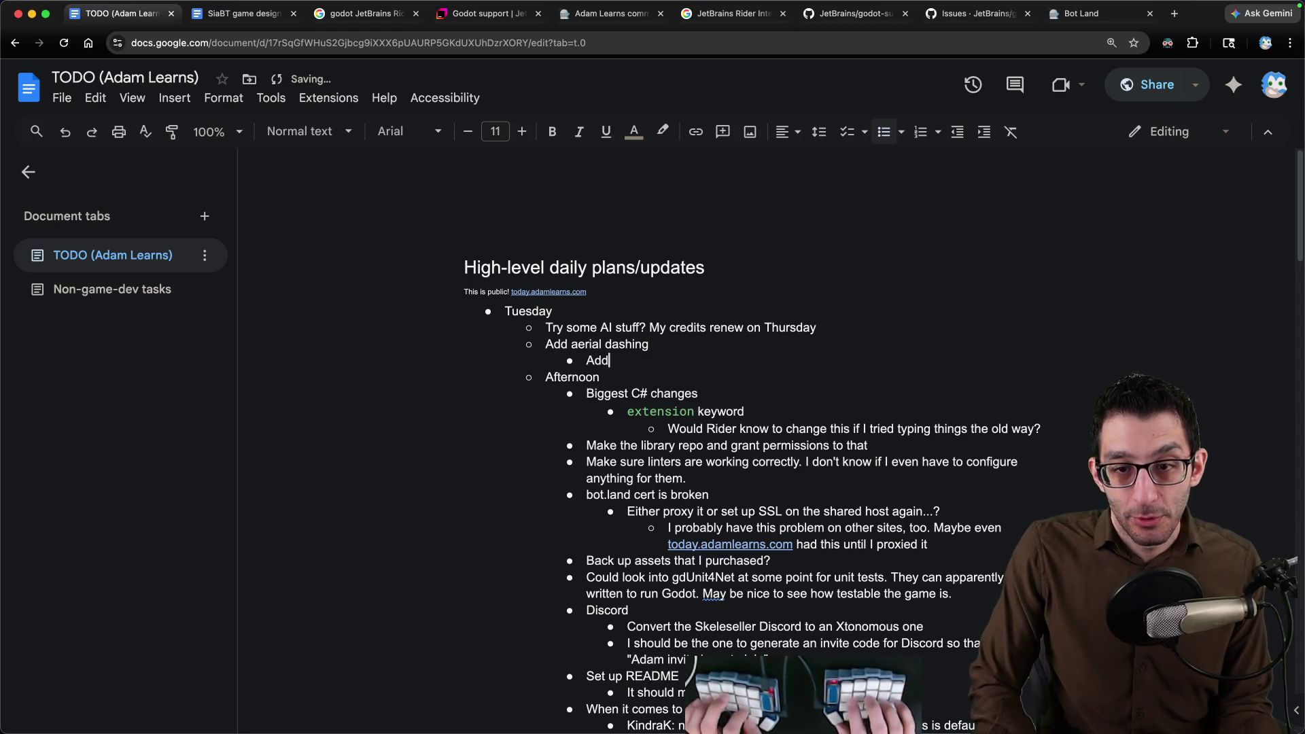
type(" smoke effect")
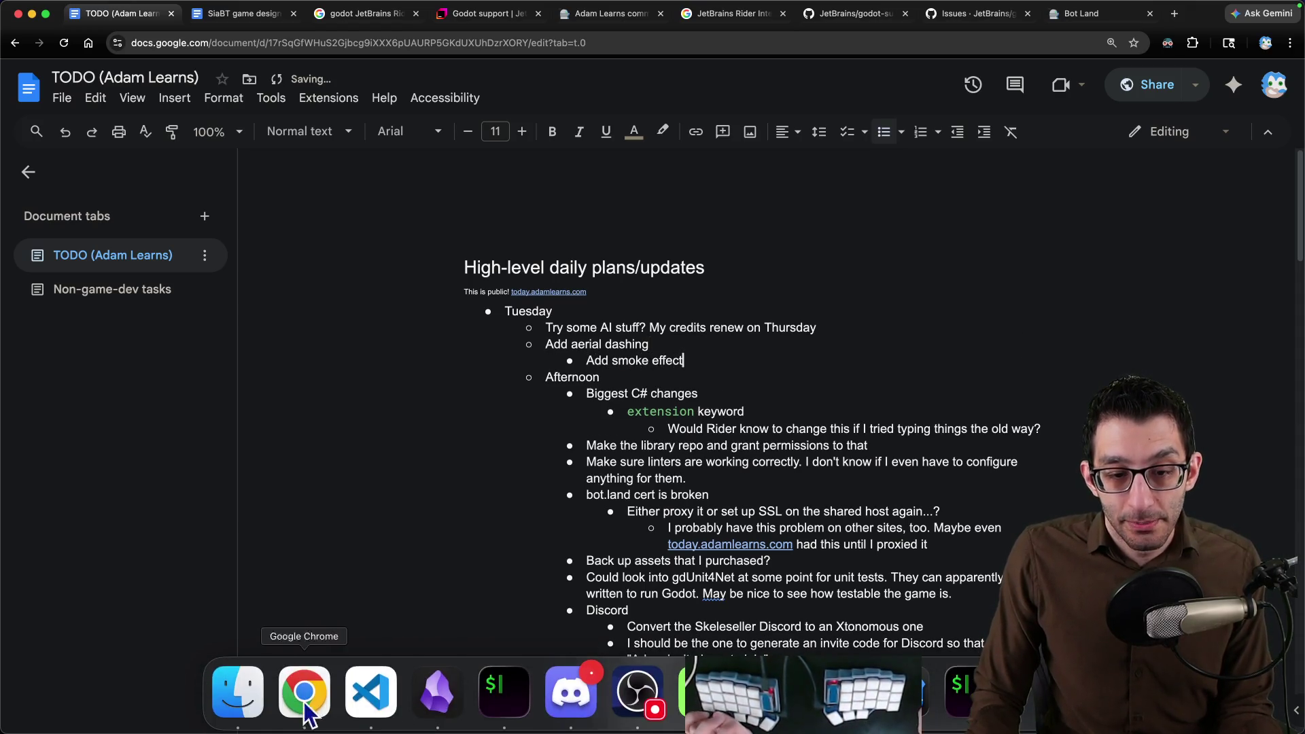
left_click(238, 710)
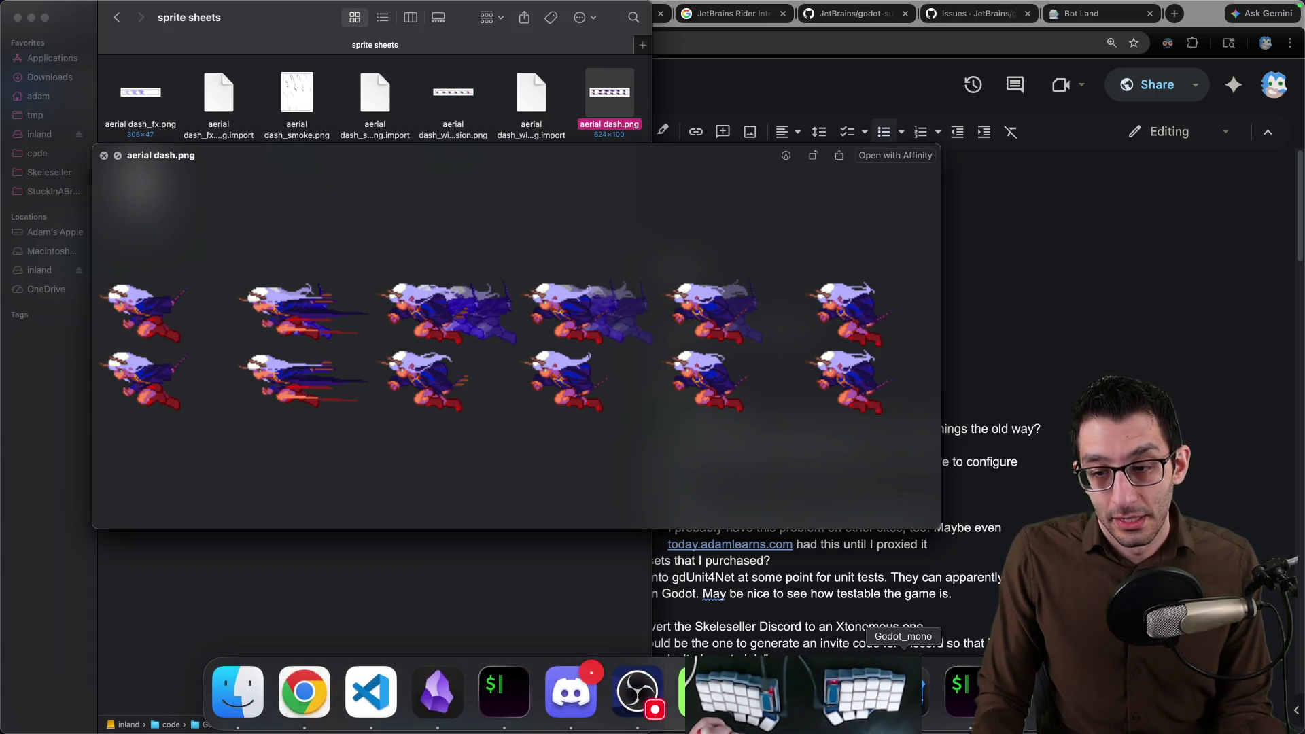
left_click(771, 694)
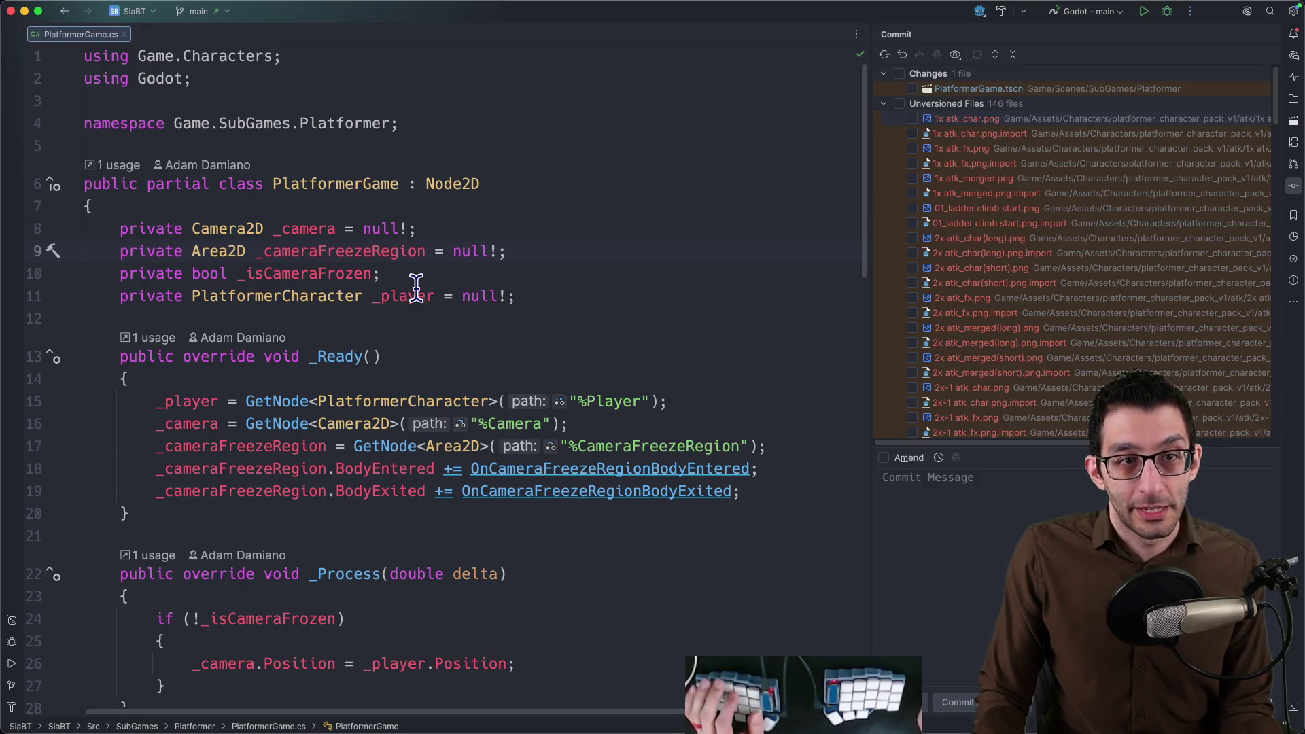
Open PlatformerCharacter.cs and declare private Vector2 _aerialDashVelocity = Vector2.Zero after _sprite.
key("super+shift+o")
type("plaform")
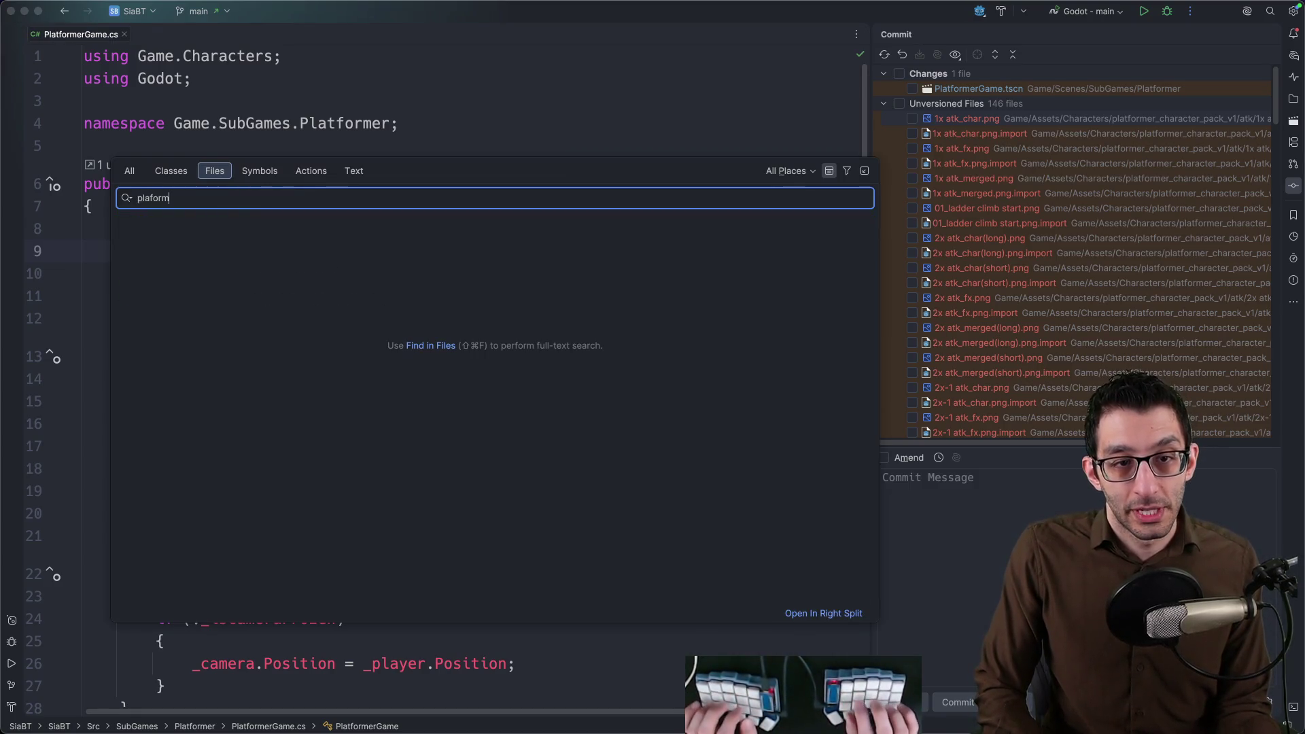
key("Return")
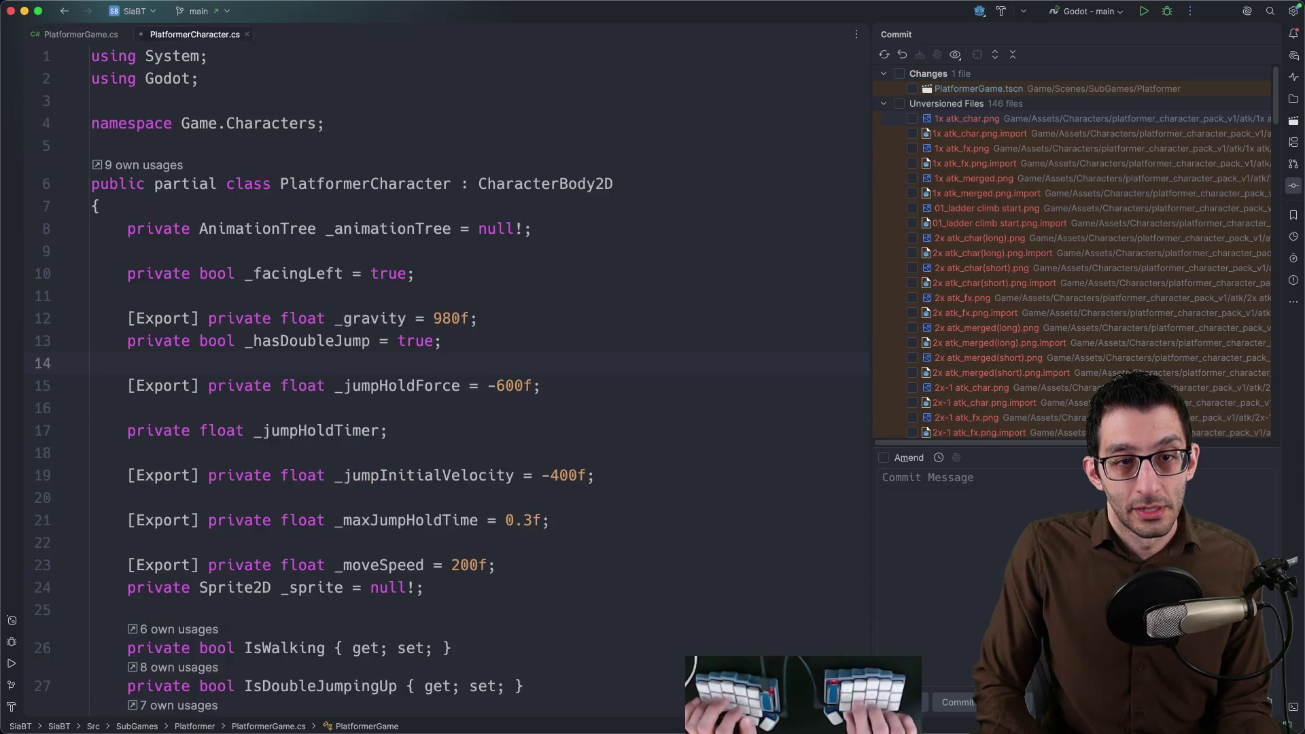
key("super+shift+F12")
scroll(428, 294, "down", 3)
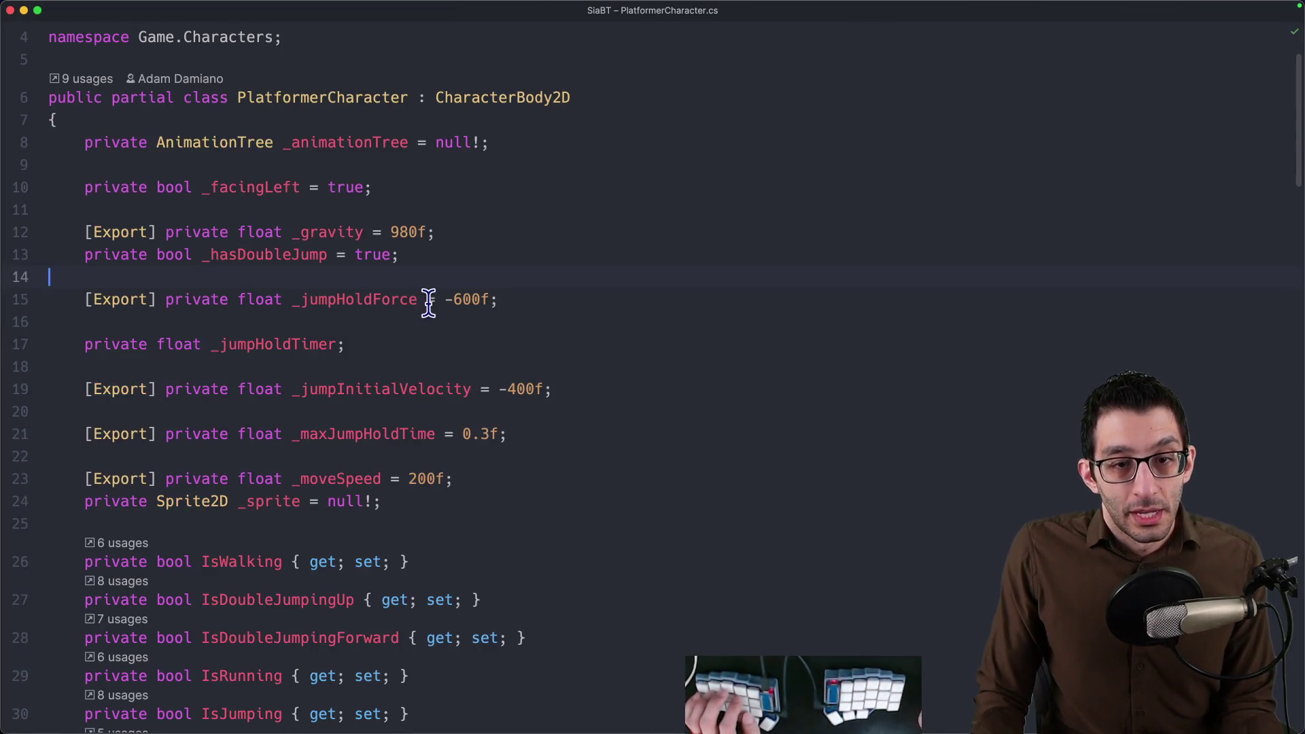
scroll(428, 297, "down", 2)
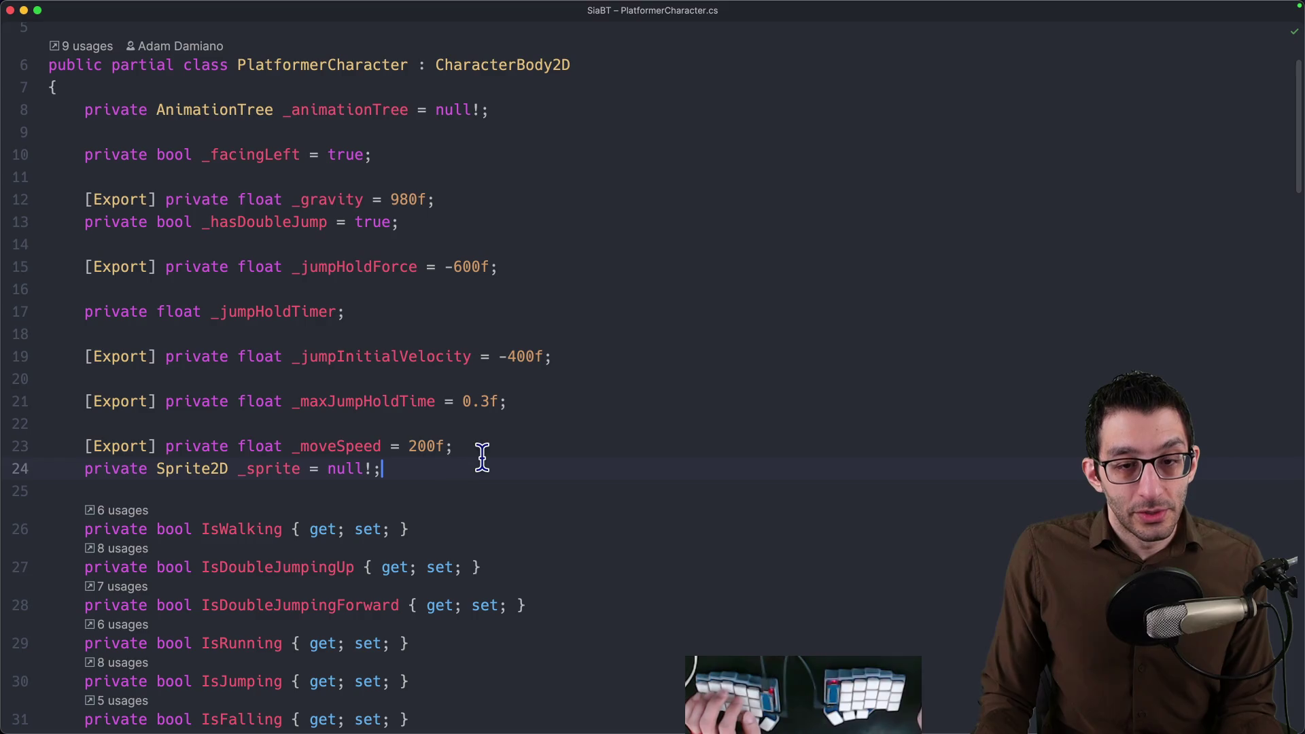
key("Return")
type("private Veloc")
key("BackSpace")
key("BackSpace")
key("BackSpace")
type("Vector2 _aerialDashVelocity")
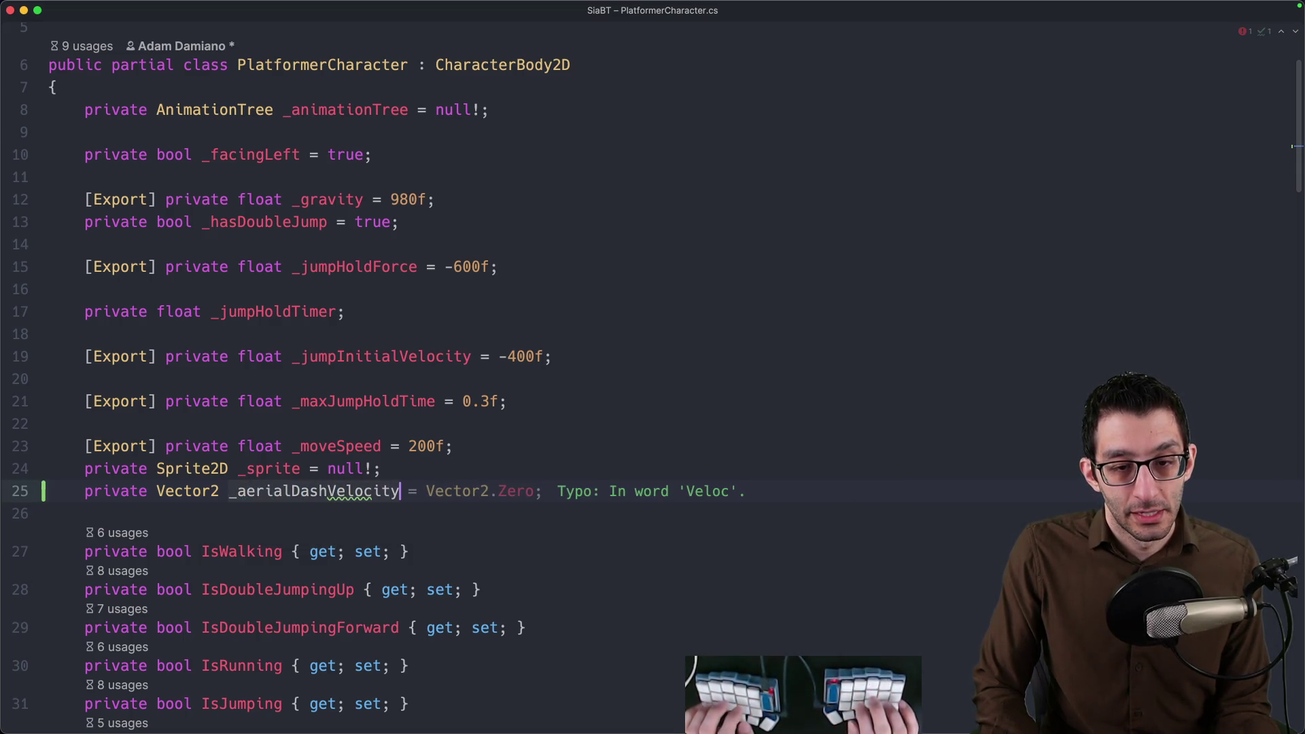
key("Tab")
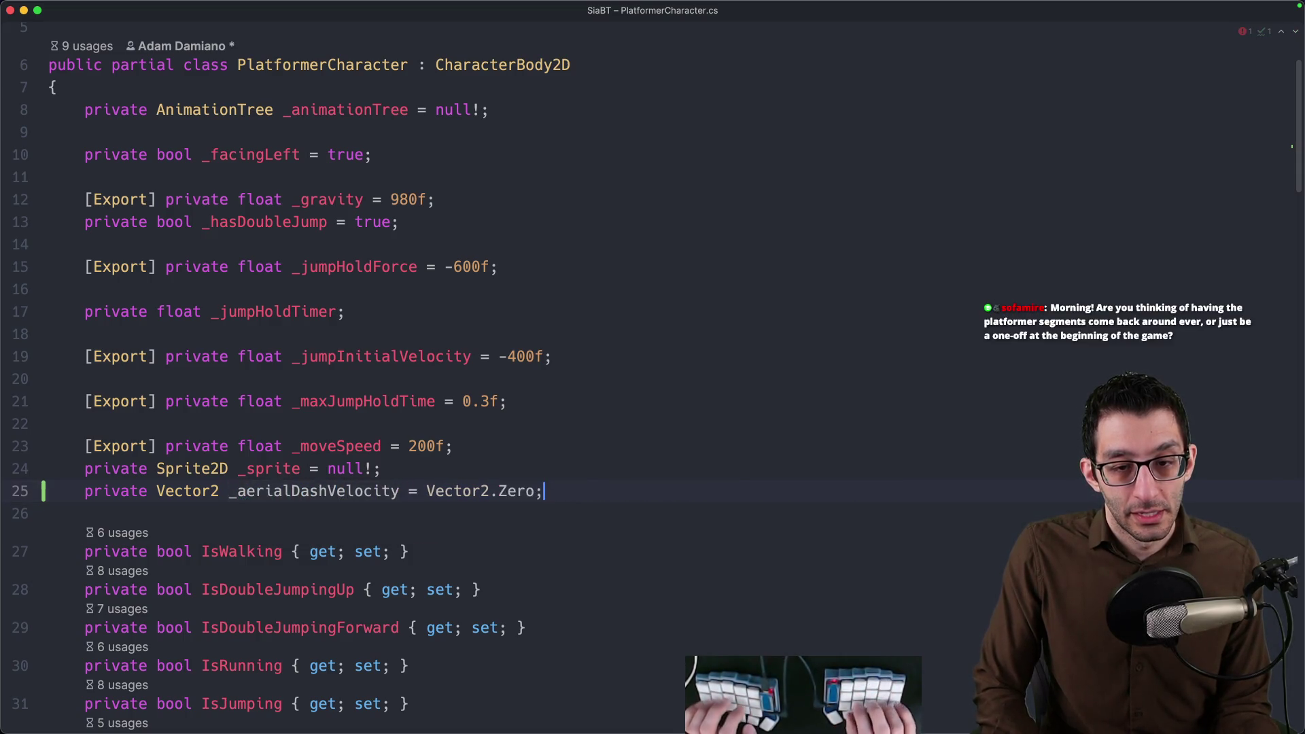
scroll(599, 489, "down", 5)
scroll(560, 476, "down", 5)
scroll(539, 465, "down", 5)
scroll(539, 464, "down", 3)
scroll(504, 460, "down", 3)
scroll(445, 445, "down", 3)
scroll(422, 442, "down", 2)
scroll(423, 446, "down", 2)
Below line 101 add if (!_aerialDashVelocity.IsZeroApprox()) with a braced body.
left_click(153, 381)
left_click(367, 385)
key("Return")
type("if (_aerialDashVelocity")
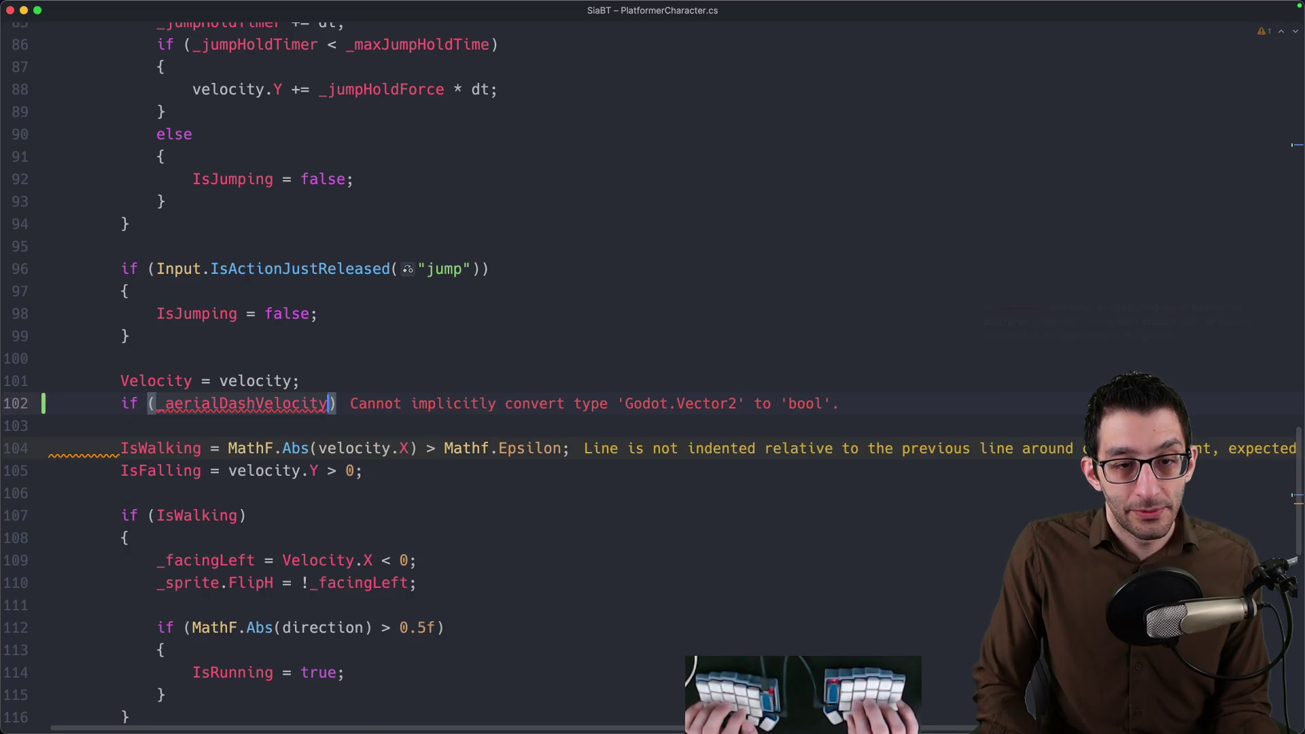
type(".Is")
key("Return")
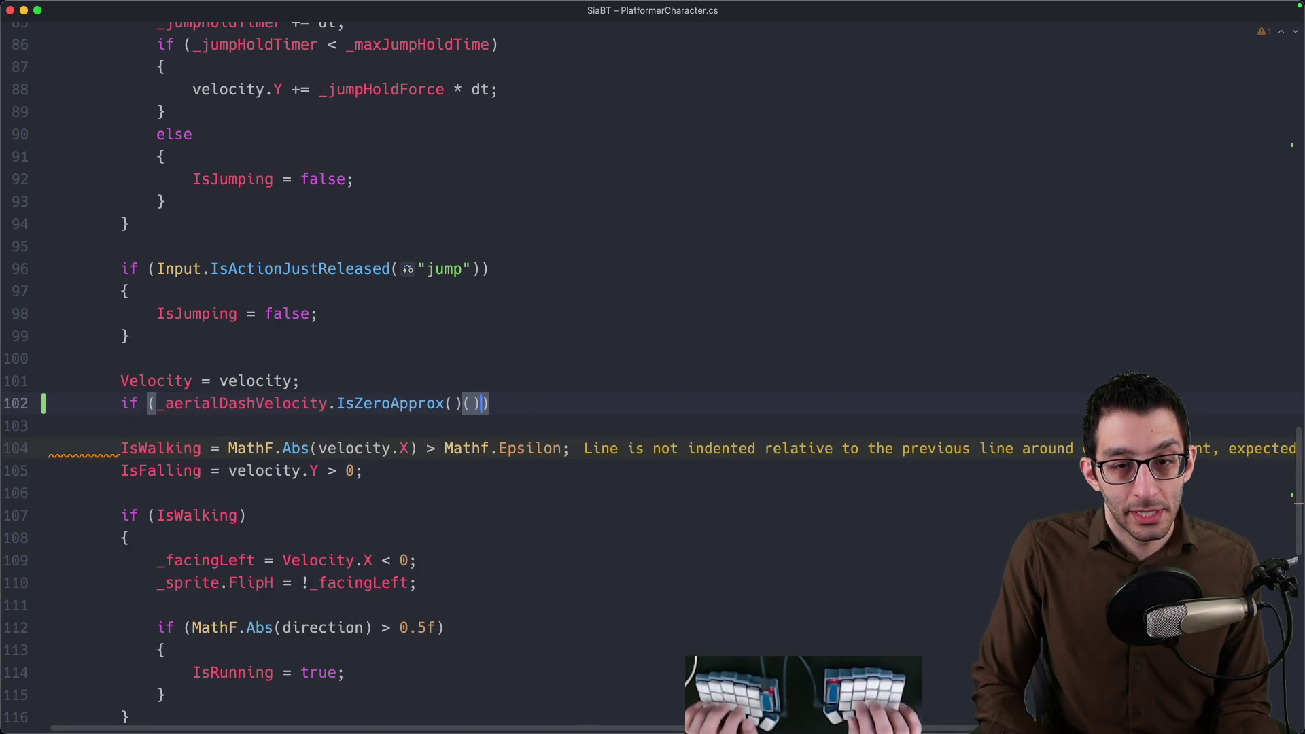
key("alt+Left")
key("alt+Left")
type("!")
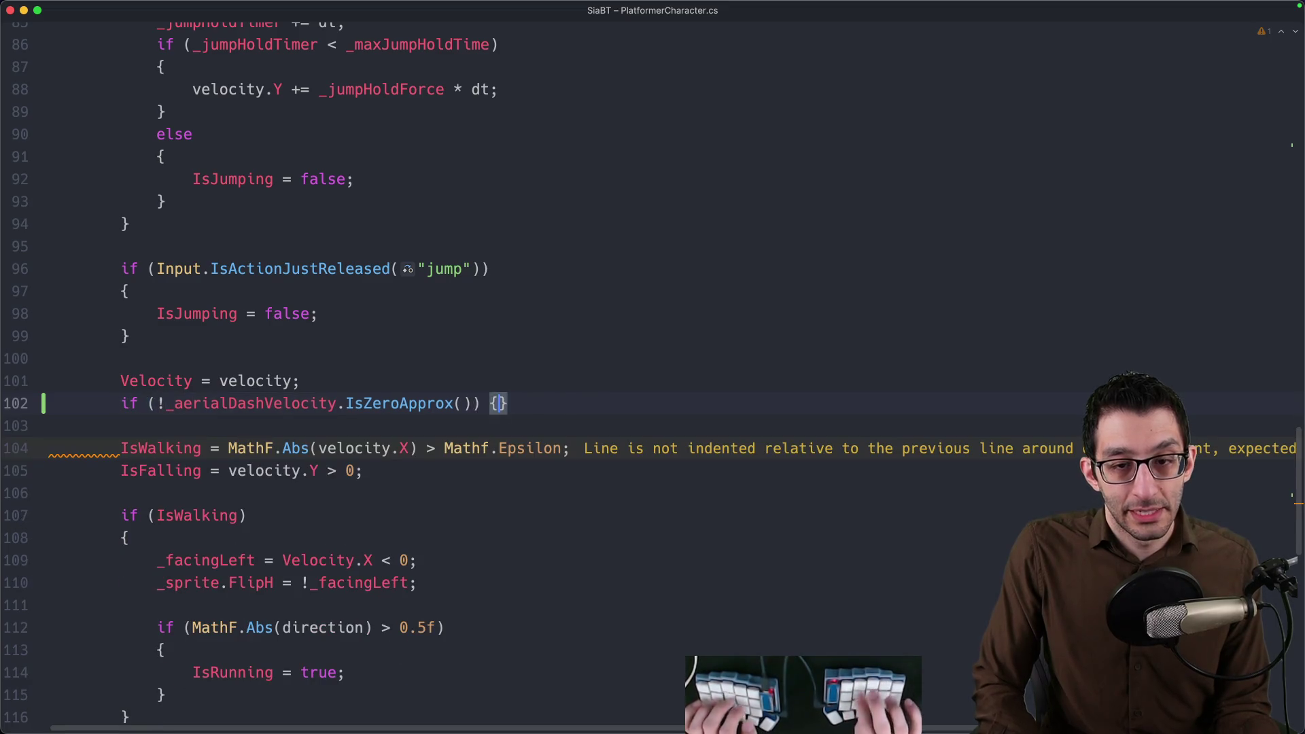
key("Return")
type("_aerialDashVelocity = _aerialDashVelocity.Le")
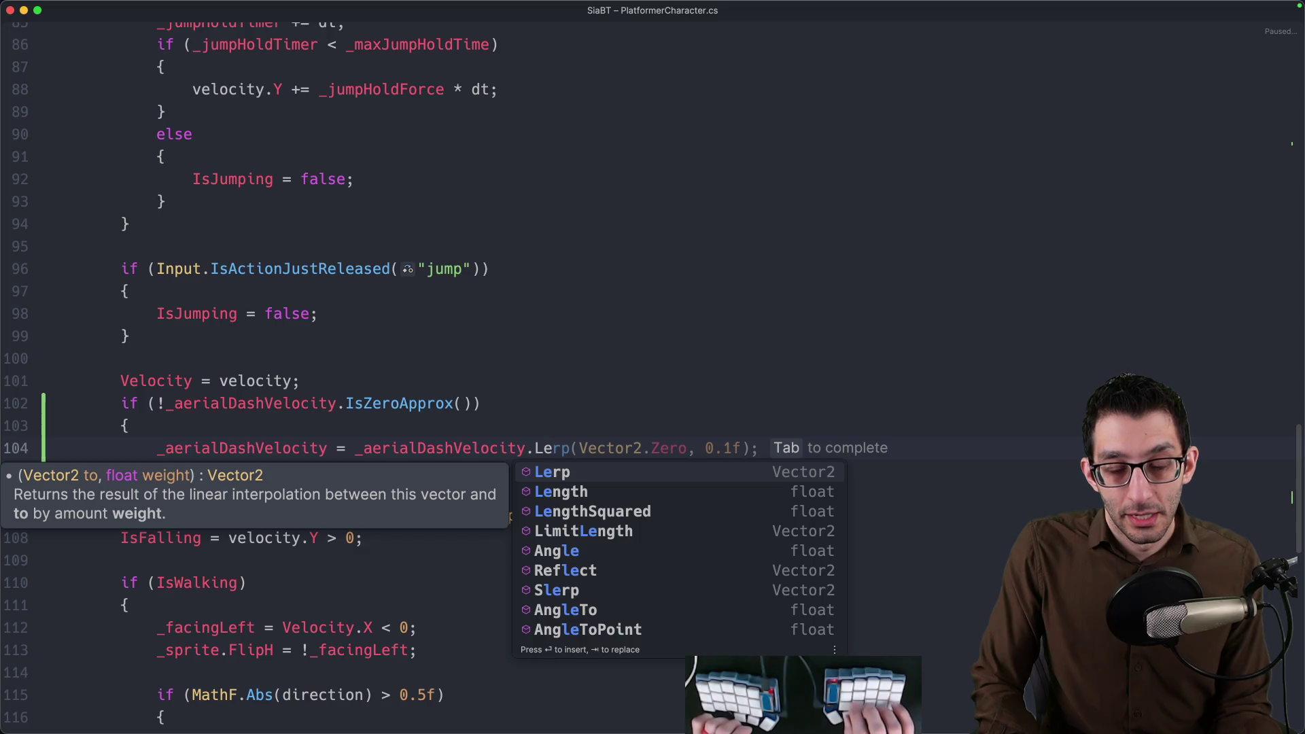
Inside it, Lerp _aerialDashVelocity toward Vector2.Zero by 0.1f and add it to Velocity.
key("Tab")
key("Tab")
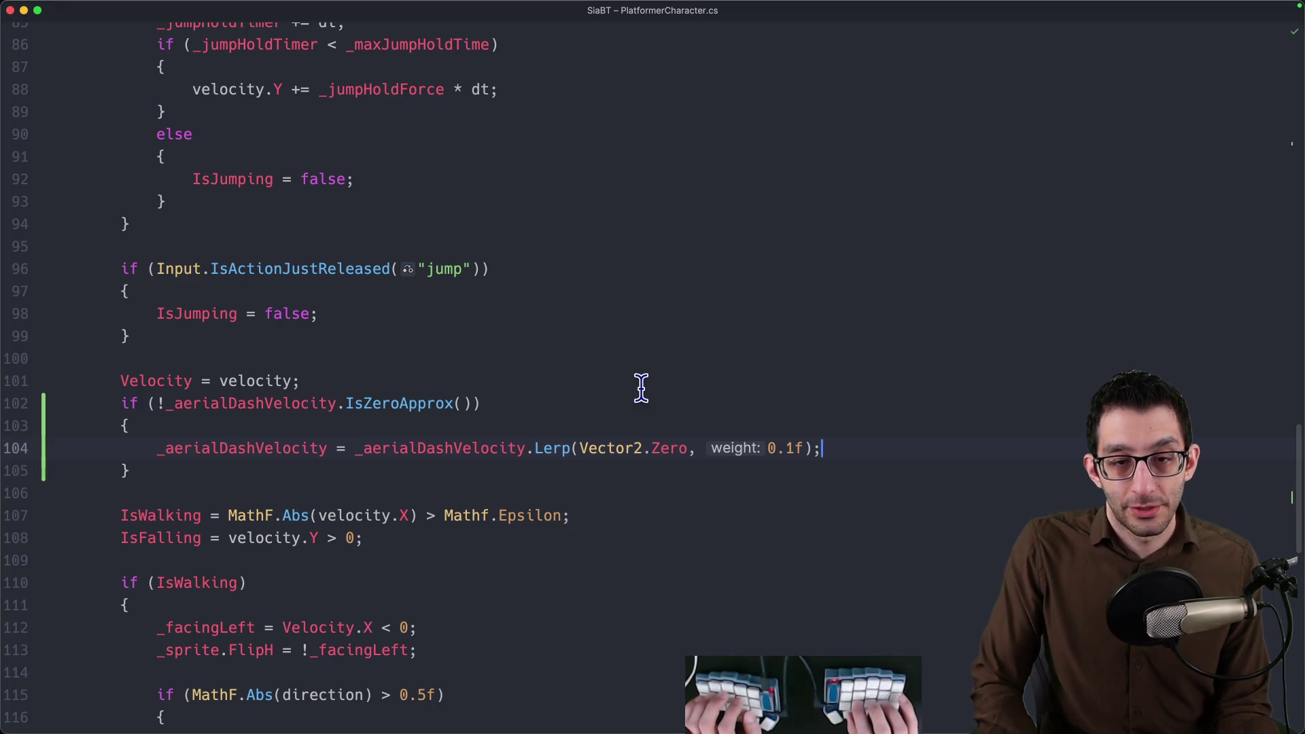
key("Return")
type("Velocity +=")
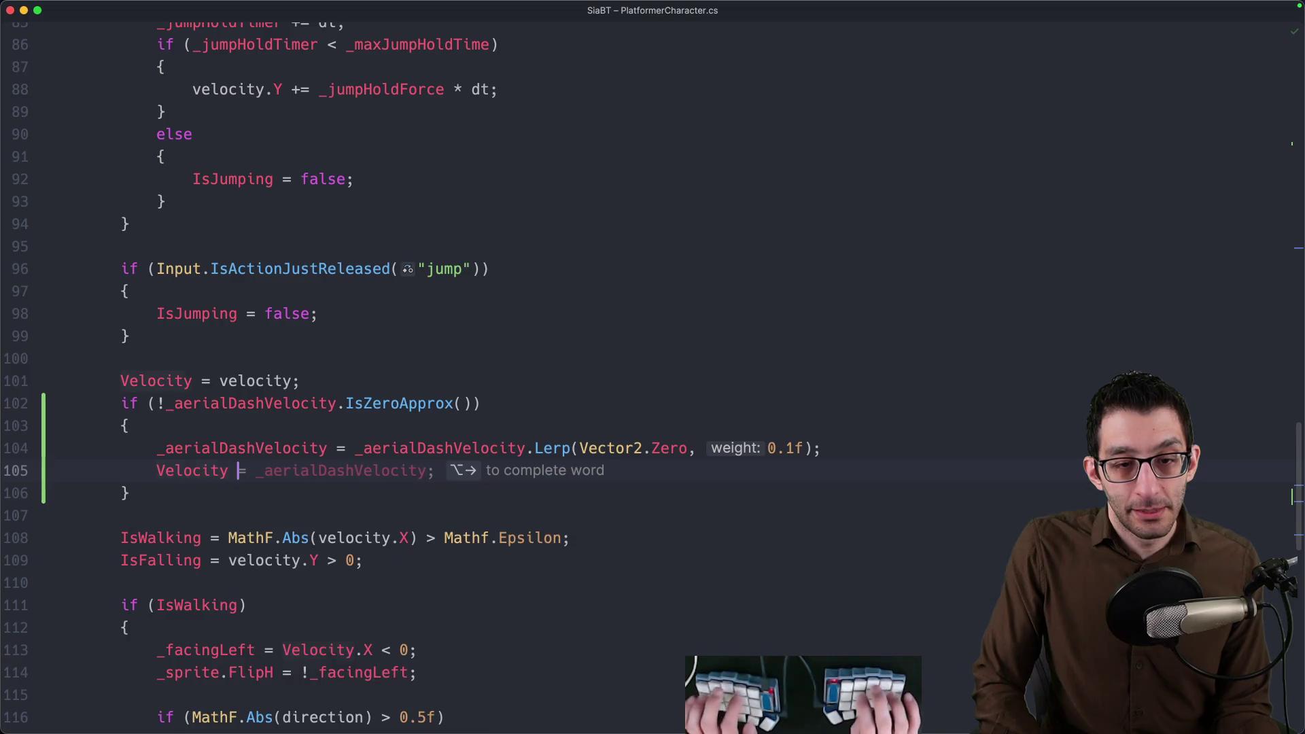
key("Tab")
type(";")
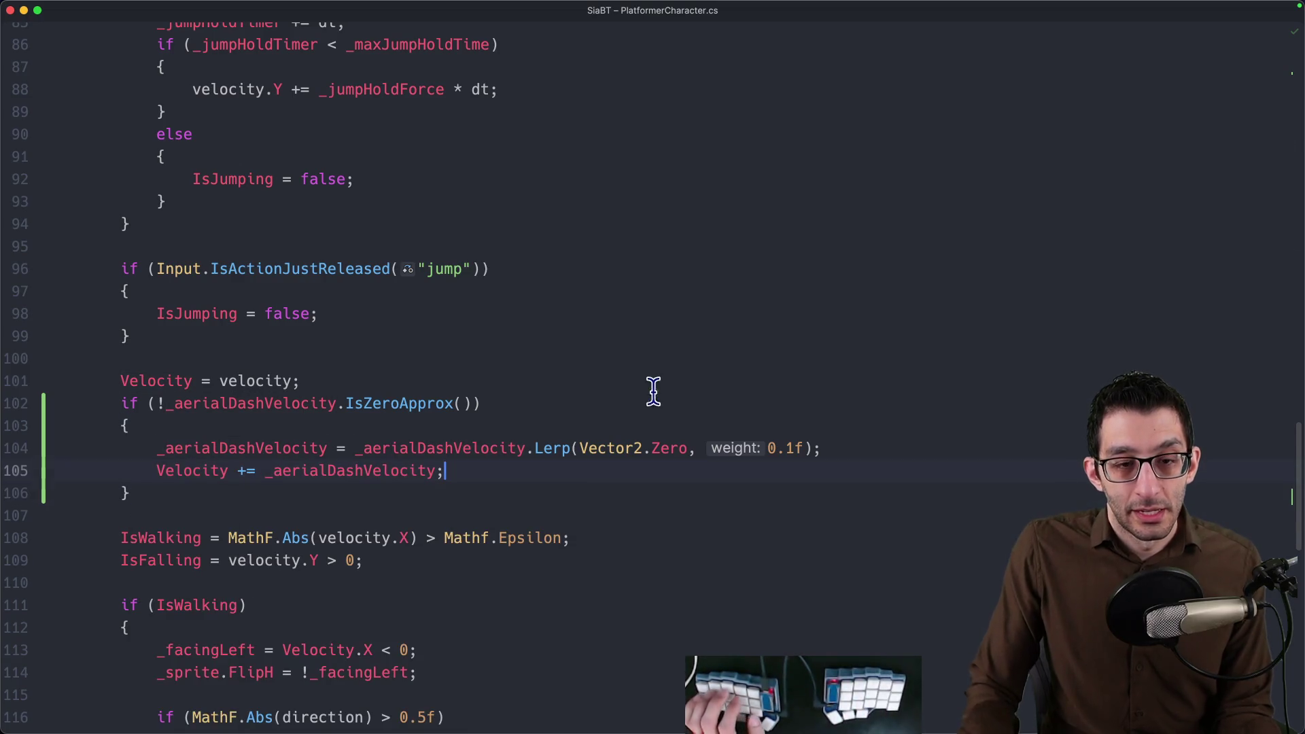
scroll(430, 353, "down", 1)
scroll(418, 354, "up", 1)
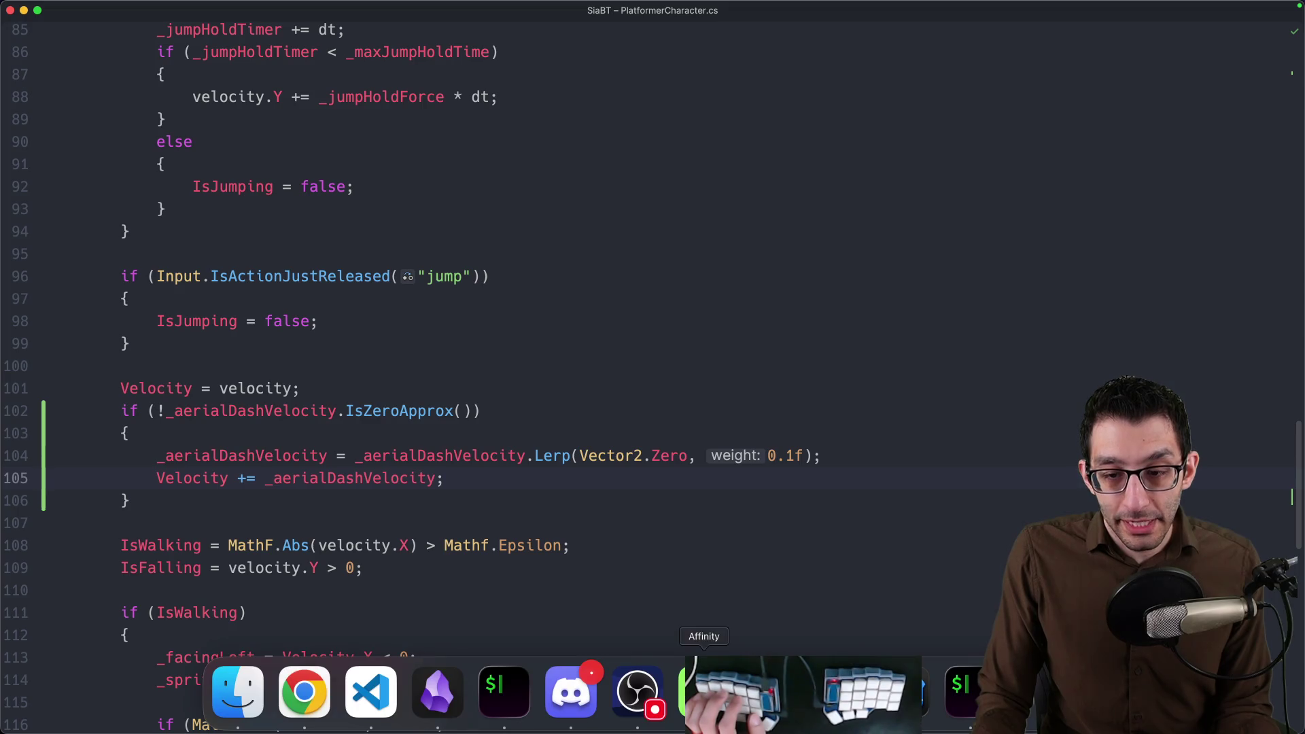
Open Godot's Project Settings Input Map with built-in actions hidden, leaving only jump.
left_click(837, 694)
left_click(130, 7)
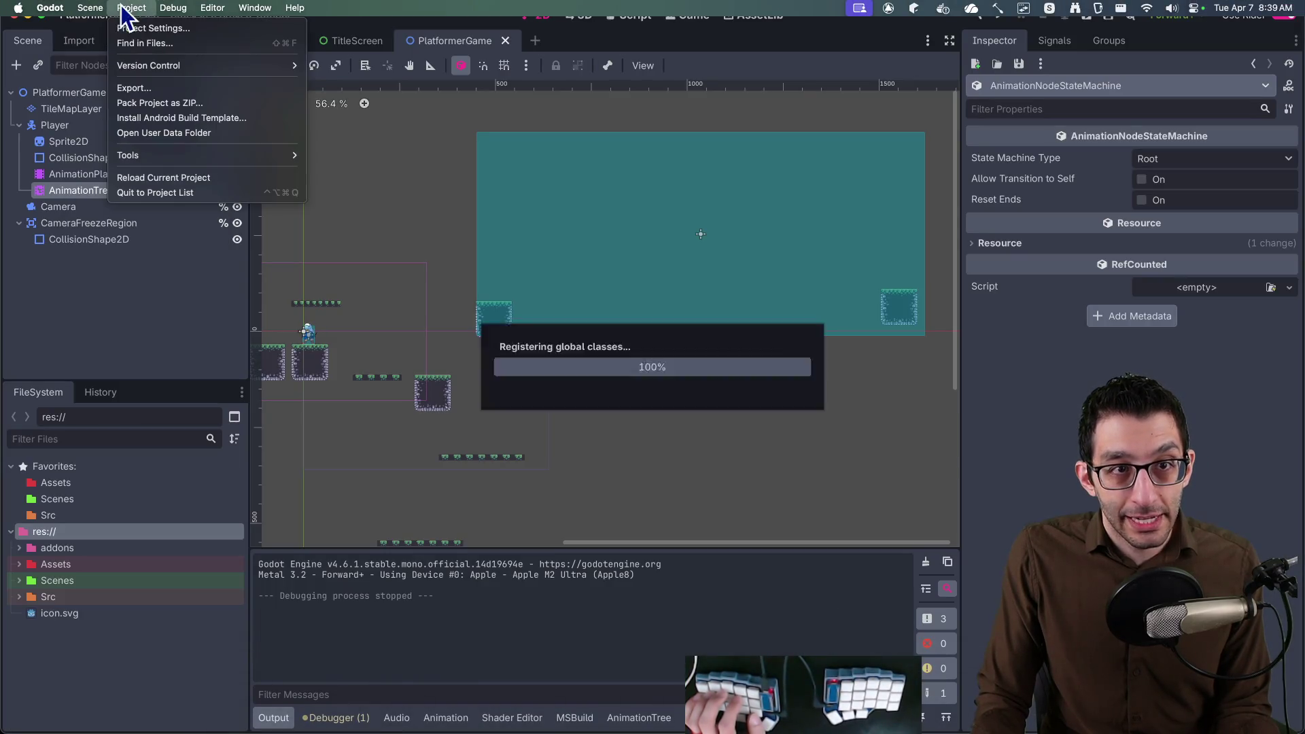
left_click(129, 31)
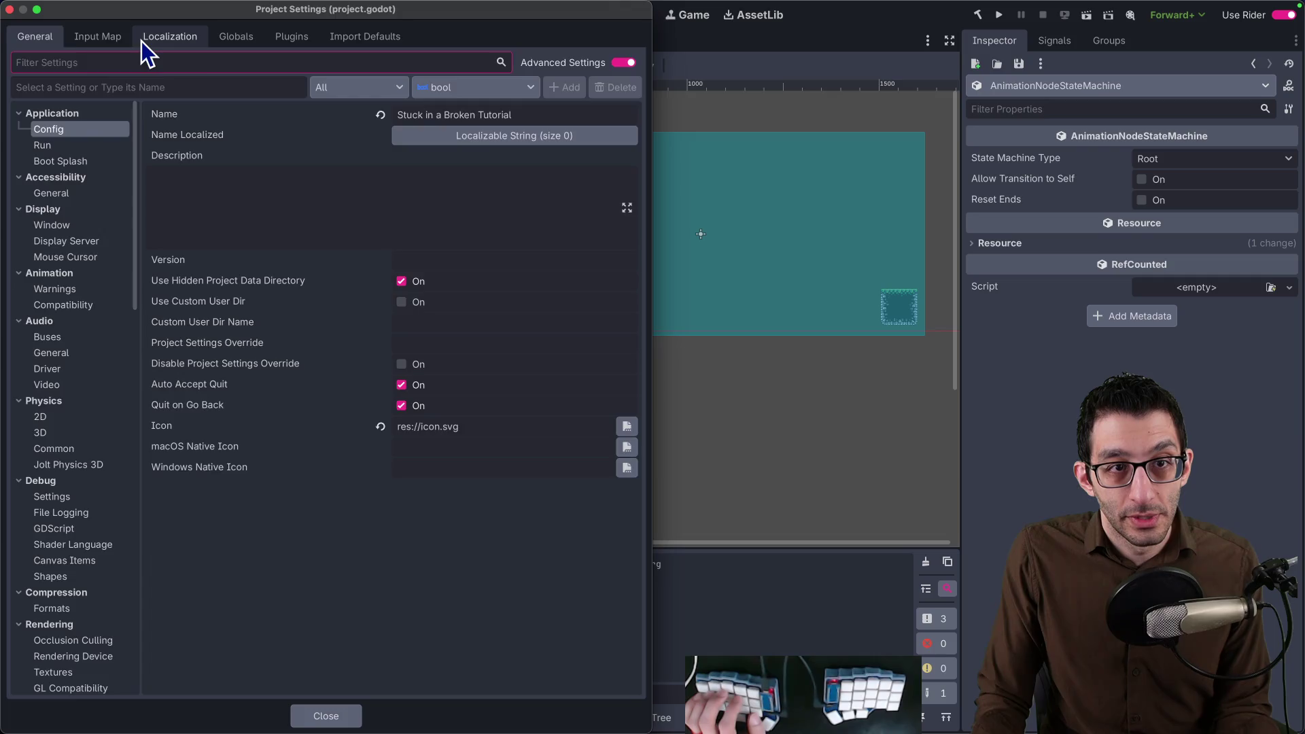
left_click(116, 40)
scroll(243, 243, "down", 5)
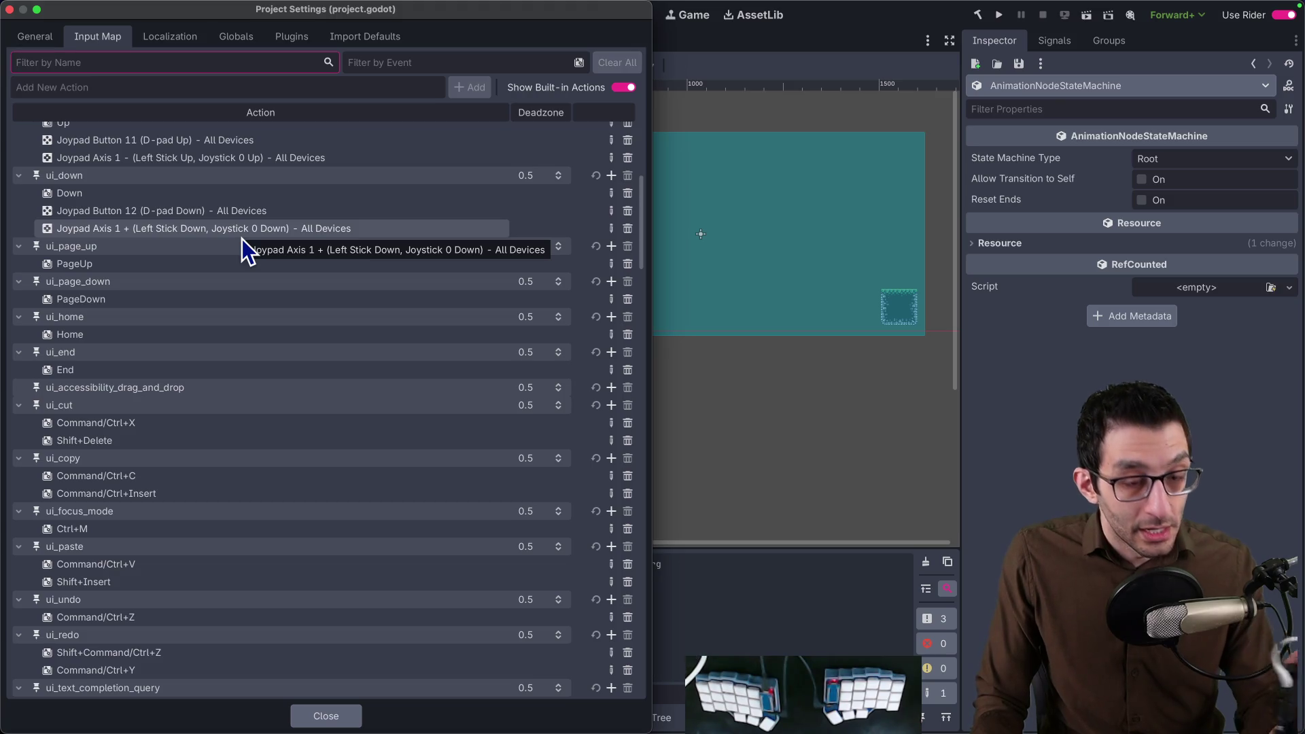
scroll(237, 296, "down", 10)
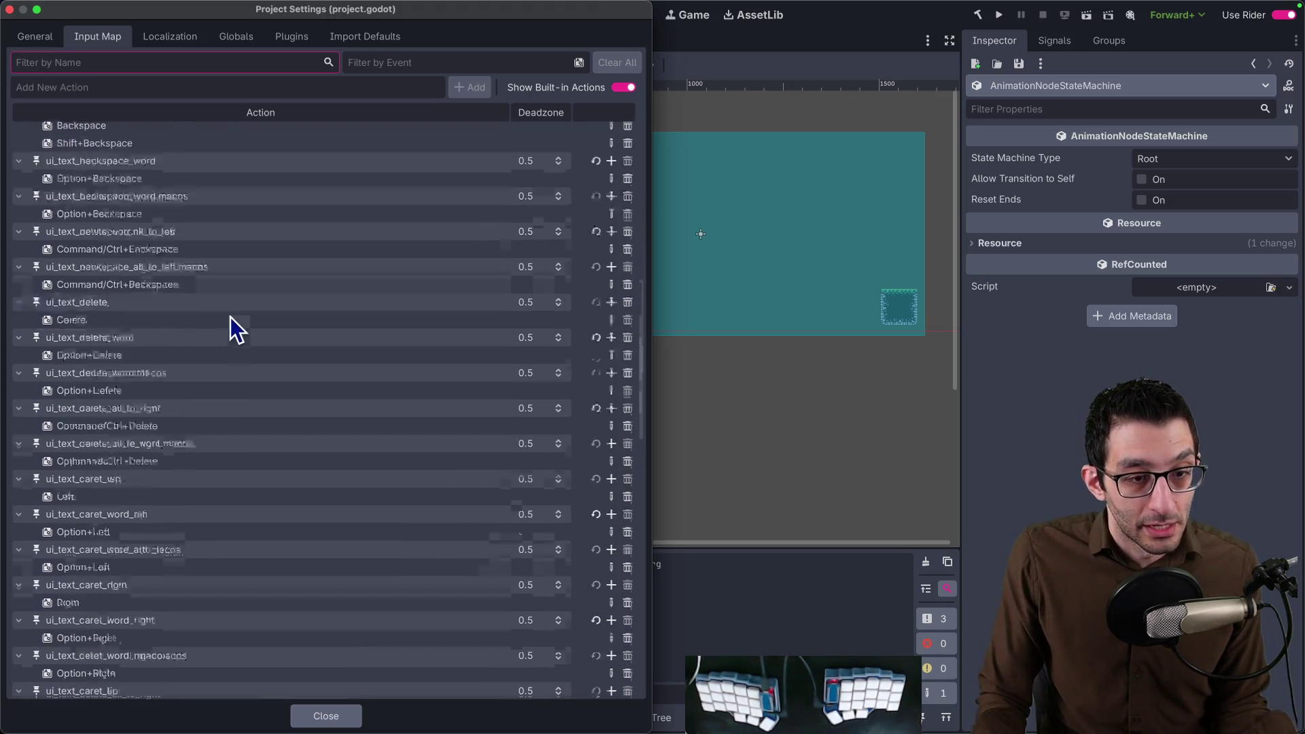
scroll(232, 316, "up", 10)
scroll(236, 312, "up", 10)
left_click(621, 89)
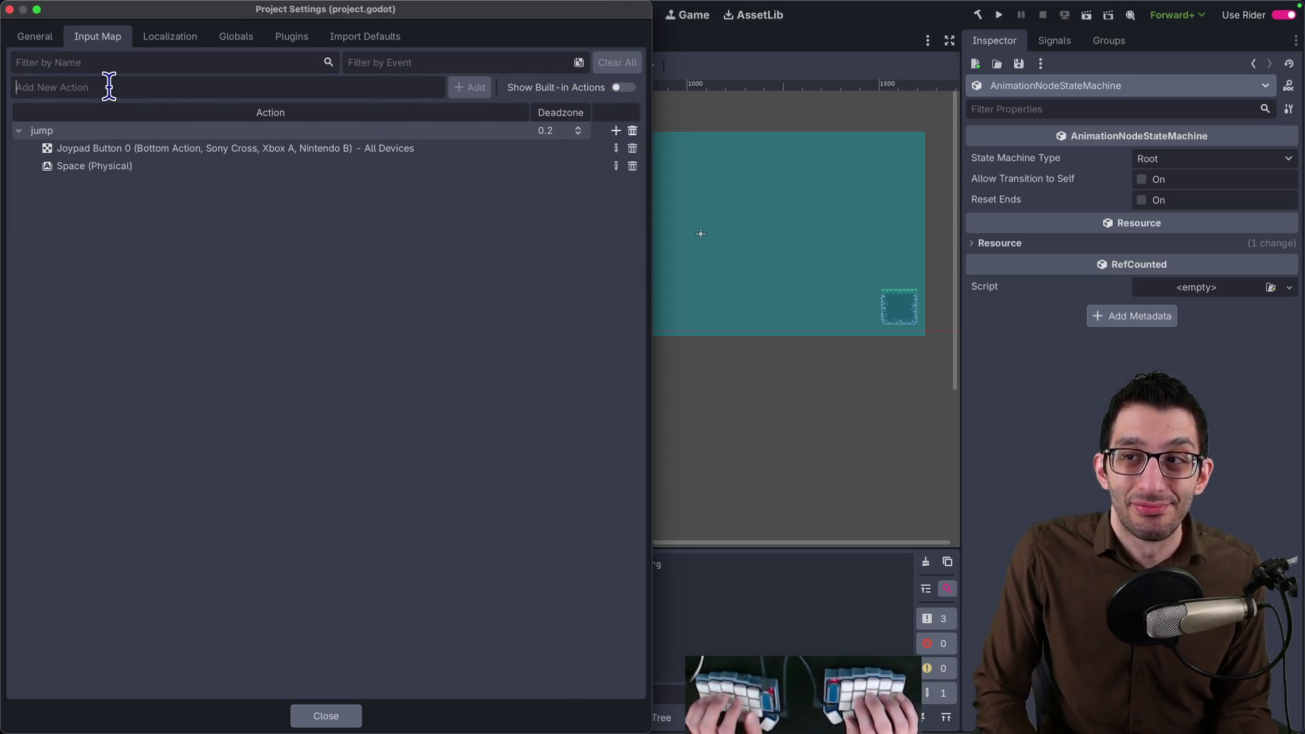
type("aerial_dash")
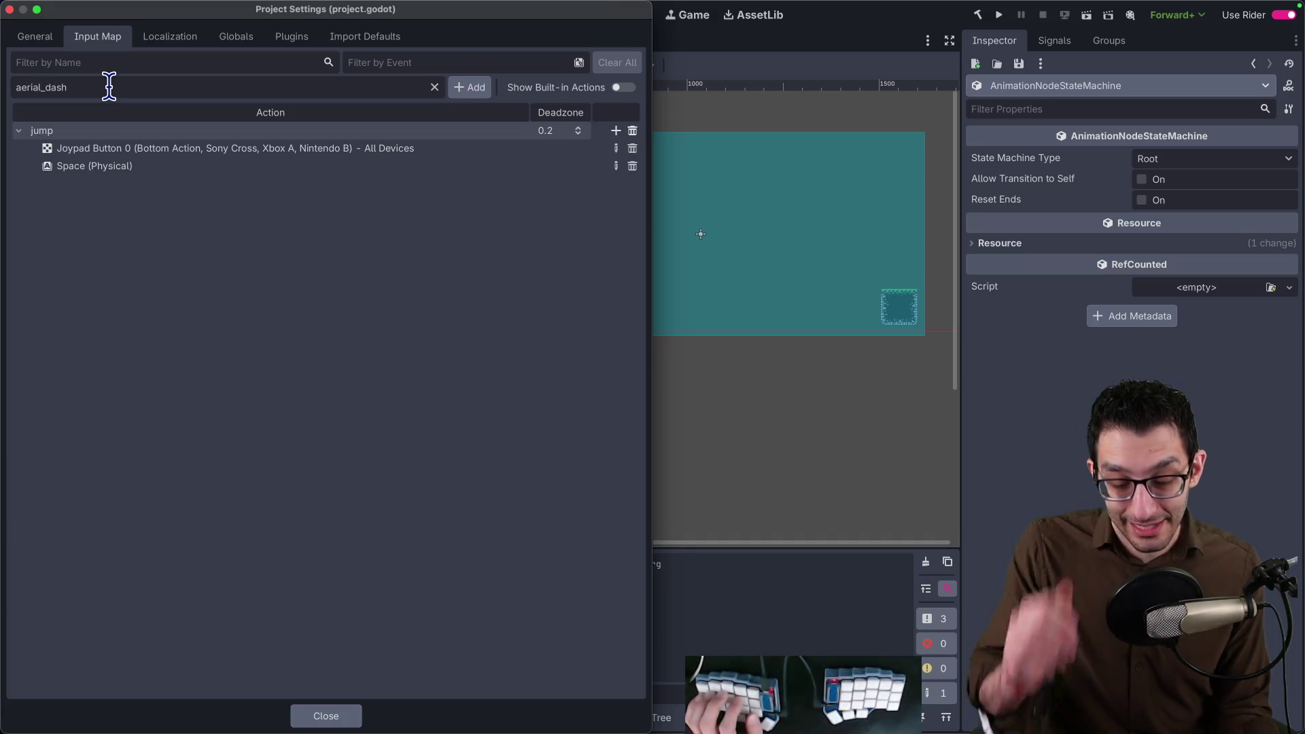
type("_left")
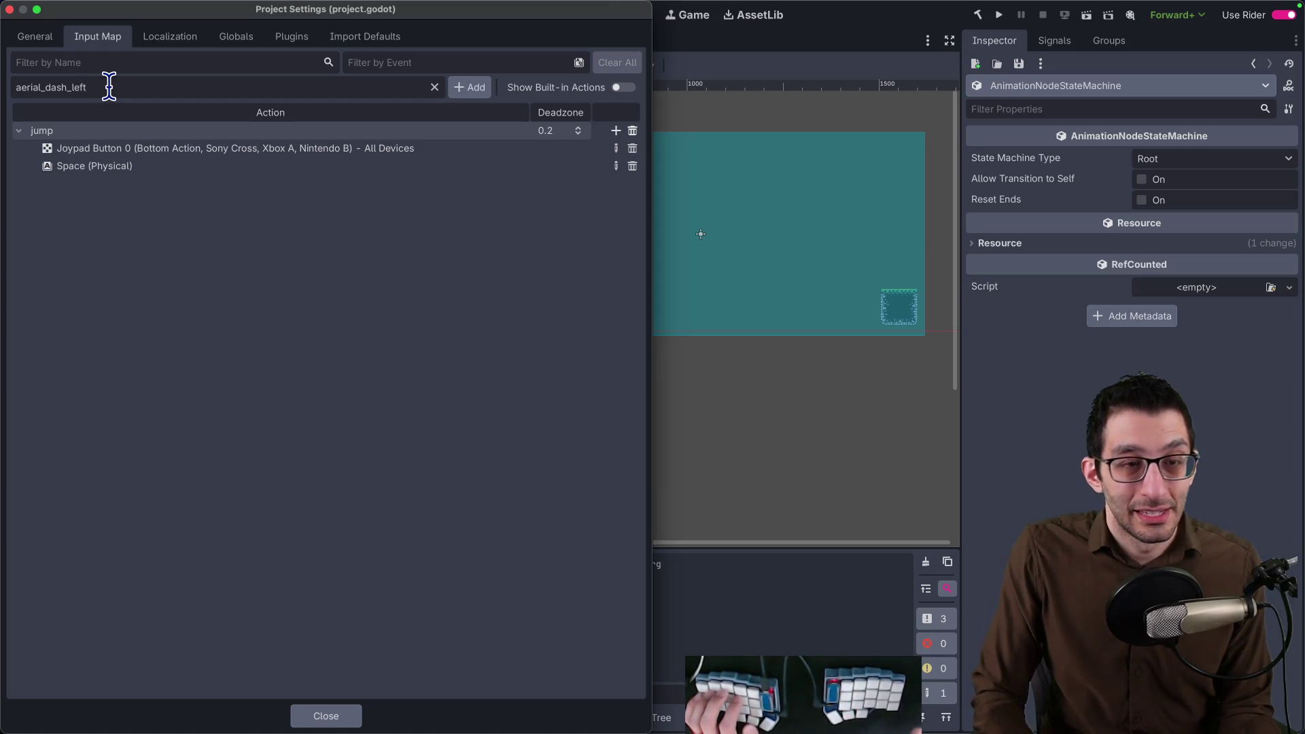
Add the aerial_dash_left action bound to joypad button 9 (left shoulder) and physical Q.
left_click(469, 88)
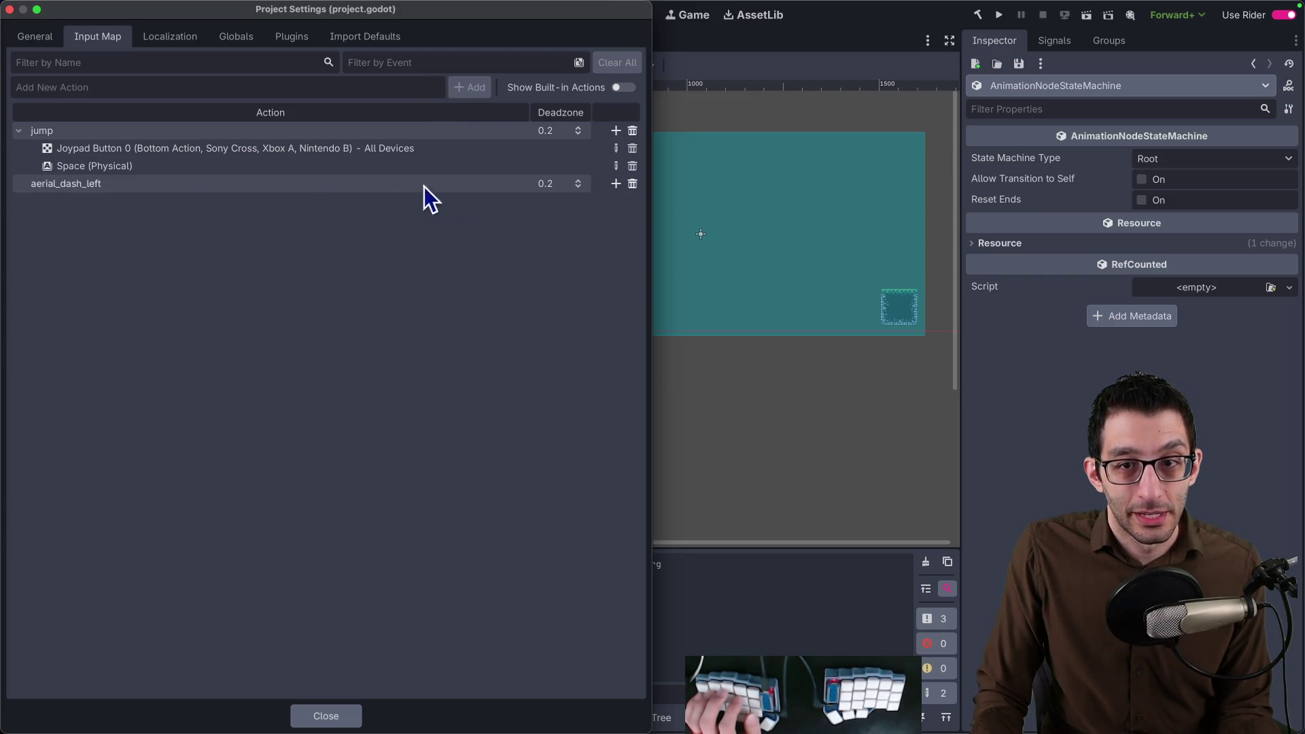
left_click(616, 184)
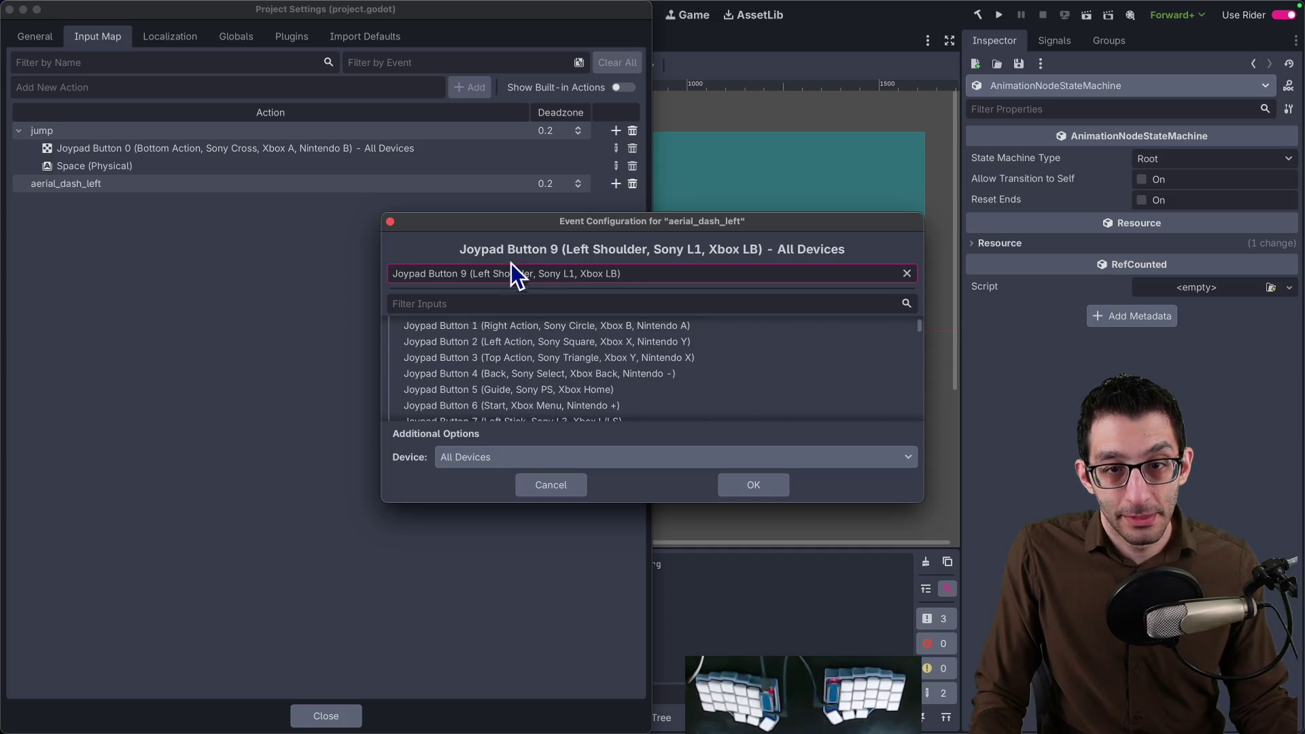
left_click(735, 482)
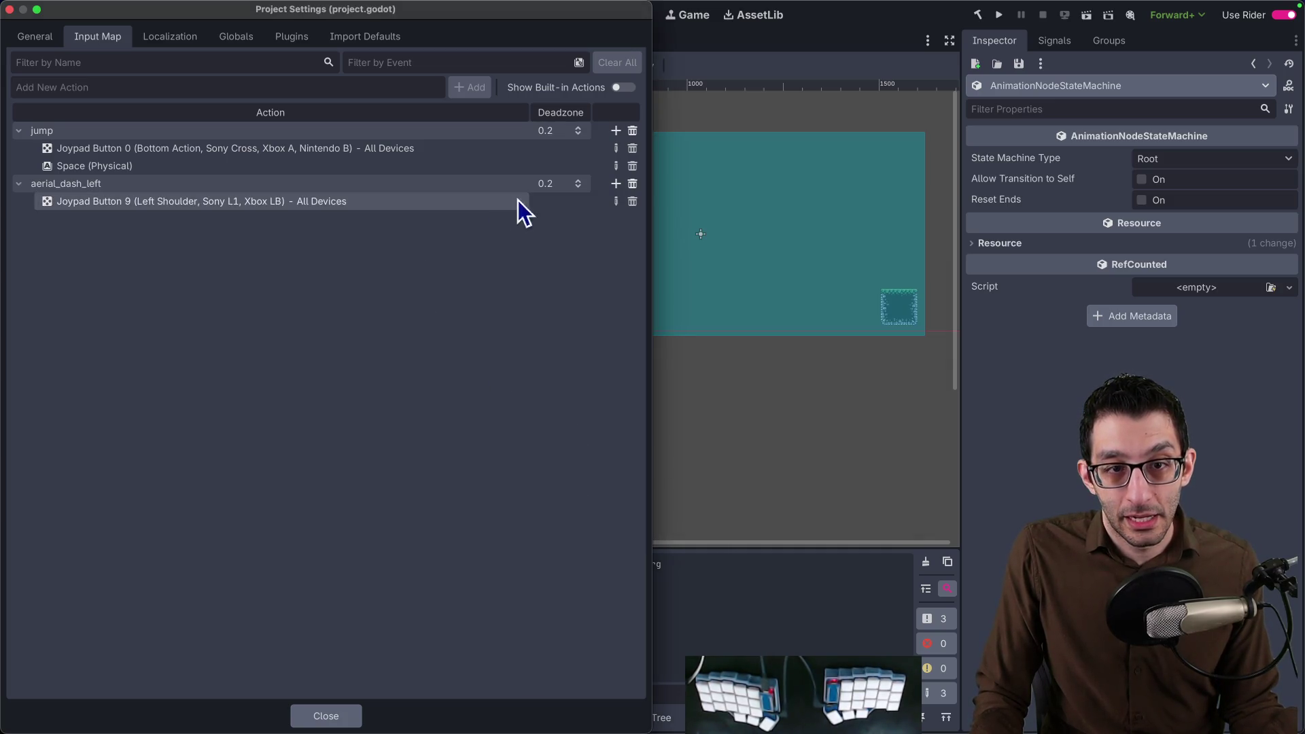
left_click(615, 185)
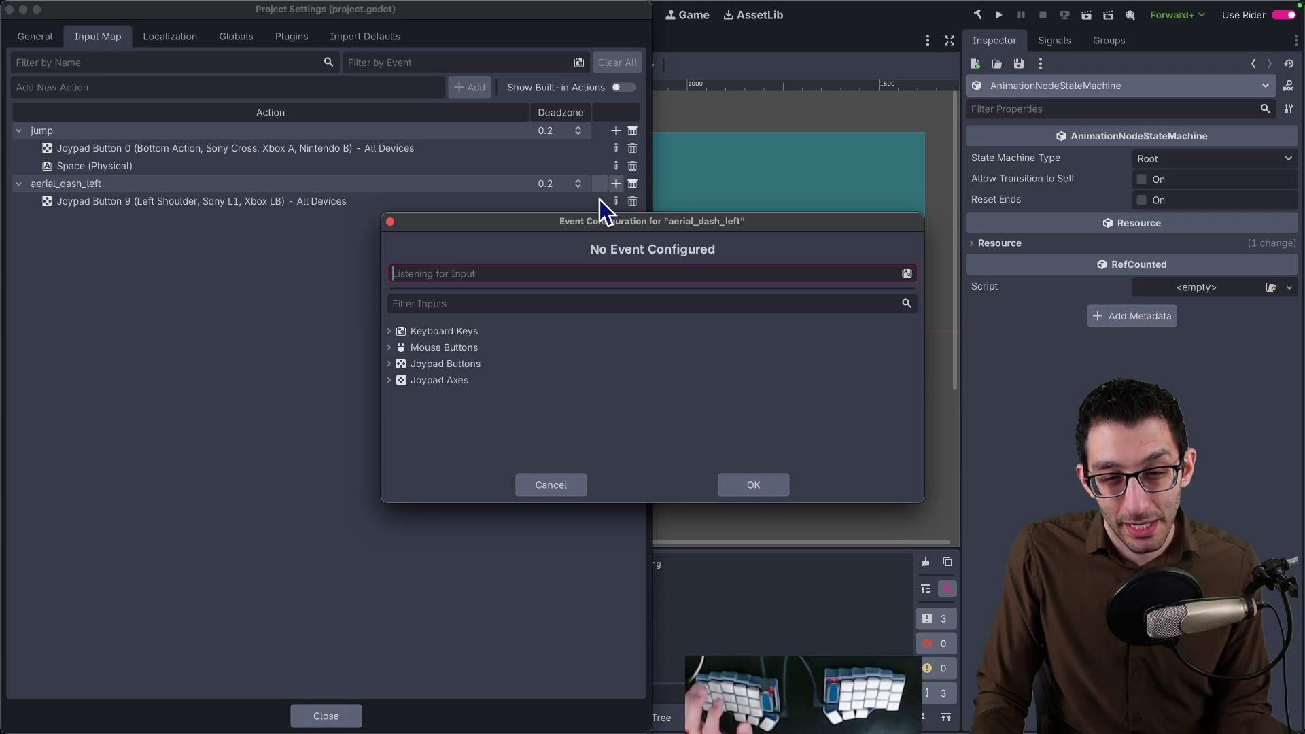
key("q")
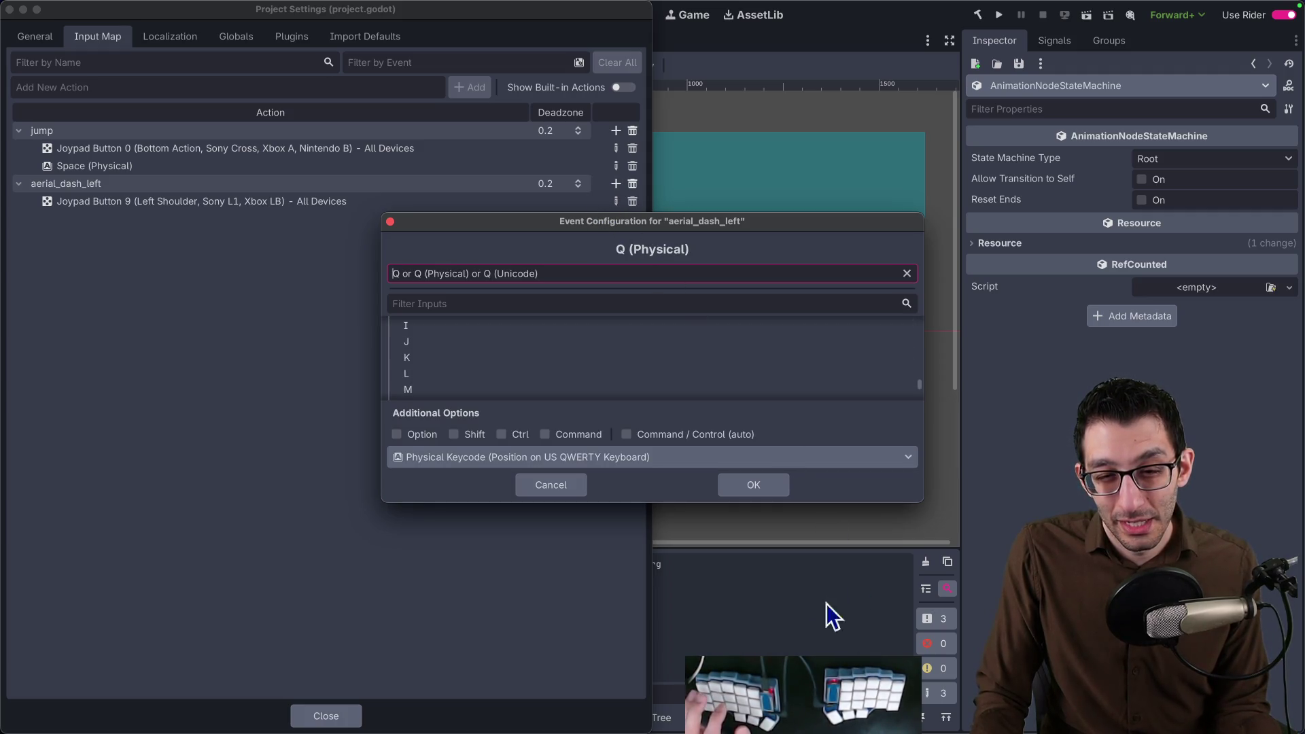
left_click(766, 493)
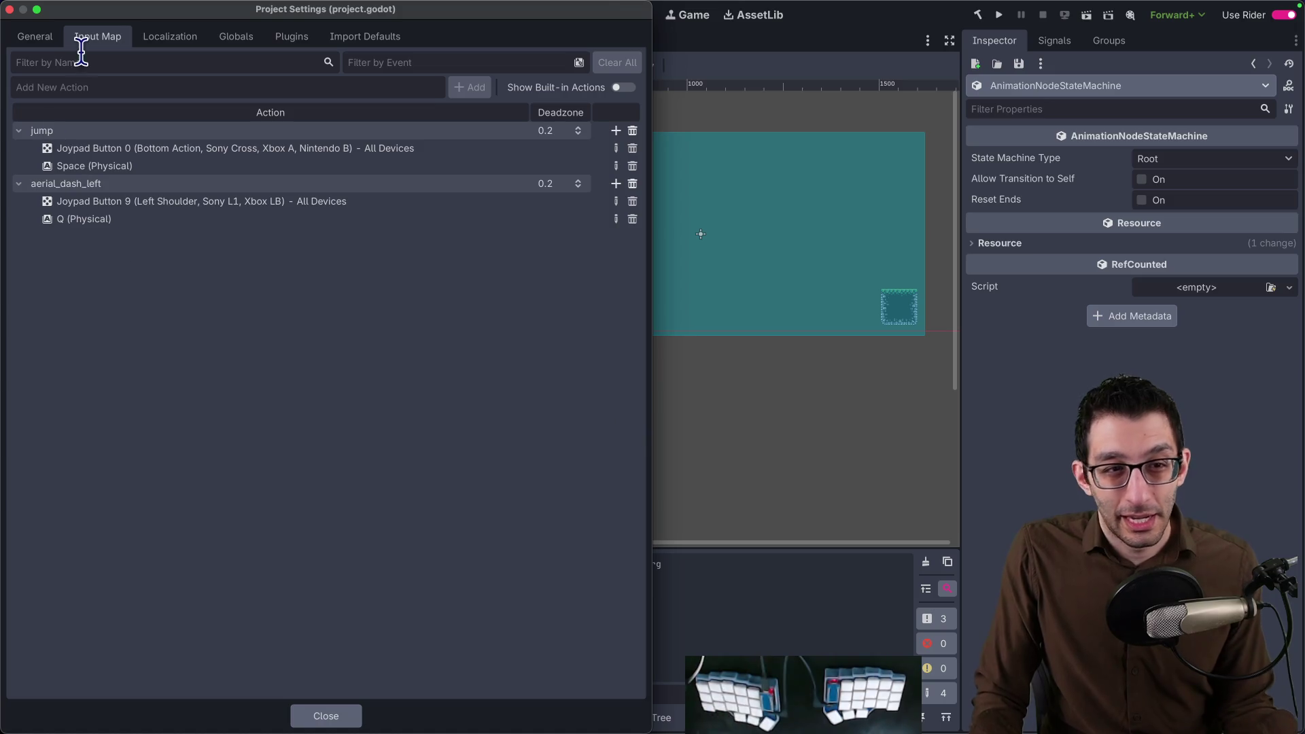
type("aerial_dash_right")
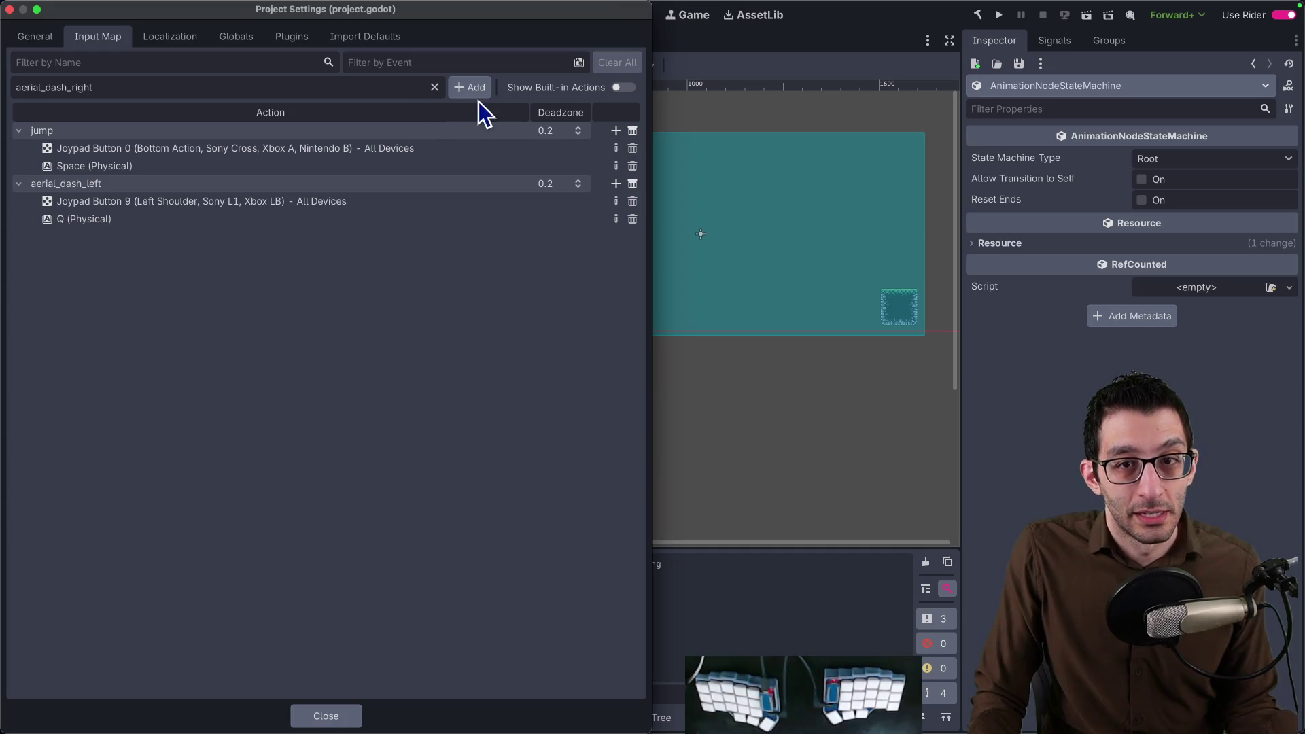
Add the aerial_dash_right action bound to joypad button 10 (right shoulder) and physical E.
left_click(472, 89)
left_click(617, 237)
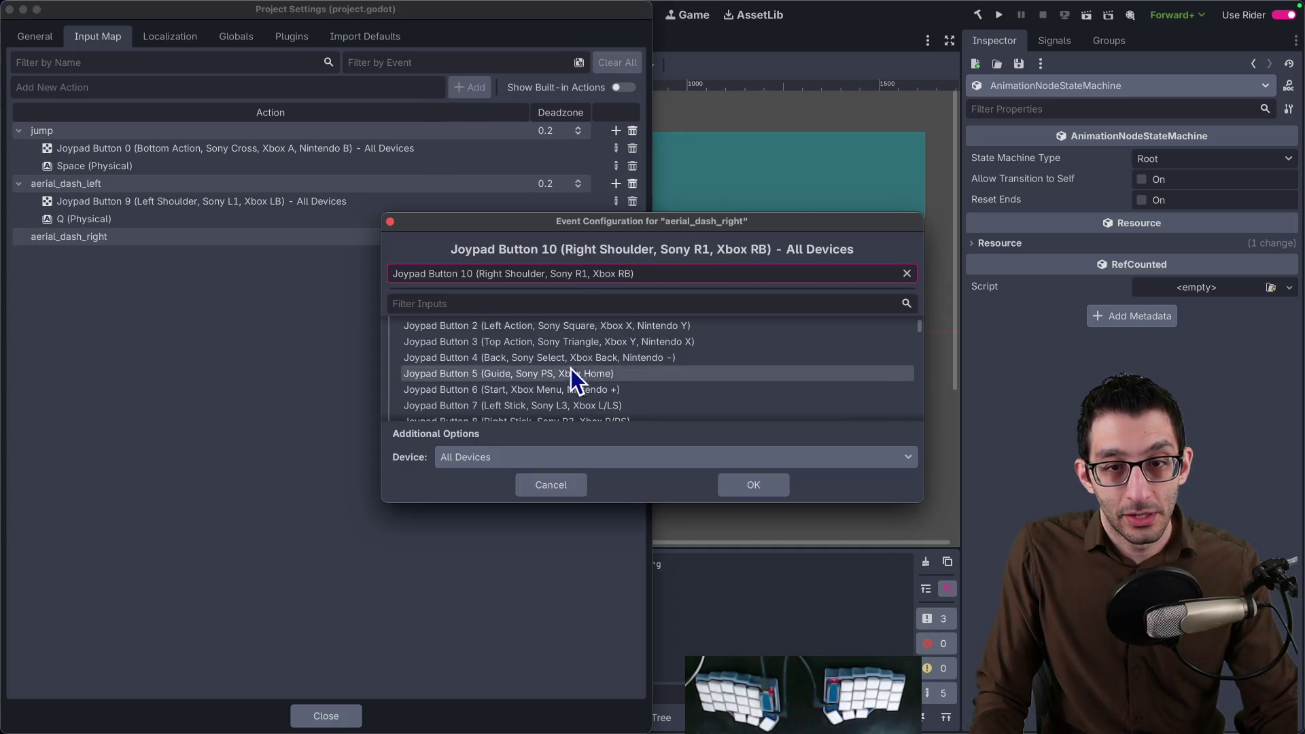
left_click(754, 484)
left_click(615, 237)
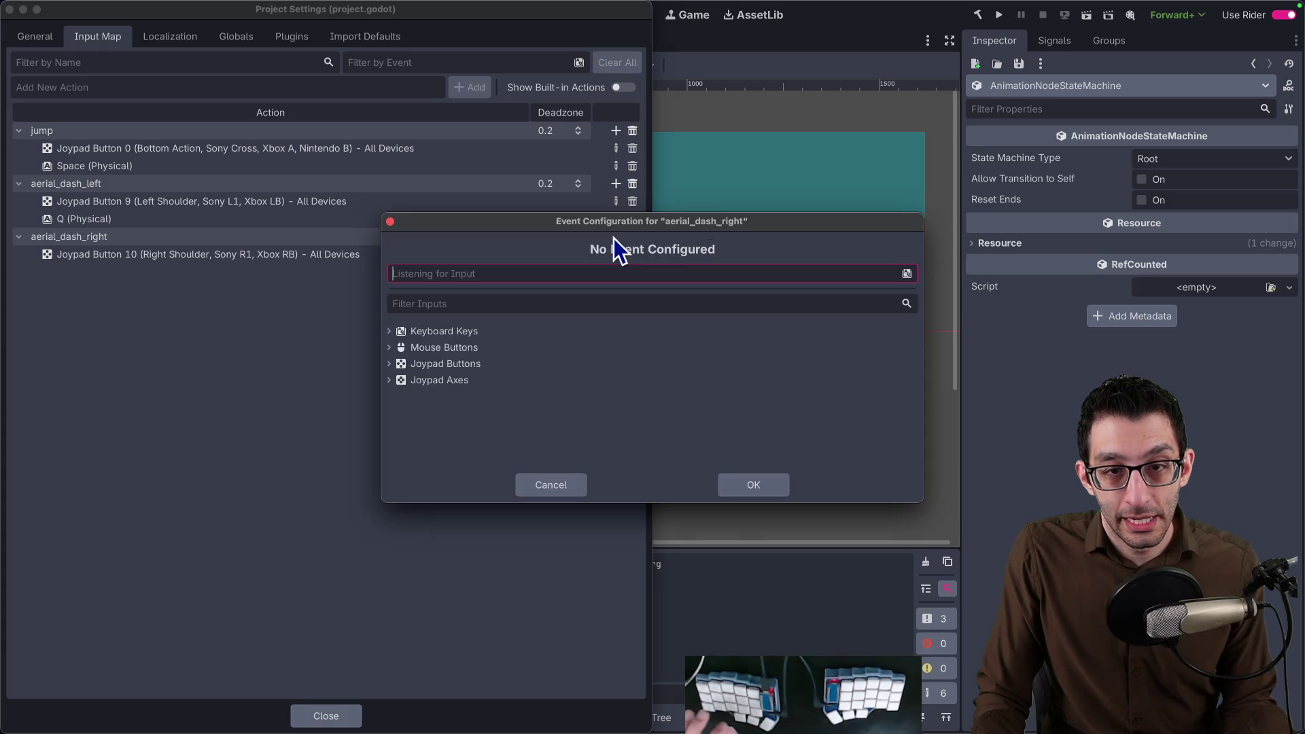
key("e")
left_click(760, 485)
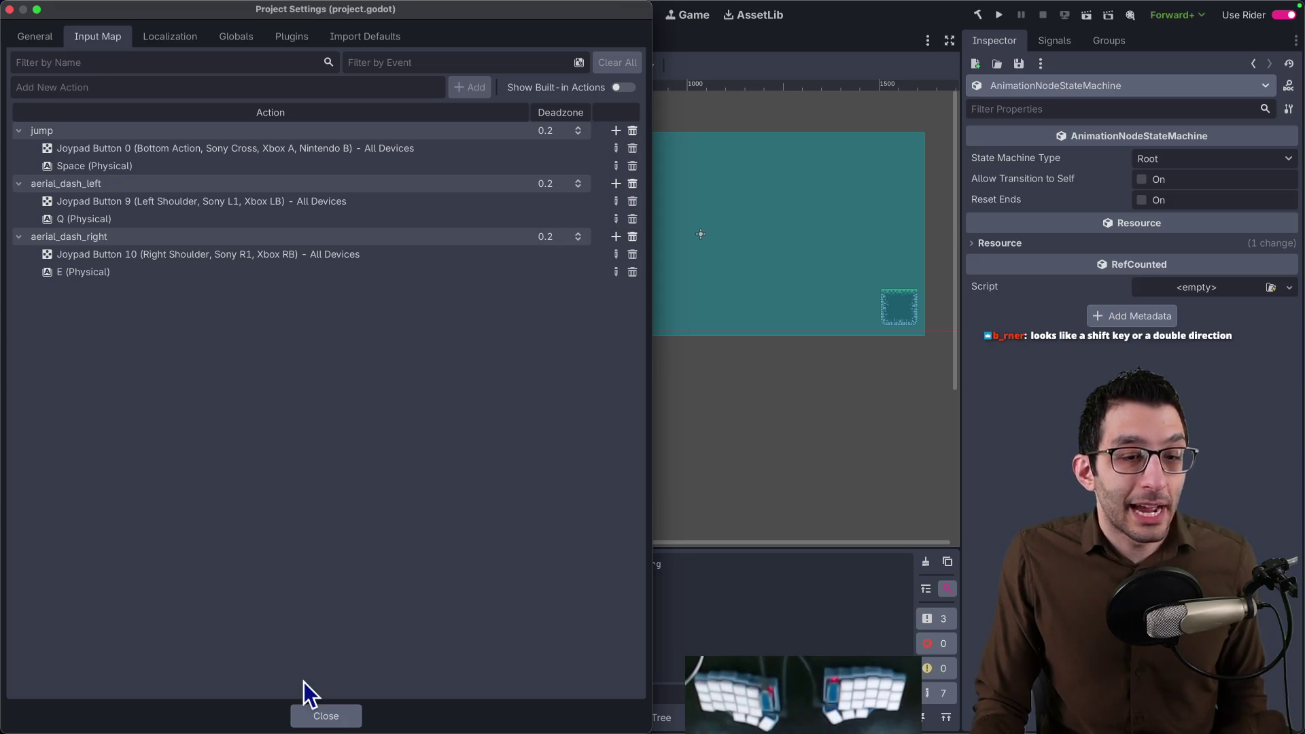
Close Project Settings and add an indented line to the VS Code story outline, nesting line 4 deeper.
left_click(324, 717)
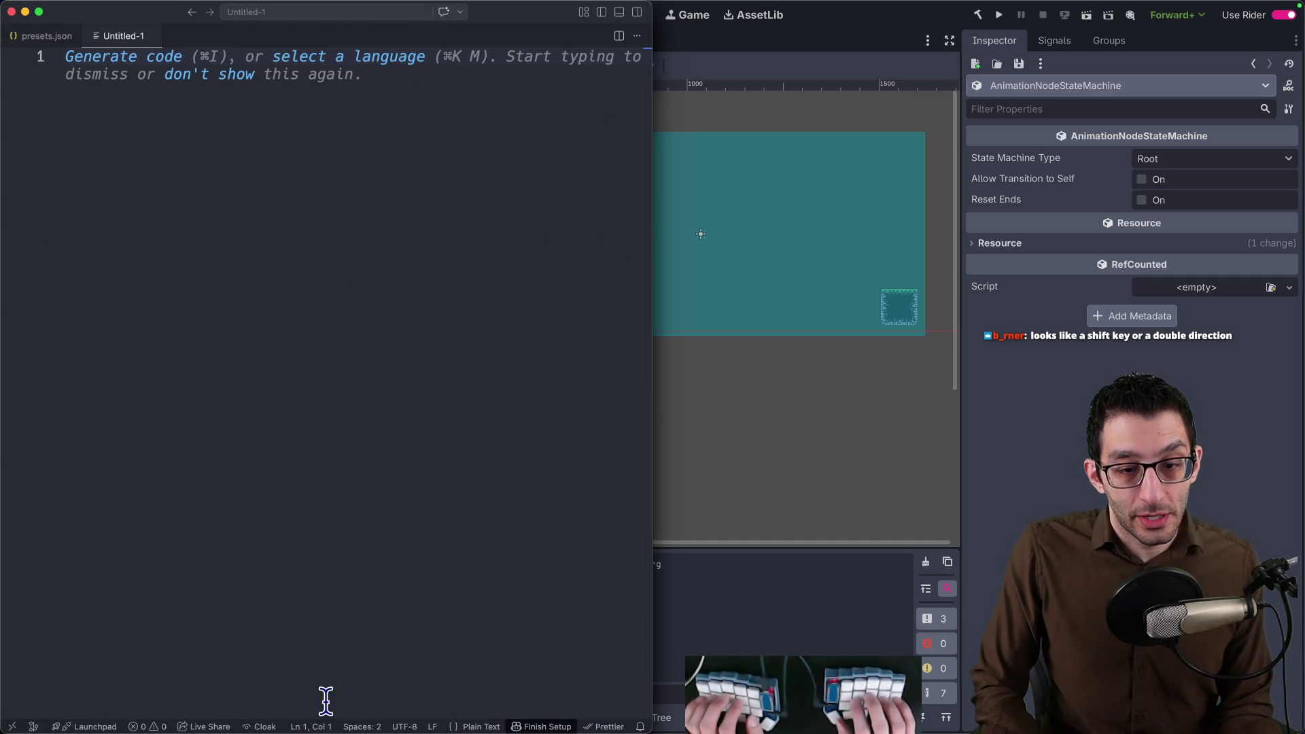
type("You start in the platformer")
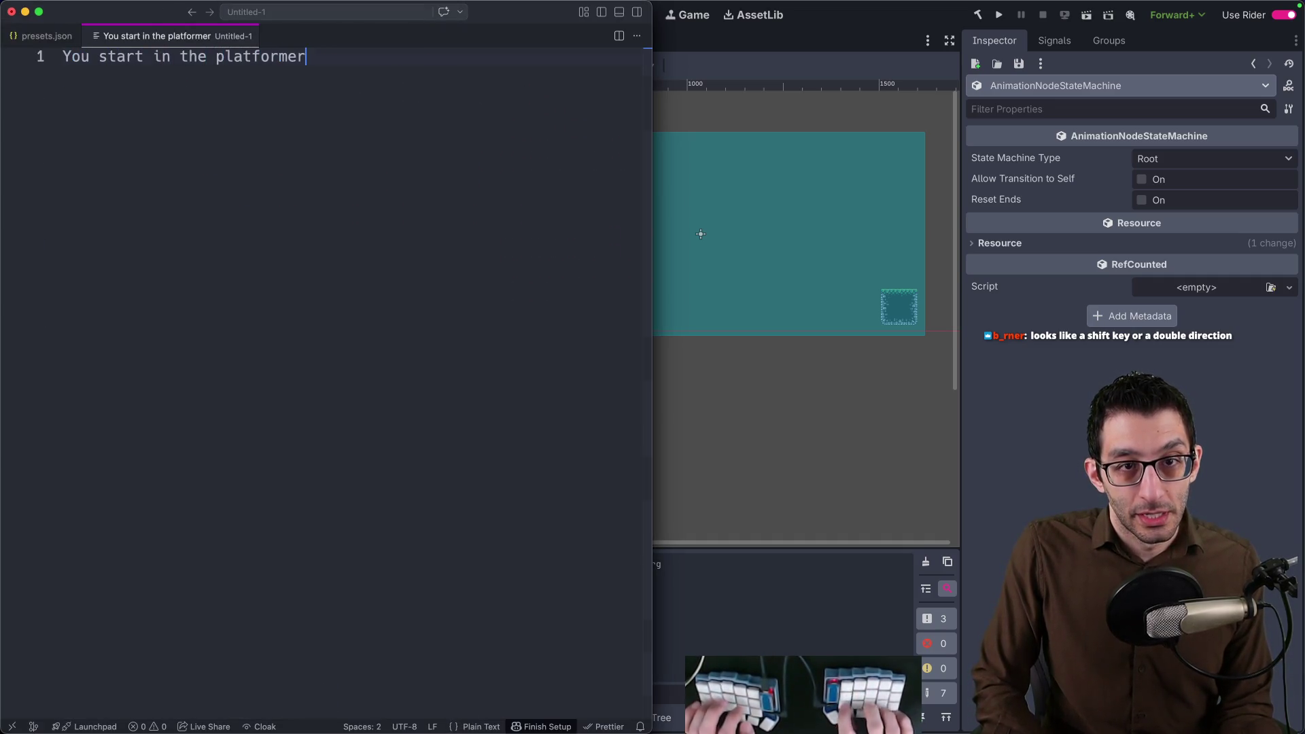
key("Return")
key("Tab")
type("you fall into the ARch")
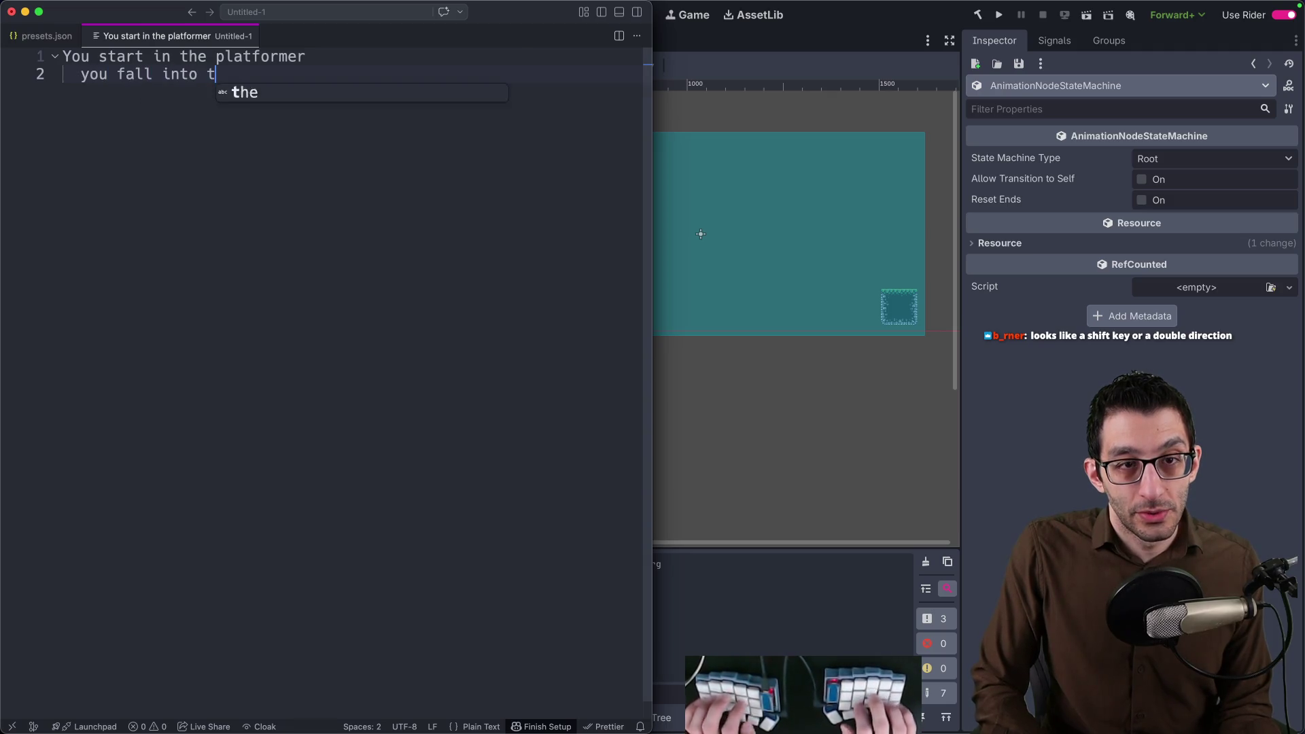
type("itect's Realm")
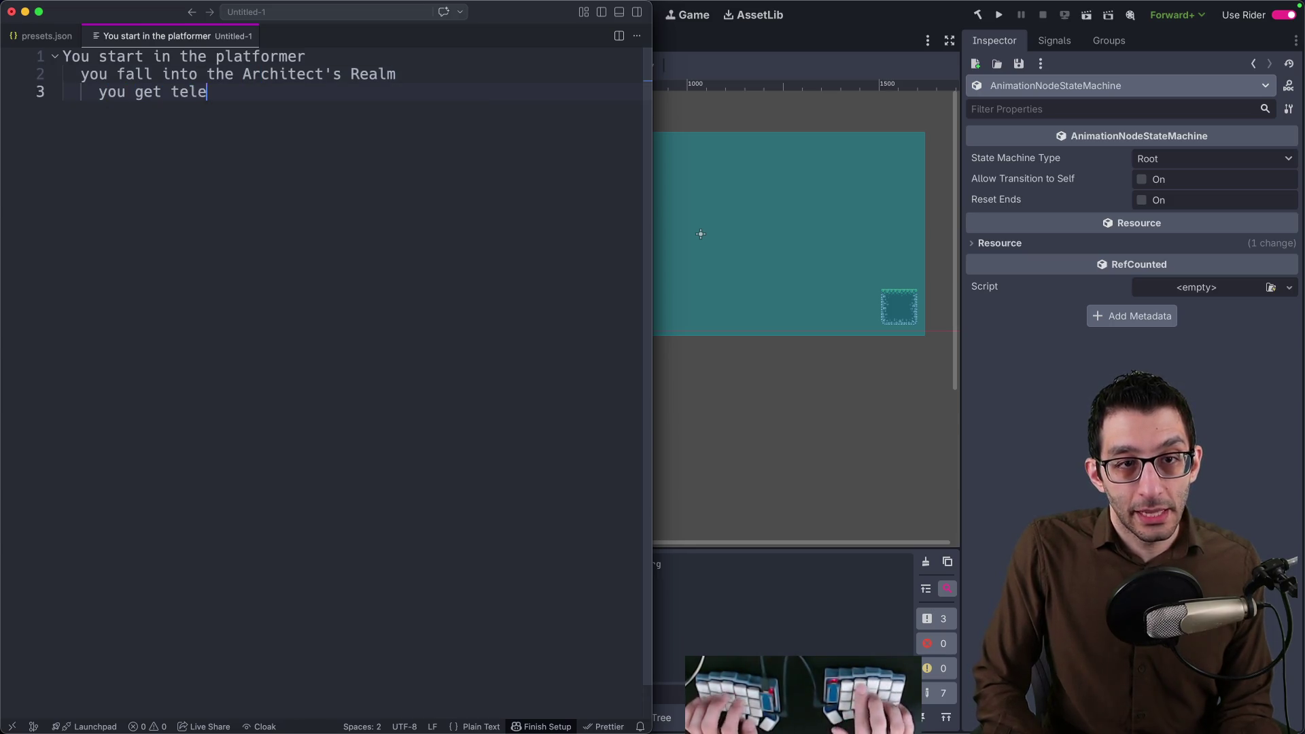
type("you get teleported into a farming sim")
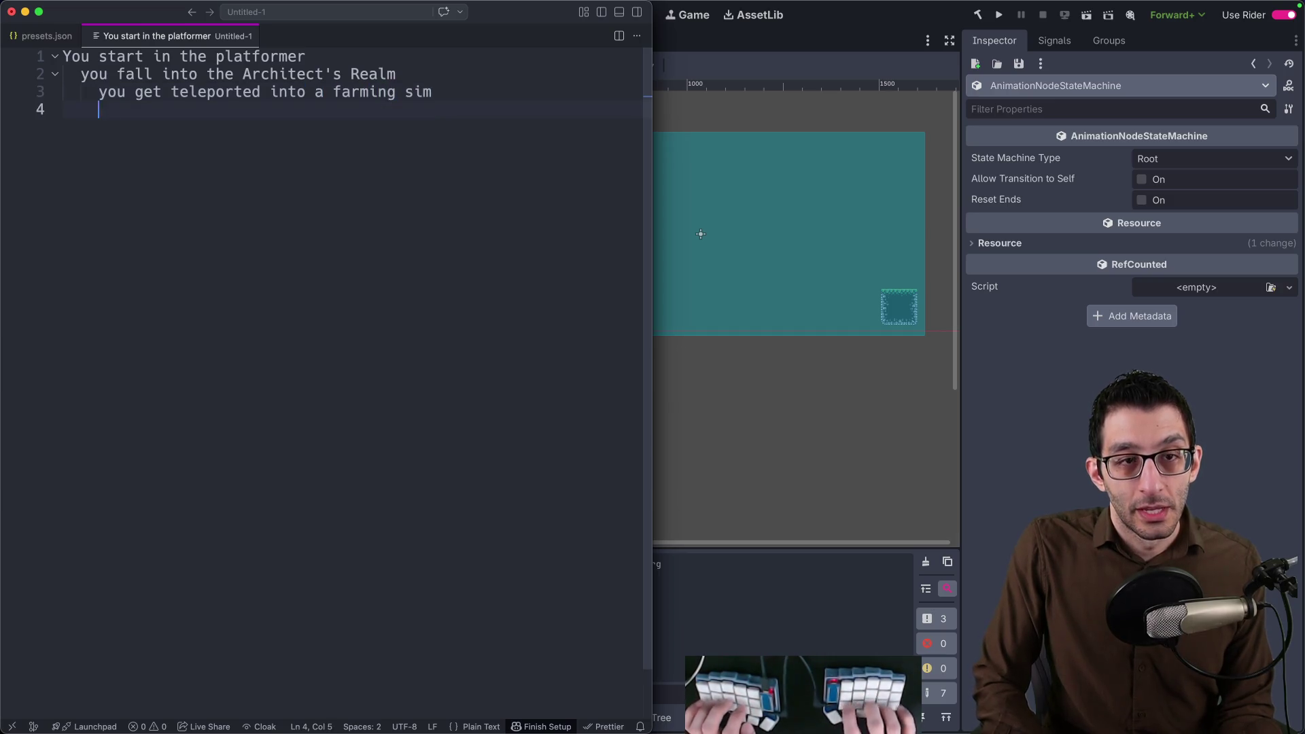
key("Tab")
type("y")
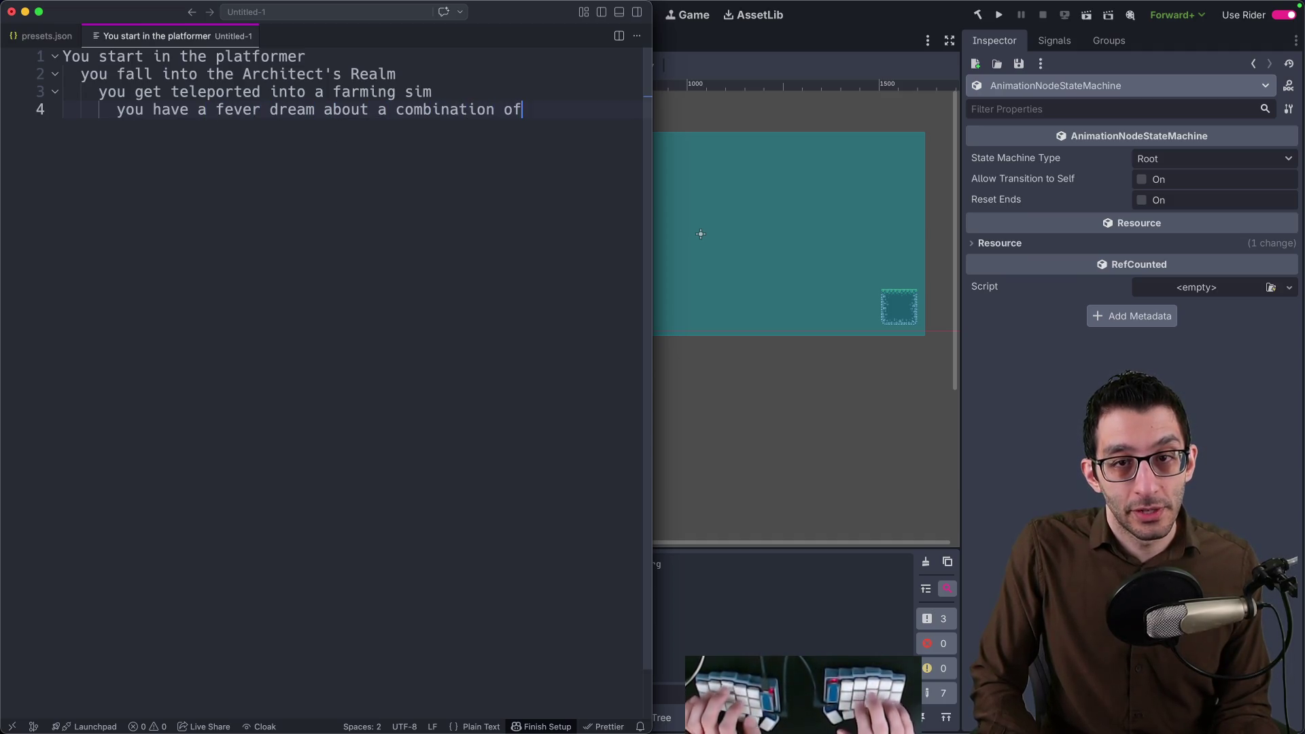
type("you fall out that dream back into")
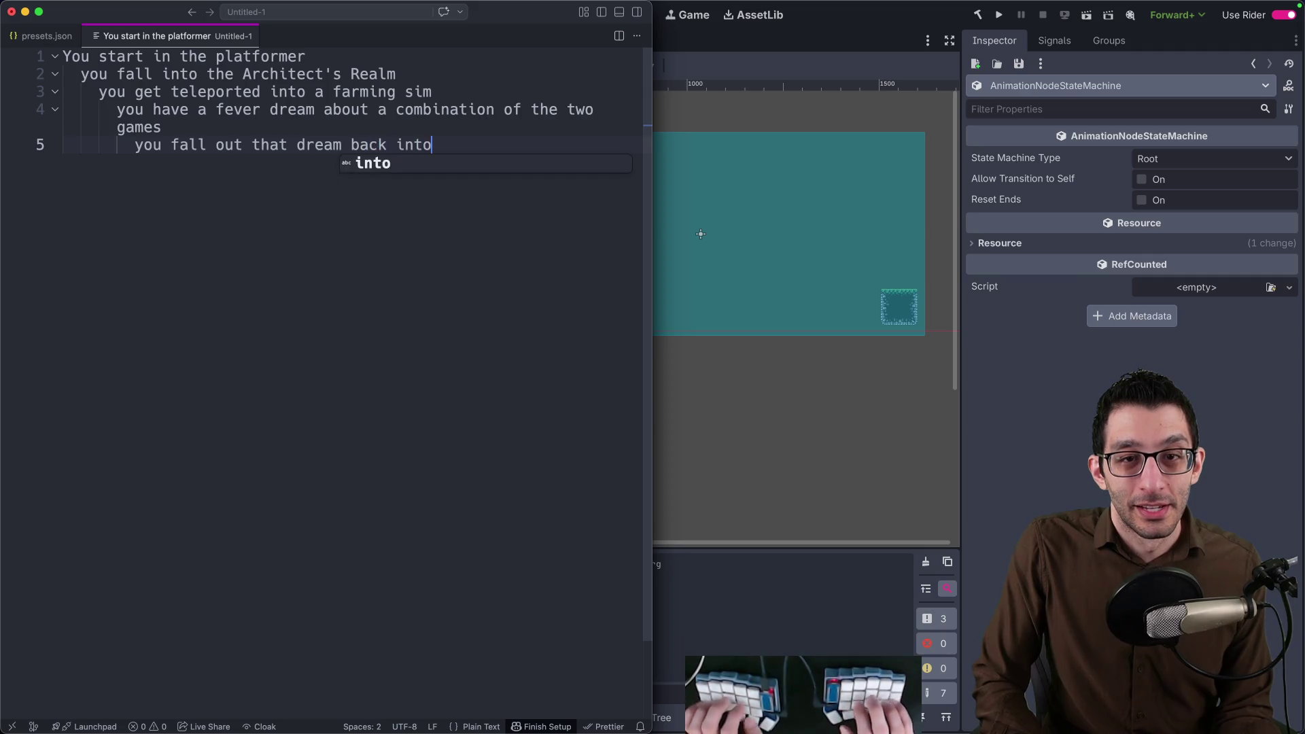
type("'s ")
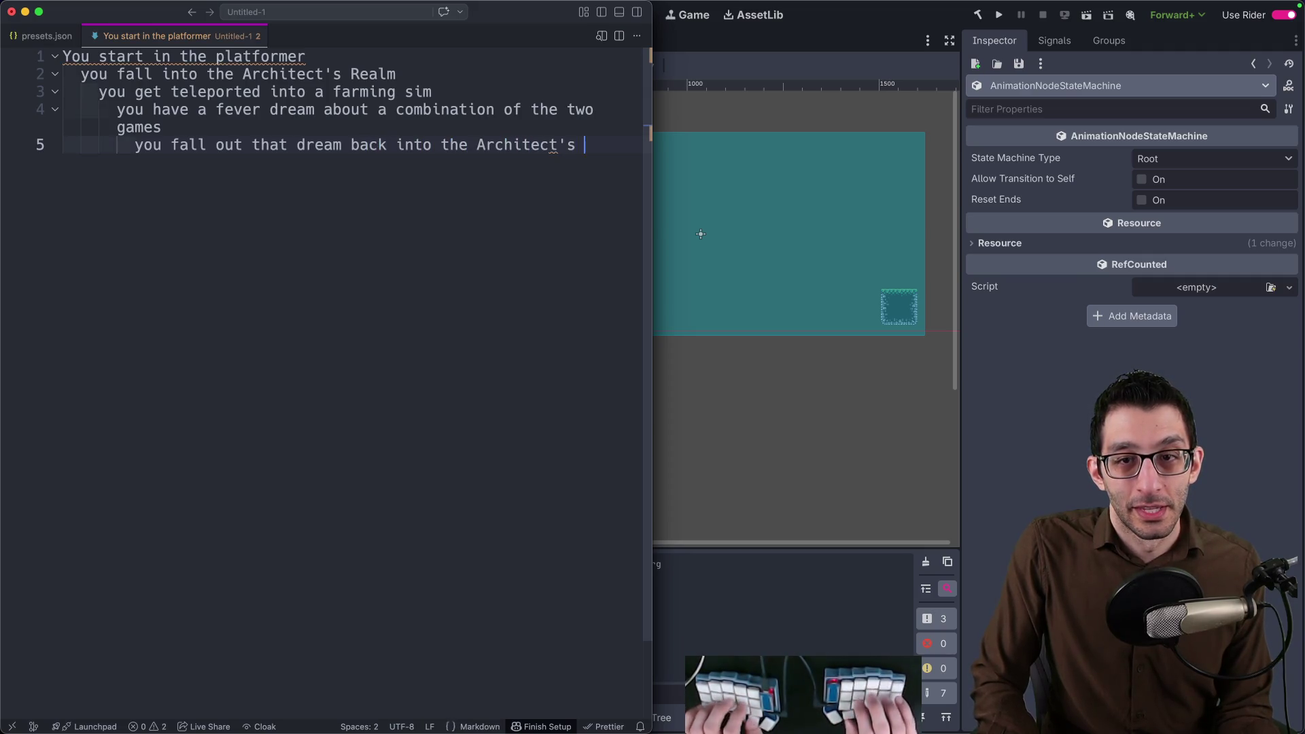
type("Realm")
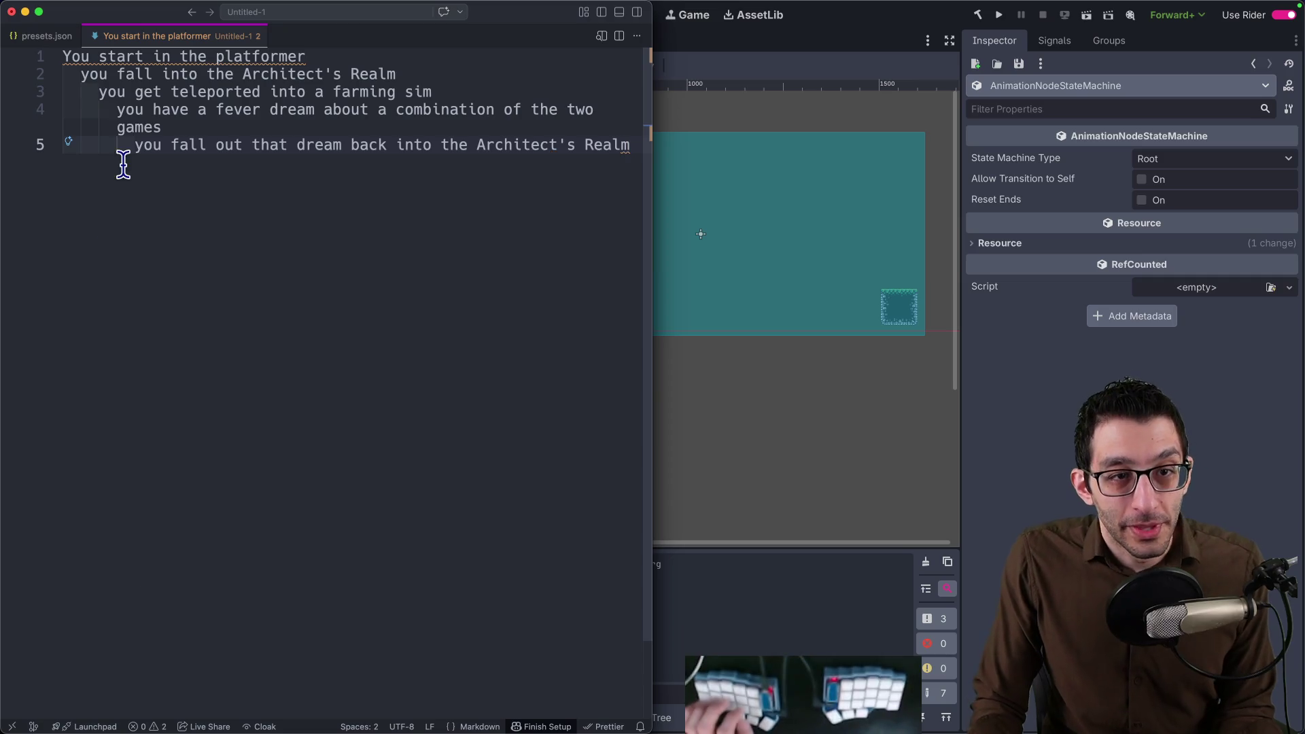
Review the fever dream and games lines ending in the Architect's Realm, then bring Godot forward.
left_click(176, 124)
left_click_drag(176, 123, 112, 109)
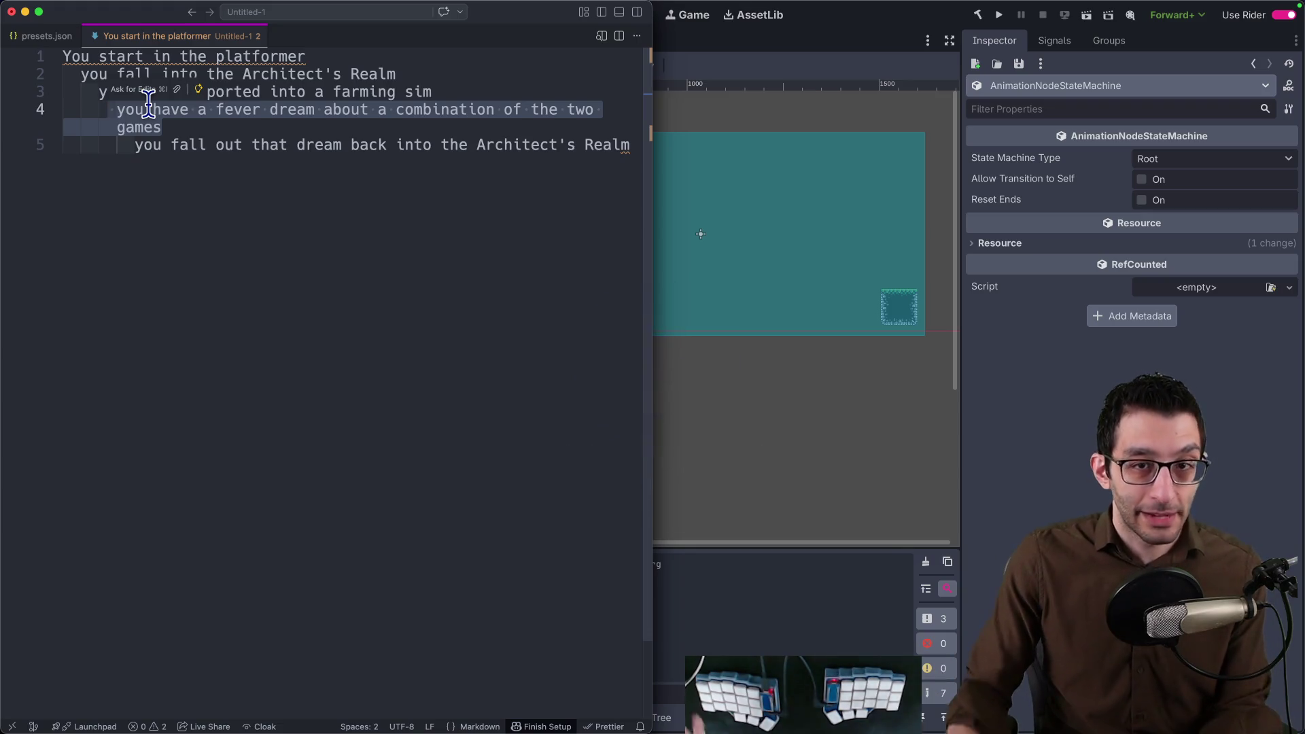
left_click(415, 161)
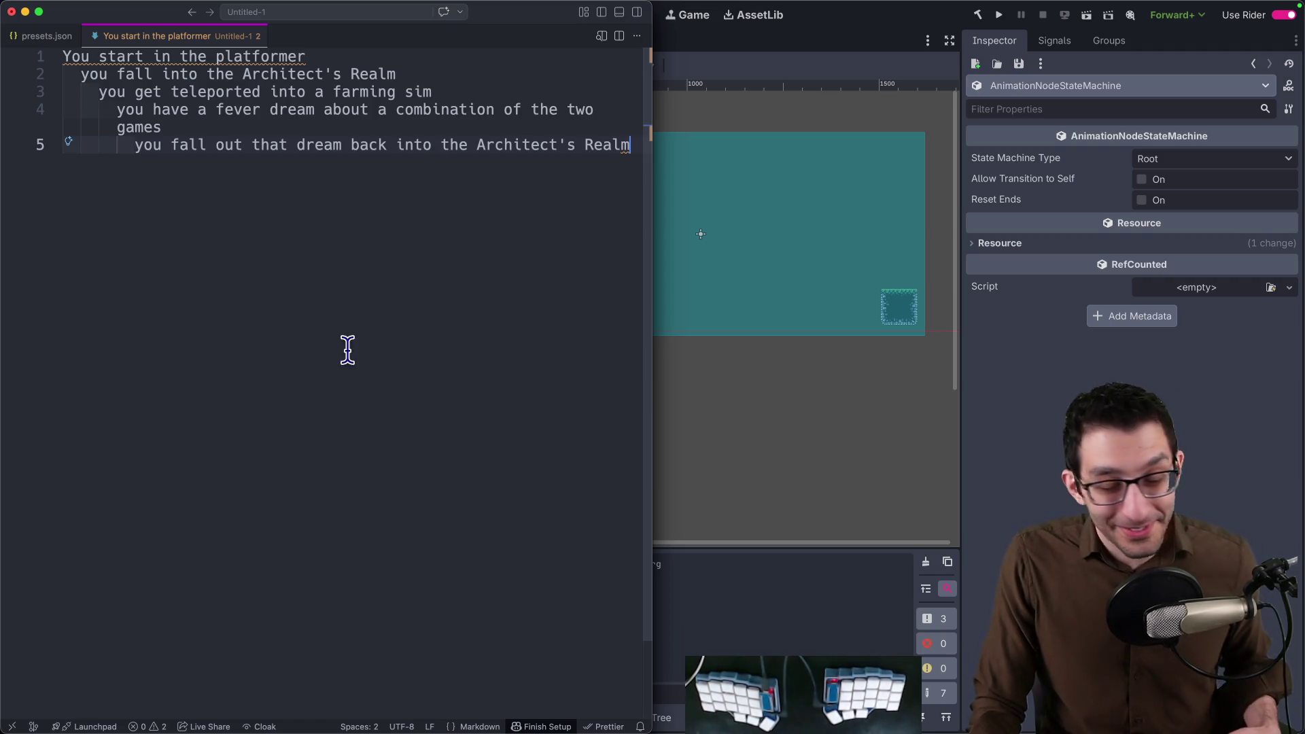
left_click(1026, 496)
In Rider, duplicate _hasDoubleJump into a private bool _hasAerialDash field without the '= true'.
left_click(328, 718)
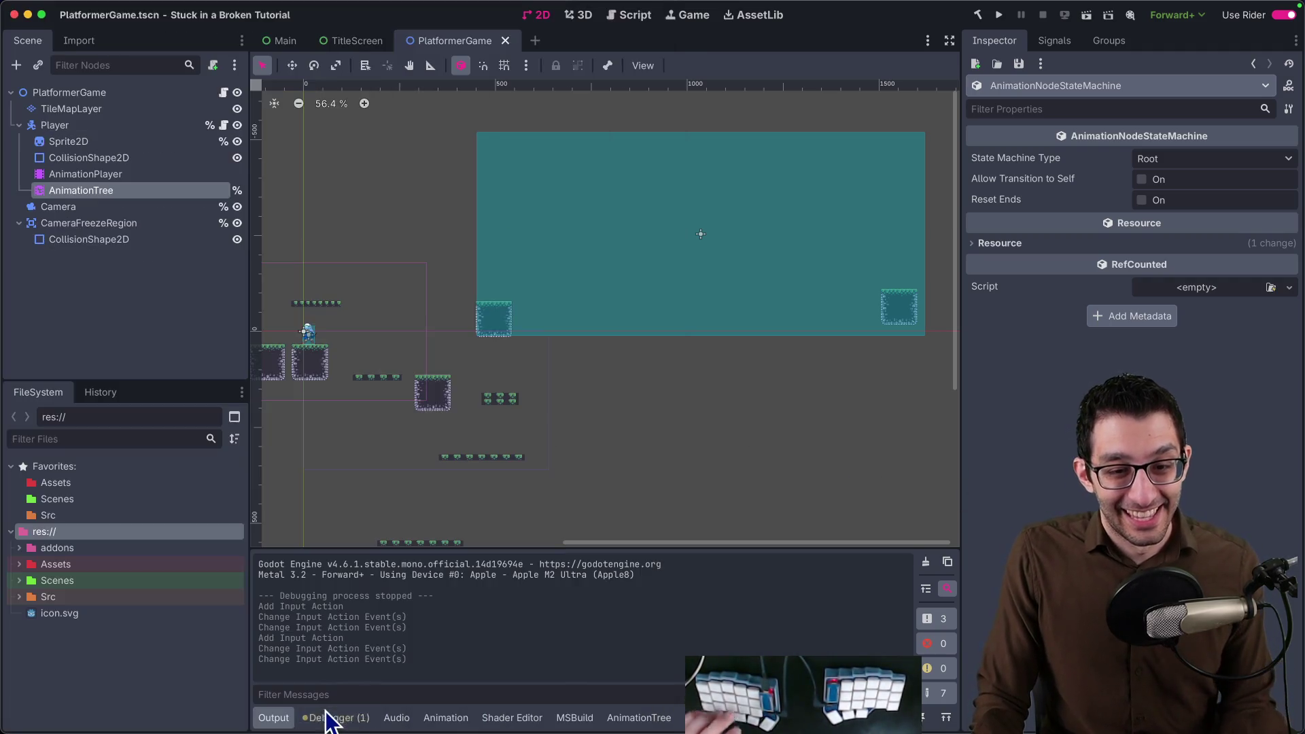
key("super+Tab")
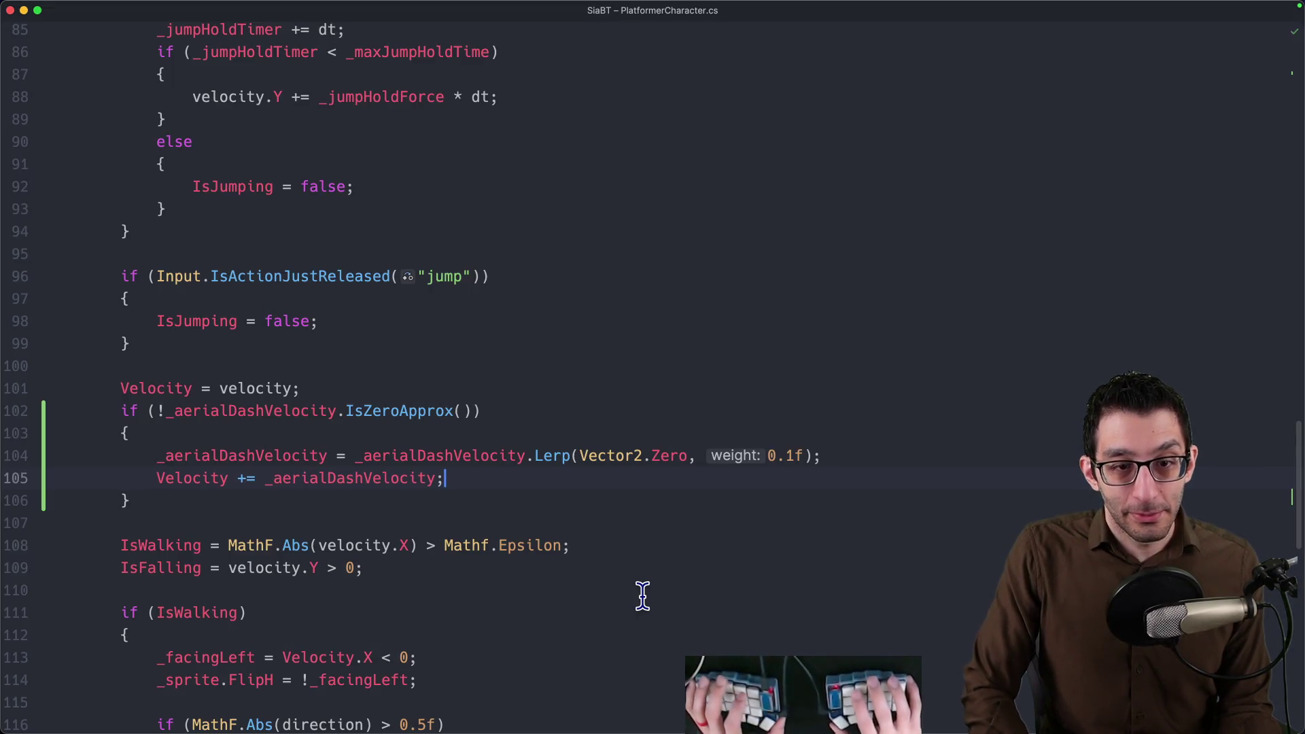
scroll(643, 597, "up", 2)
scroll(618, 572, "up", 5)
scroll(618, 572, "up", 5)
scroll(618, 572, "up", 8)
scroll(618, 572, "down", 4)
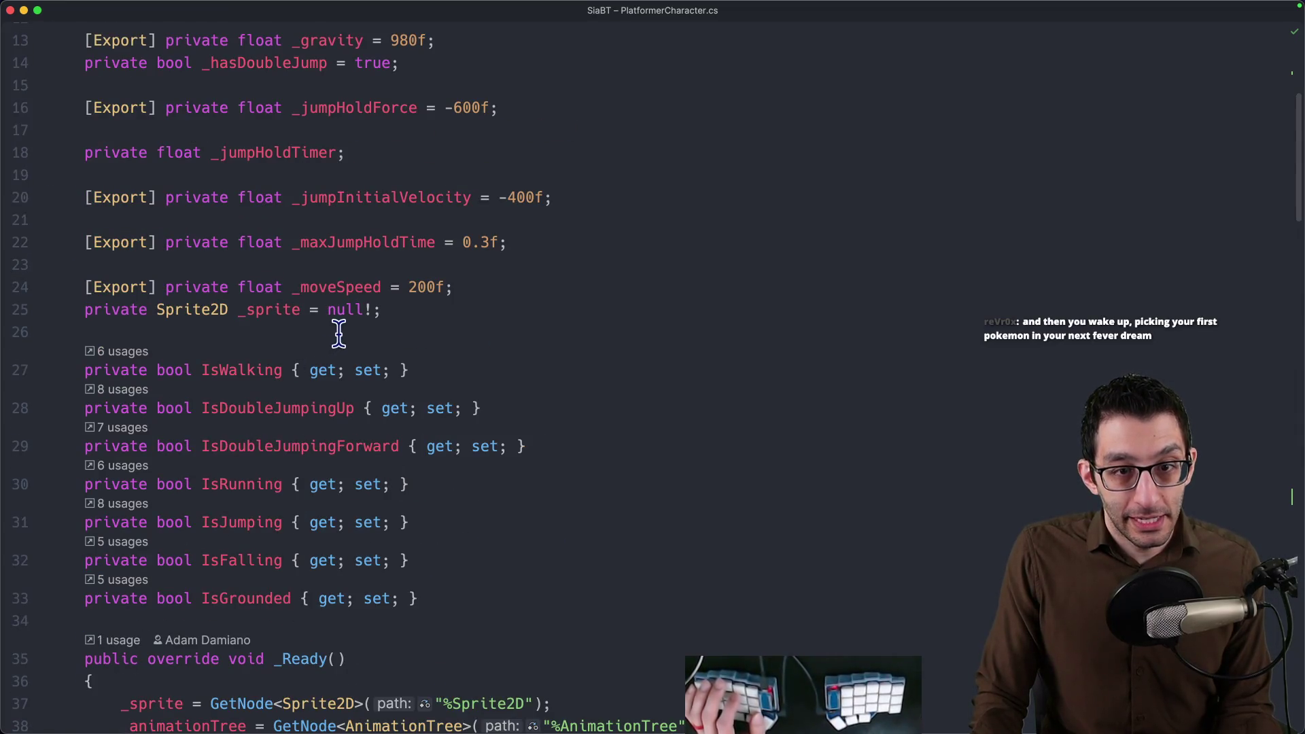
scroll(388, 268, "up", 2)
scroll(427, 166, "up", 1)
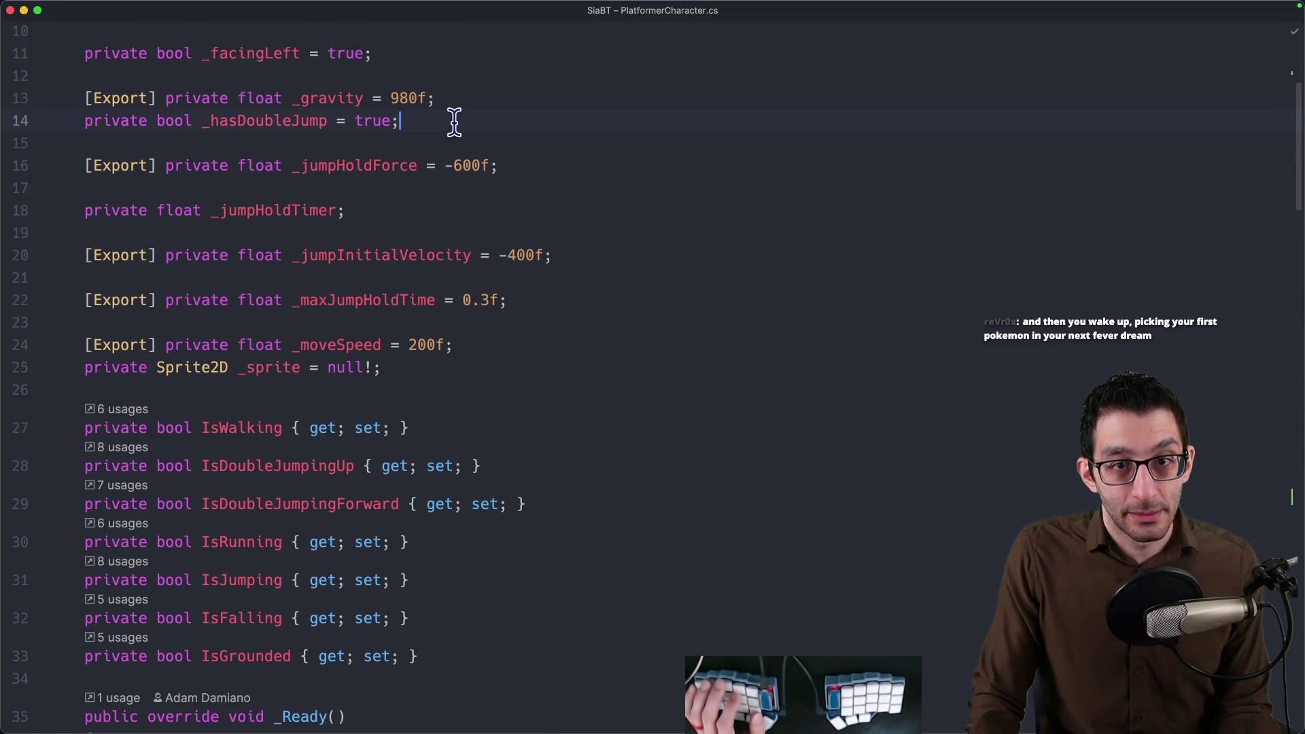
key("super+d")
key("alt+Up")
type("_hasAerialDash = true;")
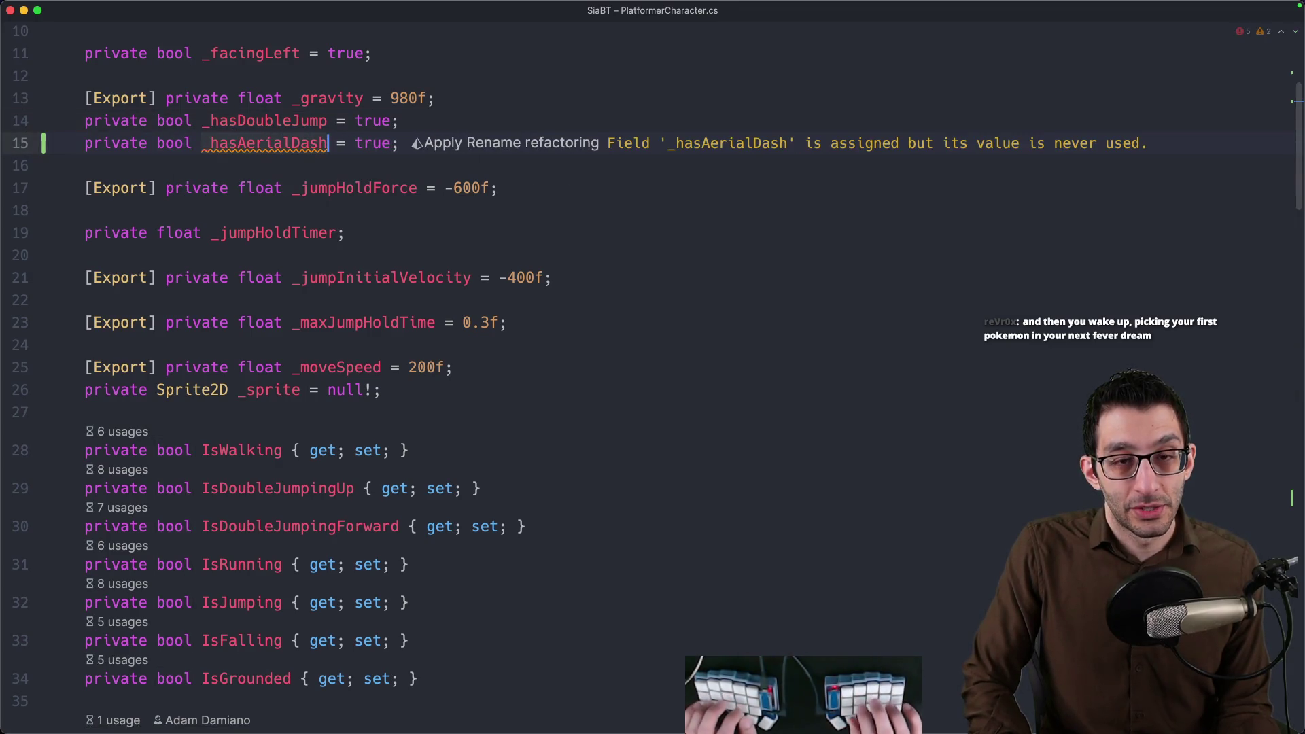
key("Escape")
key("d")
key("w")
key("d")
key("w")
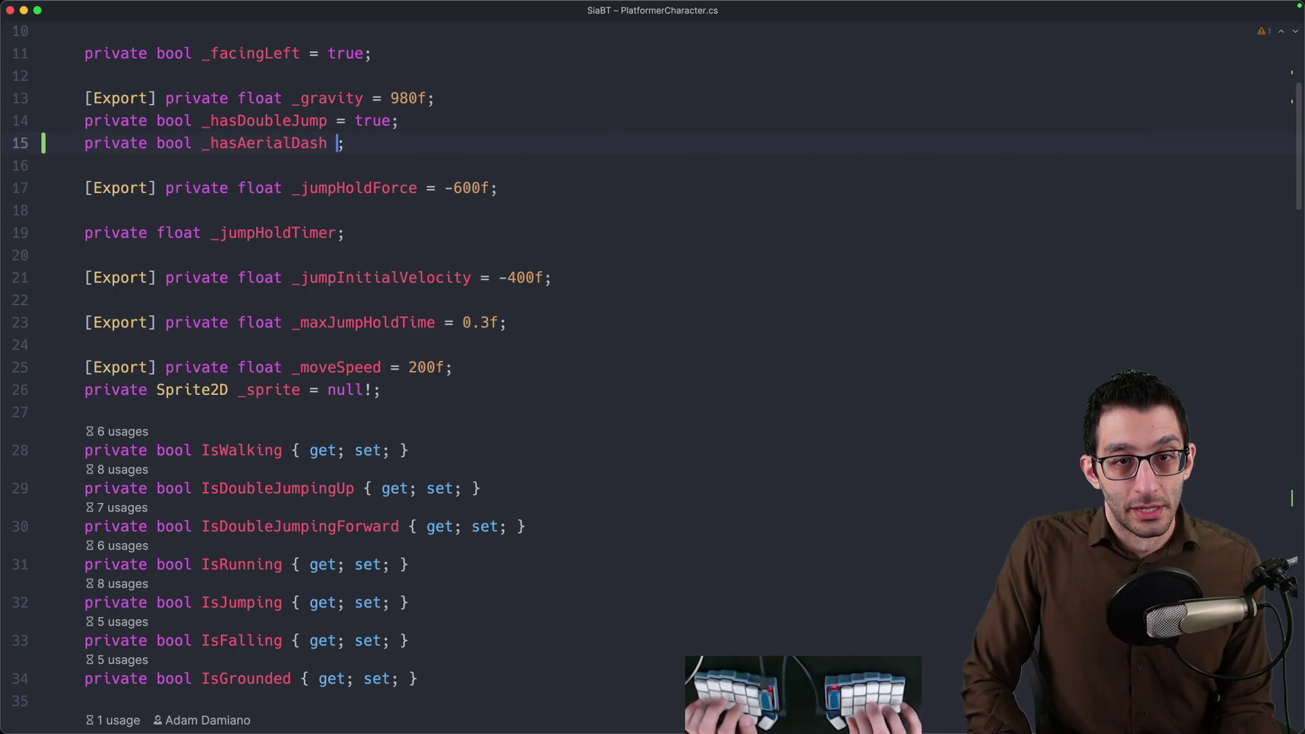
scroll(330, 218, "down", 4)
scroll(303, 256, "down", 6)
scroll(327, 282, "down", 3)
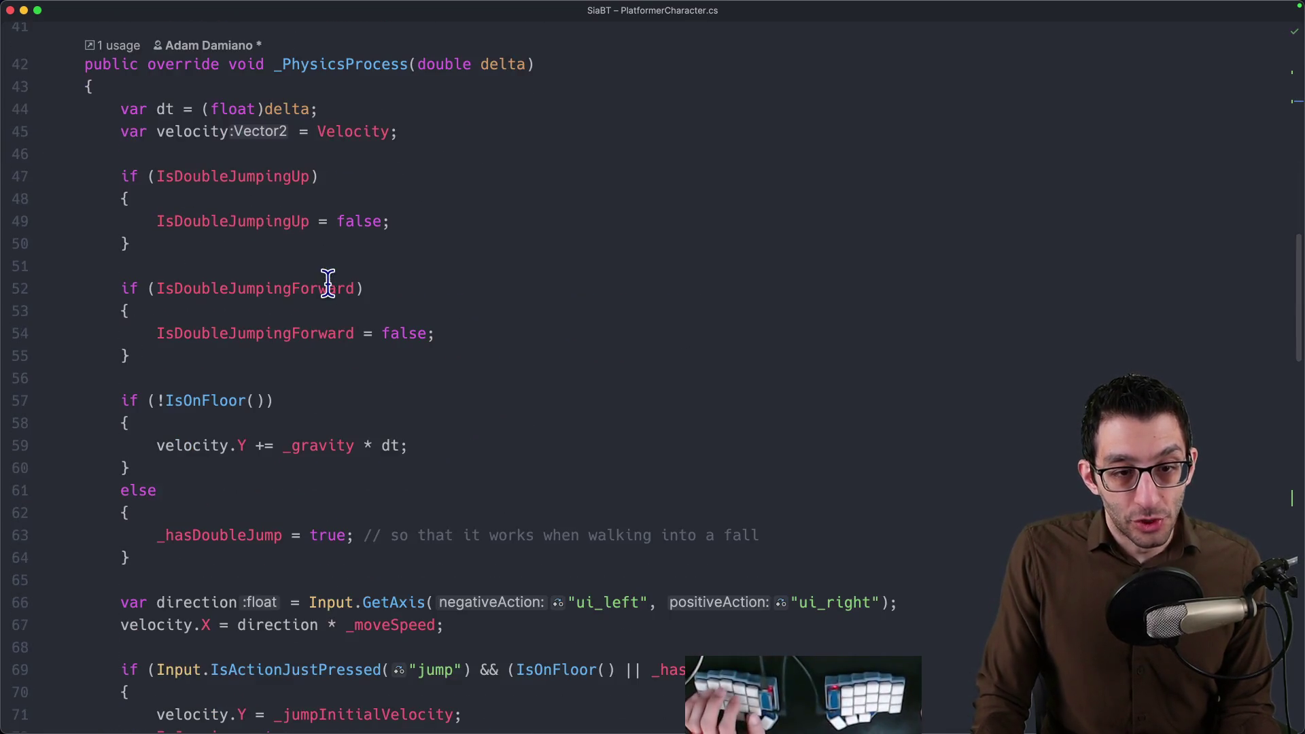
scroll(390, 230, "down", 3)
scroll(397, 251, "down", 3)
scroll(399, 263, "down", 3)
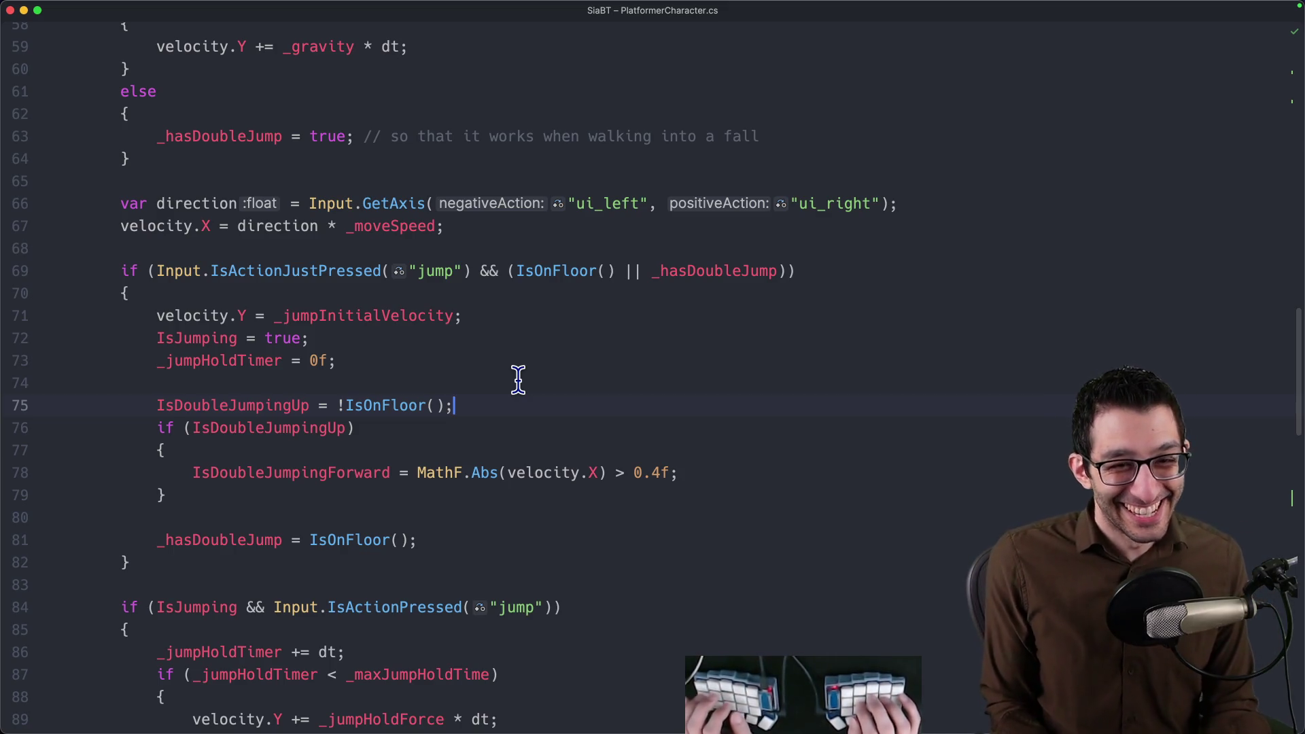
scroll(672, 416, "up", 2)
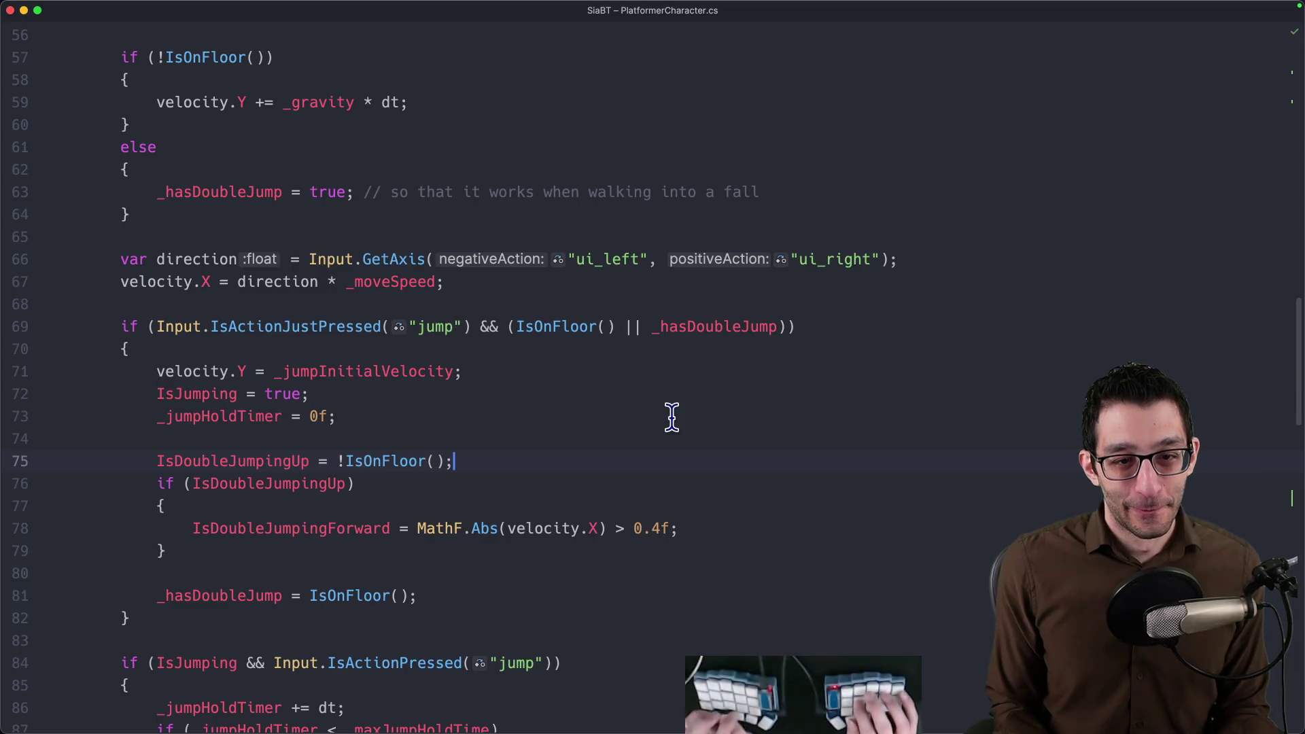
scroll(672, 416, "down", 3)
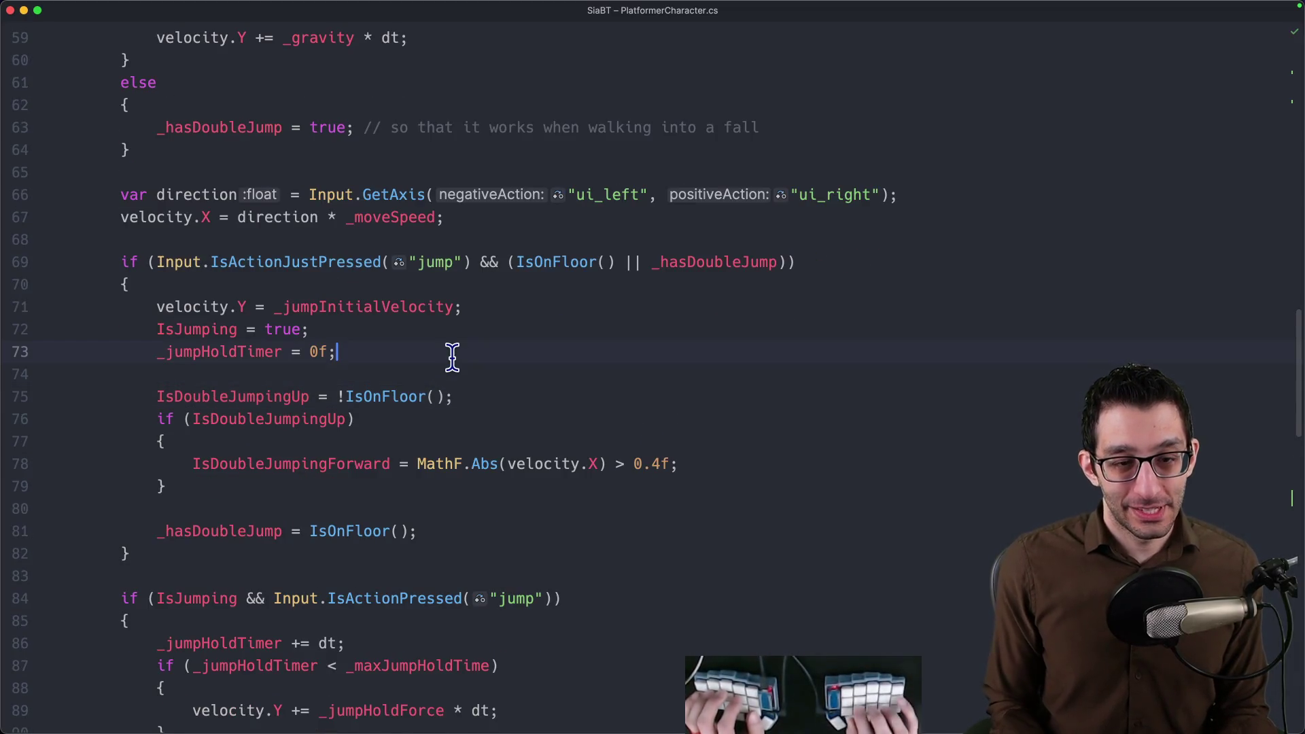
Start a new line after the jump hold timer reset for the IsOnFloor check.
key("Return")
type("if (IsOnFlo")
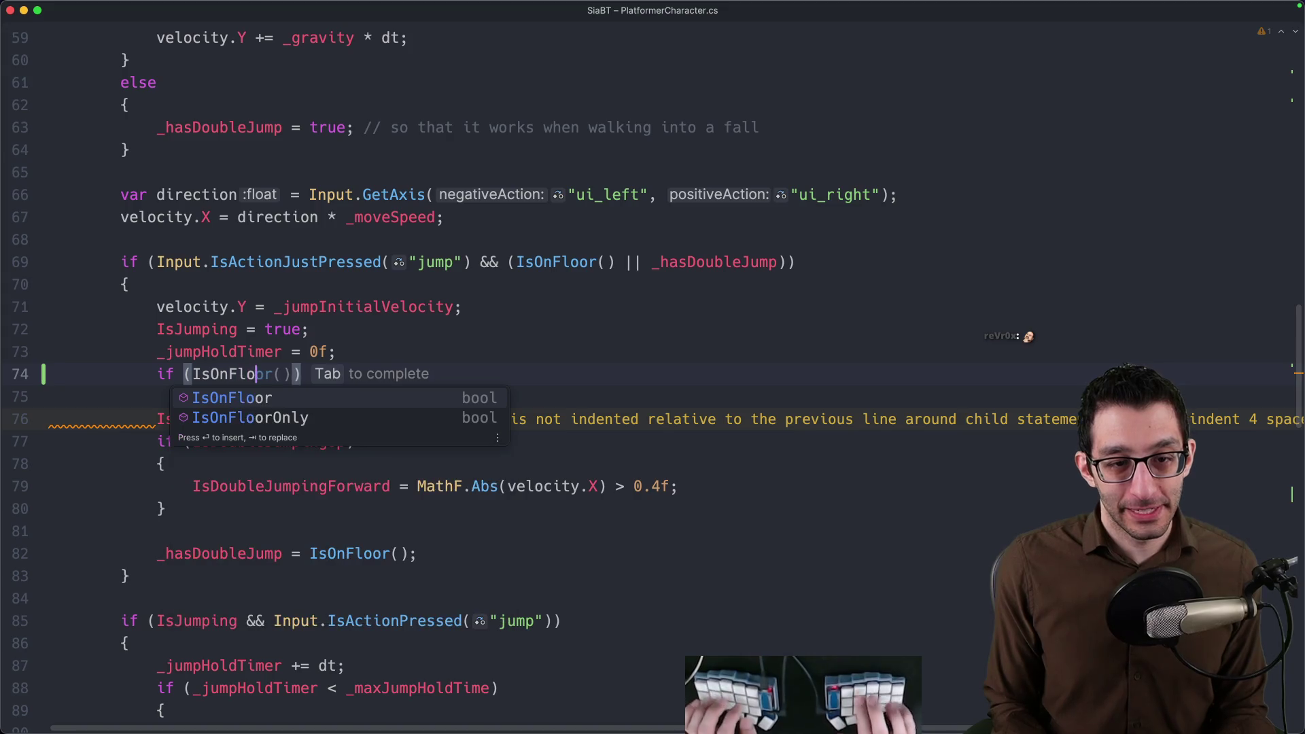
Complete the IsOnFloor block so jumping from the floor sets _hasAerialDash true.
key("Tab")
key("Return")
type("_hasAerialDash")
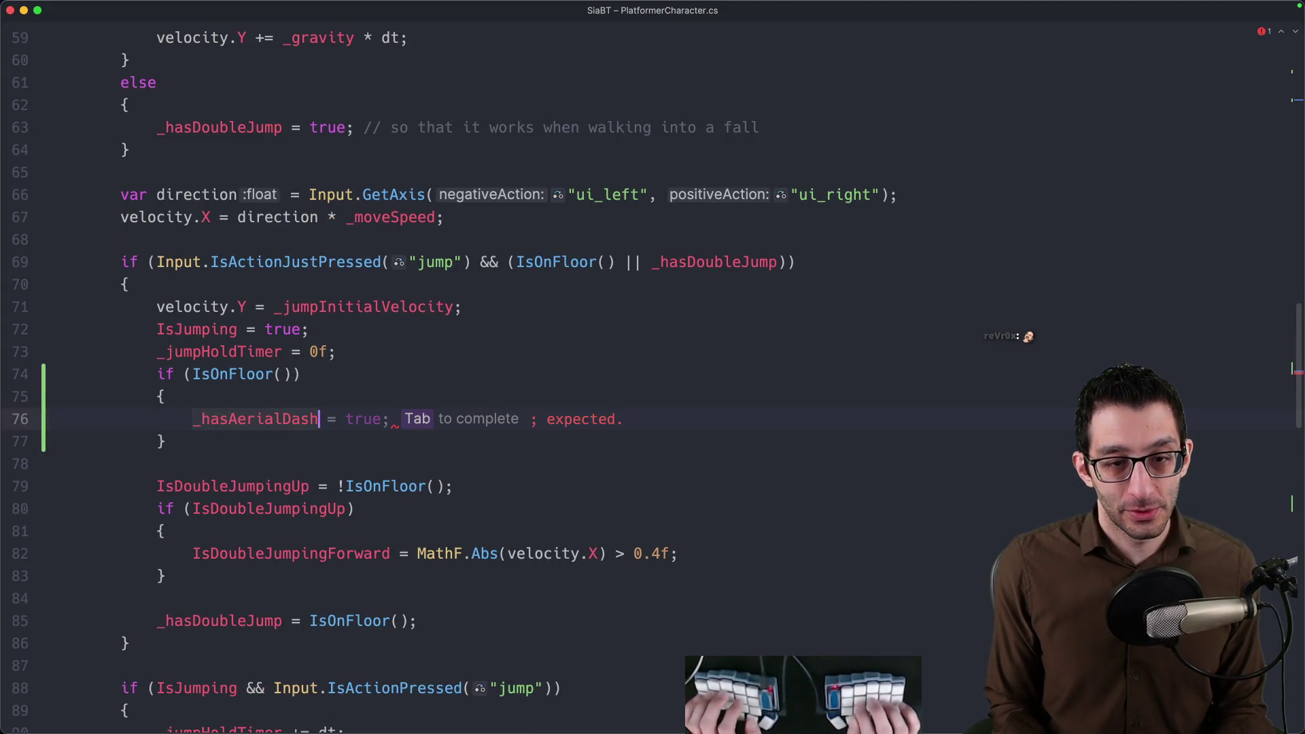
type(" = true;")
key("Up")
key("Up")
key("Up")
key("Return")
scroll(183, 423, "down", 3)
scroll(223, 428, "down", 2)
scroll(222, 429, "down", 1)
left_click(255, 285)
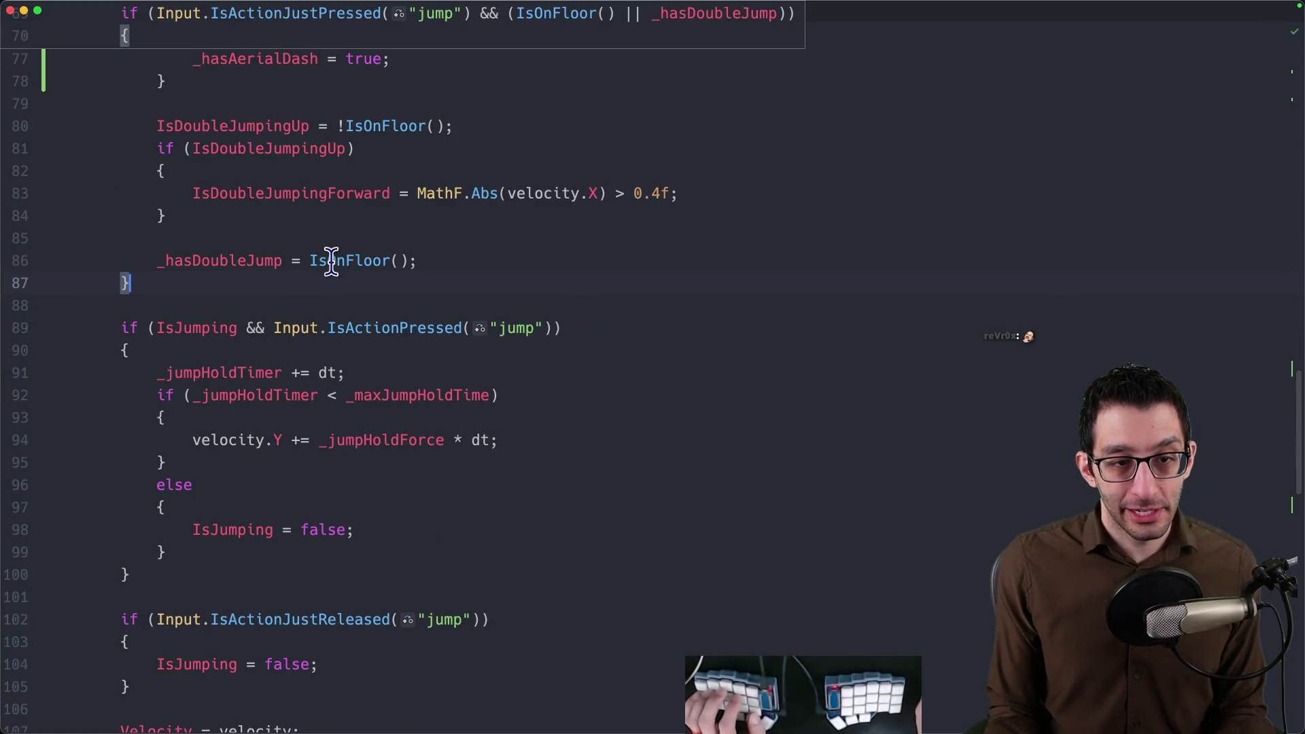
key("Return")
key("Return")
type("if (")
type("Input")
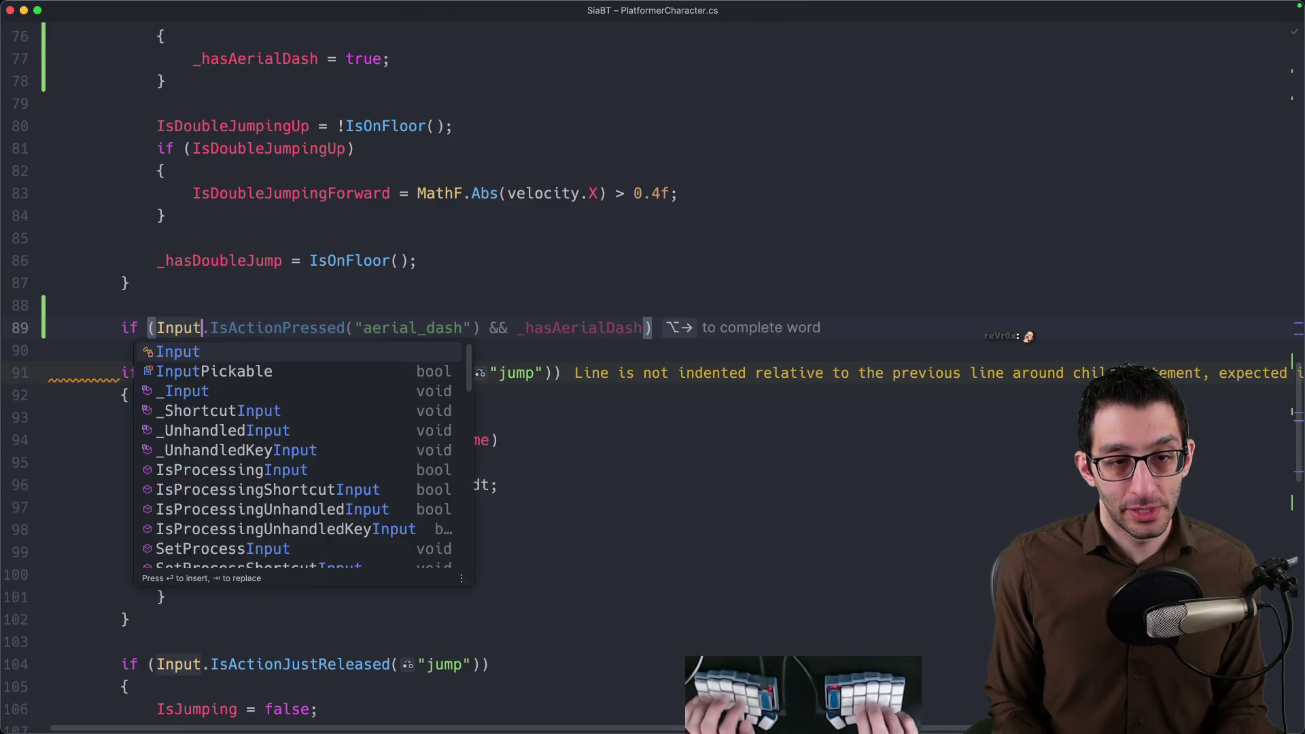
type(".IsActionJustPr")
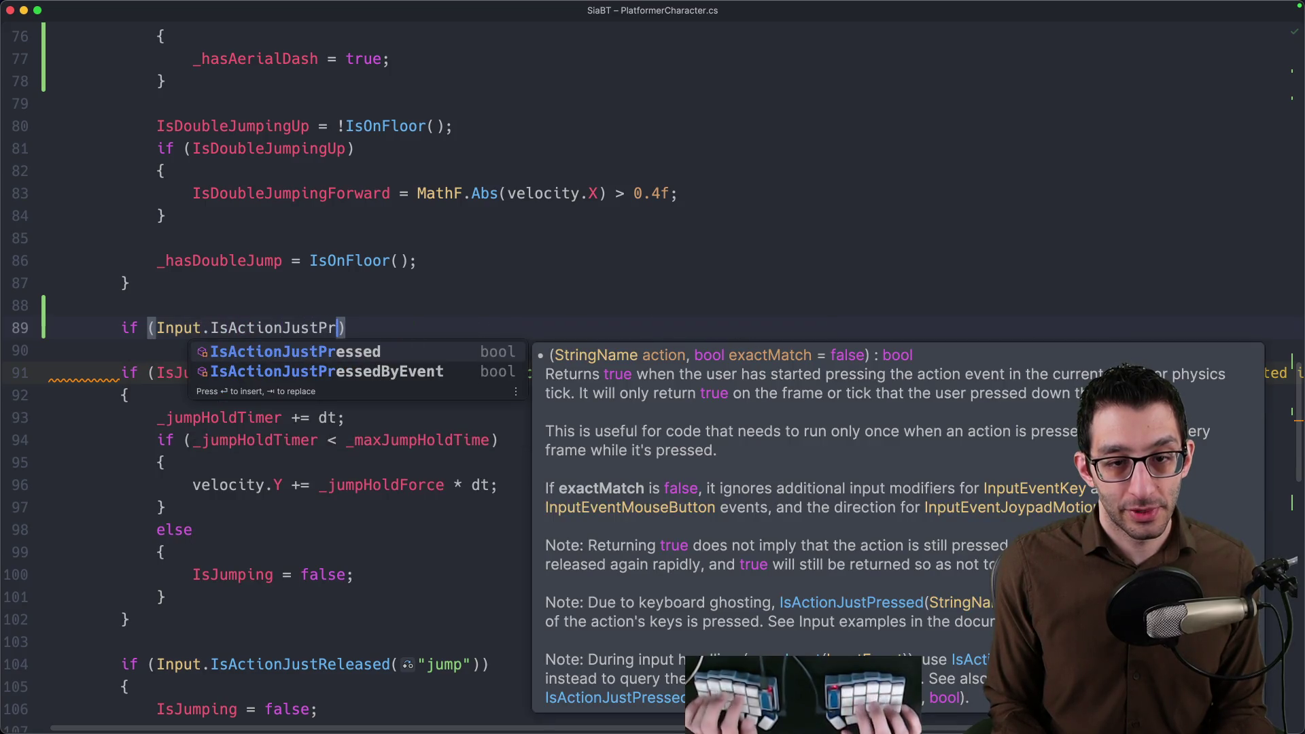
Add an aerial_dash_left pressed check with _hasAerialDash that calls AerialDash(false).
key("Return")
type("(")
key("BackSpace")
type("\"")
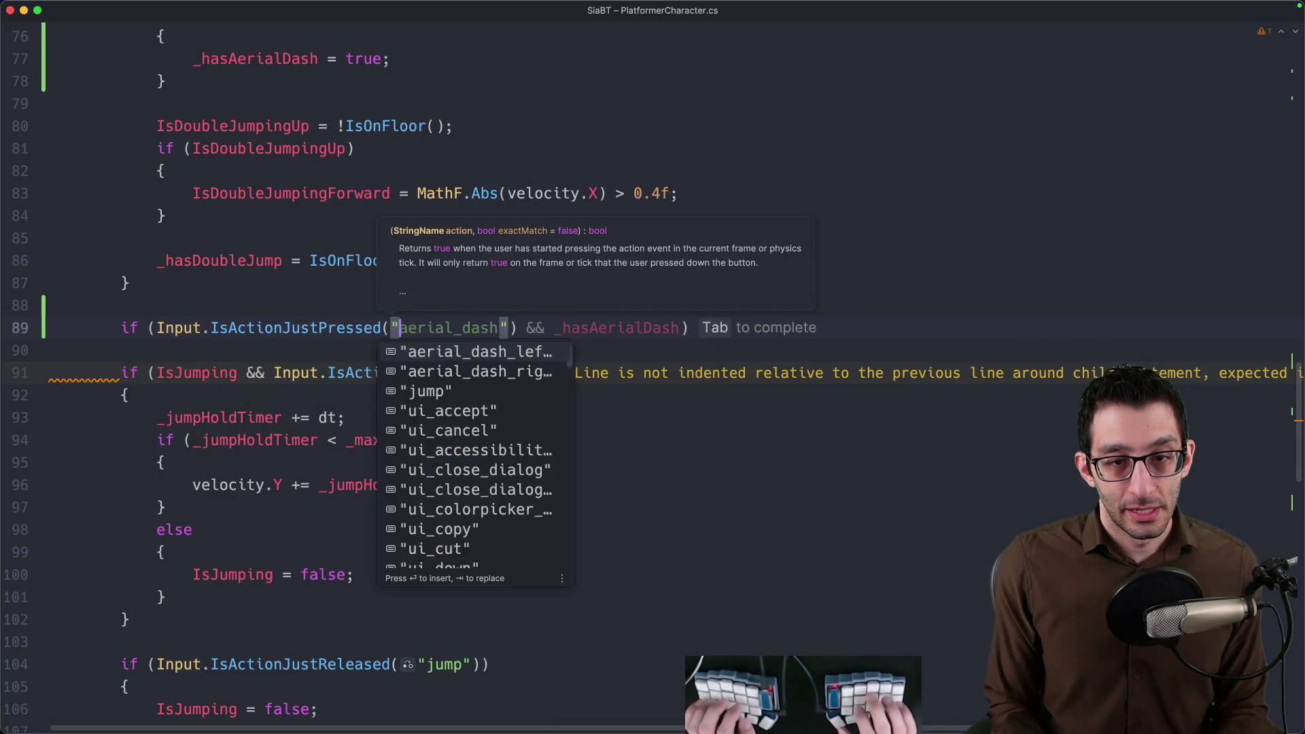
type("aer")
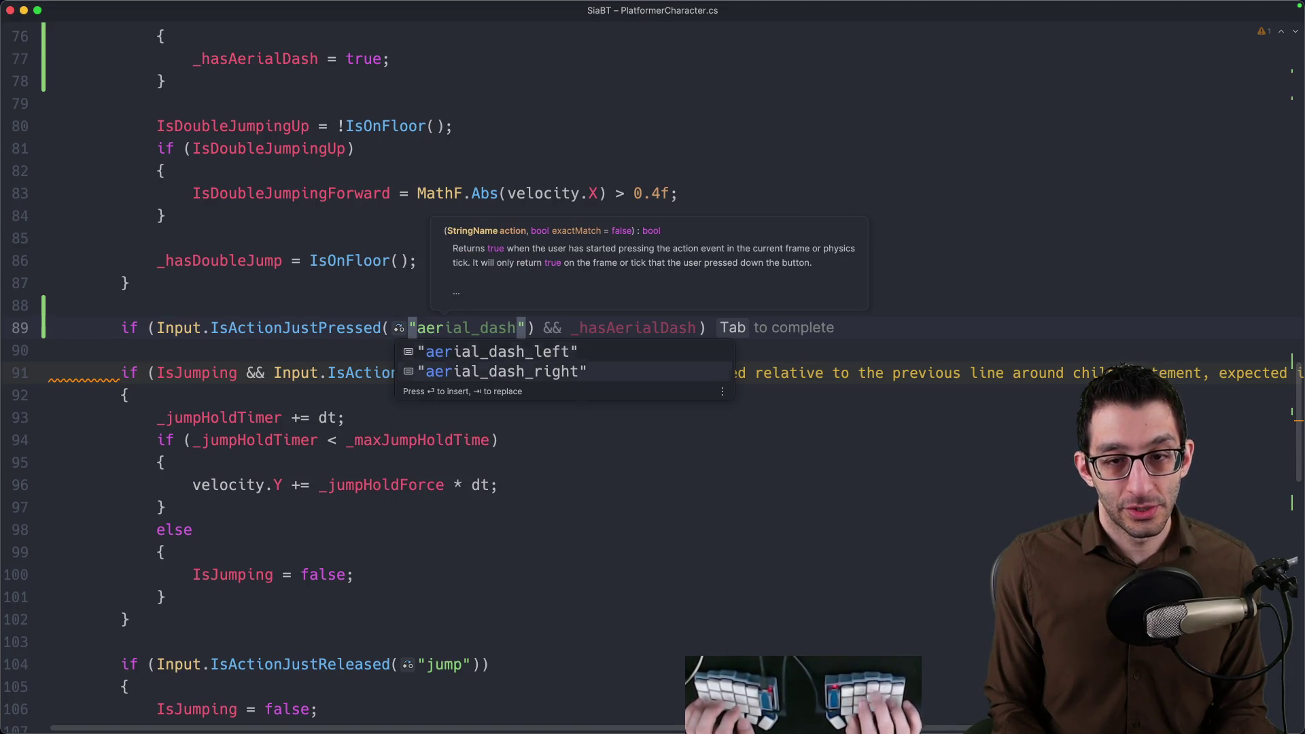
key("Return")
type(") {")
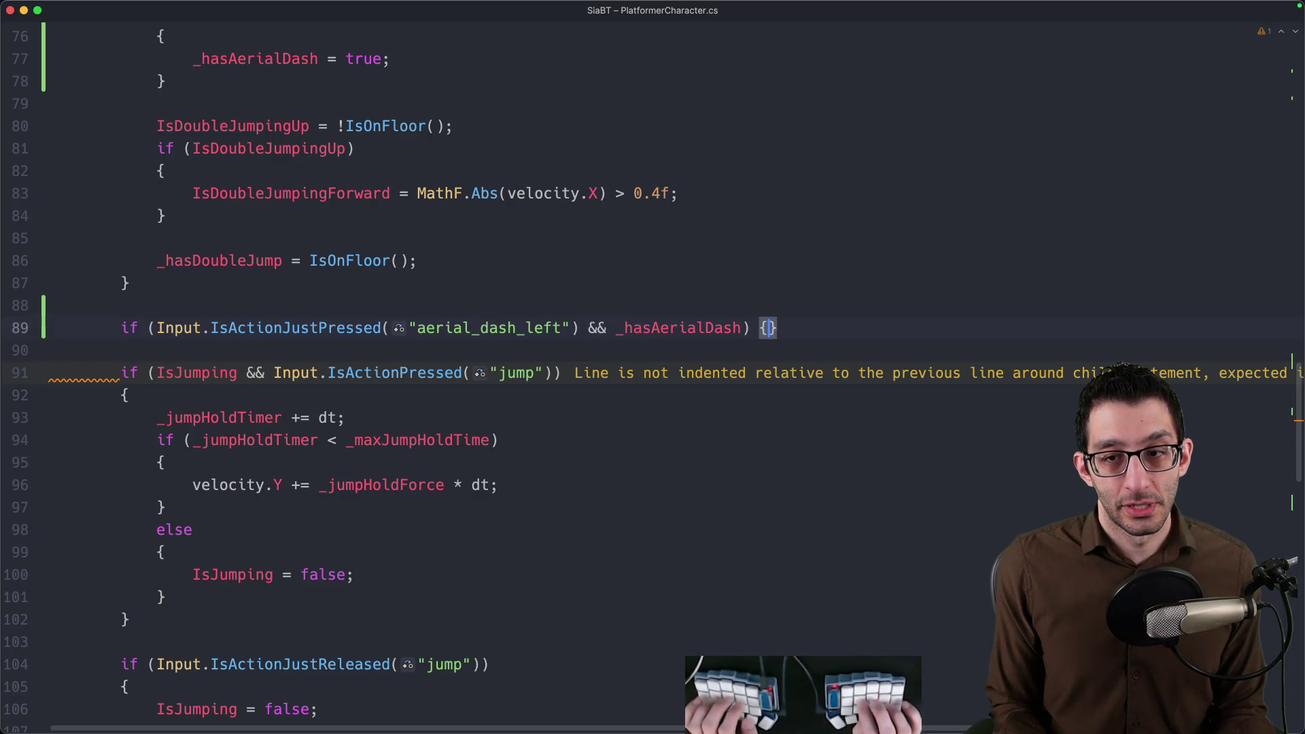
key("Return")
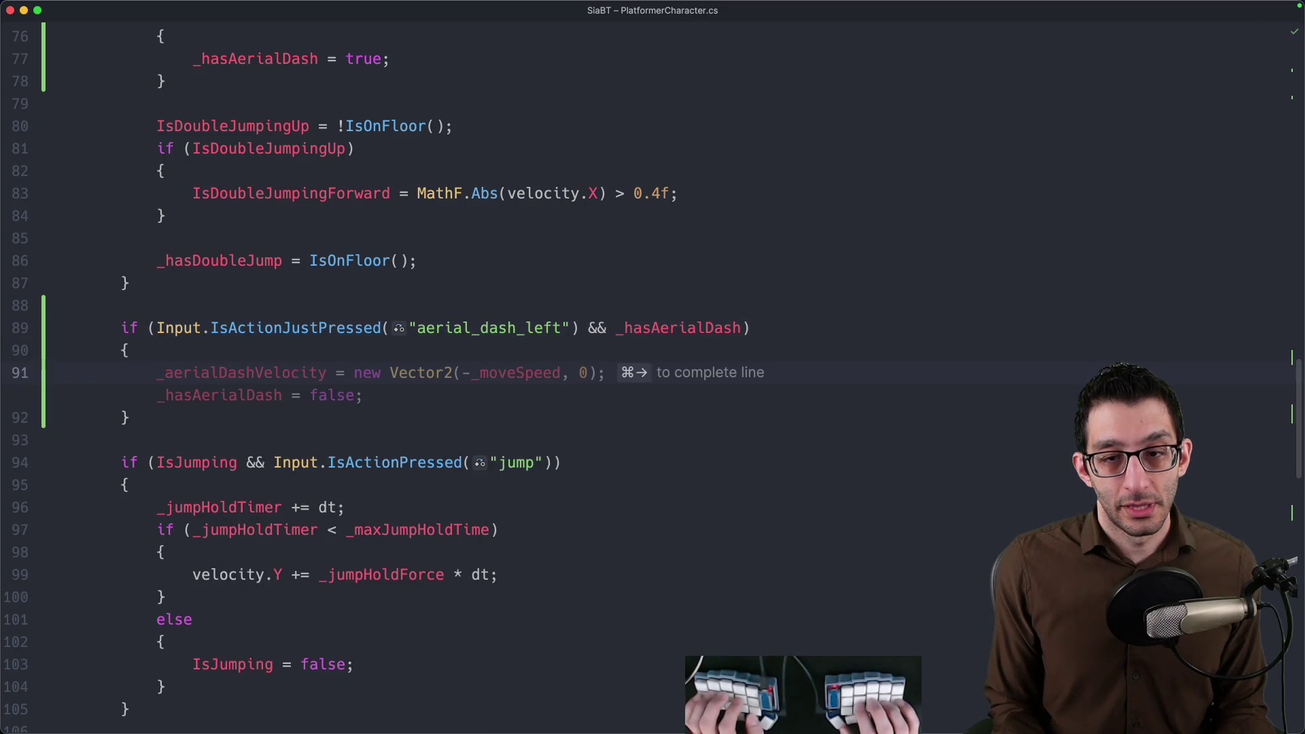
type("Aeria")
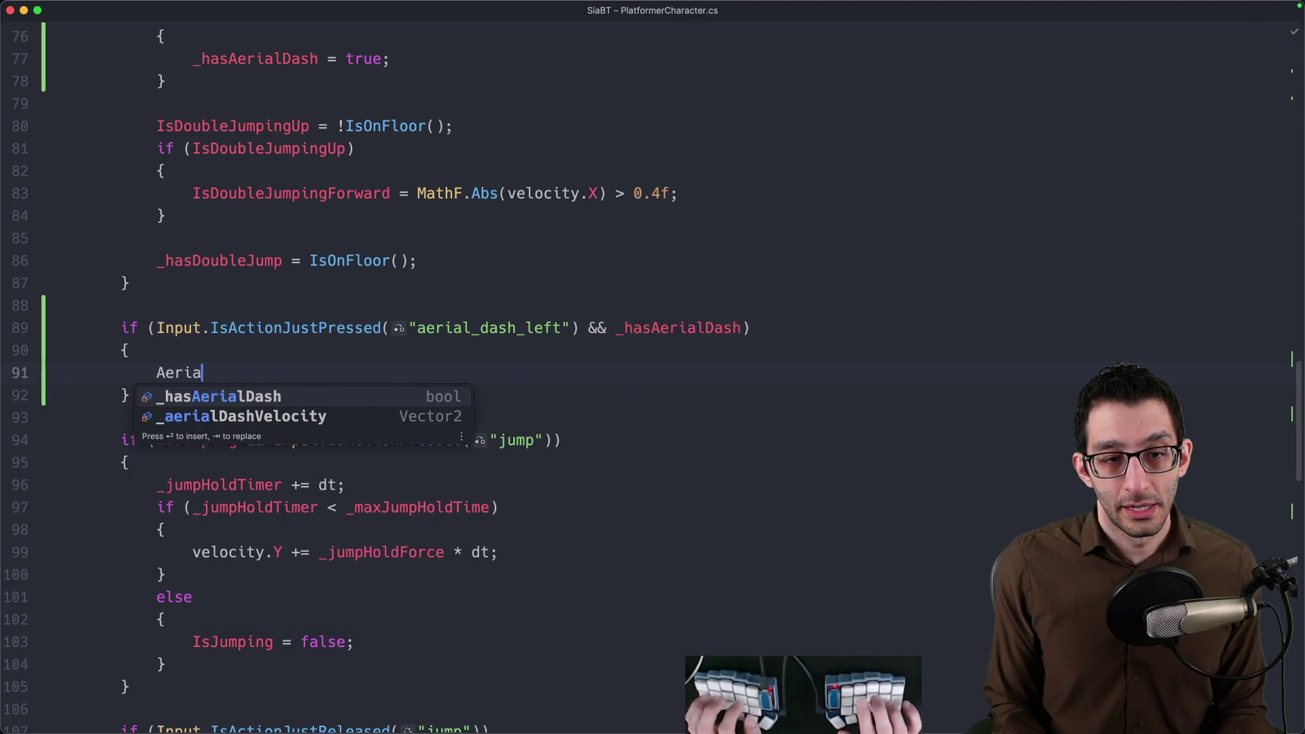
type("lT")
type("Dash")
key("Return")
type("= fa")
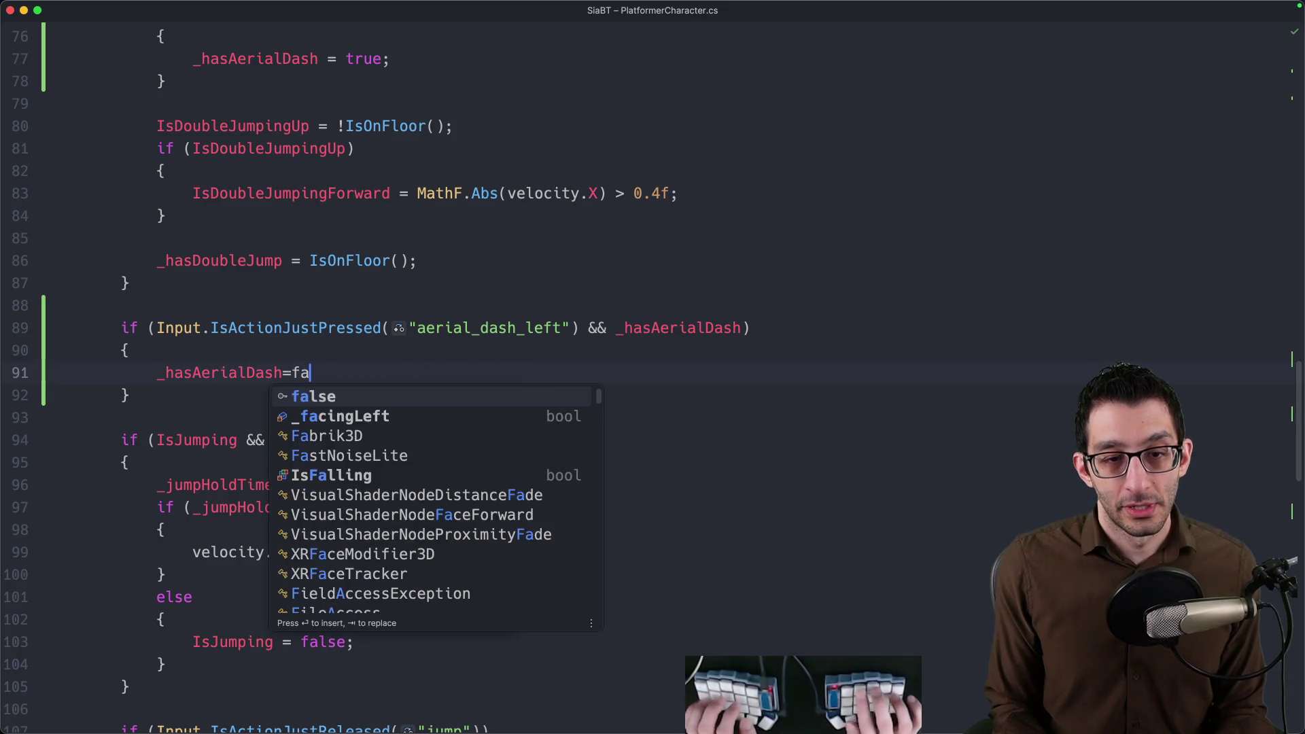
key("BackSpace")
key("BackSpace")
key("BackSpace")
key("BackSpace")
key("BackSpace")
key("alt+BackSpace")
type("AerialDash")
key("Return")
type("(false")
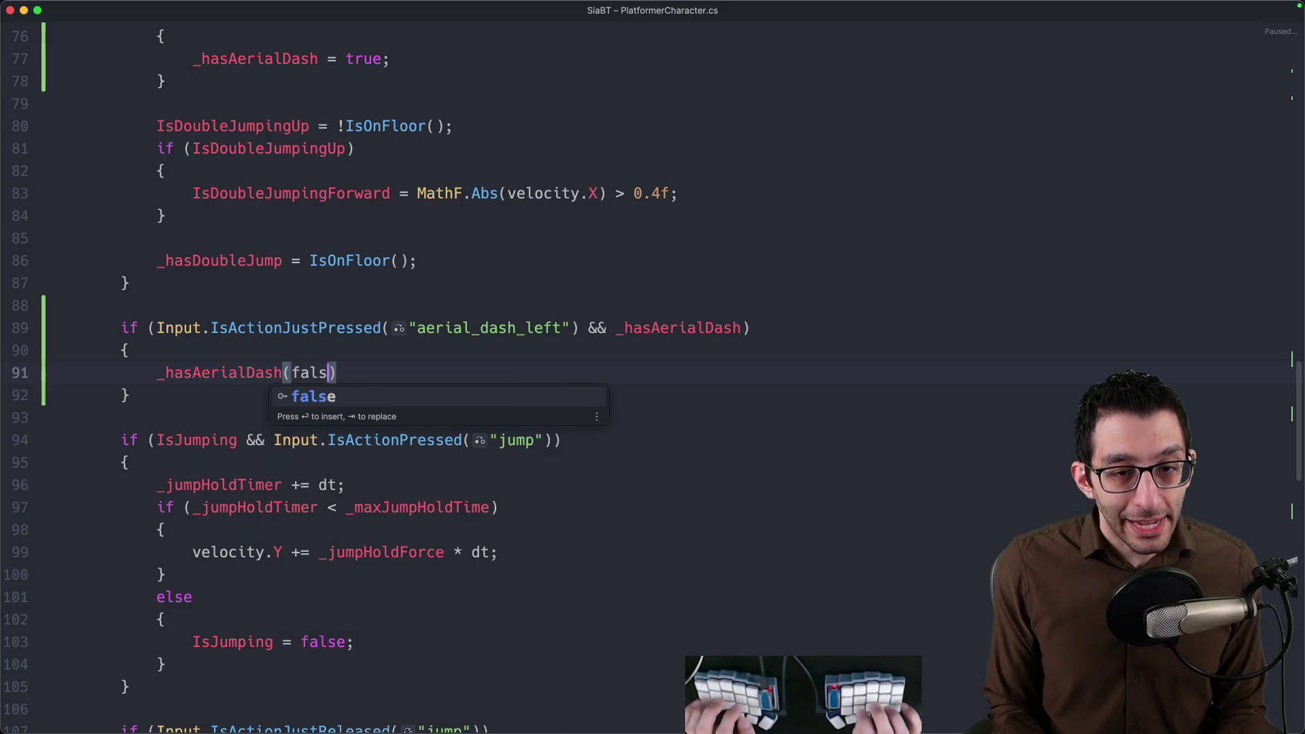
type(");")
key("Home")
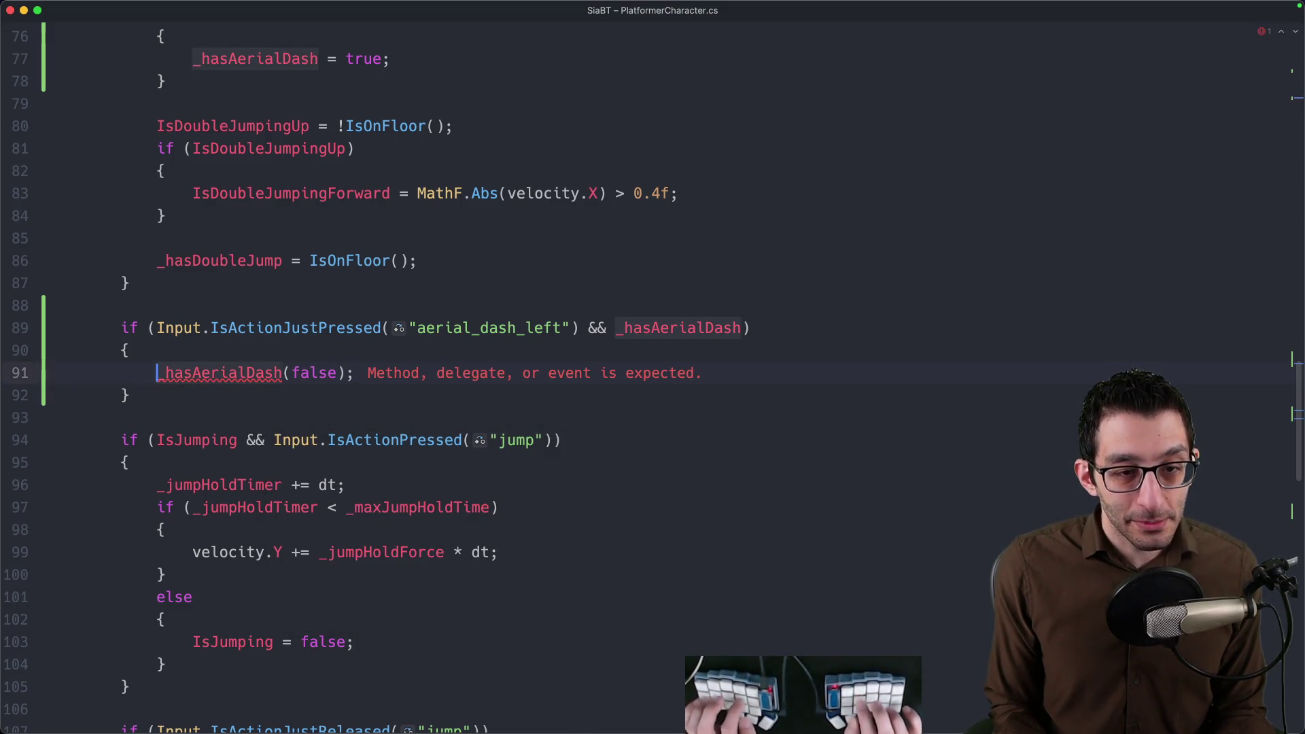
key("Delete")
key("BackSpace")
key("BackSpace")
key("BackSpace")
Duplicate the if block for aerial_dash_right and start changing its AerialDash argument.
key("Down")
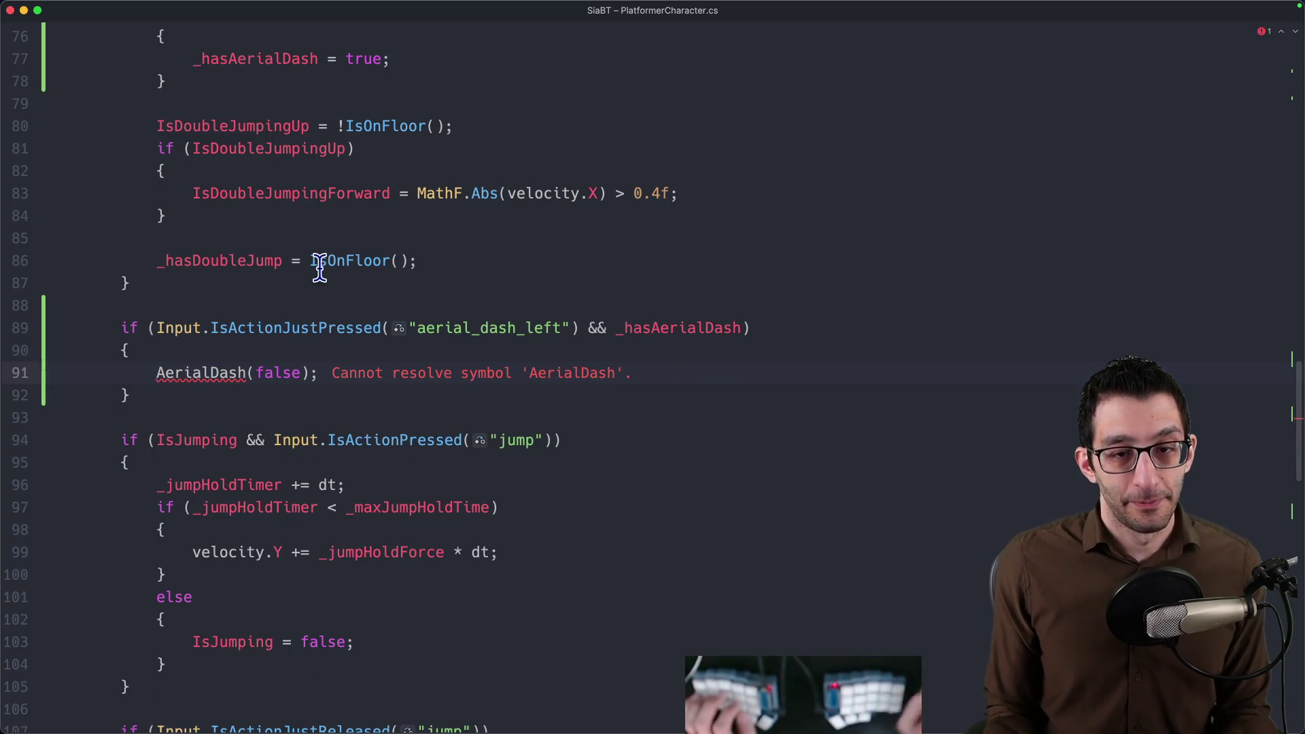
key("shift+Up")
key("shift+Up")
key("shift+Up")
key("super+d")
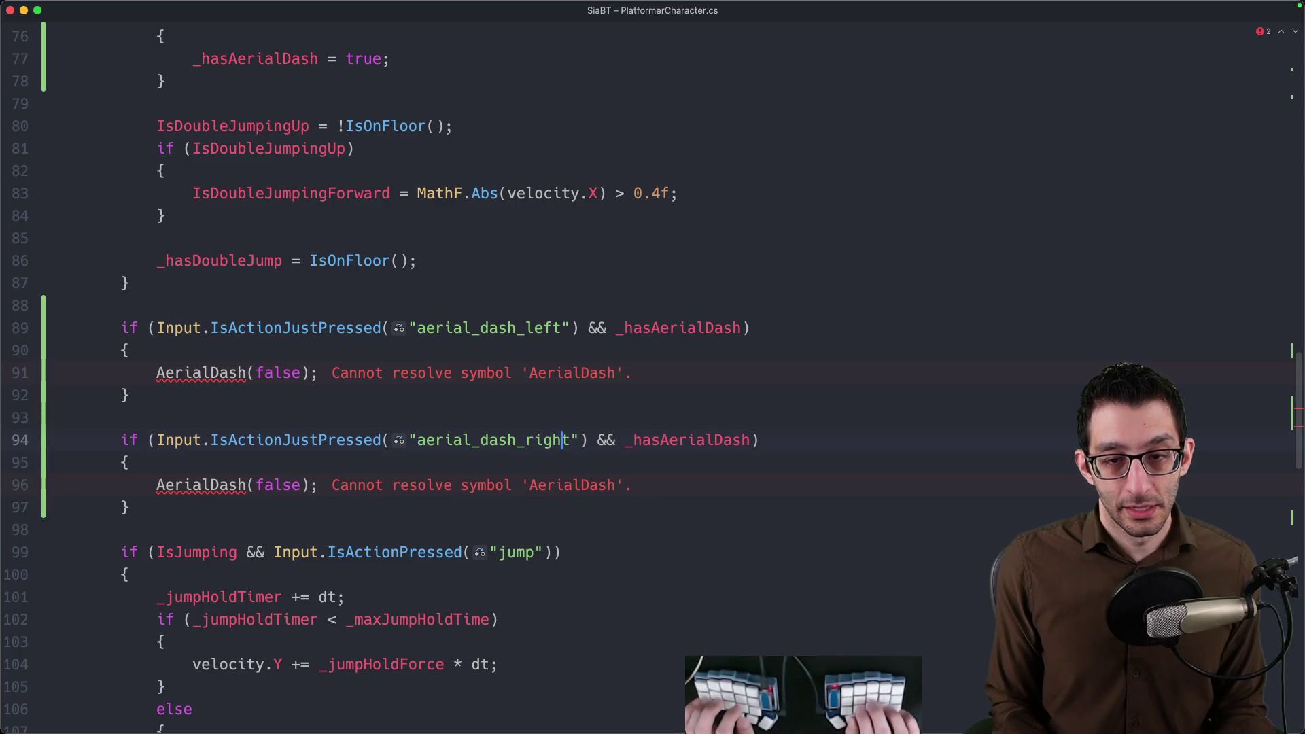
key("alt+BackSpace")
type("true")
Add an empty private AerialDash(bool dashRight) method at the end of the file.
key("super+Down")
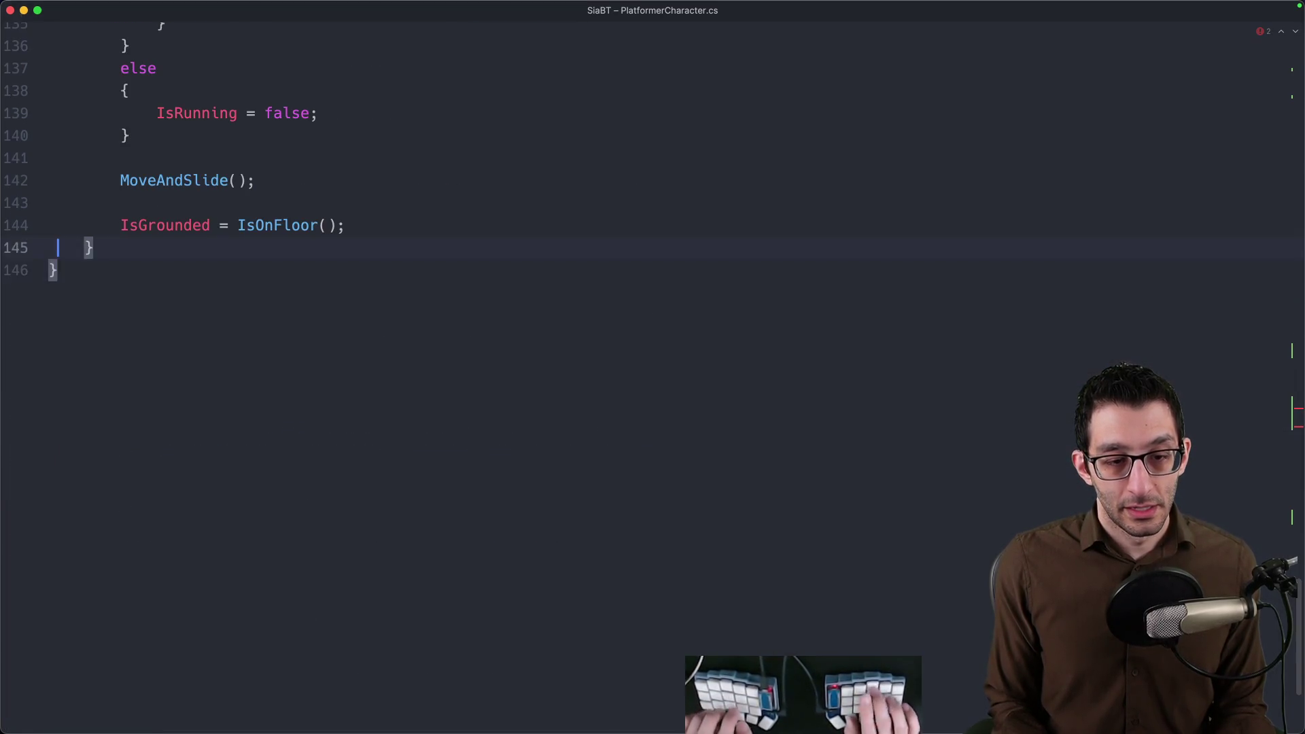
key("Down")
key("Down")
key("End")
key("Return")
key("Return")
type("private void AerialDash(bool ")
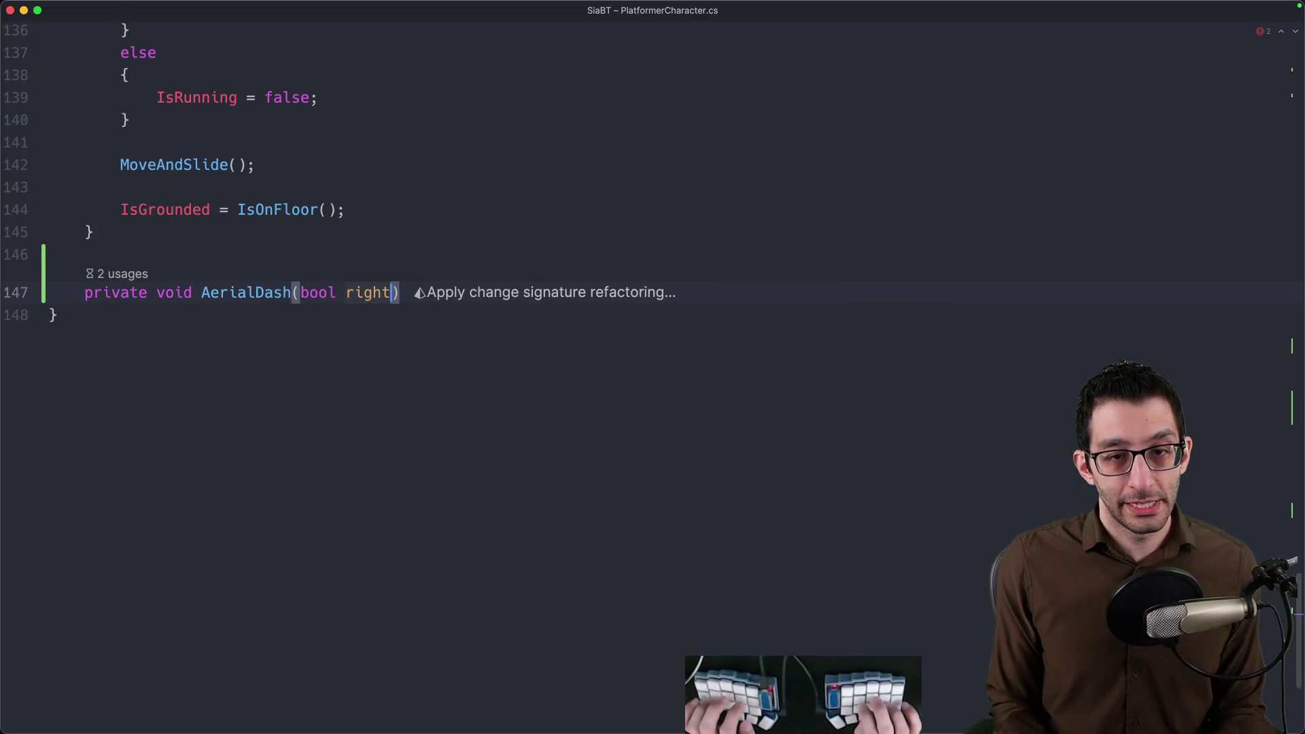
type("dashRight) {")
key("Return")
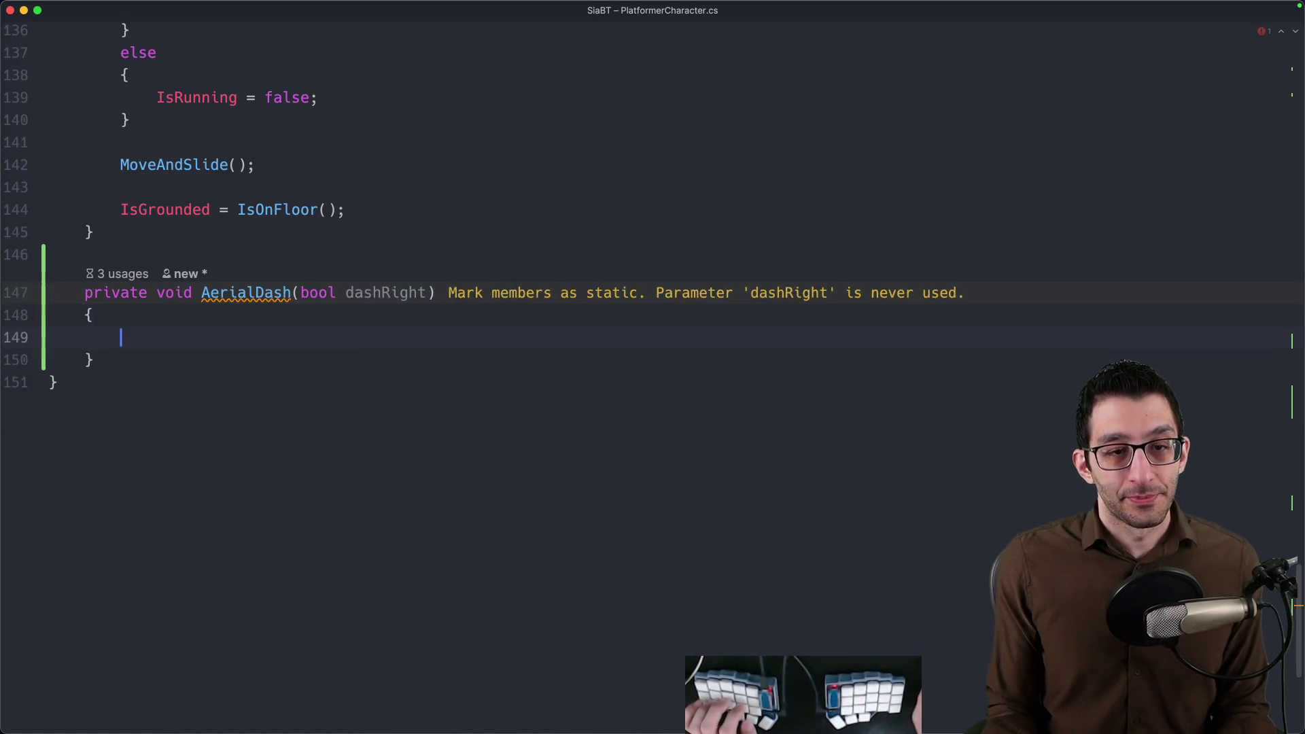
scroll(292, 292, "up", 10)
scroll(292, 300, "up", 8)
Remove the '&& _hasAerialDash' check from the left-dash condition on line 89.
double_click(712, 123)
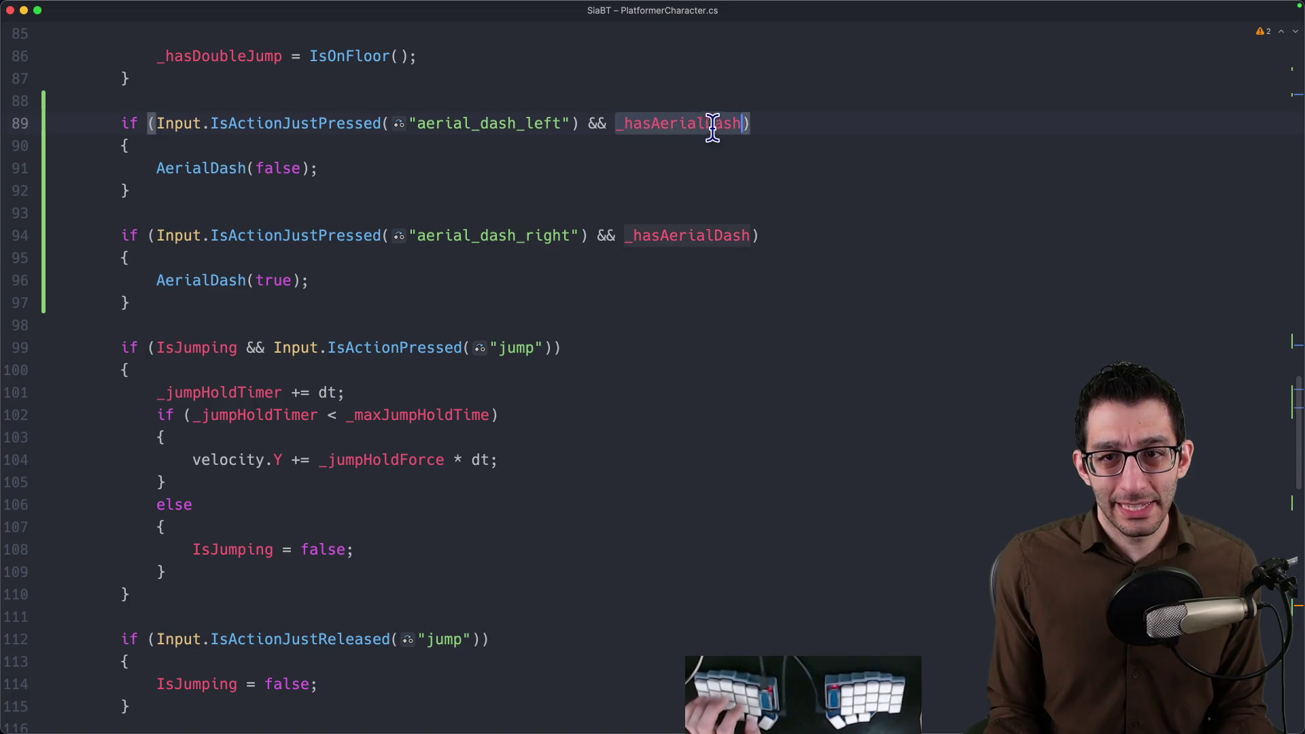
key("BackSpace")
key("BackSpace")
key("BackSpace")
key("BackSpace")
key("Down")
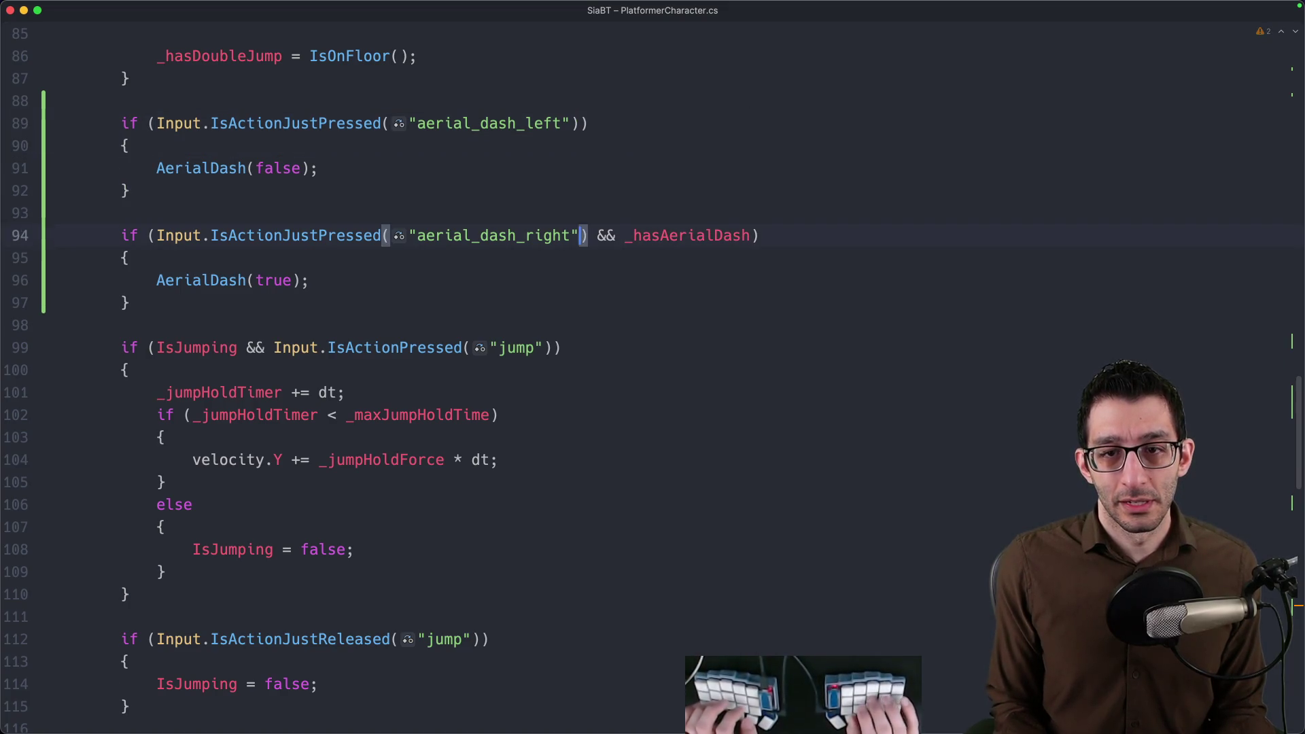
key("super+shift+BackSpace")
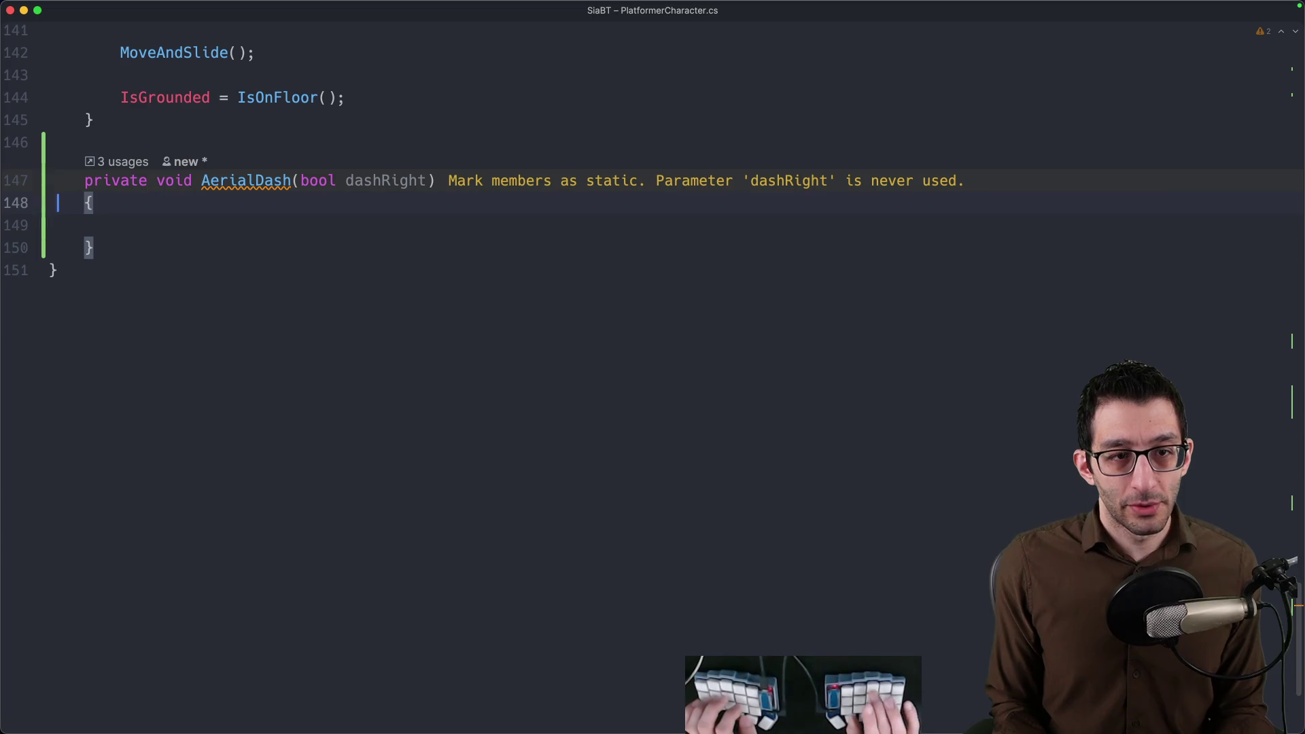
type("if (_hasAerialDash)")
Guard AerialDash with an early return when !_hasAerialDash and accept the dashRight if/else suggestion.
key("alt+Left")
type("!")
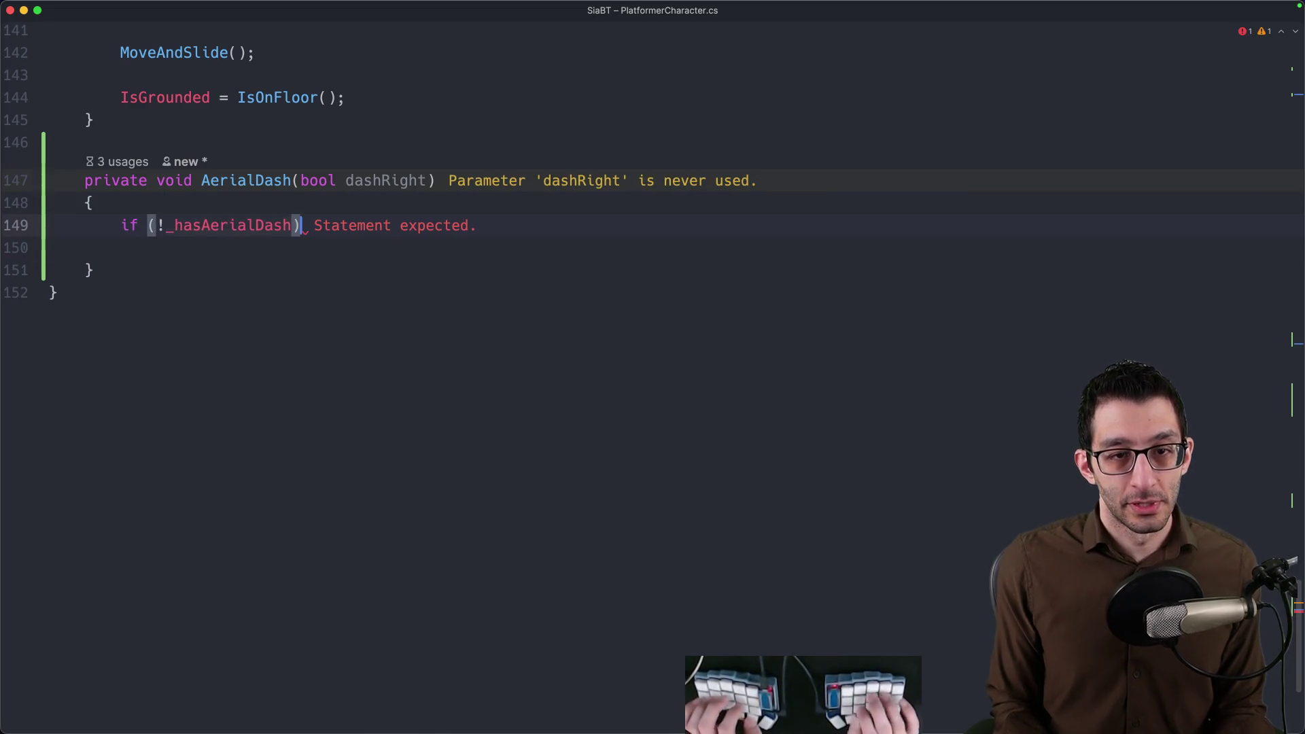
key("End")
key("Return")
type("{")
key("Return")
type("return;")
key("Down")
key("End")
key("Return")
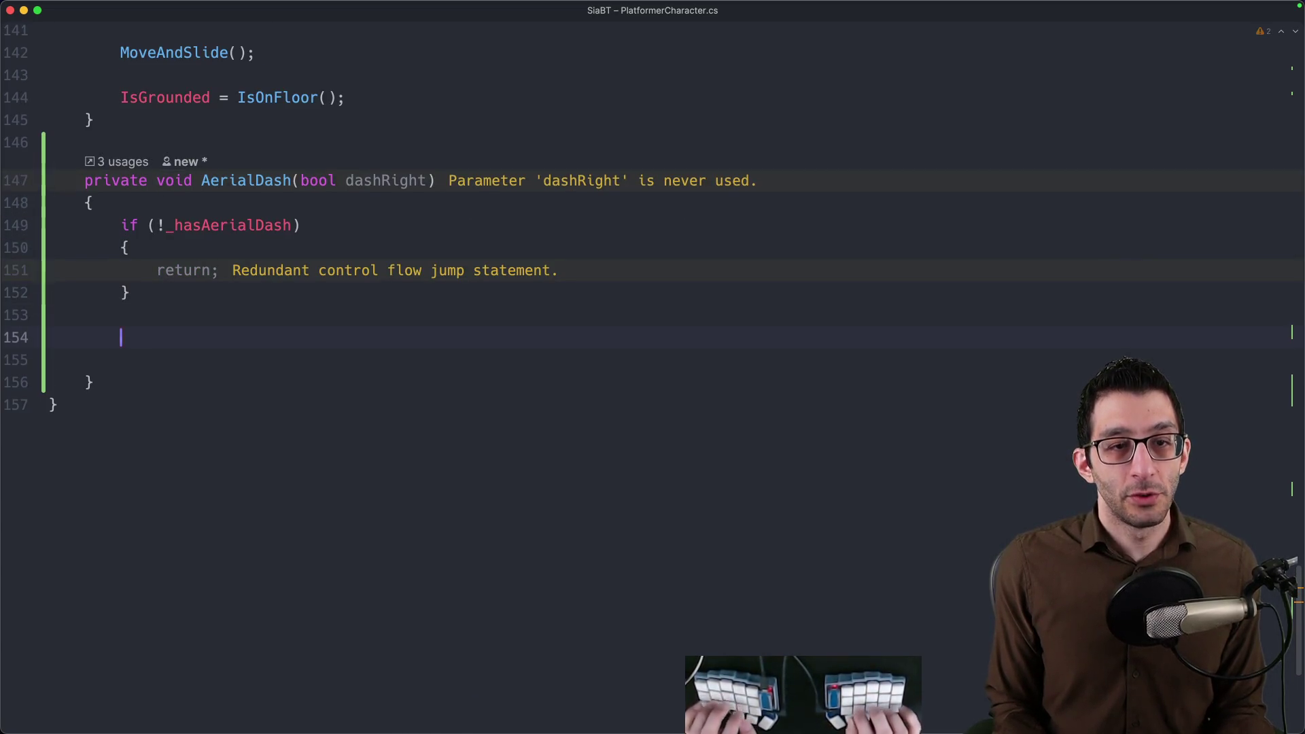
type("_hasAerialDash = false;")
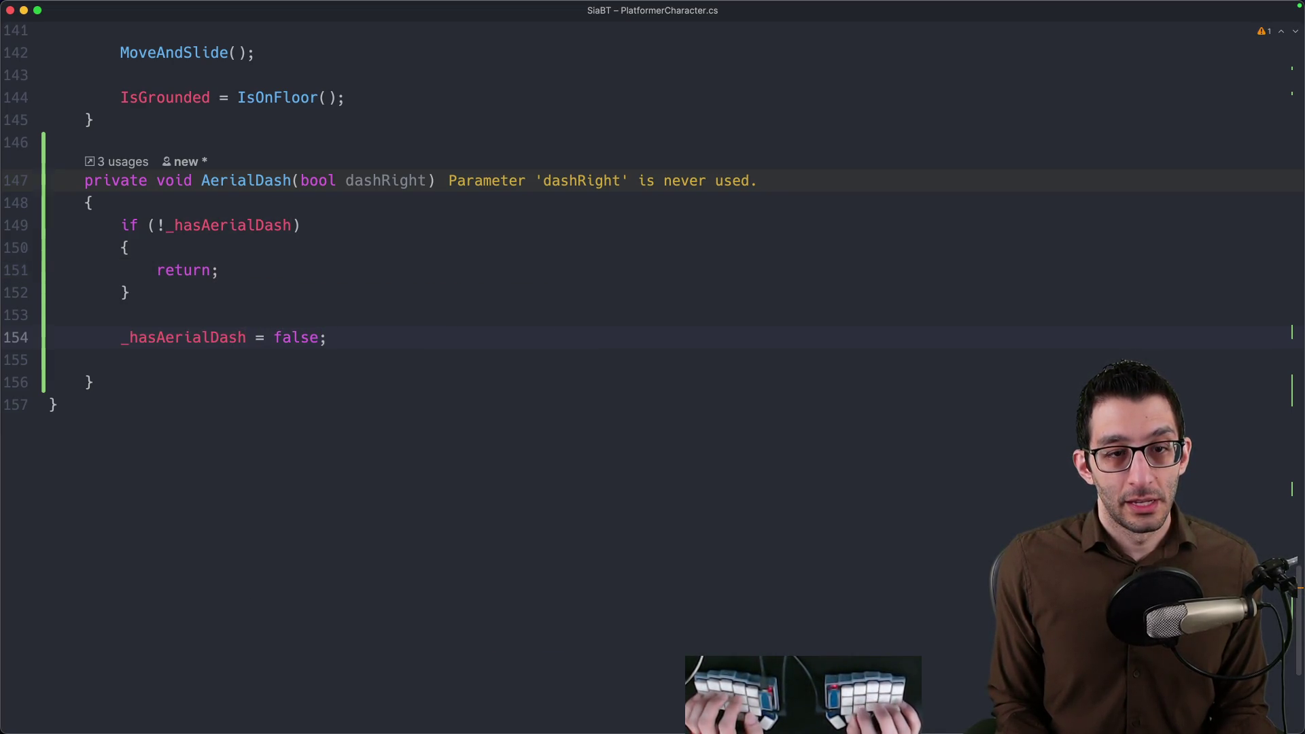
key("Tab")
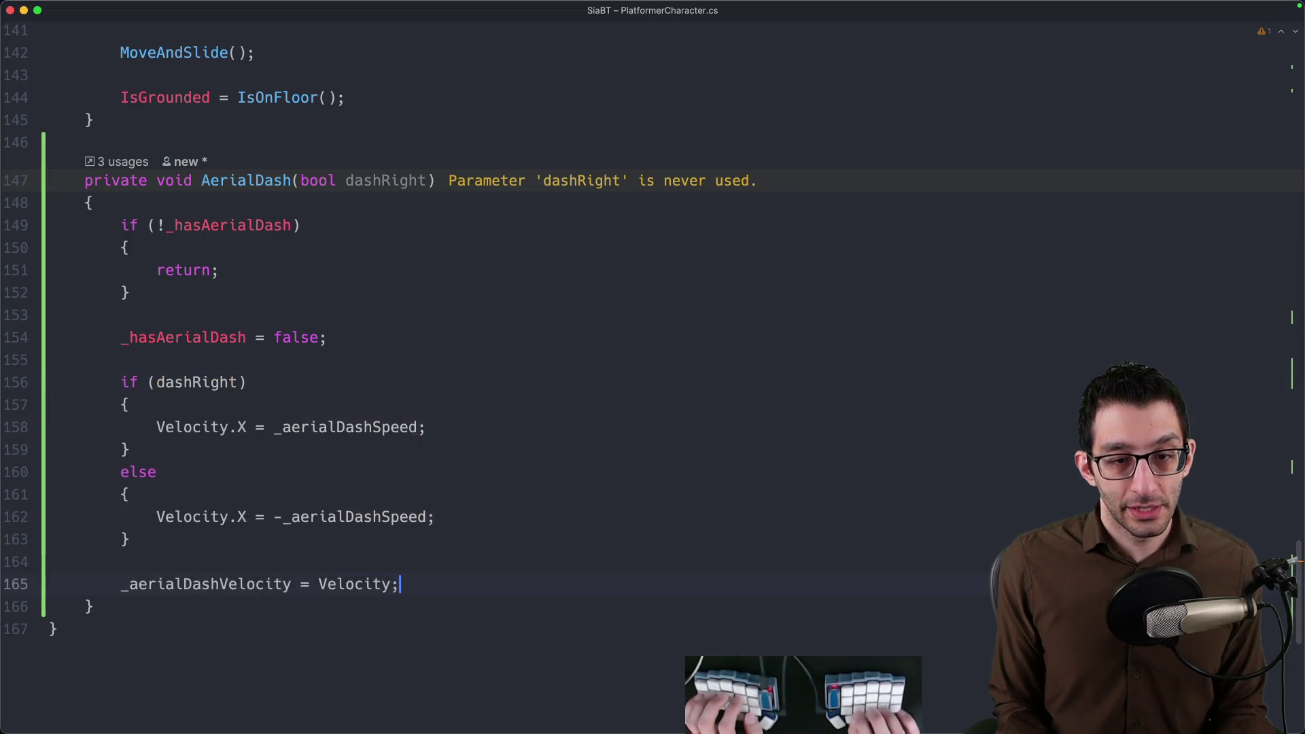
Change line 158 to assign _aerialDashVelocity = new(...) and open a line for a speed constant.
left_click(229, 429)
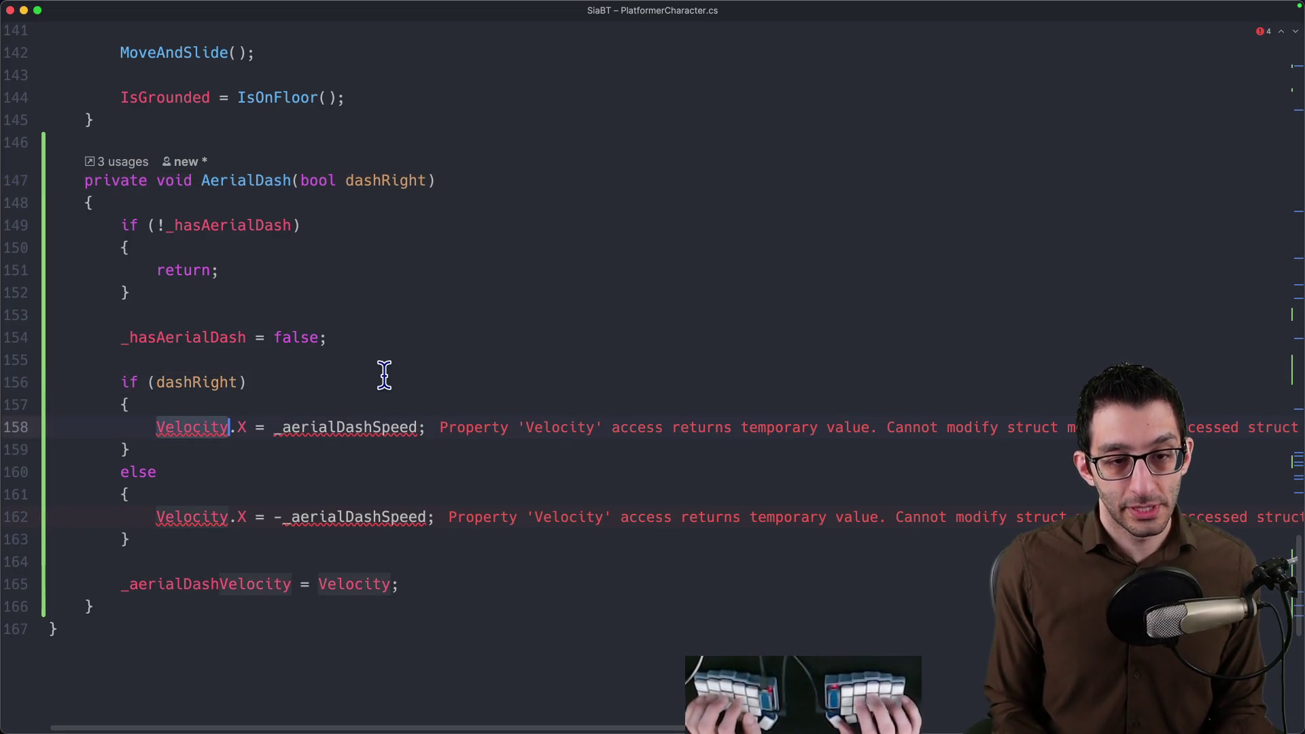
key("alt+BackSpace")
type("_aerial")
key("Return")
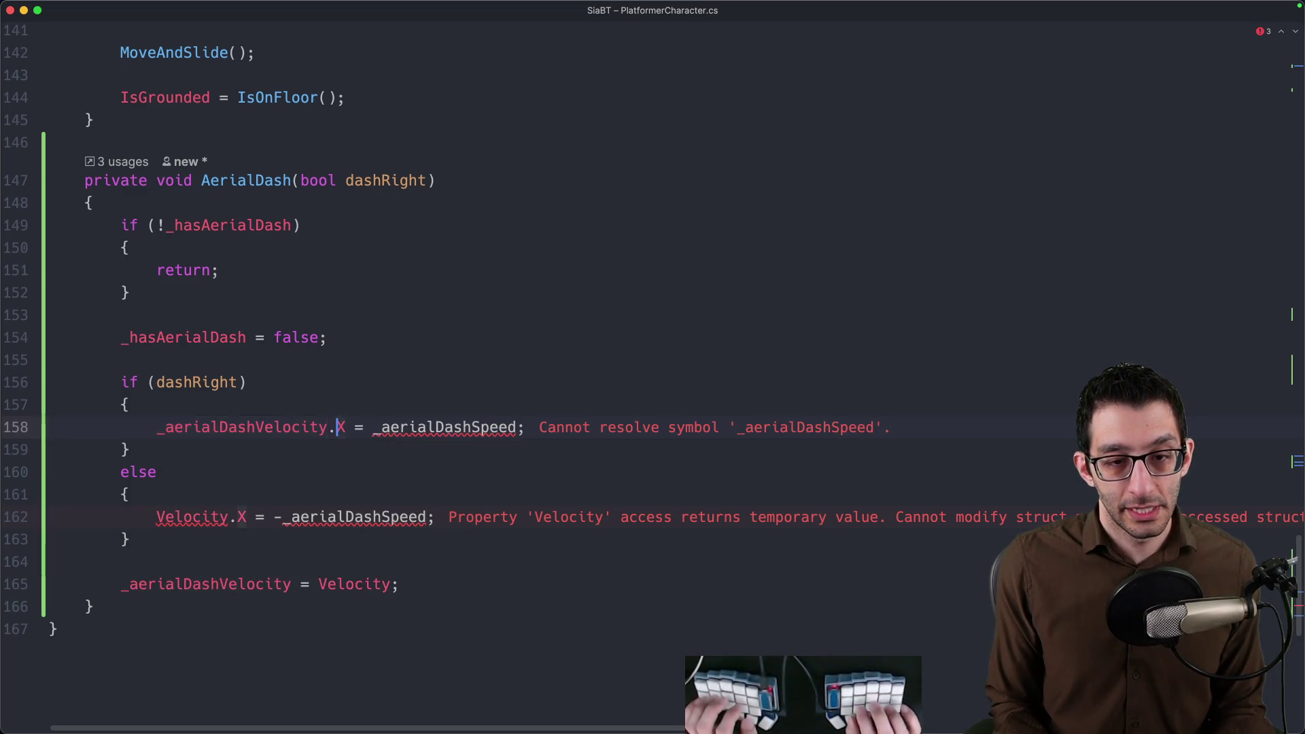
key("Delete")
key("Delete")
key("Right")
key("Right")
key("Right")
type("new(")
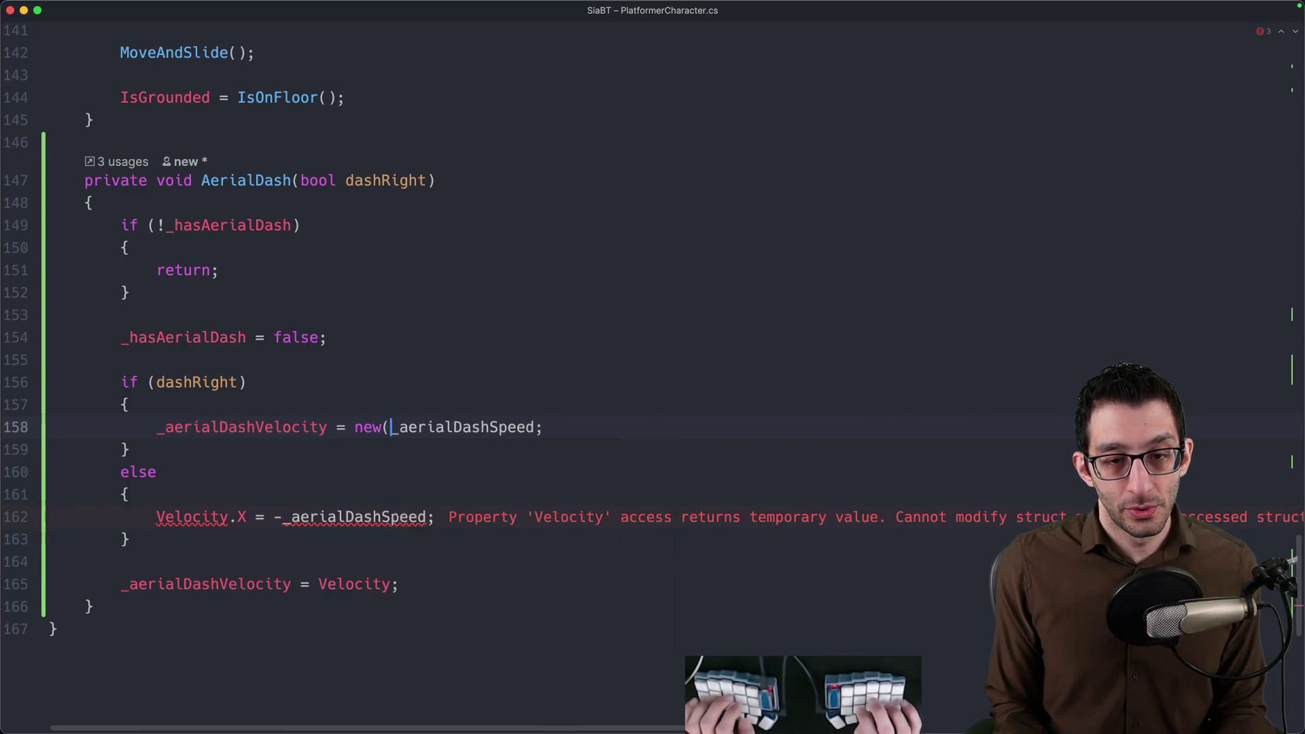
key("shift+alt+Right")
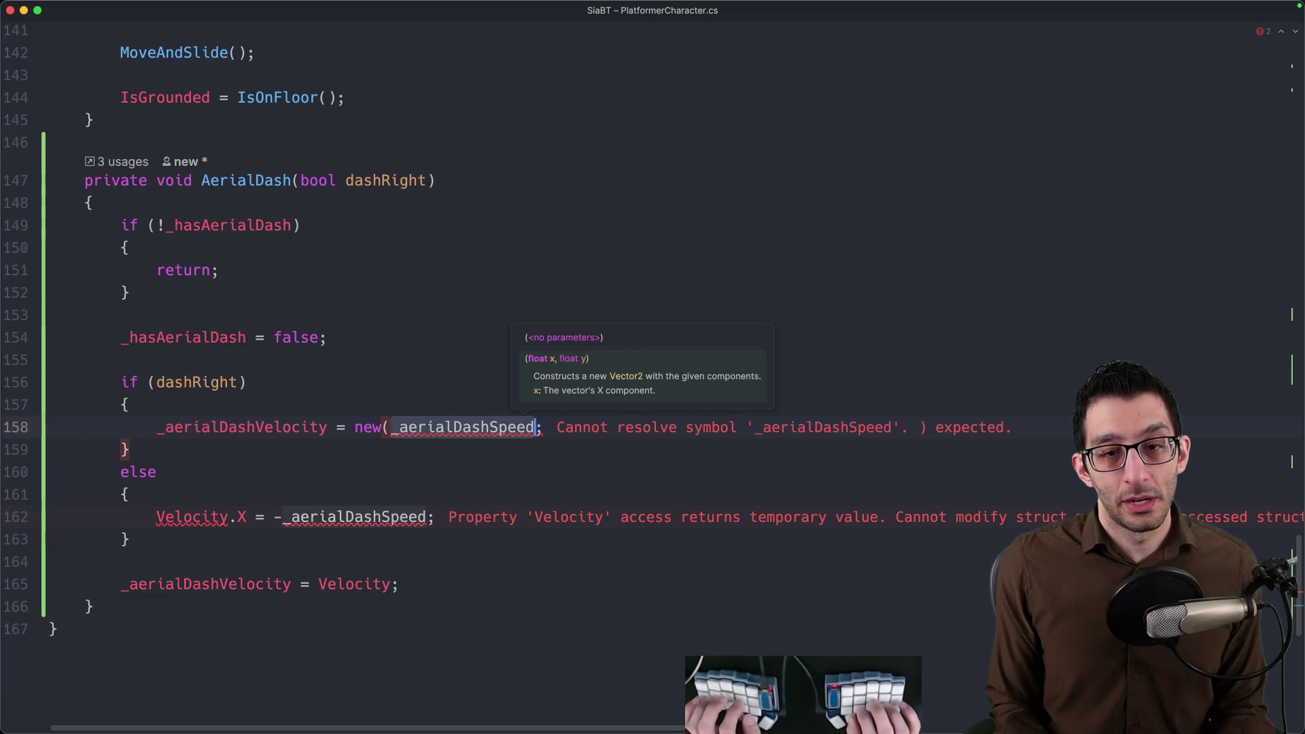
key("Up")
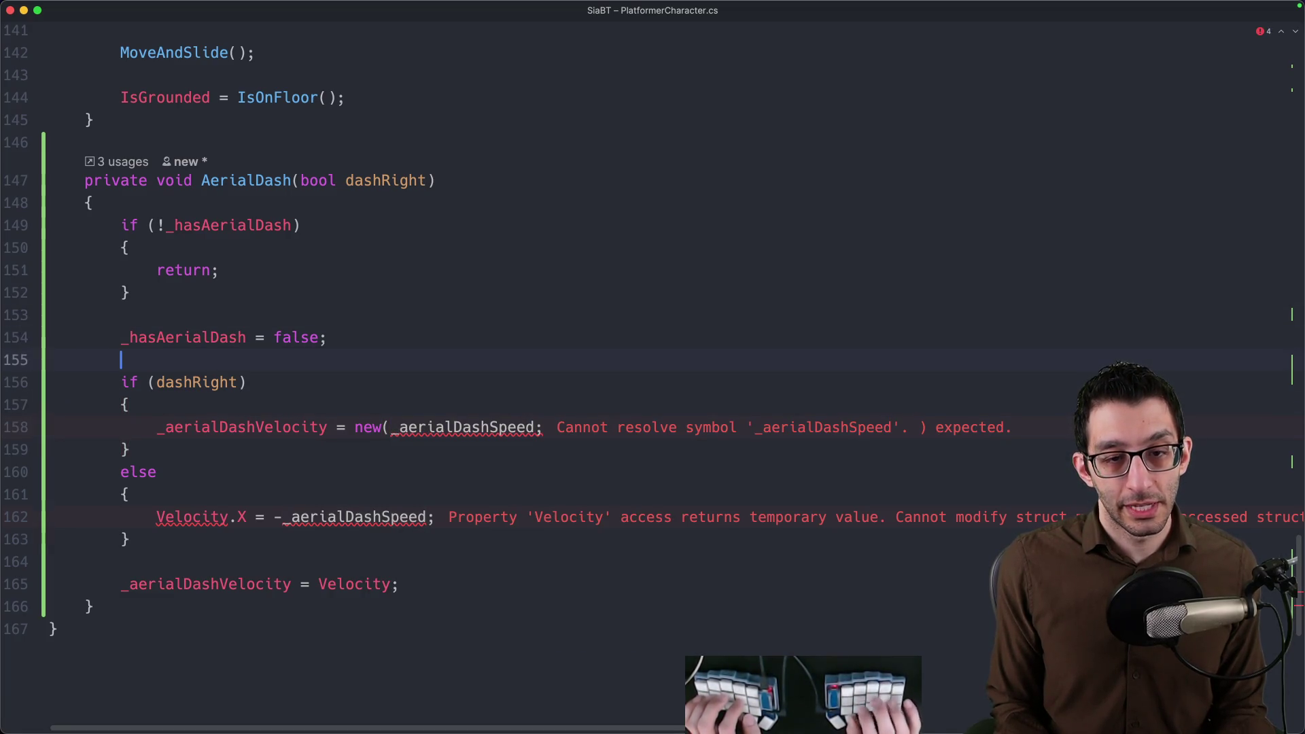
key("Return")
key("Return")
key("Up")
type("const float ")
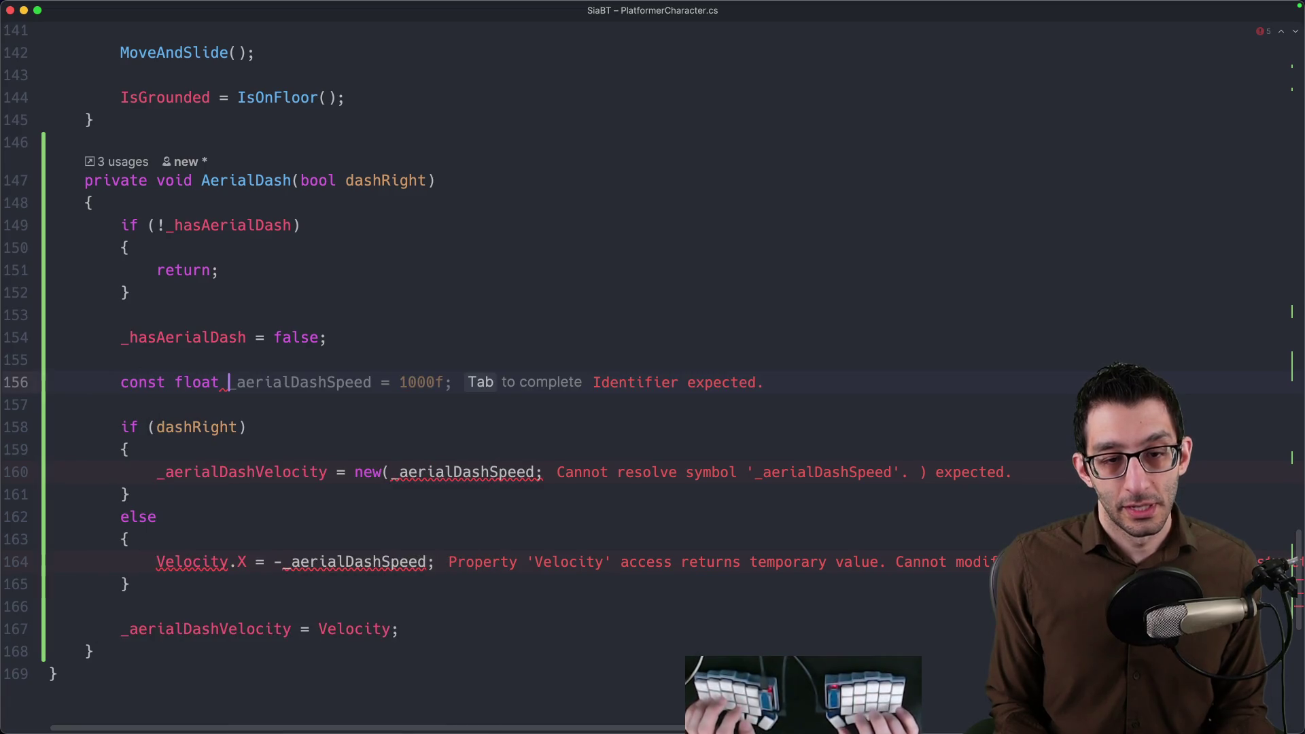
type("AerialDashSpeed = ")
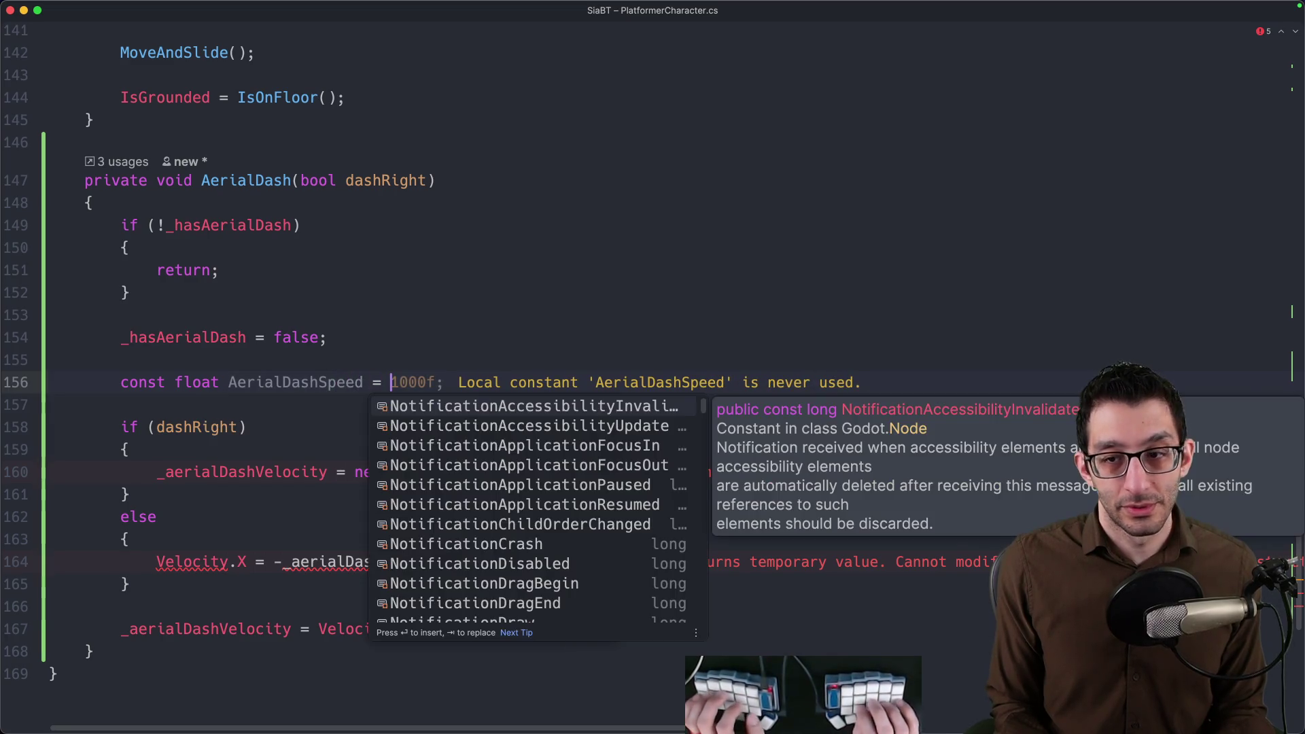
type("100f;")
Declare const float AerialDashSpeed = 100f and use plus/minus it in both Vector2 branches.
key("Tab")
key("Down")
key("alt+Up")
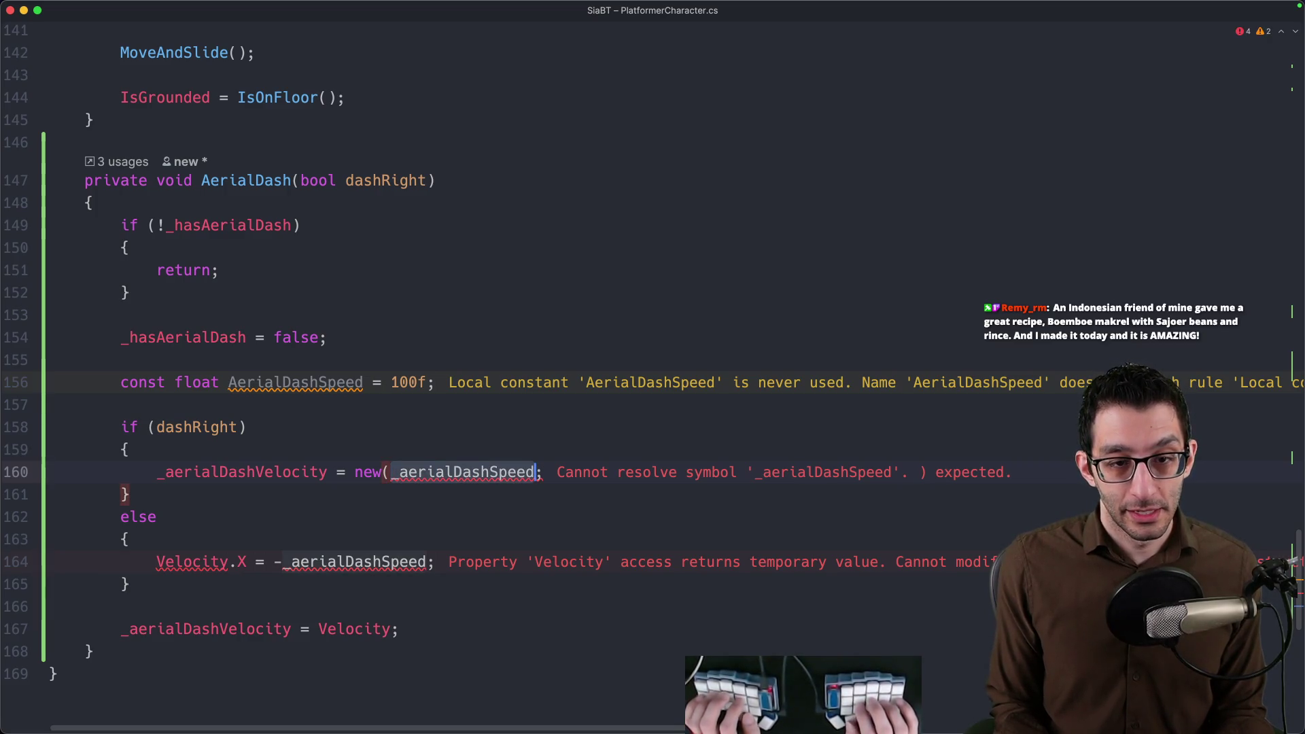
type("Aeria")
key("Return")
type(", 0")
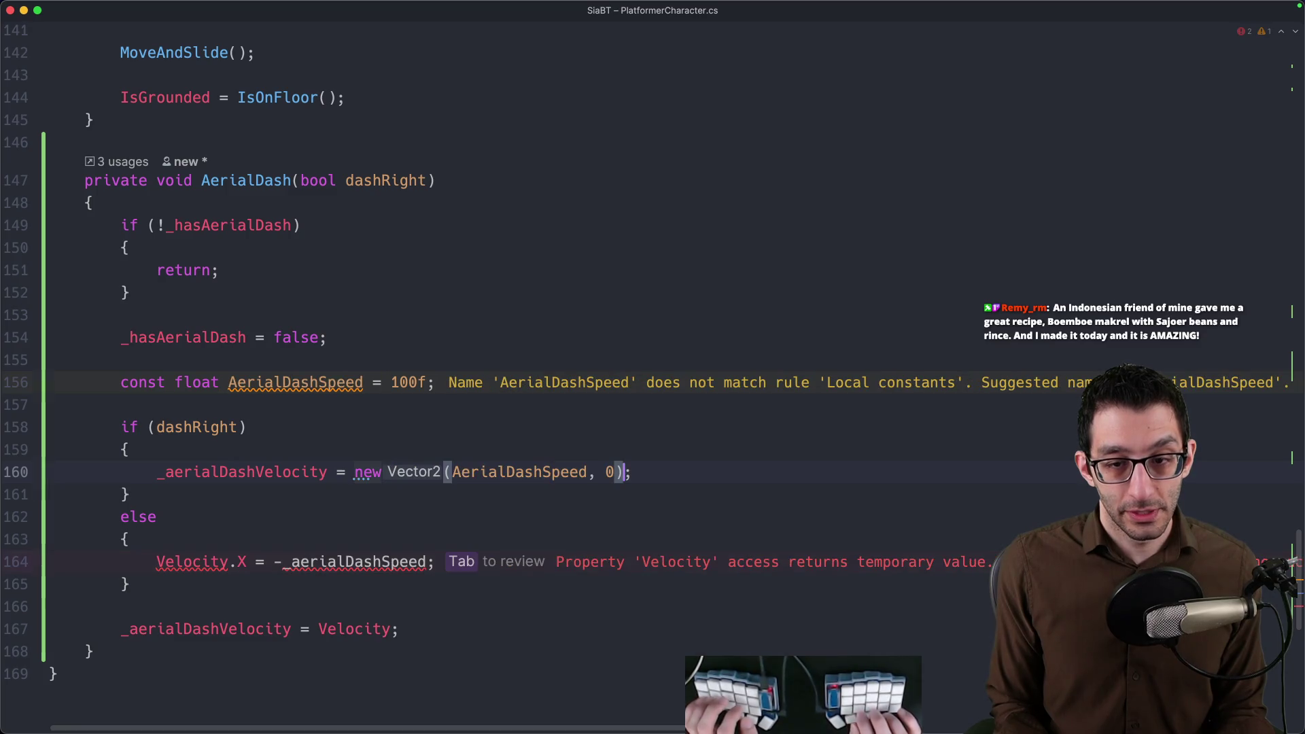
key("Down")
key("Down")
key("super+BackSpace")
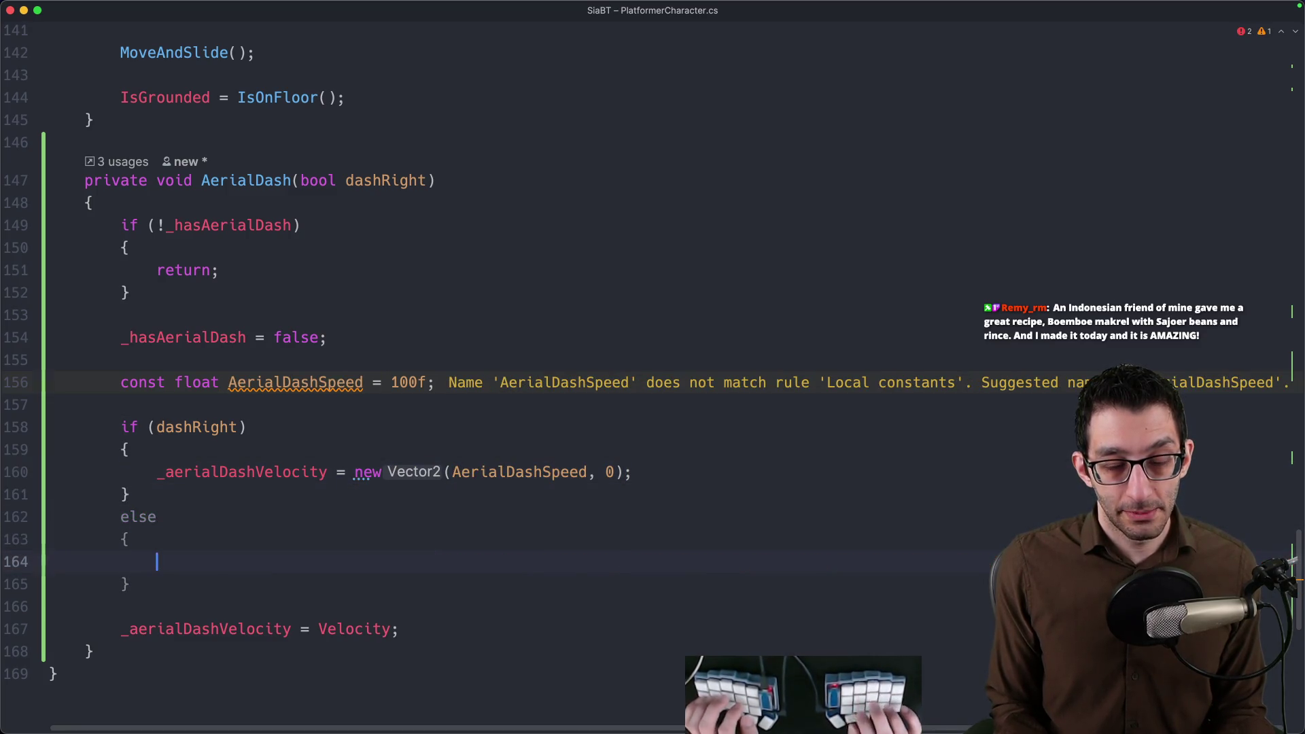
key("Tab")
key("Tab")
key("Down")
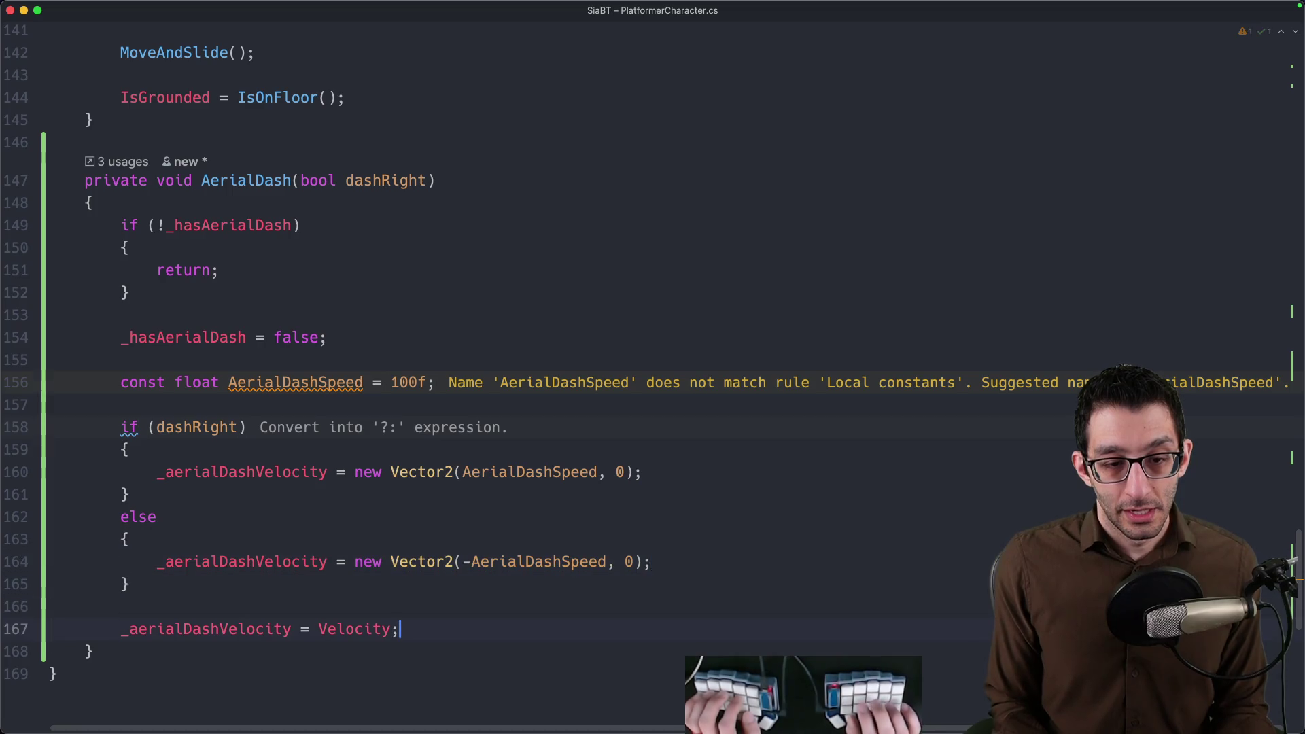
Rename the constant to aerialDashSpeed via the quick fix and start the debug run.
key("Up")
key("Up")
key("Up")
key("Down")
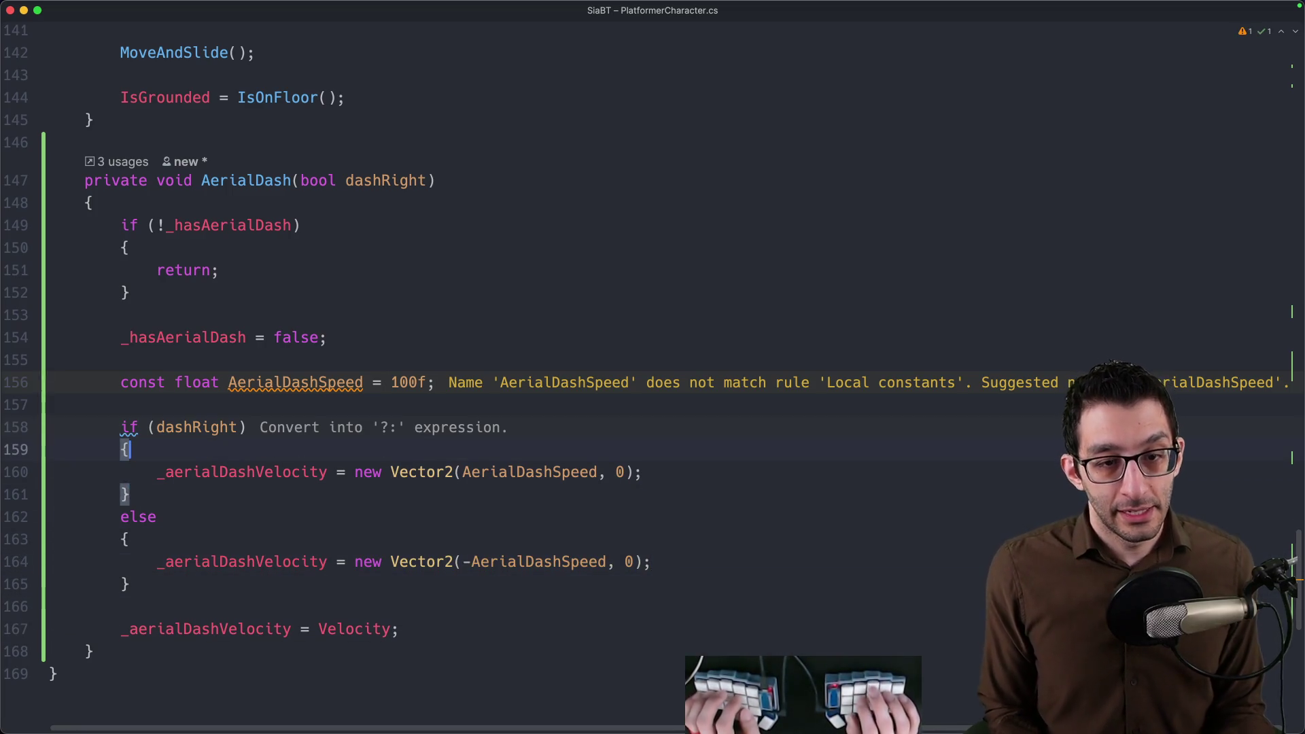
key("Up")
key("Up")
key("Up")
key("super+Right")
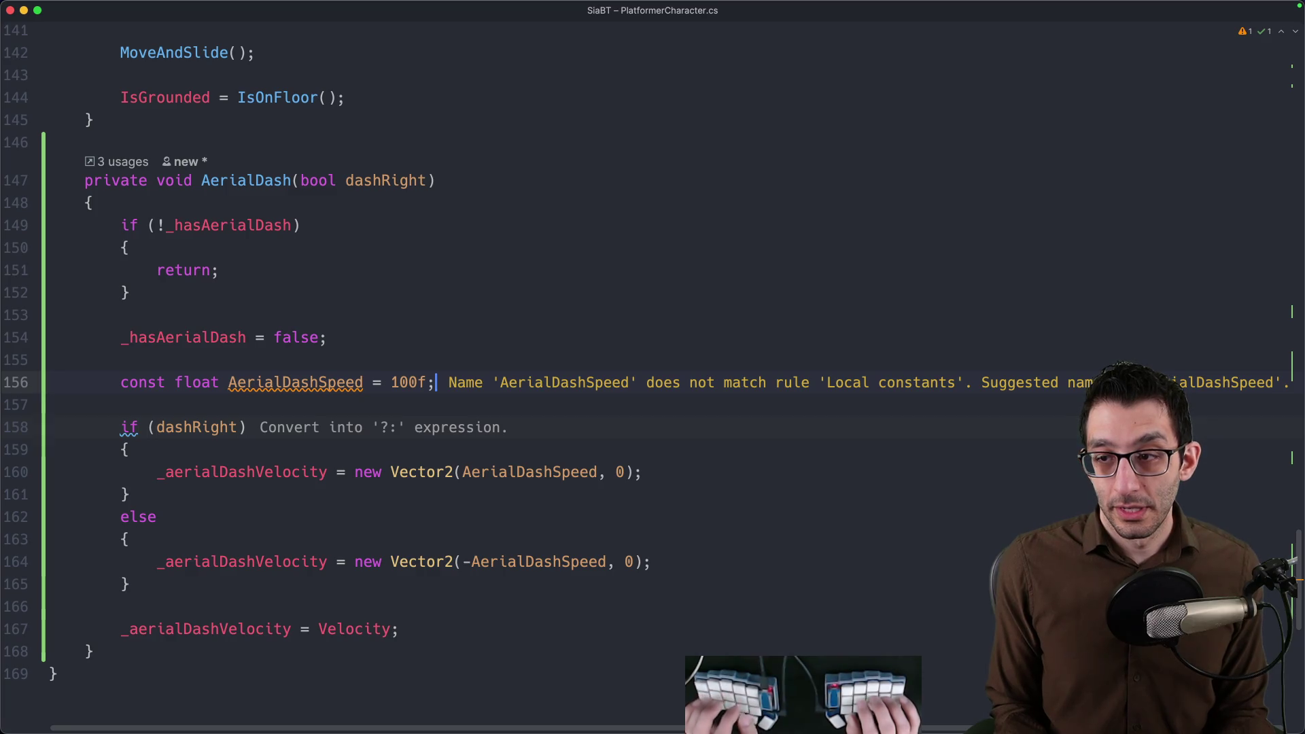
key("Left")
key("alt+Return")
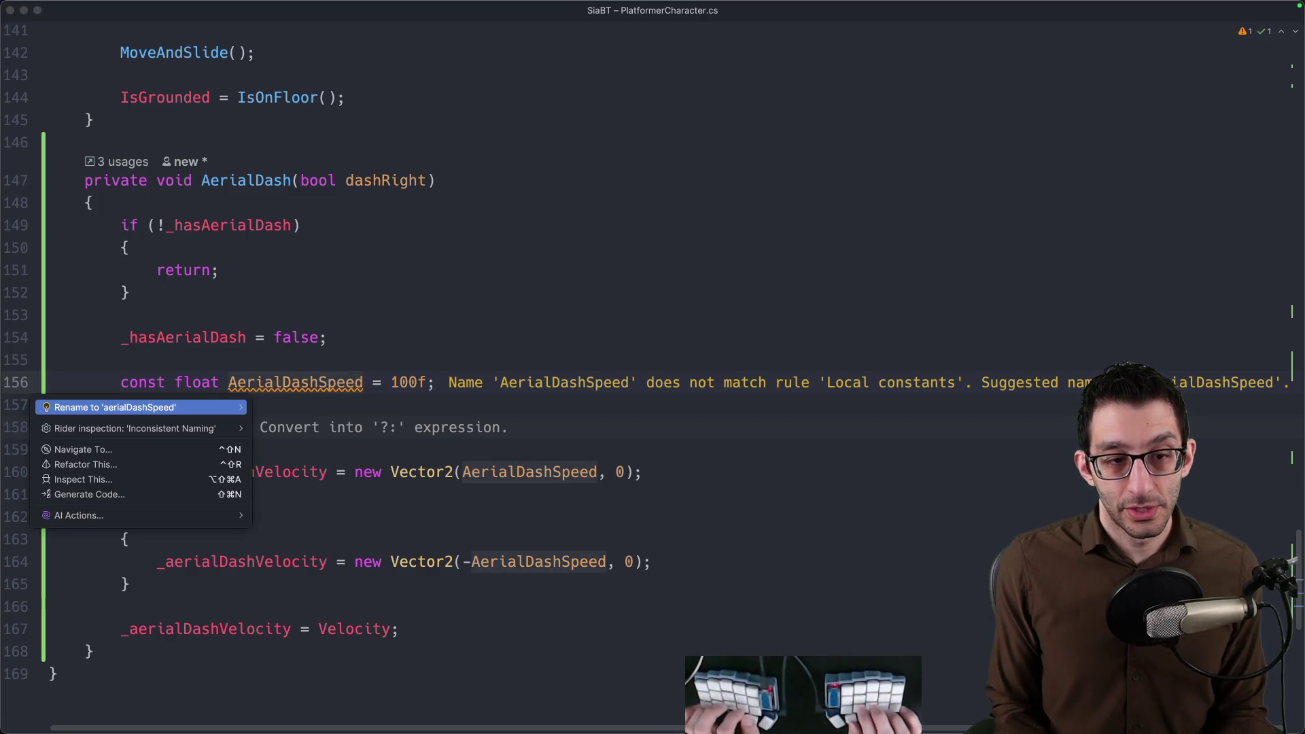
key("Return")
key("super+F9")
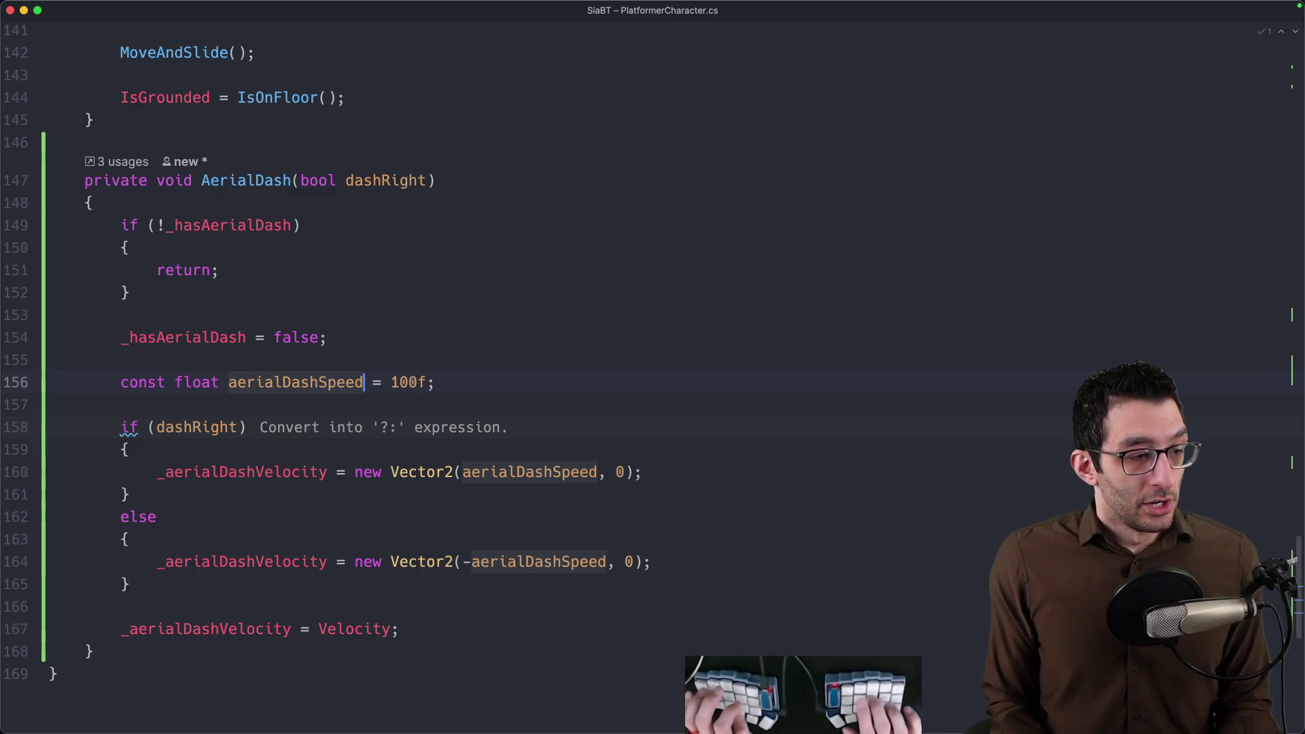
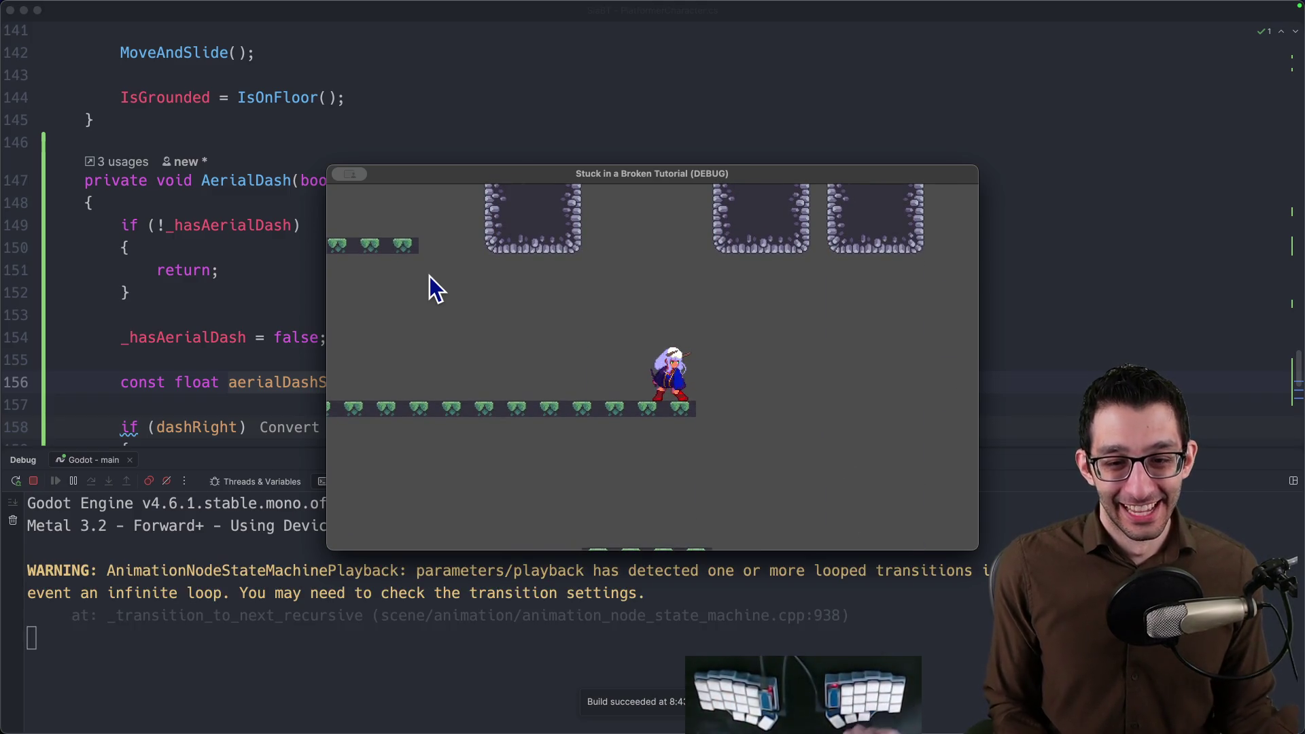
Close the test game after launching the character upward and review the Velocity += _aerialDashVelocity statement.
key("space")
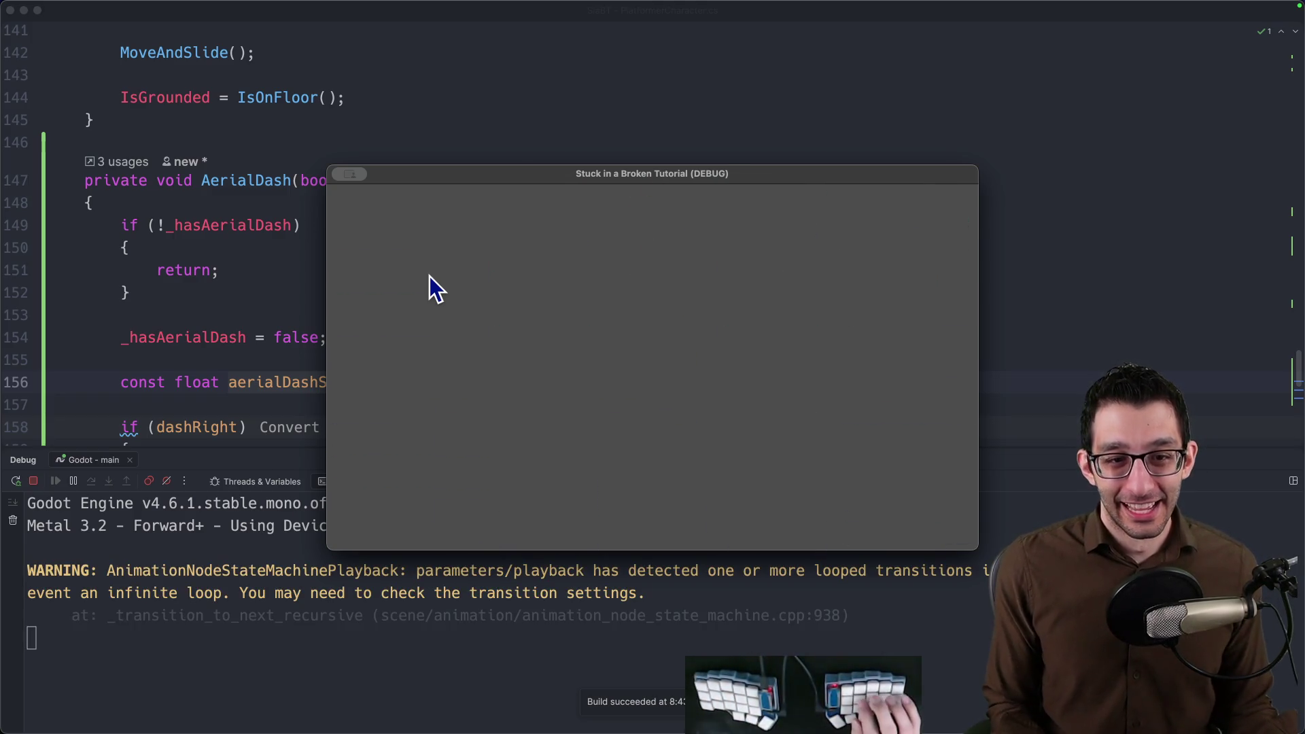
key("super+F2")
scroll(418, 276, "down", 5)
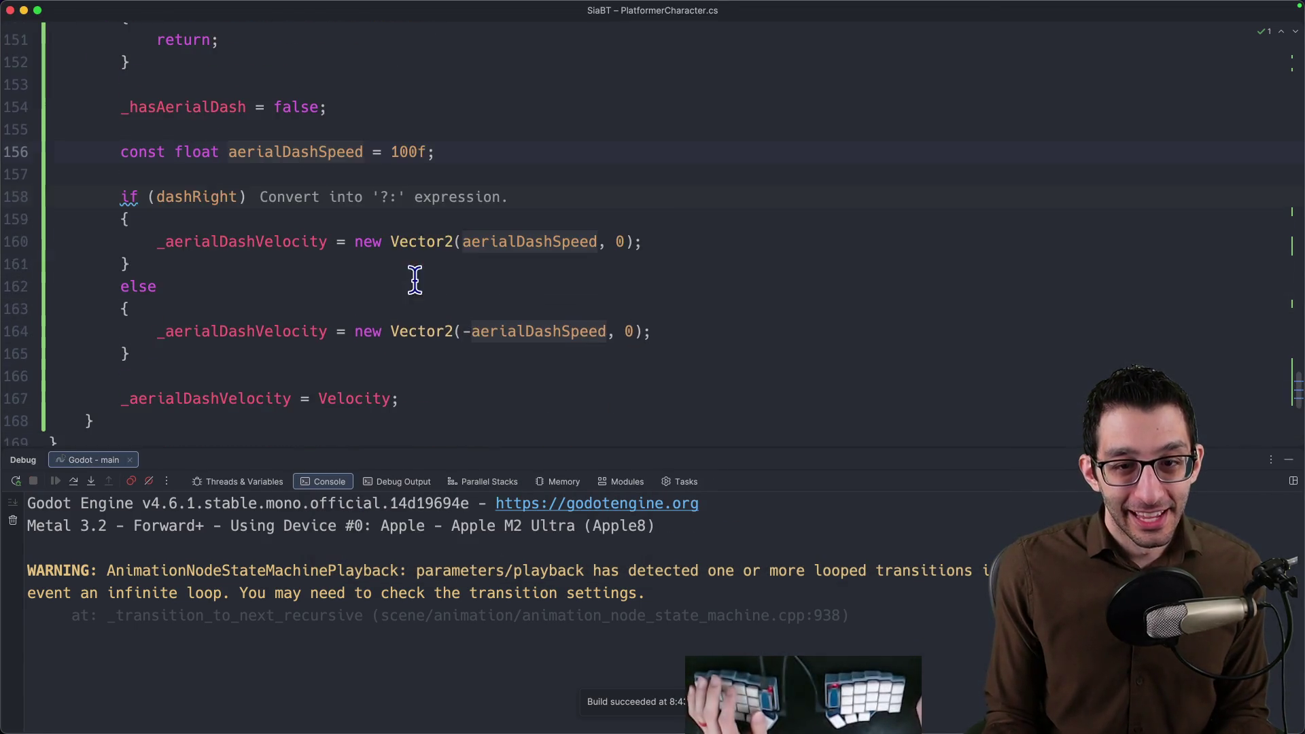
left_click(496, 336)
scroll(496, 316, "up", 5)
scroll(490, 308, "up", 6)
scroll(471, 306, "up", 5)
scroll(469, 304, "up", 3)
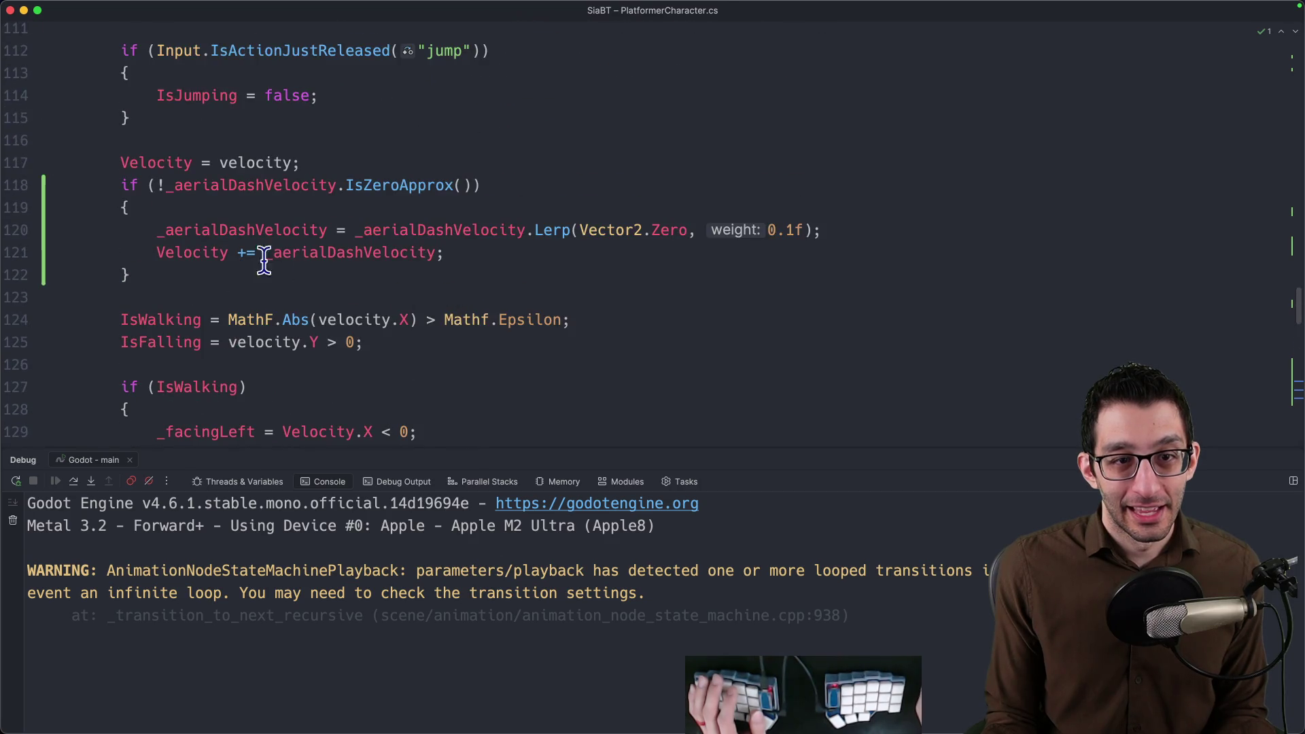
double_click(204, 253)
left_click_drag(204, 253, 353, 259)
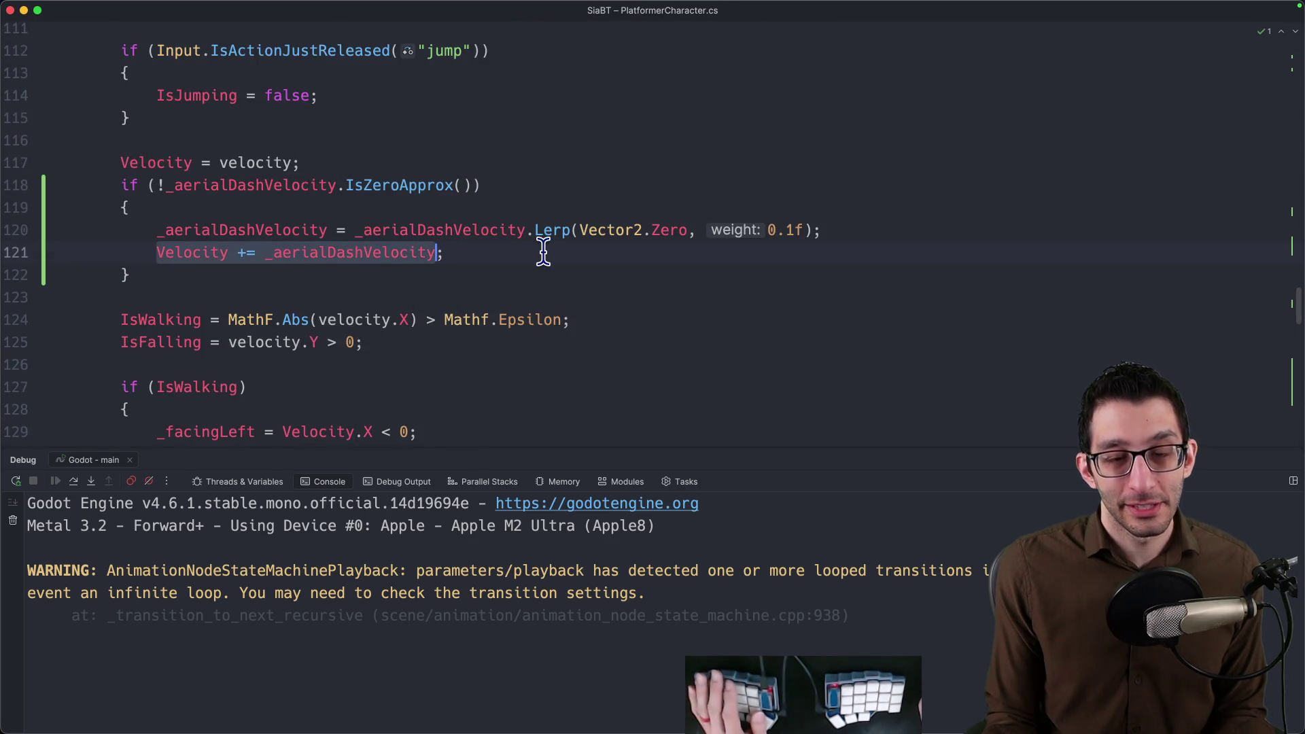
scroll(525, 268, "down", 2)
scroll(522, 283, "down", 3)
scroll(521, 282, "down", 4)
scroll(522, 283, "down", 2)
scroll(520, 288, "down", 3)
scroll(519, 292, "down", 2)
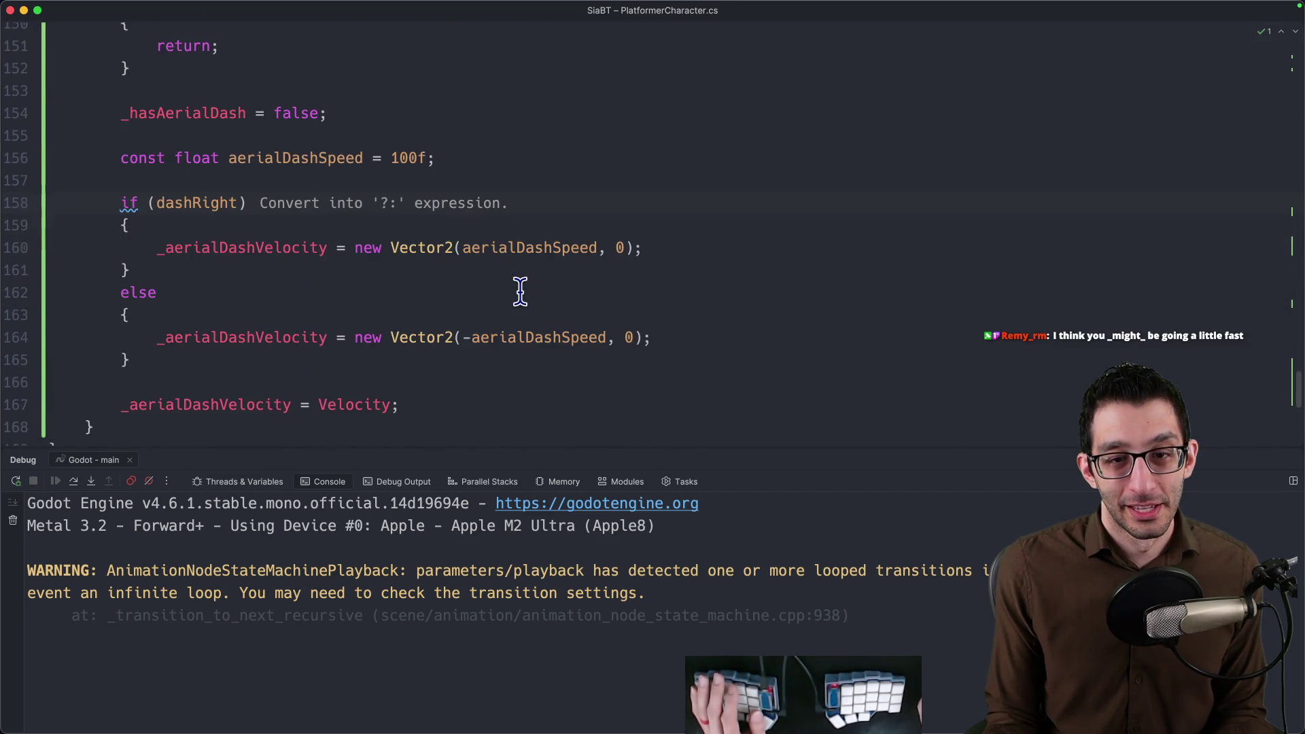
key("super+shift+F12")
scroll(523, 291, "up", 3)
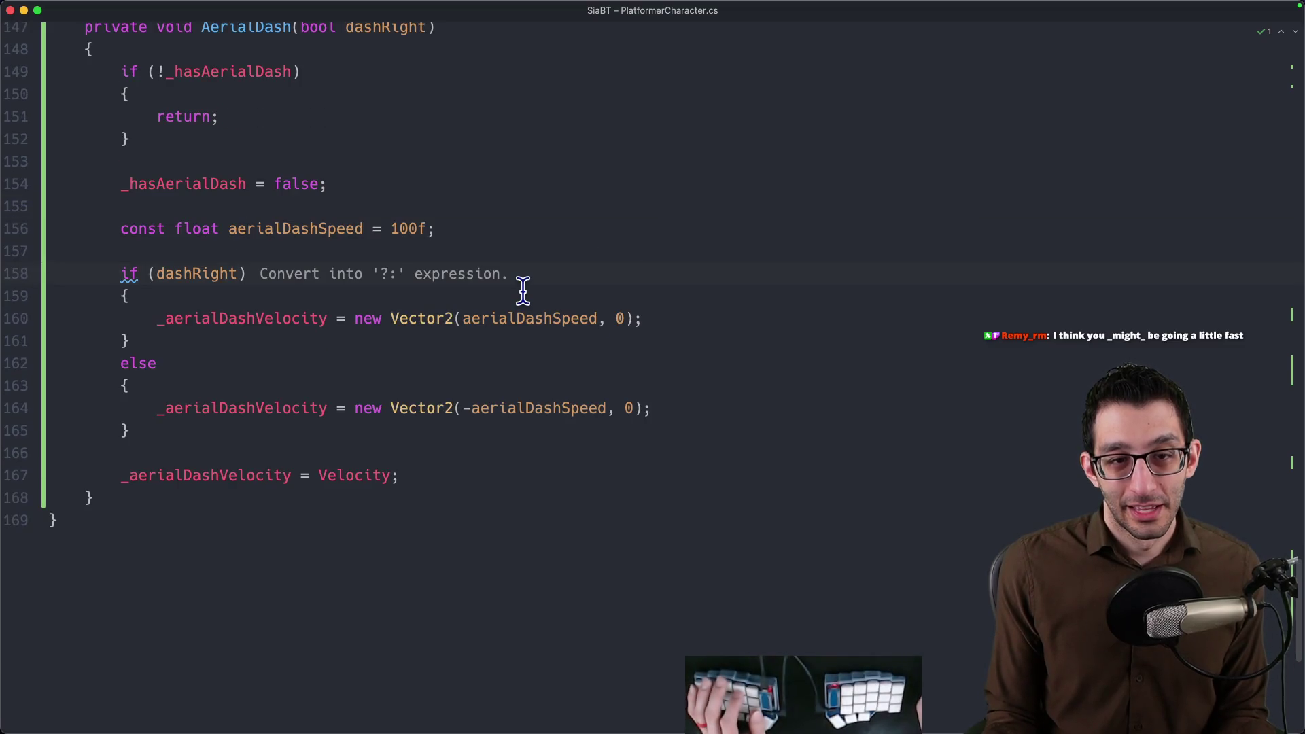
scroll(516, 297, "up", 1)
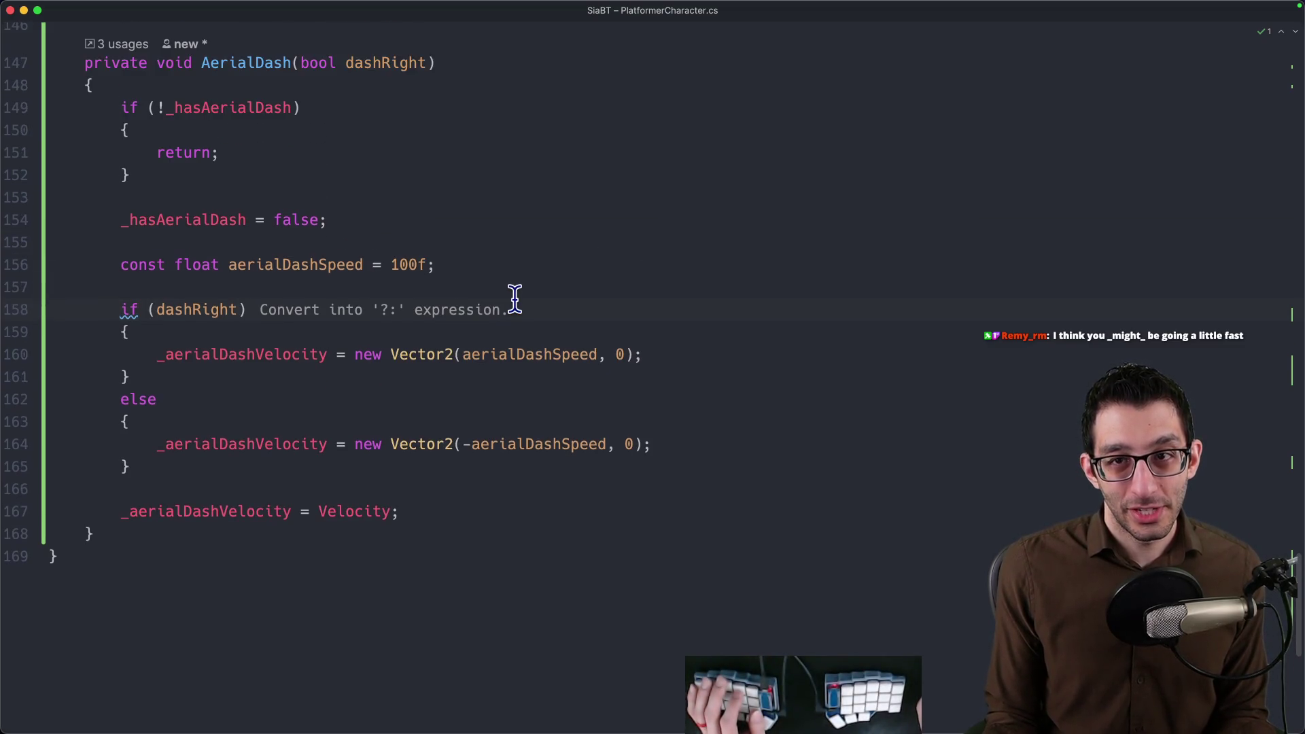
scroll(514, 300, "up", 3)
scroll(513, 304, "up", 5)
scroll(512, 303, "up", 5)
scroll(513, 305, "up", 2)
scroll(510, 309, "up", 3)
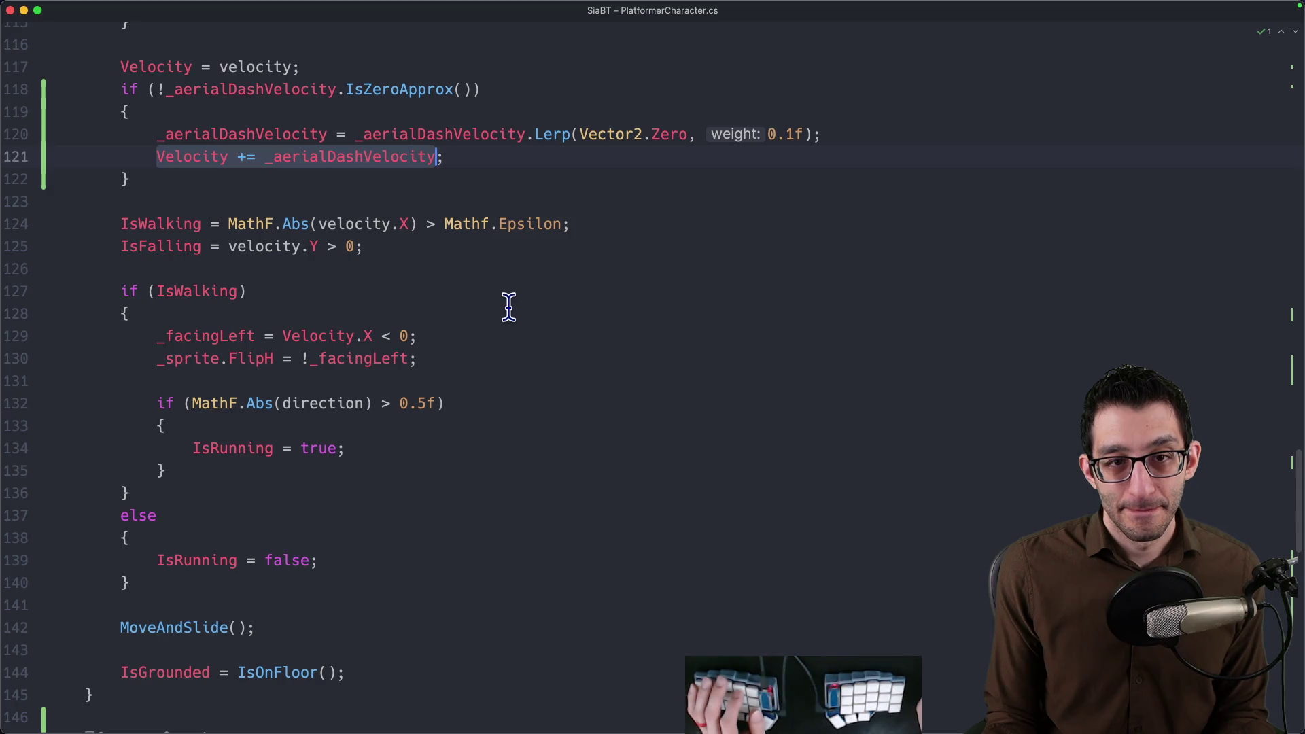
scroll(508, 307, "up", 6)
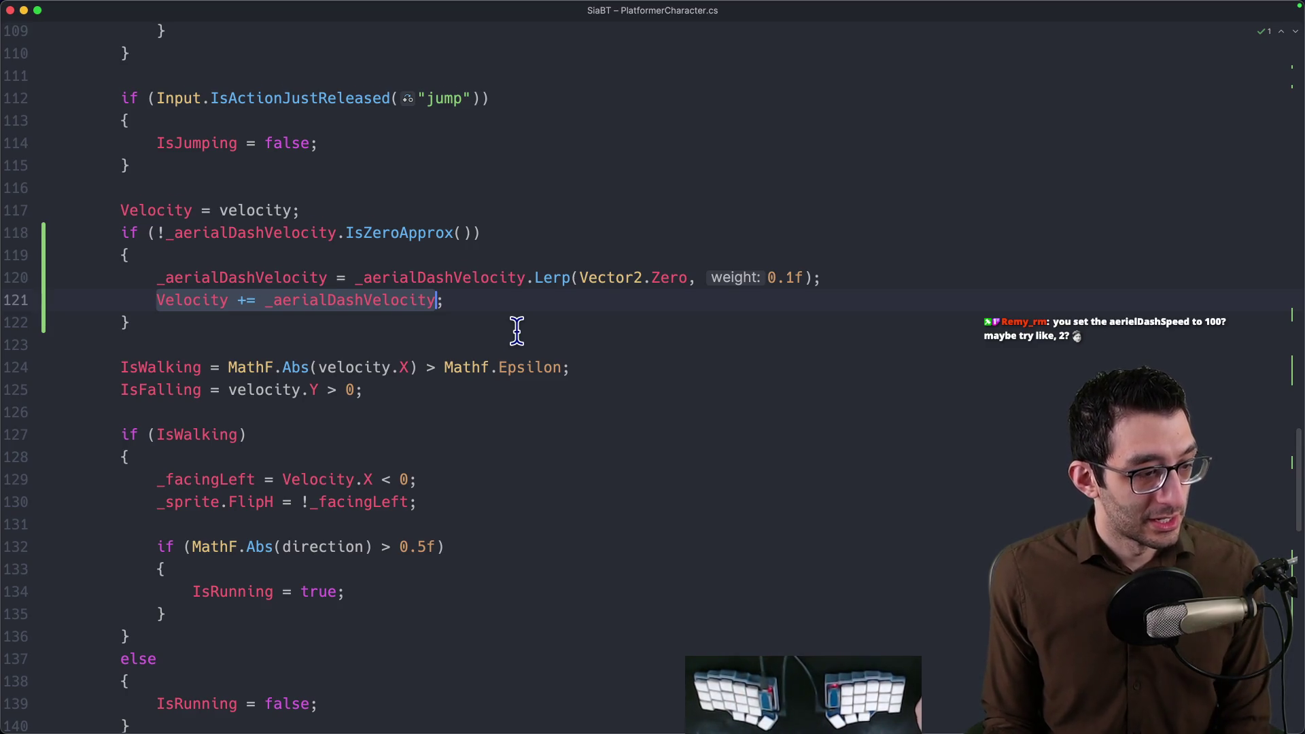
scroll(515, 338, "down", 7)
scroll(498, 344, "down", 3)
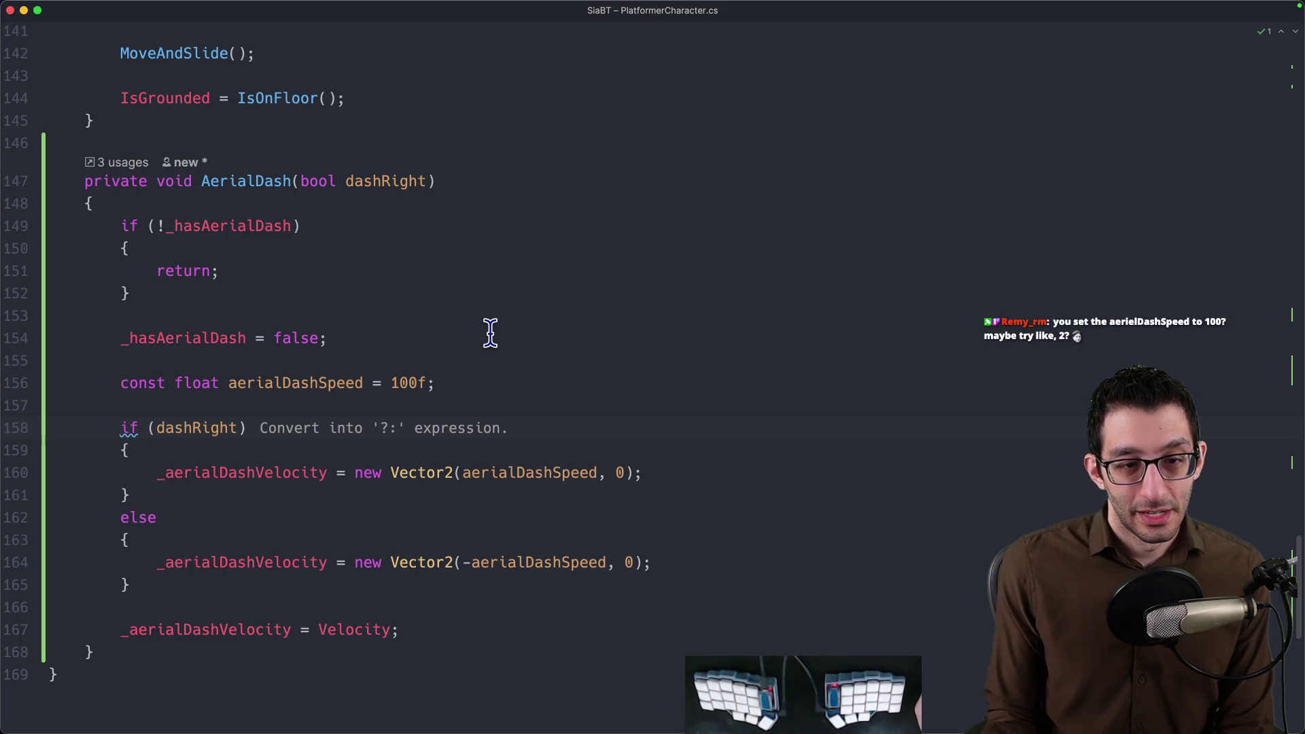
scroll(490, 332, "up", 7)
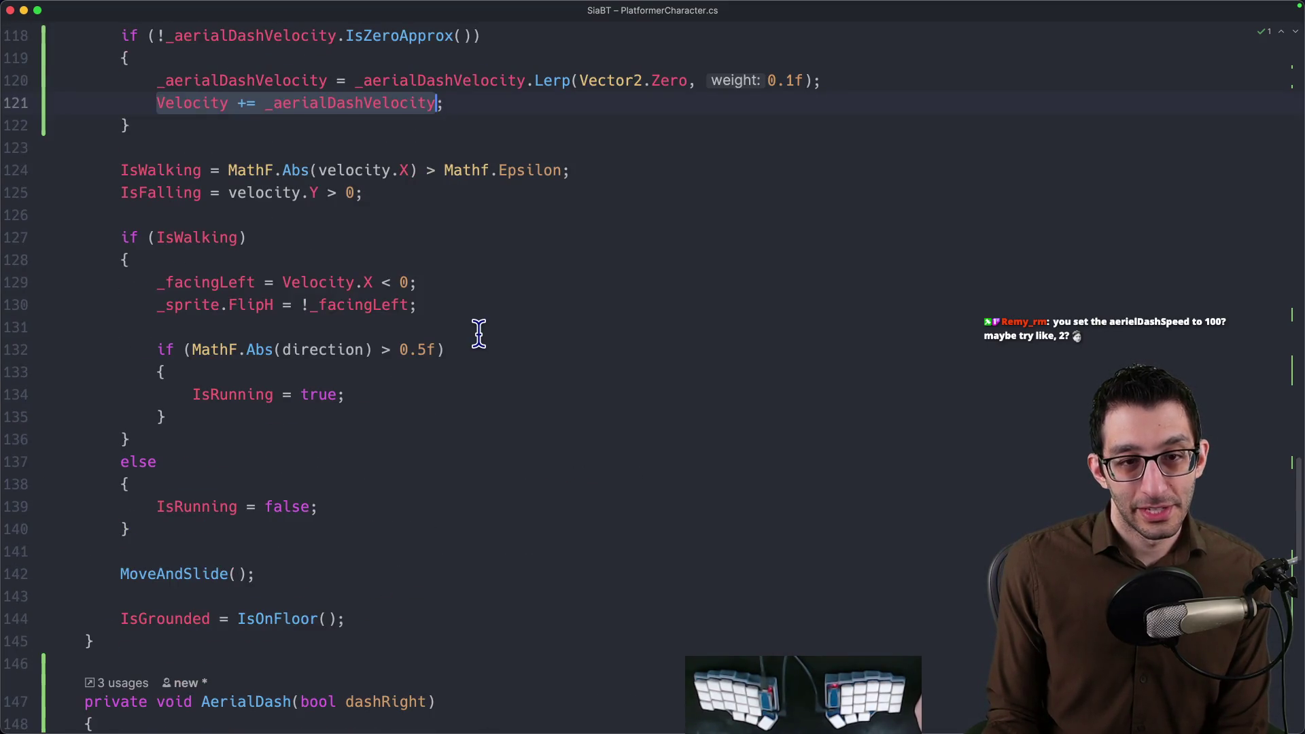
scroll(476, 336, "up", 2)
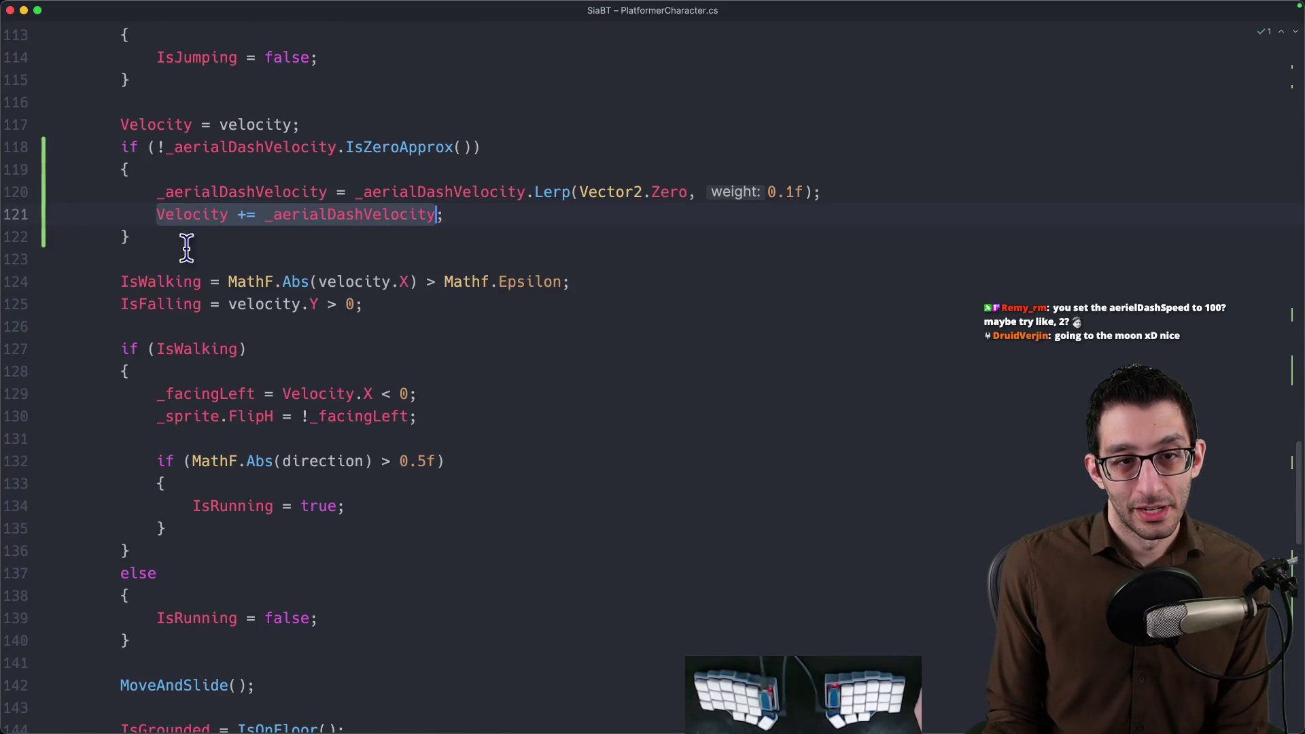
Leave distraction-free mode and set a breakpoint on line 121 where the dash velocity is added.
left_click(23, 219)
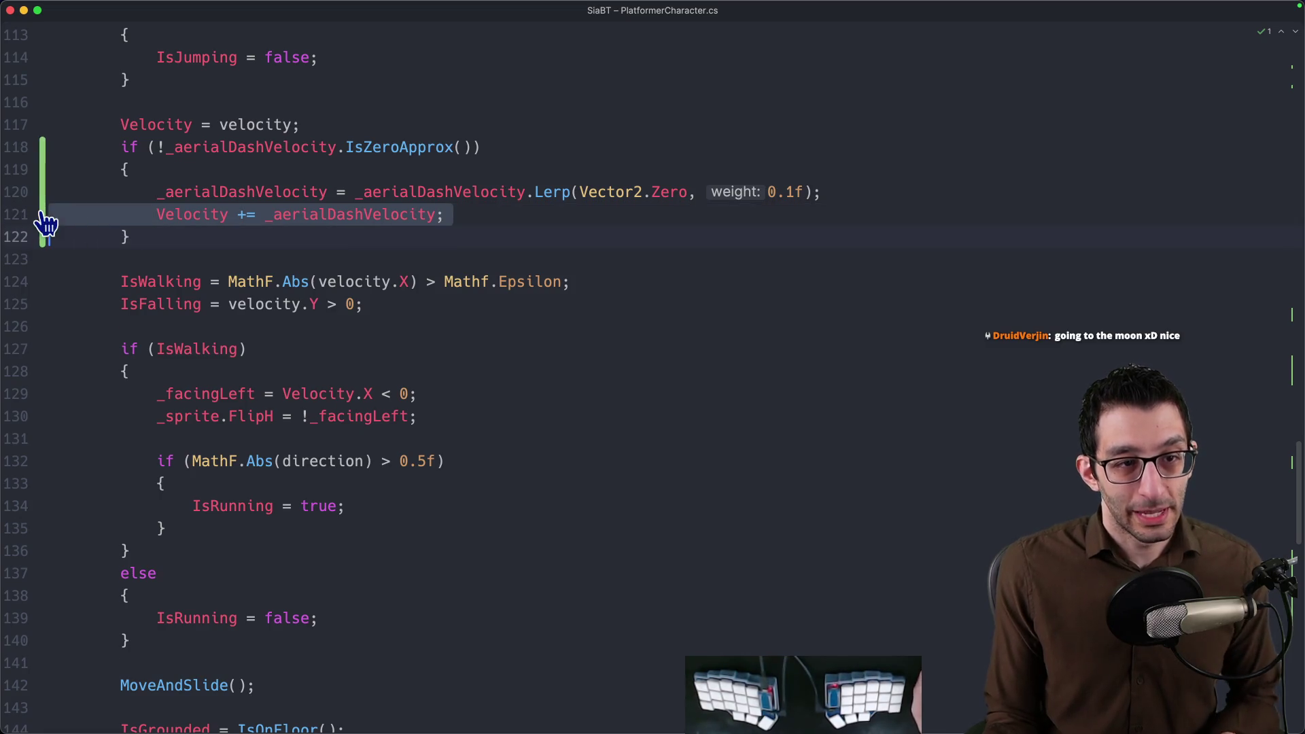
key("ctrl+d")
left_click(47, 235)
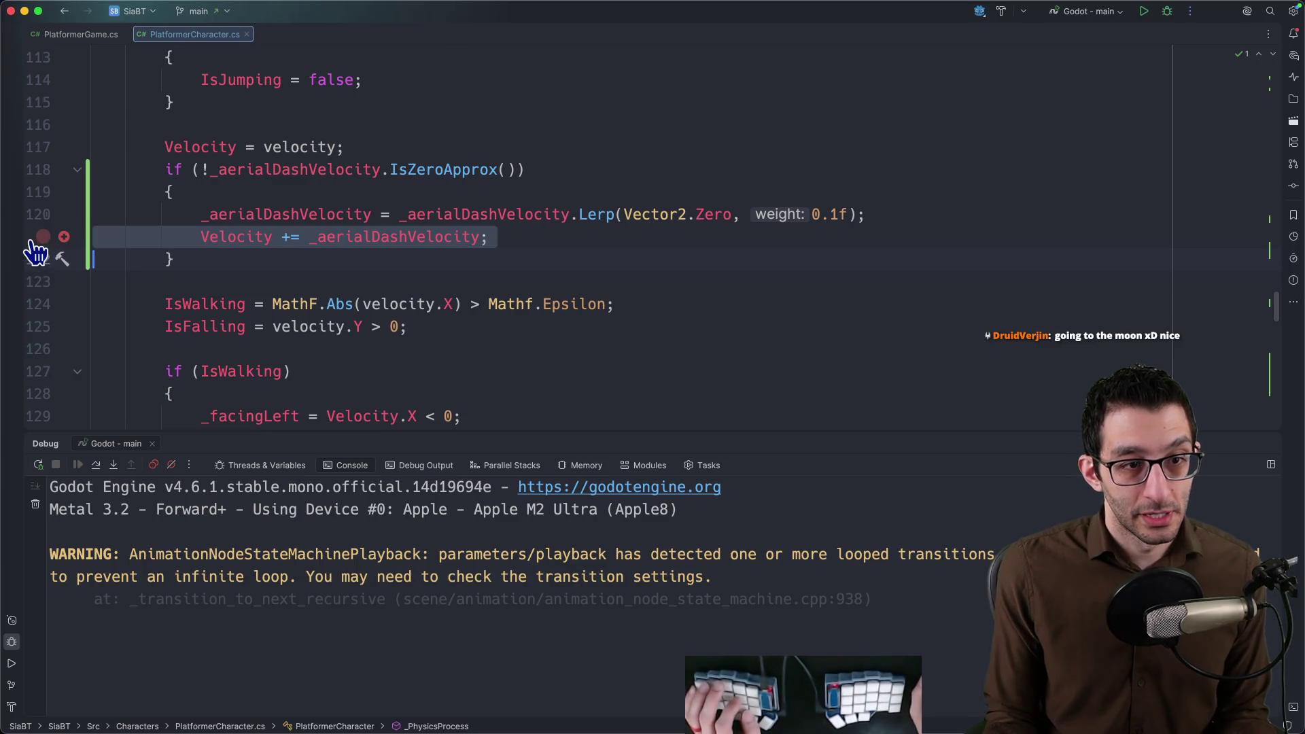
Restart the game under the debugger and bring it forward so execution pauses at line 121.
key("ctrl+d")
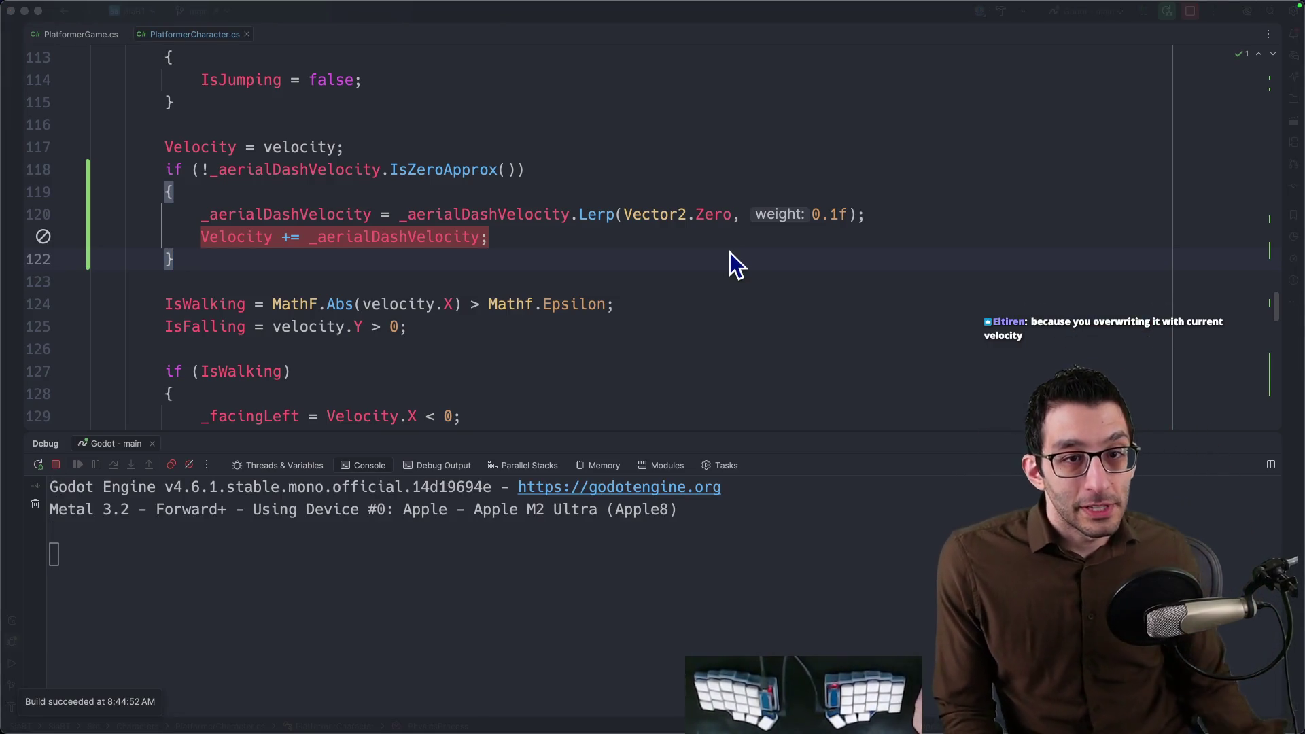
left_click(313, 244)
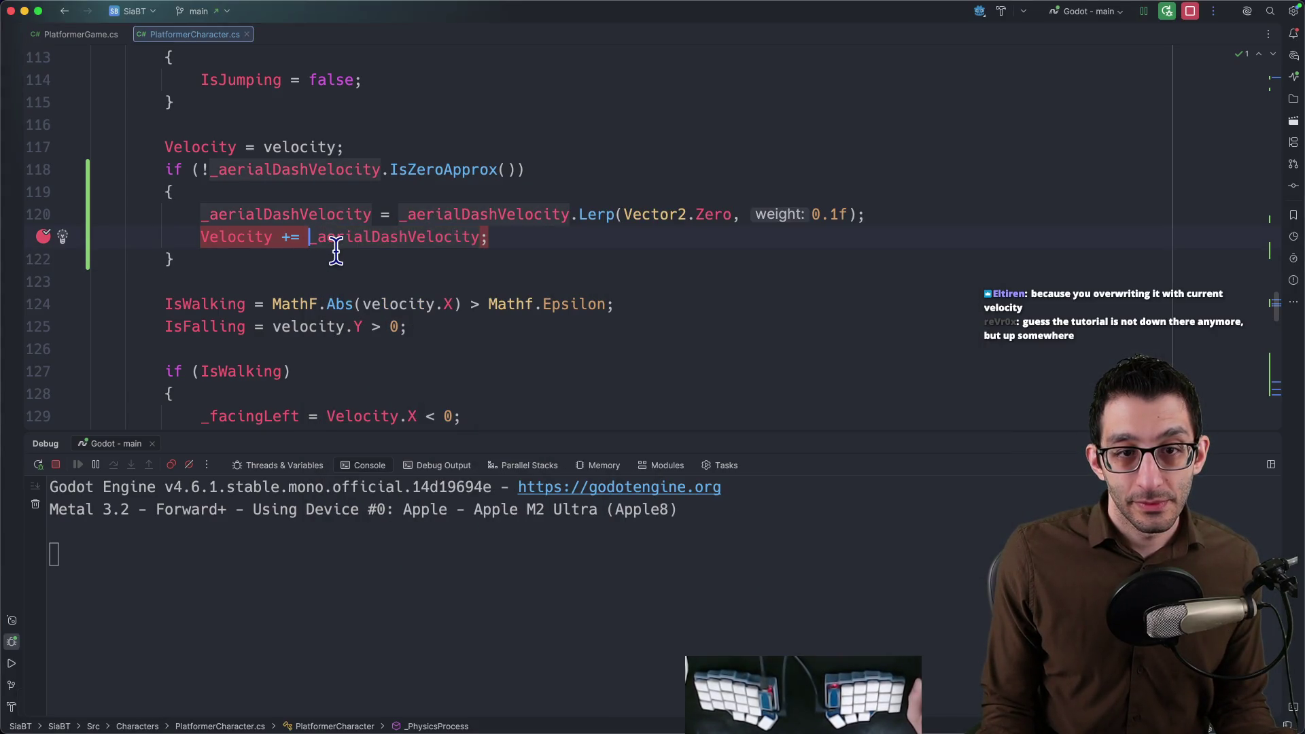
scroll(347, 265, "down", 5)
scroll(368, 275, "down", 4)
scroll(377, 286, "down", 1)
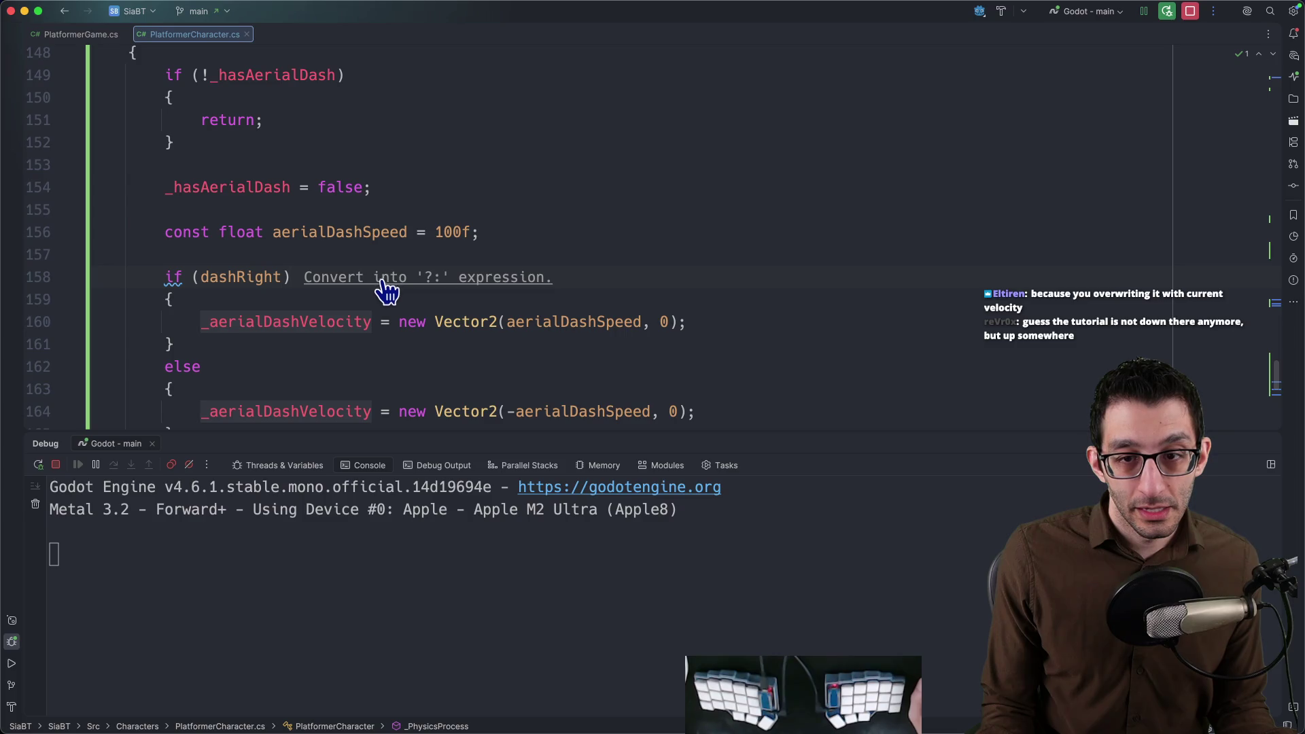
scroll(612, 290, "up", 2)
scroll(617, 288, "up", 4)
scroll(616, 285, "up", 2)
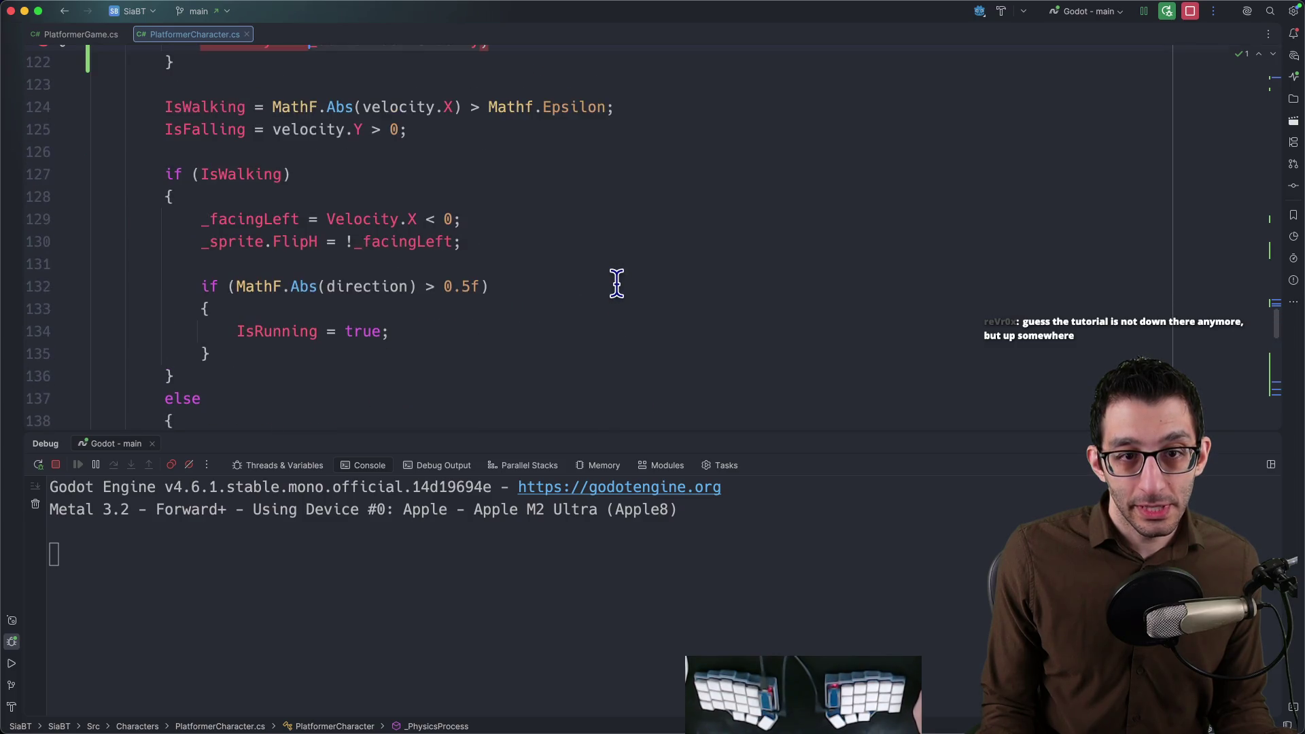
scroll(616, 285, "up", 2)
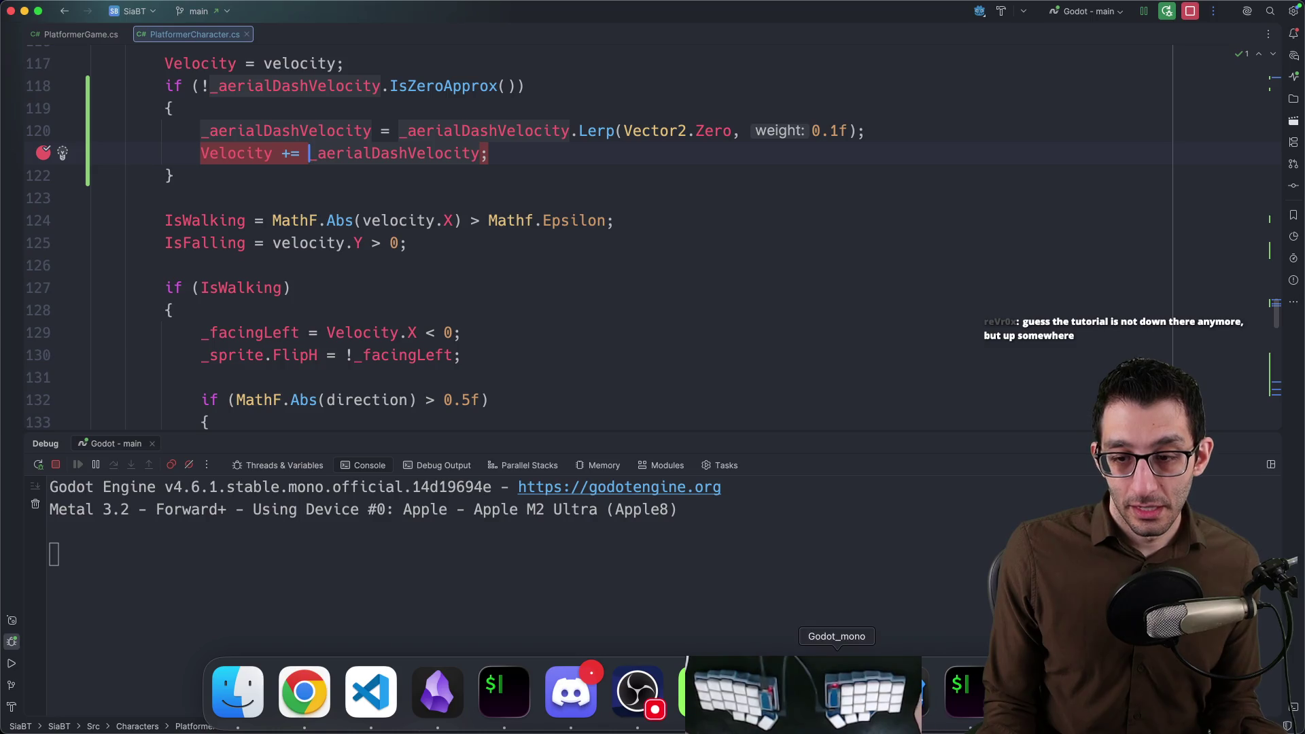
left_click(836, 693)
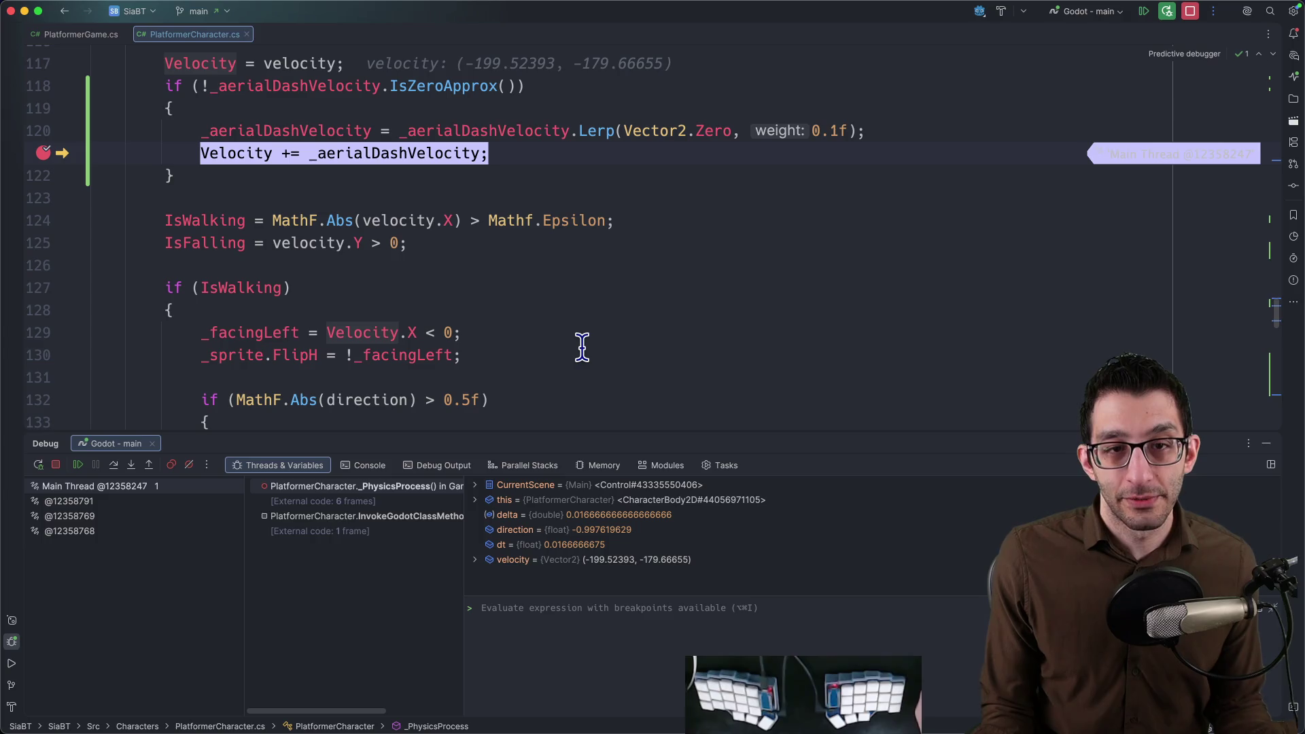
Add a TODO bullet 'Delete your aerial dash when you hit the ground' in the document, then return to the debugger.
key("super+Tab")
key("Return")
type("Delete your aerial dash when you hit the ground")
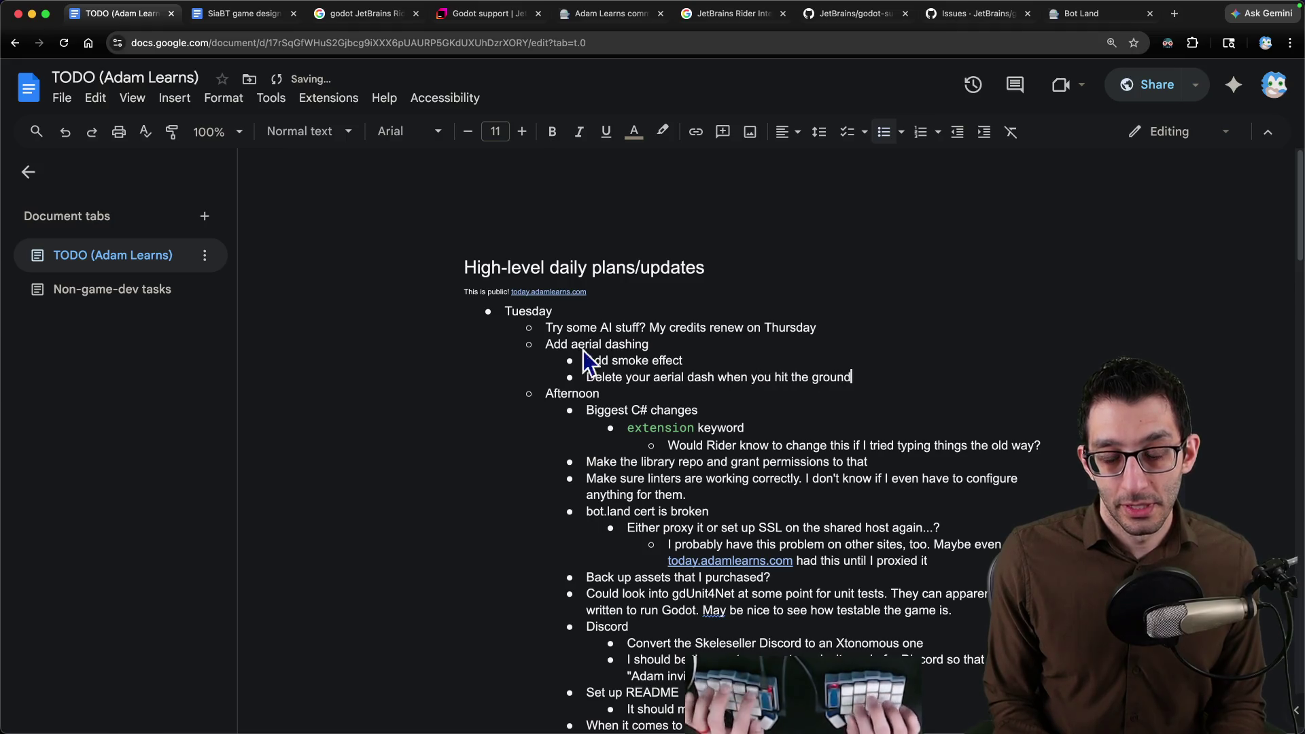
key("super+Tab")
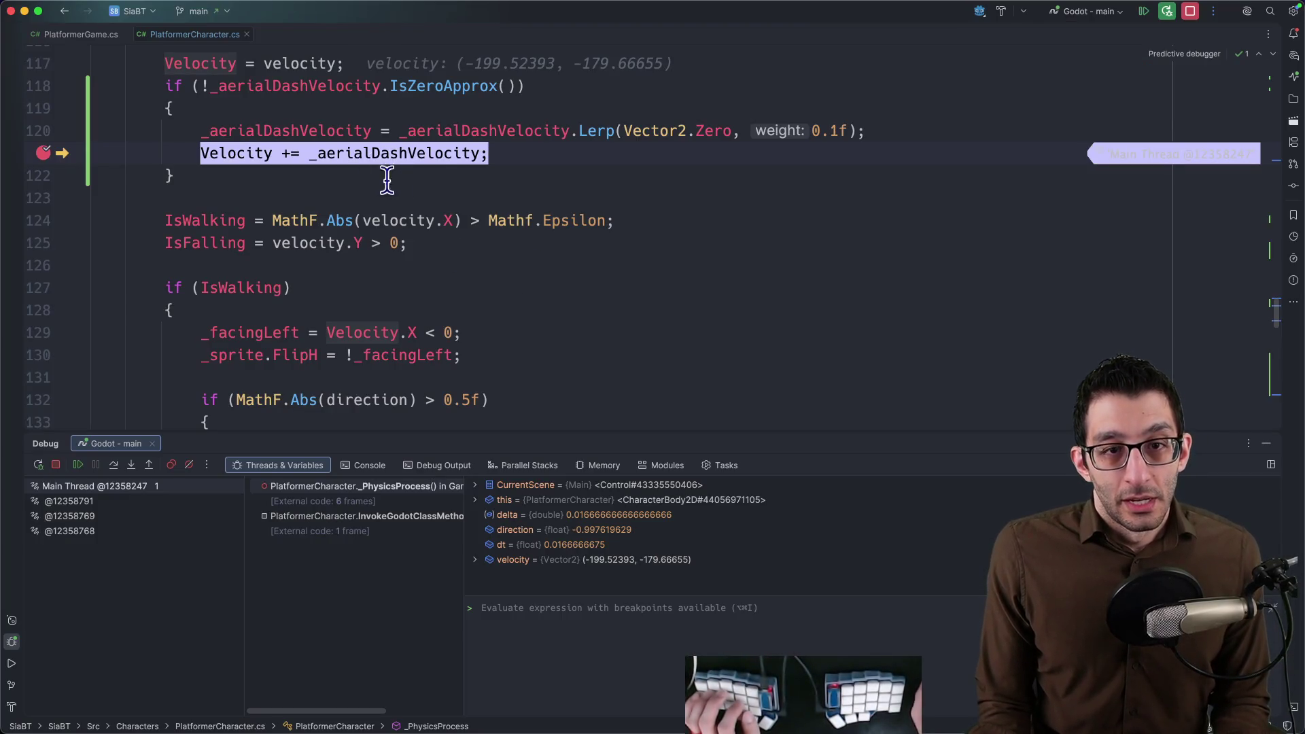
mouse_move(398, 154)
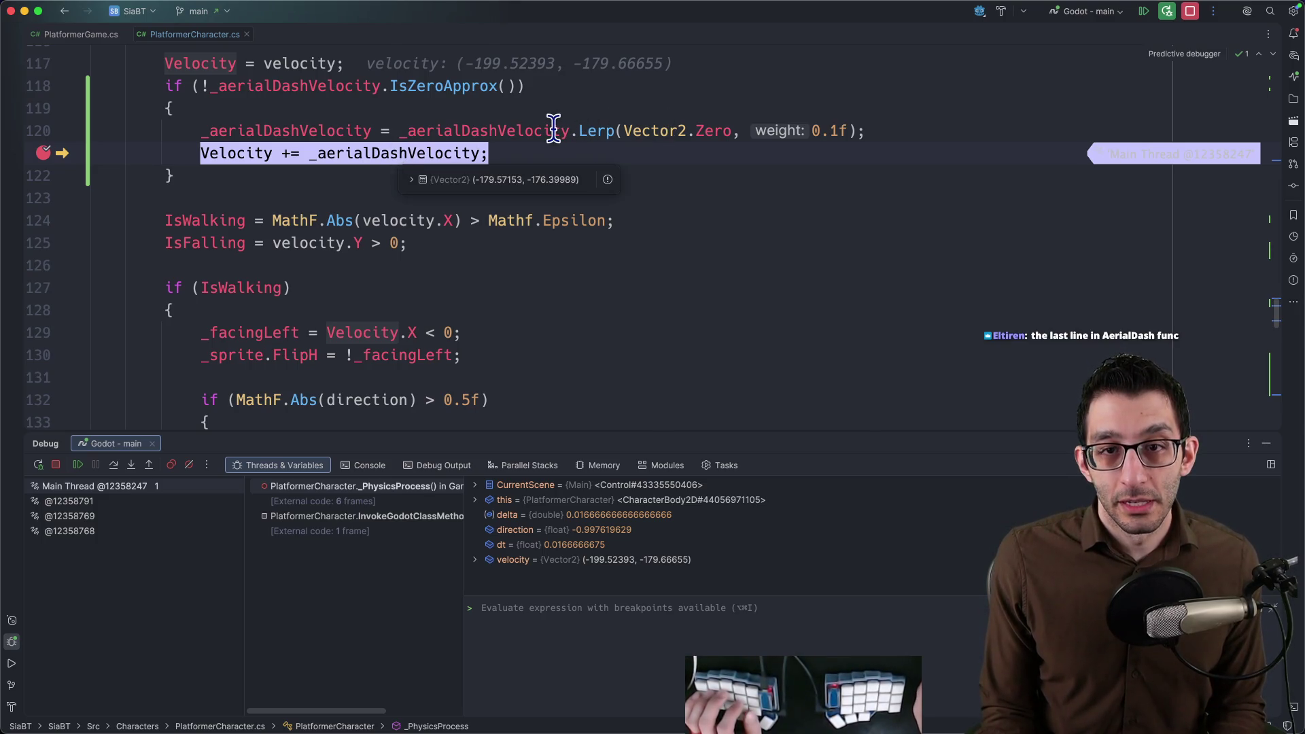
Break on line 120, resume to hit it, then stop and restart the debug session.
left_click(44, 132)
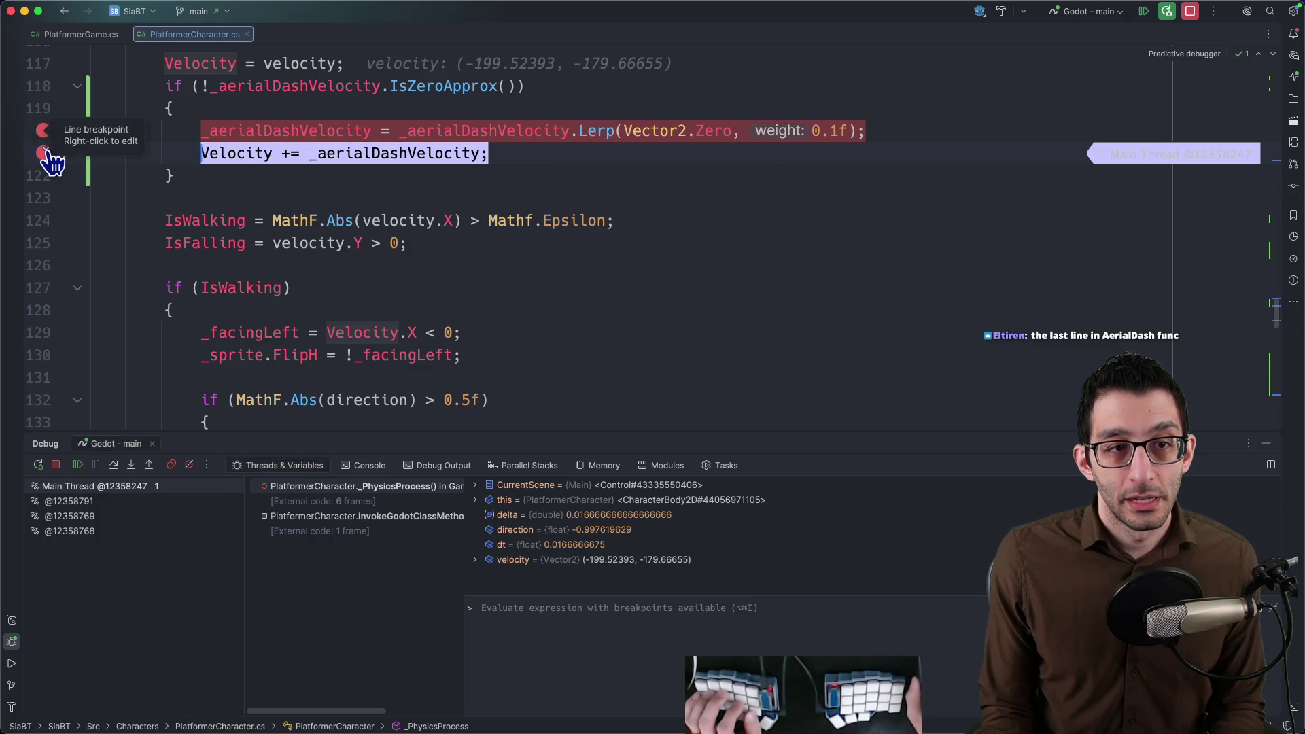
left_click(1142, 13)
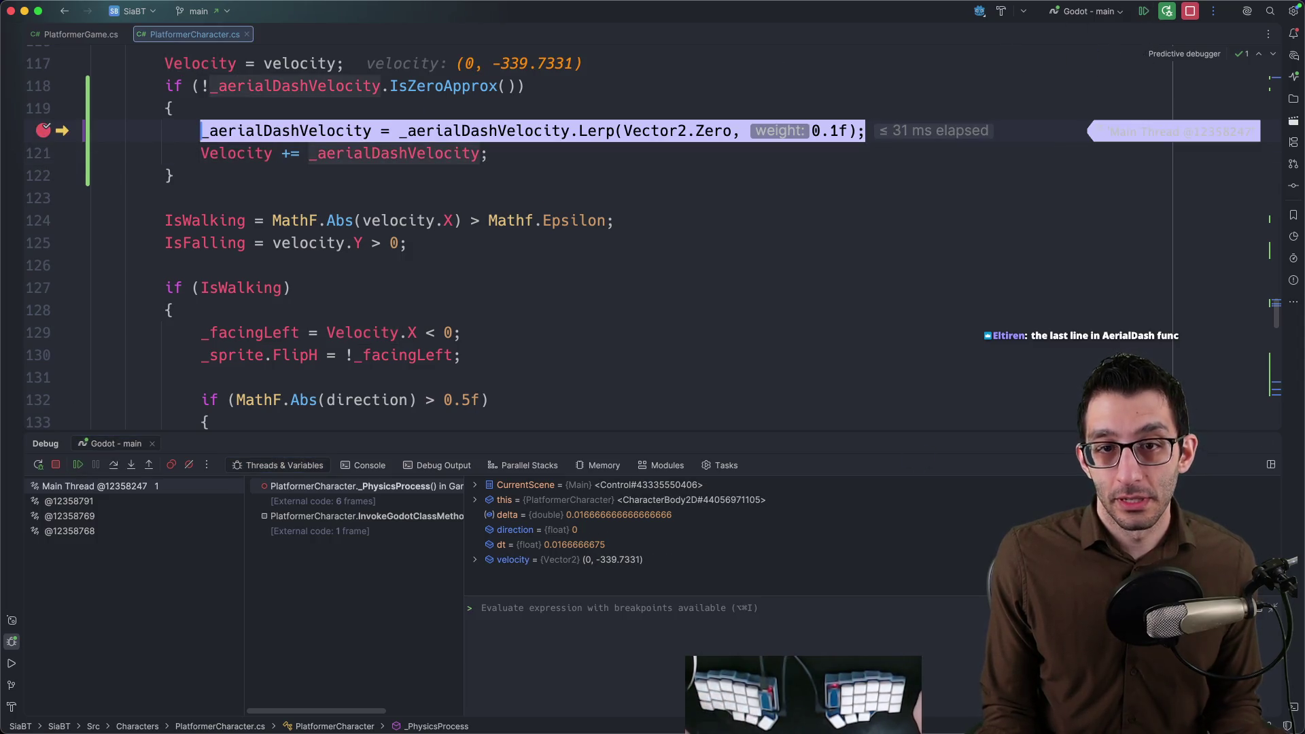
left_click(1190, 13)
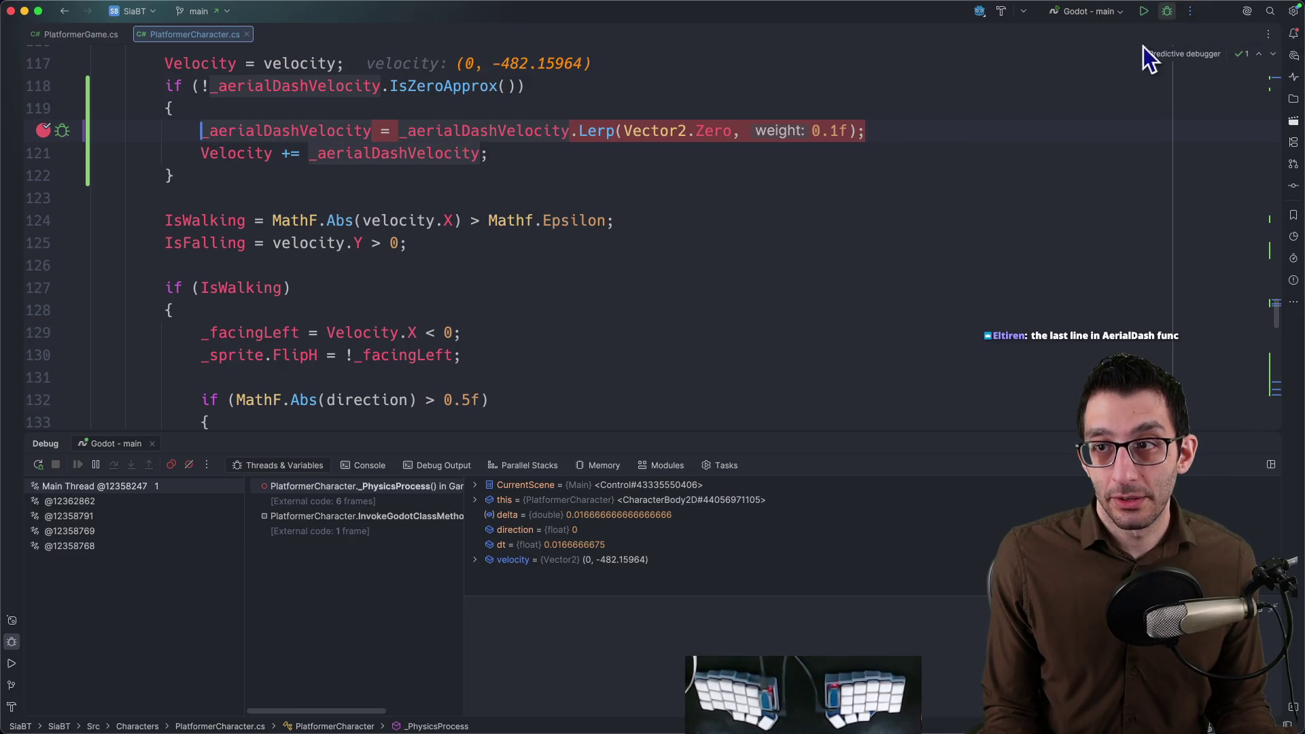
key("ctrl+d")
scroll(501, 343, "down", 3)
scroll(501, 343, "down", 8)
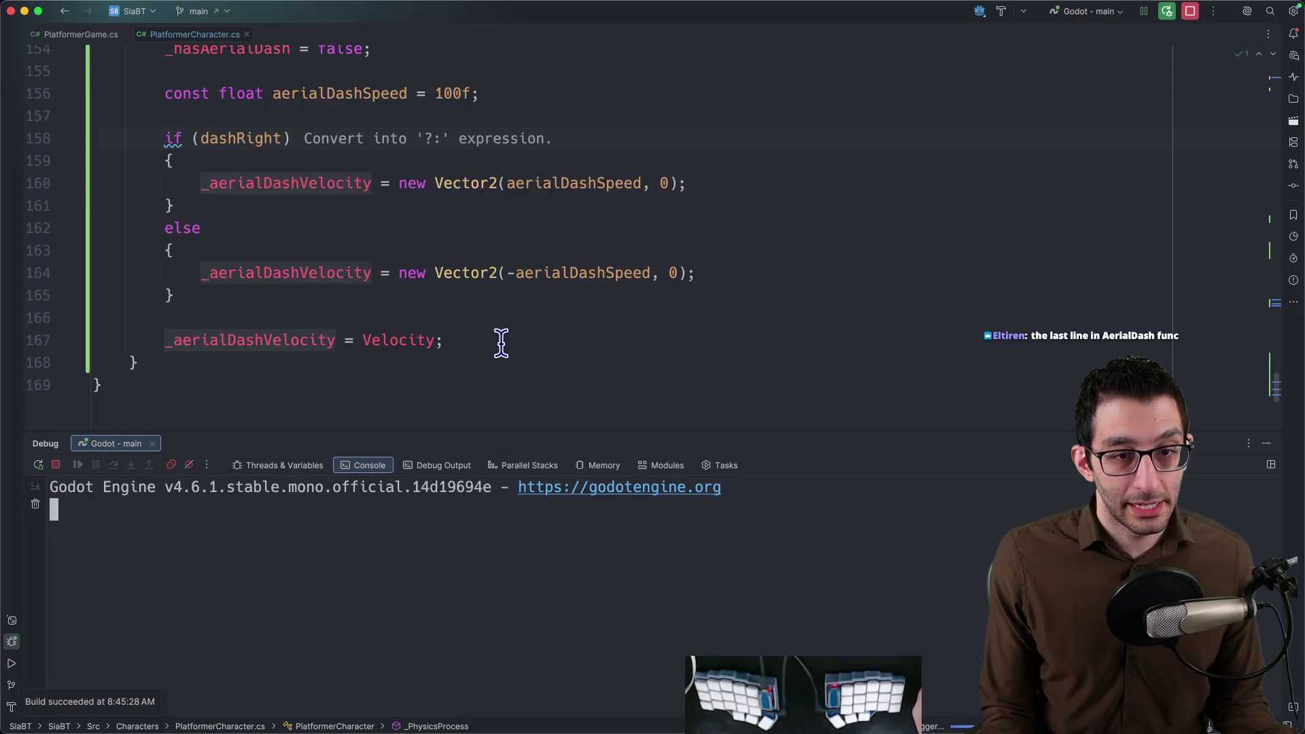
scroll(500, 341, "down", 3)
Delete the AerialDash line resetting dash velocity to Velocity, clear the line 120 breakpoint, and bring up the game.
left_click(466, 217)
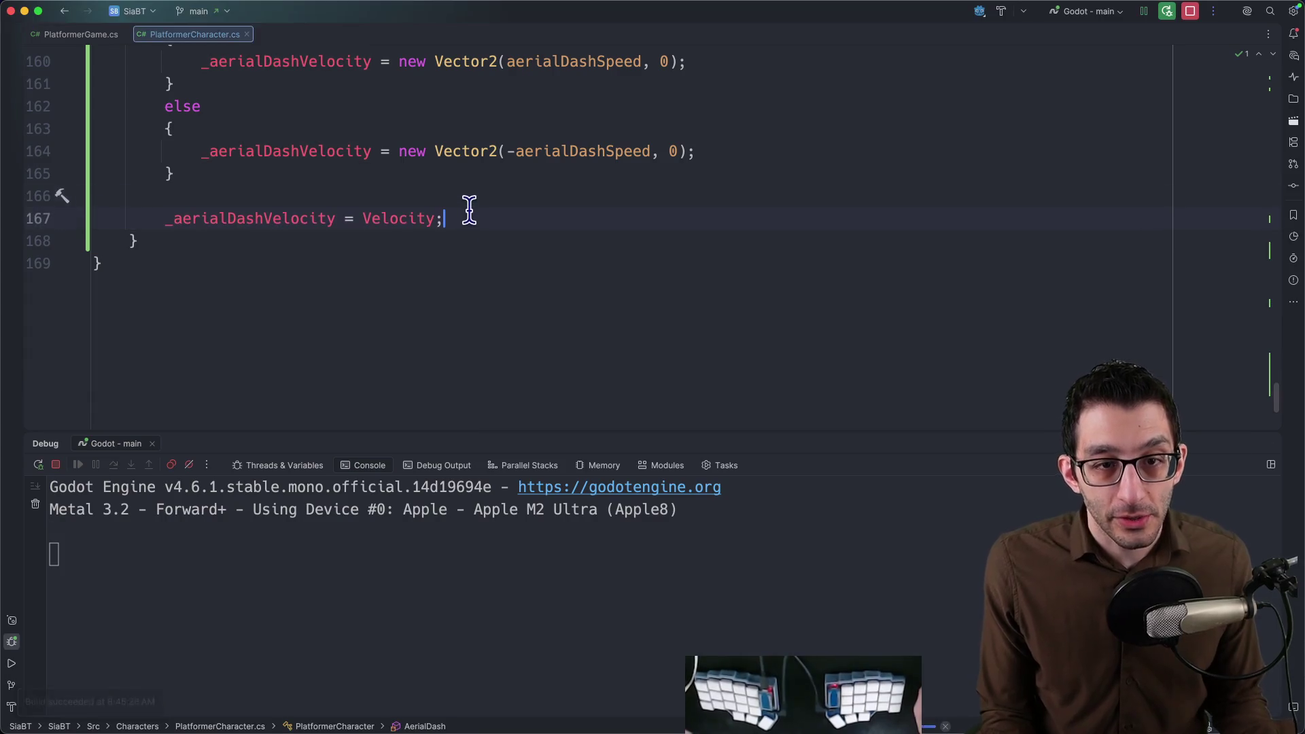
key("shift+Up")
key("BackSpace")
key("BackSpace")
left_click(312, 236)
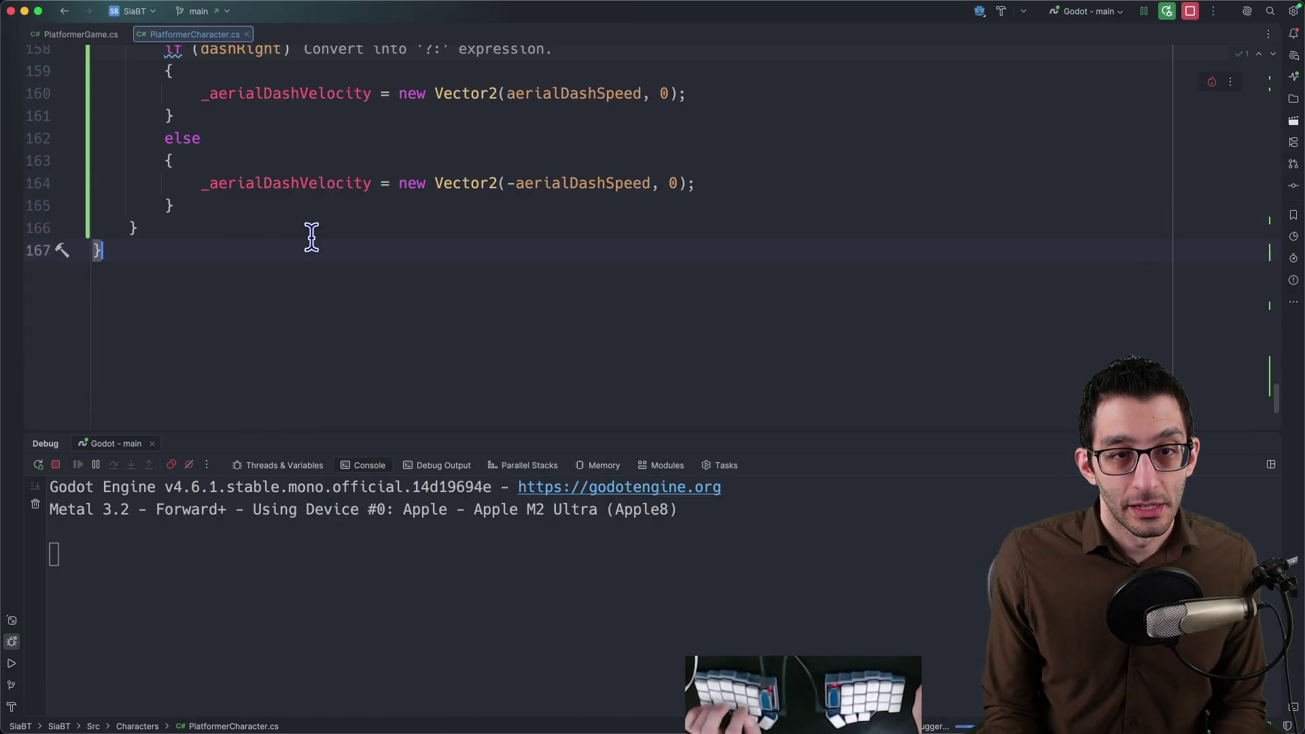
left_click(530, 207)
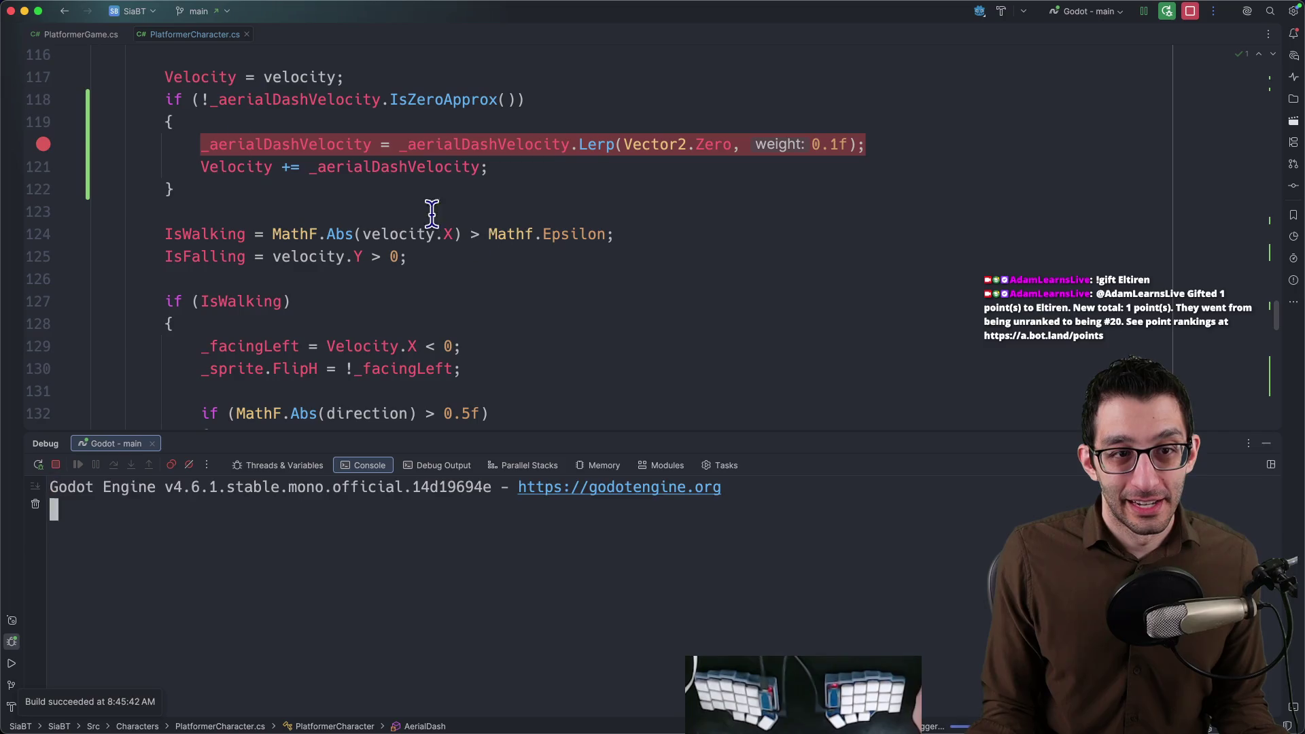
left_click(46, 146)
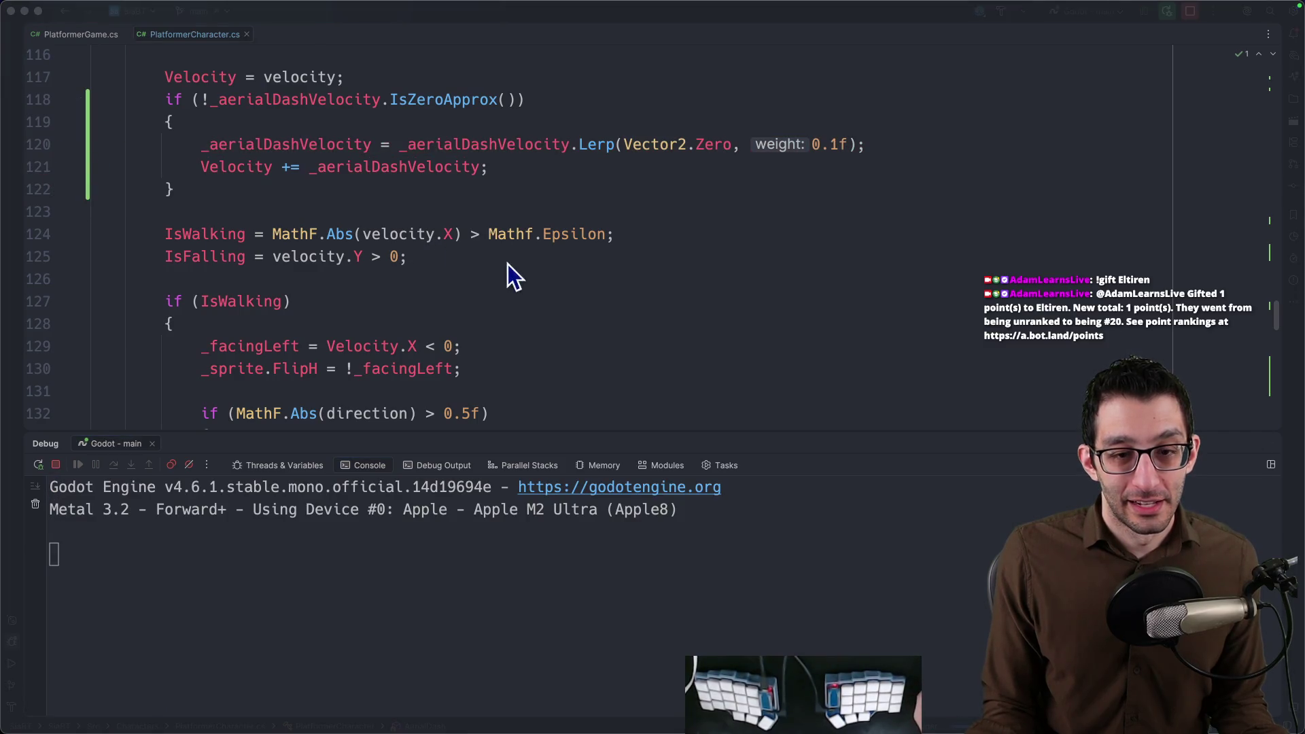
key("F9")
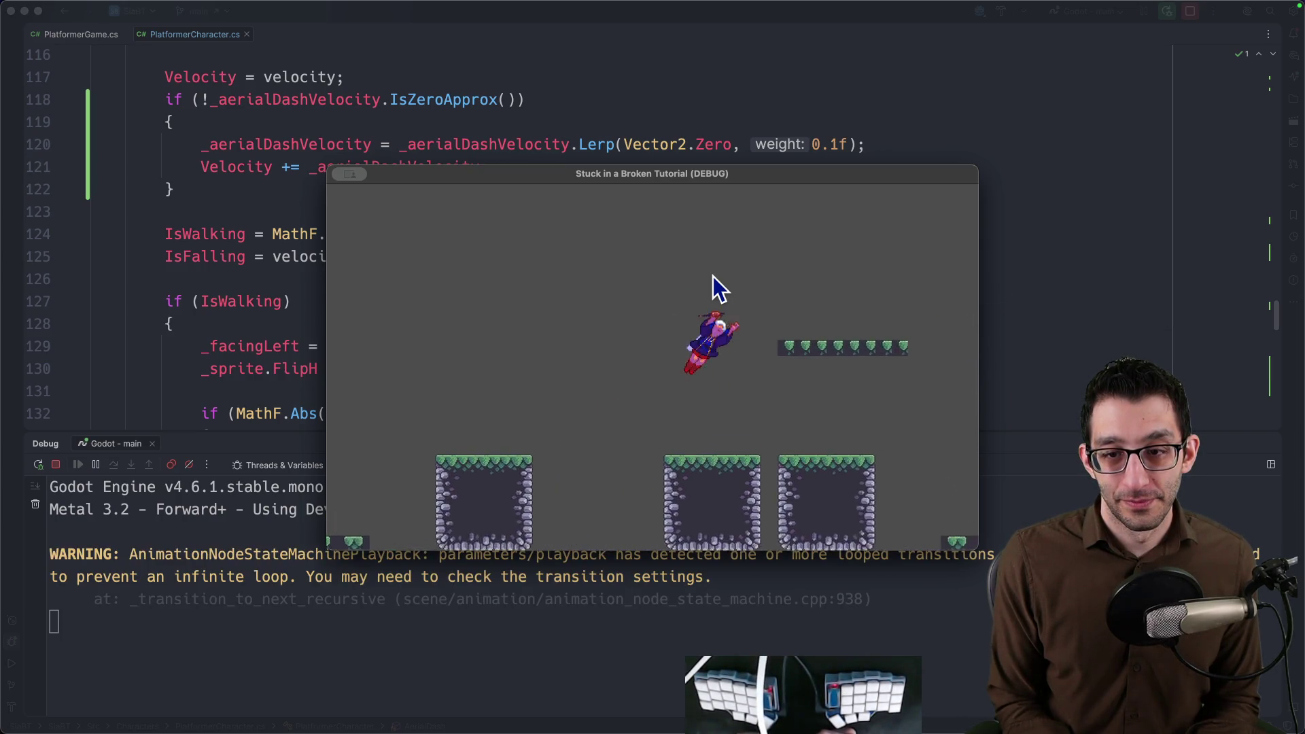
Steer the character left to test the dash, then stop the running game.
key("Left")
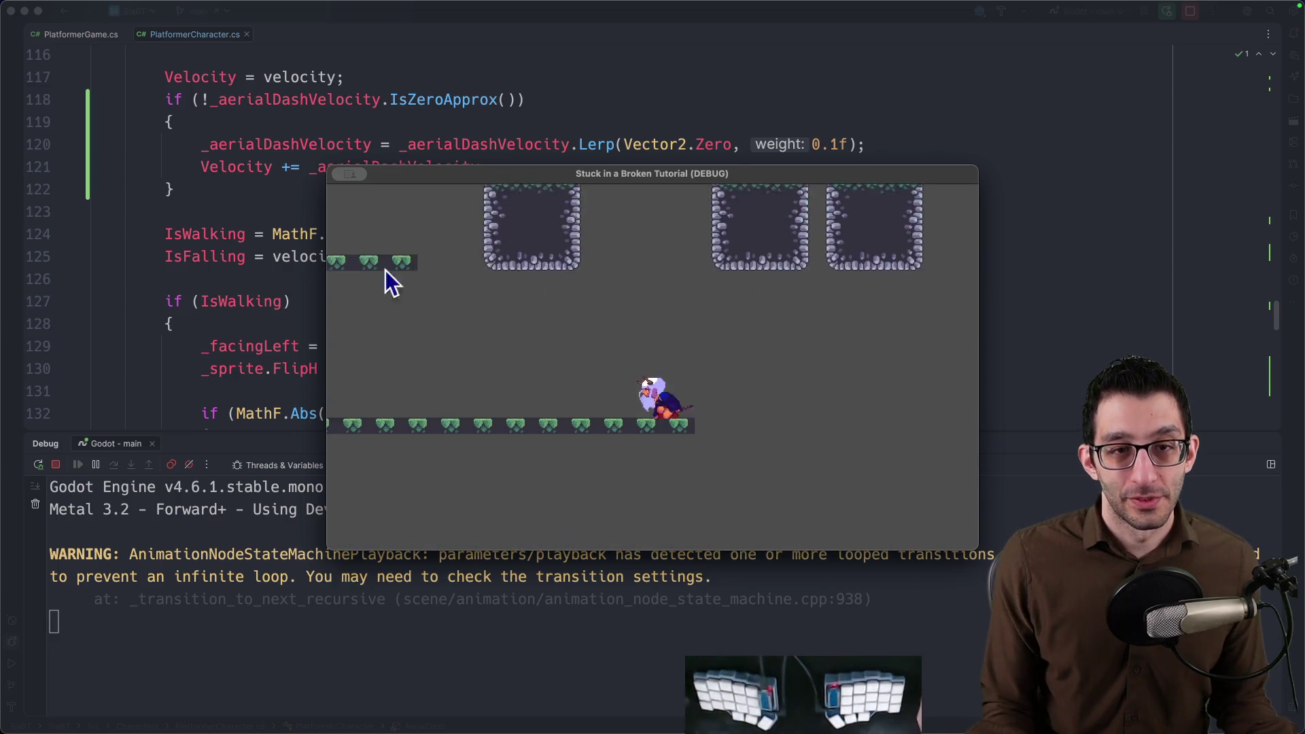
key("super+q")
scroll(351, 263, "down", 3)
scroll(314, 277, "up", 5)
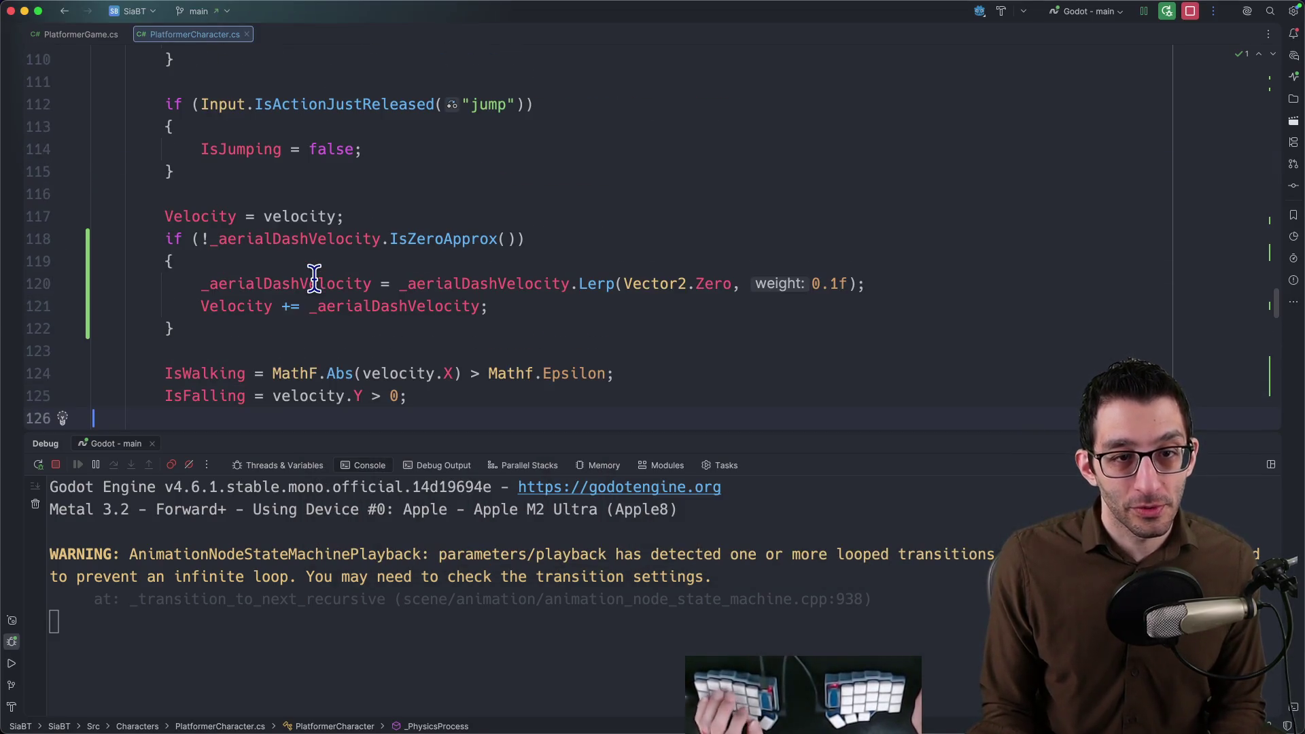
scroll(314, 277, "up", 2)
scroll(305, 270, "up", 3)
scroll(291, 258, "up", 1)
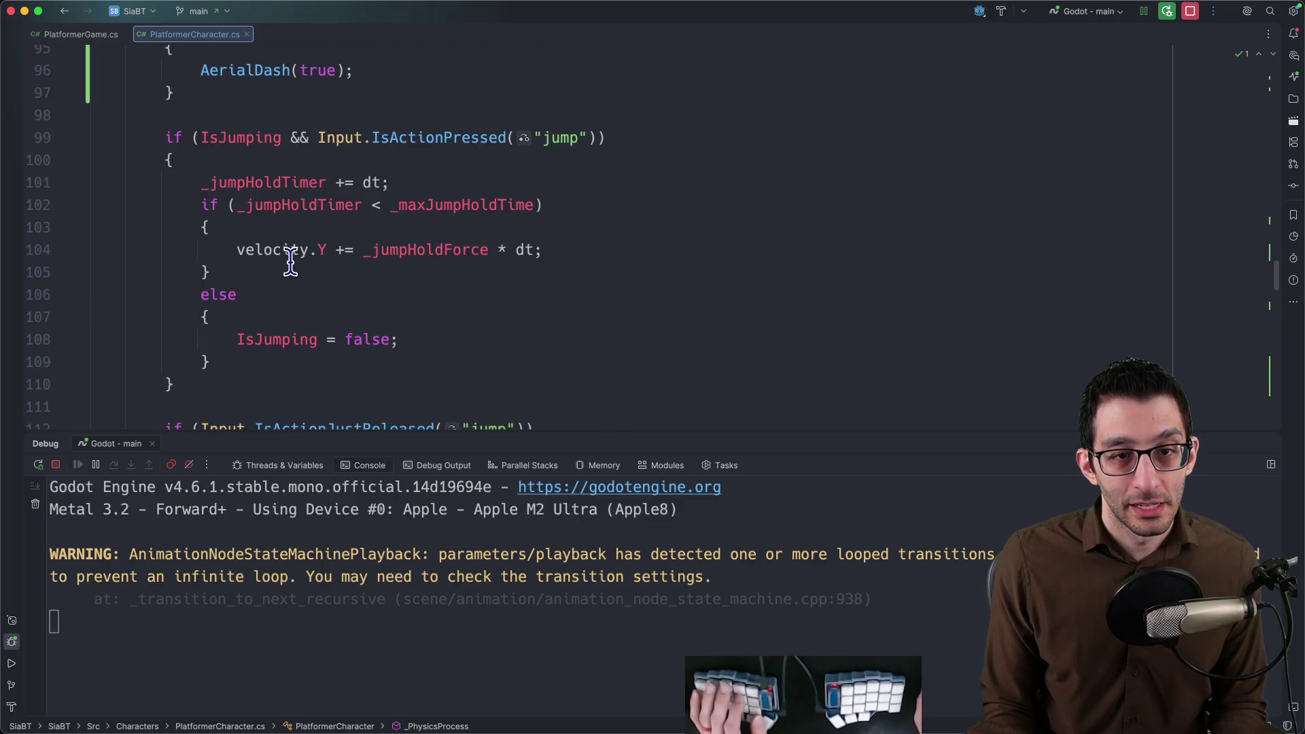
scroll(317, 270, "down", 6)
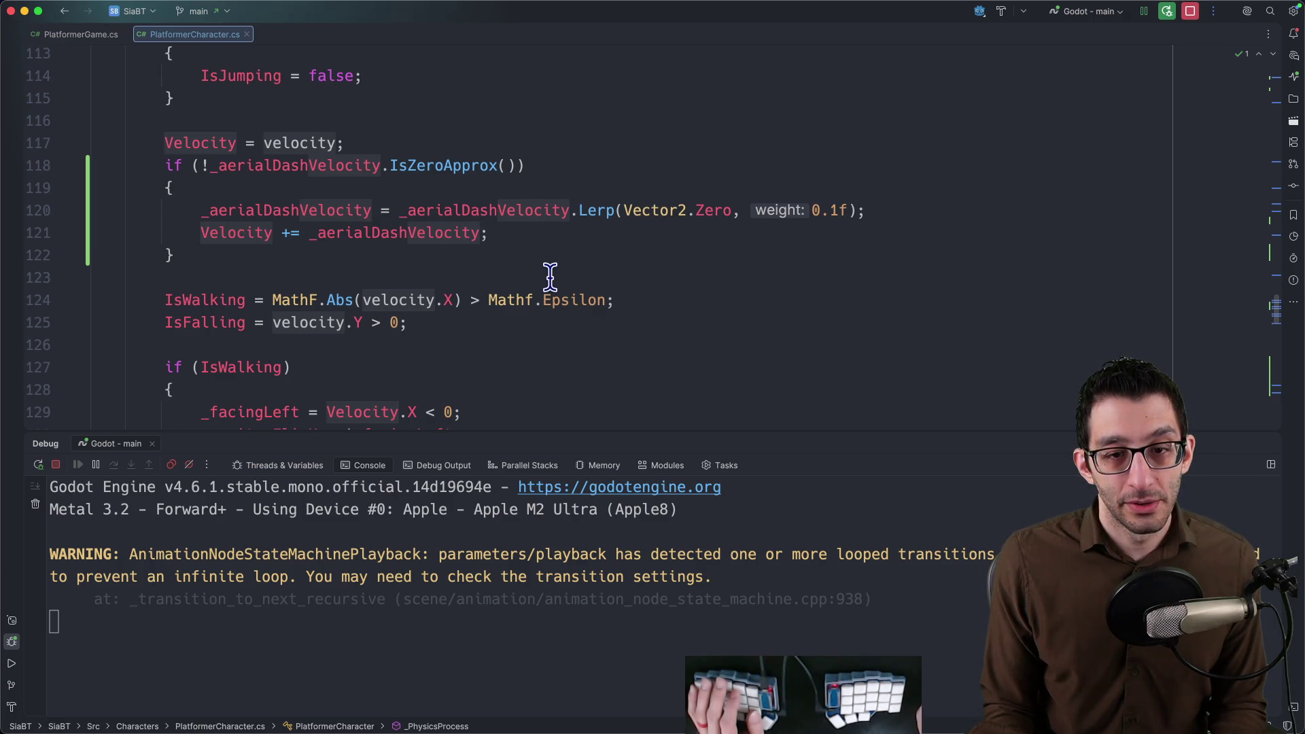
scroll(549, 275, "down", 1)
scroll(545, 283, "down", 6)
scroll(545, 283, "down", 2)
scroll(545, 283, "down", 3)
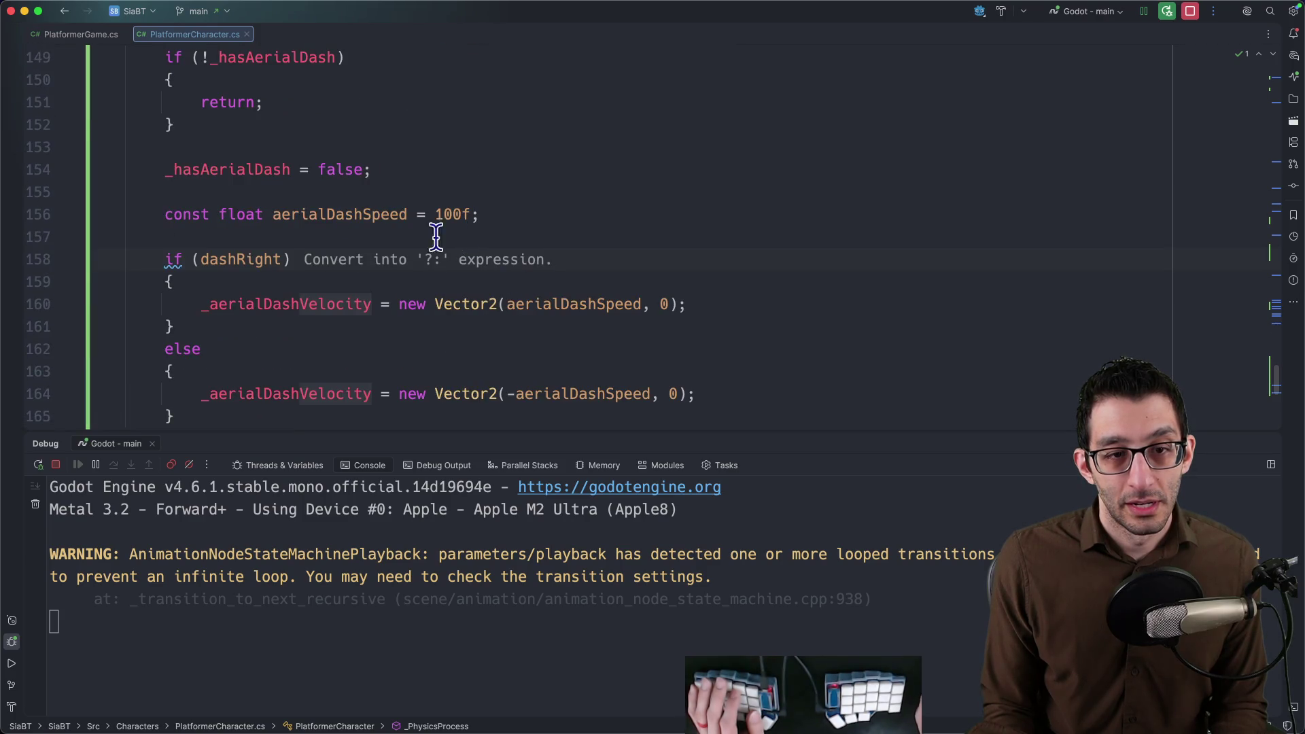
Break on the dash speed line, trigger a midair dash in the game, and step through AerialDash setting the leftward dash velocity.
left_click(43, 216)
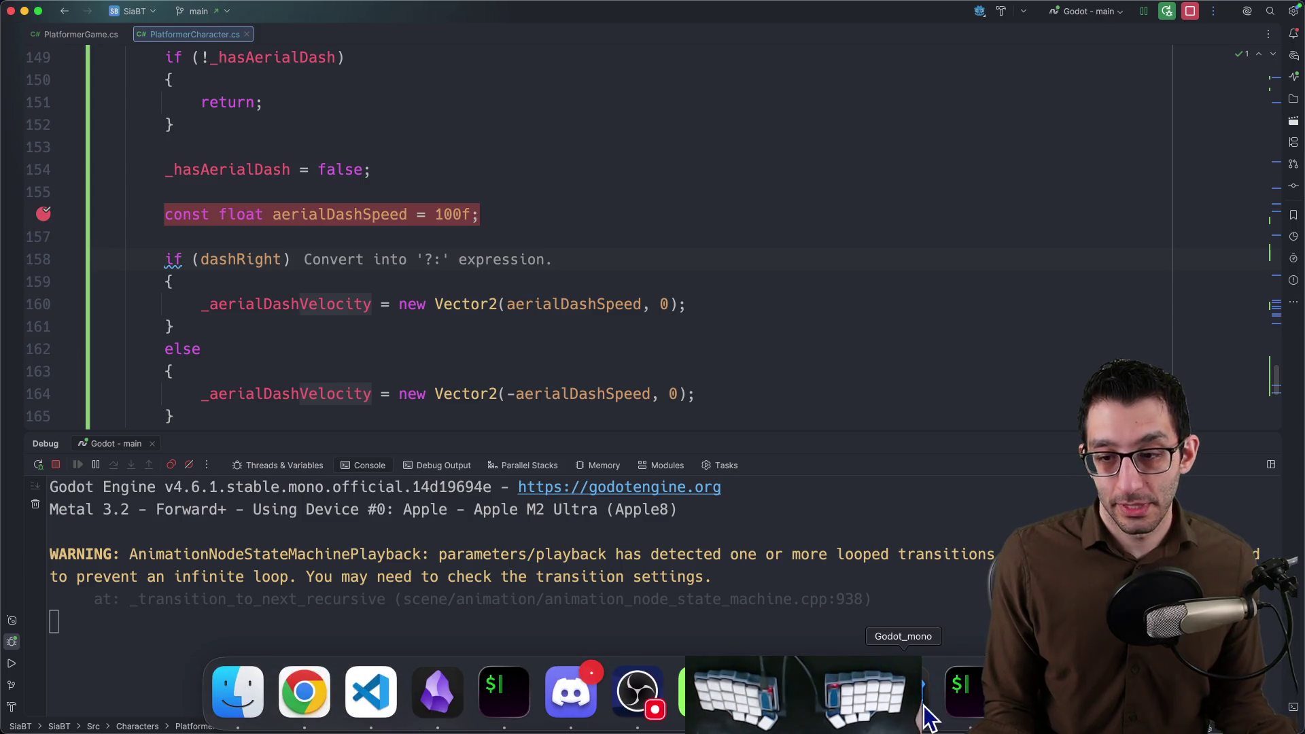
left_click(836, 693)
key("space")
key("shift")
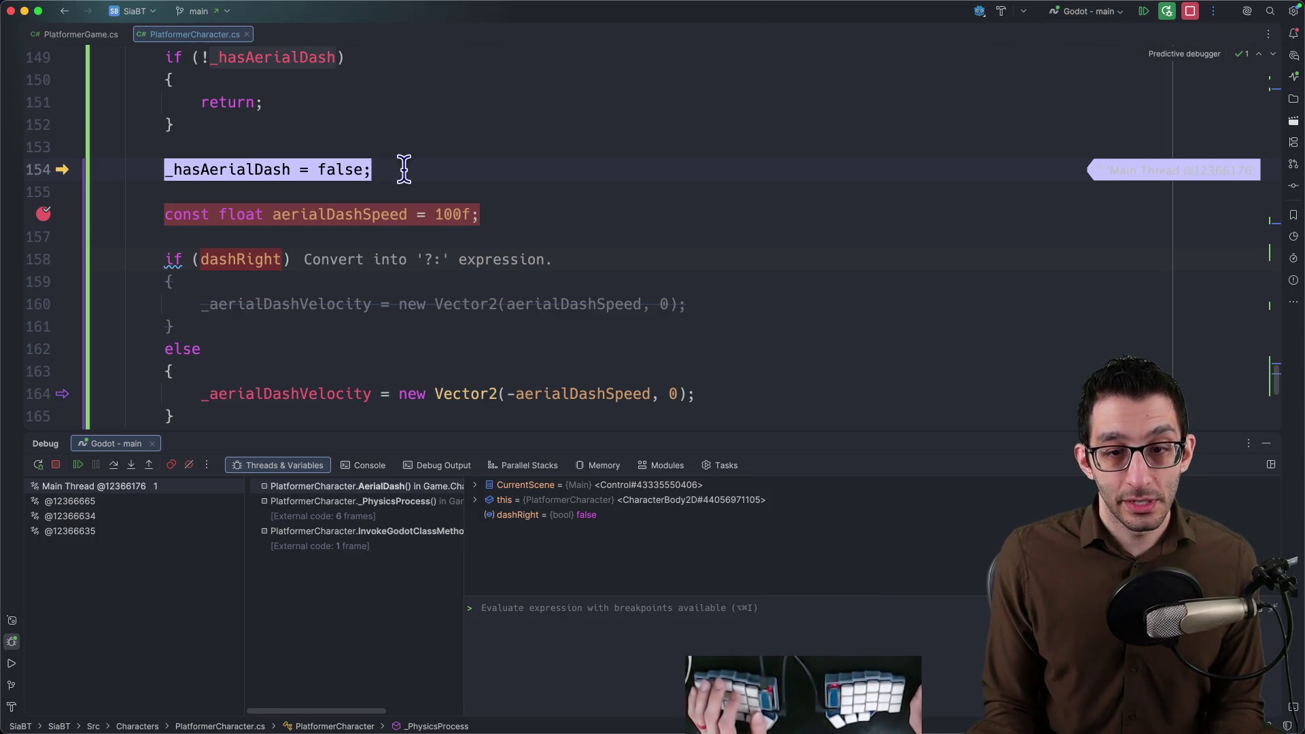
left_click(115, 467)
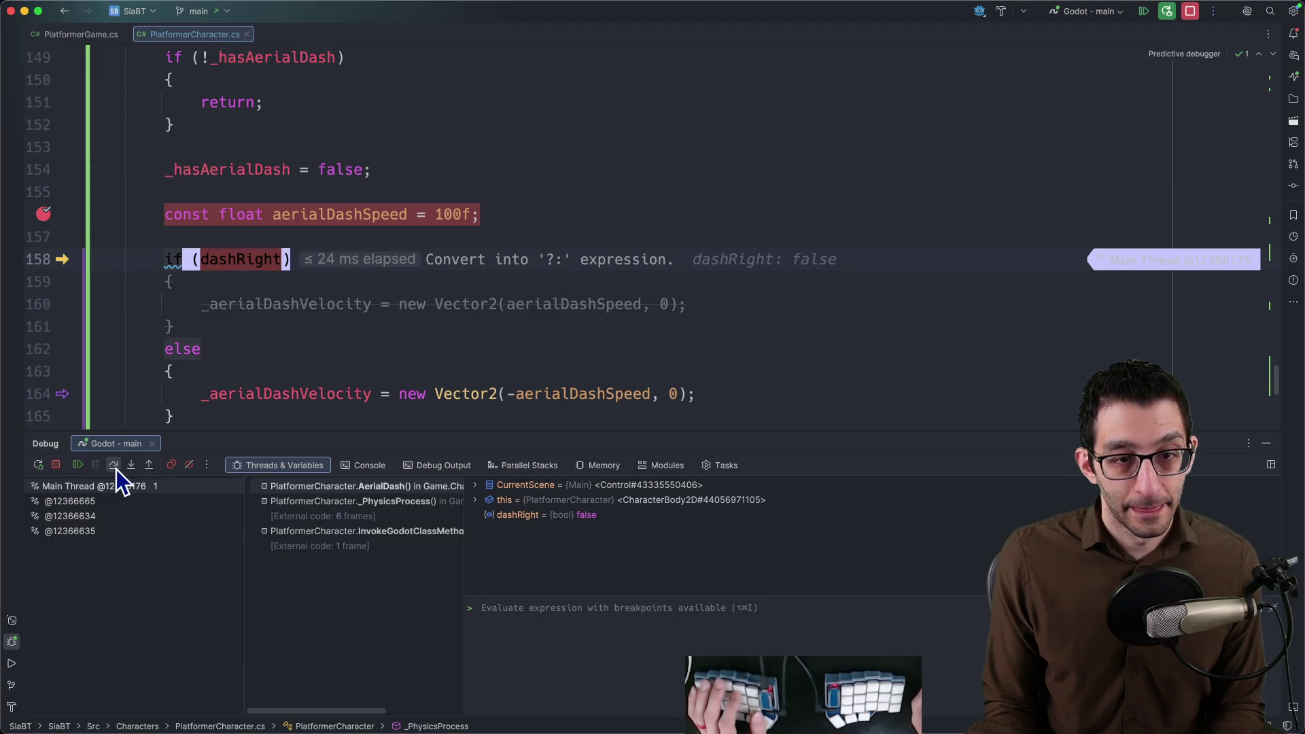
scroll(255, 336, "down", 1)
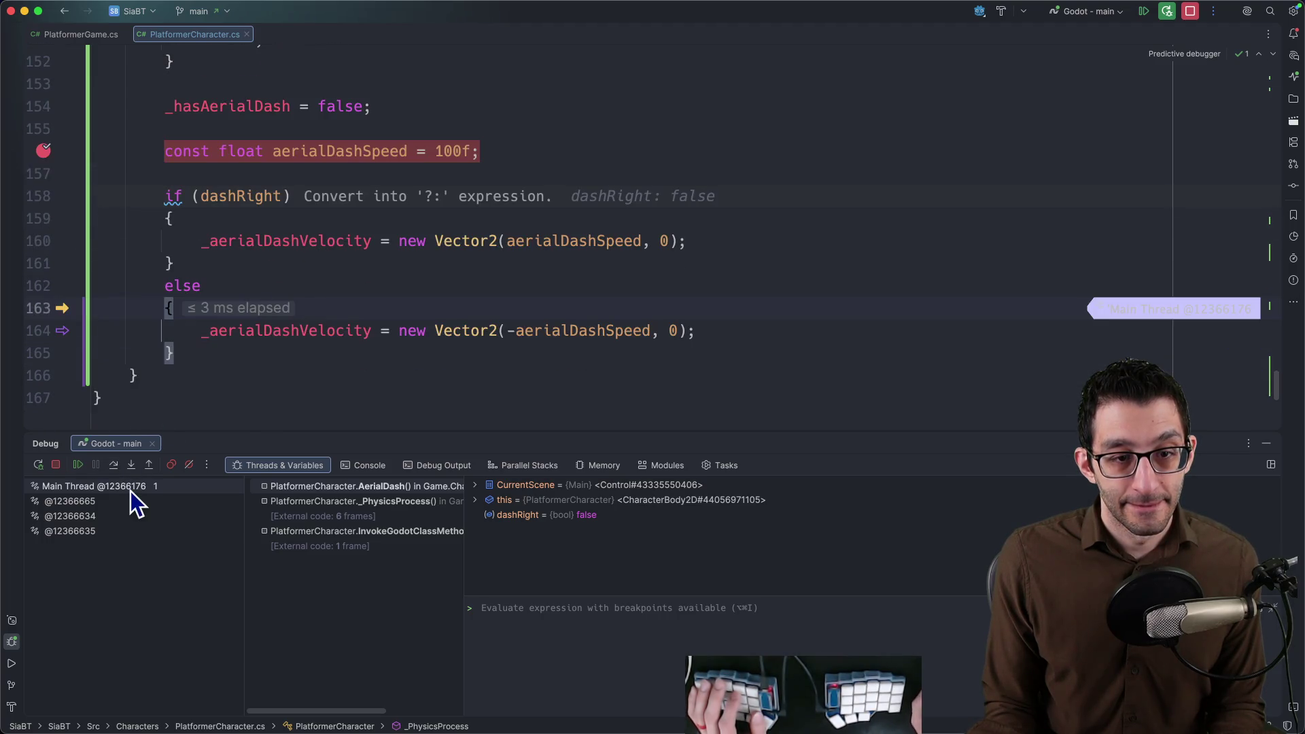
left_click(115, 467)
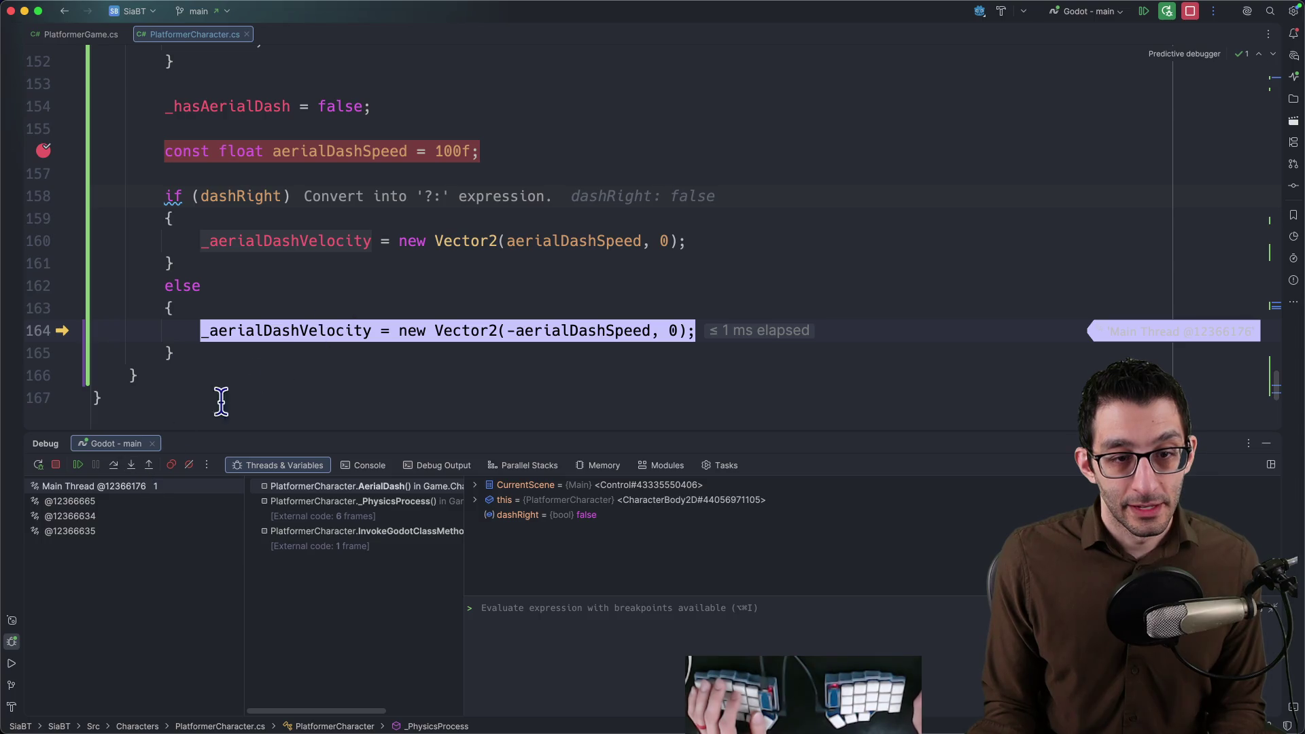
left_click(114, 465)
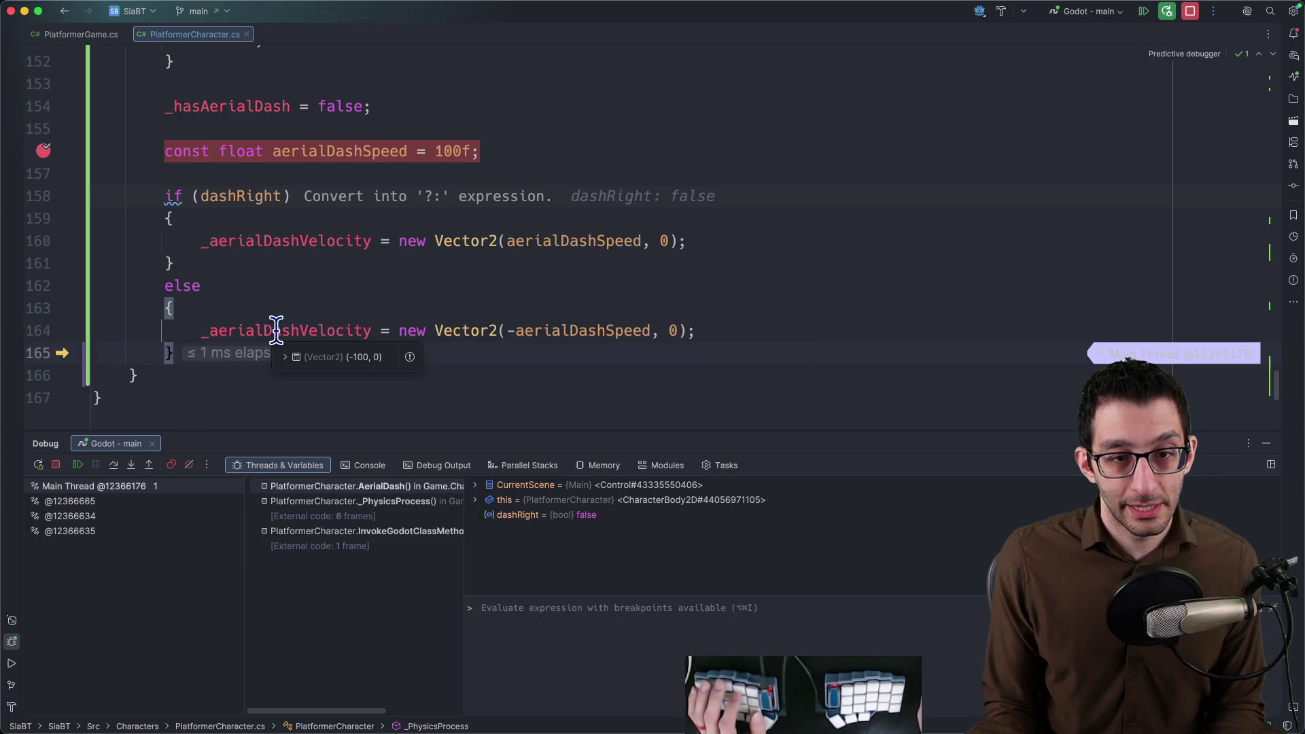
scroll(261, 278, "up", 2)
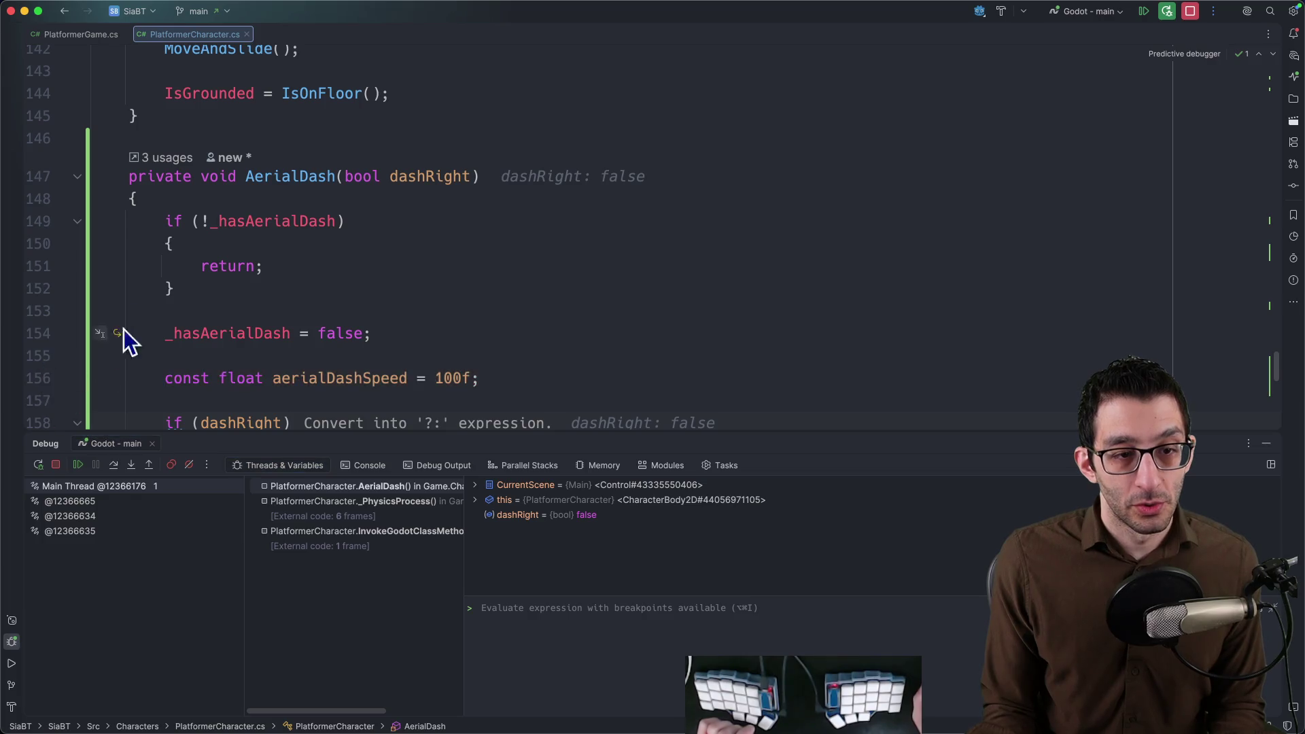
scroll(123, 341, "up", 4)
scroll(170, 301, "up", 8)
scroll(164, 301, "down", 2)
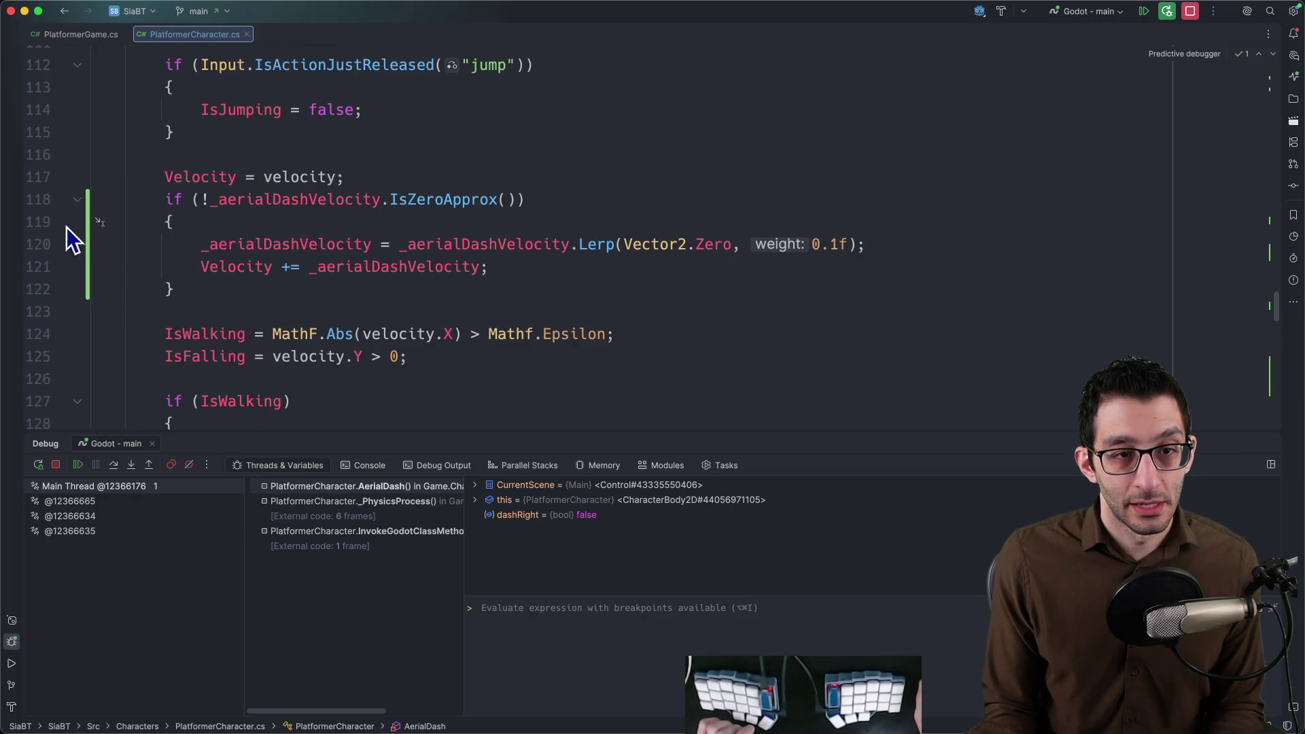
Break on the dash velocity check in _PhysicsProcess, resume to it, and step through the decay and velocity addition.
left_click(46, 200)
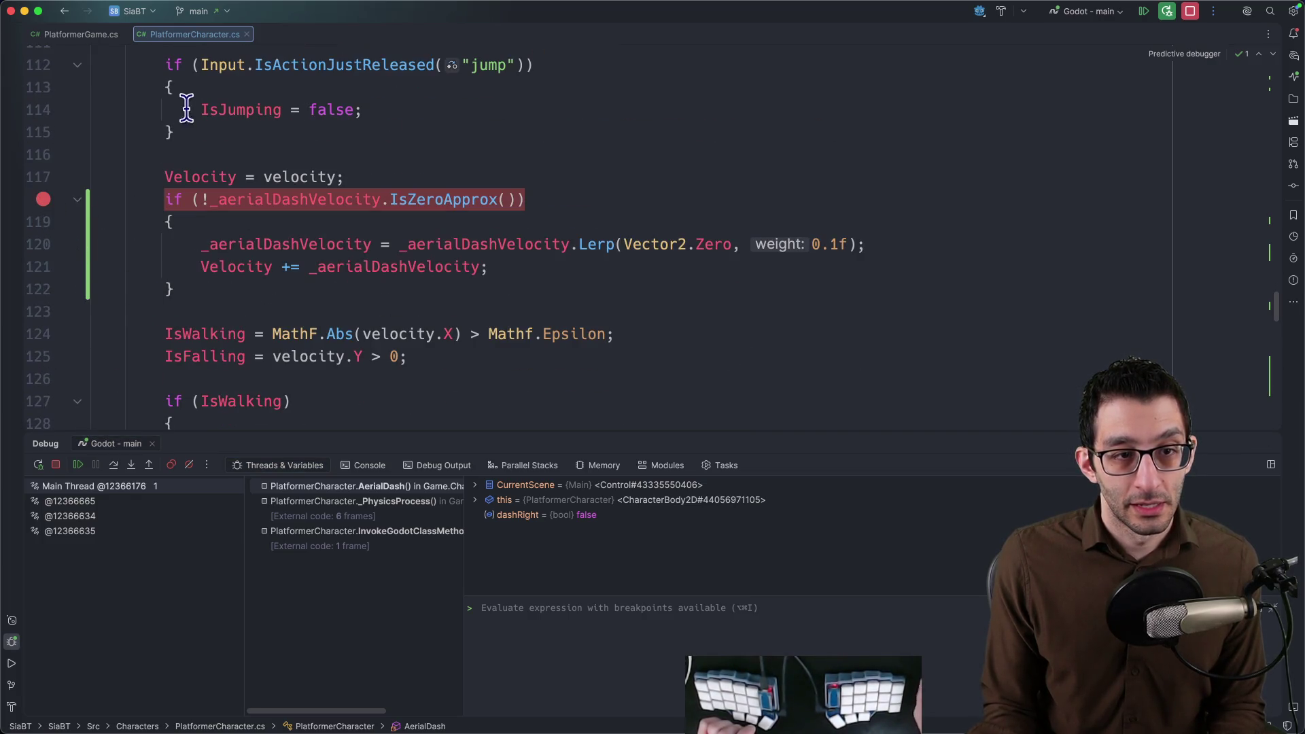
left_click(79, 465)
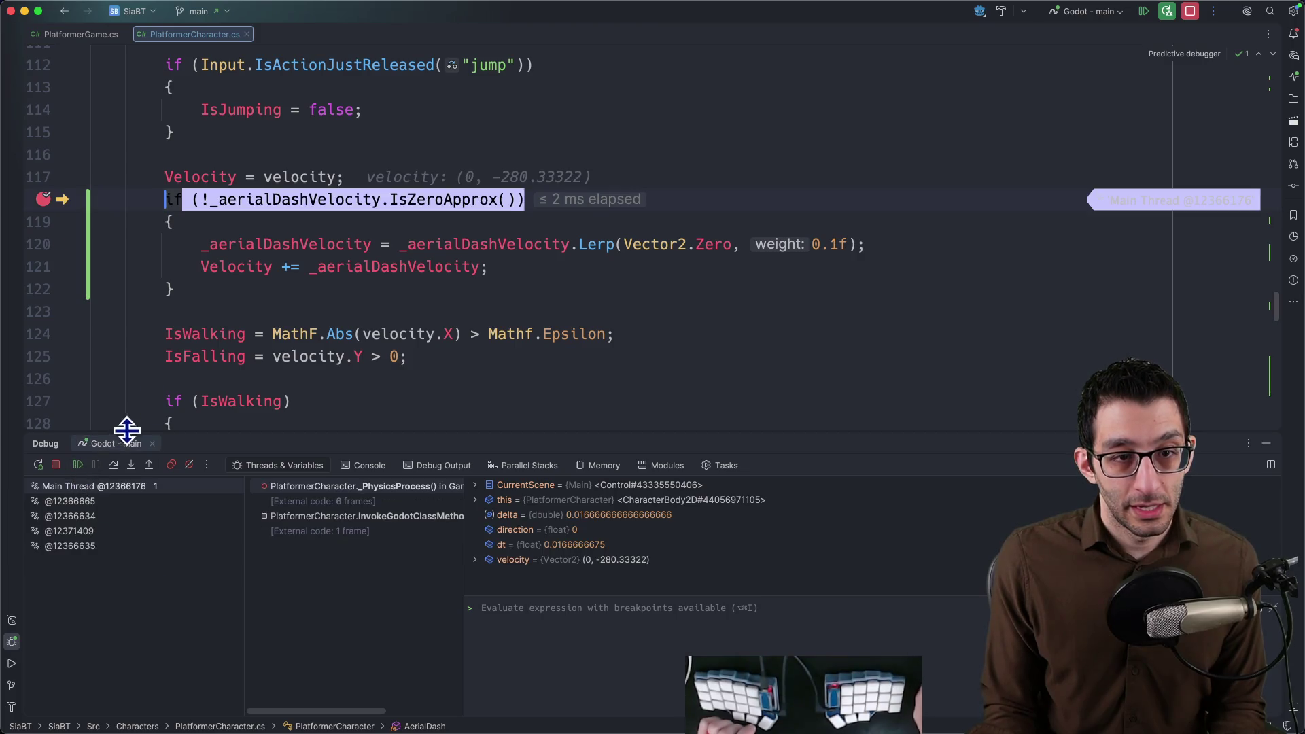
left_click(116, 466)
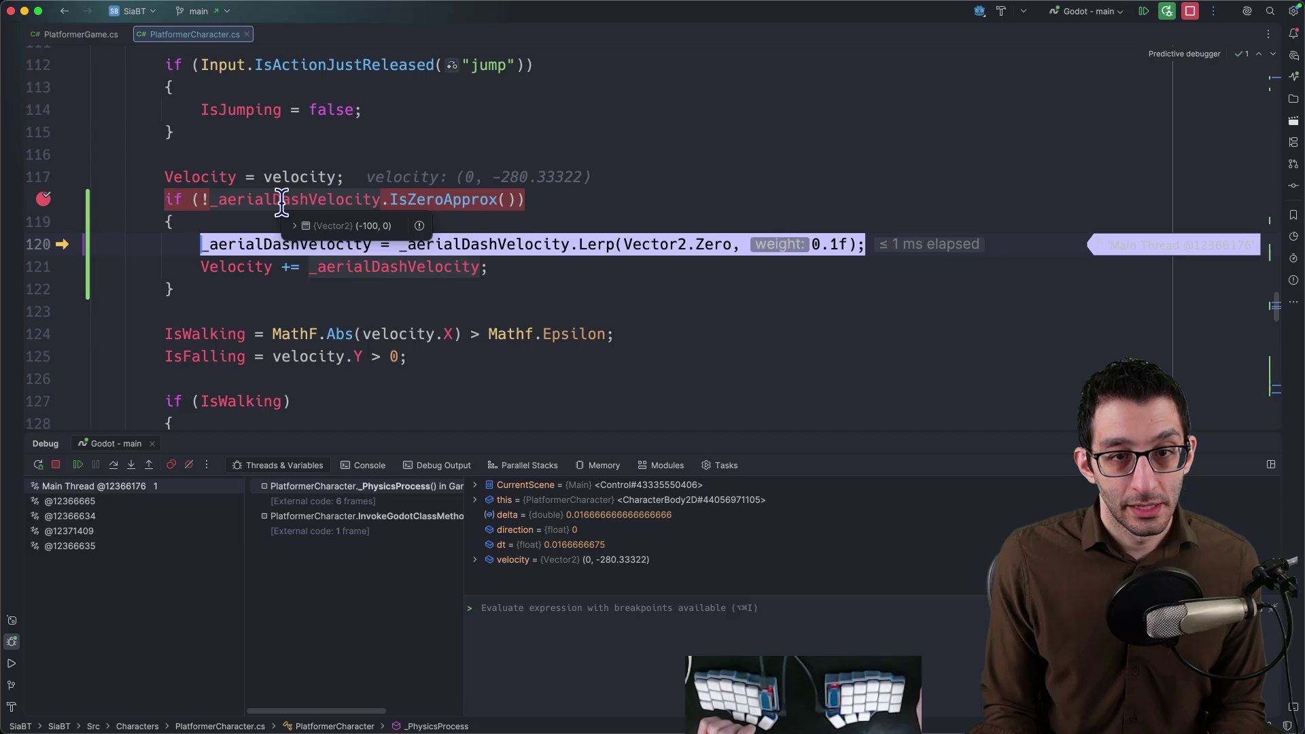
left_click(115, 465)
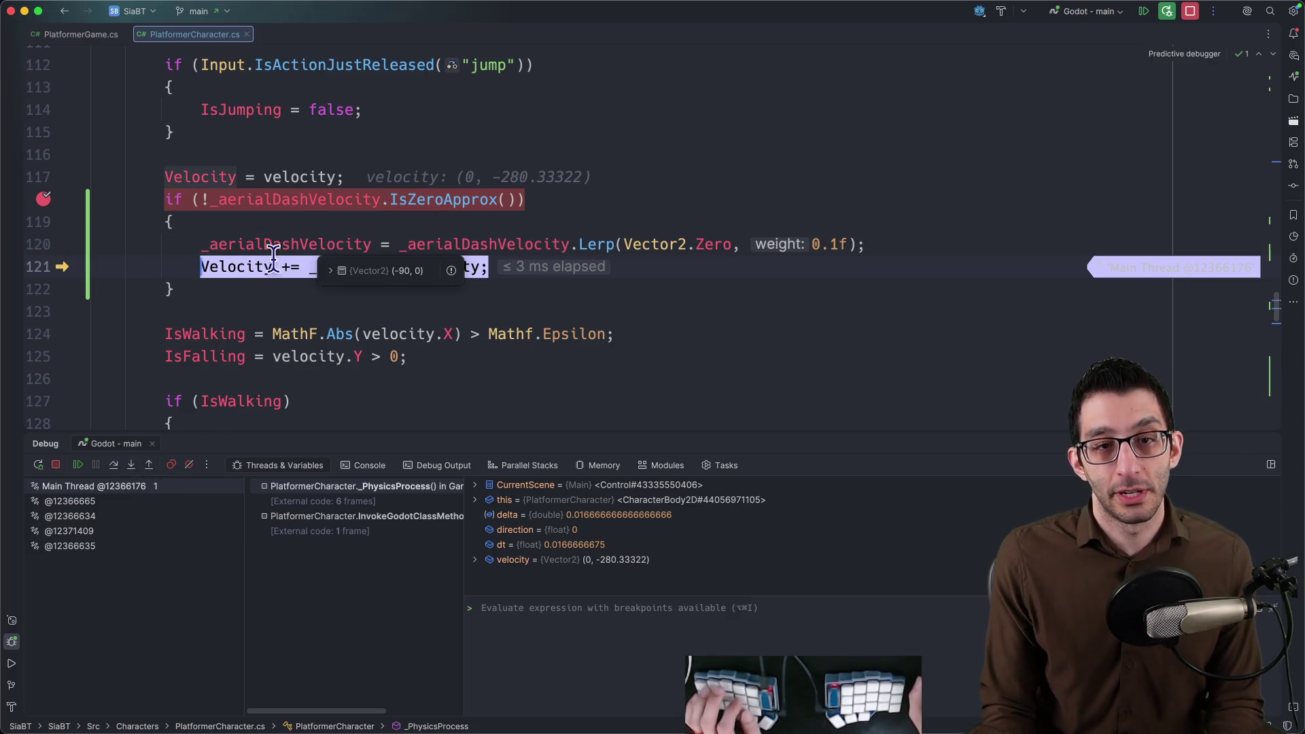
mouse_move(235, 267)
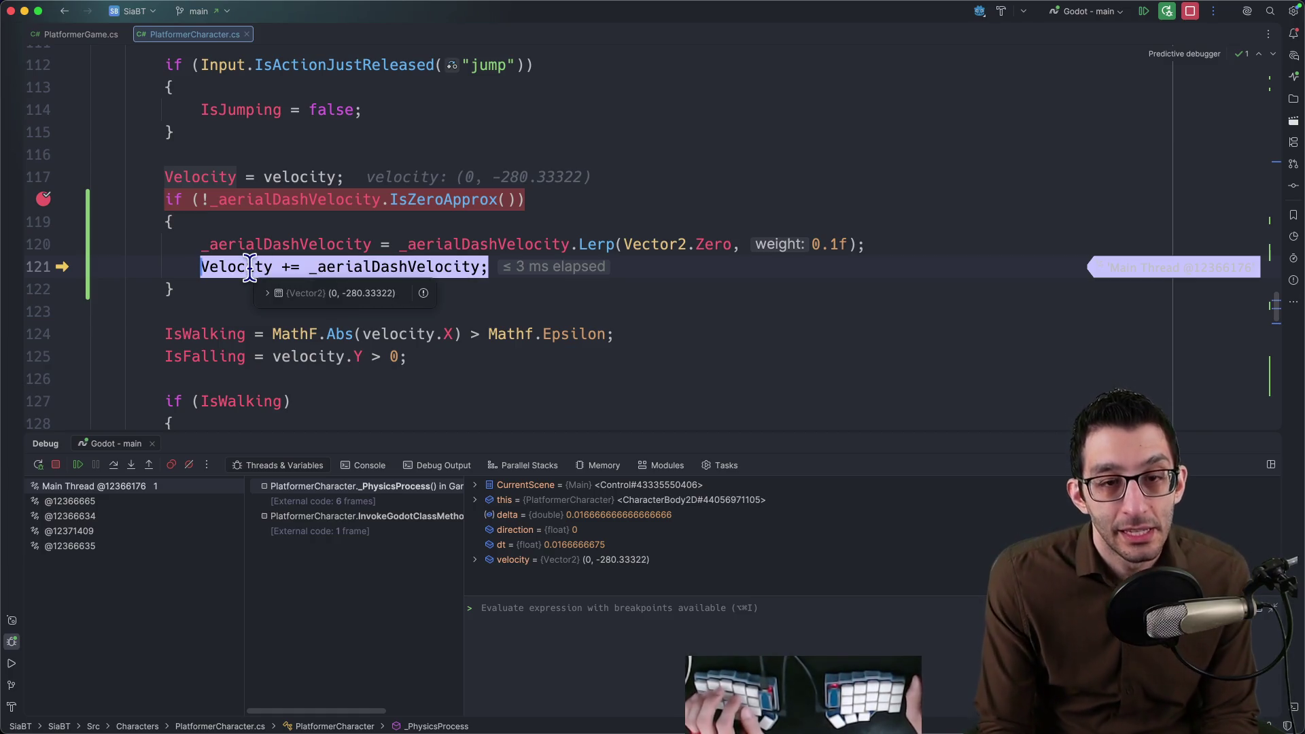
left_click(114, 465)
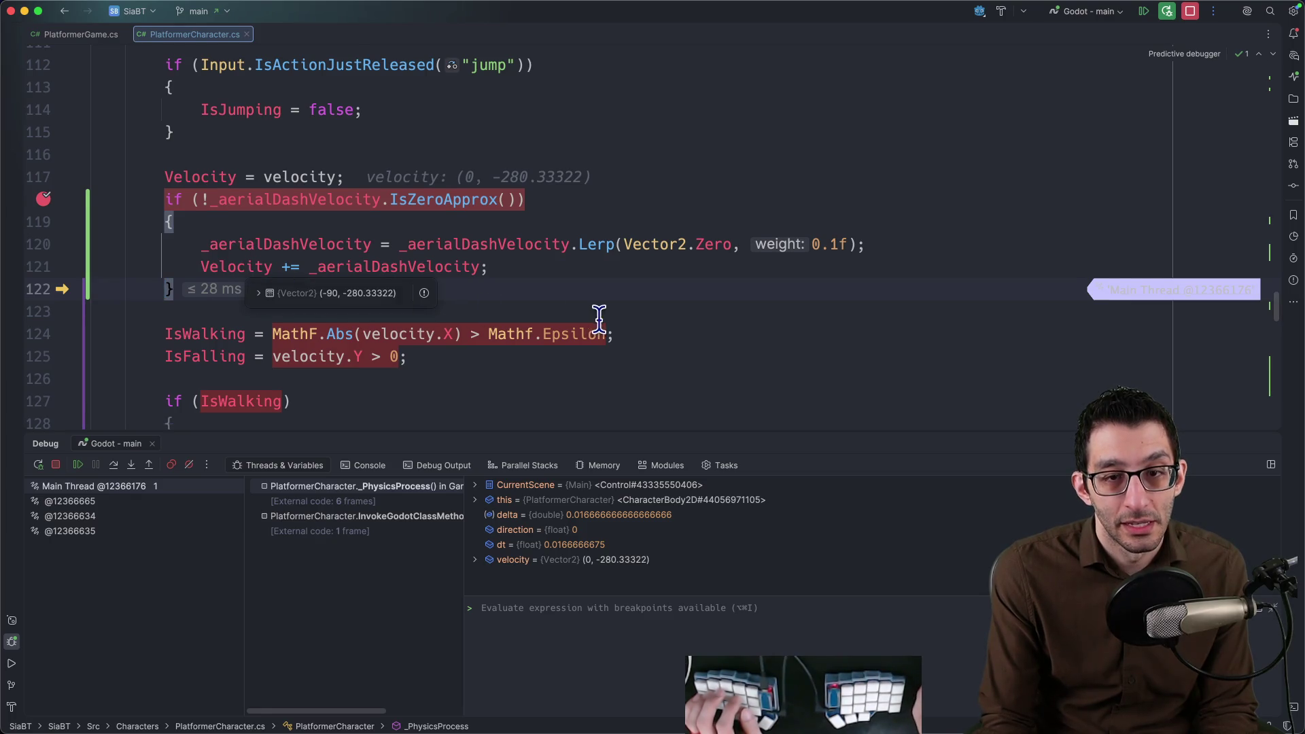
scroll(599, 316, "down", 1)
scroll(599, 316, "down", 2)
scroll(598, 322, "down", 1)
scroll(597, 325, "down", 5)
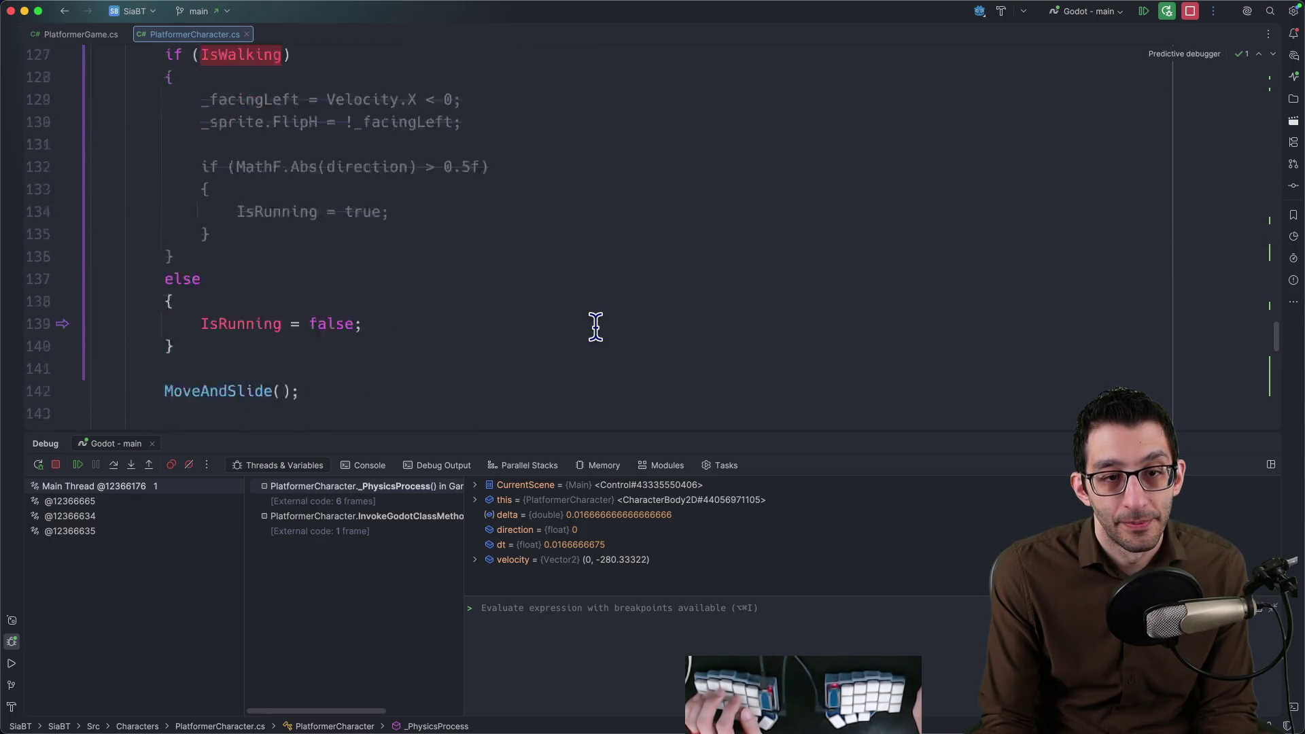
scroll(596, 325, "down", 2)
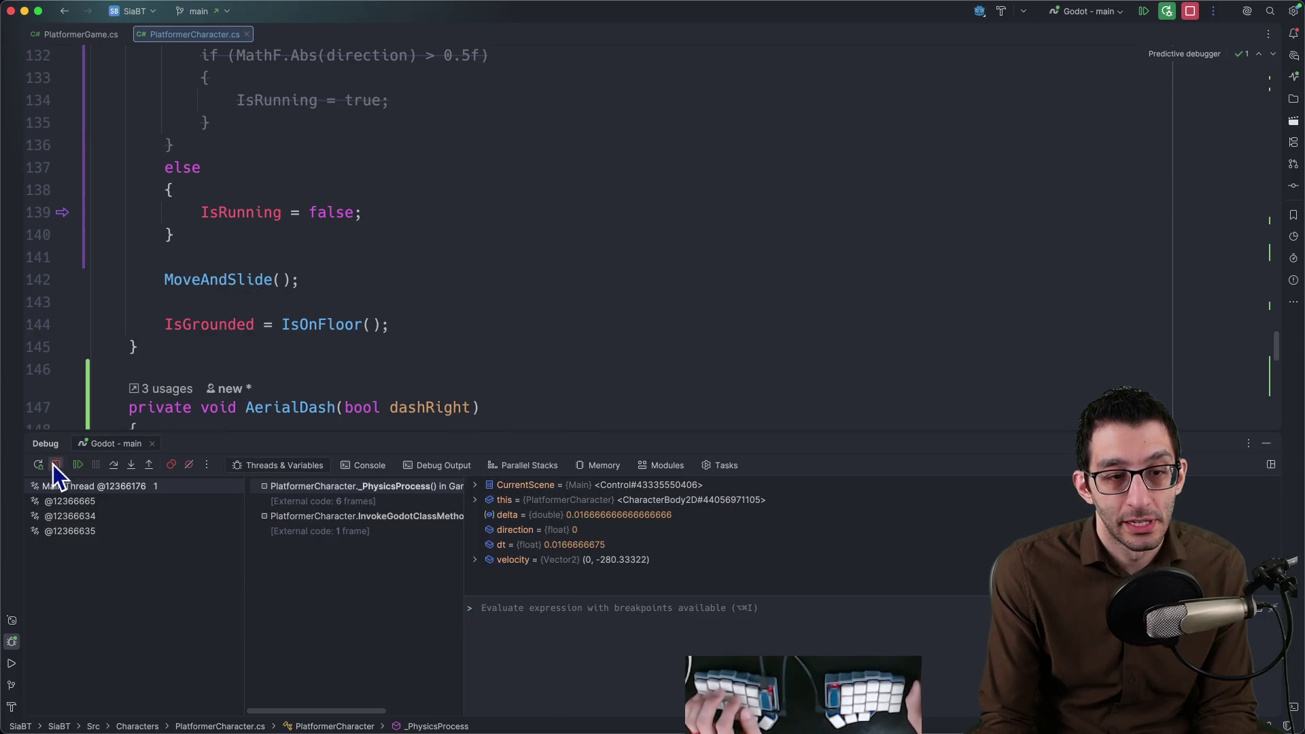
Step to the MoveAndSlide call, evaluate Velocity as (-90, -280.33322), and resume execution.
left_click(113, 466)
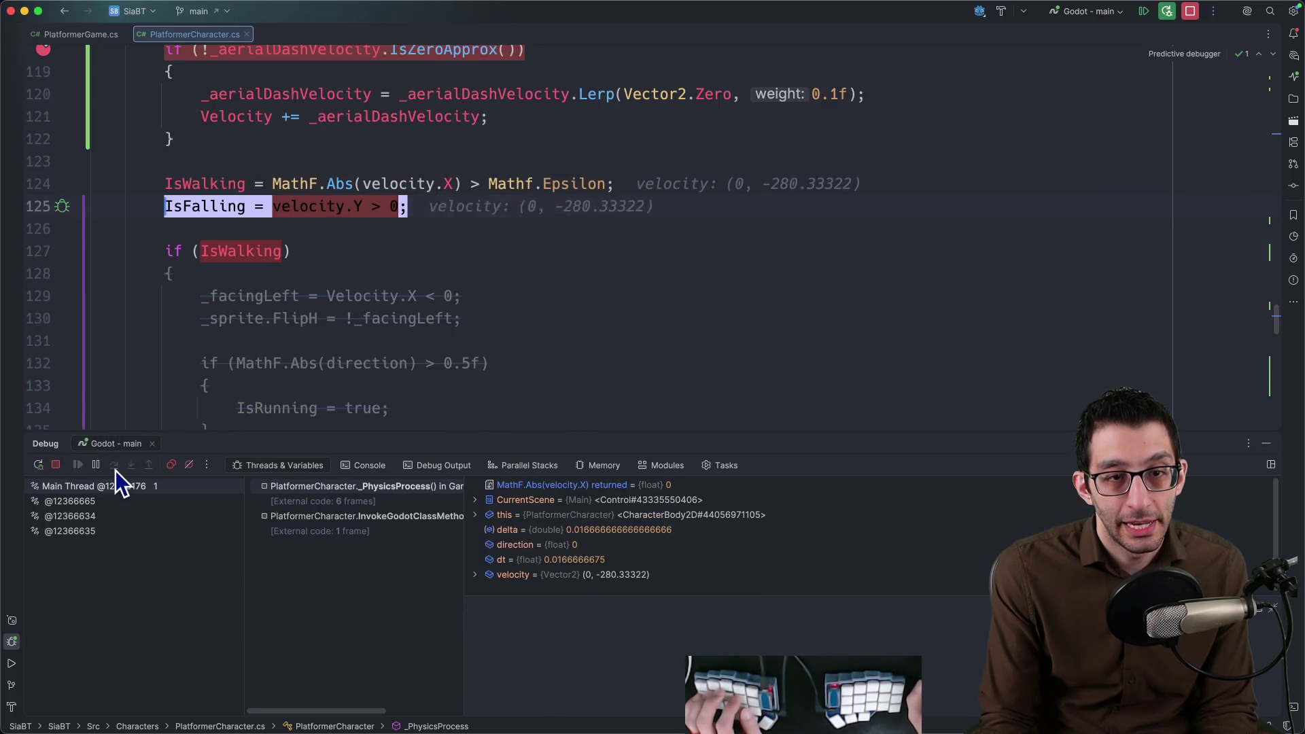
left_click(114, 465)
left_click(114, 467)
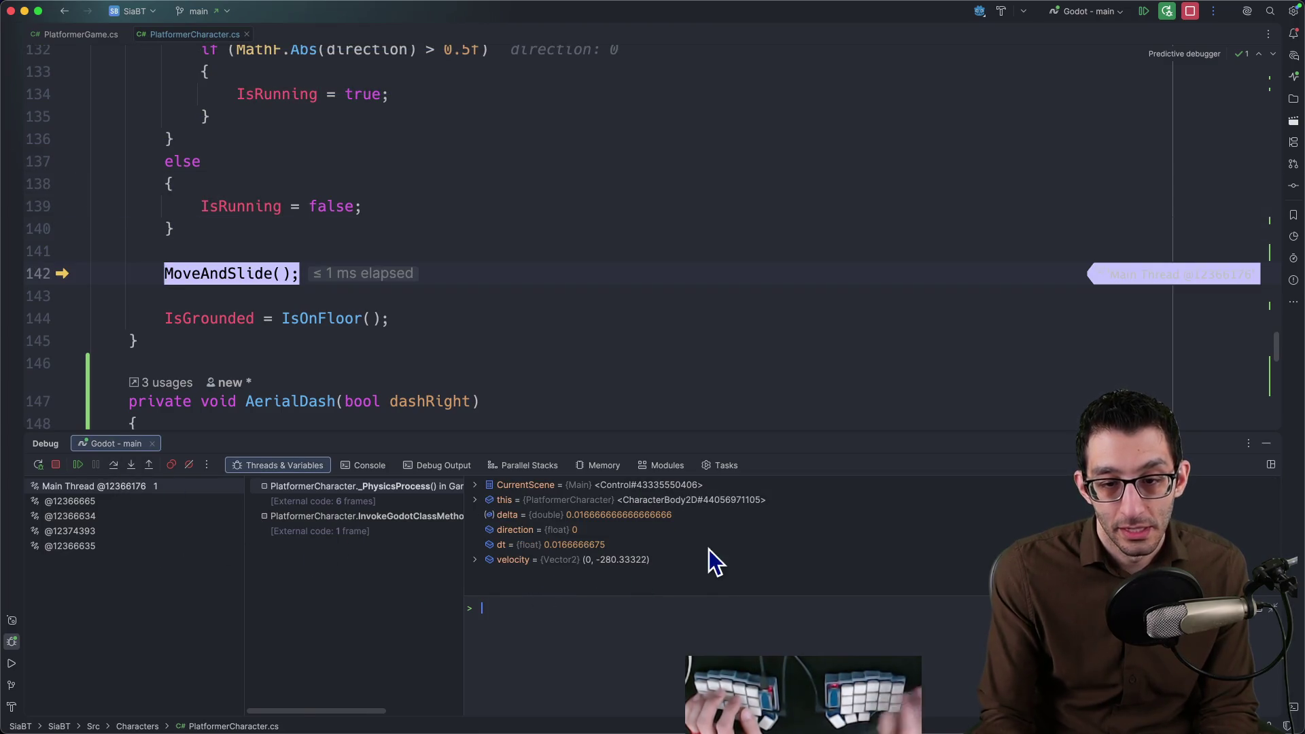
type("Velocity")
key("Return")
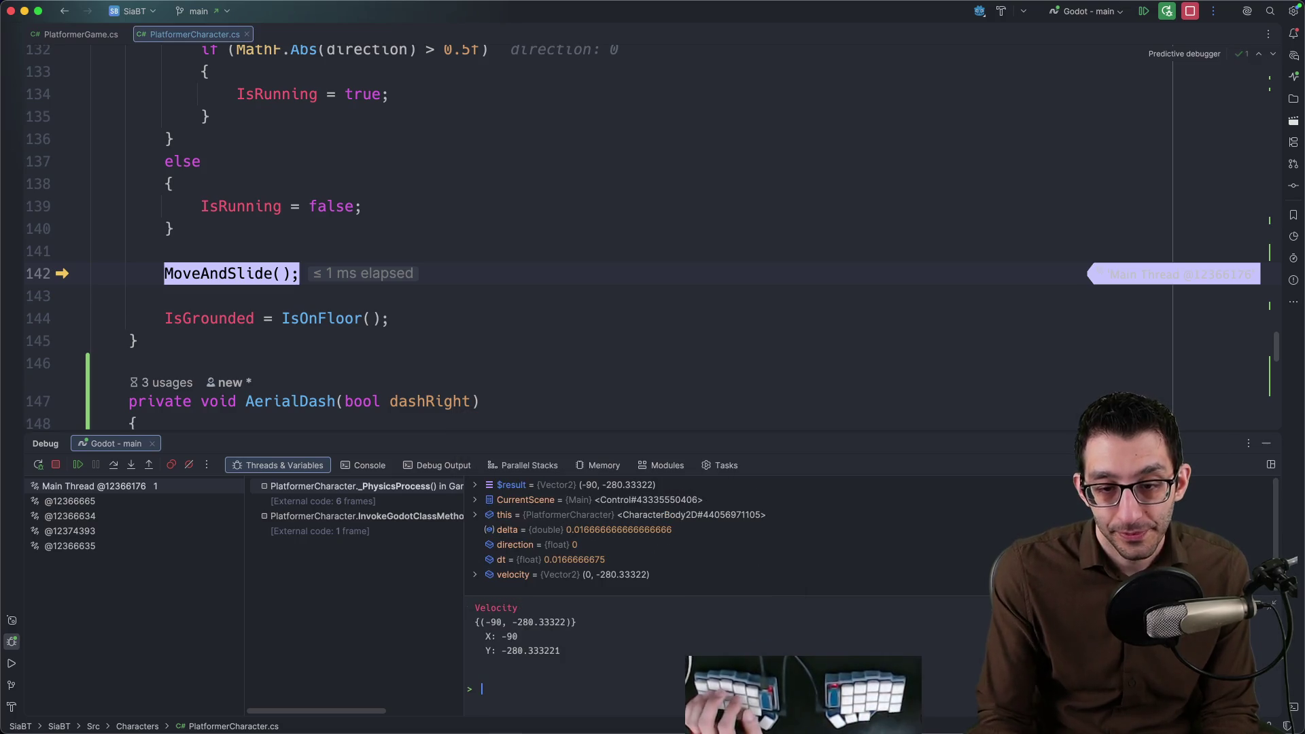
left_click(74, 465)
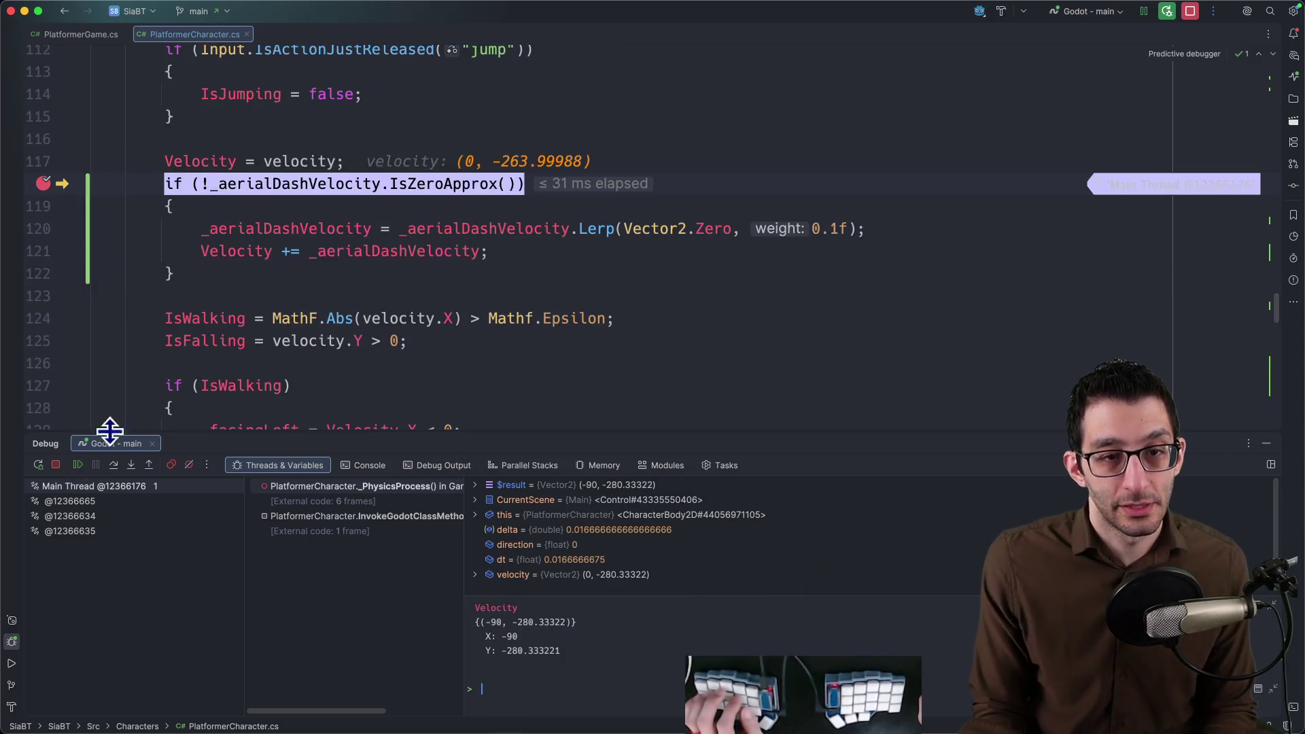
Restart and retest the dash in game, then move the dash velocity decay below the line adding it to Velocity.
left_click(1168, 12)
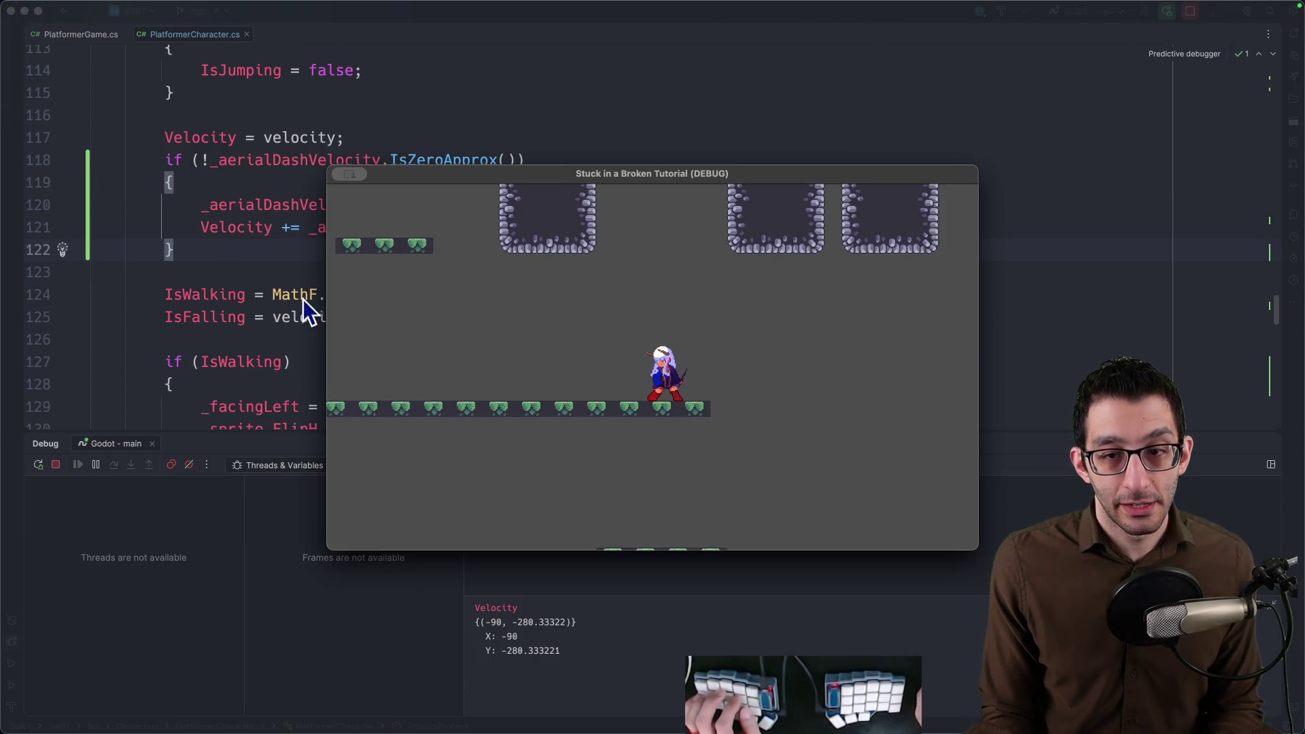
key("space")
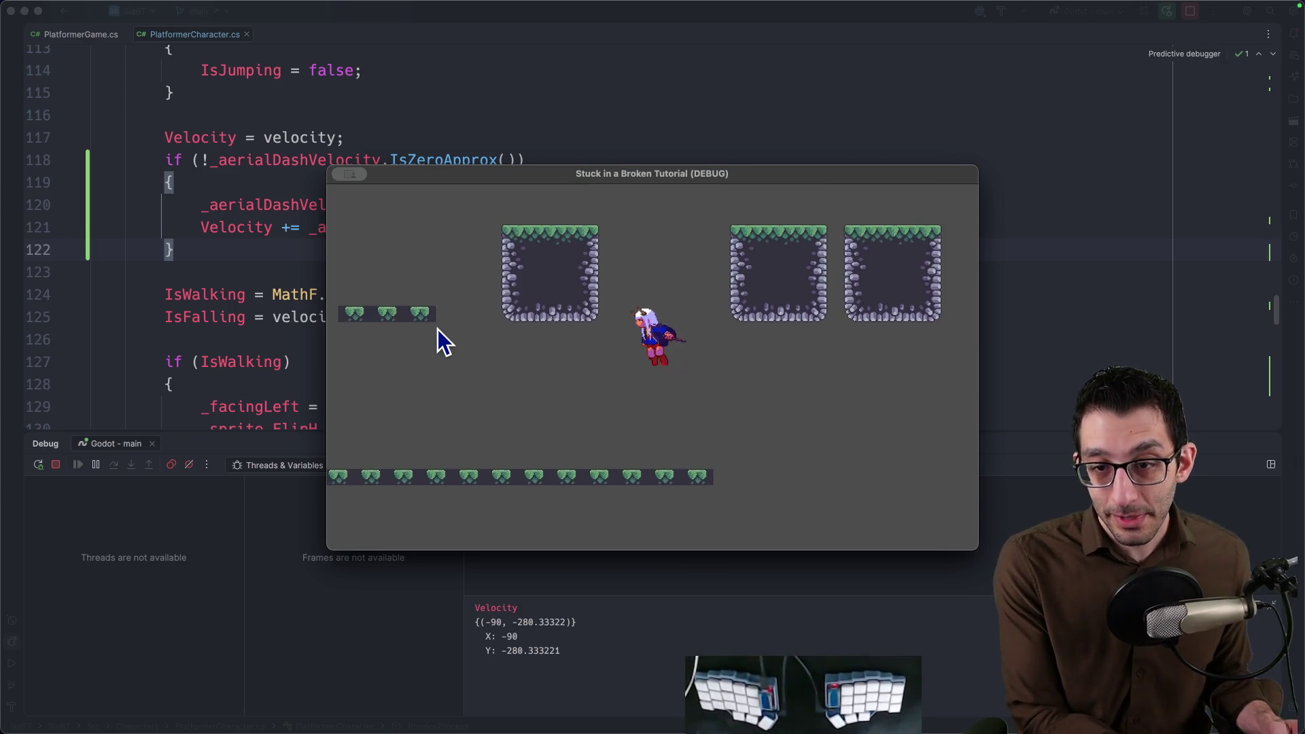
key("space")
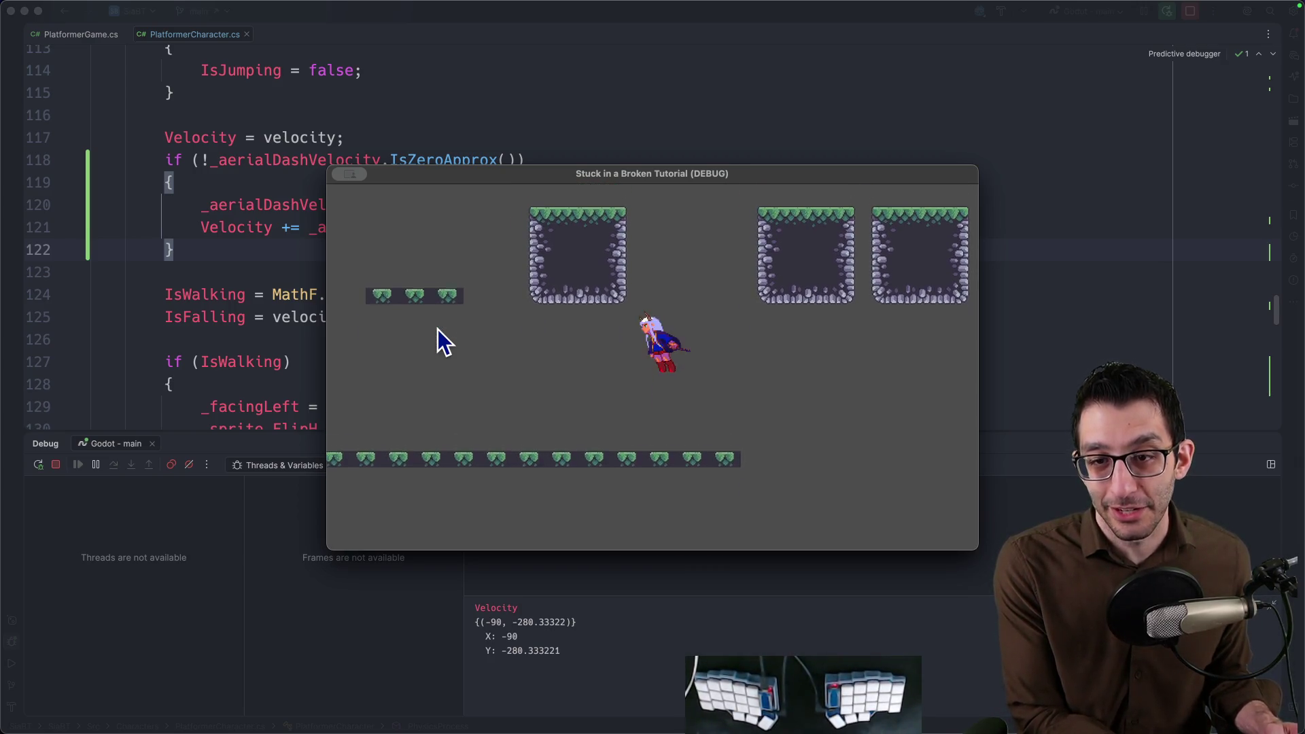
left_click(228, 295)
scroll(330, 300, "down", 1)
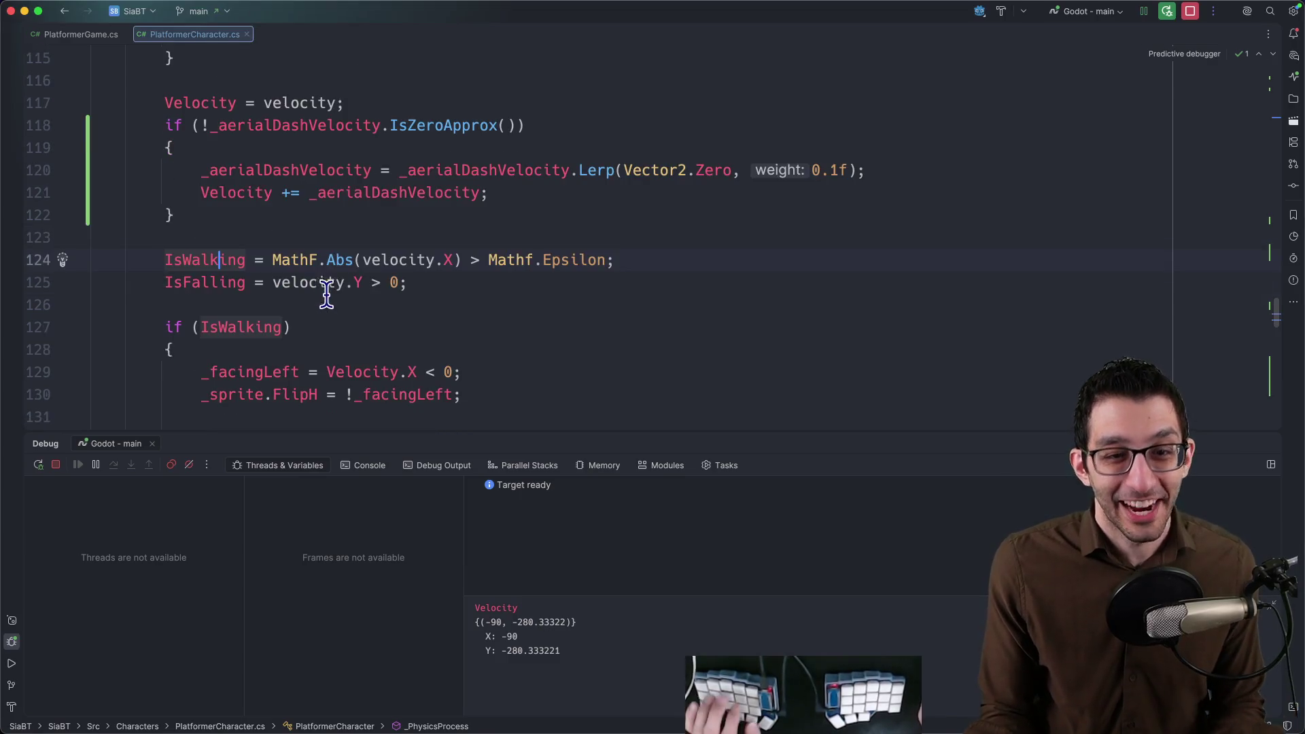
scroll(321, 300, "down", 3)
scroll(329, 232, "up", 2)
scroll(338, 230, "up", 3)
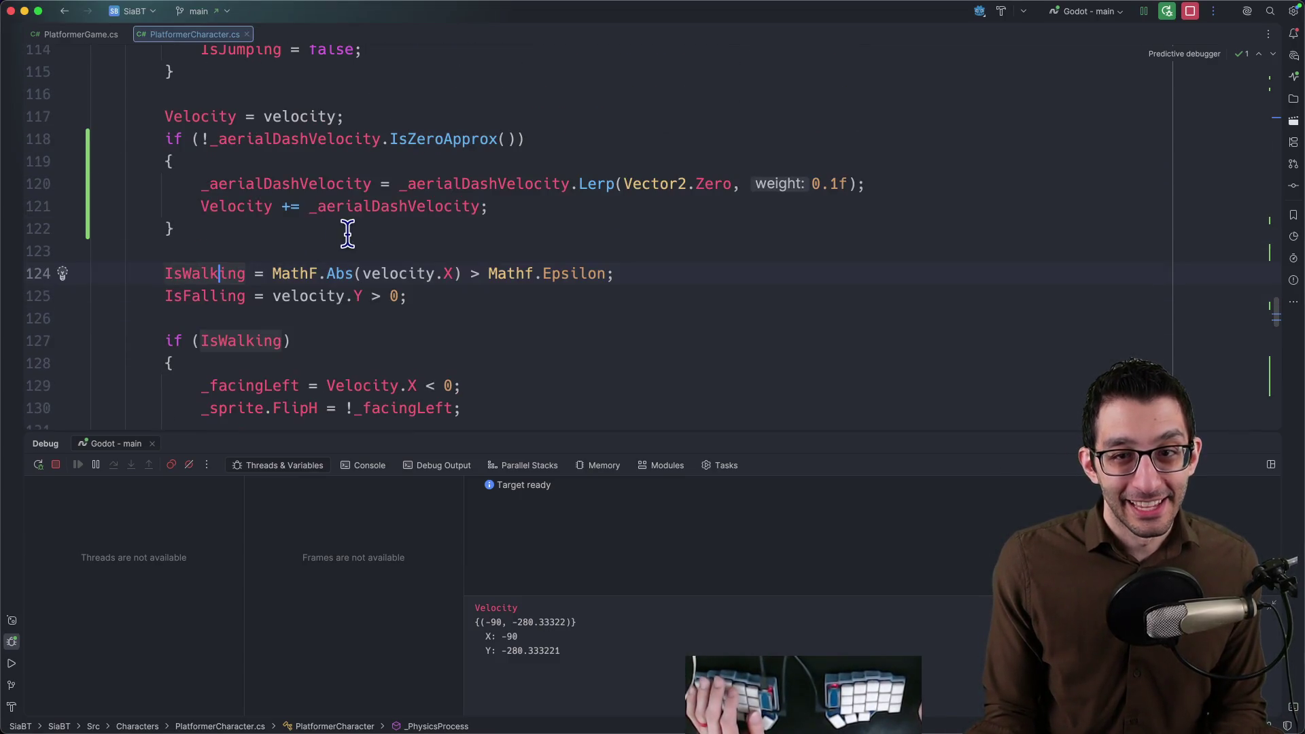
left_click(337, 183)
key("alt+shift+Down")
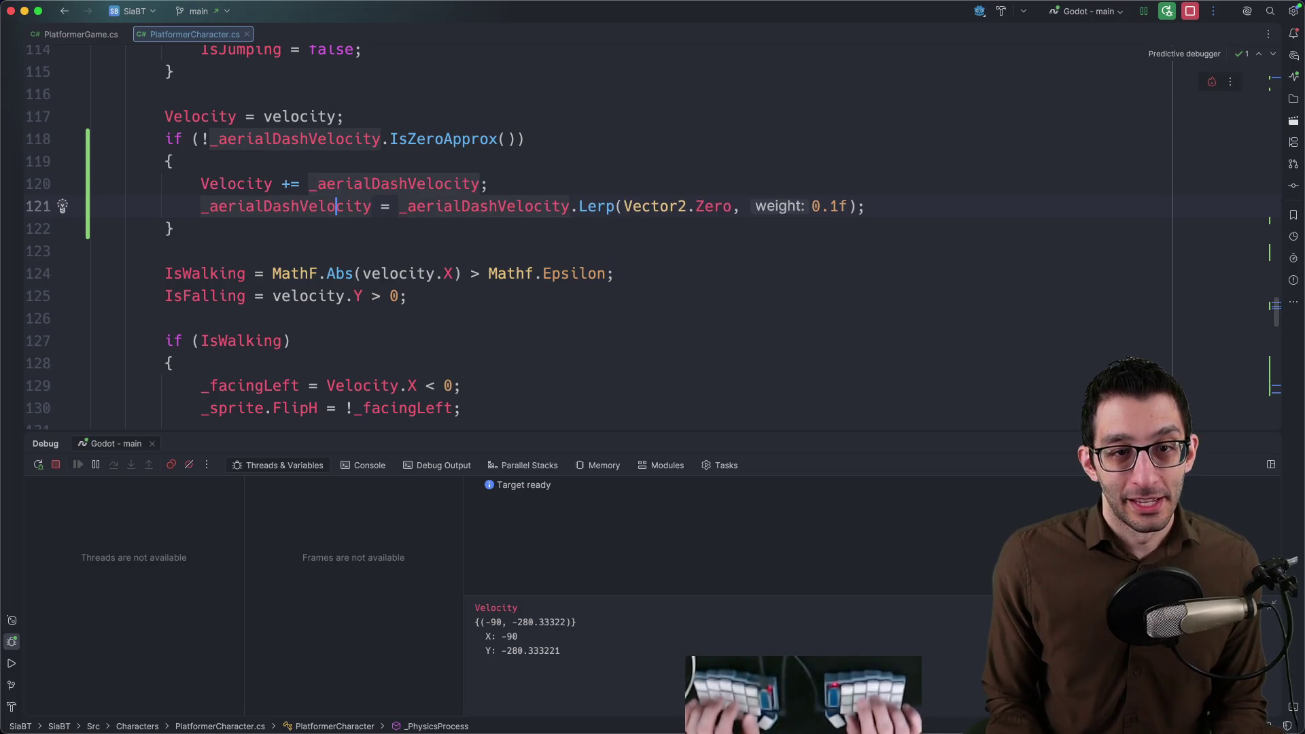
scroll(458, 195, "down", 2)
scroll(445, 263, "down", 10)
scroll(446, 261, "down", 3)
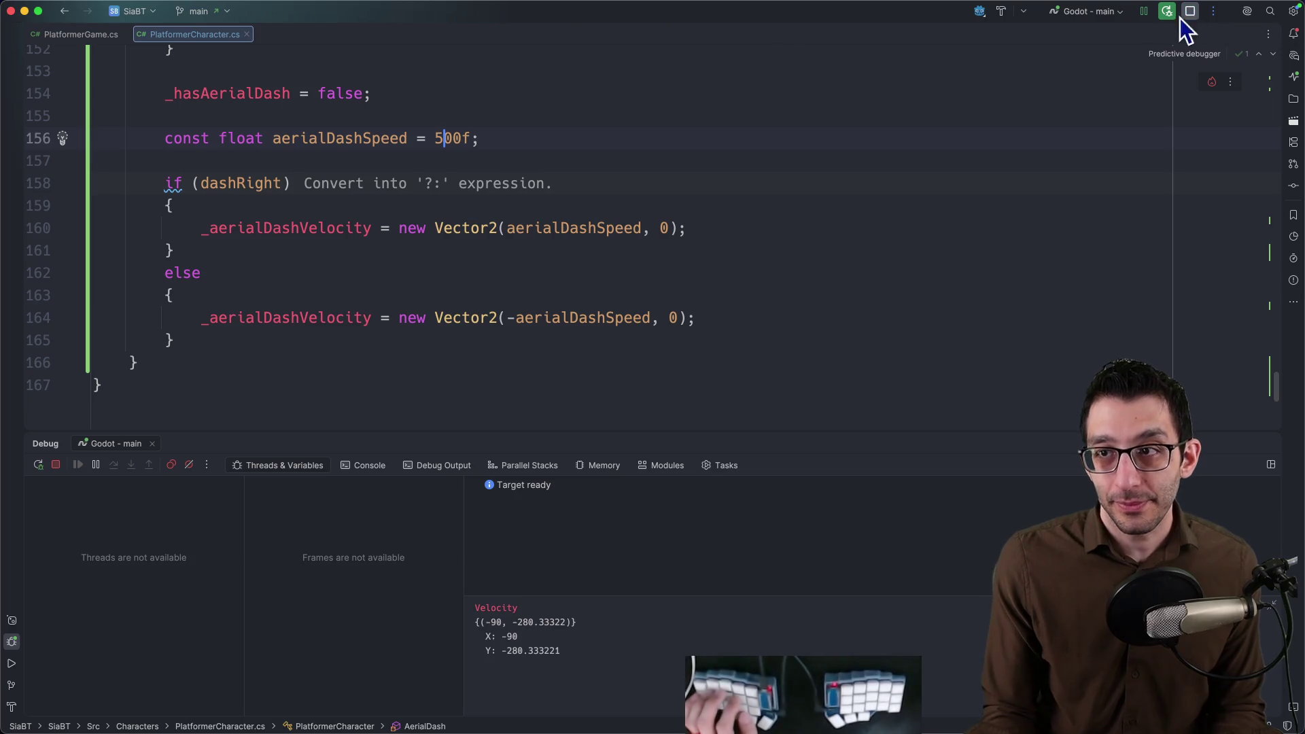
Run the debug build and dash left and right repeatedly in mid-air, then close the game.
key("ctrl+d")
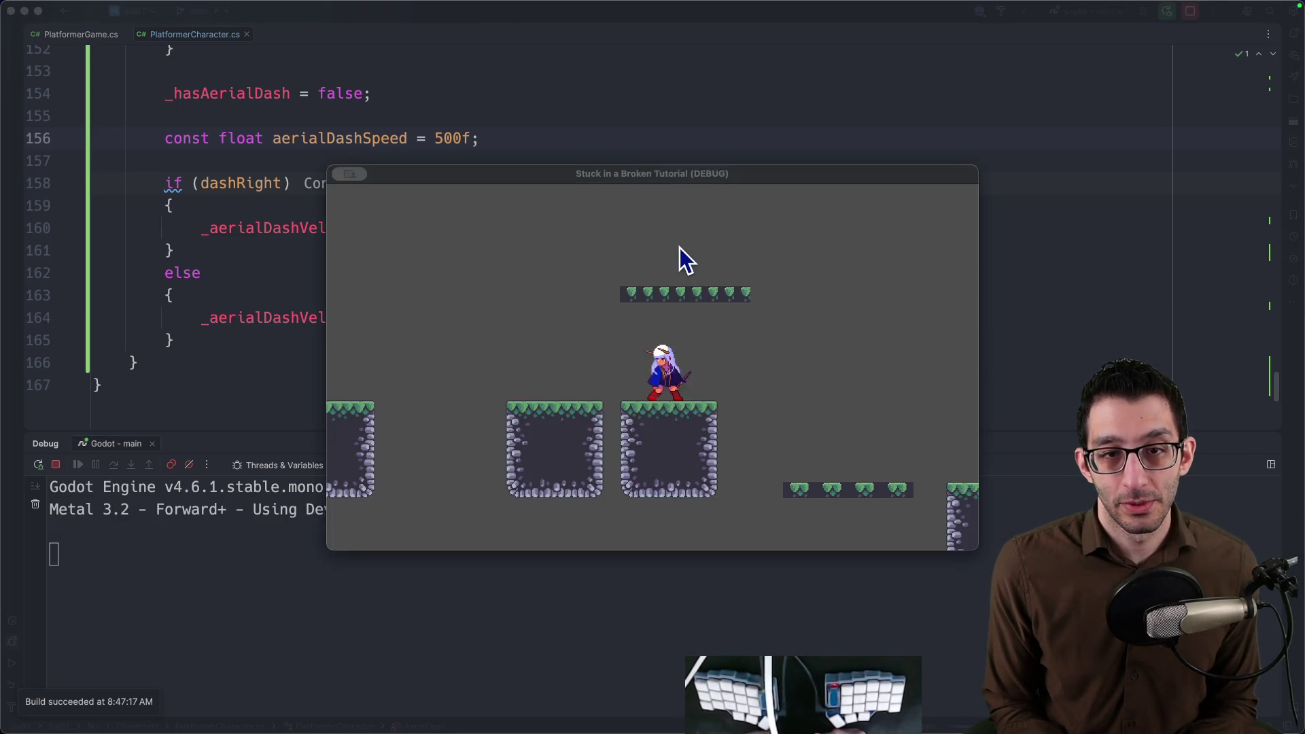
key("space")
key("space")
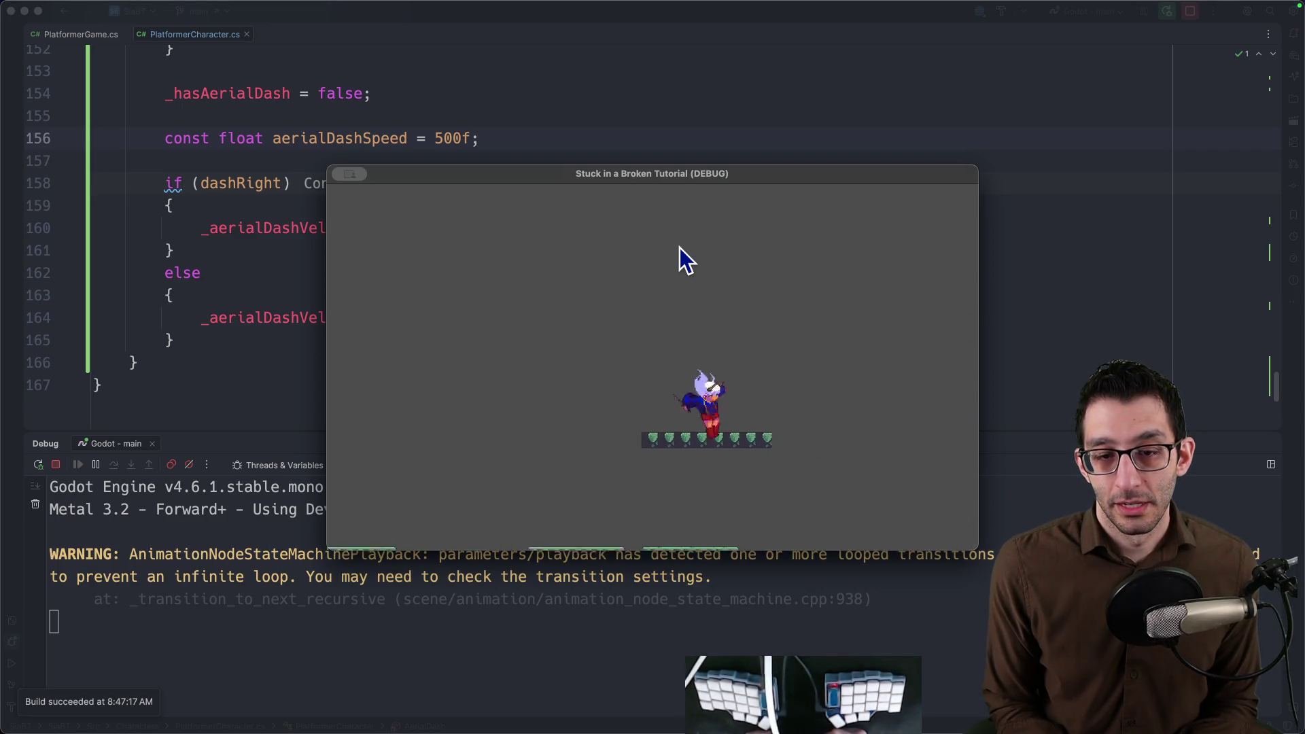
key("Right")
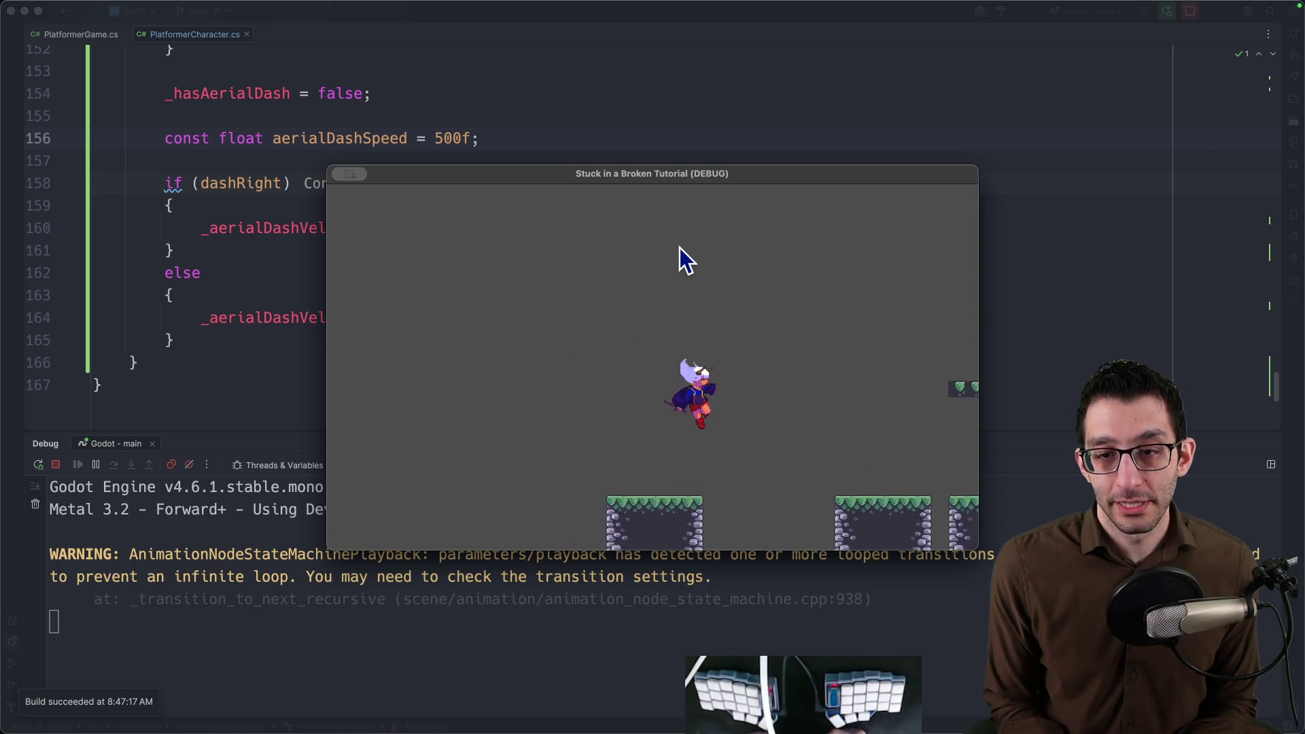
key("Left")
key("Right")
key("Left")
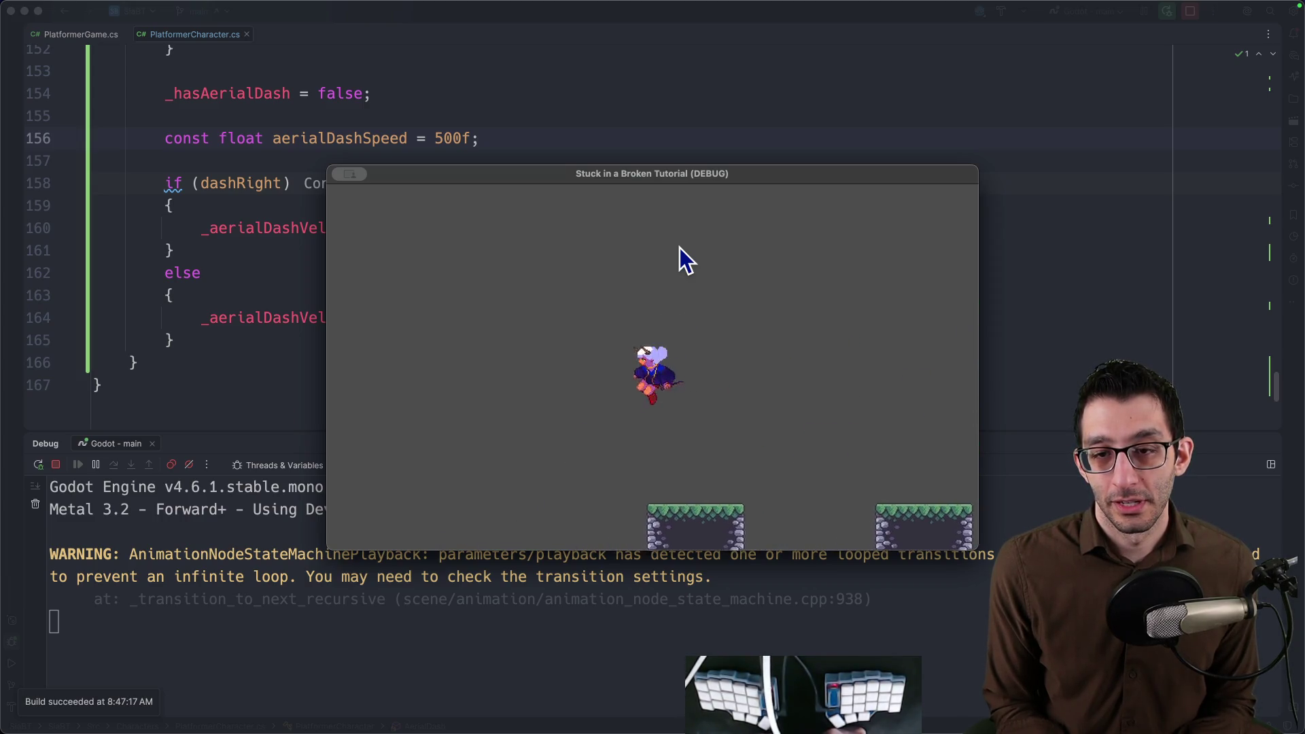
key("Right")
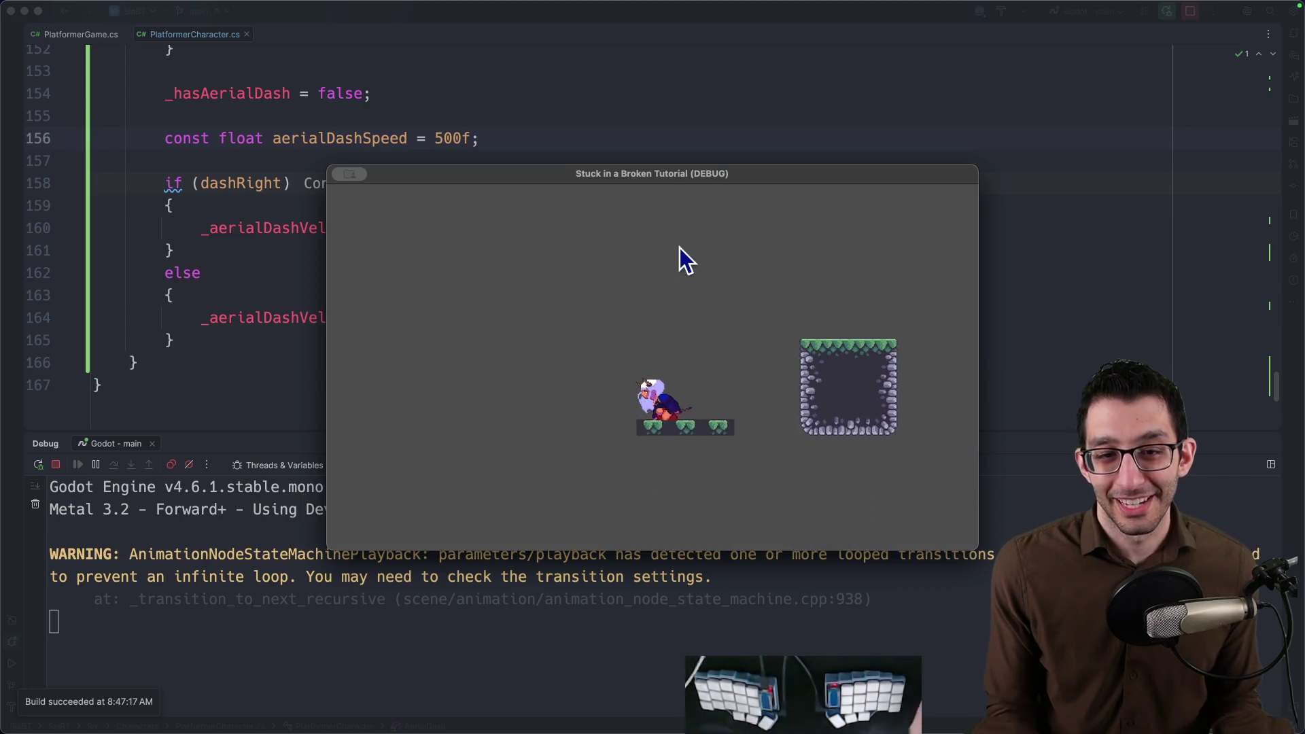
key("super+q")
Change aerialDashSpeed from 500f toward 800f and stop the debug session.
left_click(444, 138)
key("BackSpace")
type("8")
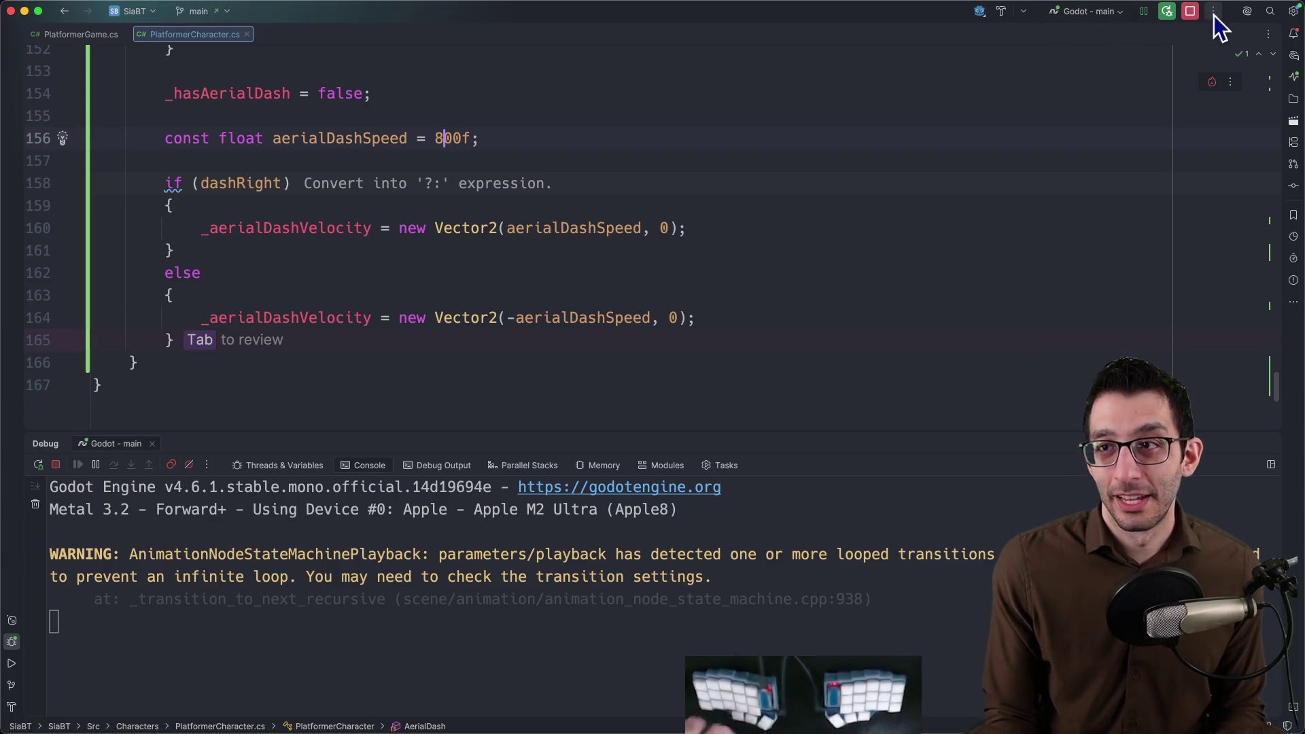
left_click(1189, 12)
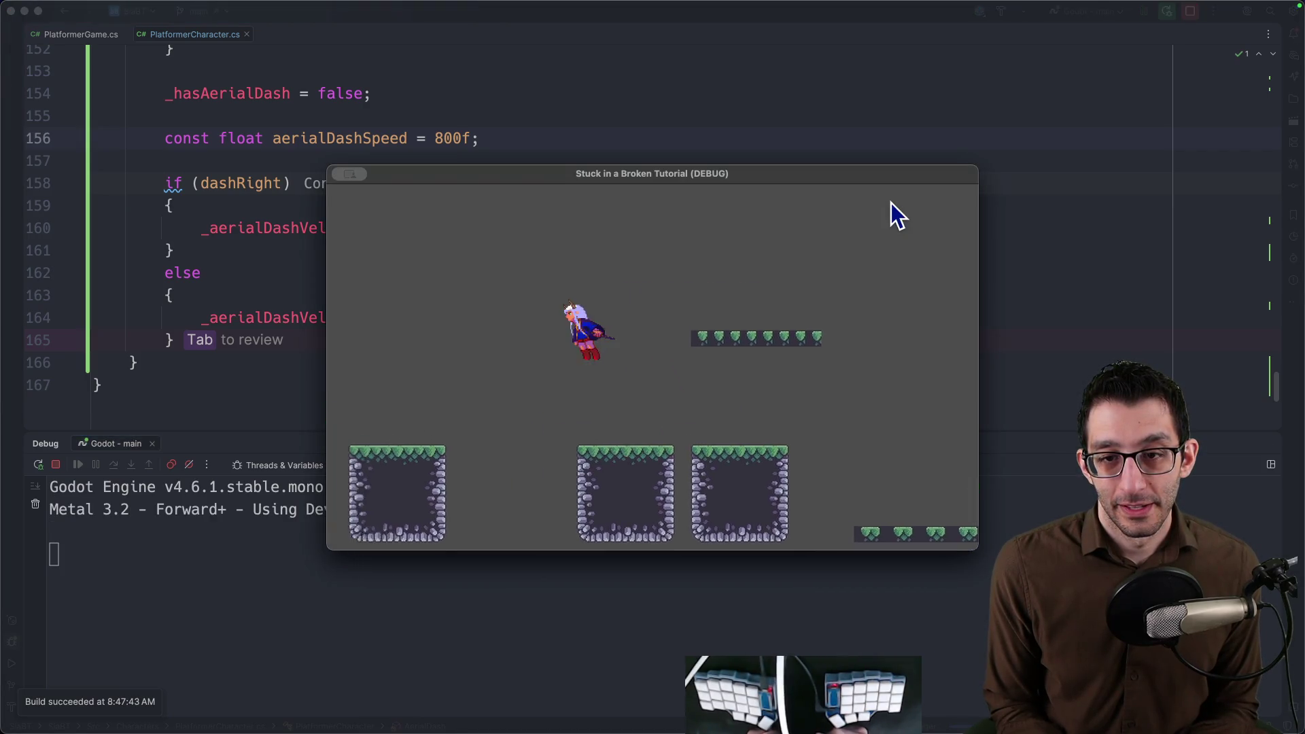
key("Right")
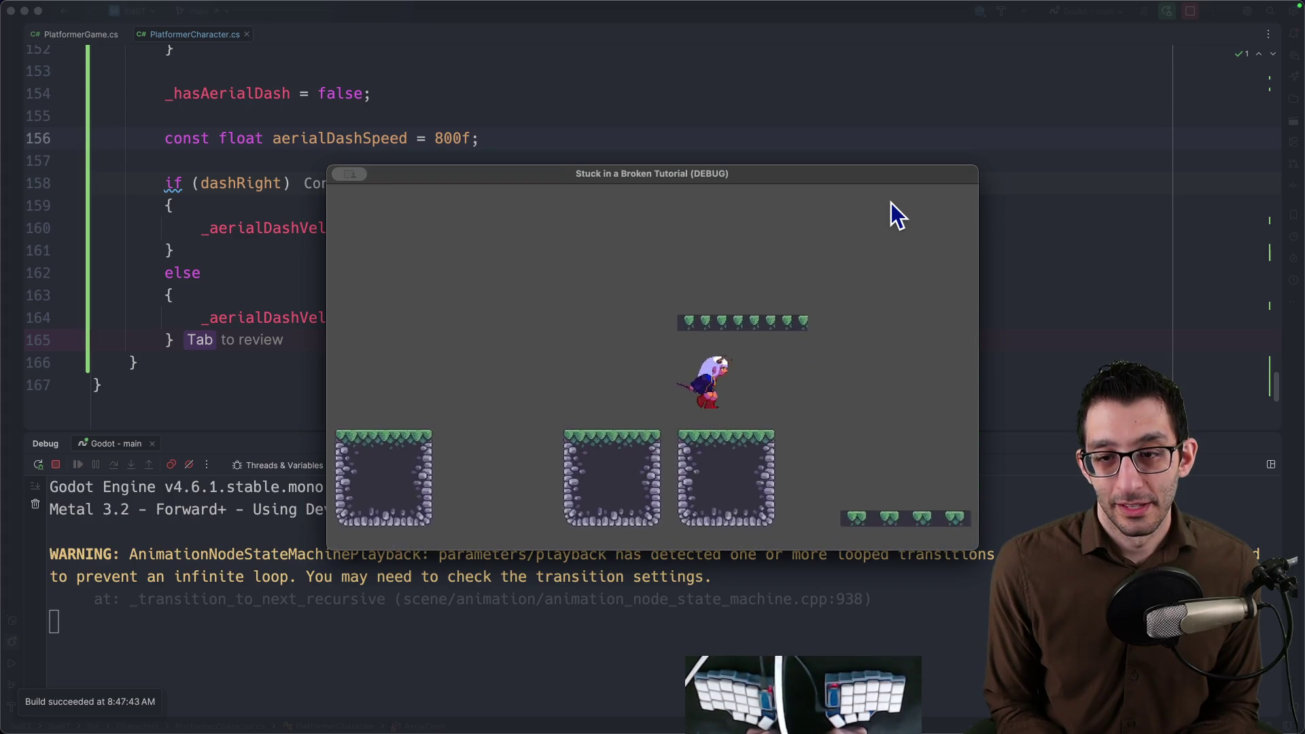
key("Right")
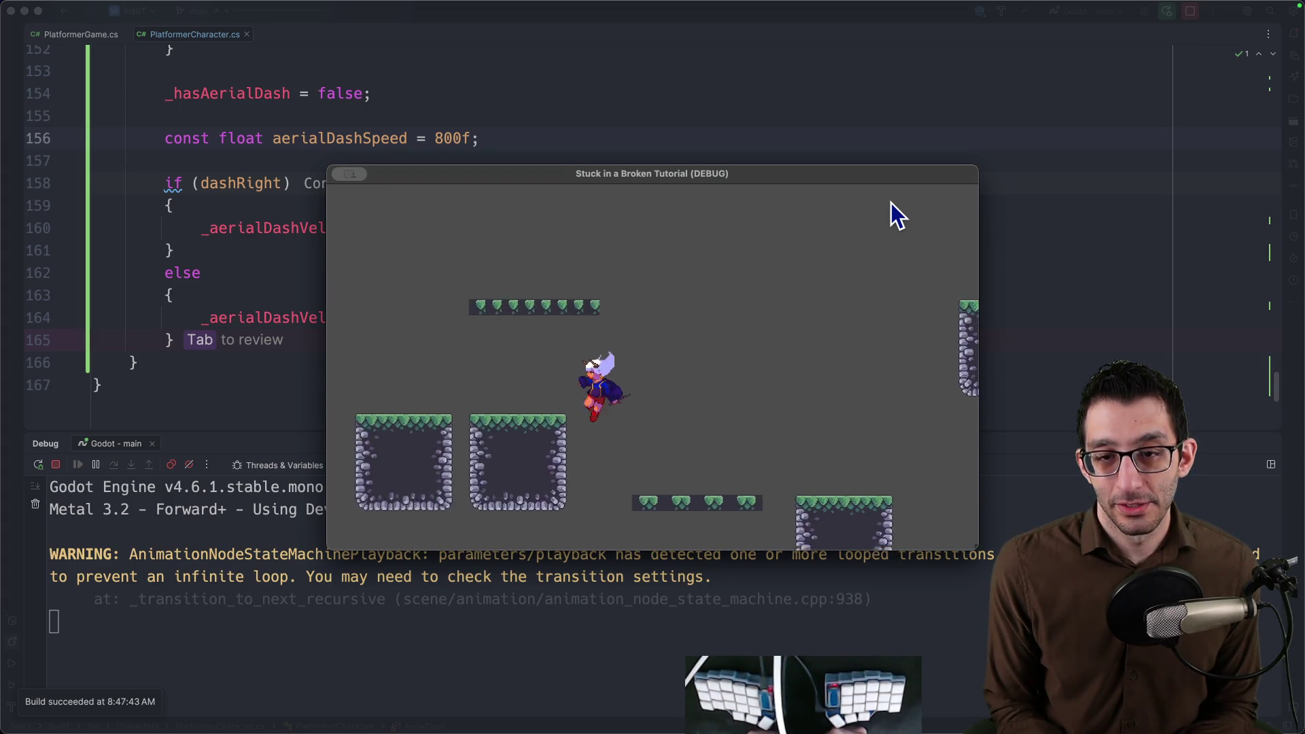
key("Right")
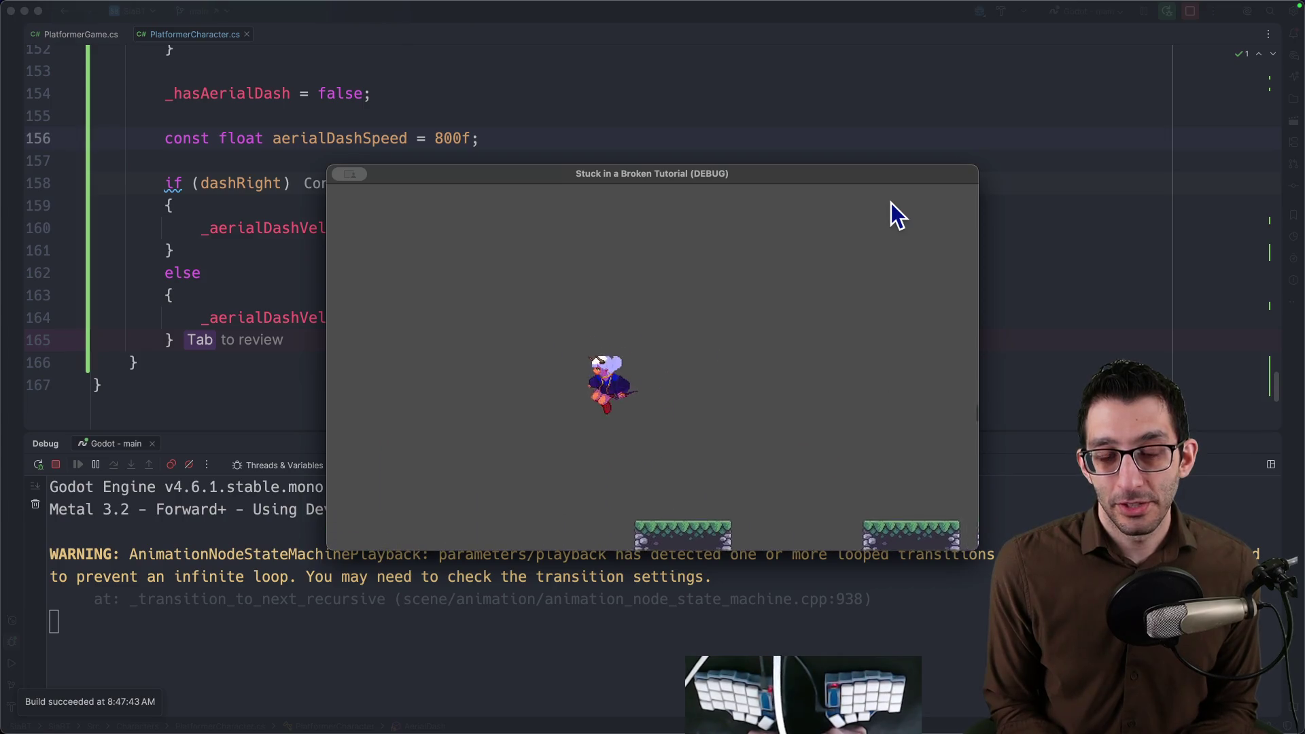
key("Right")
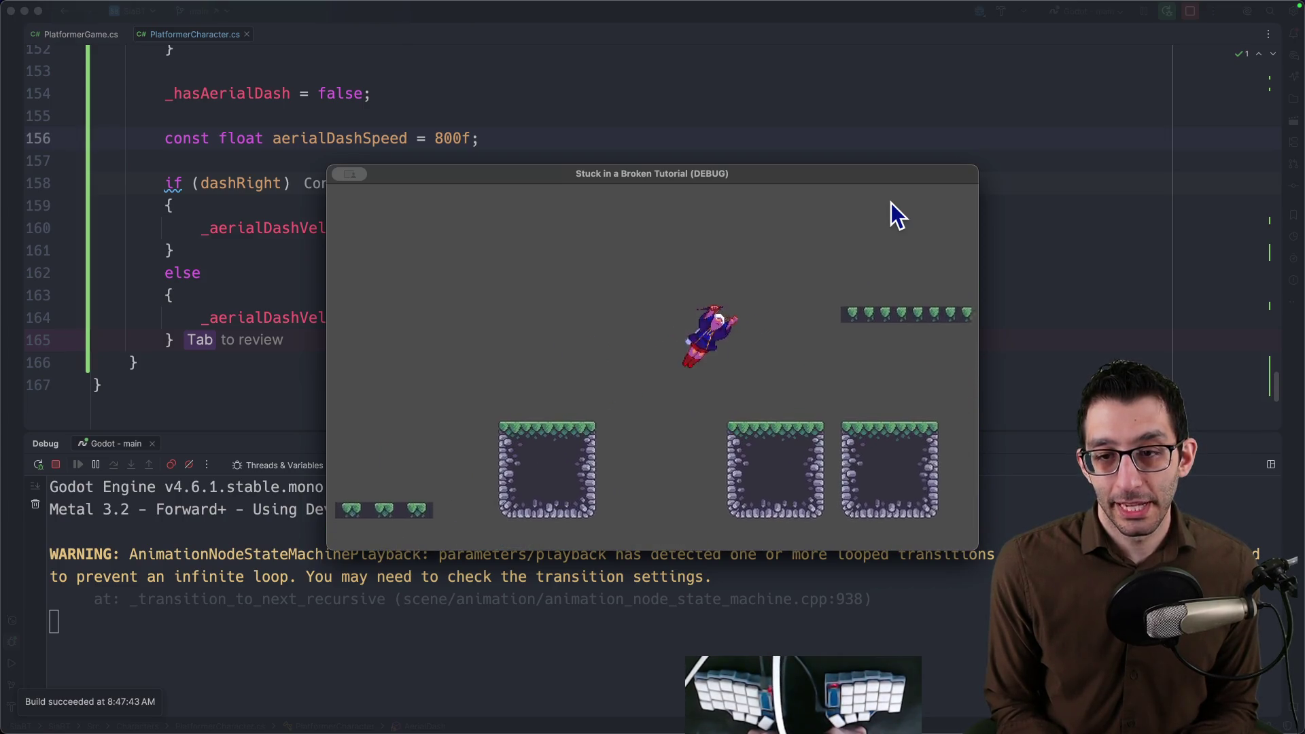
key("Right")
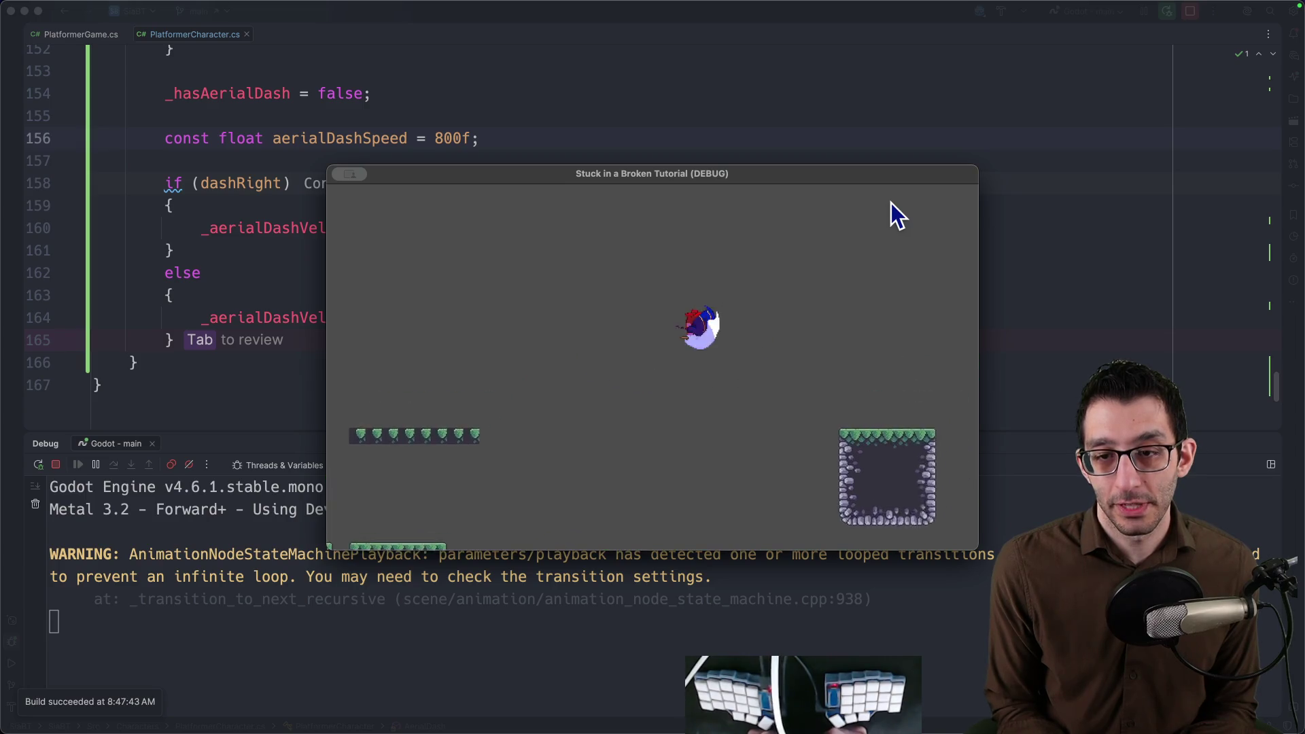
key("Right")
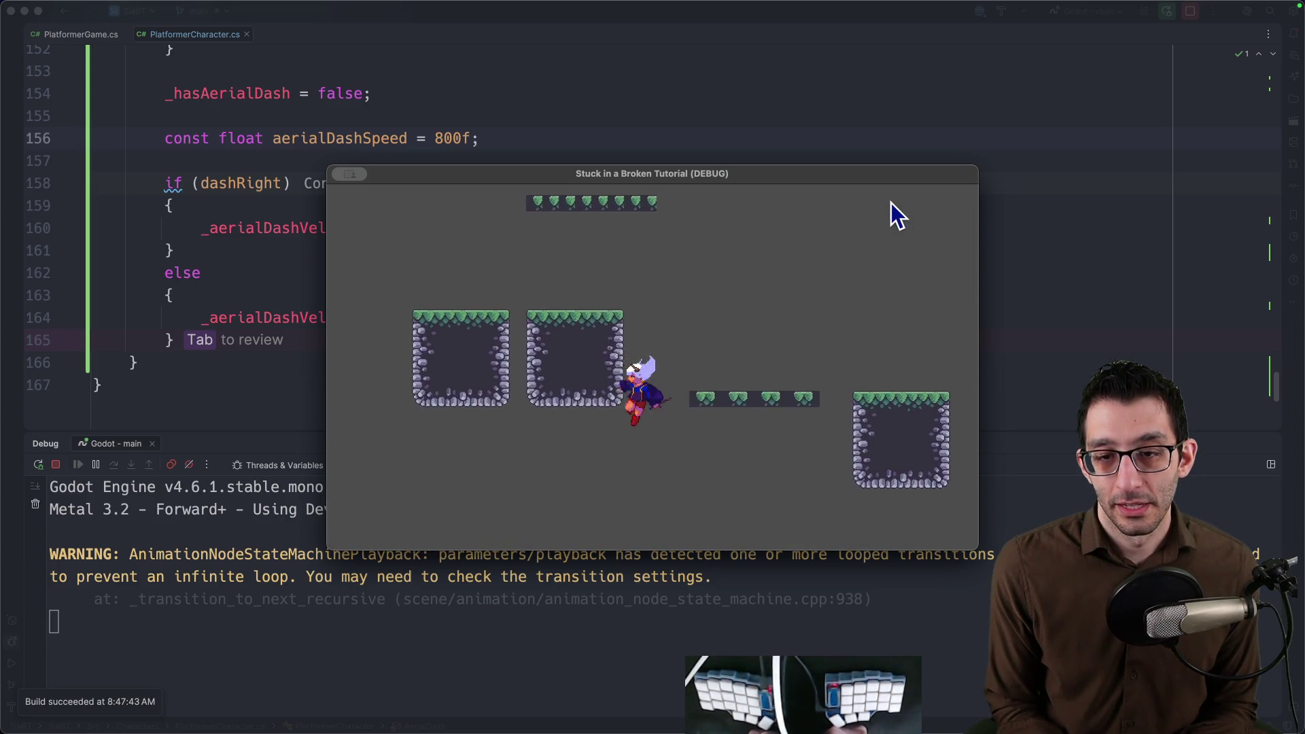
key("Right")
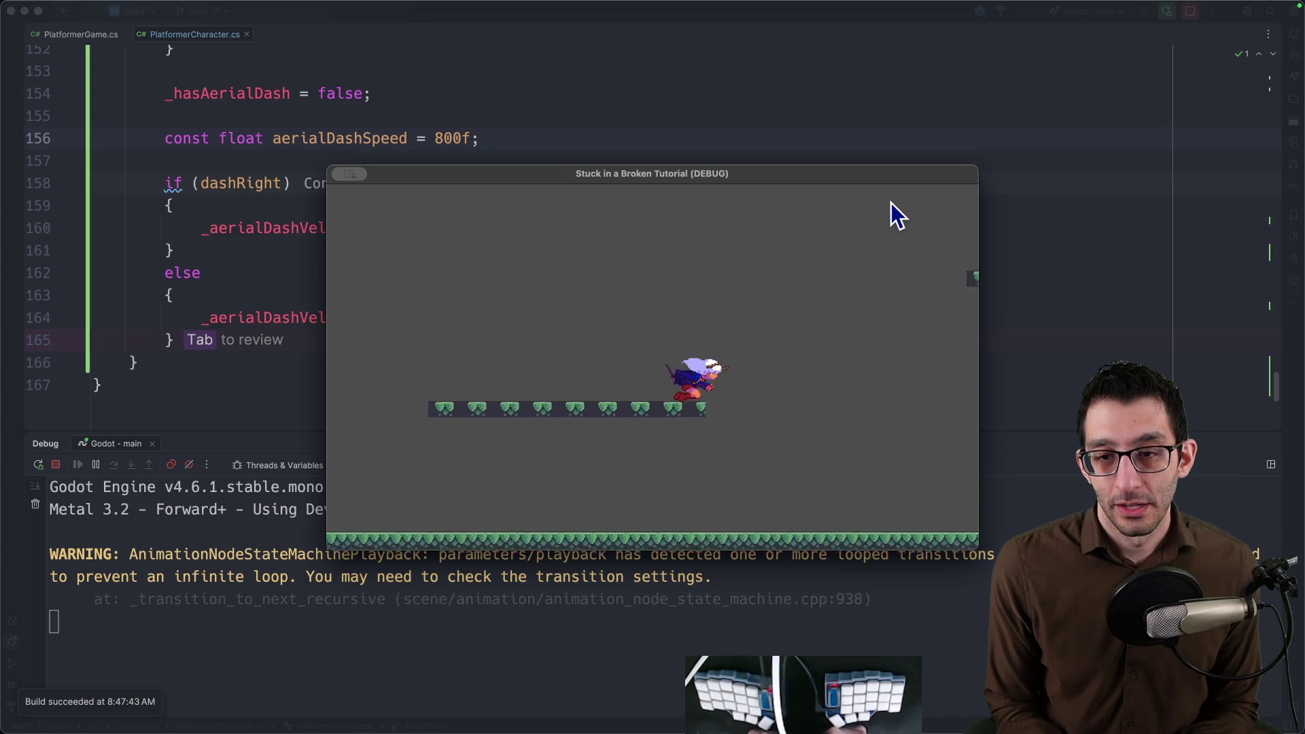
key("space")
key("Left")
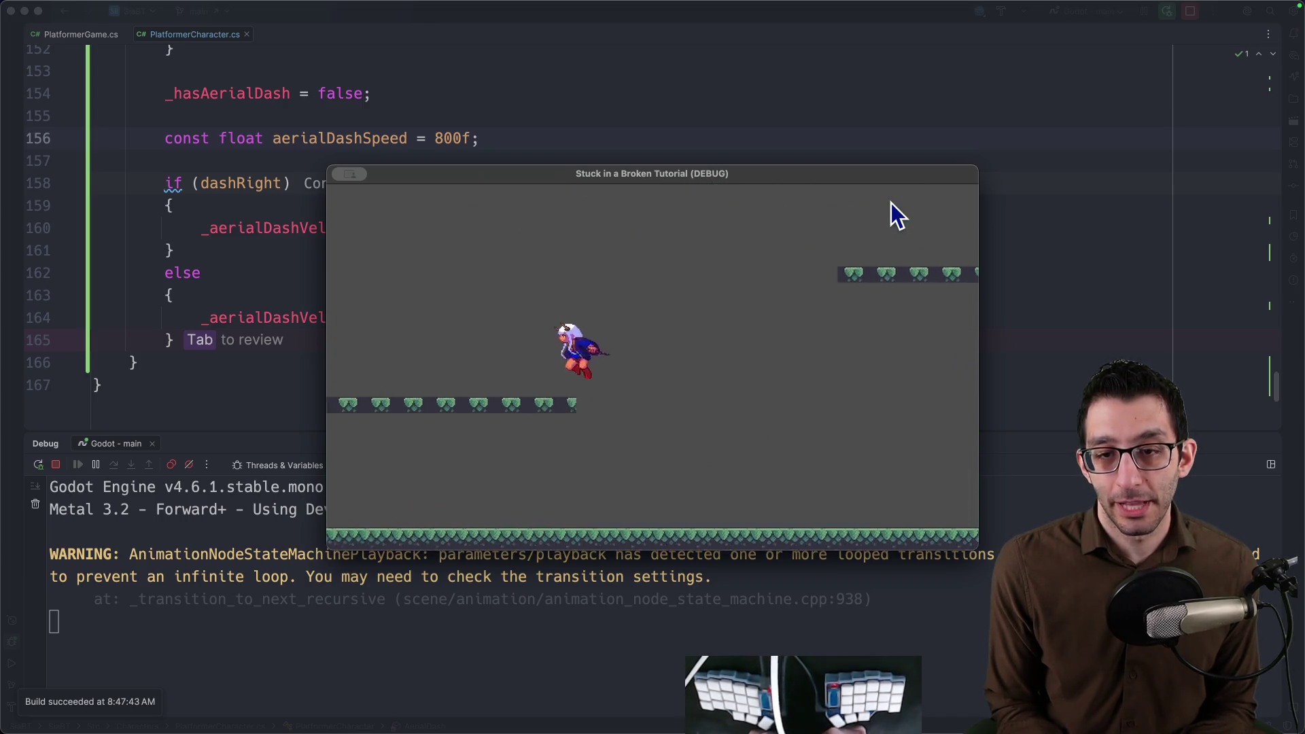
key("Right")
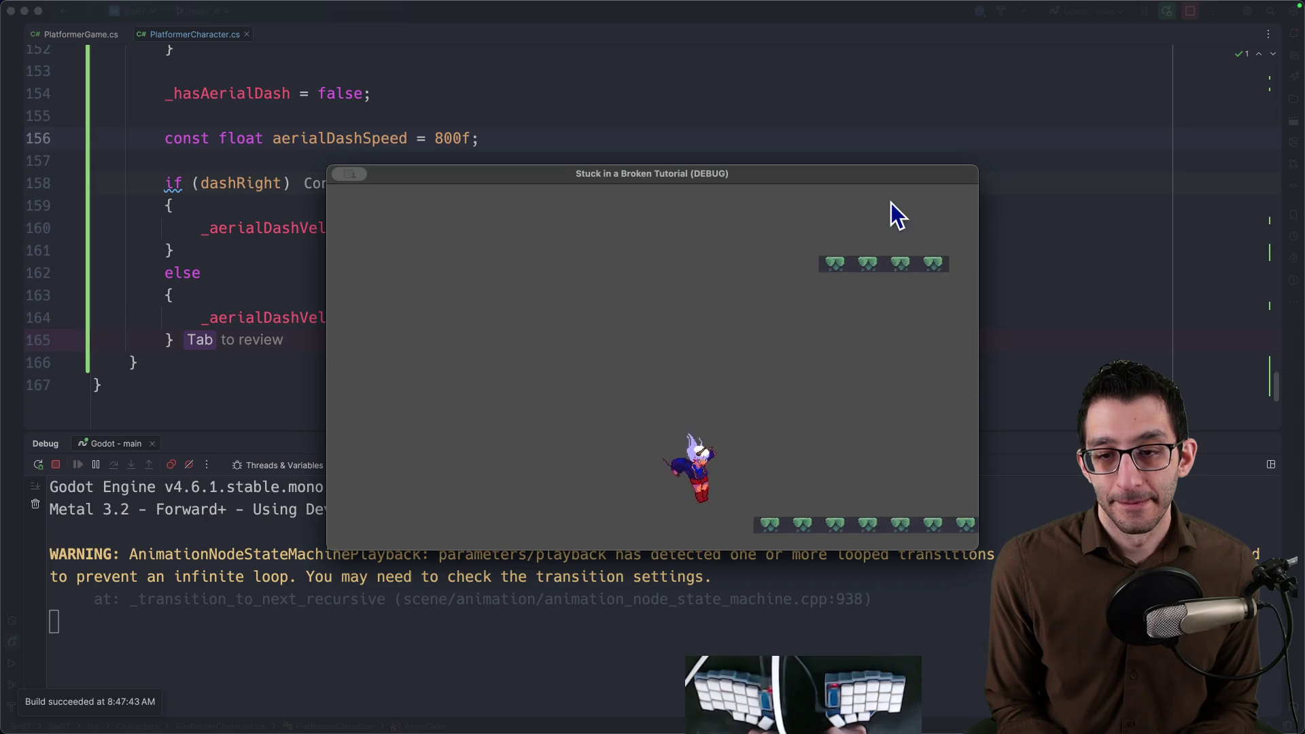
key("Right")
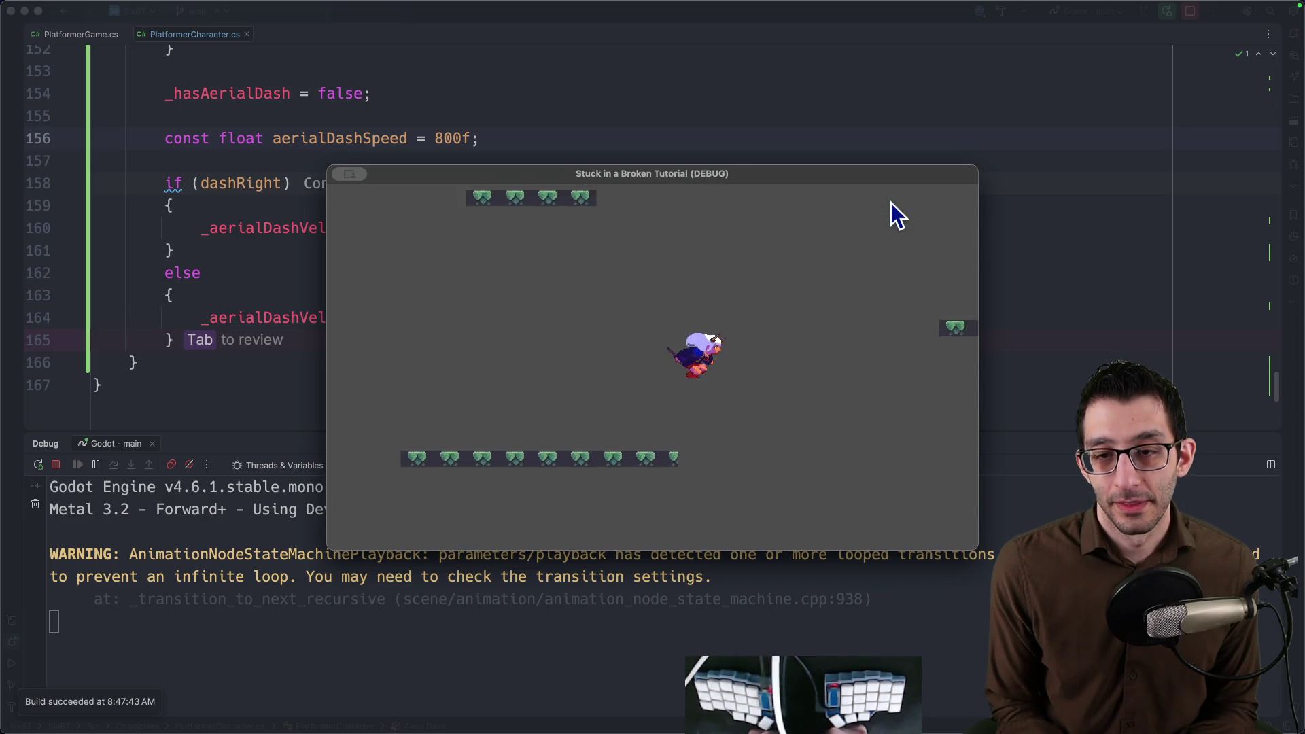
key("Left")
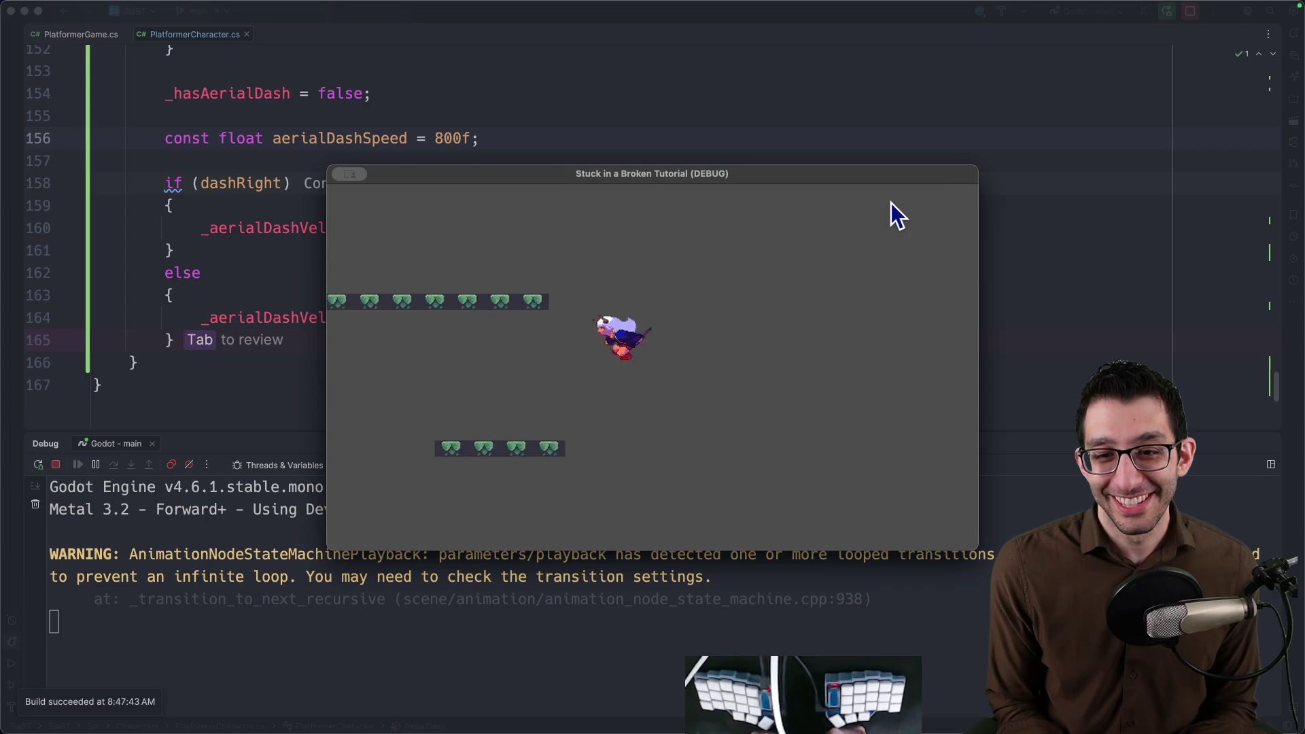
key("Right")
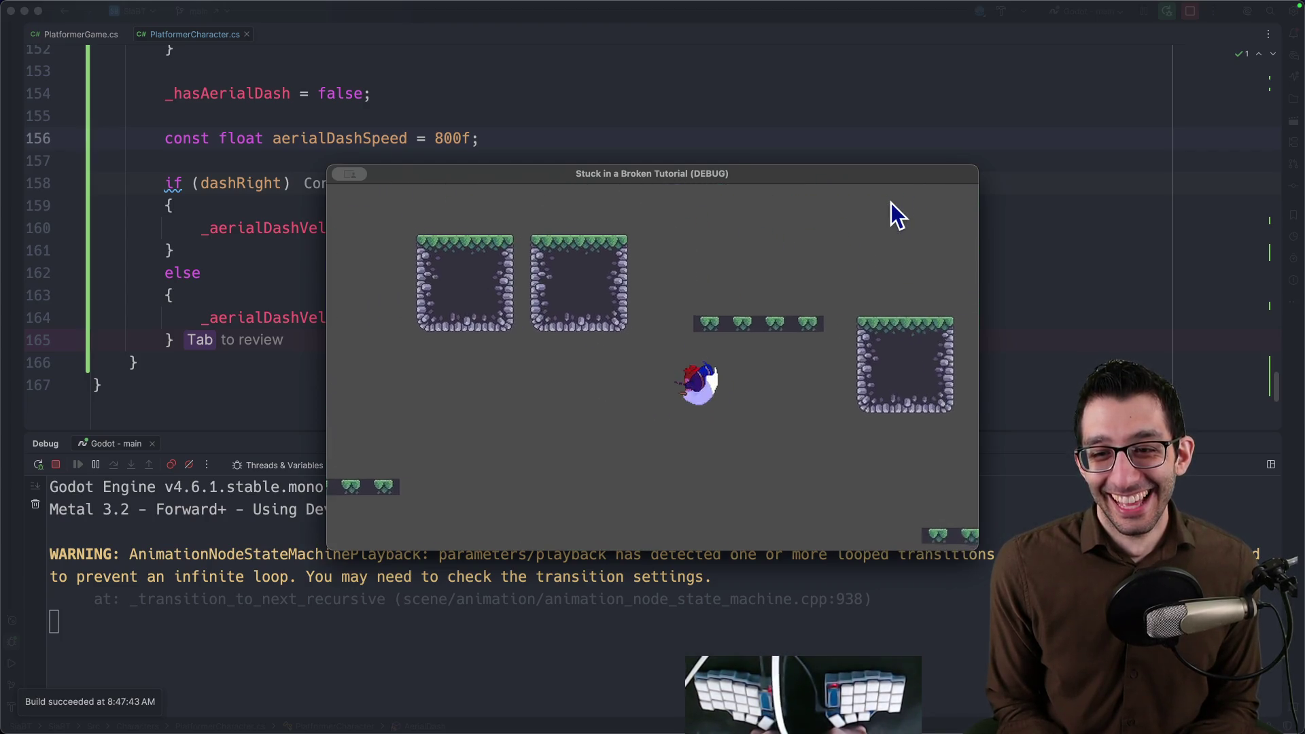
key("Right")
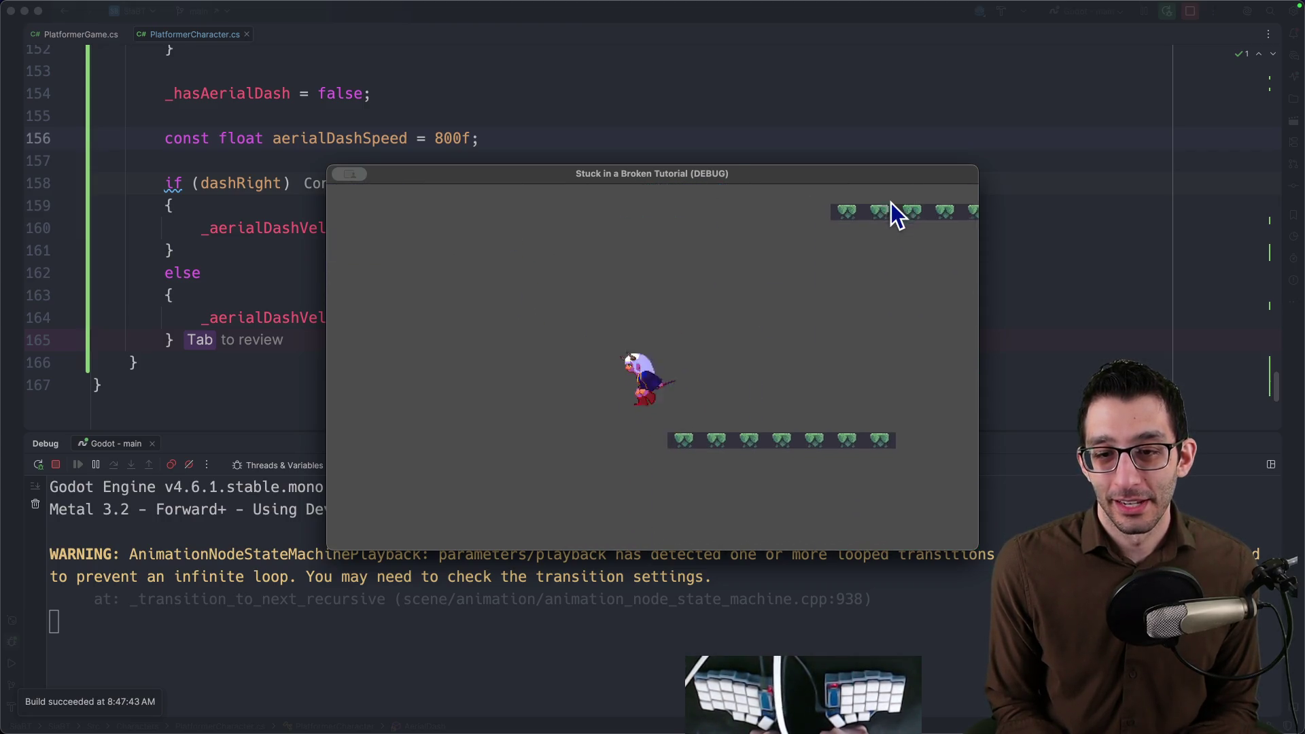
key("Right")
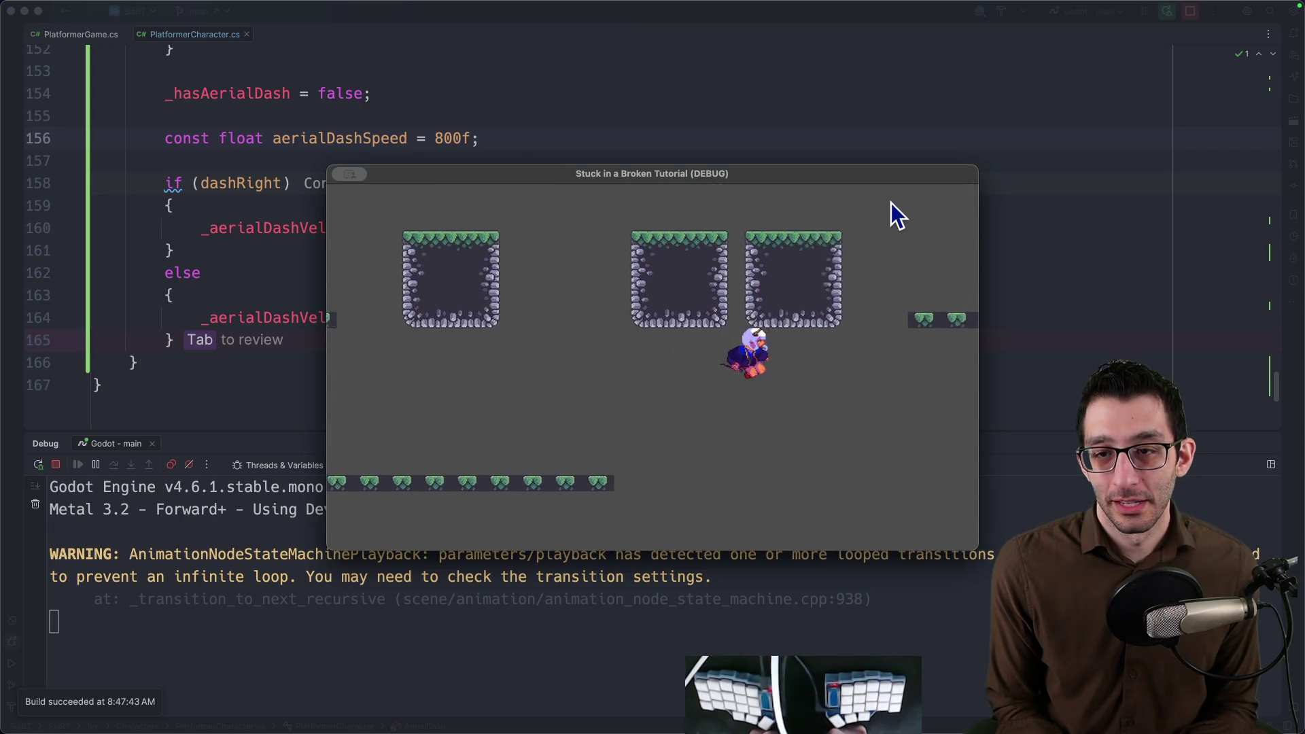
key("Left")
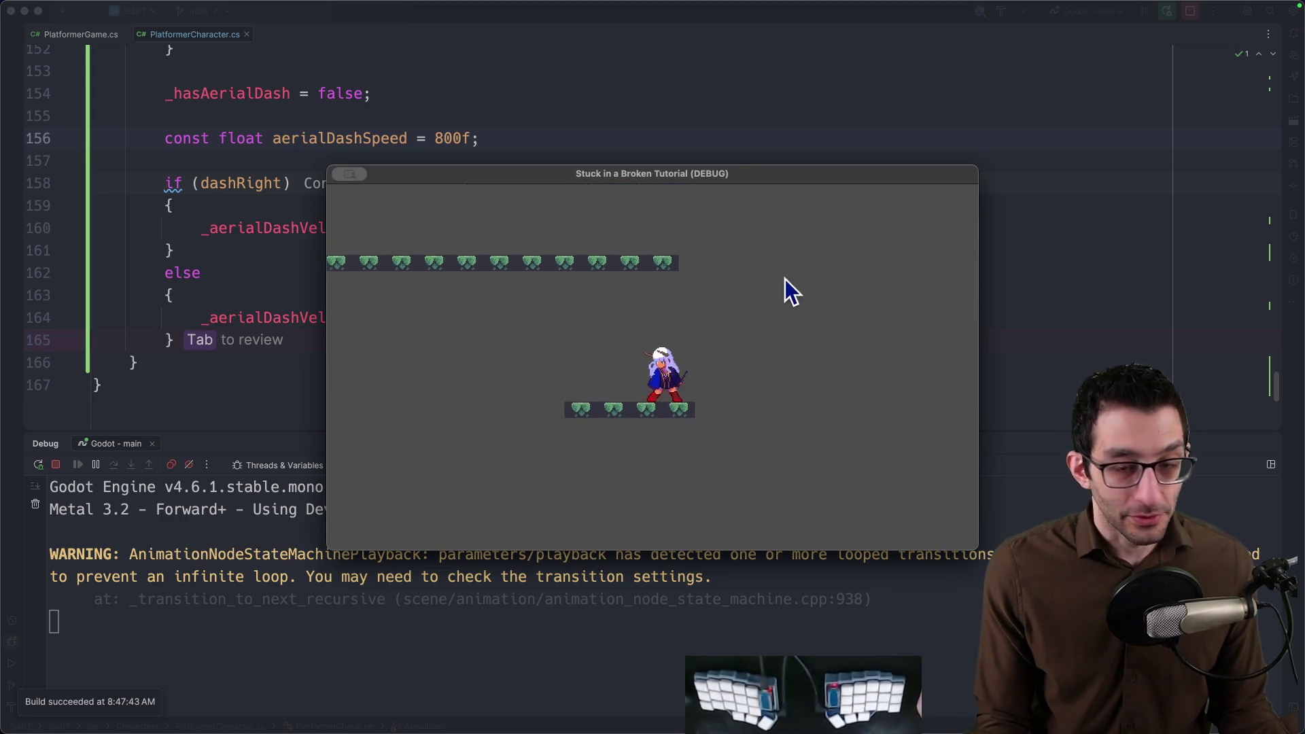
key("super+Tab")
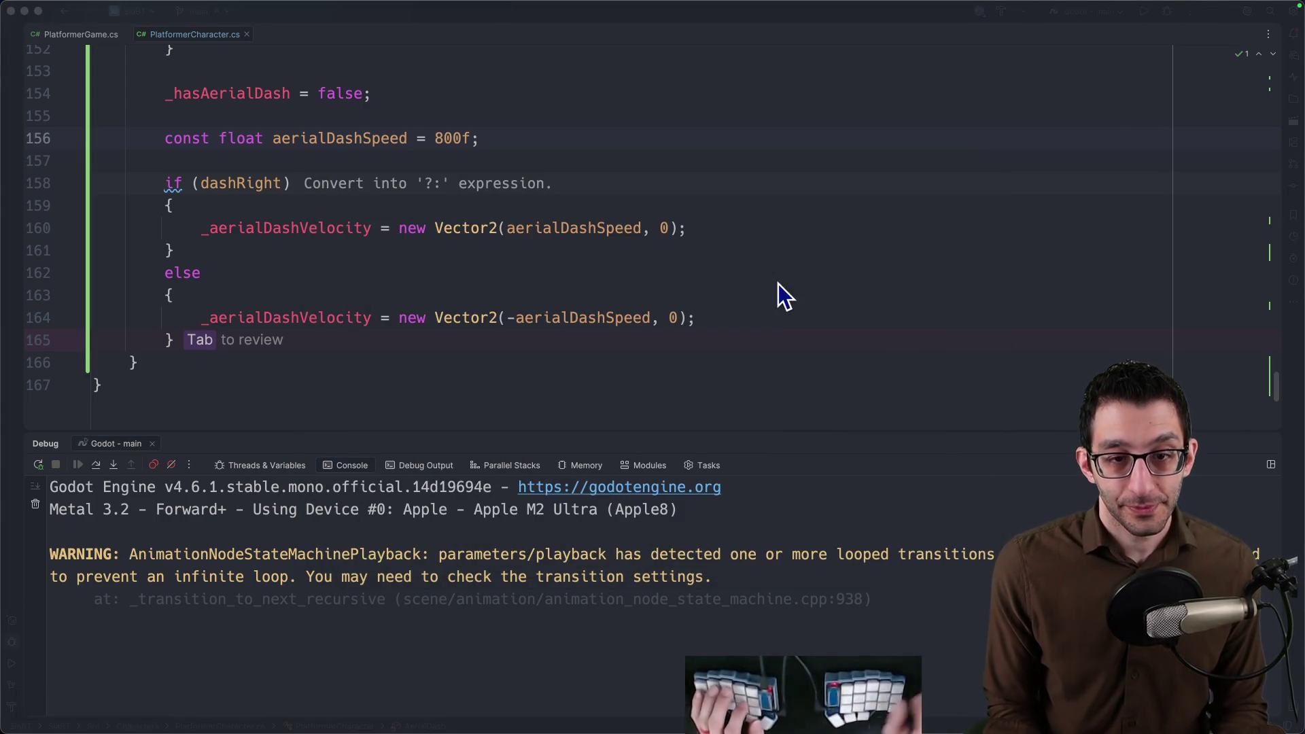
Add an 'Allow falling into an aerial dash' bullet to the TODO document and return to Rider.
key("super+Tab")
key("Return")
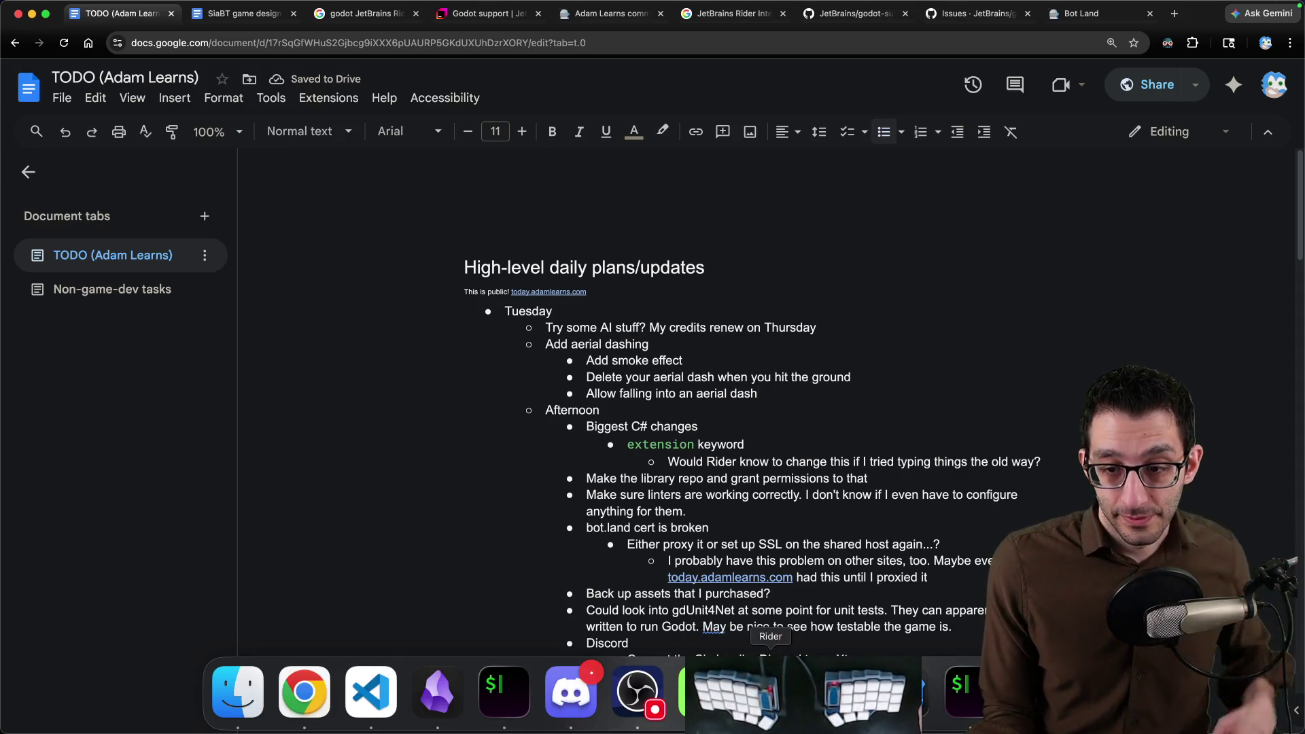
left_click(902, 694)
scroll(383, 204, "up", 6)
scroll(398, 219, "up", 5)
scroll(398, 224, "up", 3)
scroll(405, 226, "up", 2)
scroll(403, 225, "up", 2)
scroll(408, 233, "down", 4)
scroll(415, 237, "down", 4)
Hide Rider's bottom panels, switch to Godot, select the AnimationTree and show the animation timeline.
key("alt+F12")
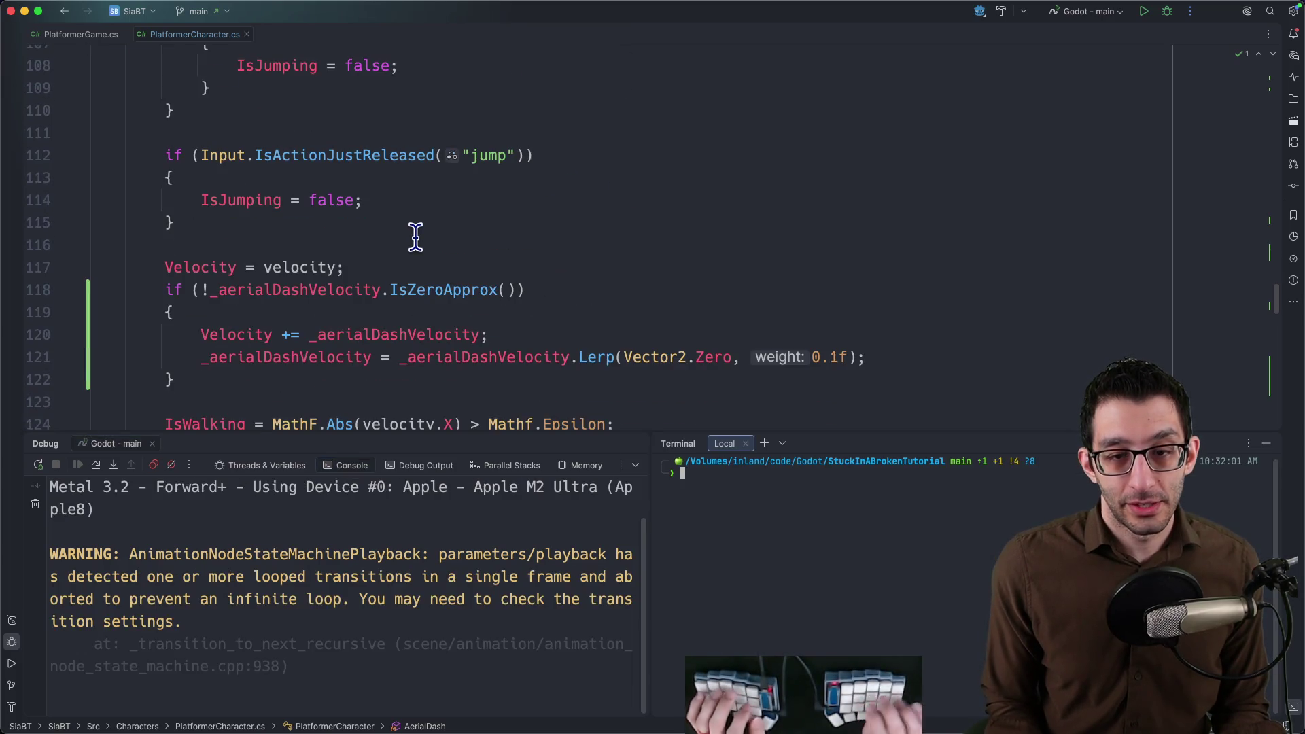
key("alt+F12")
key("super+5")
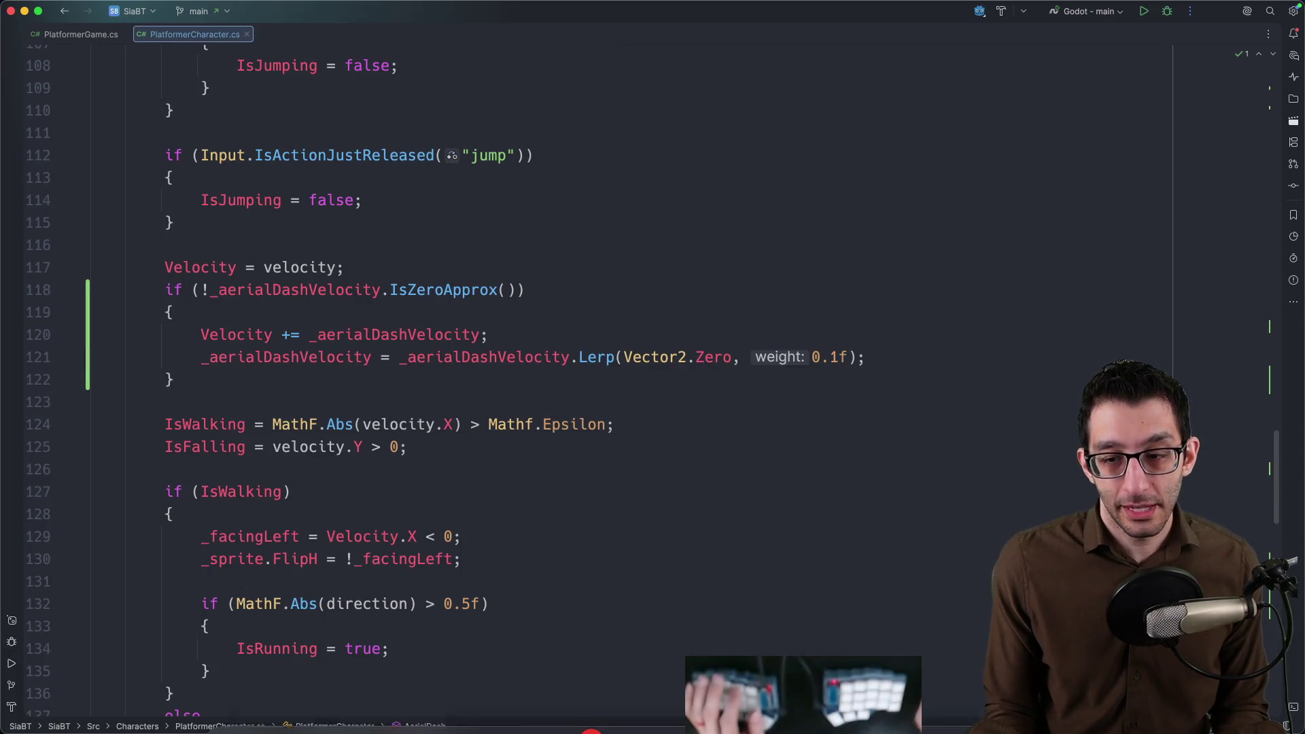
left_click(903, 692)
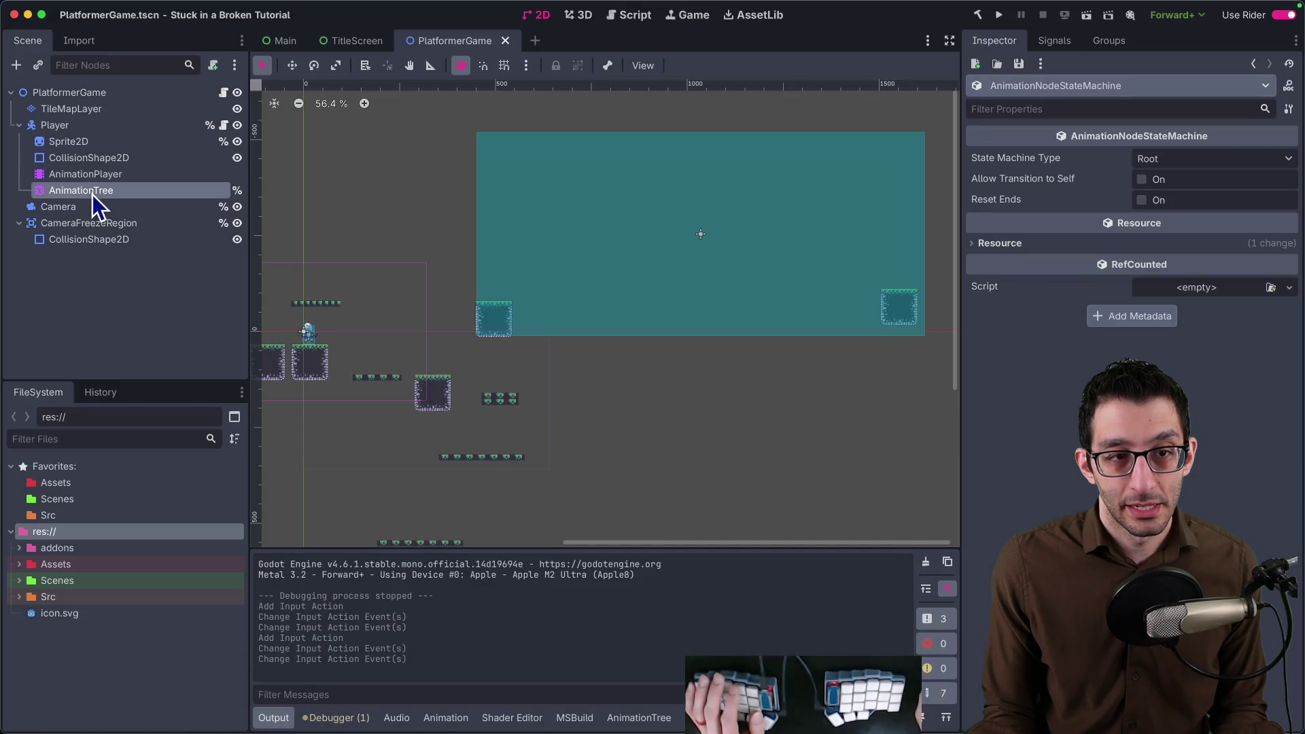
left_click(97, 174)
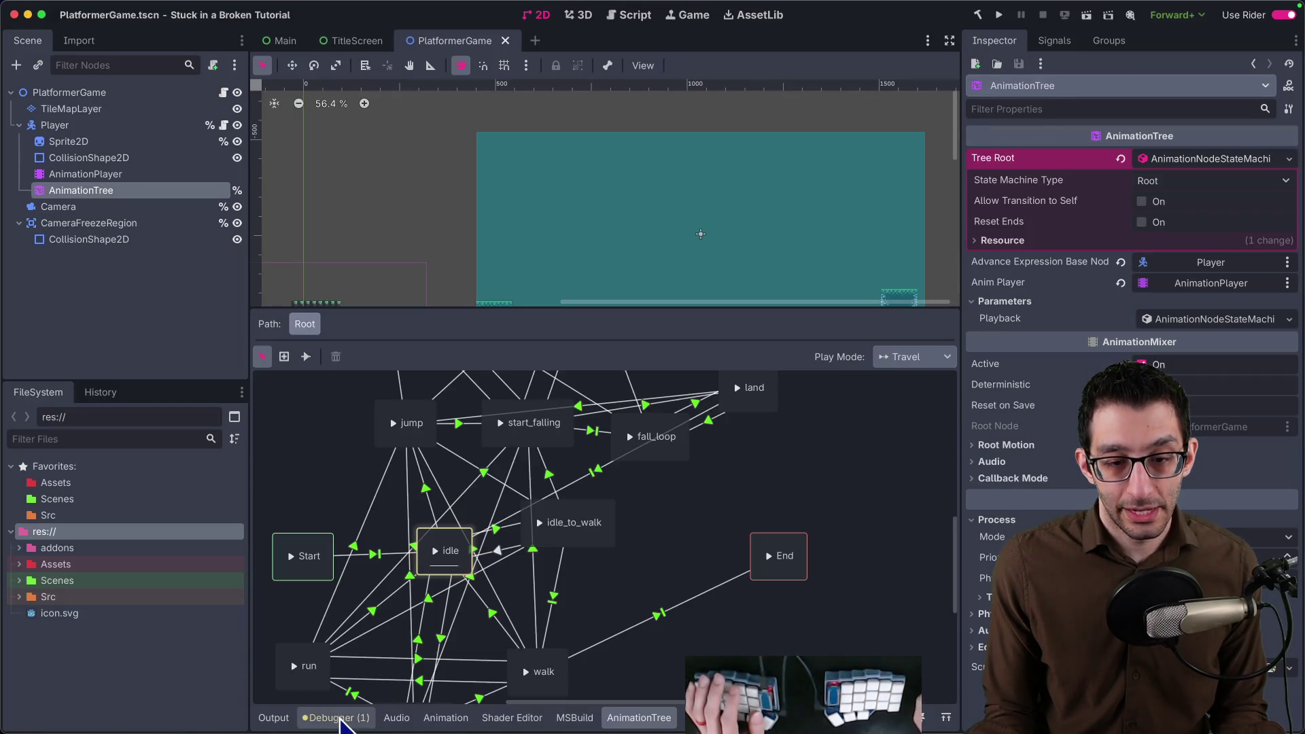
left_click(446, 717)
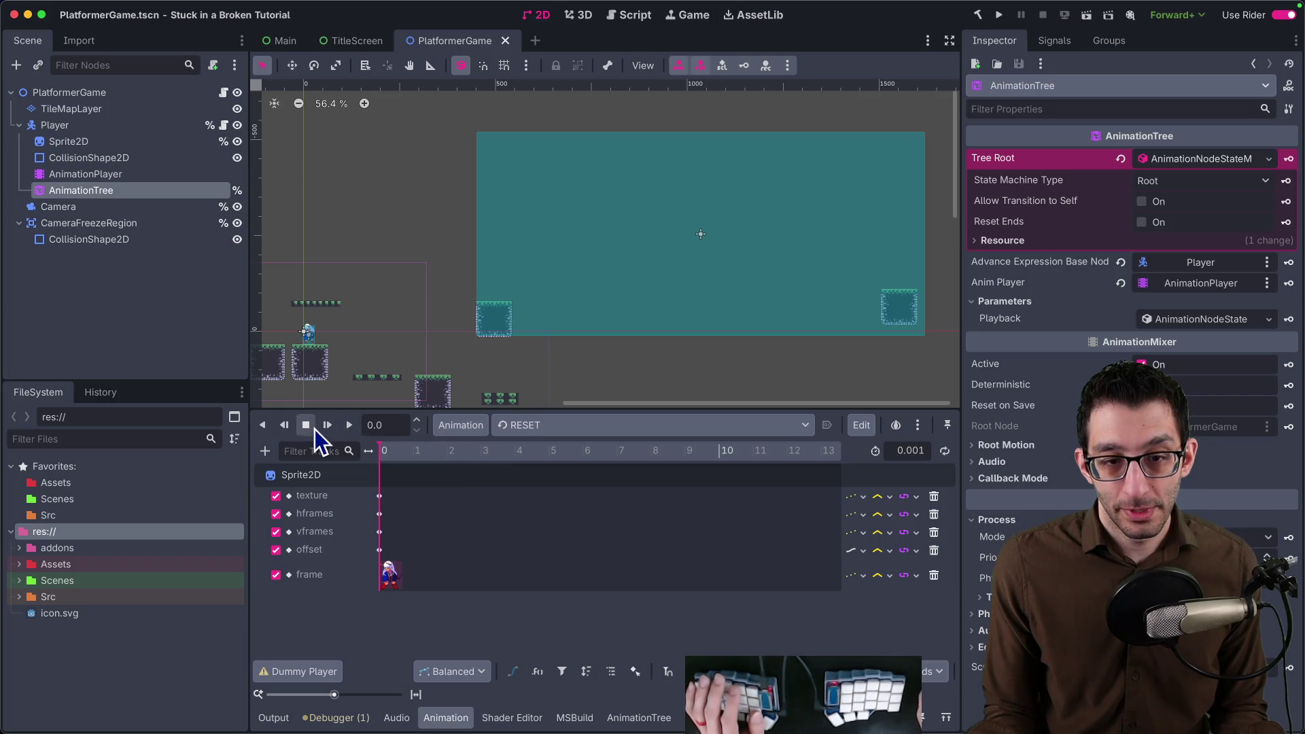
scroll(307, 343, "up", 8)
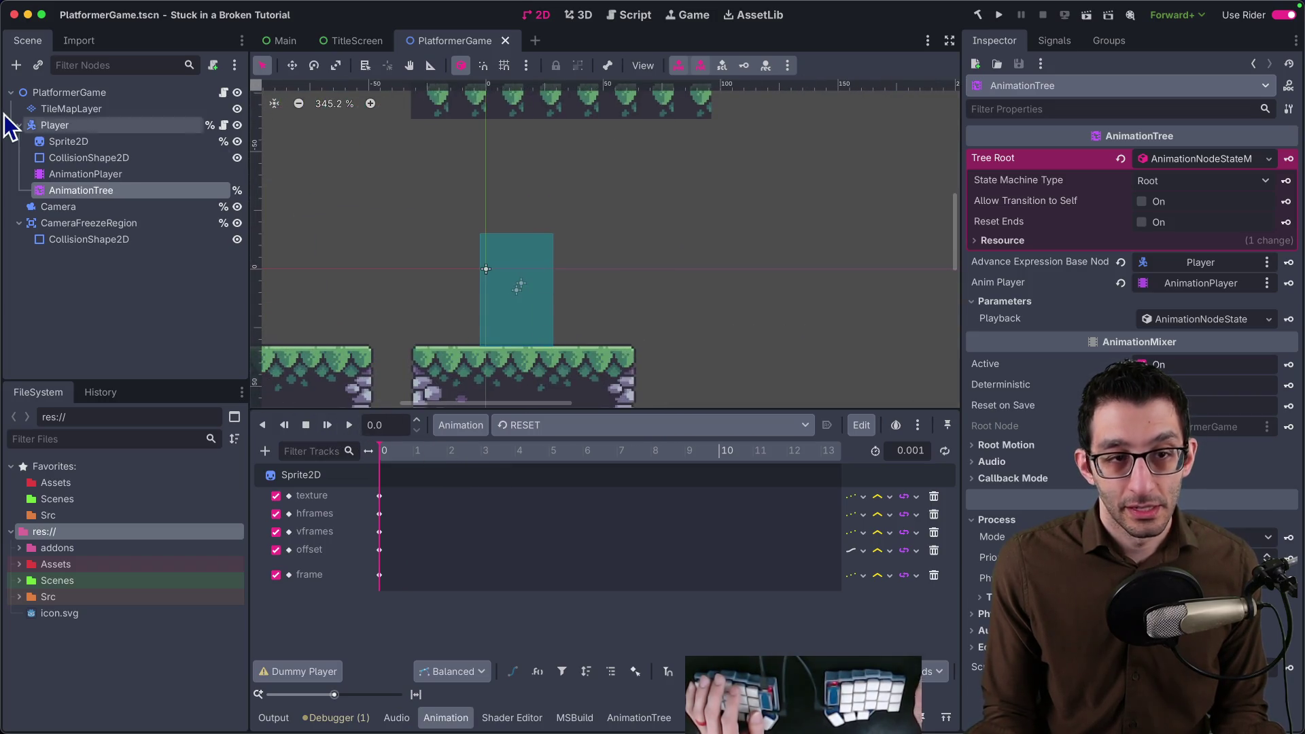
Create a new animation named aerial_dash.
left_click(461, 425)
left_click(506, 452)
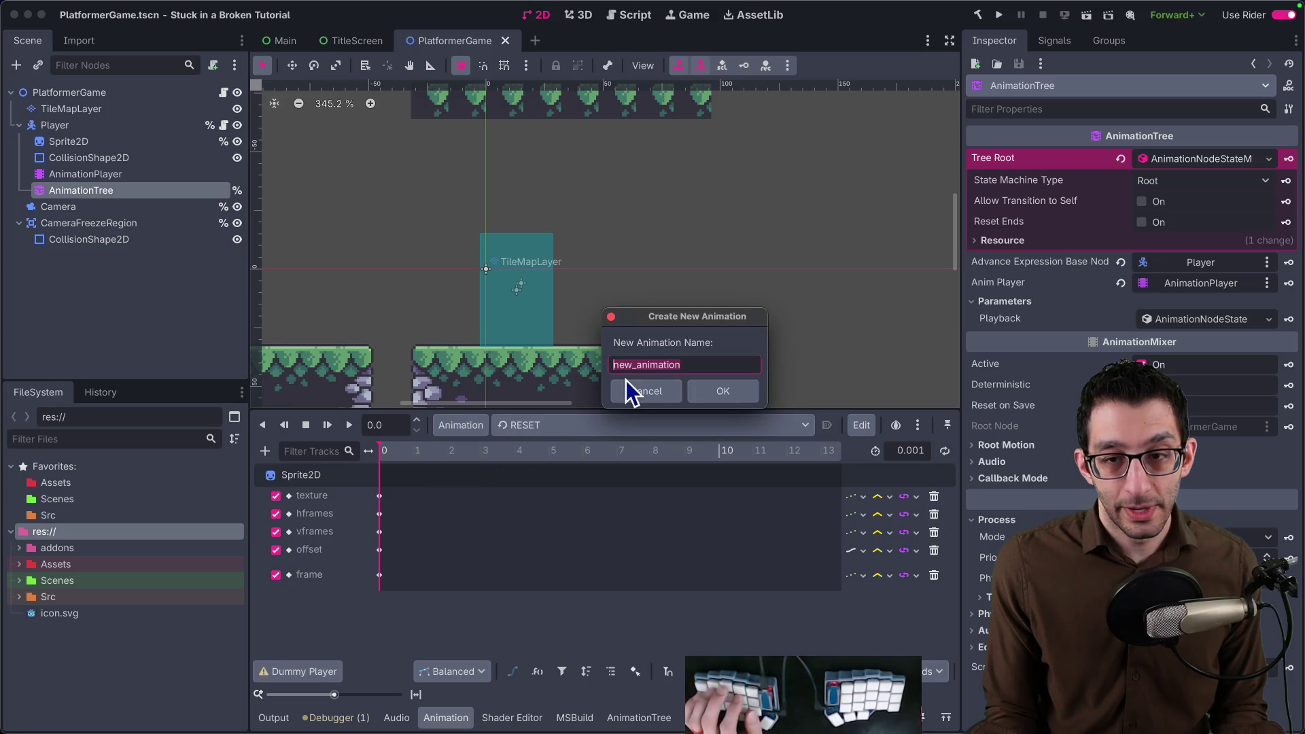
type("aerial_dash")
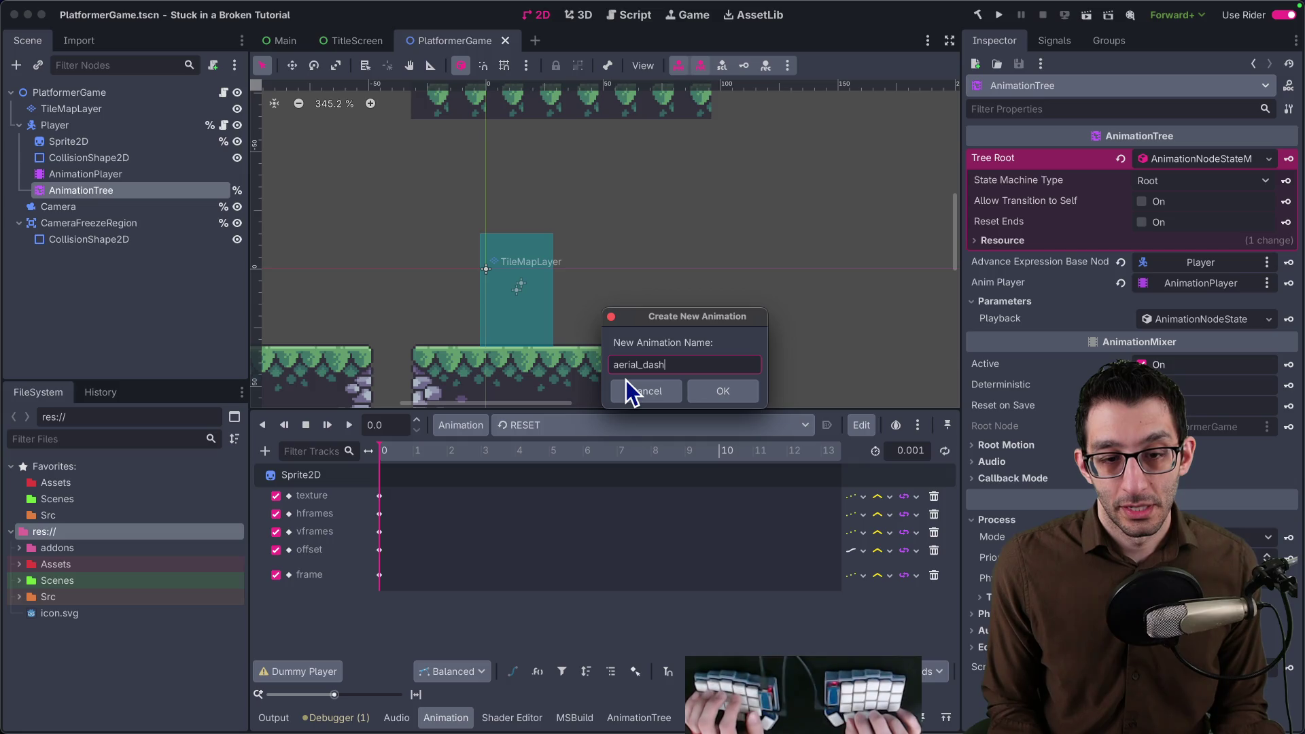
key("Return")
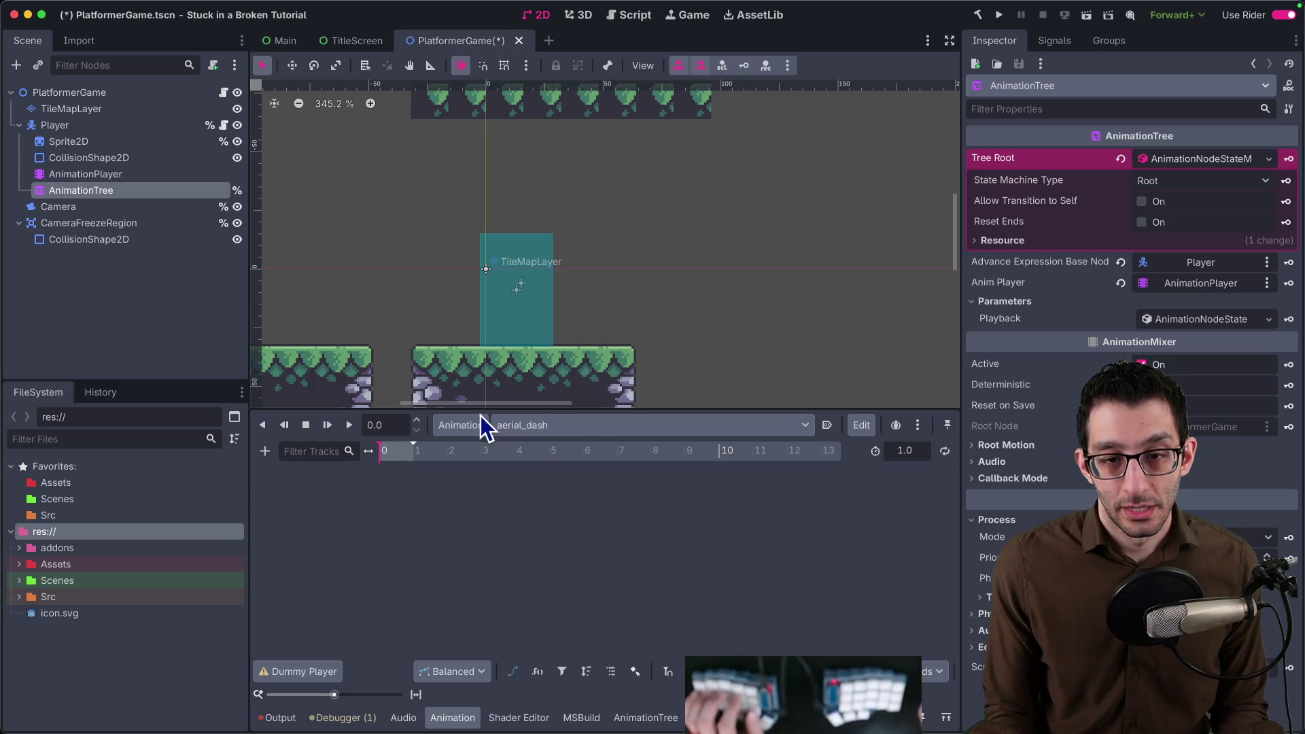
Give Sprite2D the aerial dash.png texture via Quick Load, set its frame counts, and start keying Hframes.
left_click(91, 141)
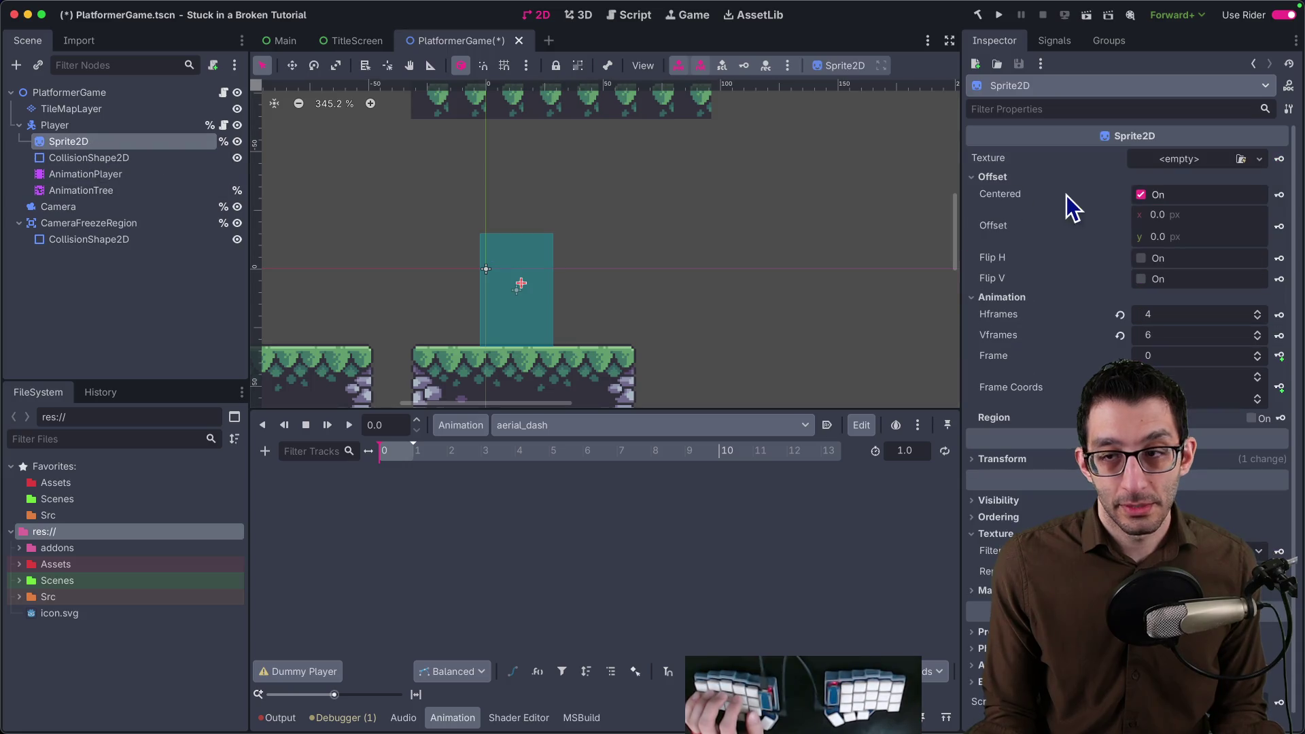
left_click(1174, 162)
left_click(1178, 477)
type("aerial")
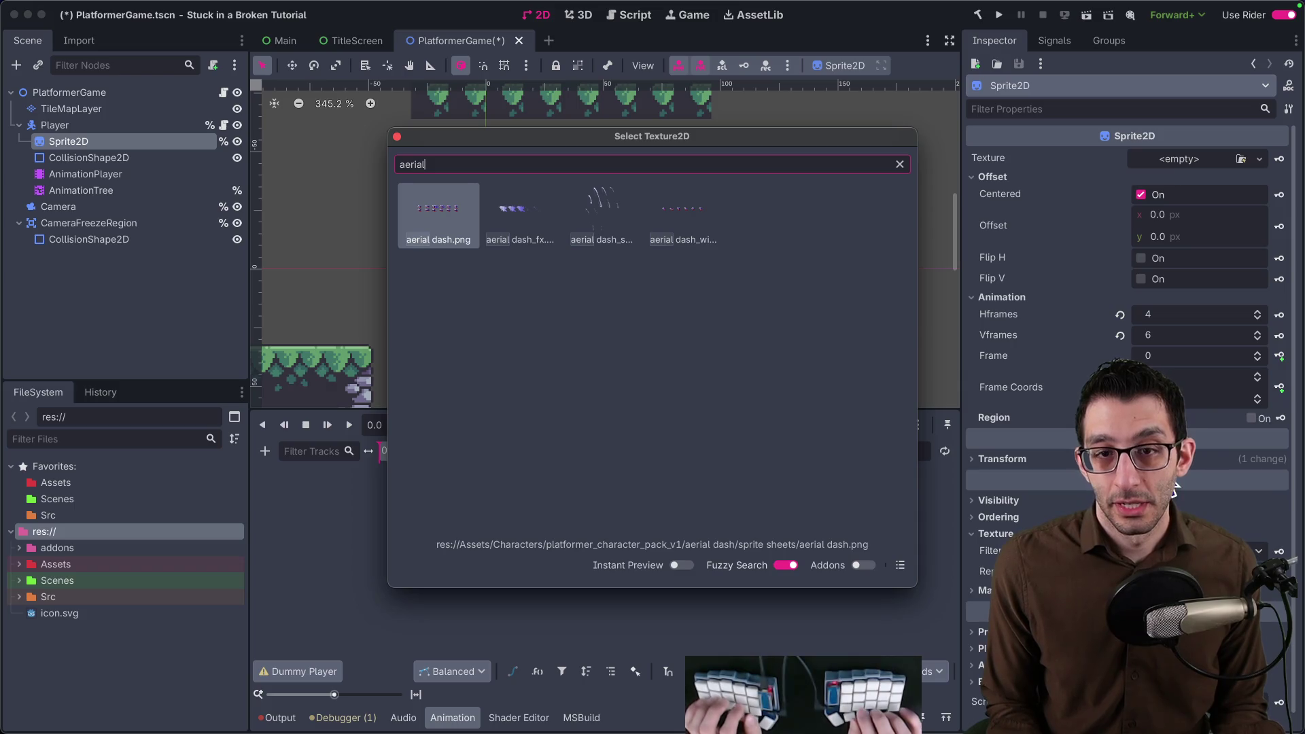
key("Return")
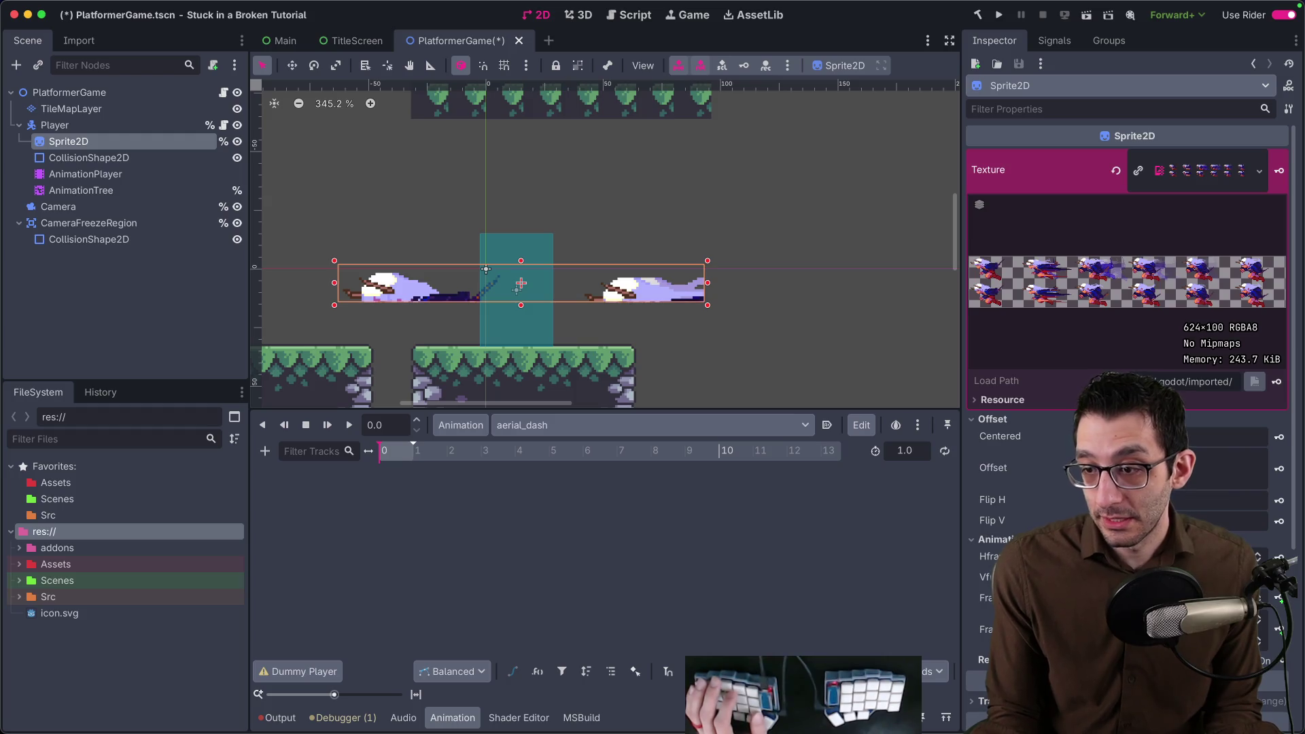
type("6")
key("Return")
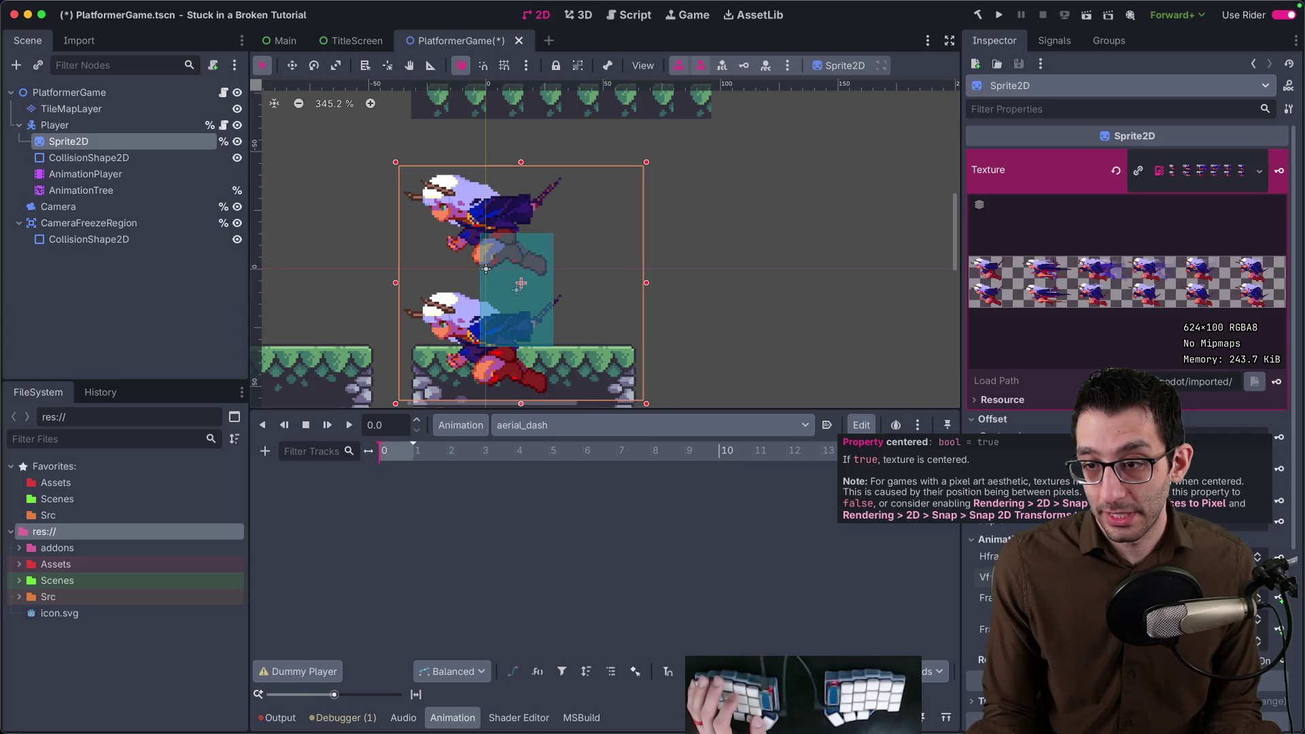
left_click(1281, 557)
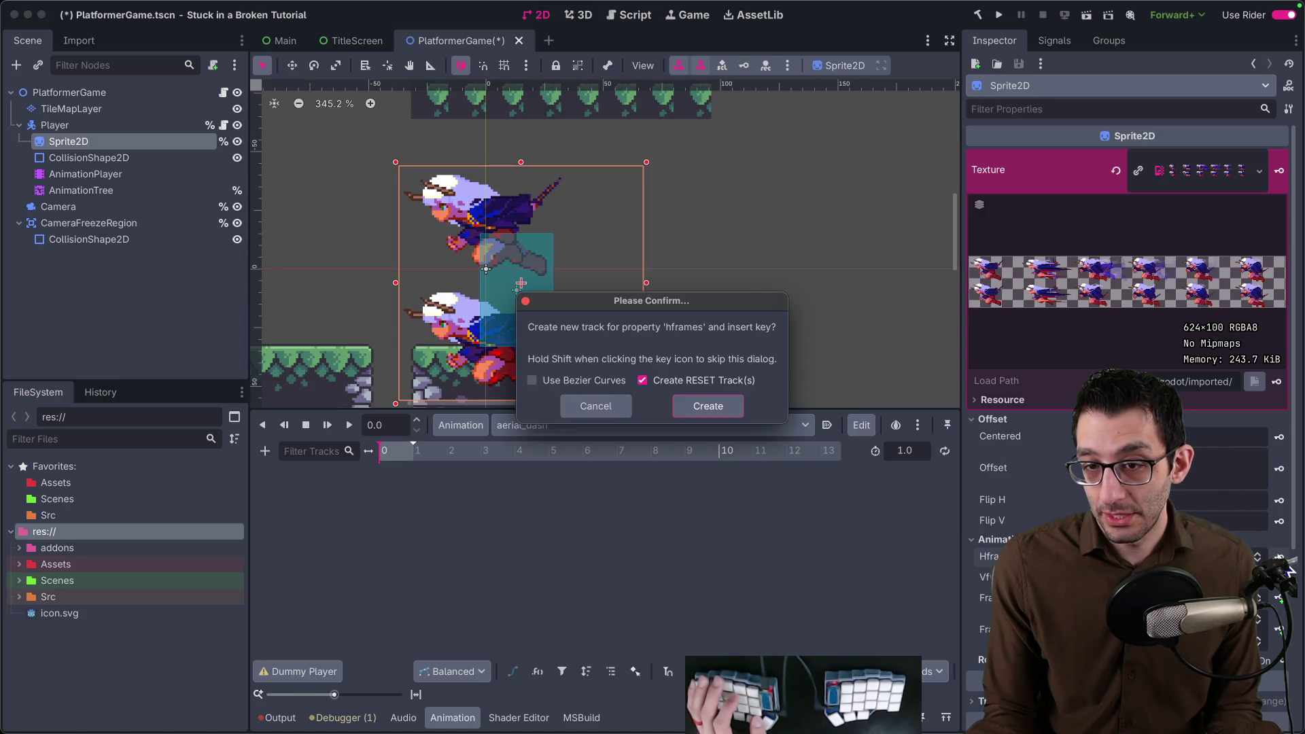
Key the sprite's hframes, vframes, texture and offset into aerial_dash, confirming each new track.
left_click(737, 426)
left_click(1281, 599)
key("Return")
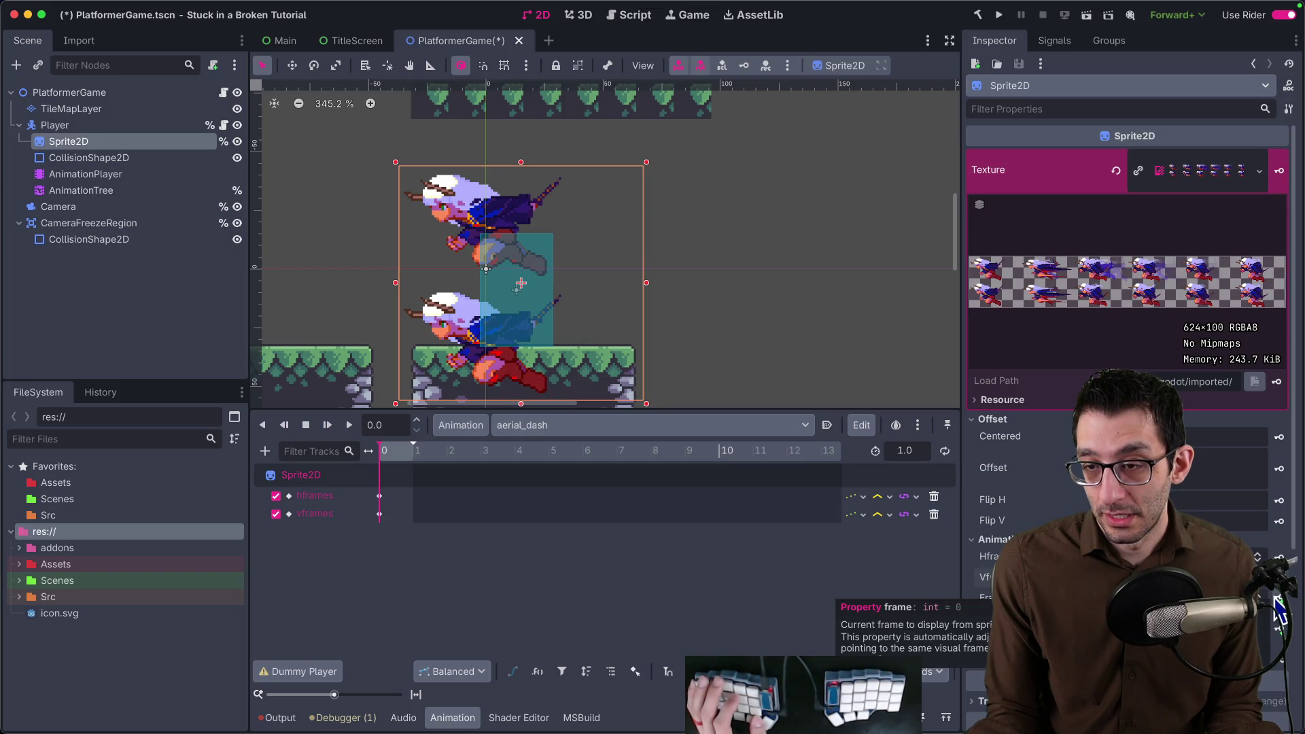
left_click(1279, 171)
key("Return")
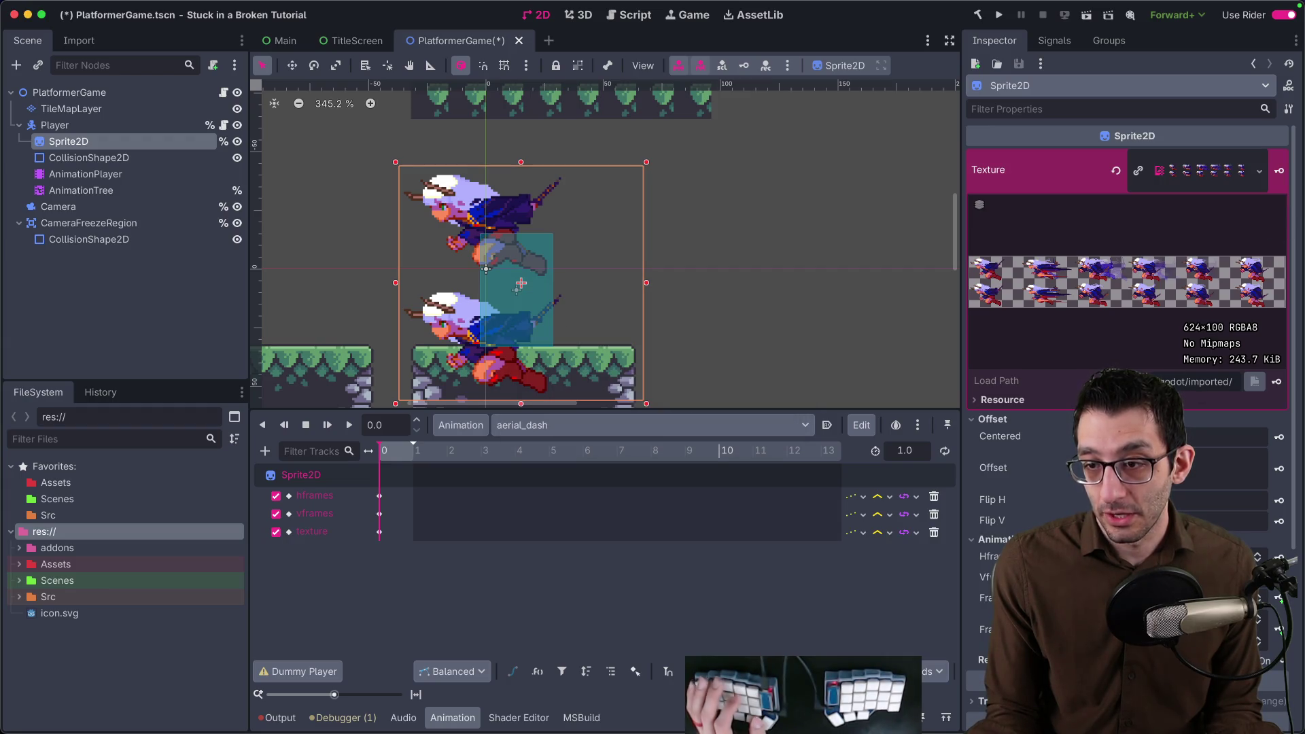
left_click(1279, 468)
key("Return")
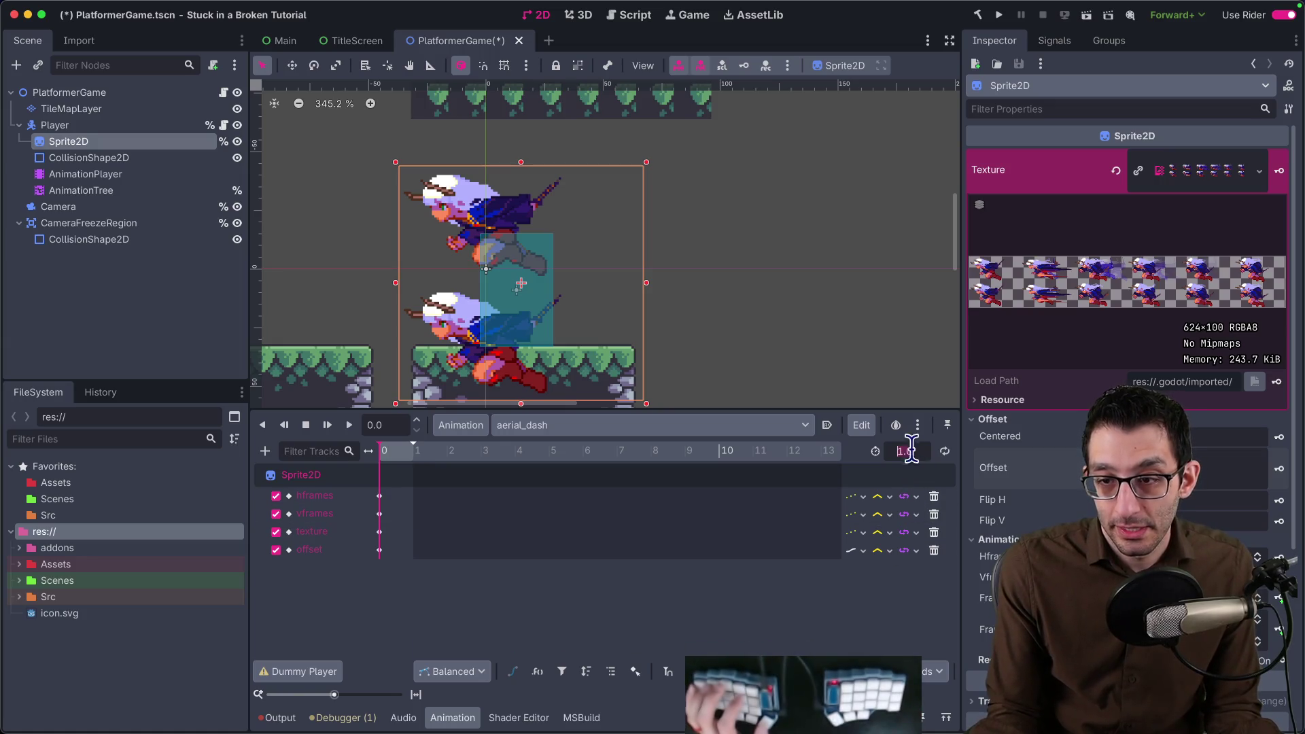
type("0.6")
Set the animation length to 0.6 s, key the sprite frames on a new frame track, and zoom the timeline.
key("Return")
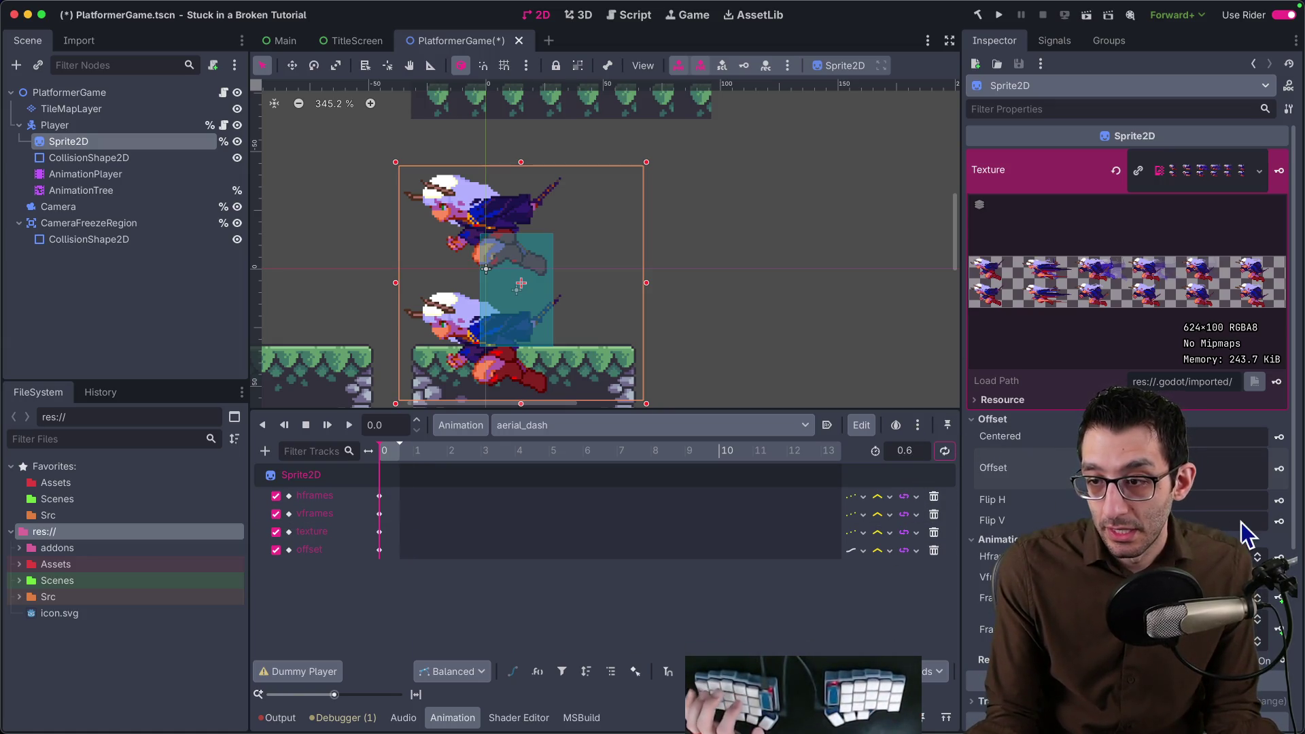
left_click(1282, 604)
key("Return")
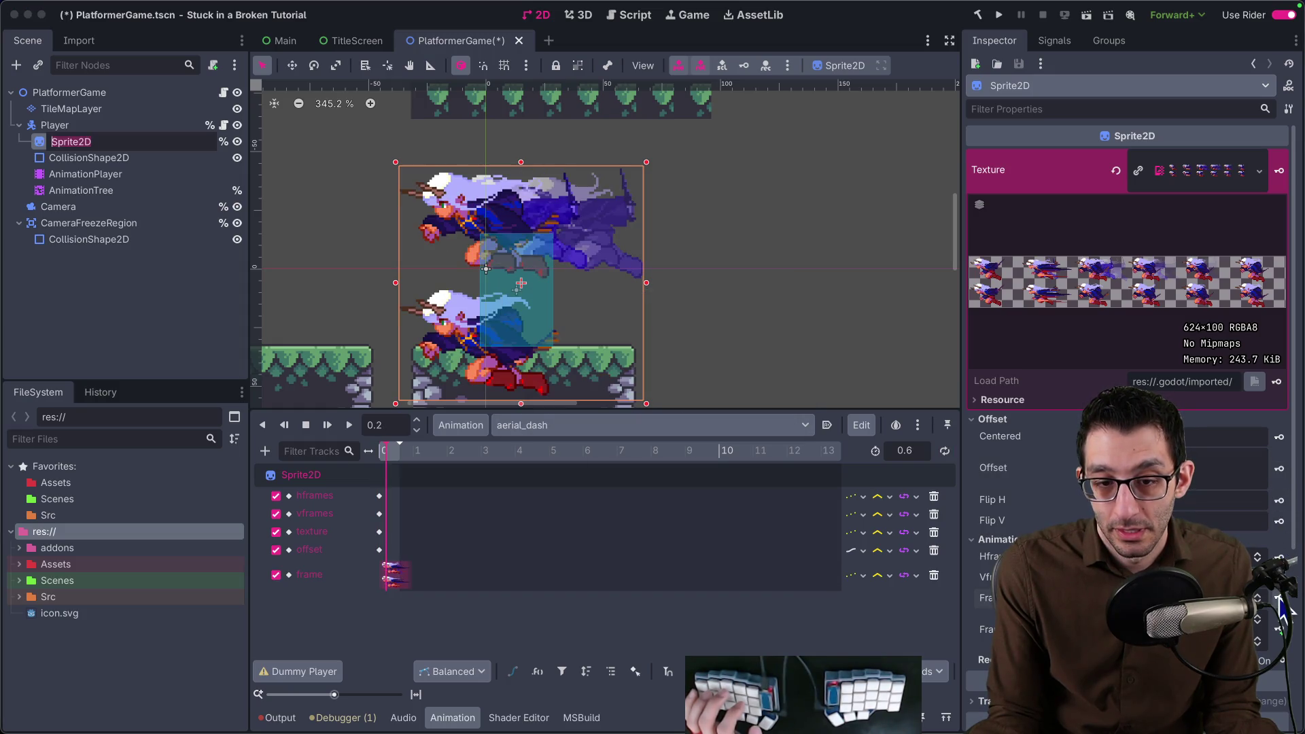
left_click(1282, 605)
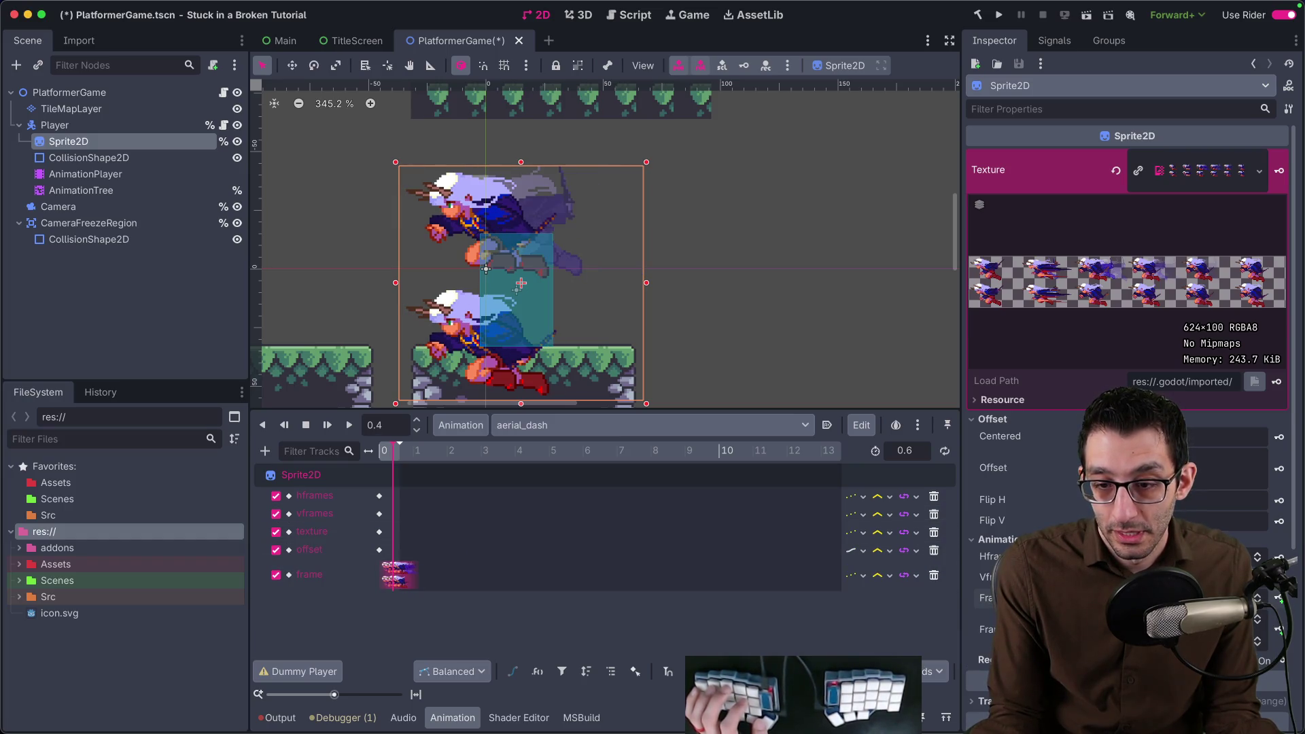
left_click_drag(335, 693, 360, 694)
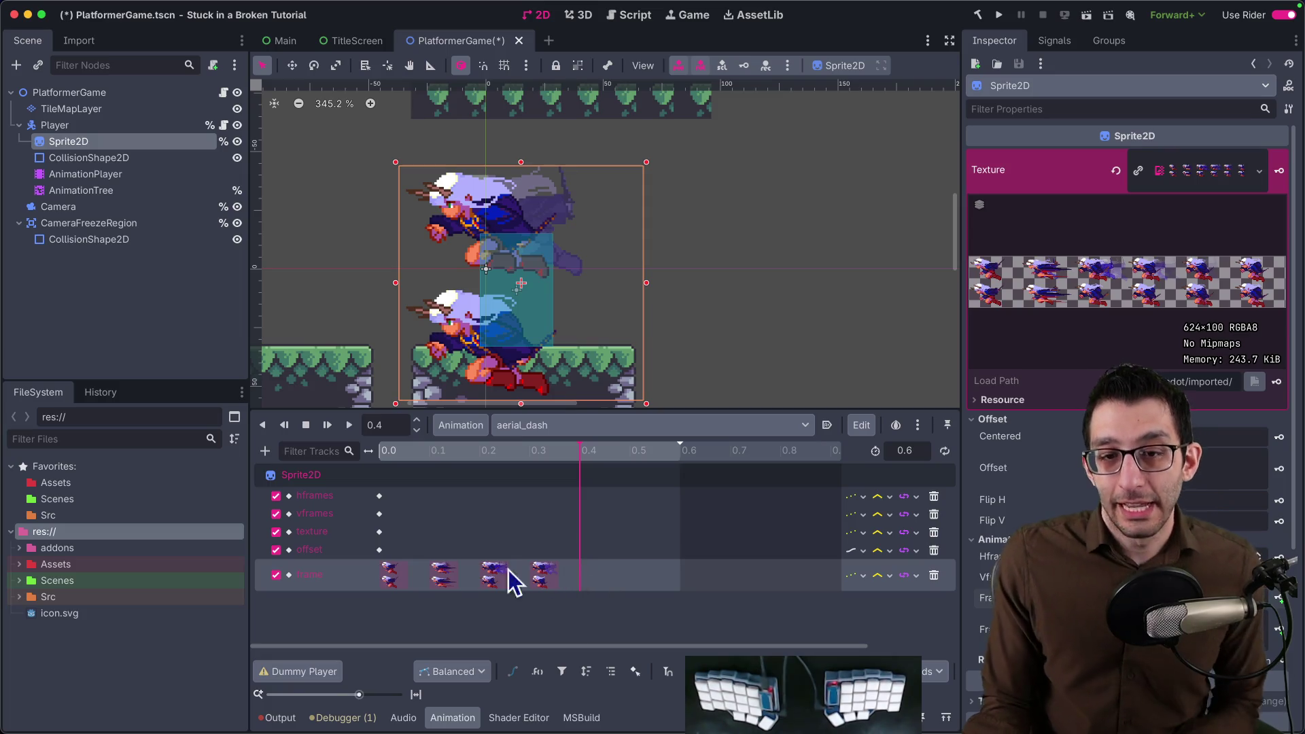
Delete the old aerial_dash frame keys and set the vframes key value to 2.
left_click(390, 576)
left_click(543, 577, "shift")
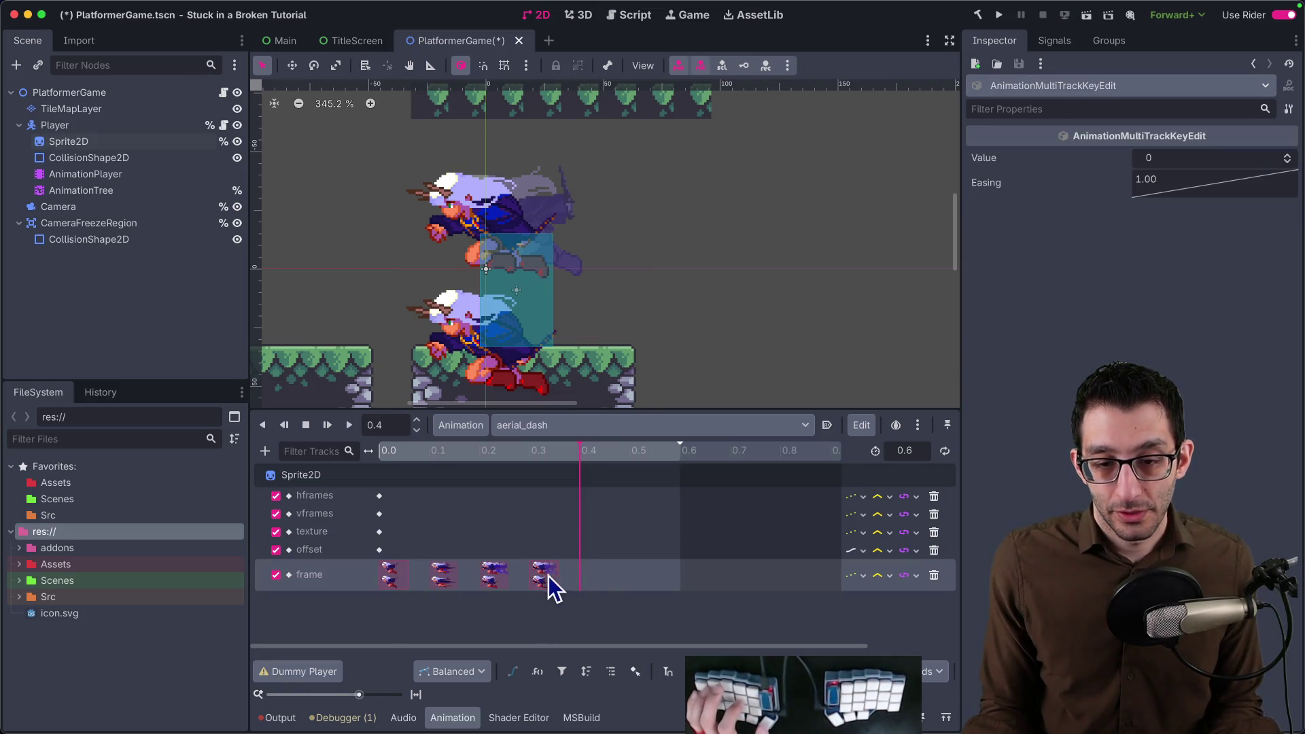
left_click_drag(549, 577, 414, 577)
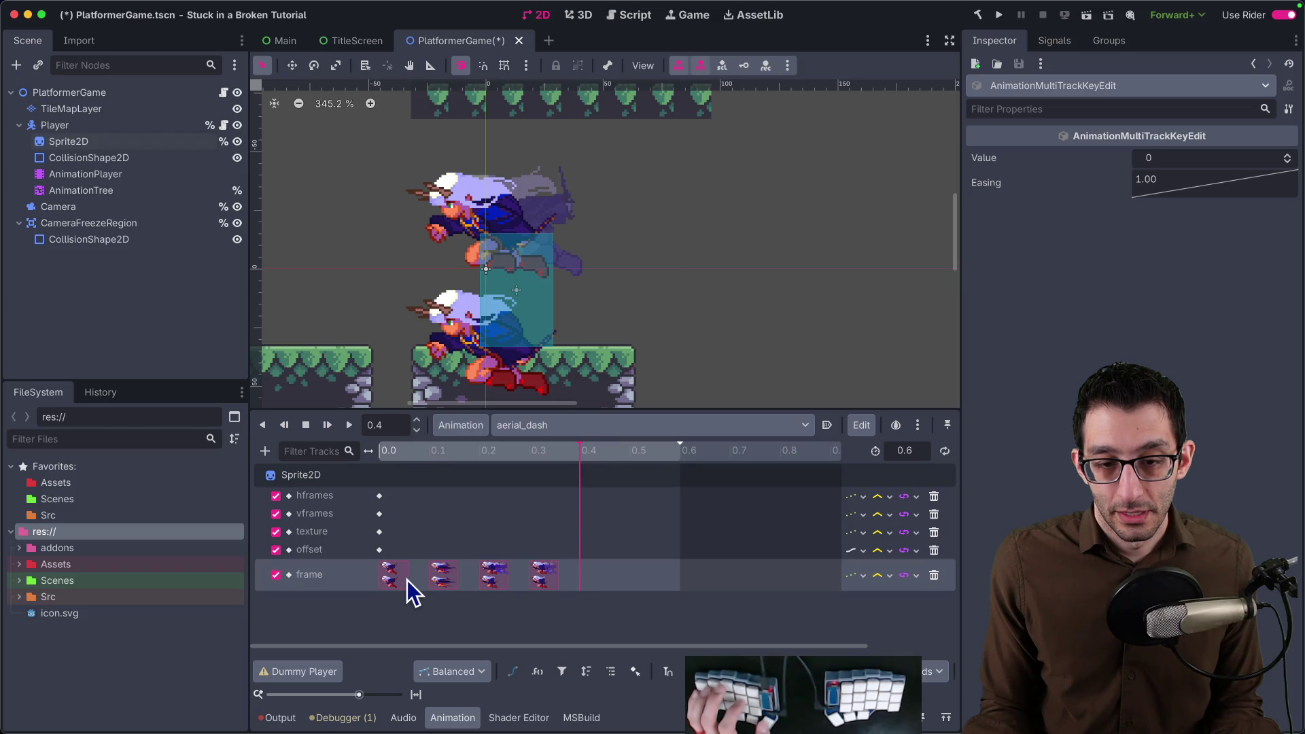
key("Delete")
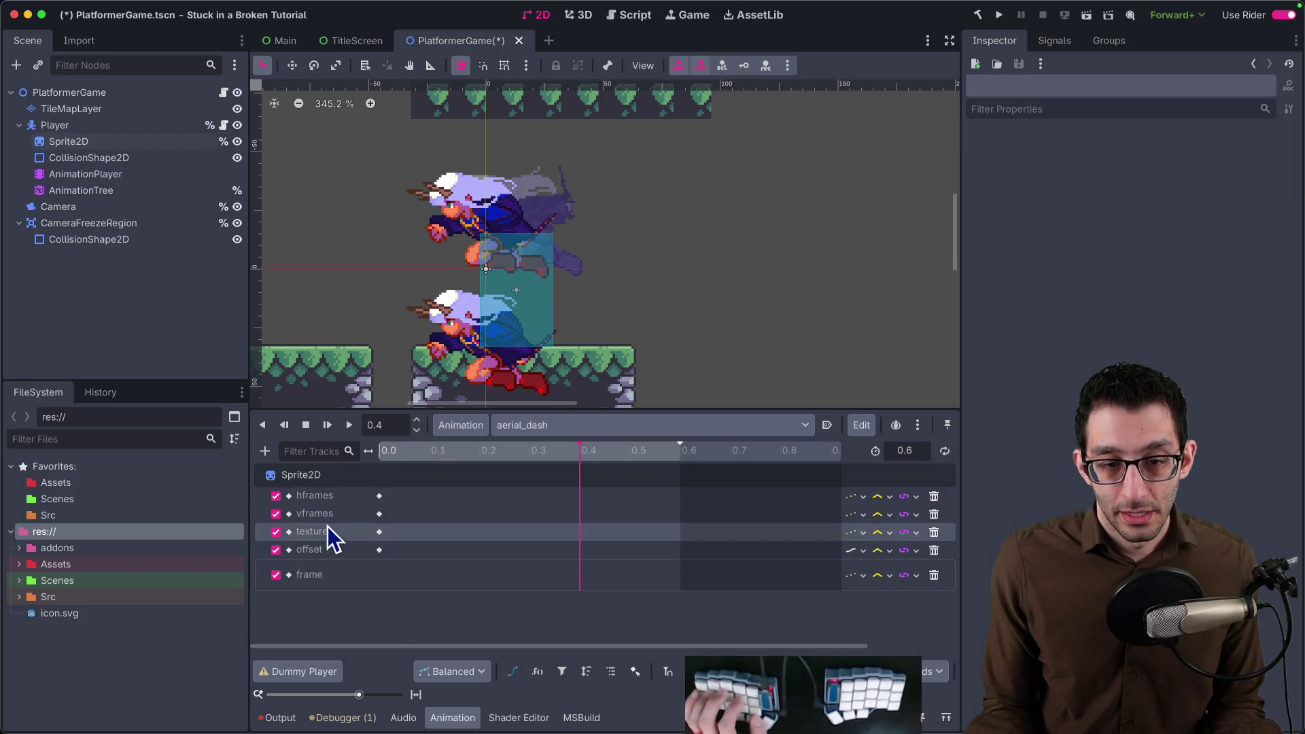
left_click(380, 513)
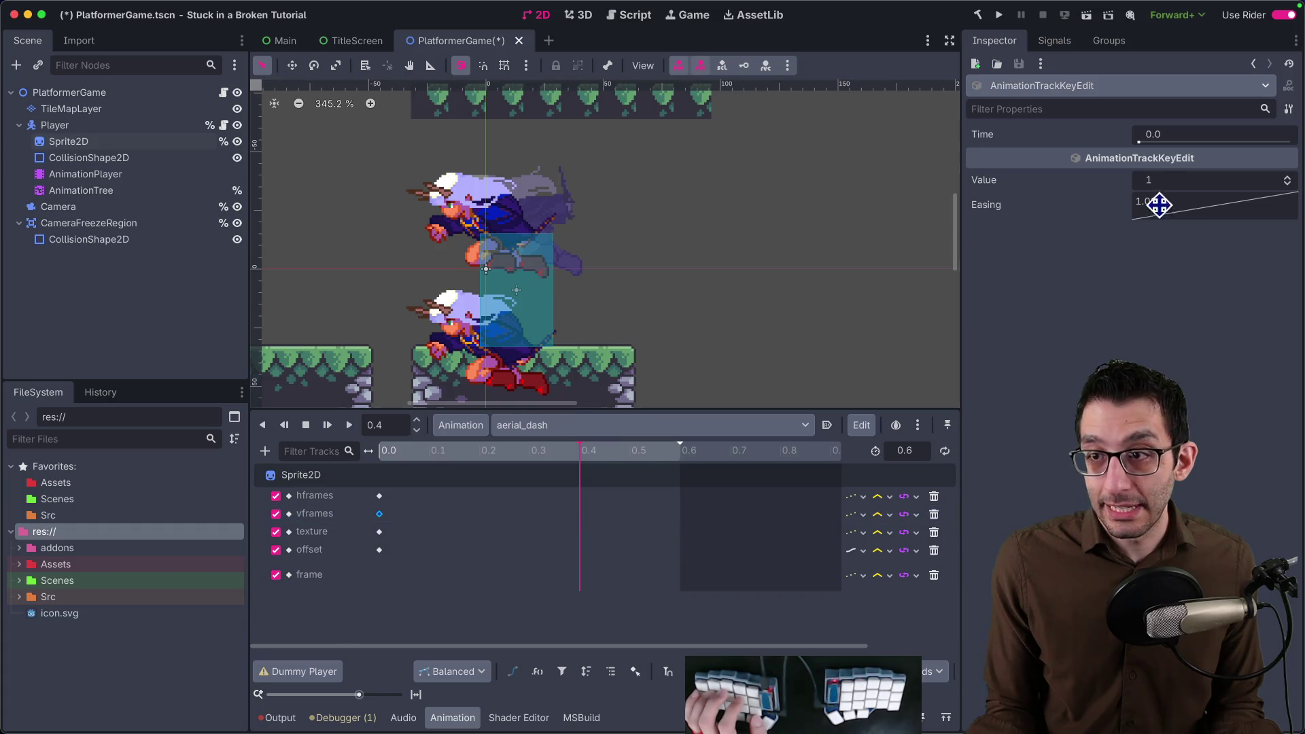
type("2")
key("Return")
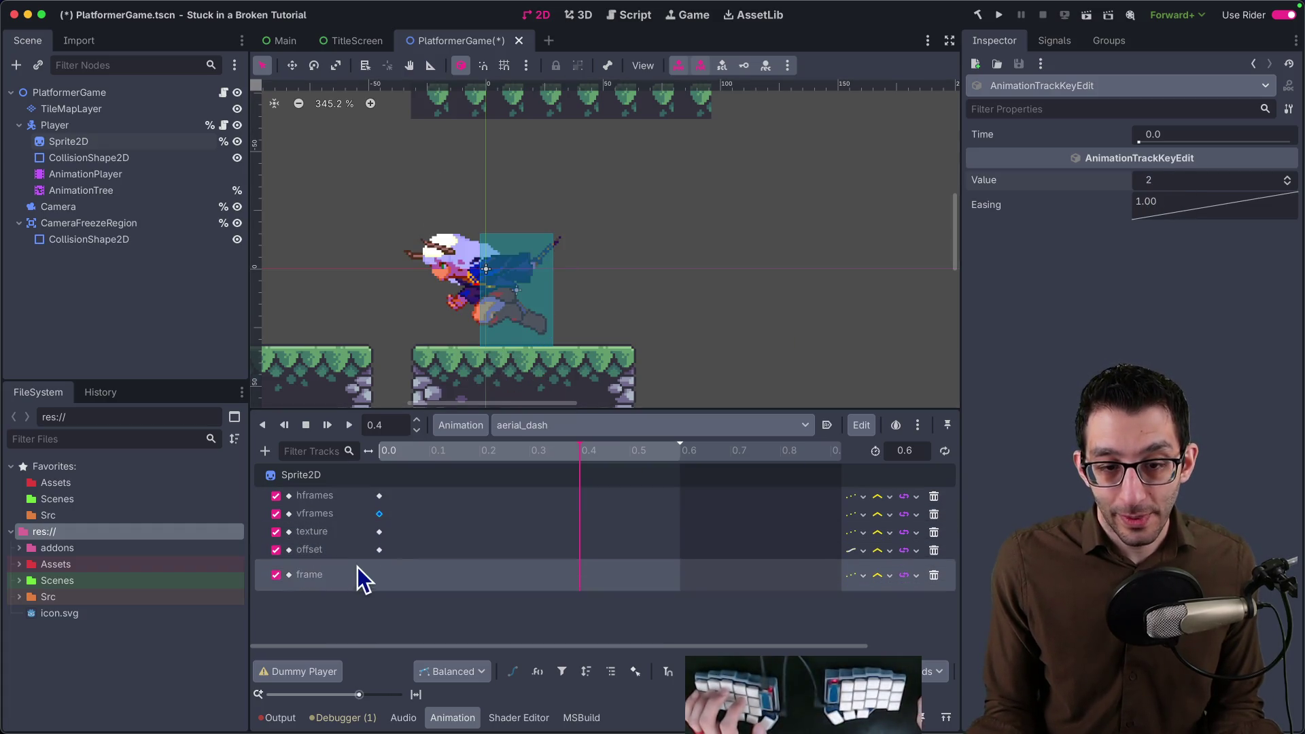
Key six Sprite2D frames across the 0.6 s aerial_dash animation and preview it.
key("shift+d")
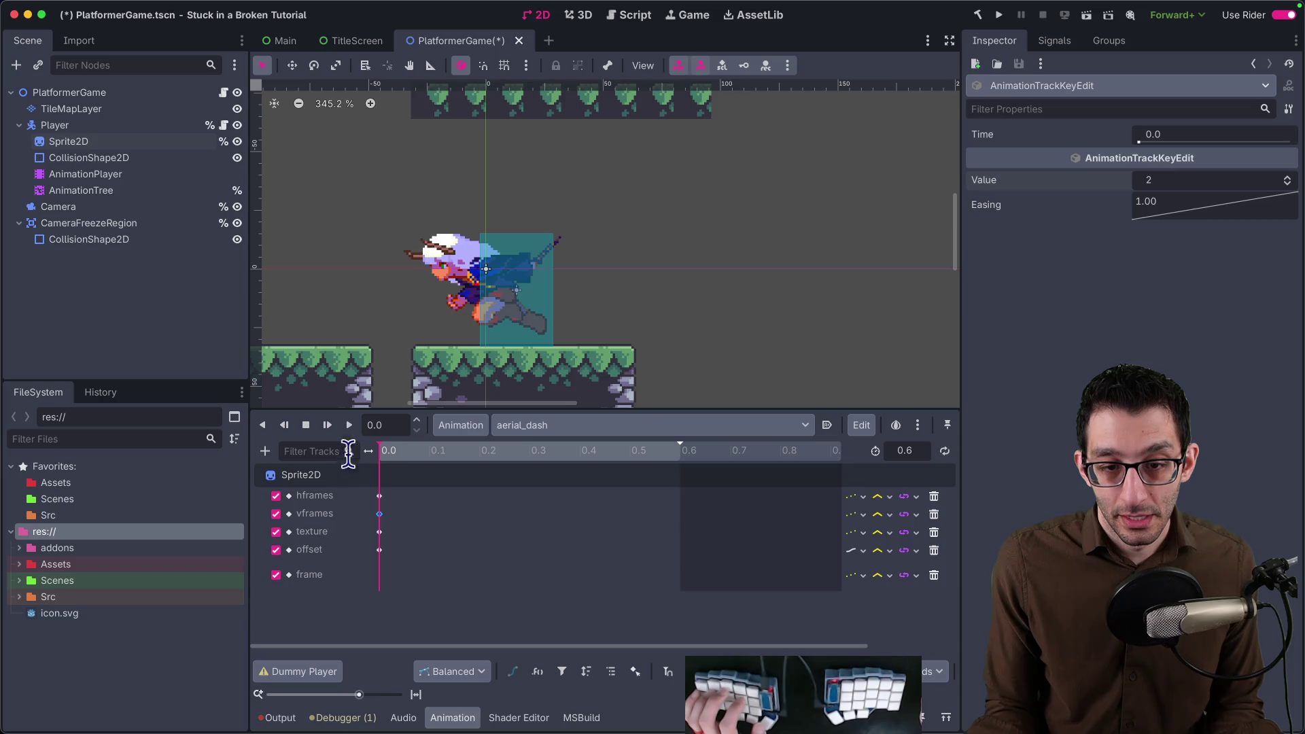
left_click(108, 143)
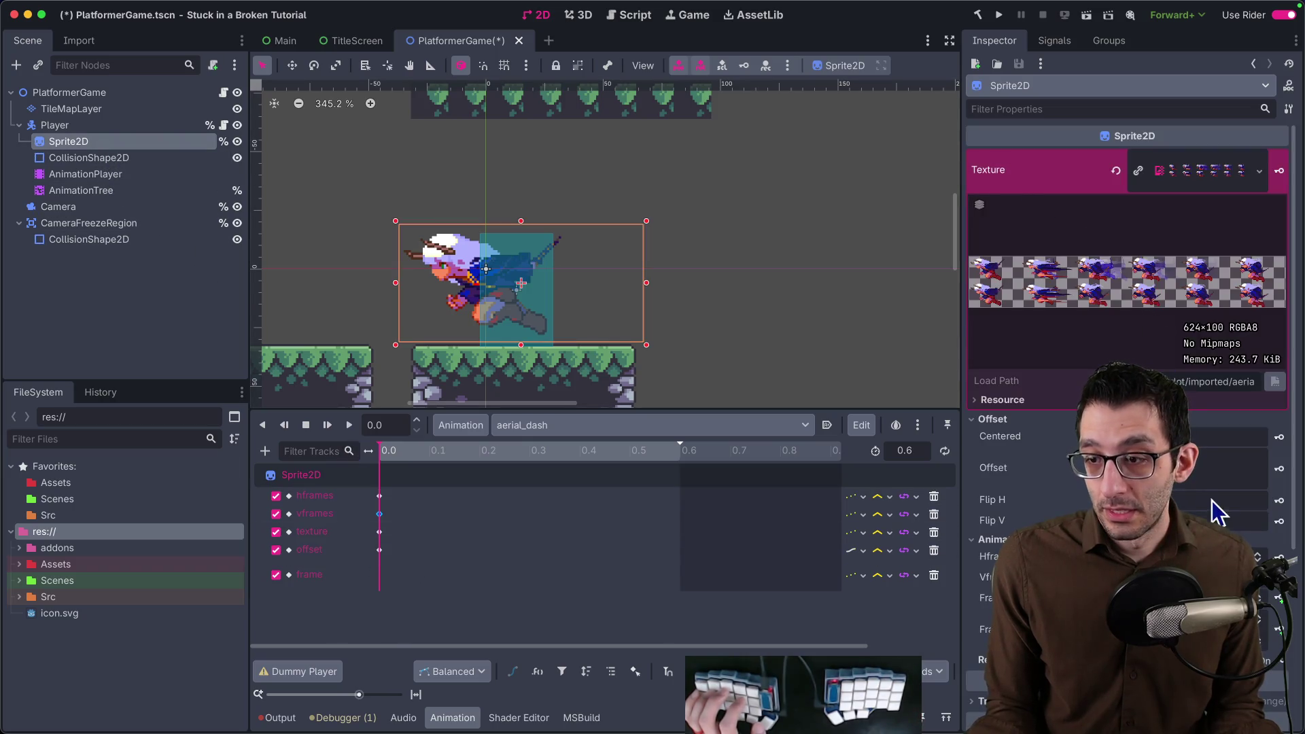
left_click(1278, 598)
left_click(1278, 599)
left_click(1278, 599)
left_click(1277, 599)
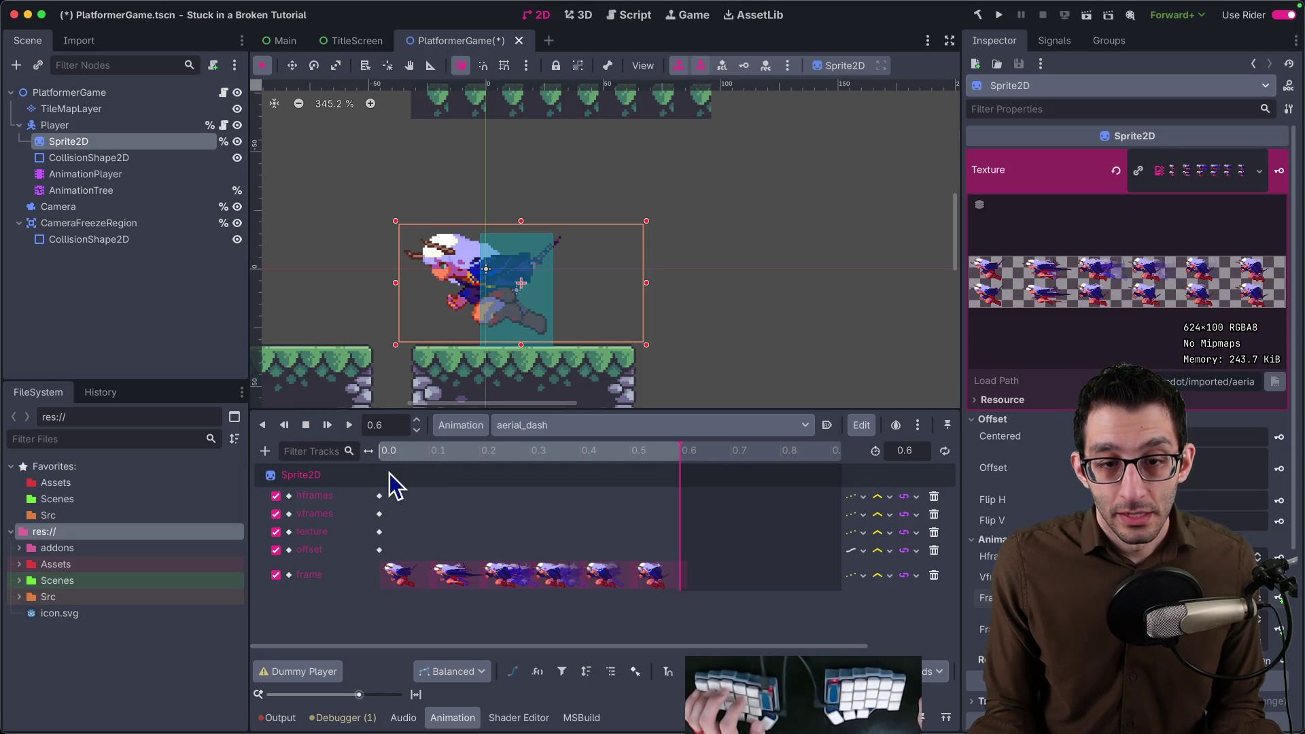
left_click(377, 455)
left_click_drag(424, 459, 673, 467)
left_click(92, 189)
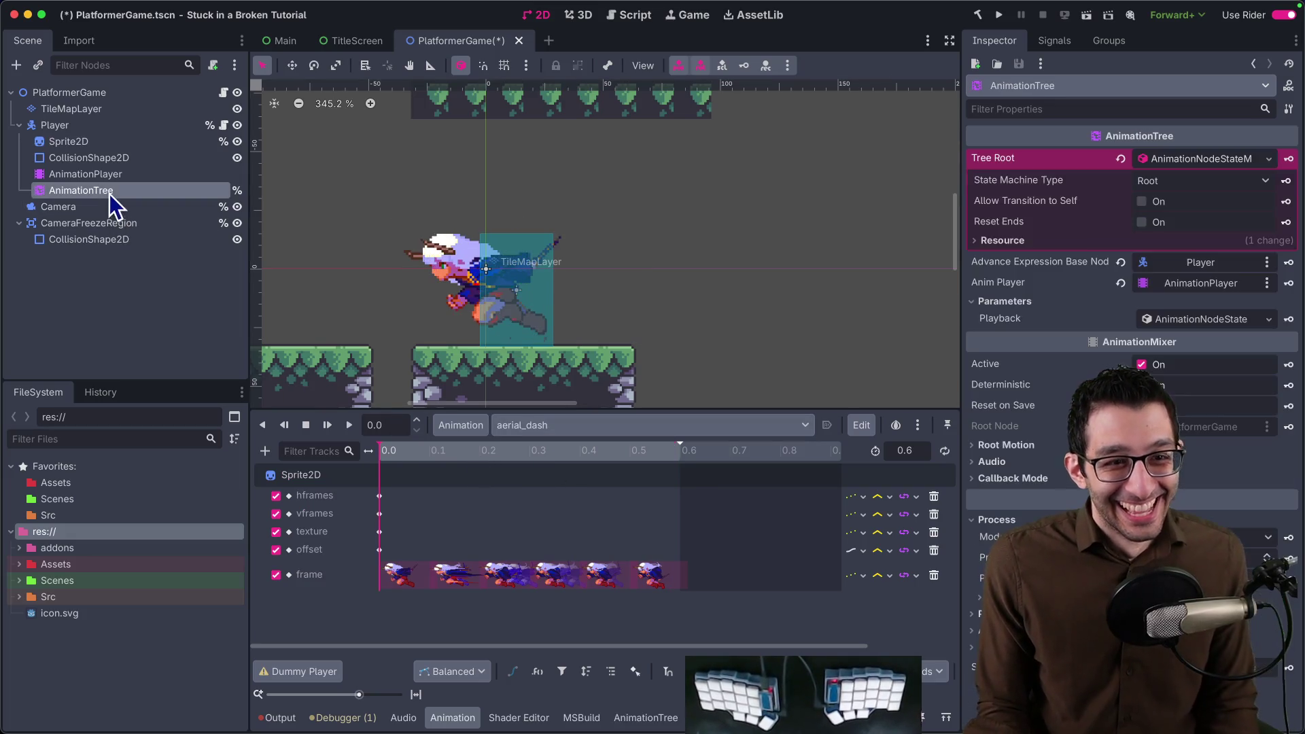
left_click(71, 174)
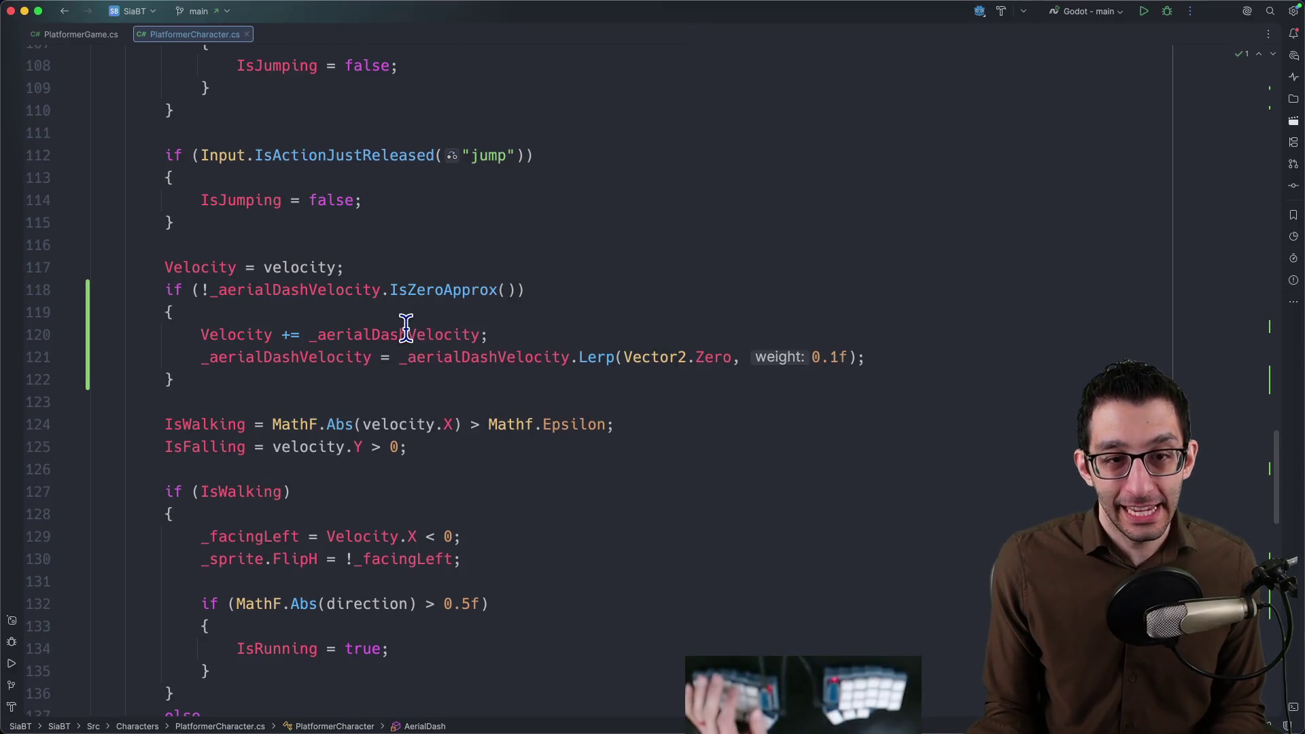
scroll(405, 327, "up", 1)
scroll(405, 327, "up", 1)
scroll(405, 327, "up", 3)
scroll(405, 327, "up", 3)
scroll(405, 327, "up", 4)
scroll(408, 327, "up", 10)
scroll(413, 342, "up", 1)
scroll(422, 360, "down", 3)
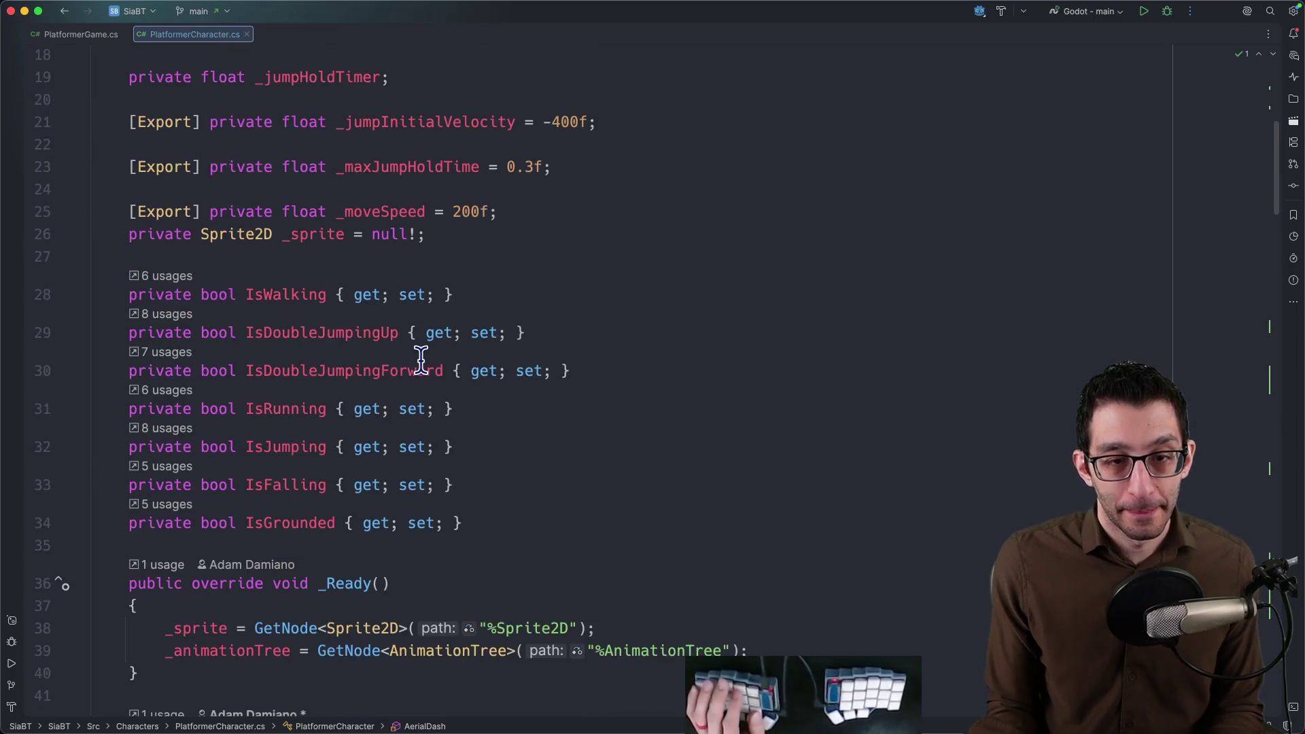
Duplicate the IsDoubleJumpingForward property as a new IsAerialDashing property.
key("Down")
key("super+d")
key("alt+Left")
key("alt+Left")
key("alt+Left")
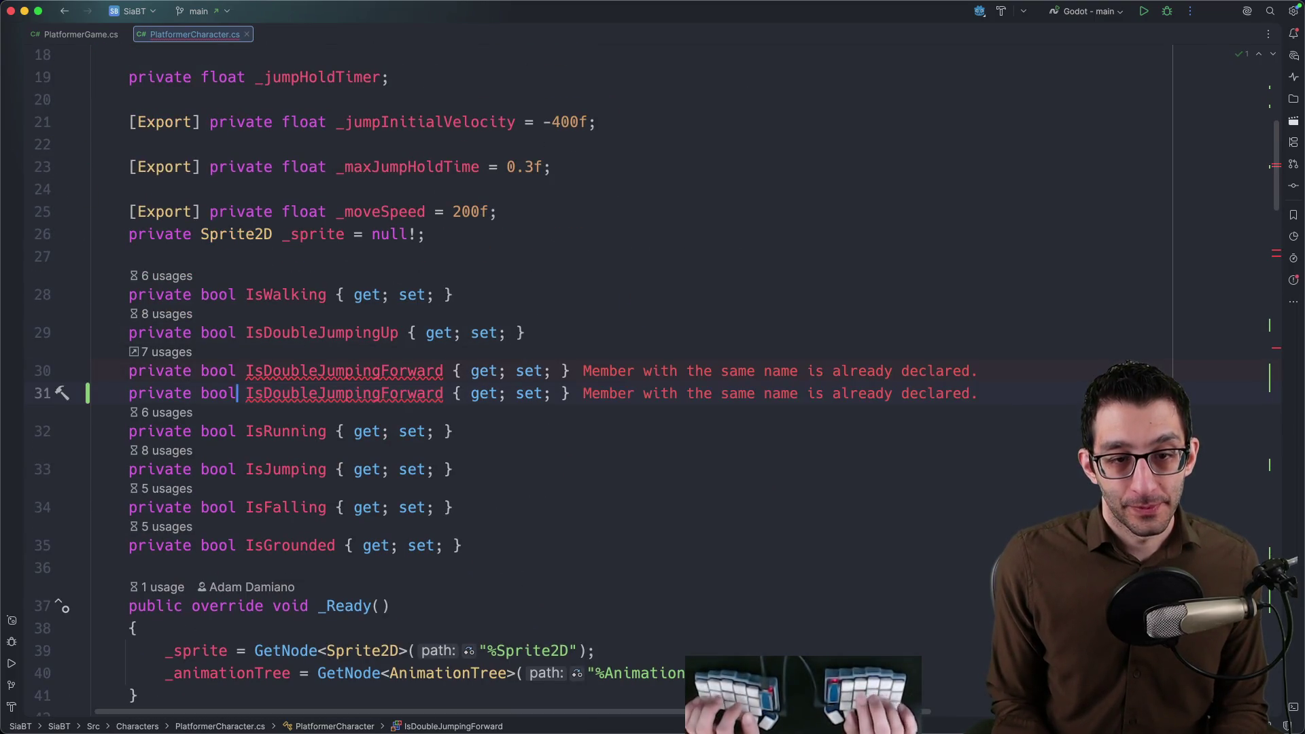
key("Right")
key("Right")
key("alt+Delete")
type("A")
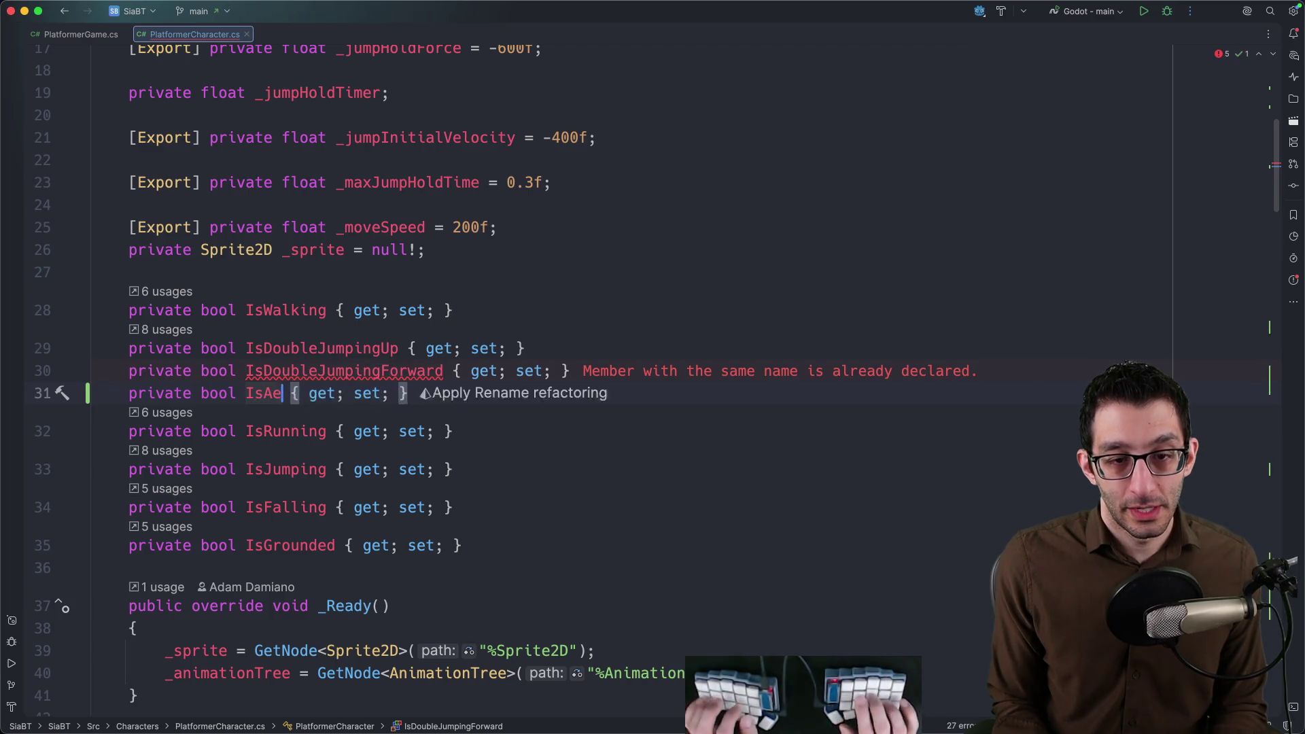
type("erialDashing")
Duplicate the IsDoubleJumpingUp reset in _PhysicsProcess so IsAerialDashing resets too.
key("Up")
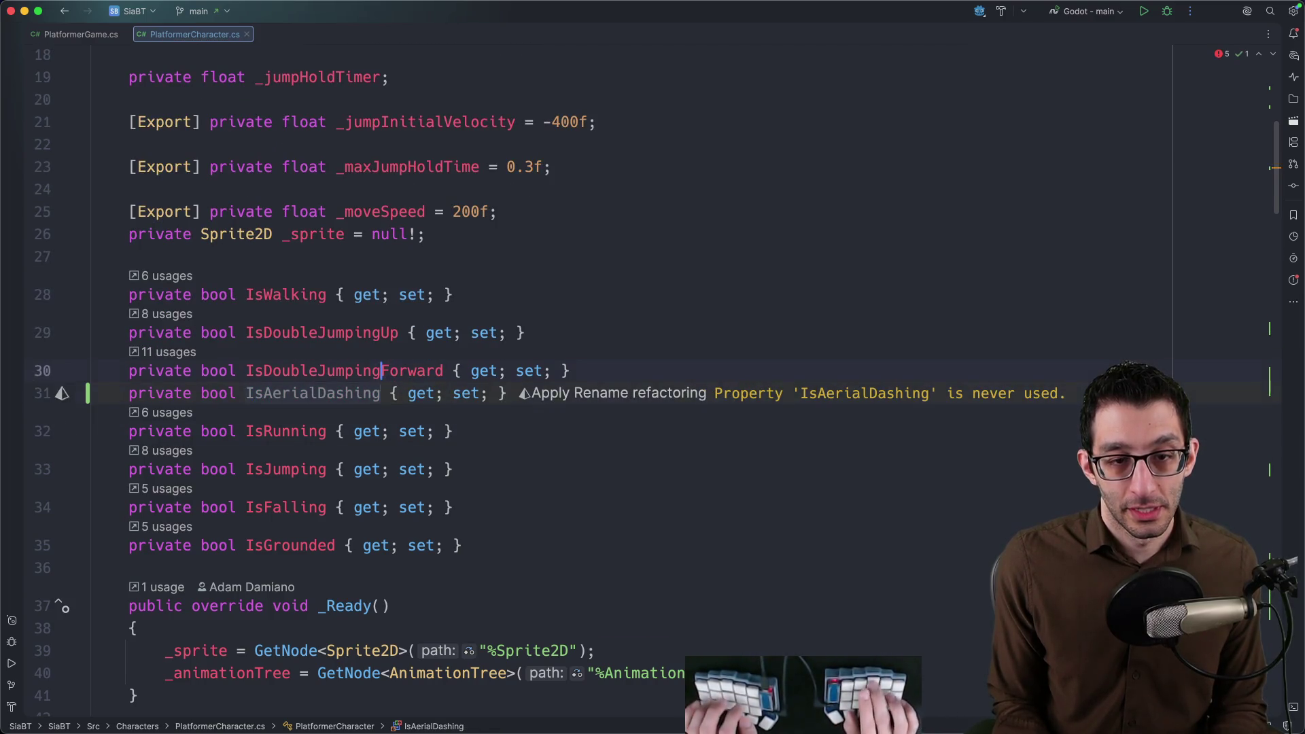
key("Up")
key("super+g")
key("Down")
key("Down")
key("Down")
key("shift+Up")
key("shift+Up")
key("shift+Up")
key("super+d")
key("Left")
key("ctrl+g")
key("ctrl+g")
type("IsAerialDashing")
scroll(544, 368, "down", 5)
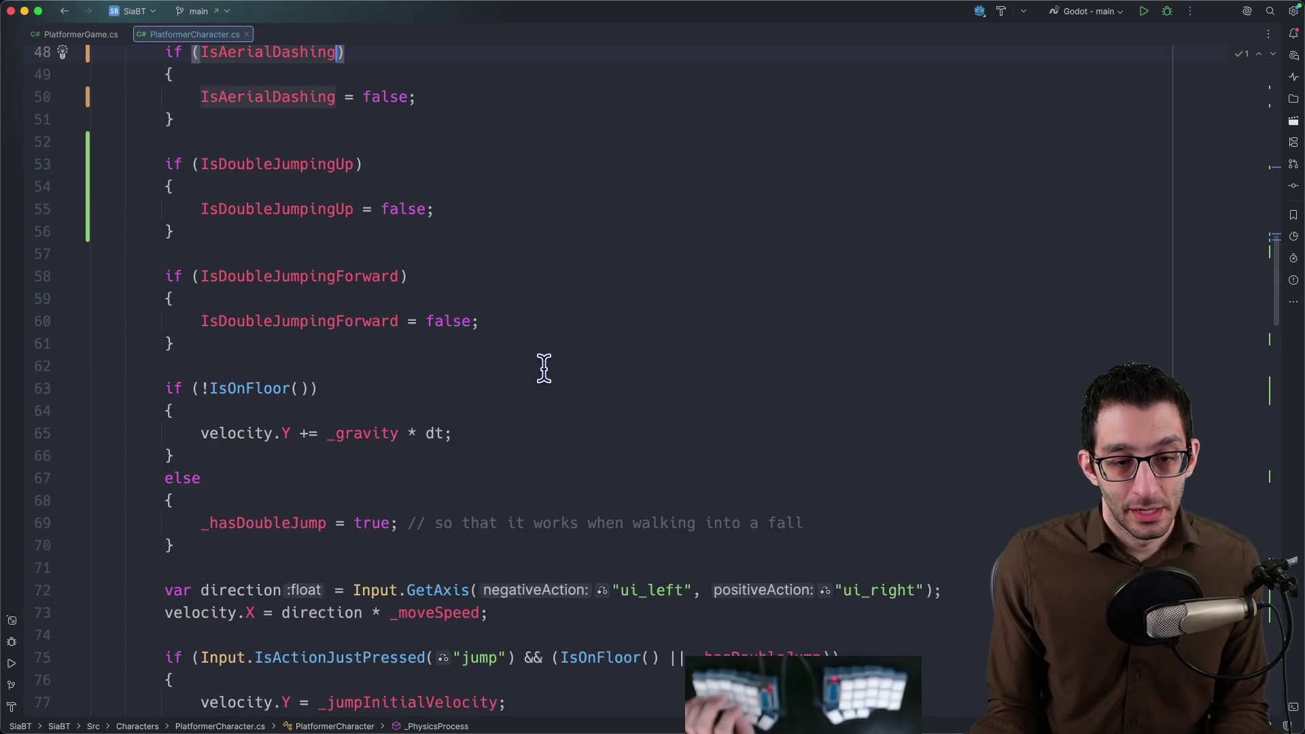
left_click(233, 166)
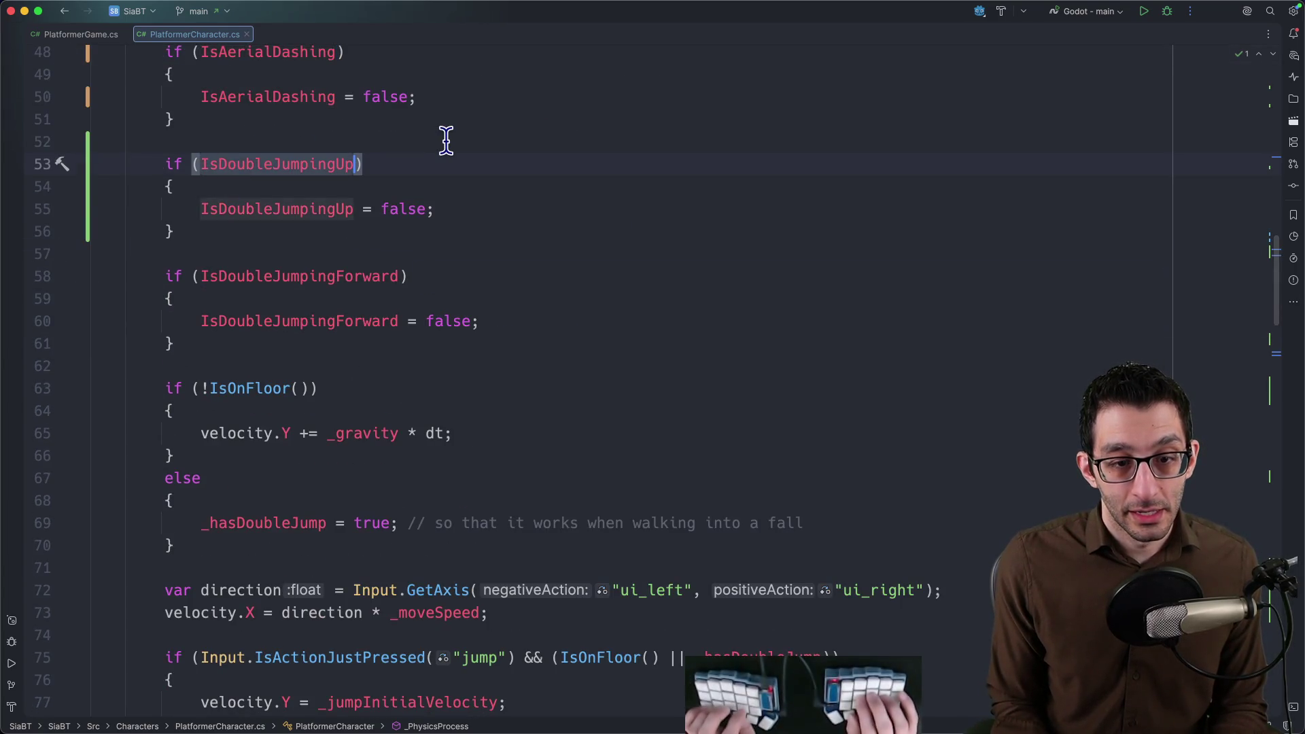
key("super+alt+Down")
key("super+alt+Down")
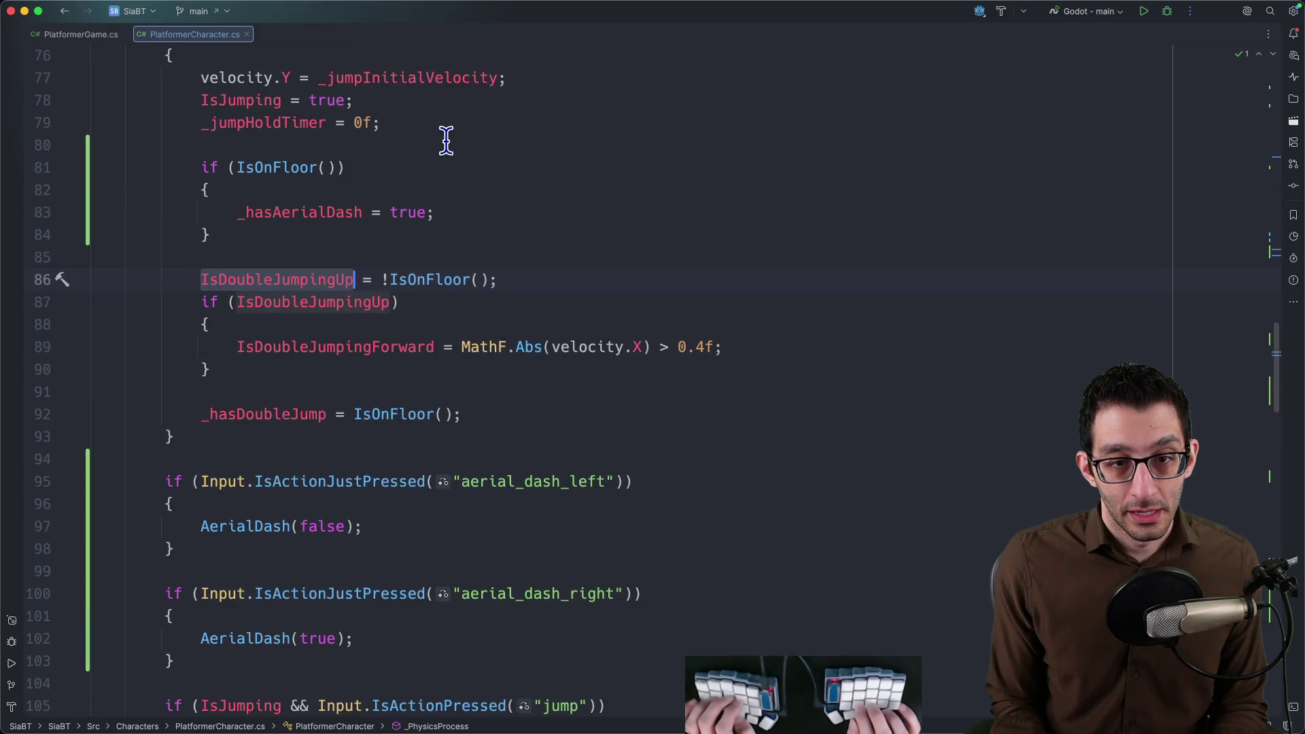
scroll(439, 163, "down", 5)
In AerialDash, add IsAerialDashing = true after the else block.
left_click(277, 299)
key("super+b")
key("Down")
key("Down")
key("Down")
key("Down")
key("Down")
key("Down")
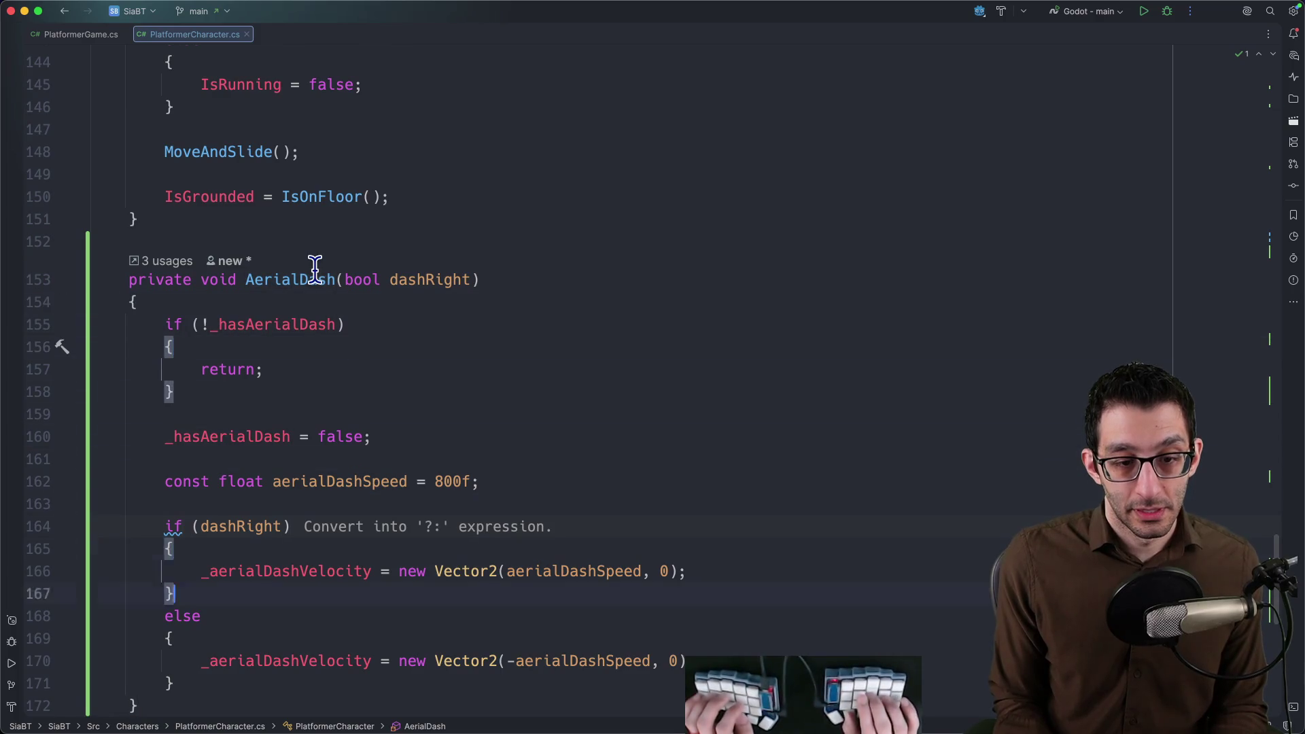
key("Down")
key("Down")
key("Down")
key("End")
key("Return")
key("Return")
type("IsAerialDashing = t")
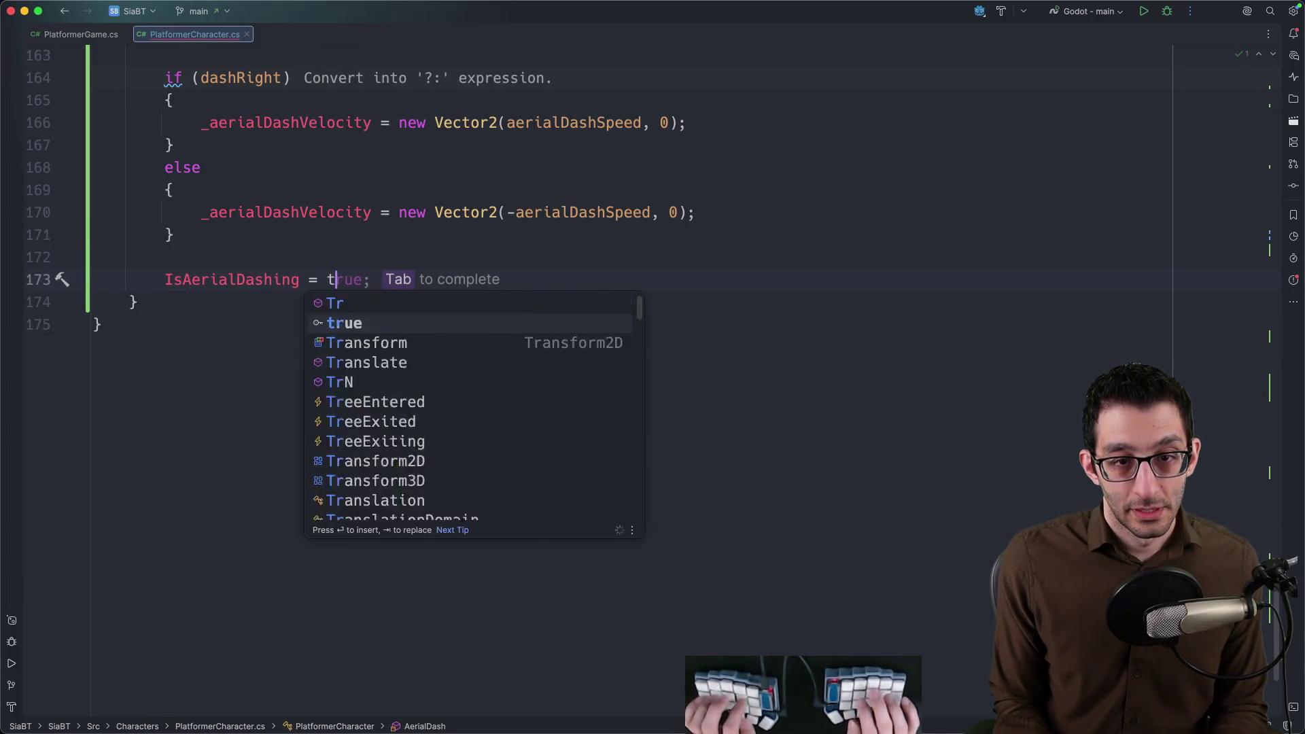
key("Tab")
key("Down")
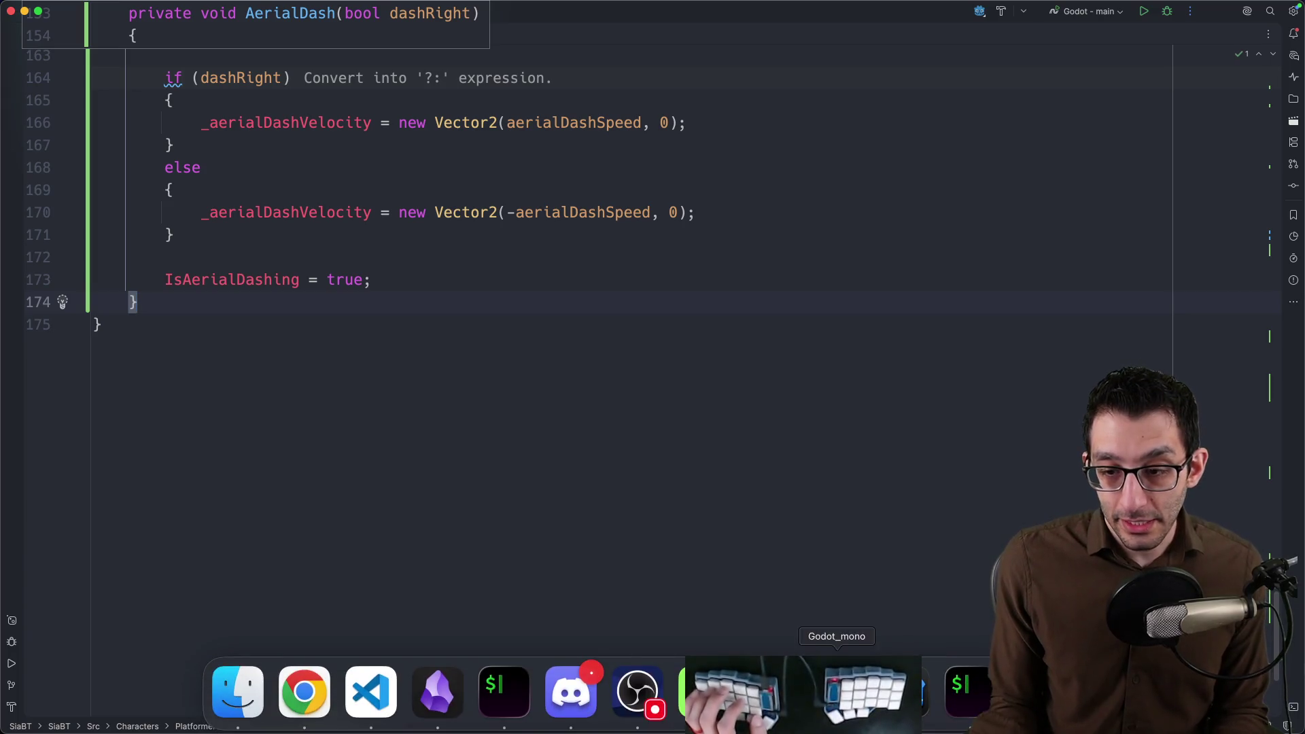
Add an aerial_dash animation state to the AnimationTree and place it beside jump.
left_click(837, 693)
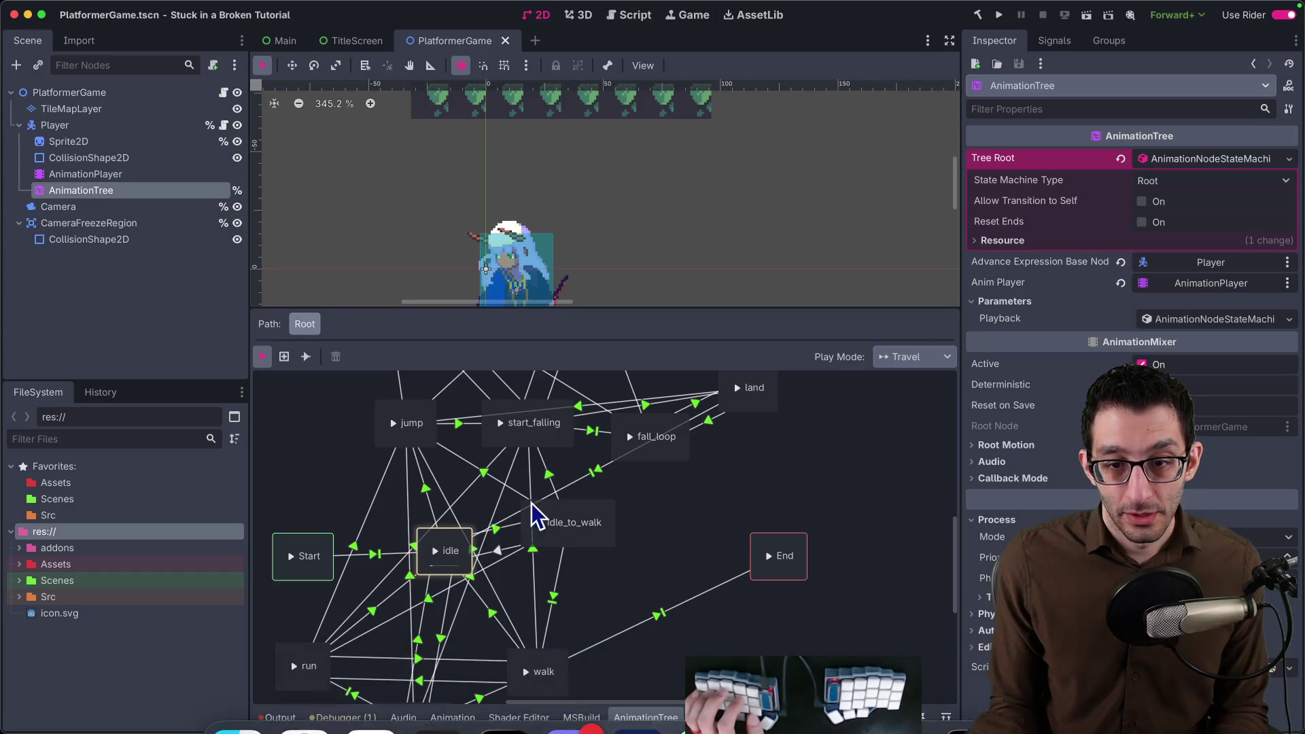
left_click(650, 534)
scroll(703, 500, "left", 3)
scroll(703, 500, "down", 2)
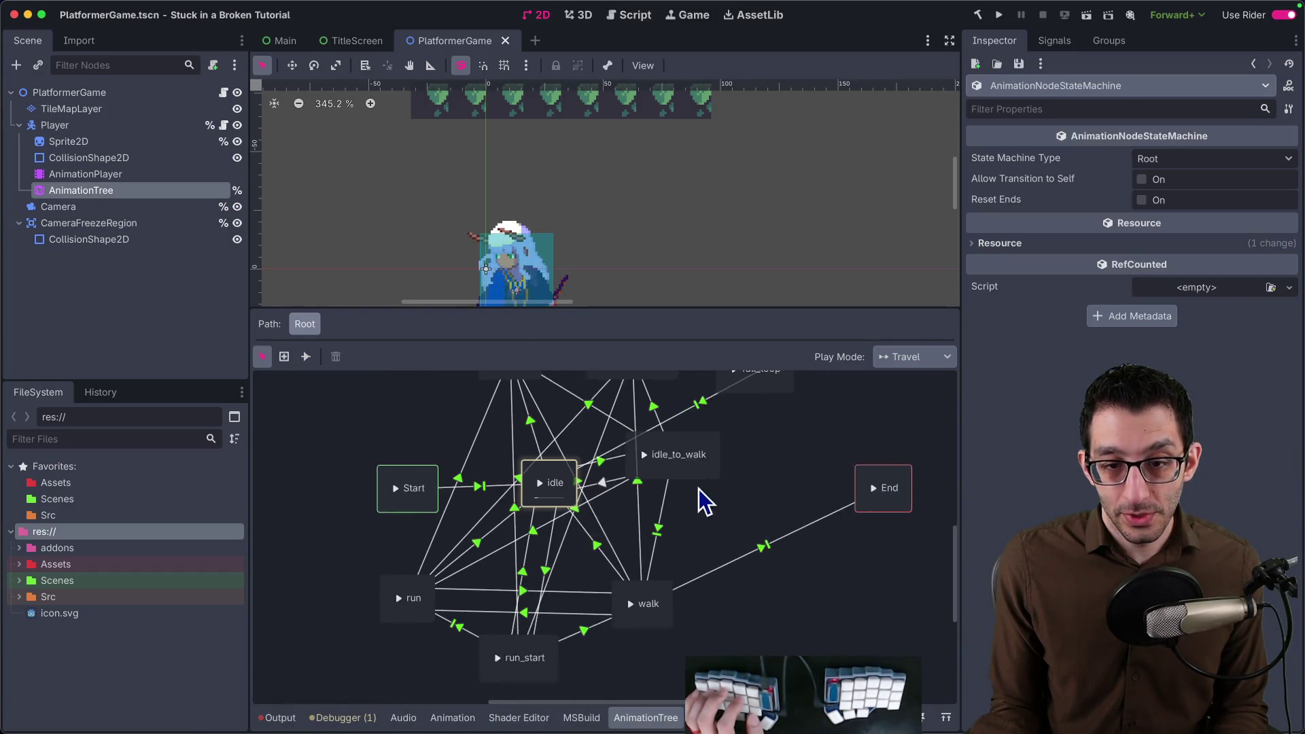
scroll(394, 452, "up", 3)
right_click(405, 449)
mouse_move(445, 454)
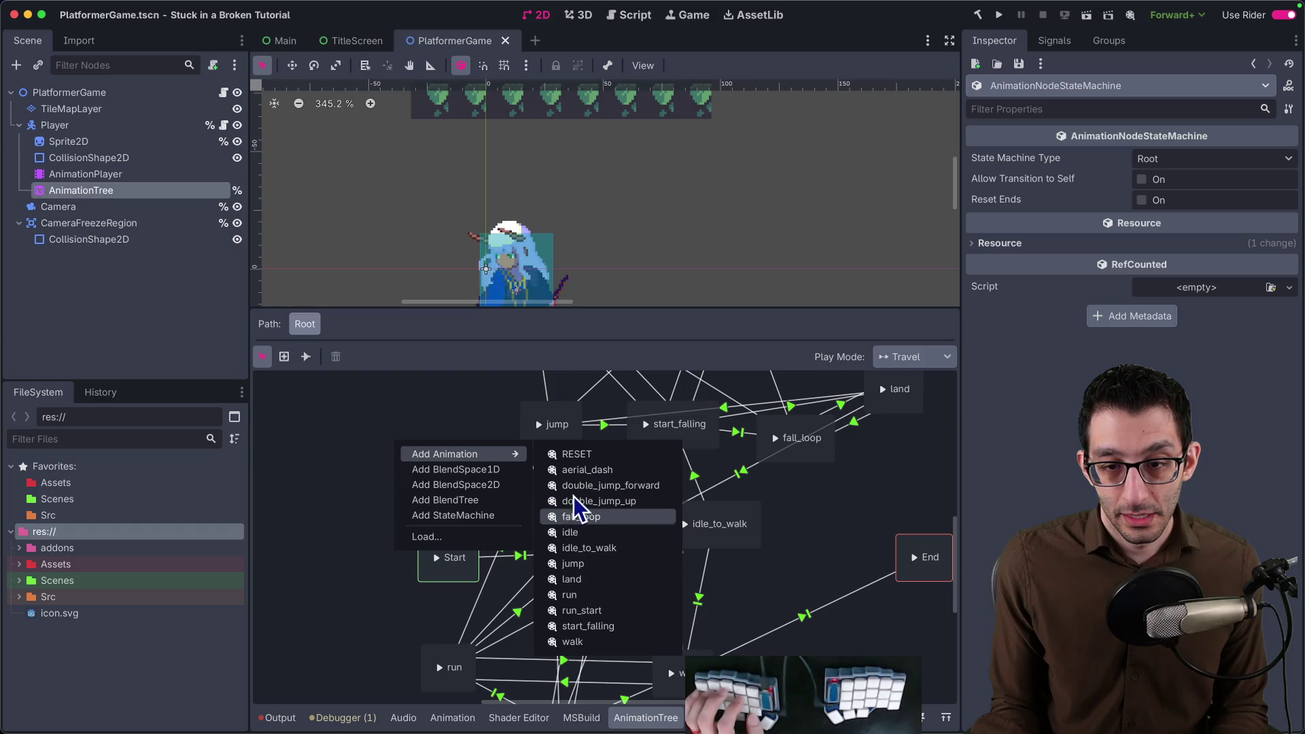
left_click(587, 469)
scroll(449, 489, "up", 3)
scroll(459, 524, "up", 2)
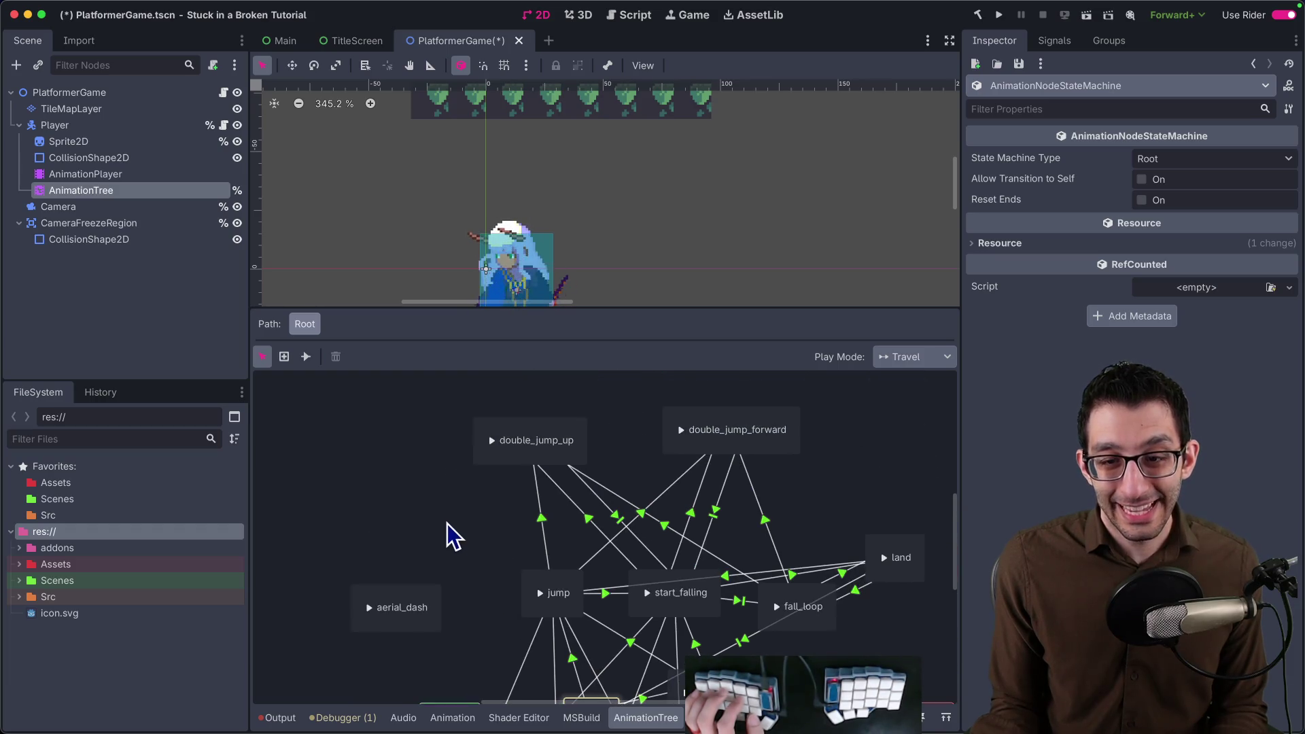
scroll(433, 554, "right", 2)
double_click(347, 603)
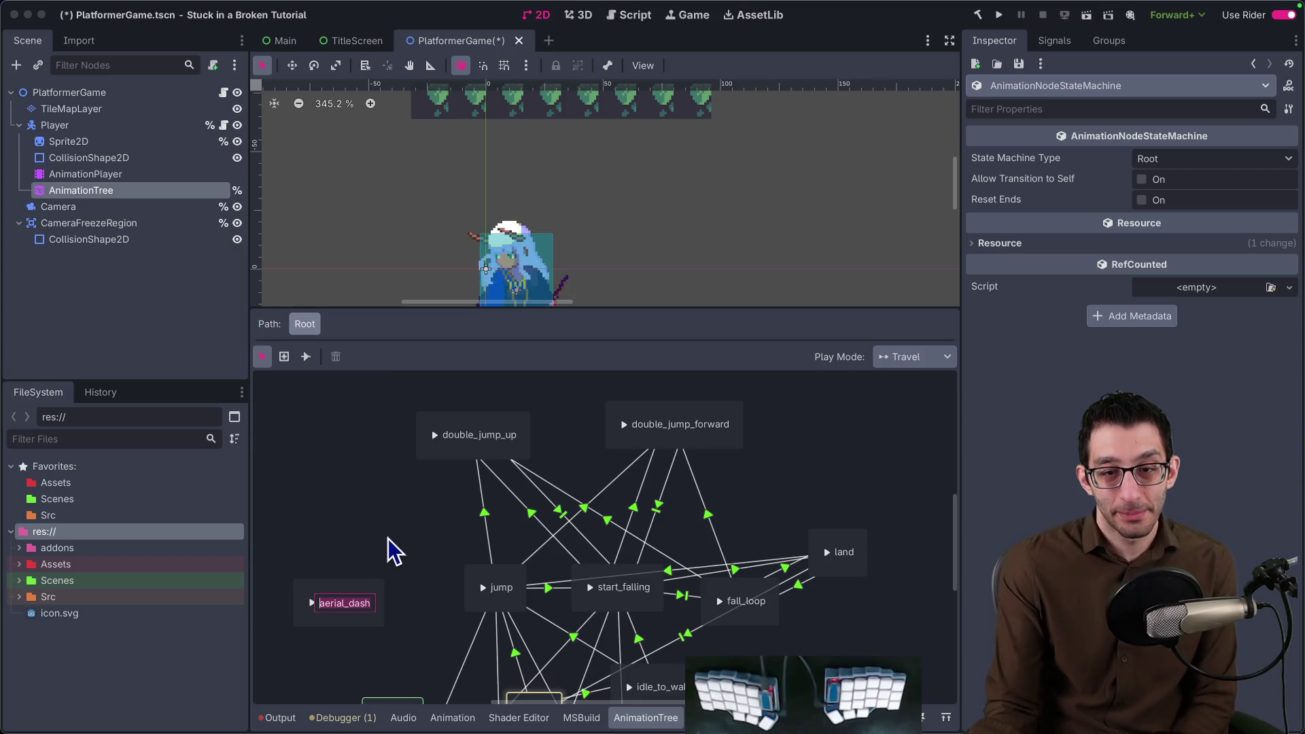
left_click(357, 598)
left_click_drag(357, 598, 371, 522)
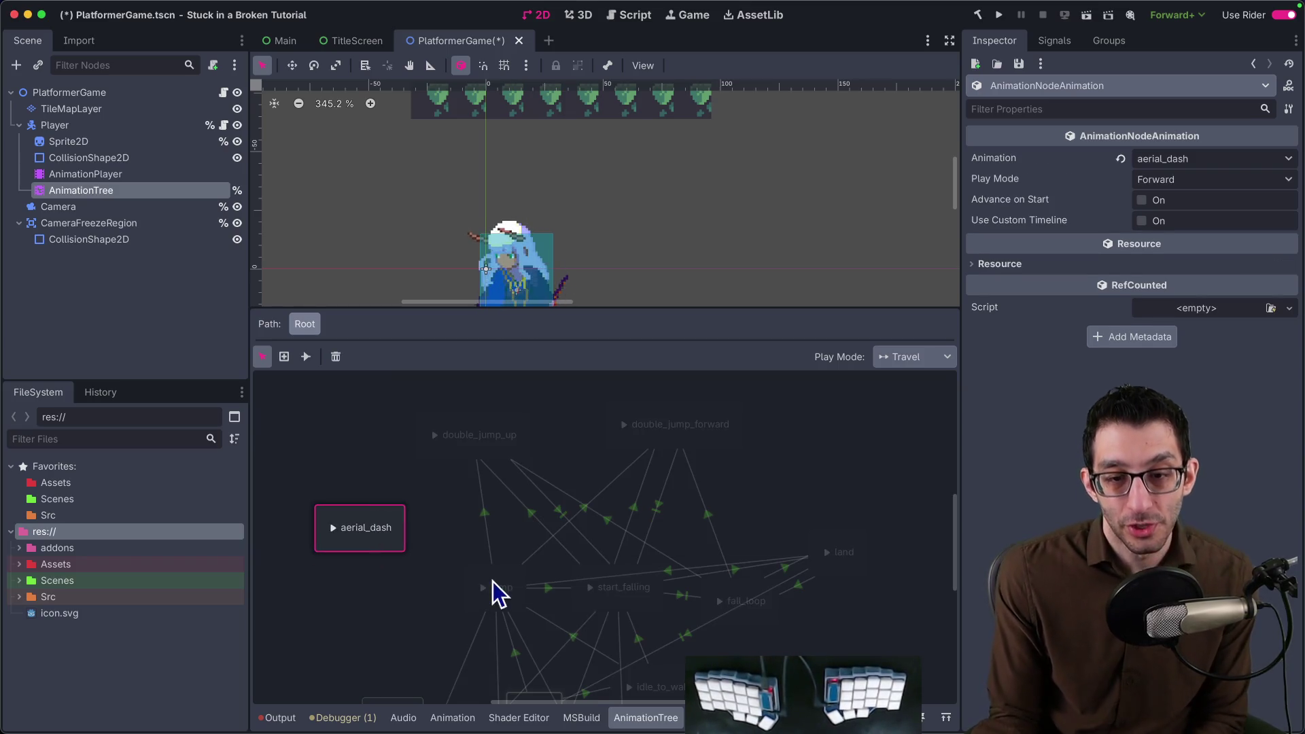
left_click(426, 551)
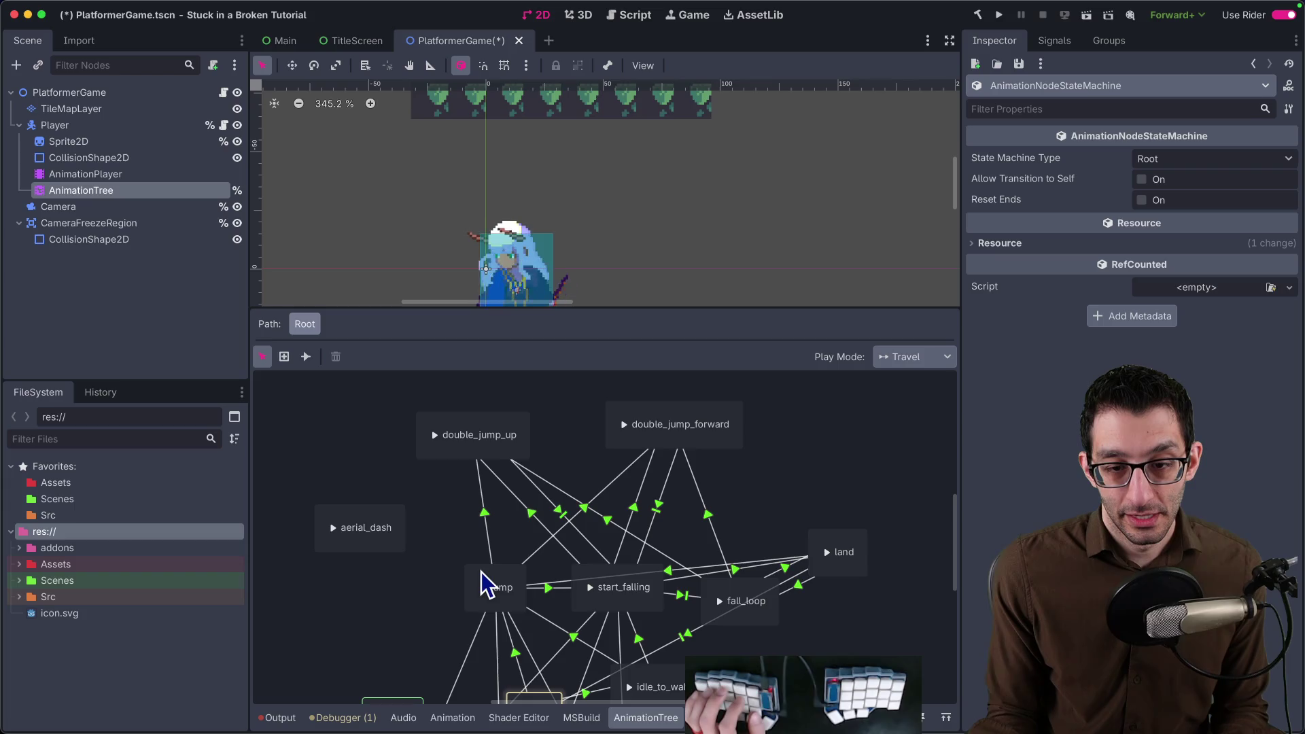
Connect jump to aerial_dash with advance expression IsAerialDashing.
left_click(308, 357)
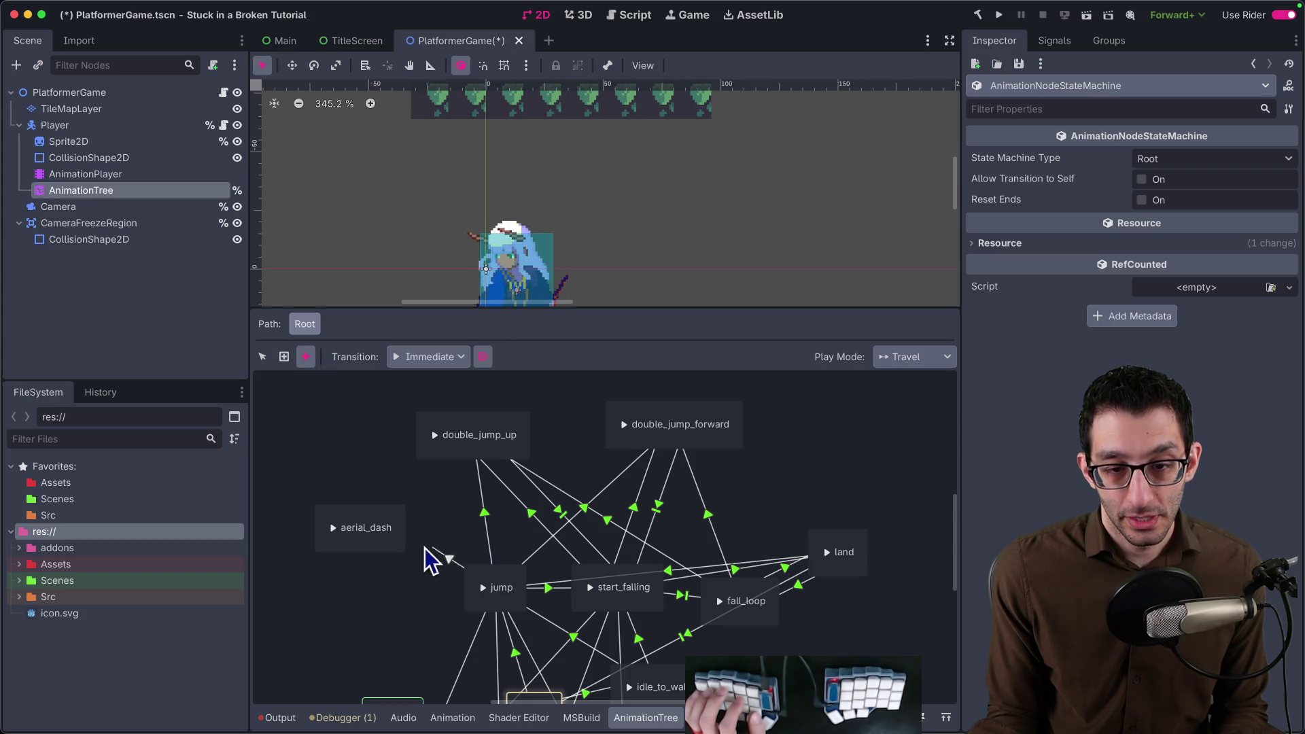
left_click(434, 559)
left_click(264, 357)
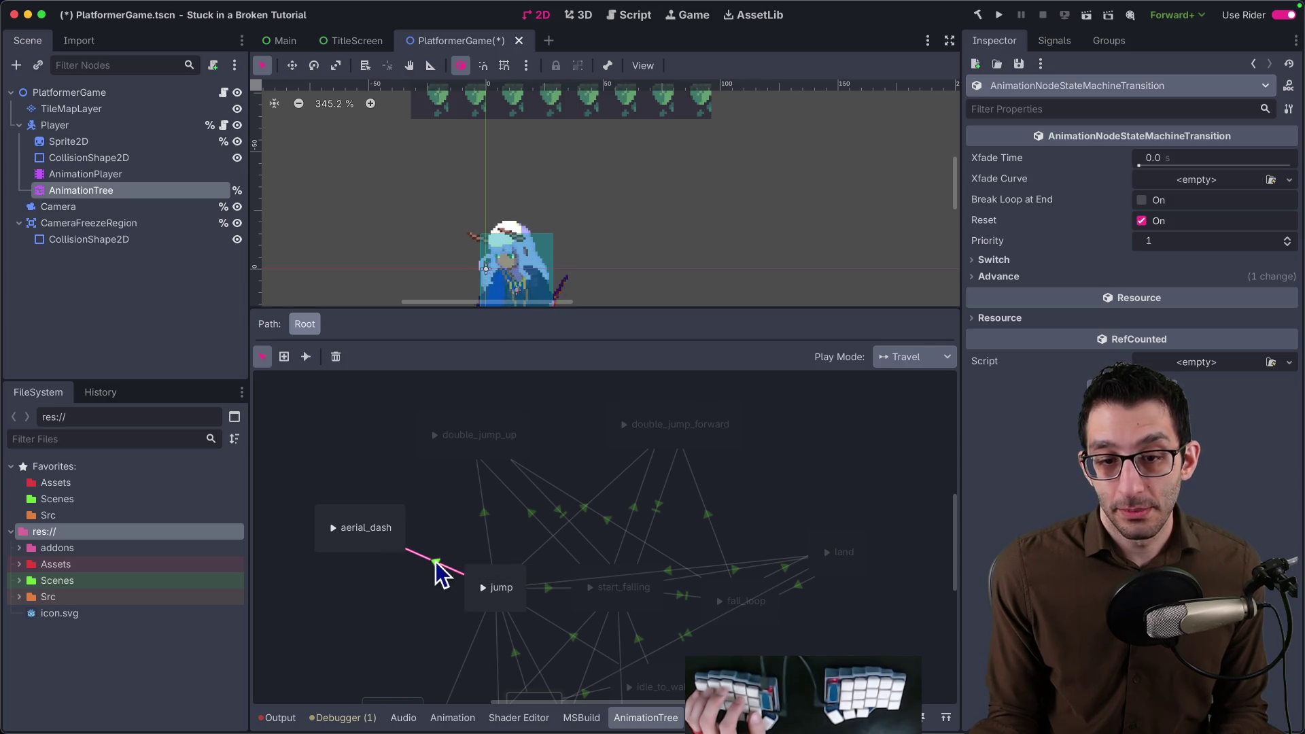
left_click(1070, 262)
left_click(1057, 296)
left_click(1165, 325)
left_click(1087, 385)
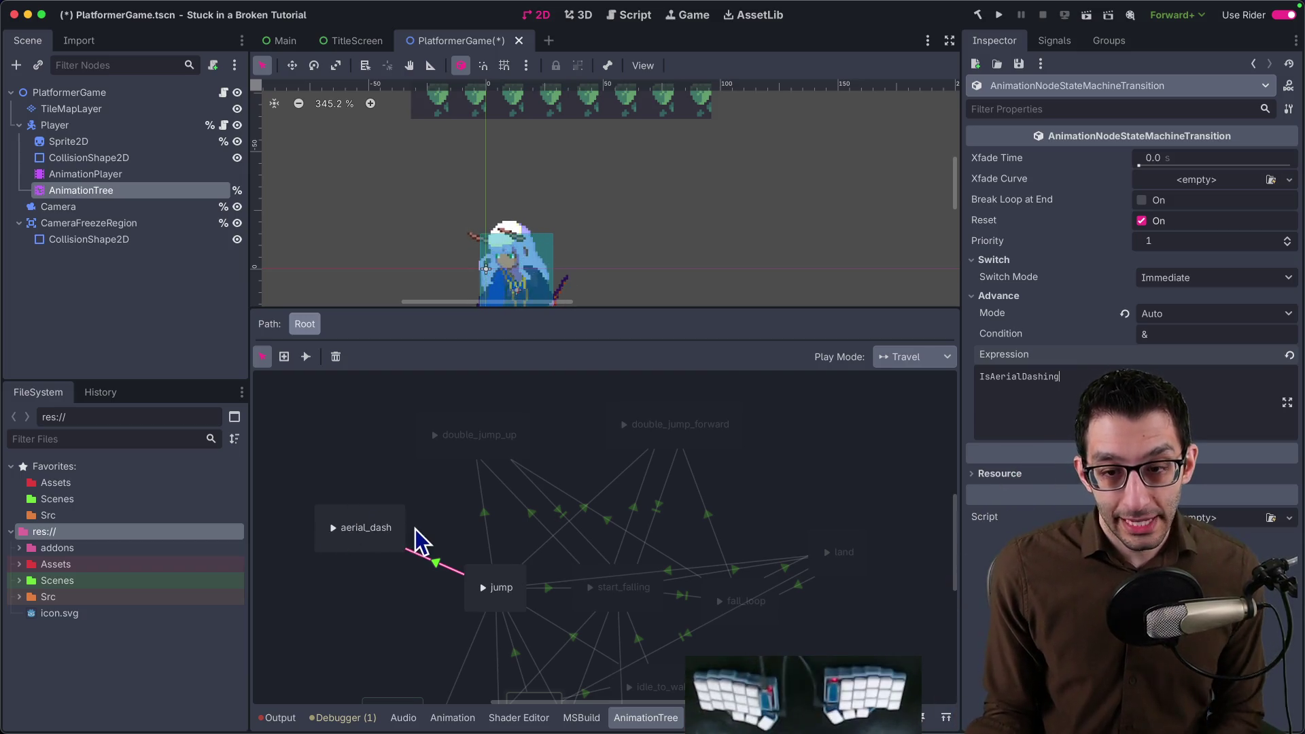
scroll(426, 528, "down", 3)
scroll(465, 525, "left", 1)
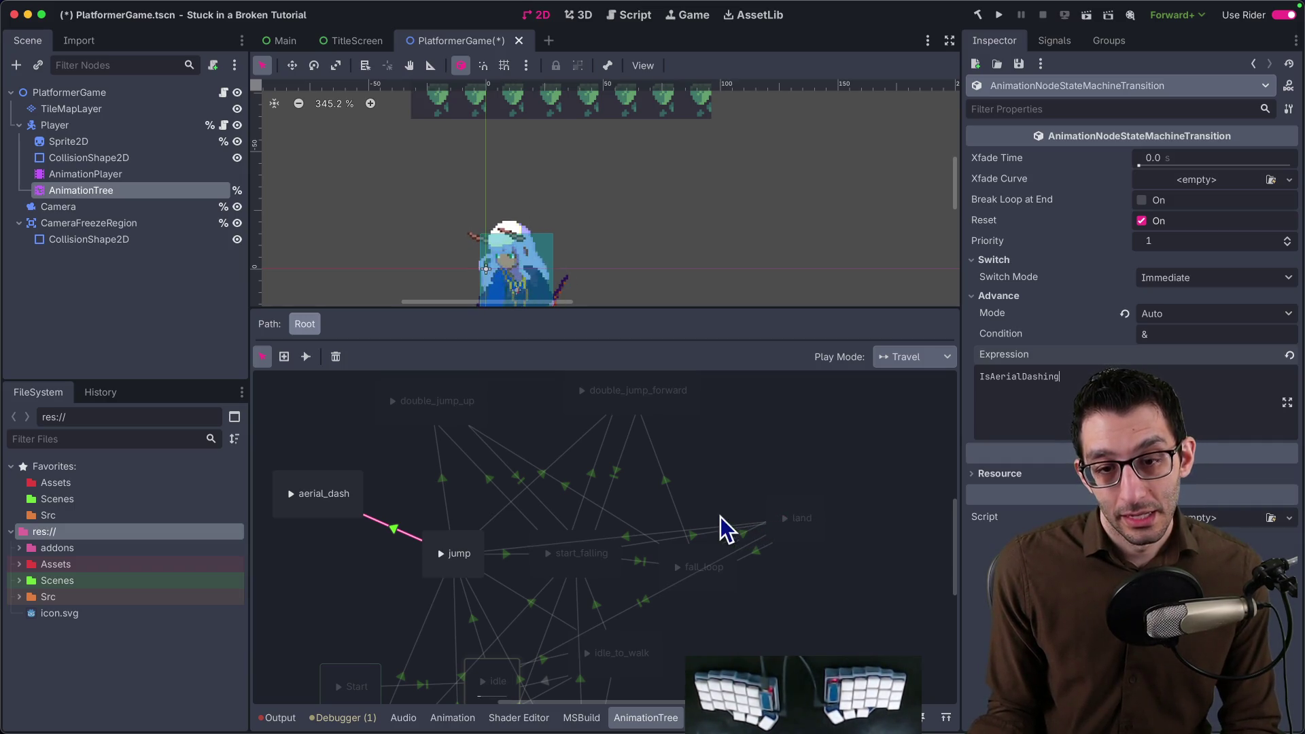
Connect aerial_dash to start_falling and compare the double_jump_up to start_falling transition.
left_click_drag(363, 481, 390, 466)
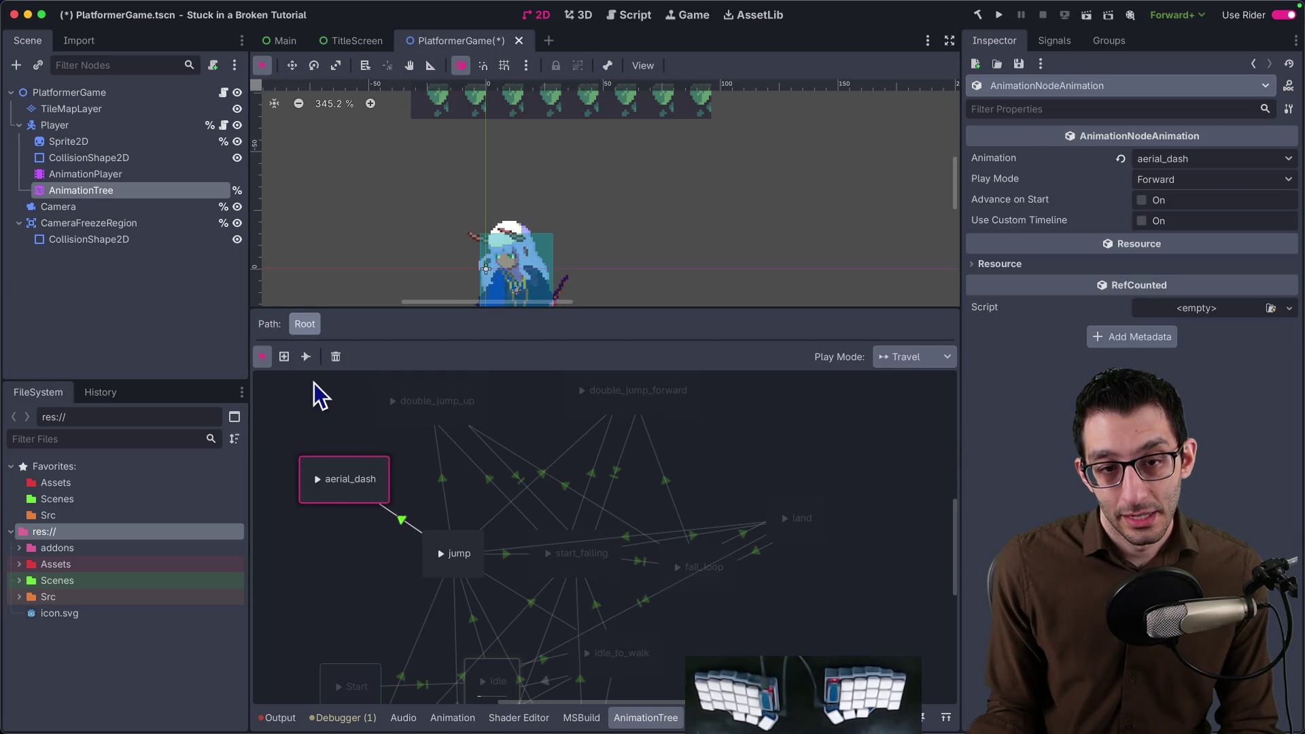
left_click(307, 356)
left_click_drag(588, 551, 588, 552)
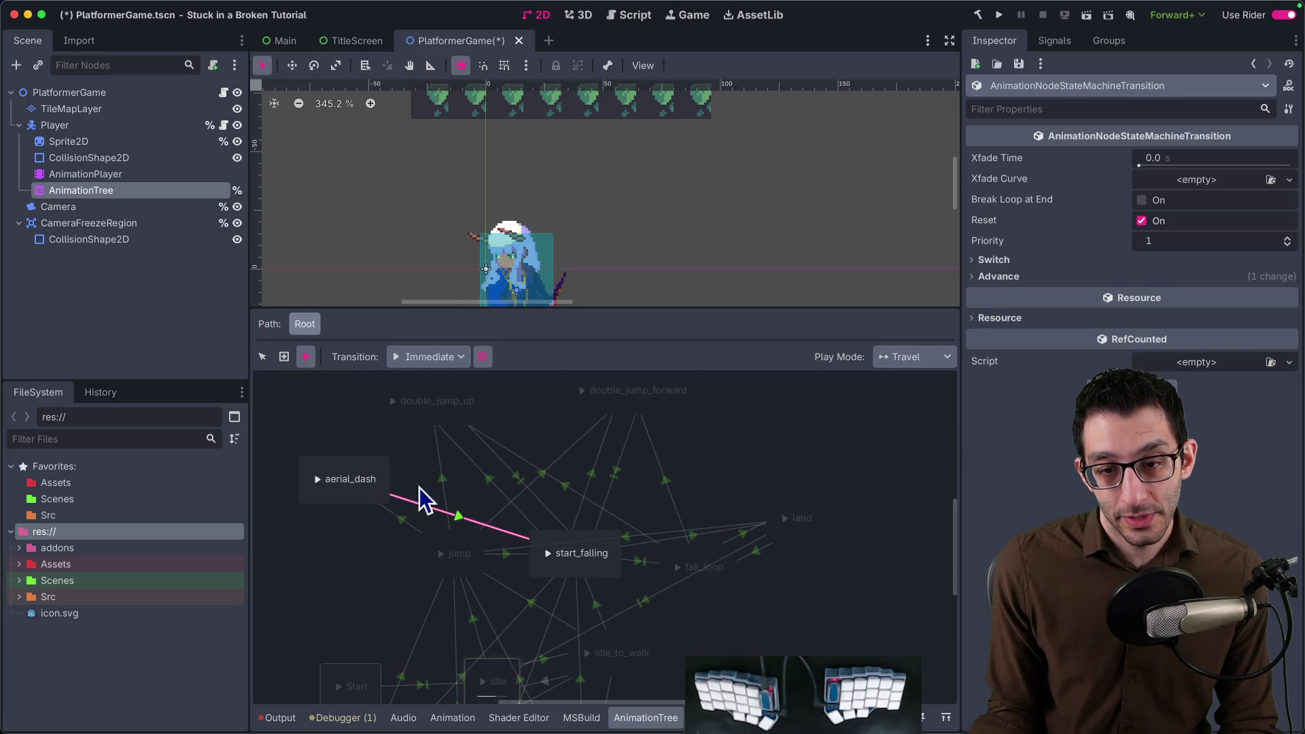
left_click(267, 362)
left_click(462, 413)
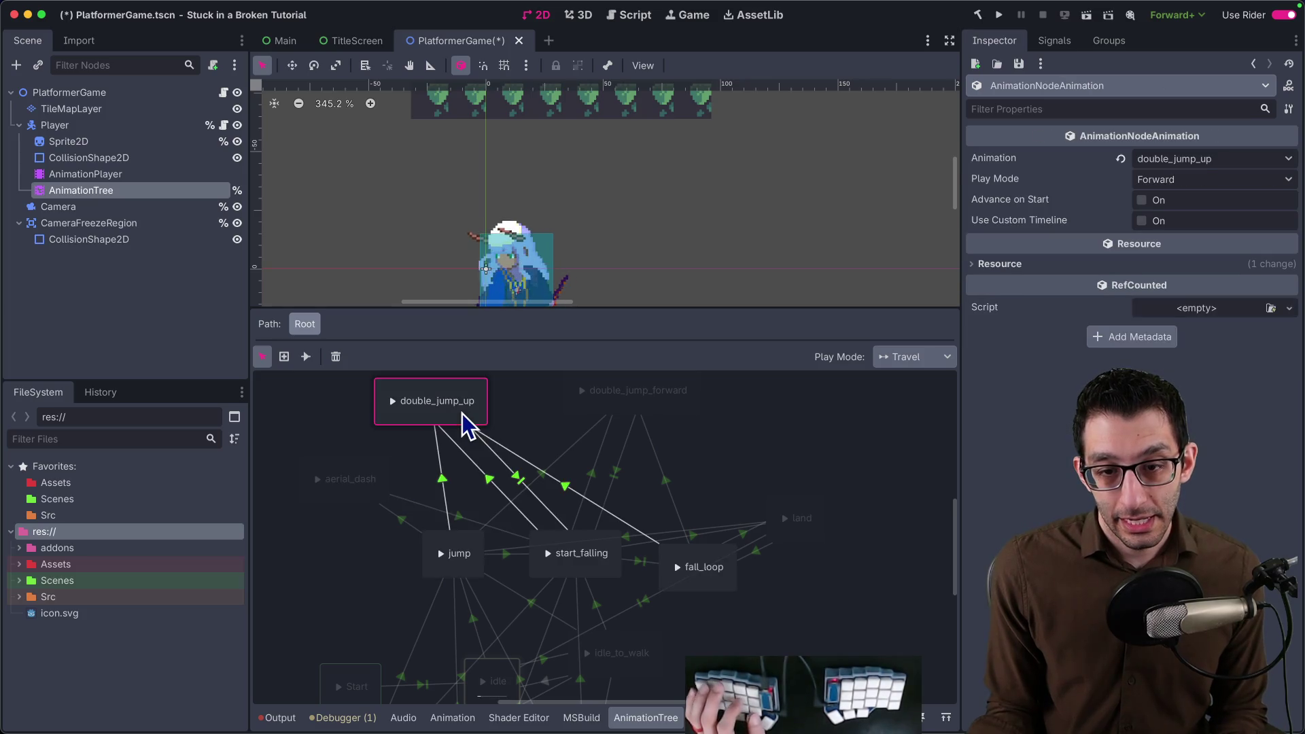
left_click(520, 476)
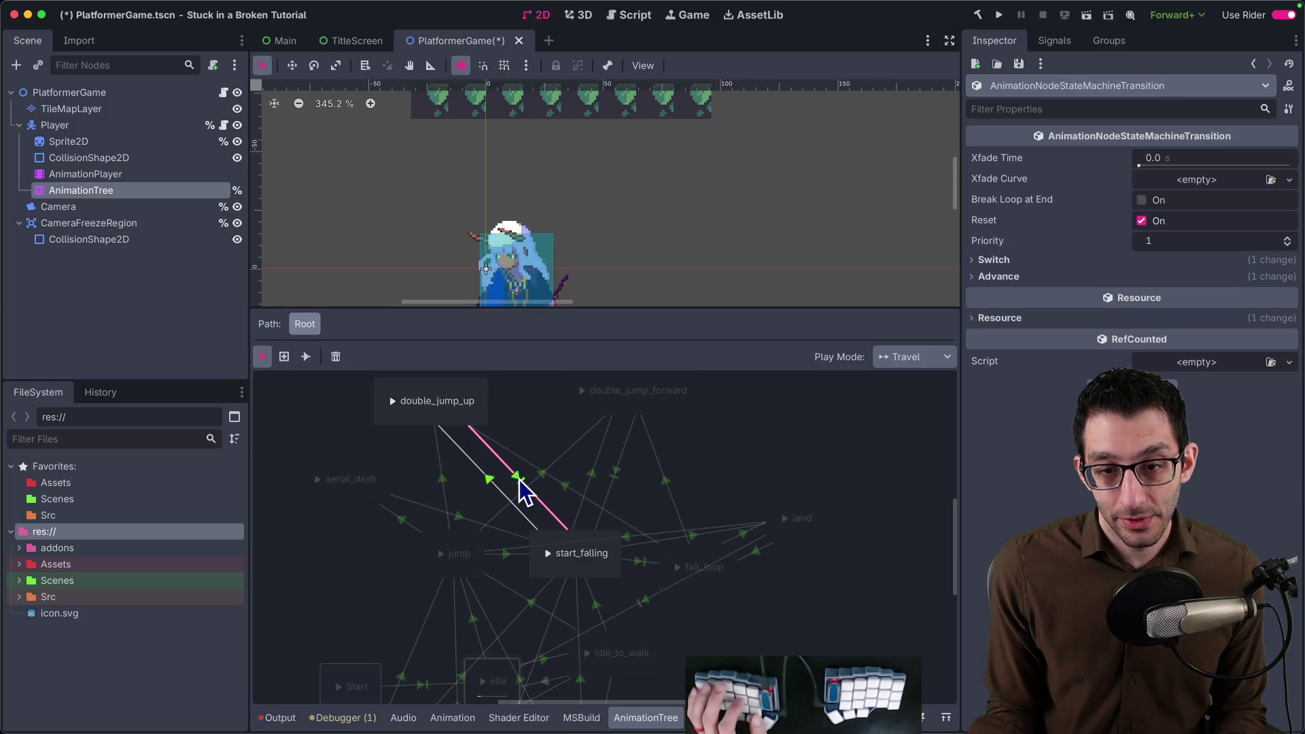
left_click(1087, 261)
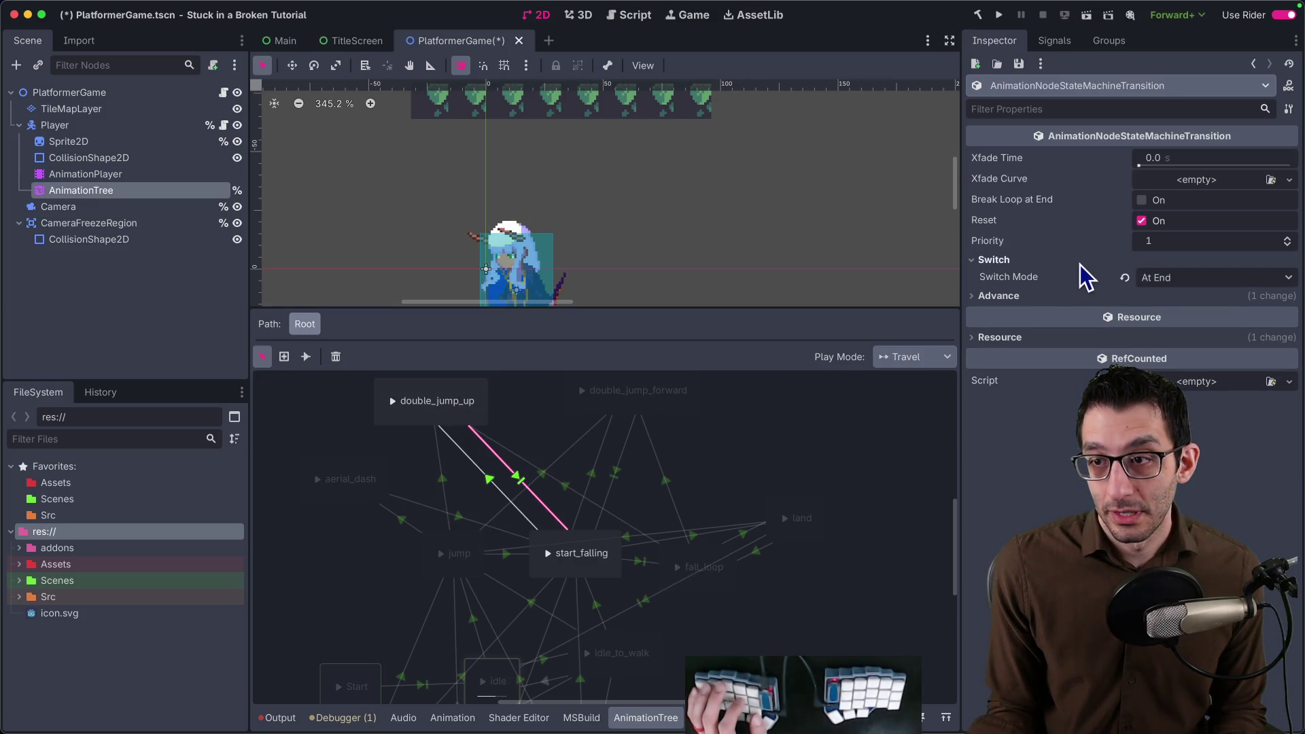
left_click(1058, 297)
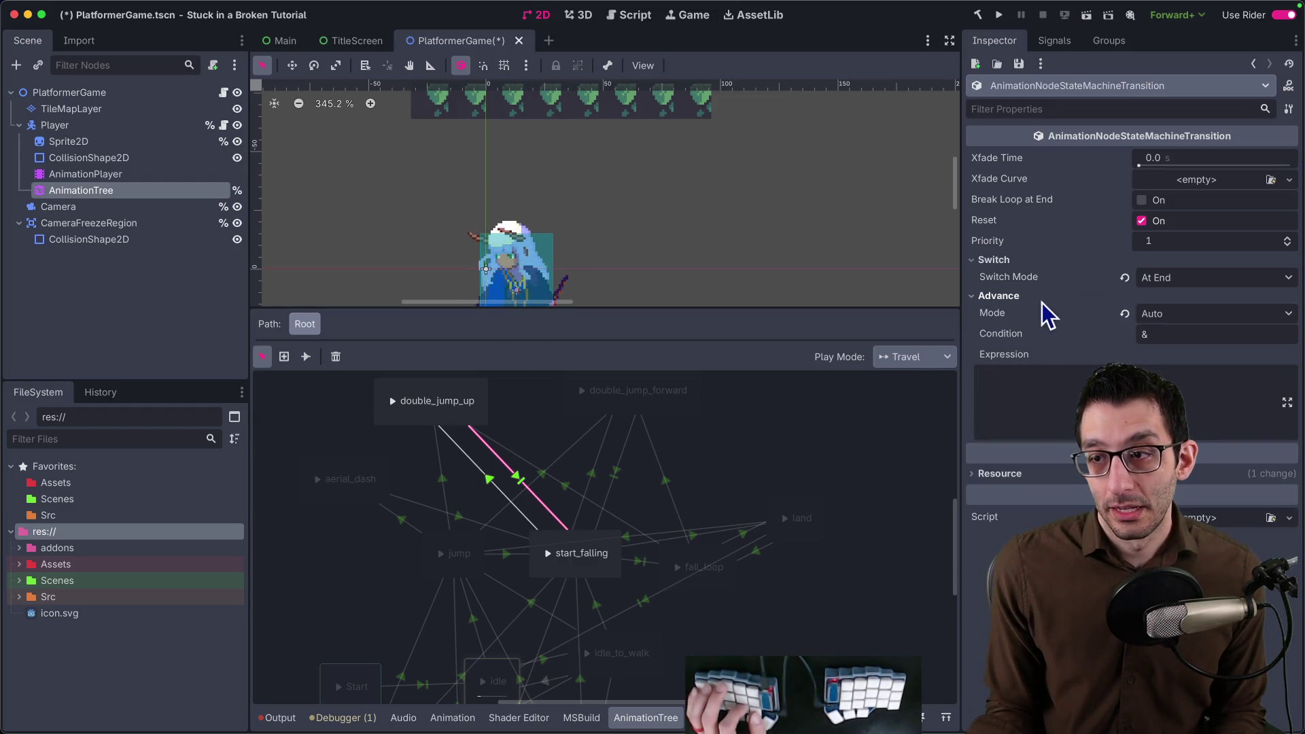
double_click(350, 480)
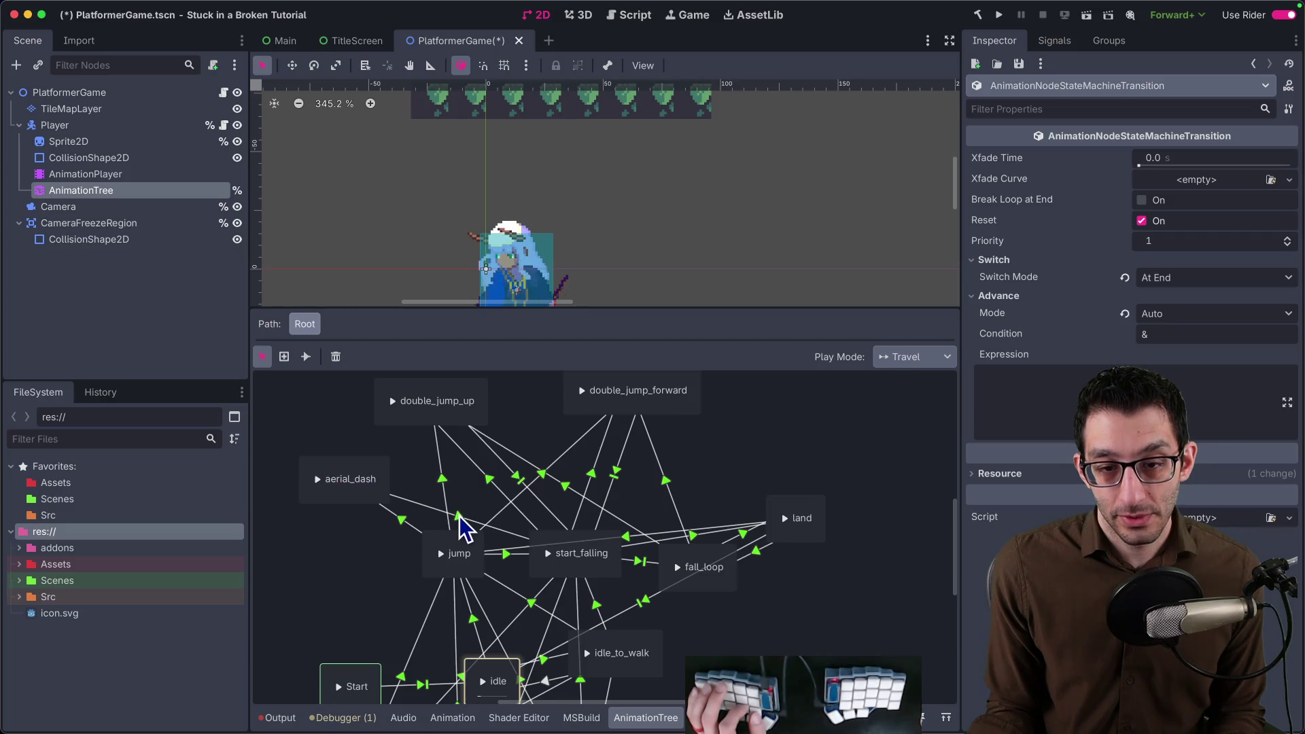
Set the aerial_dash to start_falling transition to Switch Mode At End with Auto advance.
left_click(461, 525)
left_click(1173, 277)
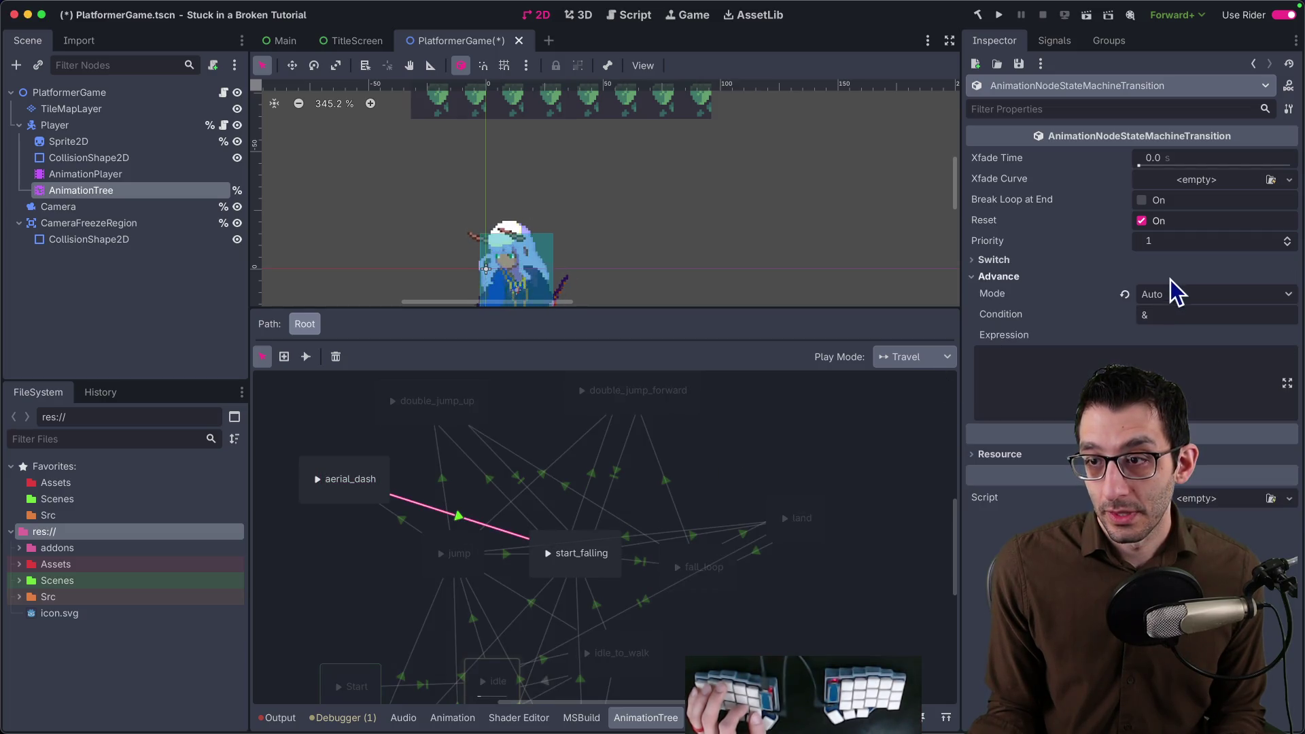
left_click(1183, 313)
left_click(1188, 277)
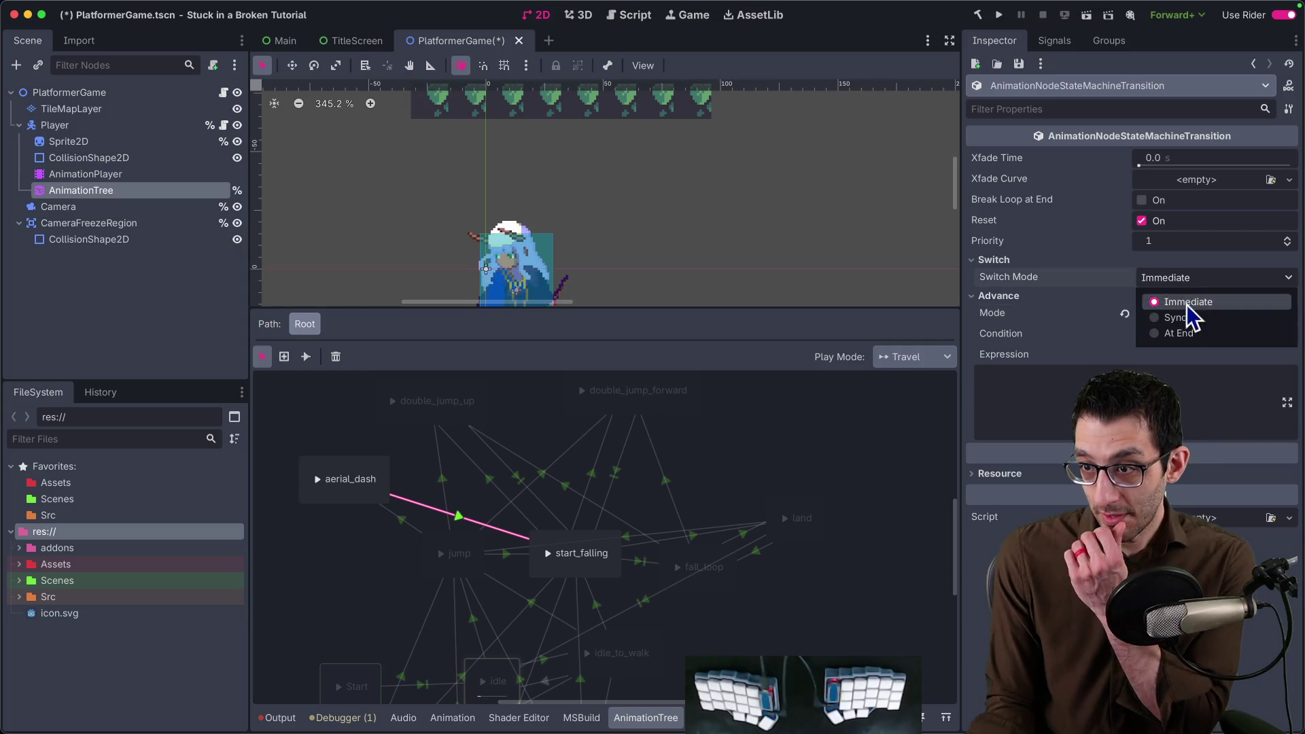
left_click(1188, 336)
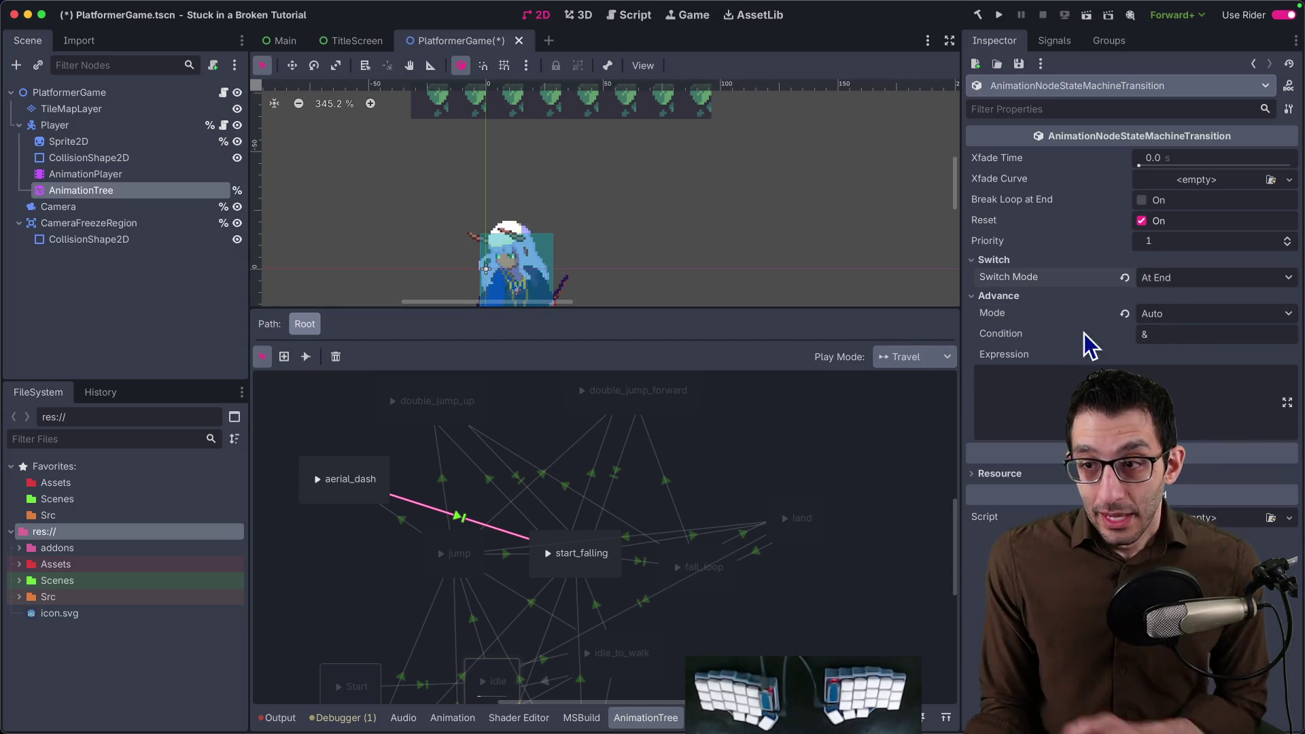
left_click(1166, 314)
left_click(1049, 312)
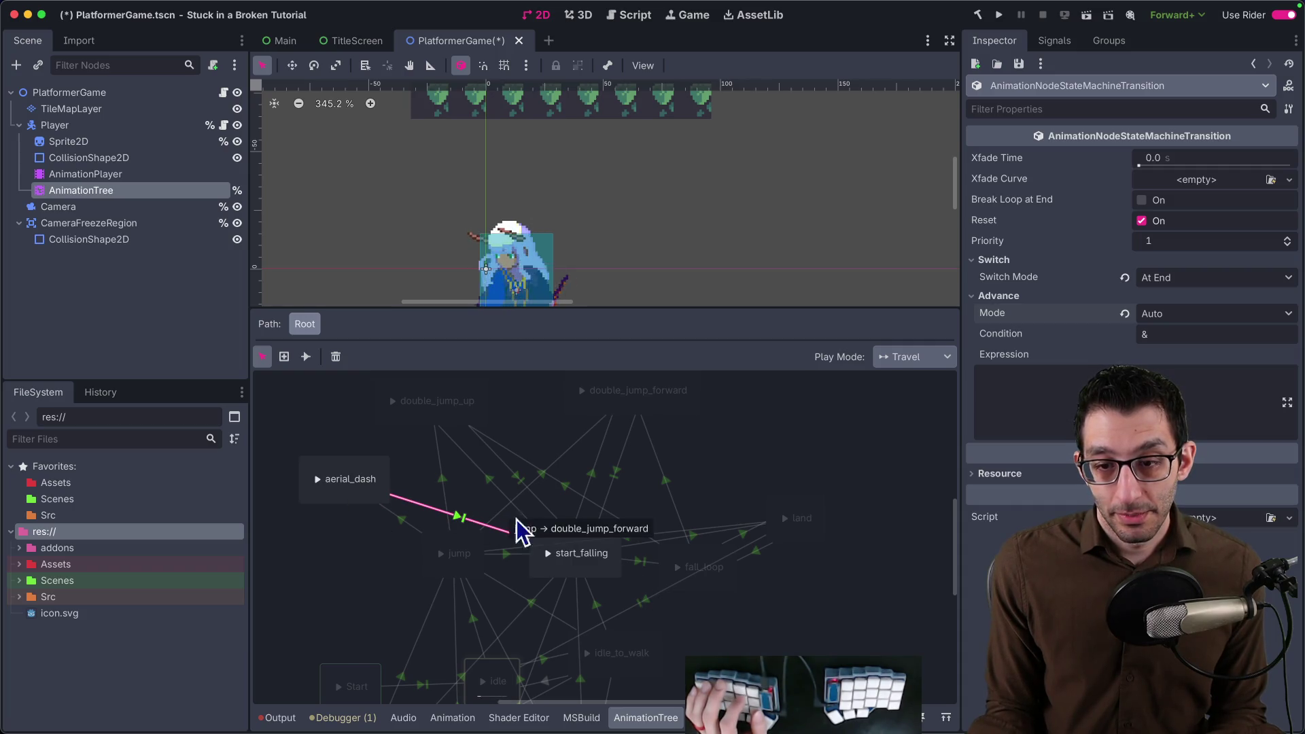
Inspect the start_falling to land transition and select its IsGrounded expression.
left_click(813, 515)
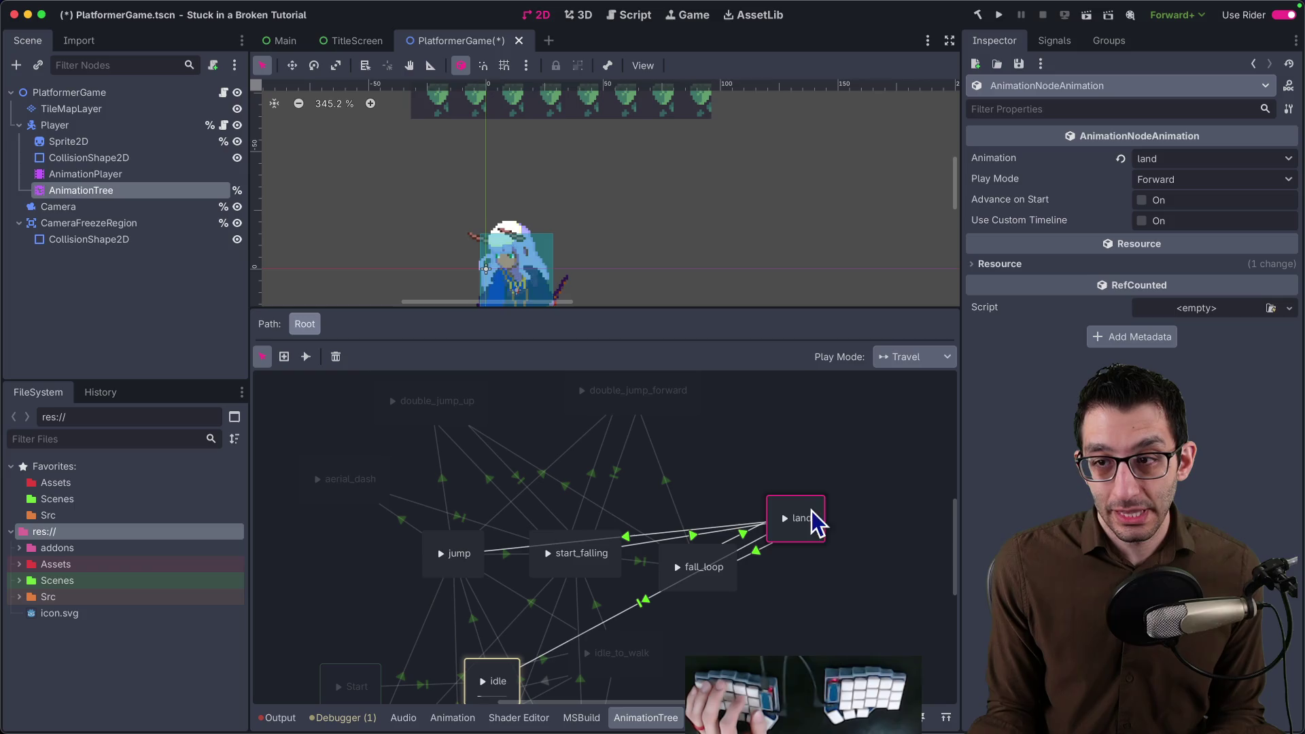
left_click(694, 538)
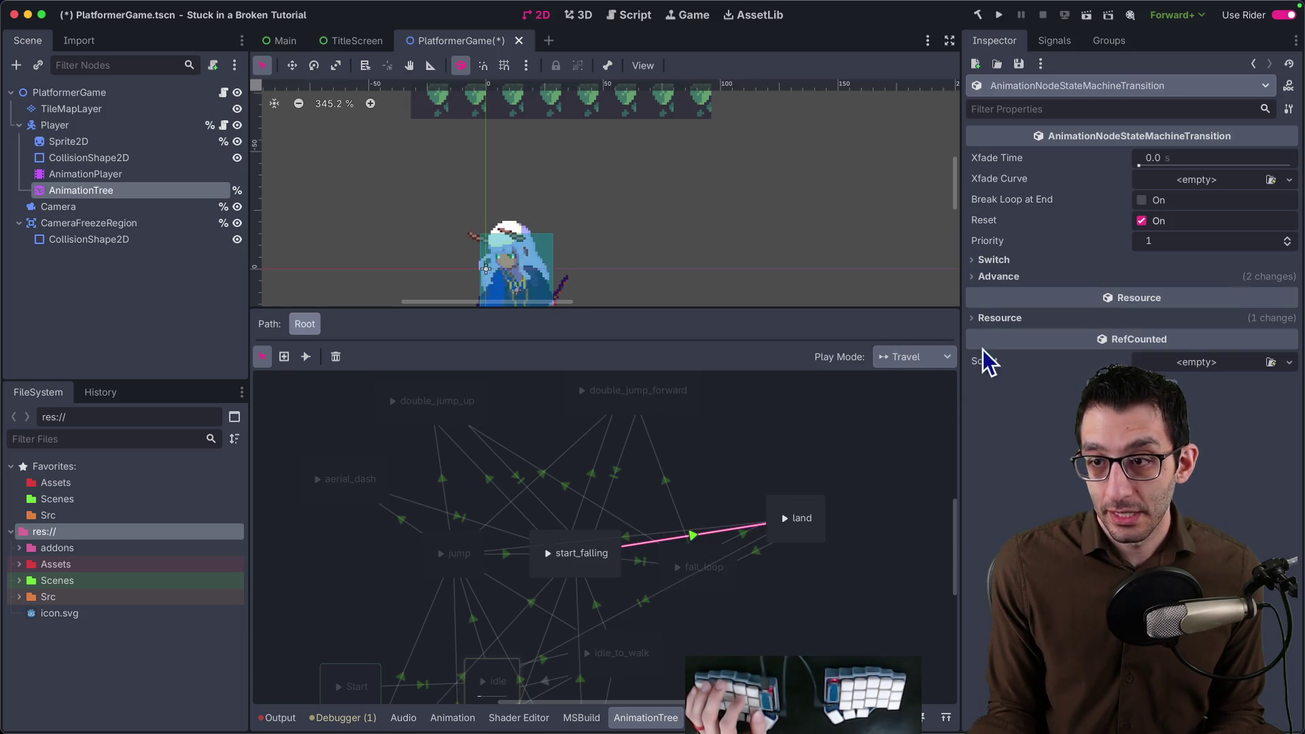
left_click(999, 318)
left_click(1004, 276)
left_click_drag(1046, 350, 860, 364)
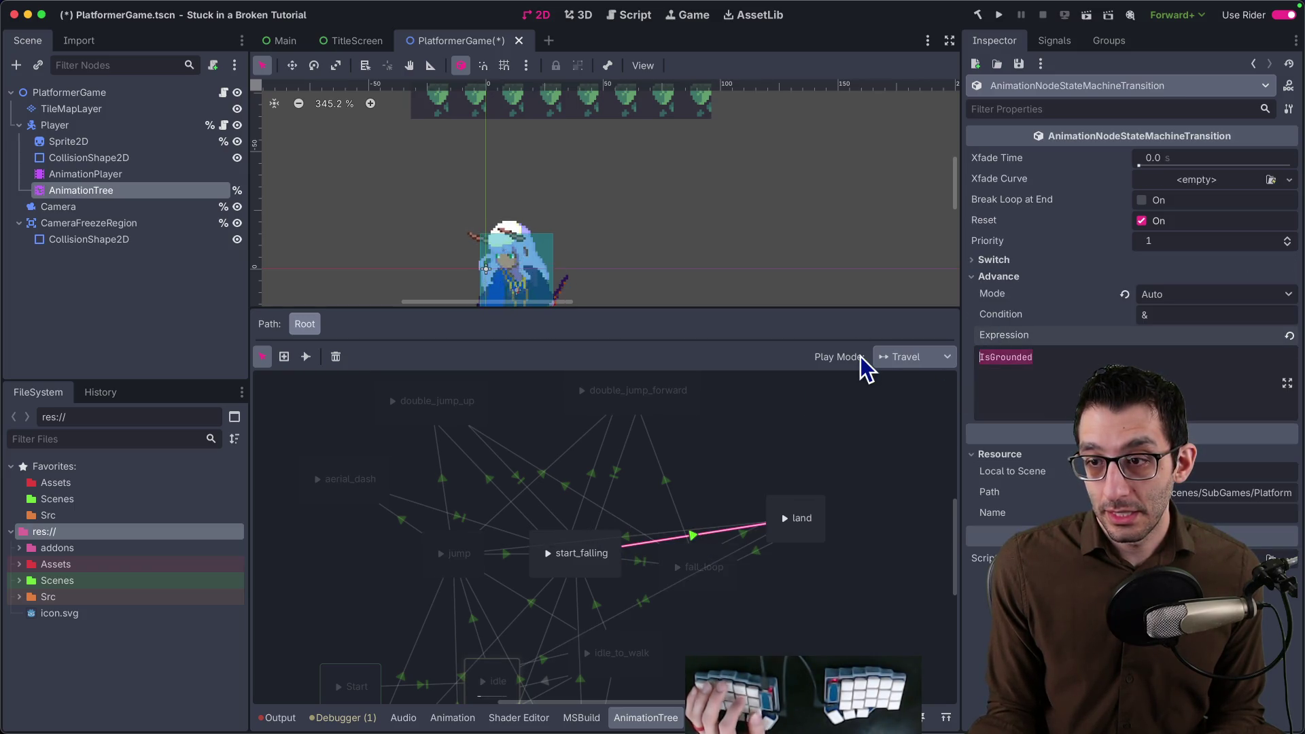
left_click(366, 477)
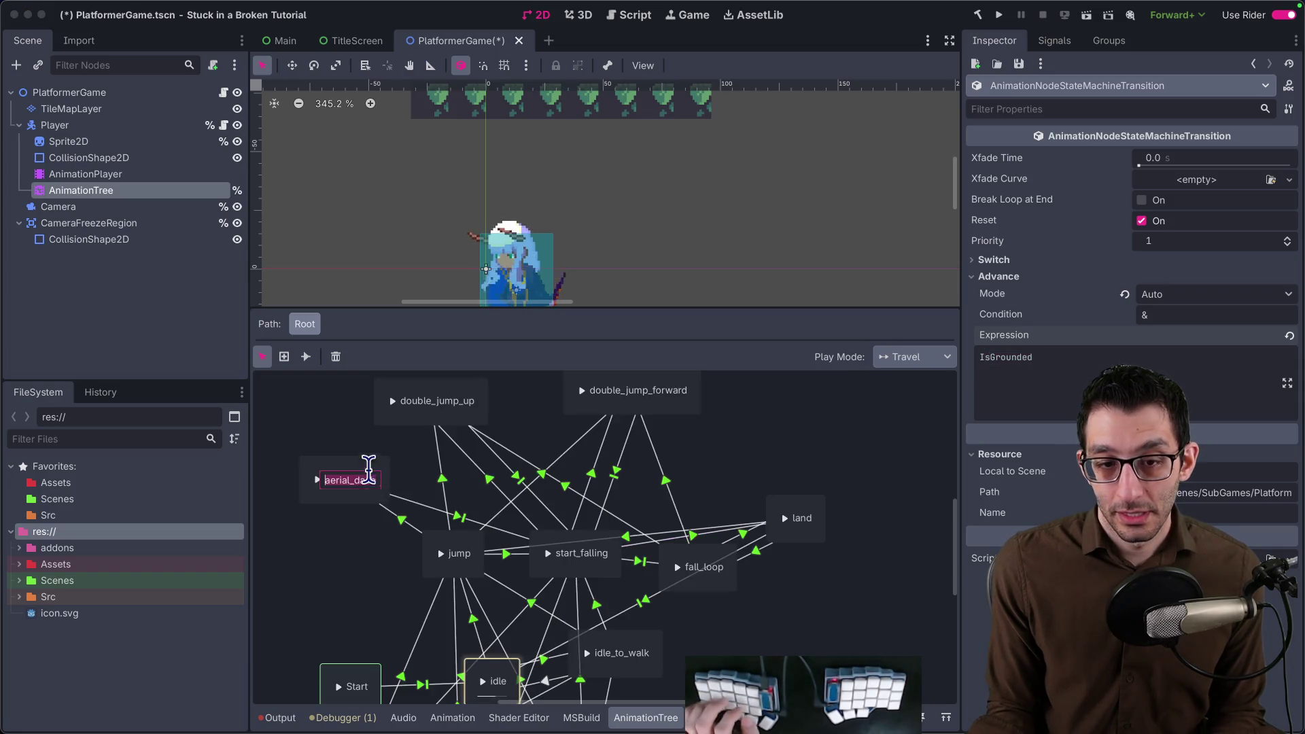
Connect aerial_dash to land and review its IsGrounded advance expression and switch mode.
left_click(306, 357)
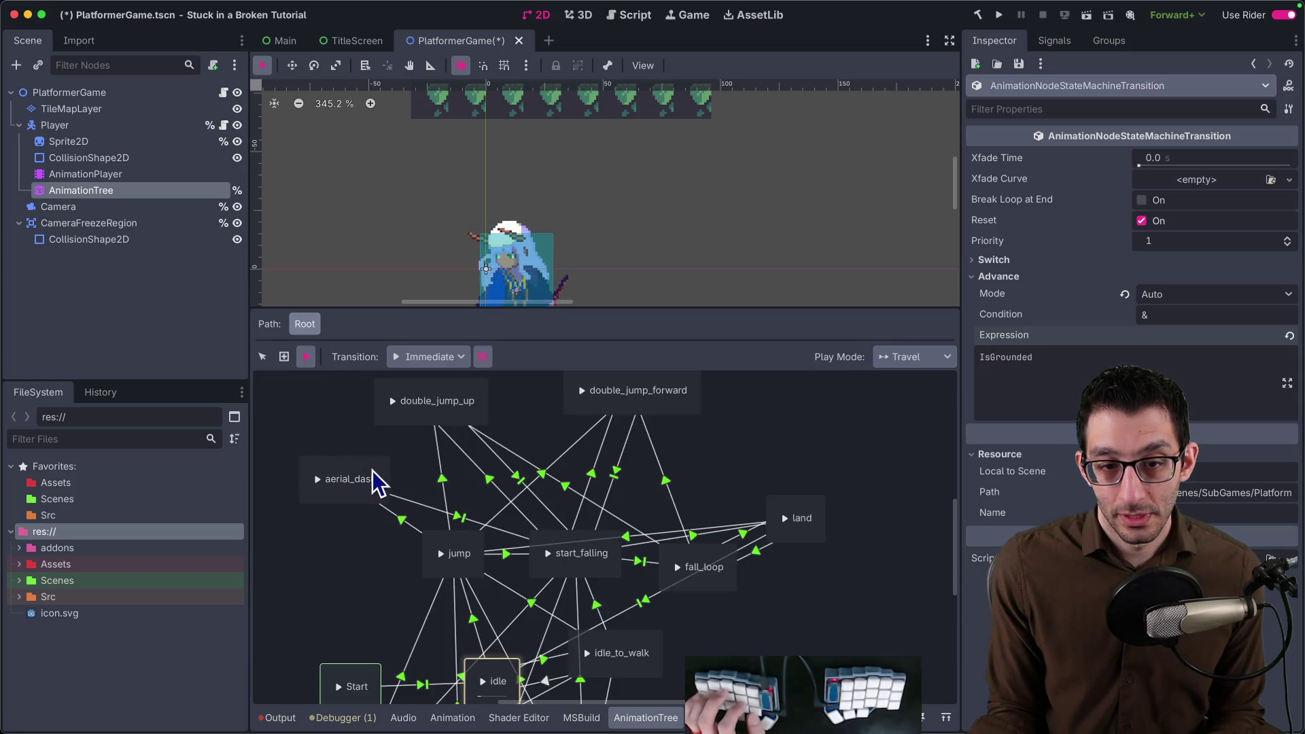
left_click_drag(787, 509, 791, 518)
left_click(263, 357)
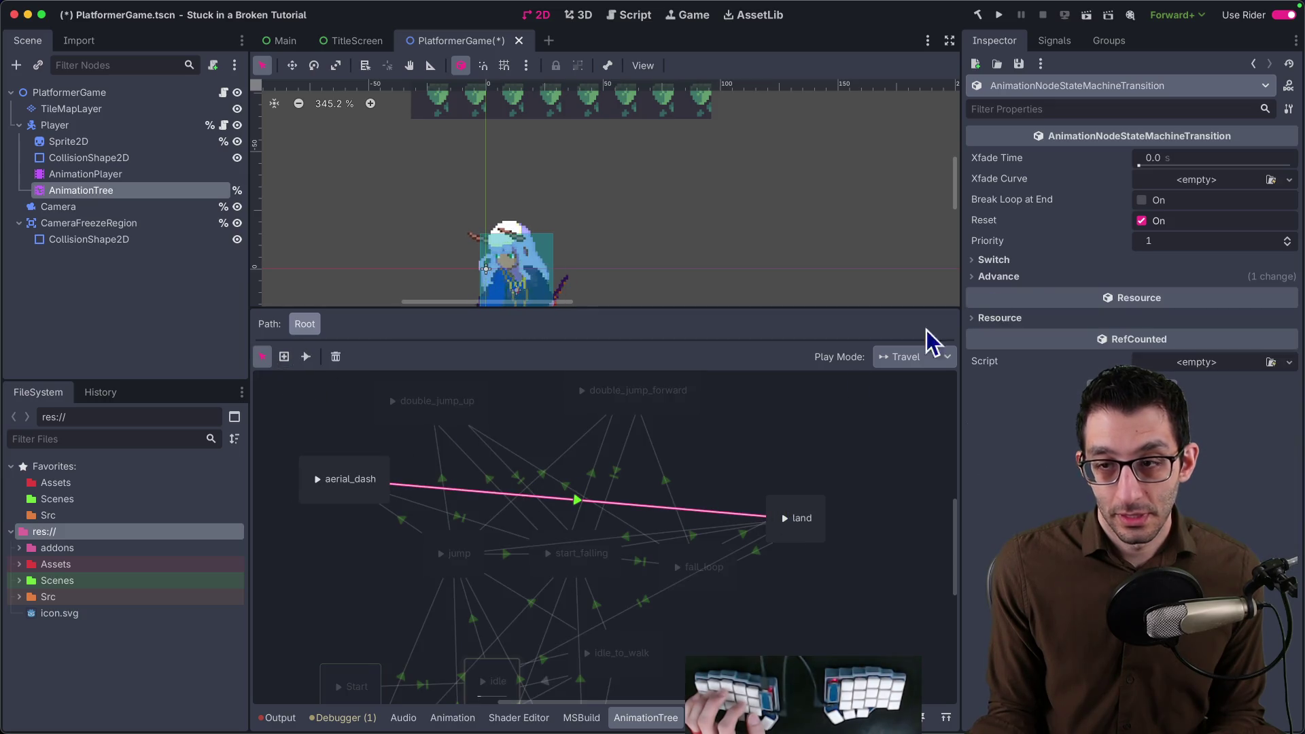
left_click(1035, 278)
left_click(994, 260)
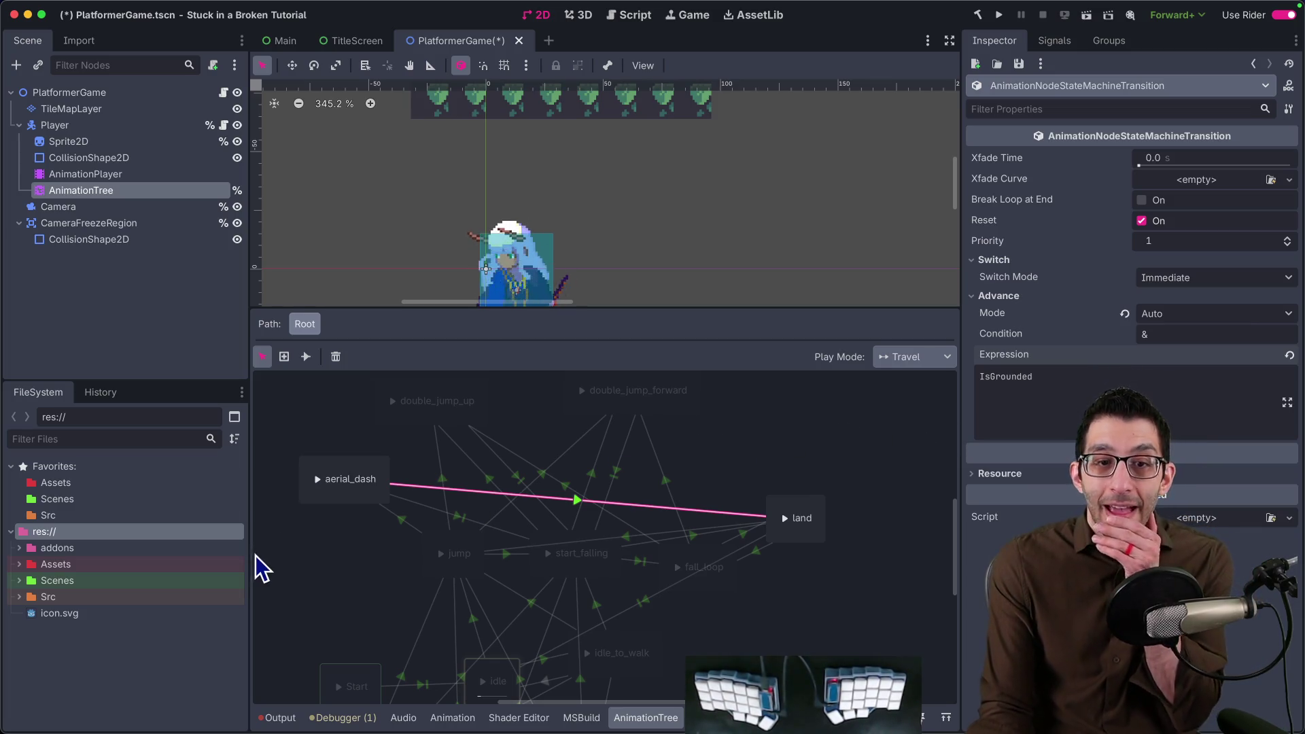
left_click(299, 562)
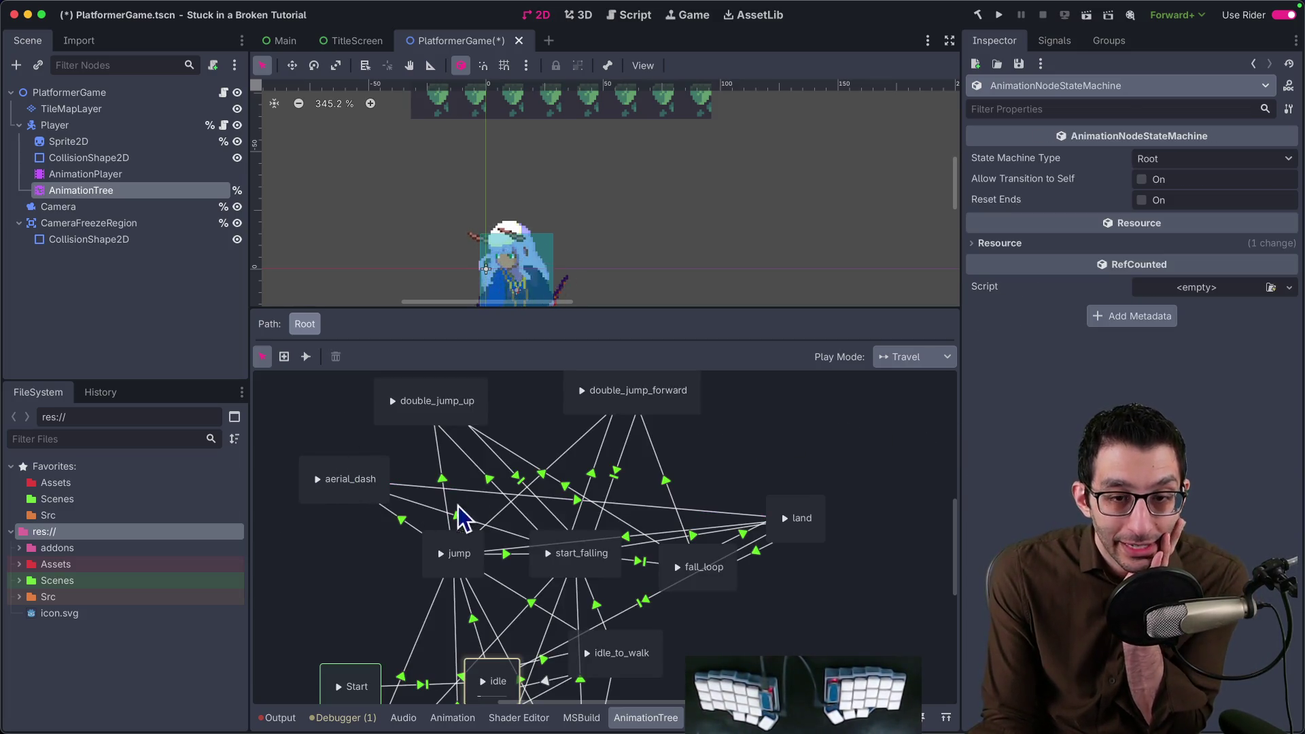
Run the game to test the aerial dash, stop it, and return to the AnimationTree.
left_click(997, 15)
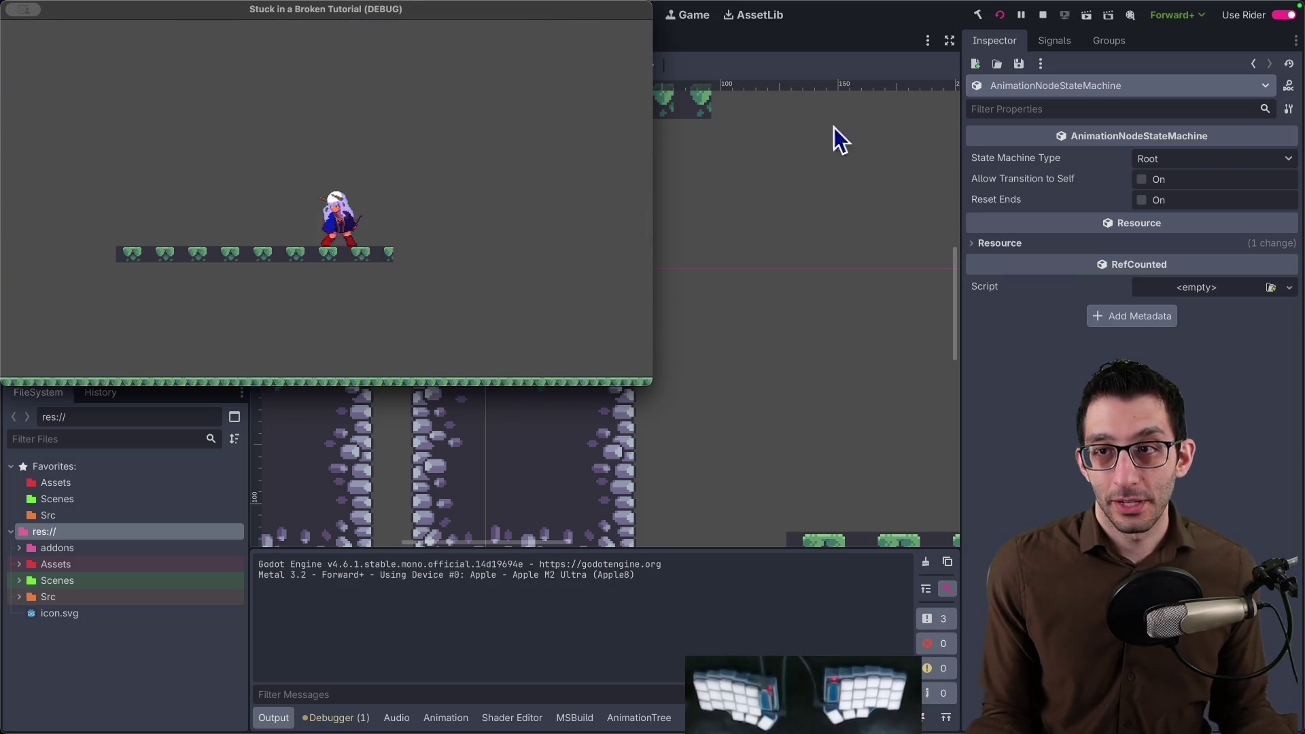
left_click(1041, 17)
left_click(103, 174)
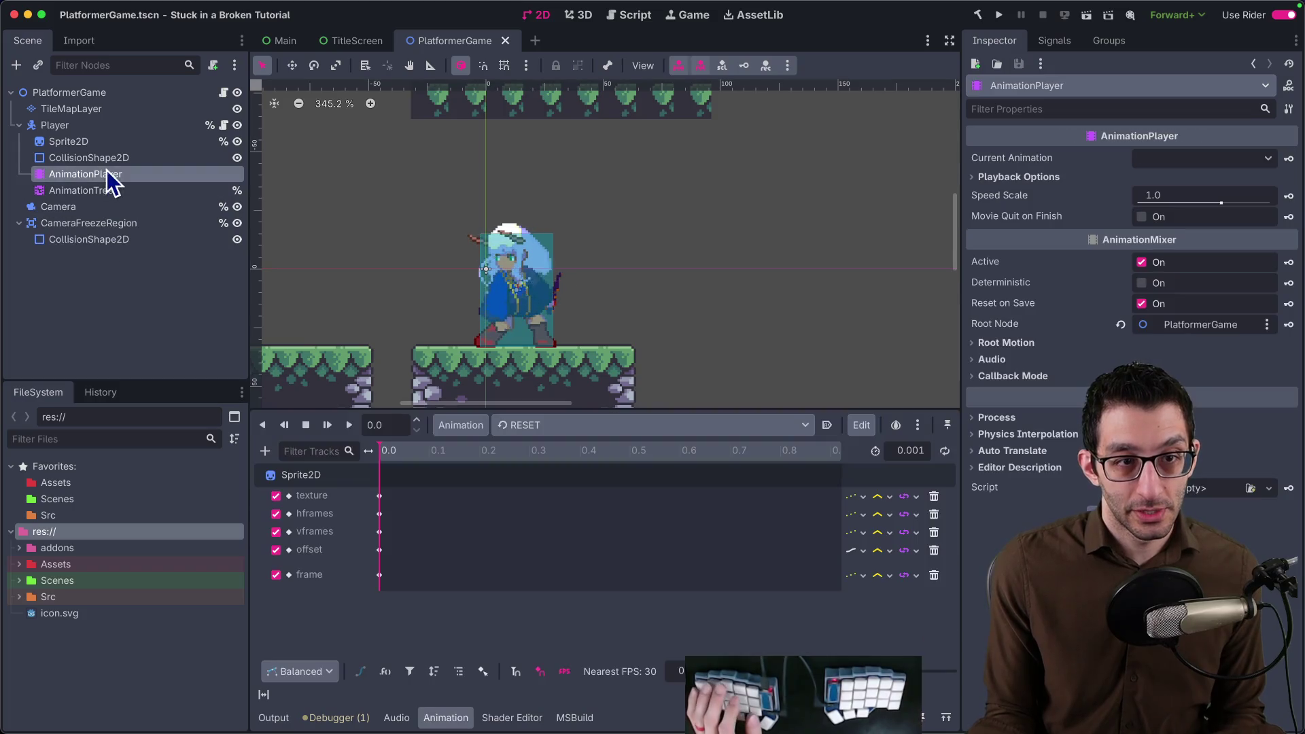
left_click(57, 191)
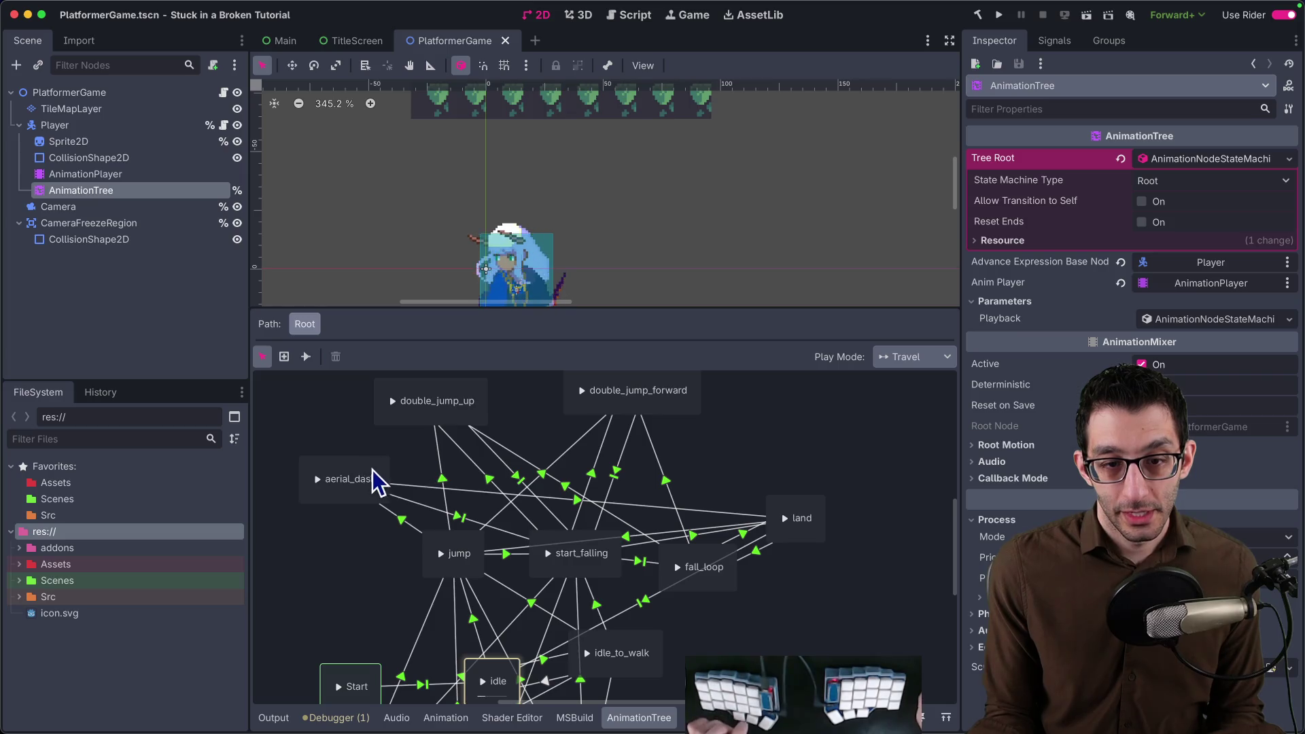
Review the jump to double_jump_forward transition's advance expression.
left_click(359, 480)
left_click(452, 547)
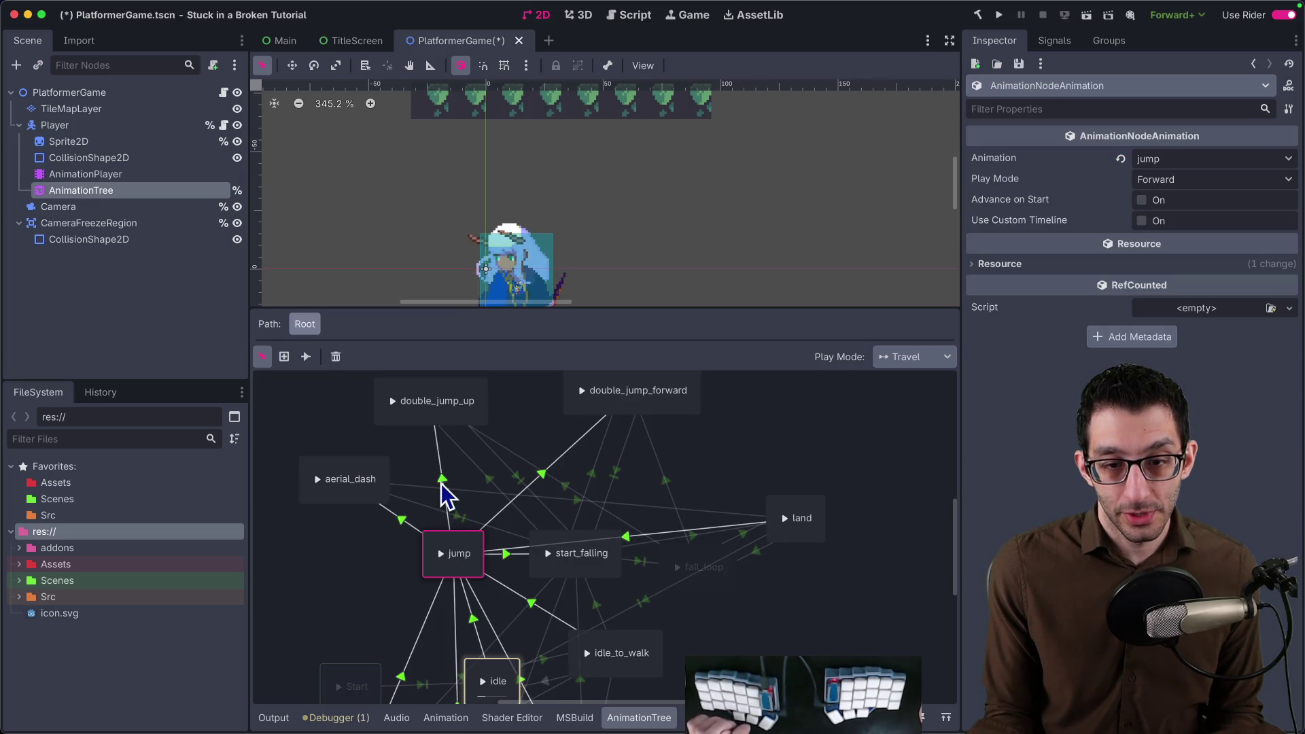
left_click(445, 493)
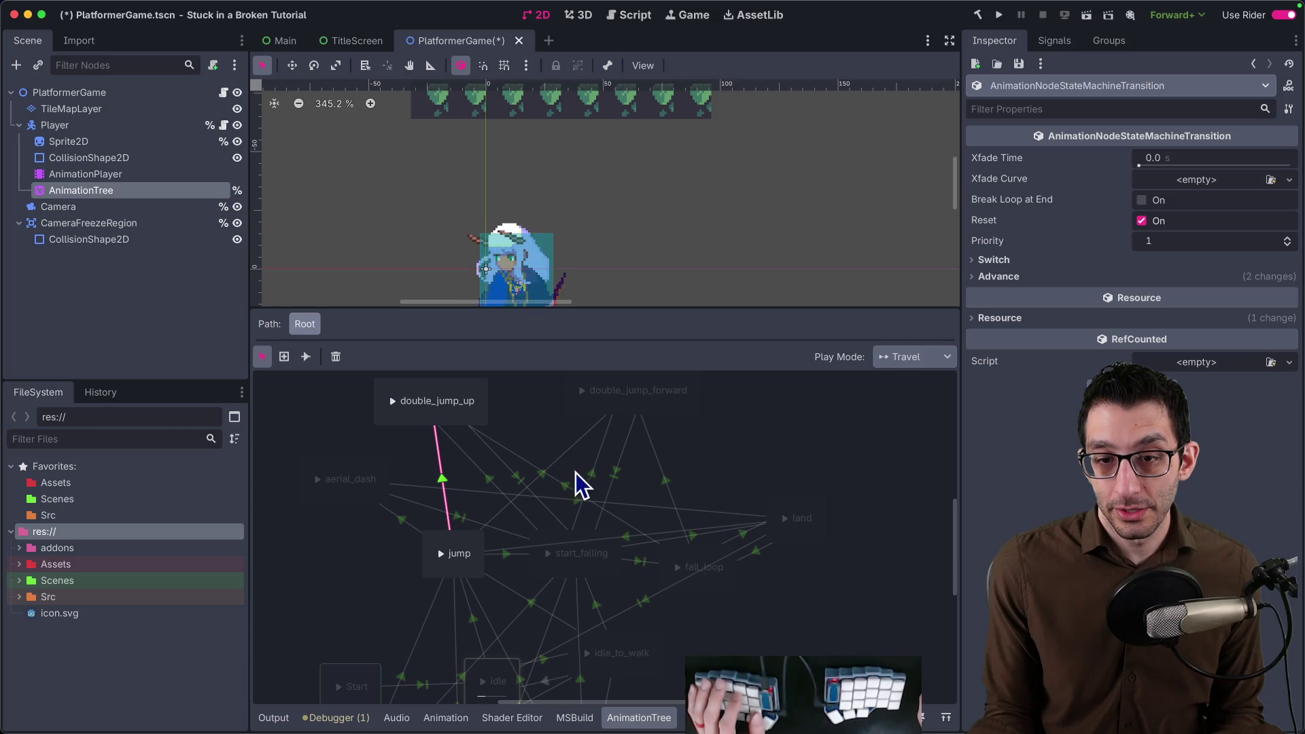
left_click(541, 477)
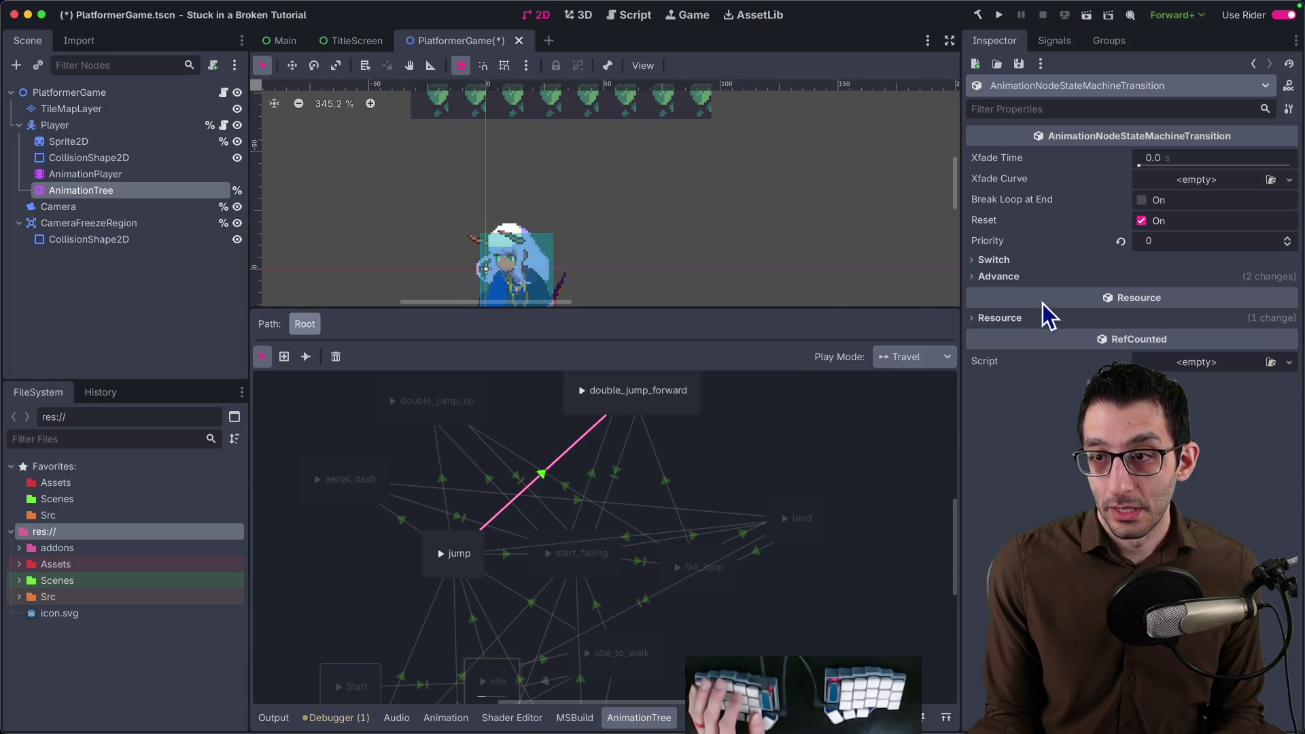
left_click(1050, 276)
left_click(365, 480)
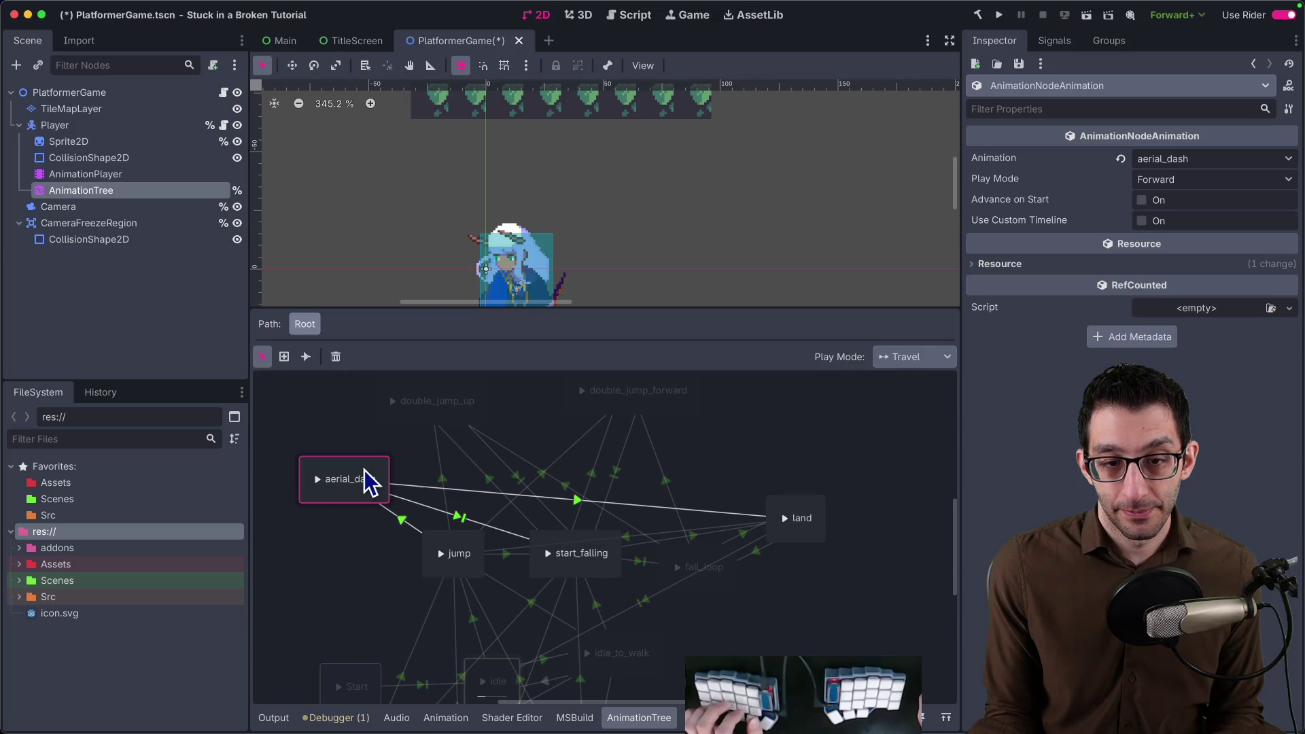
Connect aerial_dash to double_jump_up with advance expression IsDoubleJumpingUp.
left_click(305, 355)
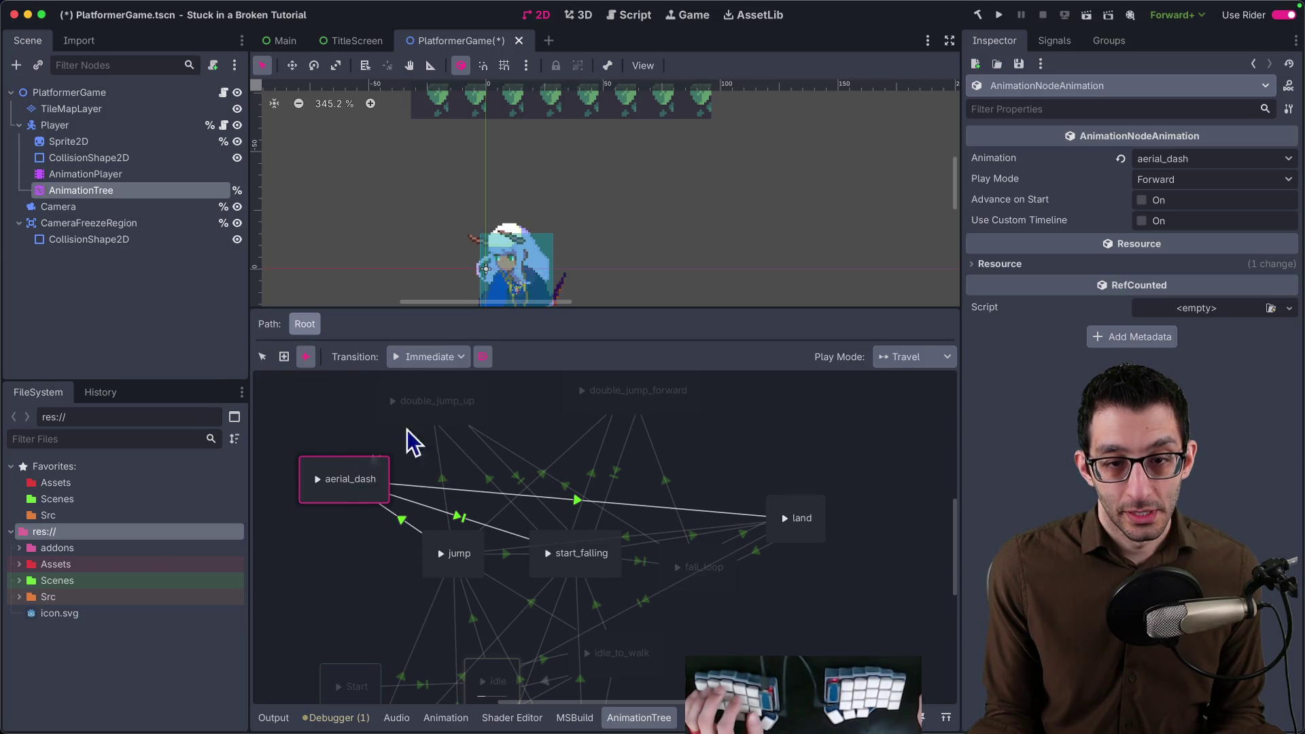
left_click_drag(367, 471, 423, 433)
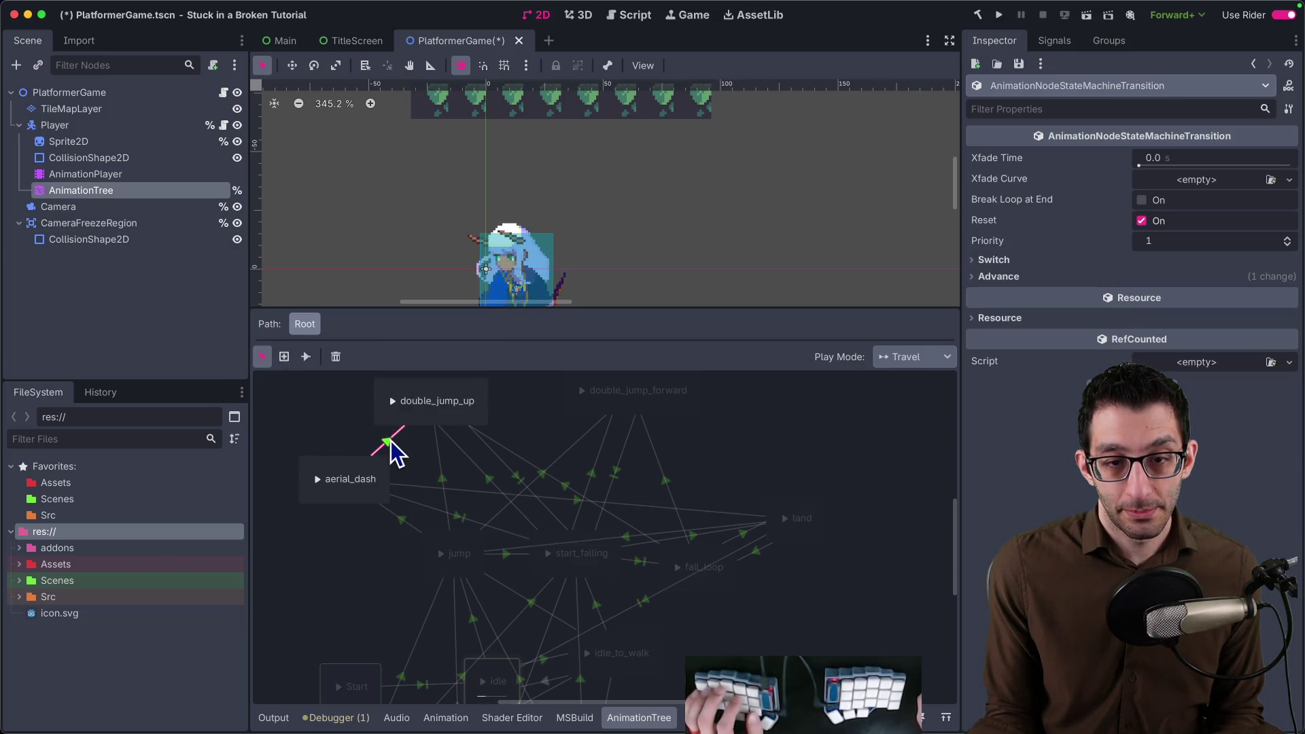
left_click(1000, 276)
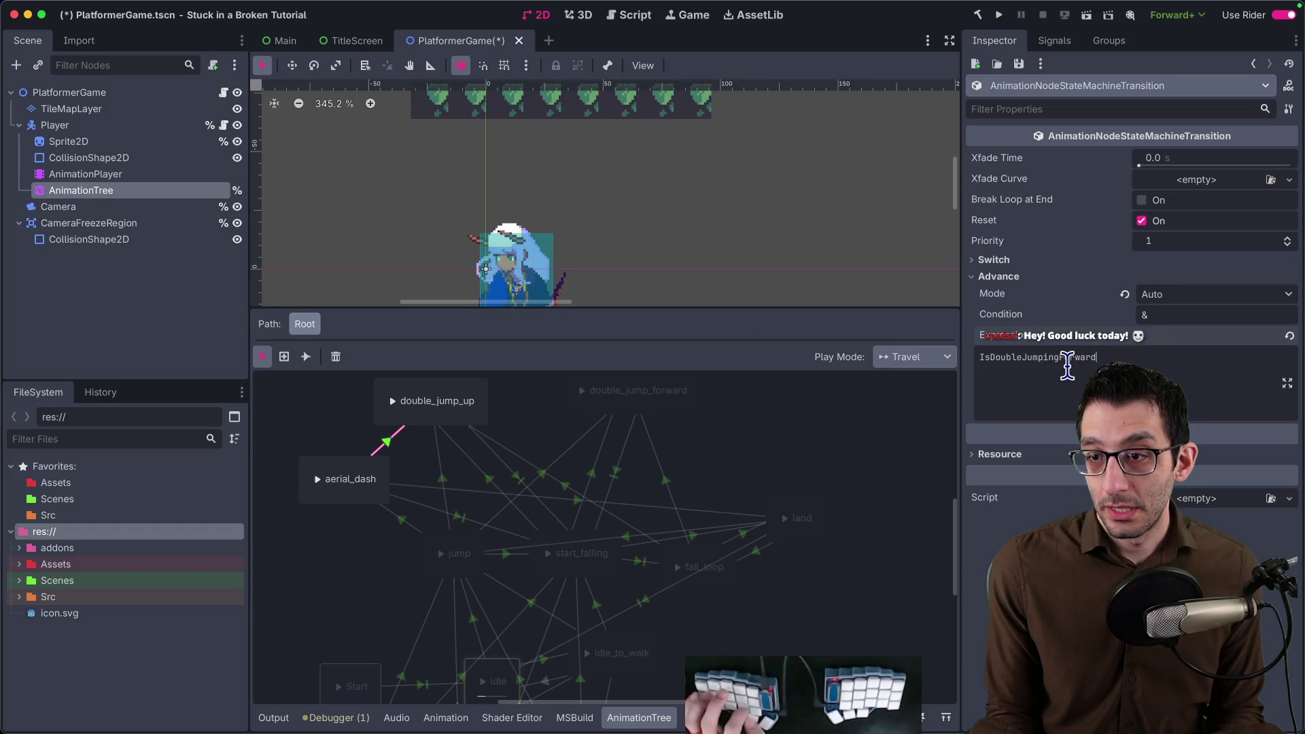
key("shift+alt+Left")
type("Up")
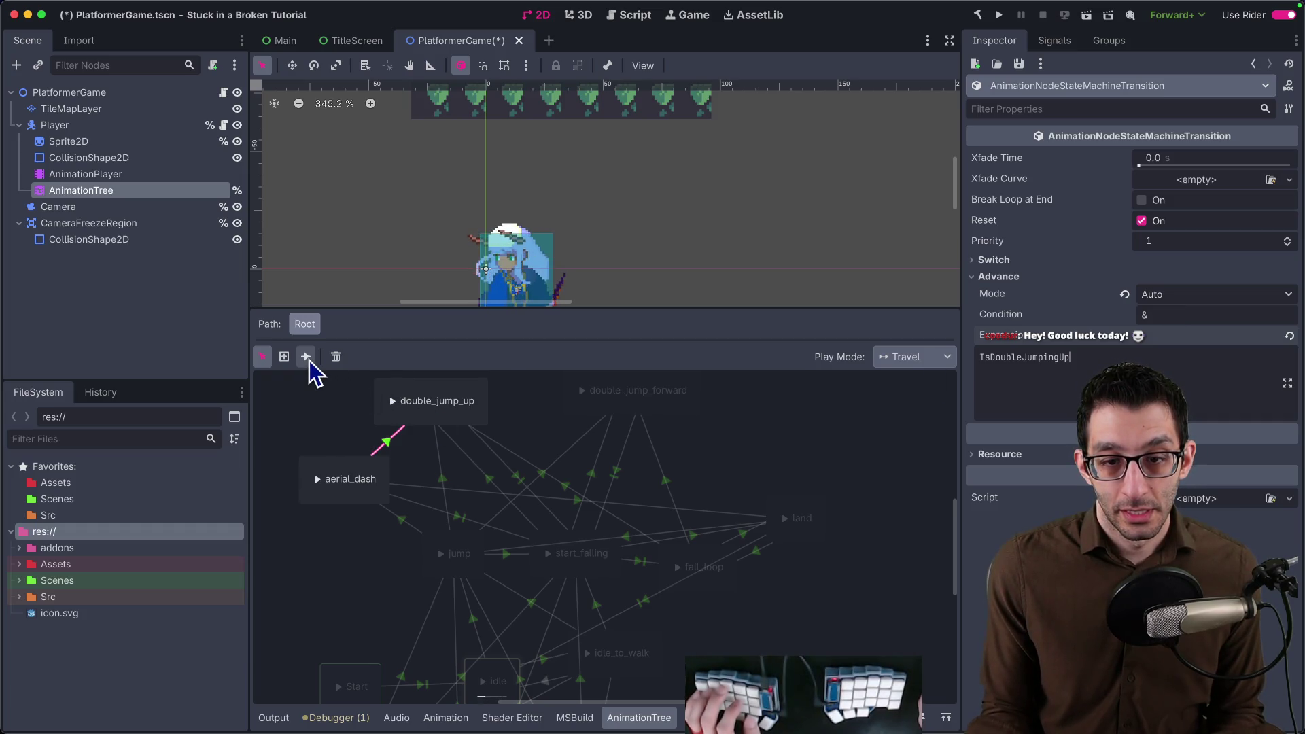
Connect aerial_dash to double_jump_forward advancing on IsDoubleJumpingForward, switch Immediate.
left_click(306, 356)
left_click_drag(372, 480, 560, 446)
left_click_drag(676, 395, 673, 392)
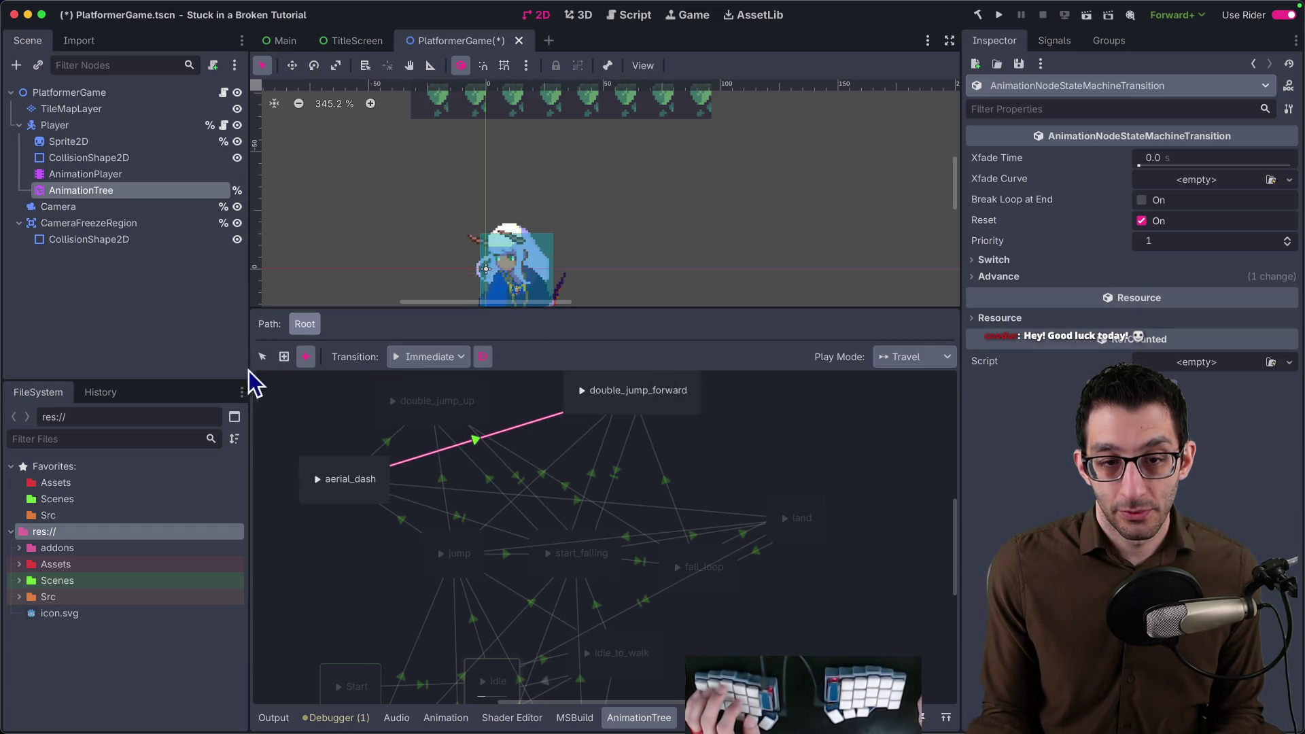
left_click(998, 276)
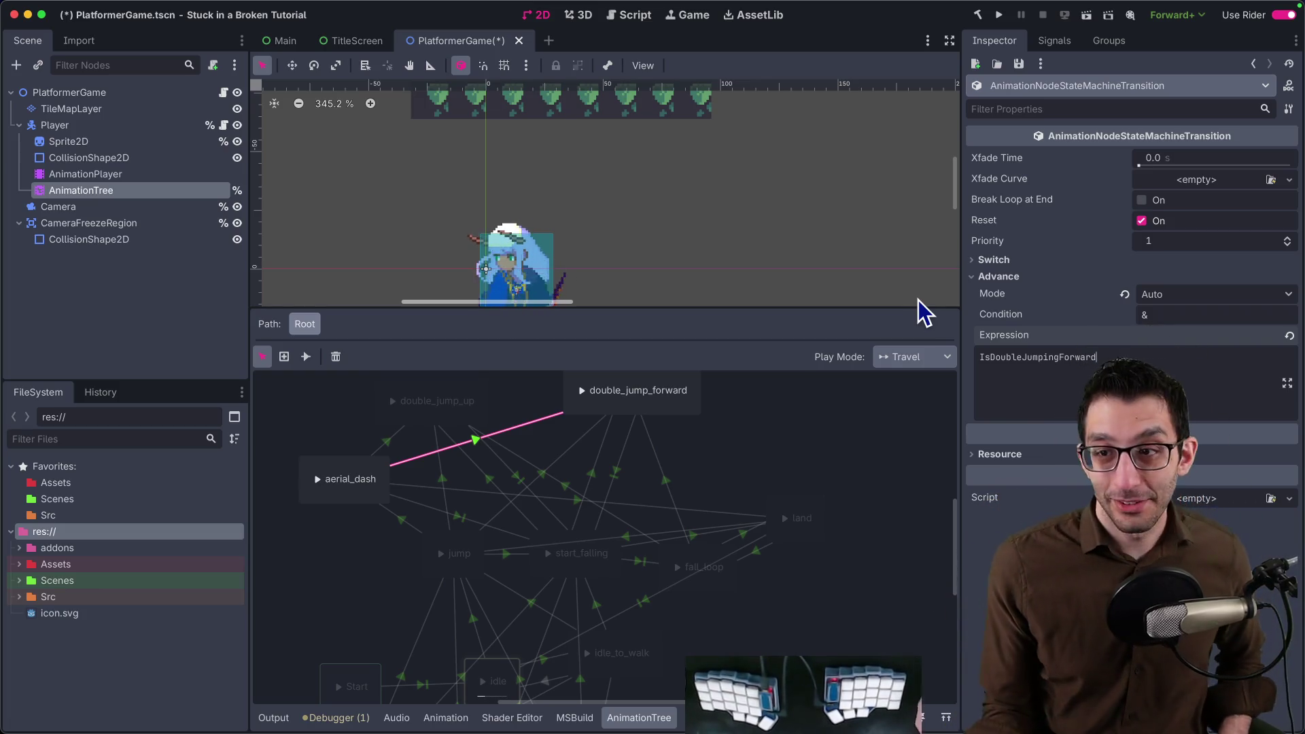
left_click(1025, 262)
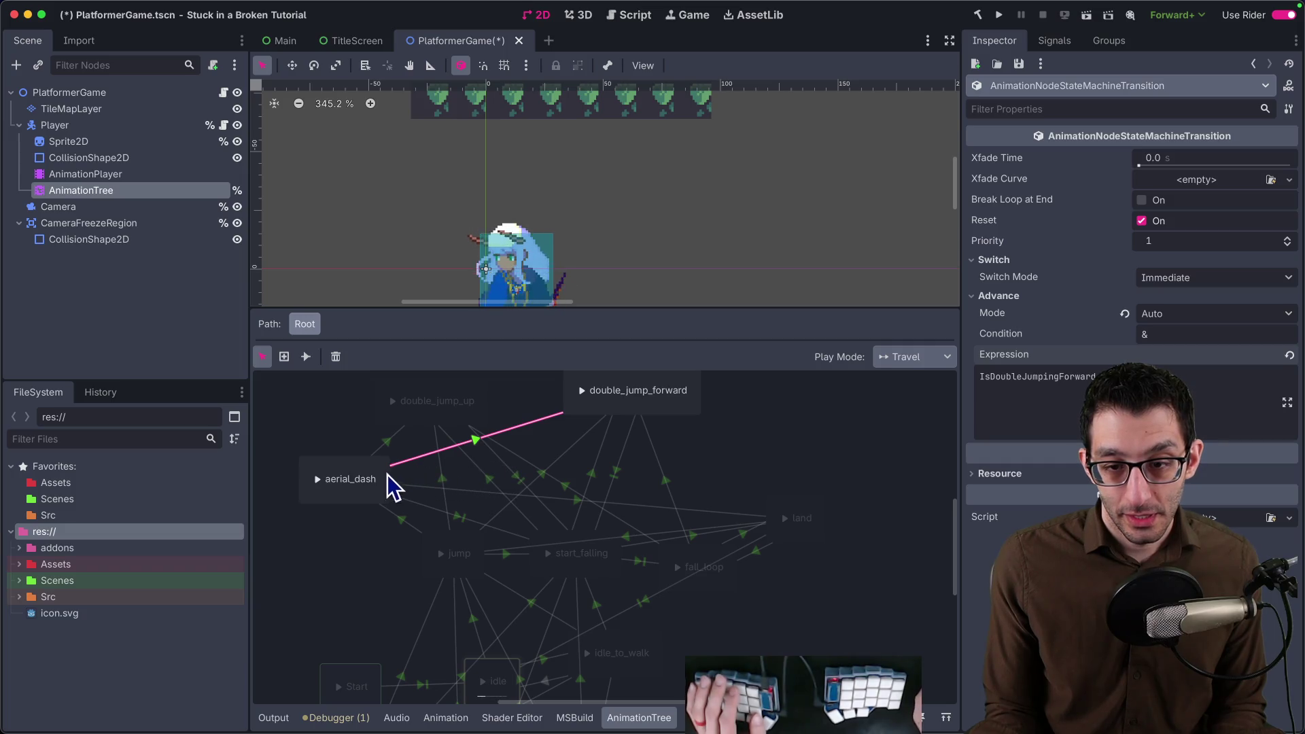
scroll(796, 600, "down", 3)
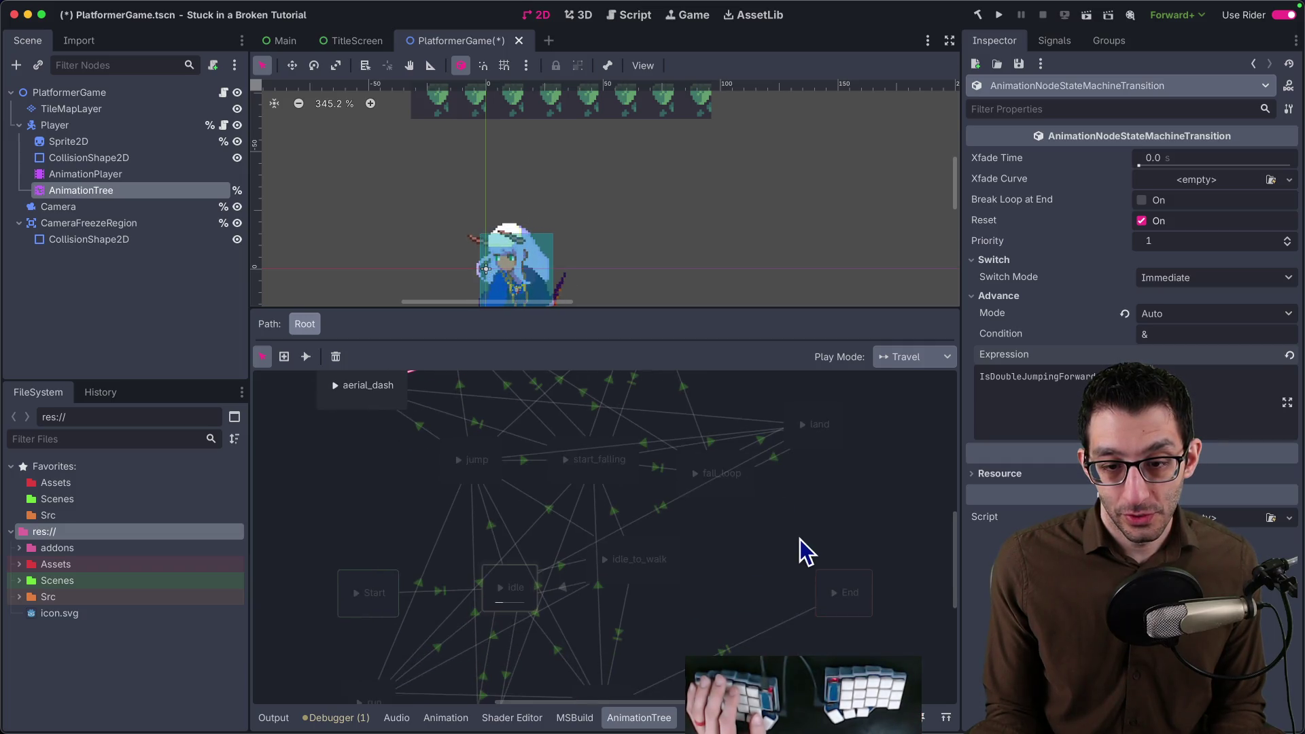
scroll(800, 596, "up", 2)
scroll(800, 597, "up", 1)
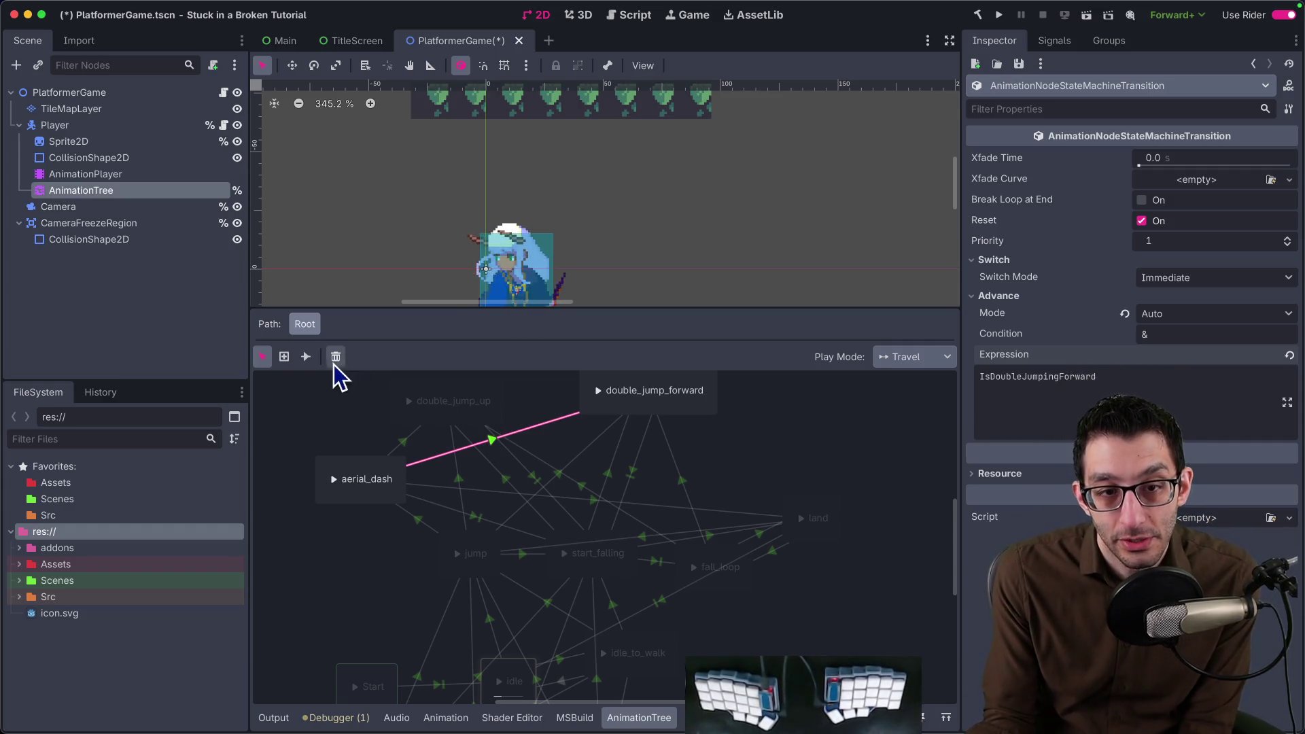
Link start_falling with aerial_dash and check its IsAerialDashing advance expression.
left_click(306, 356)
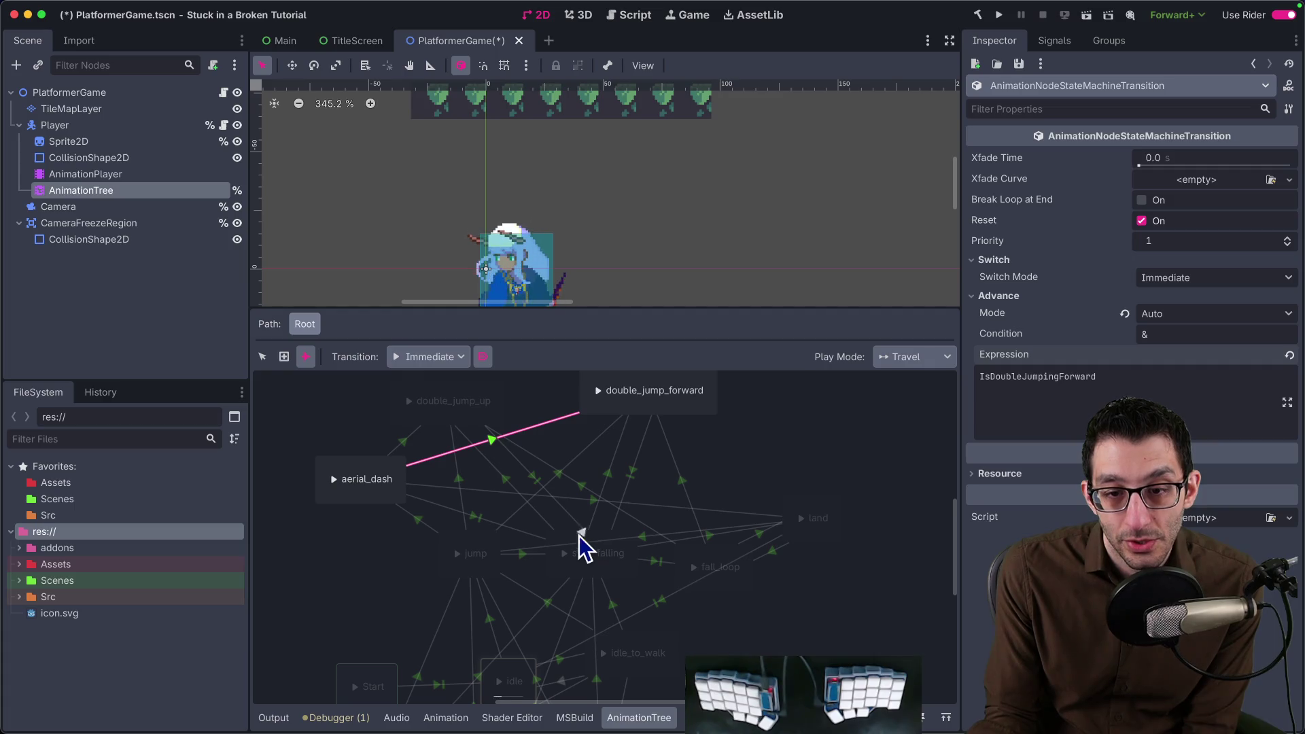
left_click_drag(397, 488, 395, 486)
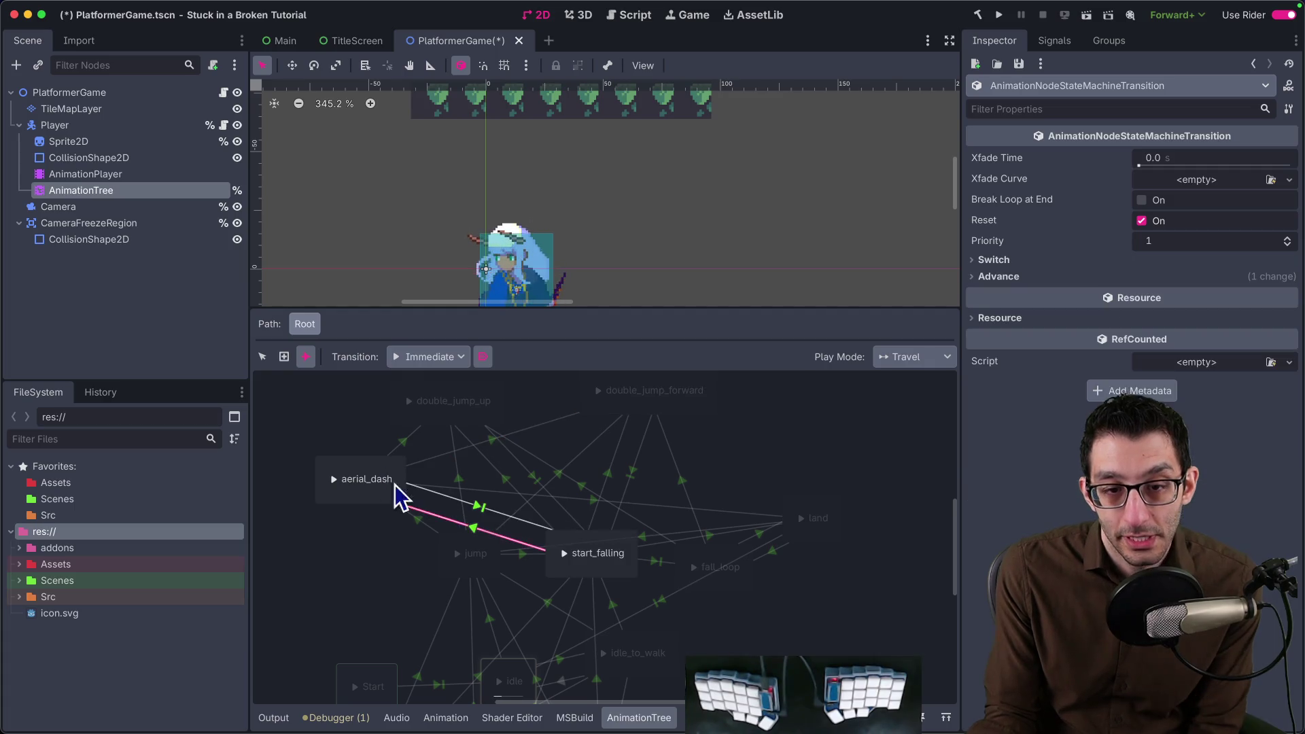
left_click(262, 357)
left_click(426, 527)
key("ctrl+a")
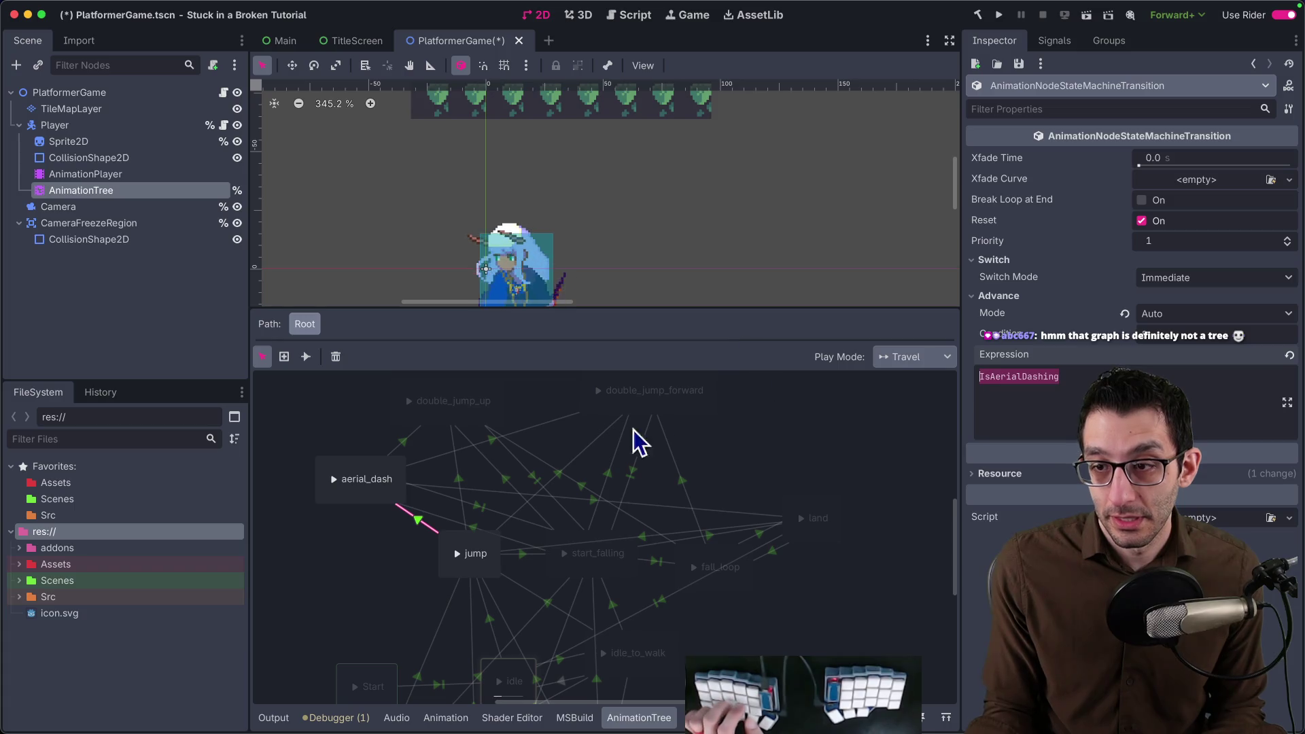
left_click(475, 529)
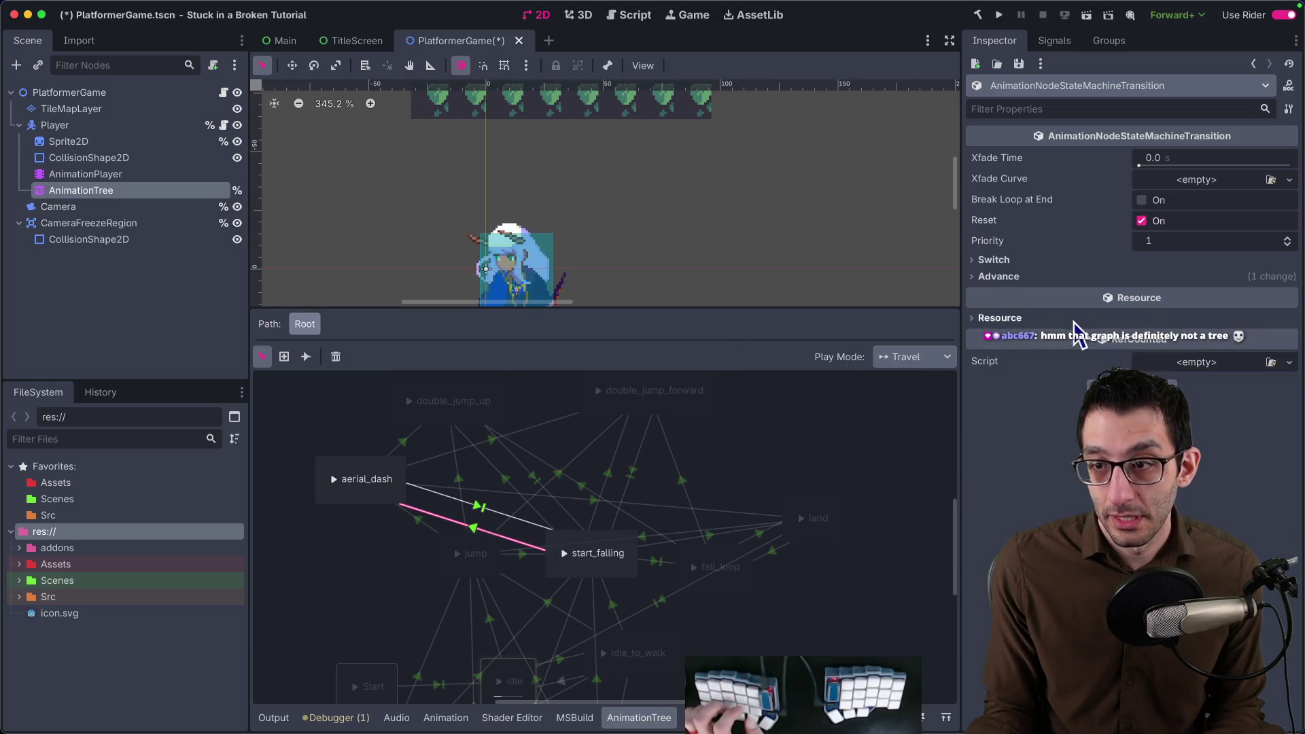
left_click(1057, 277)
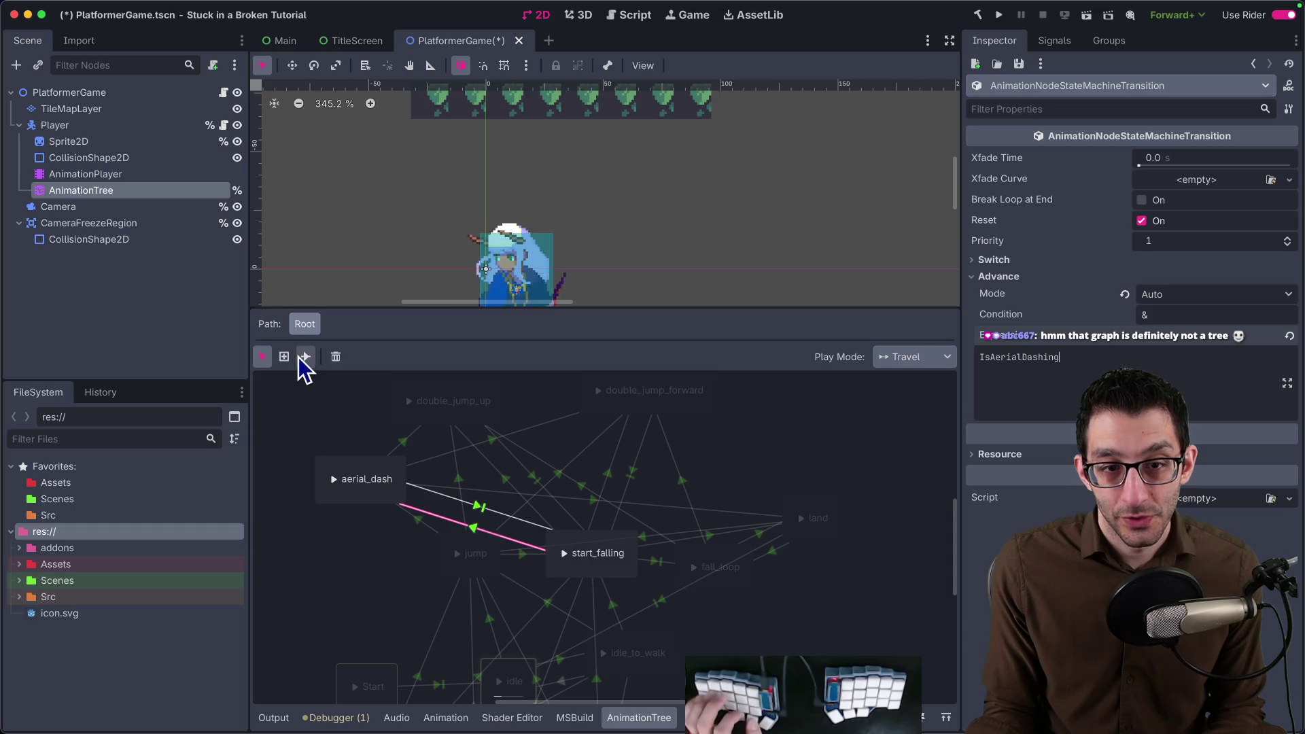
Check the advance expressions on the remaining aerial_dash transitions, then run the game.
left_click(397, 480)
left_click(263, 356)
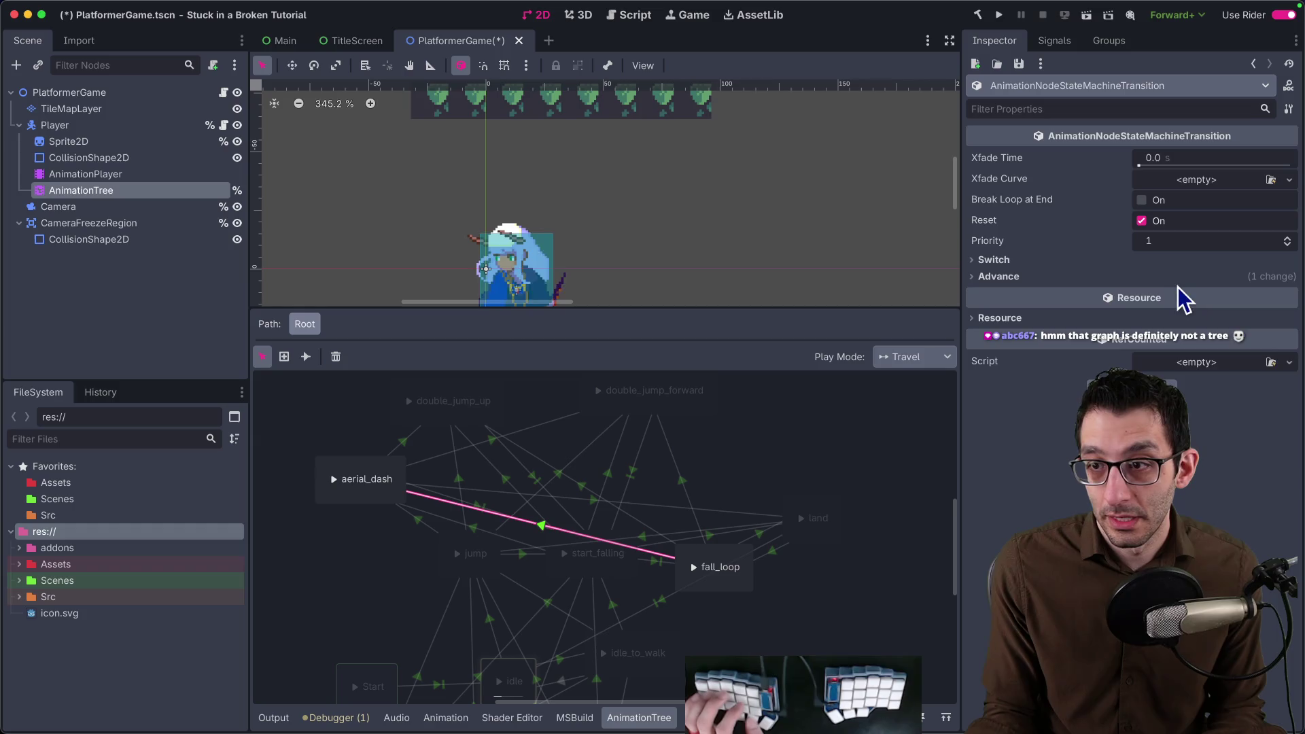
left_click(1173, 277)
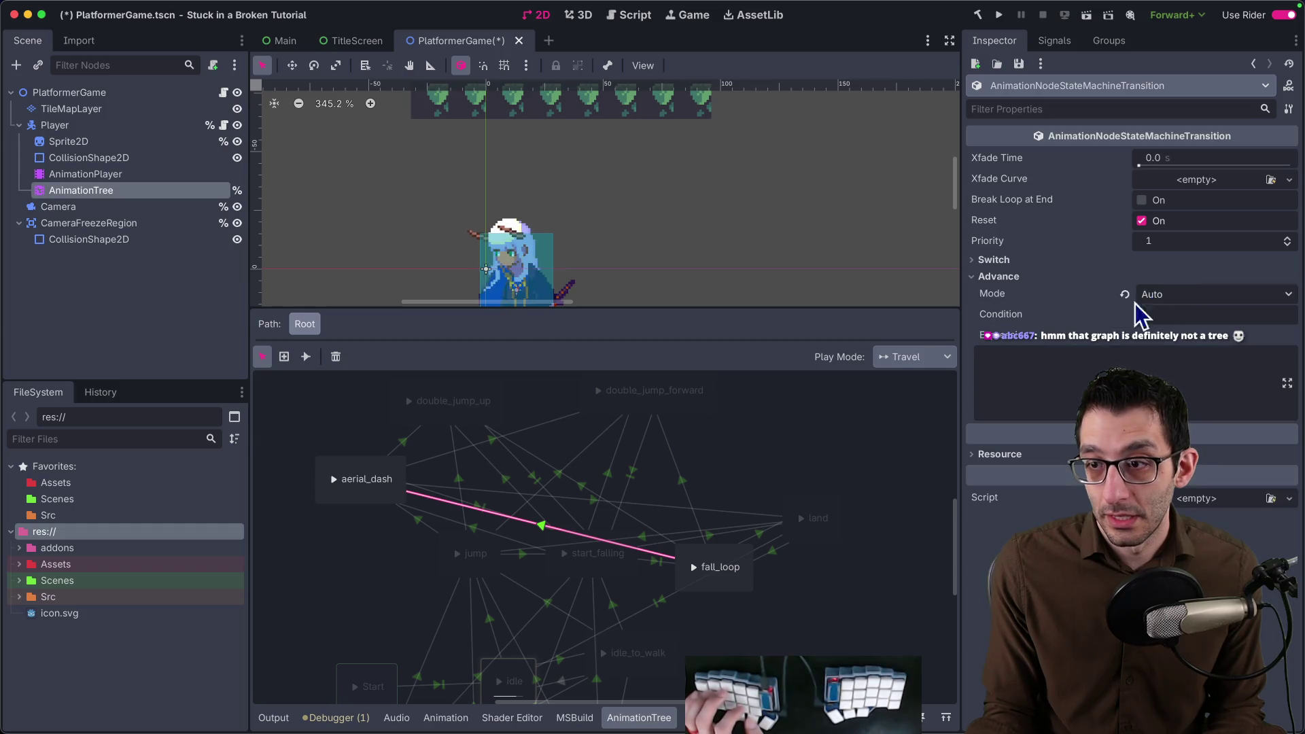
left_click(304, 358)
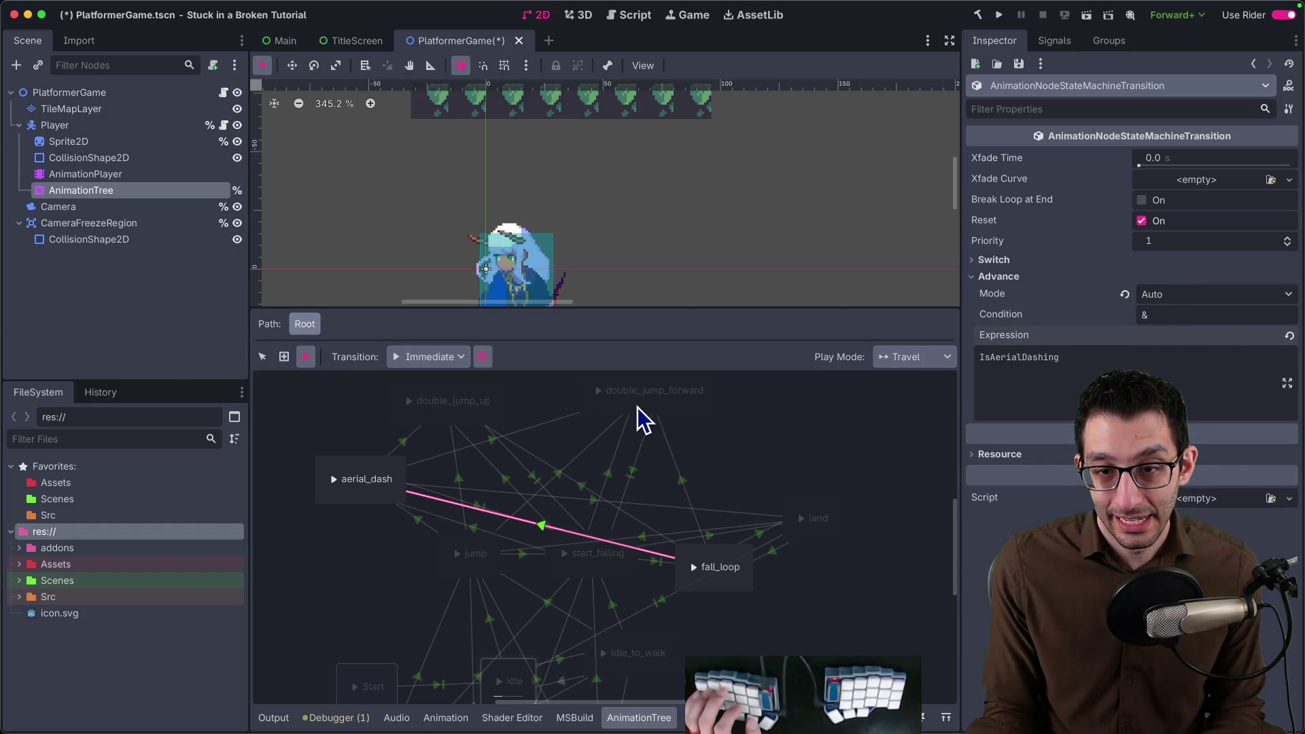
left_click(400, 444)
left_click(1040, 278)
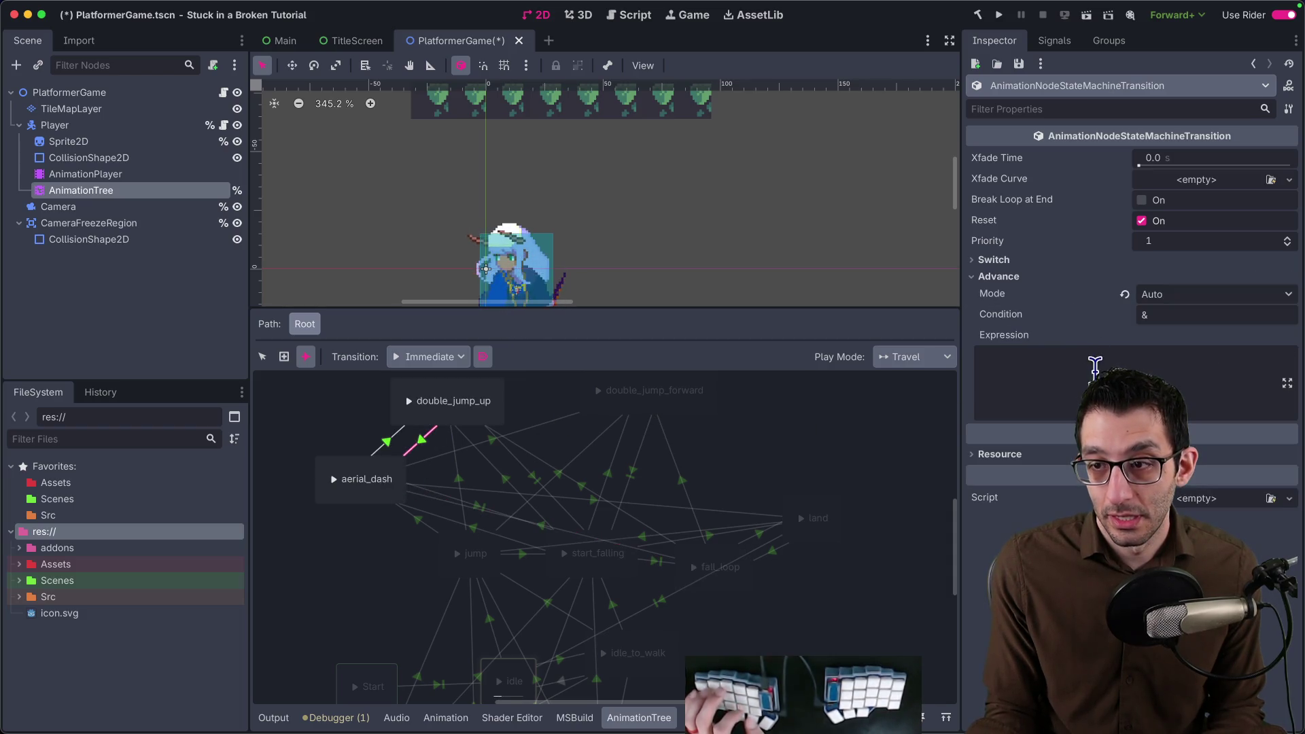
left_click(429, 470)
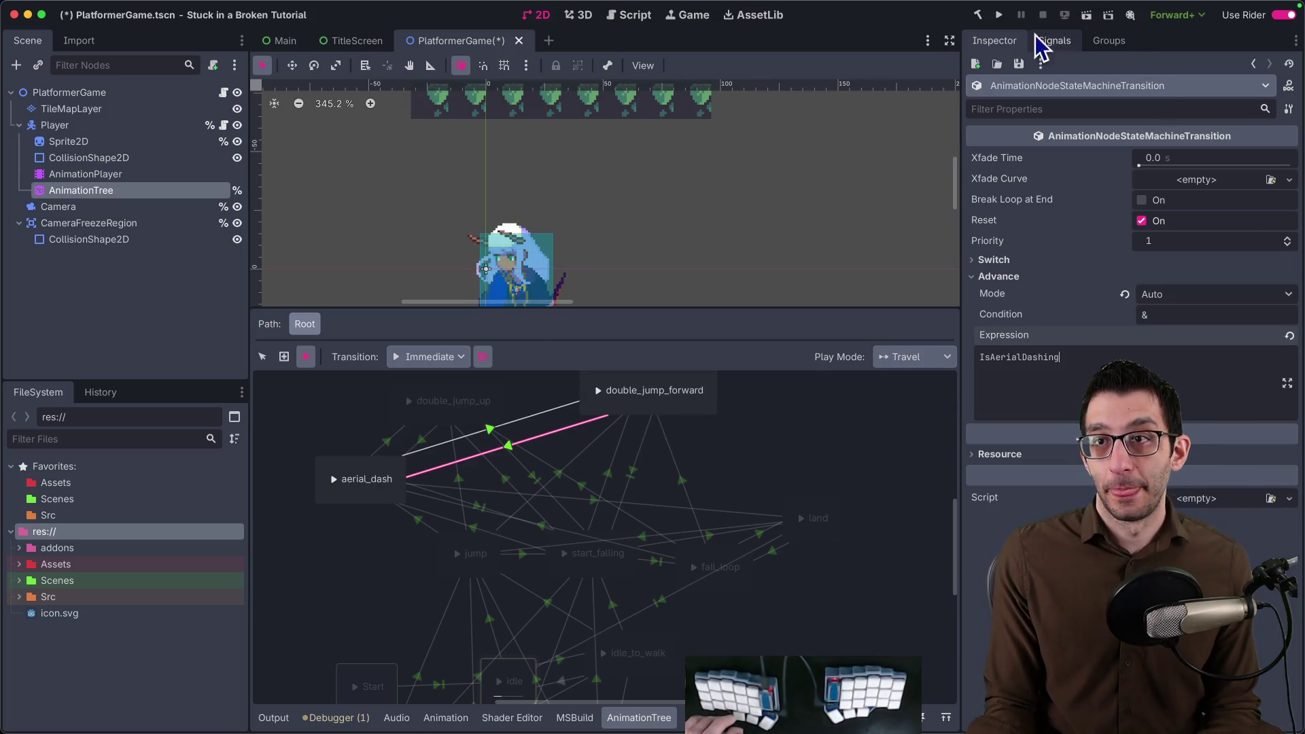
left_click(999, 14)
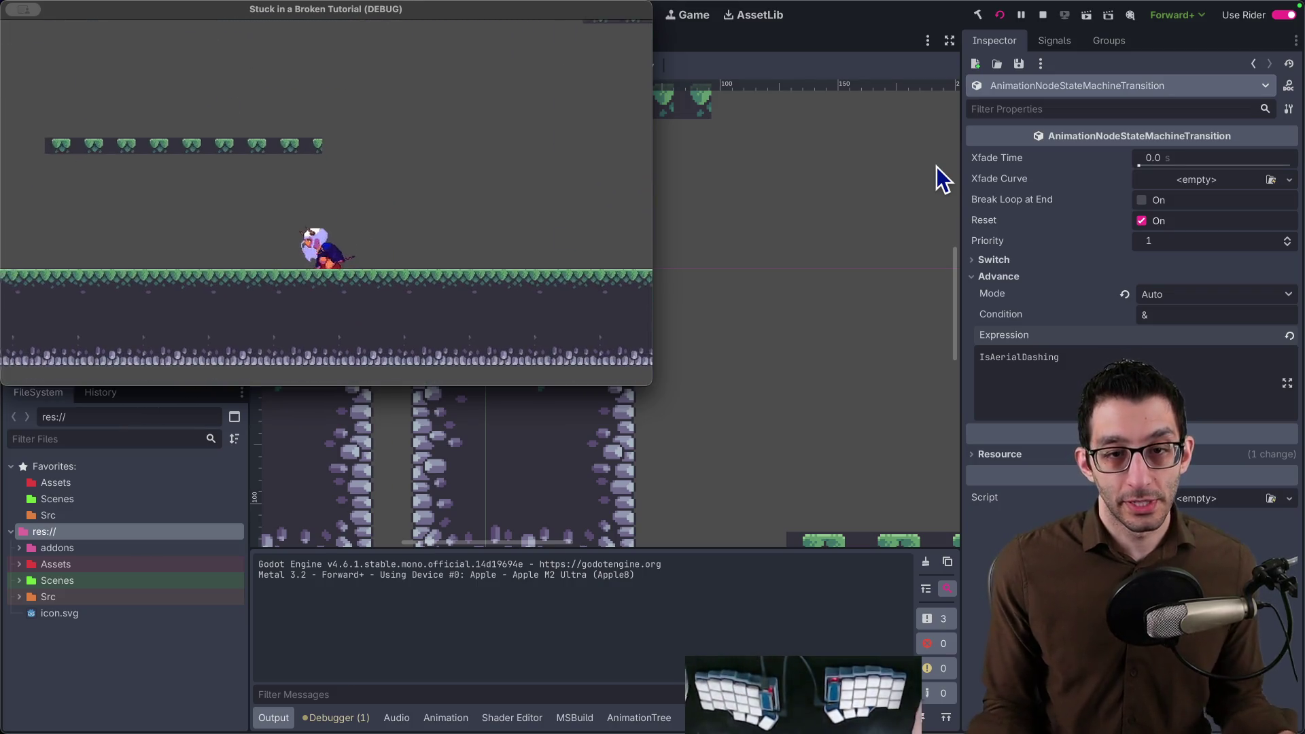
Stop the test run and bring up PlatformerCharacter.cs in Rider.
left_click(1043, 15)
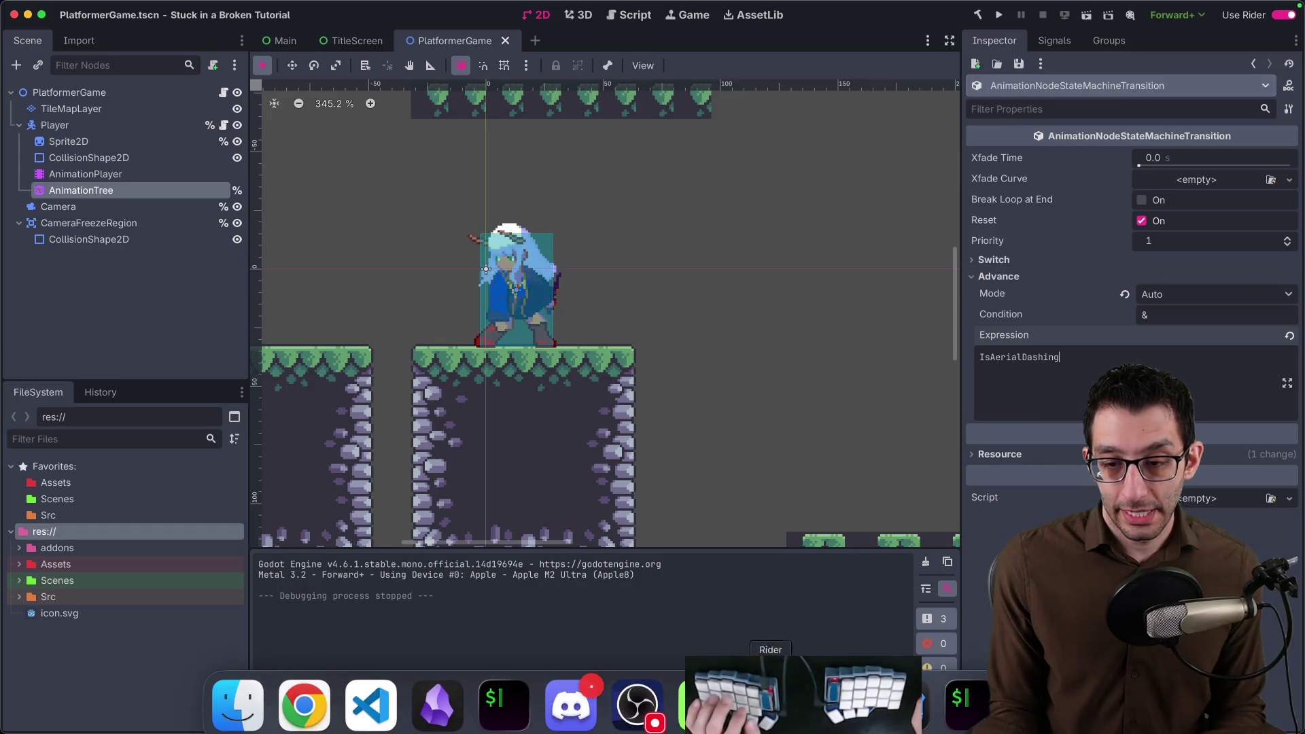
left_click(760, 704)
scroll(734, 306, "up", 5)
scroll(421, 291, "up", 8)
scroll(421, 291, "up", 5)
scroll(420, 291, "up", 4)
scroll(420, 291, "up", 4)
scroll(421, 290, "up", 4)
scroll(420, 291, "up", 1)
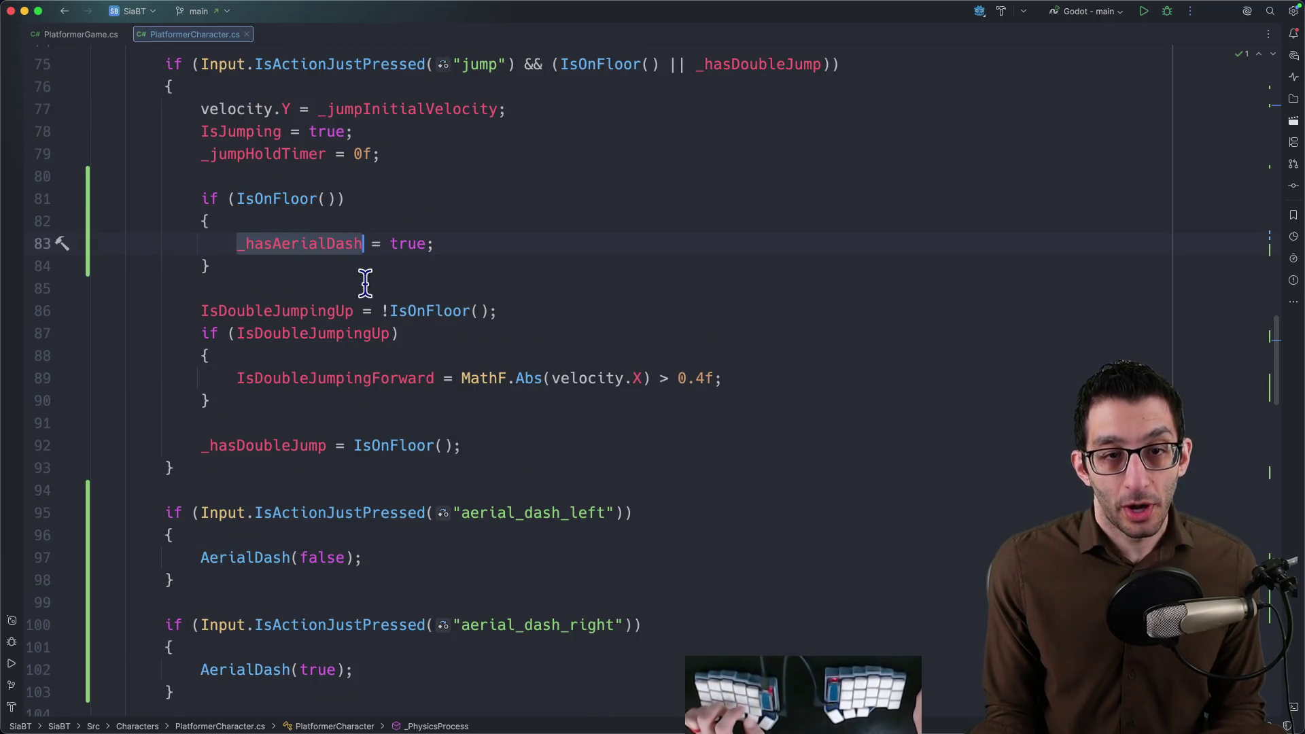
scroll(386, 278, "up", 1)
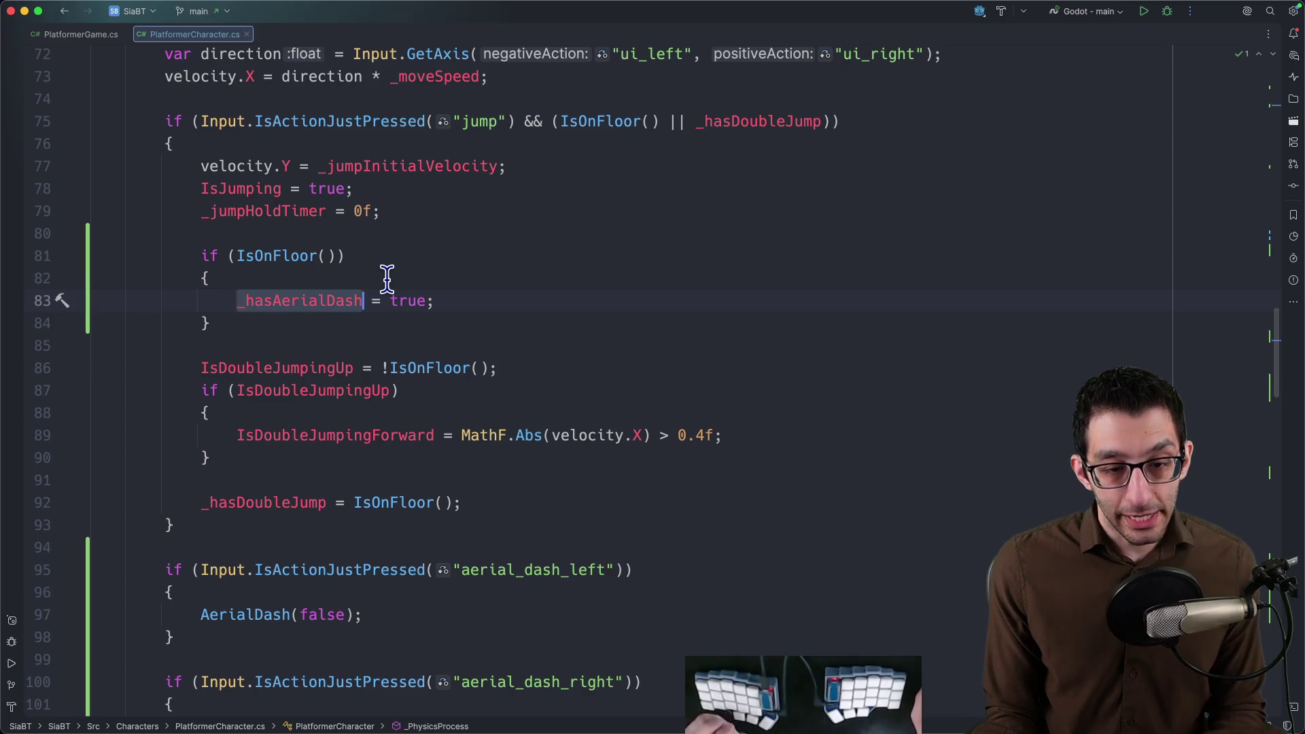
scroll(386, 277, "down", 2)
scroll(387, 283, "down", 3)
scroll(387, 286, "down", 3)
scroll(381, 292, "down", 1)
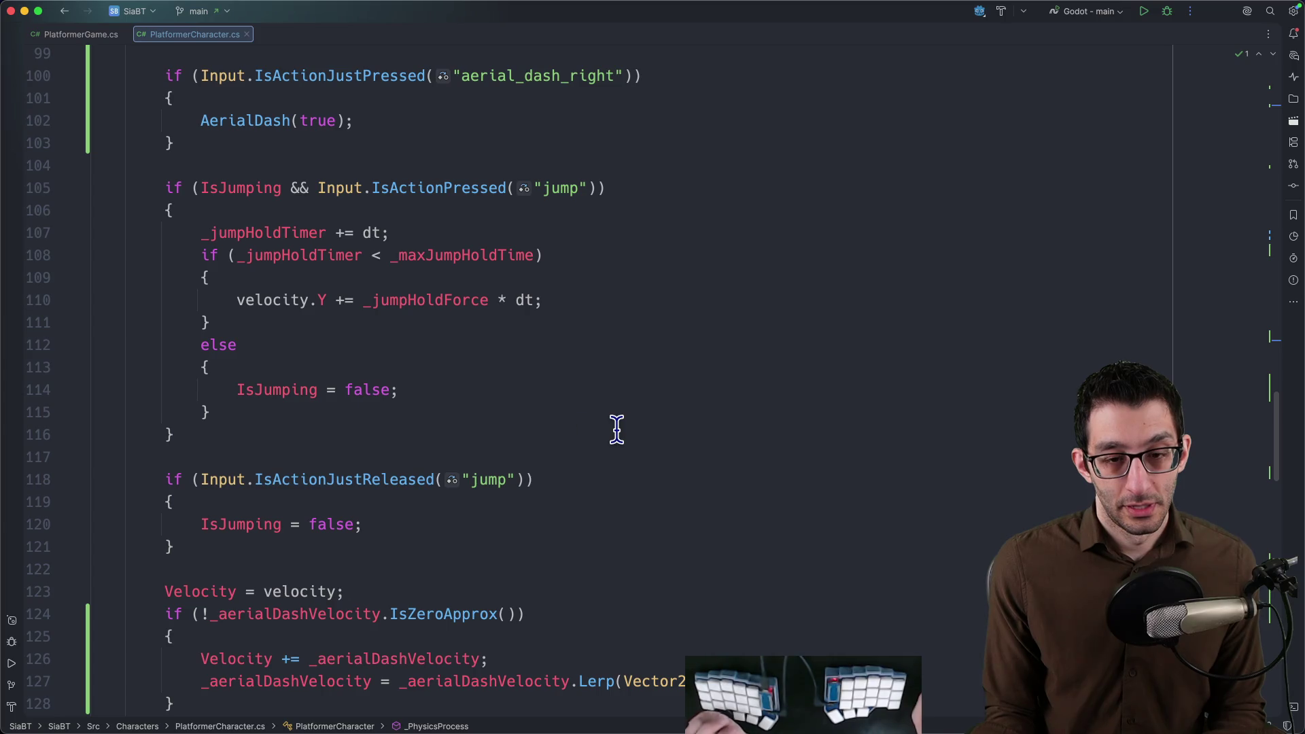
scroll(603, 417, "up", 1)
scroll(600, 415, "up", 4)
scroll(590, 411, "up", 3)
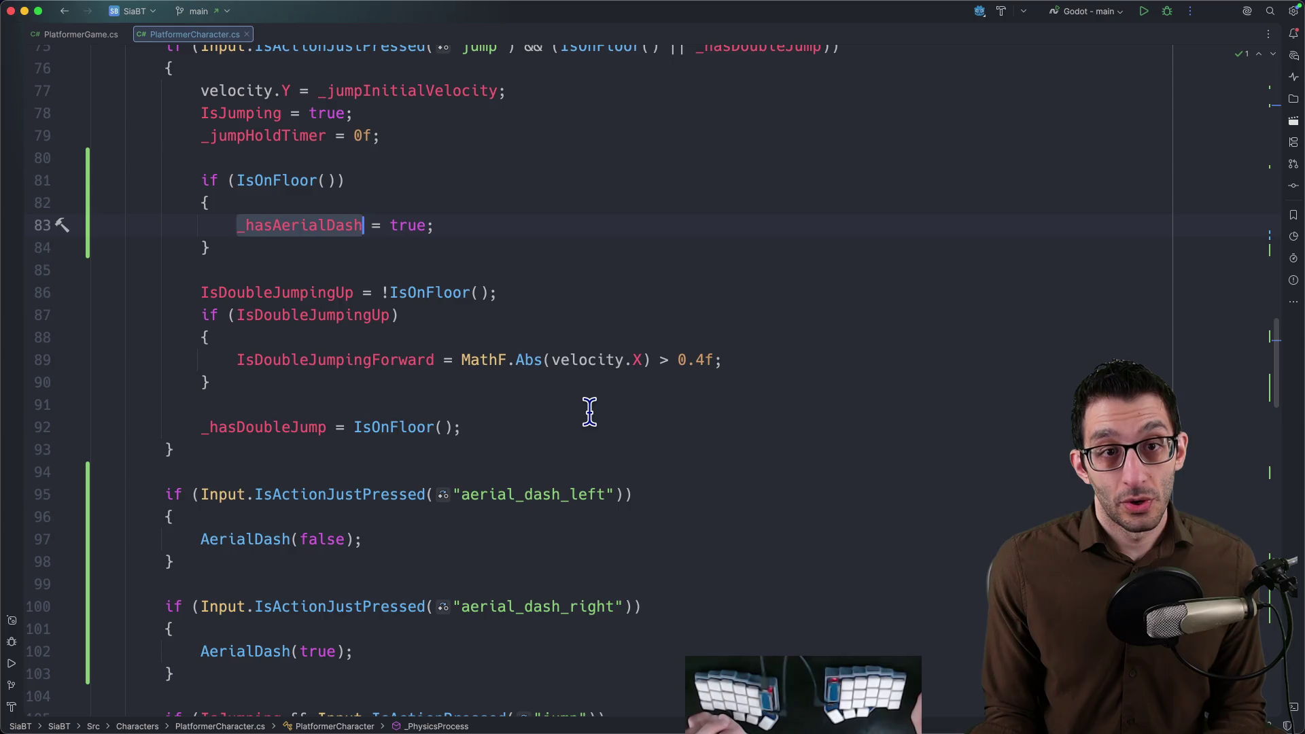
scroll(589, 411, "up", 2)
scroll(587, 408, "up", 1)
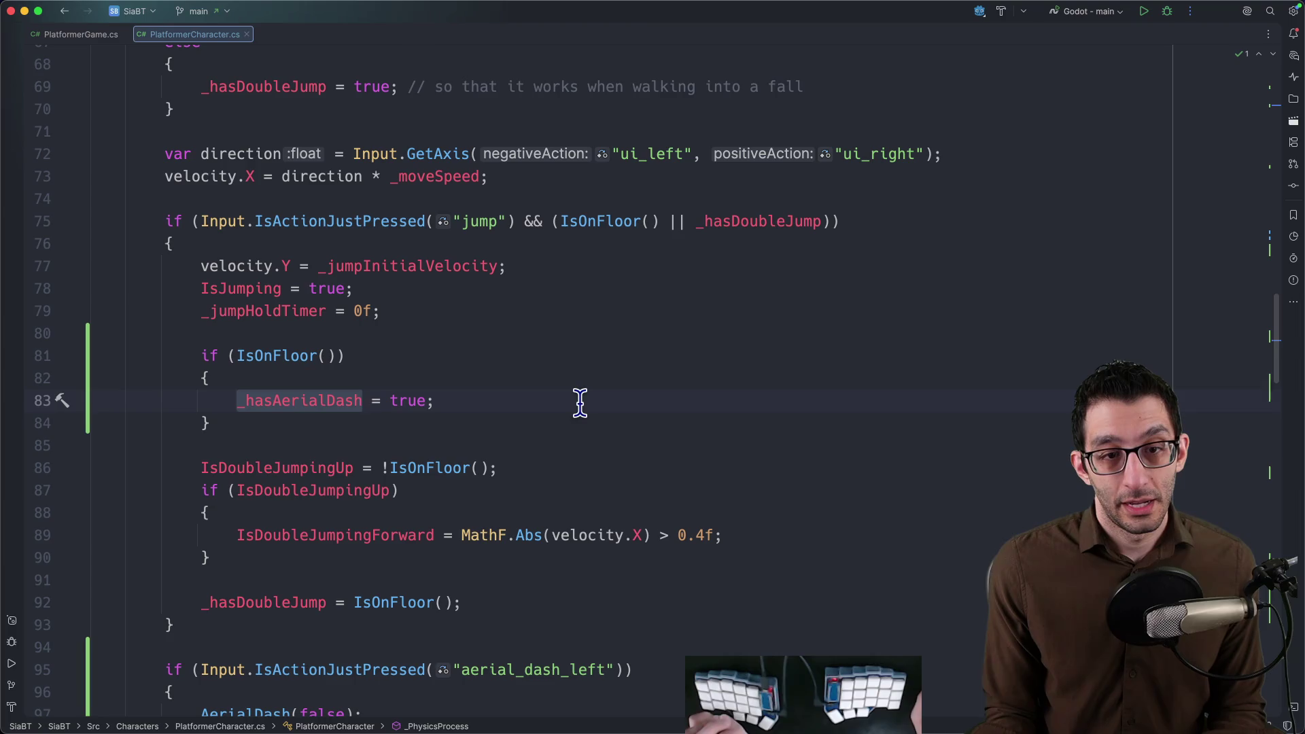
scroll(572, 401, "up", 2)
scroll(472, 373, "up", 1)
scroll(338, 293, "up", 1)
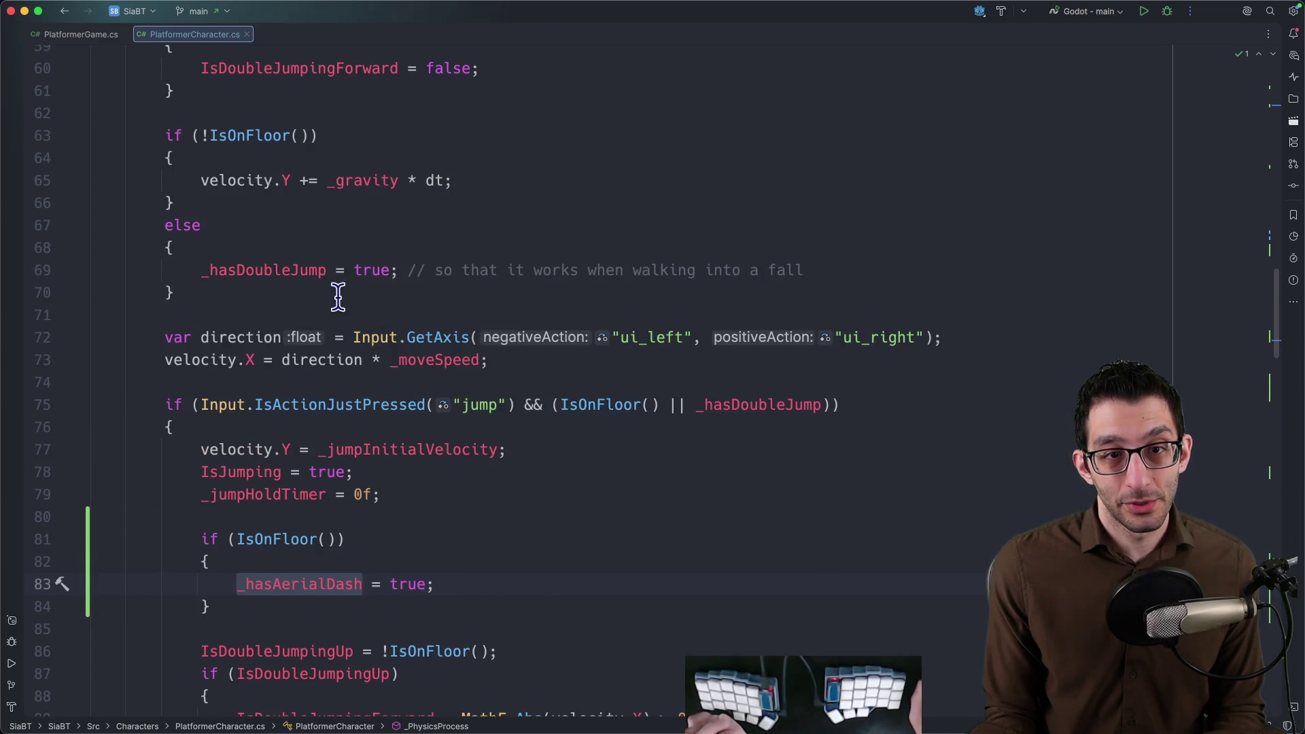
Add _hasAerialDash = true in the grounded branch and delete the jump-time IsOnFloor() block.
key("Return")
type("_hasAerialDash")
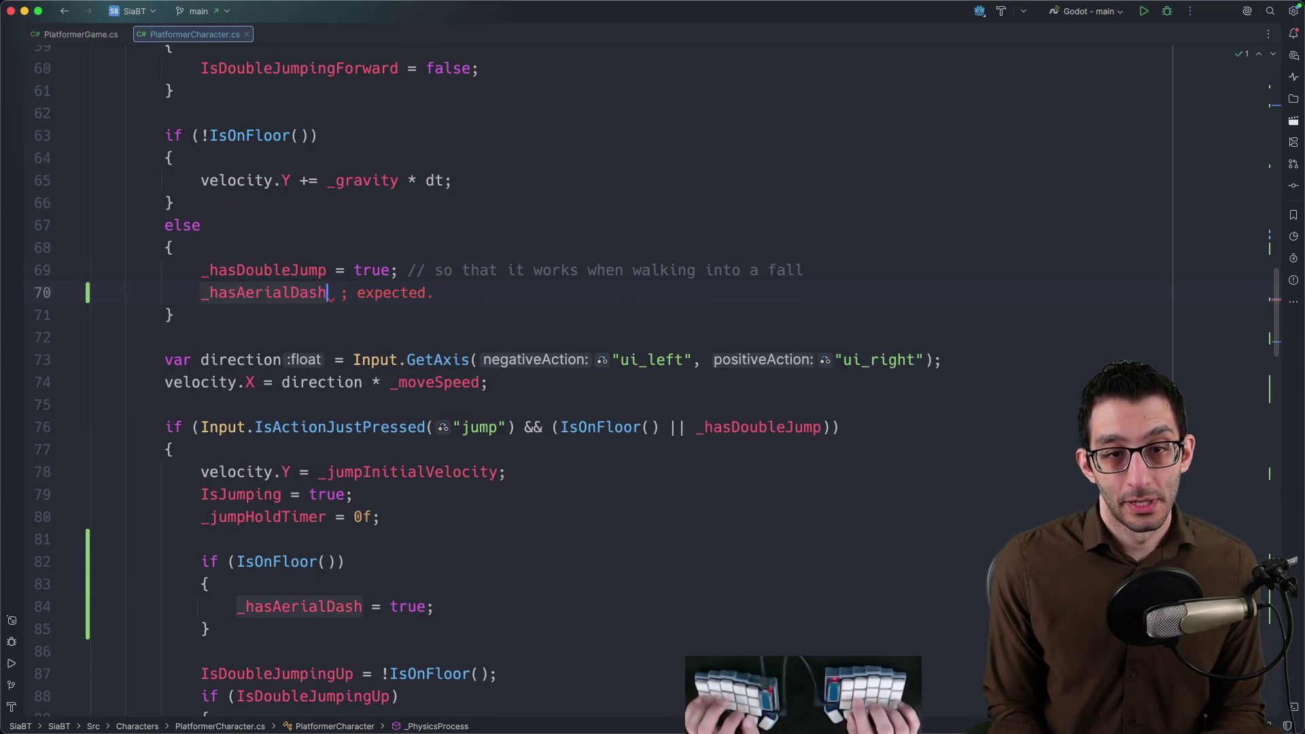
type(" = true;")
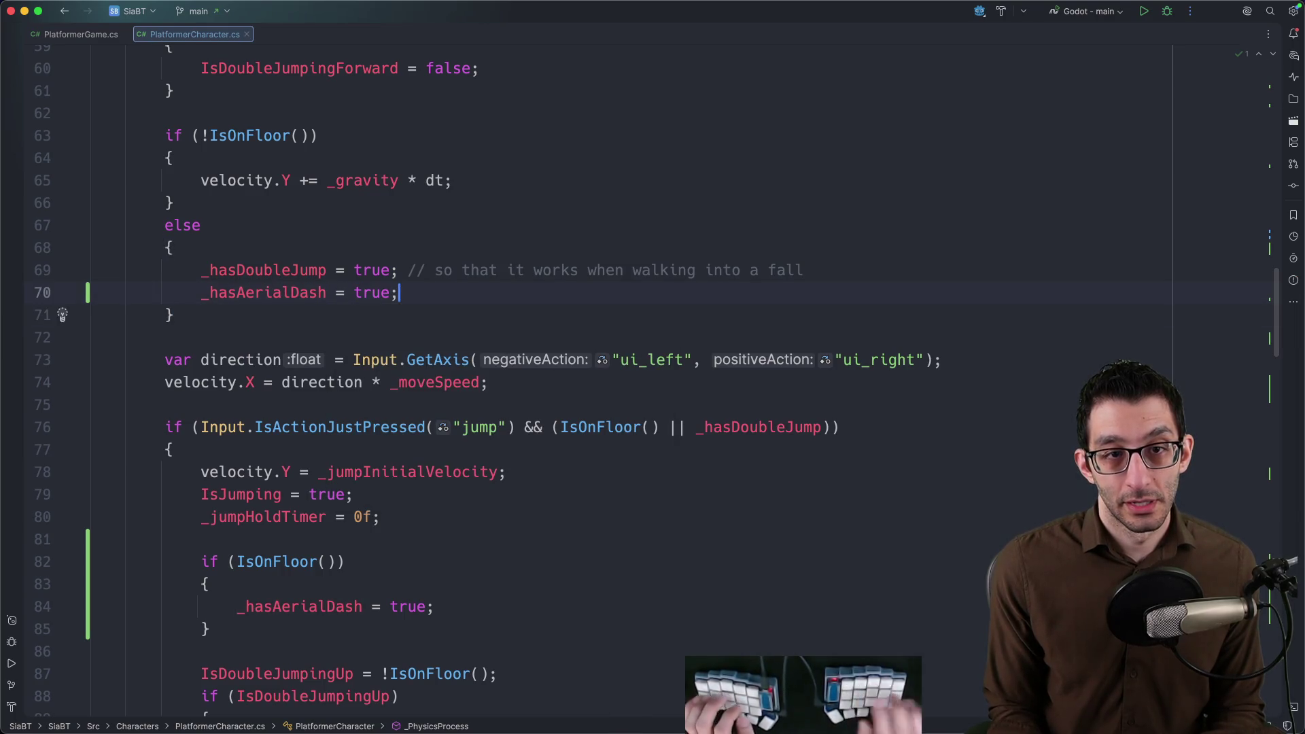
scroll(532, 286, "down", 2)
scroll(505, 319, "up", 3)
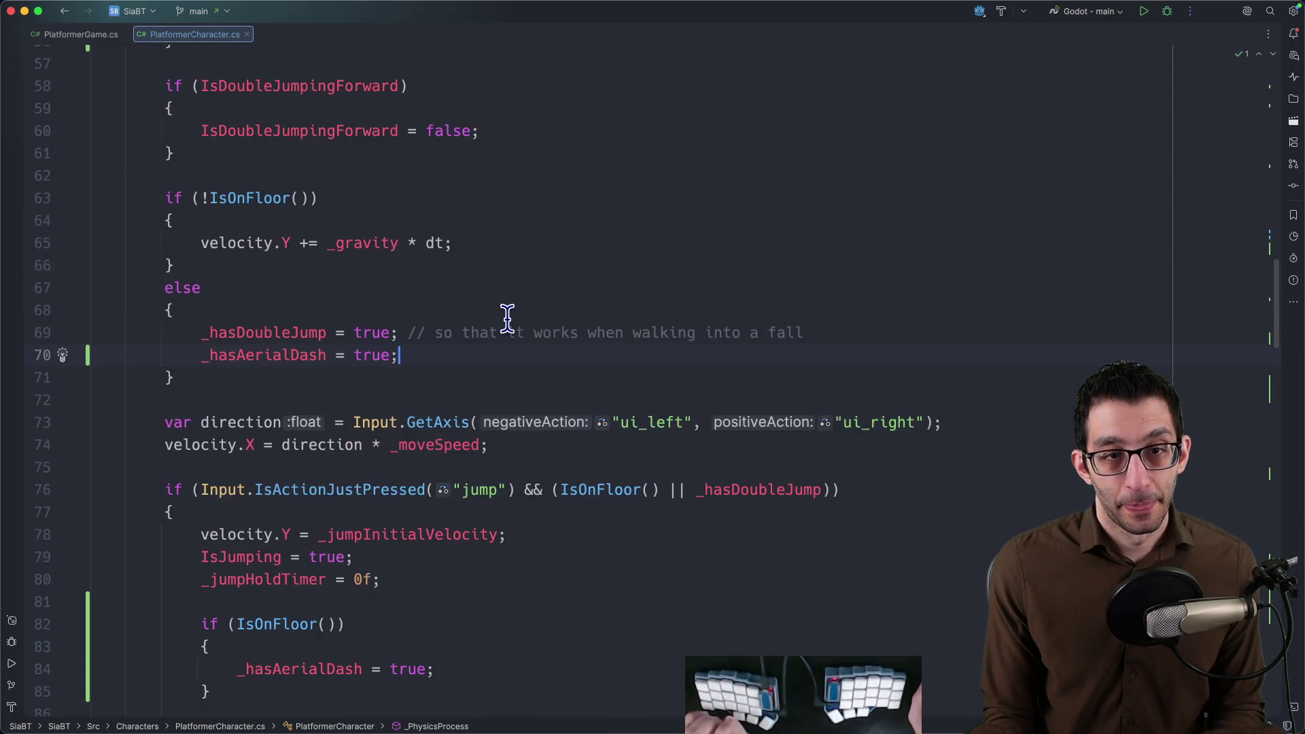
scroll(505, 317, "up", 3)
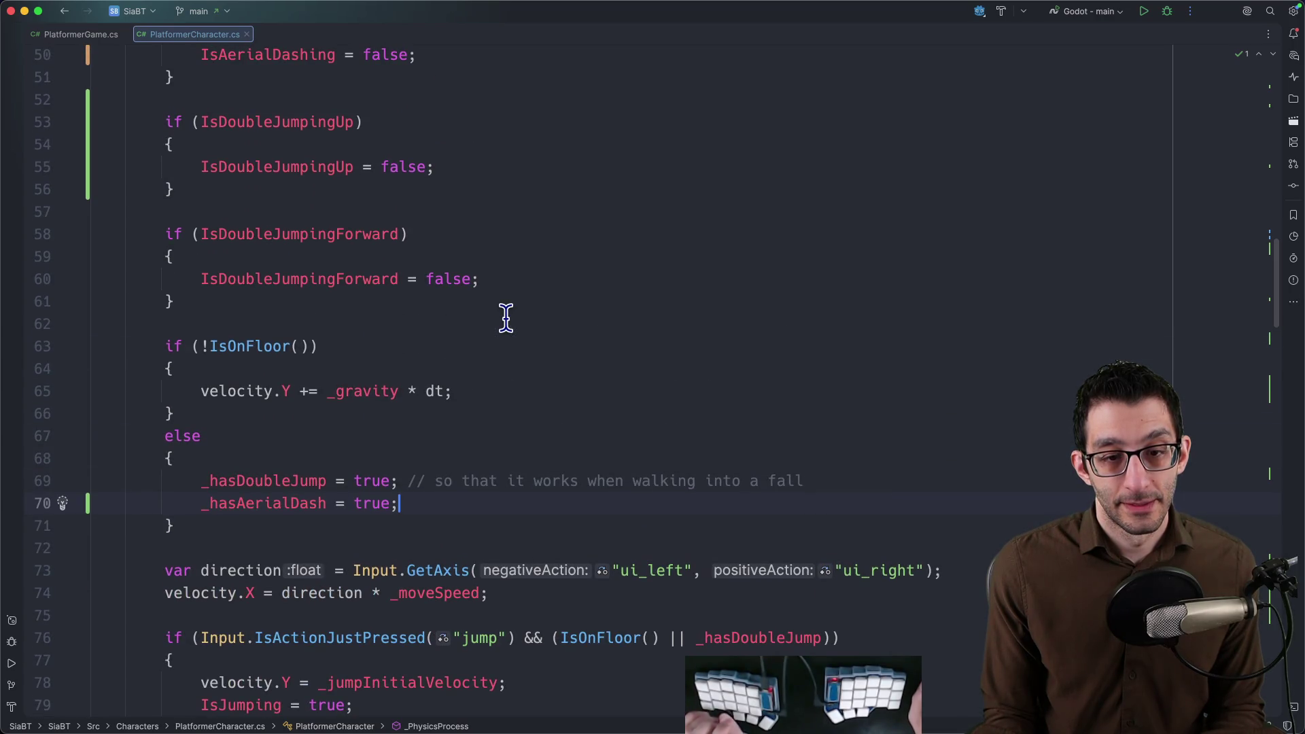
scroll(506, 317, "down", 4)
scroll(353, 443, "down", 1)
scroll(399, 469, "down", 1)
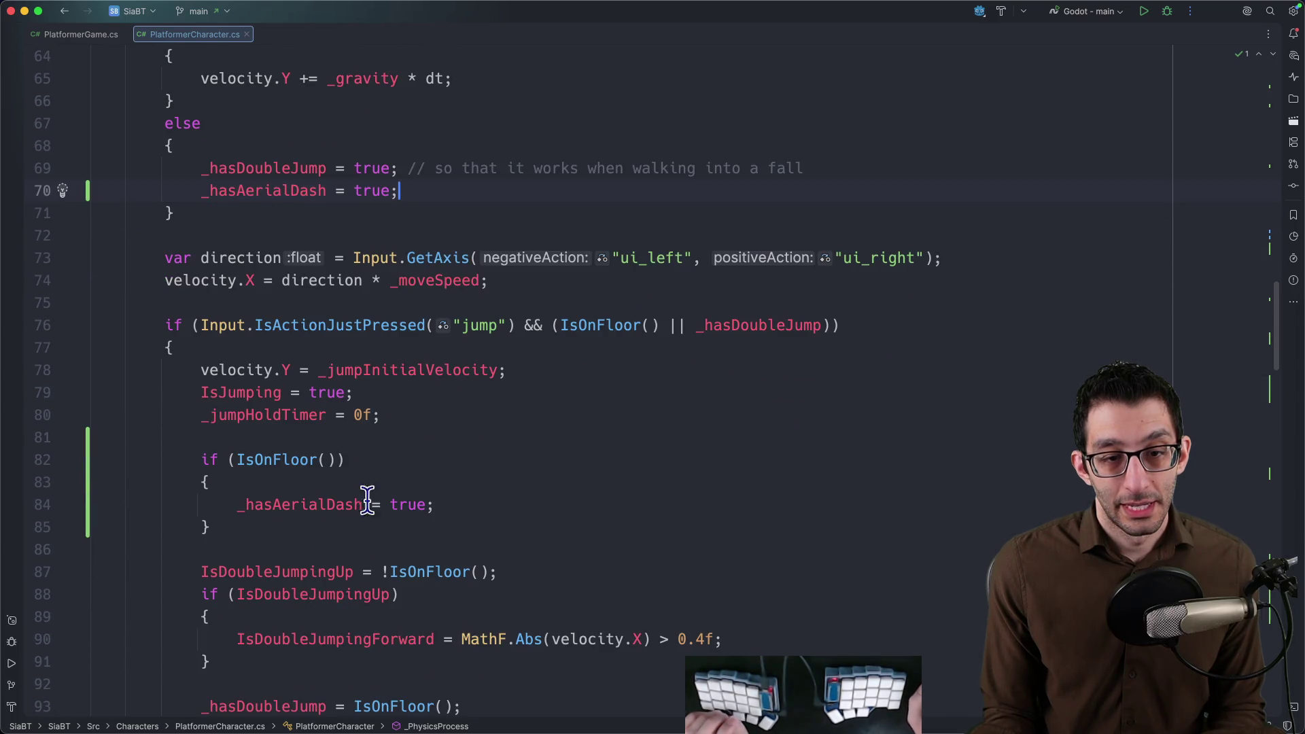
left_click_drag(321, 528, 438, 430)
key("BackSpace")
Add _hasAerialDash = IsOnFloor(); under the _hasDoubleJump reset in the jump code.
left_click(323, 174)
key("alt+super+Down")
key("alt+super+Down")
scroll(322, 175, "down", 3)
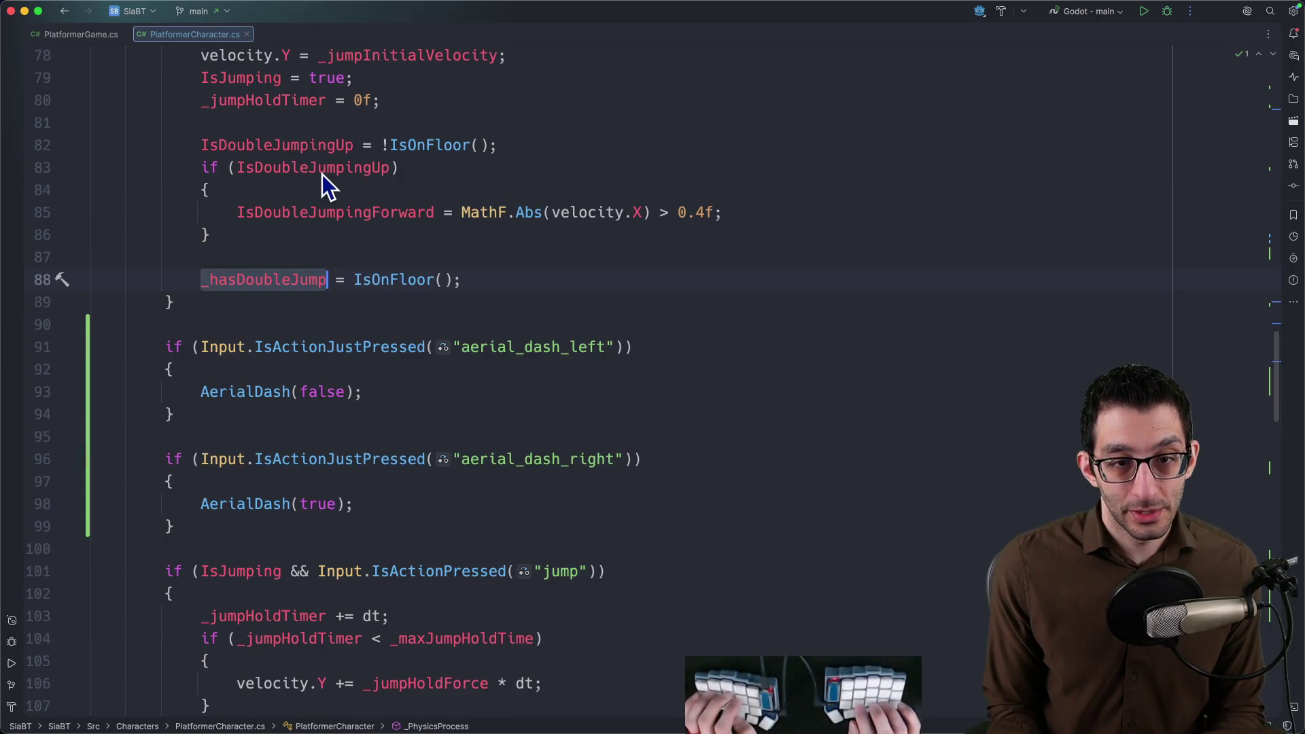
scroll(325, 169, "up", 2)
key("End")
key("Return")
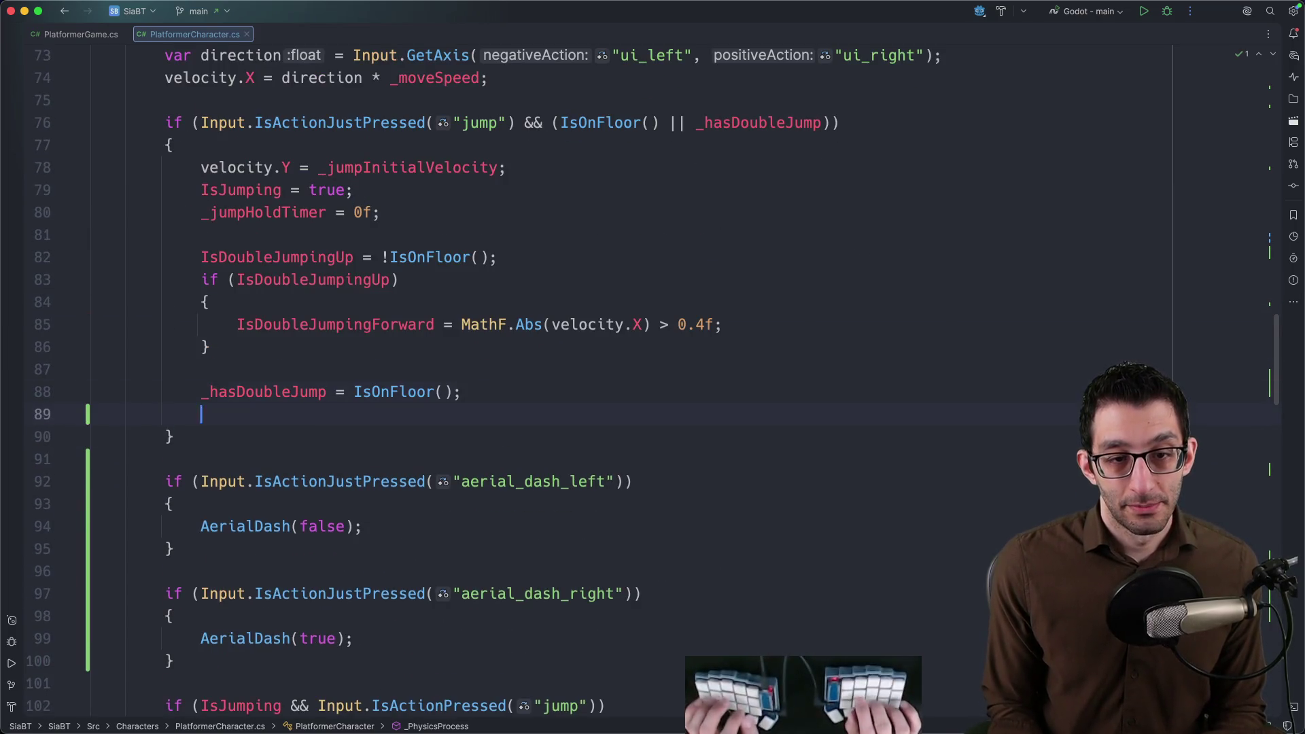
type("= _hasCdouple")
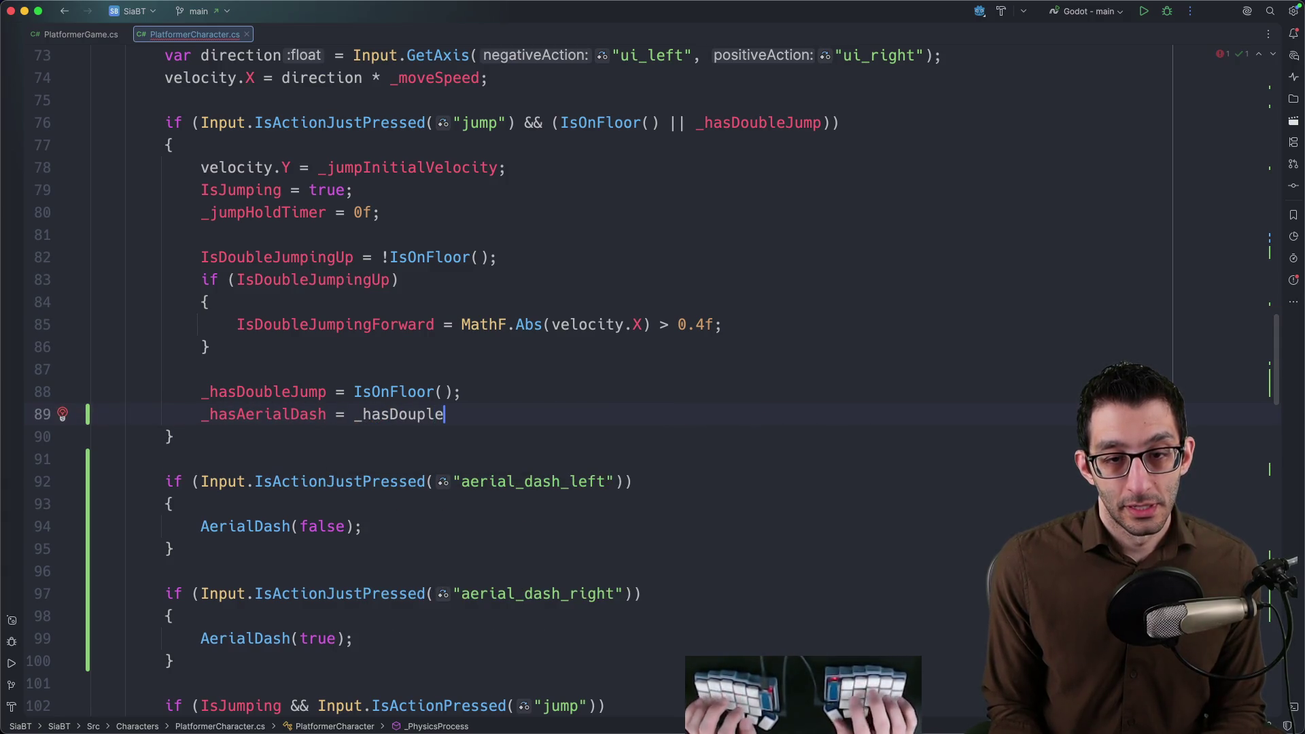
type("IsOnFl")
key("Return")
type(";")
scroll(459, 377, "up", 2)
Initialize the _hasAerialDash field to true and launch the game for debugging.
double_click(271, 464)
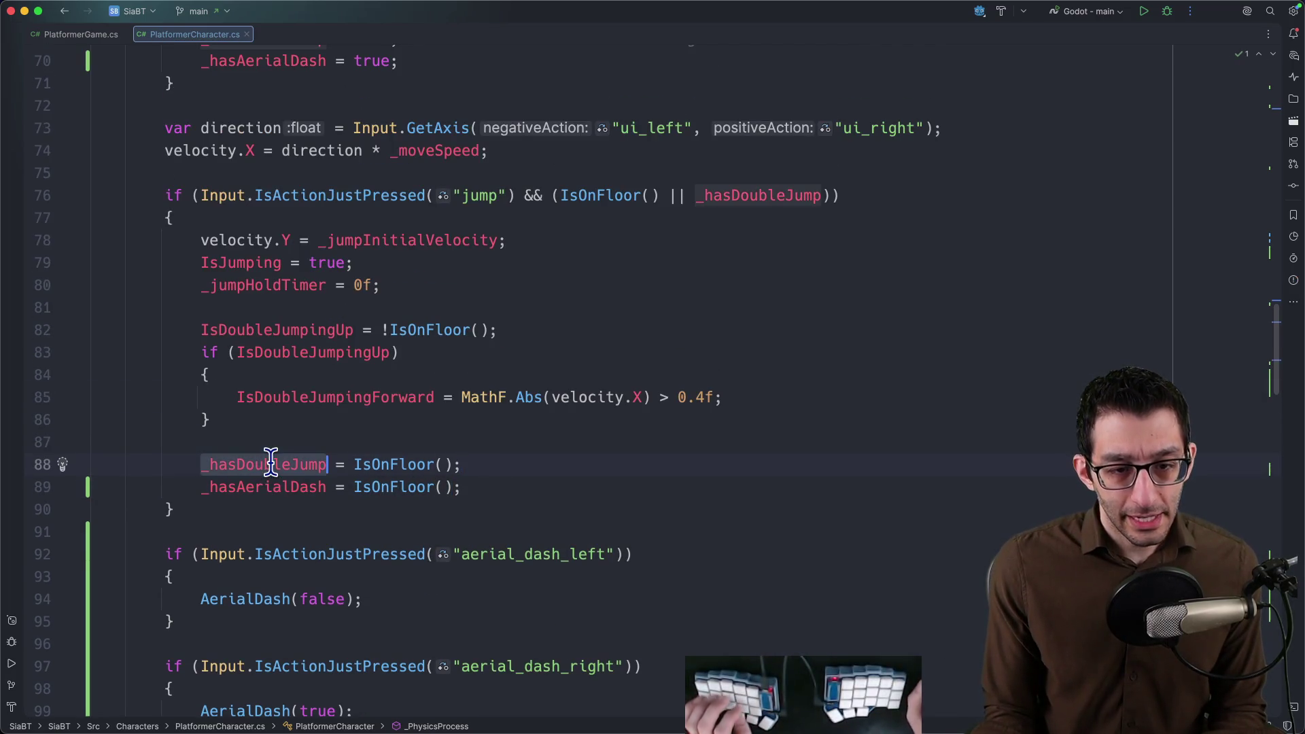
key("super+shift+g")
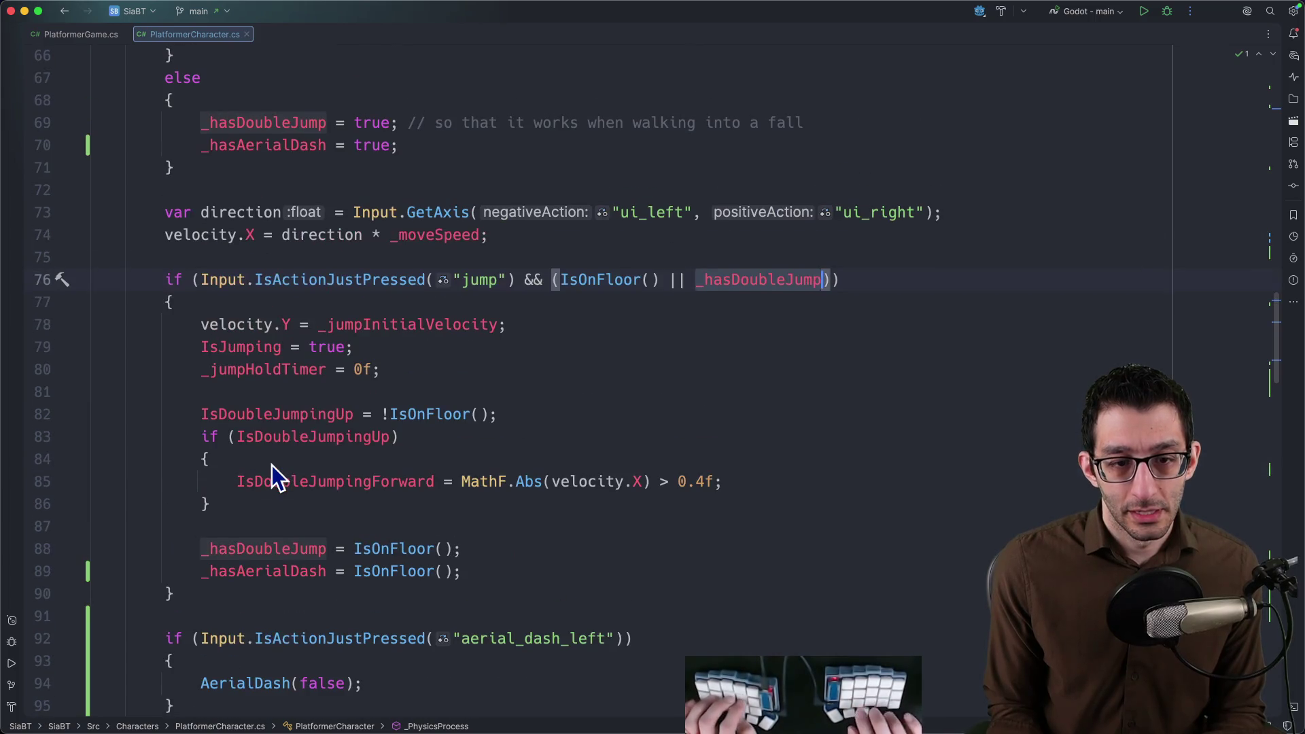
key("super+shift+g")
key("super+shift+g")
key("super+bracketleft")
scroll(273, 465, "down", 4)
scroll(300, 436, "up", 8)
scroll(303, 436, "up", 15)
scroll(304, 436, "up", 1)
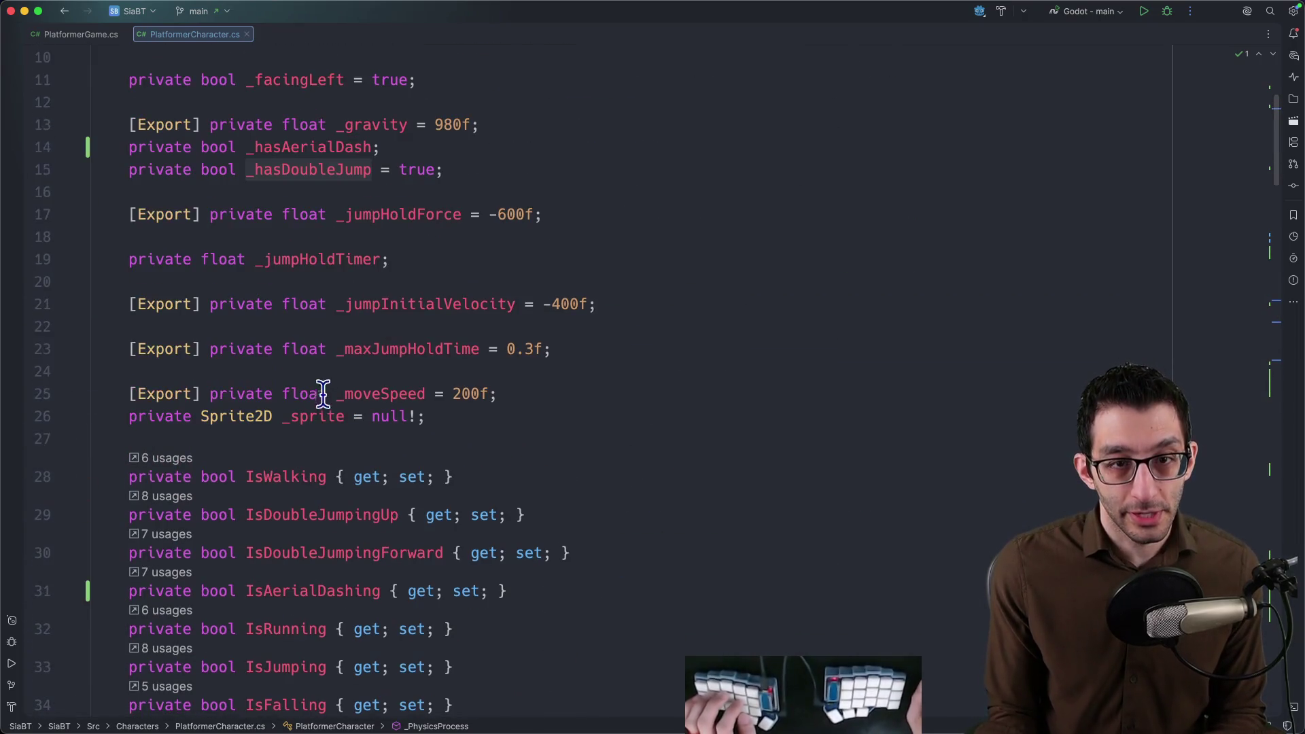
left_click(368, 147)
type("= tru")
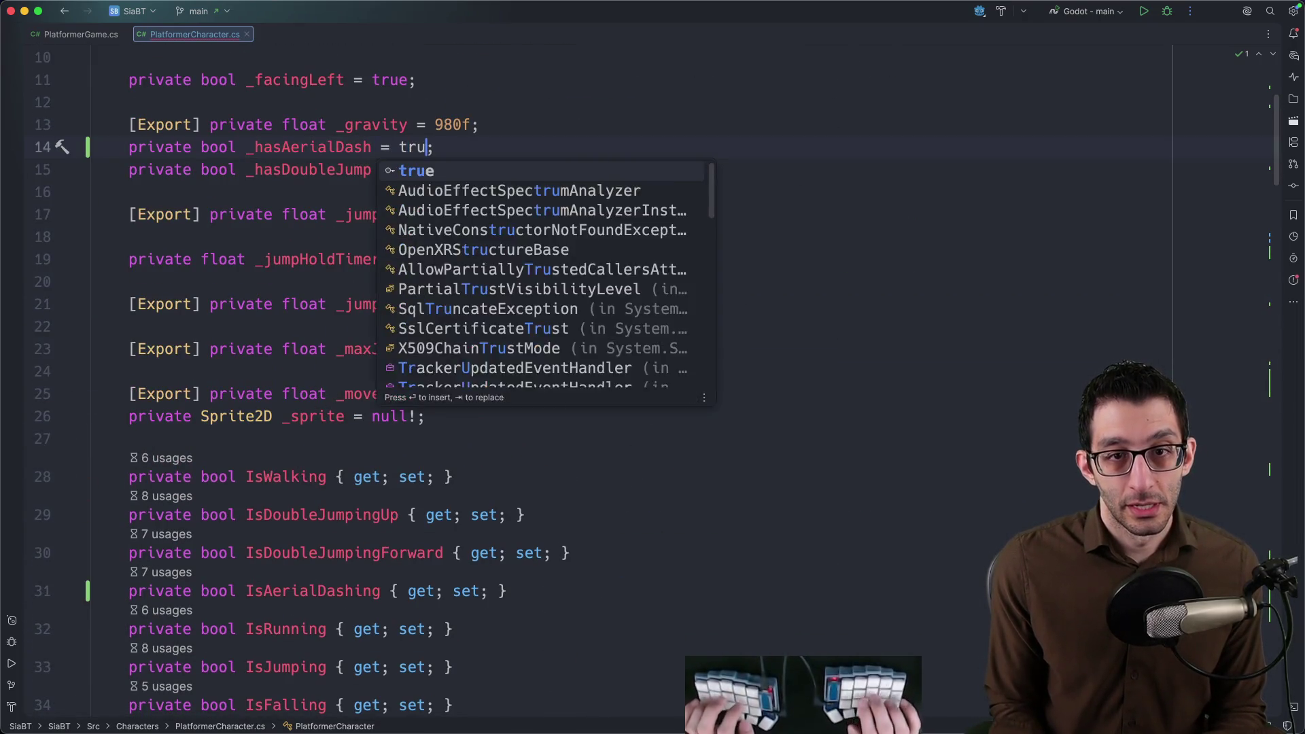
type("e")
key("Escape")
key("ctrl+d")
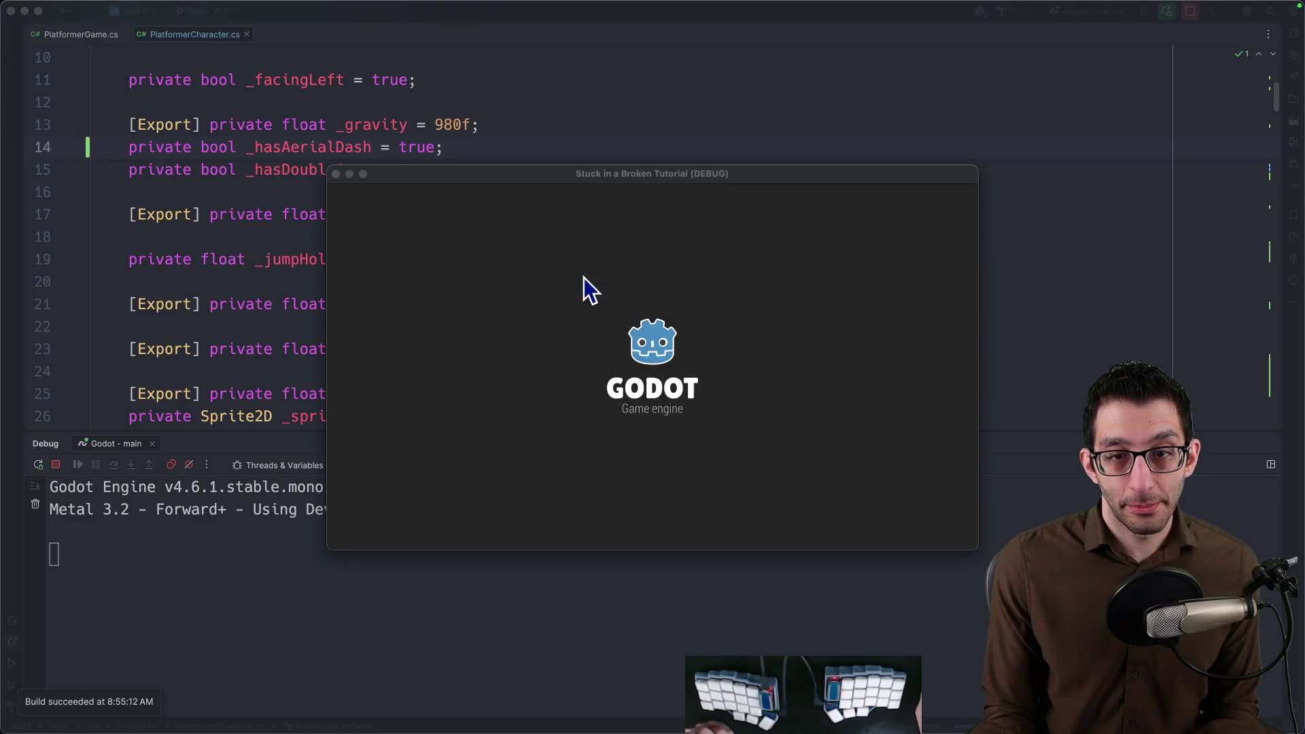
Fullscreen the game and test mid-air dashes left and right, steering onto platforms.
key("ctrl+super+f")
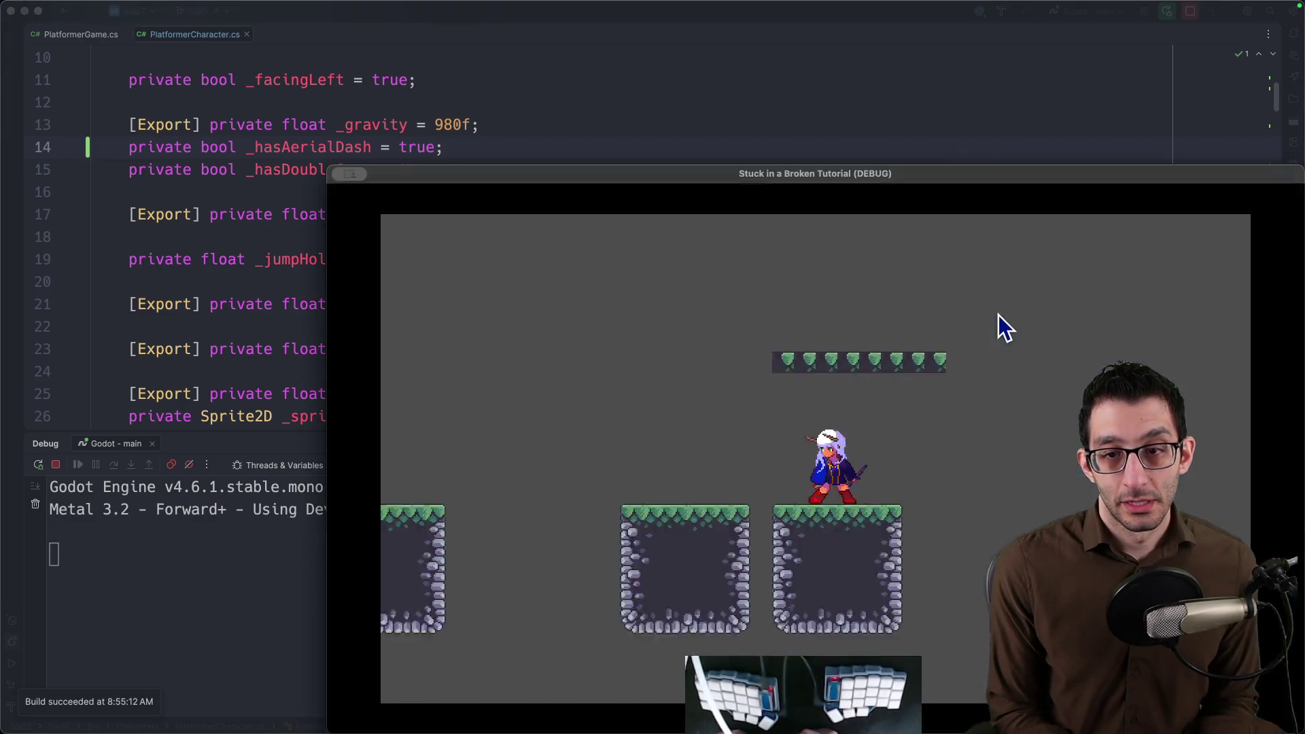
key("Left")
key("Left")
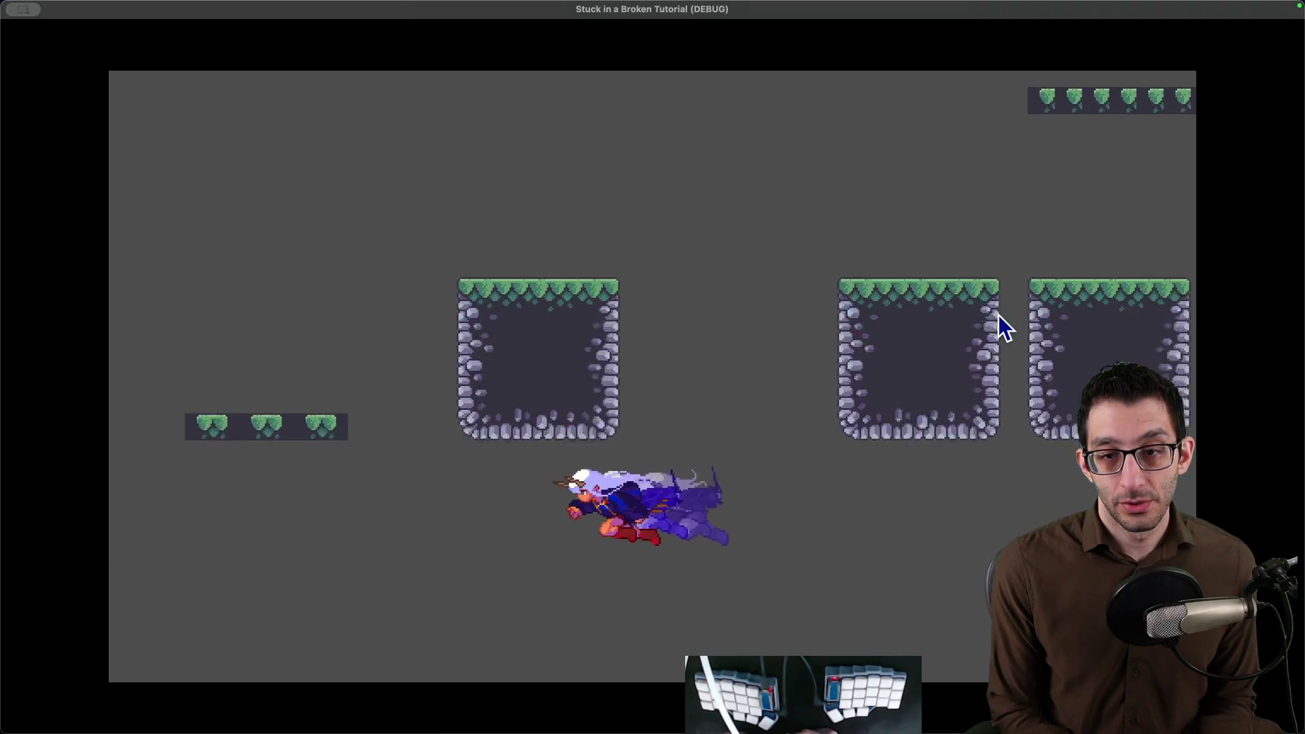
key("Left")
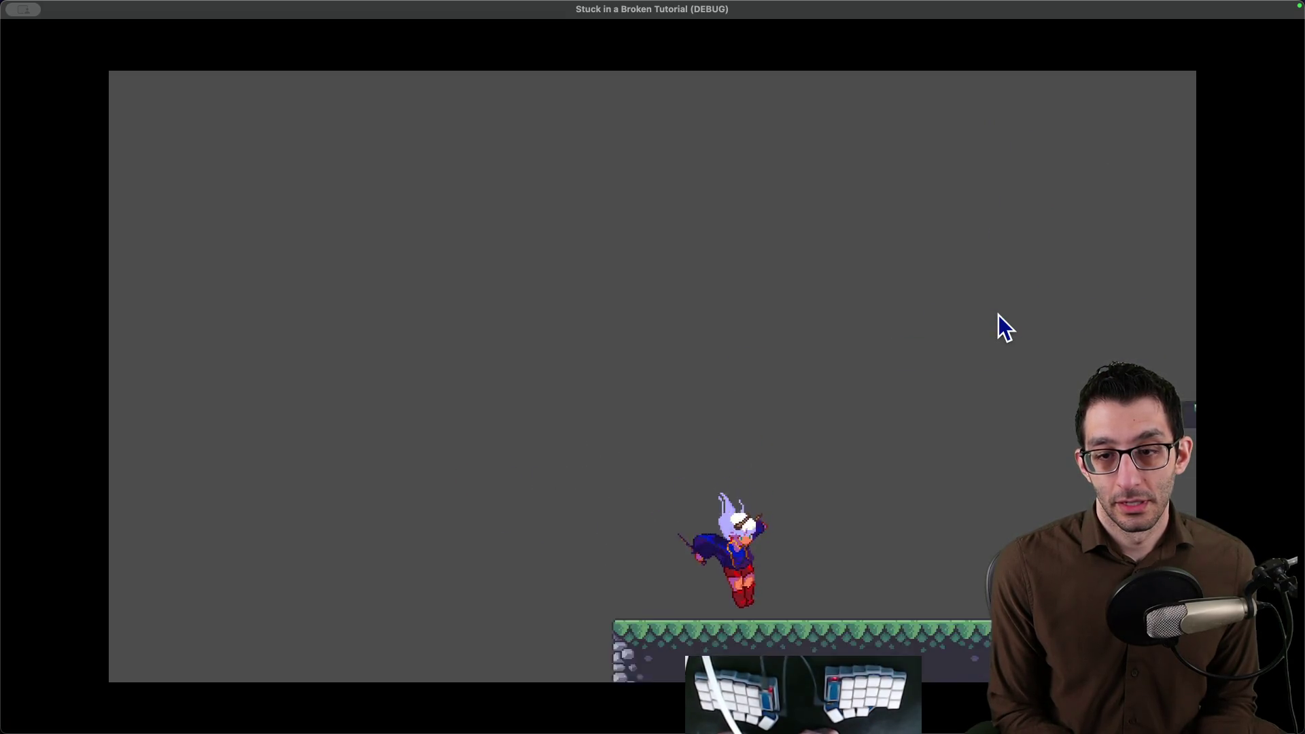
key("Right")
key("space")
key("Right")
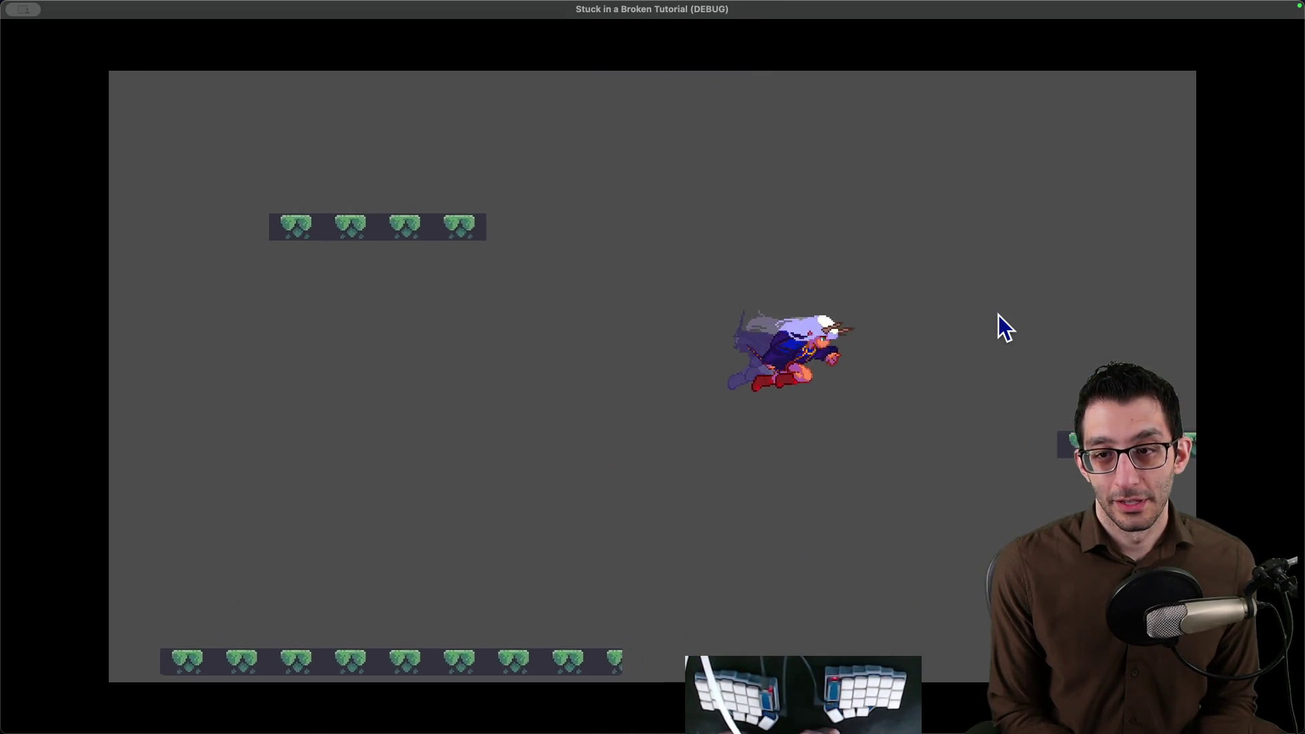
key("Left")
key("space")
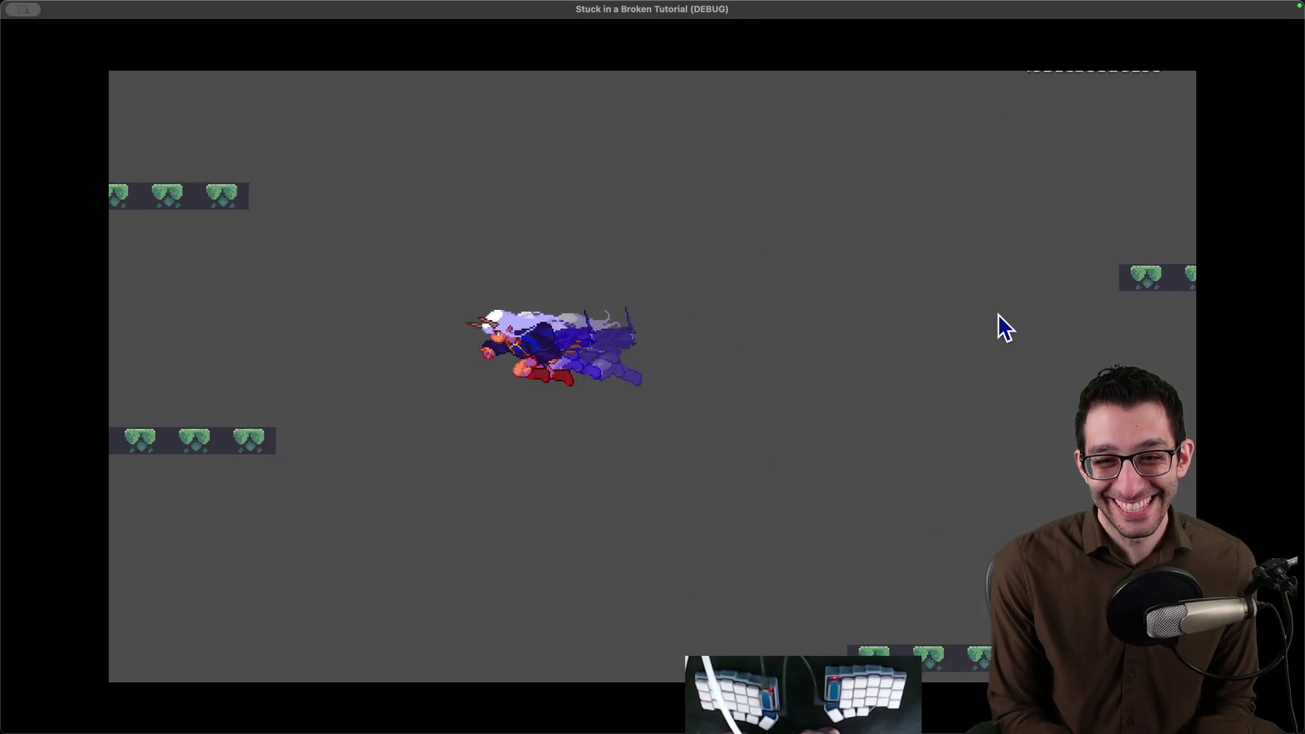
Jump around the stone platform and floor, then return to the code.
key("space")
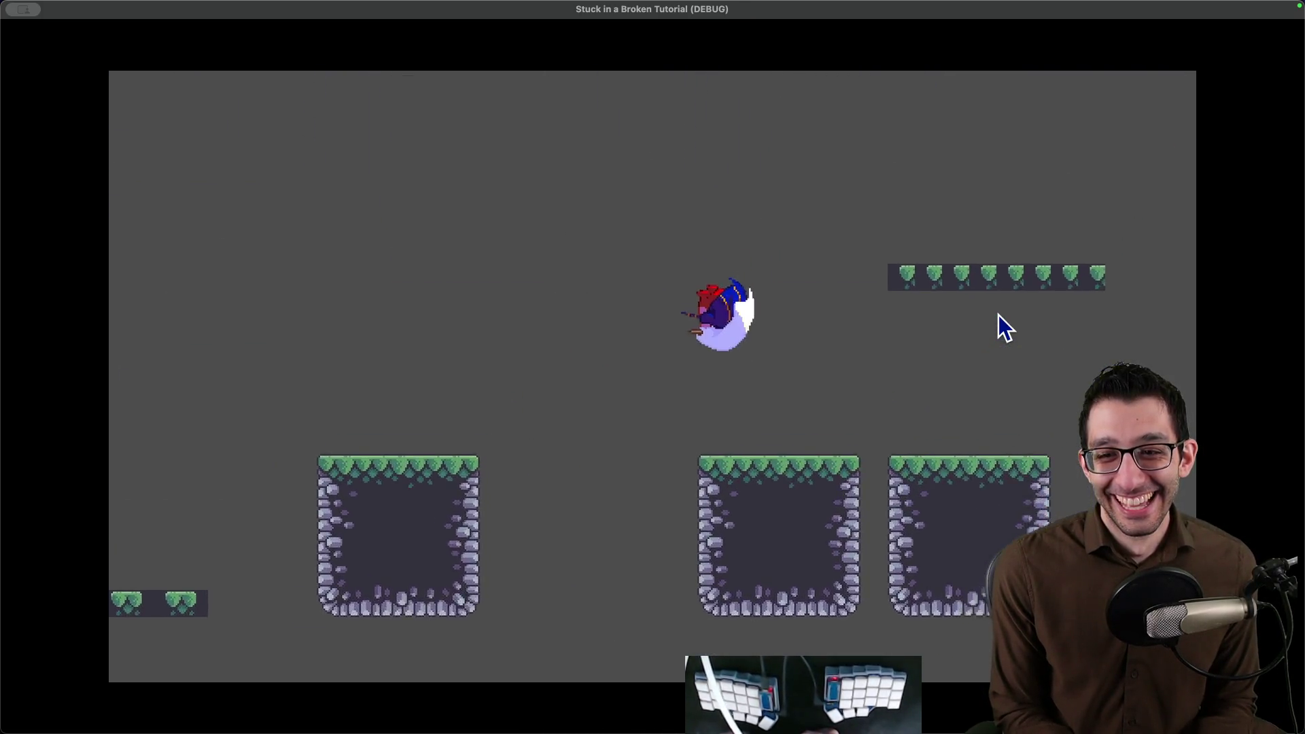
key("space")
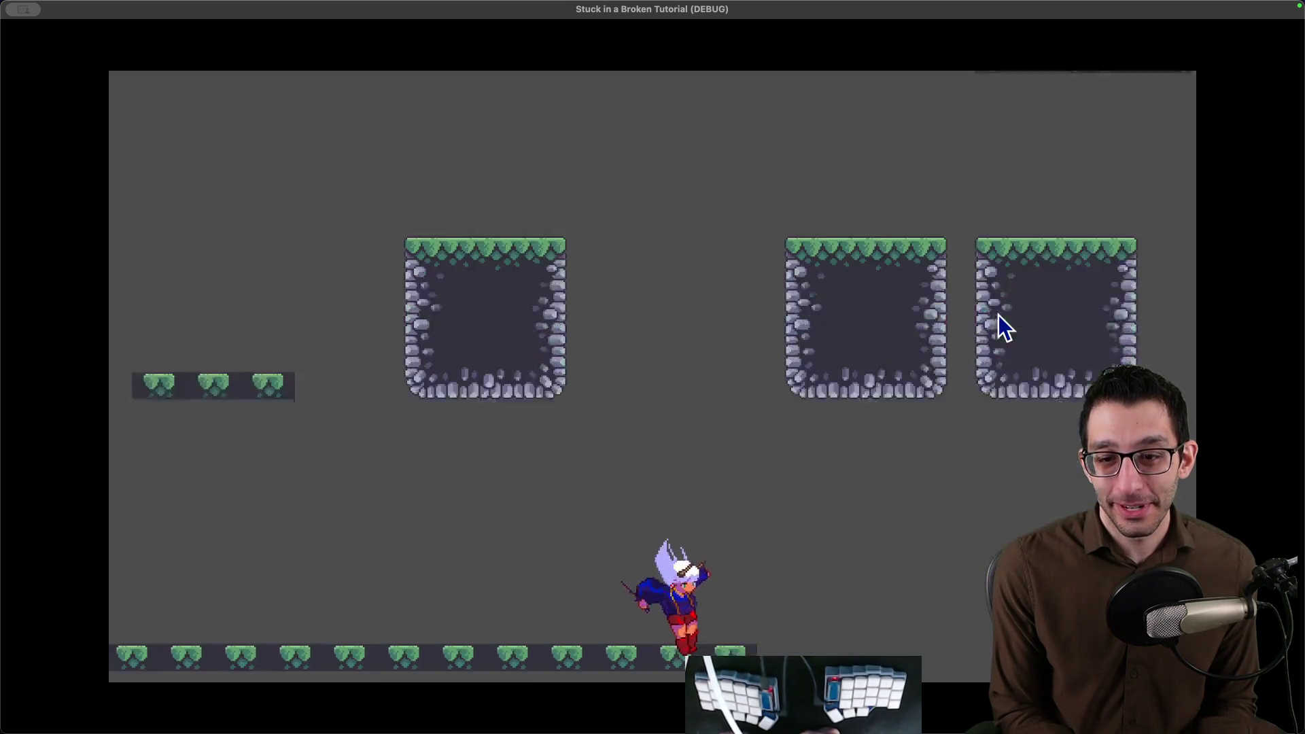
key("space")
key("space")
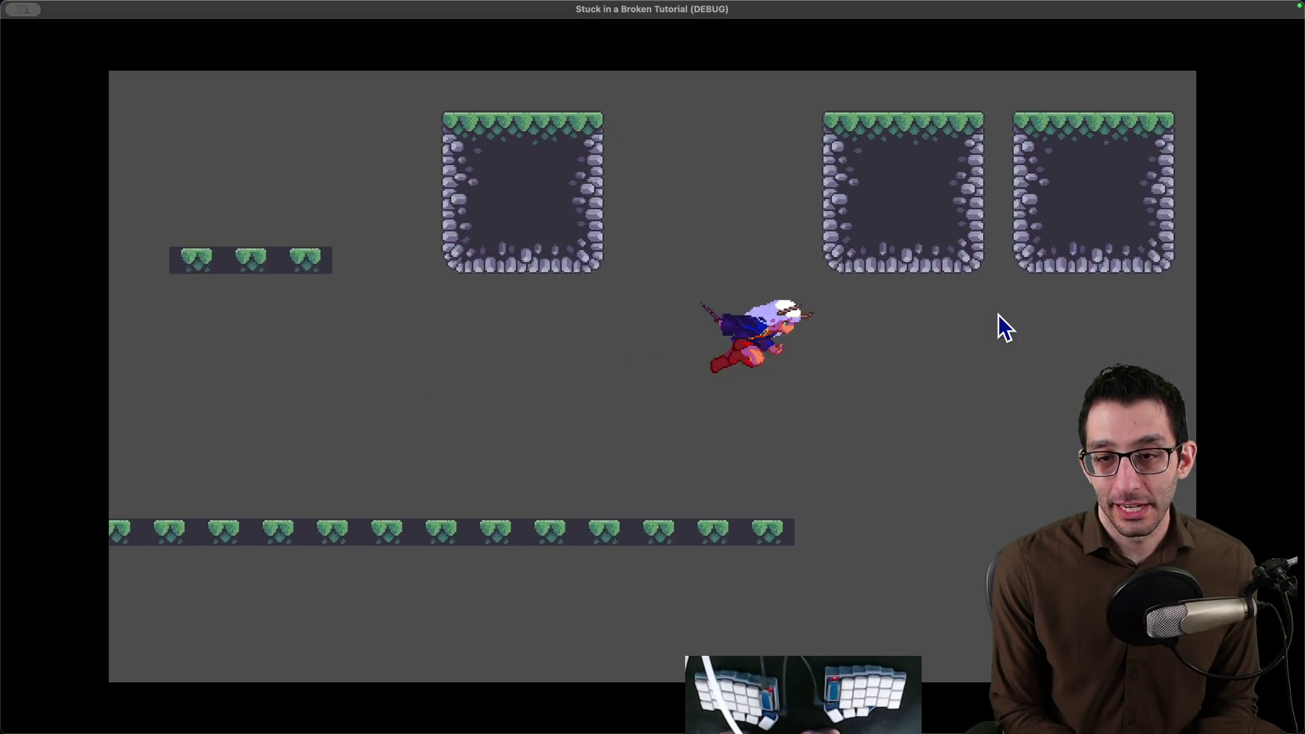
key("space")
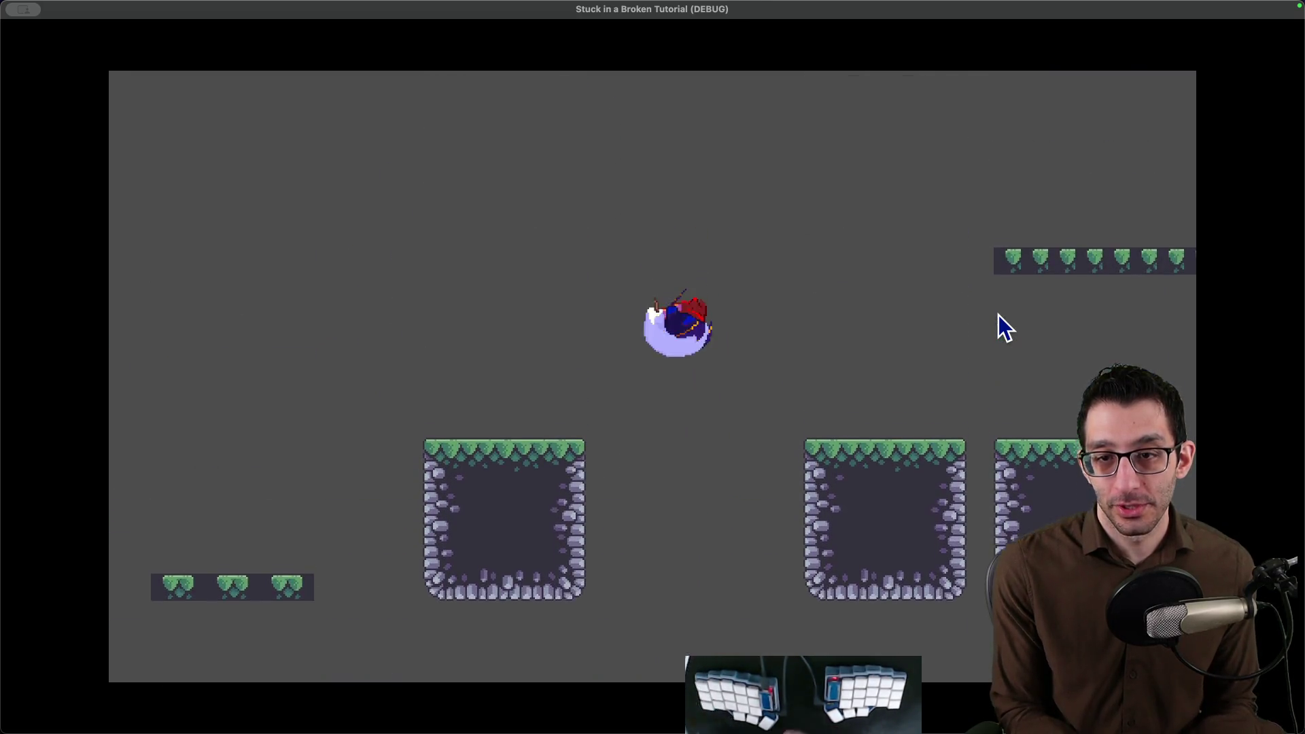
key("super+Tab")
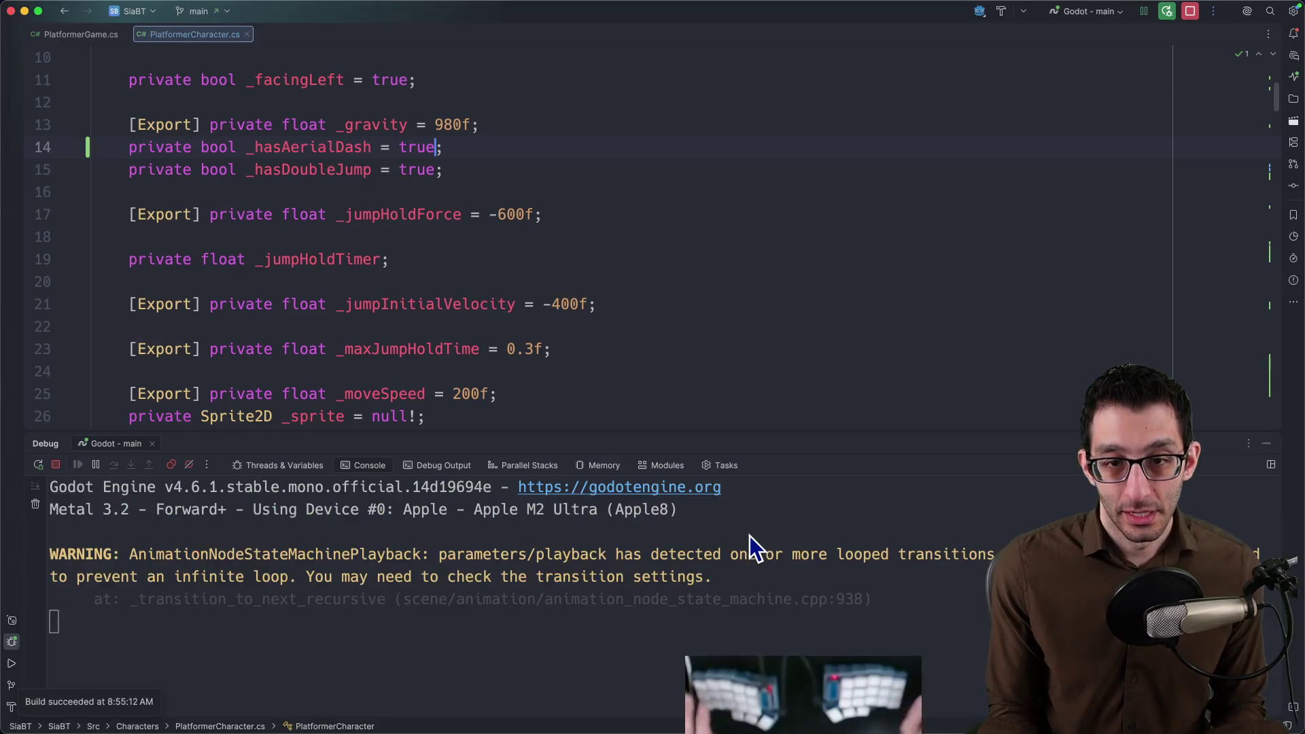
scroll(539, 312, "down", 5)
scroll(518, 329, "down", 7)
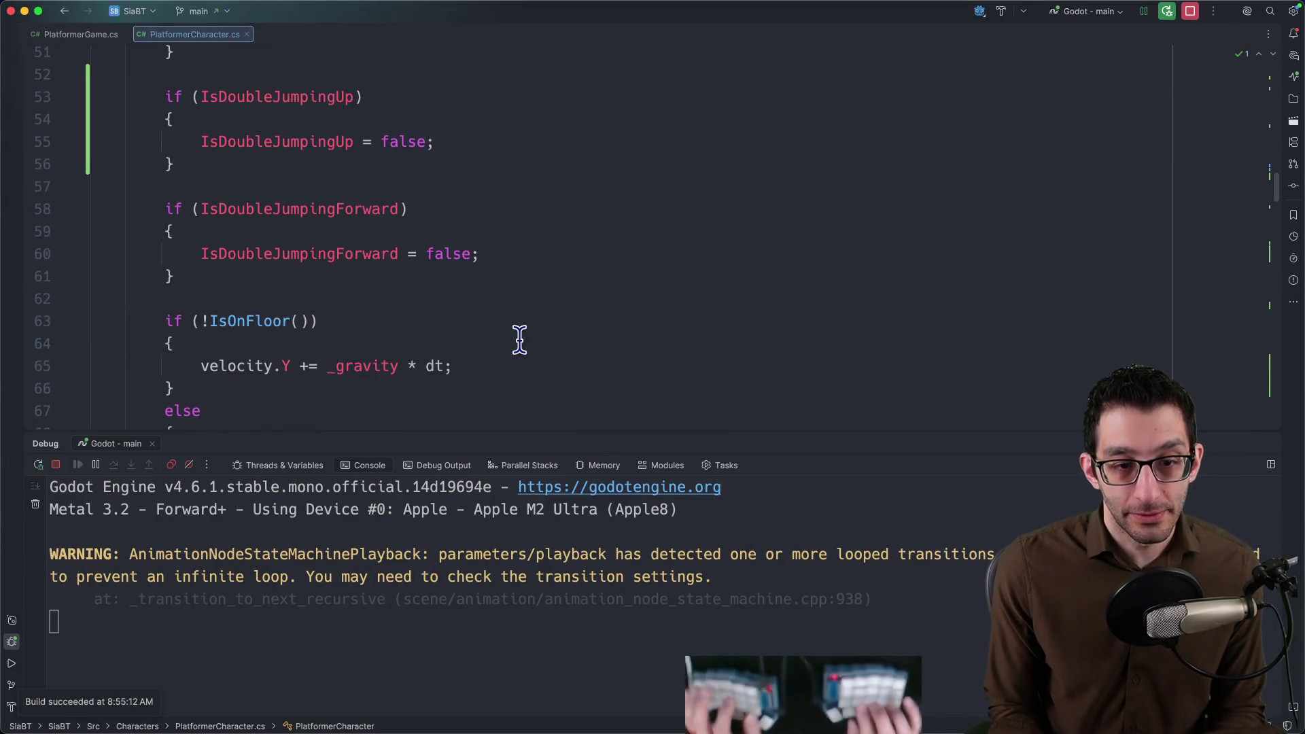
scroll(510, 357, "down", 4)
scroll(491, 365, "down", 3)
scroll(305, 416, "down", 3)
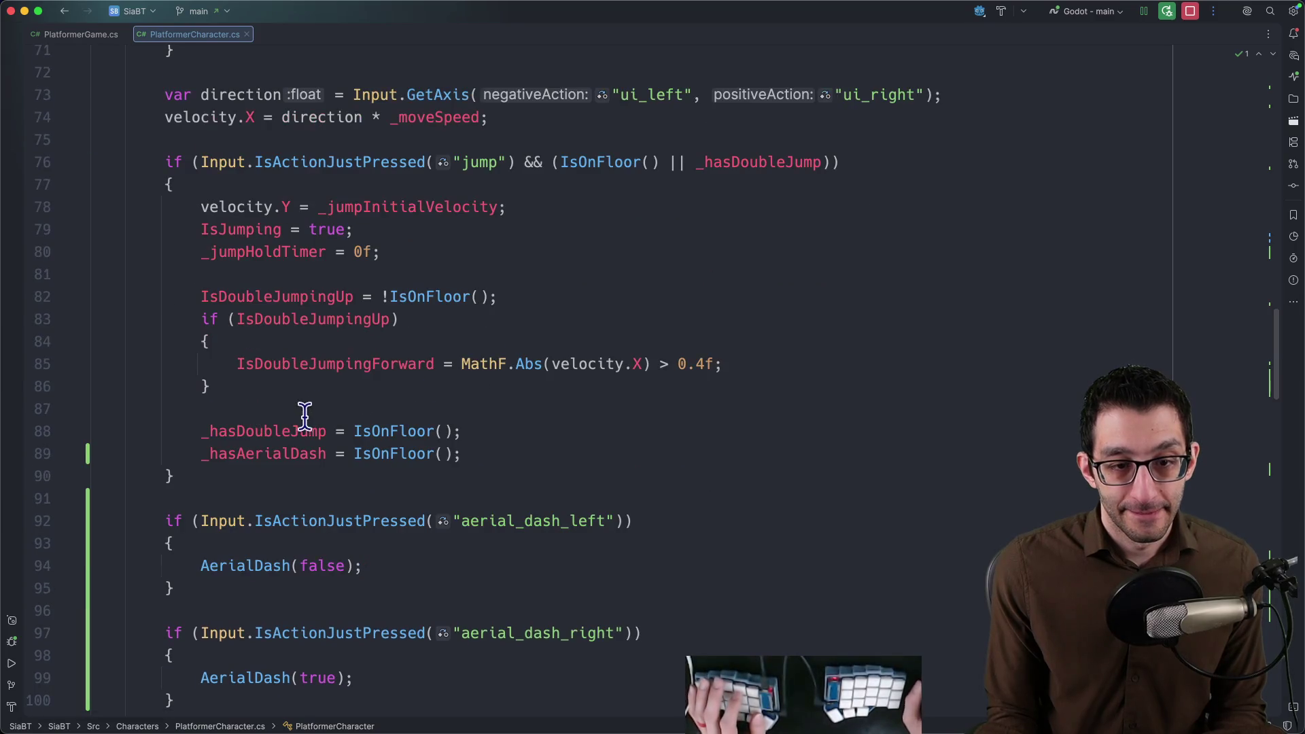
Remove the _hasAerialDash = IsOnFloor() reset line from the jump block.
left_click(542, 452)
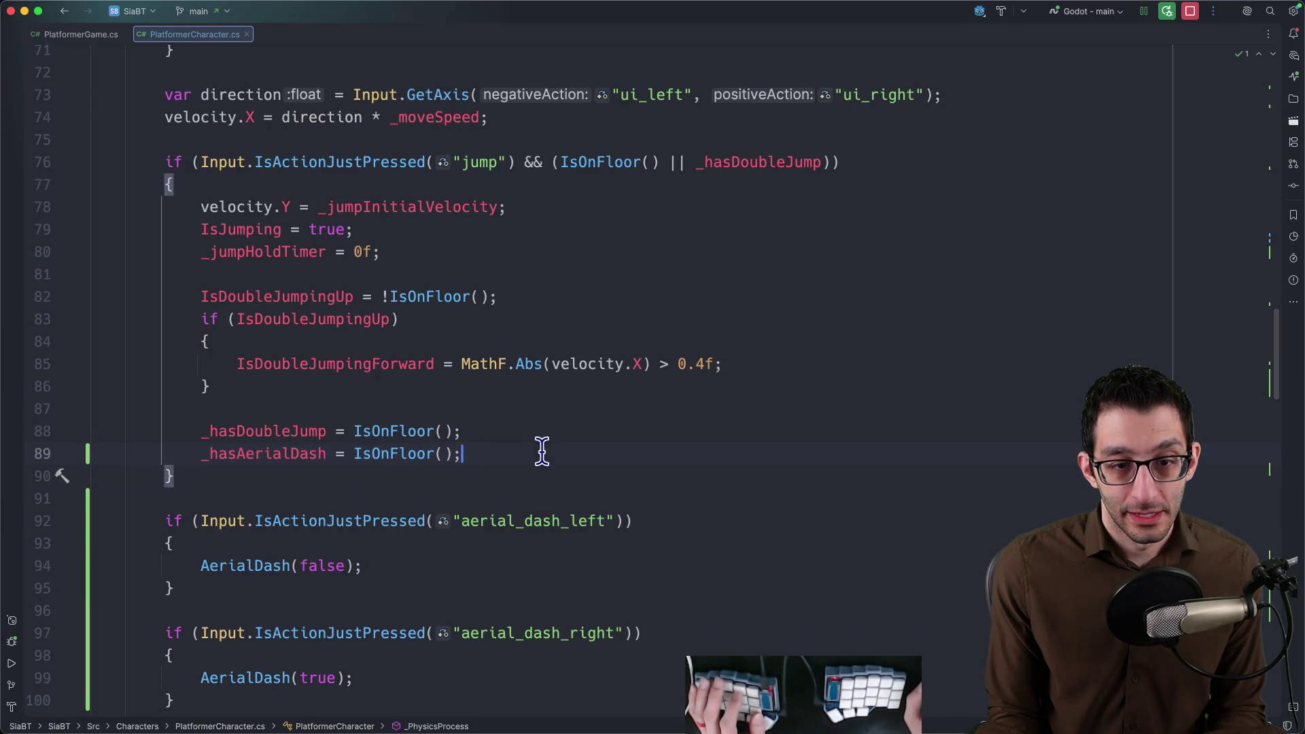
key("shift+Up")
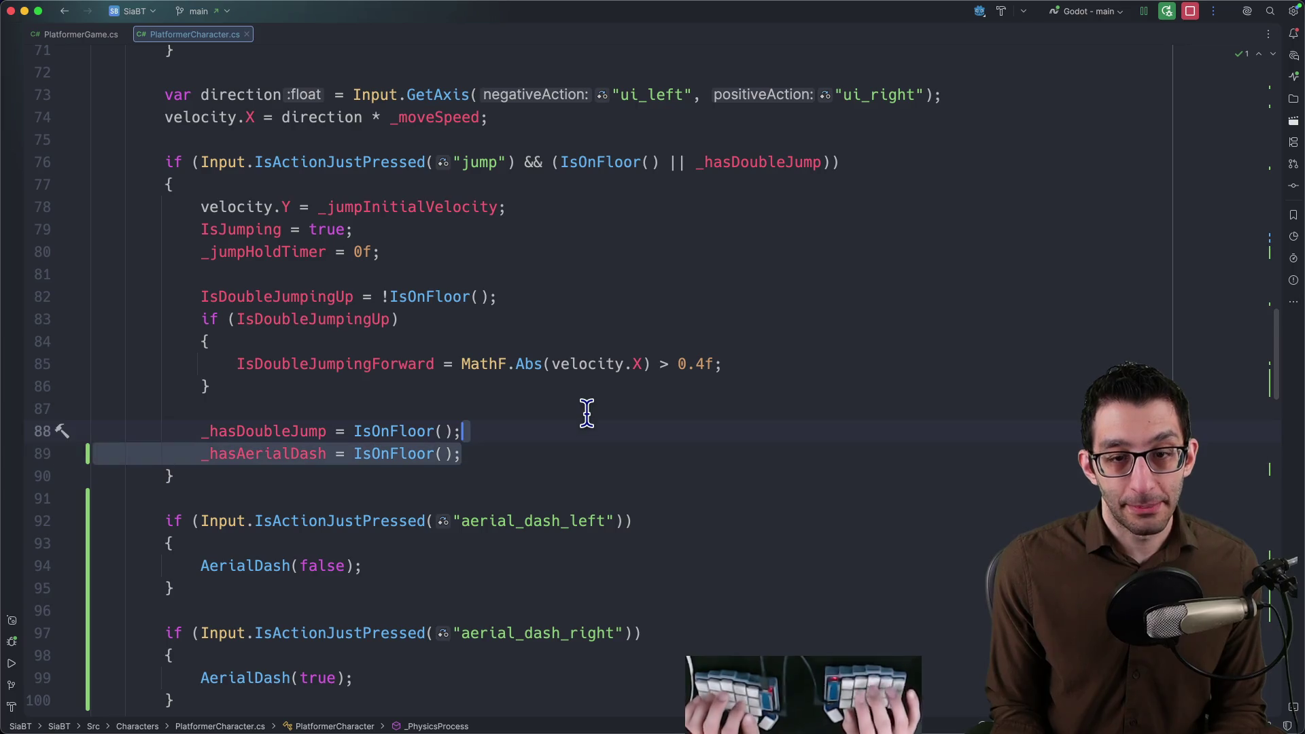
key("BackSpace")
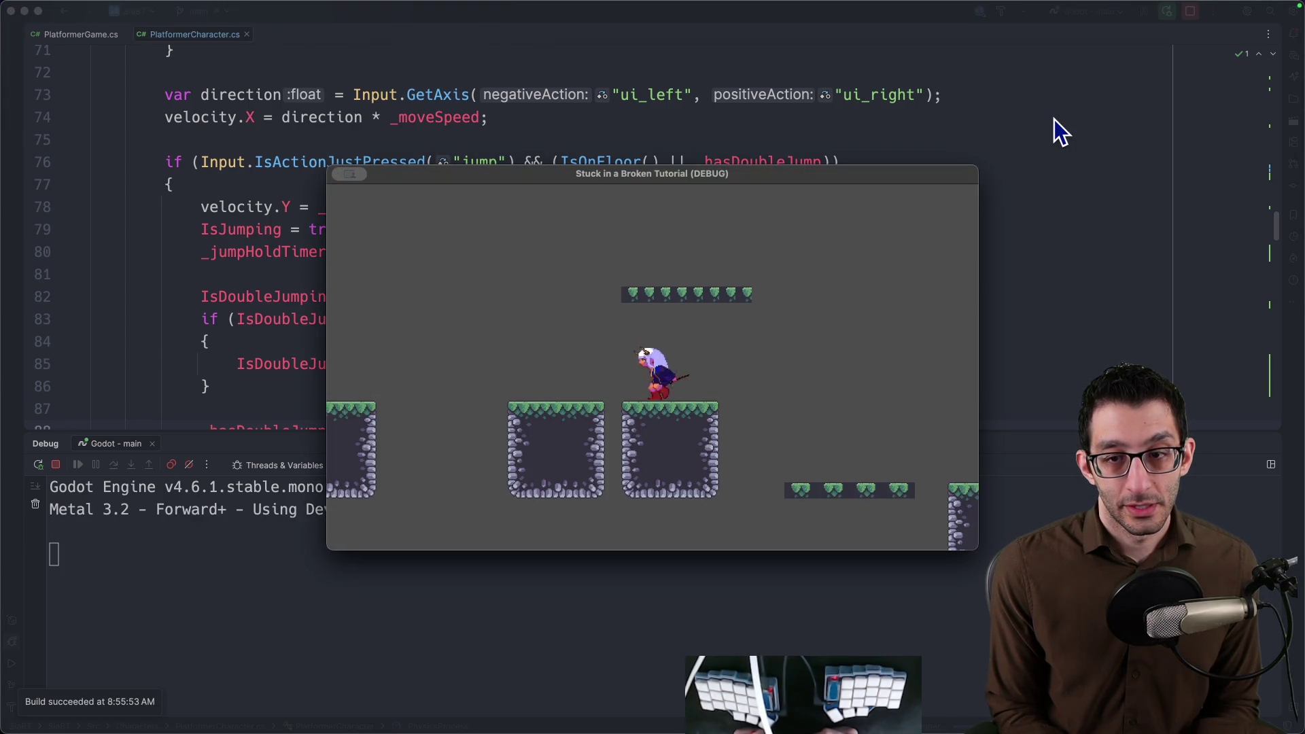
Test repeated jumps and mid-air dashes left and right in the running game.
key("space")
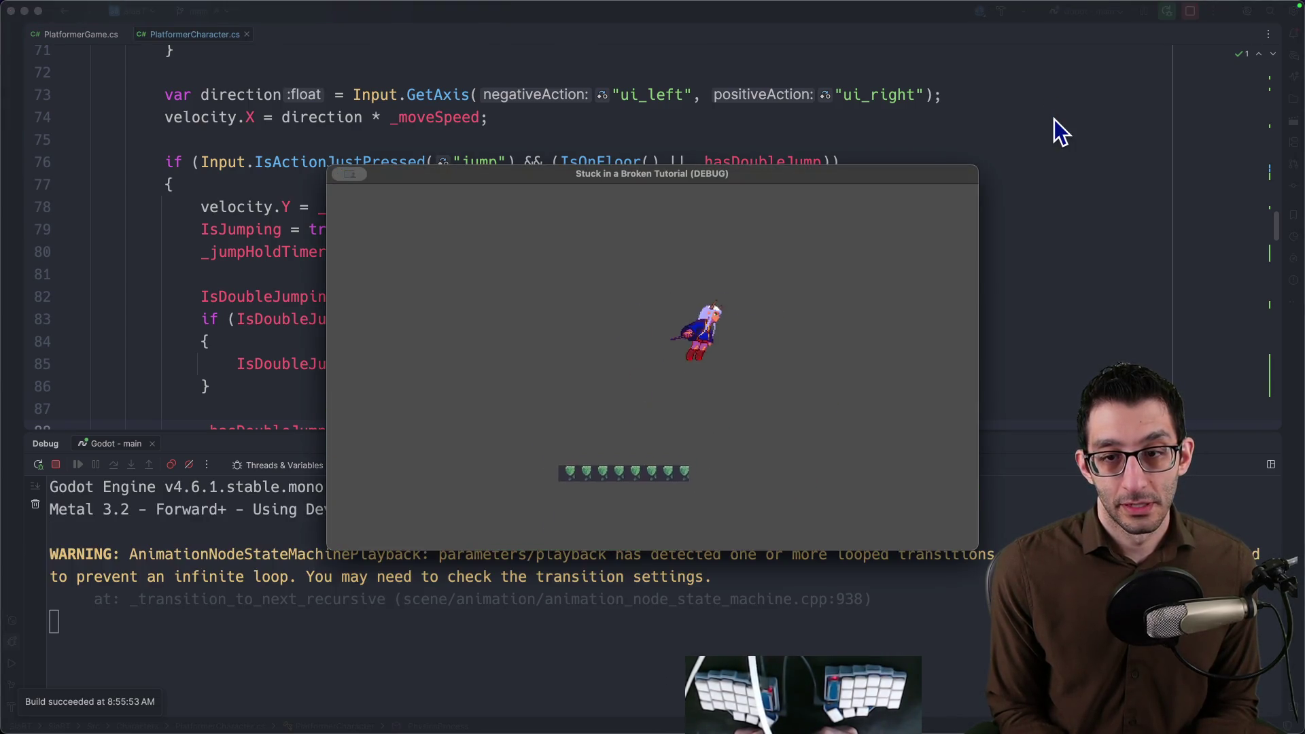
key("space")
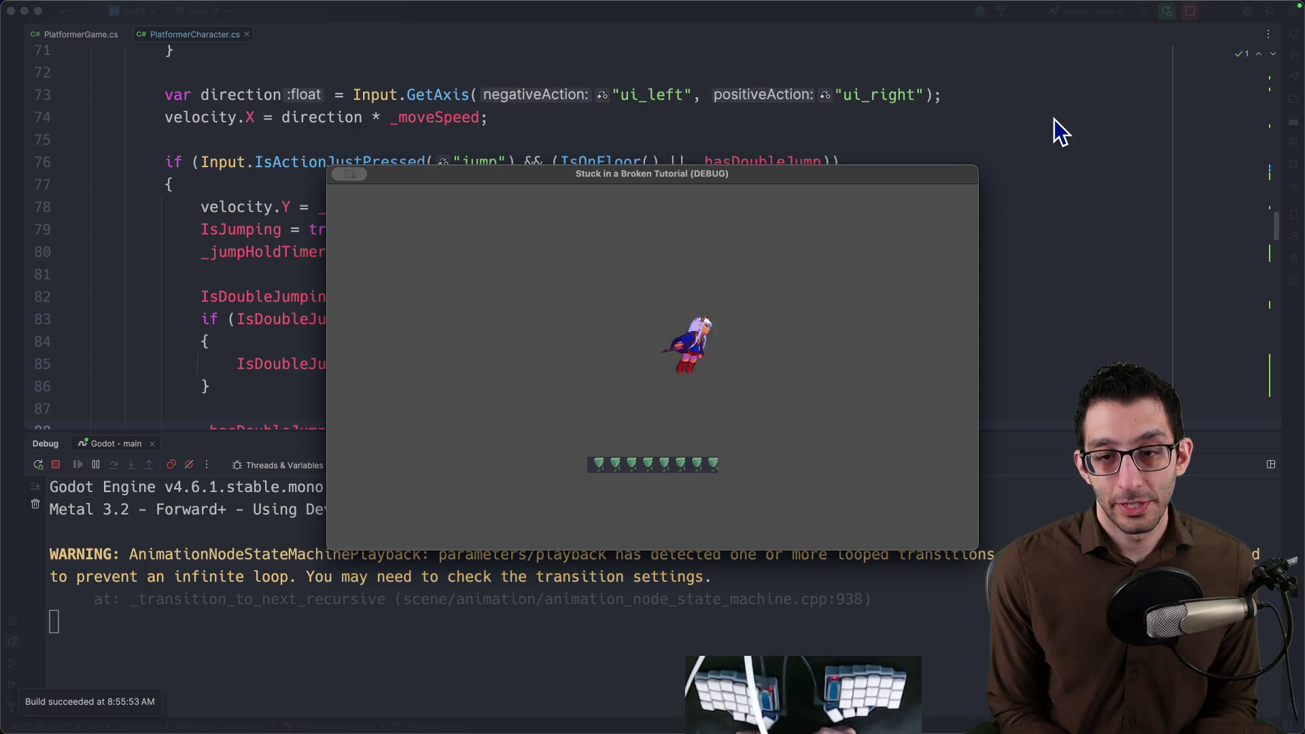
key("space")
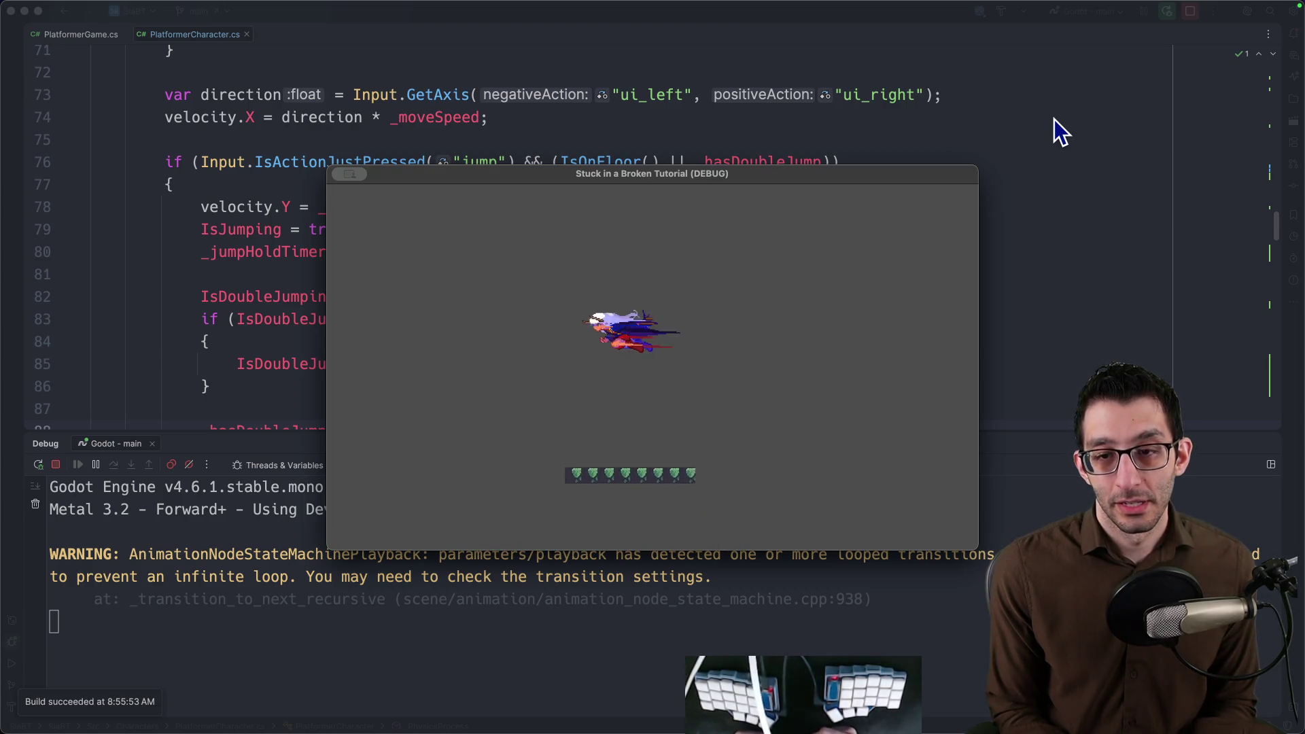
key("space")
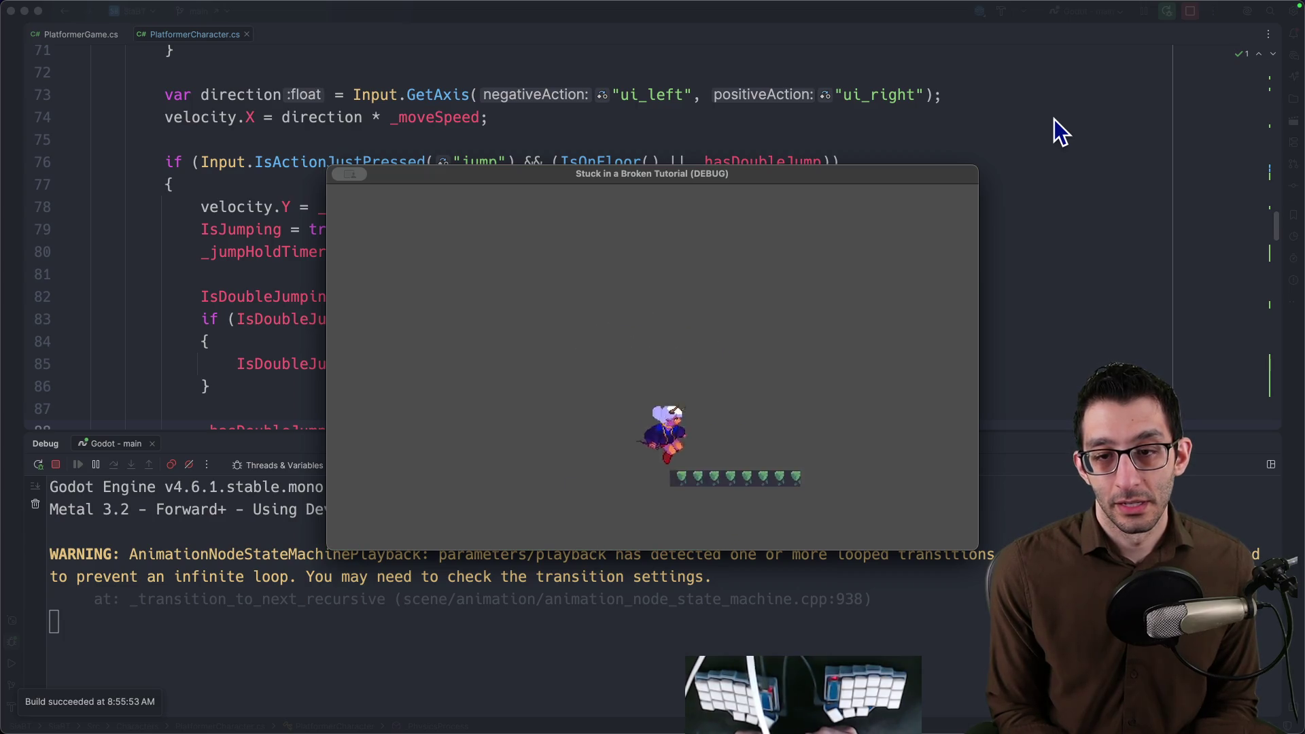
key("Left")
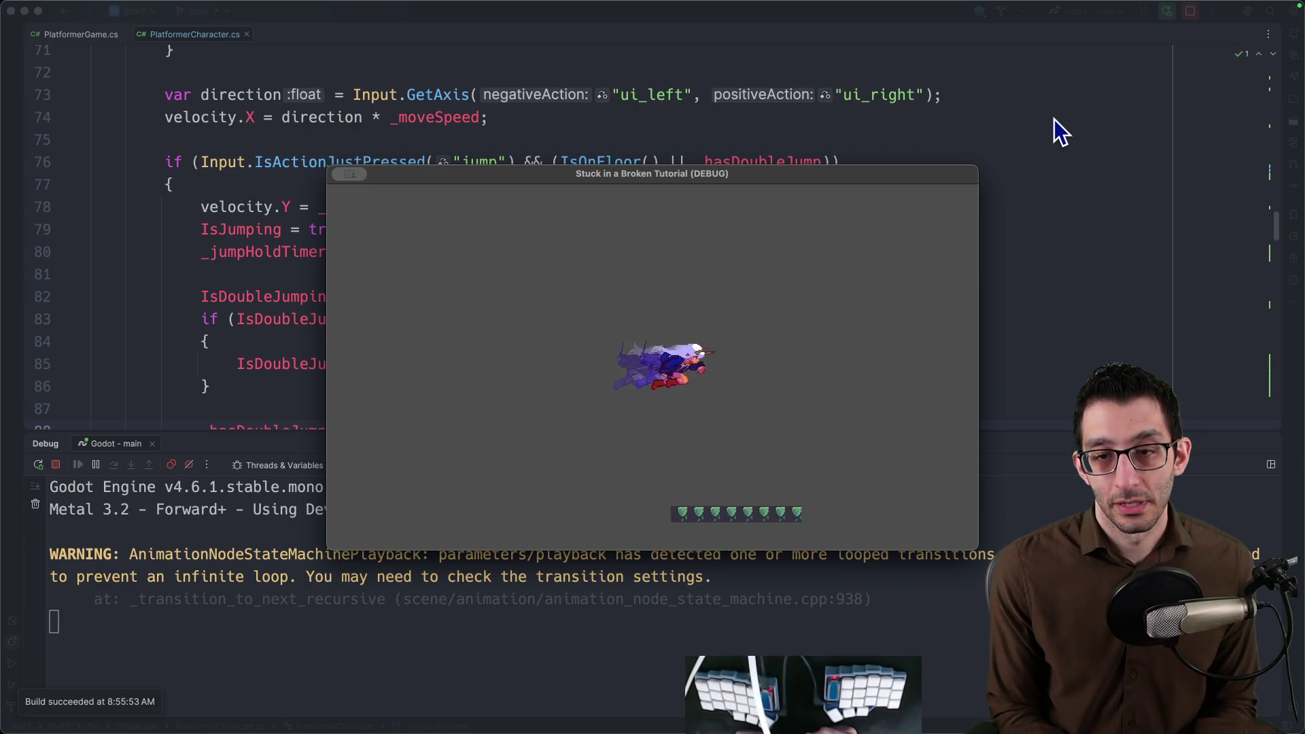
key("Right")
key("space")
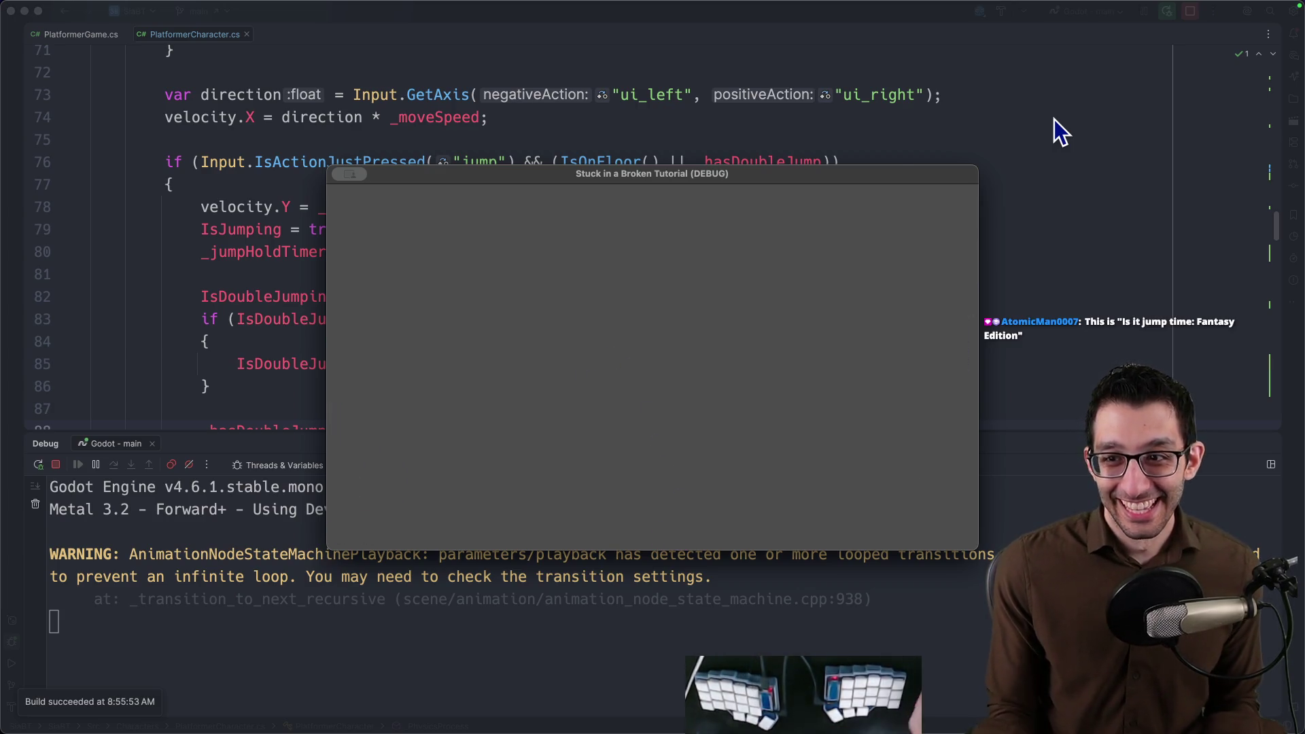
Return to Rider and rebuild and restart the game with Ctrl+D.
left_click(1054, 119)
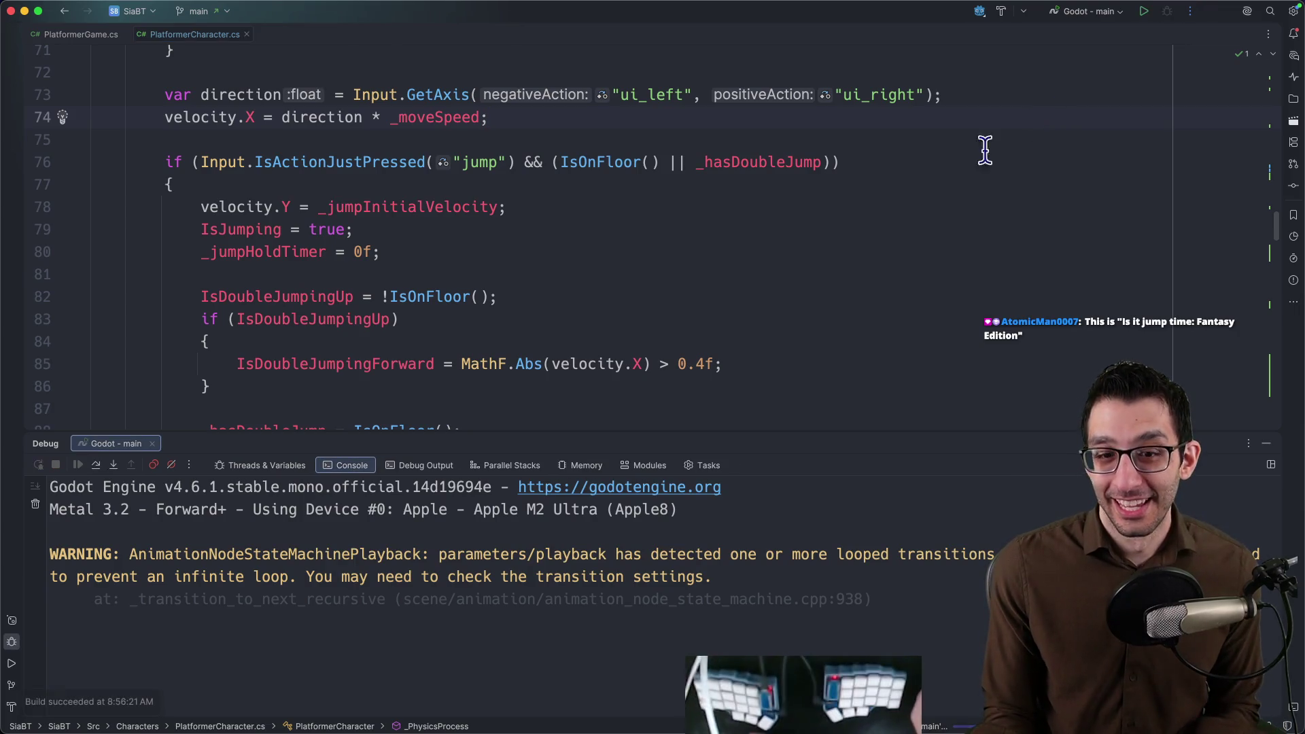
key("ctrl+d")
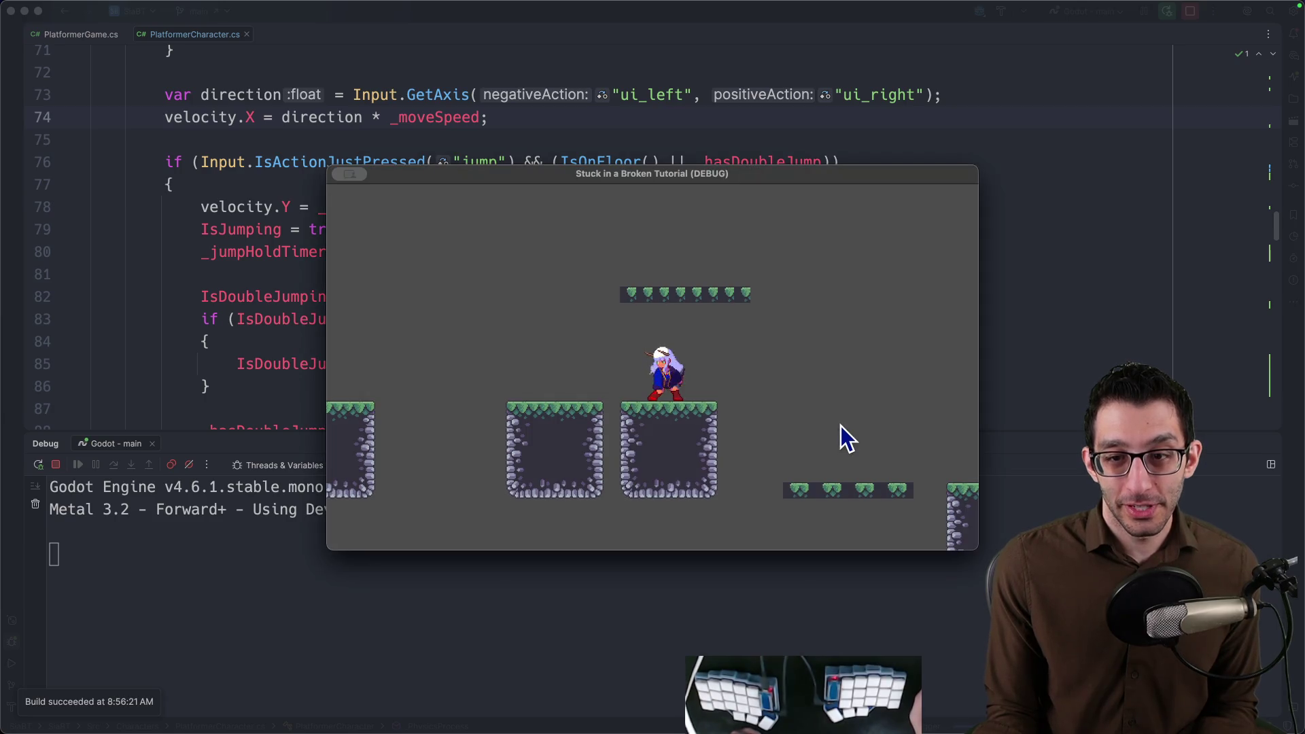
Run and jump across the first platforms, dashing right onto and below the upper platform.
key("Left")
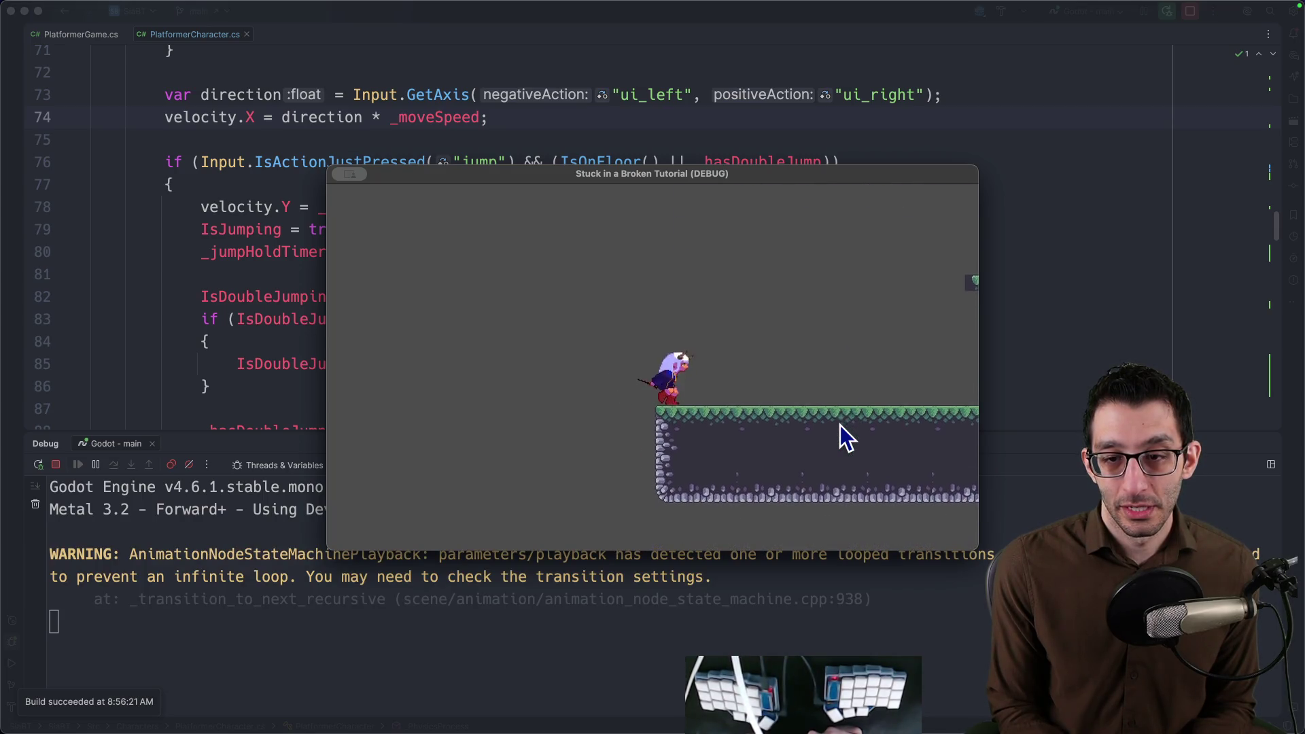
key("space")
key("Left")
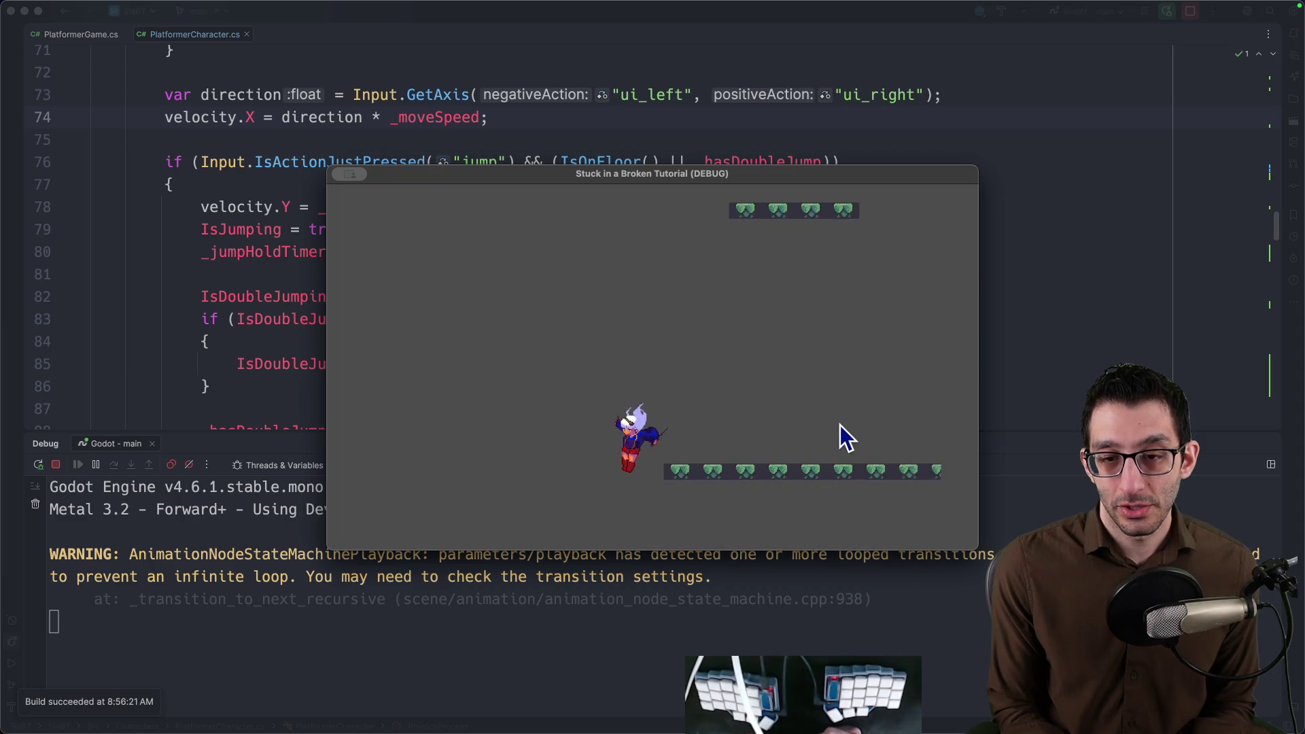
key("Right")
key("space")
key("space")
key("Left")
key("Right")
key("space")
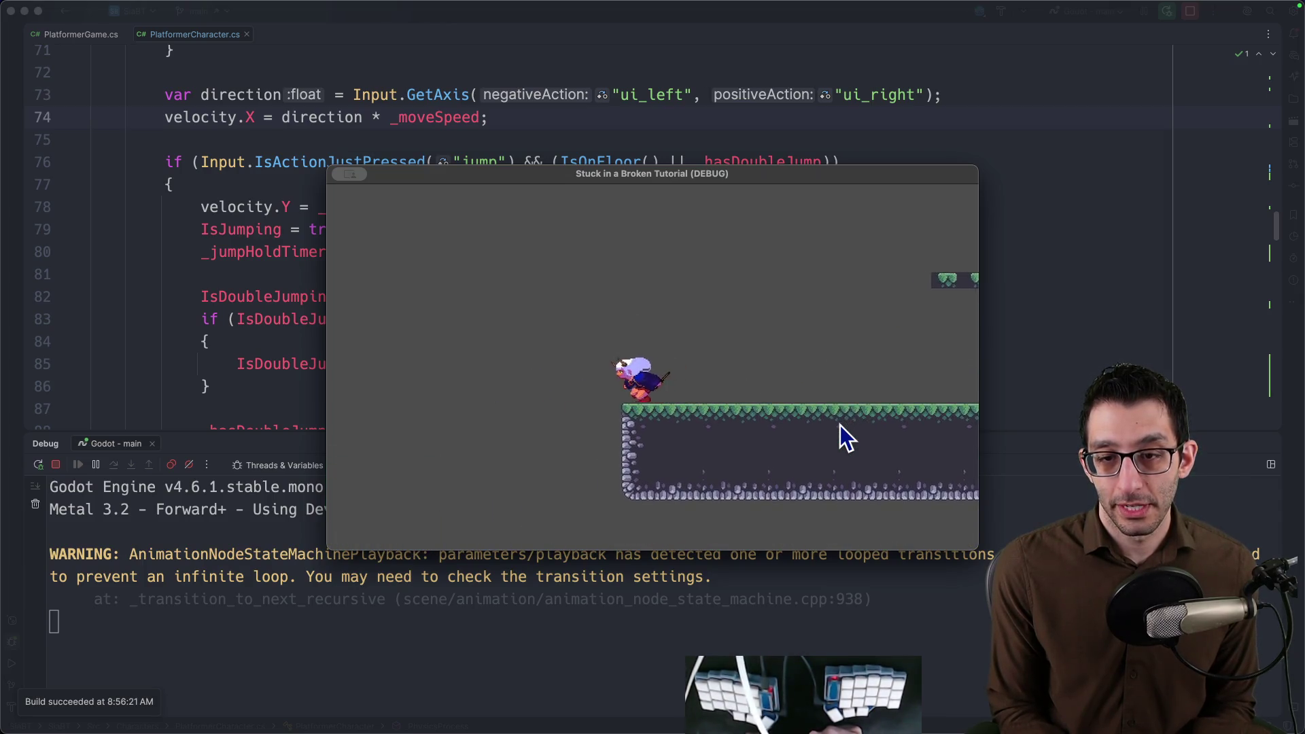
key("space")
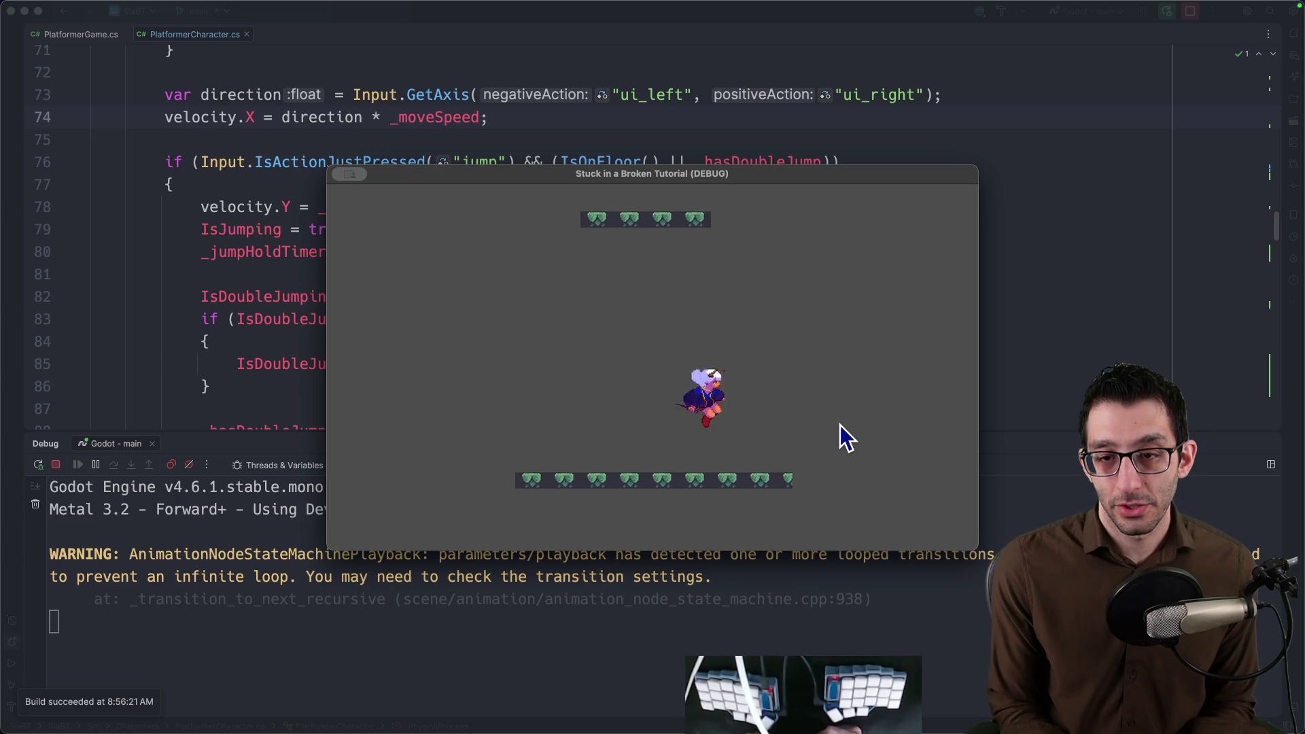
key("Right")
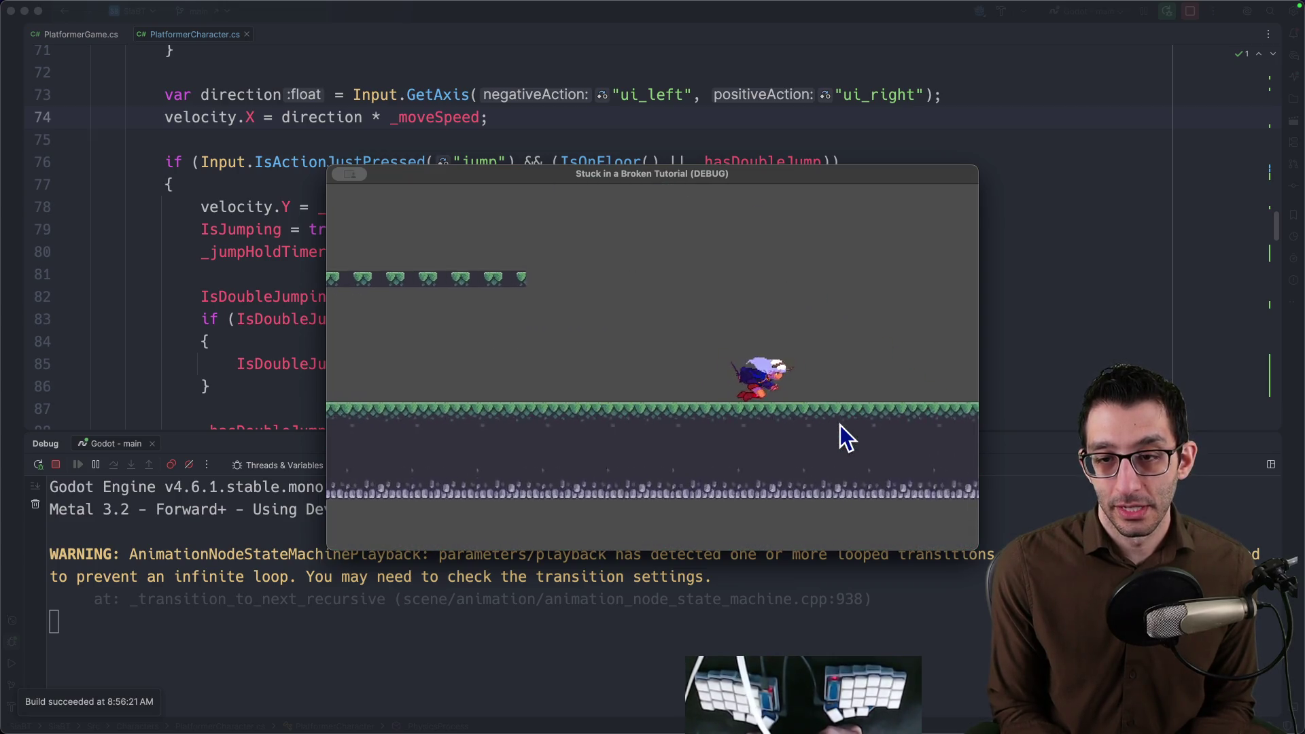
Run back and forth along the lower floor, jumping and dashing left.
key("space")
key("Left")
key("Left")
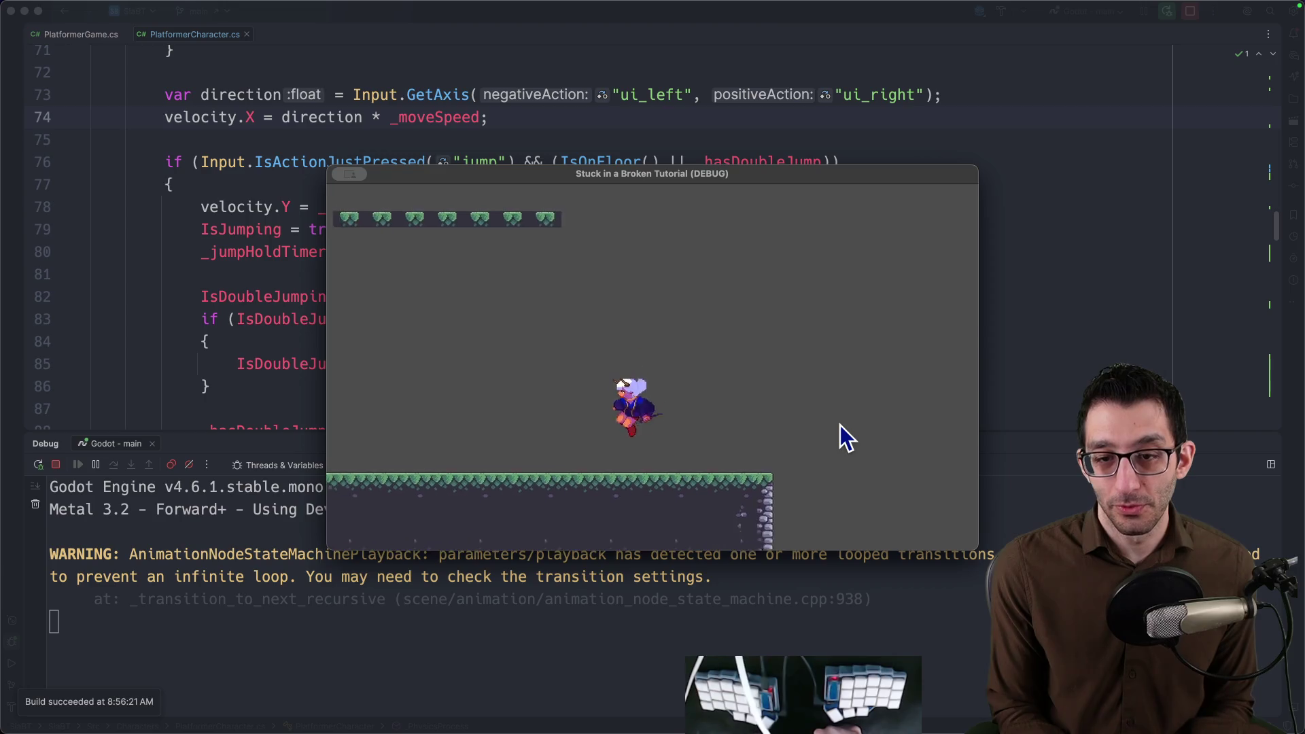
key("Right")
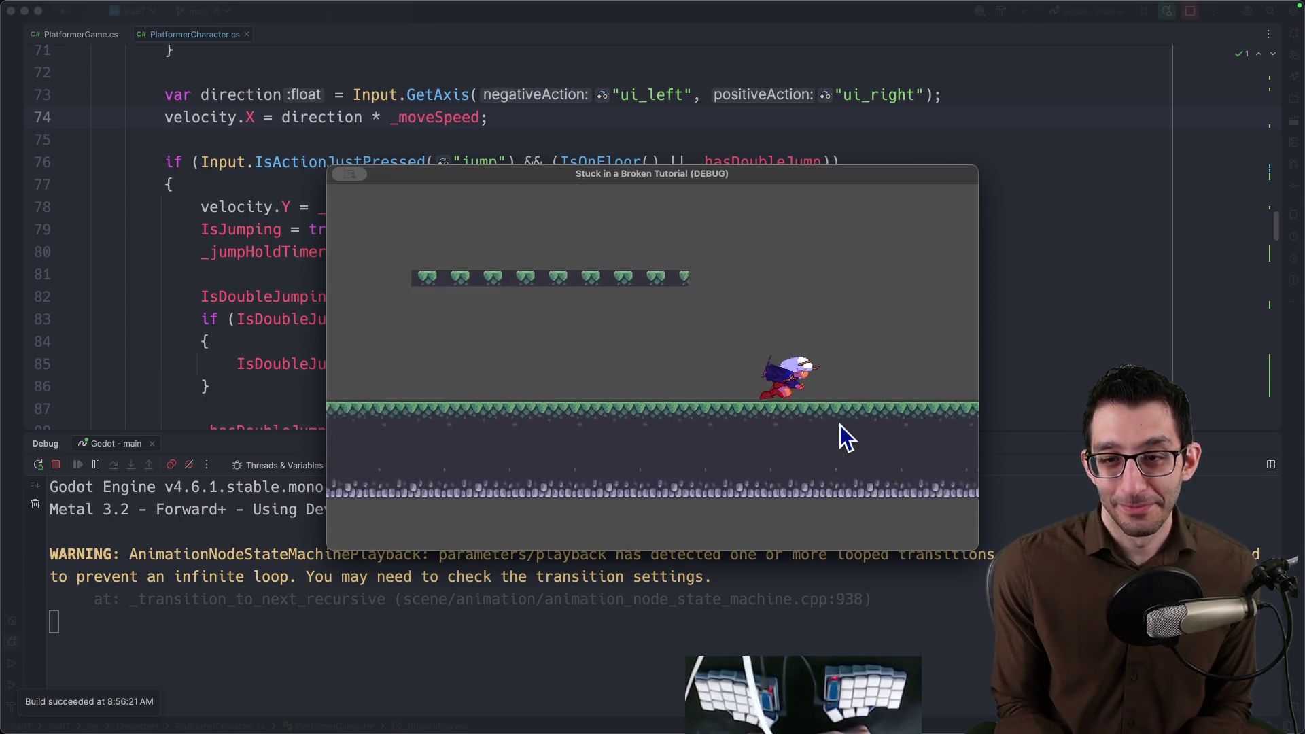
key("Left")
key("Left")
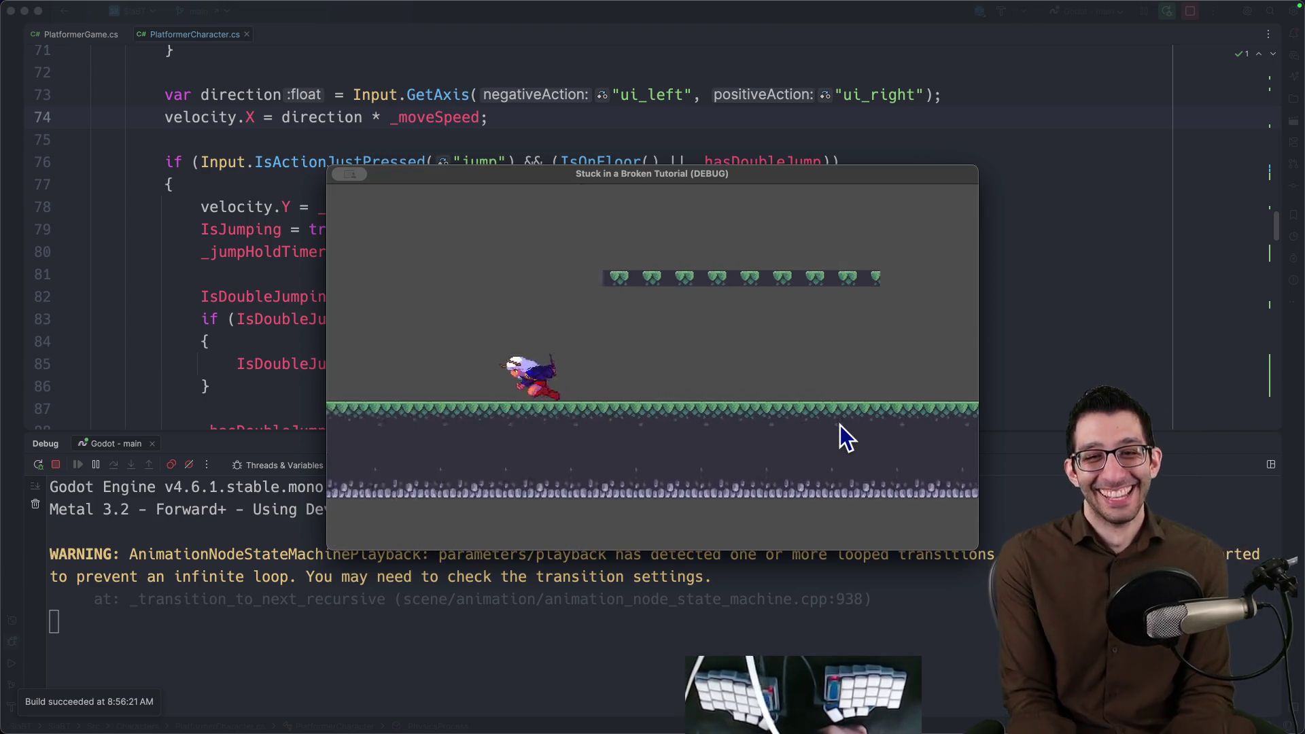
key("Right")
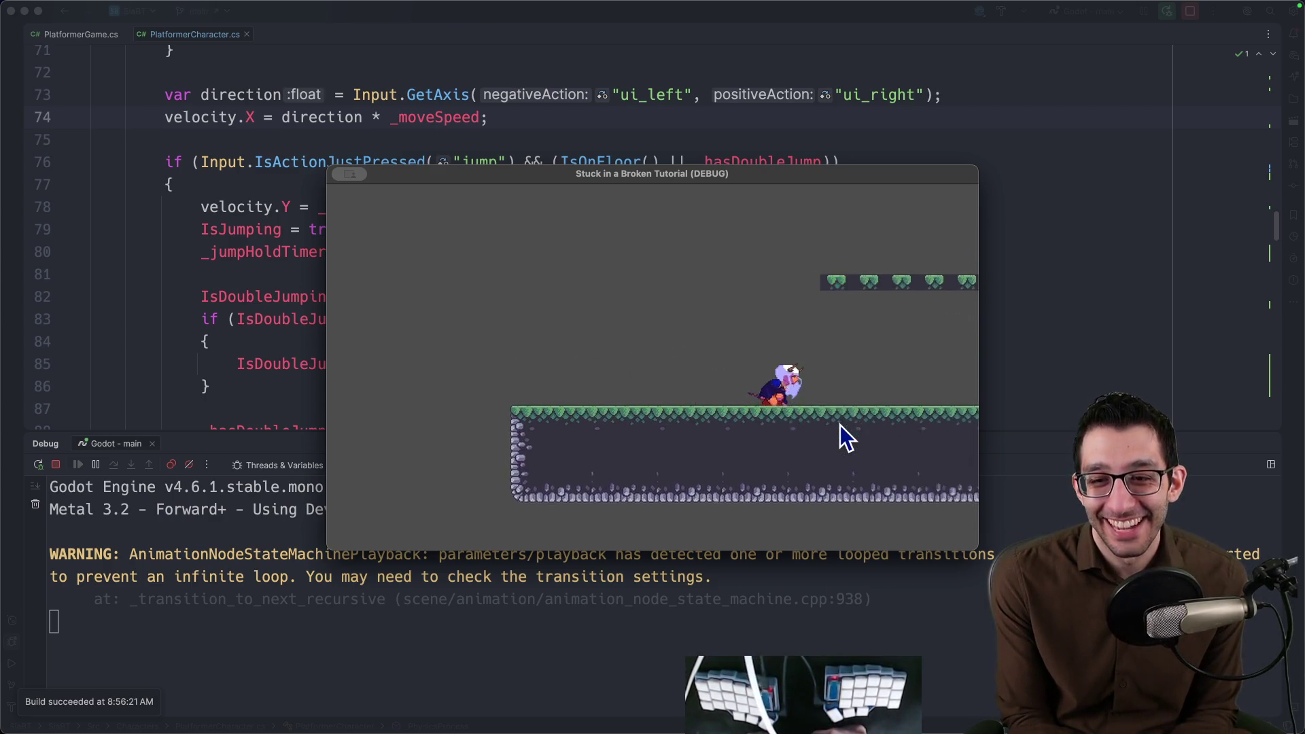
key("space")
key("Left")
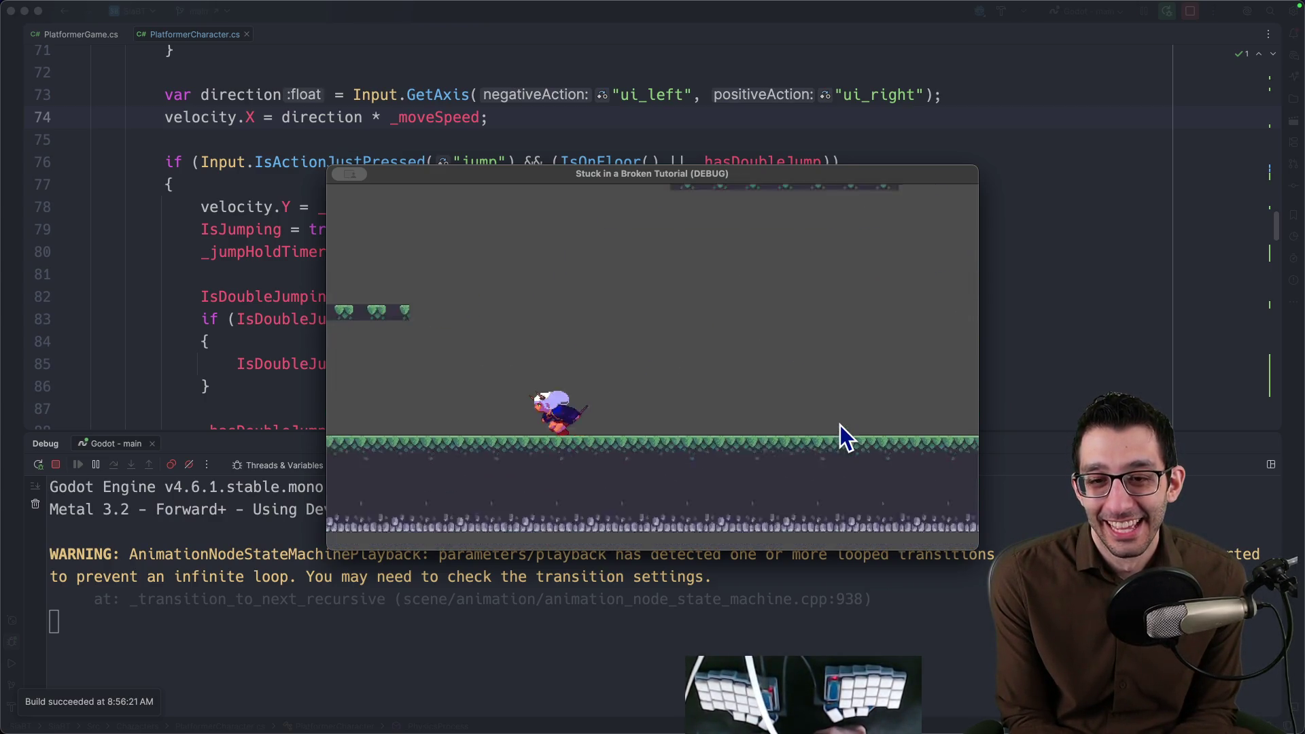
key("space")
Climb the higher platforms with jumps, hopping left and right between them.
key("Right")
key("space")
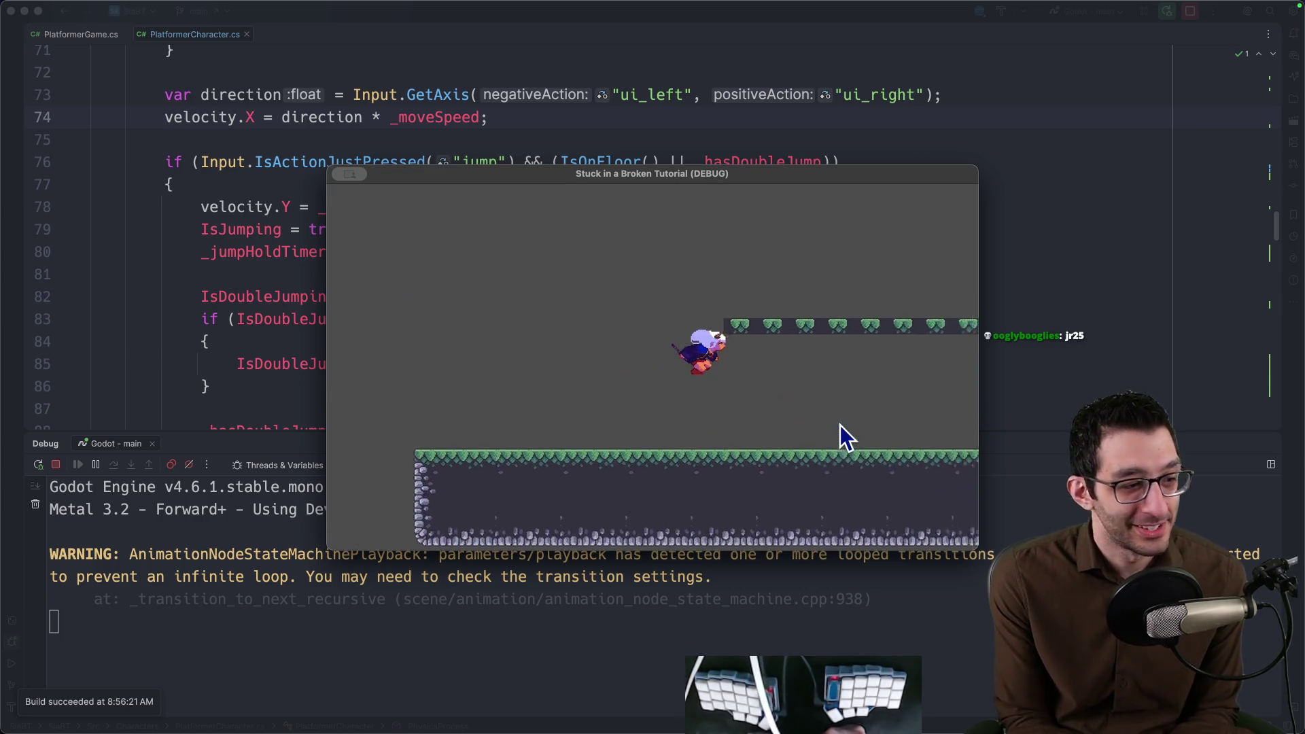
key("space")
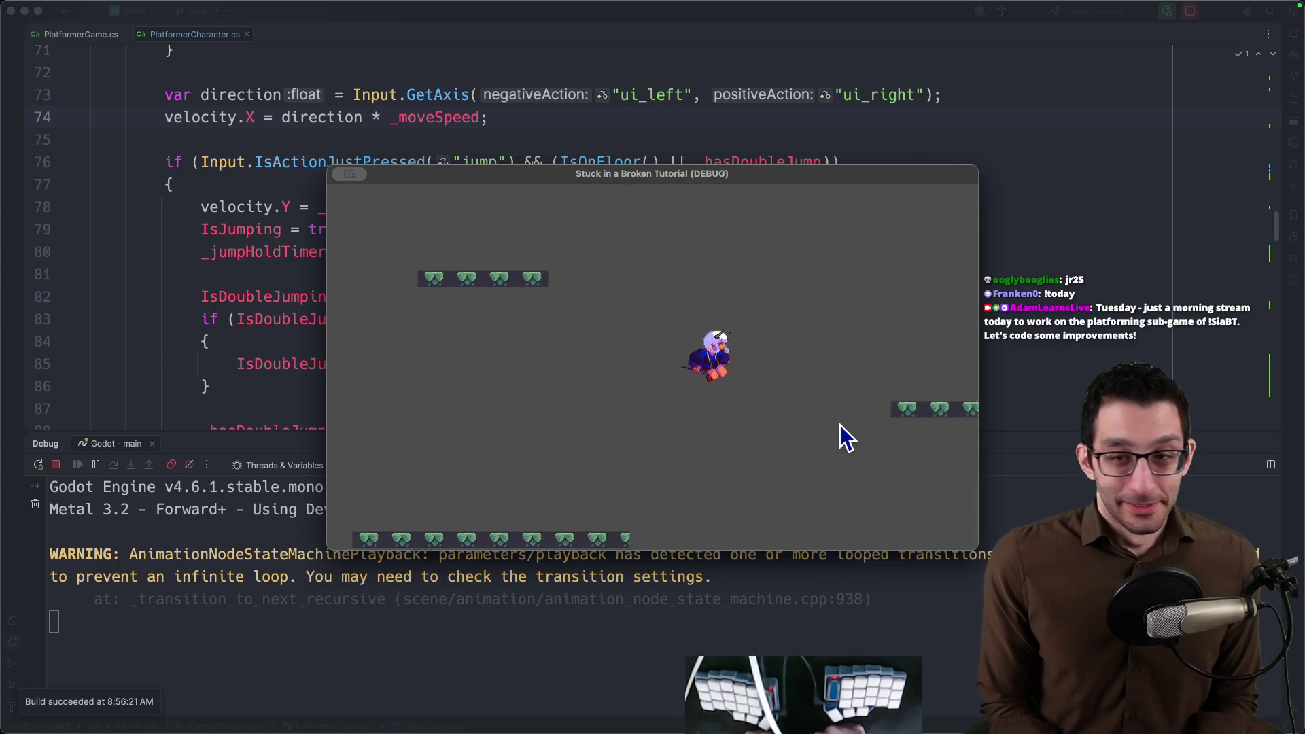
key("space")
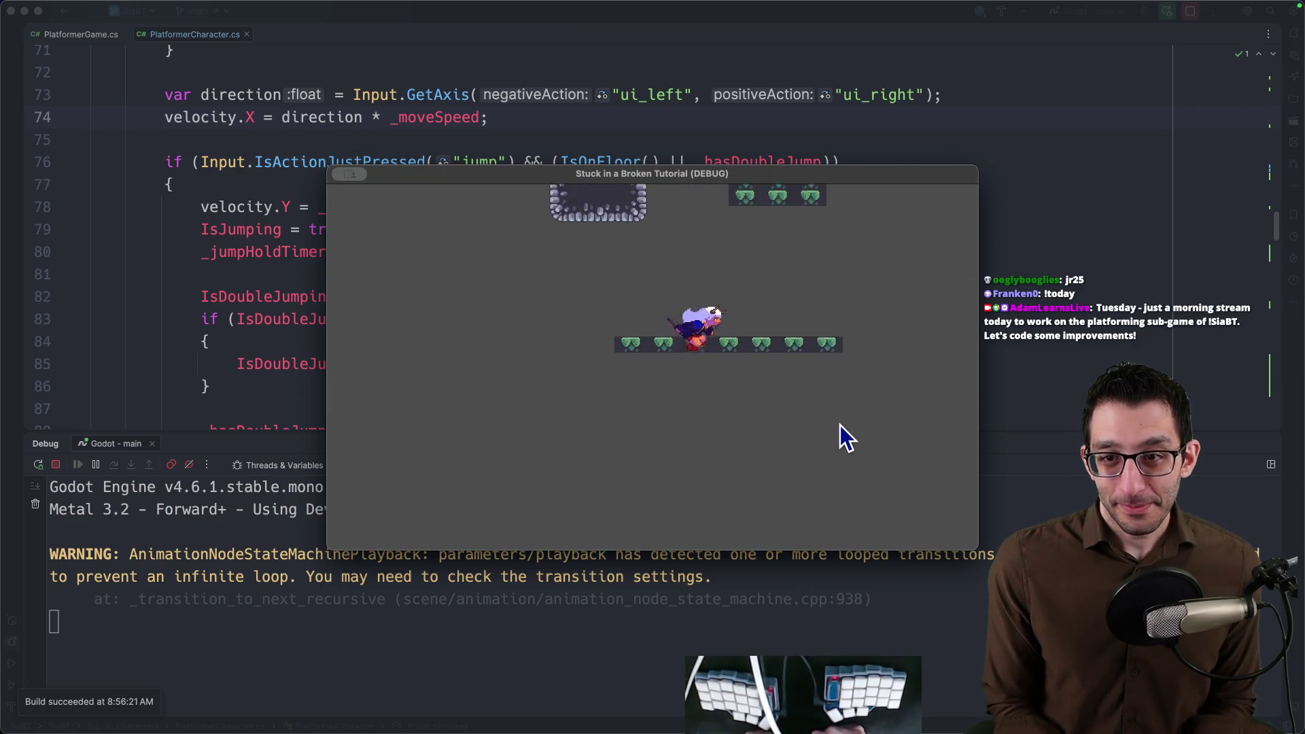
key("space")
key("Left")
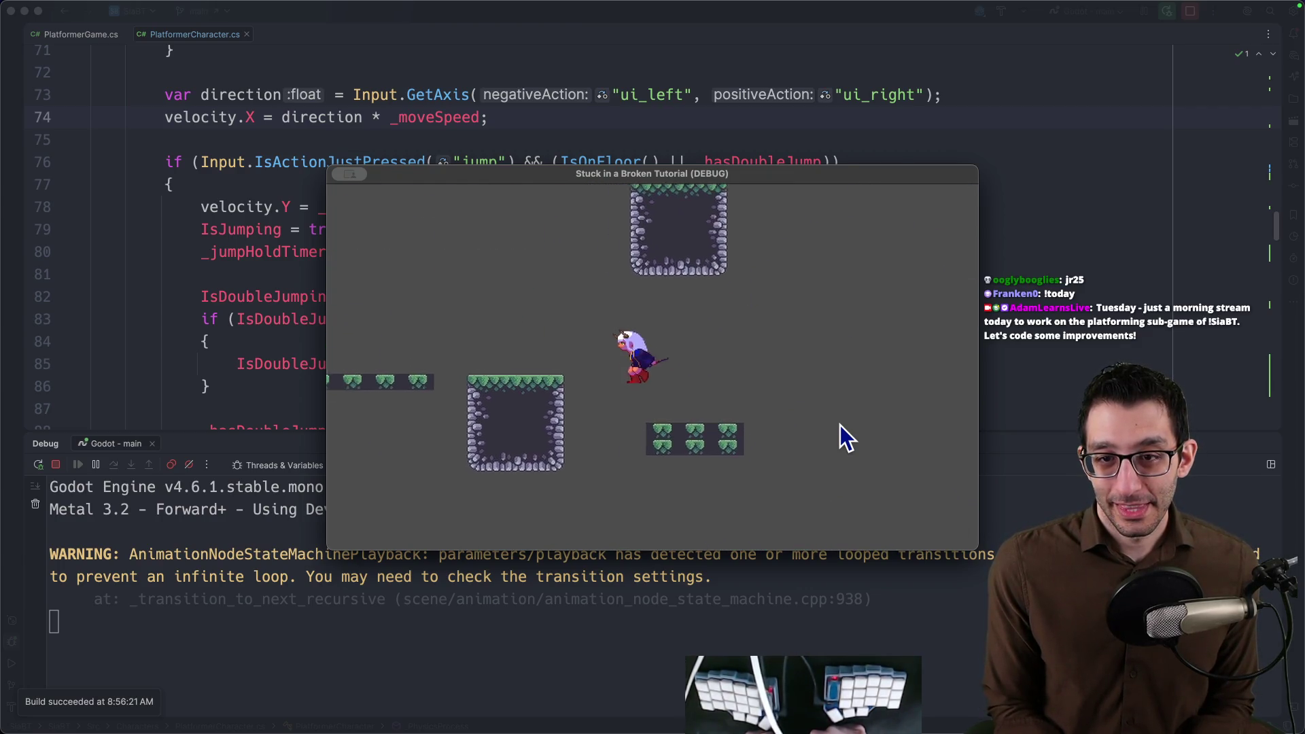
key("space")
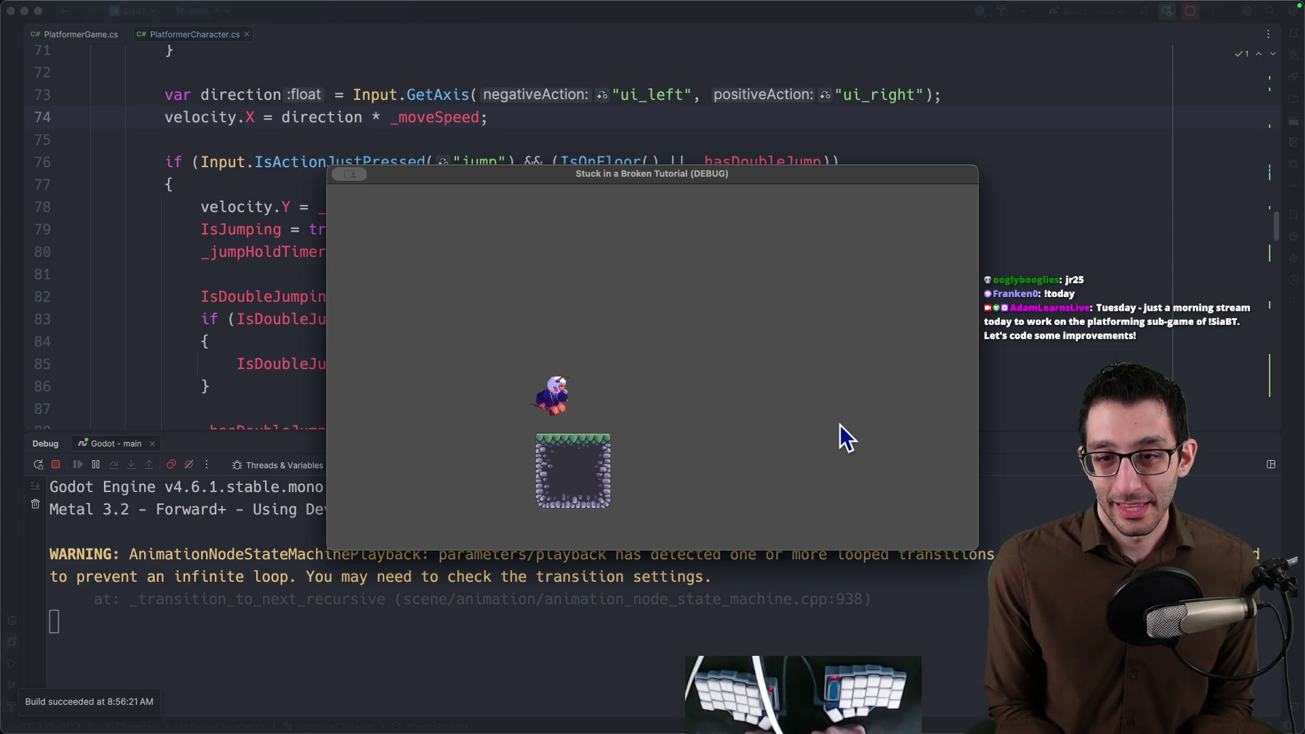
key("Right")
key("space")
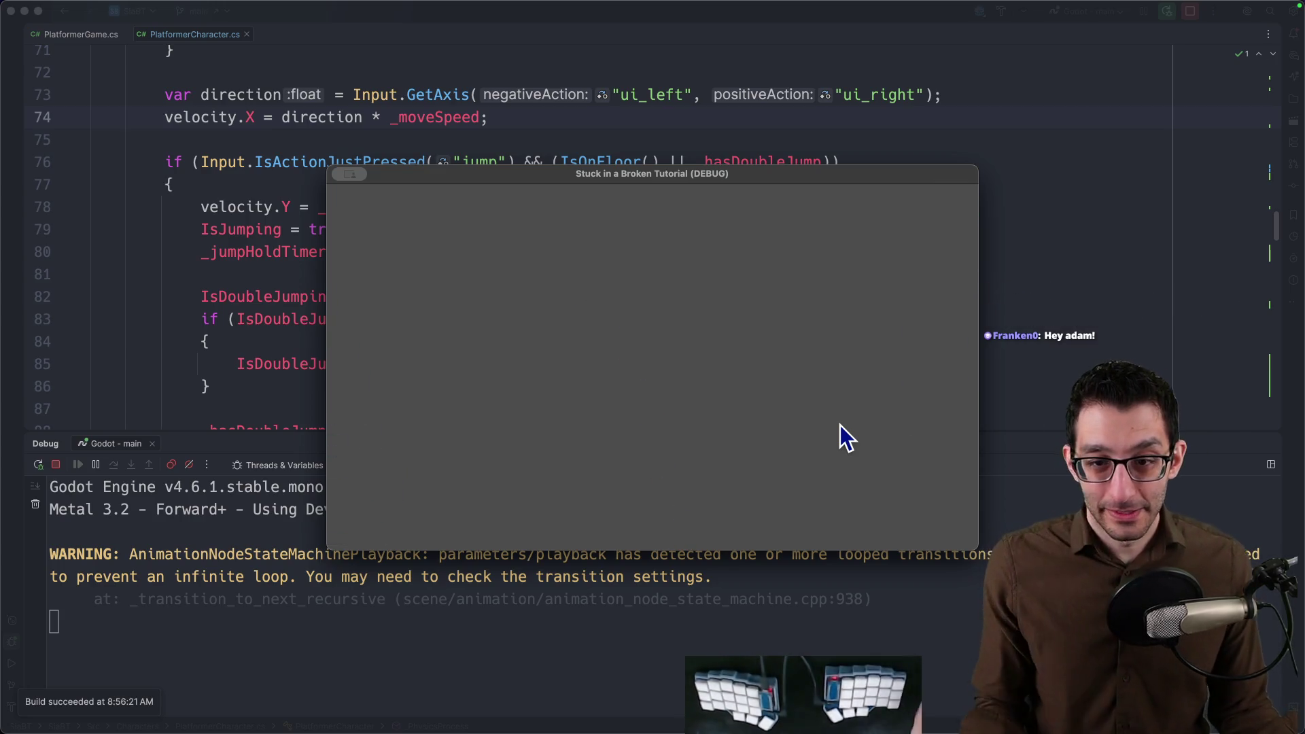
Add an IsOnFloor early return to AerialDash and relaunch the game in debug.
key("super+Tab")
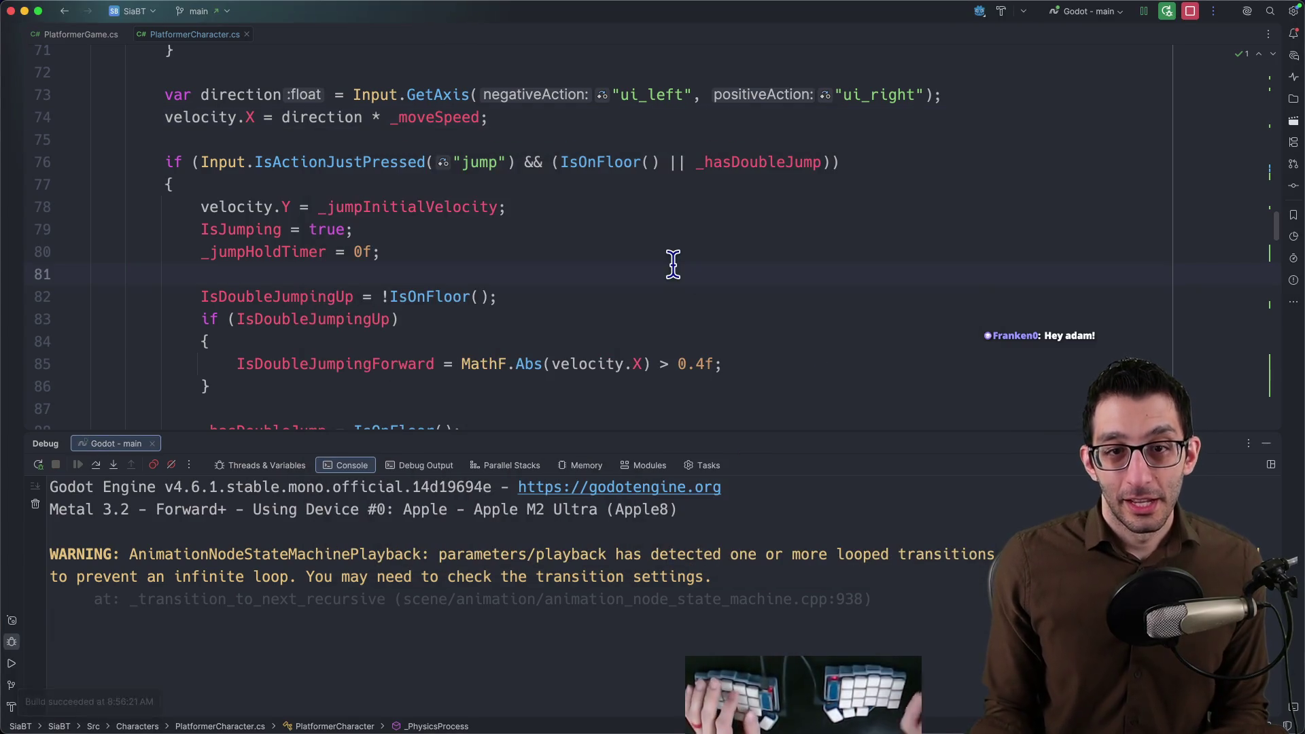
scroll(673, 263, "down", 5)
scroll(667, 266, "up", 5)
scroll(667, 265, "up", 4)
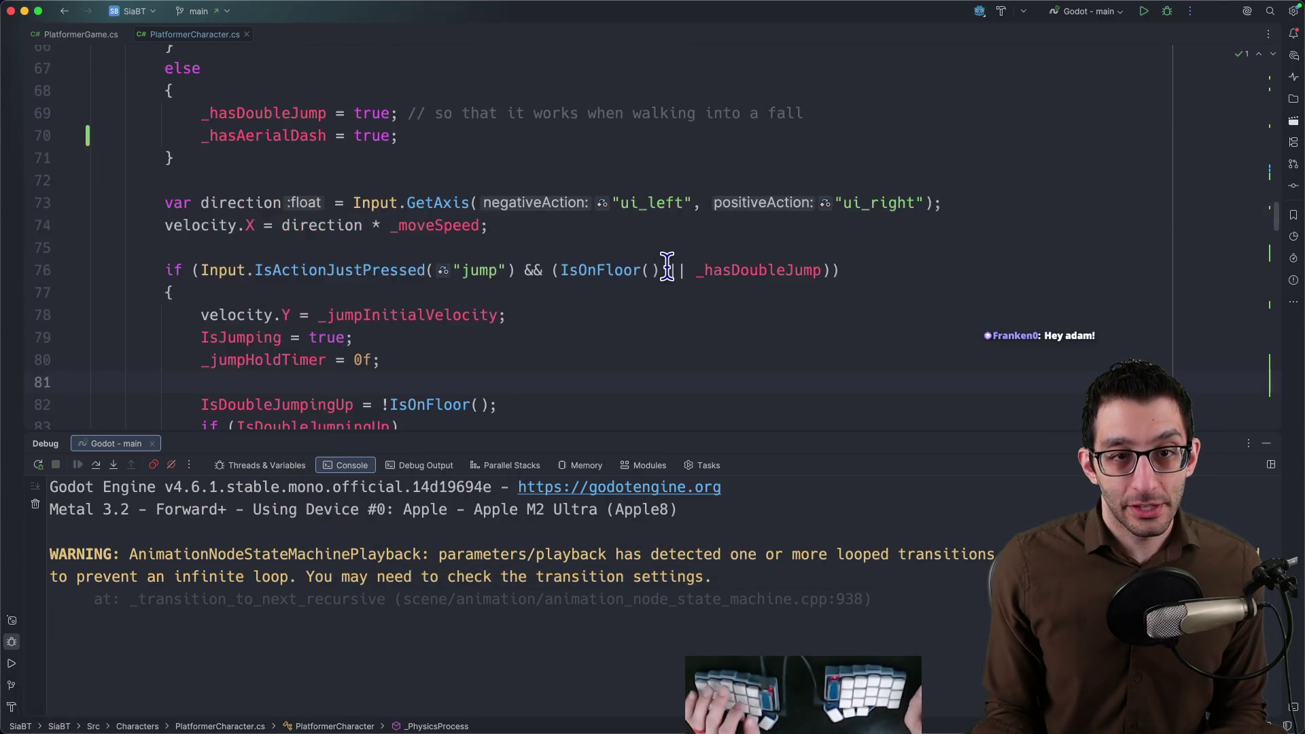
scroll(531, 246, "up", 2)
left_click(302, 204)
scroll(452, 262, "down", 5)
scroll(466, 300, "down", 7)
scroll(459, 300, "down", 6)
scroll(423, 306, "down", 10)
scroll(423, 307, "down", 2)
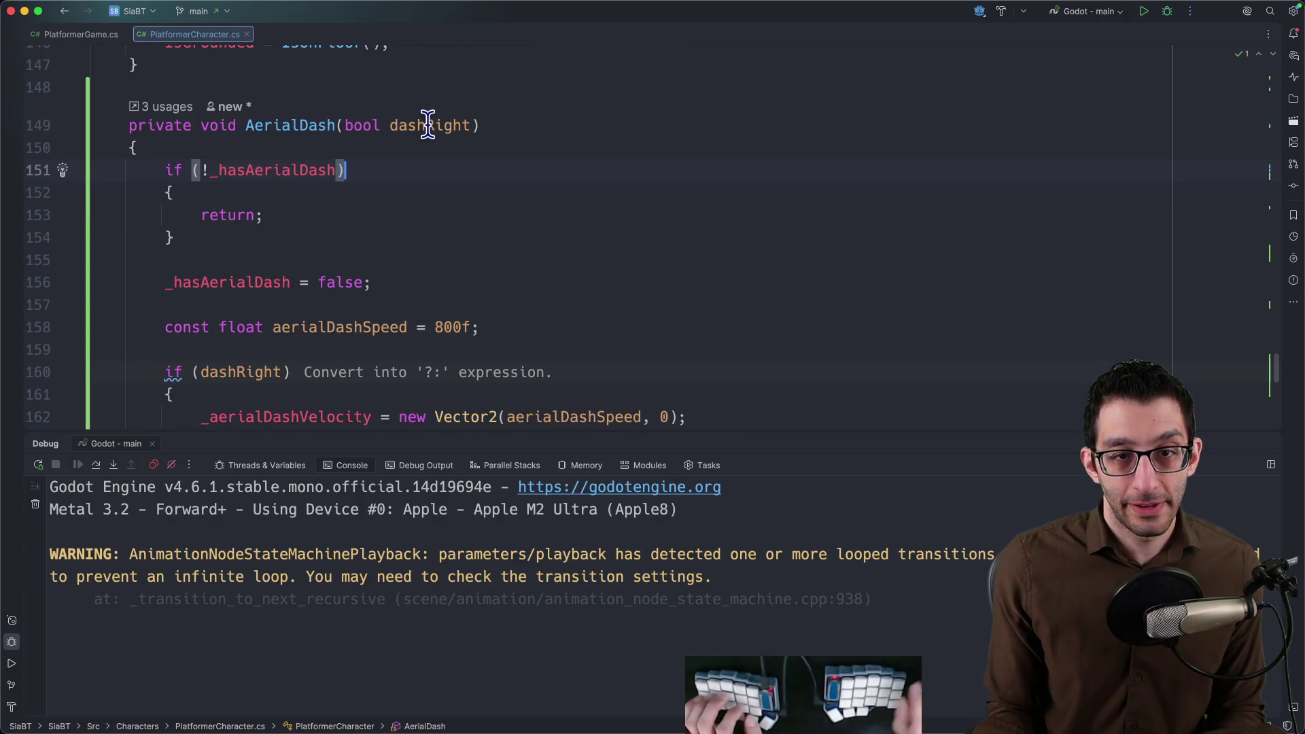
type("|| IsOnFlo")
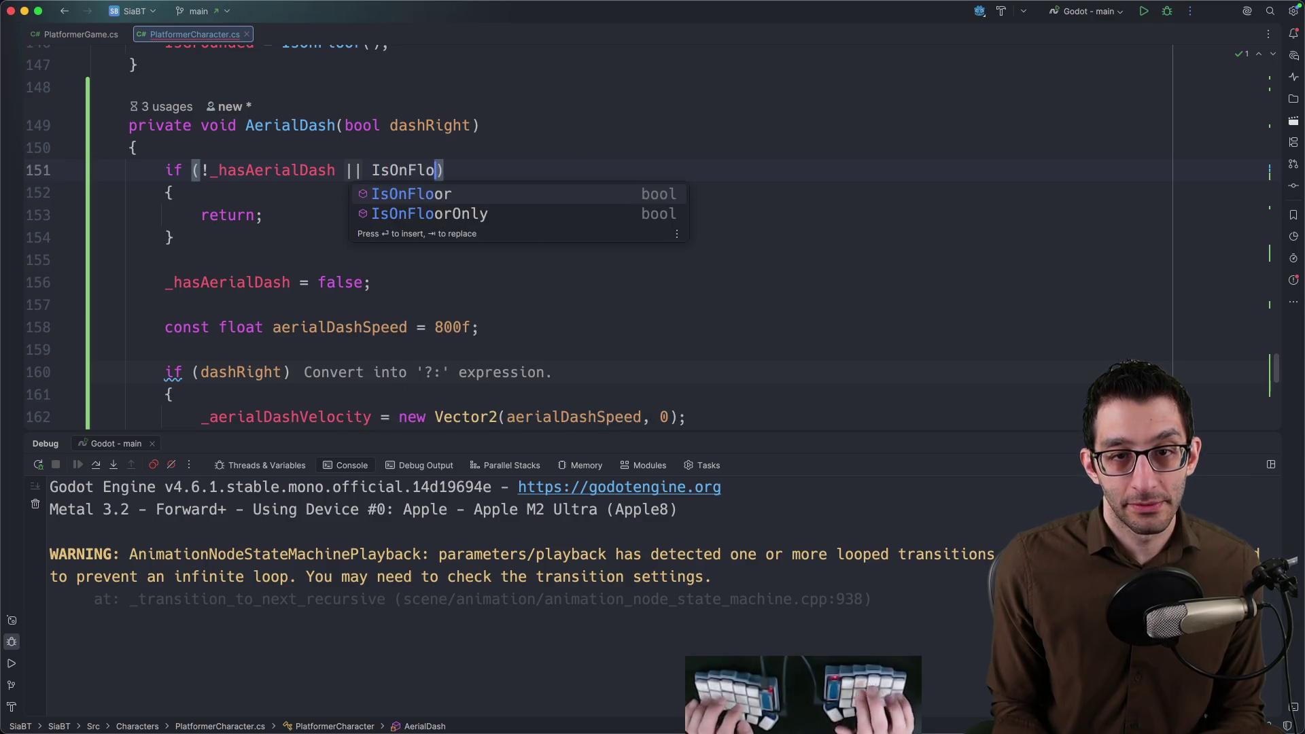
key("Return")
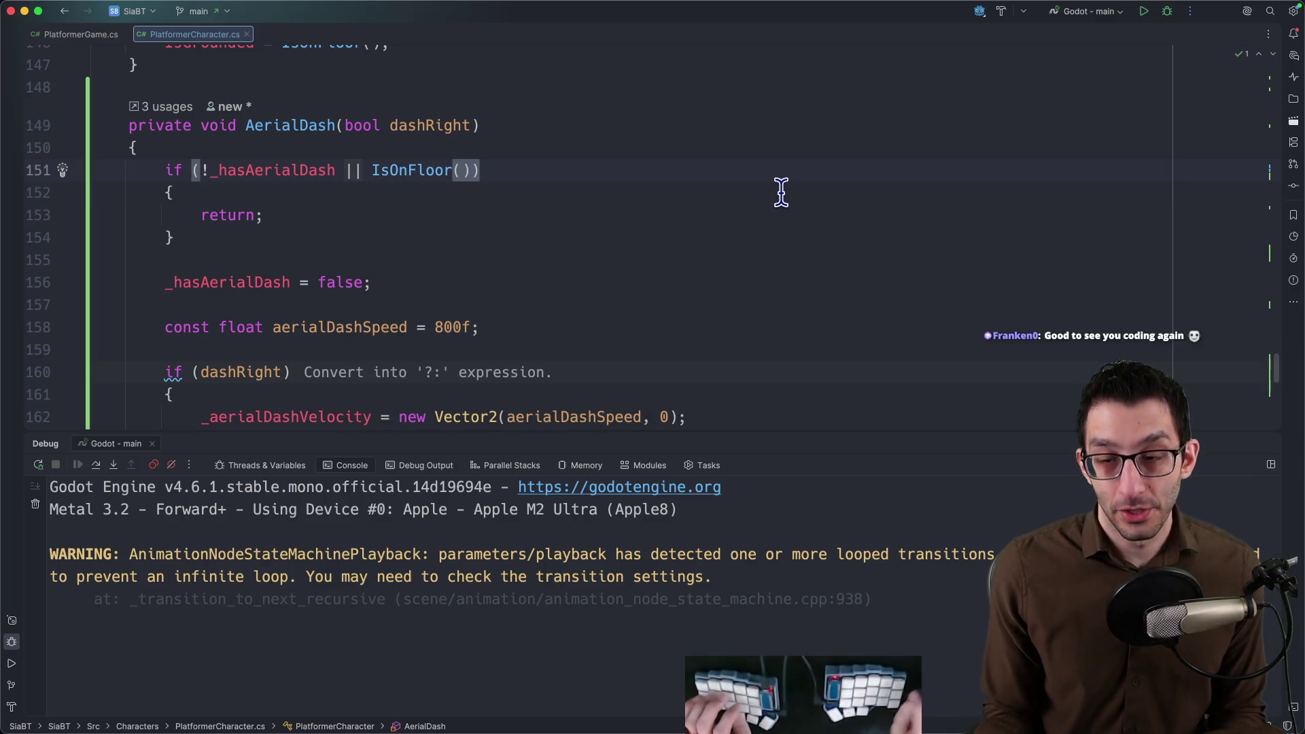
key("ctrl+d")
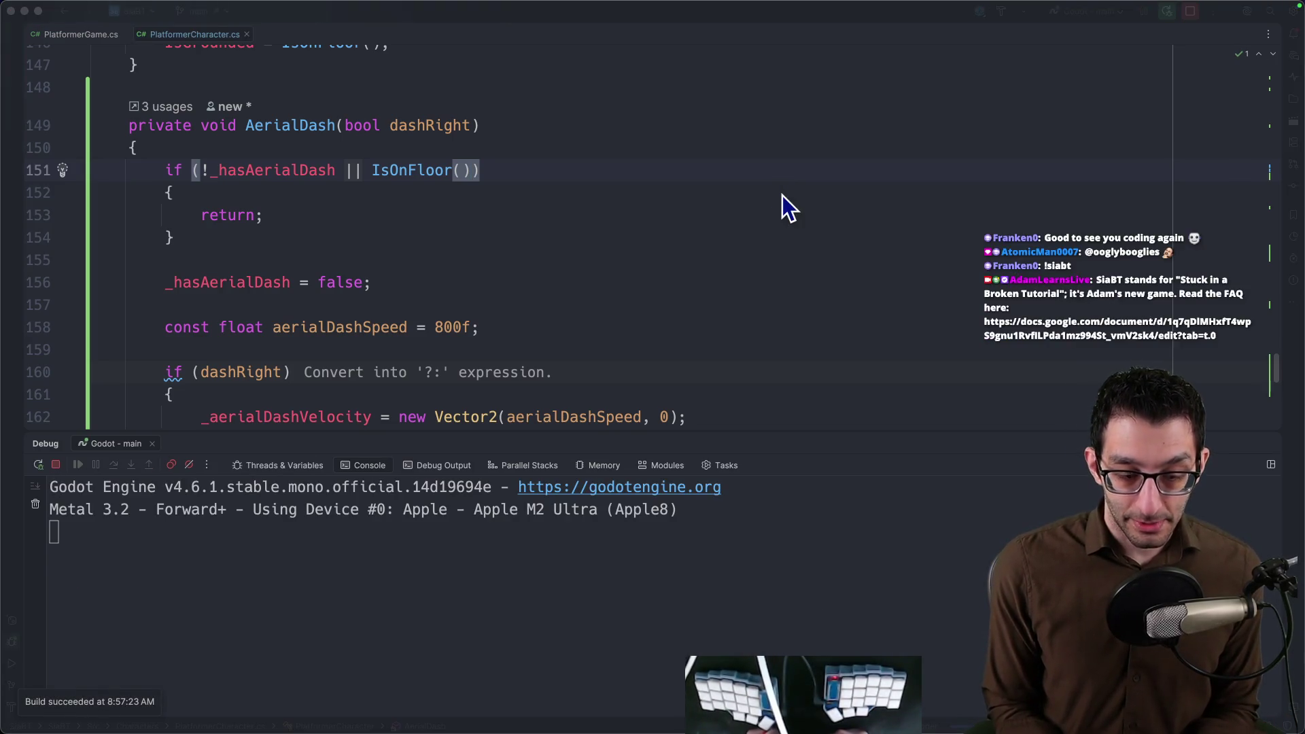
key("Left")
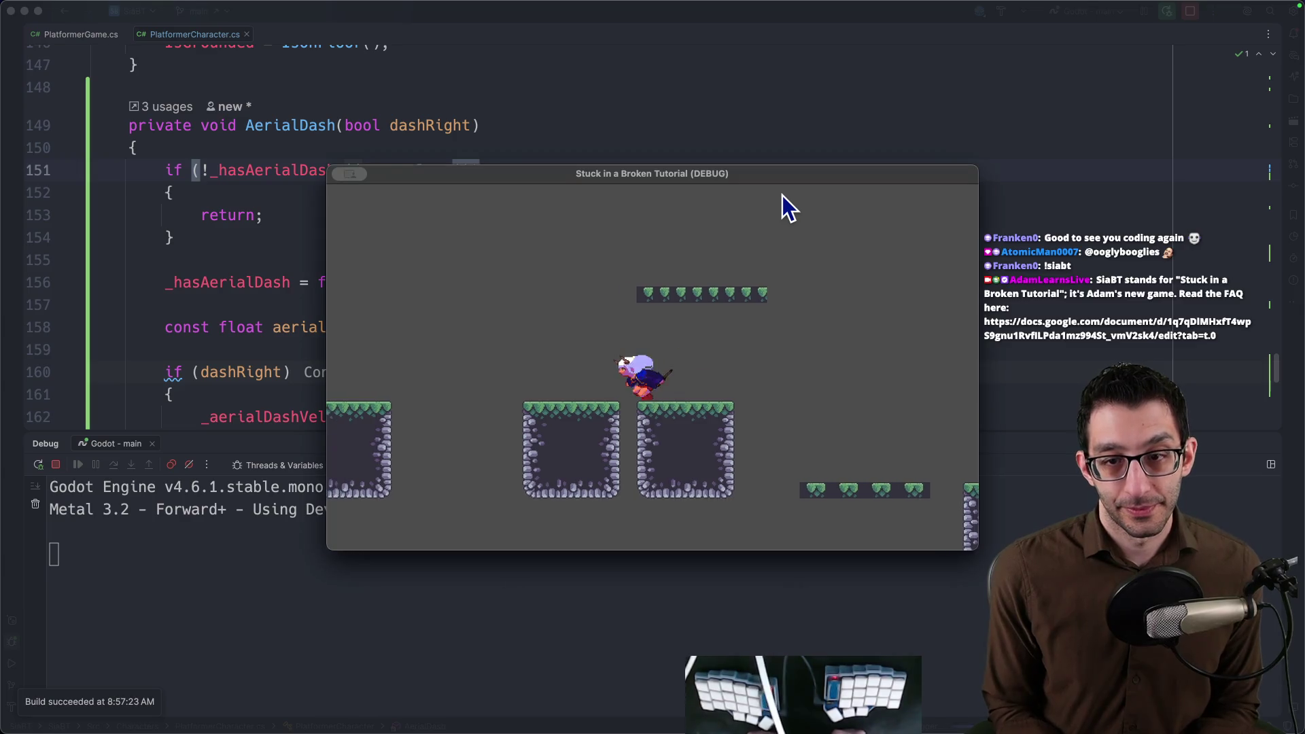
key("Right")
key("Left")
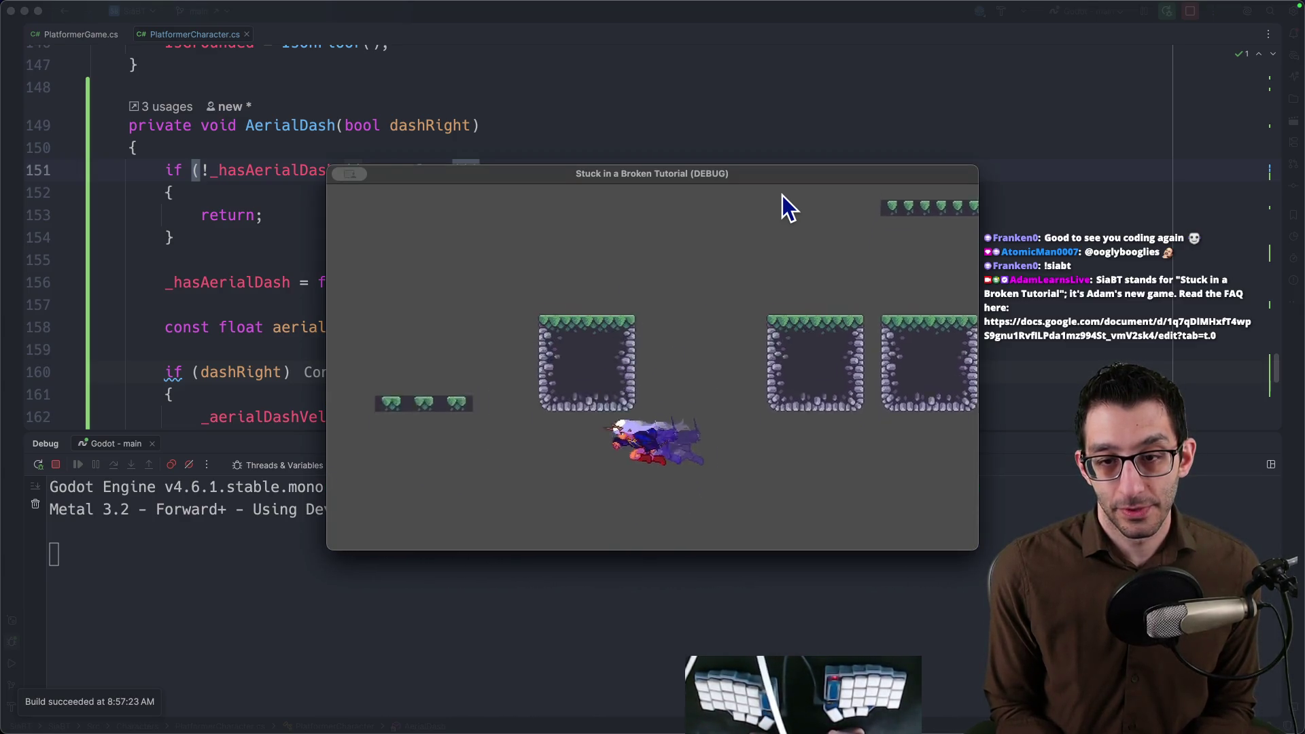
key("Right")
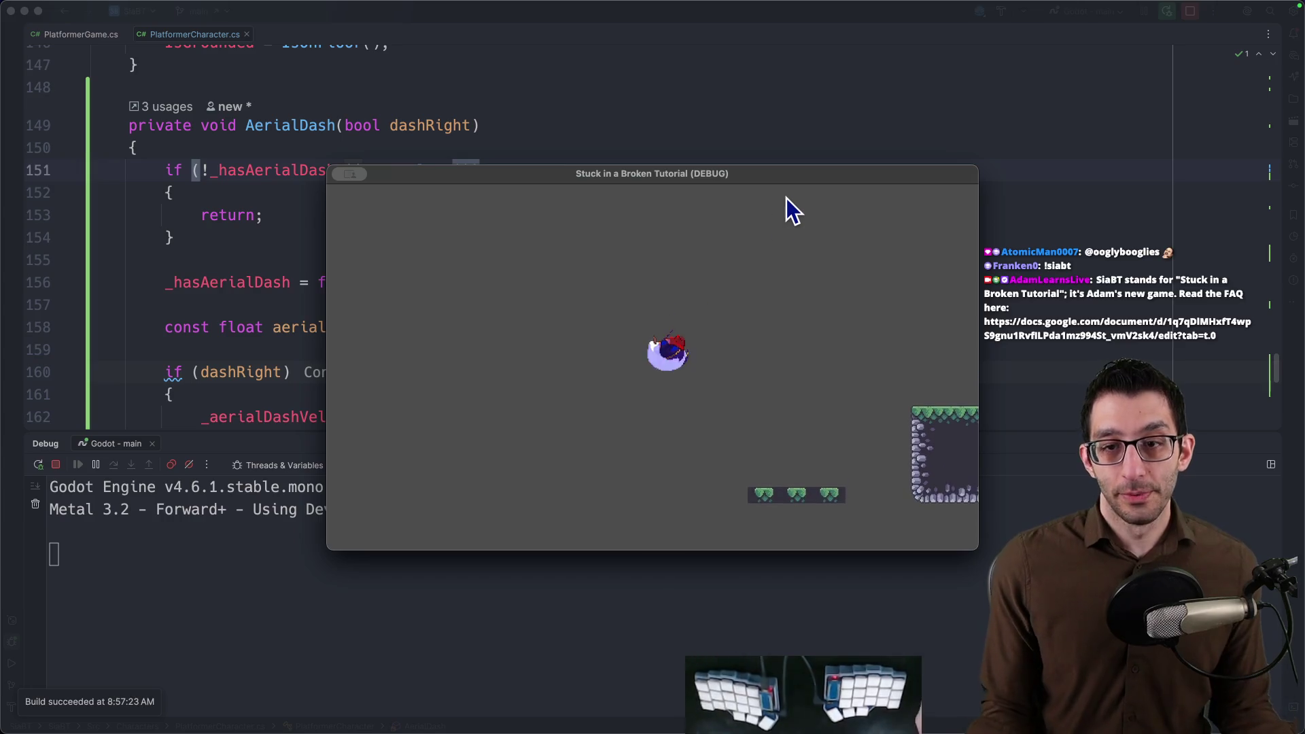
key("super+q")
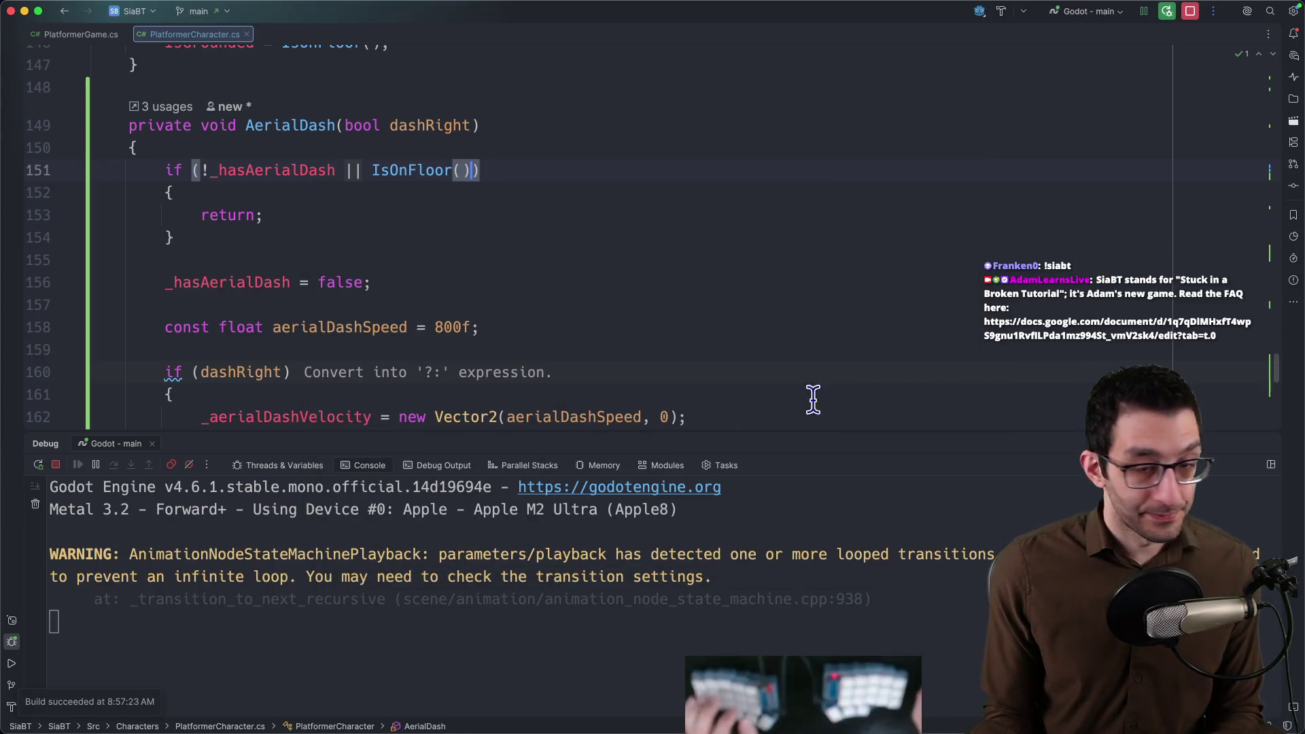
Quick Look the aerial dash and aerial dash_smoke sprite sheets, then switch to the browser.
left_click(237, 693)
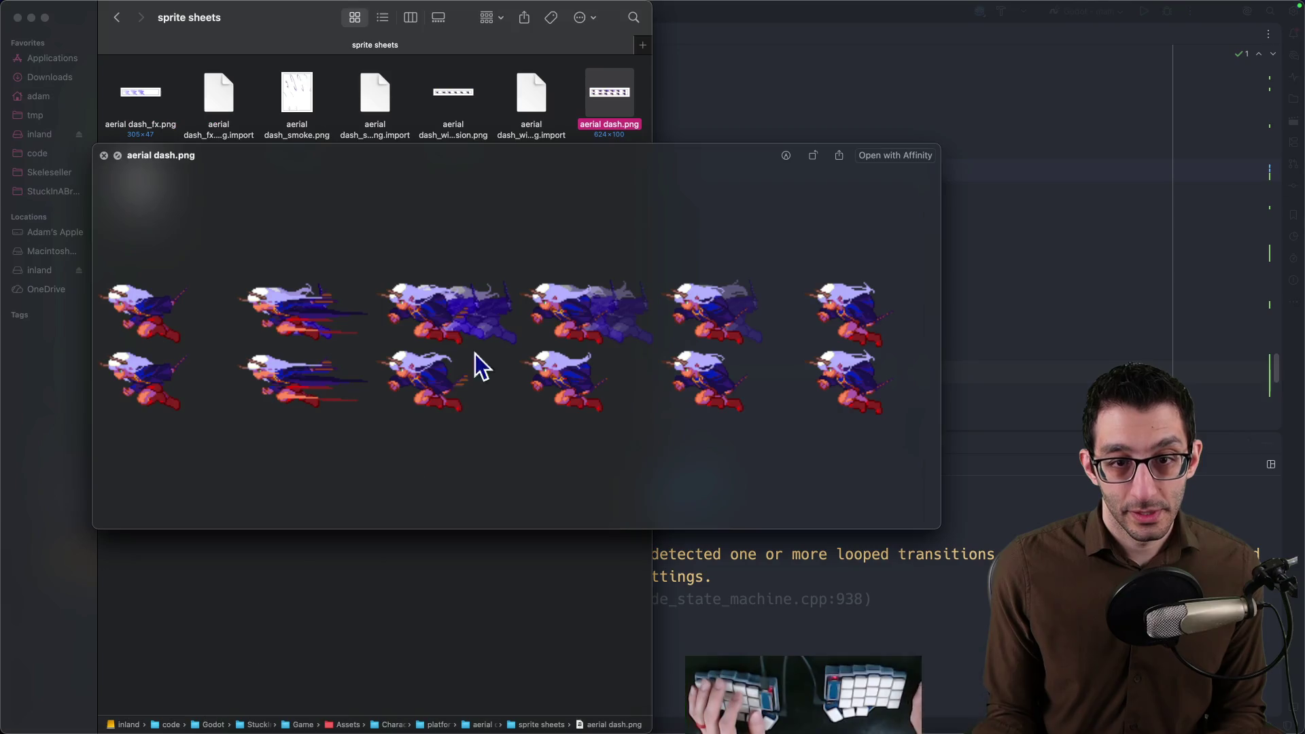
key("space")
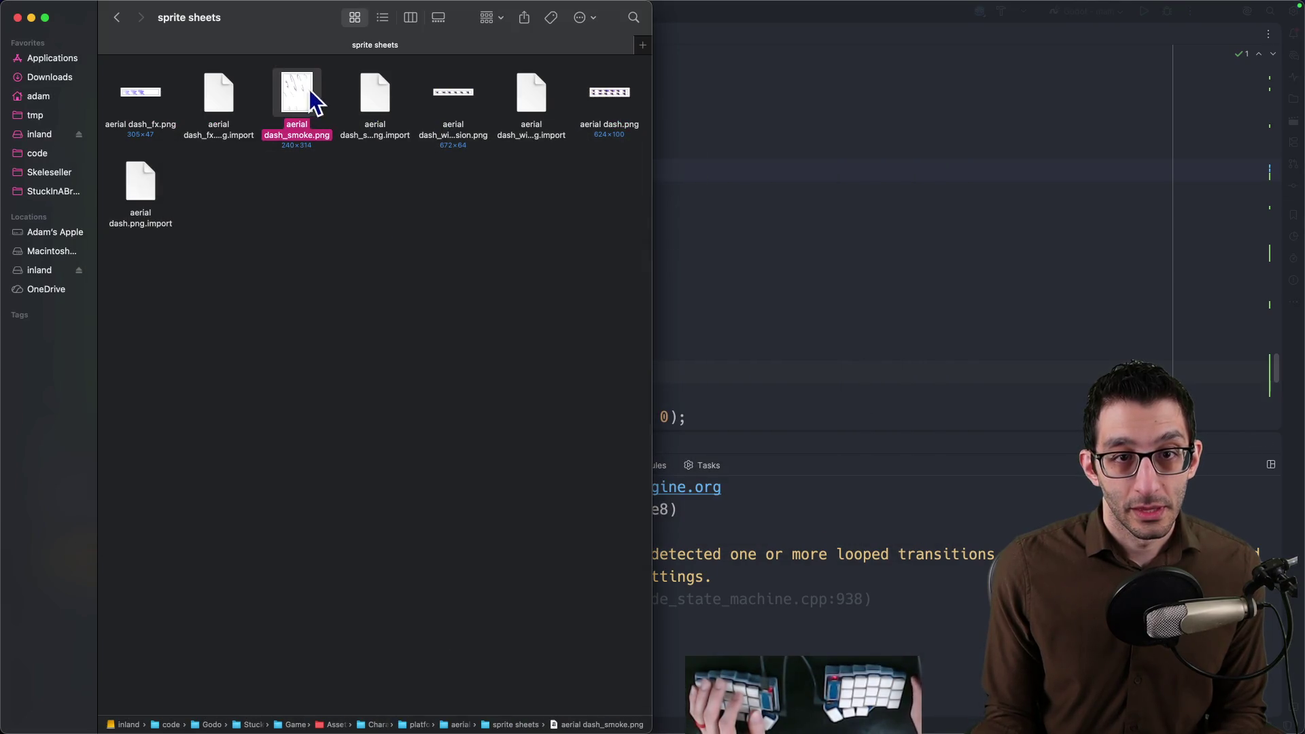
key("space")
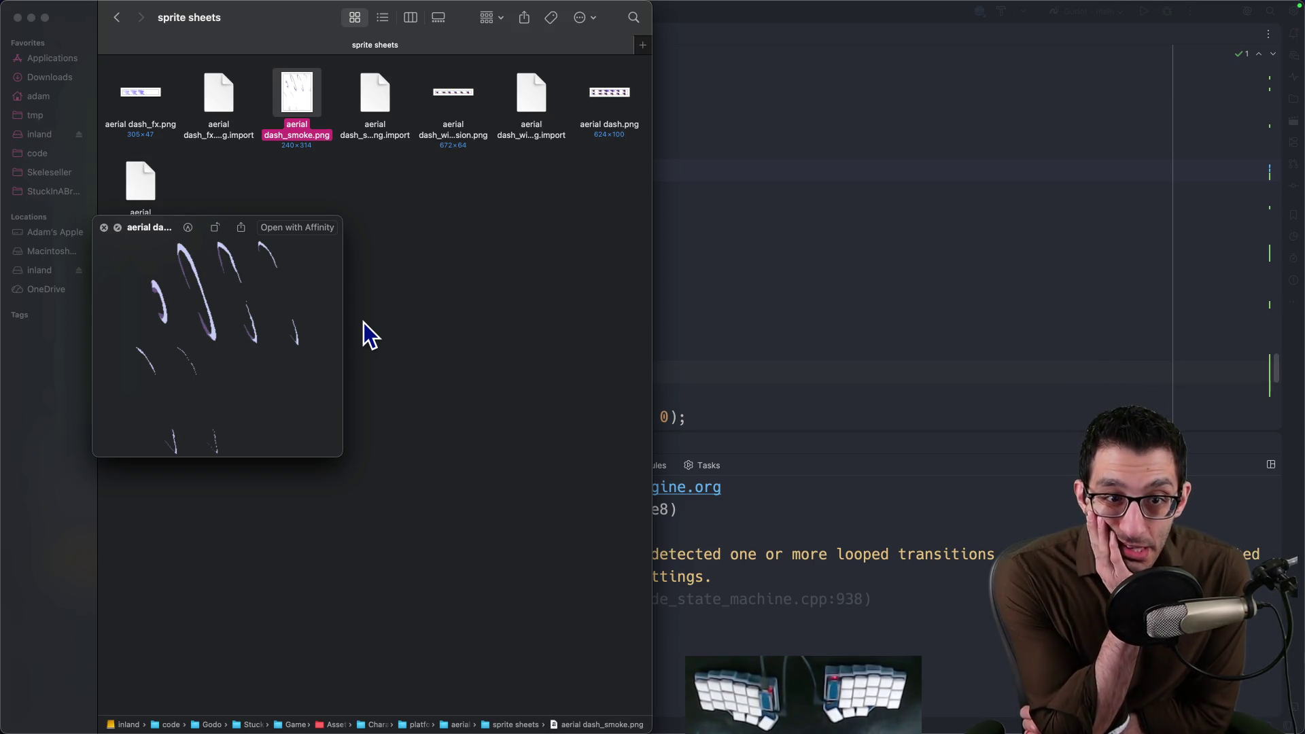
key("super+Tab")
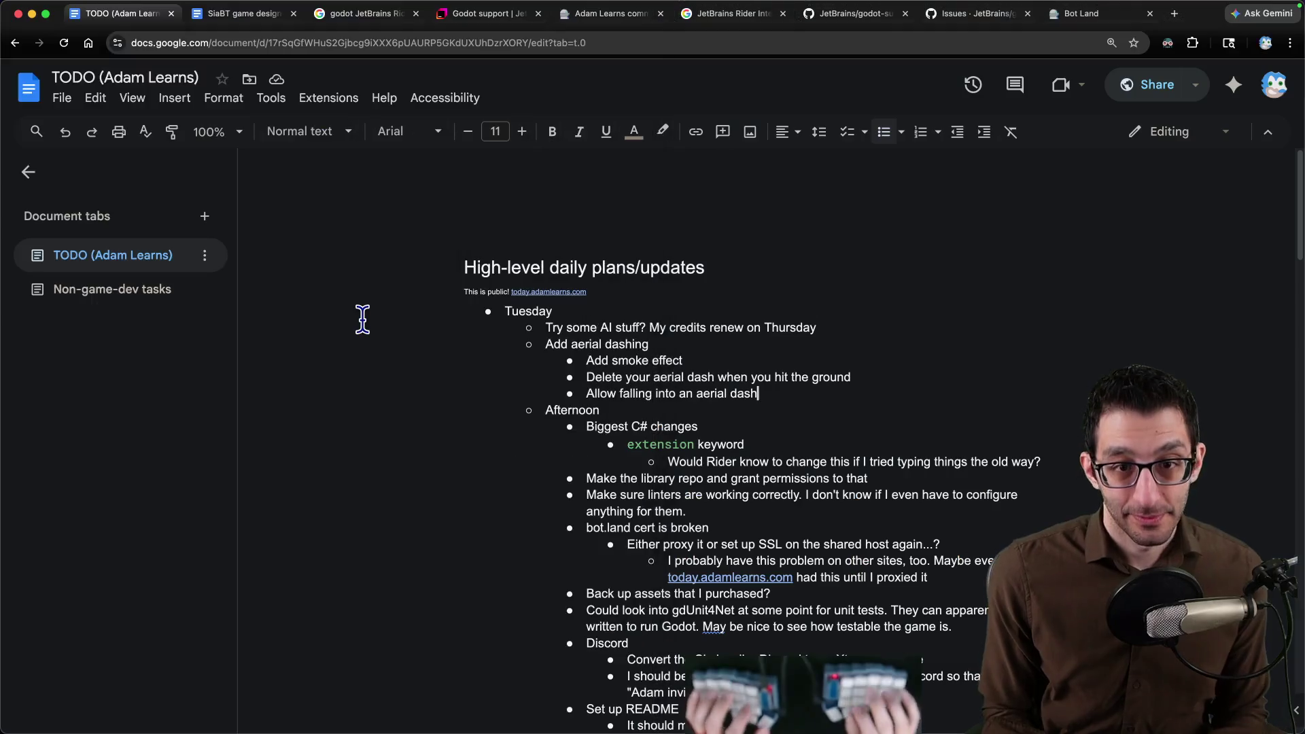
From the design doc, open the platformer character pack page and its Air dash GIF in a new tab.
key("super+t")
key("super+2")
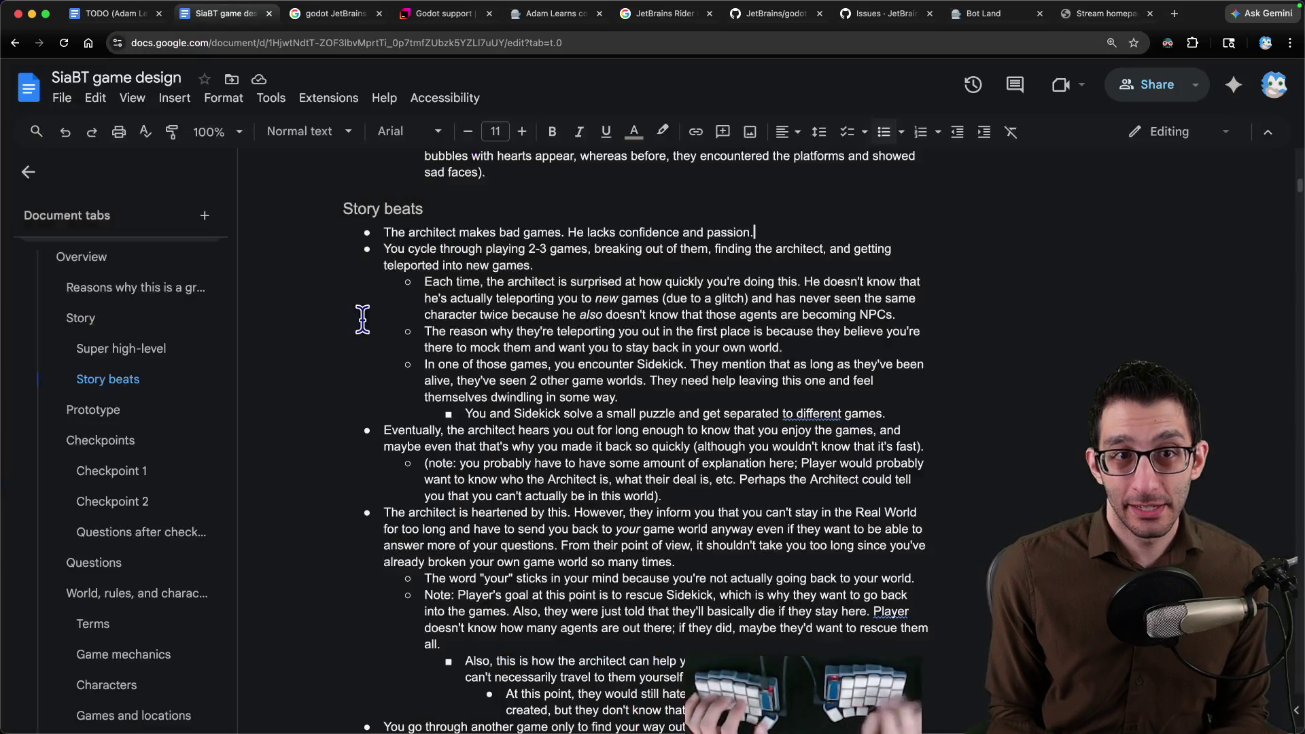
scroll(158, 395, "up", 1)
left_click(106, 259)
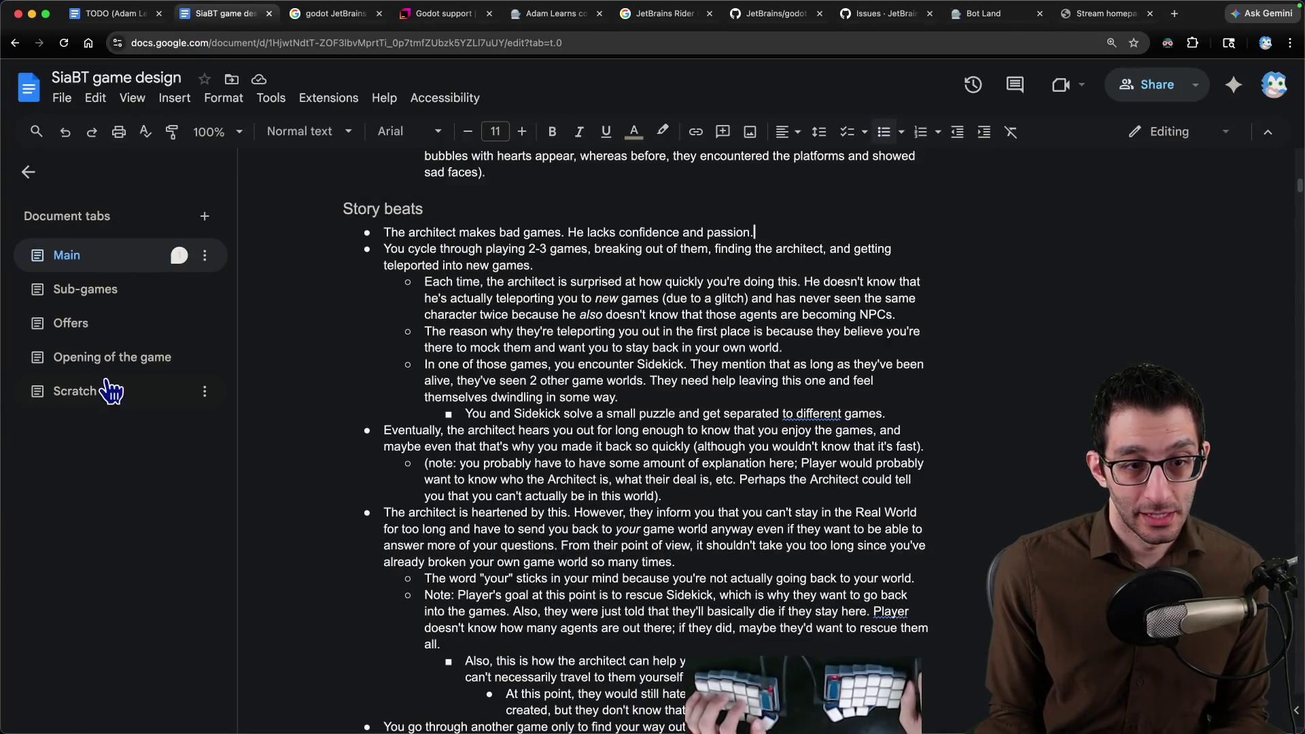
left_click(657, 323)
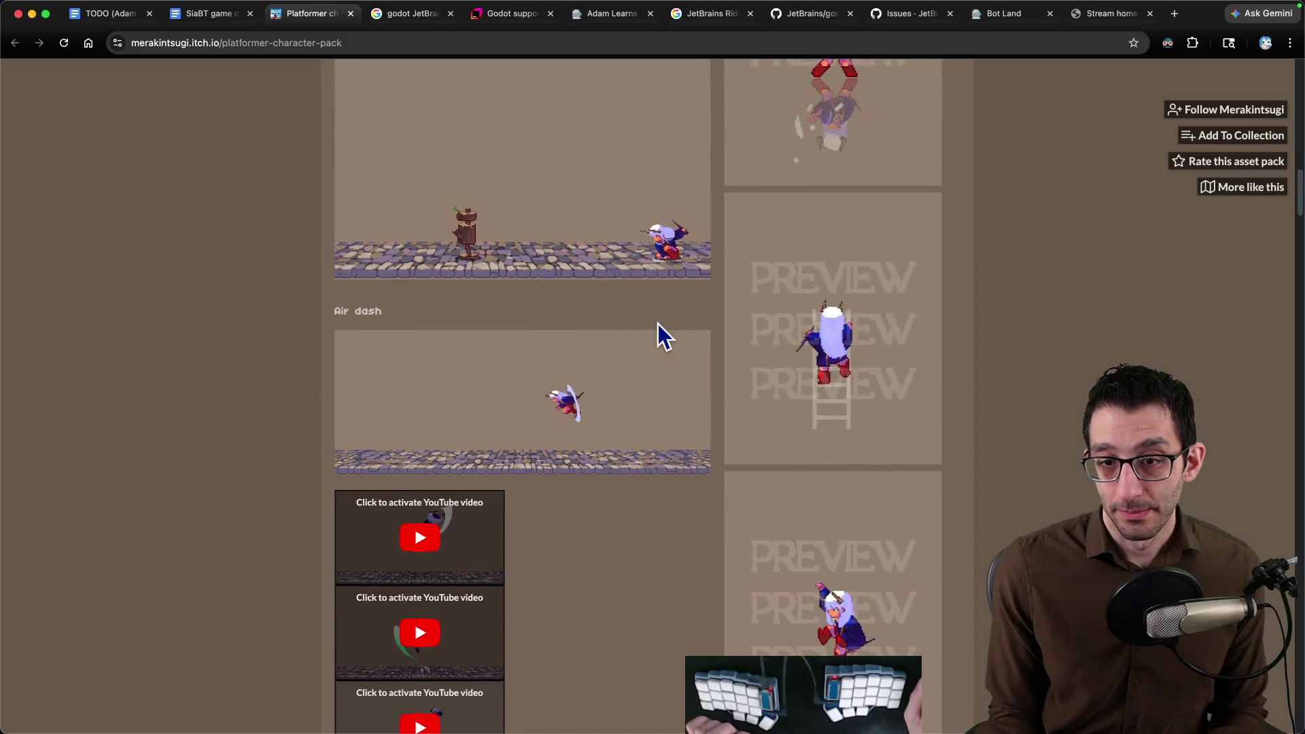
scroll(524, 425, "up", 2)
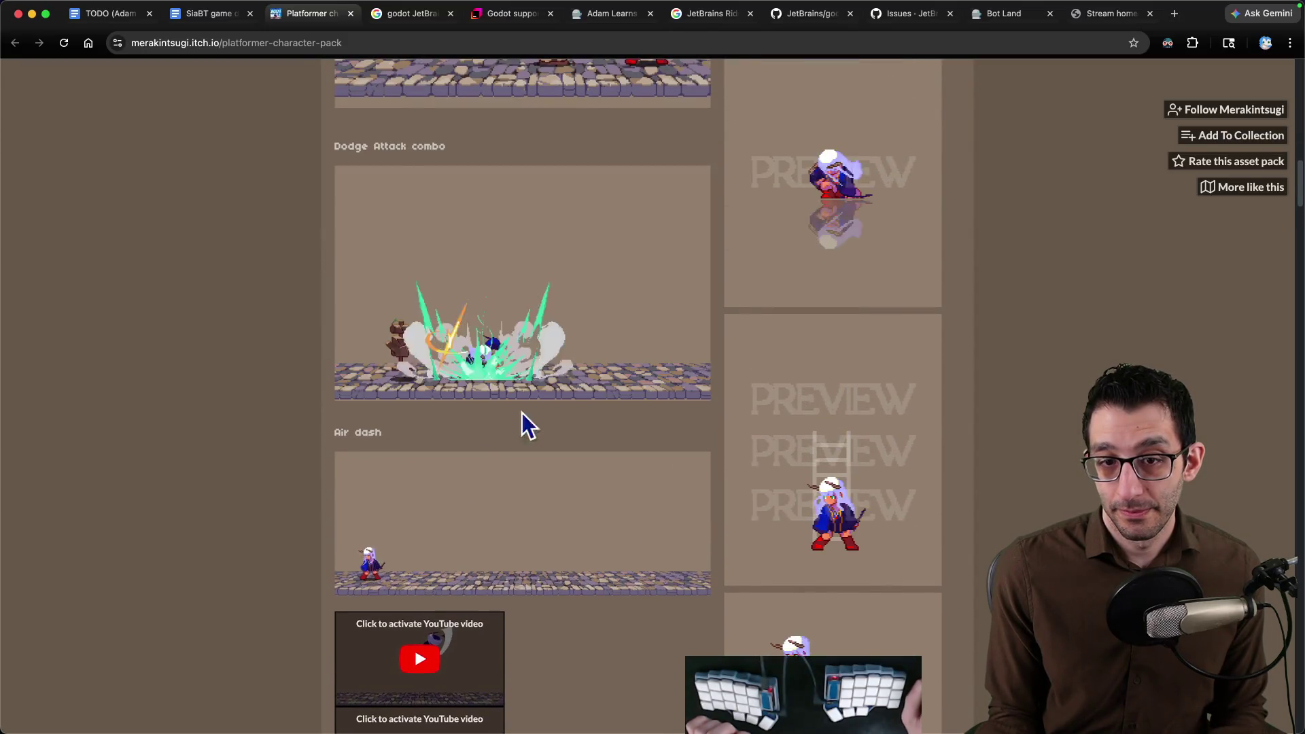
right_click(579, 524)
left_click(591, 530)
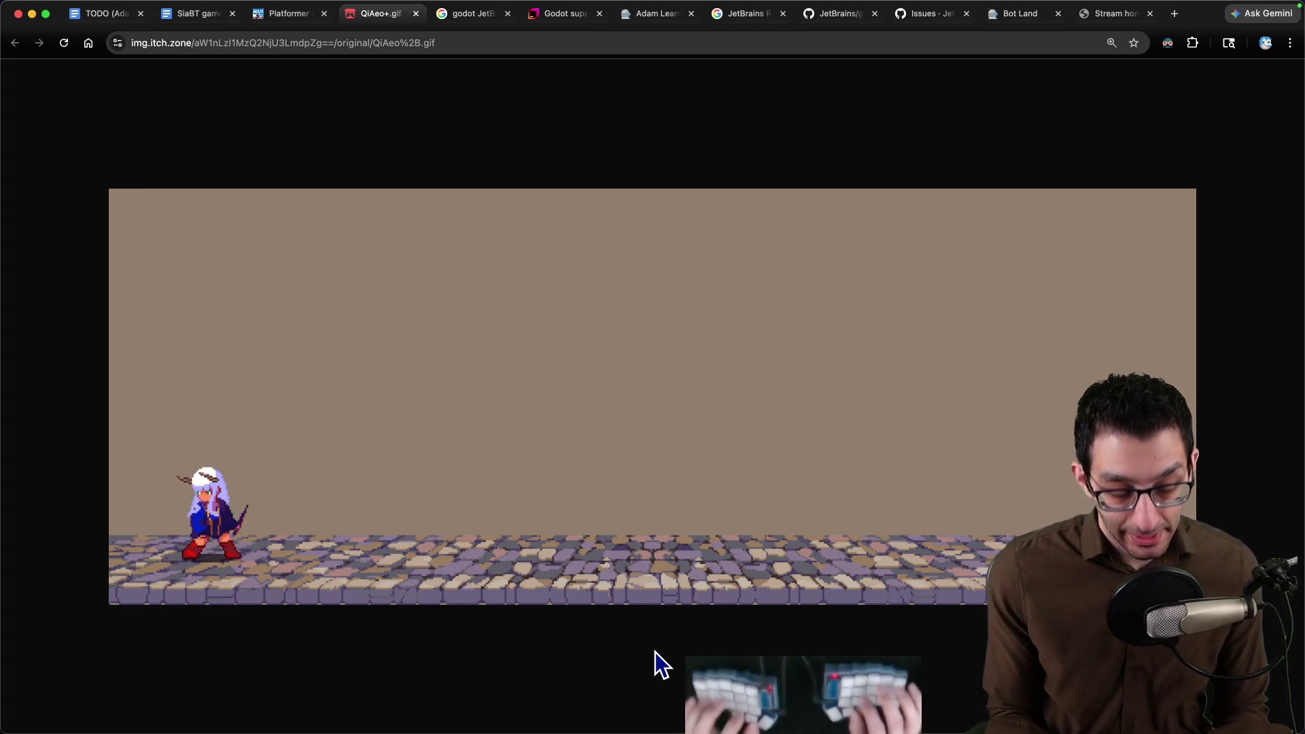
Add the 'Add double-jump graphic' to-do under the aerial dash items.
key("super+1")
key("Return")
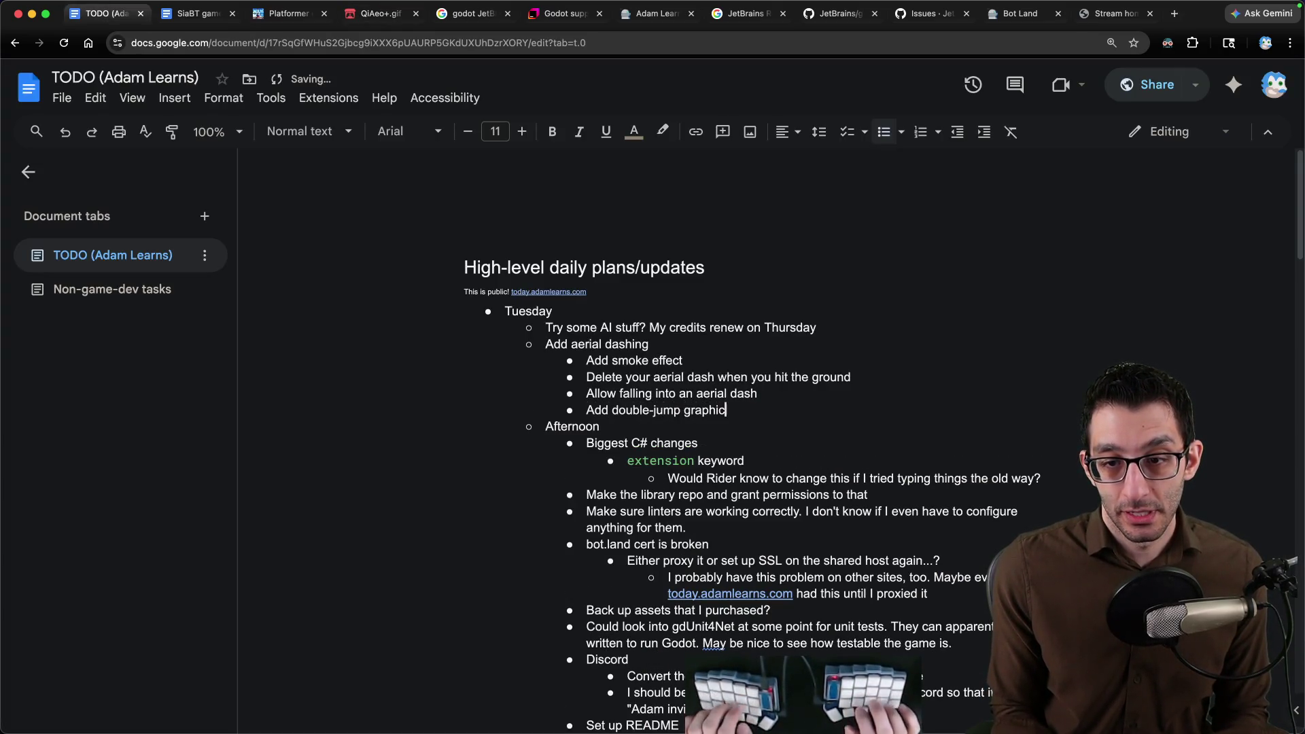
key("ctrl+shift+Tab")
Add the 'Add illusion within the smoke effect' to-do under Add smoke effect, checking the Air dash GIF.
key("ctrl+shift+Tab")
key("ctrl+shift+Tab")
key("ctrl+shift+Tab")
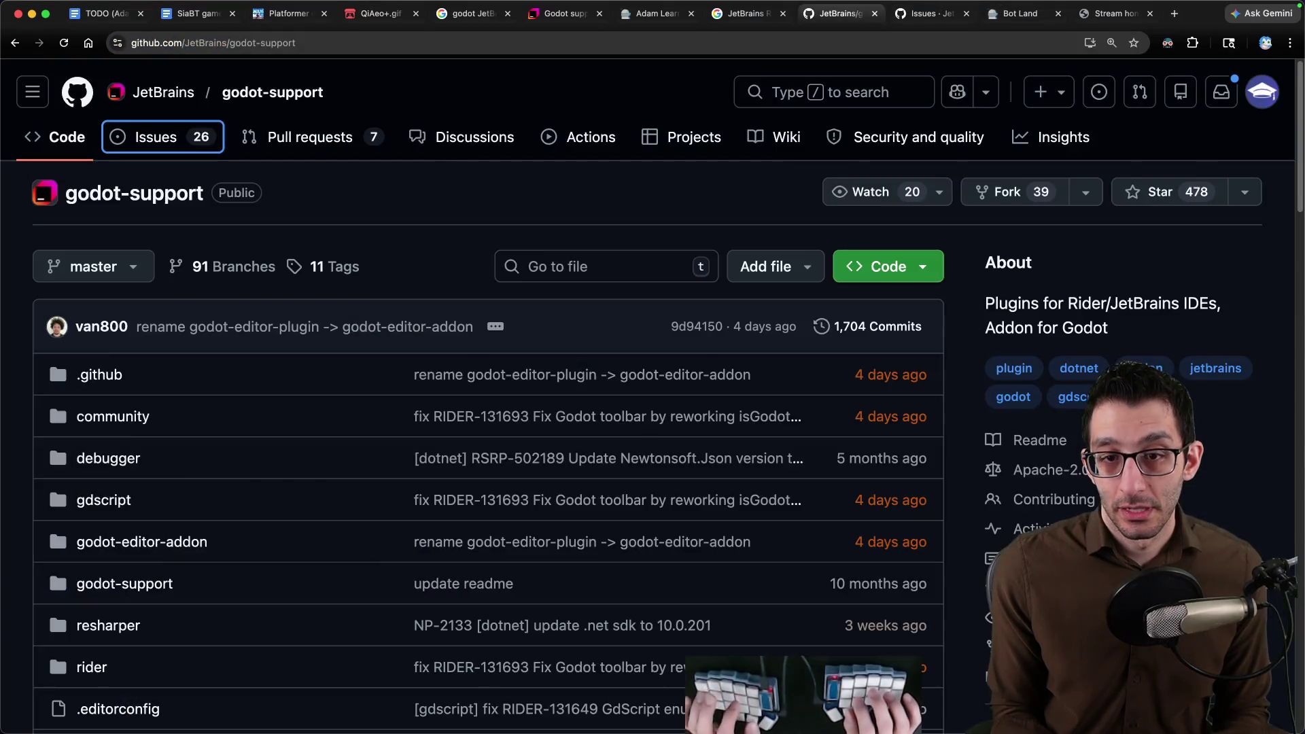
key("ctrl+shift+Tab")
key("ctrl+shift+Tab")
key("ctrl+shift+Tab")
key("ctrl+shift+Tab")
key("ctrl+shift+Tab")
key("ctrl+shift+Tab")
key("ctrl+Tab")
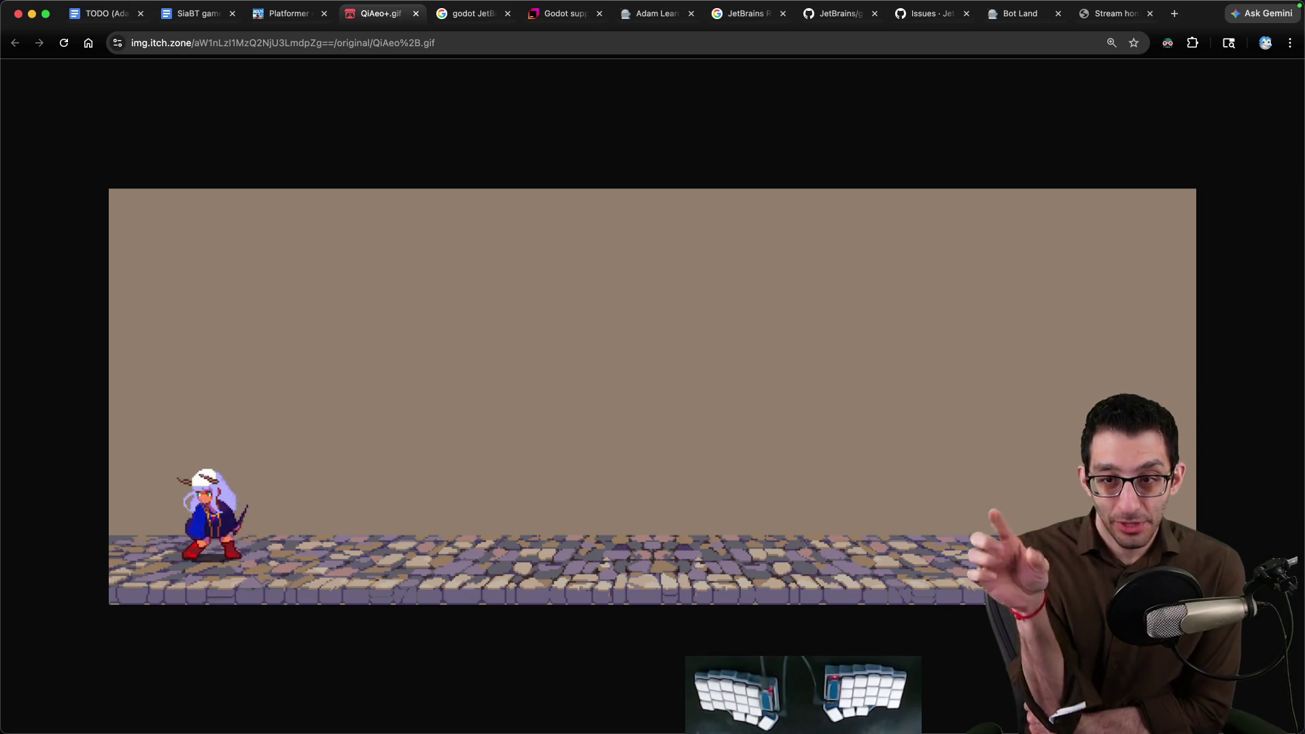
left_click(106, 14)
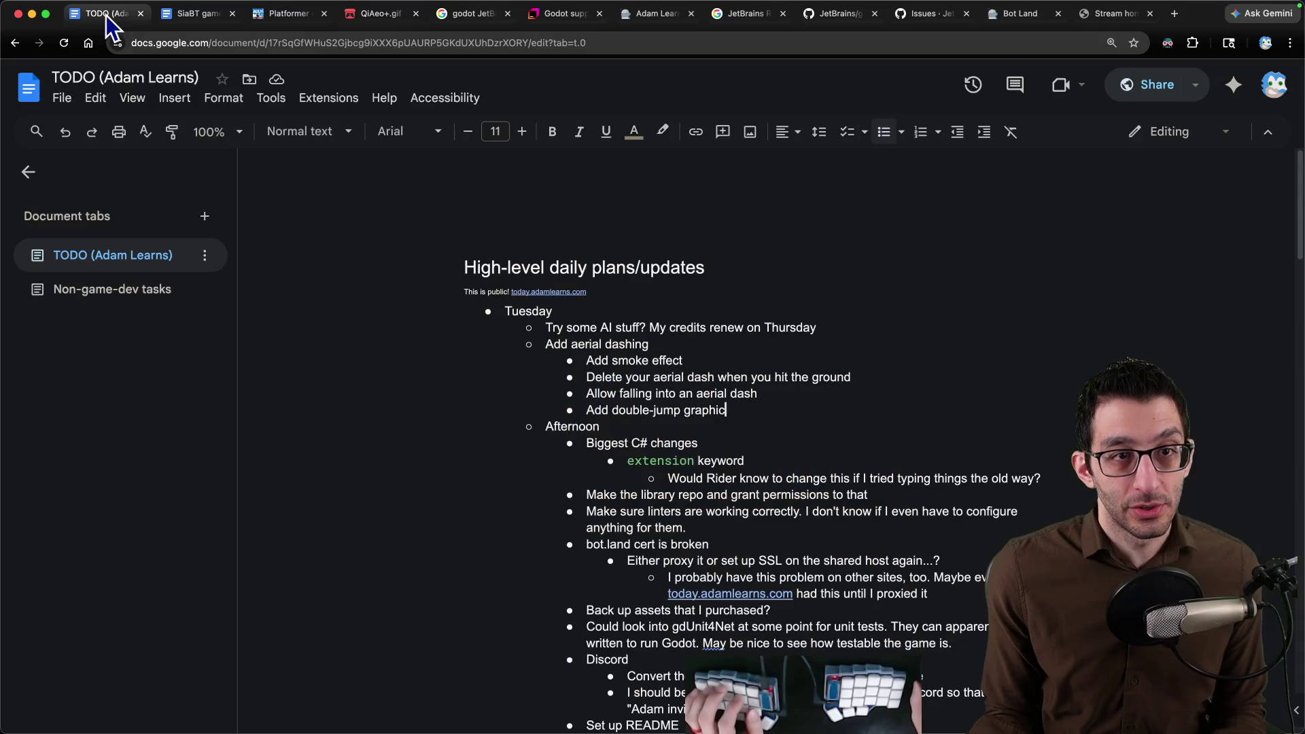
key("Up")
key("Up")
key("End")
key("Return")
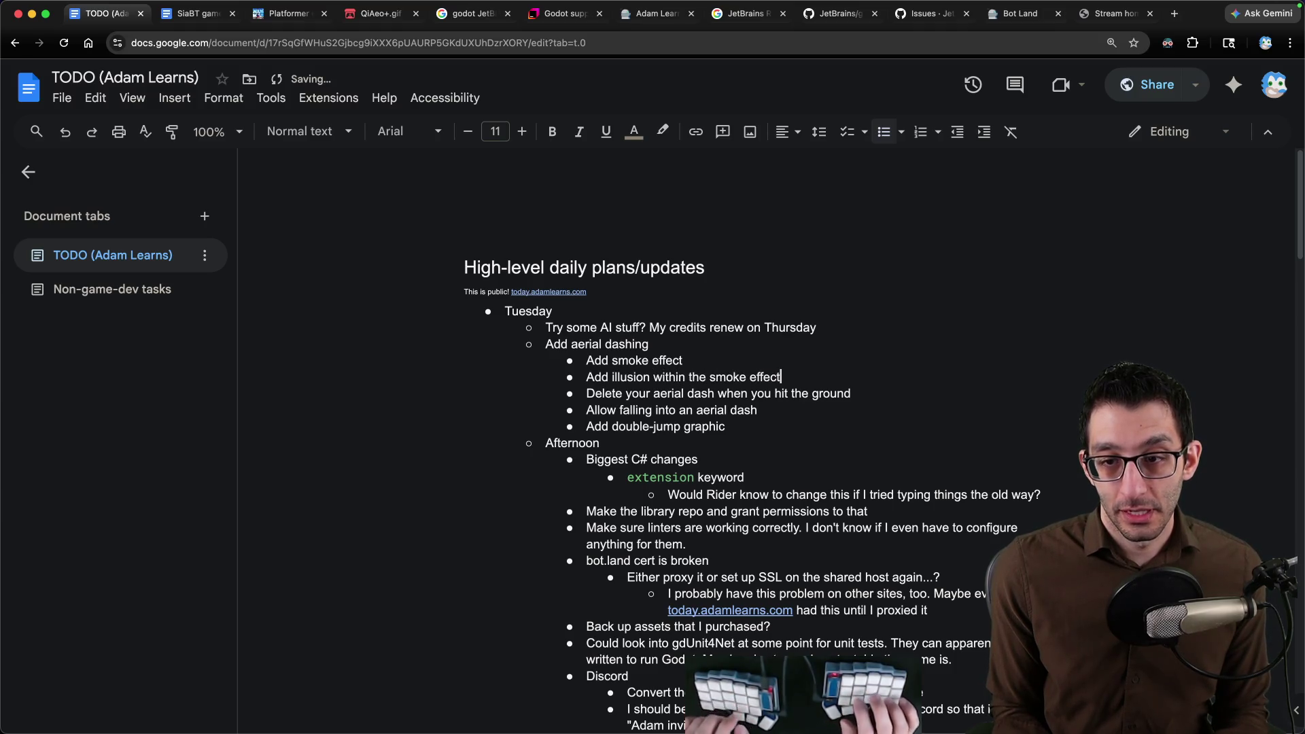
key("ctrl+shift+Tab")
key("ctrl+shift+Tab")
key("ctrl+Tab")
key("ctrl+Tab")
key("ctrl+Tab")
key("ctrl+Tab")
key("ctrl+Tab")
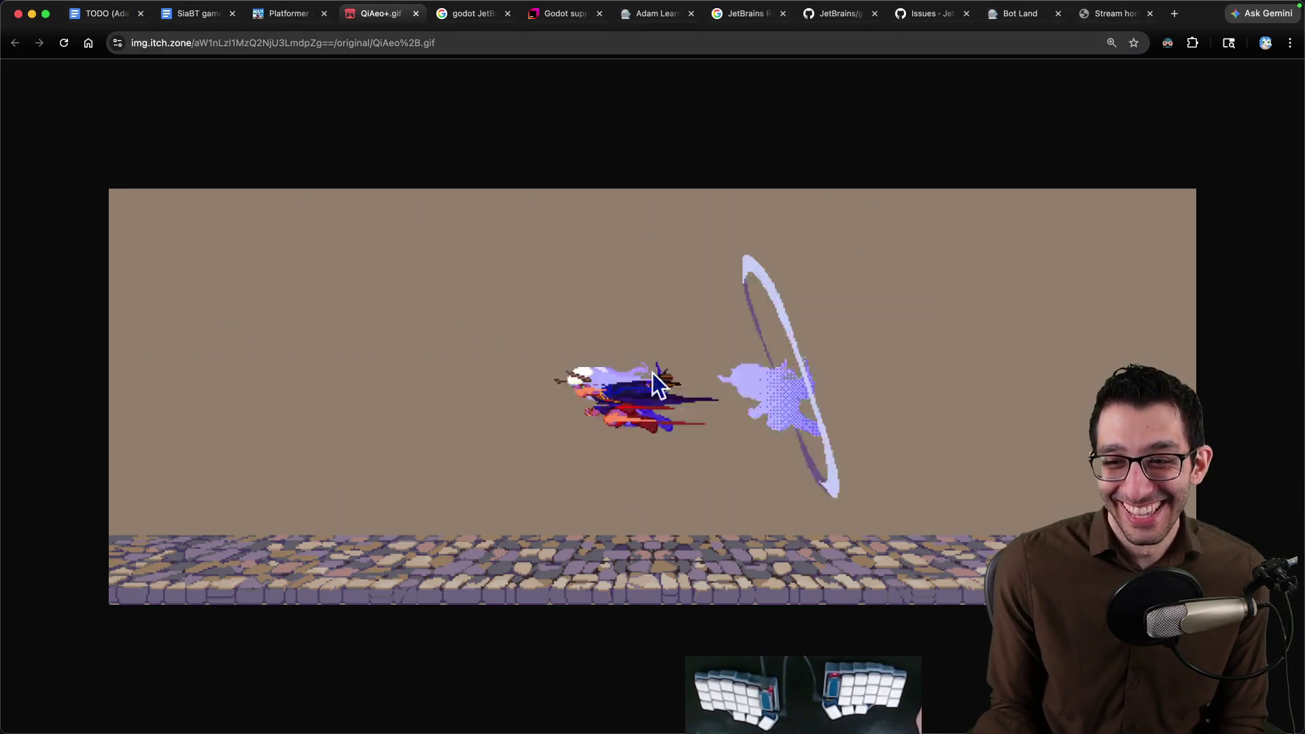
mouse_move(664, 730)
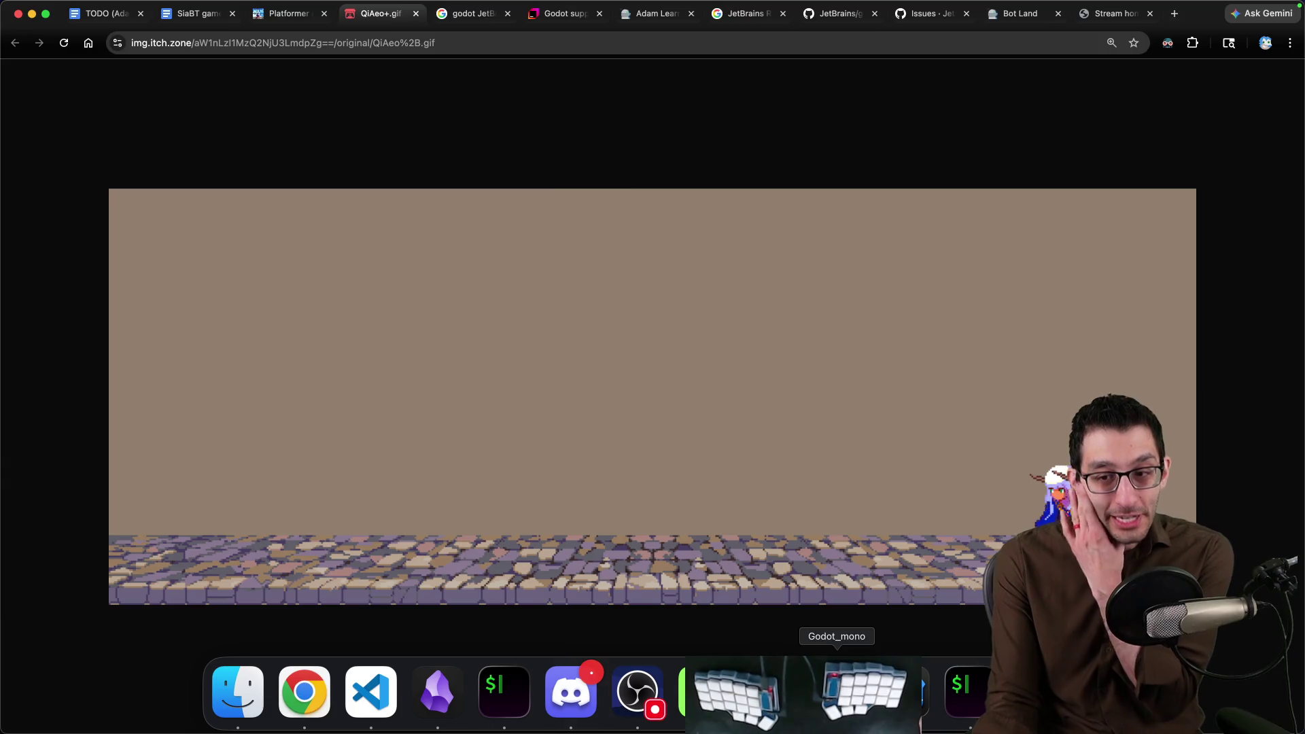
Switch to the Godot editor and select the player's AnimationPlayer node.
left_click(836, 694)
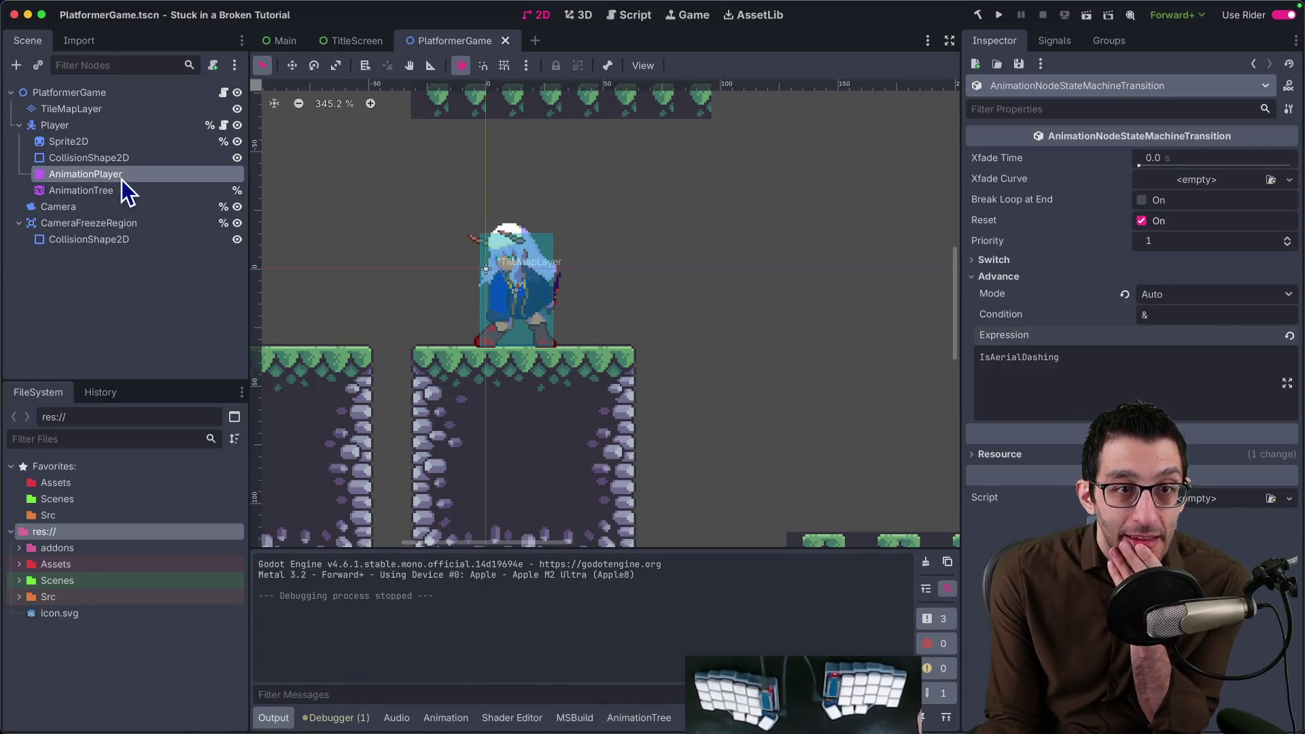
left_click(121, 179)
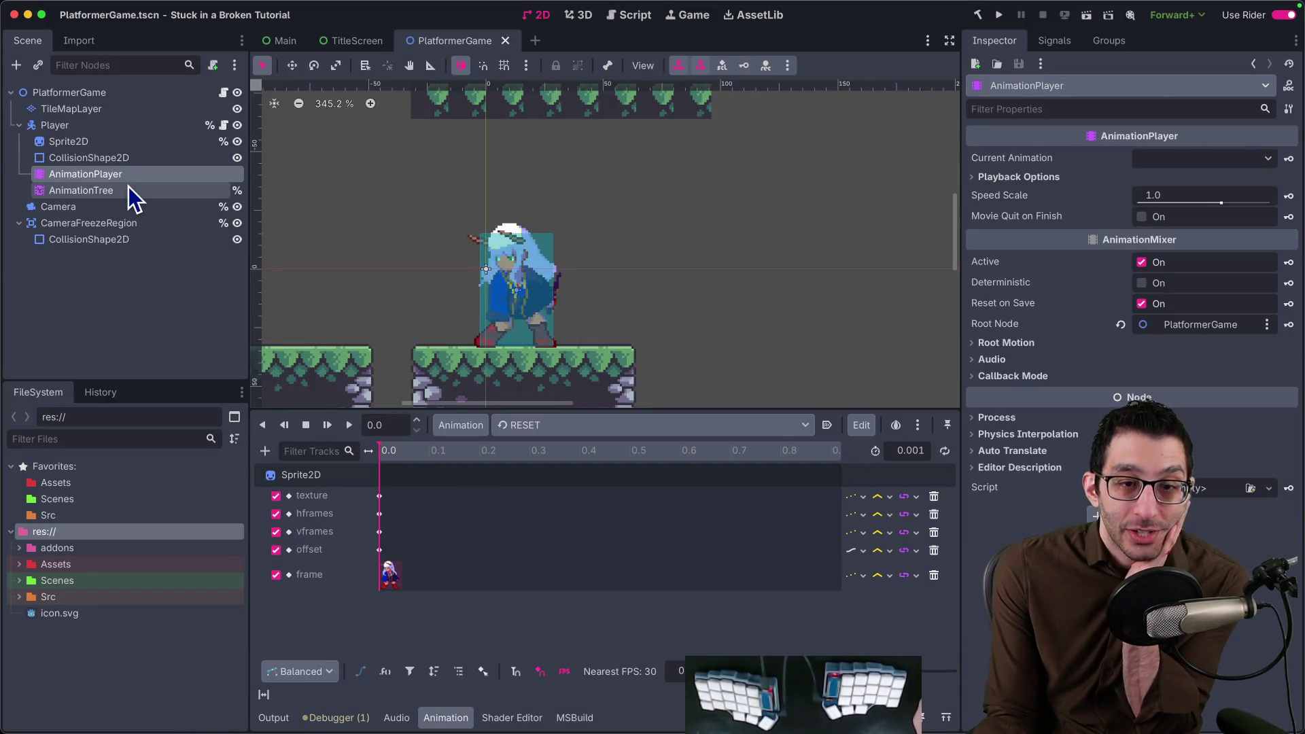
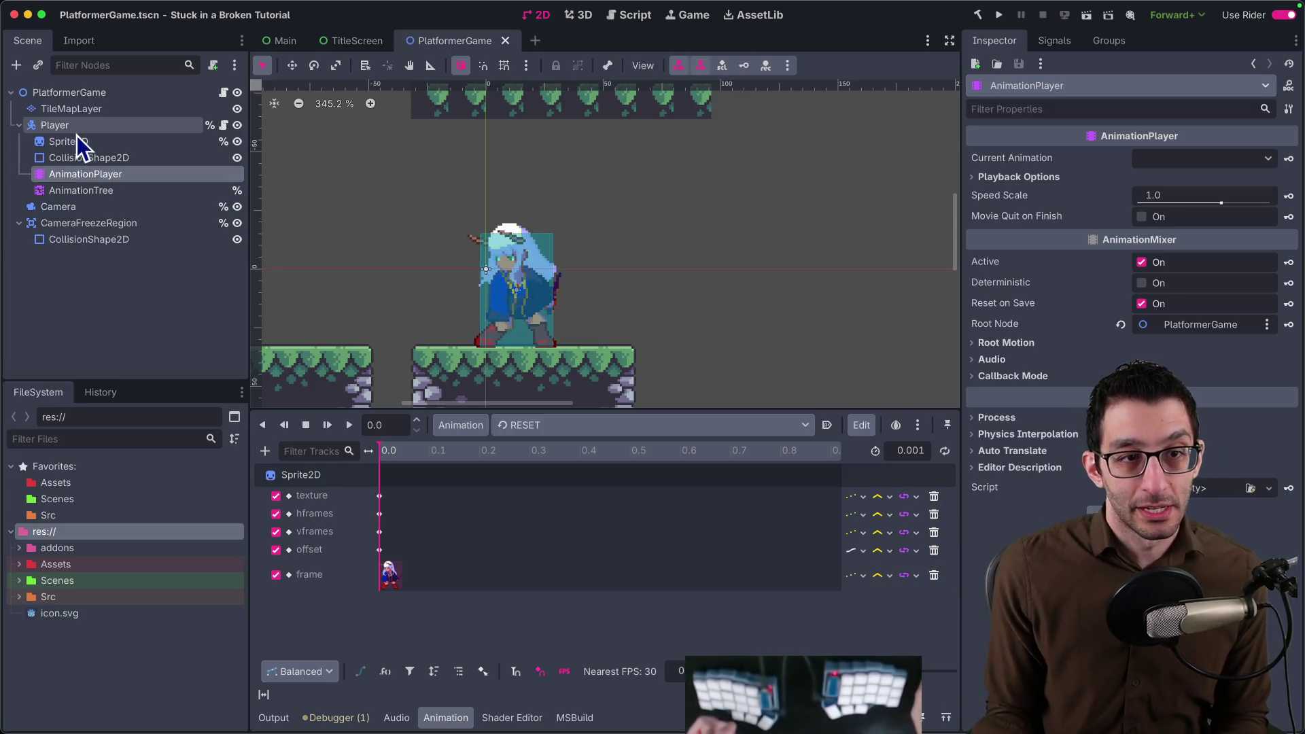
Start a new 2D scene and change its root node's type to AnimatedSprite2D.
left_click(535, 41)
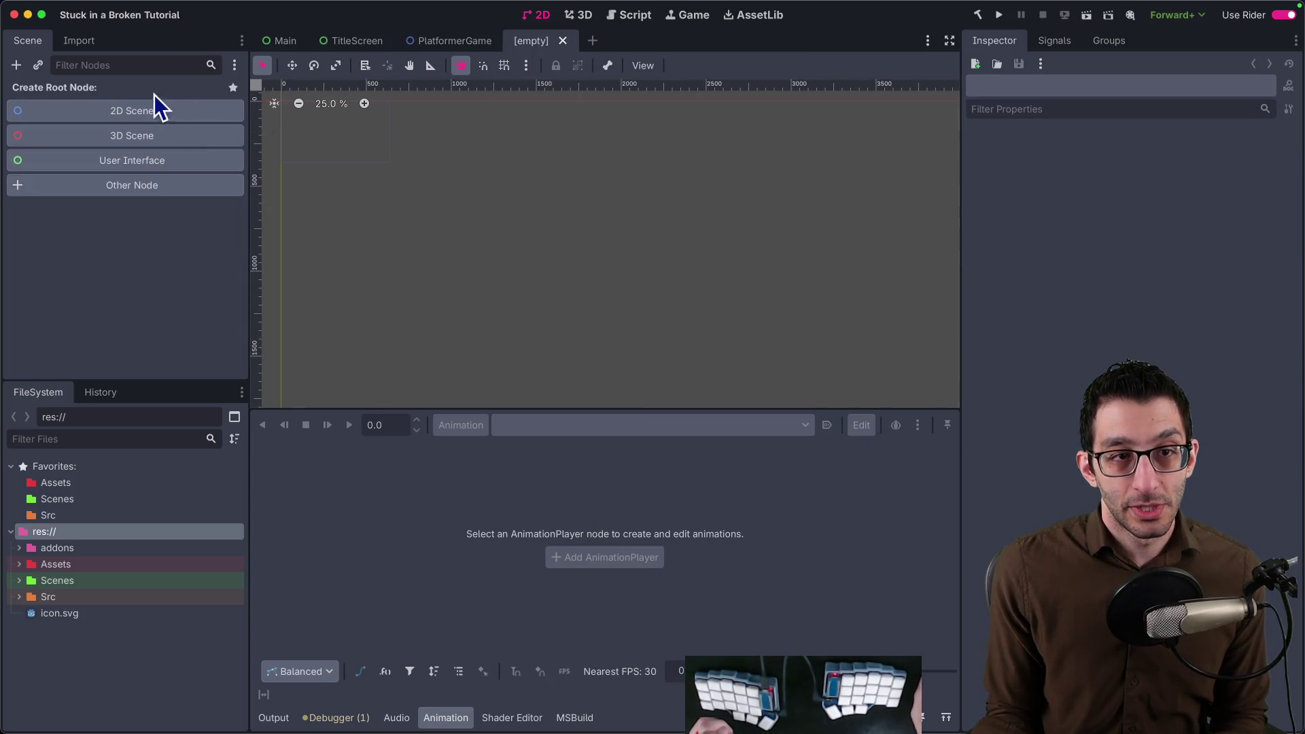
left_click(90, 109)
right_click(88, 100)
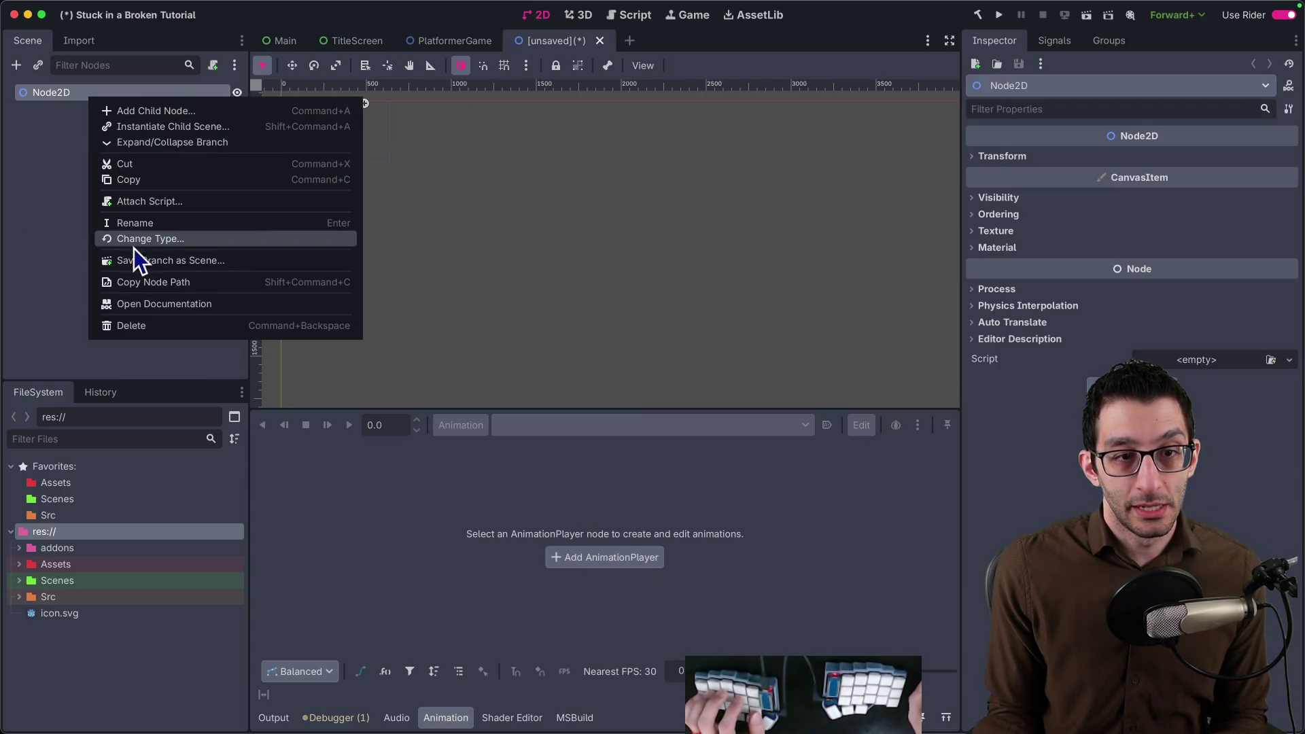
left_click(140, 238)
type("Animated")
key("Return")
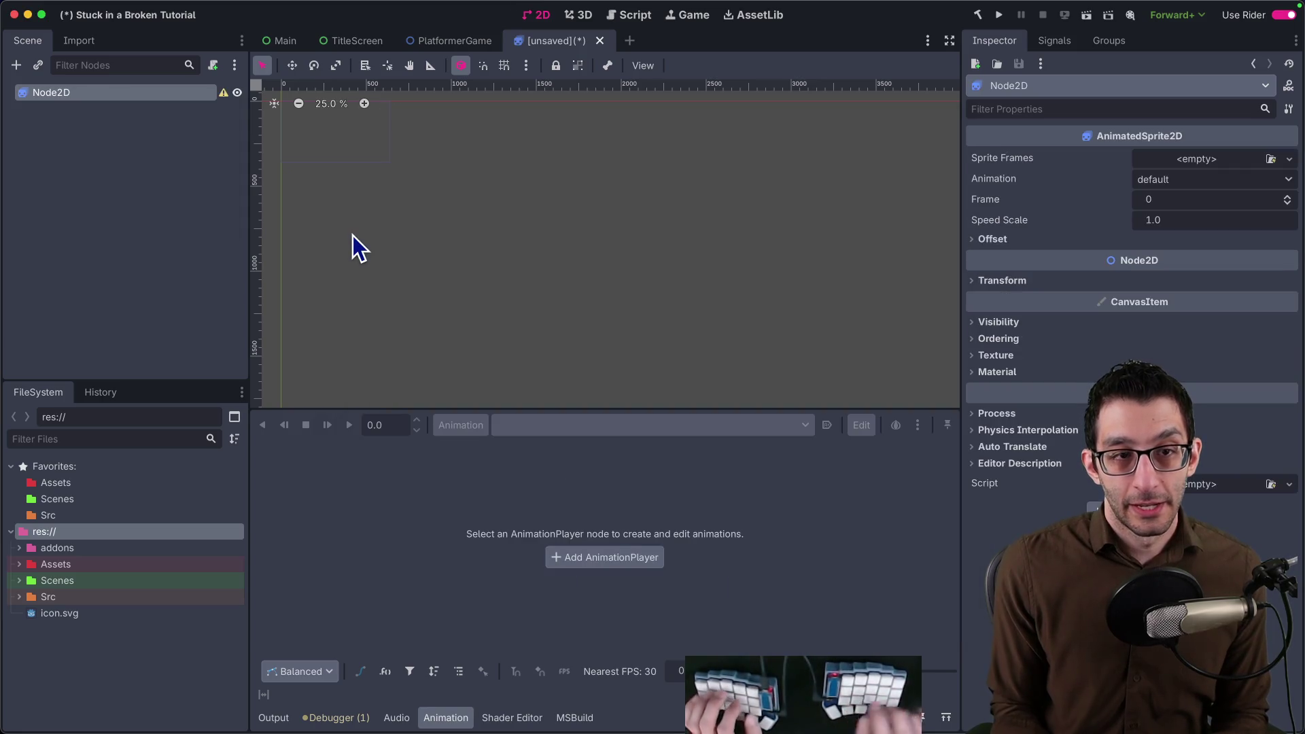
Rename the root node to AerialDashEffect.
double_click(137, 96)
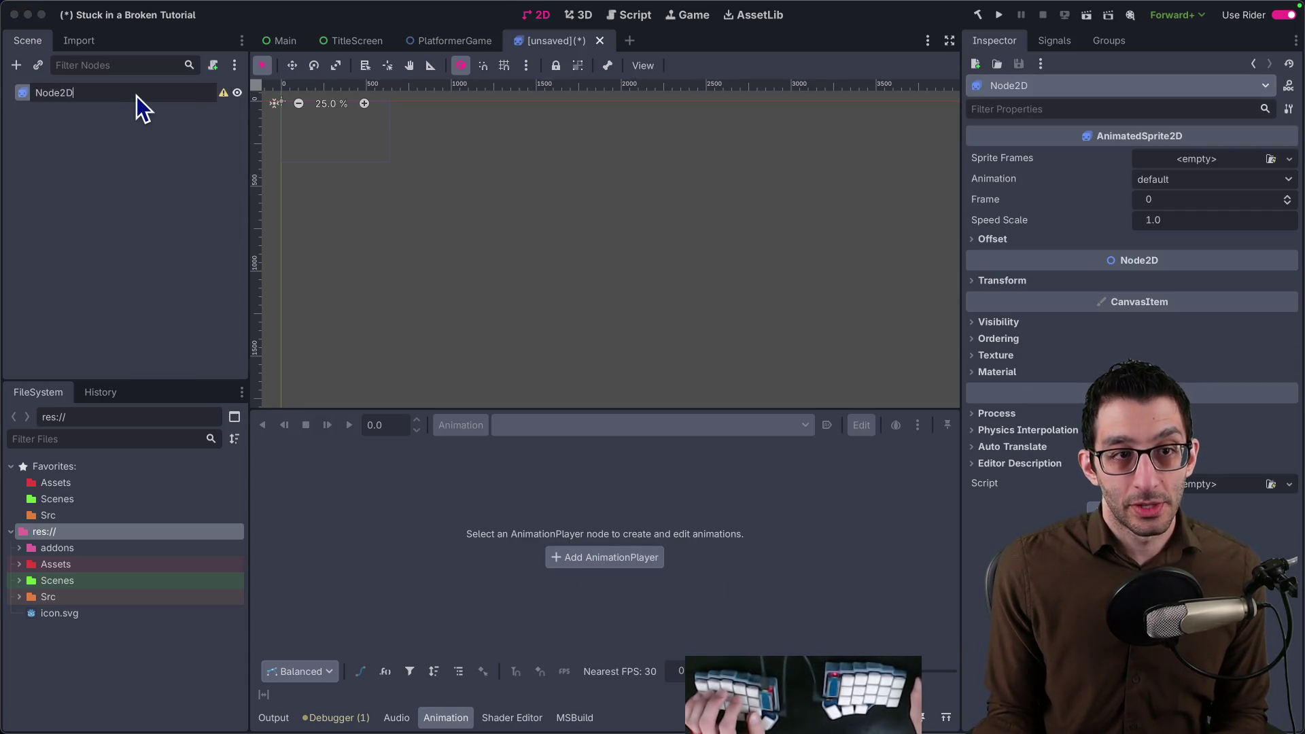
type("AerialDashEffect")
key("Return")
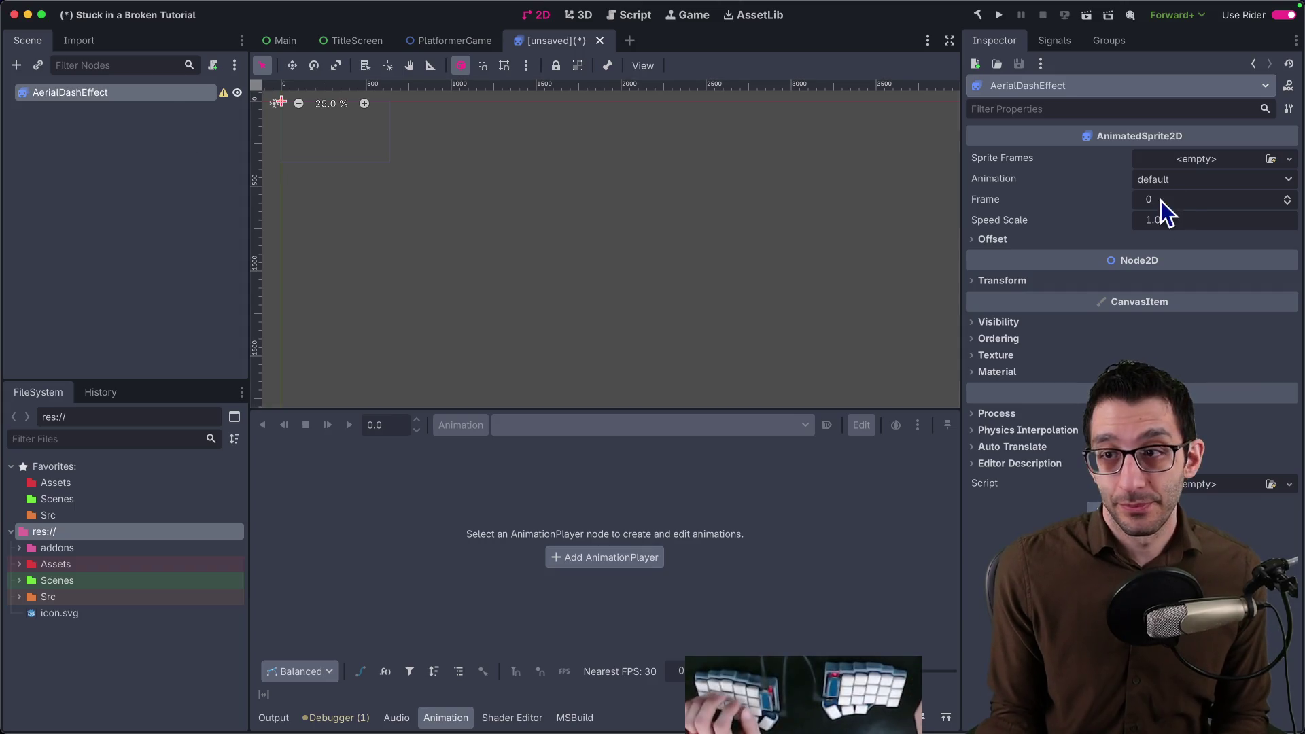
left_click(1201, 162)
Create new SpriteFrames, browse to aerial dash_smoke.png for sheet slicing, then cancel the frame selection.
left_click(1246, 191)
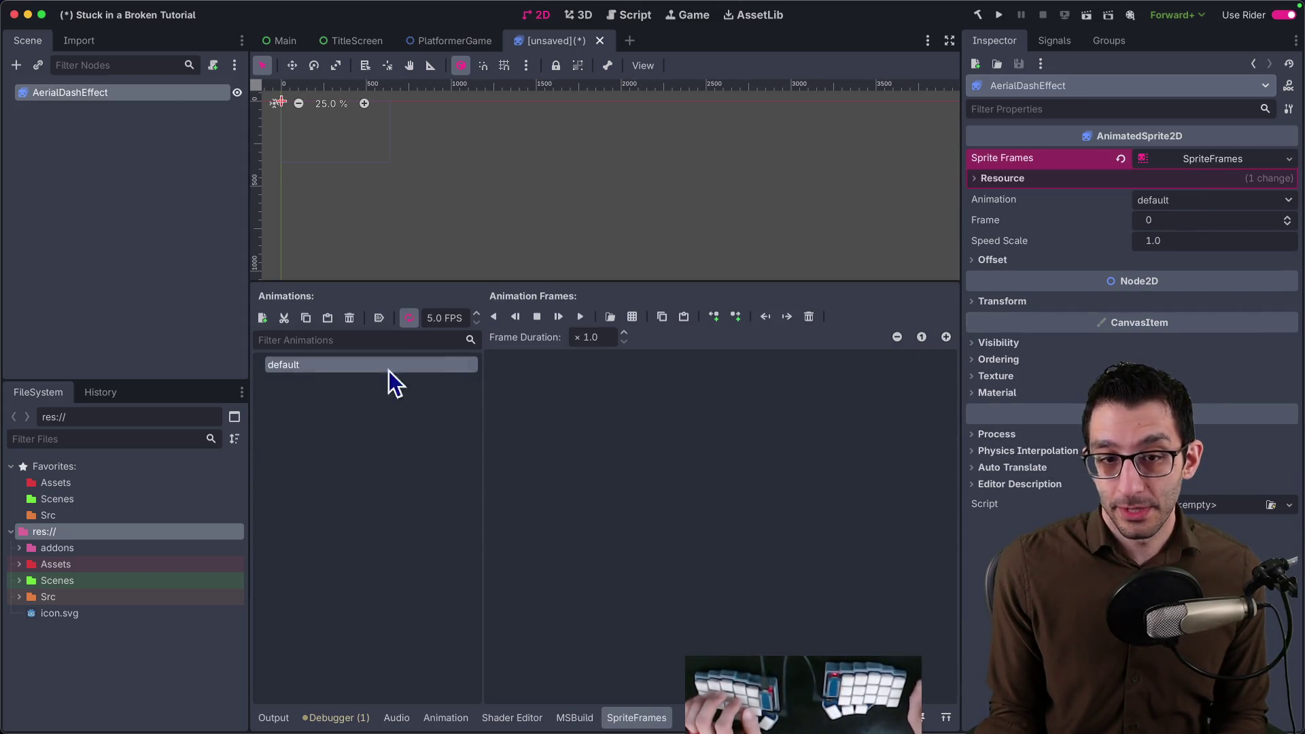
left_click(632, 319)
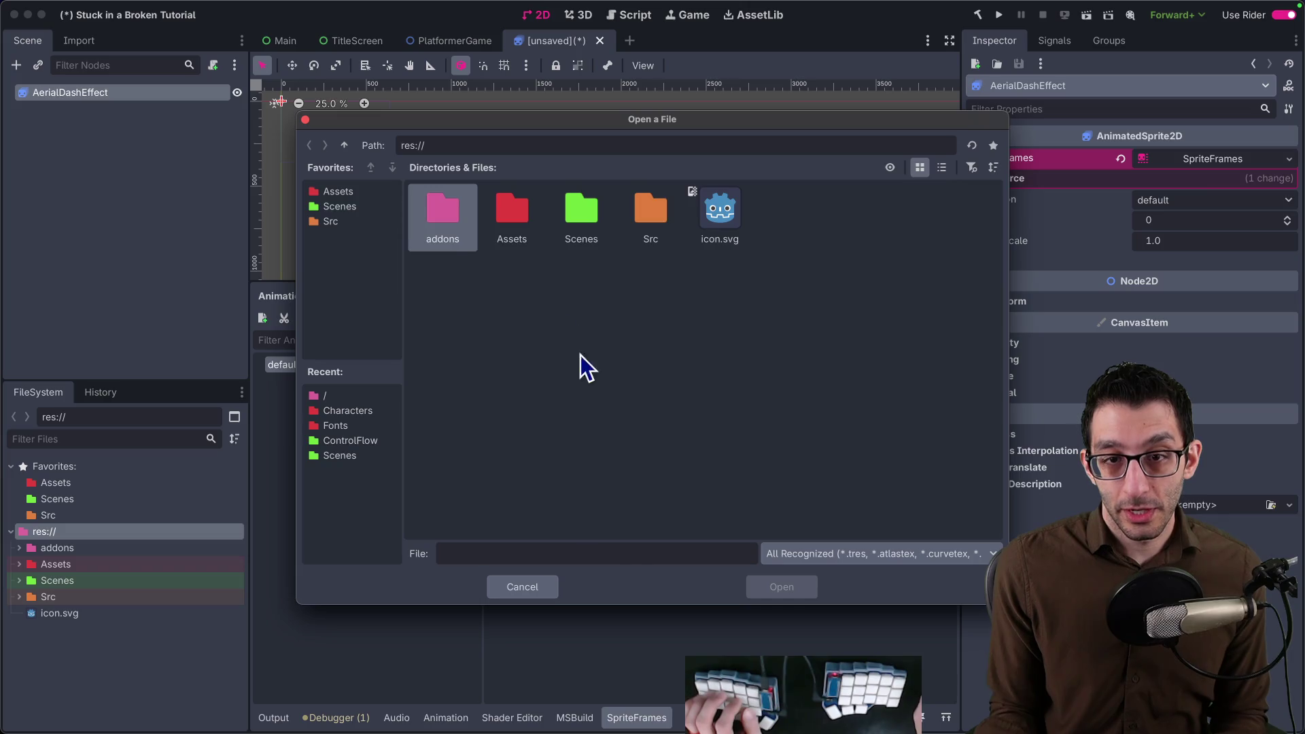
double_click(502, 227)
double_click(458, 233)
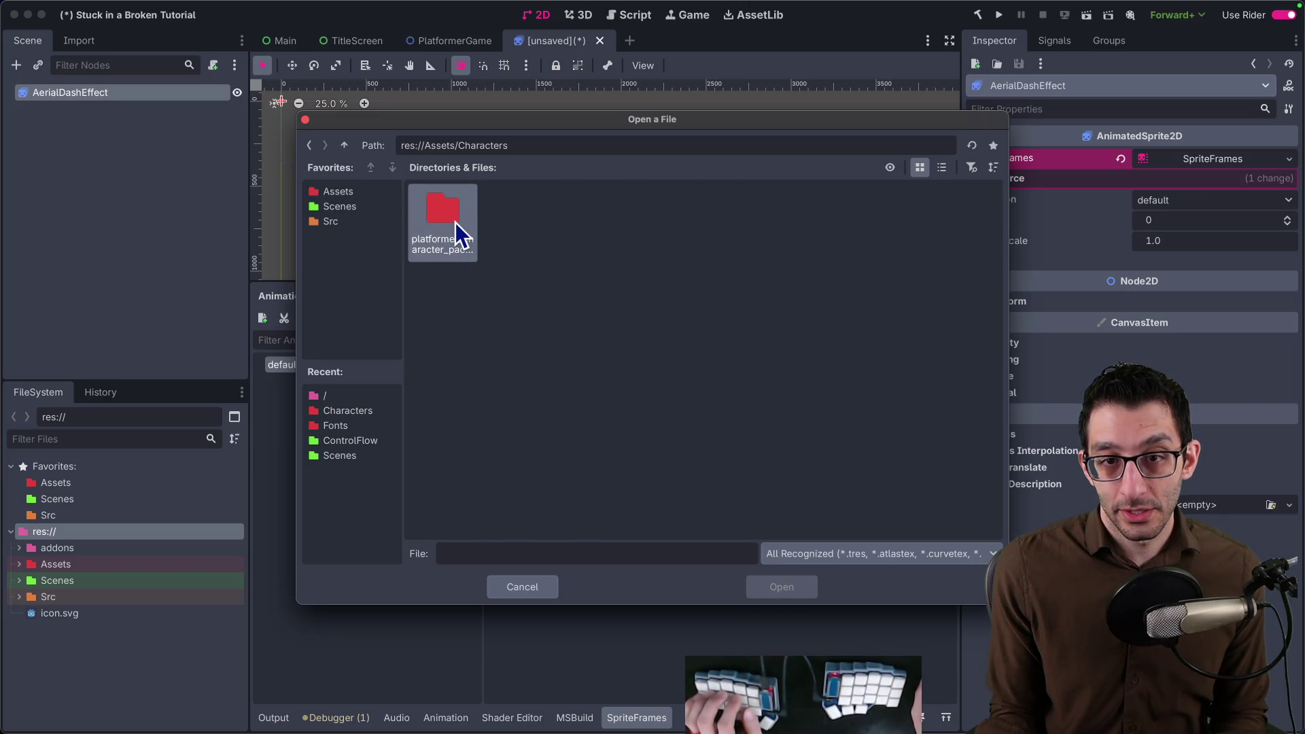
double_click(458, 234)
double_click(443, 217)
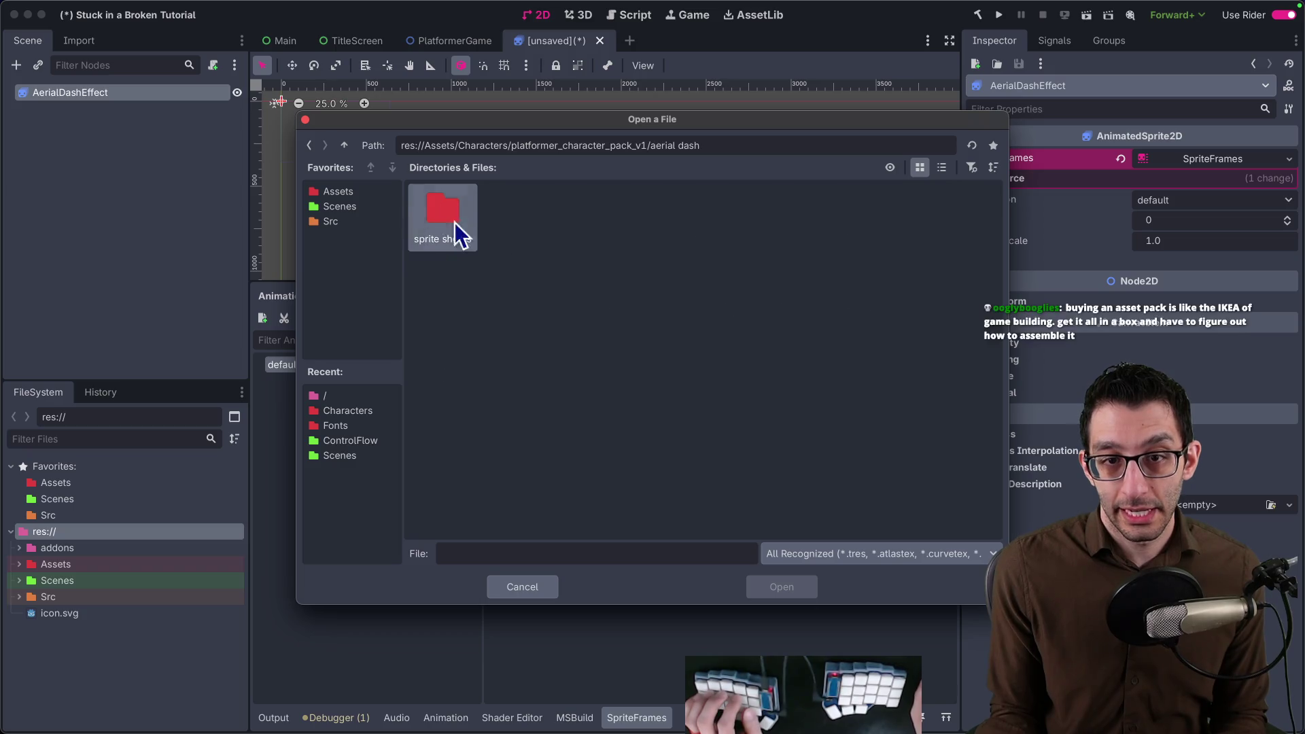
double_click(433, 212)
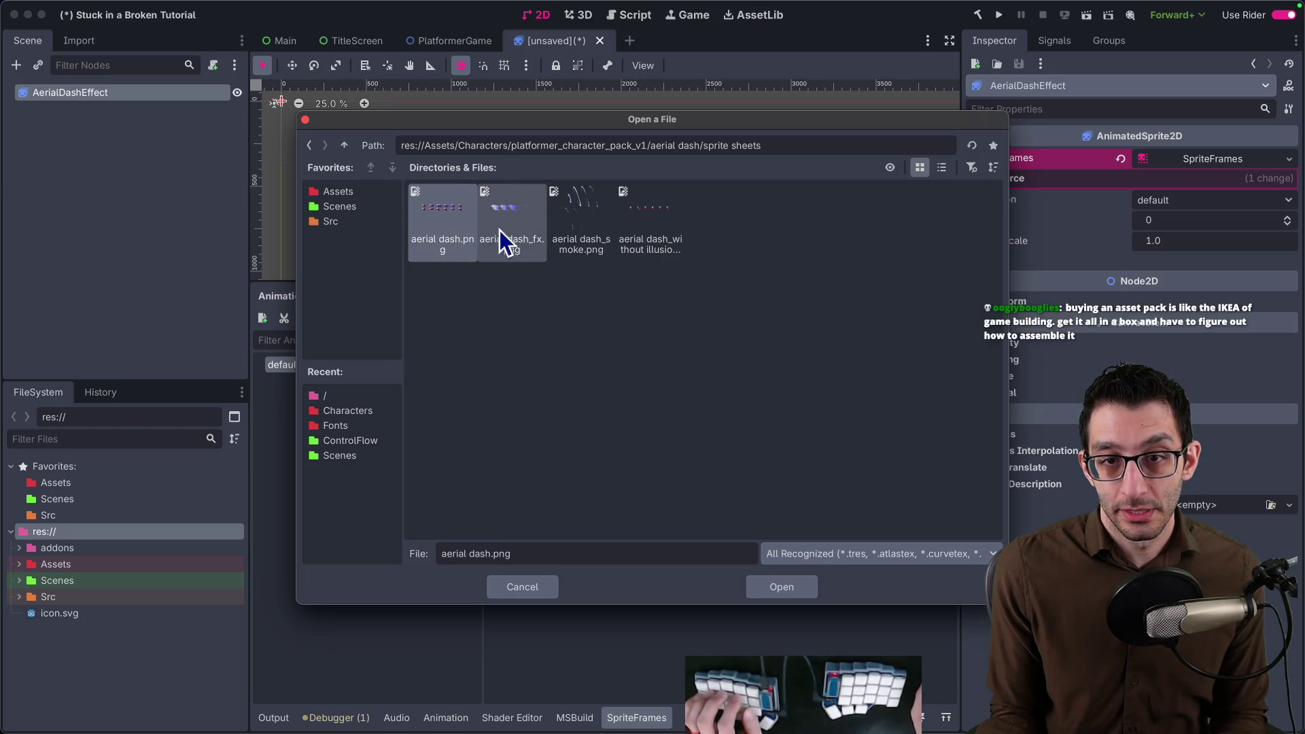
left_click(585, 225)
double_click(568, 218)
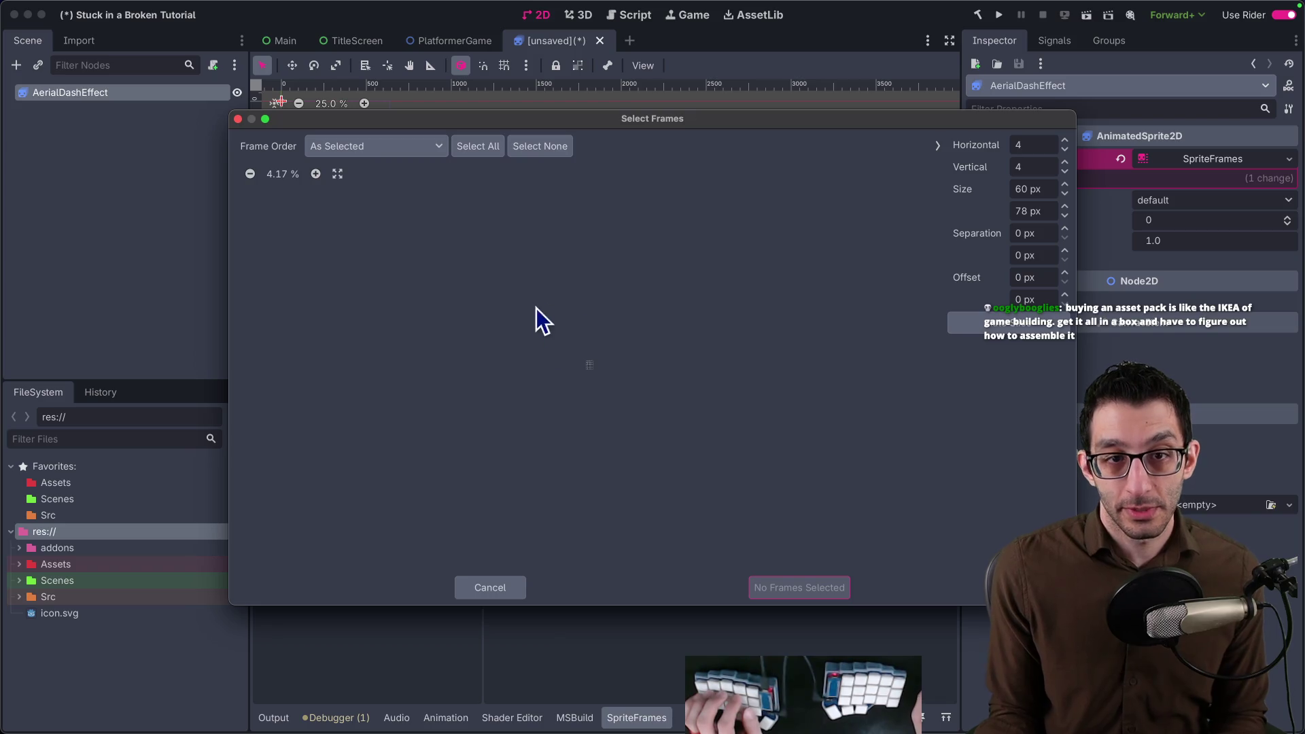
left_click(479, 587)
Change the AerialDashEffect root's type back to a plain Node2D.
right_click(96, 96)
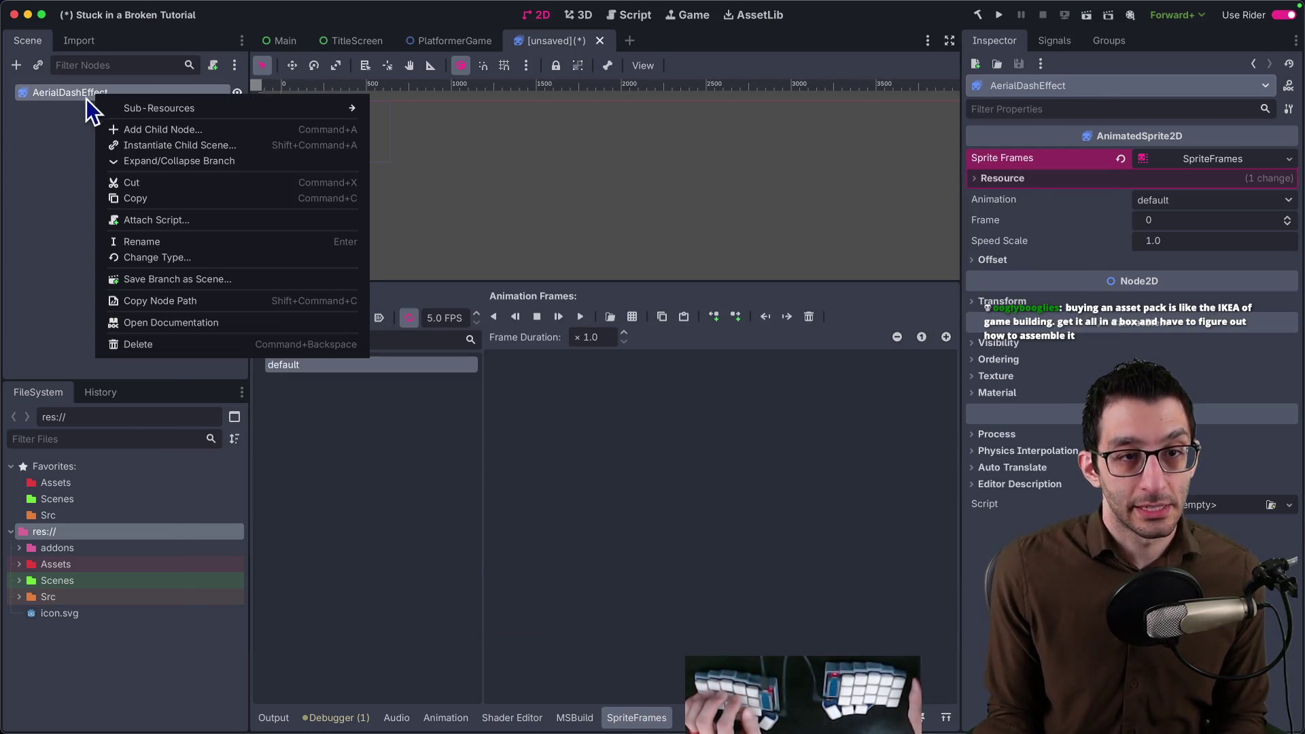
left_click(161, 250)
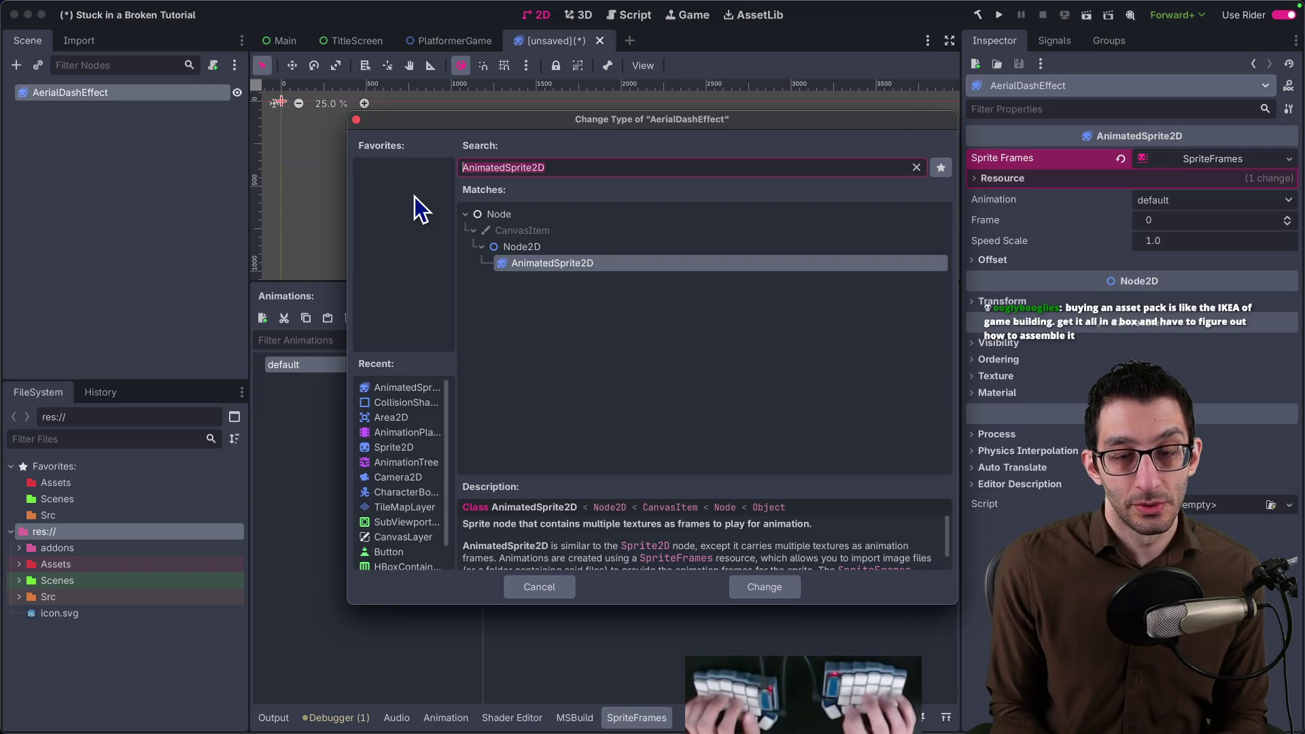
key("Escape")
right_click(118, 97)
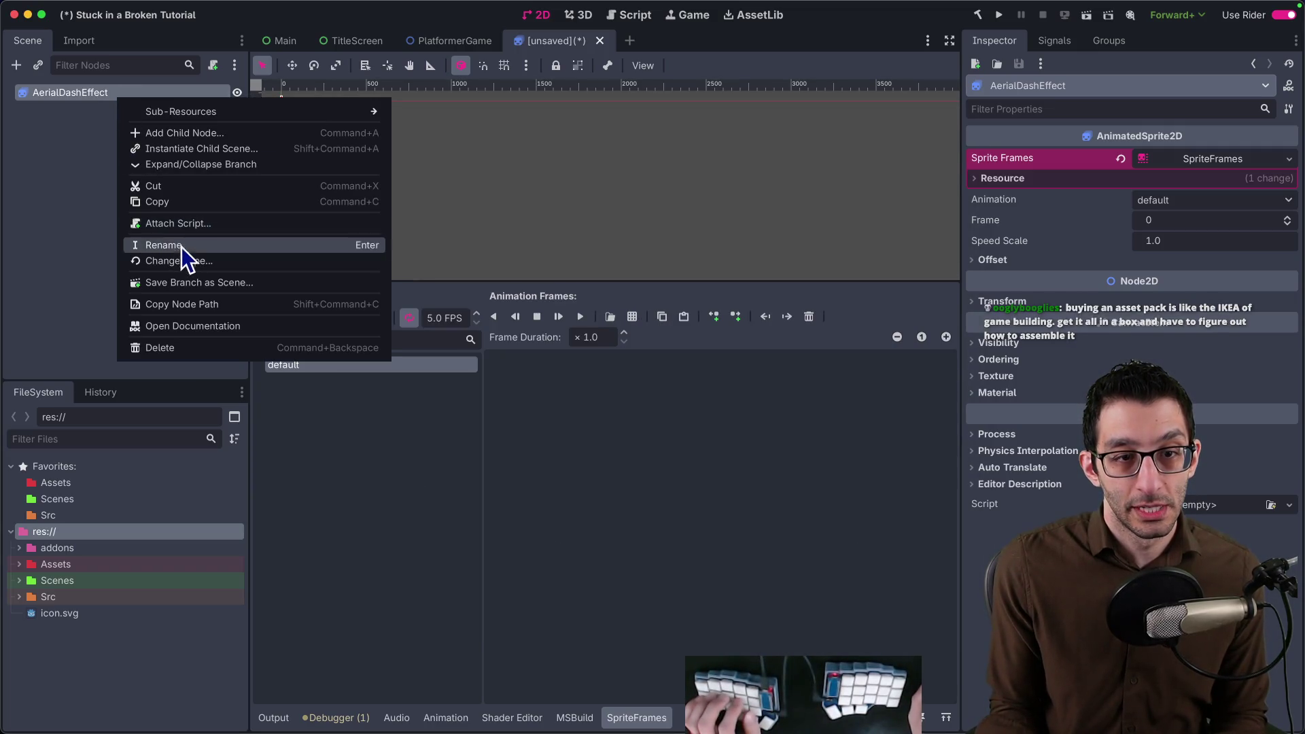
left_click(185, 260)
type("Node2")
key("Return")
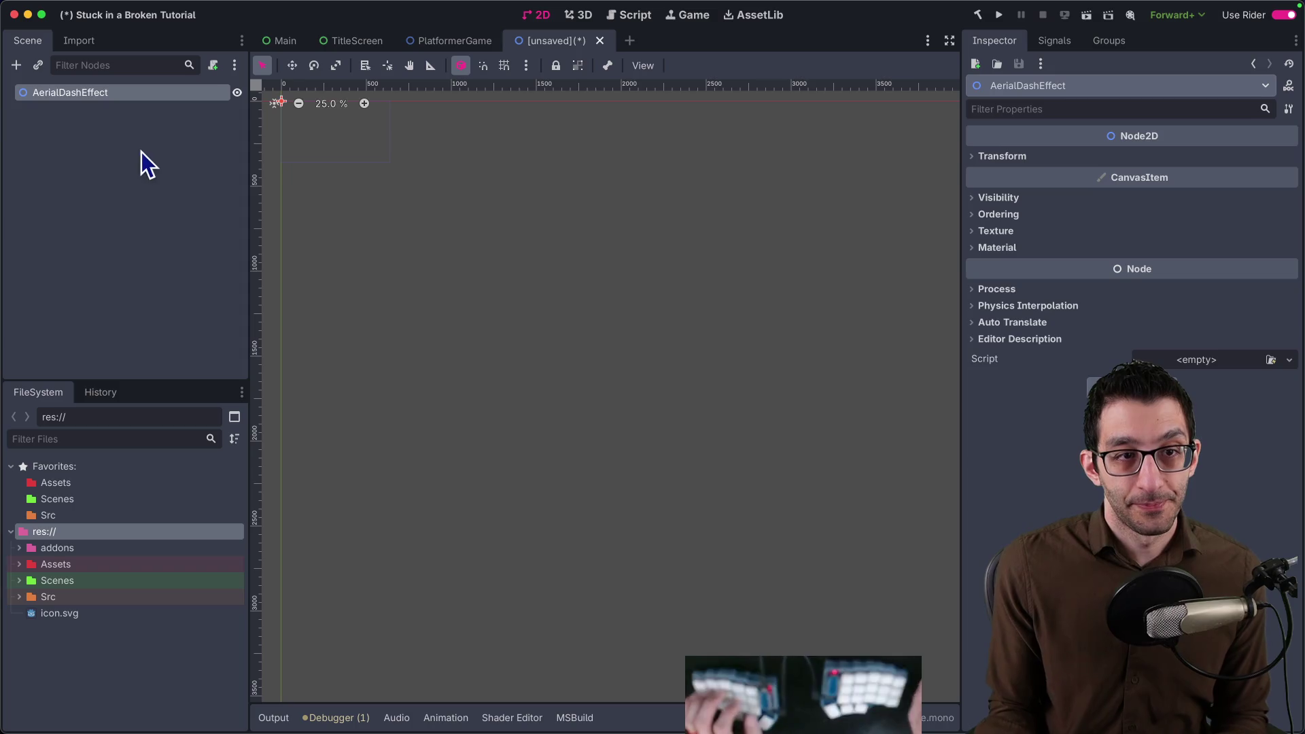
Add two AnimatedSprite2D children under the AerialDashEffect root.
left_click(15, 64)
type("Animated")
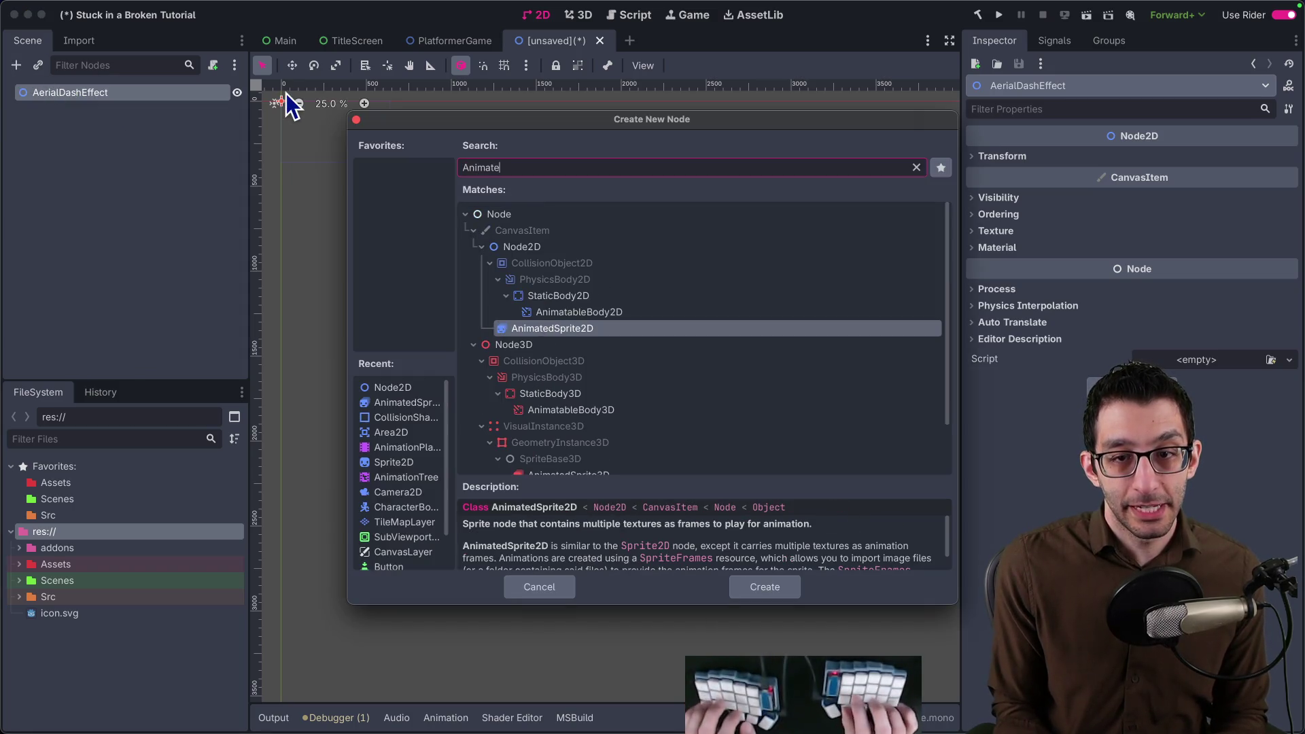
key("Return")
left_click(190, 92)
key("super+a")
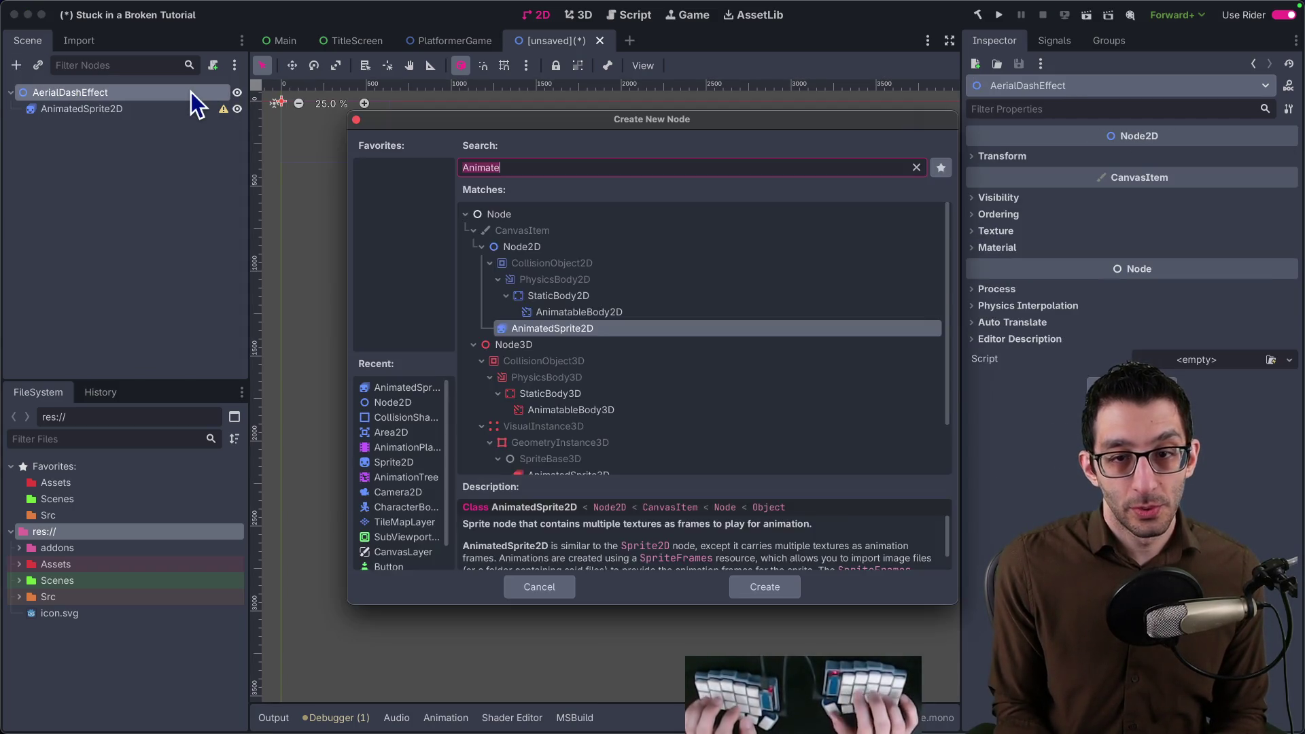
key("Return")
Rename the two sprite children Smoke and Illusion, and give Smoke a new SpriteFrames resource.
key("Up")
key("Return")
type("Smoke")
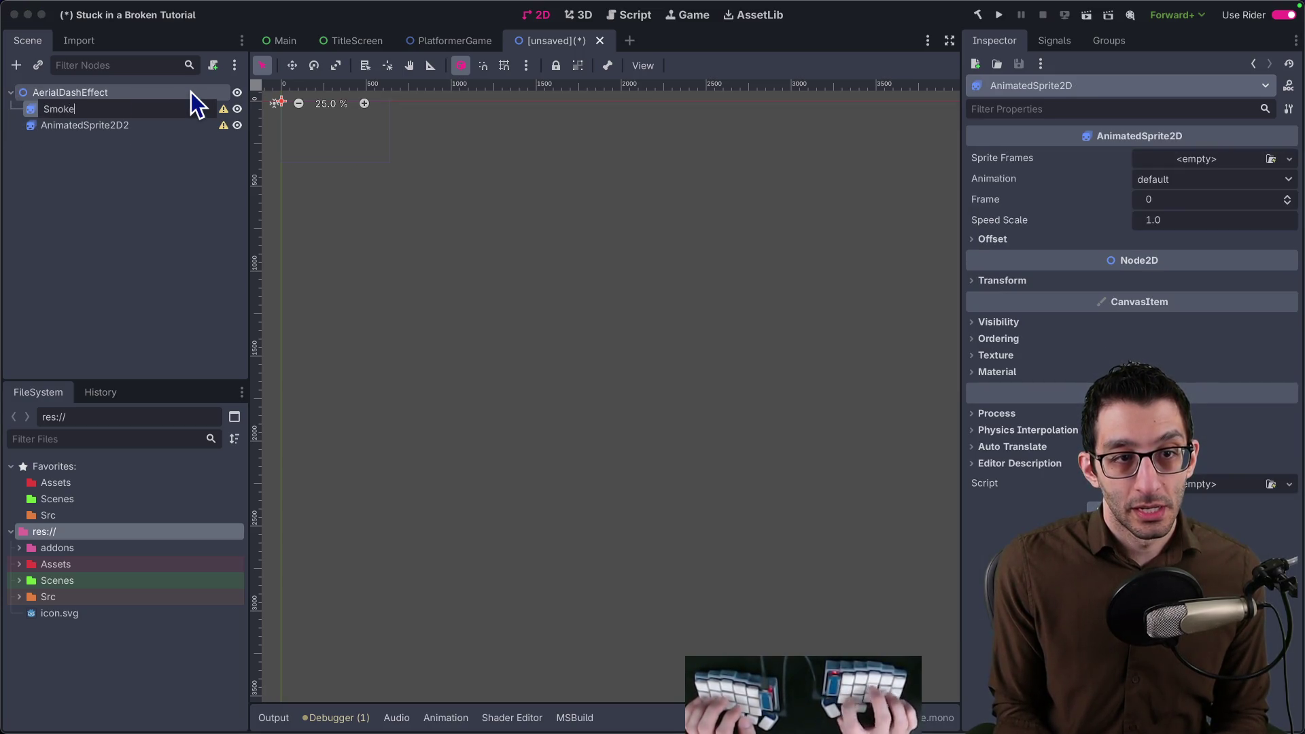
key("Return")
key("Down")
key("Return")
type("Illusion")
key("Return")
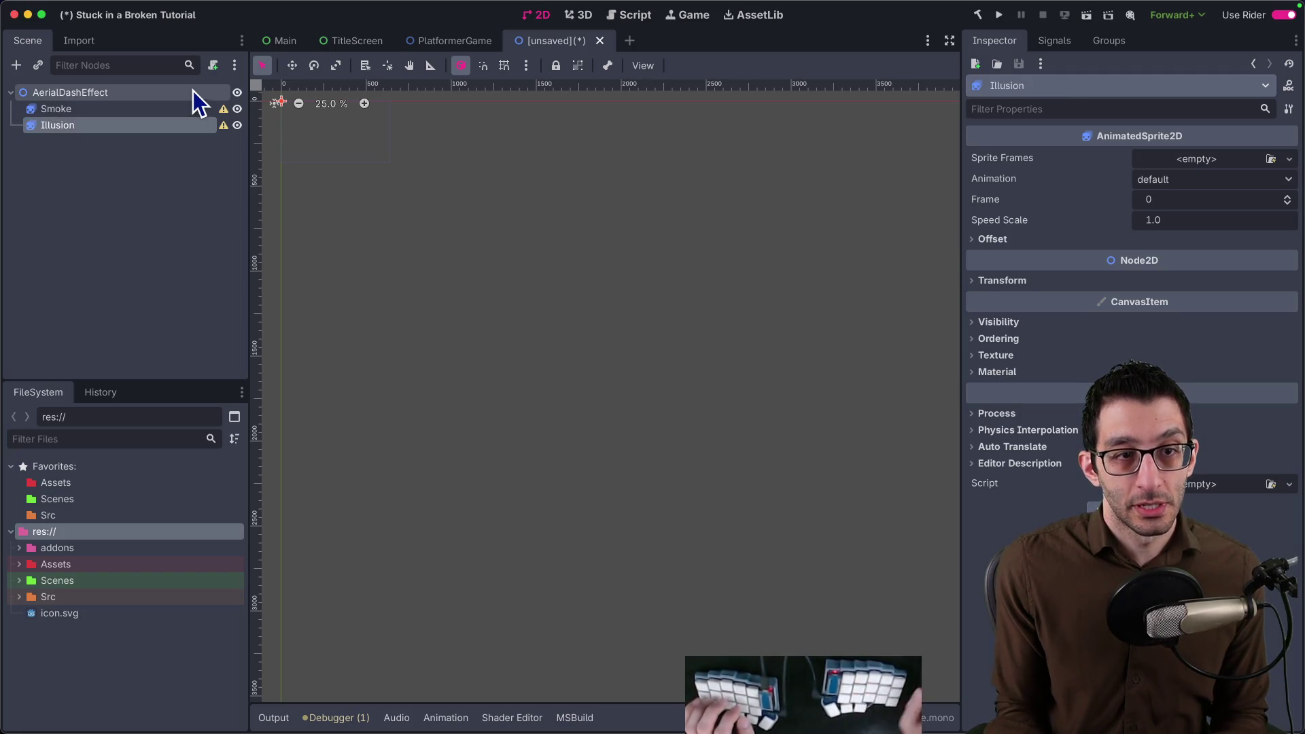
key("Up")
left_click(1222, 160)
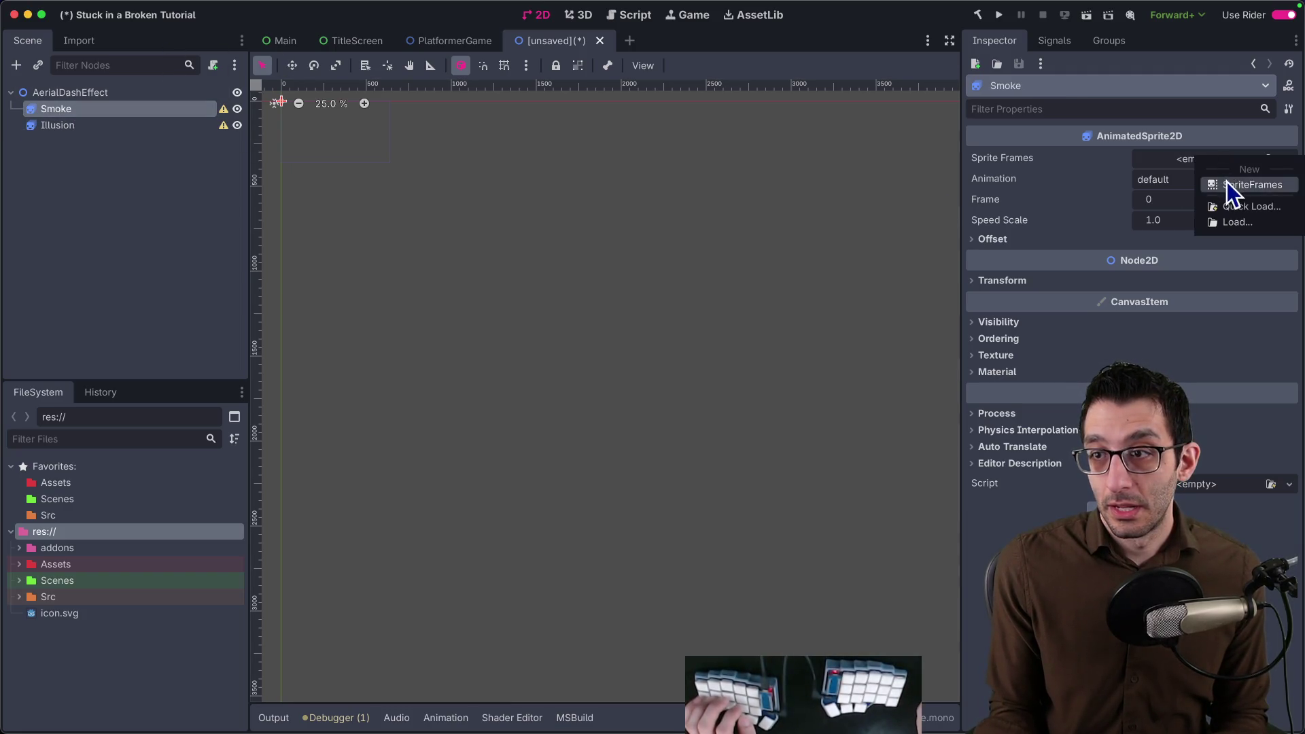
Load aerial dash_smoke.png for slicing and set the frame height to 157 px.
left_click(633, 316)
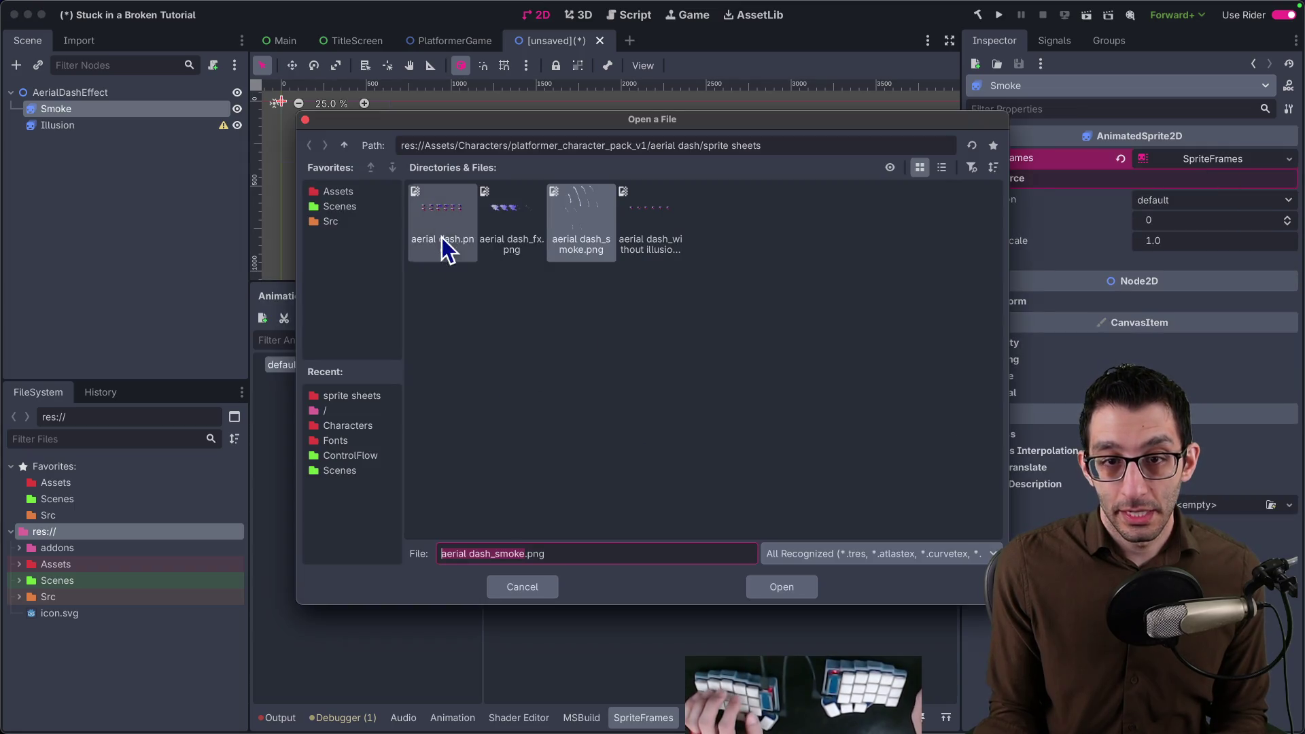
double_click(575, 230)
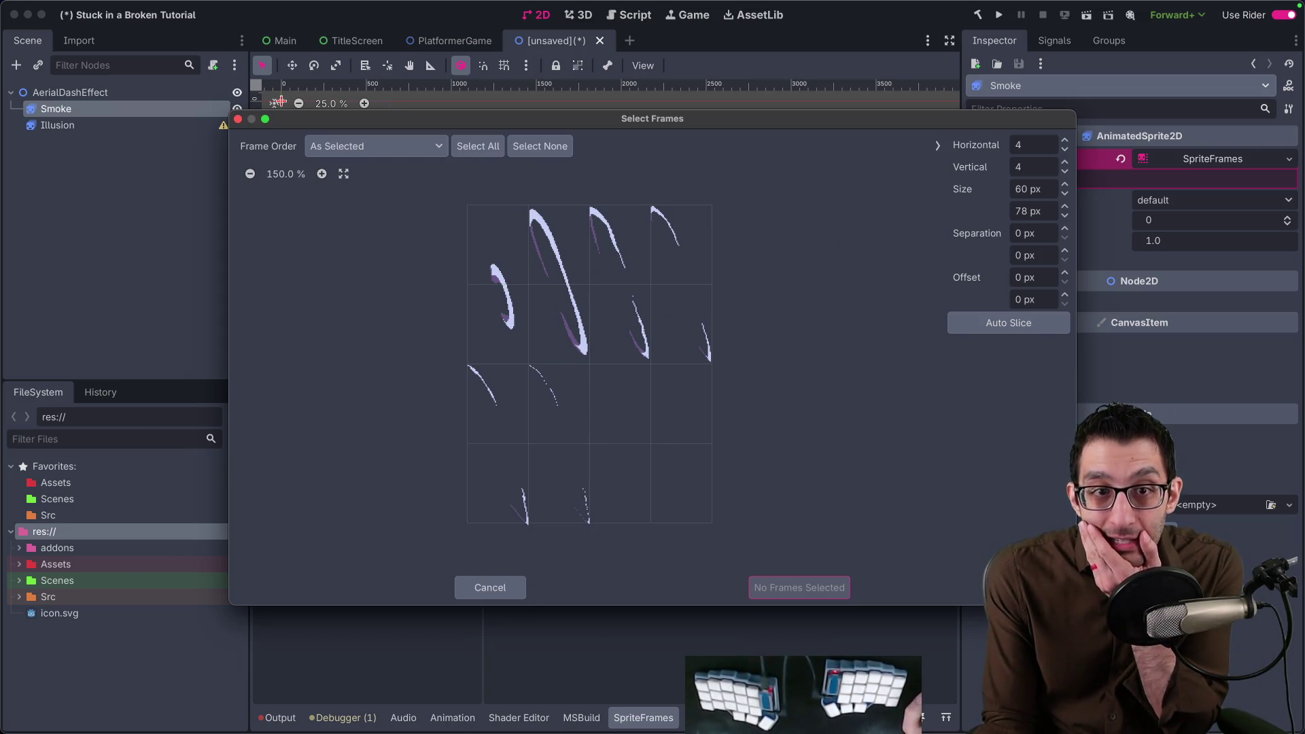
mouse_move(239, 692)
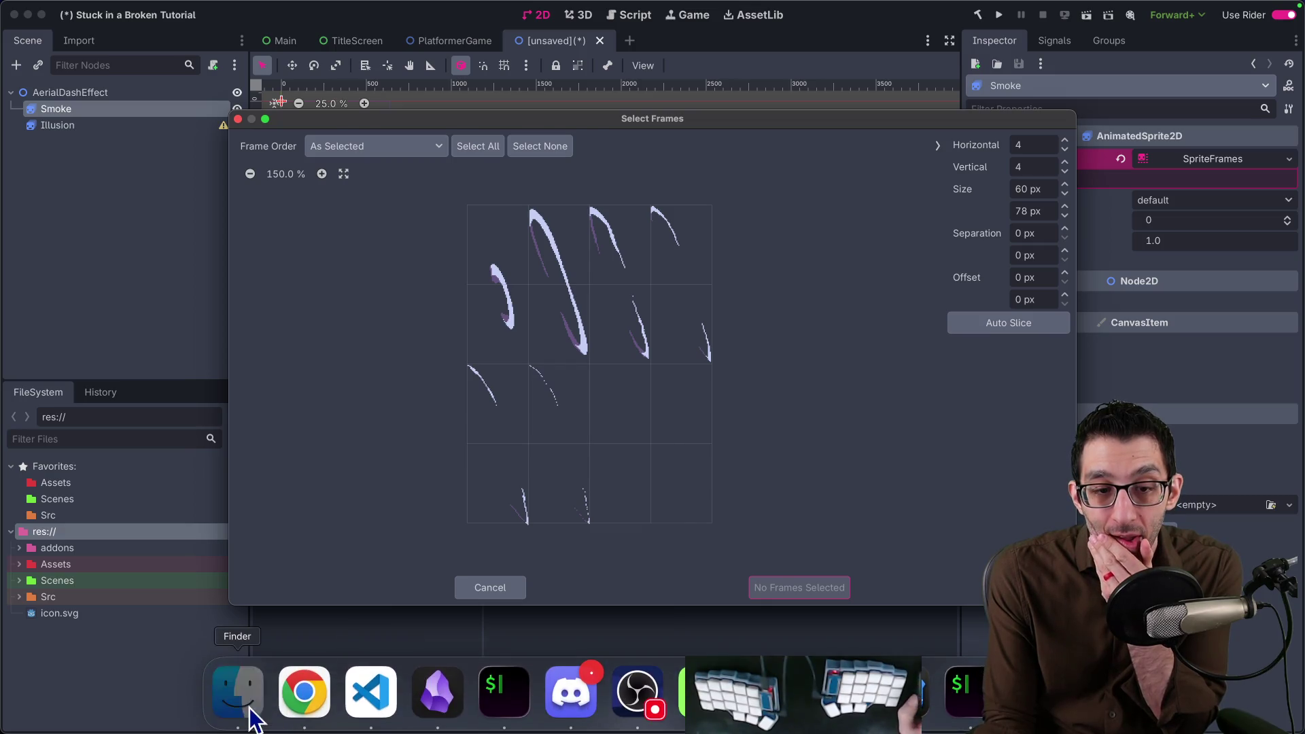
left_click(250, 709)
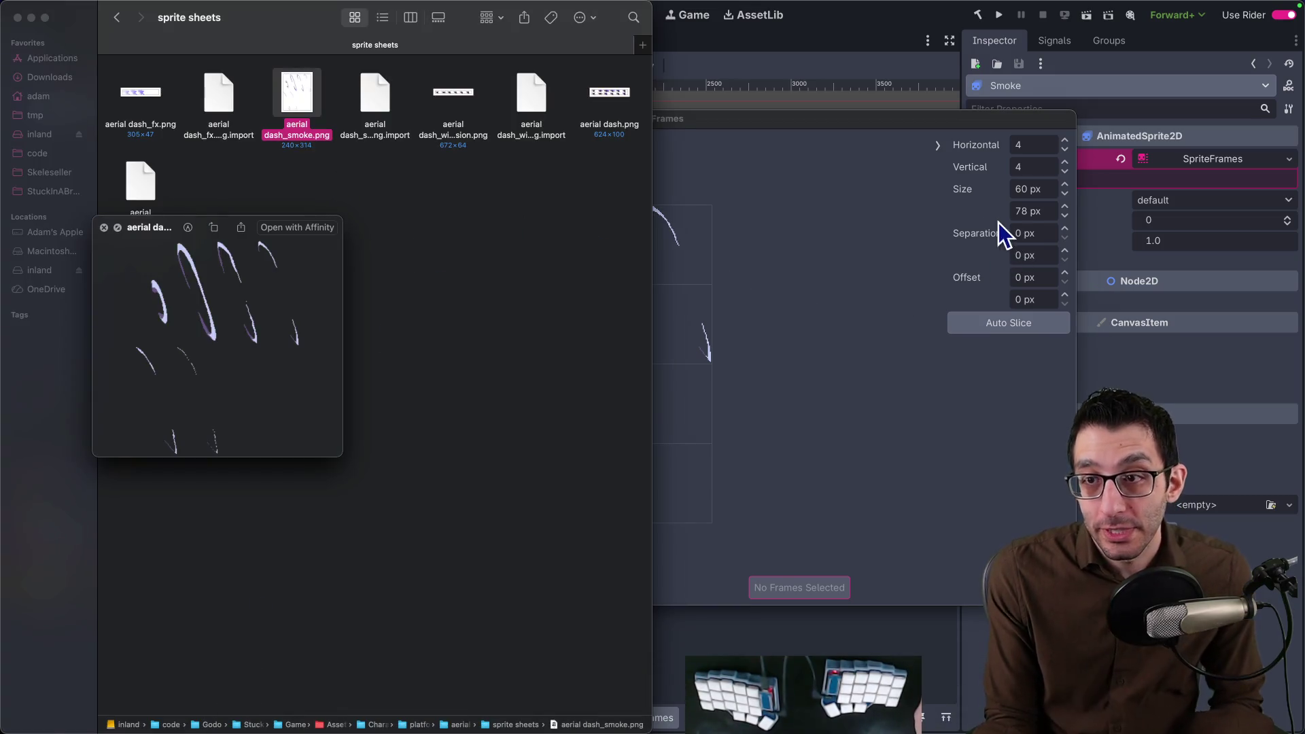
left_click(982, 222)
left_click(1033, 210)
type("157")
key("Tab")
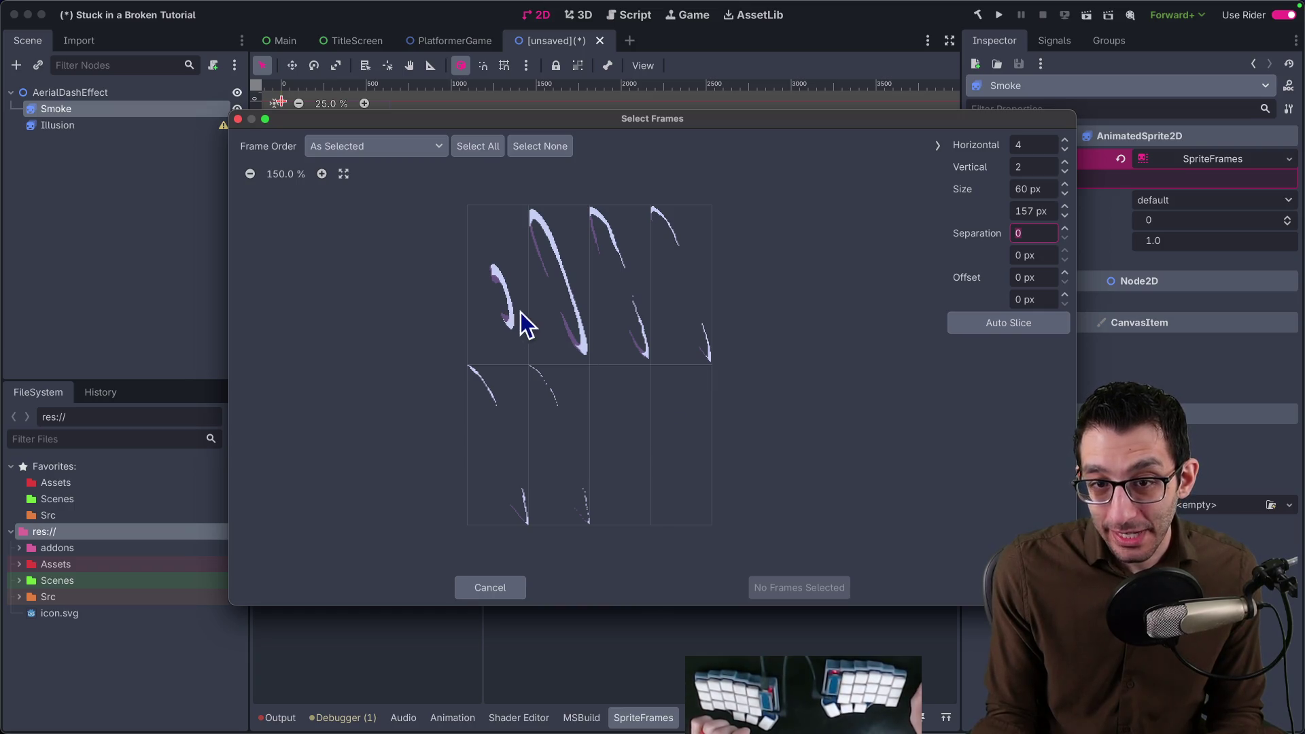
Add all six smoke frames to the default animation and set its speed to 15 FPS.
left_click_drag(515, 311, 728, 509)
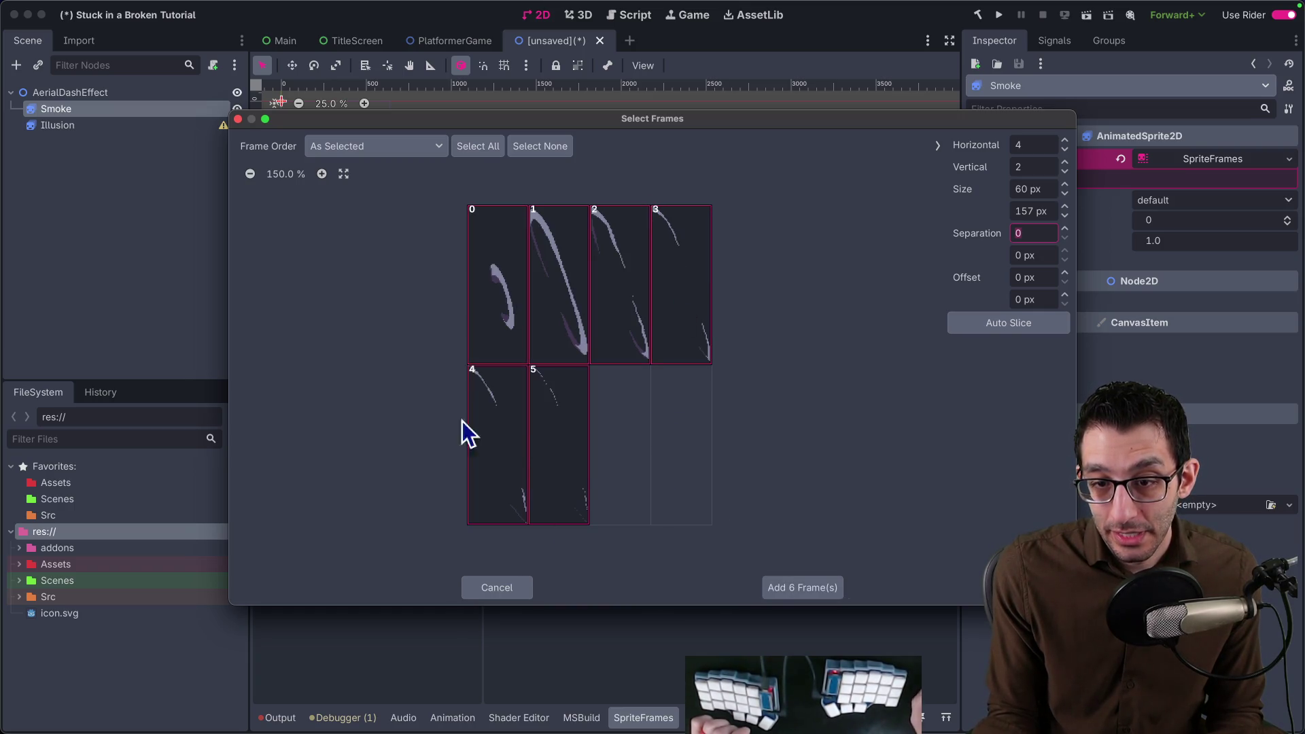
left_click(798, 587)
left_click(434, 317)
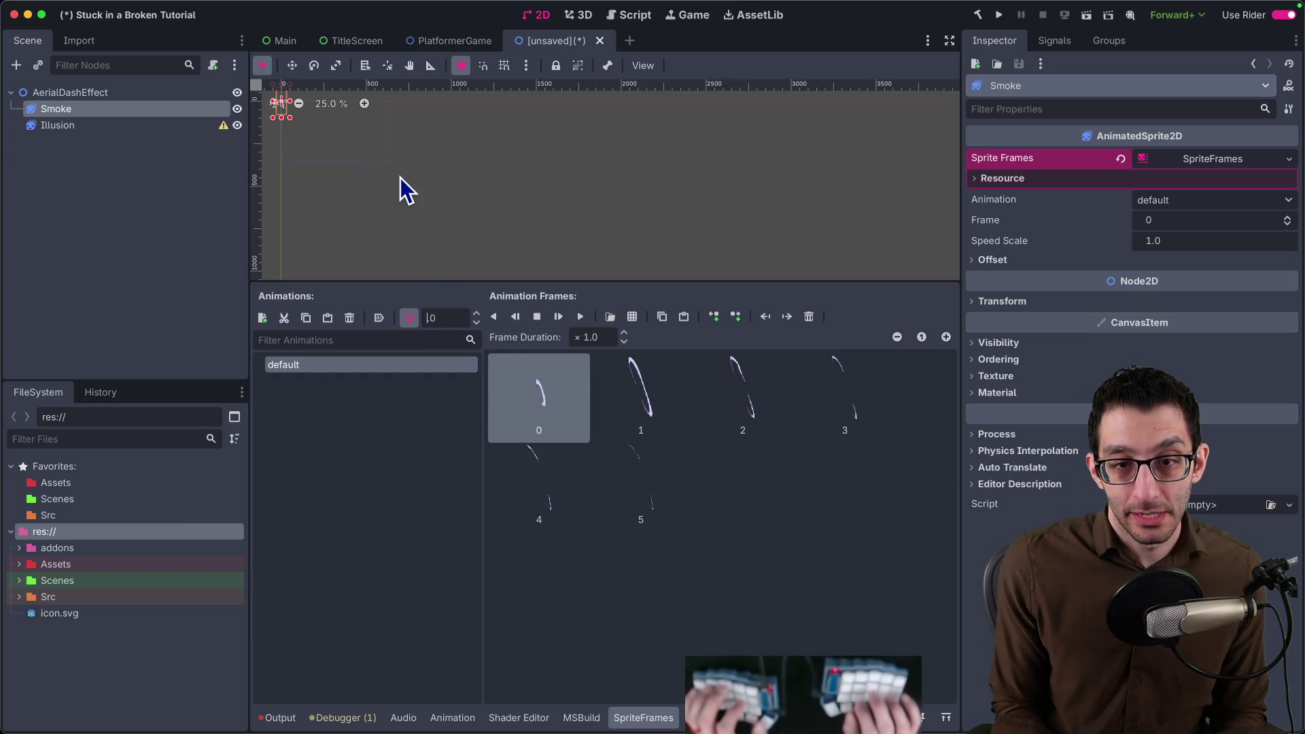
type("15")
key("Return")
scroll(342, 147, "up", 4)
scroll(388, 190, "up", 4)
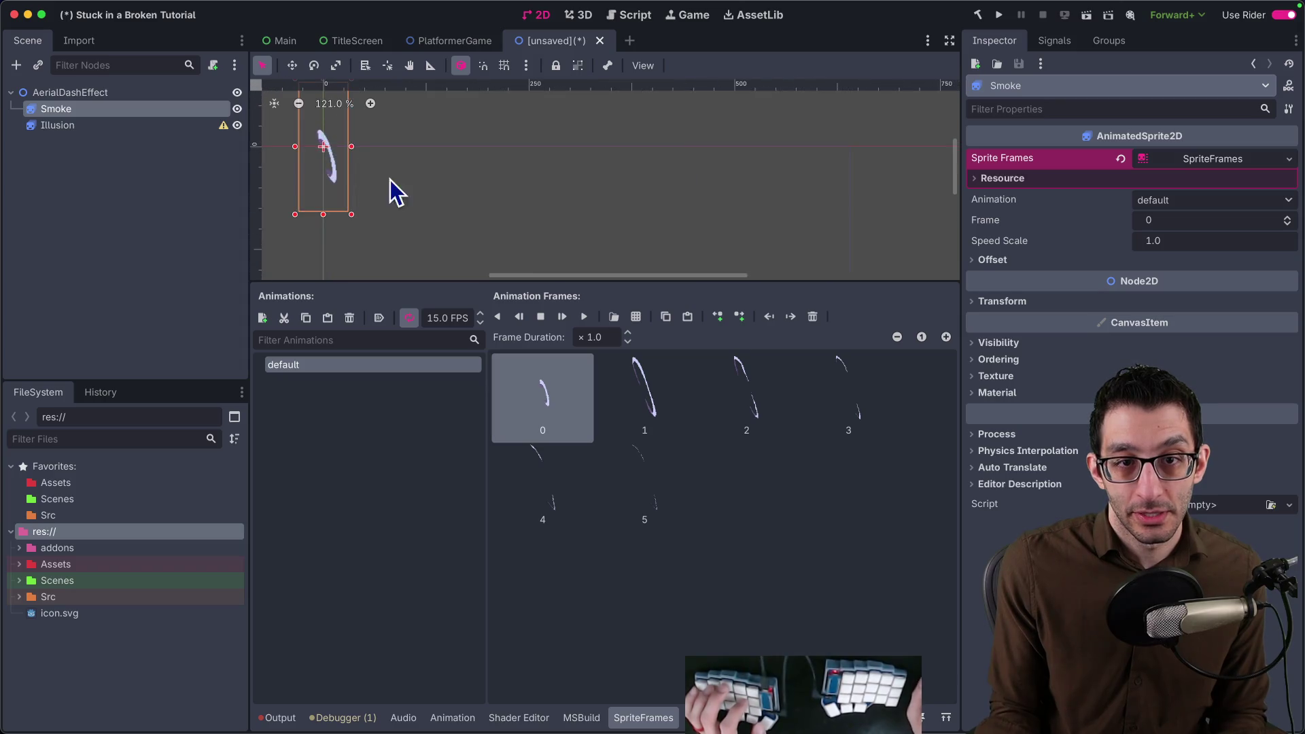
left_click(581, 318)
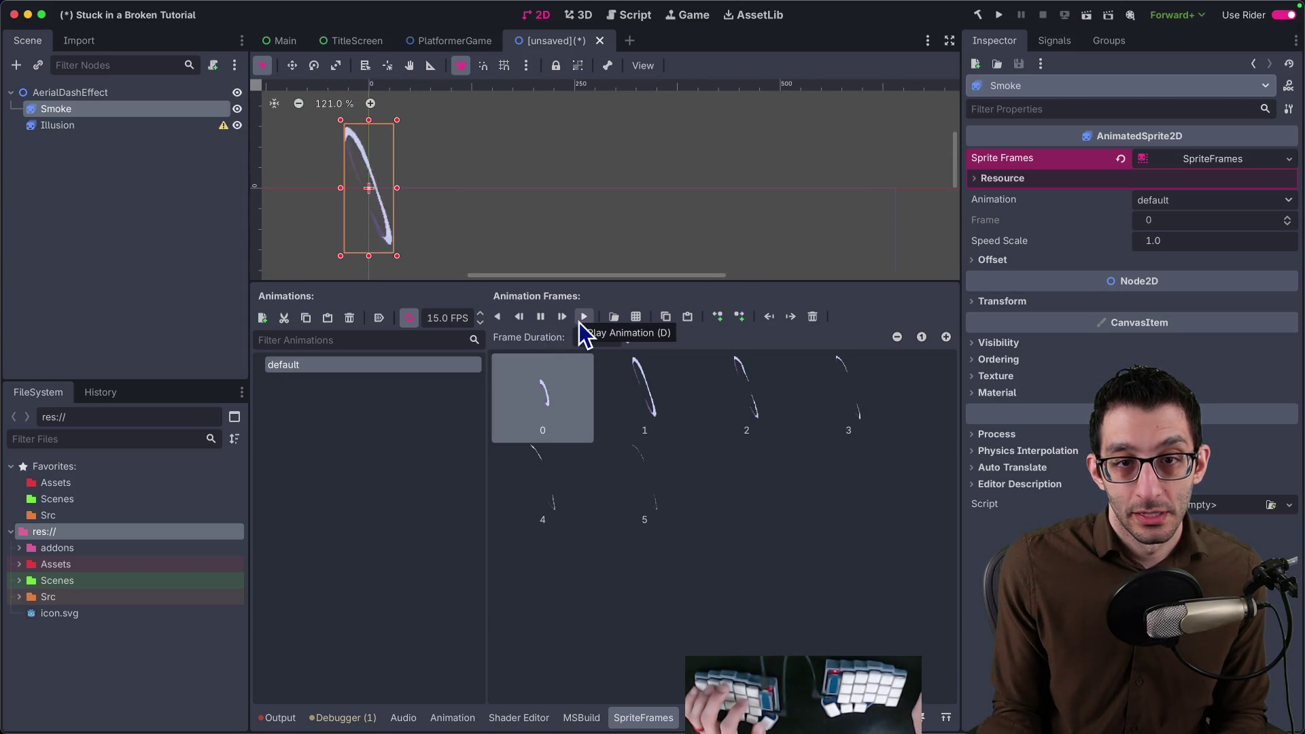
left_click(540, 319)
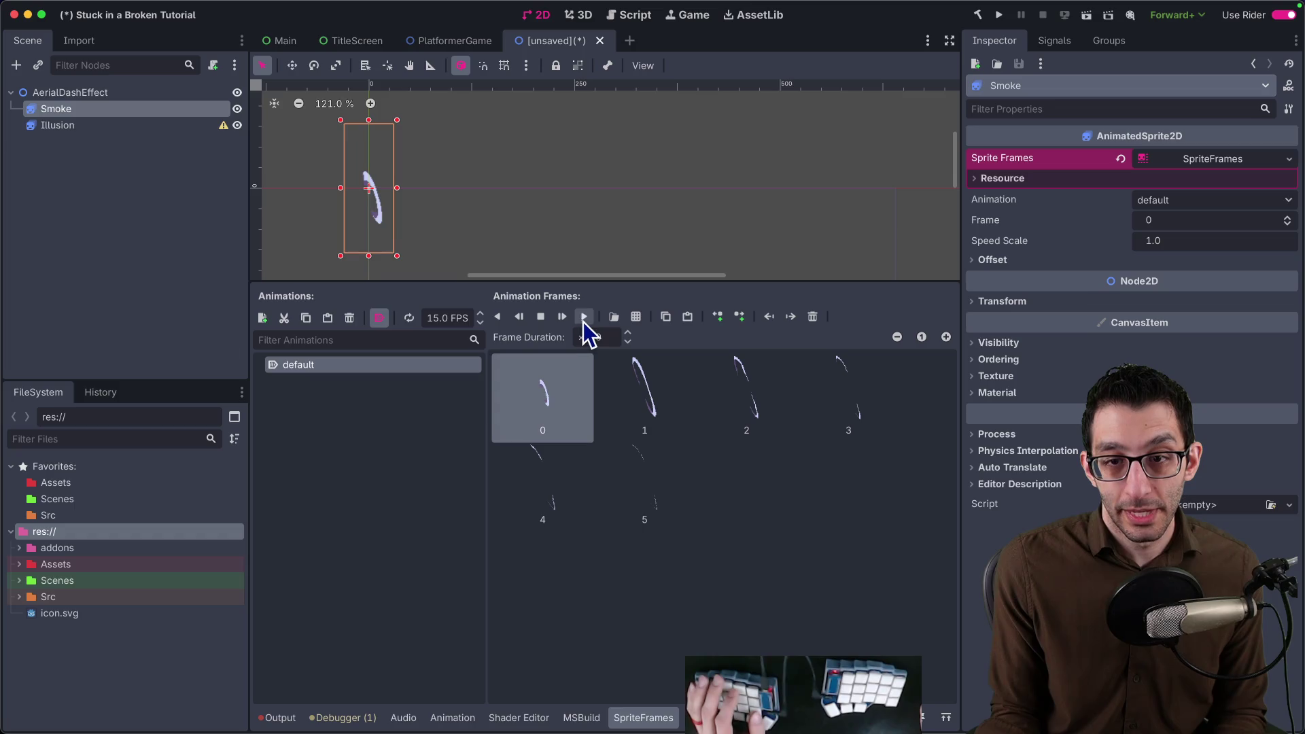
left_click(523, 322)
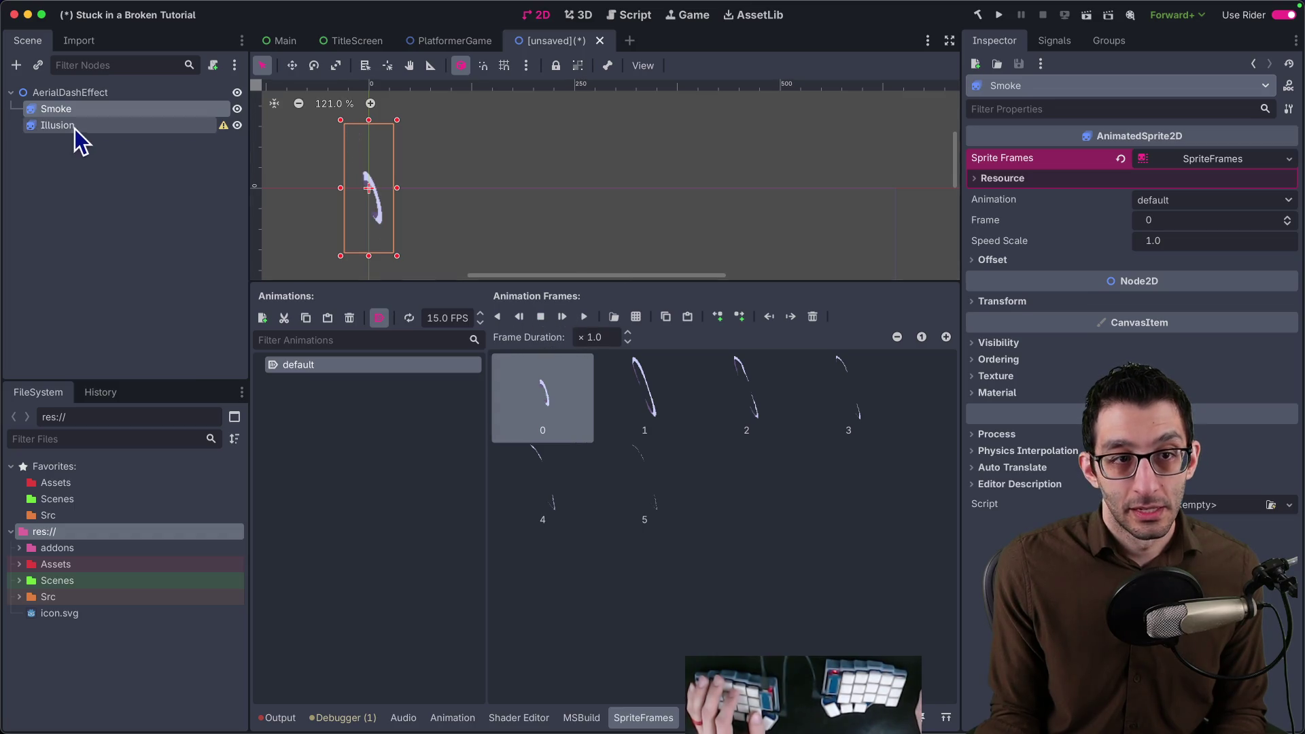
Give Illusion a new SpriteFrames and load aerial dash_fx.png for sheet slicing.
left_click(75, 127)
left_click(1193, 160)
left_click(1213, 180)
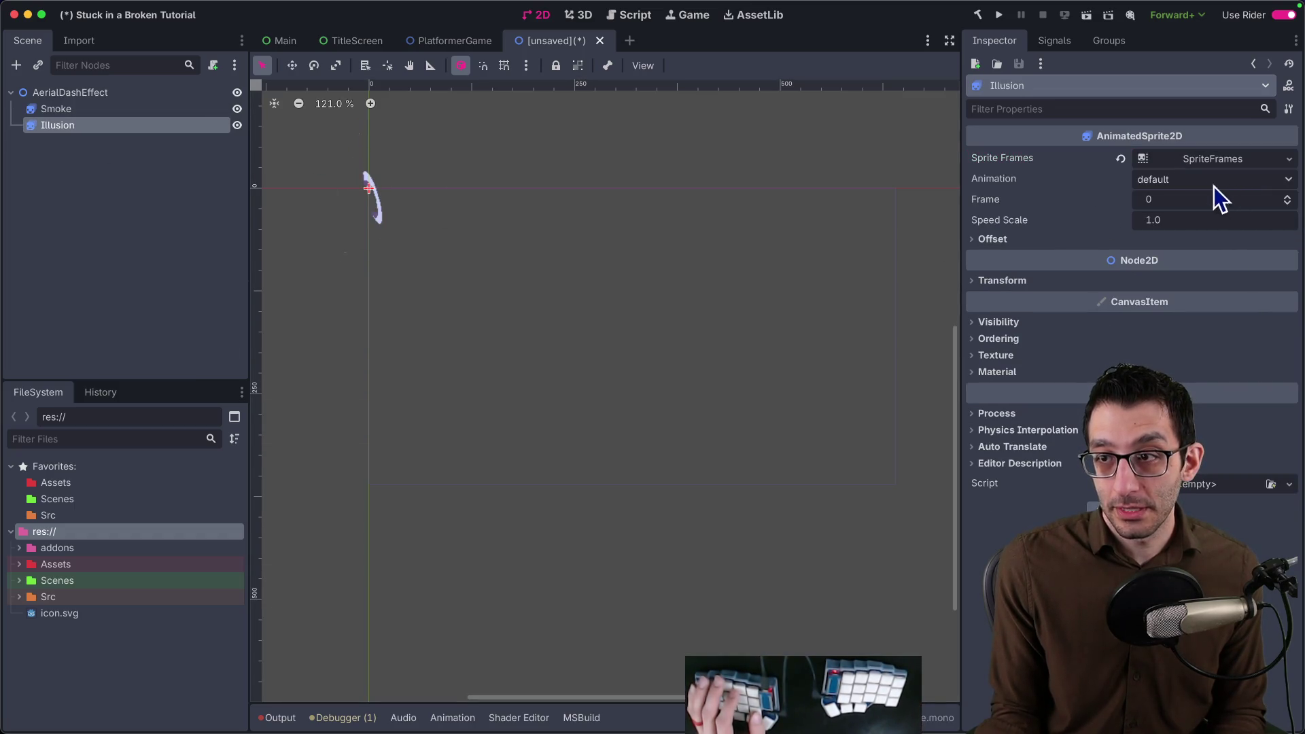
left_click(612, 317)
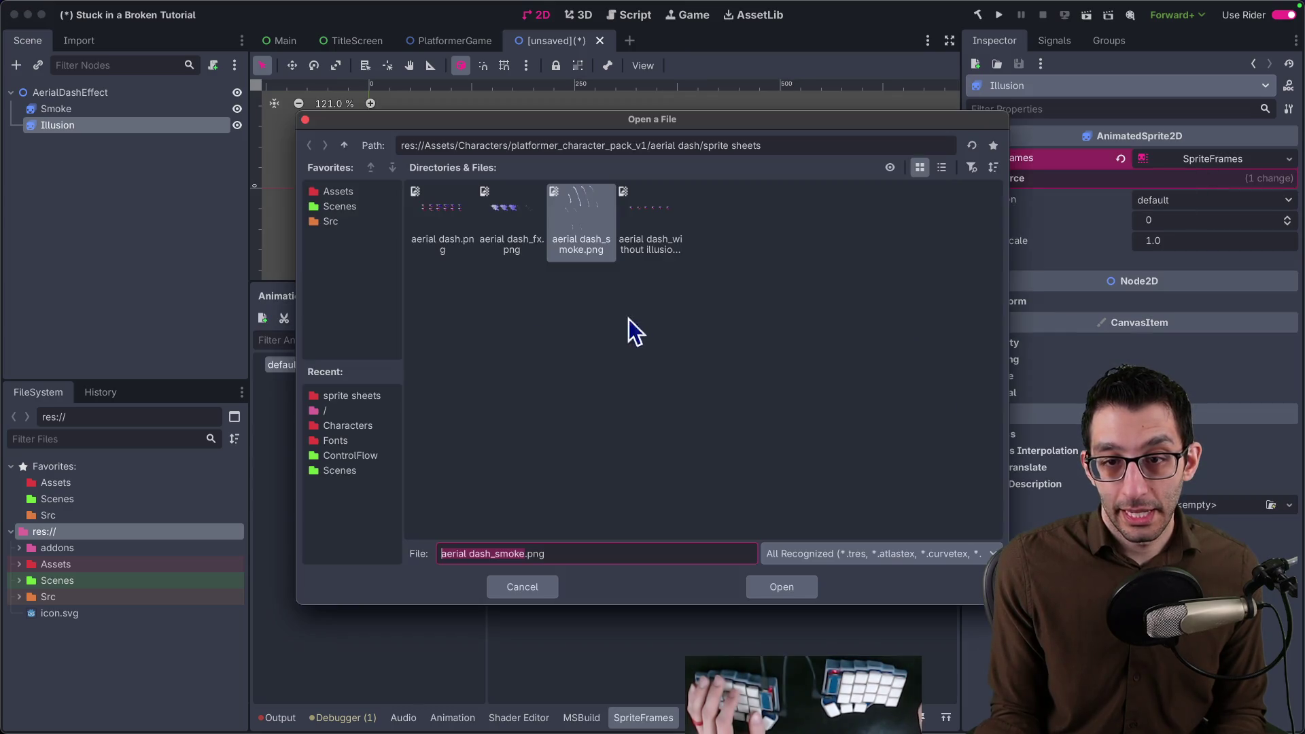
double_click(508, 231)
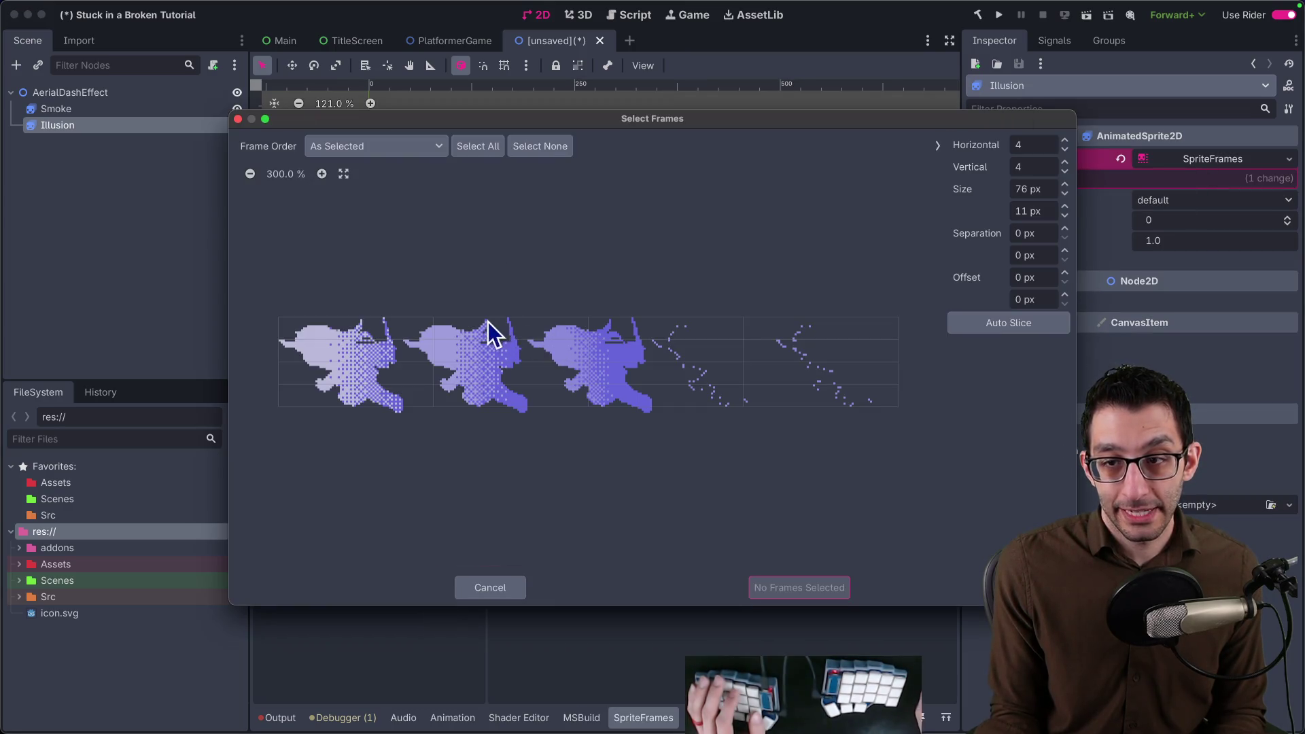
key("super+Tab")
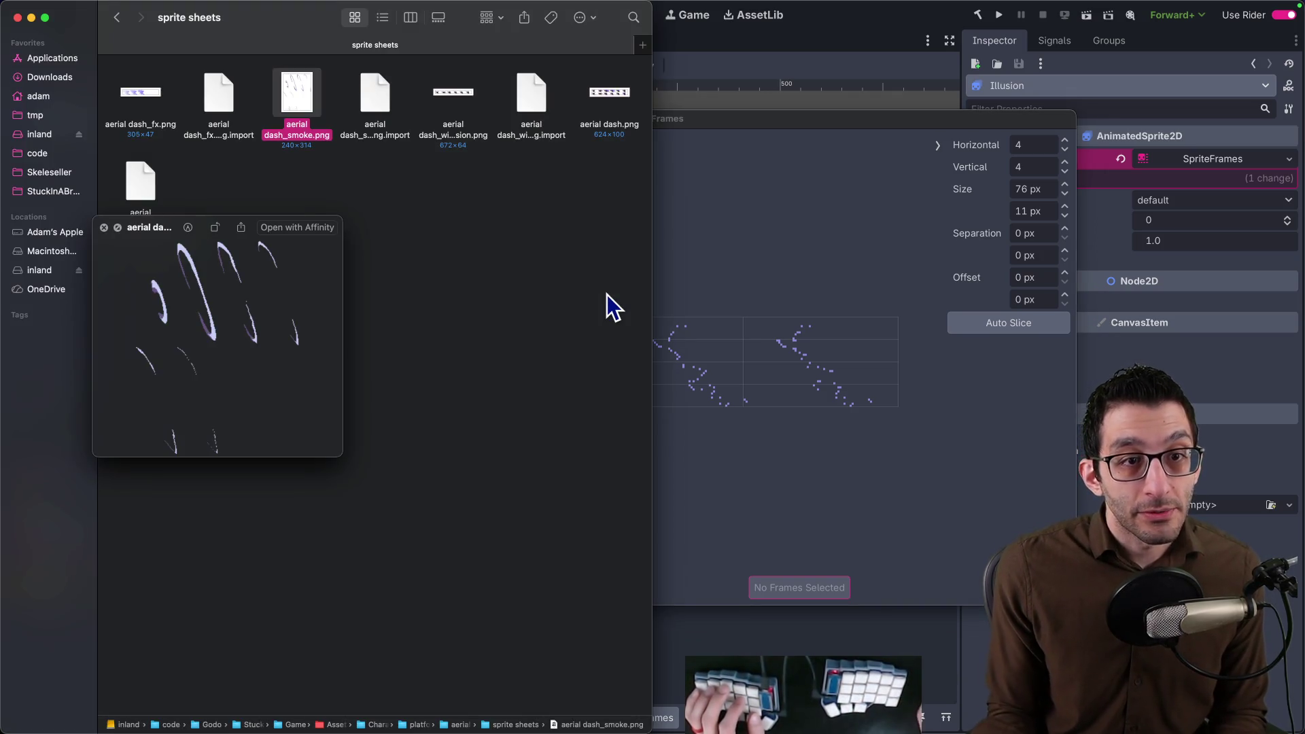
left_click(780, 248)
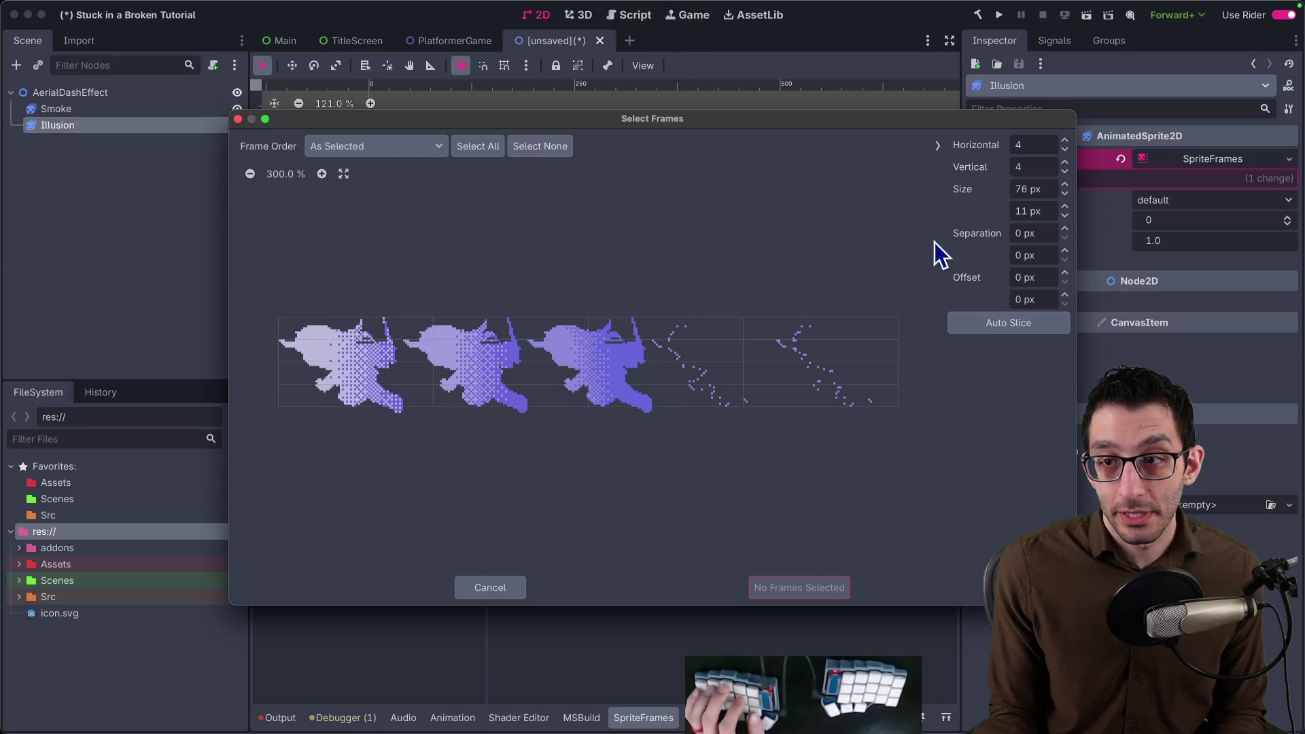
Slice the sheet as one row of 61×47 px frames, add all five, playing at 15 FPS.
left_click(1031, 167)
type("1")
key("Tab")
type("61")
key("Tab")
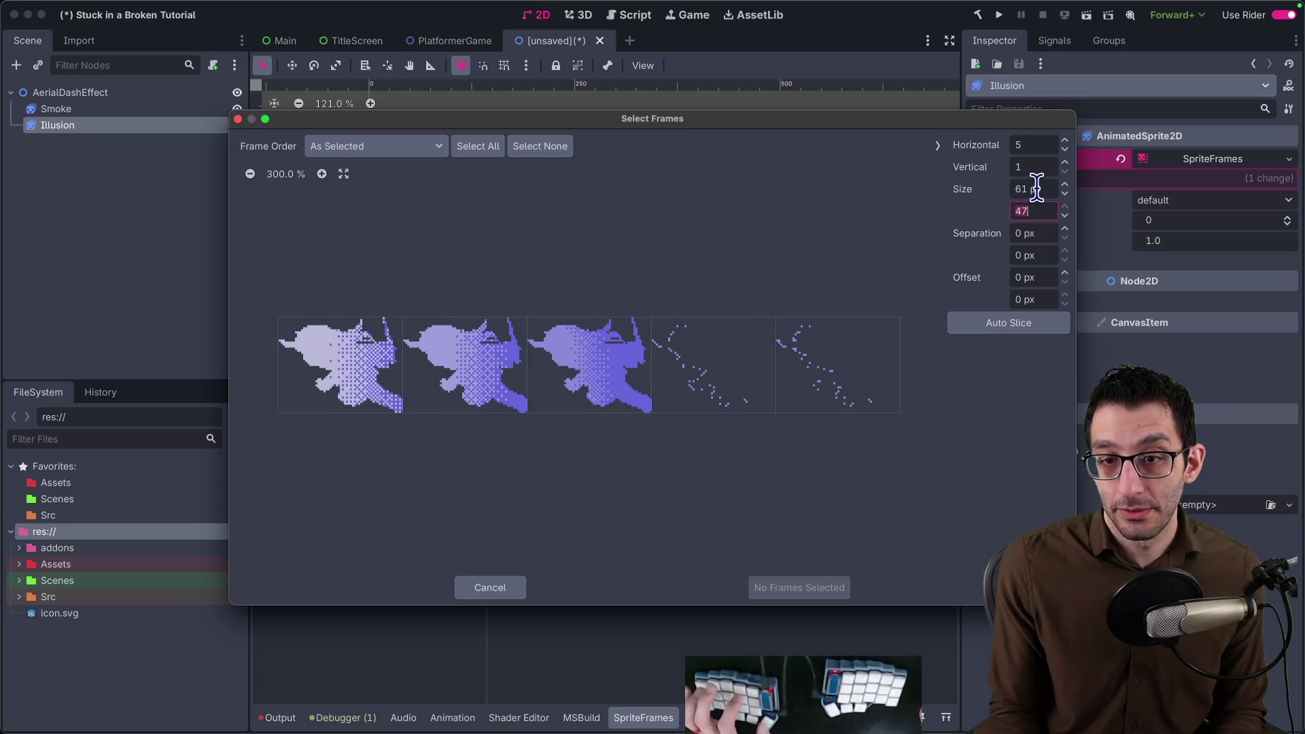
left_click(477, 145)
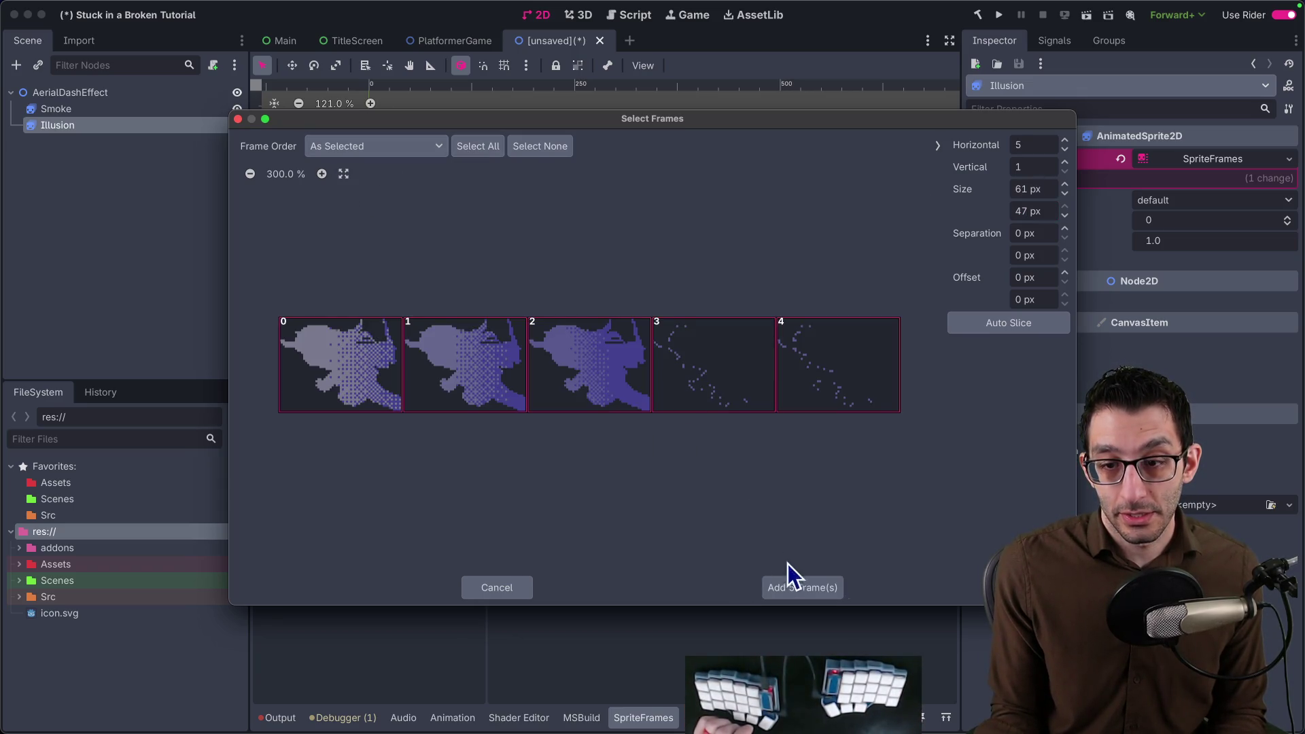
left_click(801, 587)
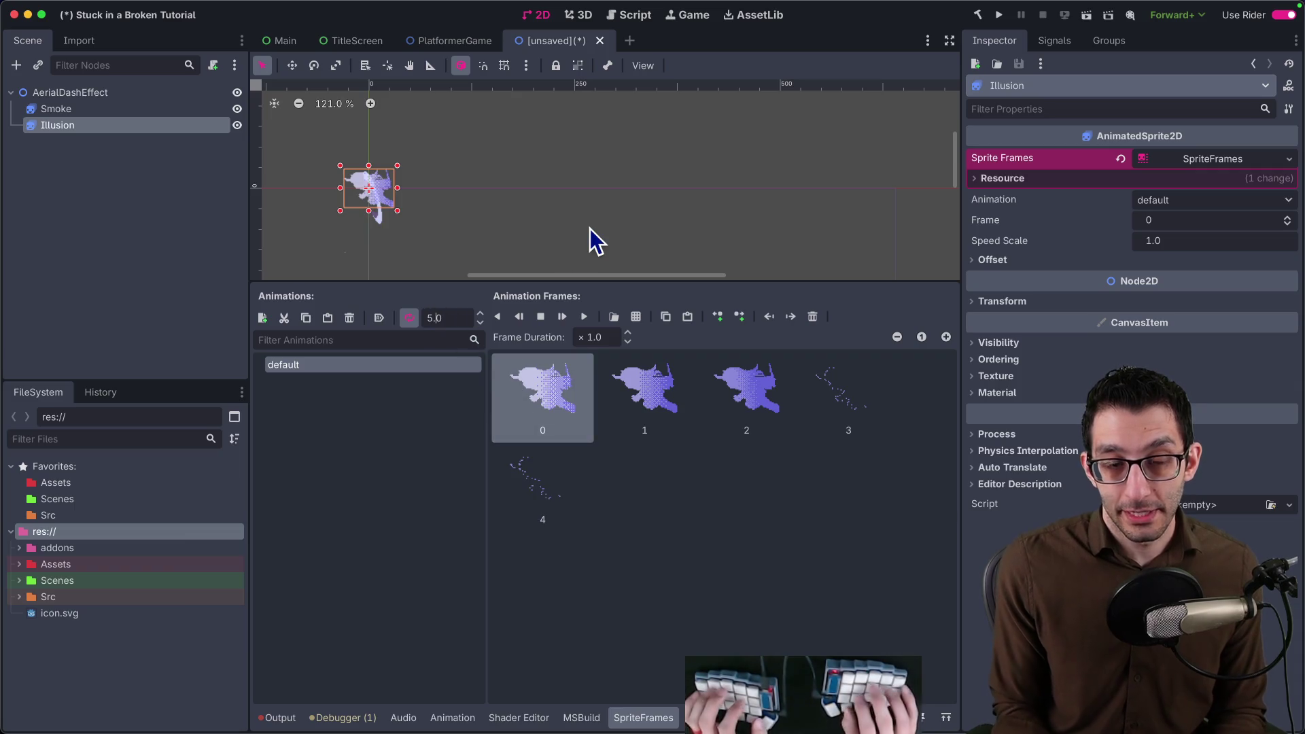
key("Return")
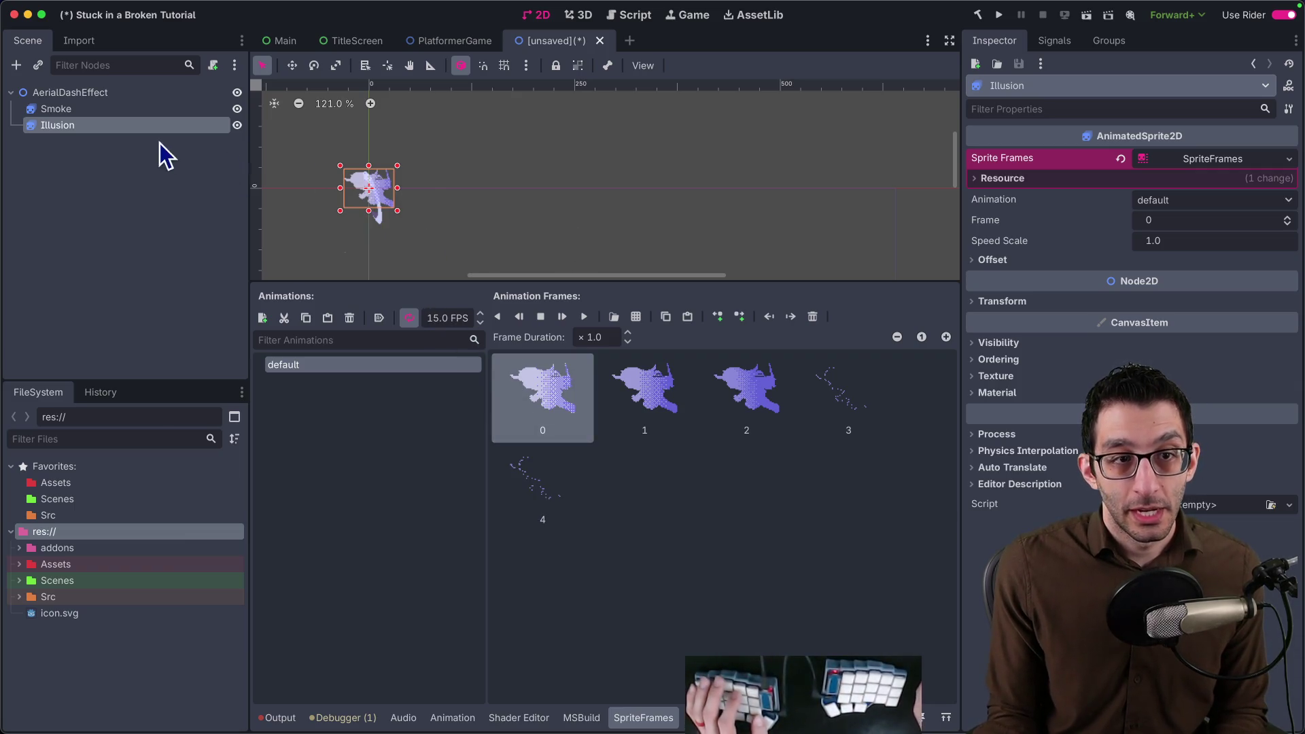
With the Move tool, drag the Illusion sprite about 30 px to the left of the smoke.
left_click_drag(462, 197, 554, 205)
scroll(561, 195, "up", 2)
scroll(459, 224, "up", 1)
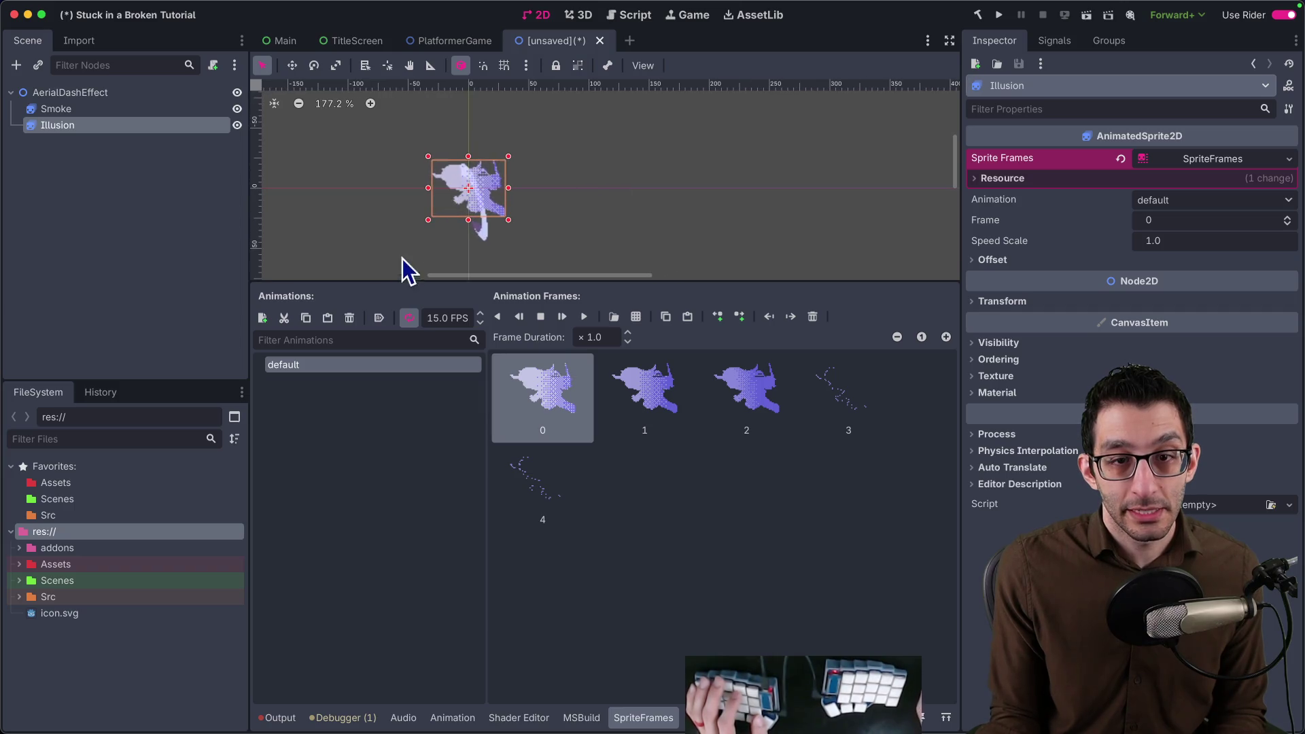
left_click(122, 109)
key("w")
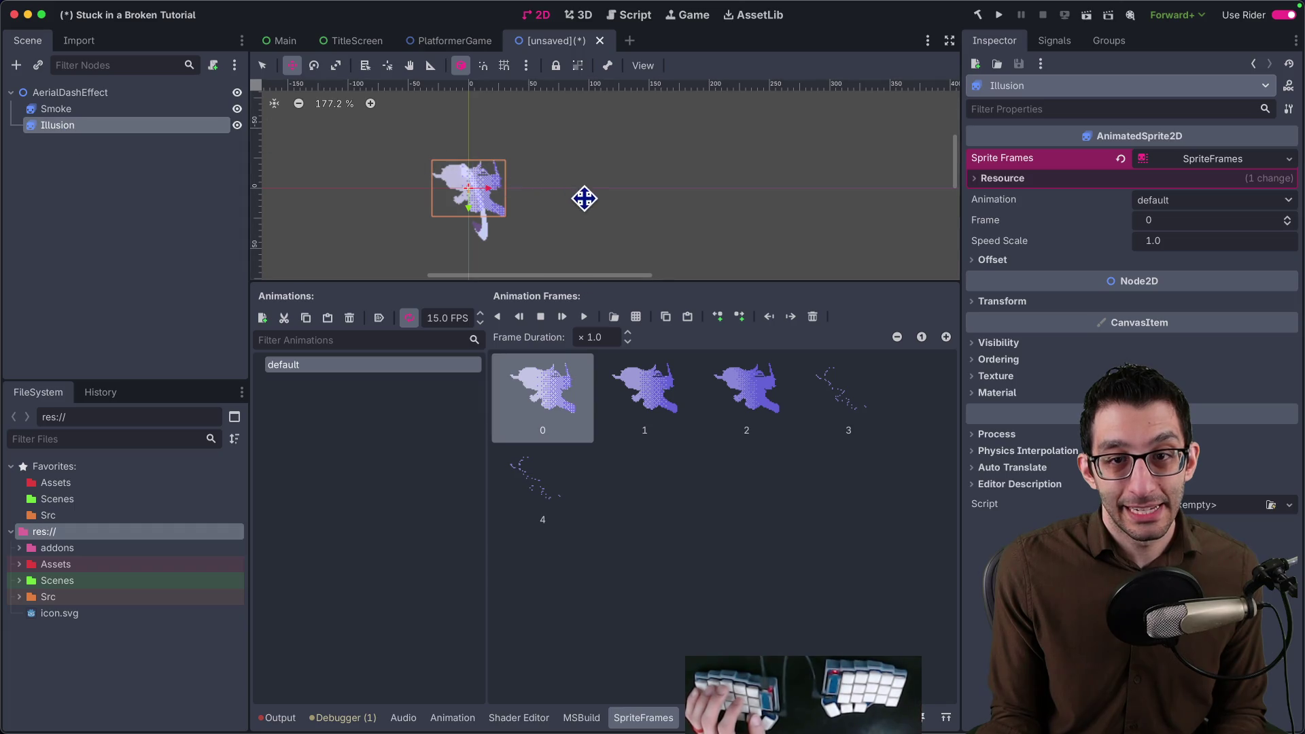
left_click_drag(579, 198, 566, 198)
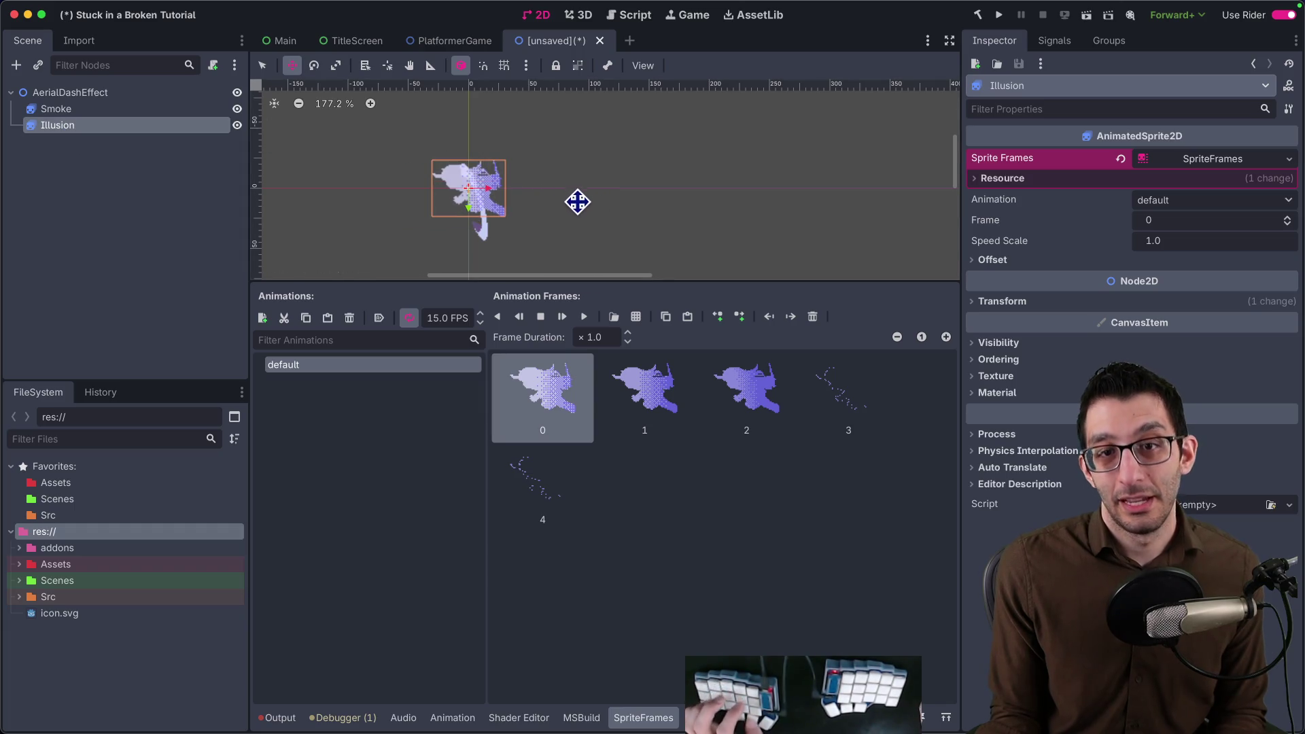
Preview the Illusion animation, then switch back to the Smoke sprite.
left_click(131, 108)
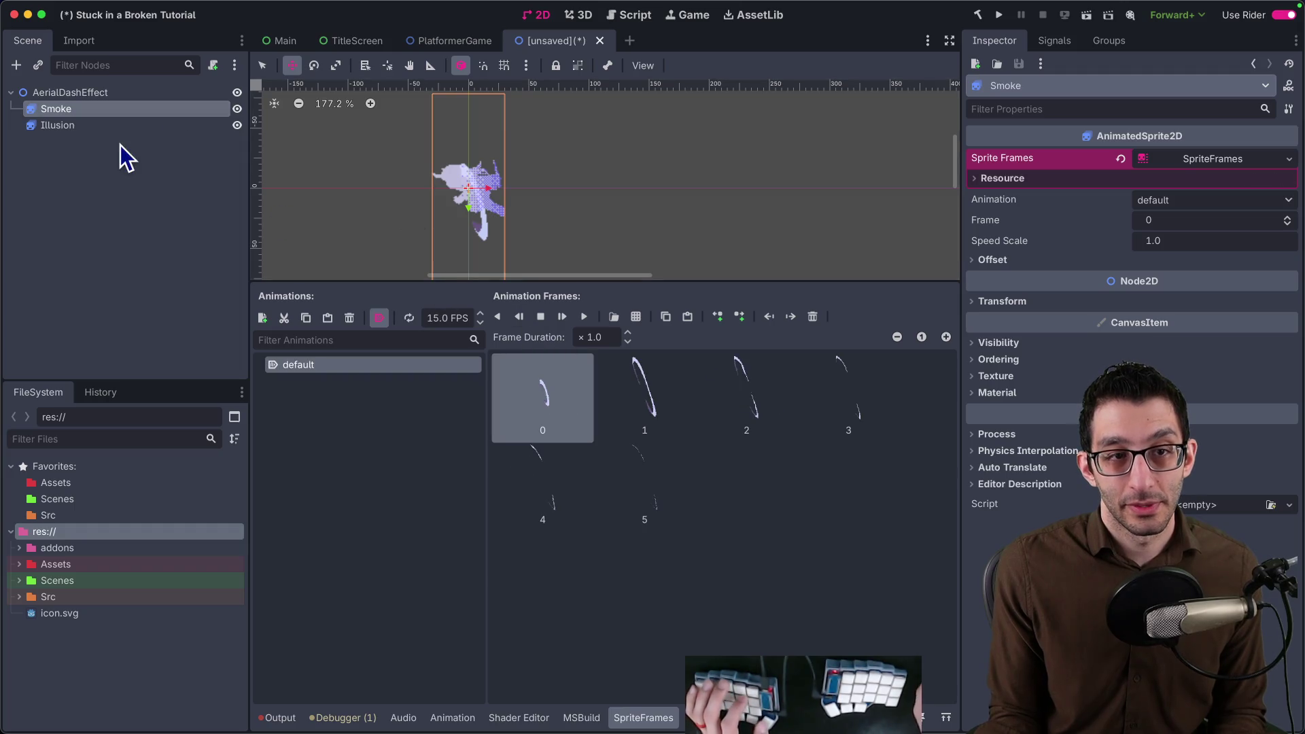
key("Down")
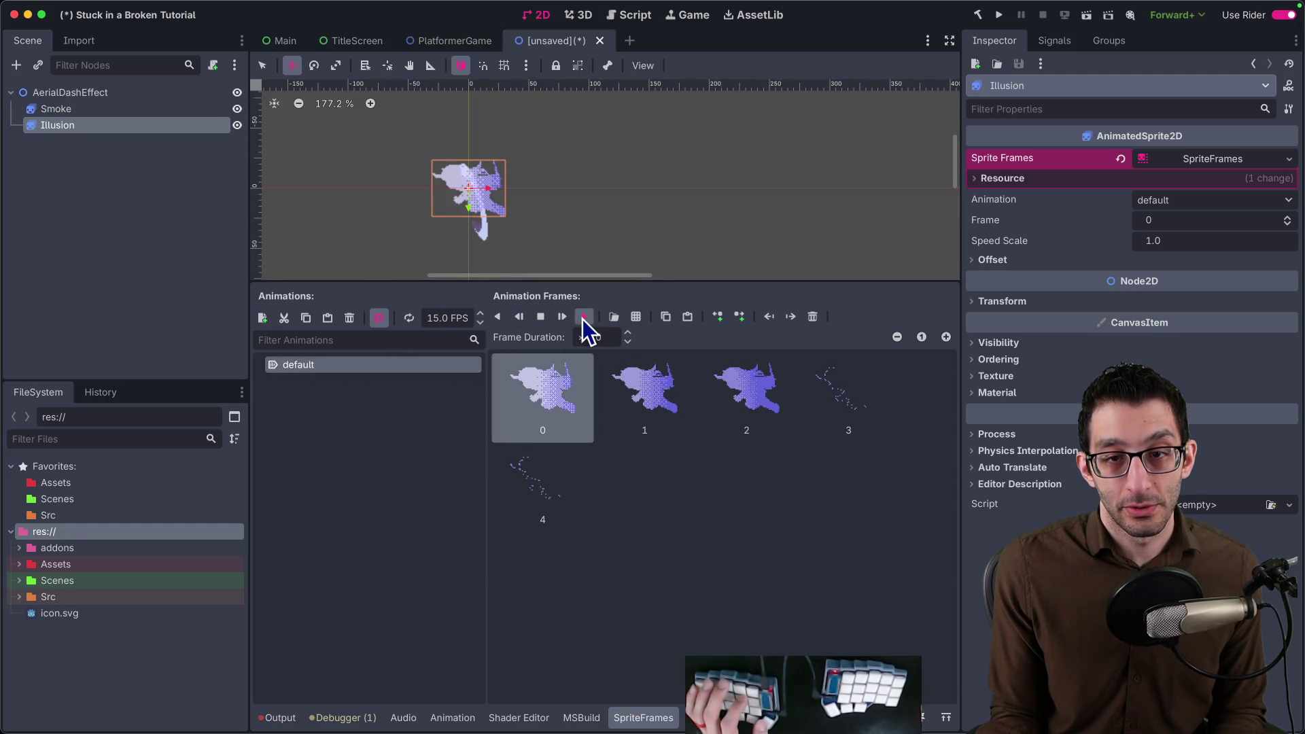
left_click(582, 318)
left_click(113, 108)
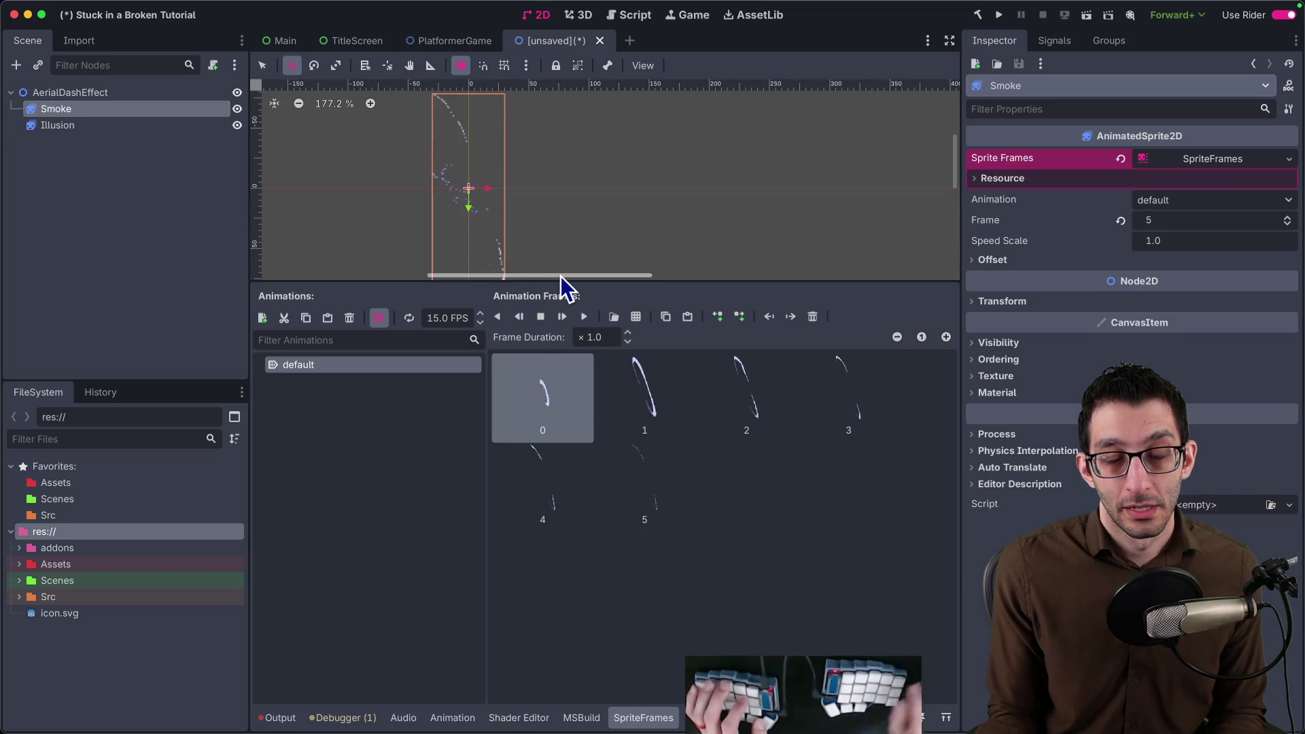
Capture a region screenshot of the dash moment from the itch.io preview GIF, then return to Godot.
key("super+Tab")
key("super+shift+4")
left_click_drag(1160, 174, 595, 540)
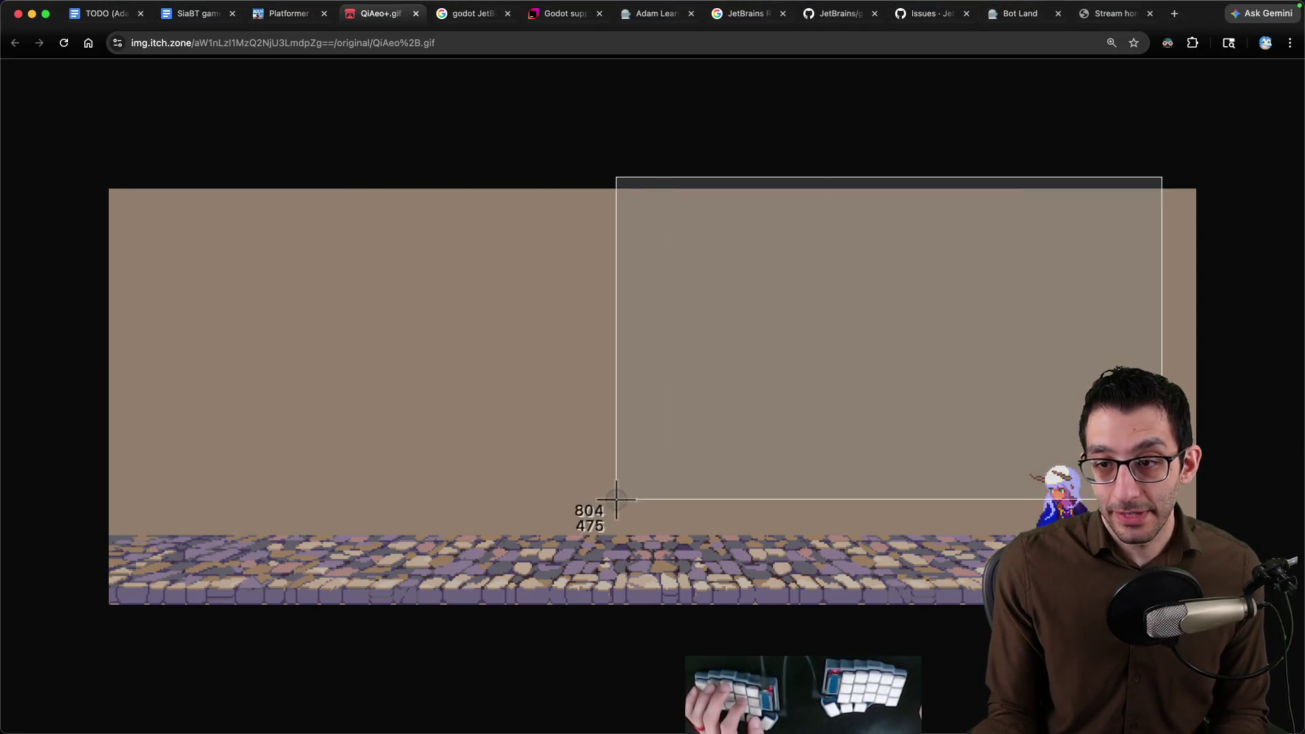
key("Escape")
key("super+shift+4")
mouse_move(1039, 272)
left_mouse_down()
mouse_move(407, 660)
mouse_move(512, 500)
left_mouse_up()
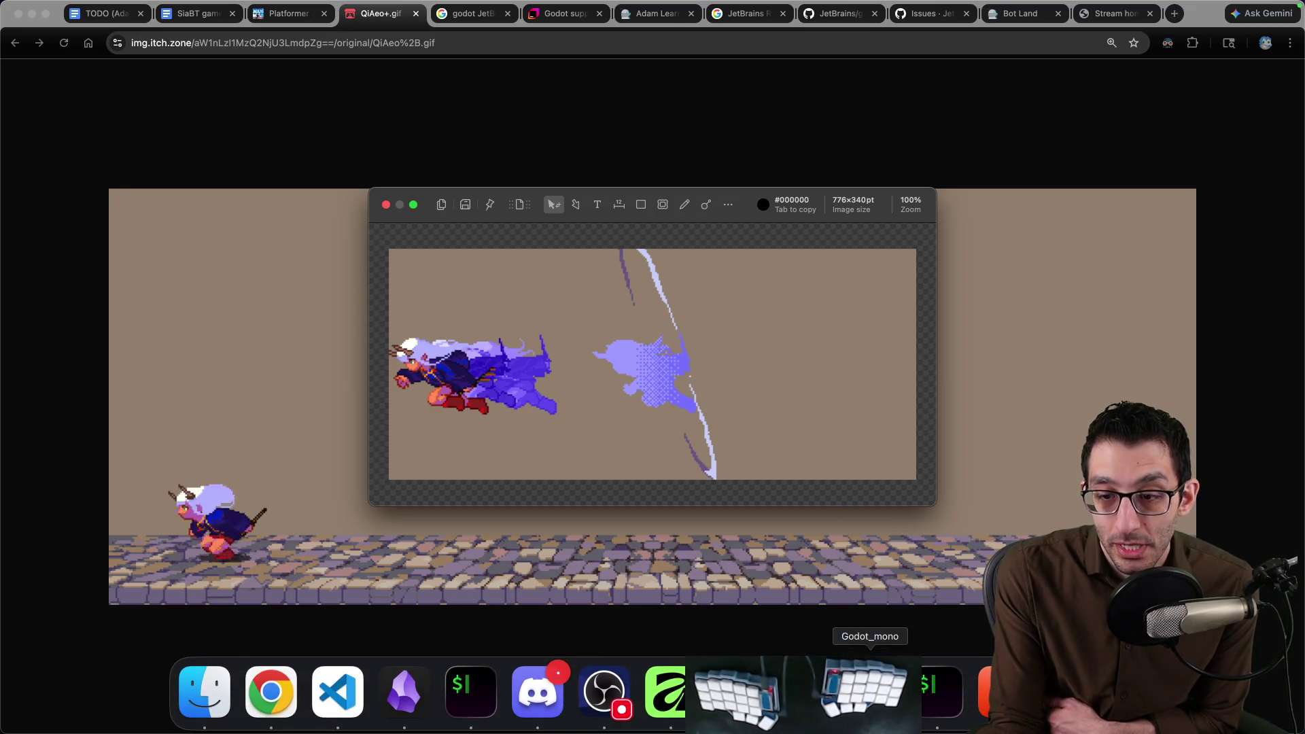
left_click(870, 694)
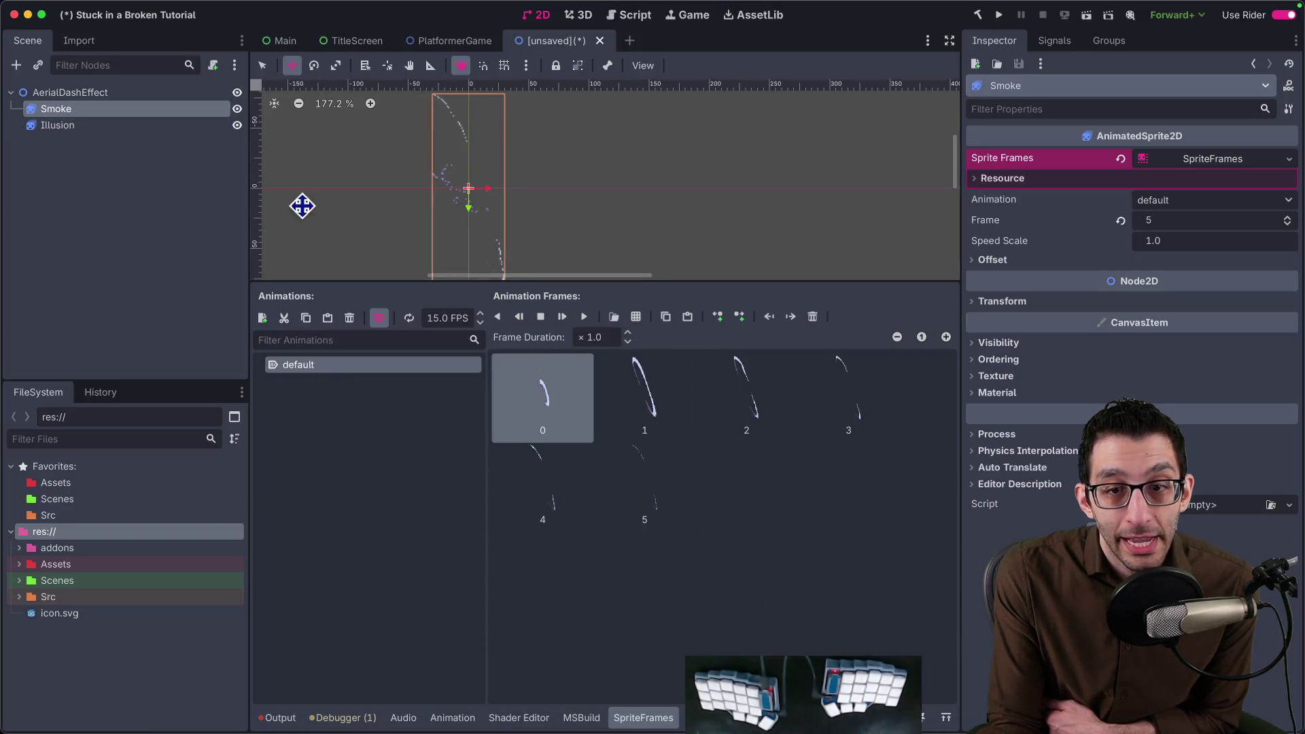
Step through the Illusion and Smoke animation frames to compare them.
left_click(62, 125)
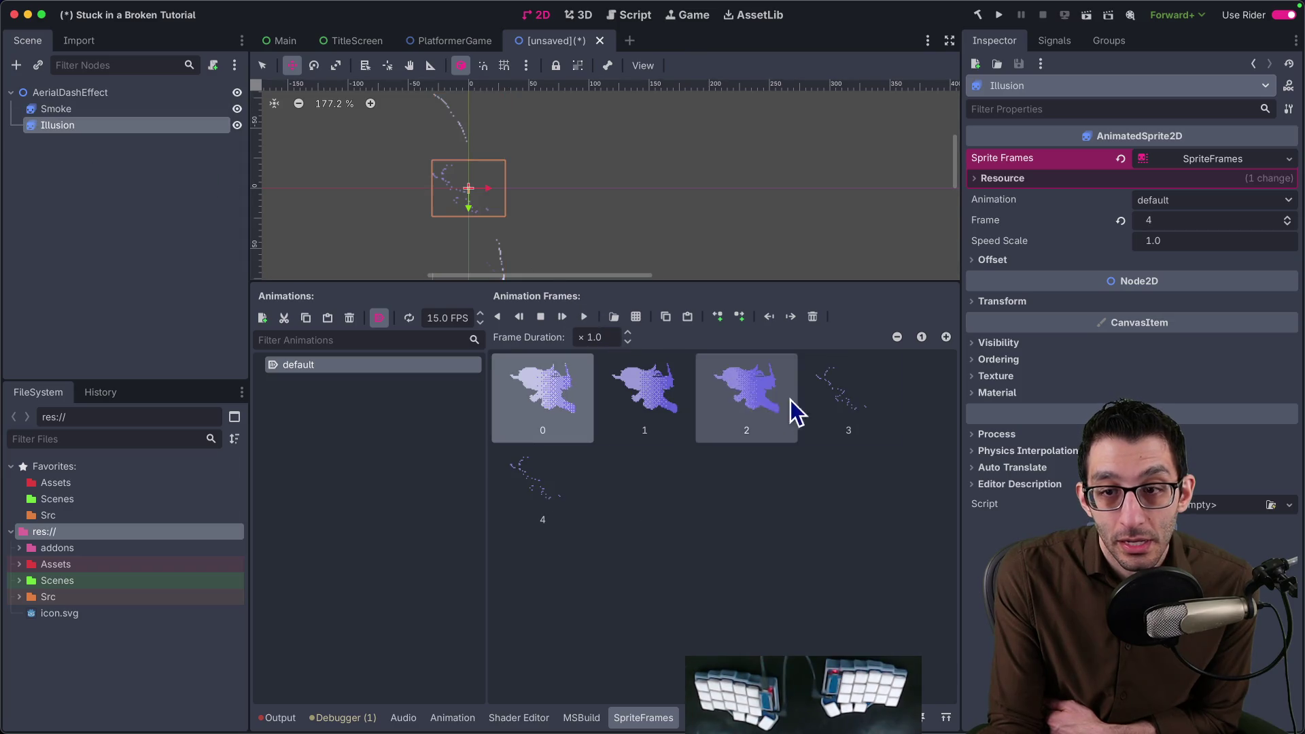
left_click(755, 406)
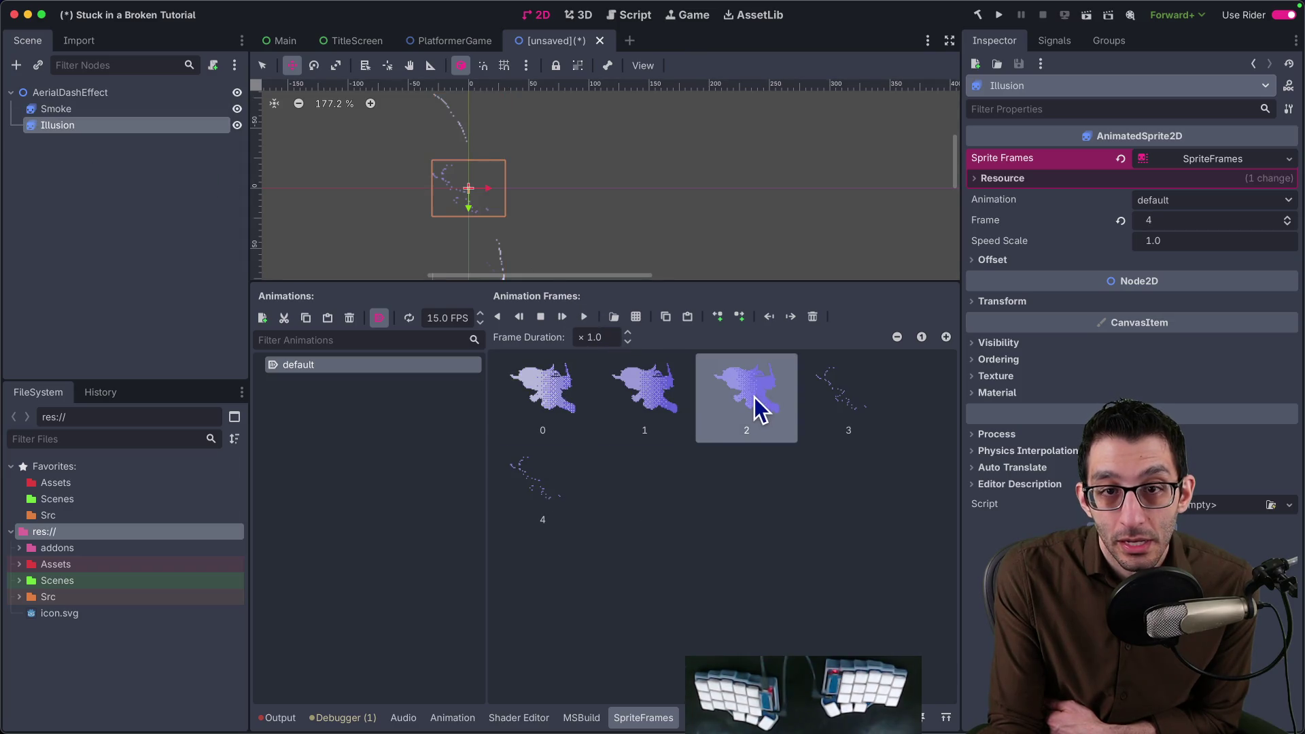
left_click(542, 317)
left_click(107, 109)
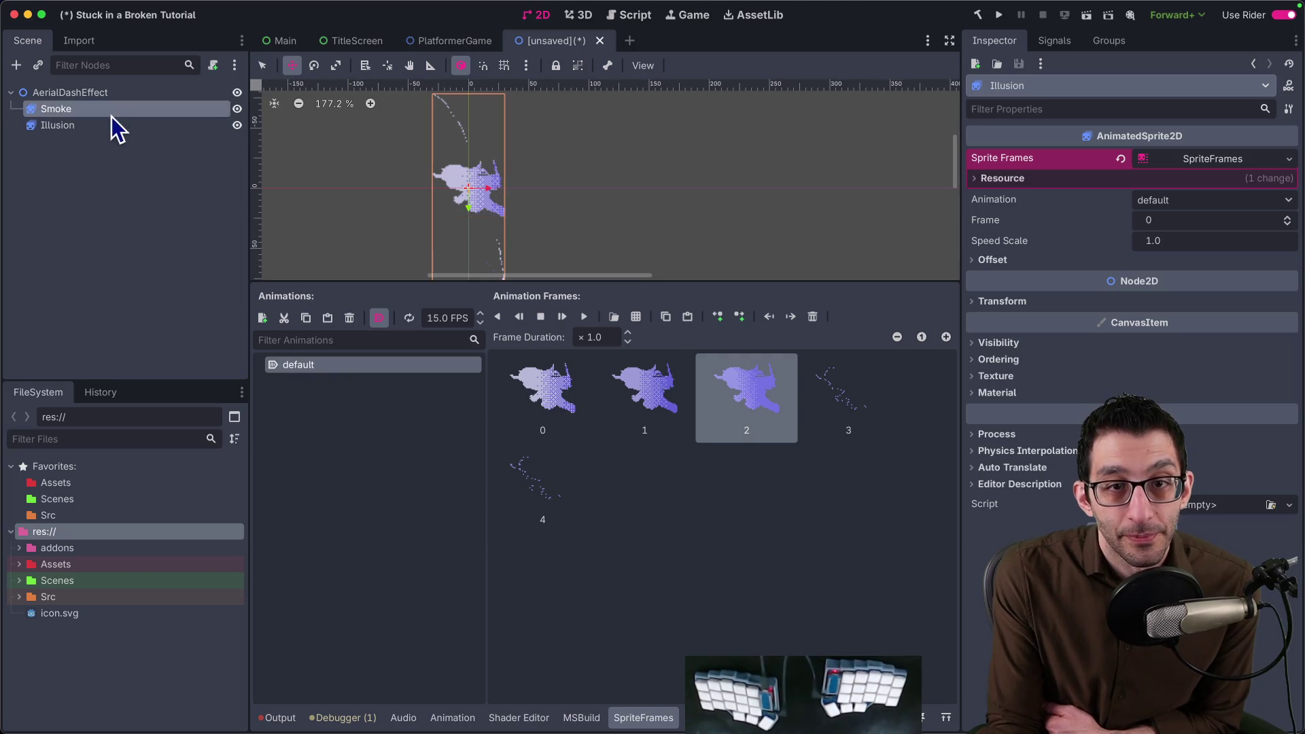
left_click(643, 374)
left_click(720, 388)
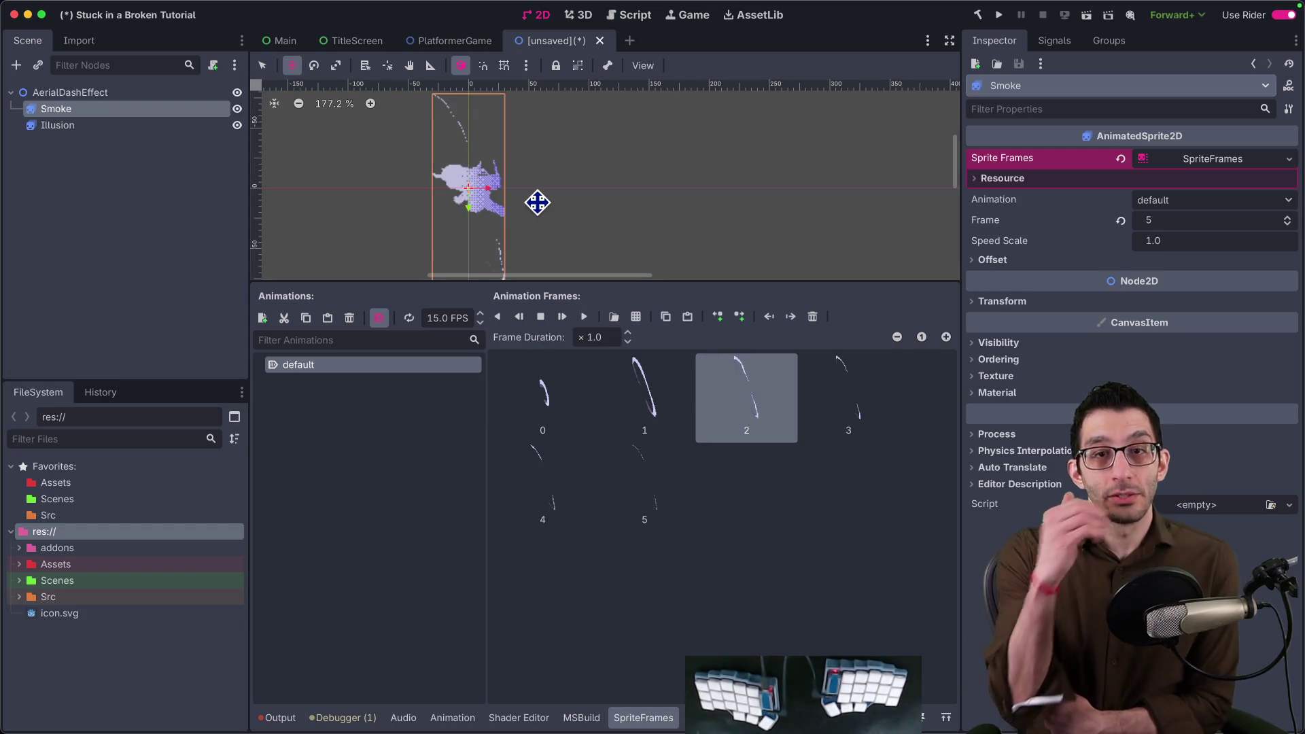
Select Illusion and expand its Transform settings in the Inspector.
left_click(80, 124)
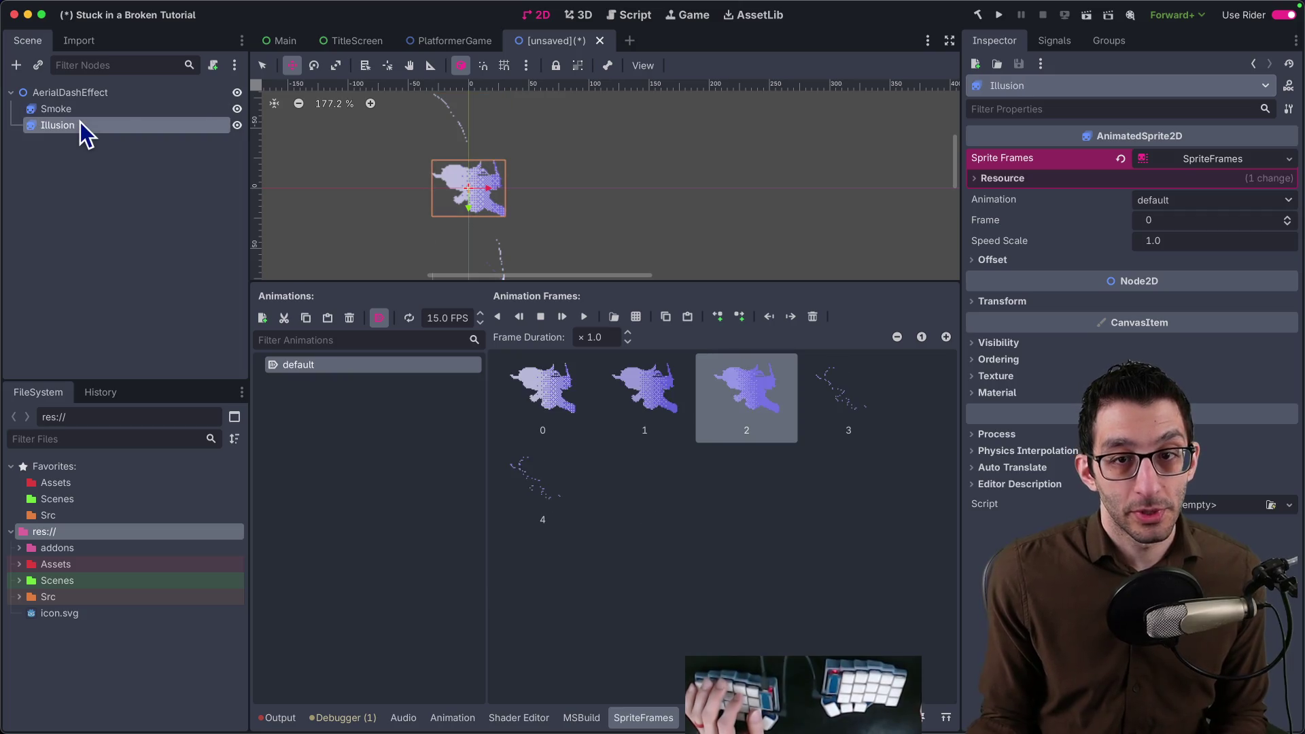
left_click(1032, 297)
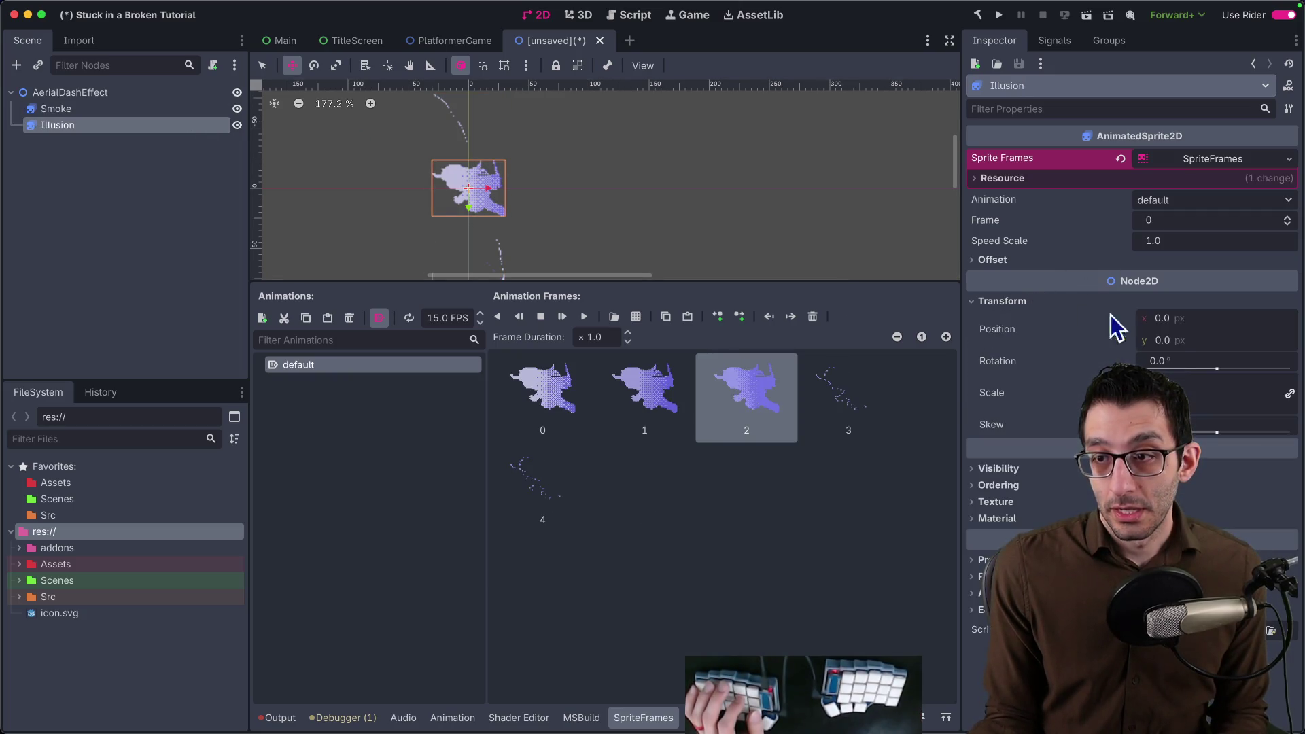
Adjust Illusion's Position x by dragging it left until it sits about 17 px from the origin.
left_click(1175, 324)
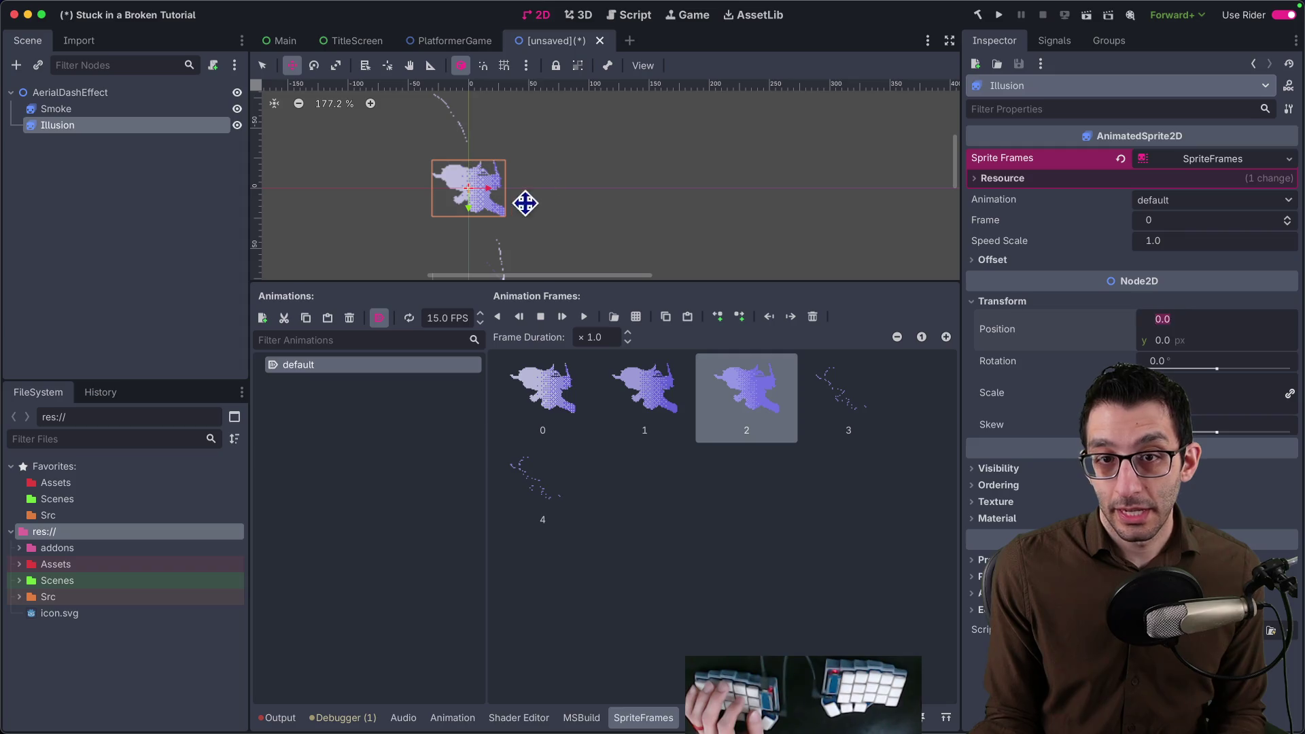
scroll(505, 148, "up", 3)
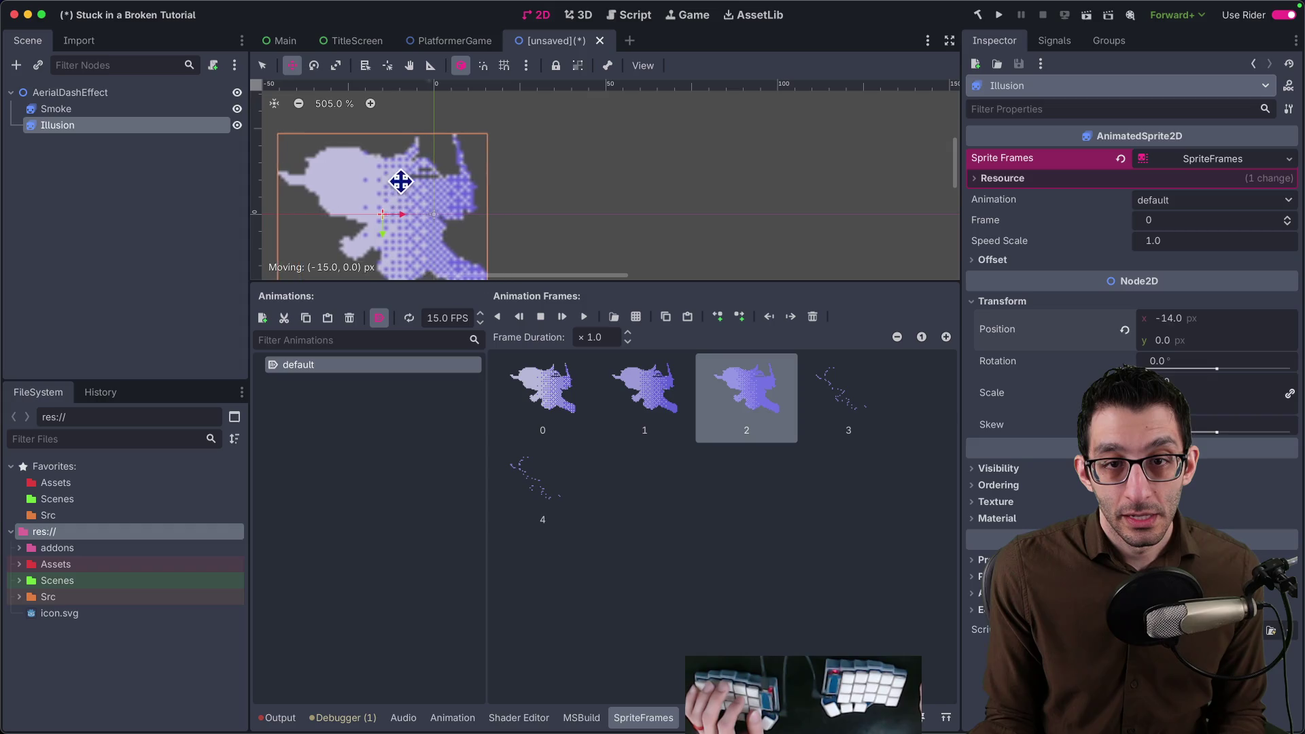
scroll(429, 194, "down", 2)
left_click_drag(450, 214, 408, 177)
scroll(408, 177, "down", 3)
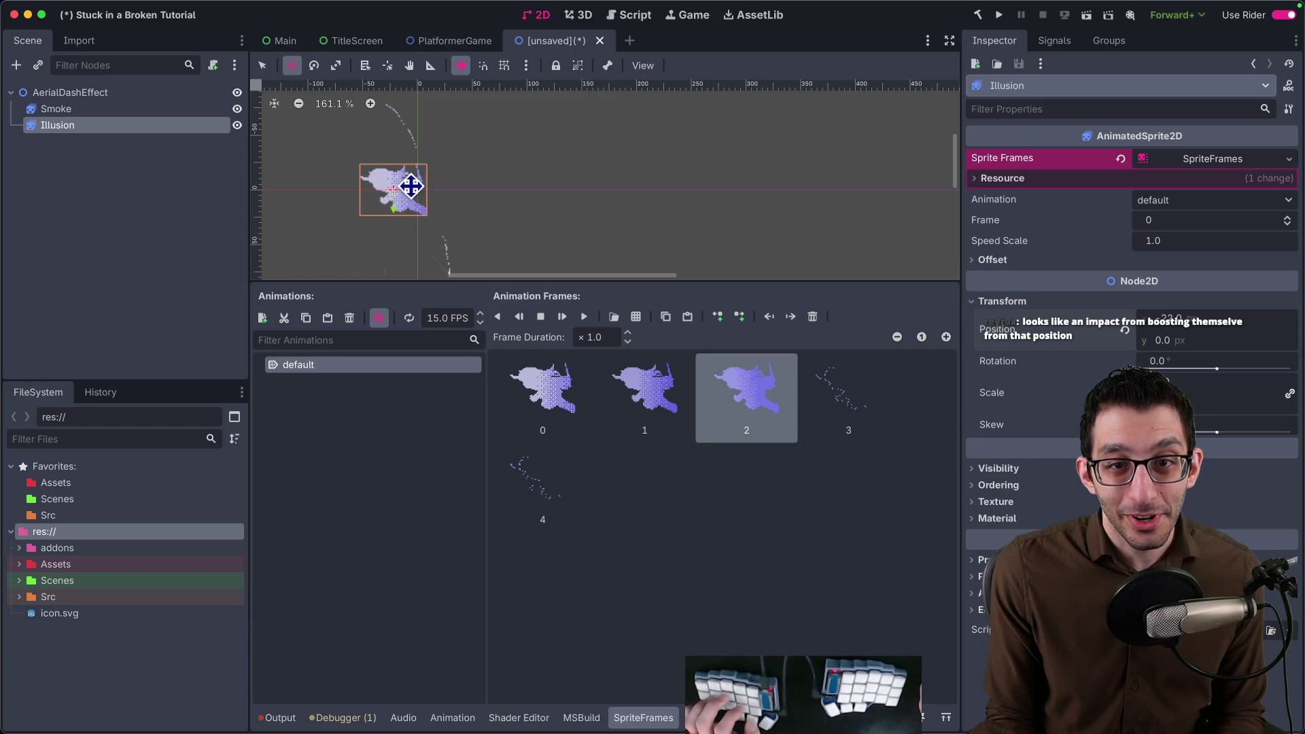
left_click_drag(410, 187, 416, 186)
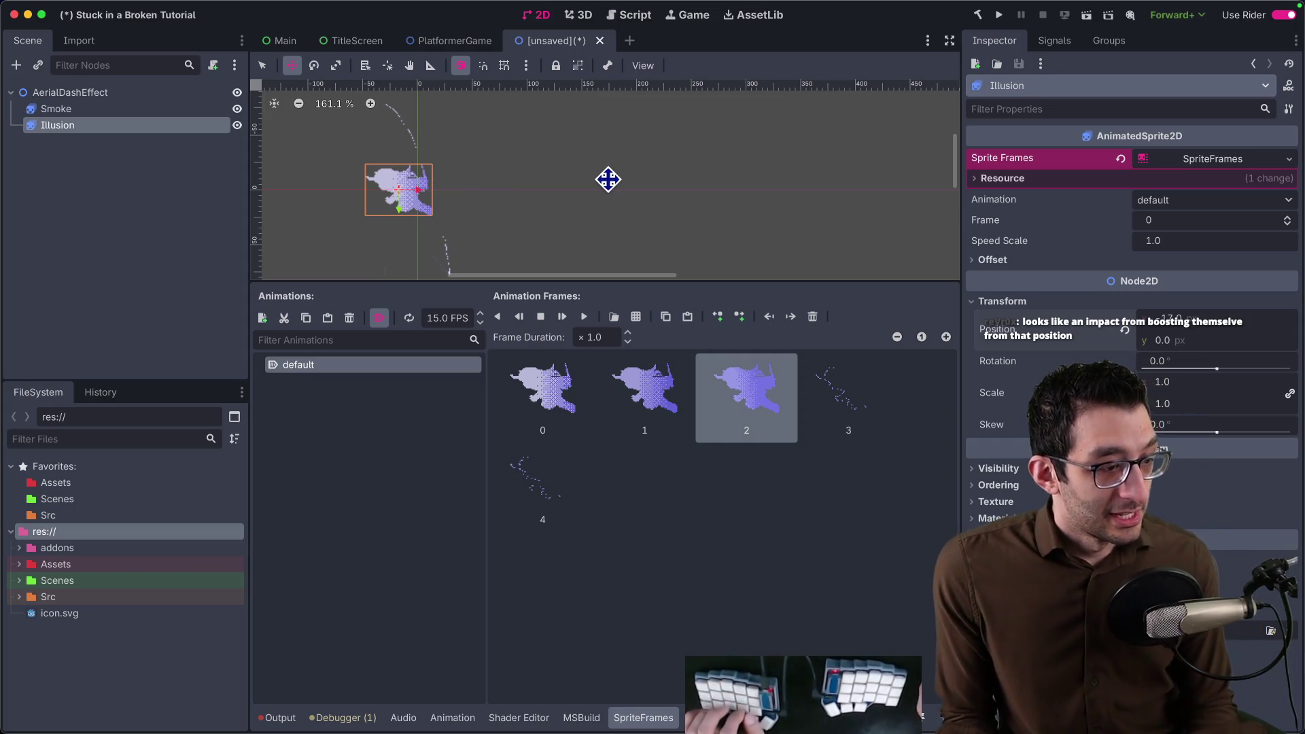
Begin saving the effect scene, heading to res://Scenes.
key("ctrl+s")
key("Escape")
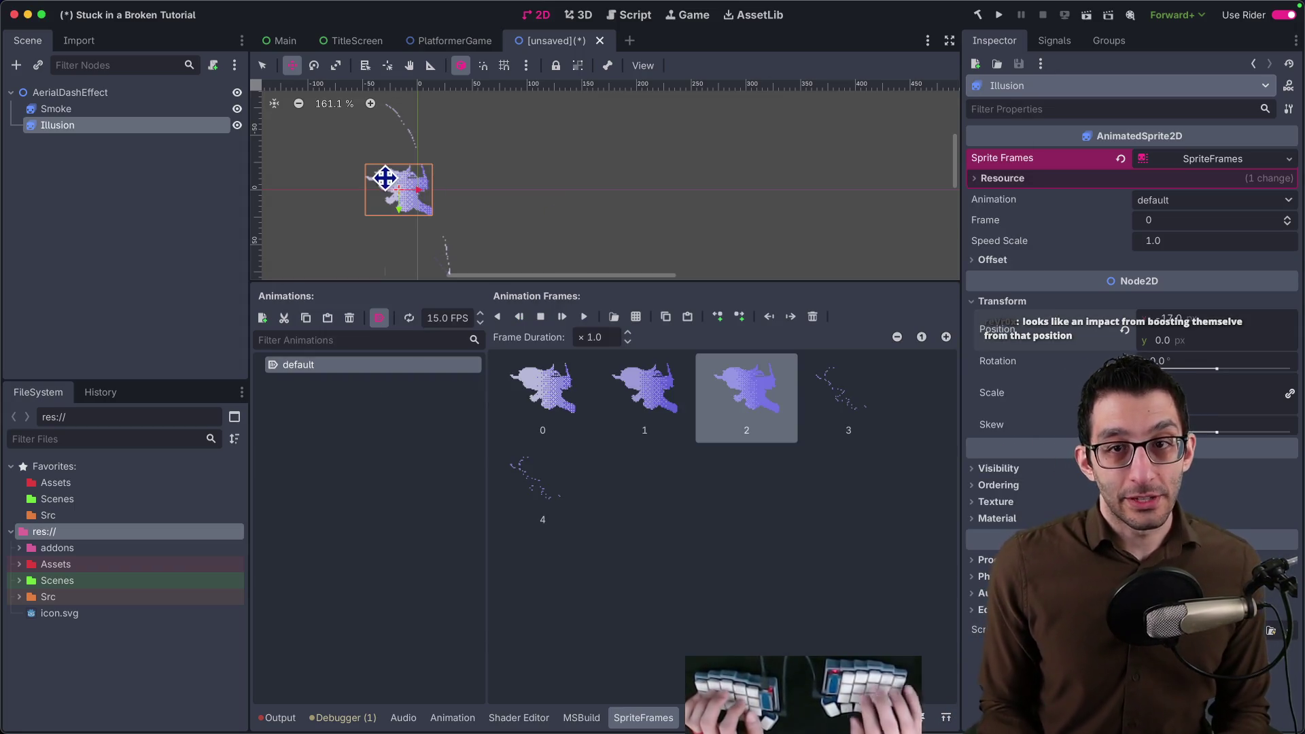
key("ctrl+s")
Save the scene as AerialDashEffect.tscn in Scenes/SubGames/Platformer.
double_click(605, 234)
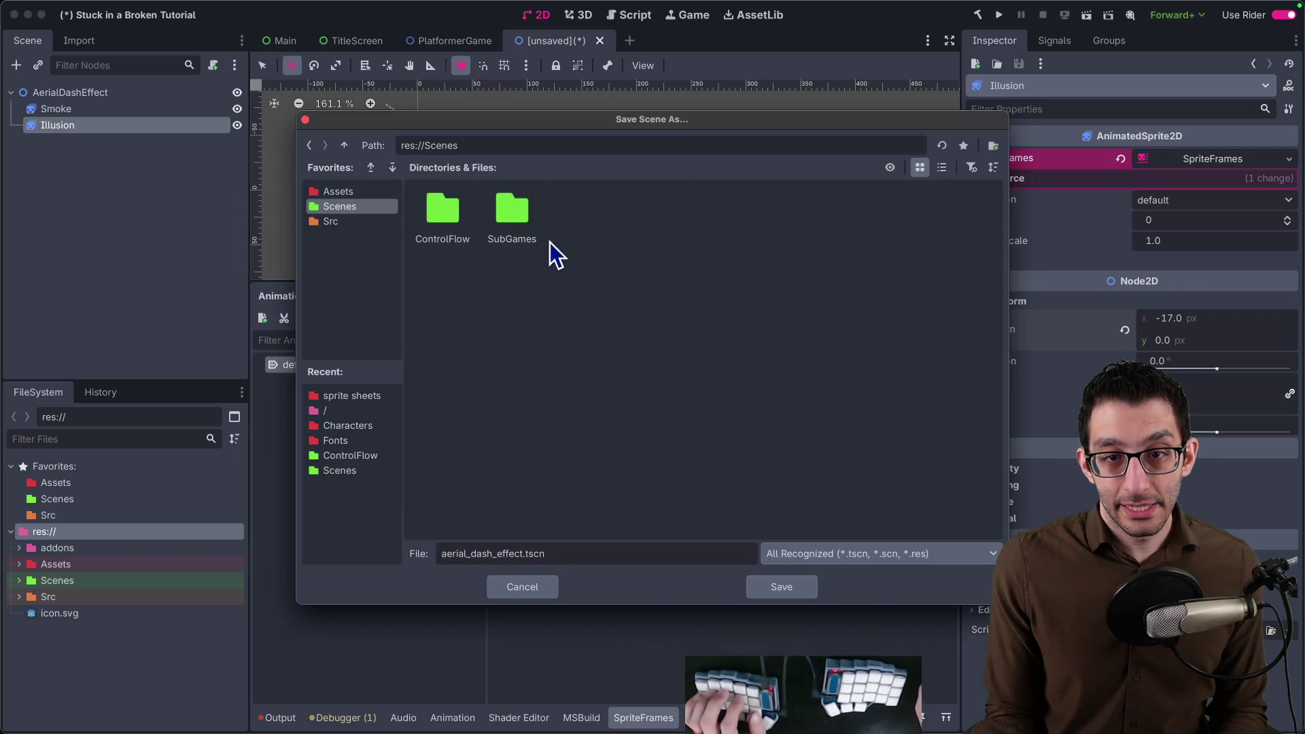
double_click(510, 217)
double_click(449, 217)
double_click(477, 552)
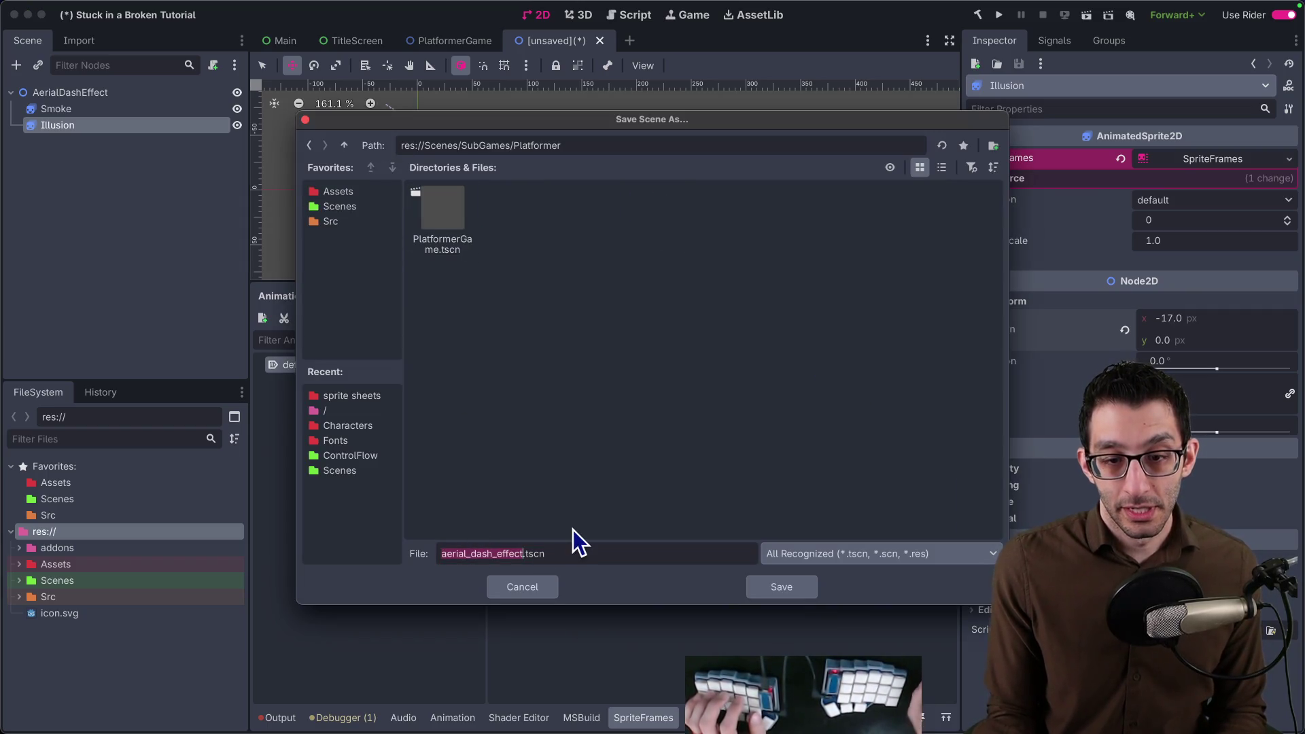
key("Home")
type("AerialDashEaerial_dash_effect")
key("shift+Right")
key("shift+Right")
key("shift+Right")
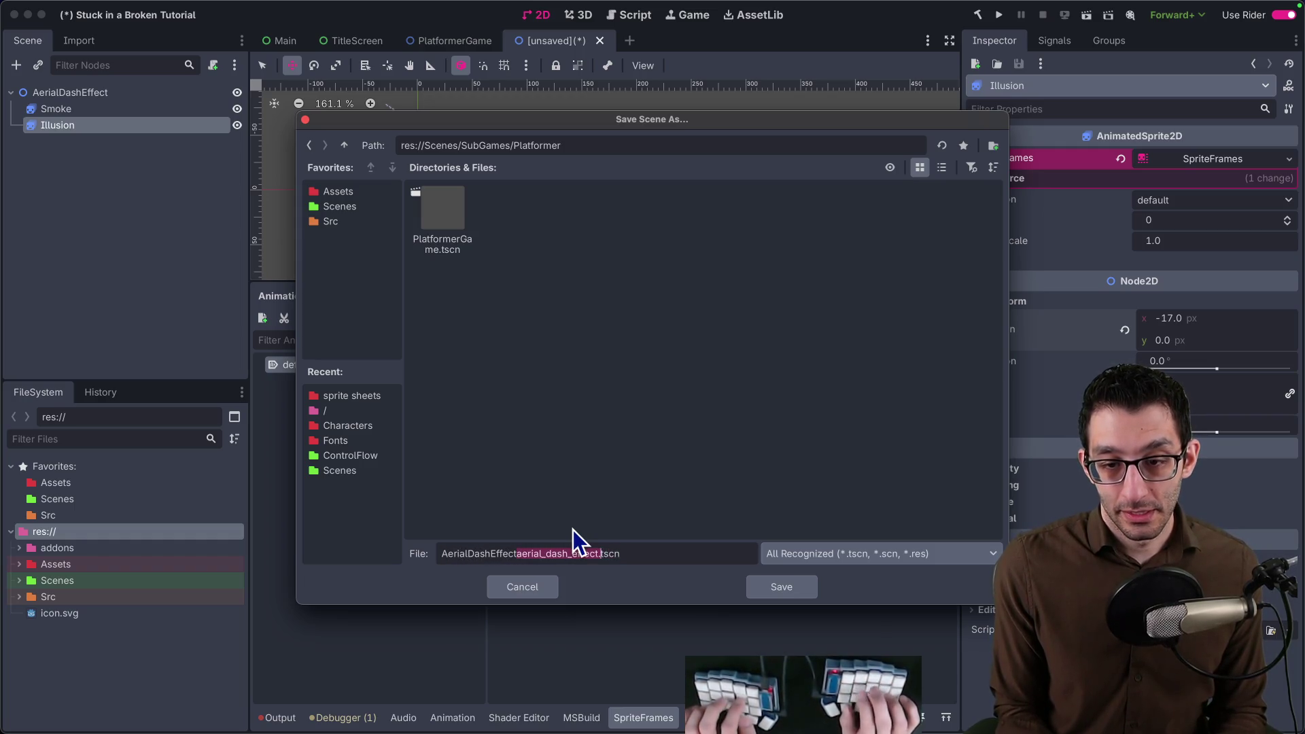
key("BackSpace")
left_click(772, 590)
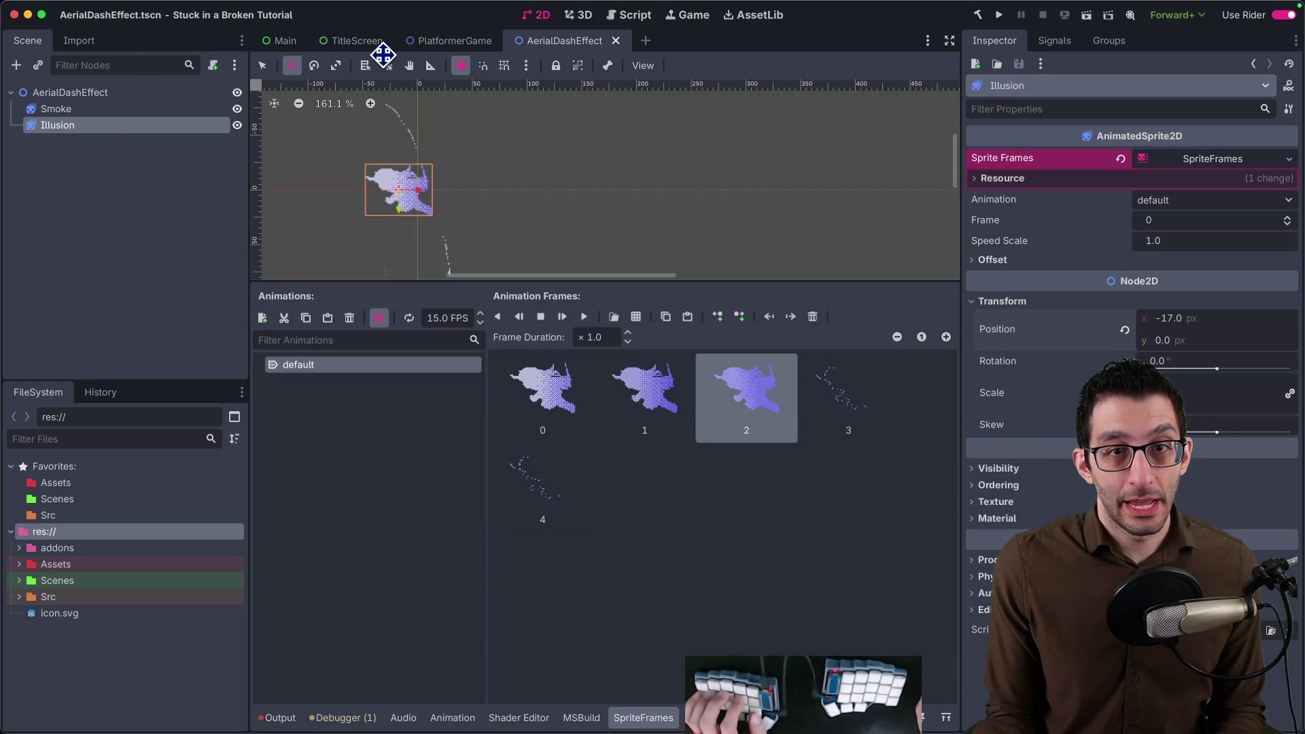
Glance at the PlatformerGame scene and return to the AerialDashEffect scene.
left_click(448, 43)
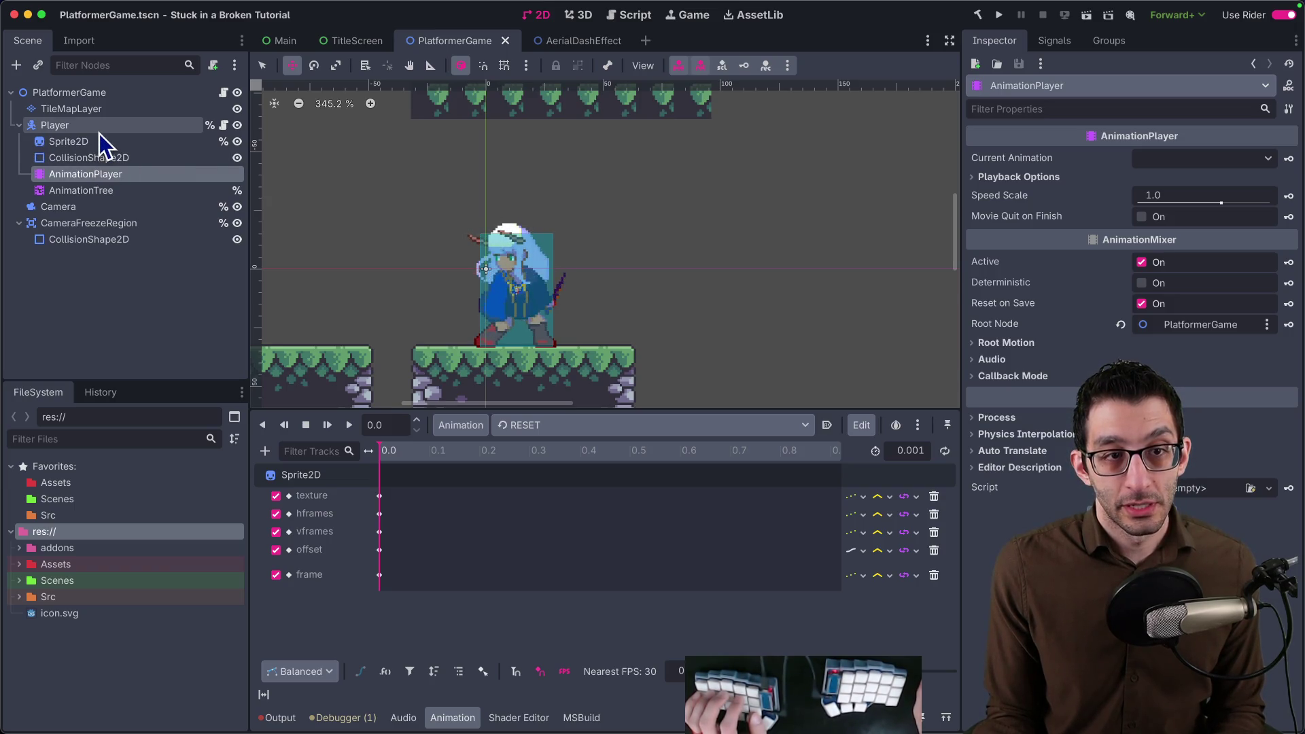
left_click(596, 43)
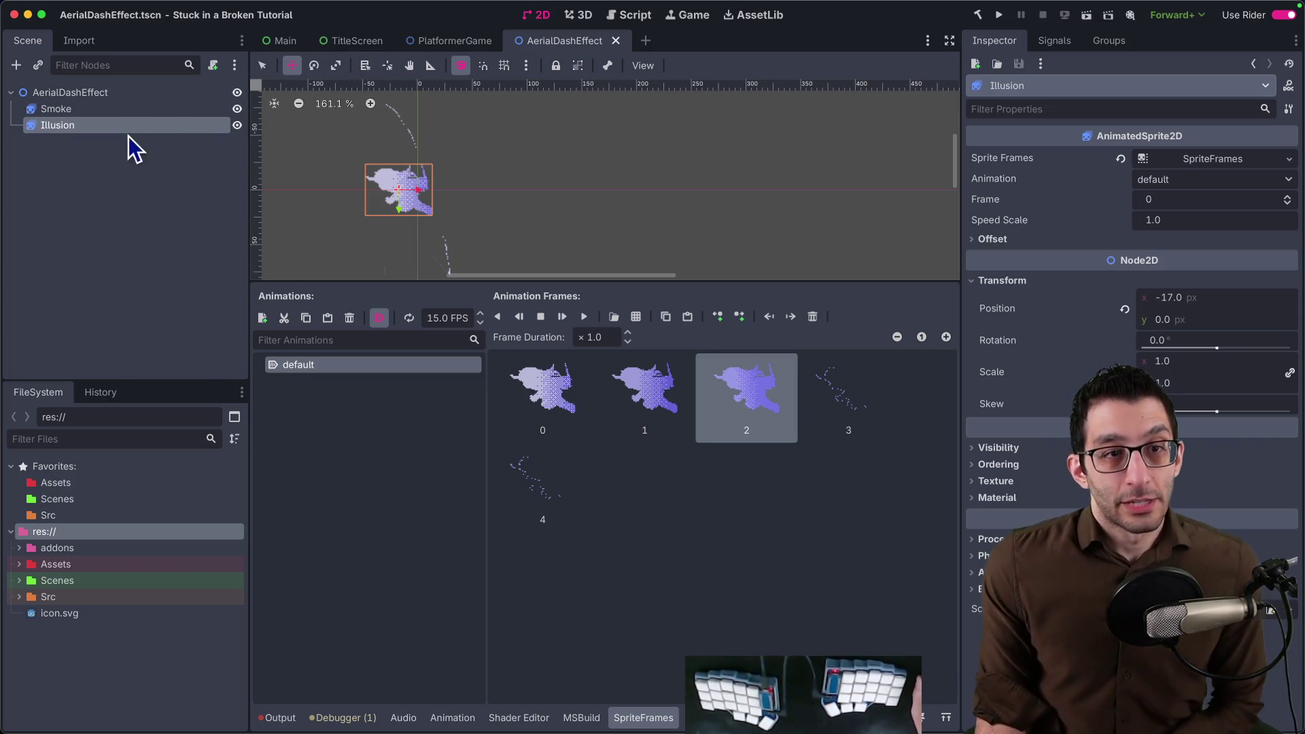
Attach a new C# script AerialDashEffect.cs to the effect root, stored in res://Src/Characters.
left_click(138, 93)
right_click(138, 96)
left_click(255, 201)
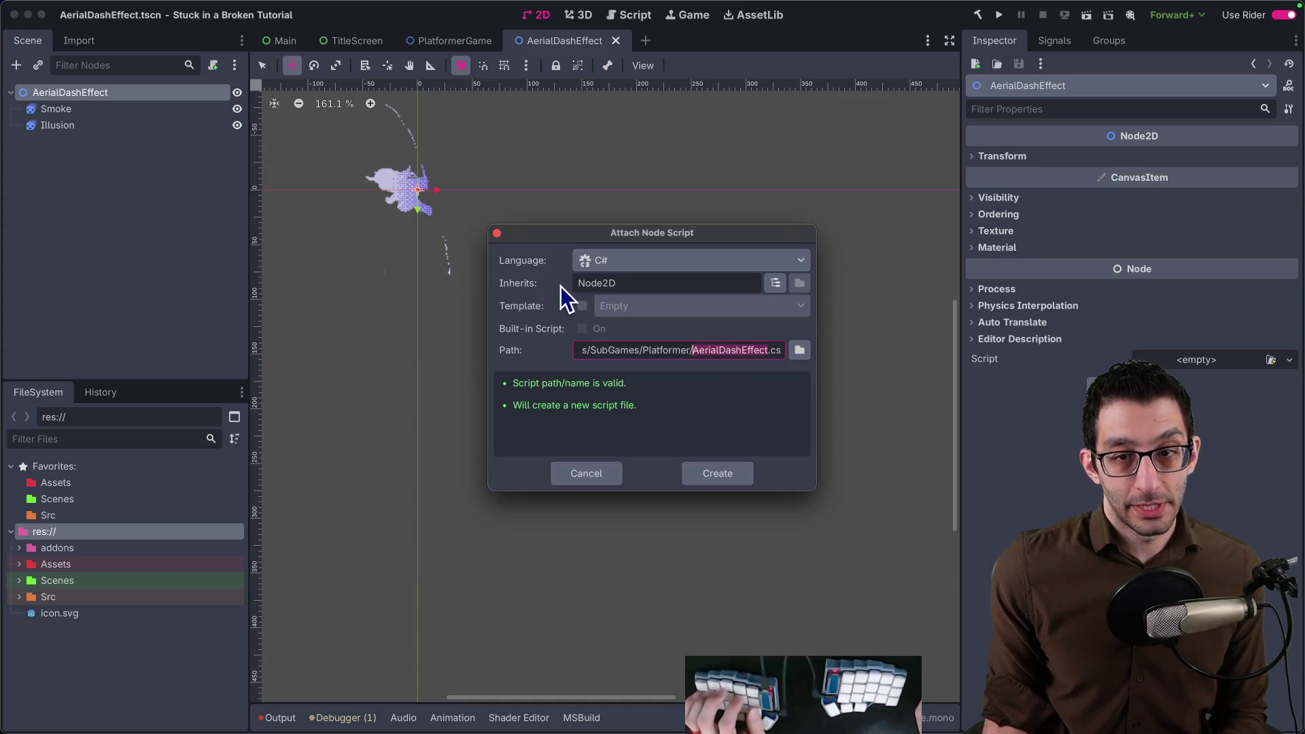
left_click(800, 351)
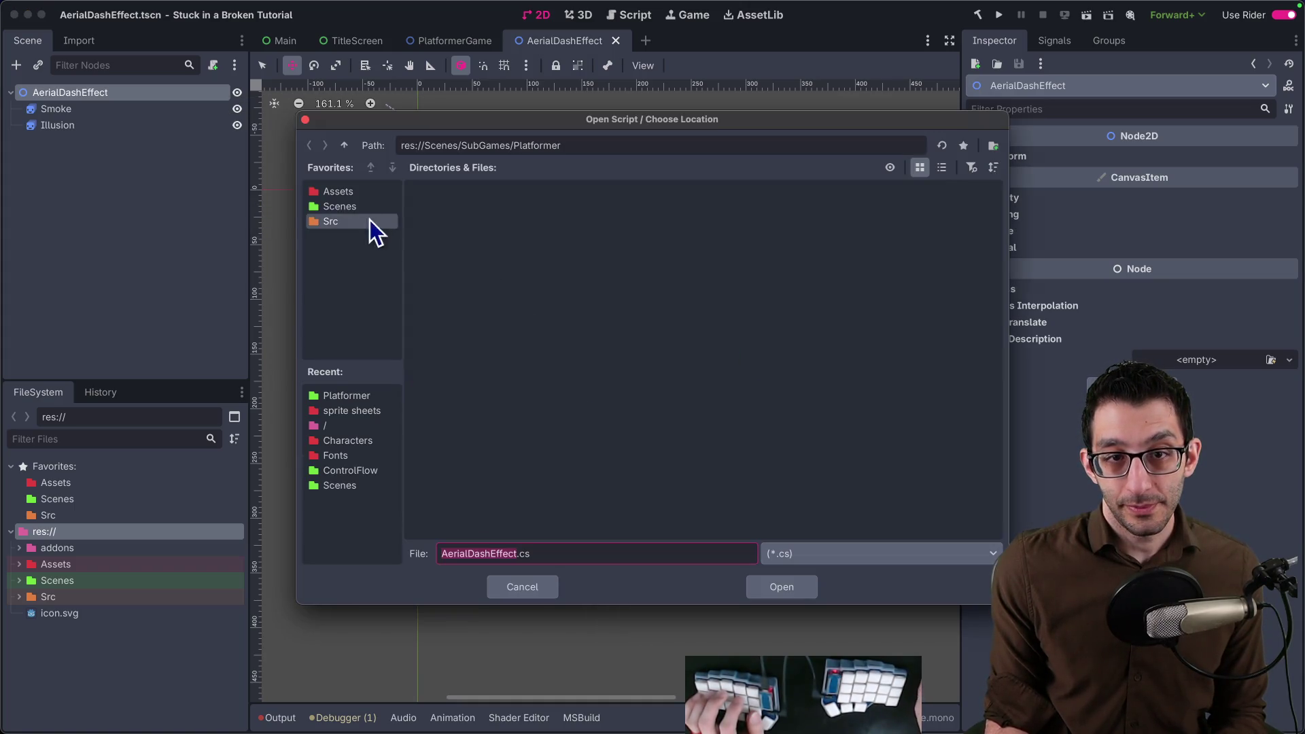
left_click(329, 222)
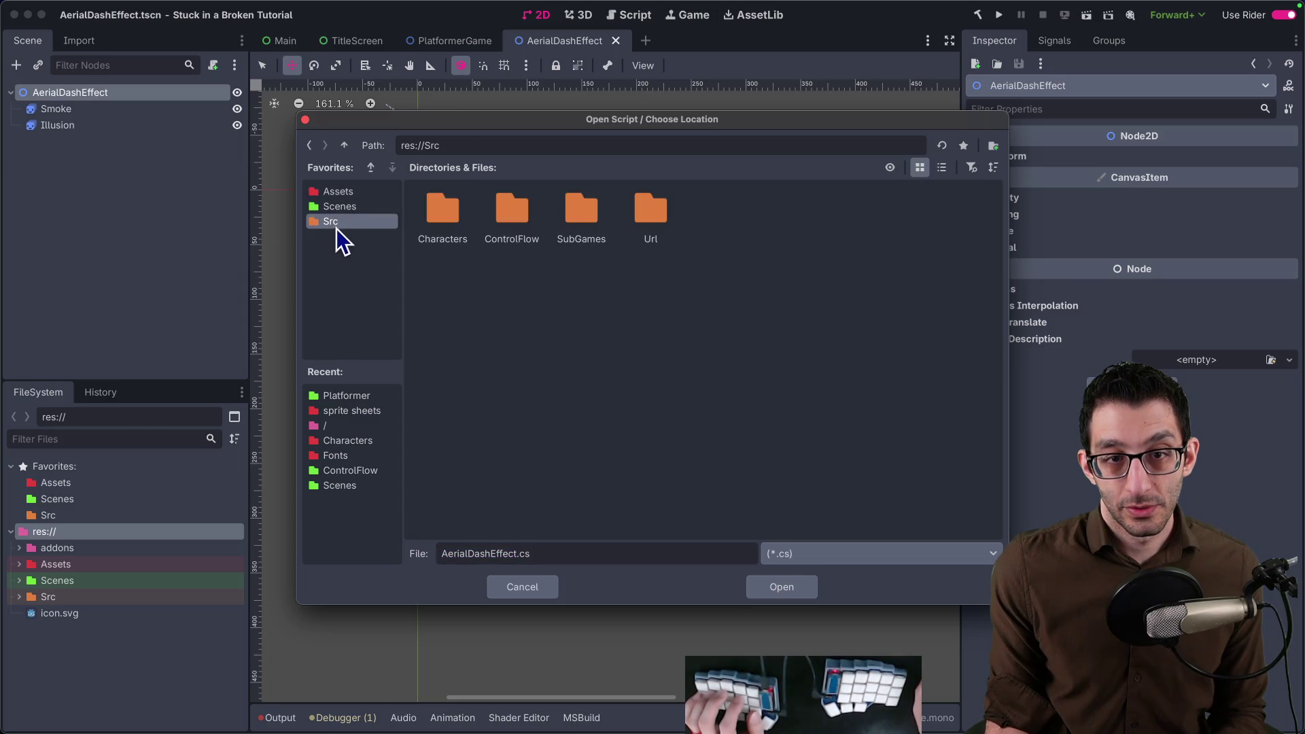
double_click(475, 215)
double_click(488, 545)
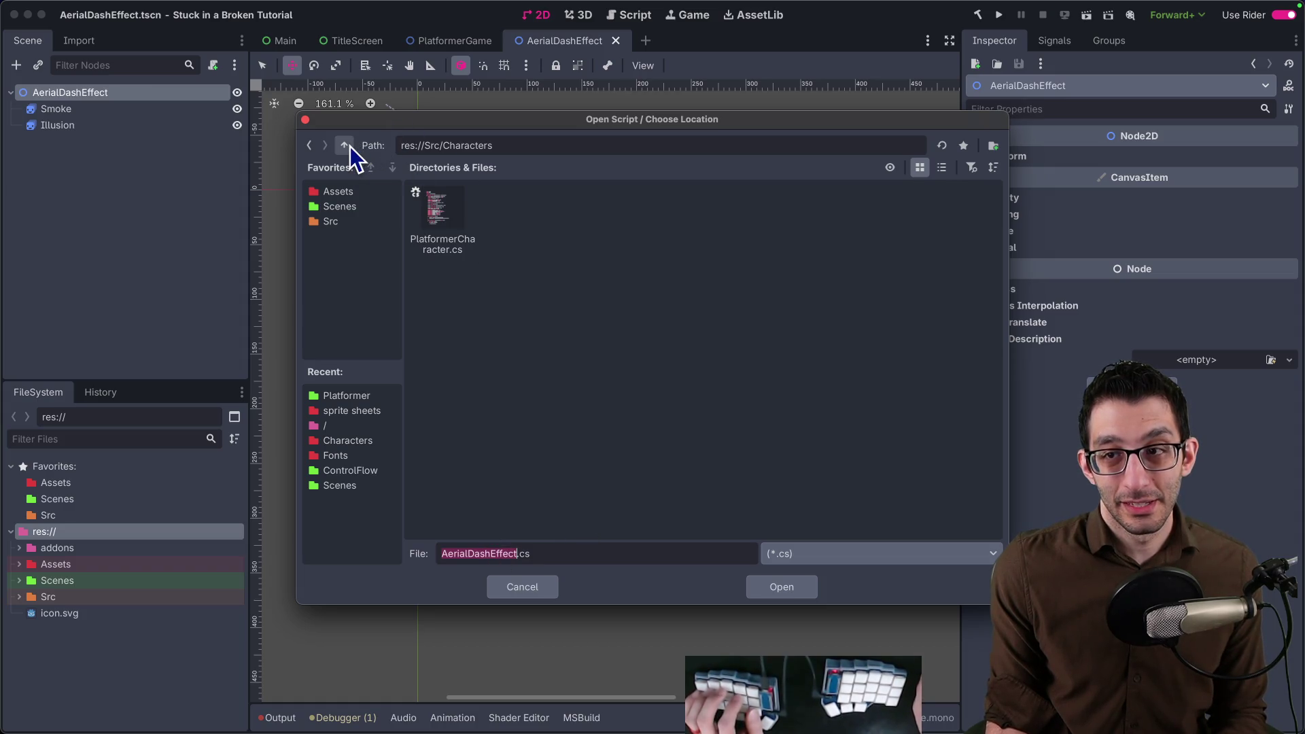
left_click(786, 589)
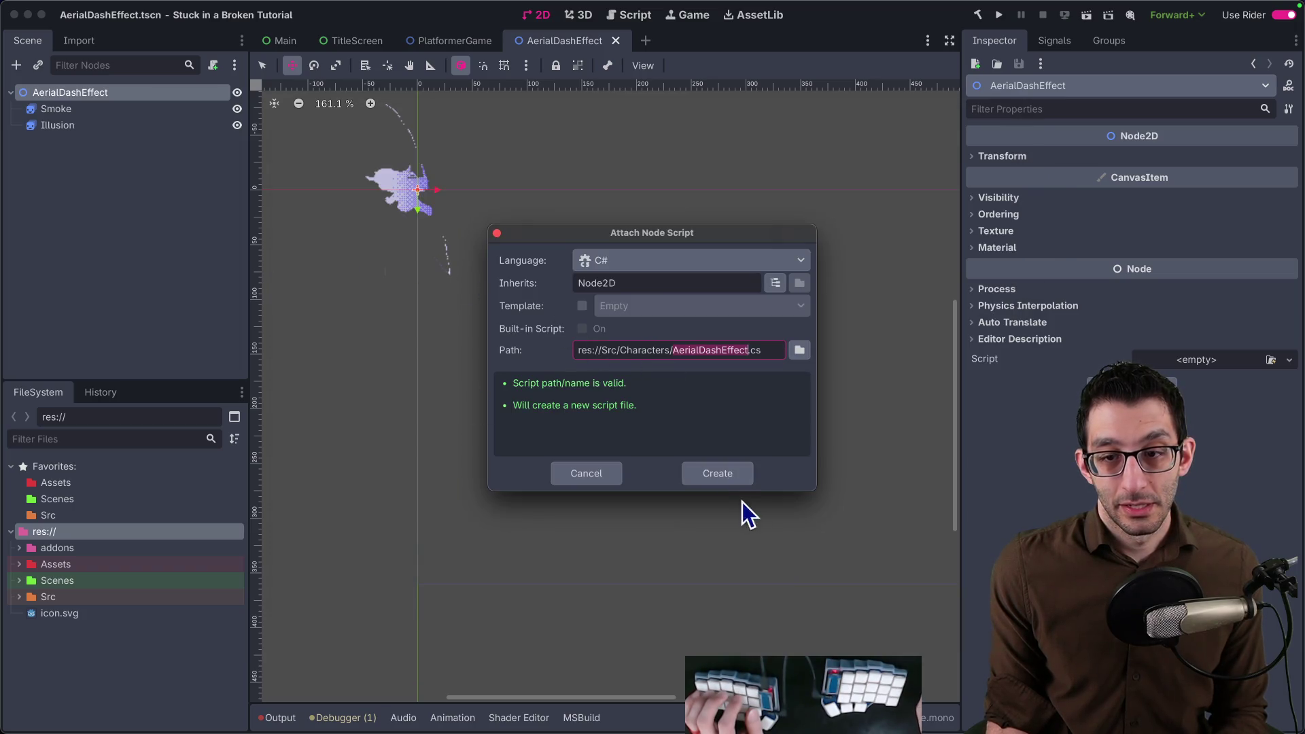
left_click(717, 476)
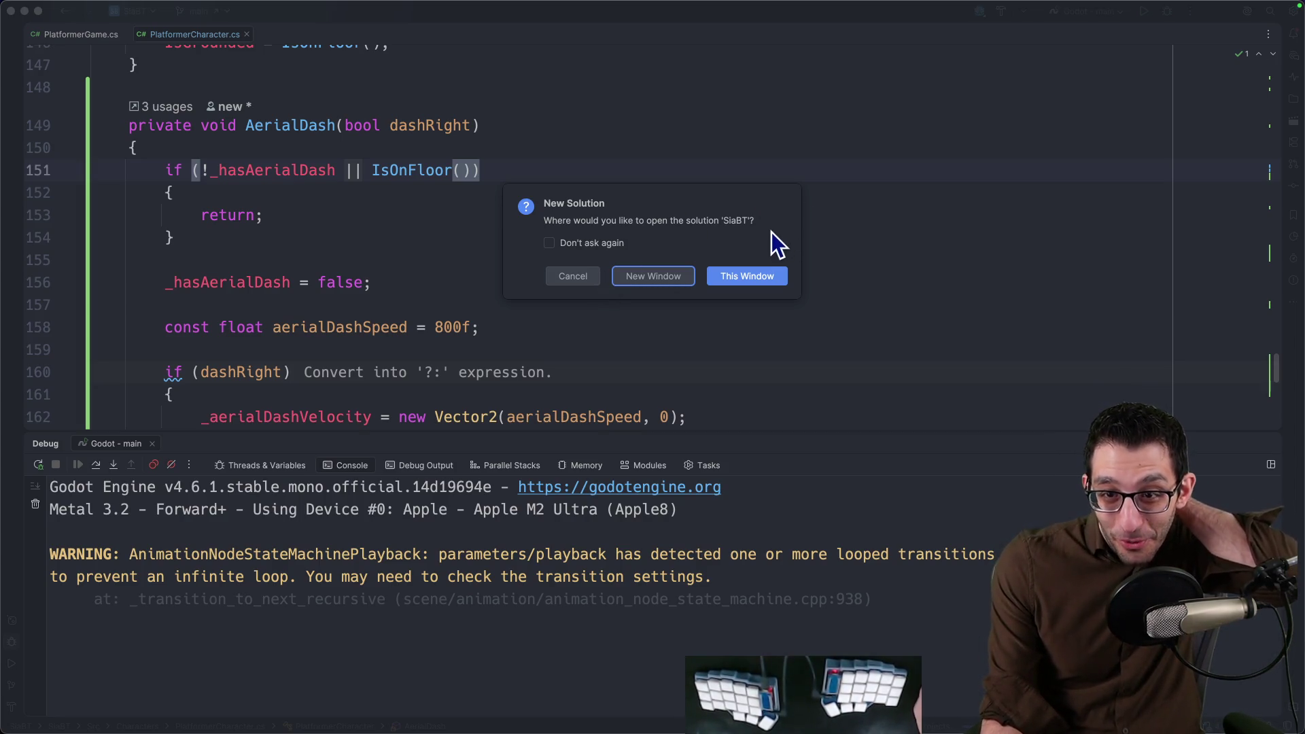
Close the lone script window and reopen the recent SiaBT solution in the current Rider window.
left_click(724, 281)
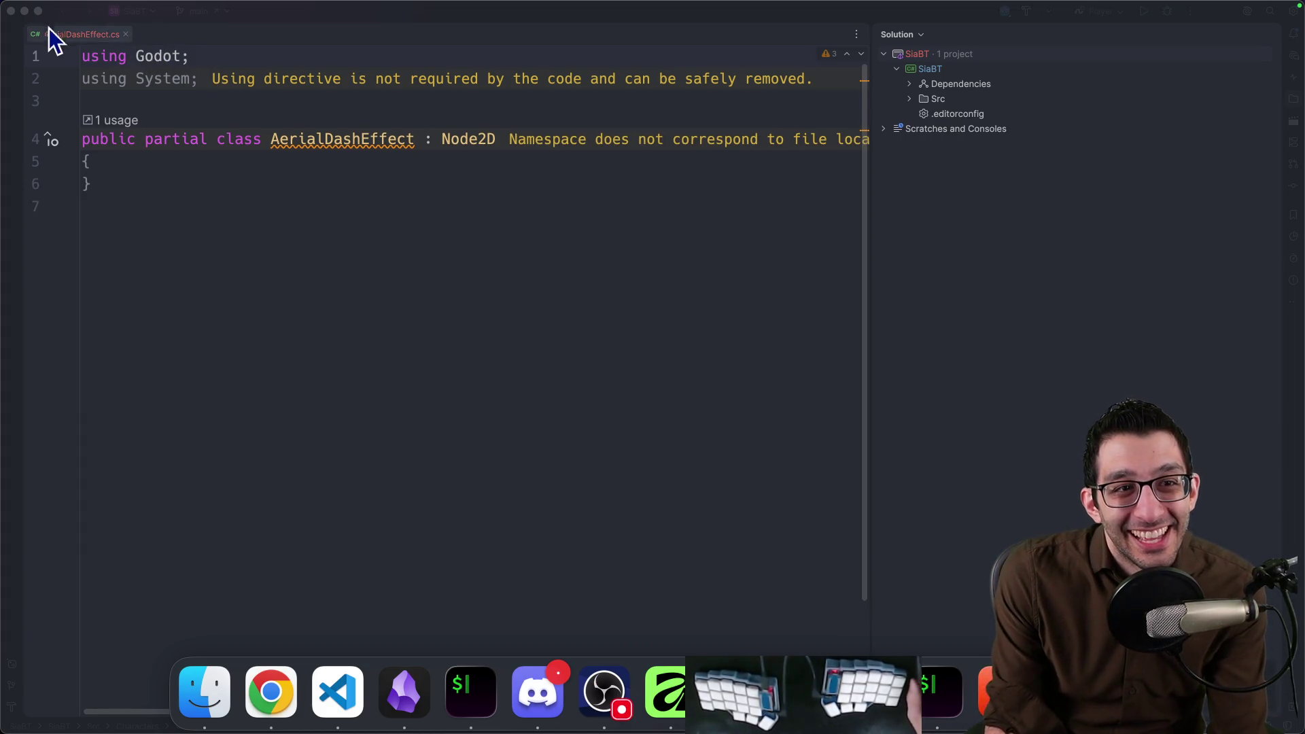
left_click(123, 35)
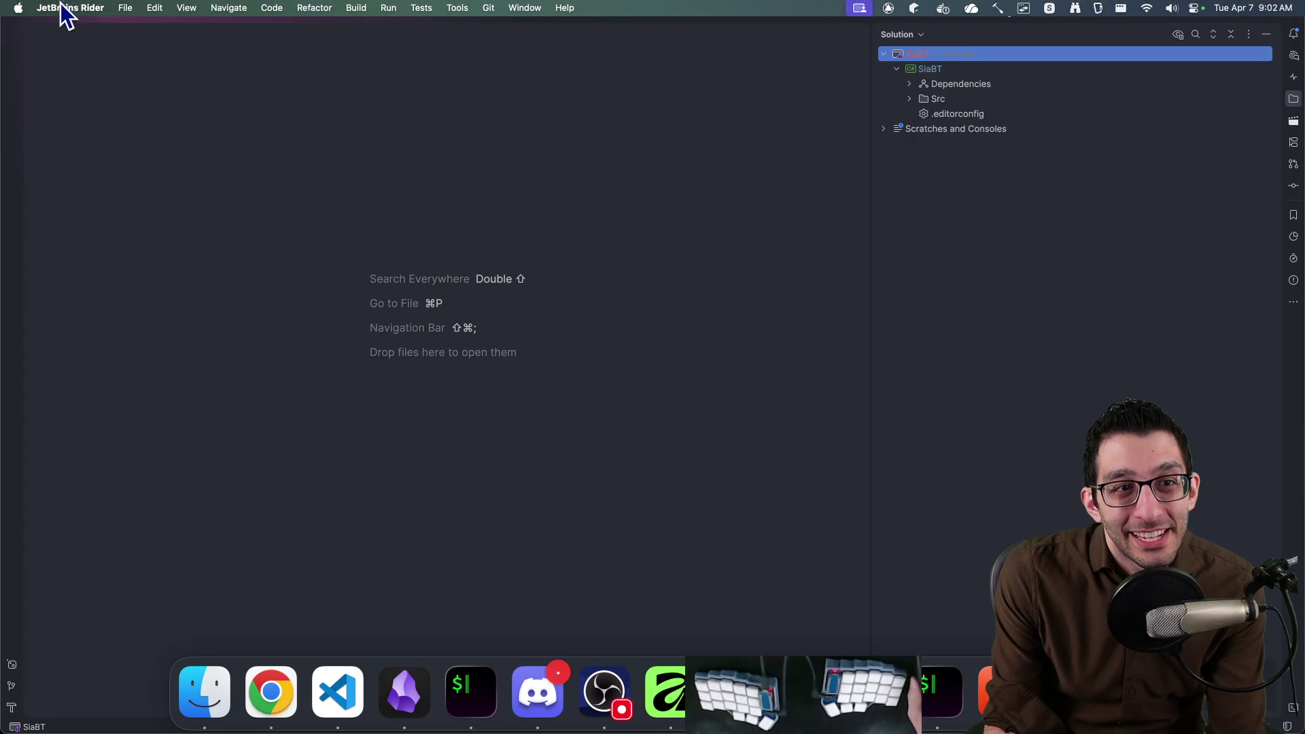
left_click(125, 7)
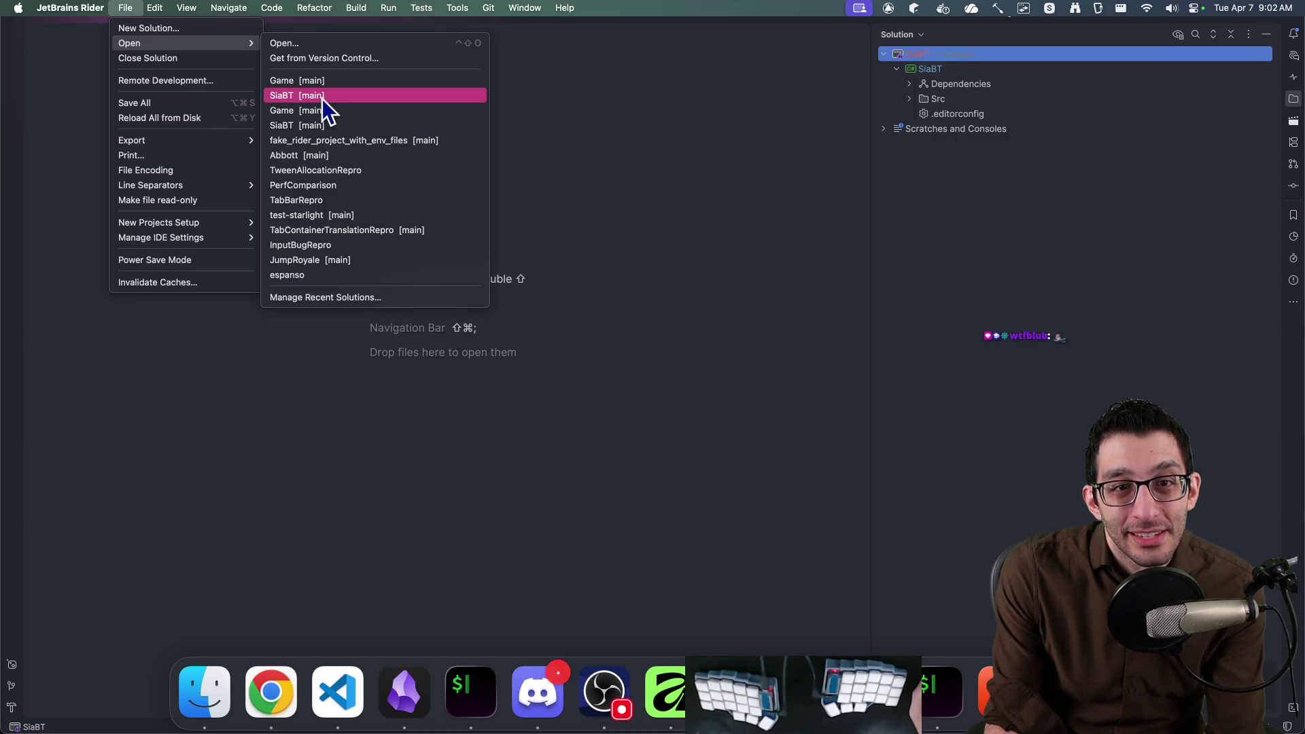
left_click(323, 99)
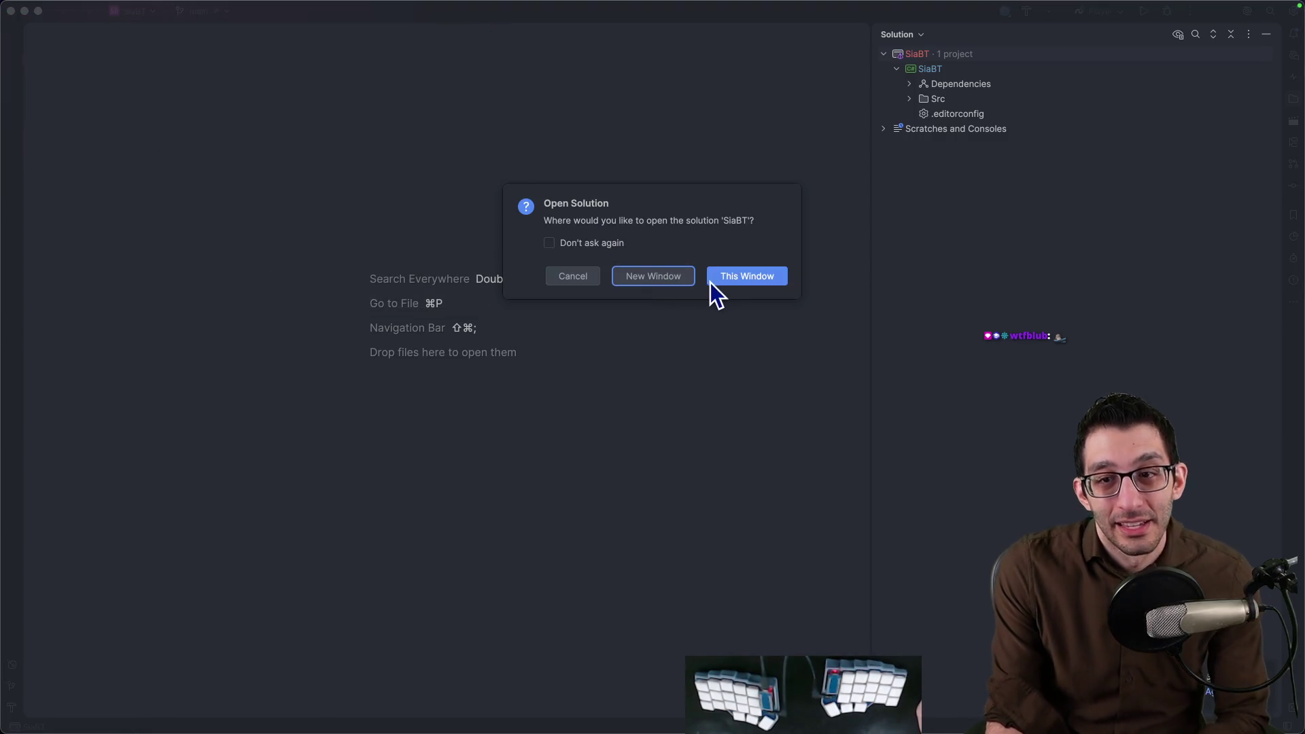
left_click(713, 277)
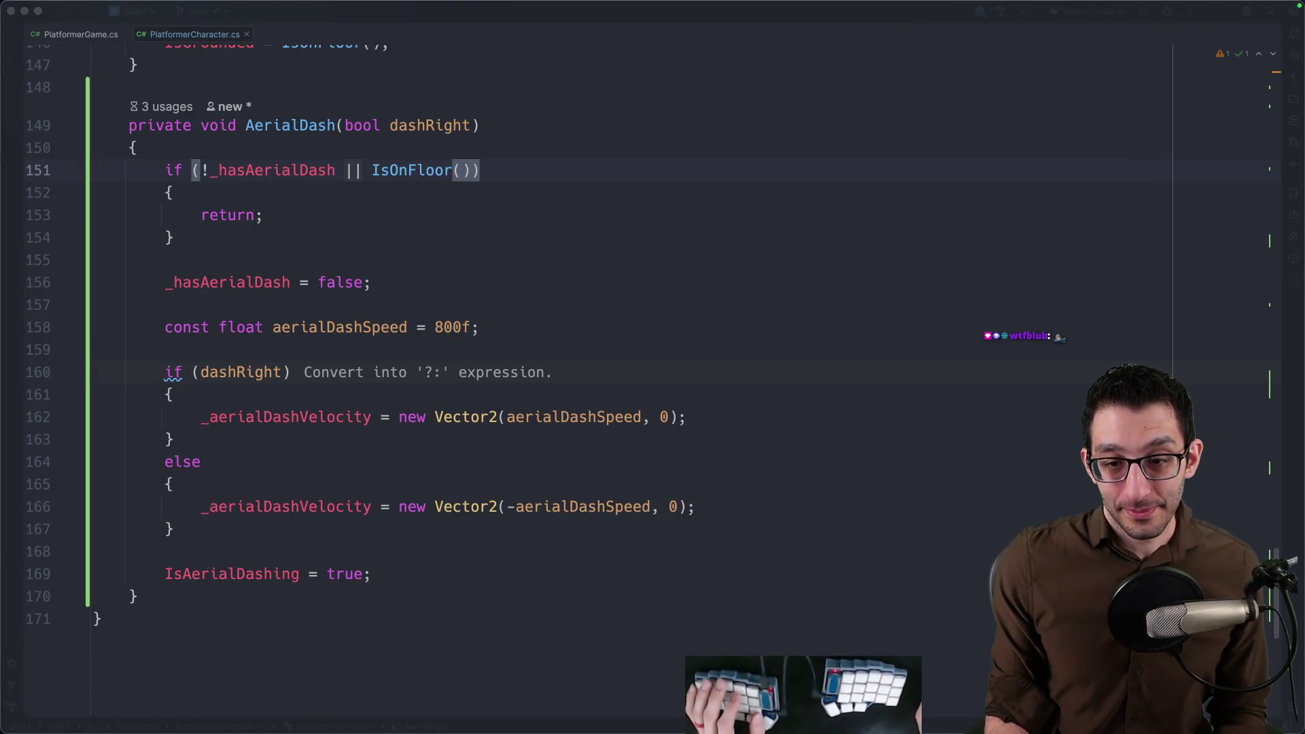
From Godot reopen the effect's script in Rider and cancel the solution prompt.
left_click(806, 693)
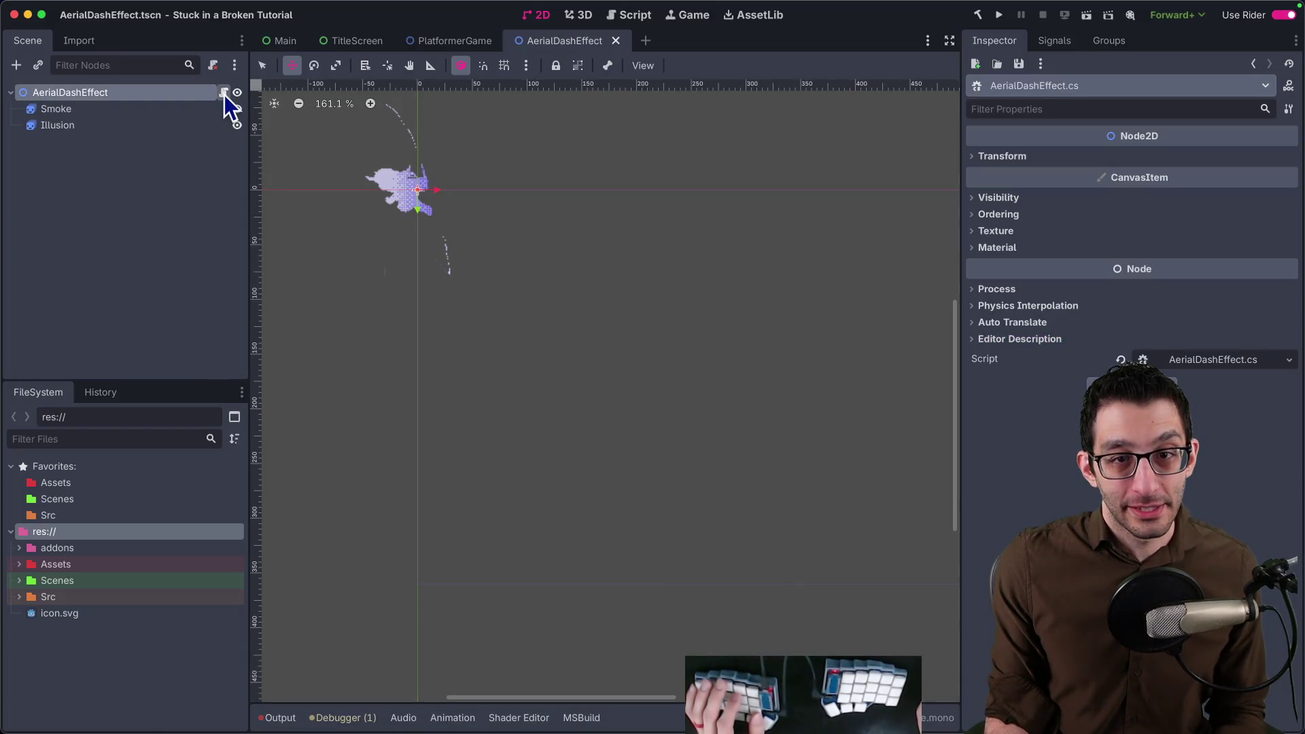
left_click(223, 92)
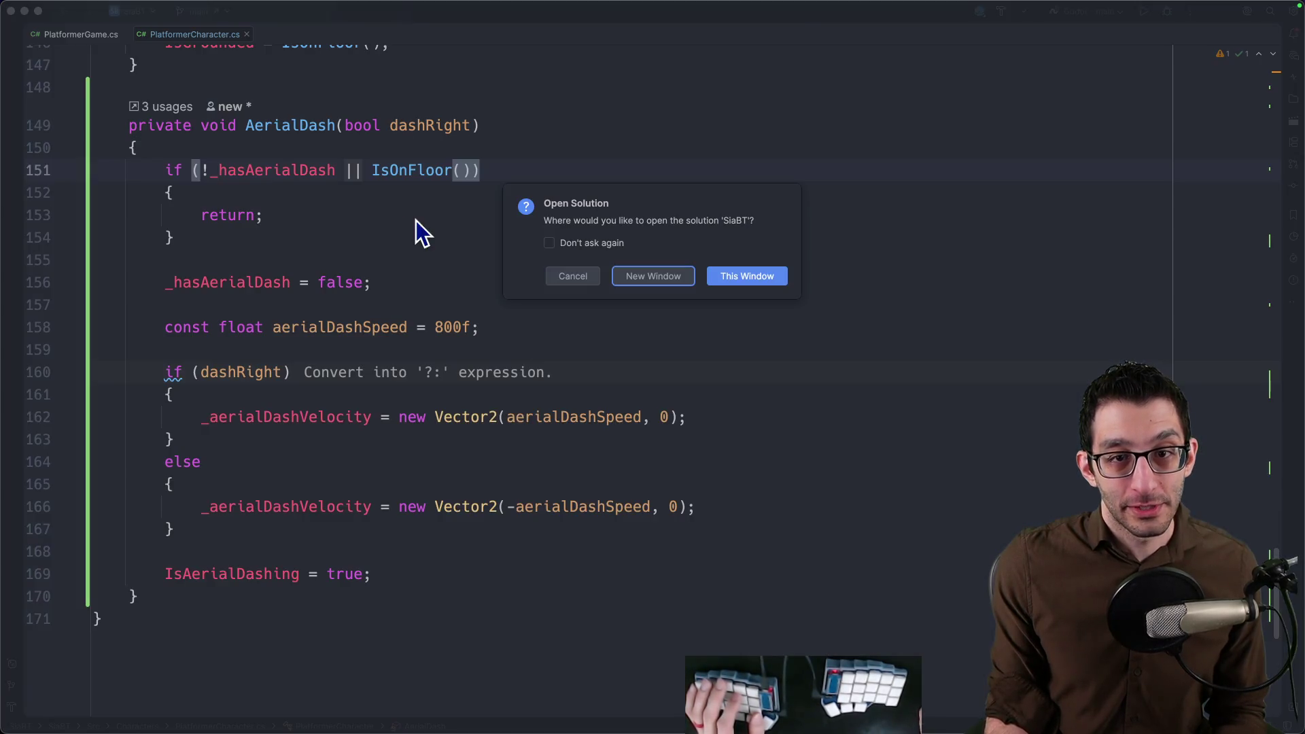
left_click(582, 277)
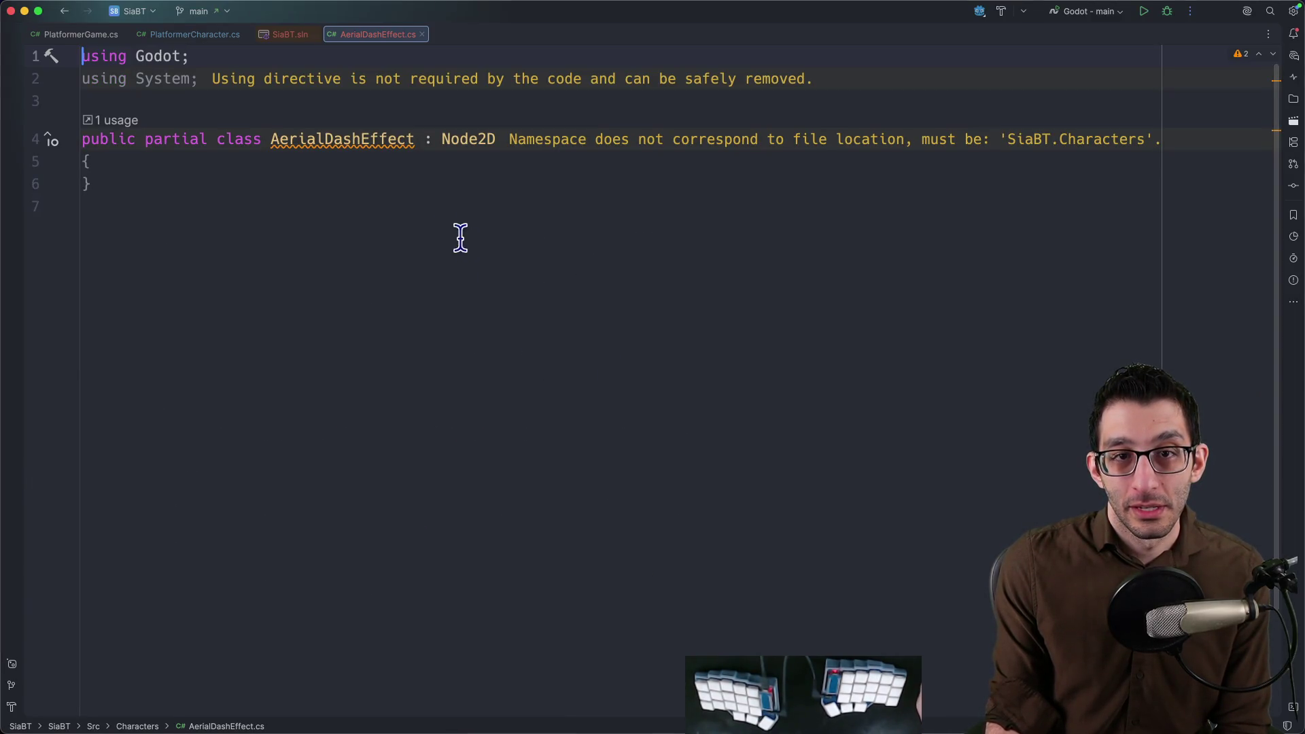
View SiaBT.sln as text and reveal the solution file in Finder.
left_click(302, 38)
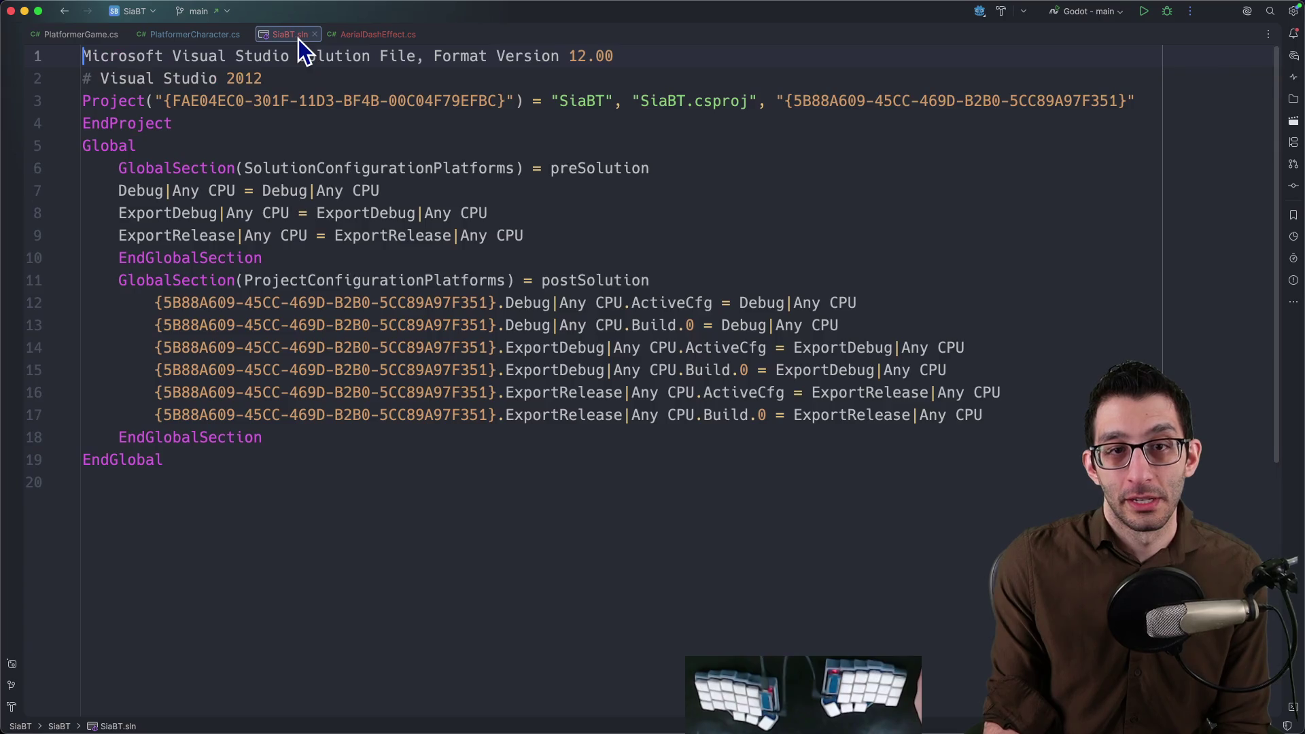
right_click(299, 39)
left_click(259, 81)
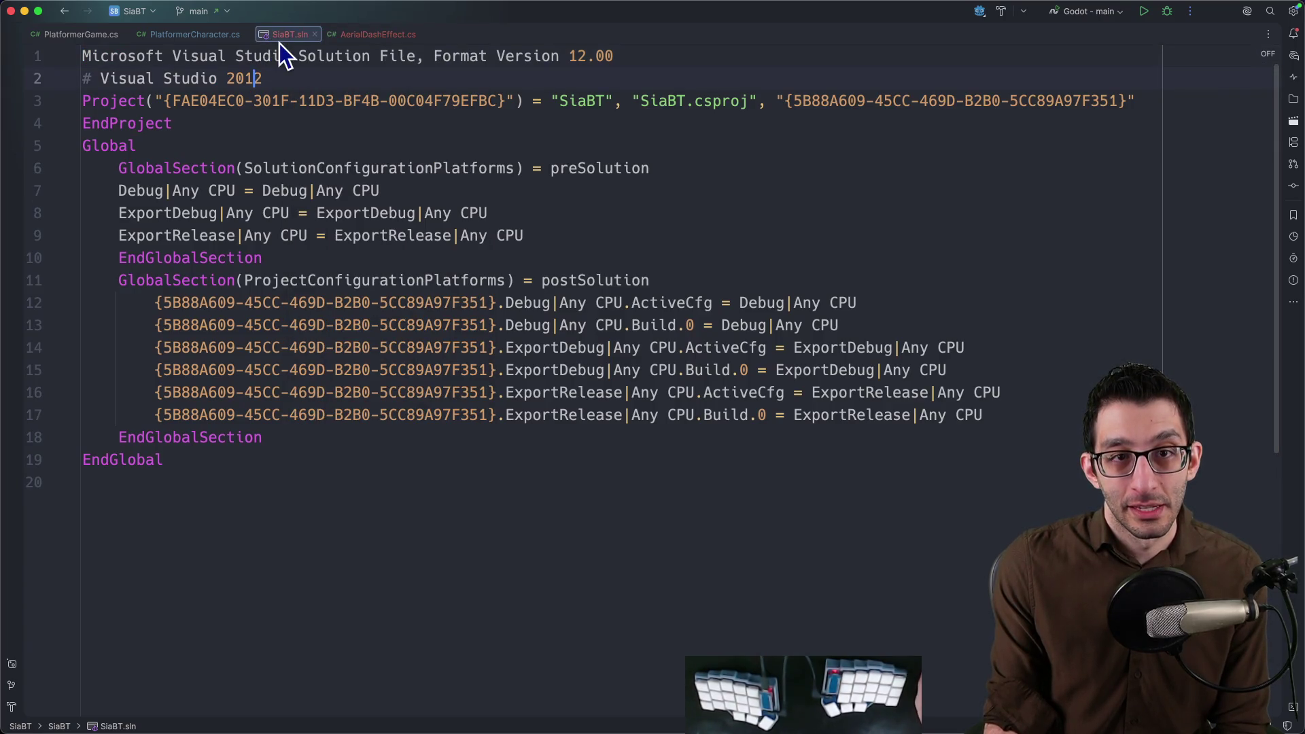
right_click(284, 38)
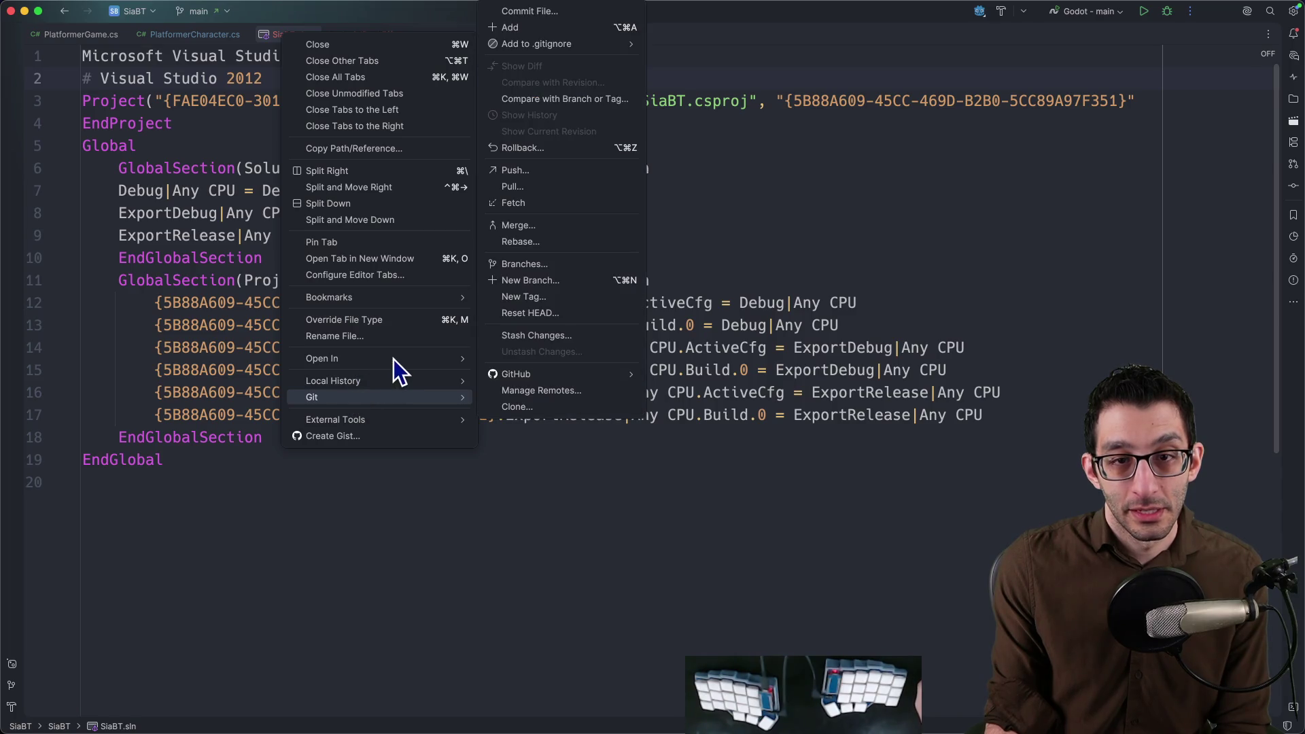
mouse_move(323, 359)
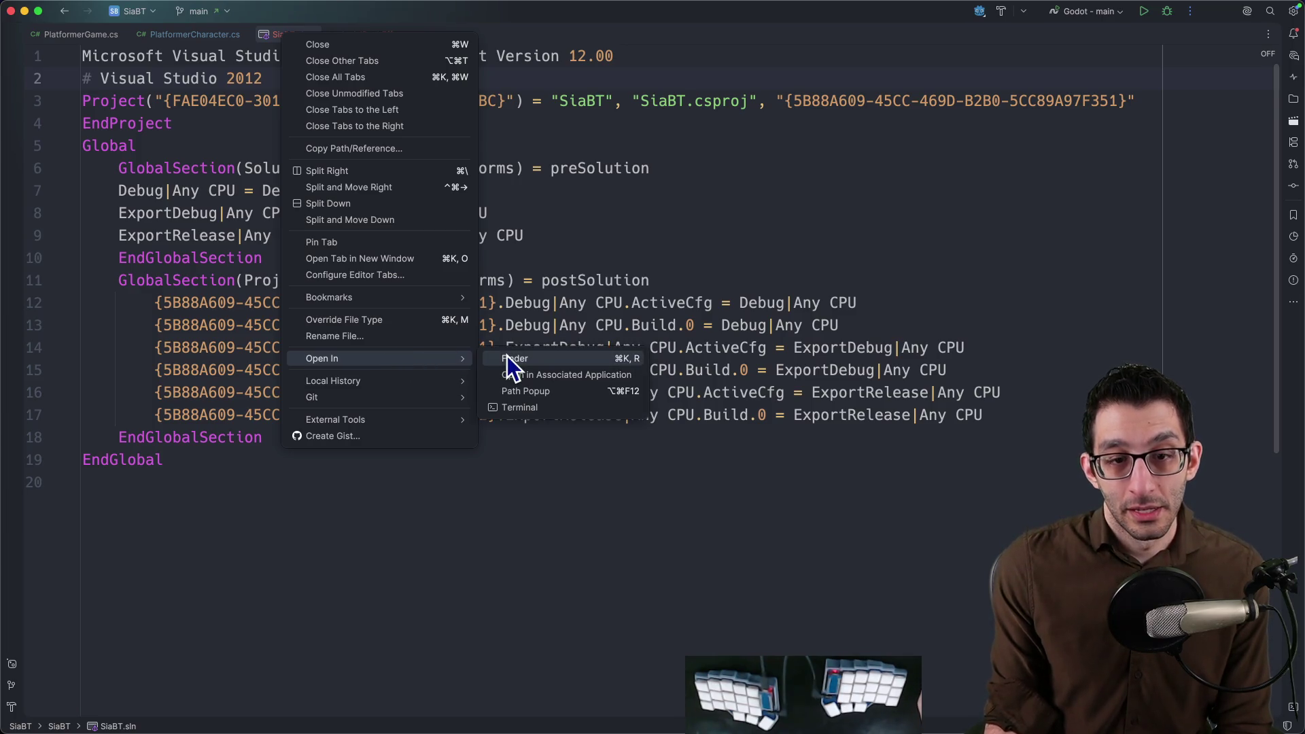
left_click(514, 360)
Delete SiaBT.sln from the Game folder and move up to the tutorial folder.
key("space")
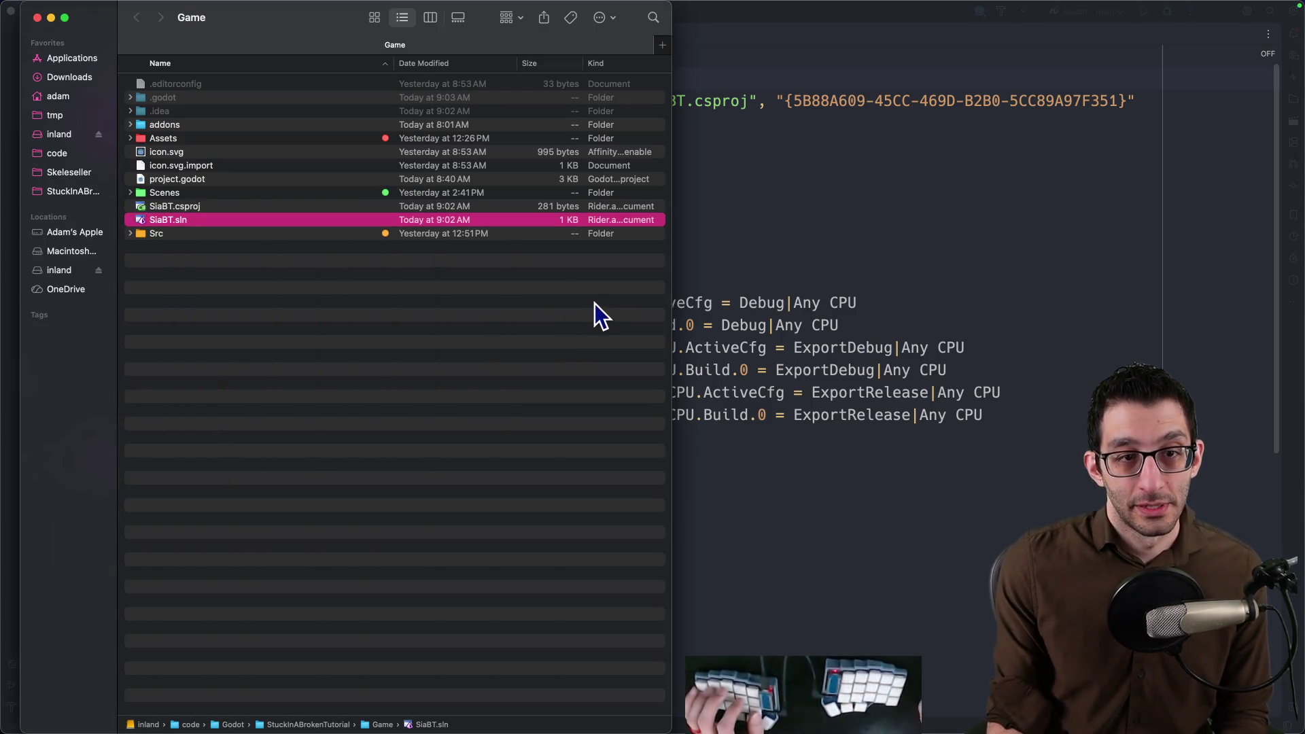
key("super+BackSpace")
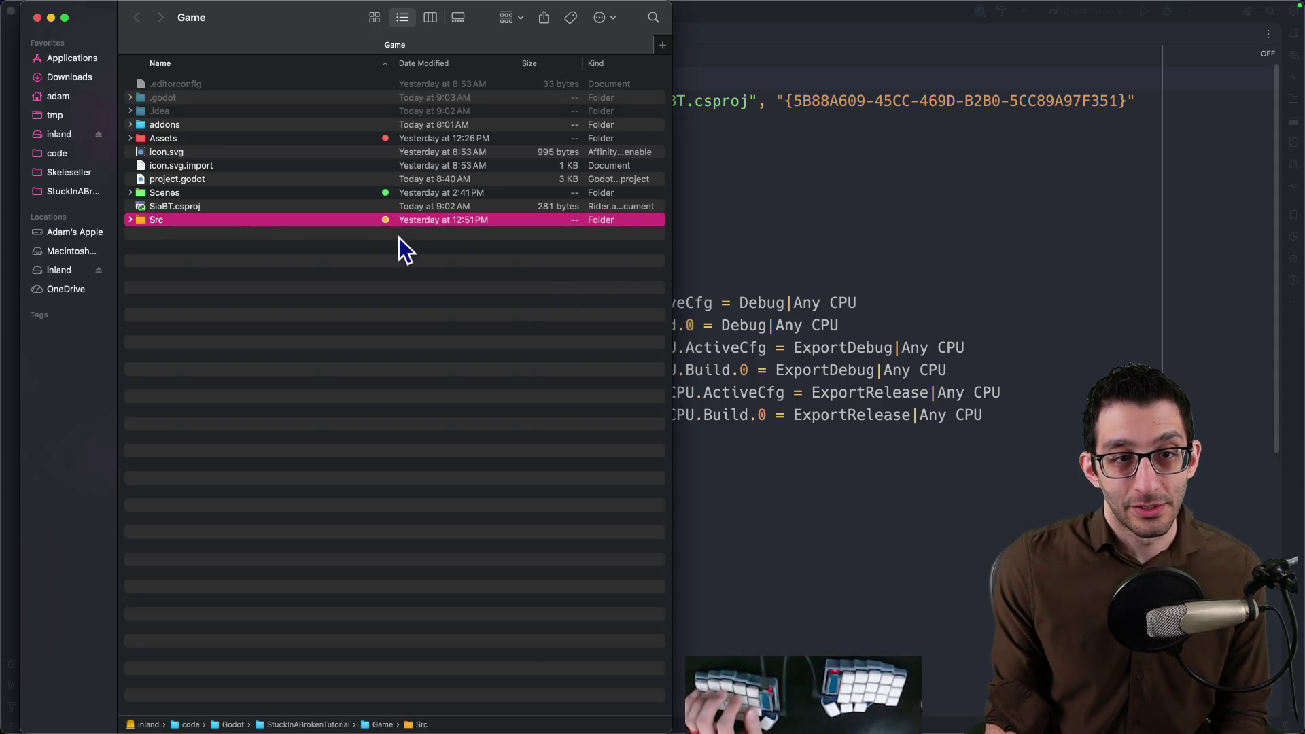
left_click(206, 211)
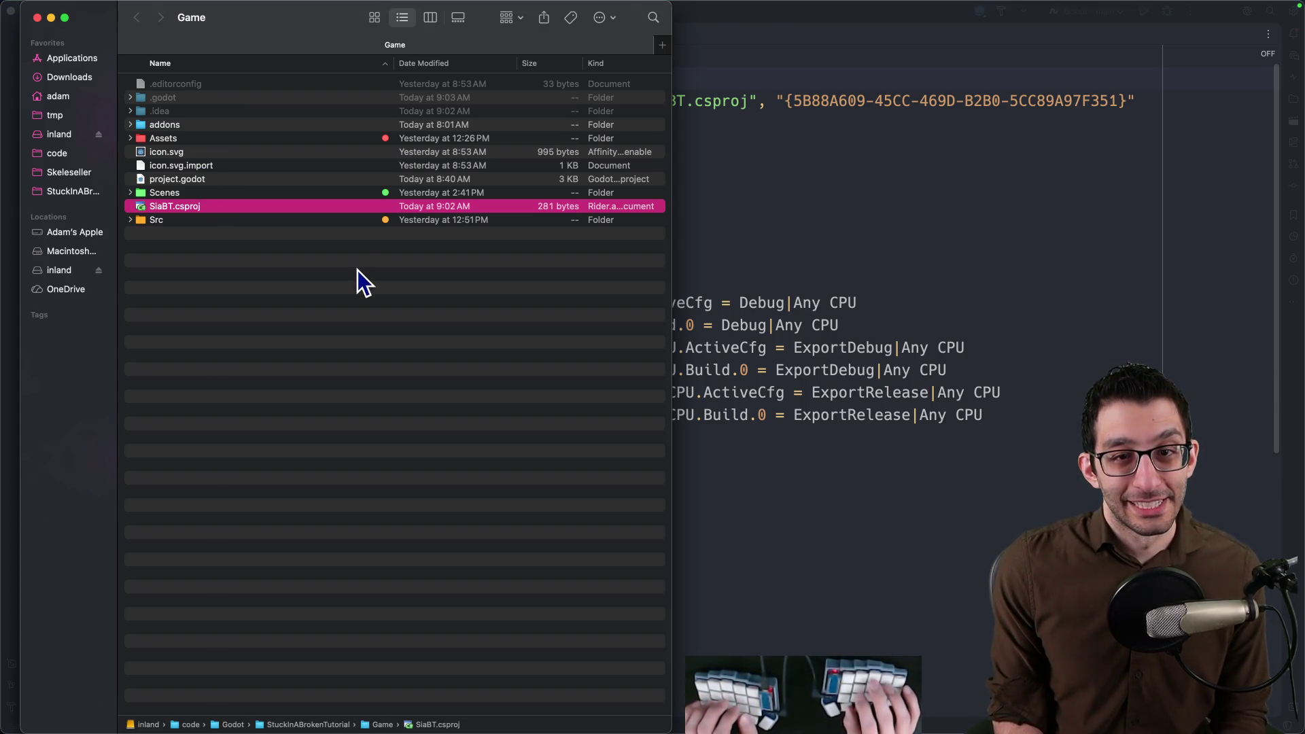
key("super+Up")
key("super+Down")
key("super+Up")
key("super+Down")
key("super+Up")
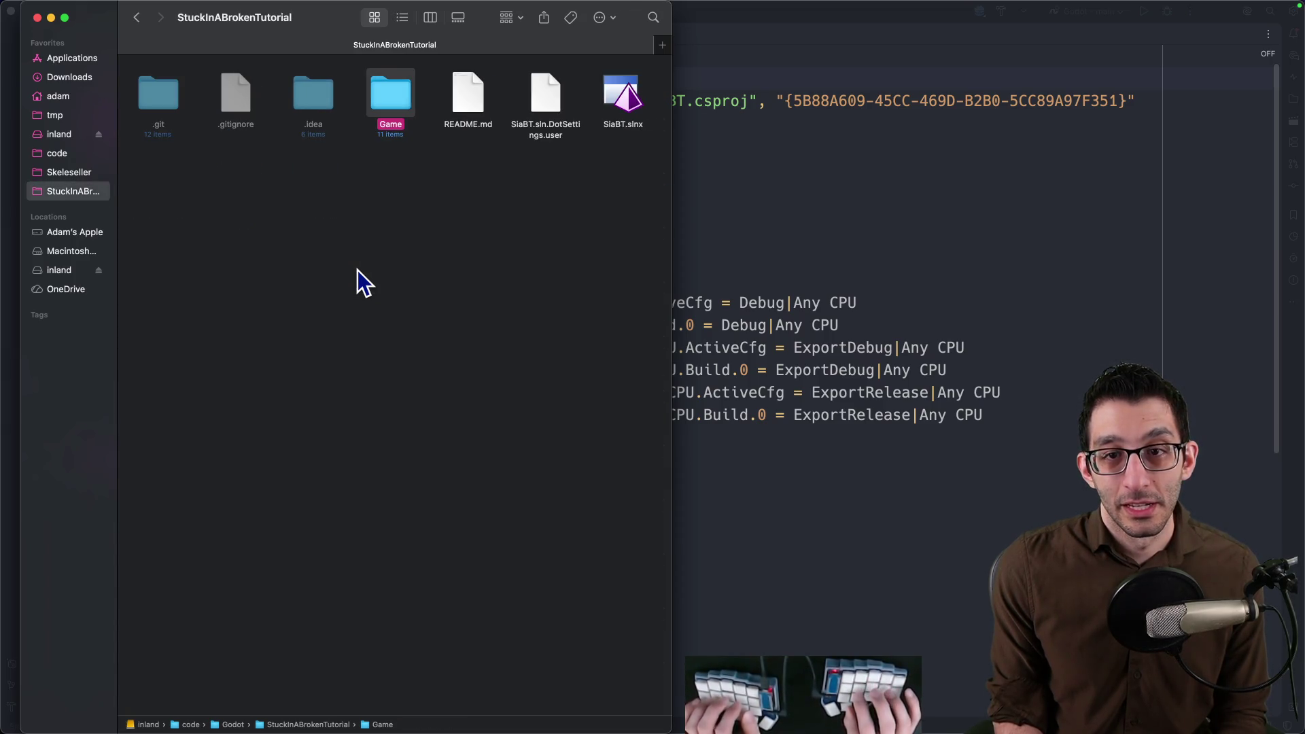
key("super+Down")
key("super+Tab")
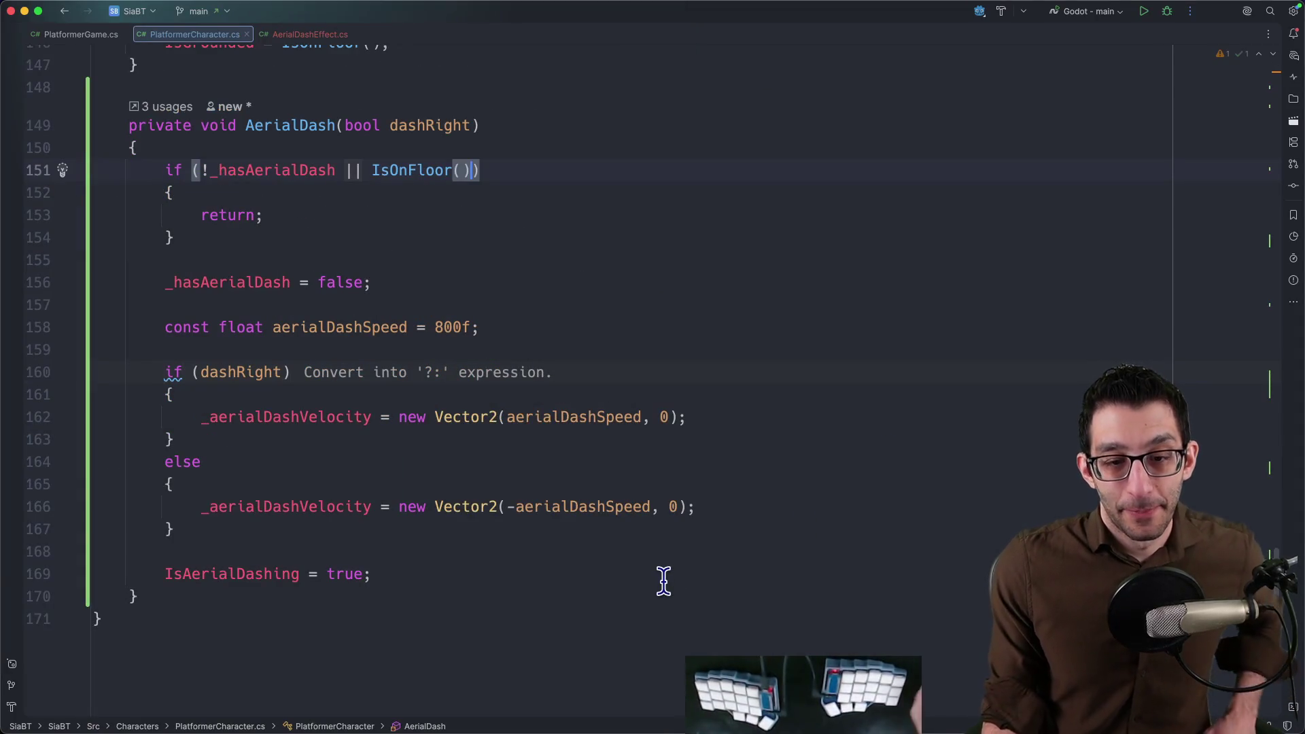
key("super+Tab")
Delete SiaBT.sln.DotSettings.user and return to AerialDashEffect.cs in Rider.
left_click(668, 96)
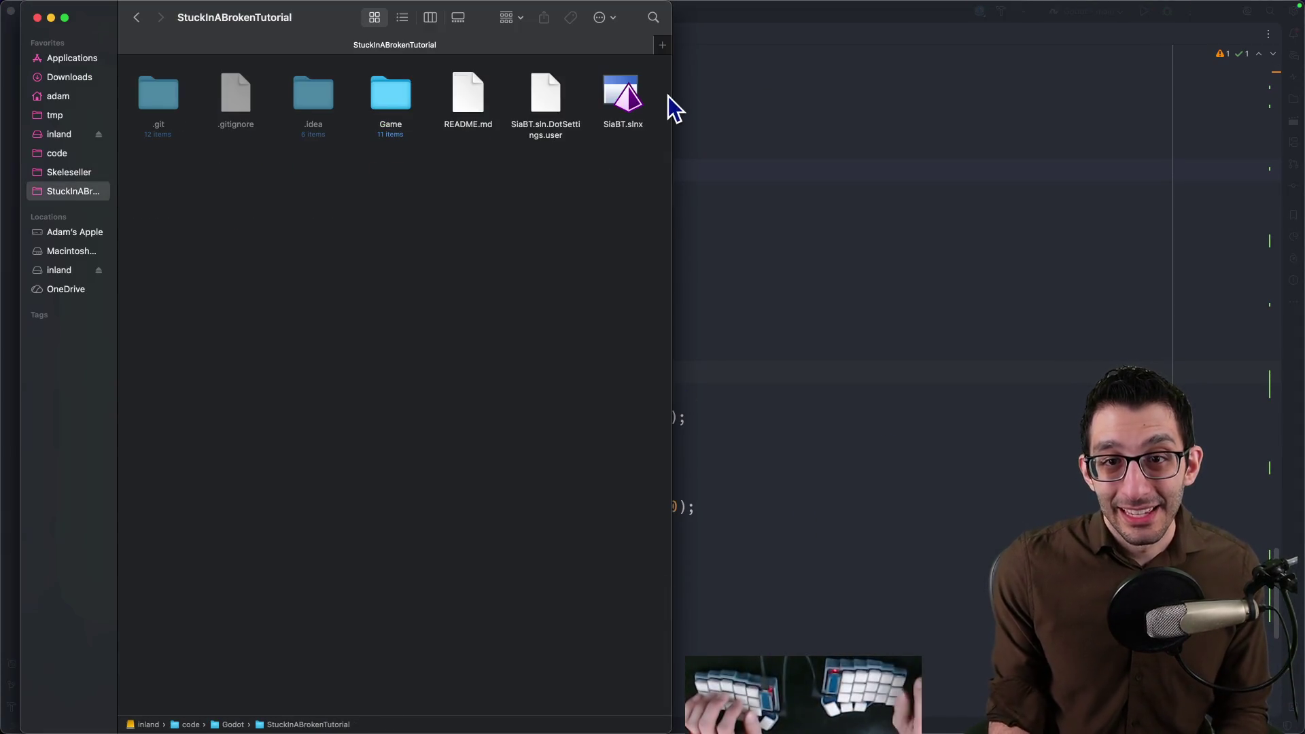
left_click(563, 89)
key("super+BackSpace")
key("super+Tab")
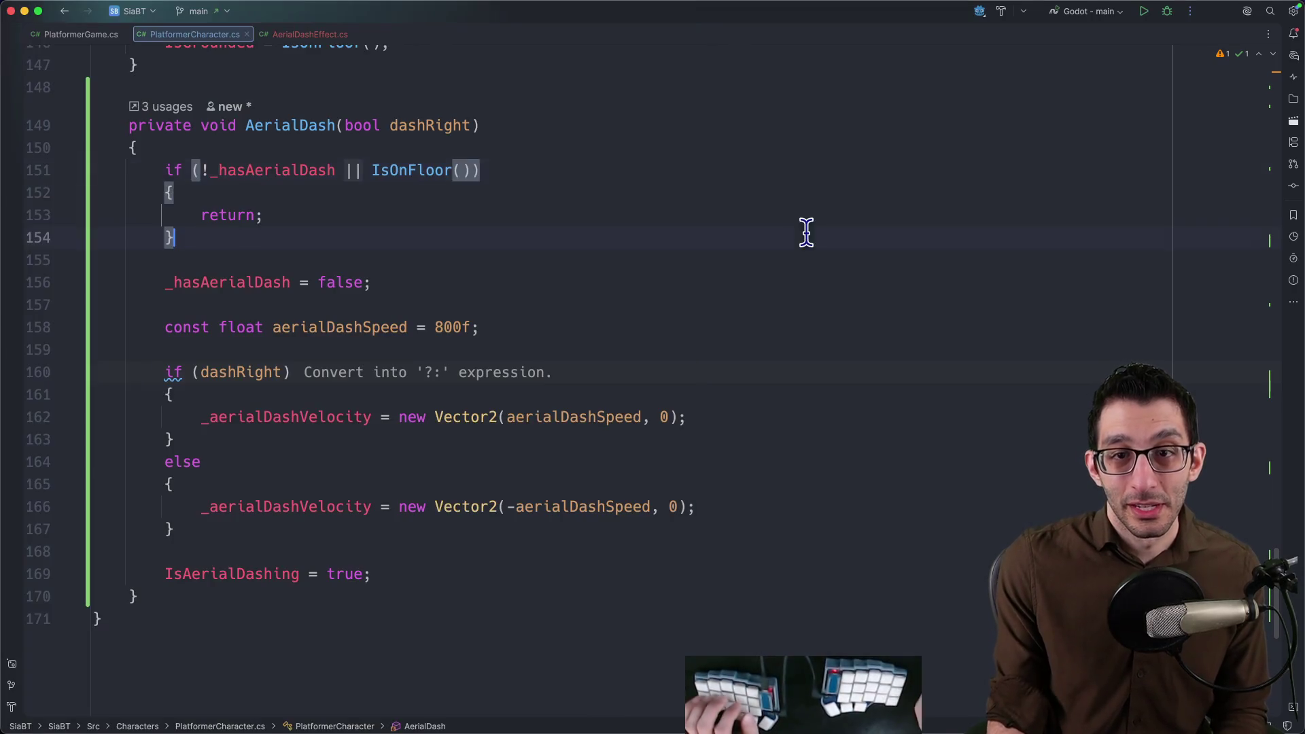
left_click(310, 34)
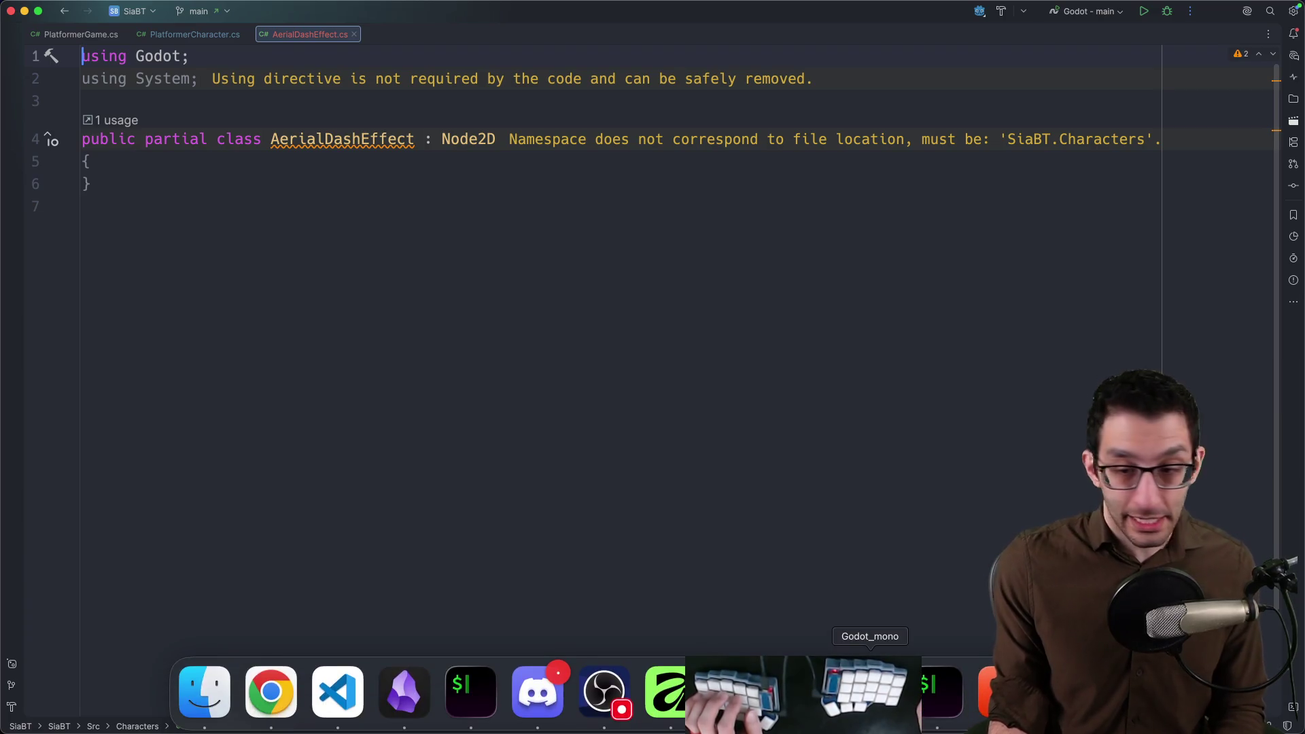
Check the Smoke and Illusion sprite nodes in Godot, then return to the script.
left_click(803, 704)
left_click(65, 111)
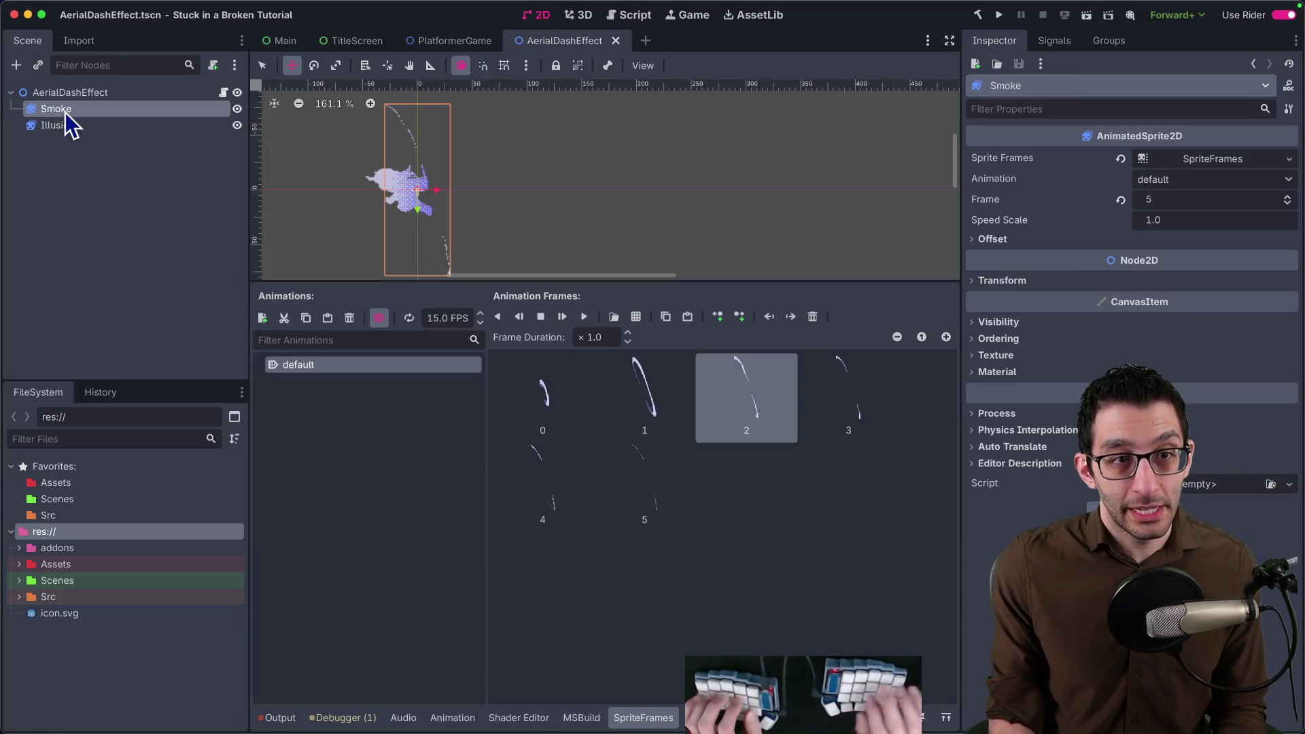
left_click(78, 124)
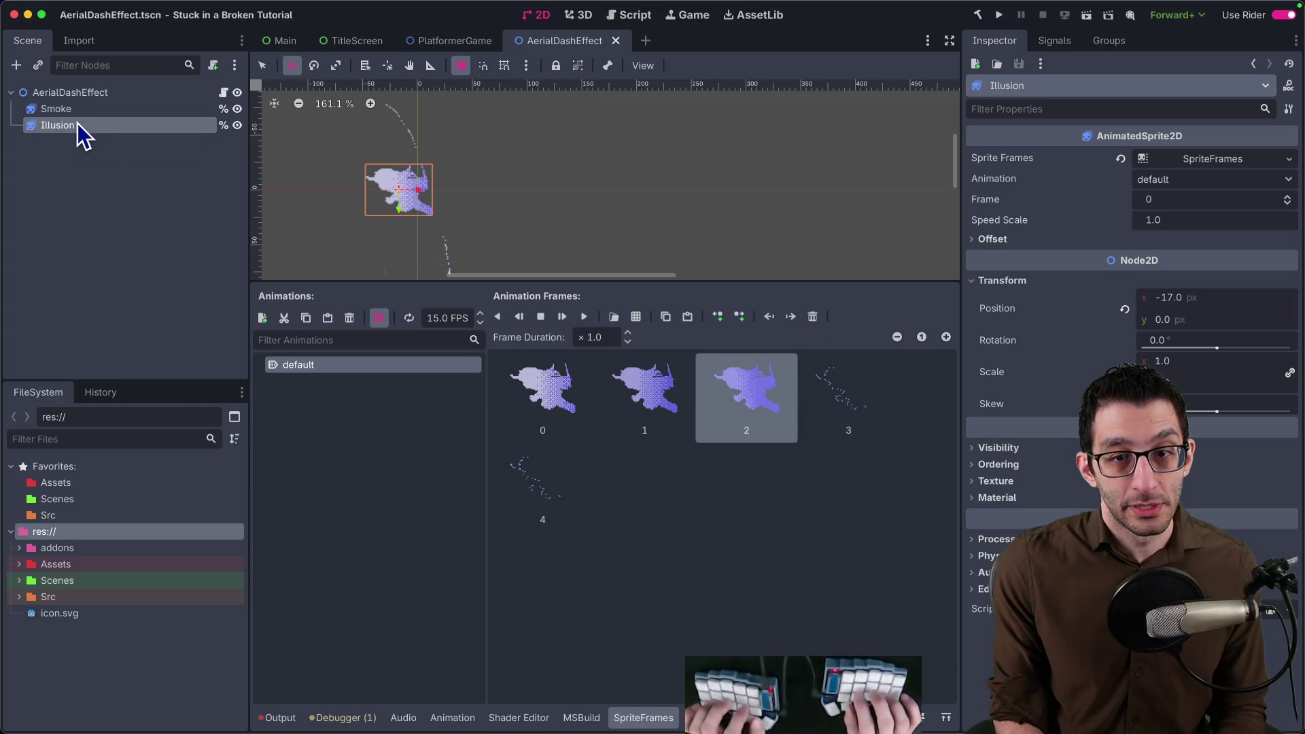
key("super+Tab")
Add a _Ready via the gdready template that gets the Smoke and Illusion AnimatedSprite2D nodes.
key("Down")
key("Down")
key("Down")
key("Down")
key("Down")
key("BackSpace")
key("shift+Up")
key("shift+Up")
key("Return")
type("gdre")
key("Return")
type("An")
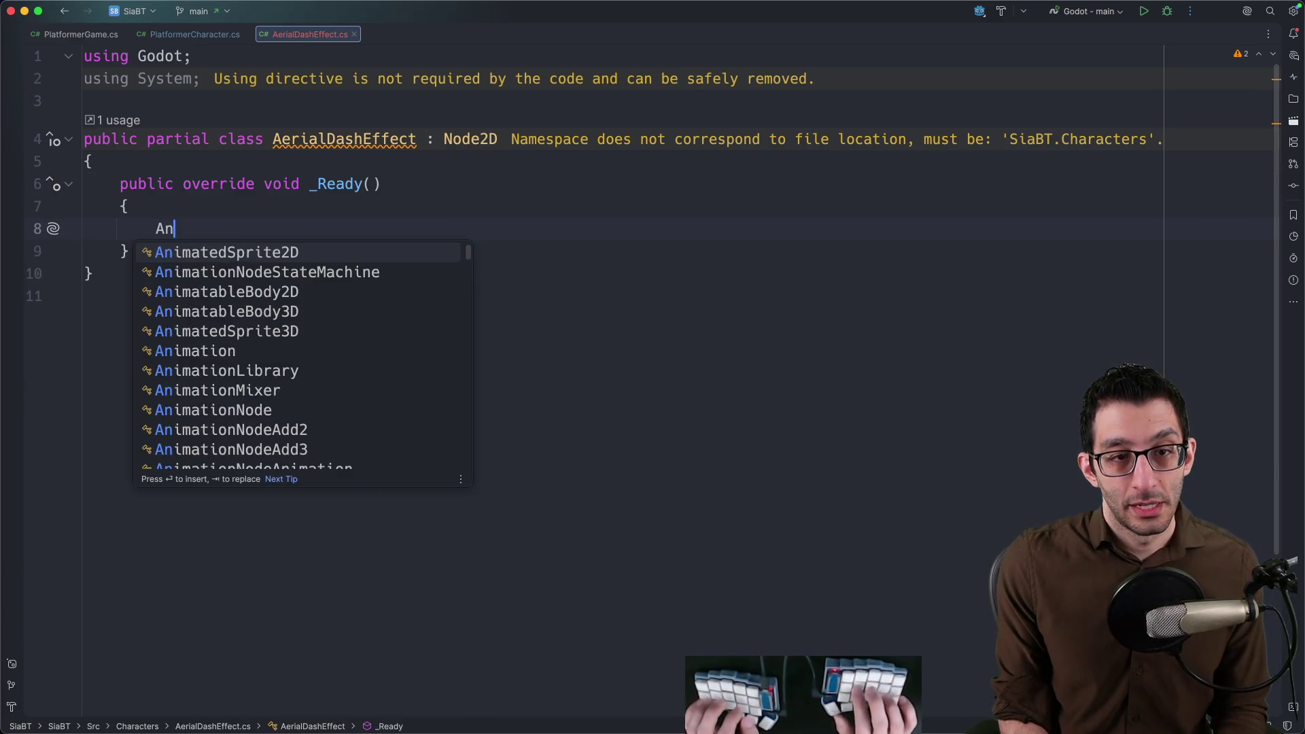
type("im")
key("Return")
type("_s")
key("Tab")
key("Return")
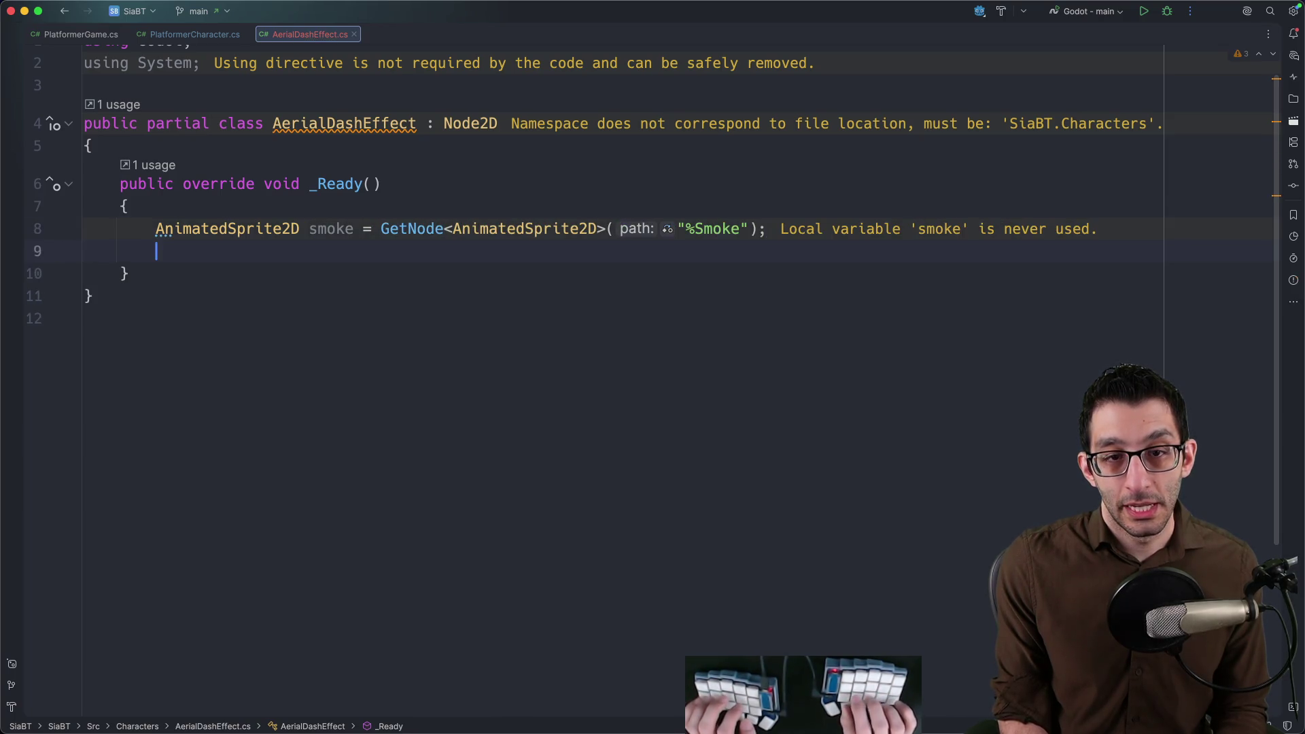
type("Animated")
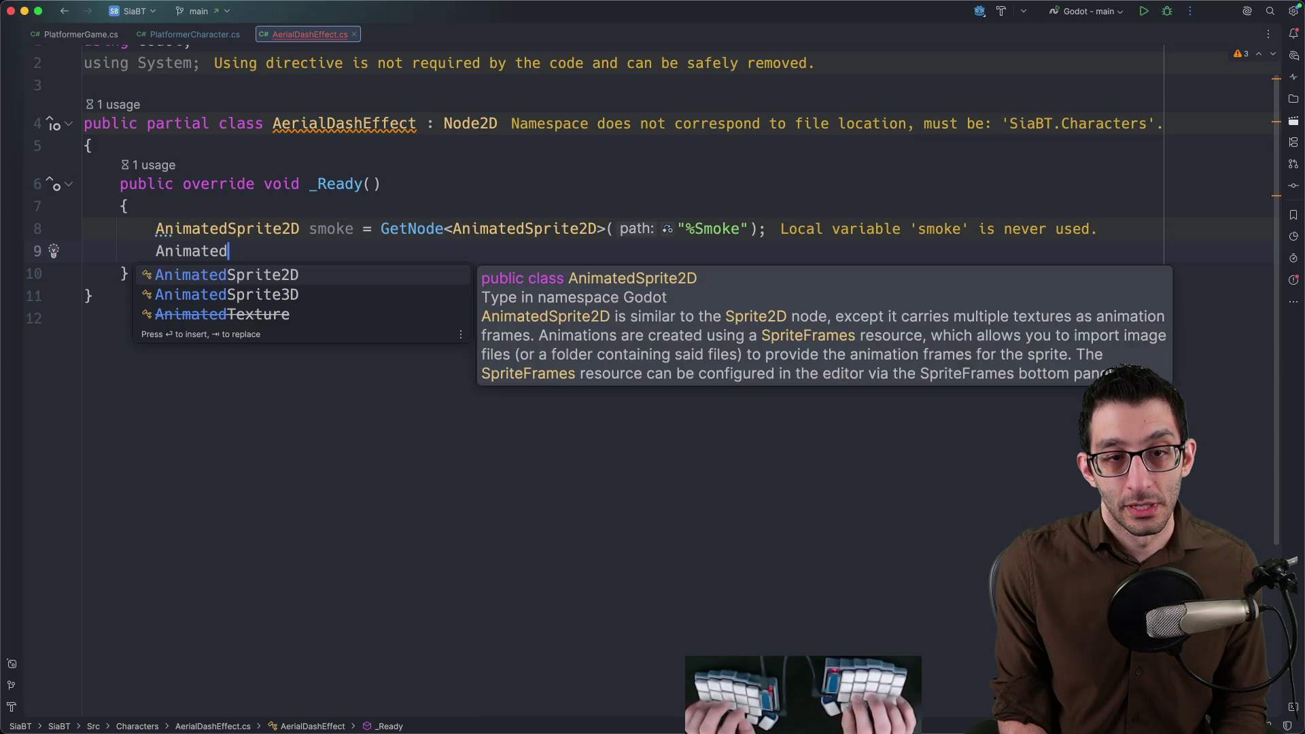
key("Return")
type("illusion")
key("Tab")
type("smok")
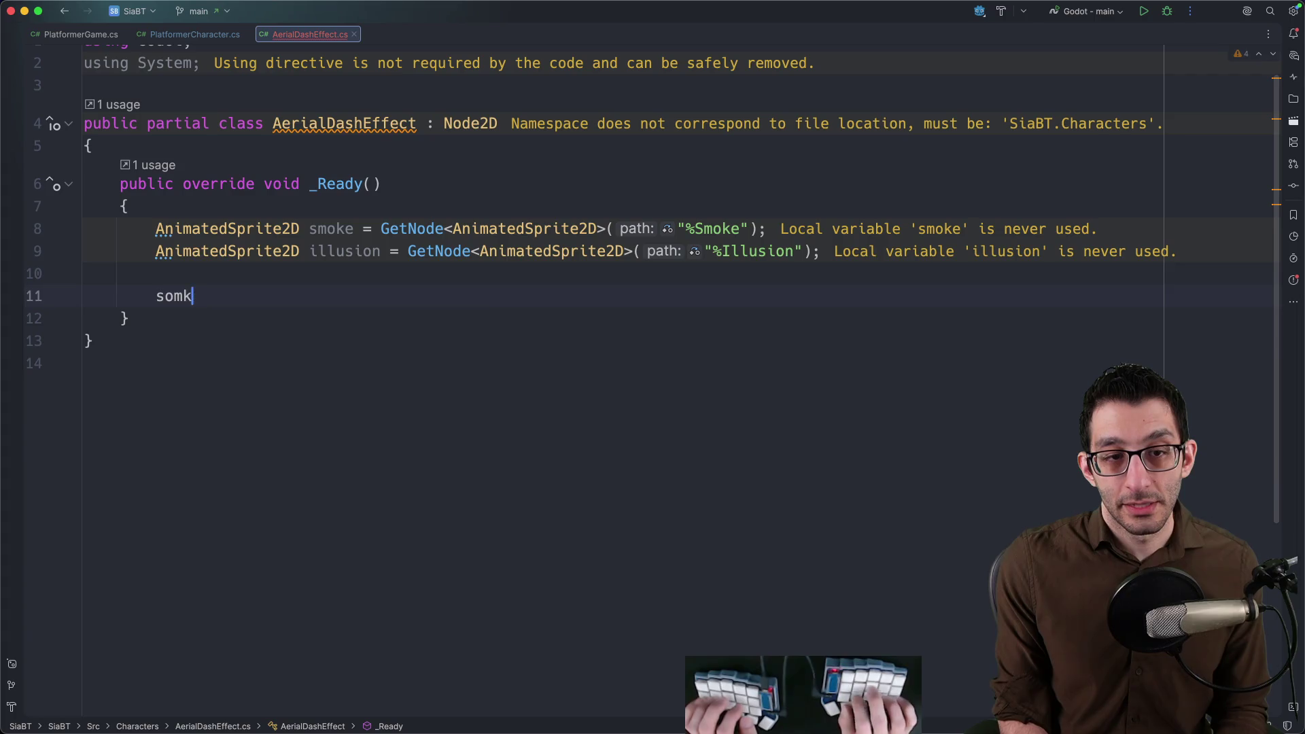
type("e.Animation.Fini")
Subscribe smoke and illusion AnimationFinished to FinishedAnimation and make room for a counter field.
key("alt+BackSpace")
type("Fini")
key("Return")
type("+=")
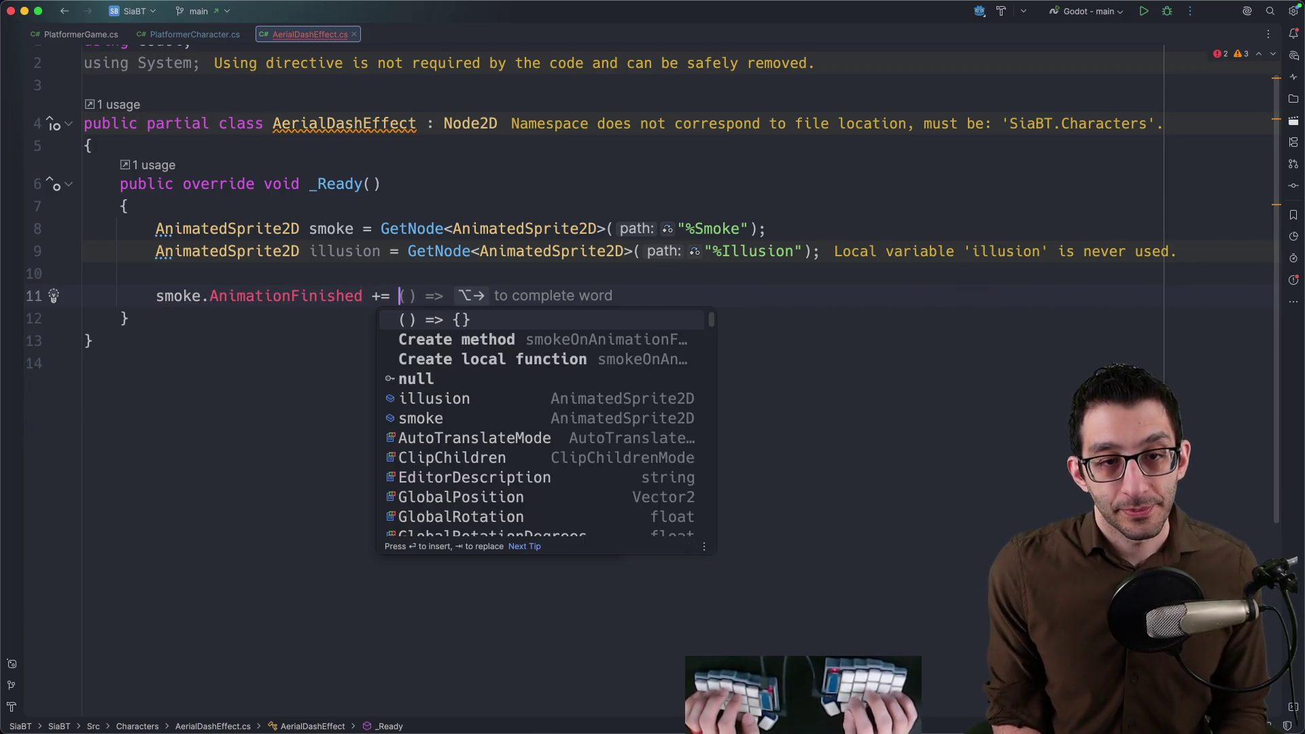
key("Escape")
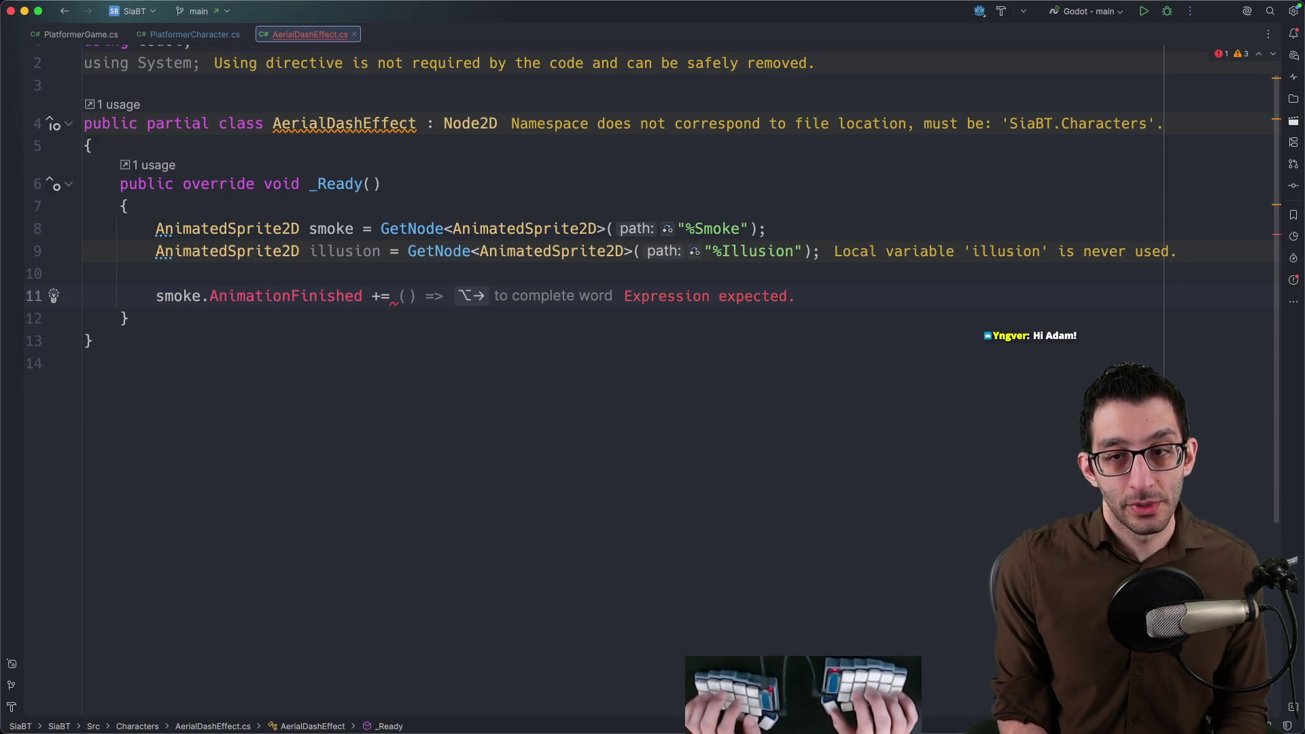
type("FinishedAnimation;")
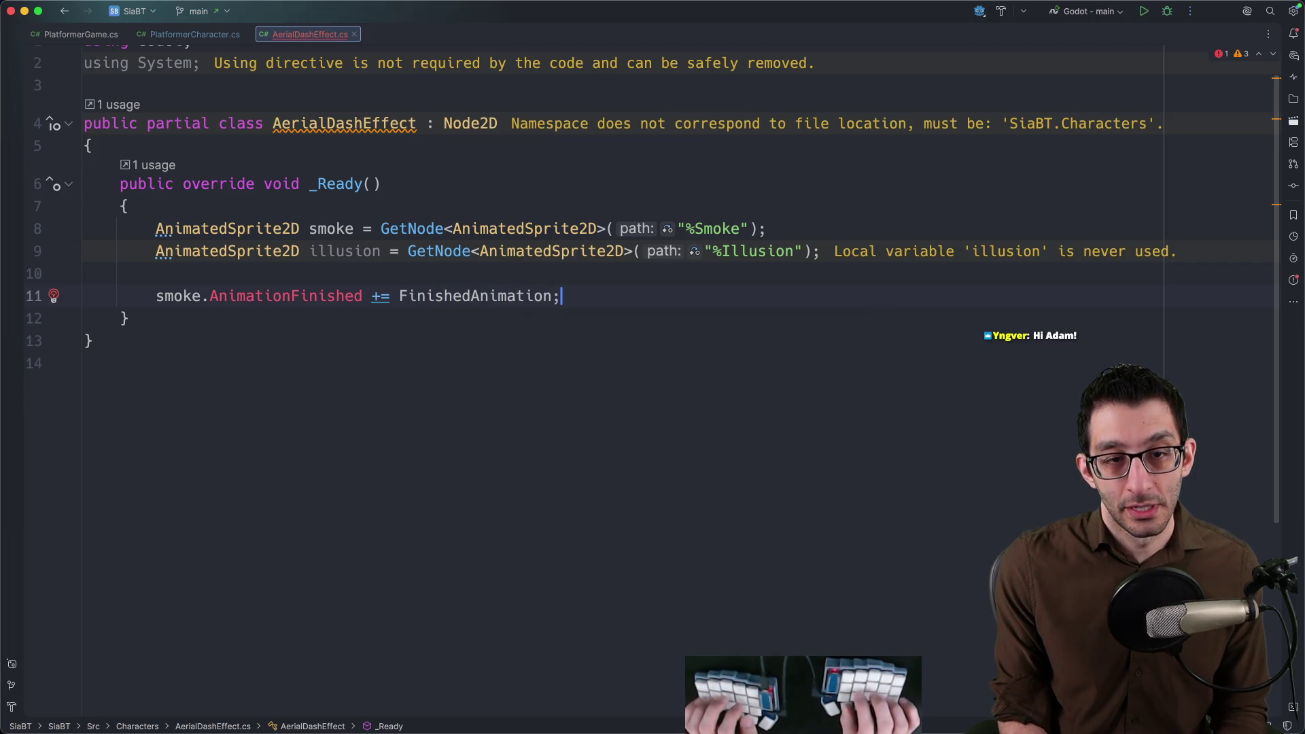
key("super+d")
type("illusion.AnimationFinished += FinishedAnimation;")
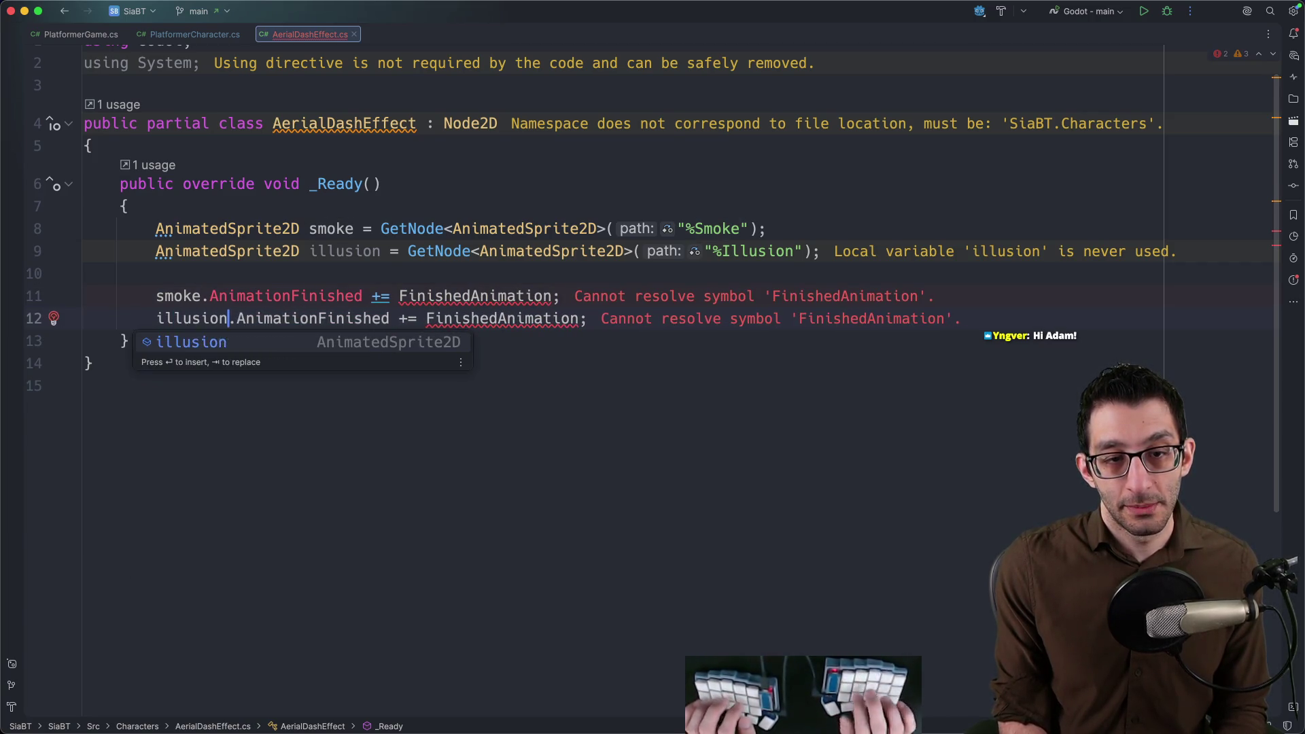
key("Escape")
key("Up")
key("Up")
key("Up")
key("Up")
key("Up")
key("Return")
key("Return")
type("private int _numAnimationsFinishe")
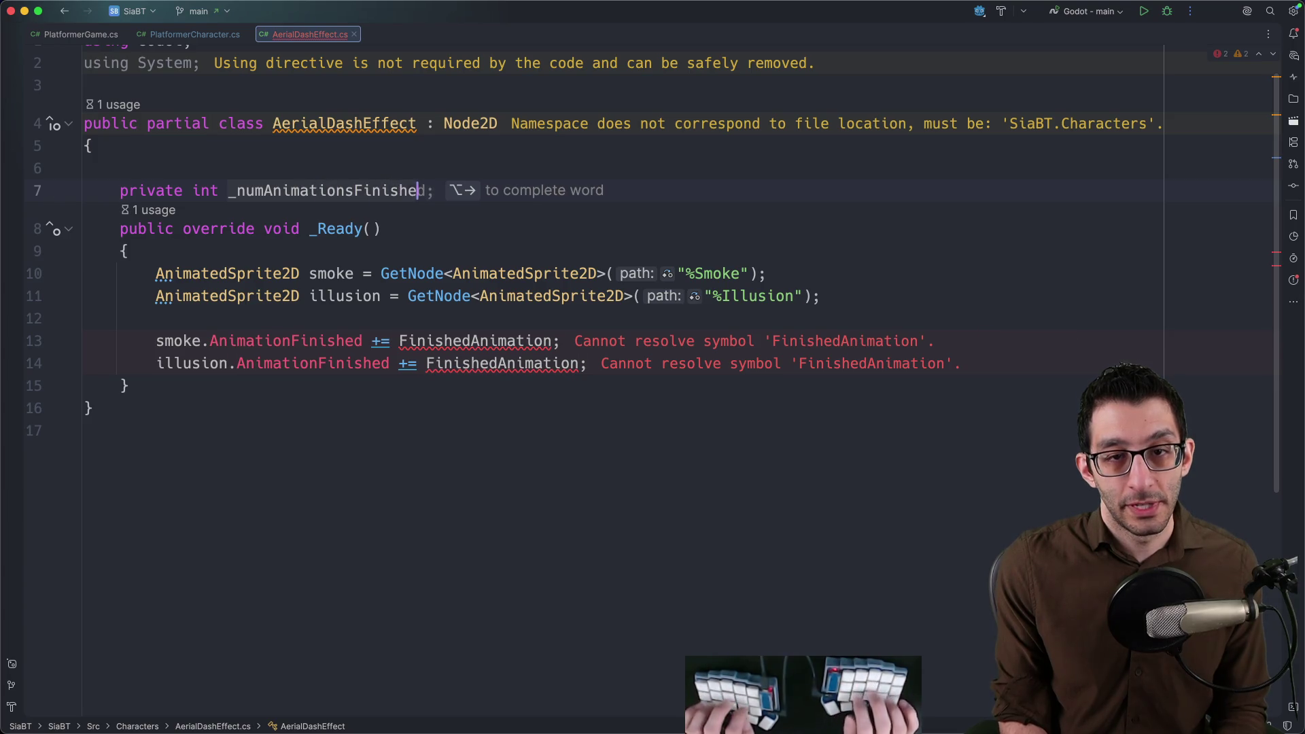
Declare the private int _numAnimationsFinished field and start a new method below _Ready.
key("Tab")
key("Return")
key("Up")
key("super+End")
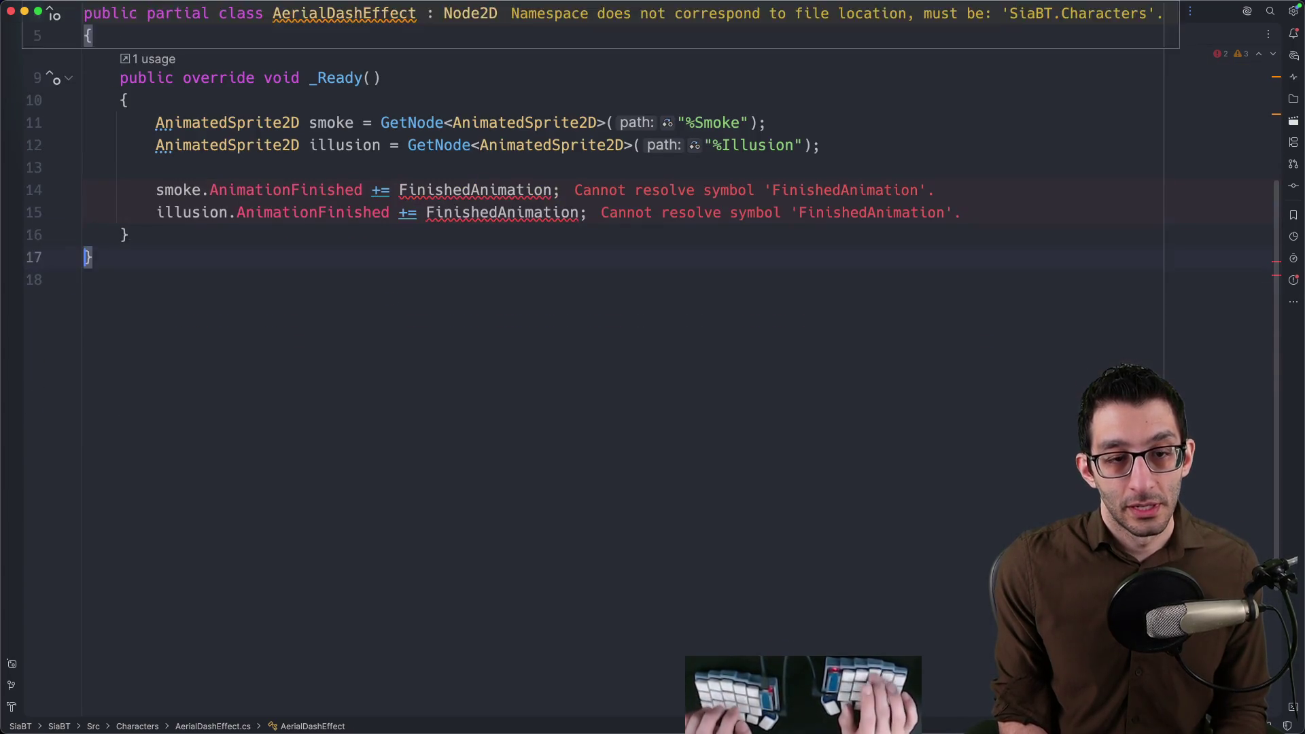
type("private void FinishedAnimation")
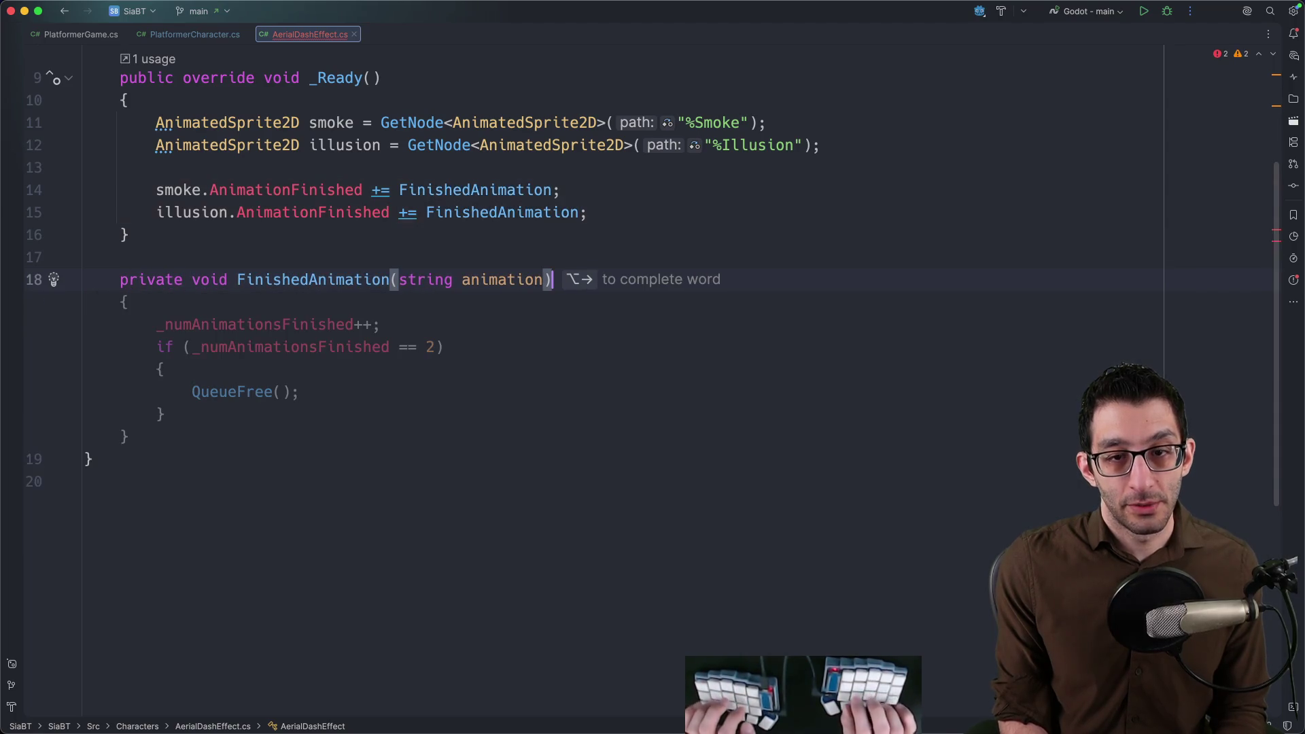
type("(string animation")
Write FinishedAnimation to increment the counter and QueueFree once both animations finish, then reformat.
key("Down")
key("Down")
type("{")
key("Return")
type("_numAnimationsFinished++;")
key("Return")
key("Return")
key("Tab")
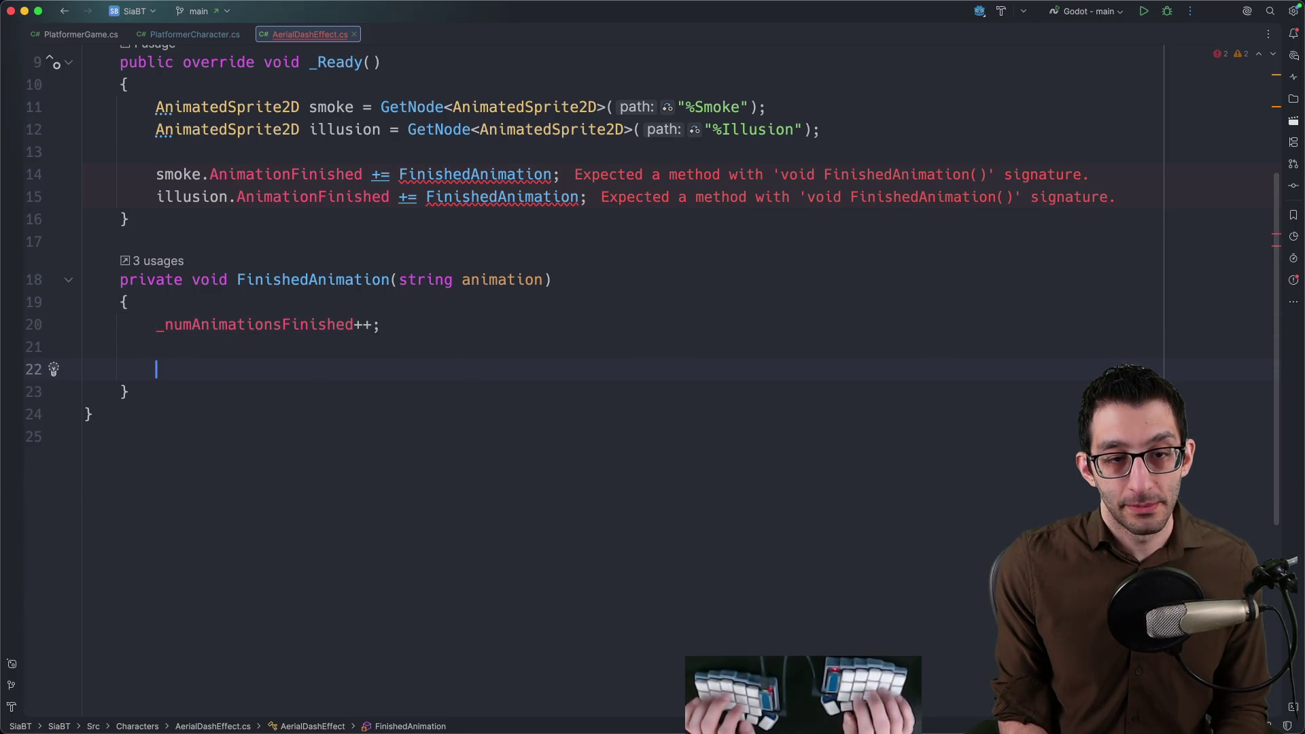
type("if (")
key("Tab")
key("Return")
type("{")
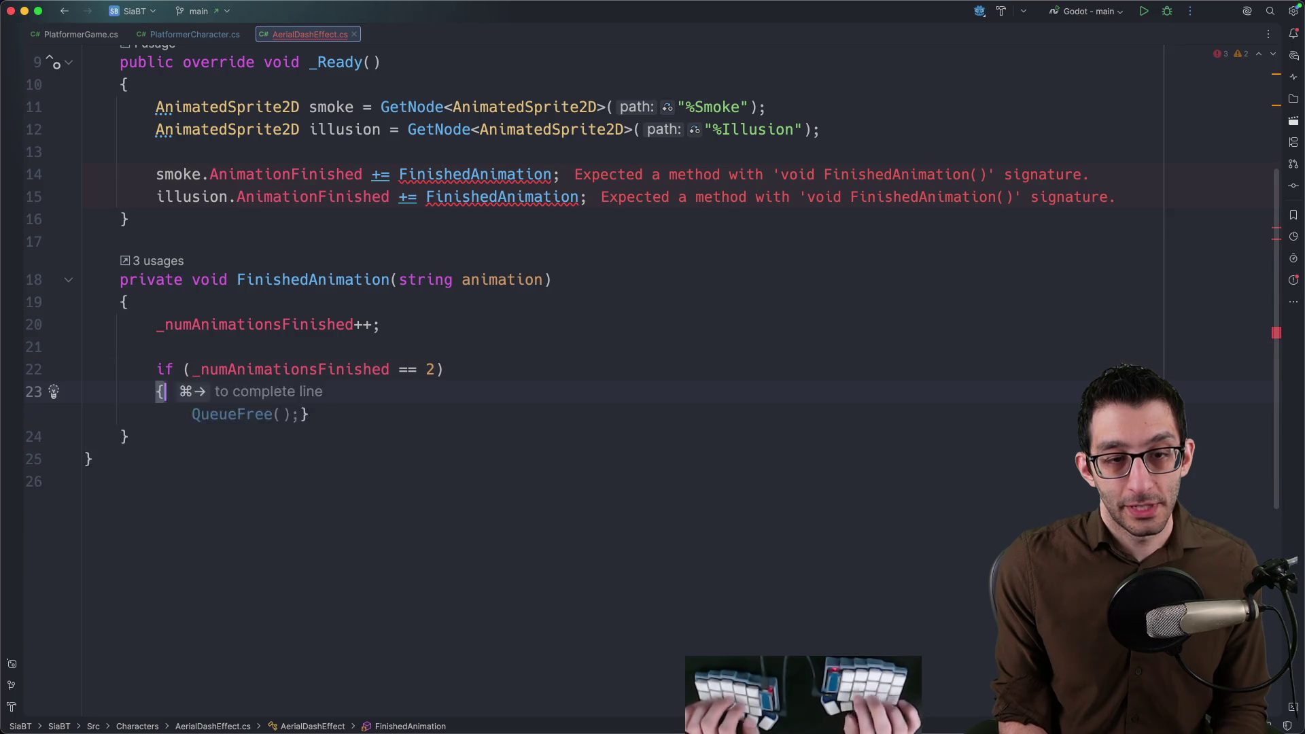
key("BackSpace")
key("Return")
type("Queue")
key("Tab")
type(";")
key("Return")
type("}")
key("super+alt+l")
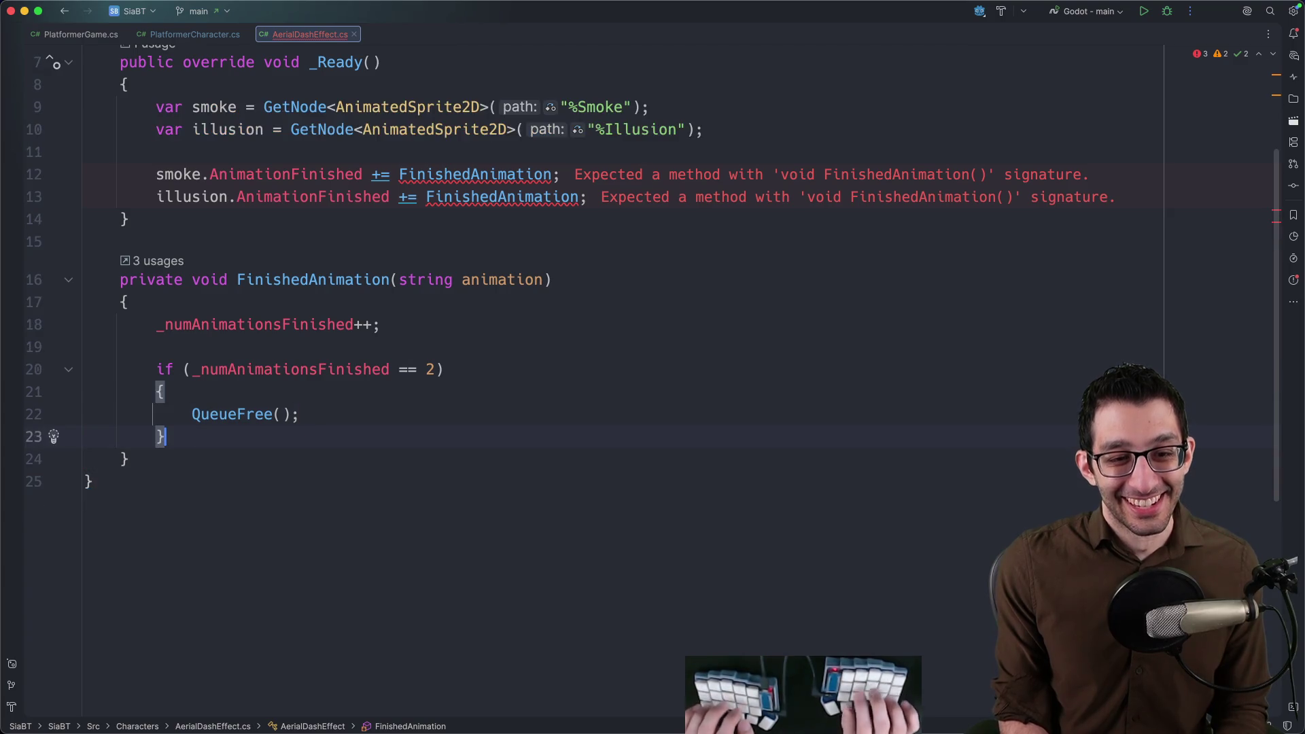
scroll(505, 287, "up", 3)
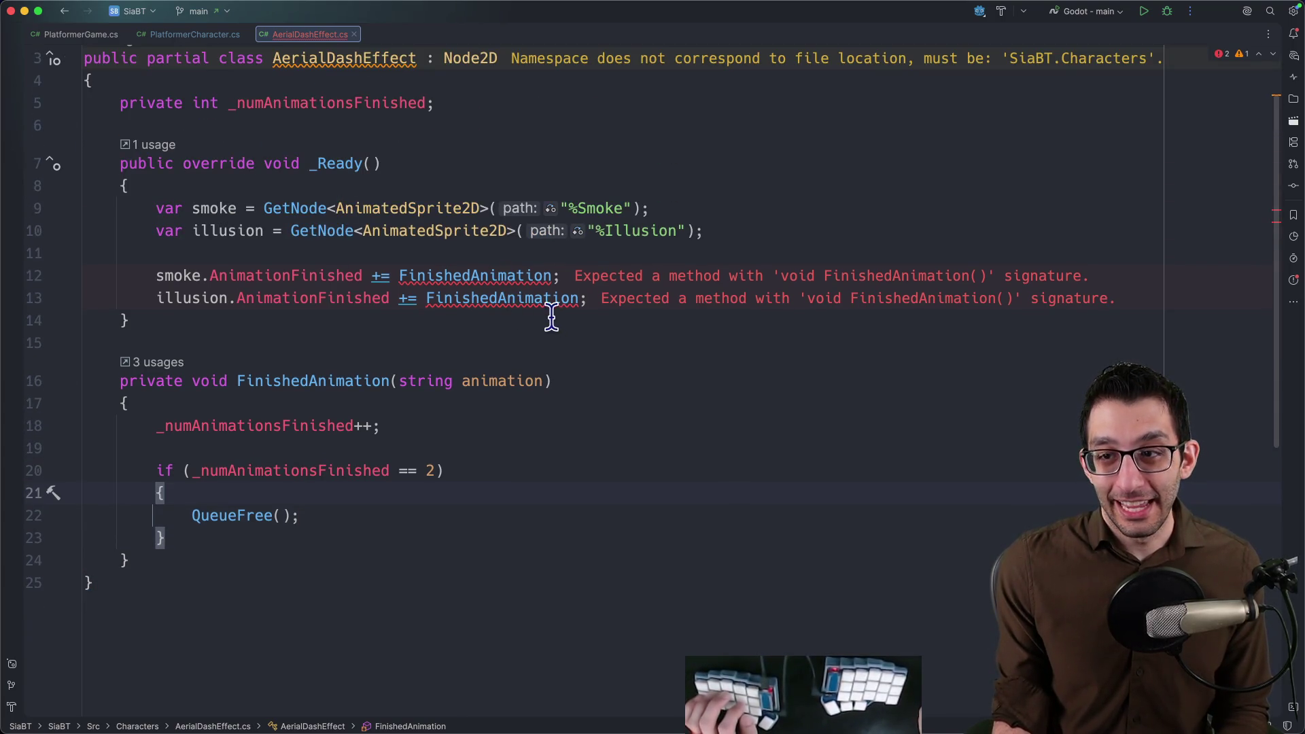
Remove the unused string animation parameter from FinishedAnimation.
left_click(512, 380)
key("alt+Up")
key("alt+Up")
key("BackSpace")
scroll(465, 343, "up", 2)
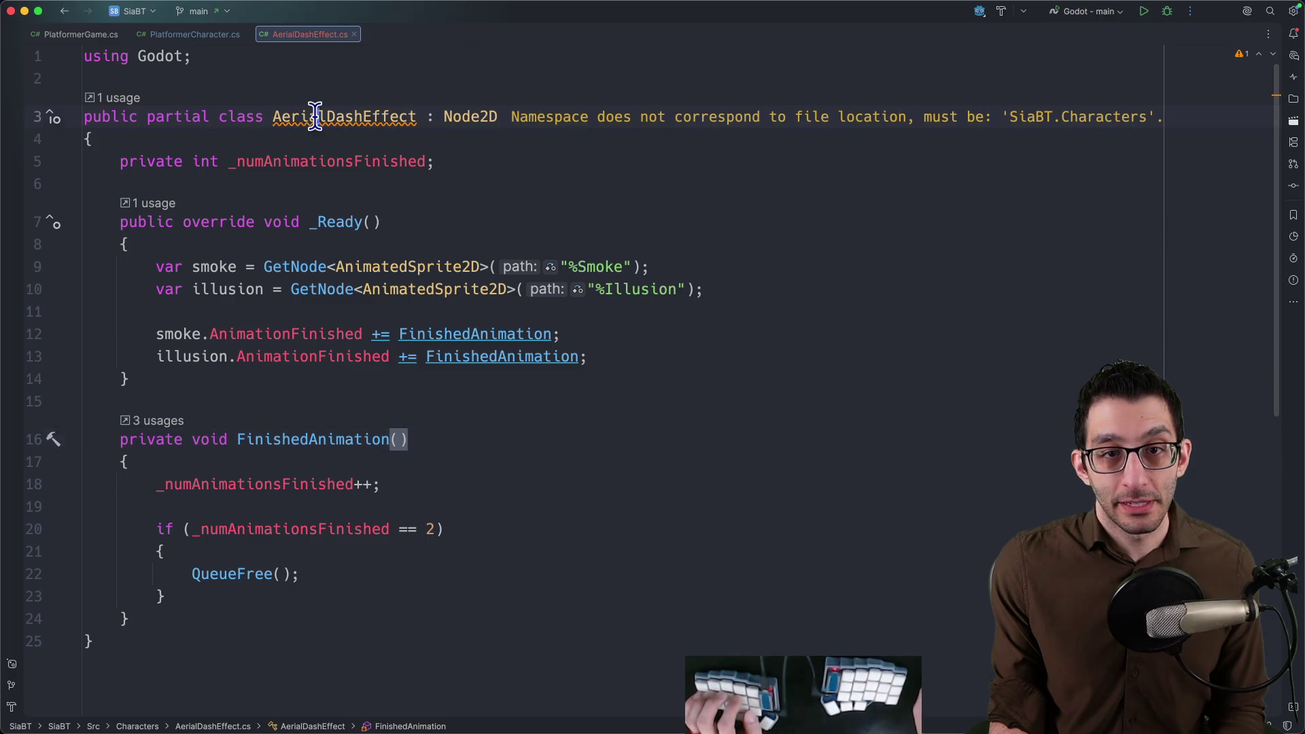
Move the class into the SiaBT.Characters namespace and keep it a partial class.
key("alt+Return")
key("Return")
key("alt+Return")
key("Return")
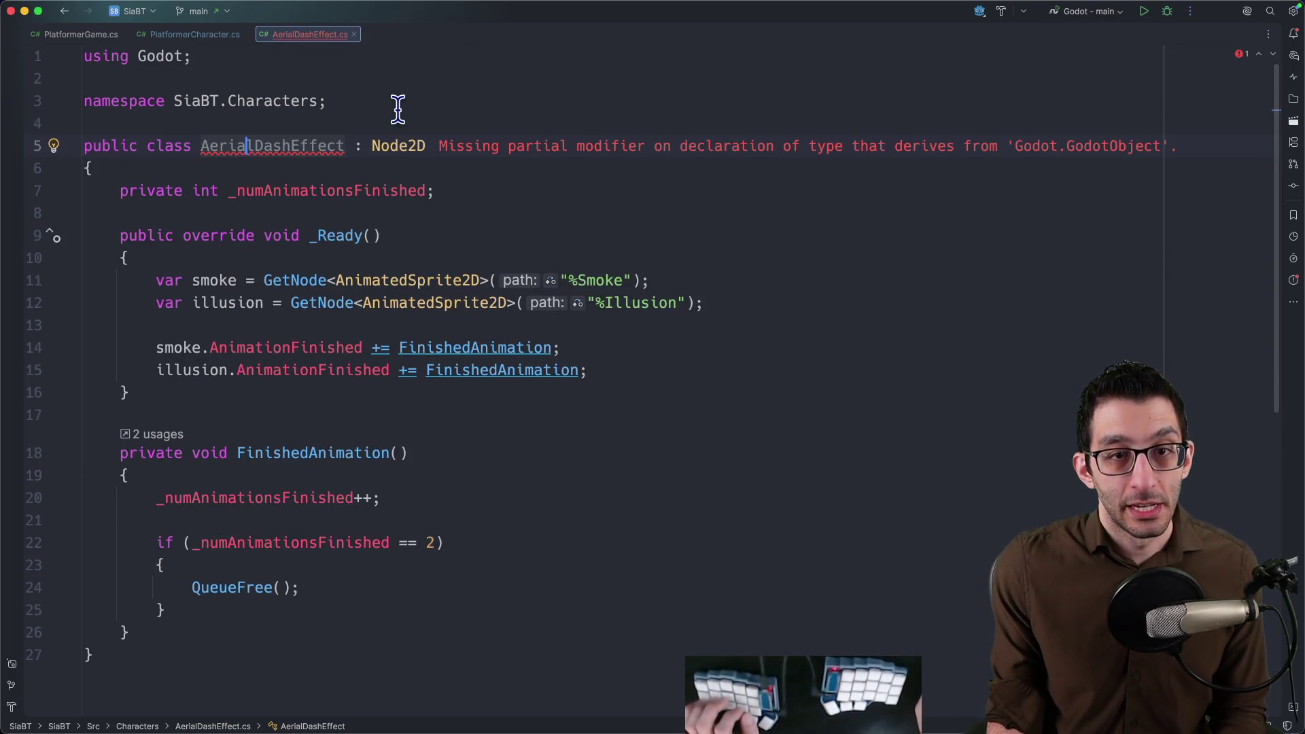
key("alt+Left")
key("alt+Left")
type("partial")
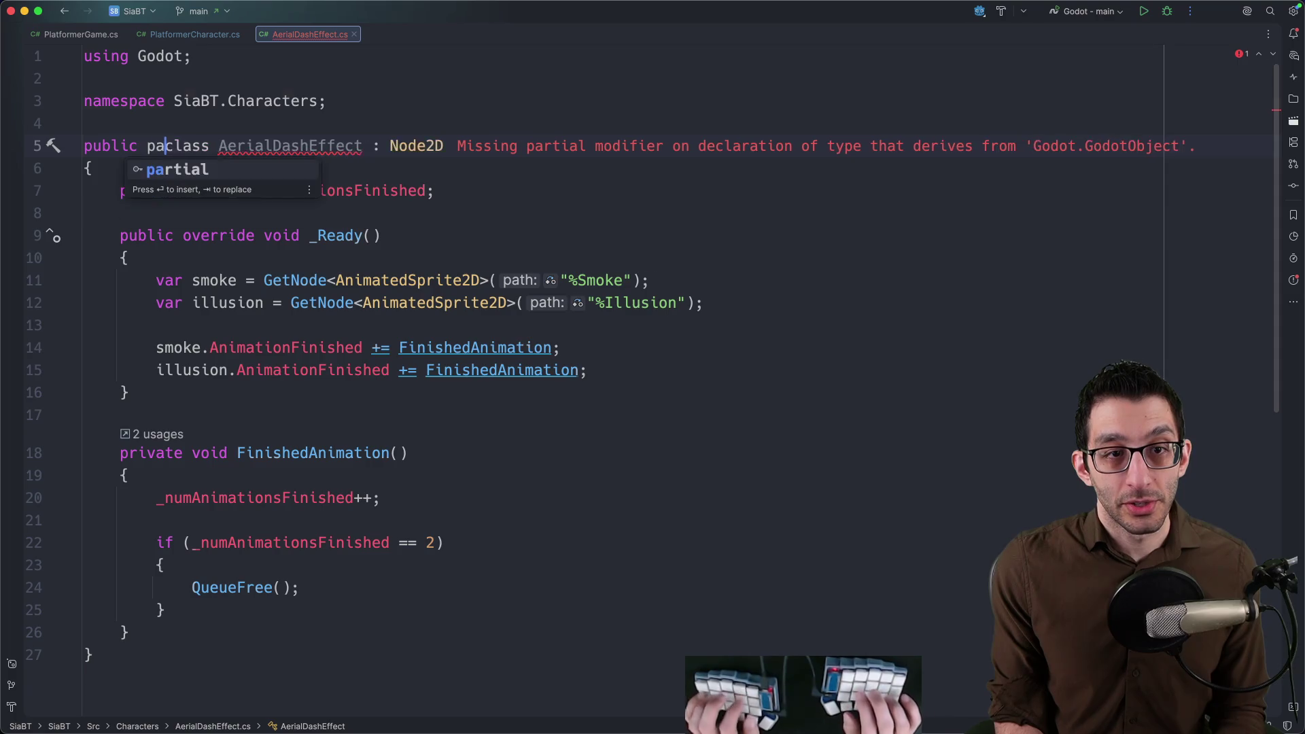
key("alt+BackSpace")
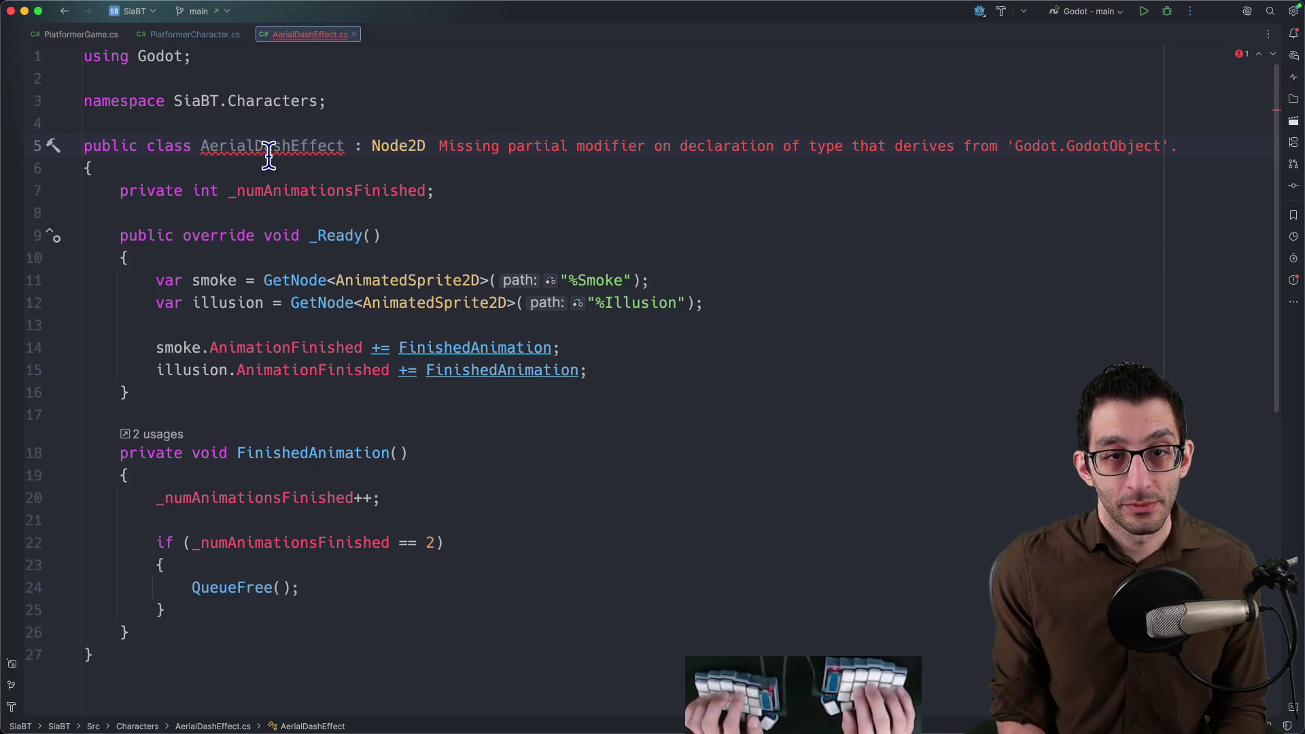
type("partial")
key("alt+BackSpace")
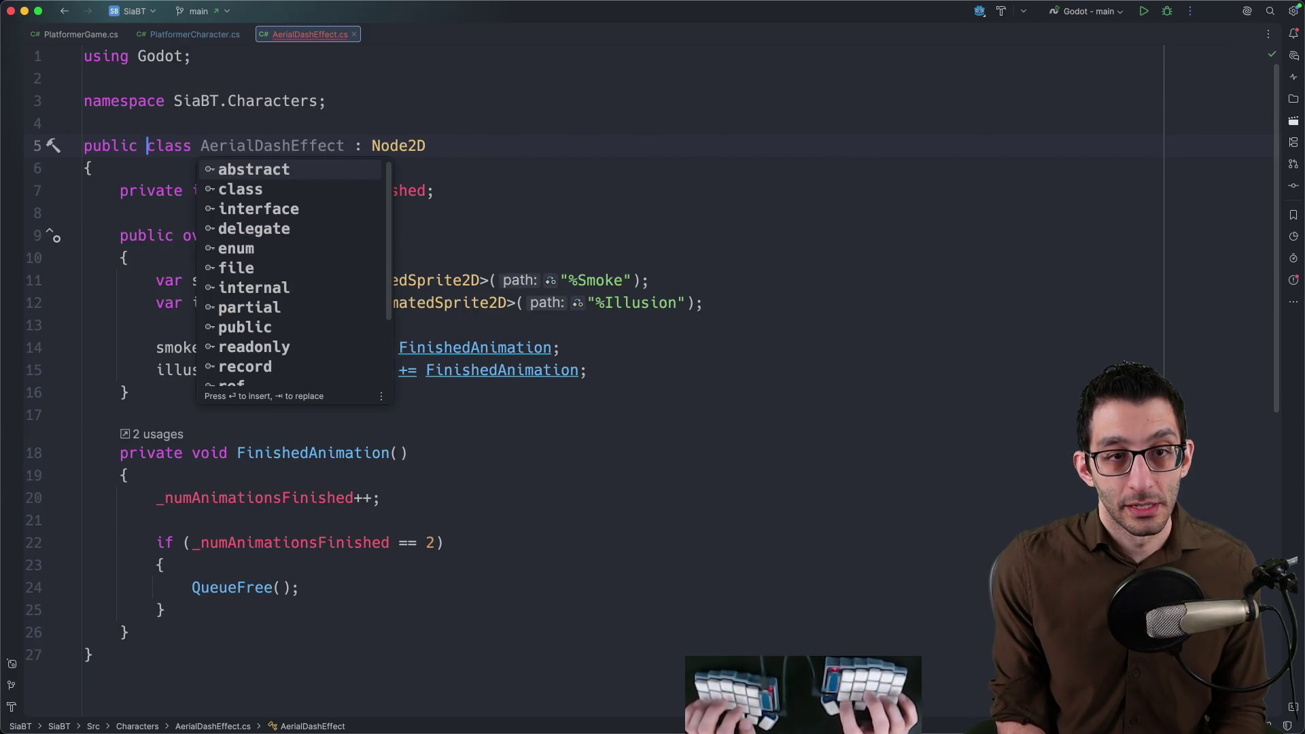
key("Escape")
type("partial")
left_click(362, 205)
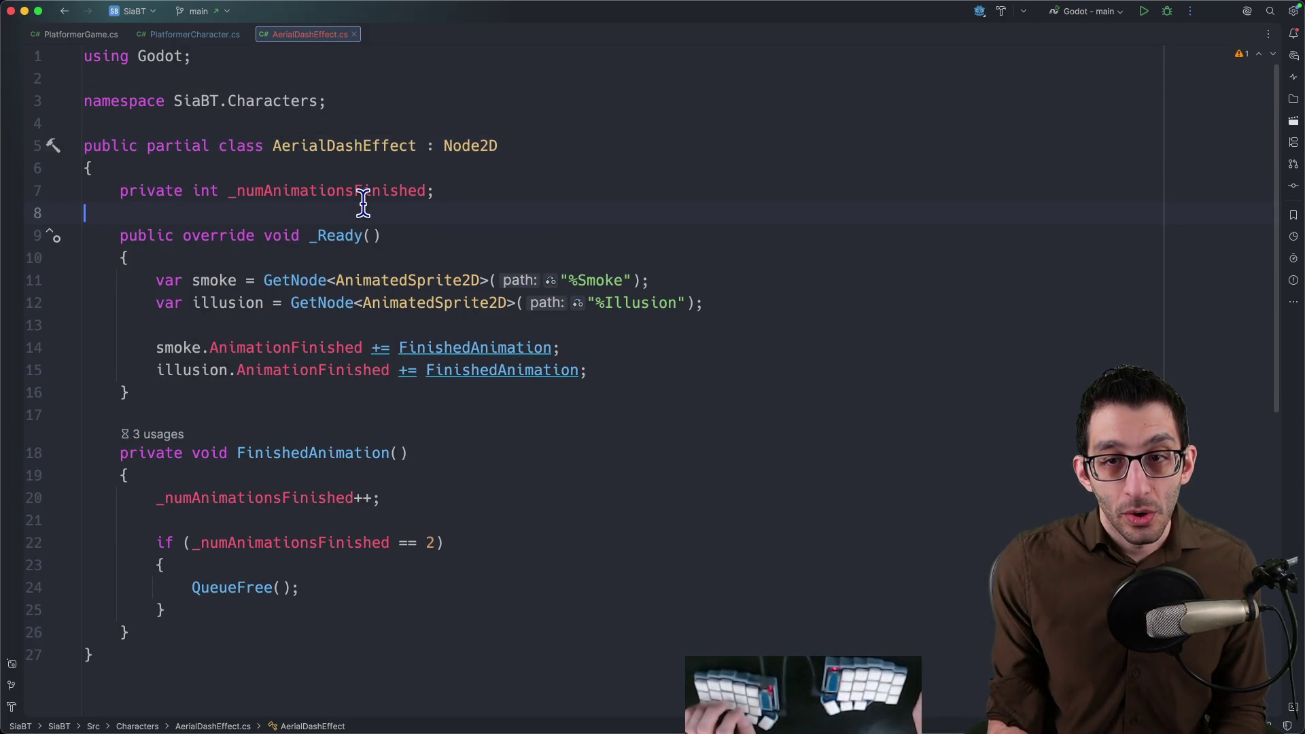
scroll(271, 137, "up", 1)
left_click(196, 35)
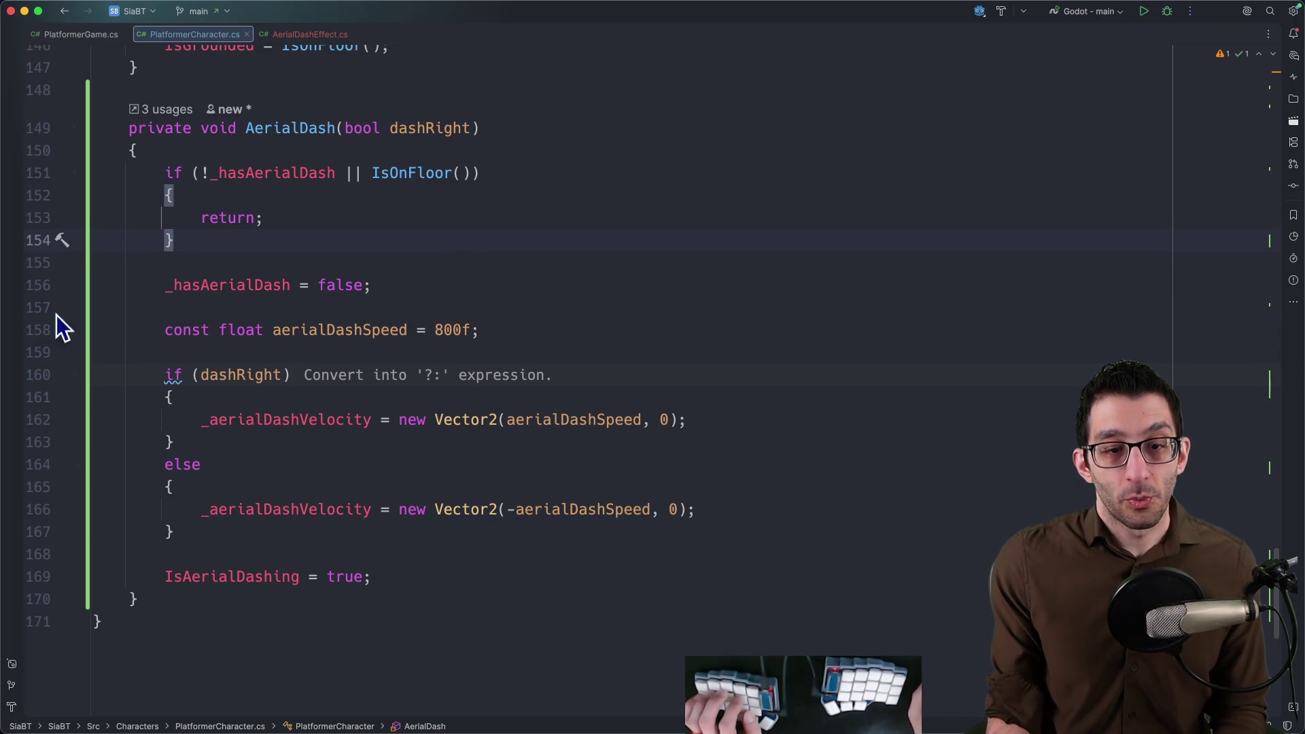
In VS Code toggle the sidebars, close the untitled story notes via the save prompt, and hide the editor.
left_click(417, 571)
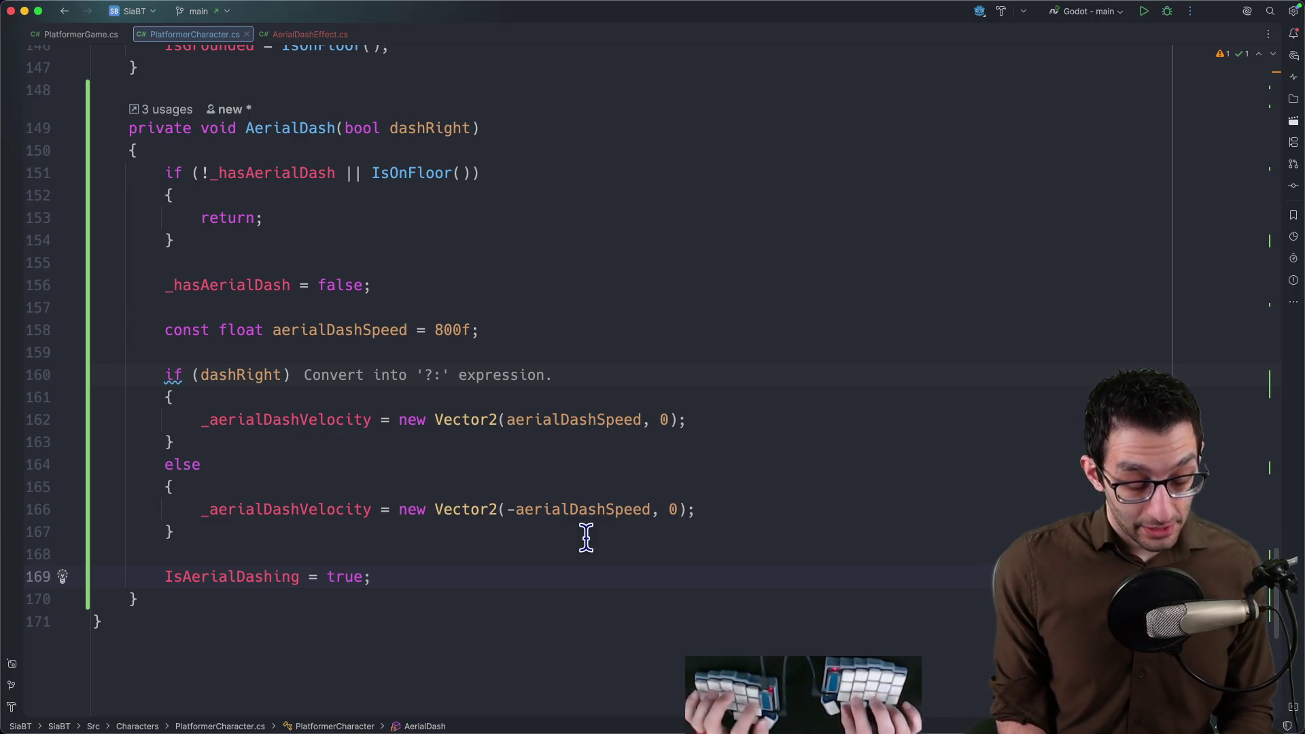
key("super+Tab")
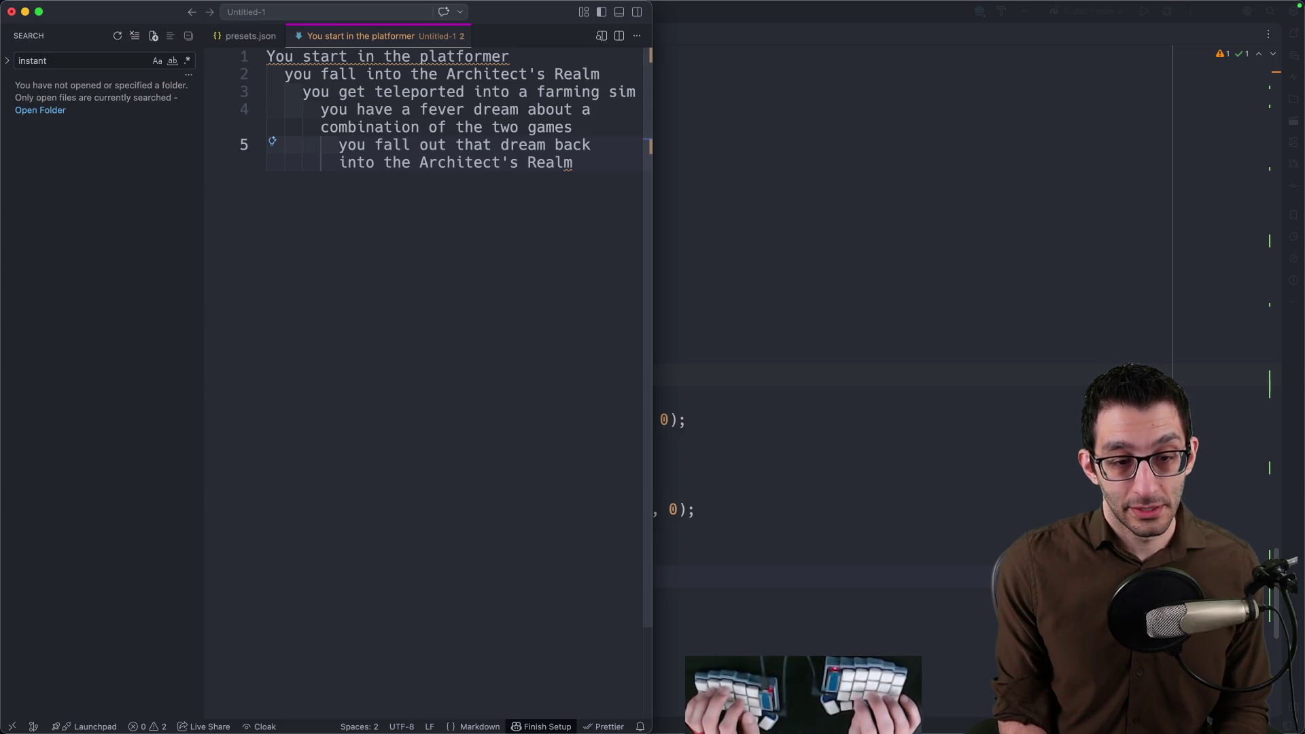
key("ctrl+shift+g")
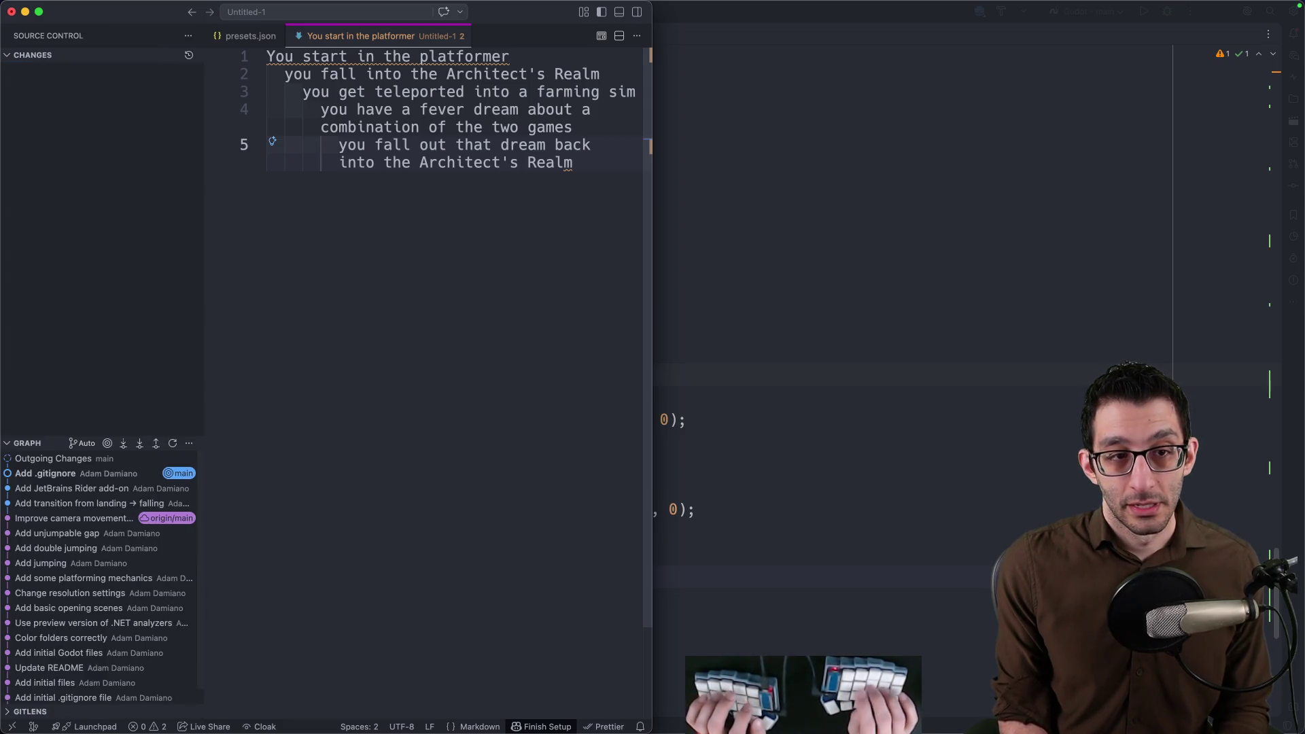
key("ctrl+super+i")
key("super+b")
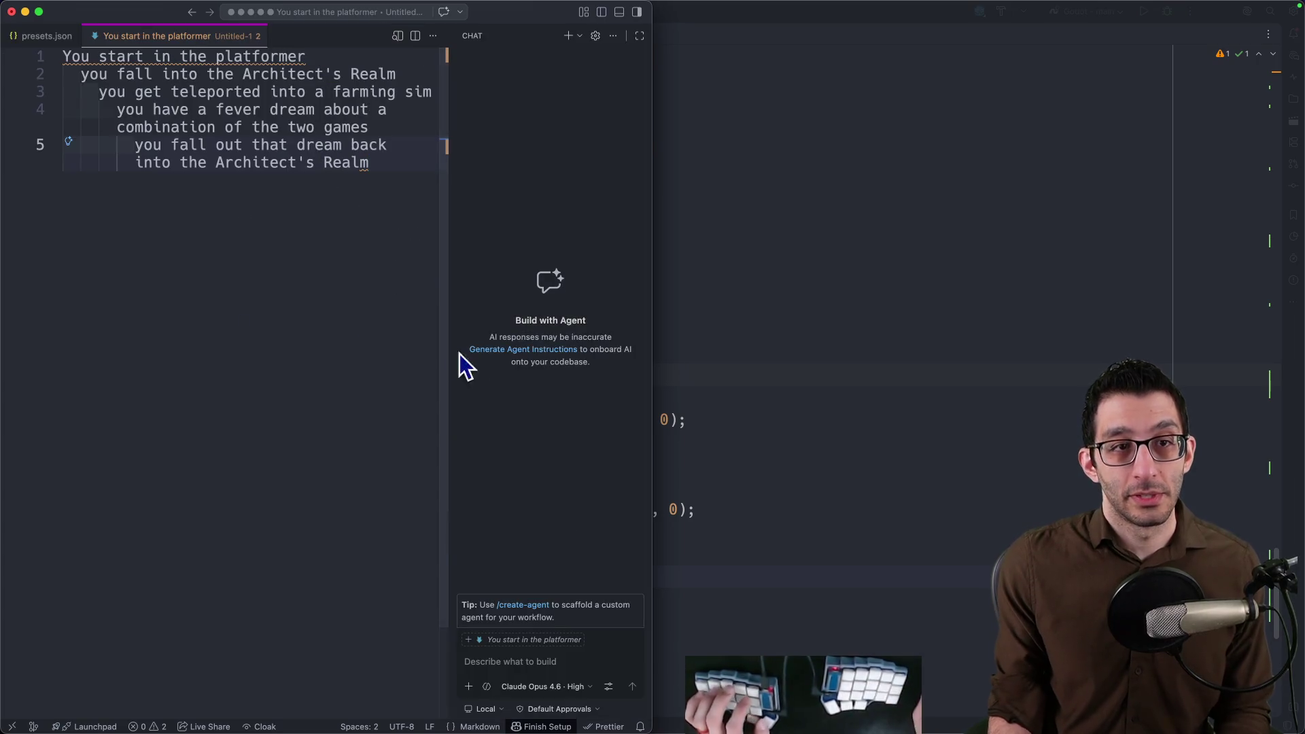
key("super+w")
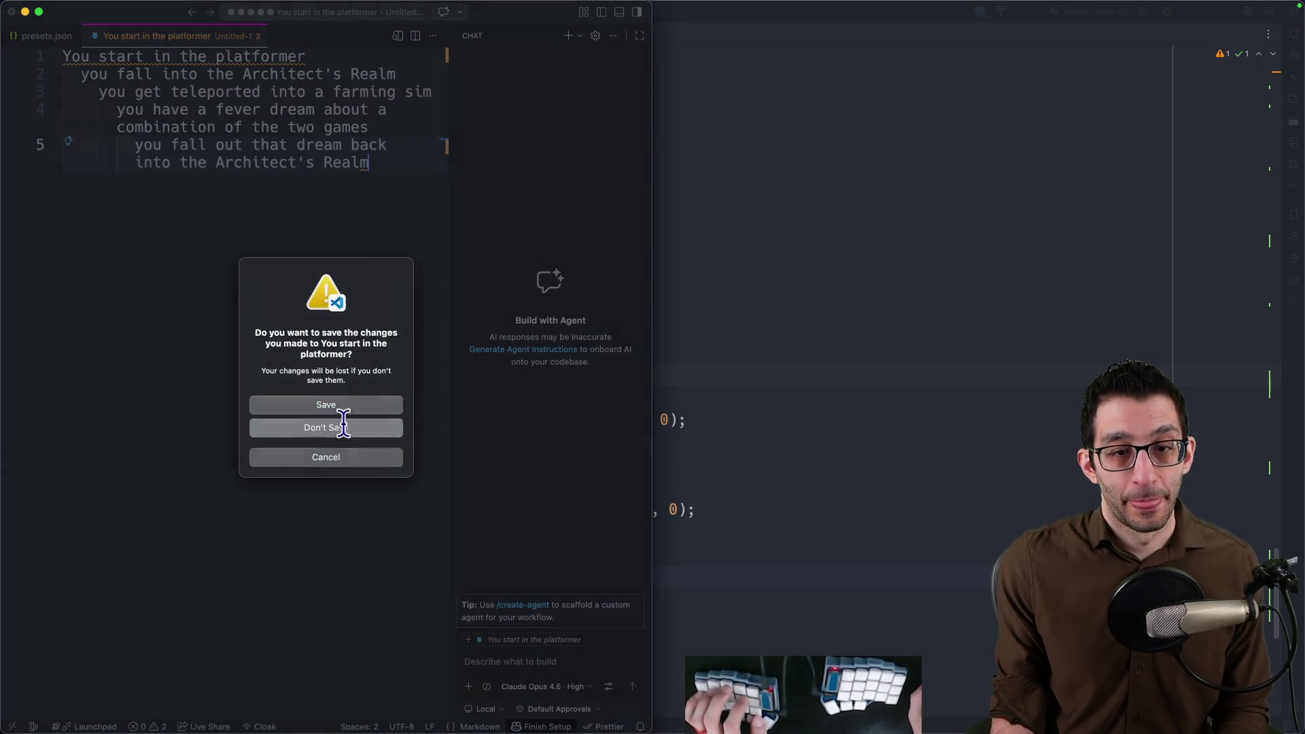
left_click(338, 426)
key("super+q")
key("super+Tab")
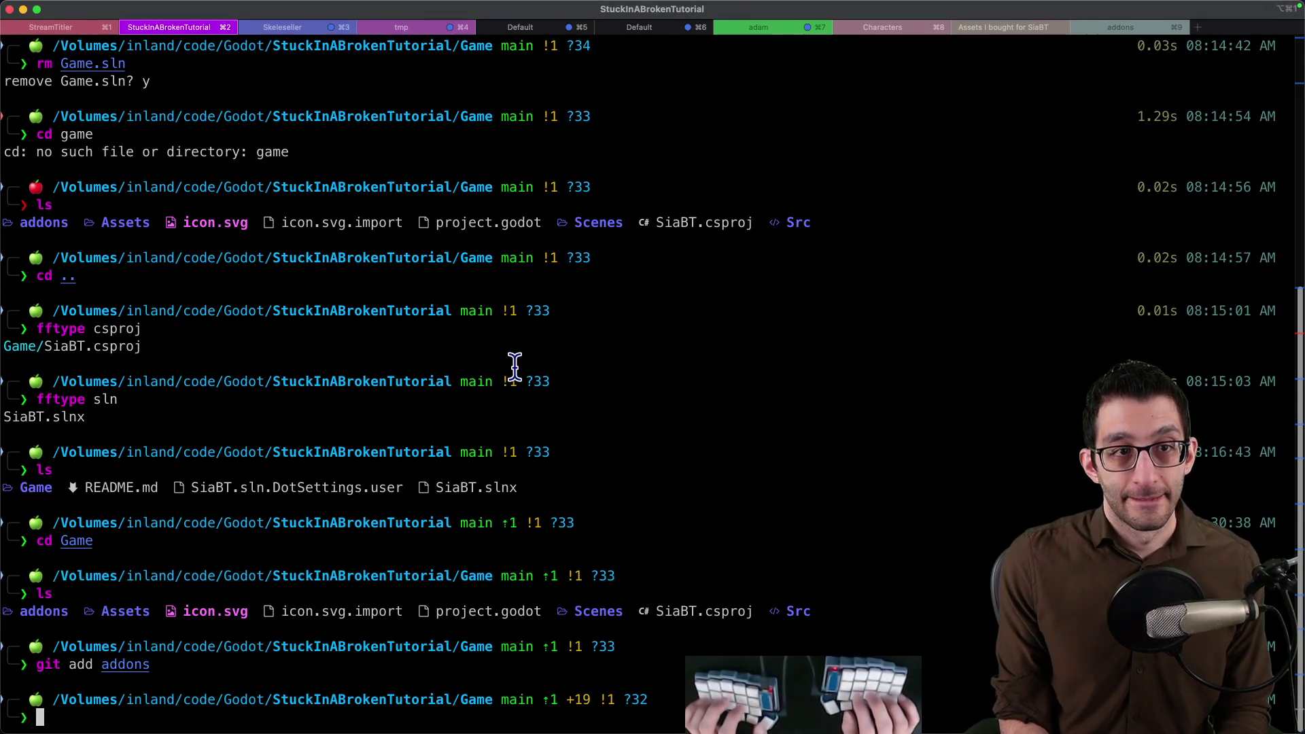
From the Skeleseller terminal tab open the Skeleseller project in VS Code with 's .'.
key("super+3")
type("s")
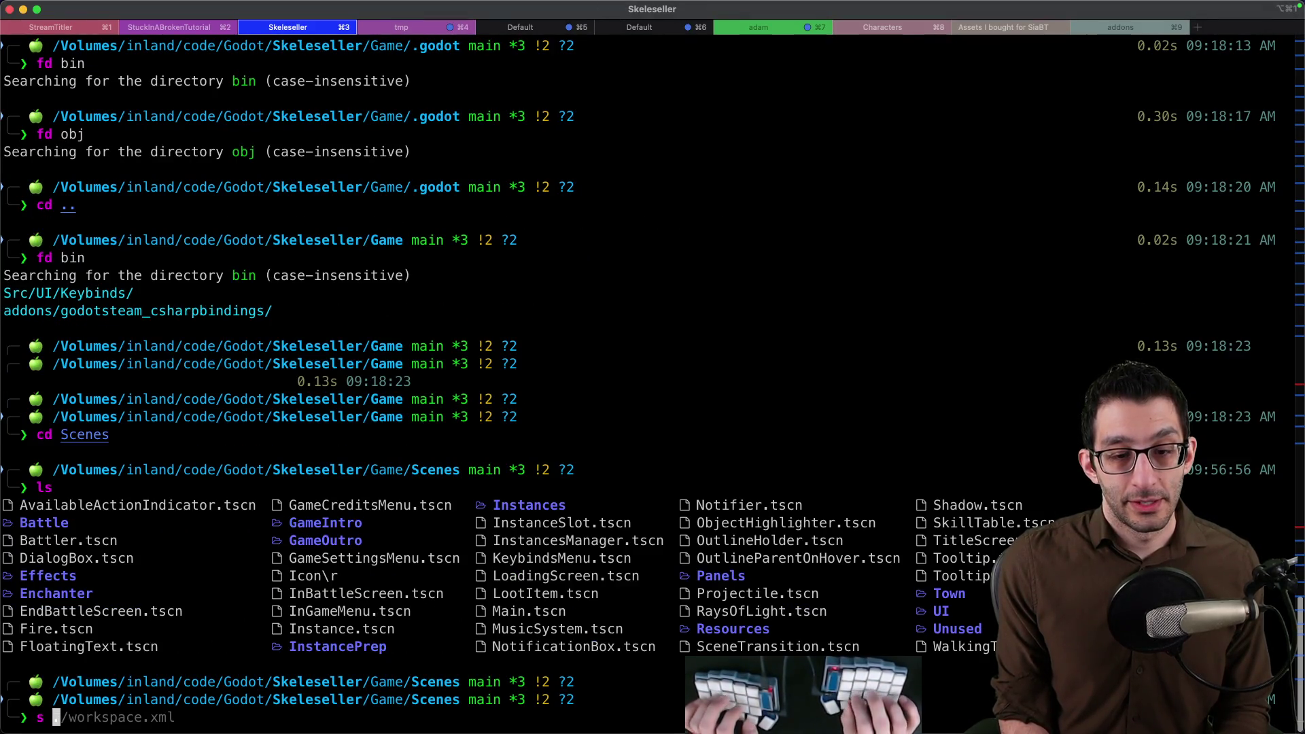
key("Return")
type("s")
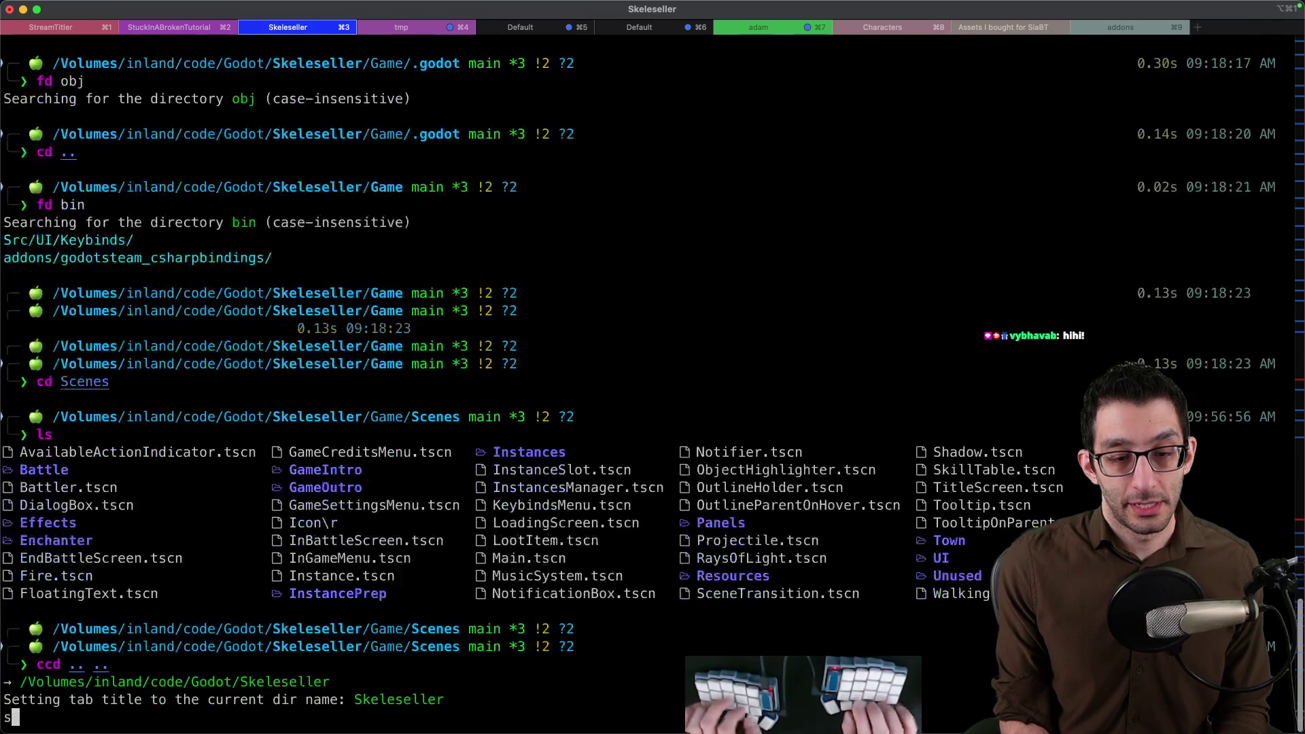
type(" .")
key("Return")
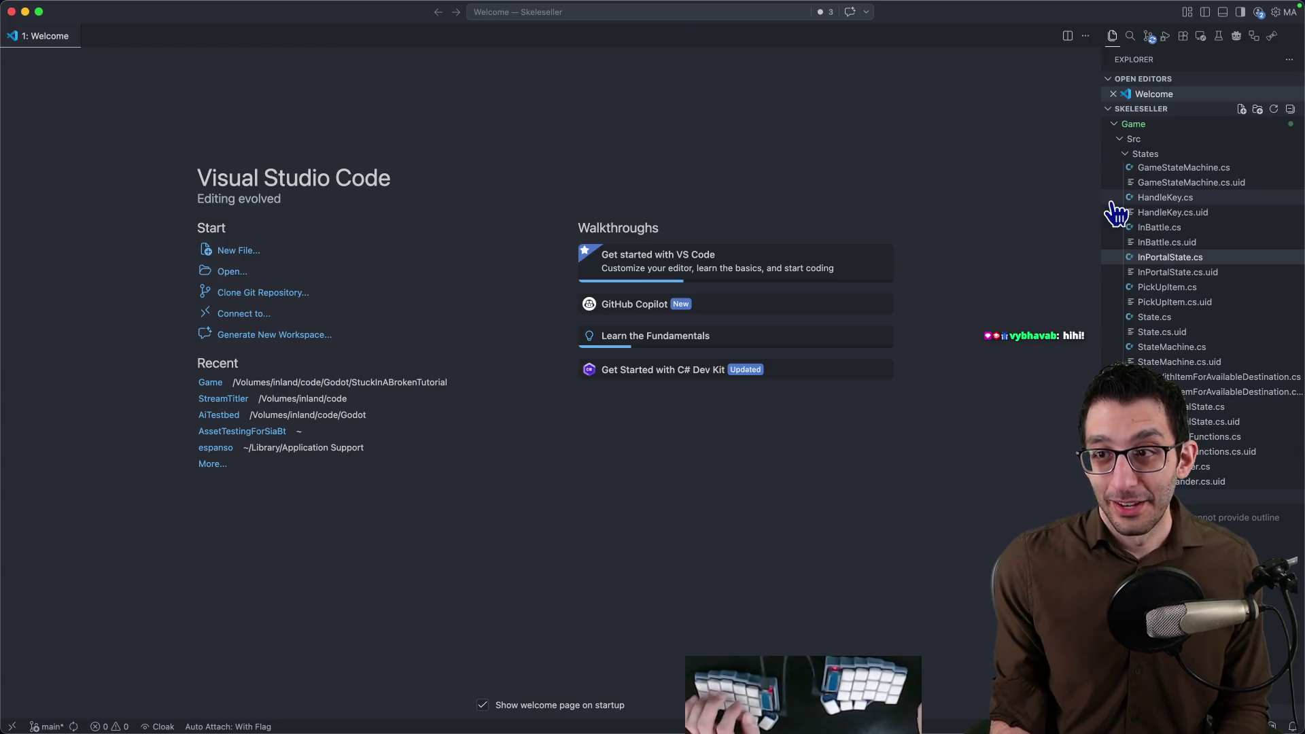
Search '%instantiate', open DebugDrawScreen.cs and copy the scene-instantiation statement on line 29.
key("super+p")
type("%instantiate")
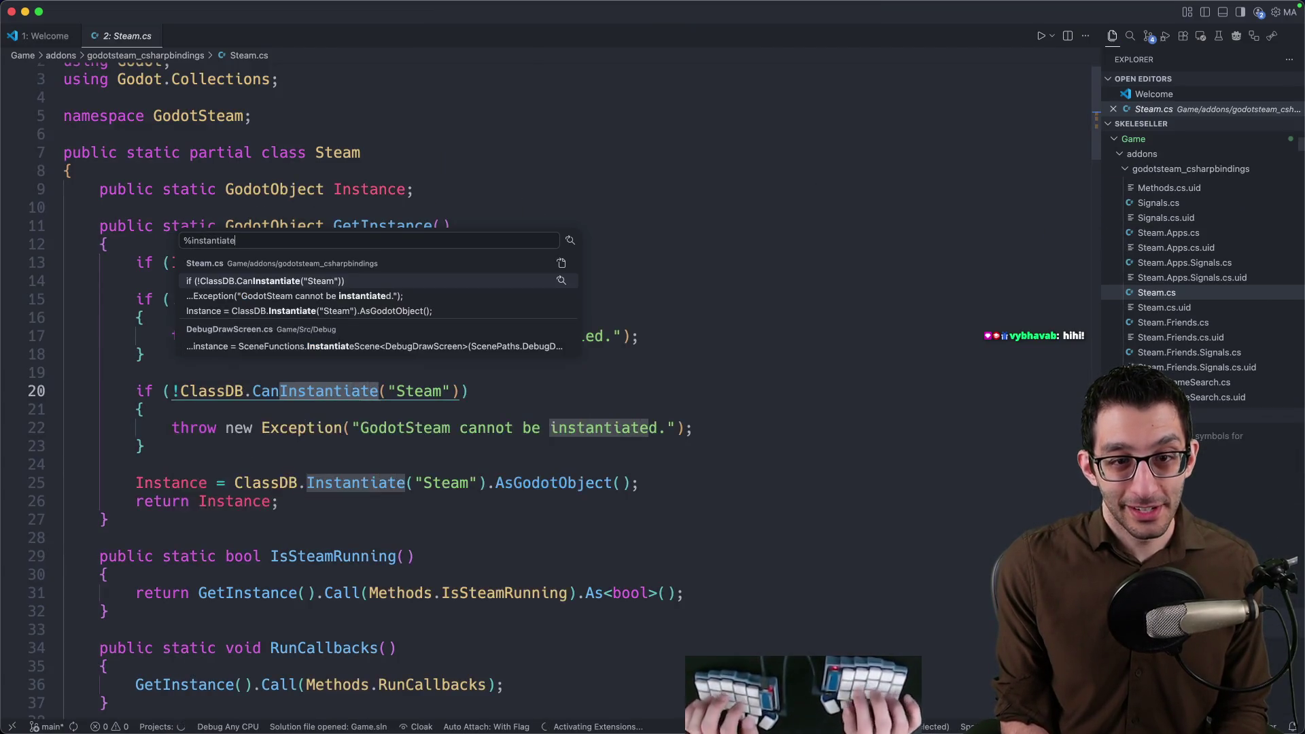
key("Down")
key("Down")
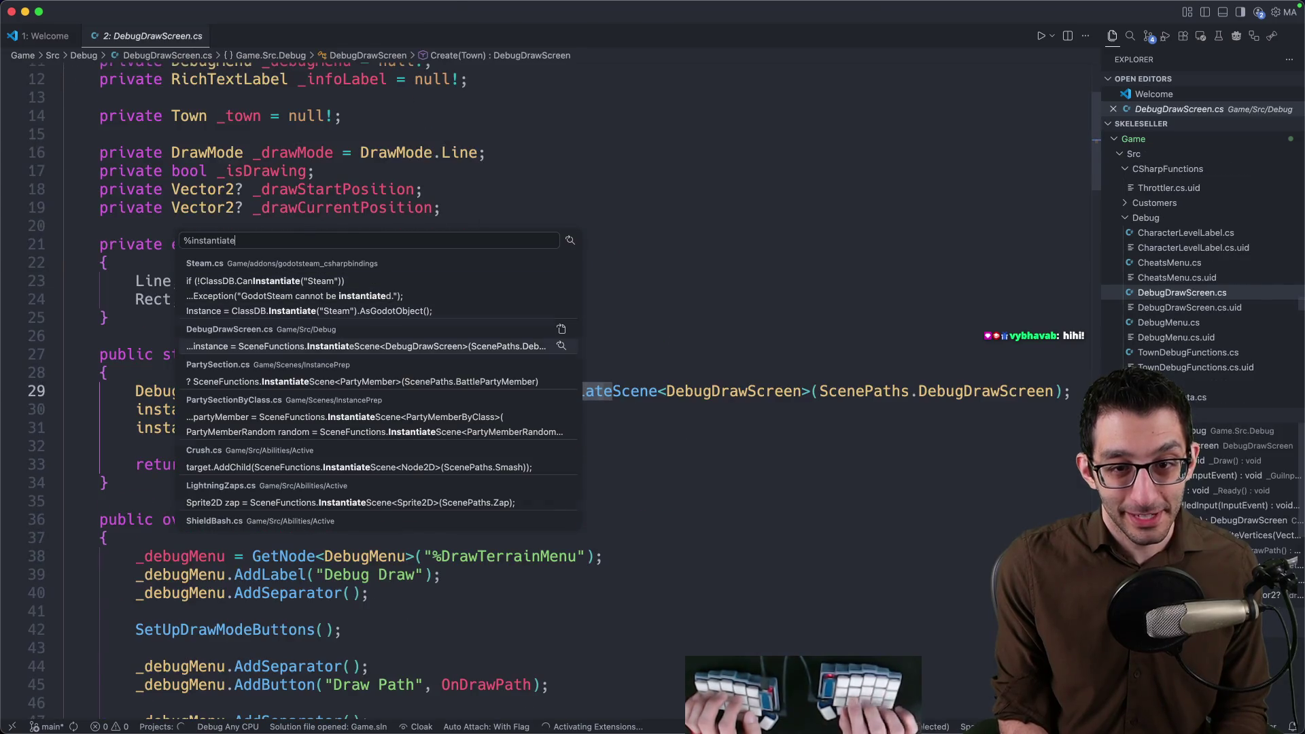
key("Return")
scroll(976, 222, "down", 5)
scroll(666, 268, "down", 1)
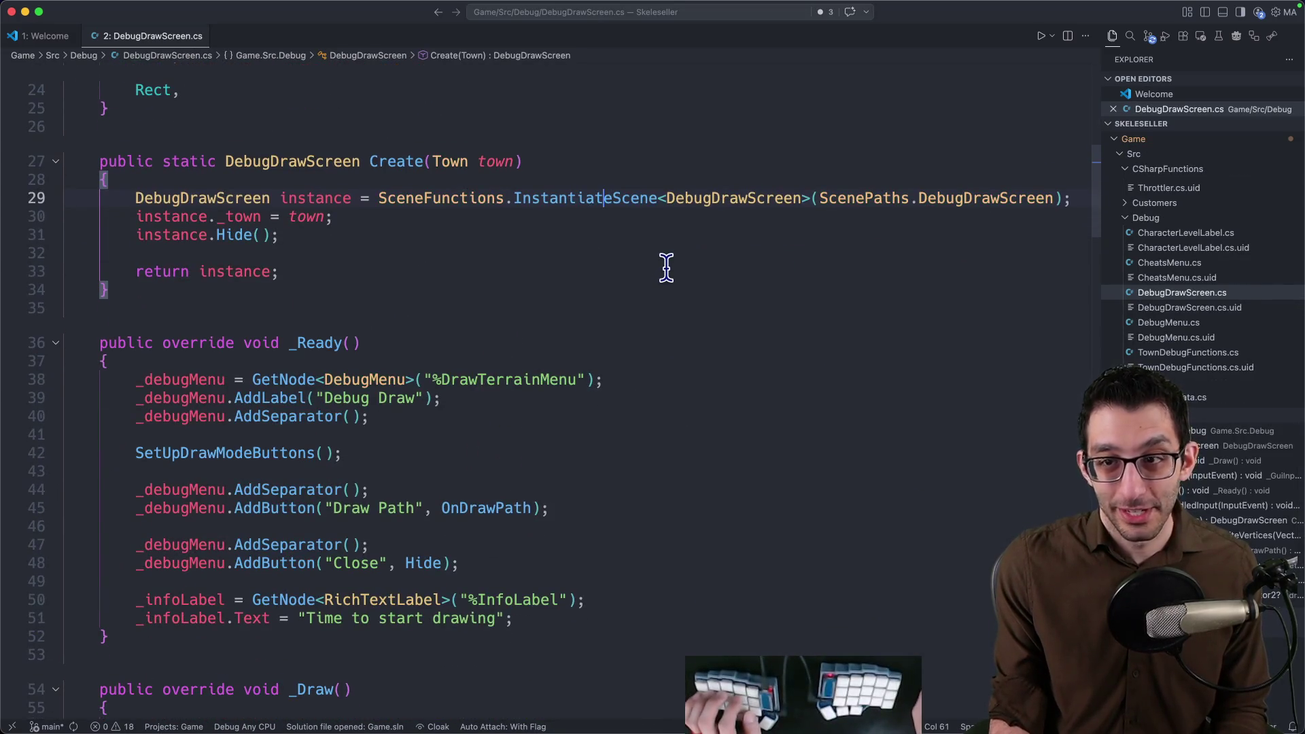
key("Home")
key("shift+End")
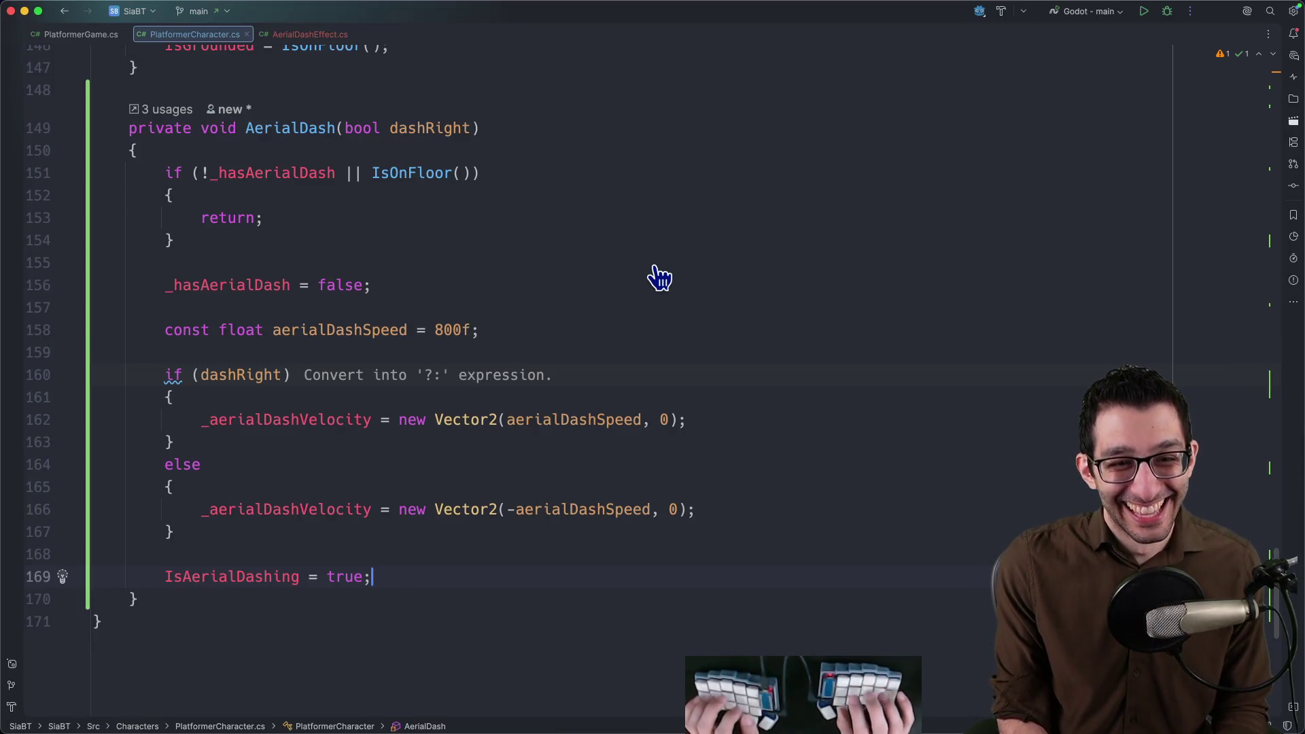
scroll(664, 344, "down", 5)
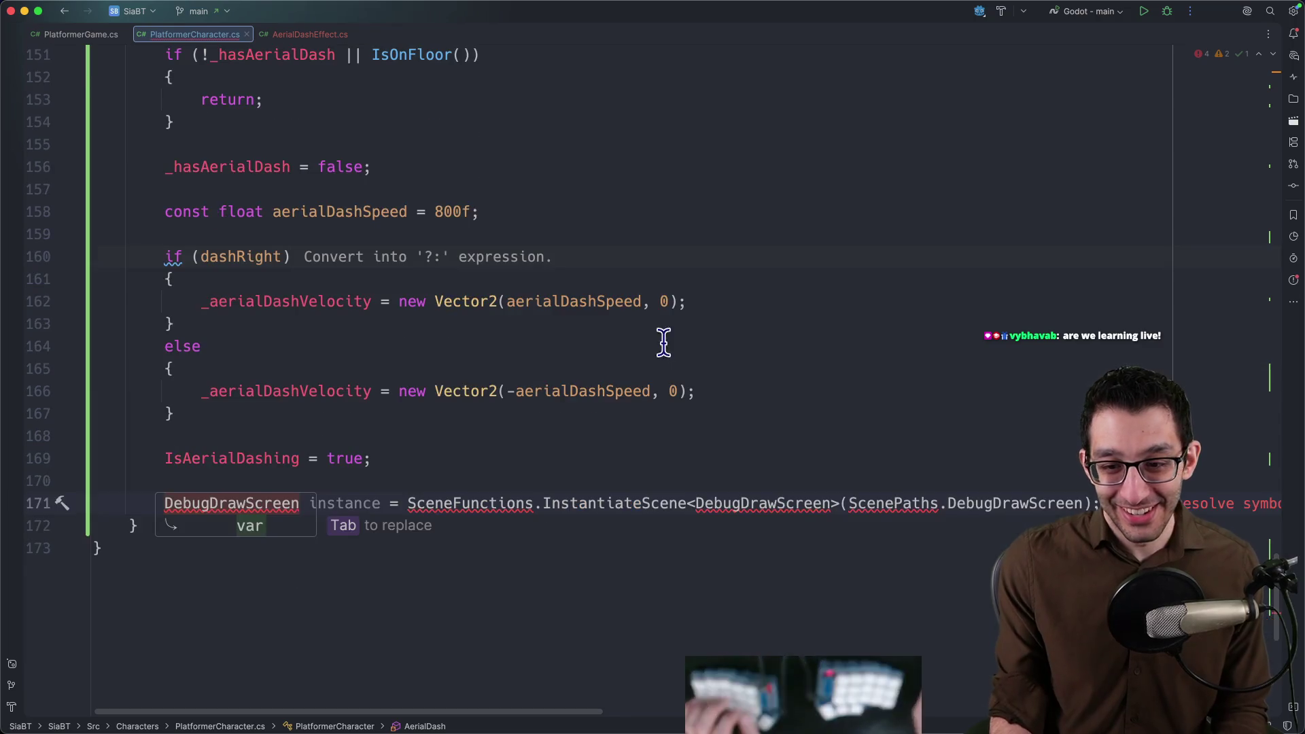
left_click_drag(920, 497, 993, 479)
type("(\"res://")
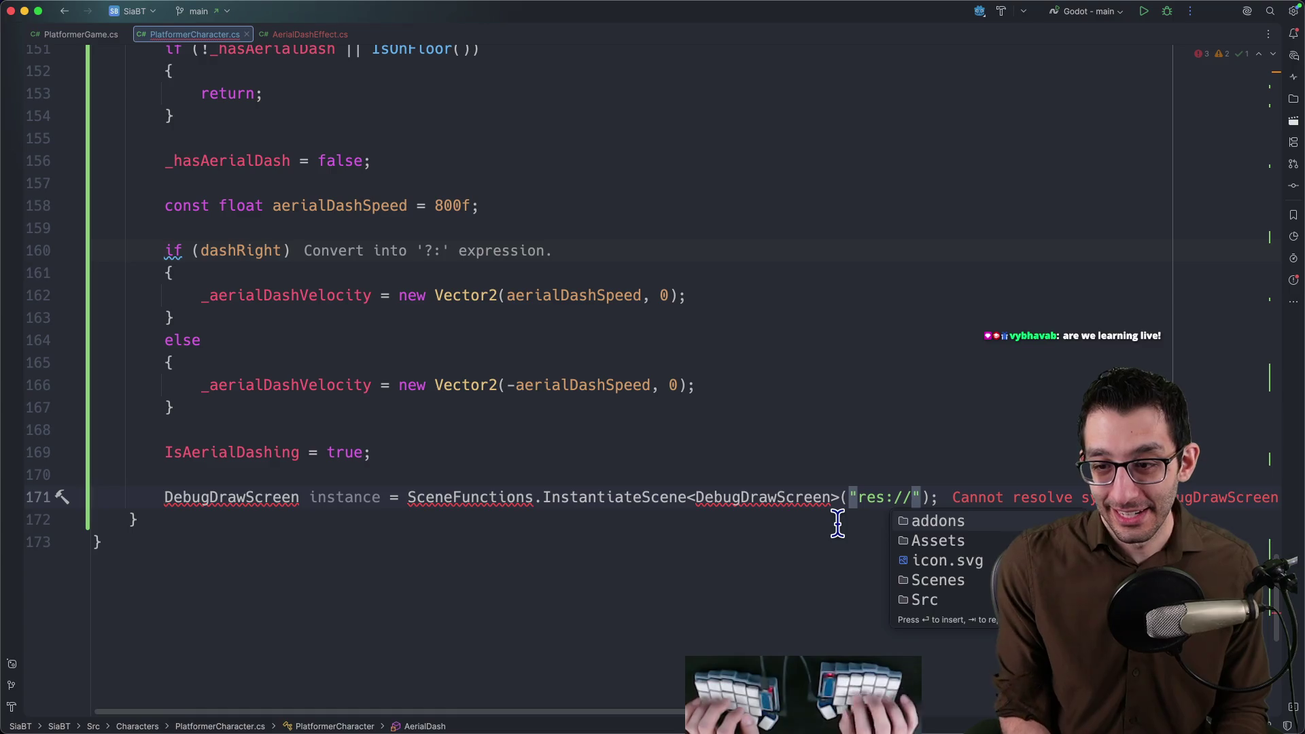
Edit the pasted path to res://Scenes/SubGames/Platformer/AerialDashEffect.tscn.
key("Down")
key("Return")
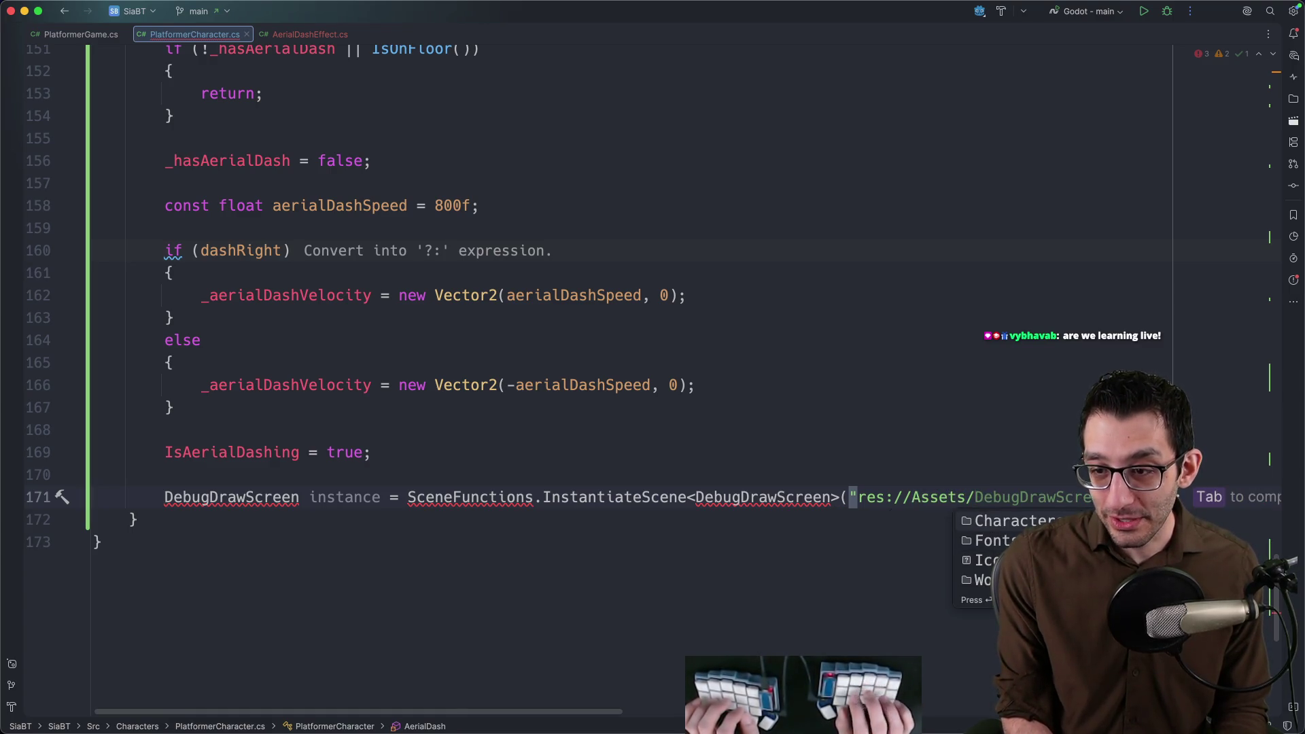
key("Return")
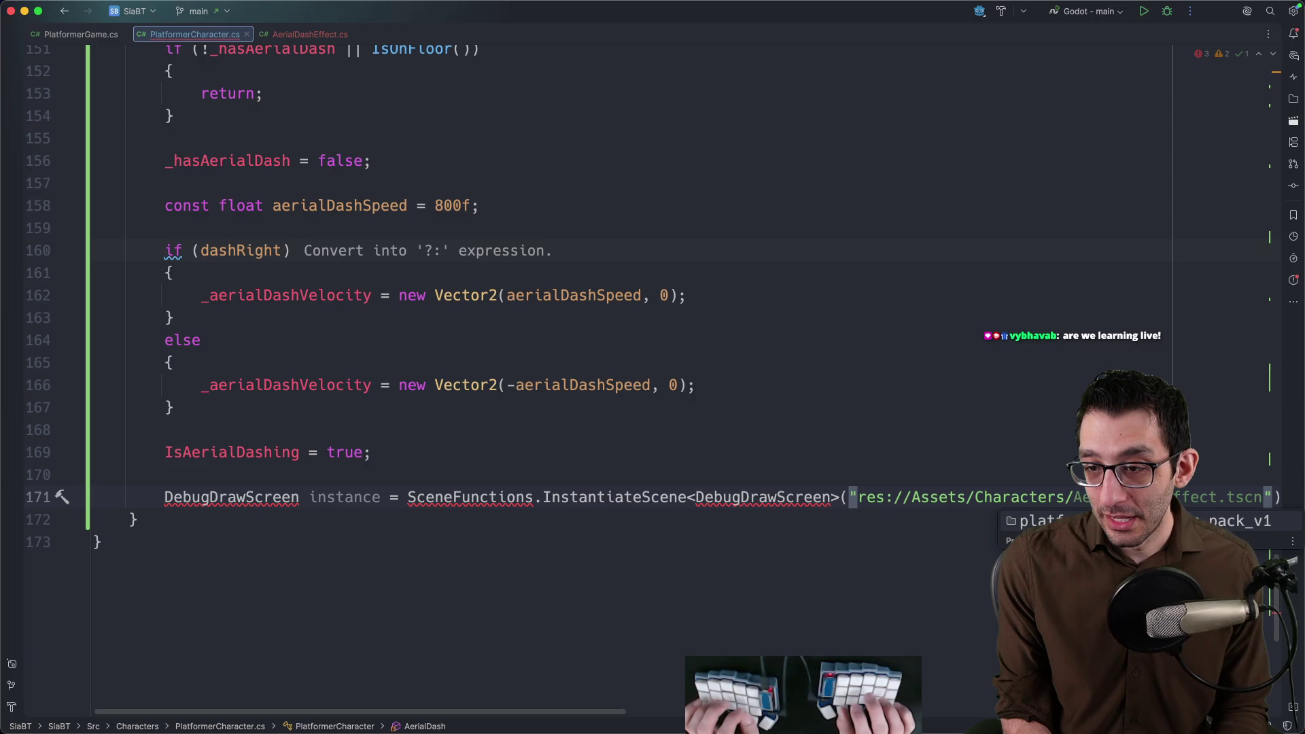
key("alt+BackSpace")
key("alt+BackSpace")
type("Scene\");")
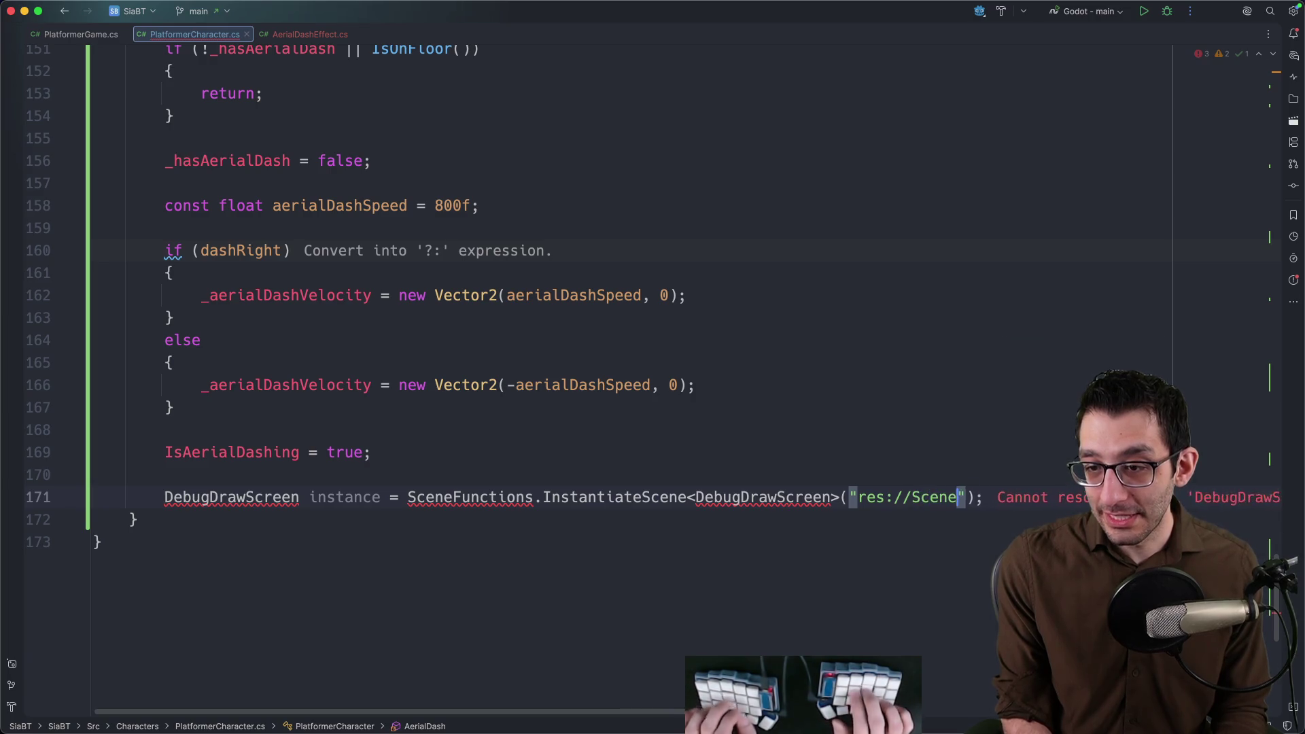
key("Return")
key("Down")
key("Down")
key("Return")
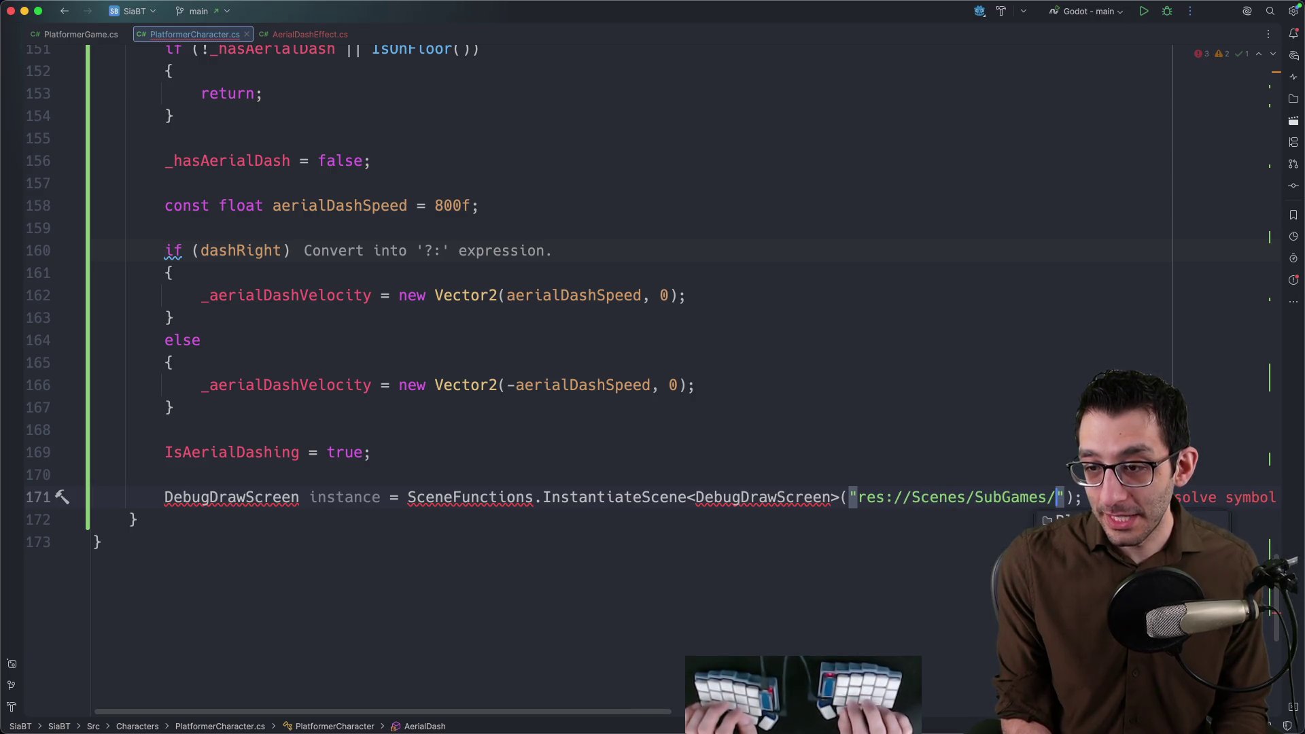
key("Return")
key("Return")
key("Home")
key("alt+Right")
Change the variable to AerialDashEffect effect instead of the DebugDrawScreen one.
key("alt+shift+Left")
key("BackSpace")
type("AerialDash")
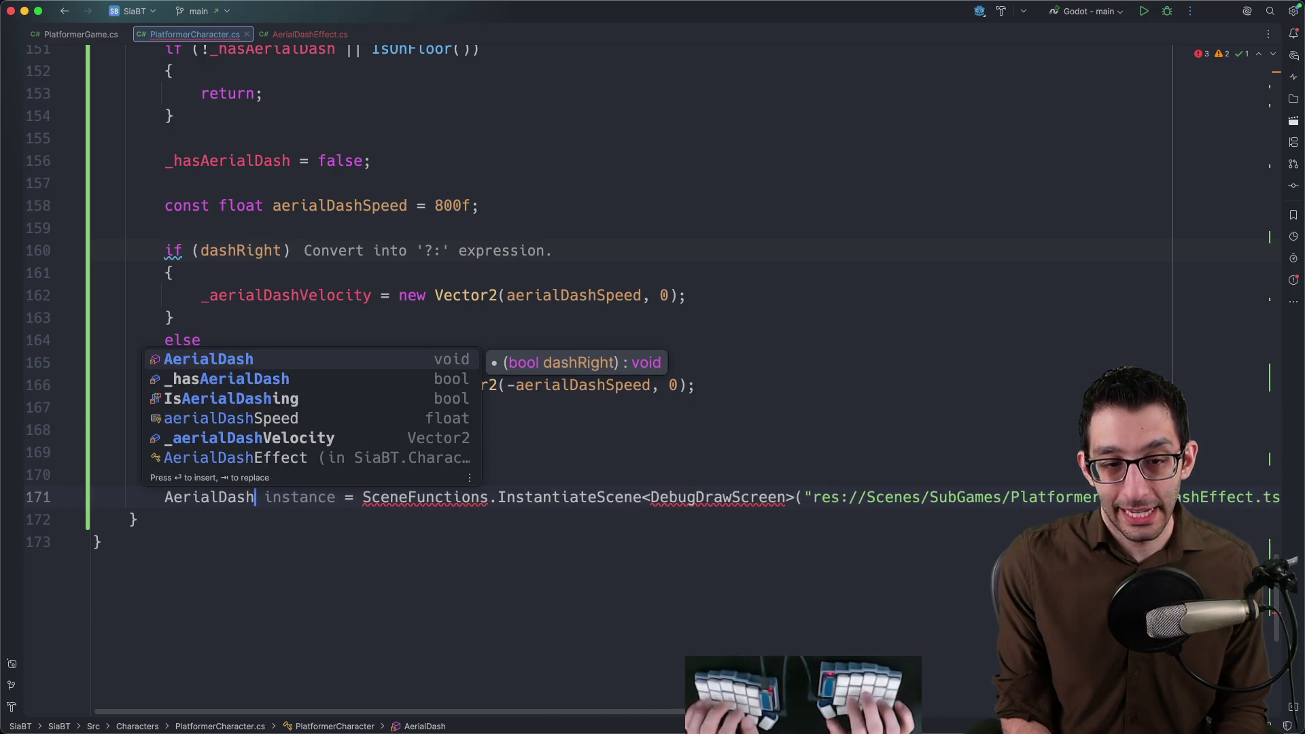
type("Effe")
key("Tab")
key("Right")
type("eff")
key("Tab")
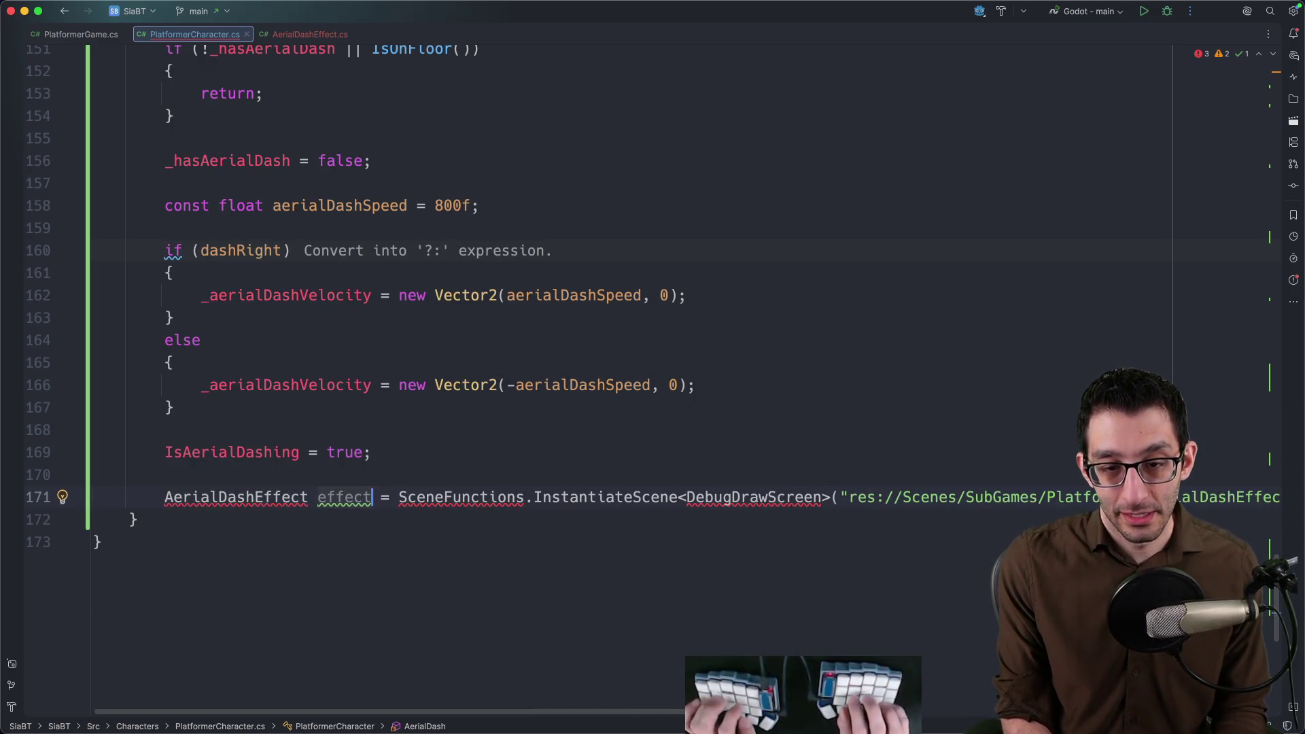
Replace SceneFunctions.InstantiateScene with ResourceLoader.Load<AerialDashEffect> and import the missing reference.
key("alt+Right")
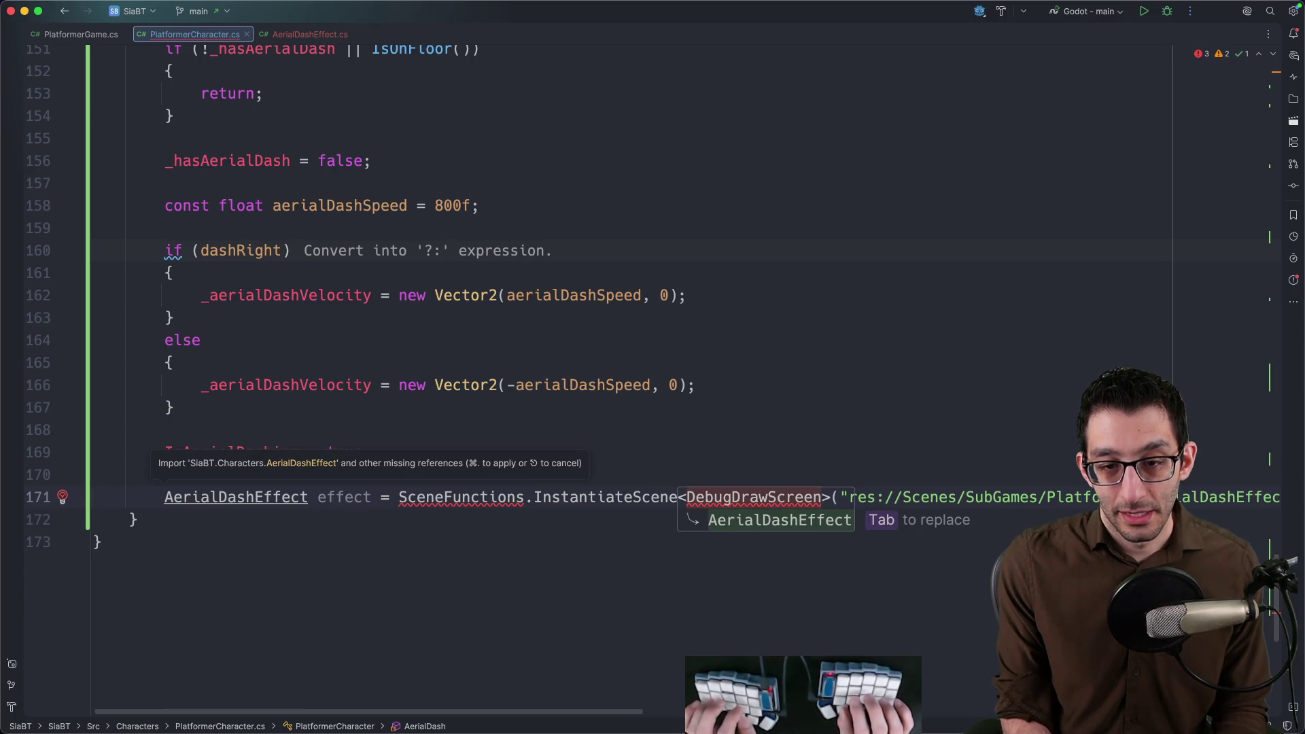
key("Escape")
key("alt+Up")
type("G")
key("BackSpace")
type("Rea")
key("BackSpace")
type("source")
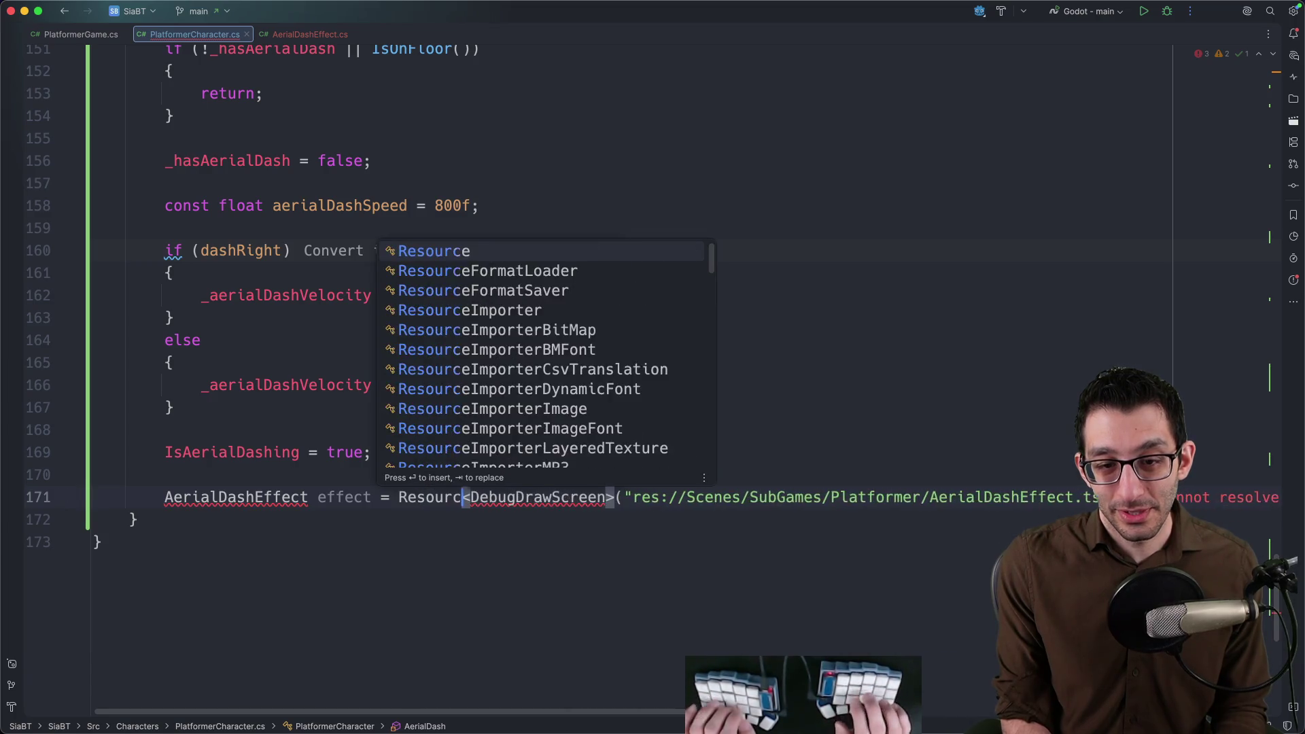
type("Loader.Load")
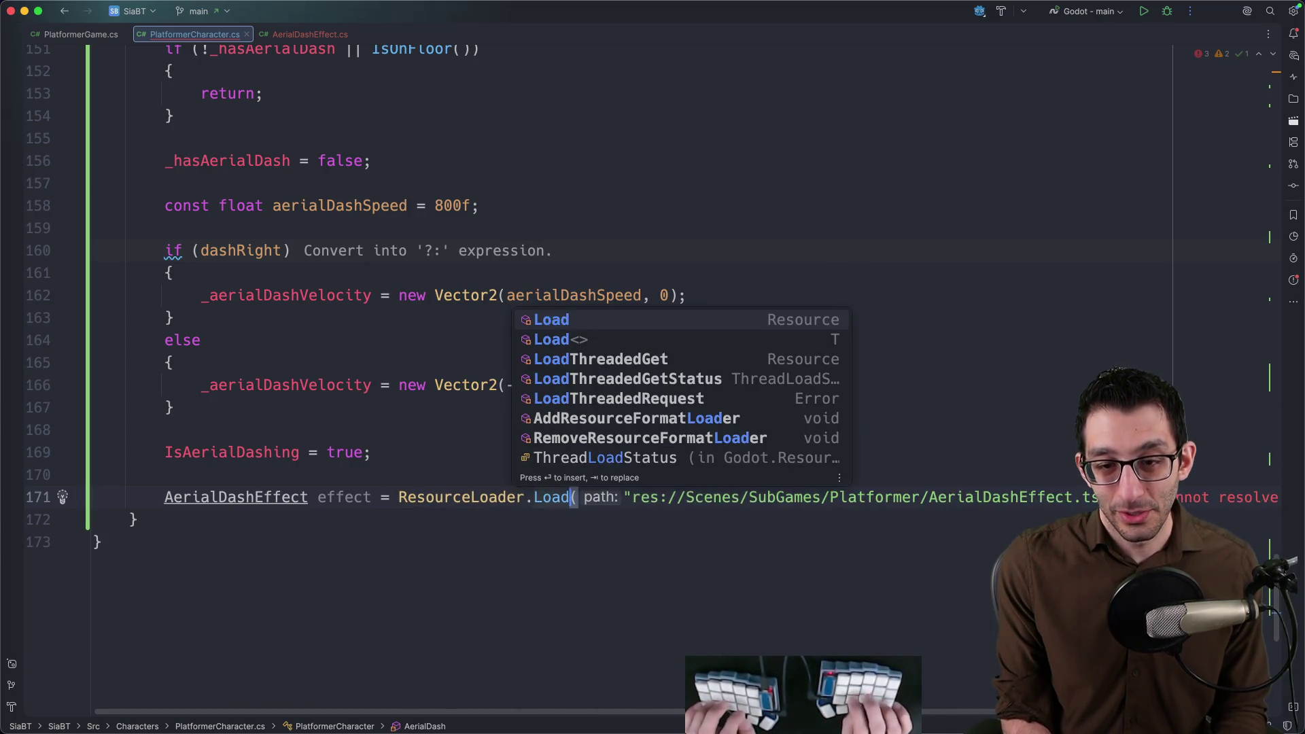
type("<Aer")
key("Tab")
key("End")
key("Home")
key("alt+Return")
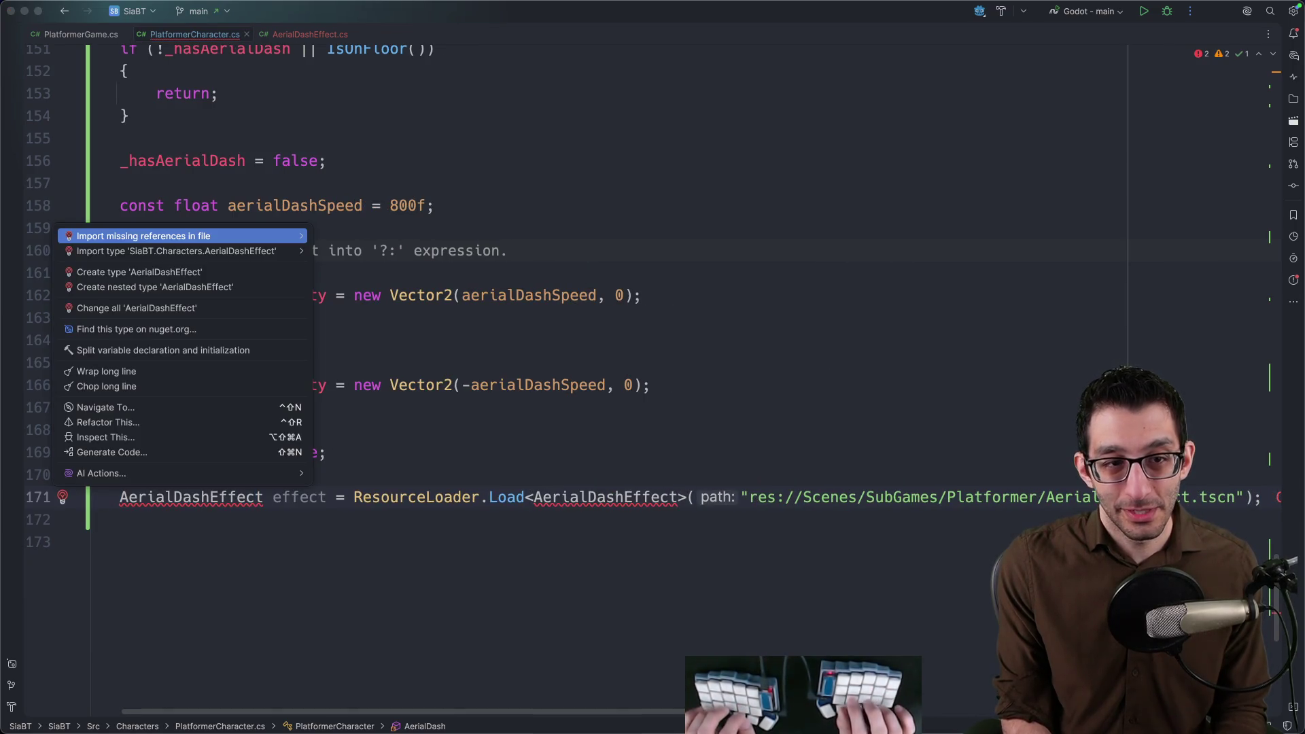
key("Return")
Add AddChild(effect), switch the declaration to var, then build and launch the game under the debugger.
key("End")
key("Return")
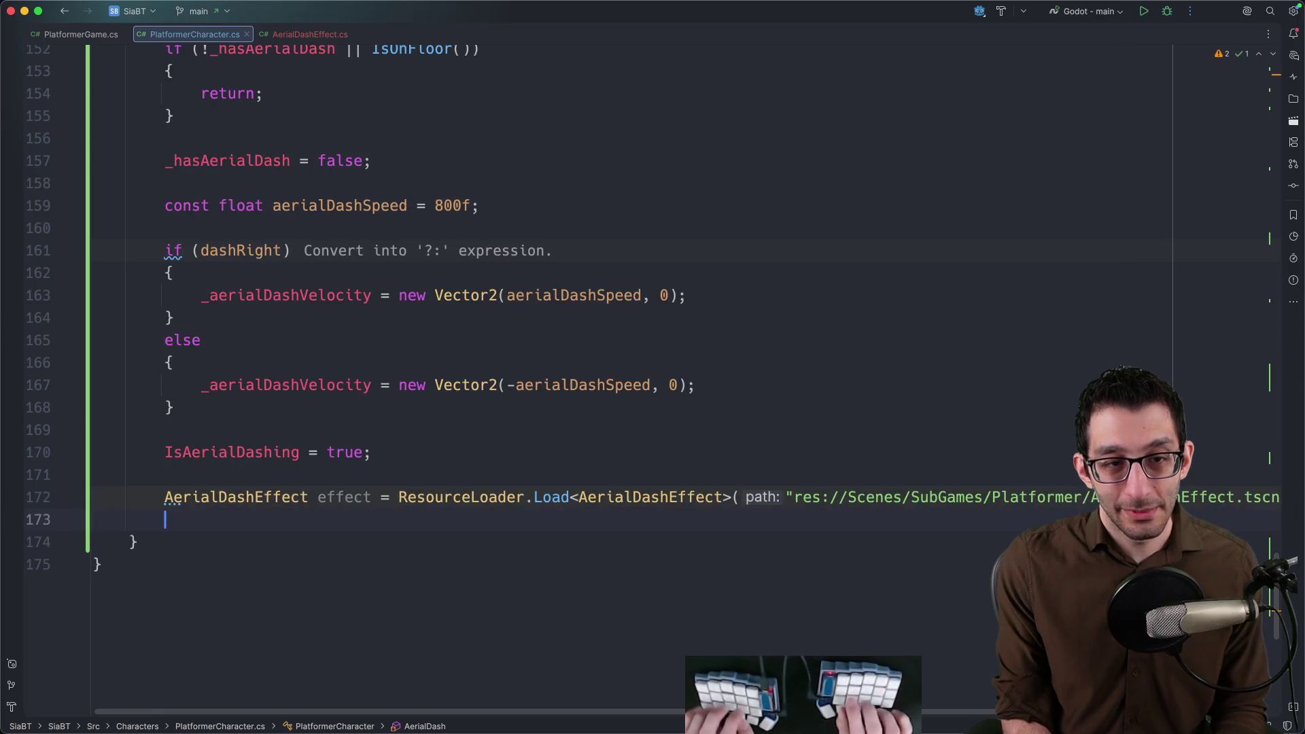
type("AddCh")
key("Tab")
key("super+alt+l")
key("ctrl+d")
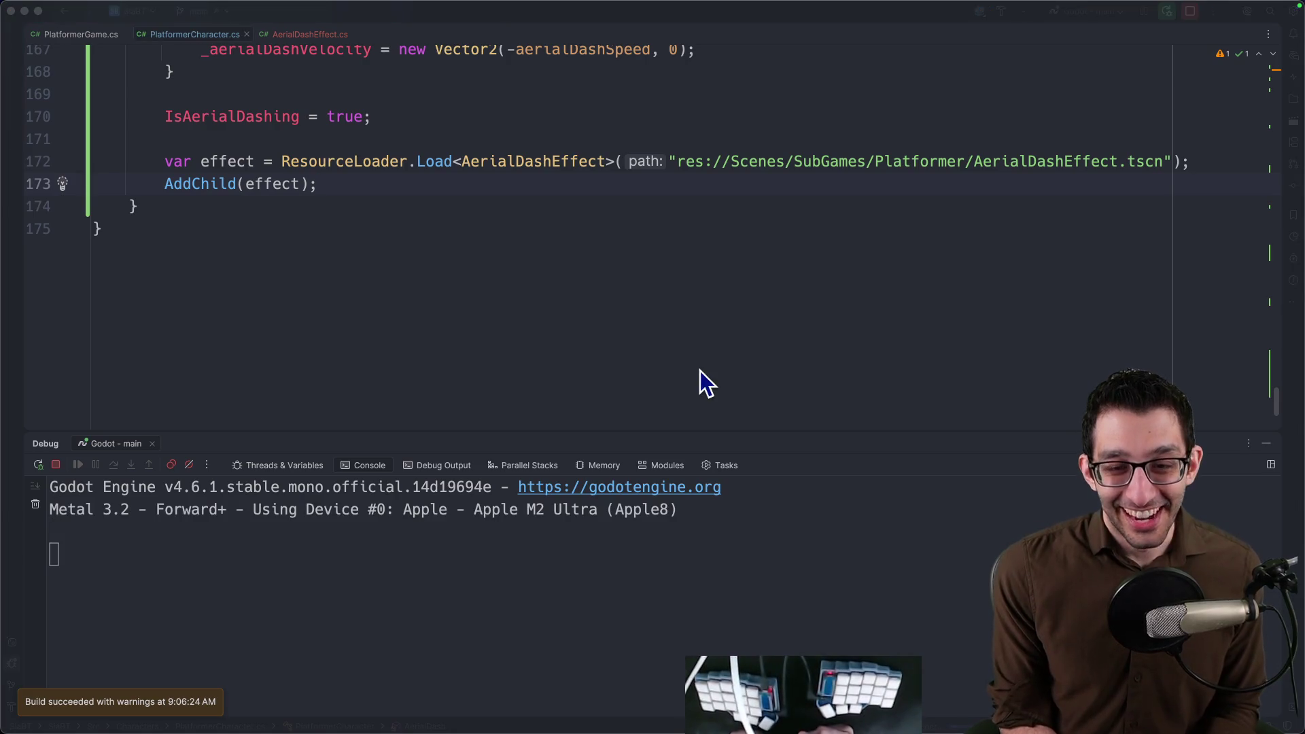
Trigger the dash in the debug run, stop it after the InvalidCastException, and glance at Godot and the reference GIF.
key("space")
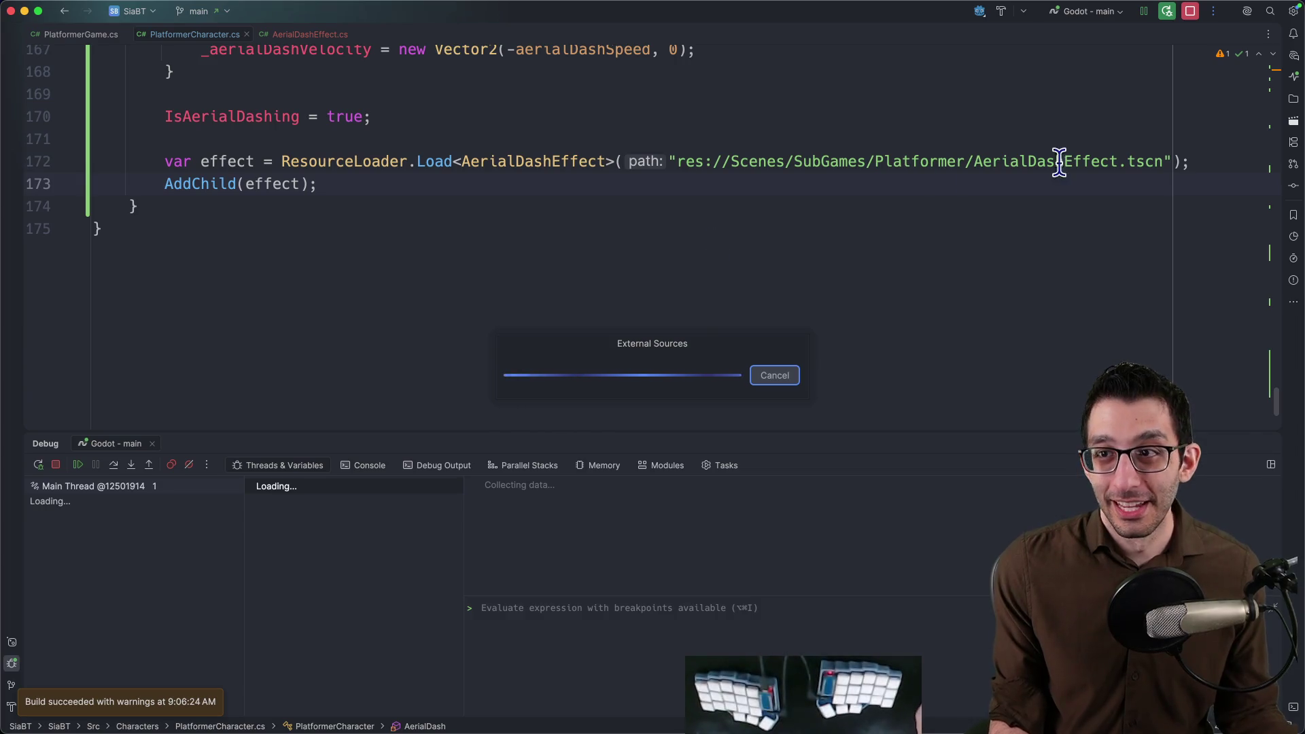
left_click(1190, 12)
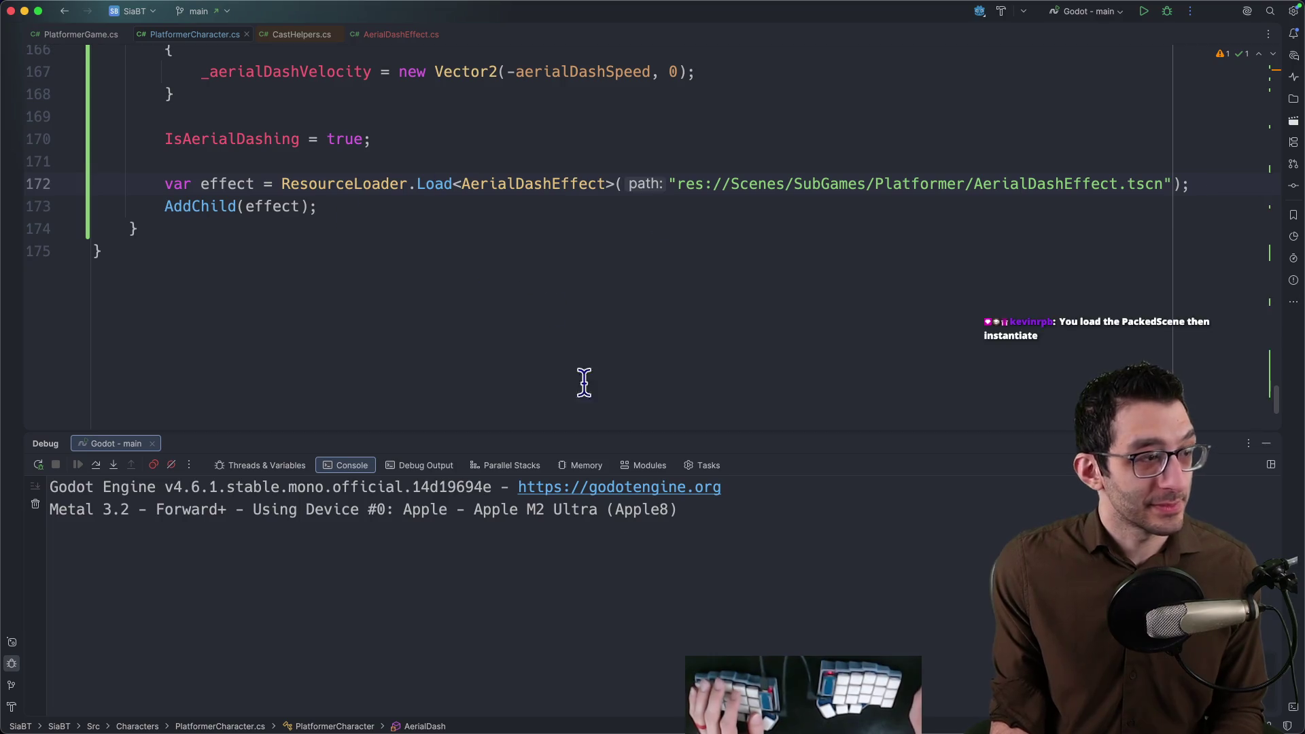
left_click(874, 704)
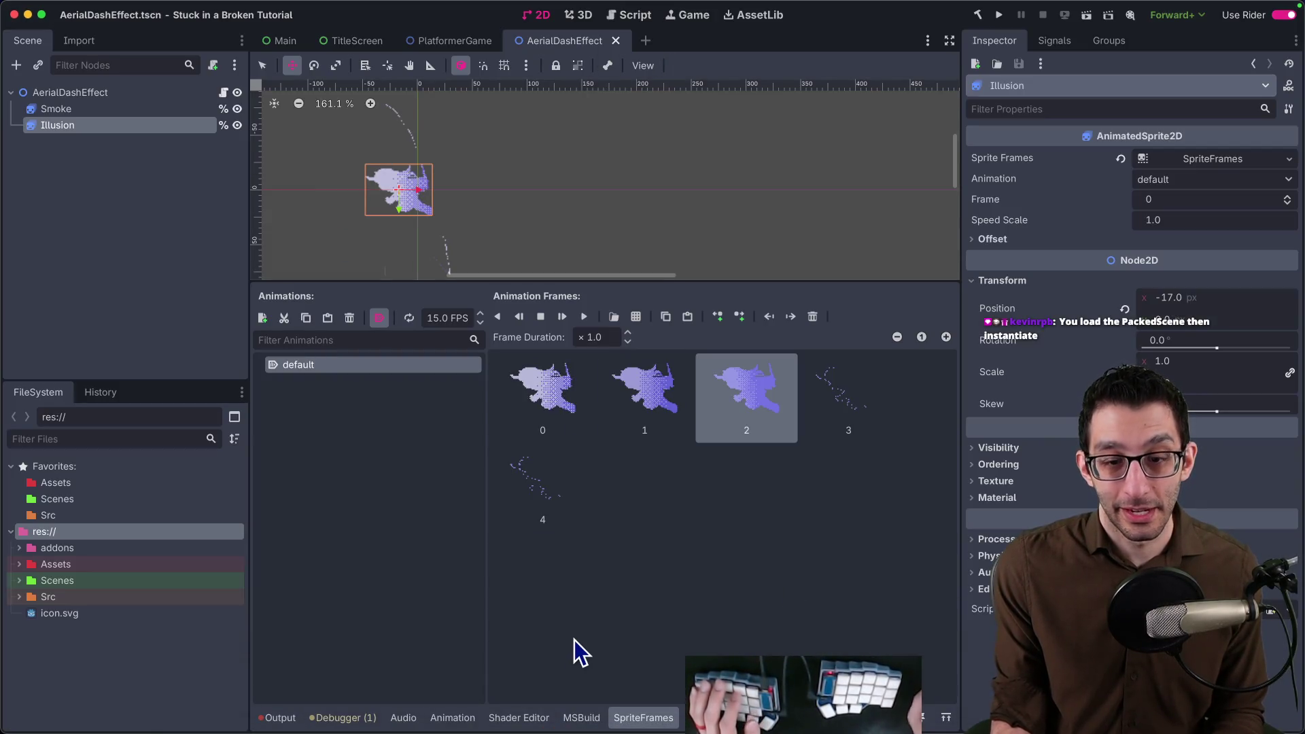
key("super+Tab")
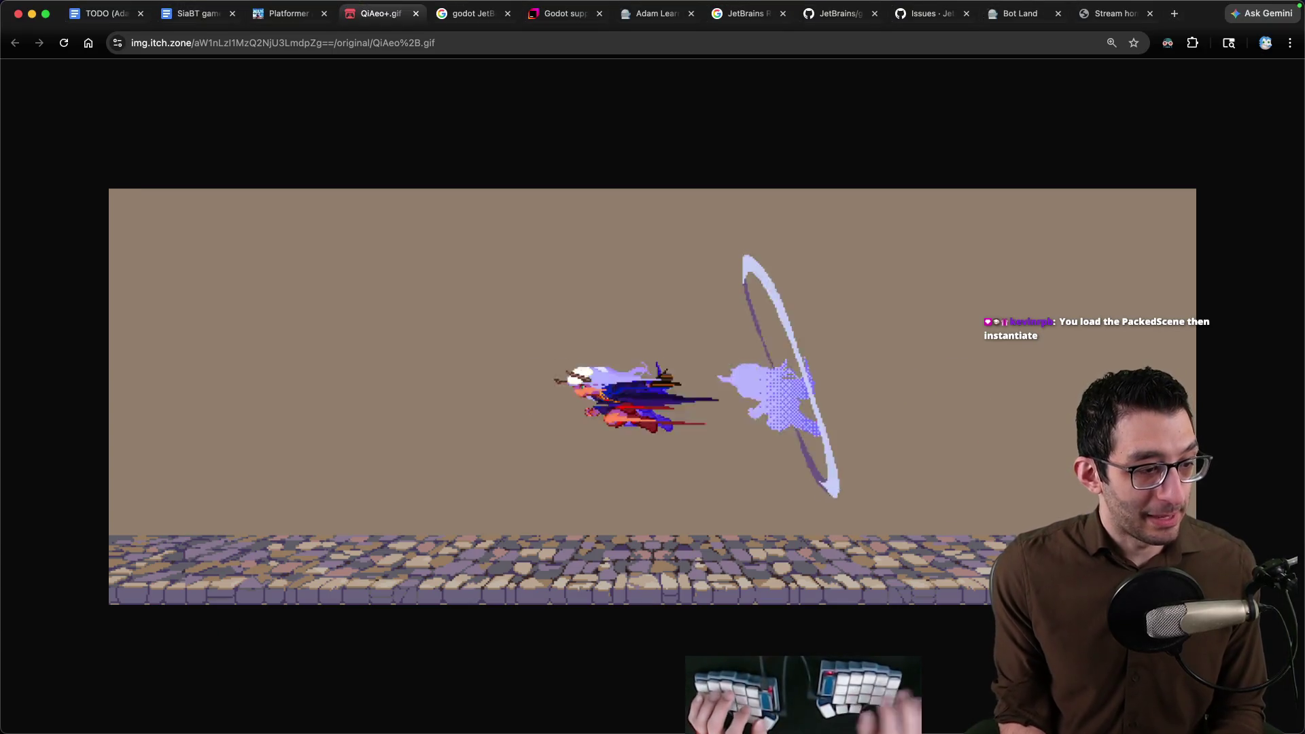
key("super+Tab")
Copy the Create method advice and paste it as a comment above the Load line: load the PackedScene then instantiate.
left_click(619, 175)
key("ctrl+shift+super+Right")
key("super+Tab")
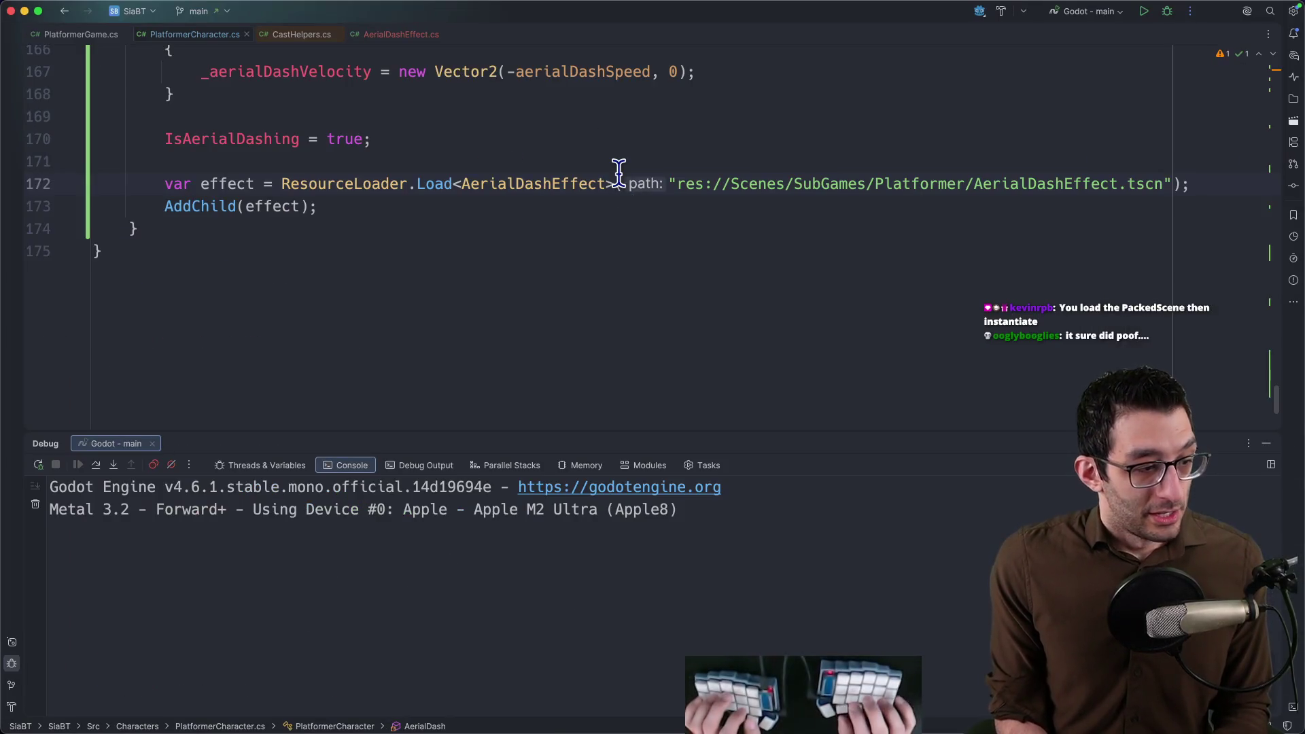
key("Return")
type("//")
type("9:06kevinrpb: You load the PackedScene then instantiate")
key("Return")
key("Return")
key("Up")
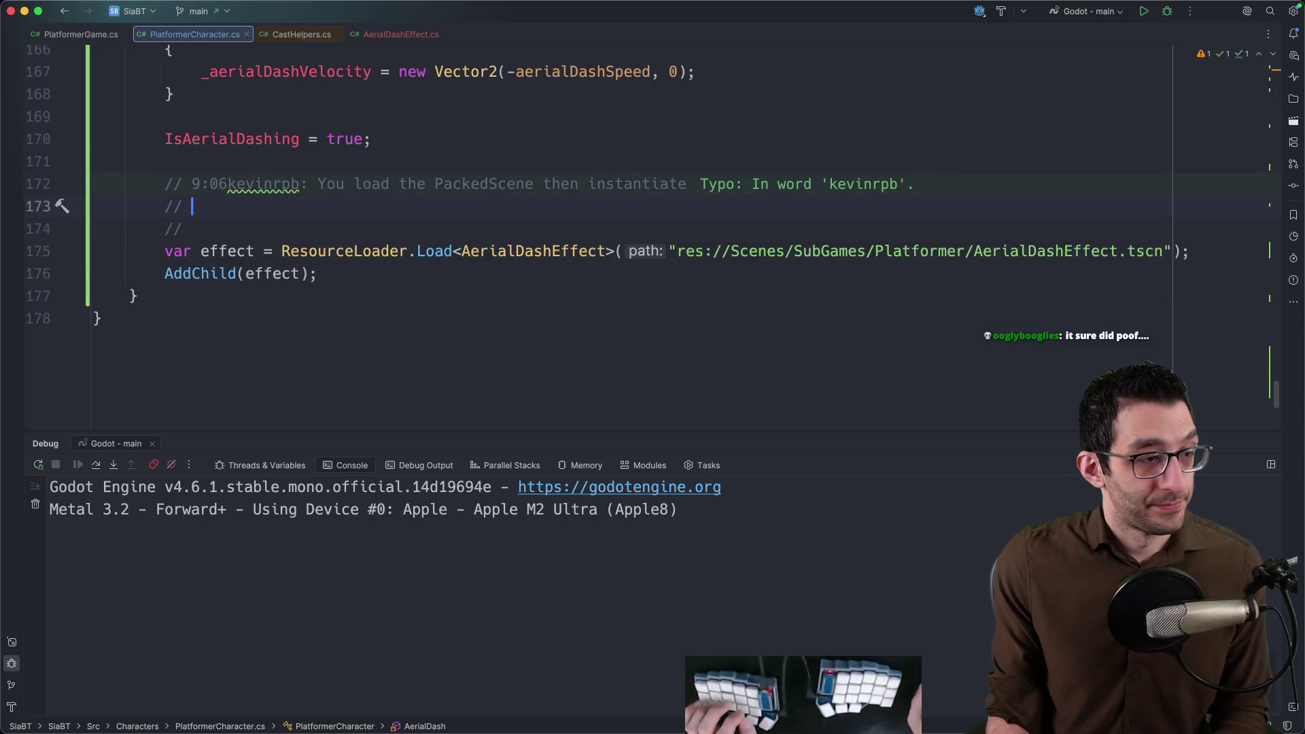
key("super+Tab")
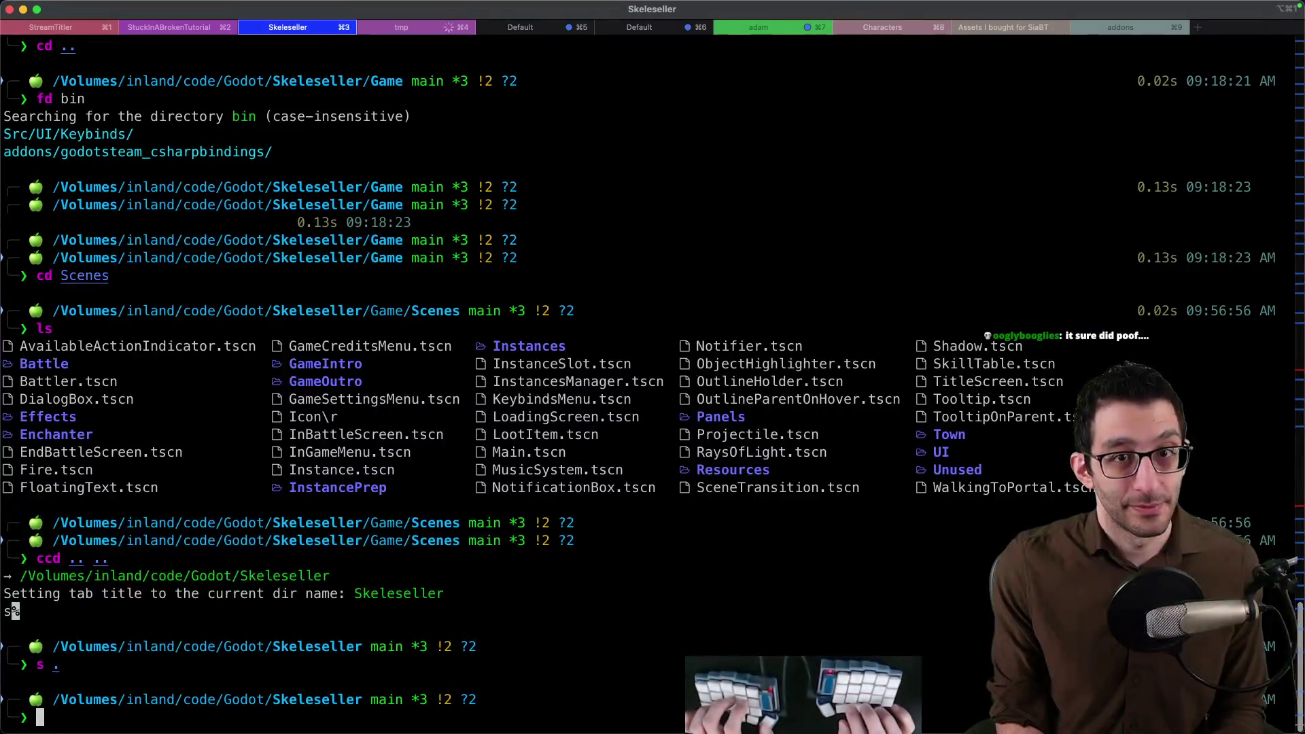
Switch to the tmp terminal session, then close the unsaved 'Platfarmer' name note in VS Code.
key("super+4")
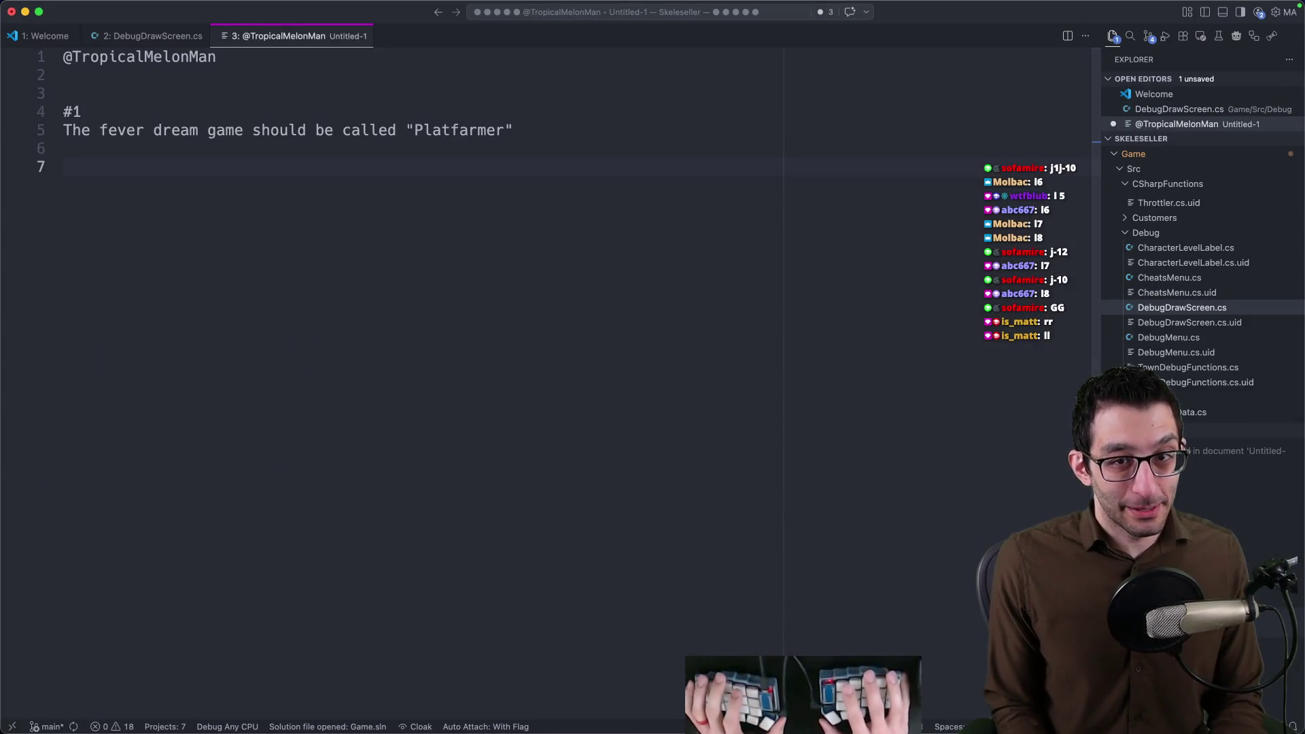
key("super+w")
Discard the unsaved note, then in Rider remove the partial Instantiate call from the AerialDash Load line.
key("super+d")
left_click(519, 272)
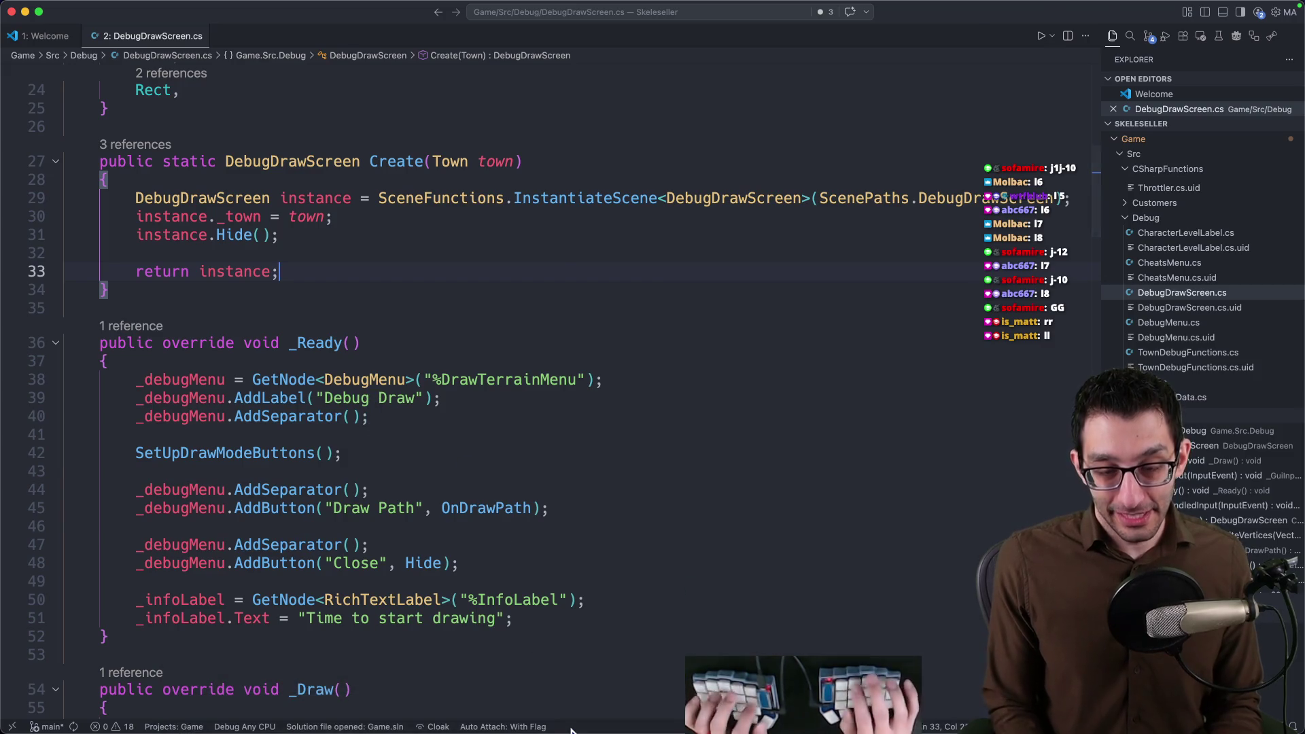
key("super+Tab")
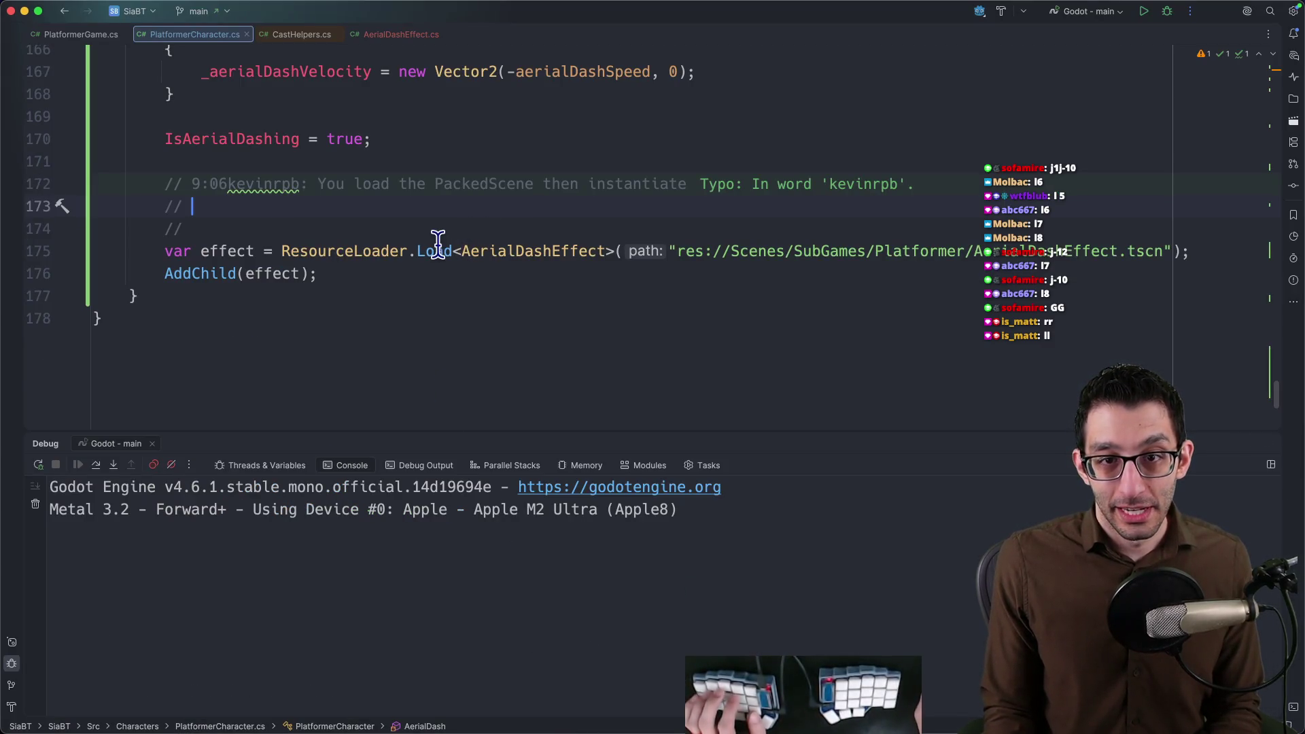
left_click(560, 251)
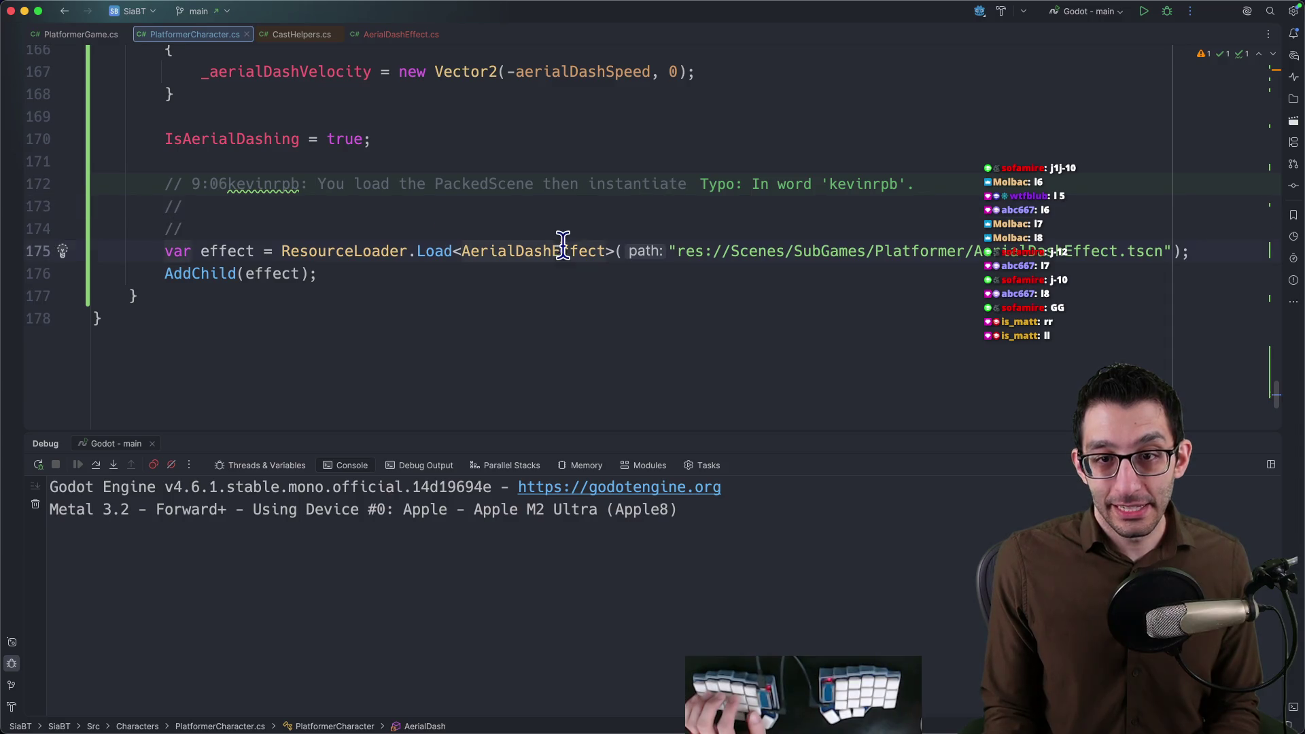
key("End")
key("Left")
type(".Instan")
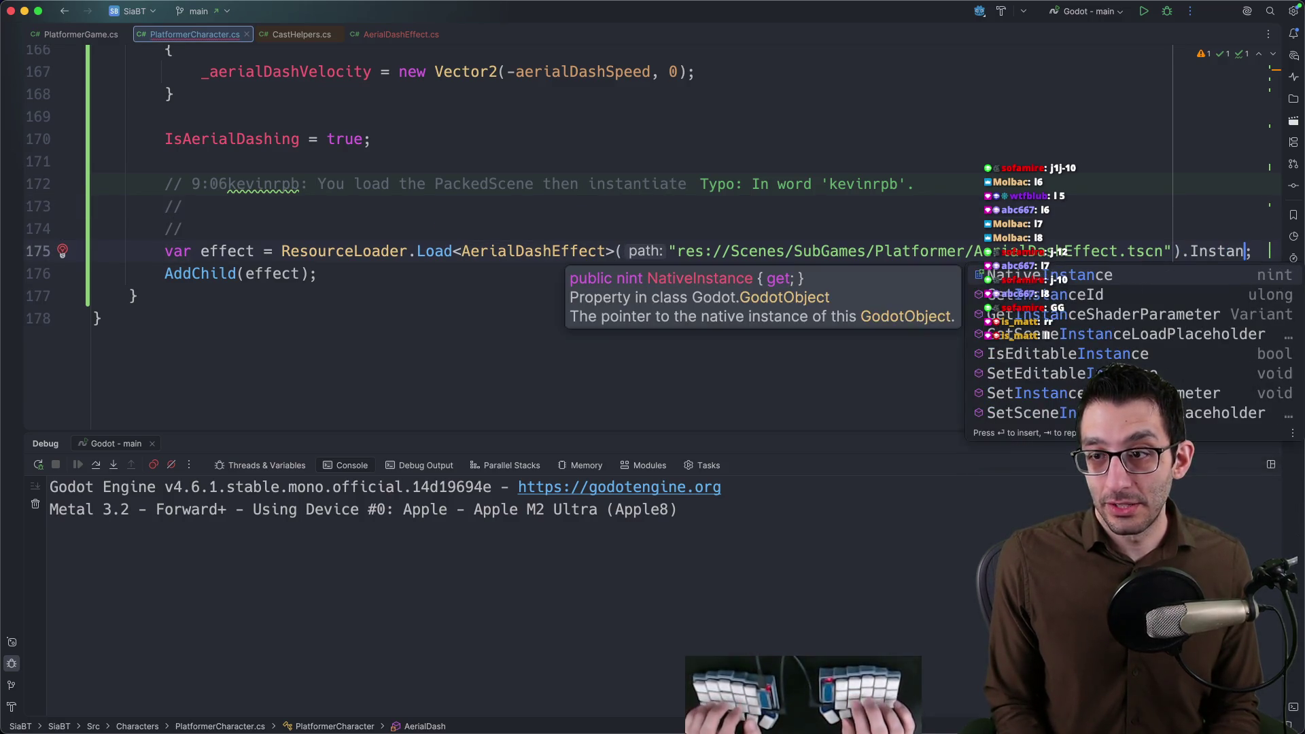
key("BackSpace")
key("BackSpace")
key("BackSpace")
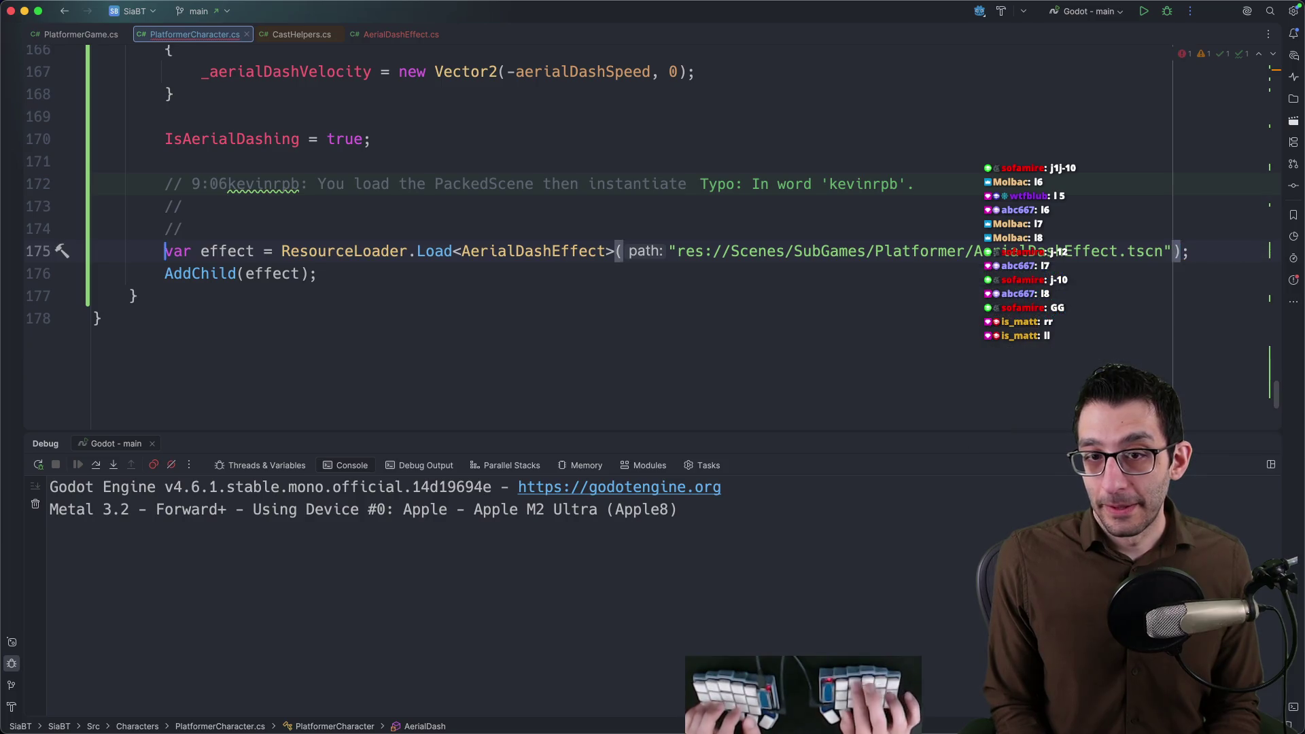
Search the project in VS Code for '.Load<', open the DialogPortraits.cs line 16 usage, and return to Rider.
key("super+Tab")
key("super+p")
type("%")
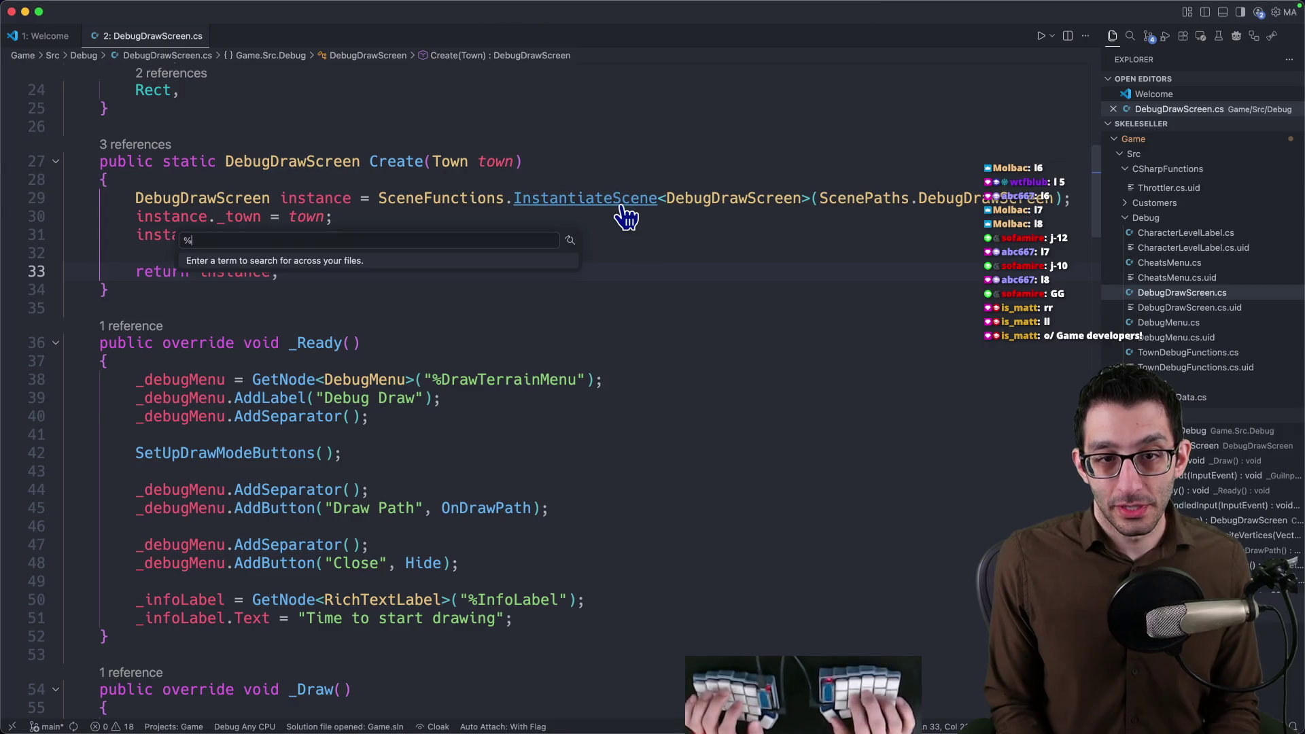
type(".load<")
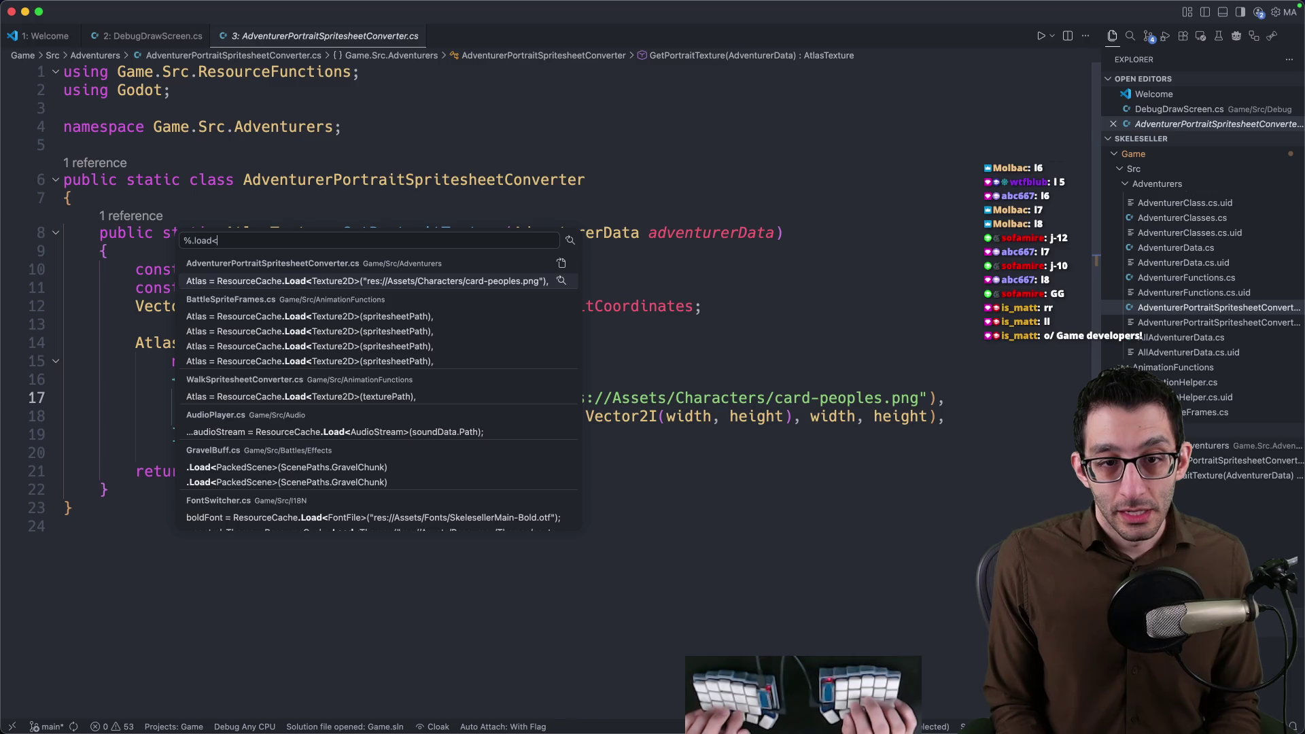
key("Down")
key("Down")
key("Down")
key("Down")
key("Down")
key("Down")
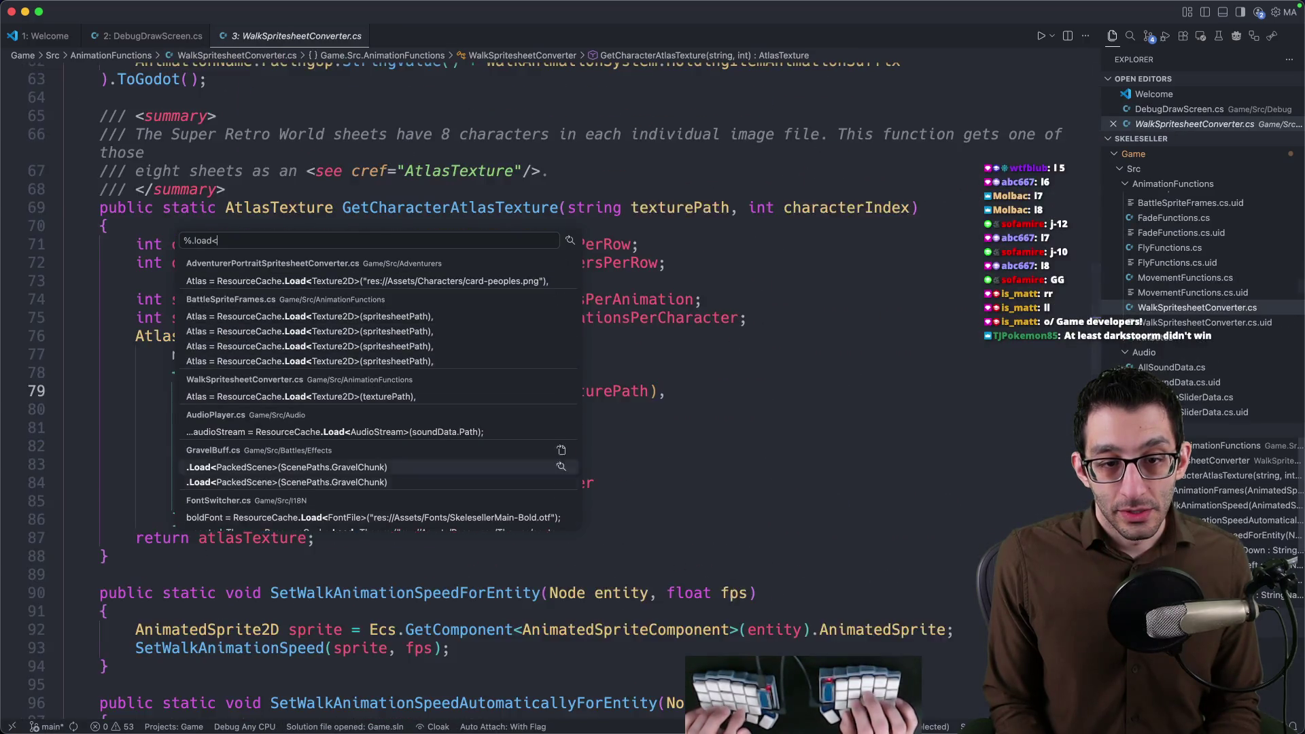
key("Down")
key("Down")
key("Down")
key("Down")
key("Down")
key("Down")
key("Down")
key("Down")
key("Down")
key("Down")
key("Down")
key("Up")
key("Up")
key("Return")
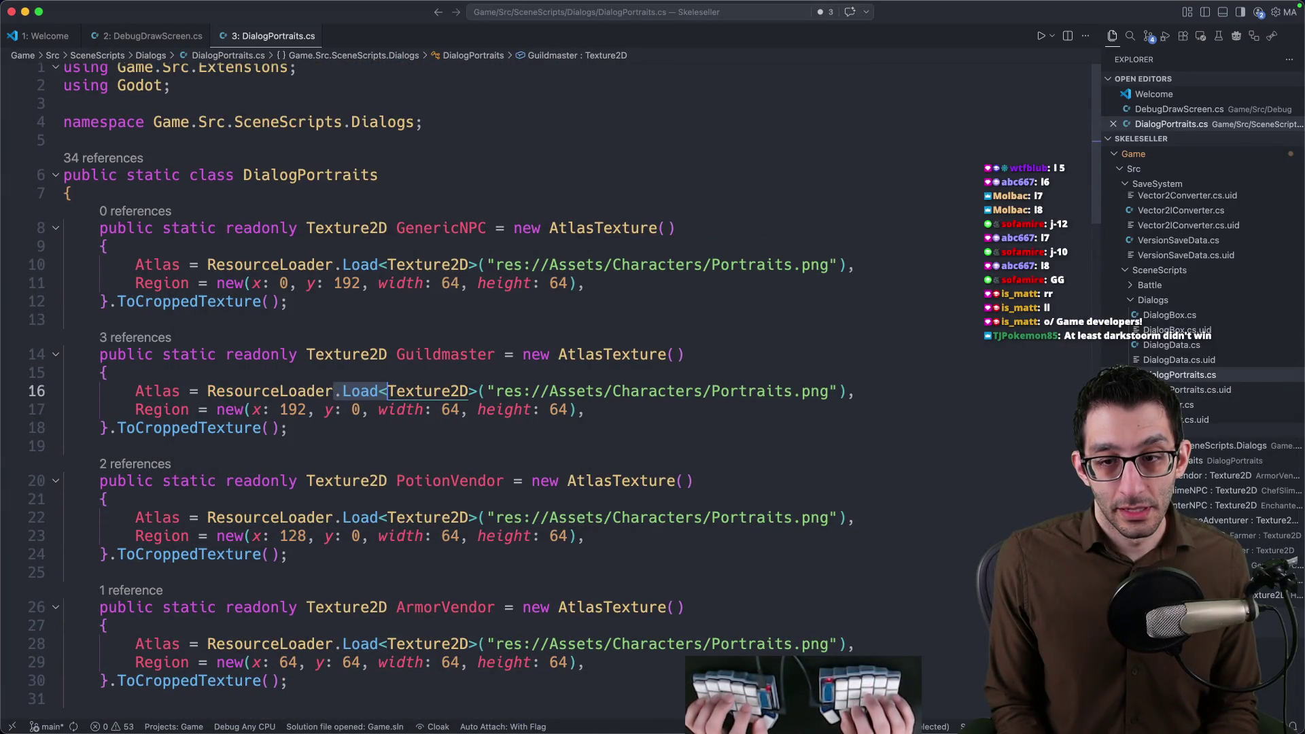
key("super+Tab")
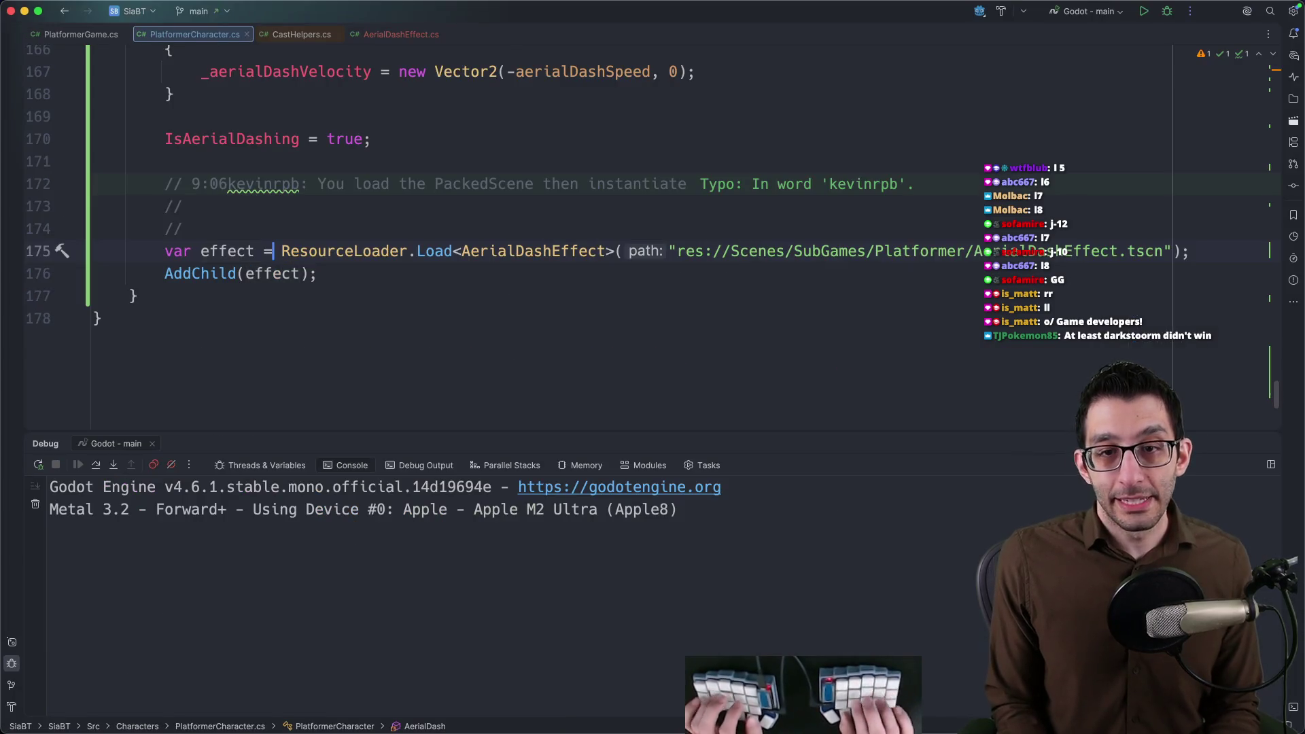
Change Load<AerialDashEffect> to Load<PackedScene> and chain .Instantiate() on its own line.
key("shift+alt+Right")
type("Packe")
key("Return")
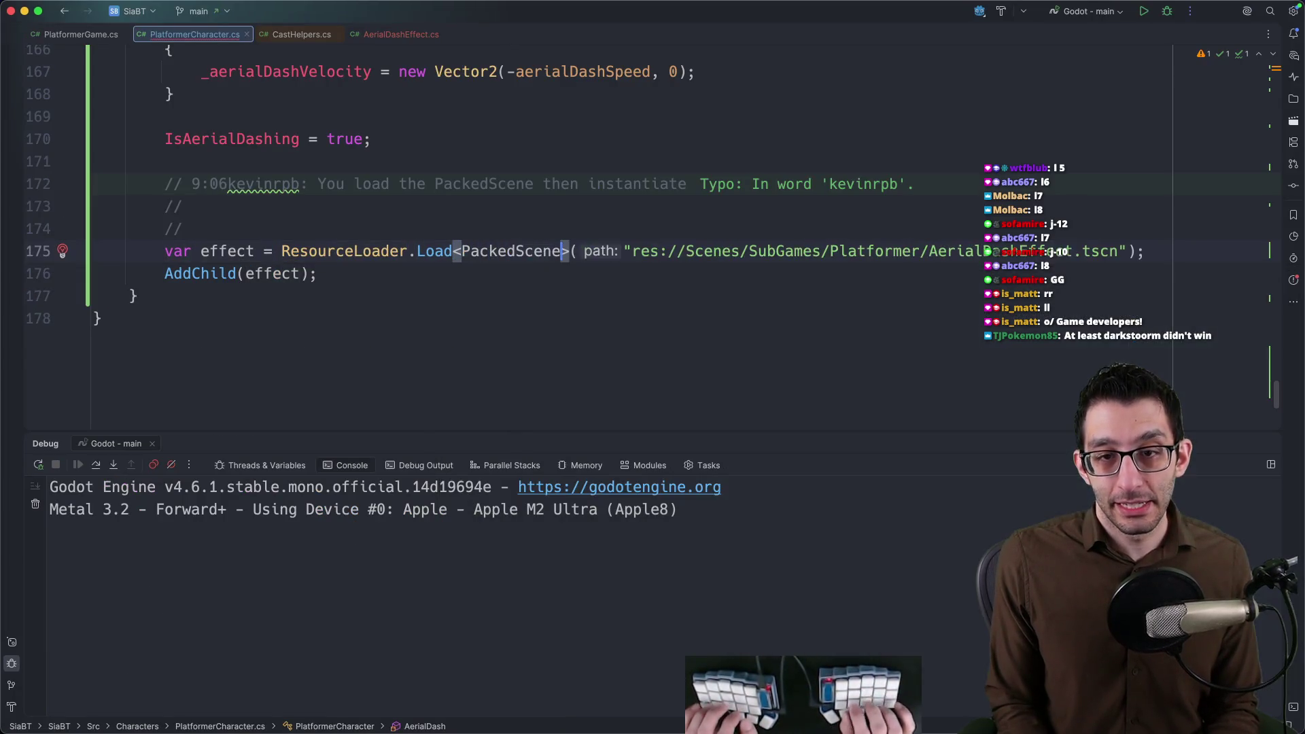
key("Tab")
type(".Inst")
key("Return")
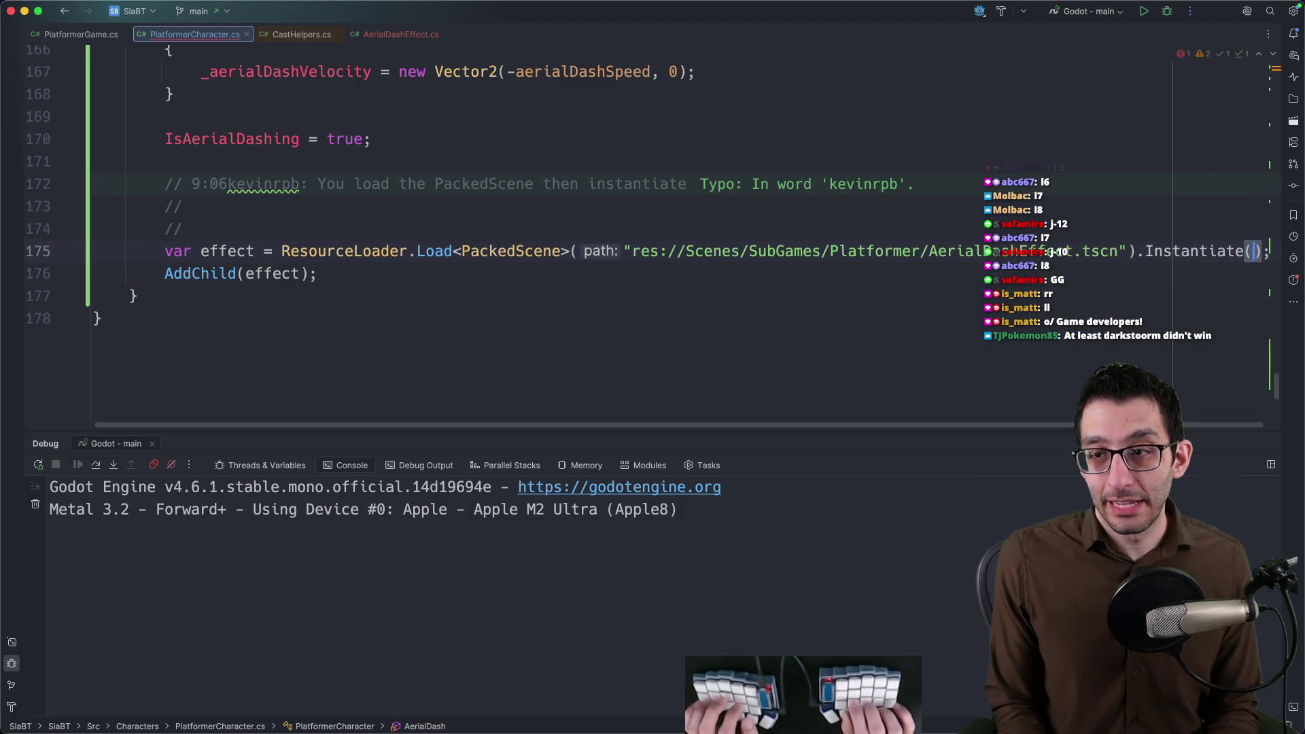
type("<")
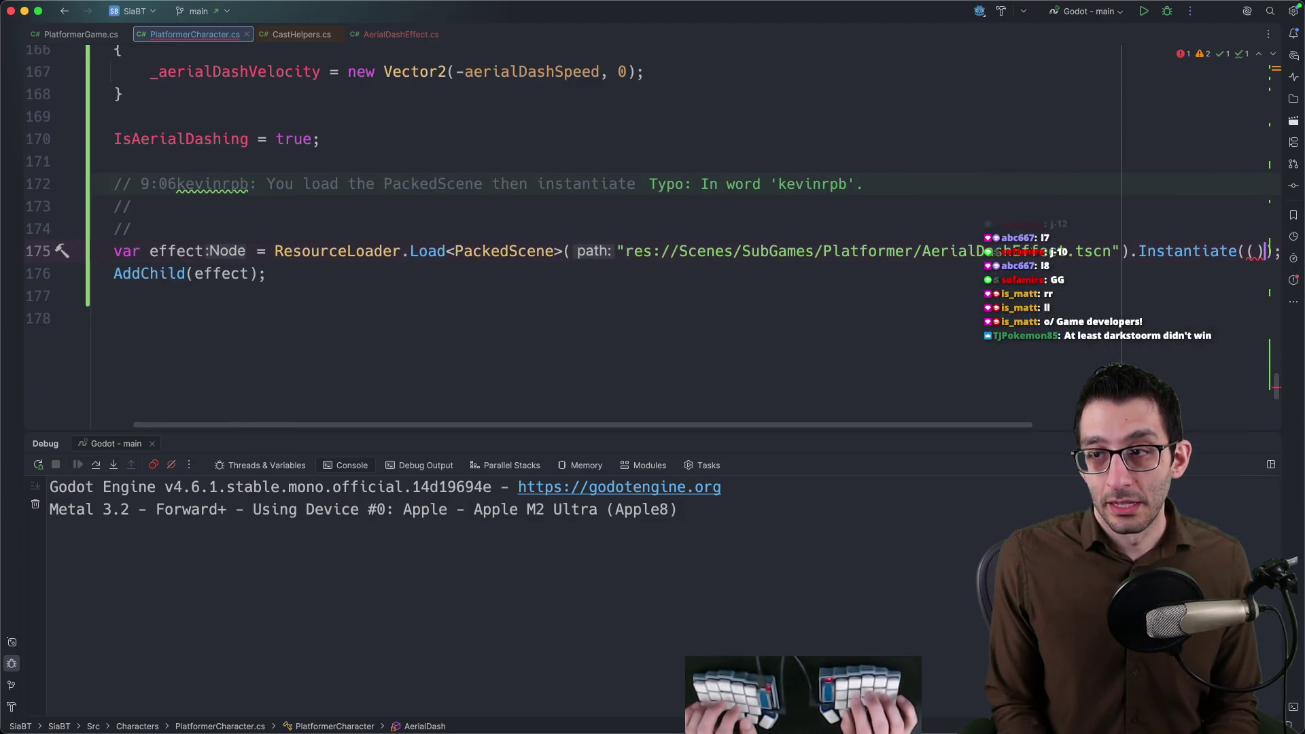
key("Return")
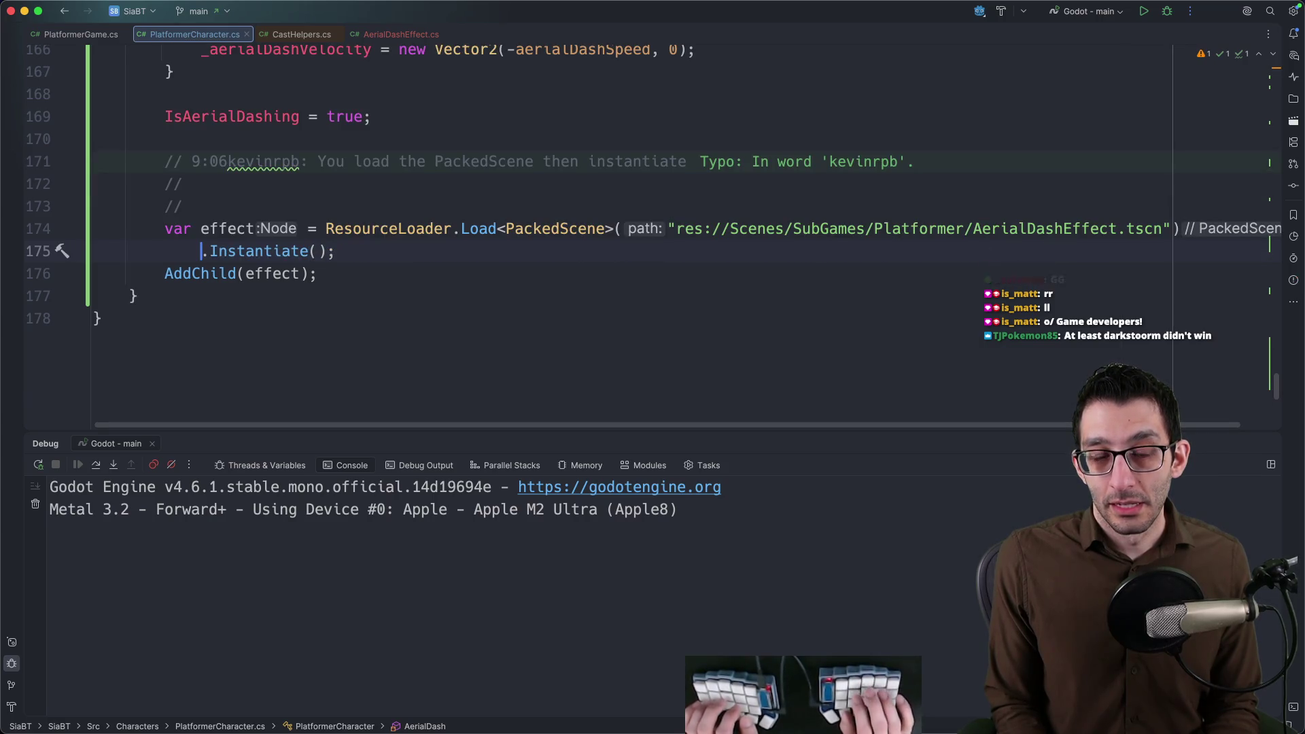
key("Up")
key("End")
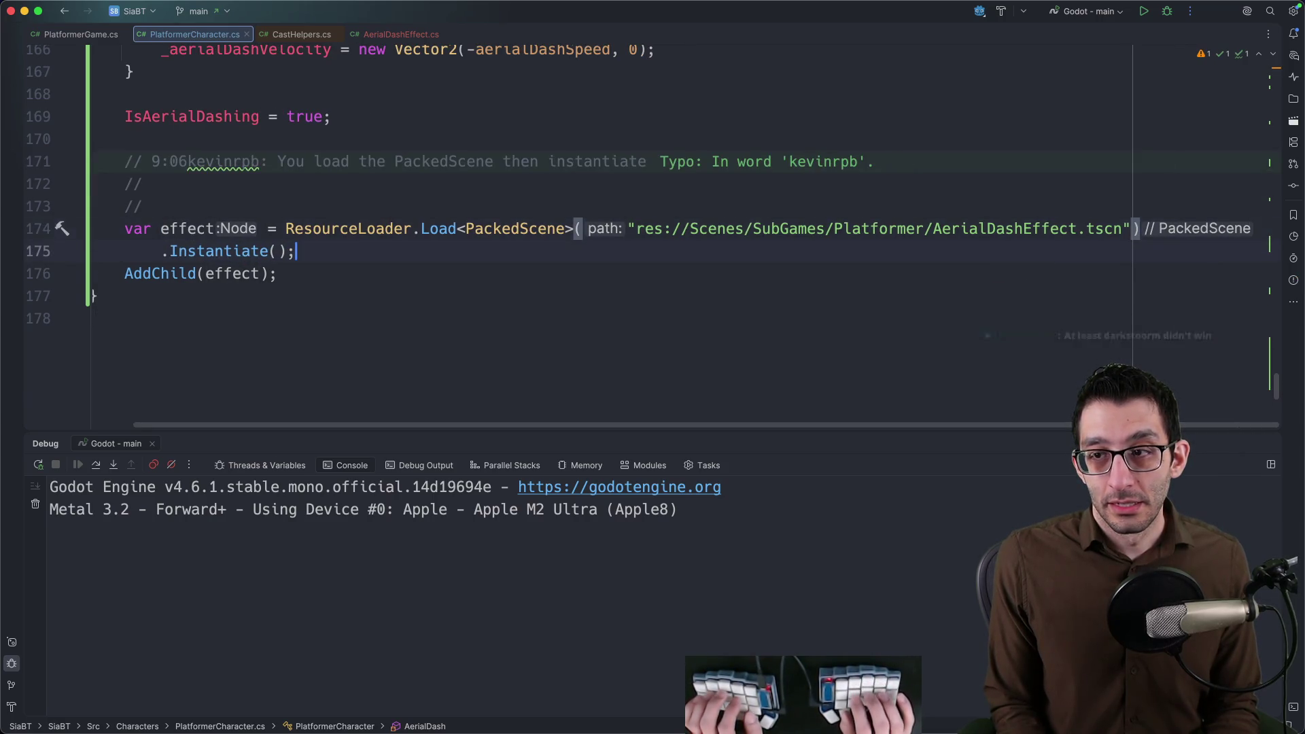
key("Down")
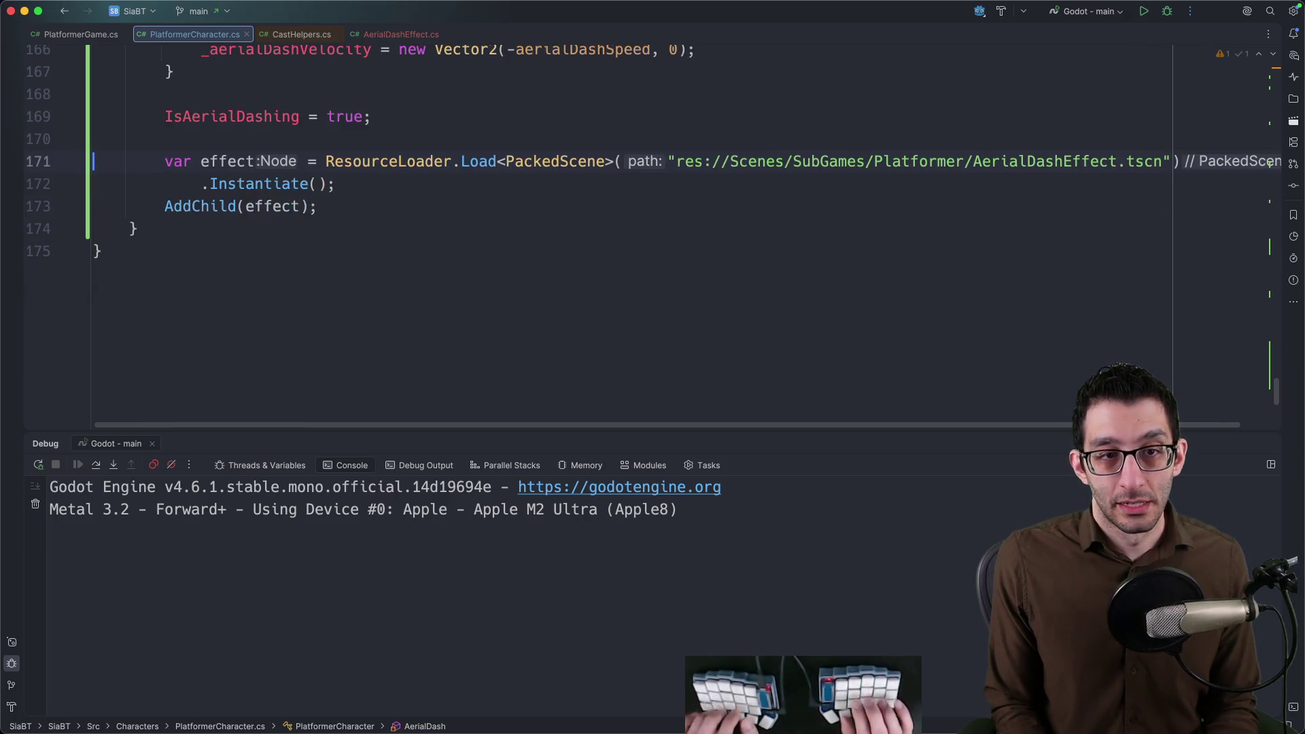
Debug-run the game, dash in the air to see the effect, quit the game and bring up Godot.
key("ctrl+d")
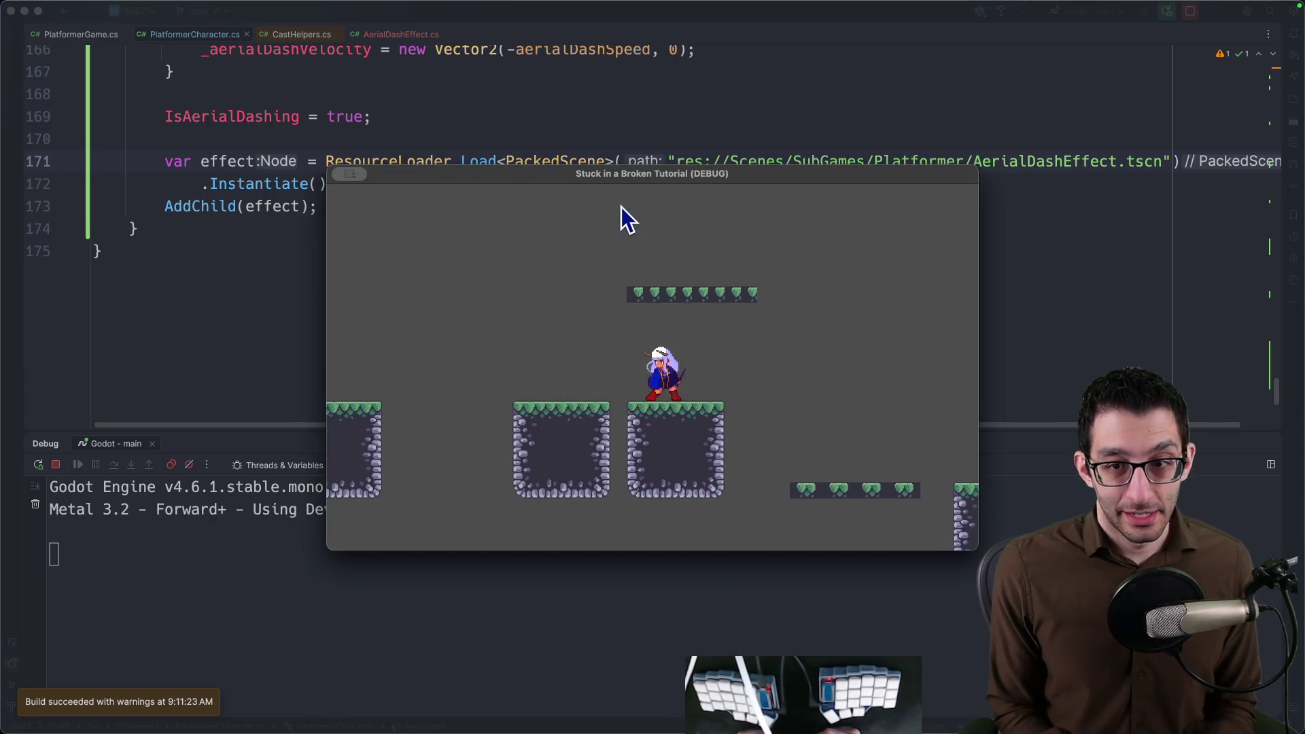
key("space")
key("Right")
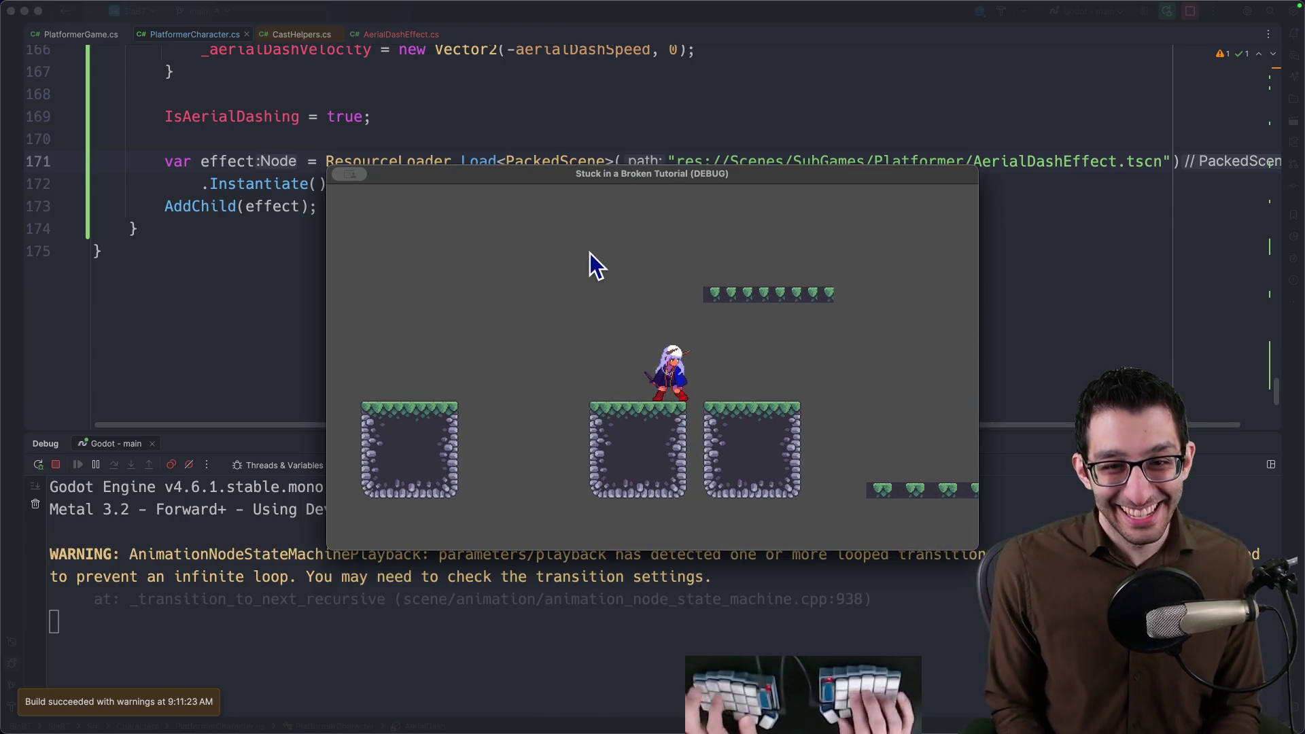
key("super+q")
left_click(803, 696)
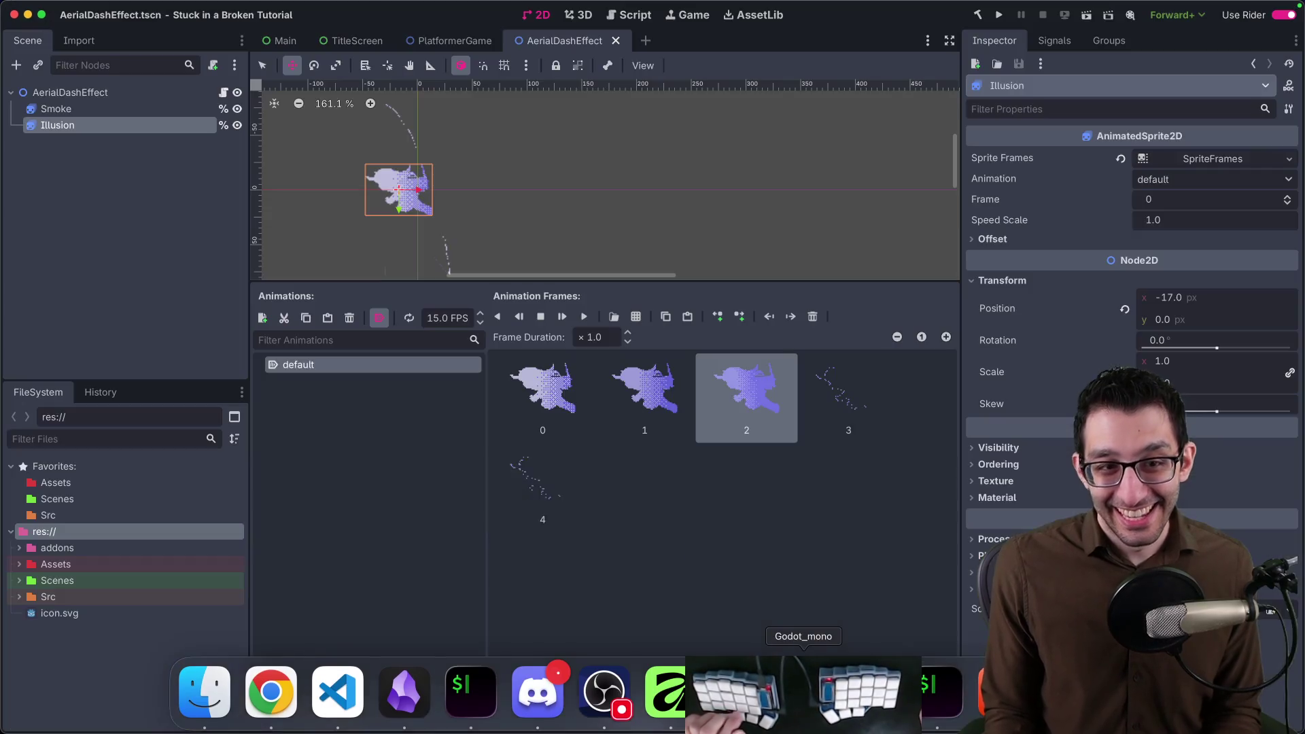
Add a Node2D child to PlatformerGame just below TileMapLayer, rename it Effects, and save the scene.
left_click(461, 48)
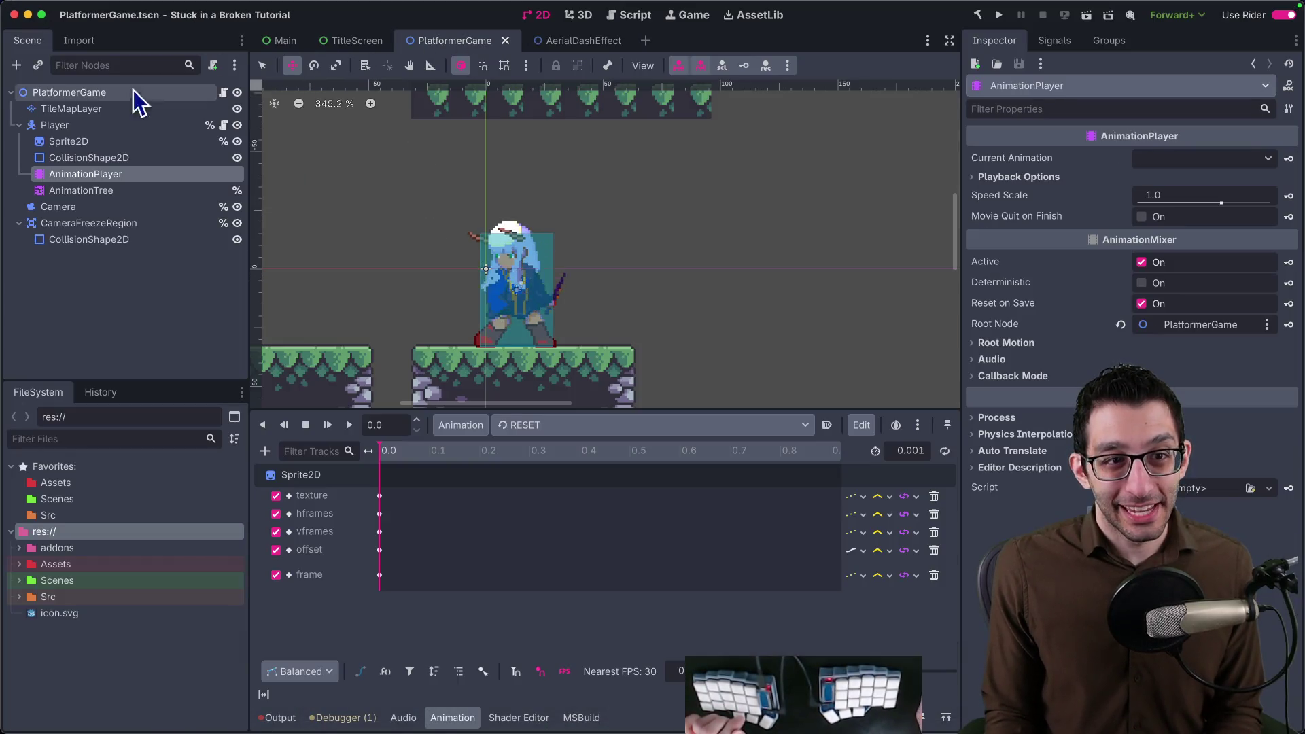
left_click(87, 92)
key("super+a")
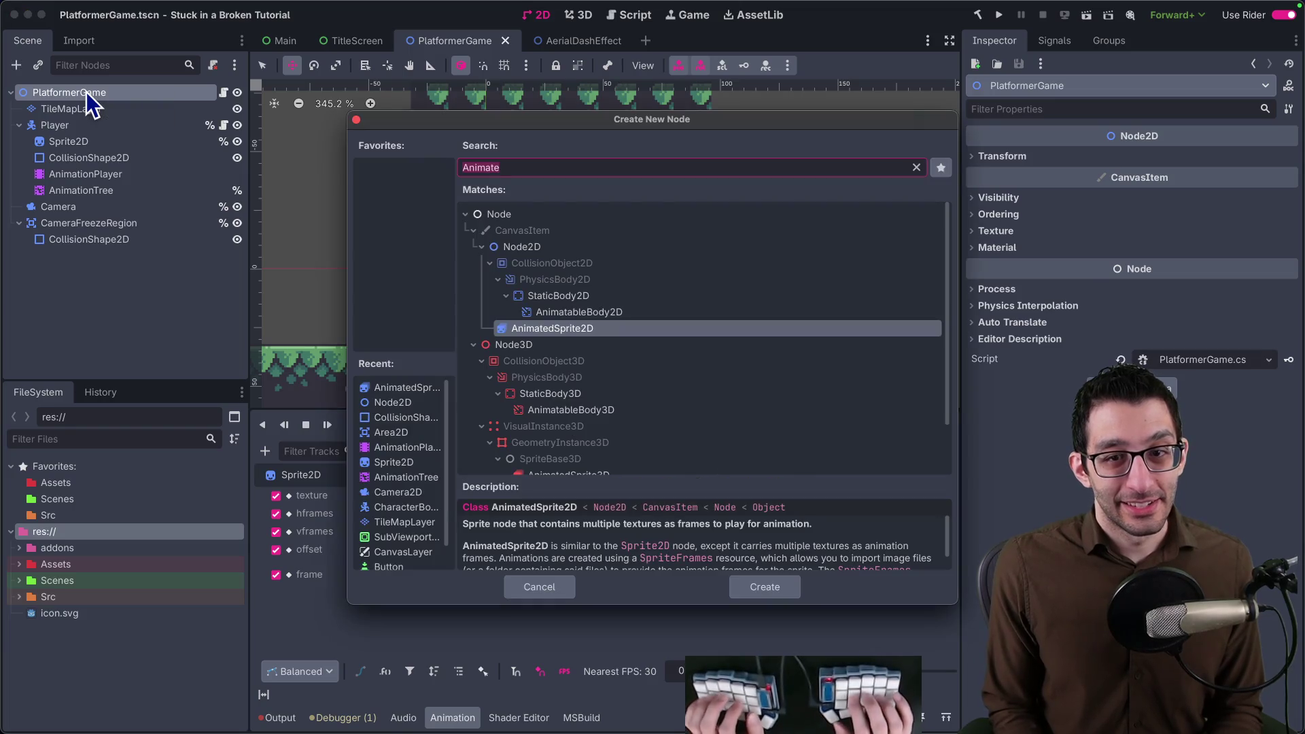
type("Node2")
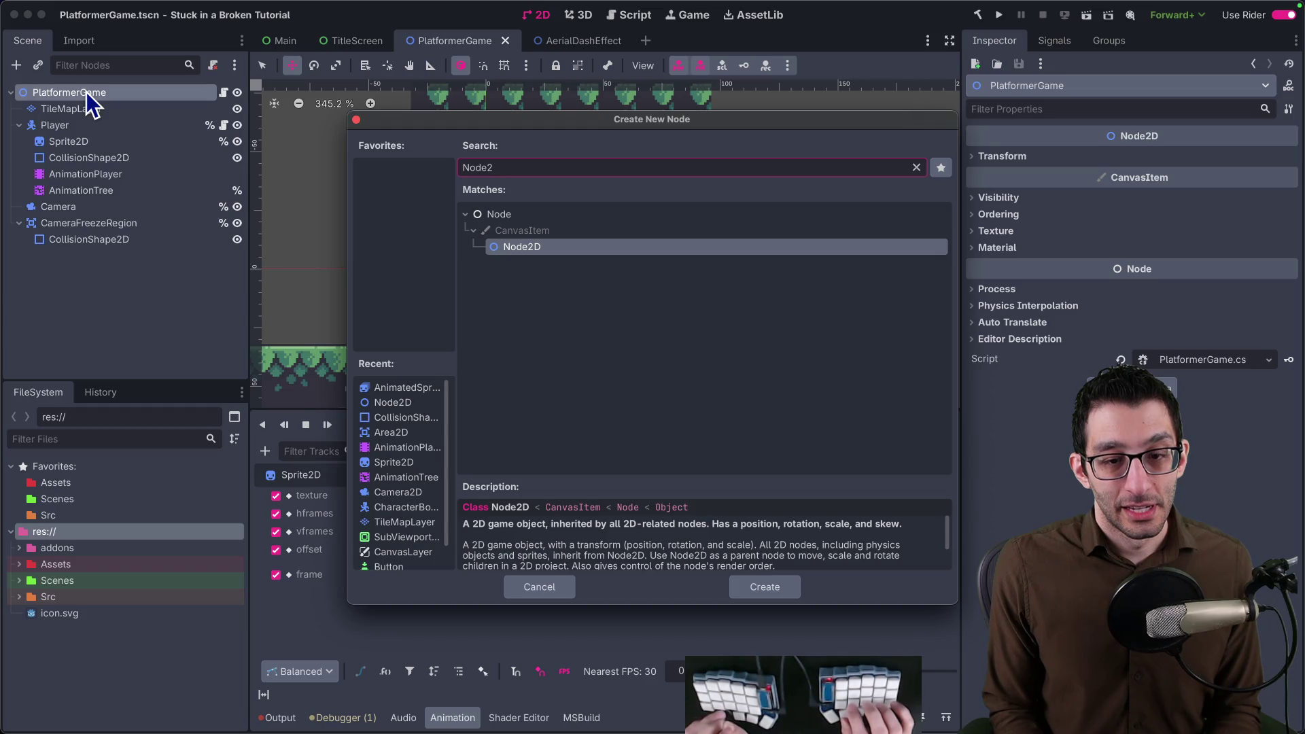
key("Return")
left_click_drag(72, 257, 78, 121)
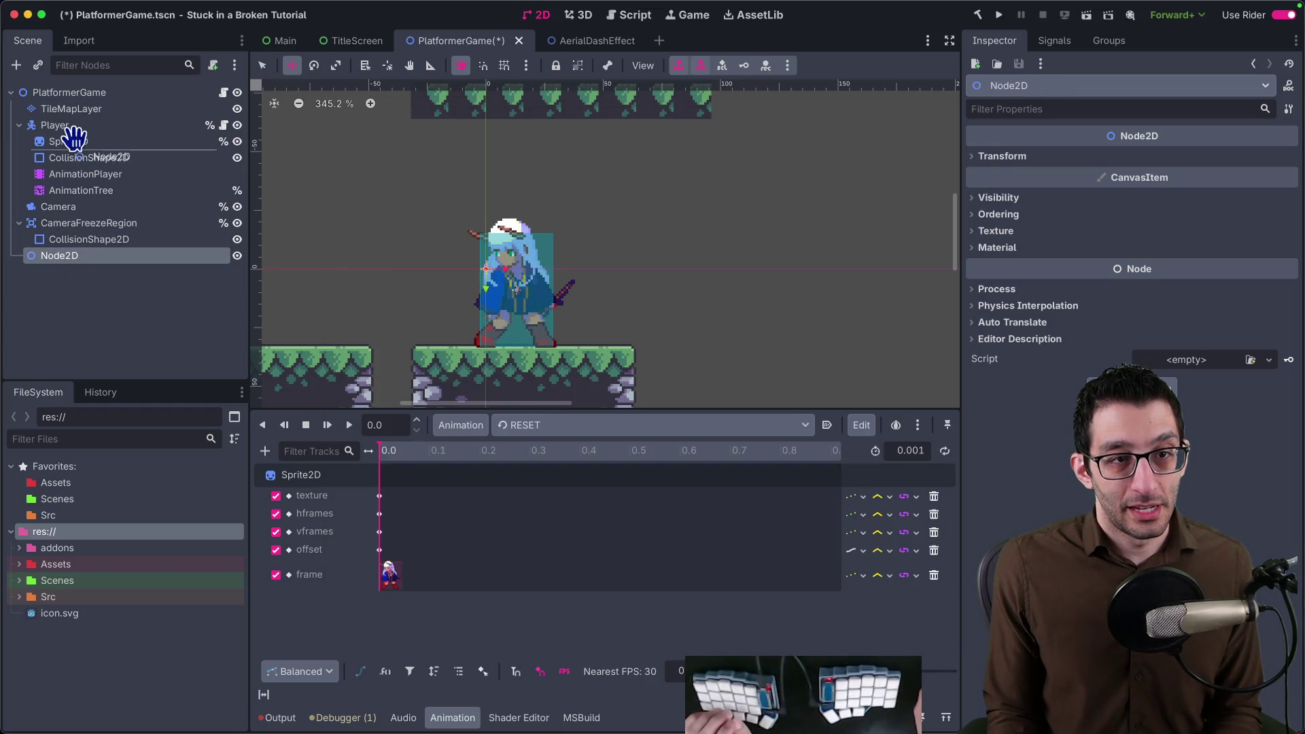
key("Return")
type("Effects")
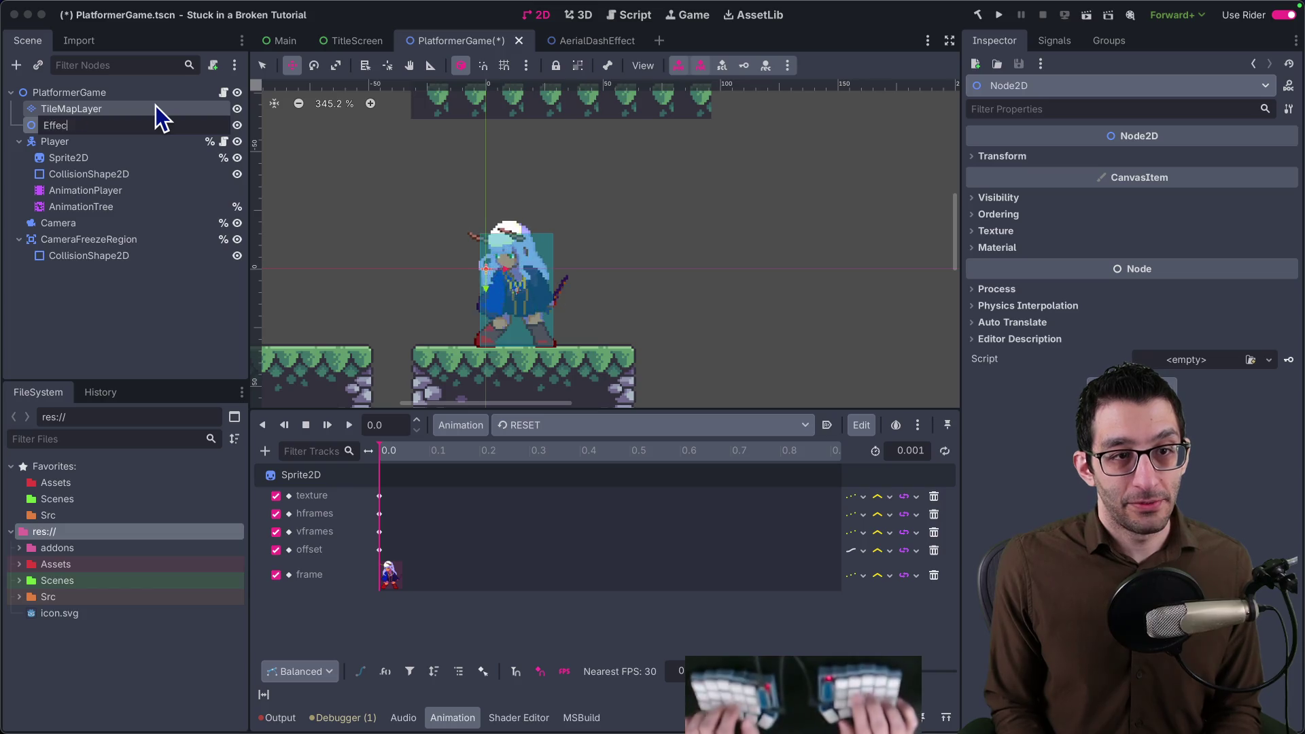
key("Return")
key("ctrl+s")
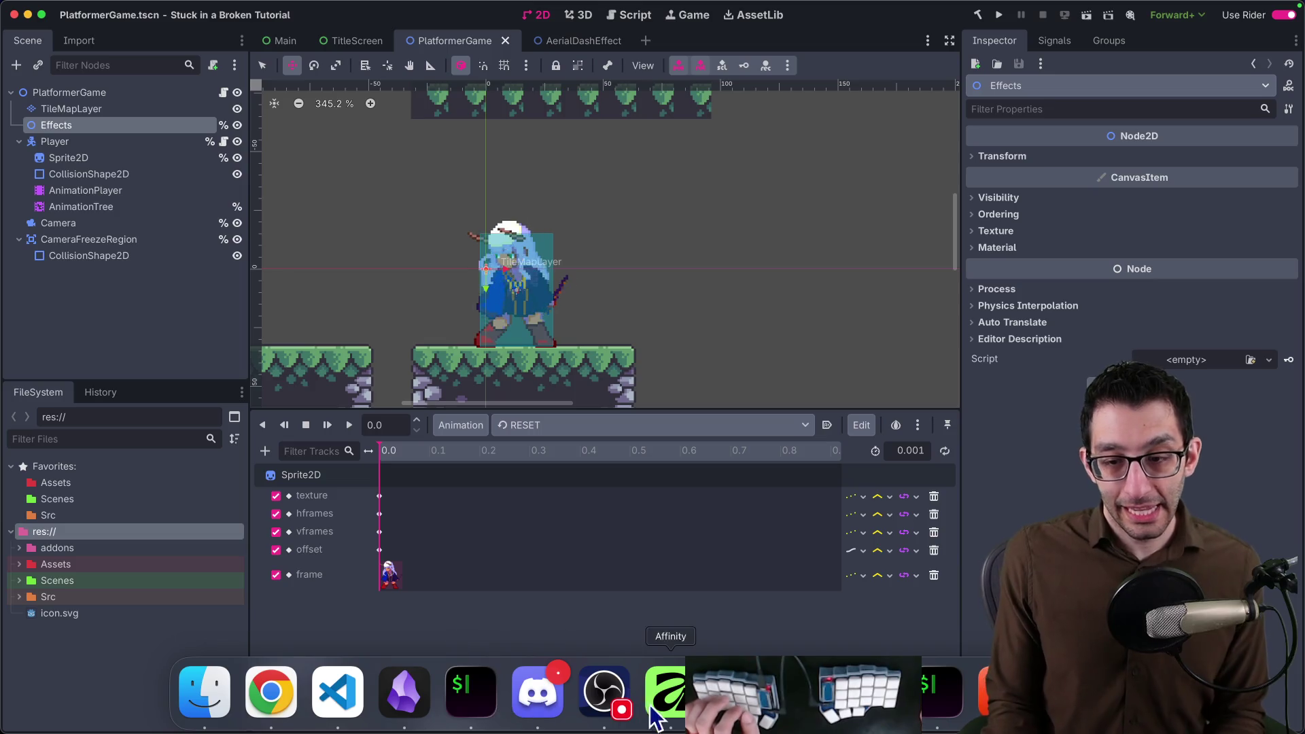
Copy Rider's animation warning message and switch to the TODO document in the browser.
left_click(734, 694)
key("alt+F12")
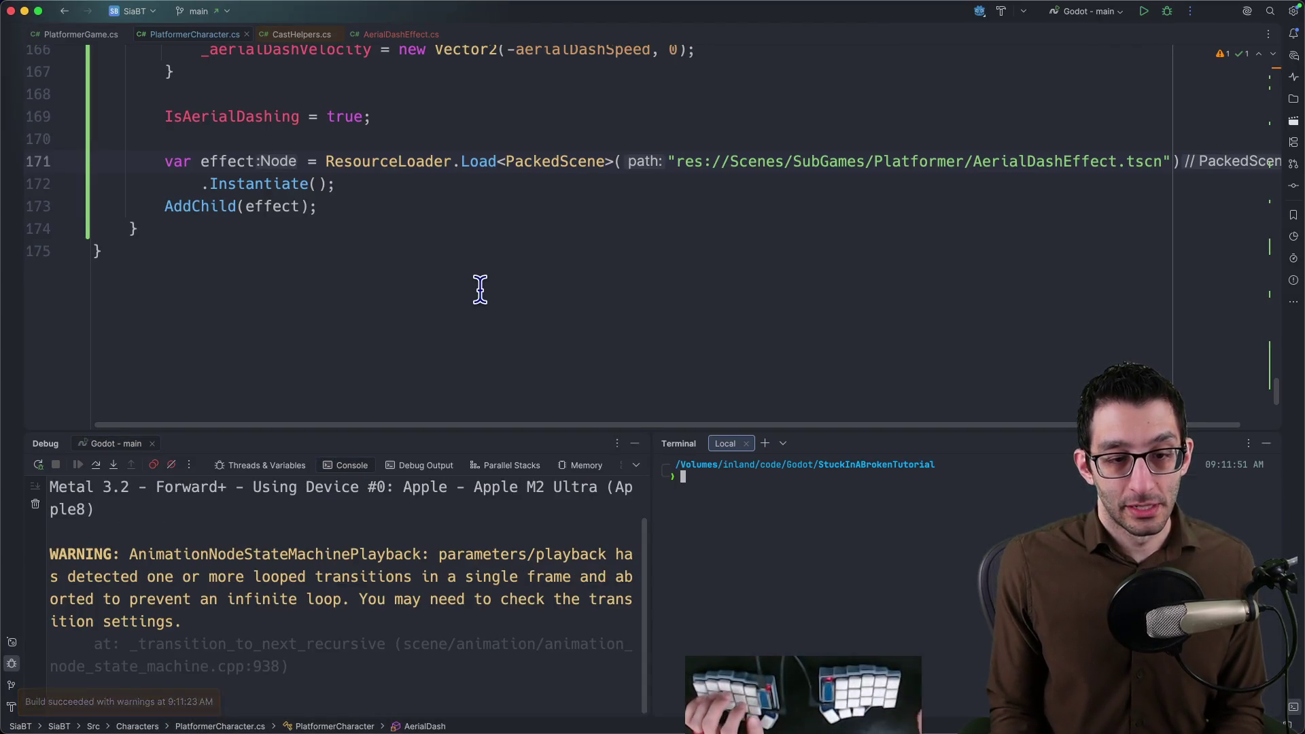
scroll(475, 290, "up", 3)
key("alt+F12")
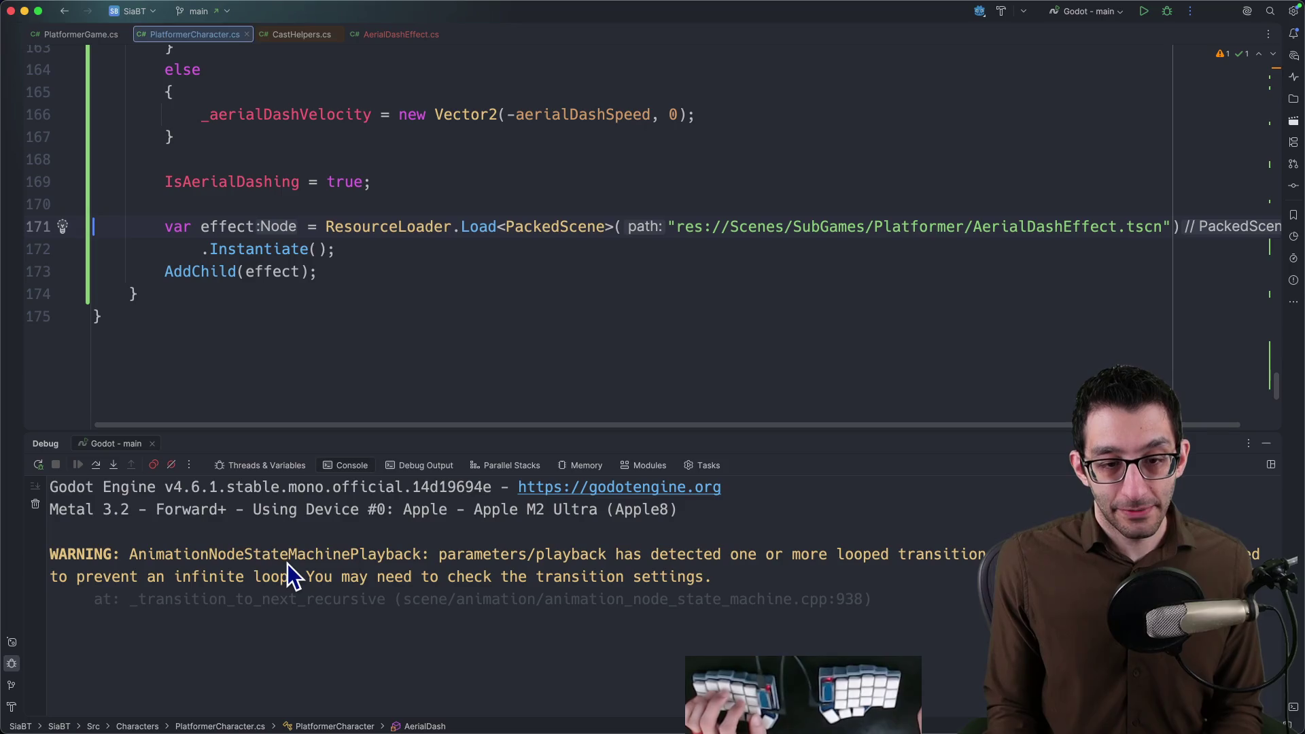
triple_click(287, 559)
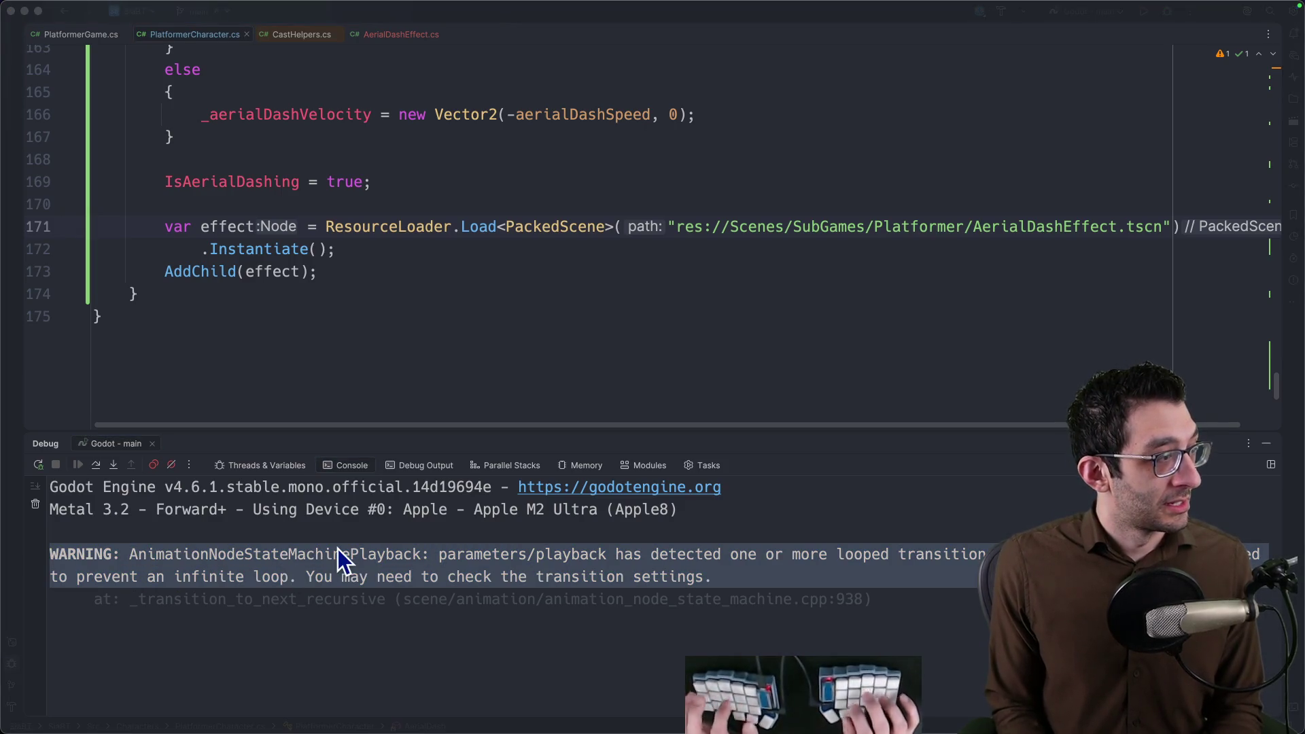
key("super+Tab")
key("super+1")
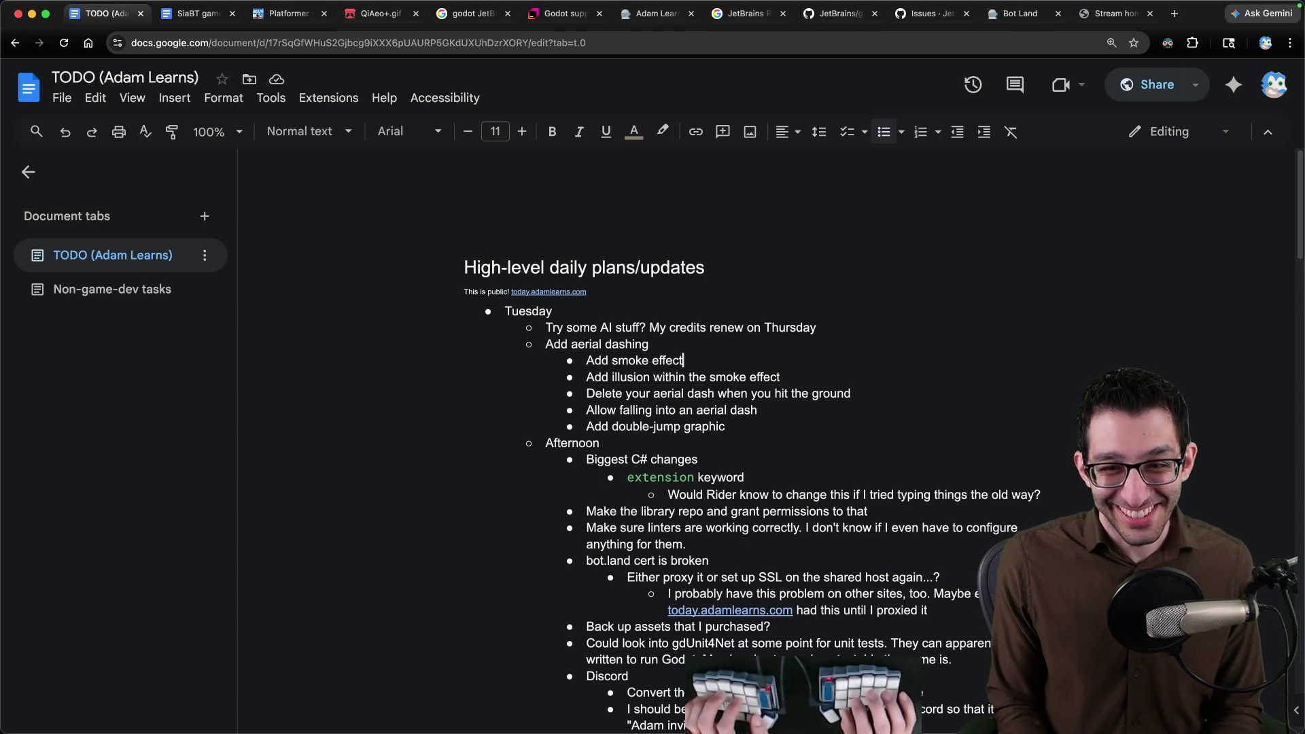
Add a 'Fix this:' bullet under Tuesday with the pasted warning indented beneath, noted as probably wrong ordering again.
key("Return")
key("Tab")
type("WARNING: AnimationNodeStateMachinePlayback: parameters/playback has detected one or more looped transitions in a single frame and aborted to prevent an infinite loop. You may need to check the transition settings.")
key("alt+Up")
key("shift+Tab")
type("Fix thisWARNING:")
key("Return")
key("Tab")
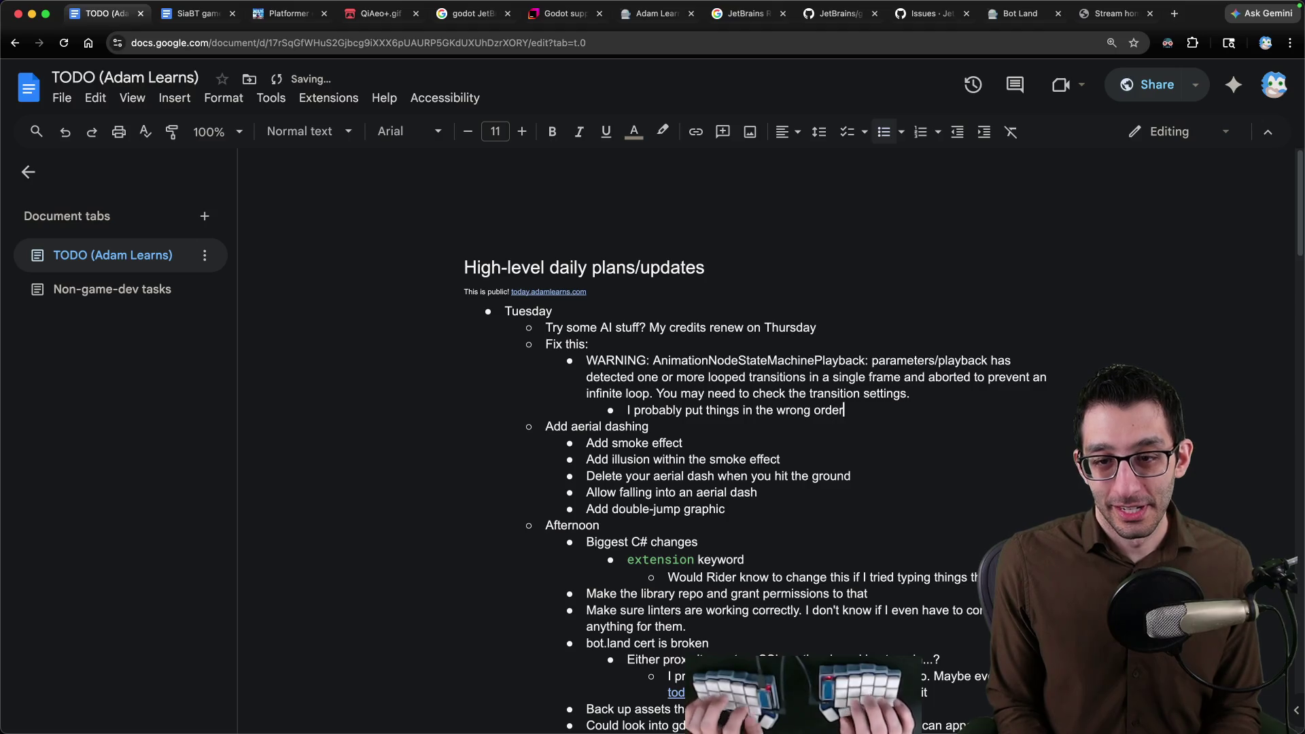
key("BackSpace")
type("again 🤦")
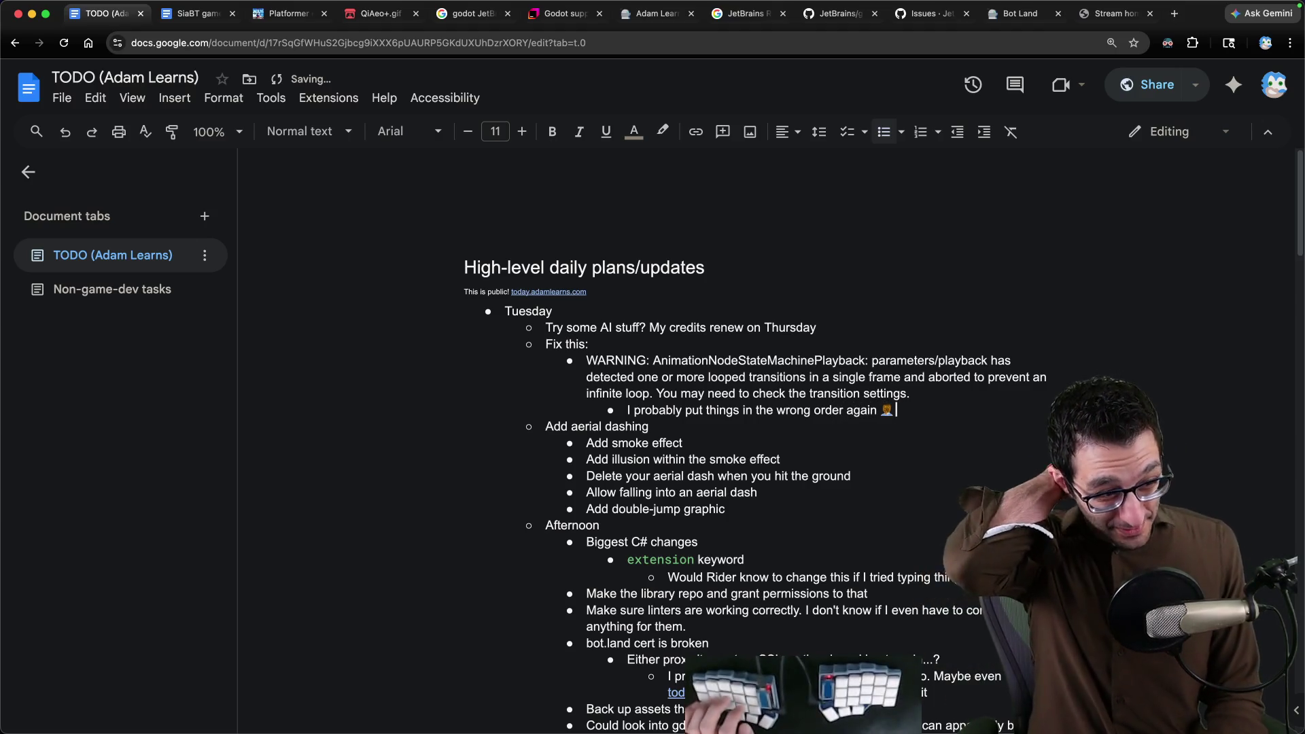
key("super+Tab")
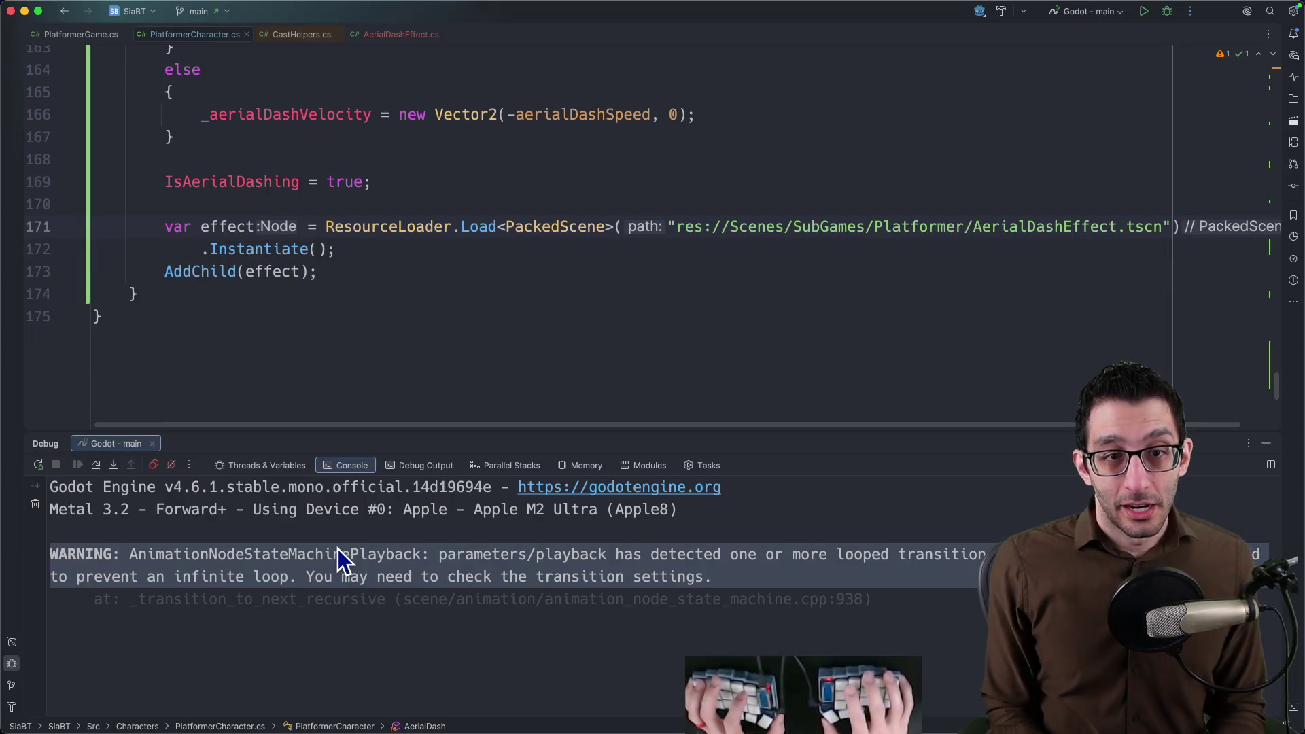
scroll(326, 122, "down", 3)
In PlatformerGame.cs declare 'private Node2D _effectsNode = null!;' and accept the suggested GetNode lookup in _Ready.
key("ctrl+d")
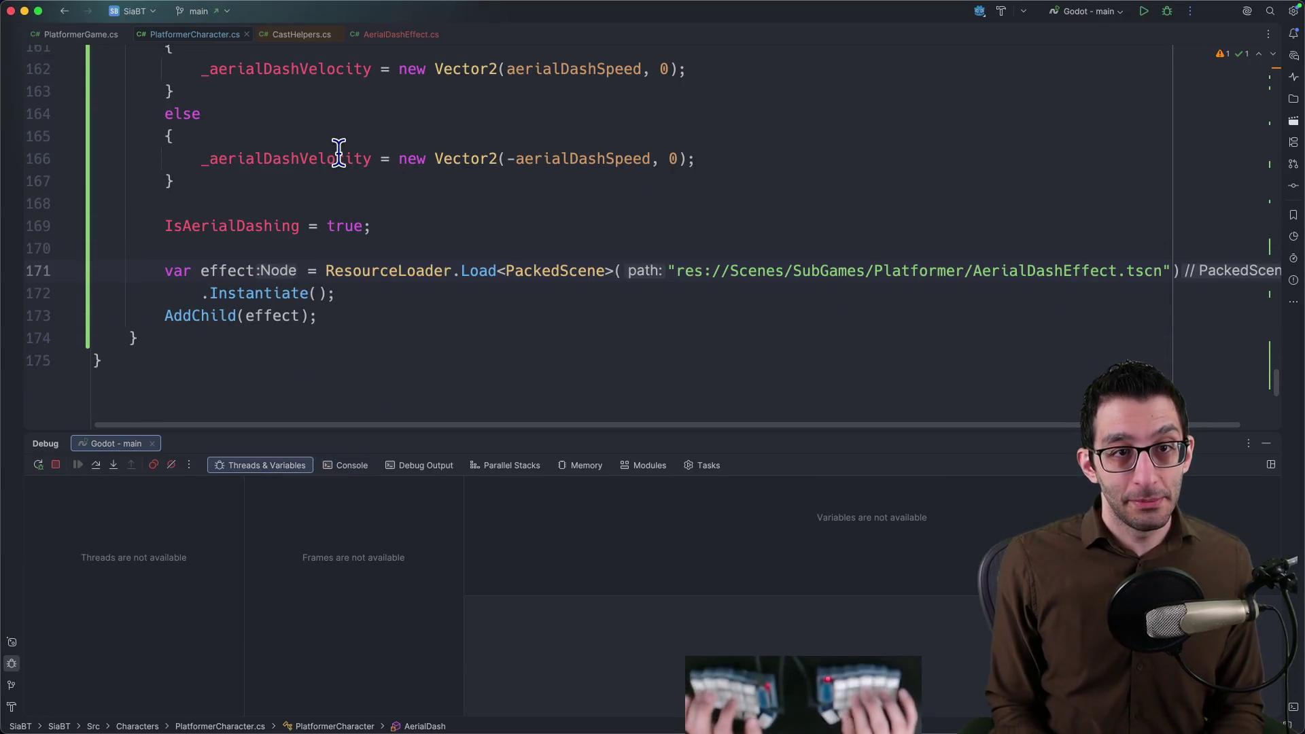
key("shift+Escape")
key("super+shift+bracketleft")
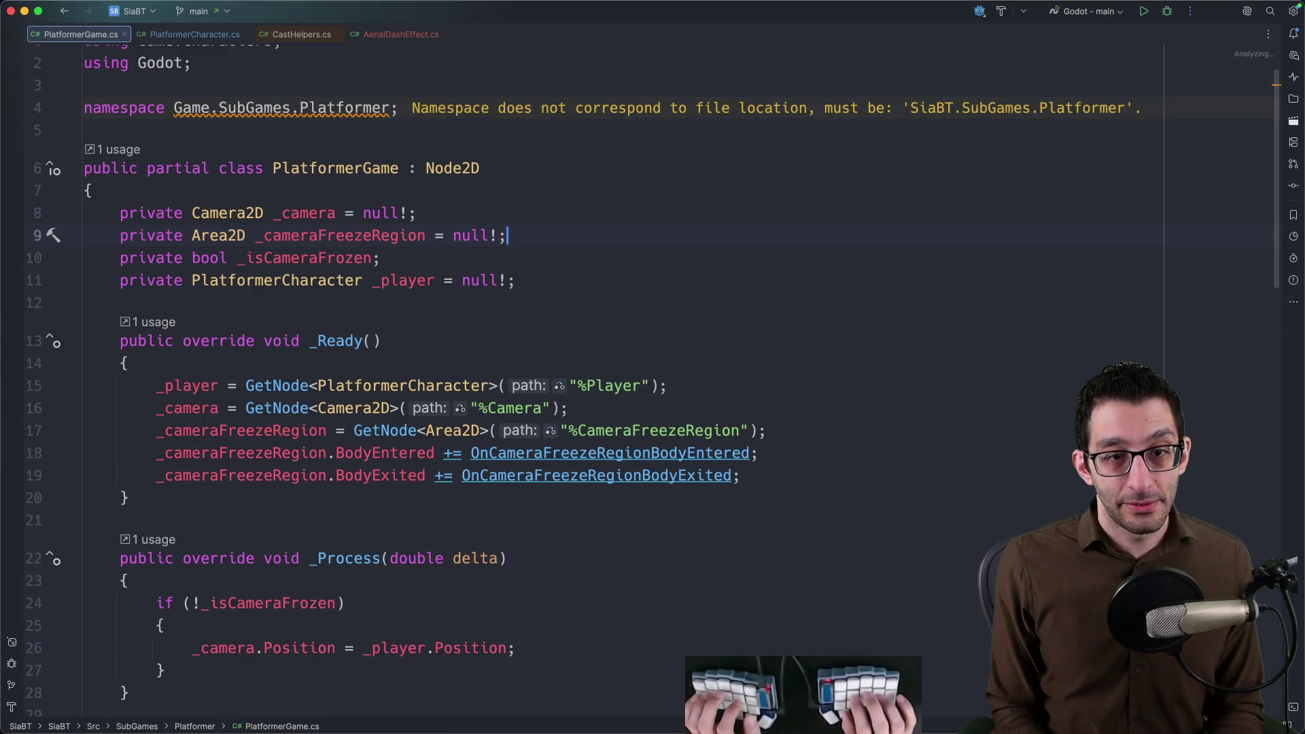
key("Down")
key("shift+Return")
type("private ")
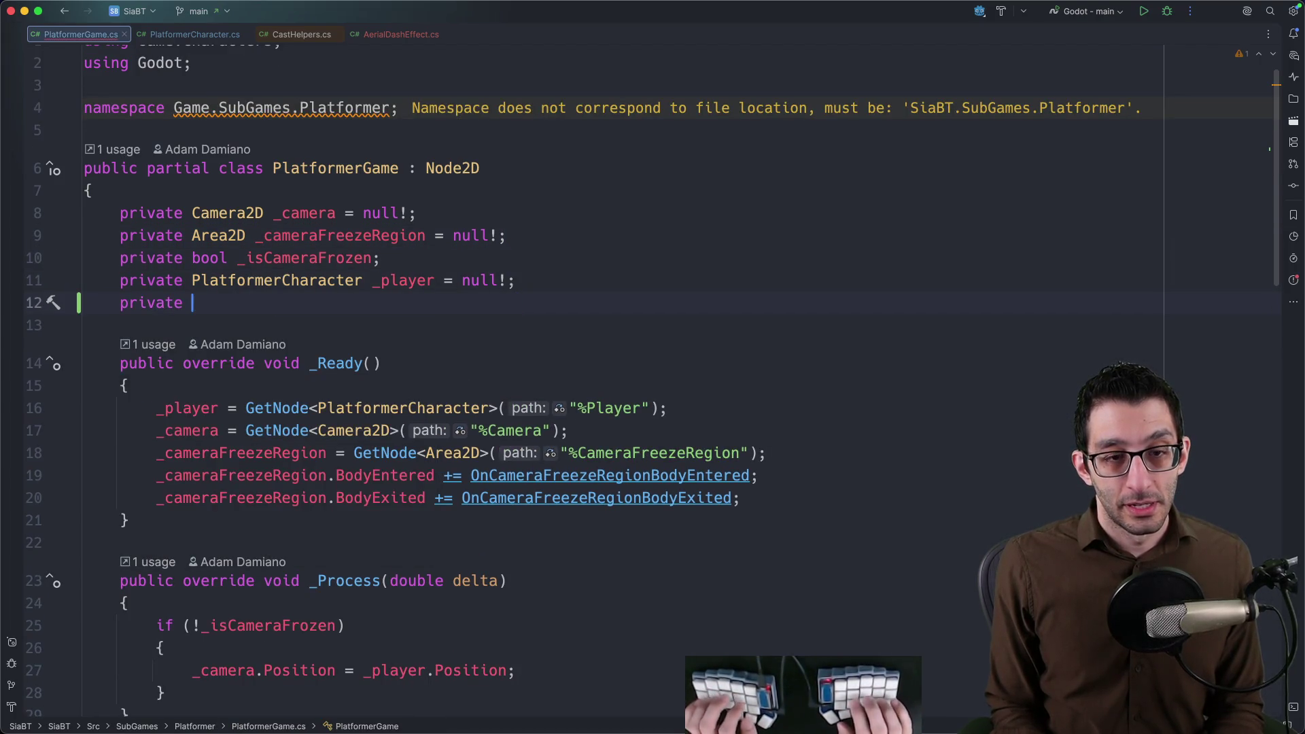
type("Nove")
key("BackSpace")
type("de2")
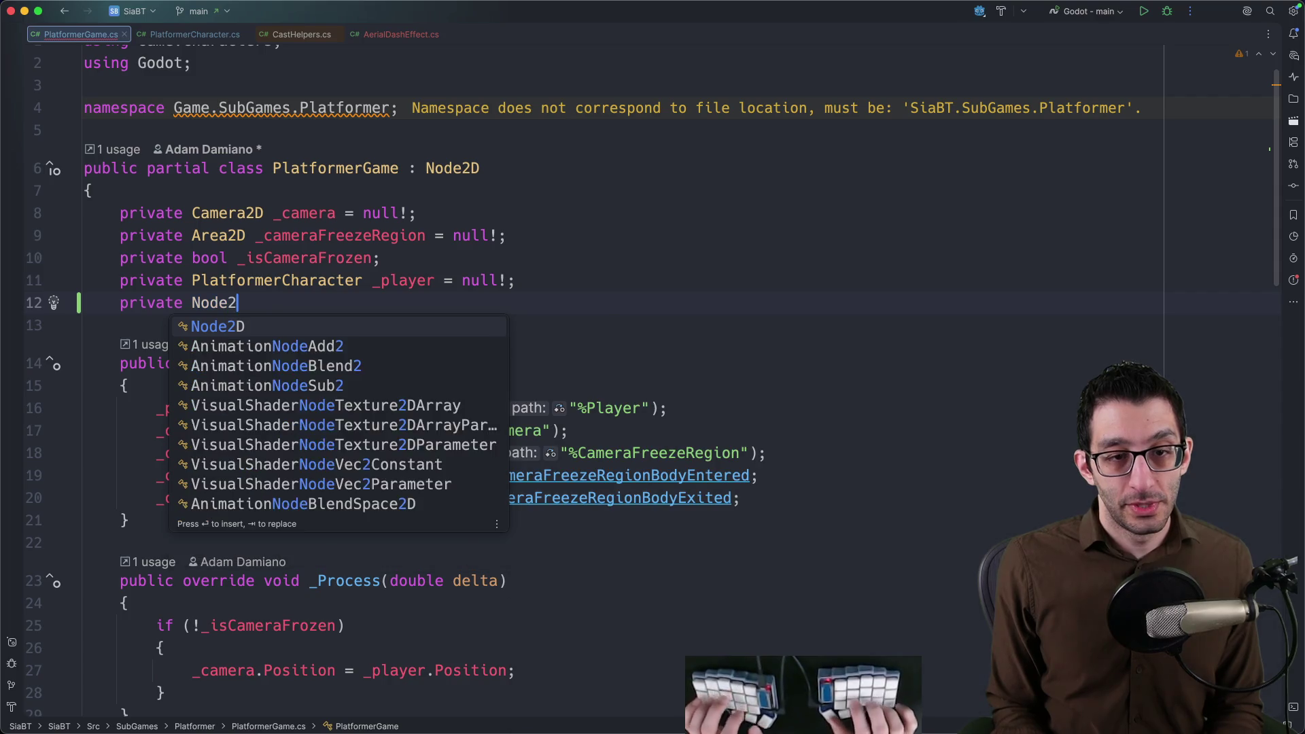
type("D _effectsNod")
key("Tab")
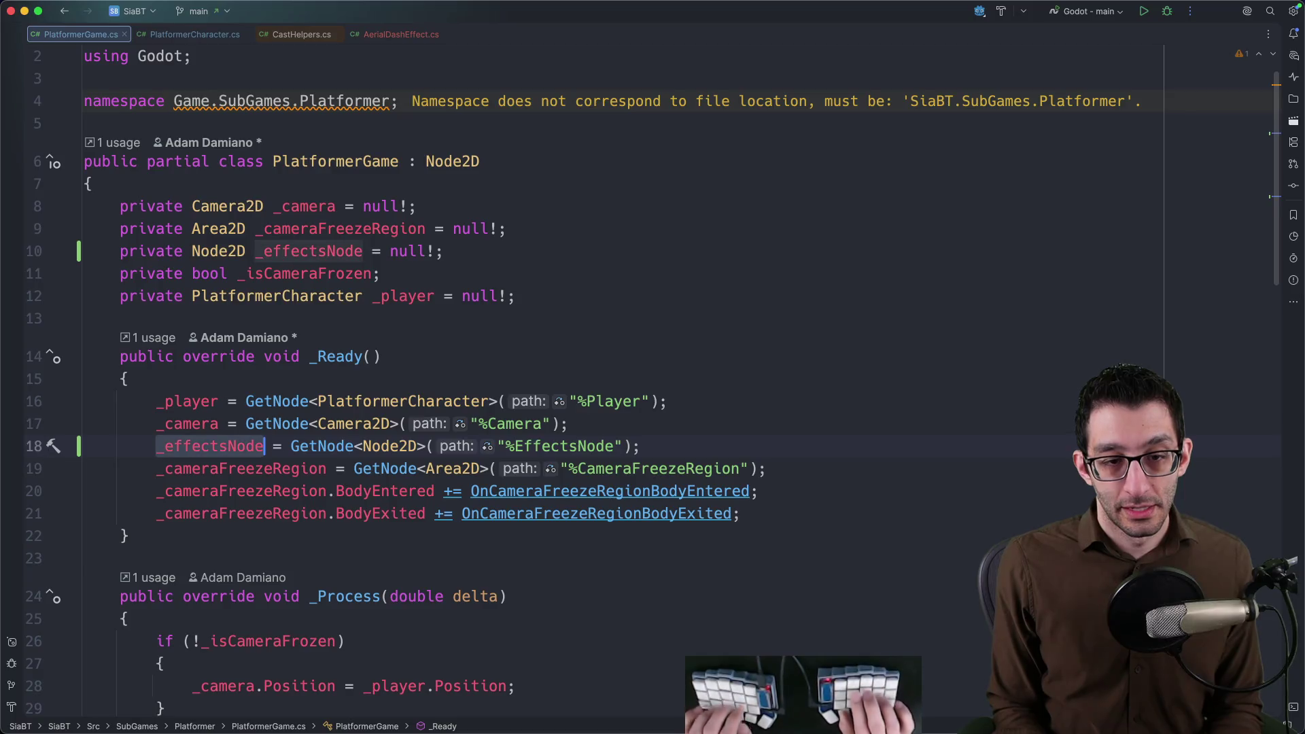
Check the node's name in Godot, then put the caret at the end of the lookup's node name string.
key("super+Tab")
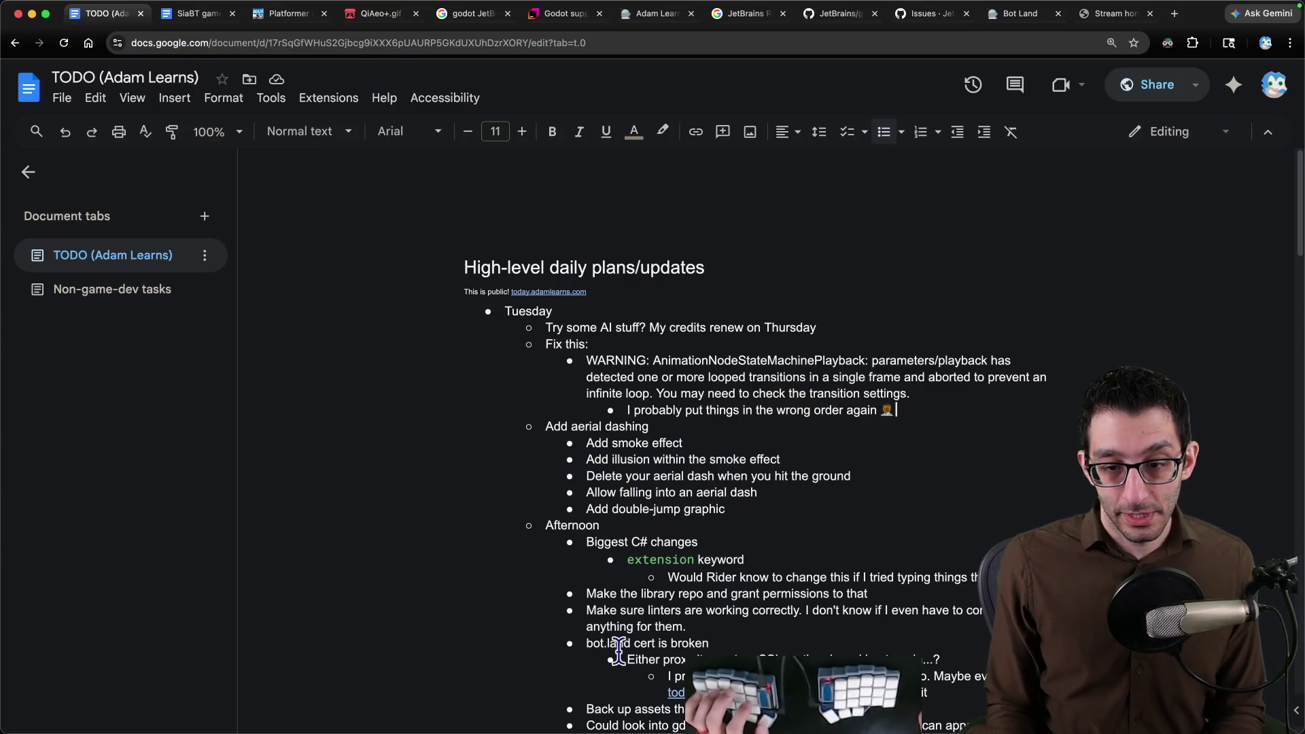
left_click(875, 699)
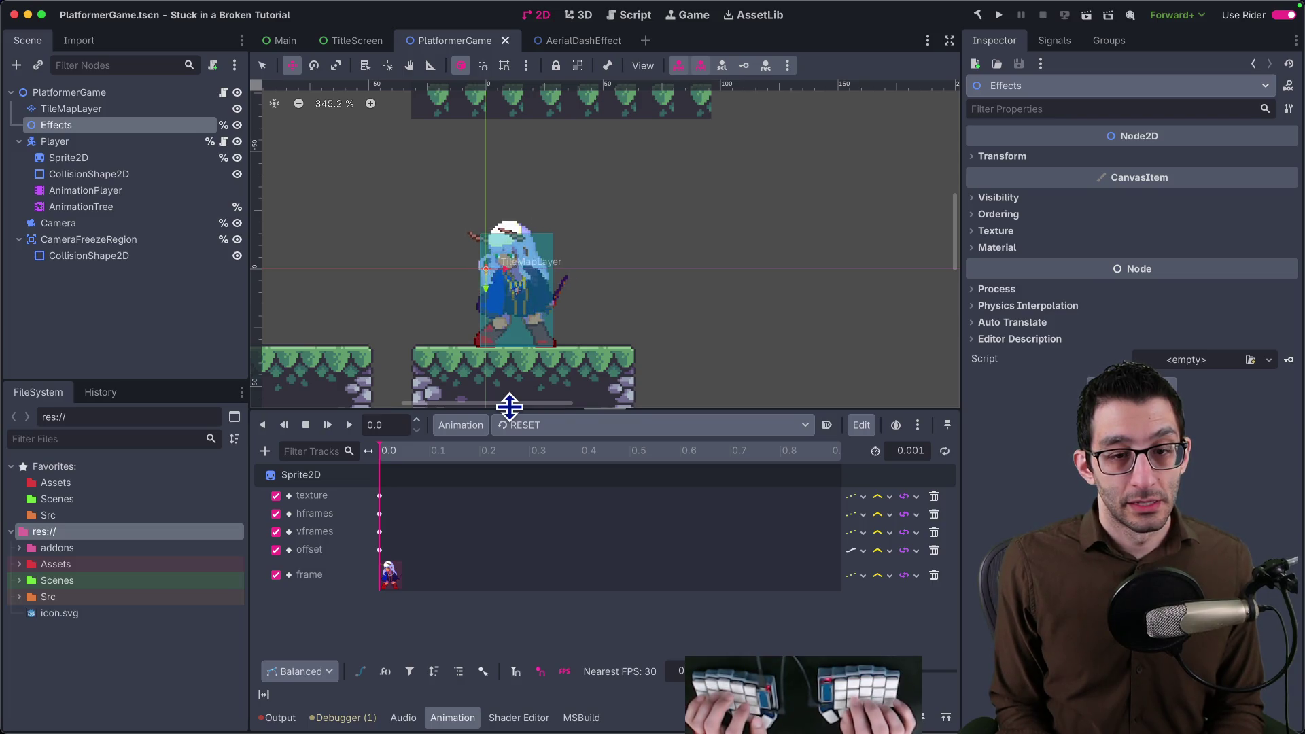
key("super+Tab")
key("End")
key("Left")
key("Left")
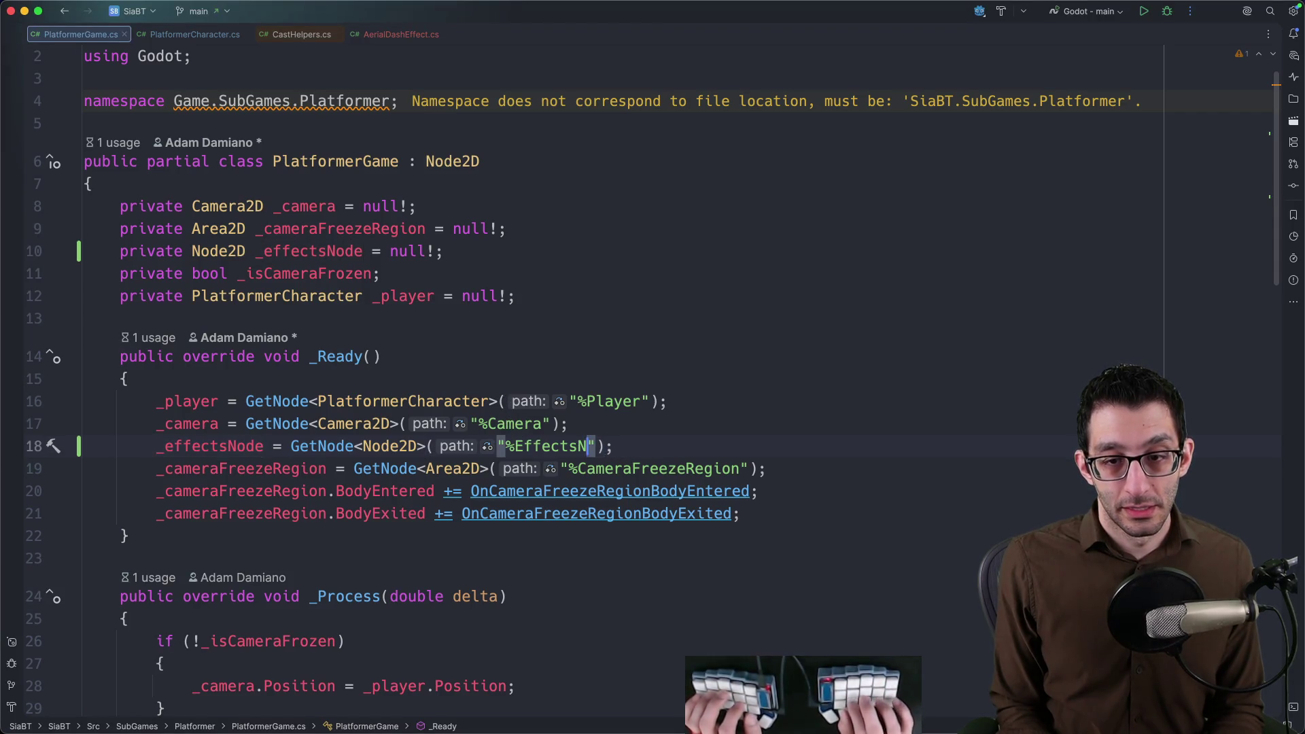
scroll(483, 446, "down", 5)
scroll(478, 442, "down", 5)
scroll(469, 434, "up", 5)
scroll(459, 425, "up", 2)
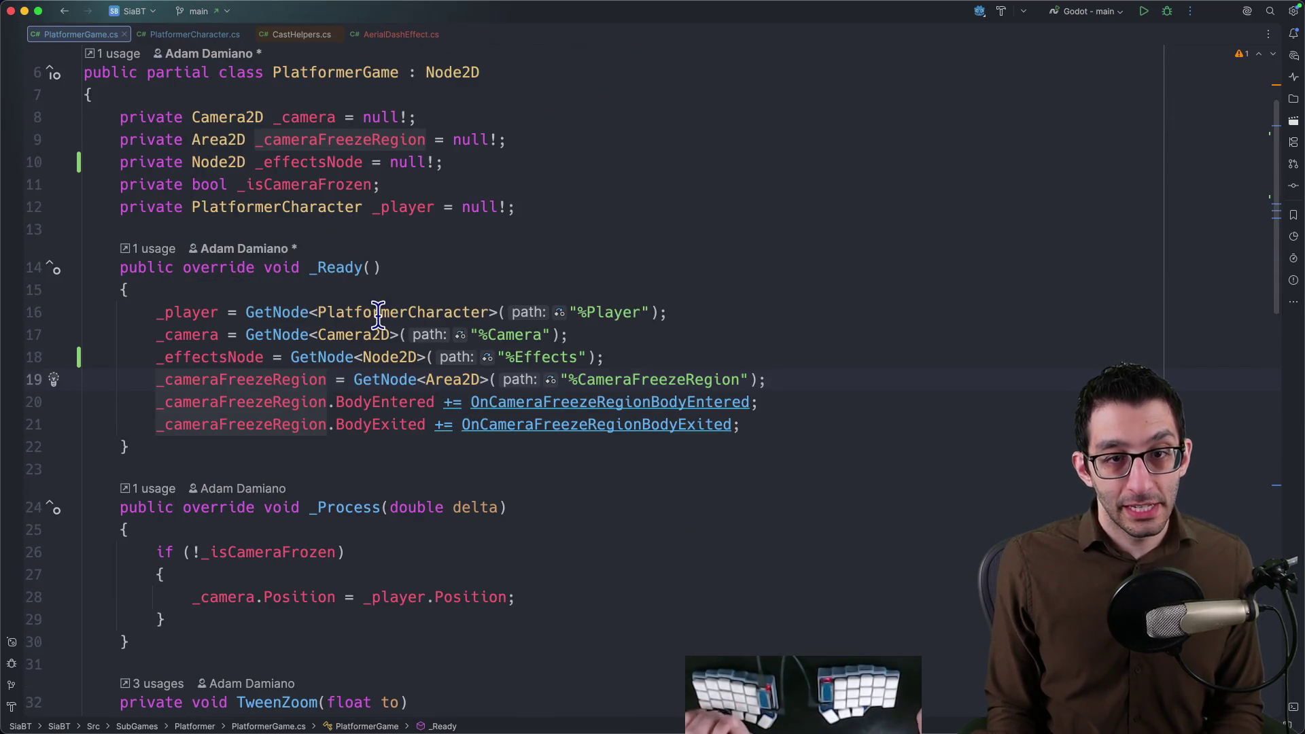
Point the lookup at "%Effects" and subscribe '_player.AddedEffect += (effect) => _effectsNode.AddChild(effect);', then go to PlatformerCharacter.cs.
left_click(528, 207)
key("super+bracketleft")
left_click(686, 312)
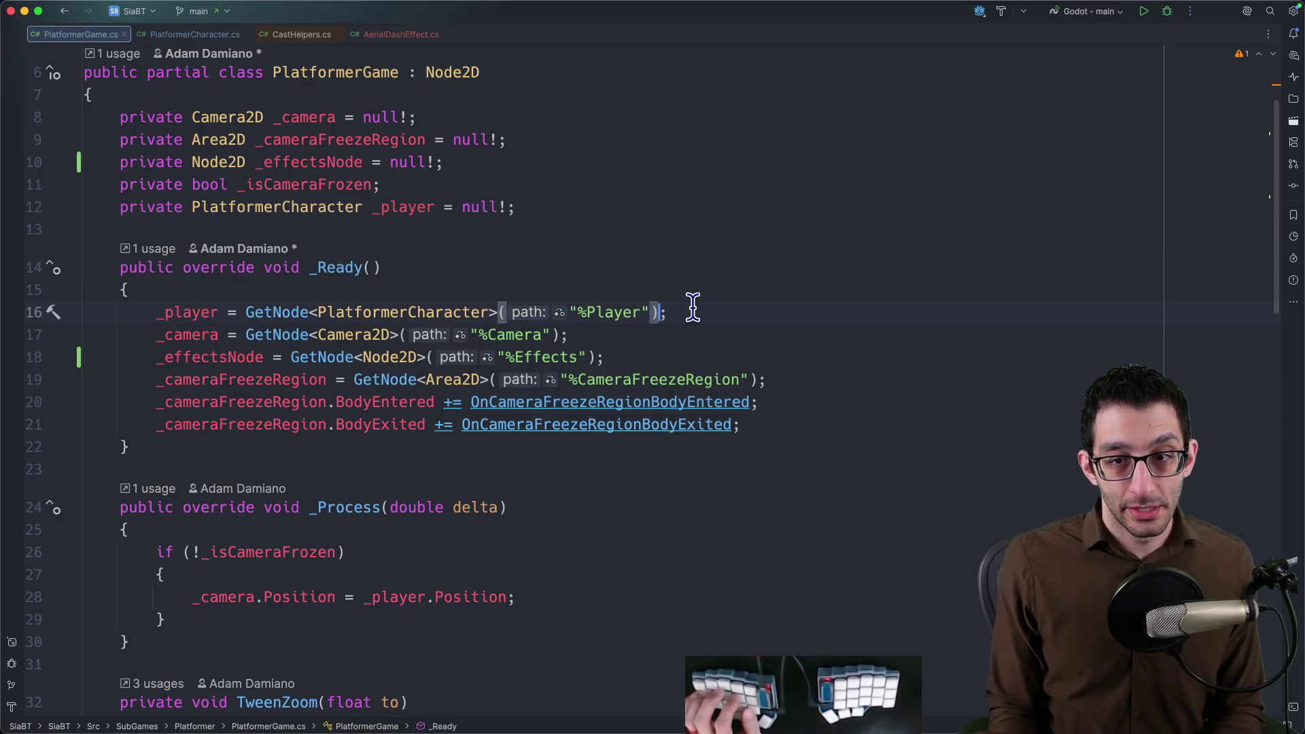
key("Return")
type("_player.")
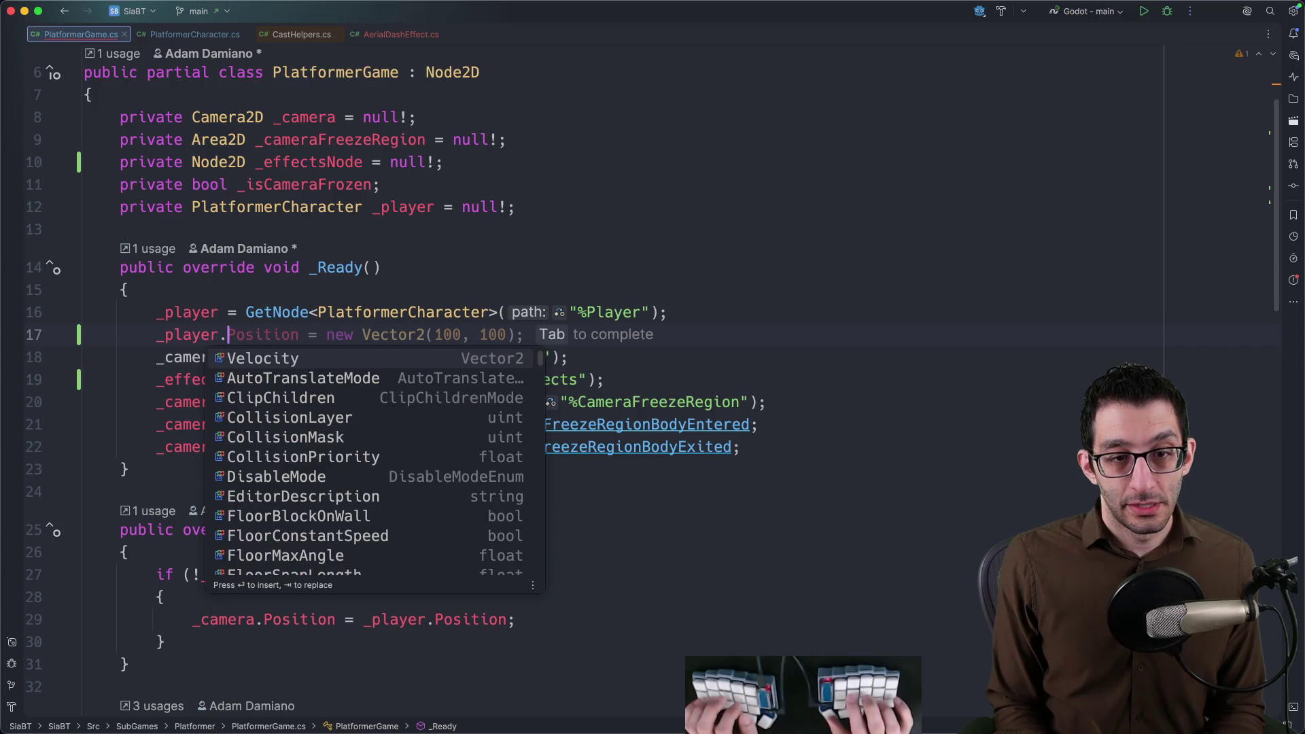
type("AddedEffect(")
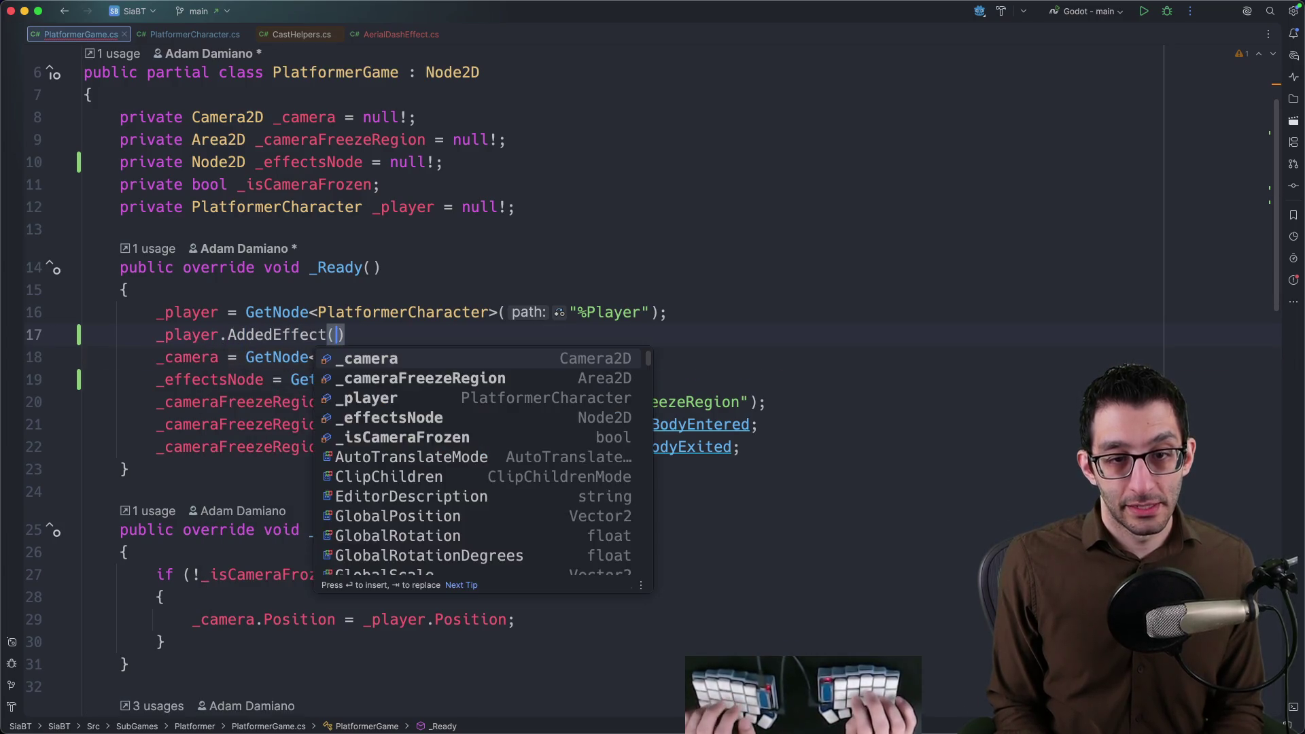
type(" +=")
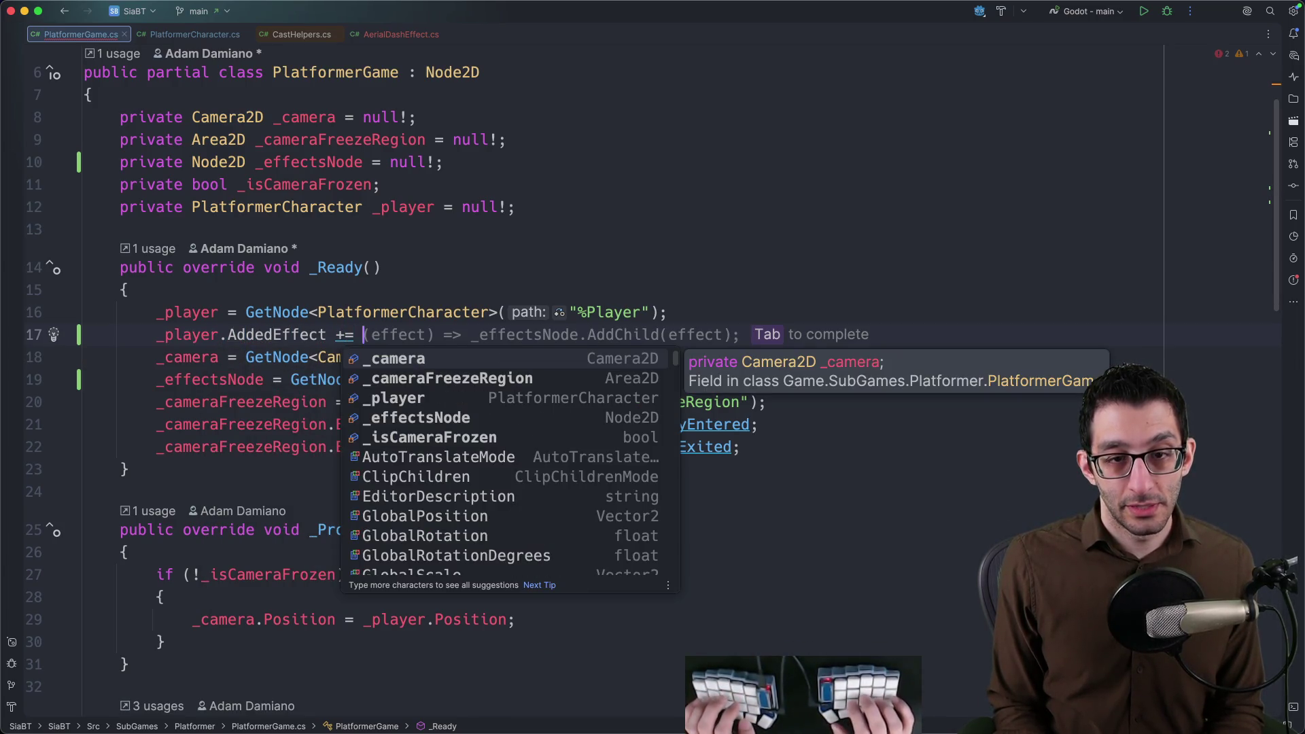
key("Tab")
key("Down")
key("Home")
key("super+b")
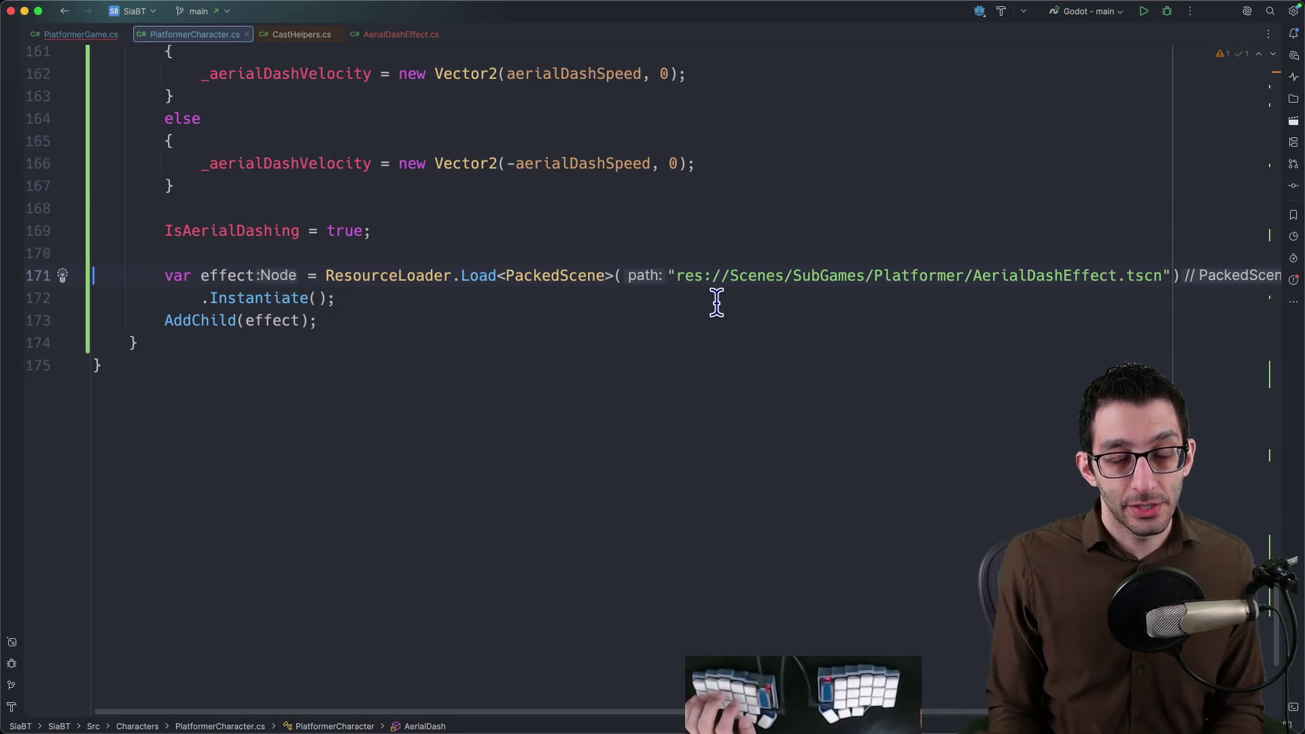
scroll(716, 304, "up", 10)
scroll(702, 300, "up", 10)
scroll(699, 291, "up", 10)
scroll(700, 286, "up", 5)
scroll(698, 286, "up", 5)
scroll(700, 283, "up", 4)
Search PlatformerCharacter.cs for existing Action declarations among the top fields.
left_click(737, 157)
key("super+f")
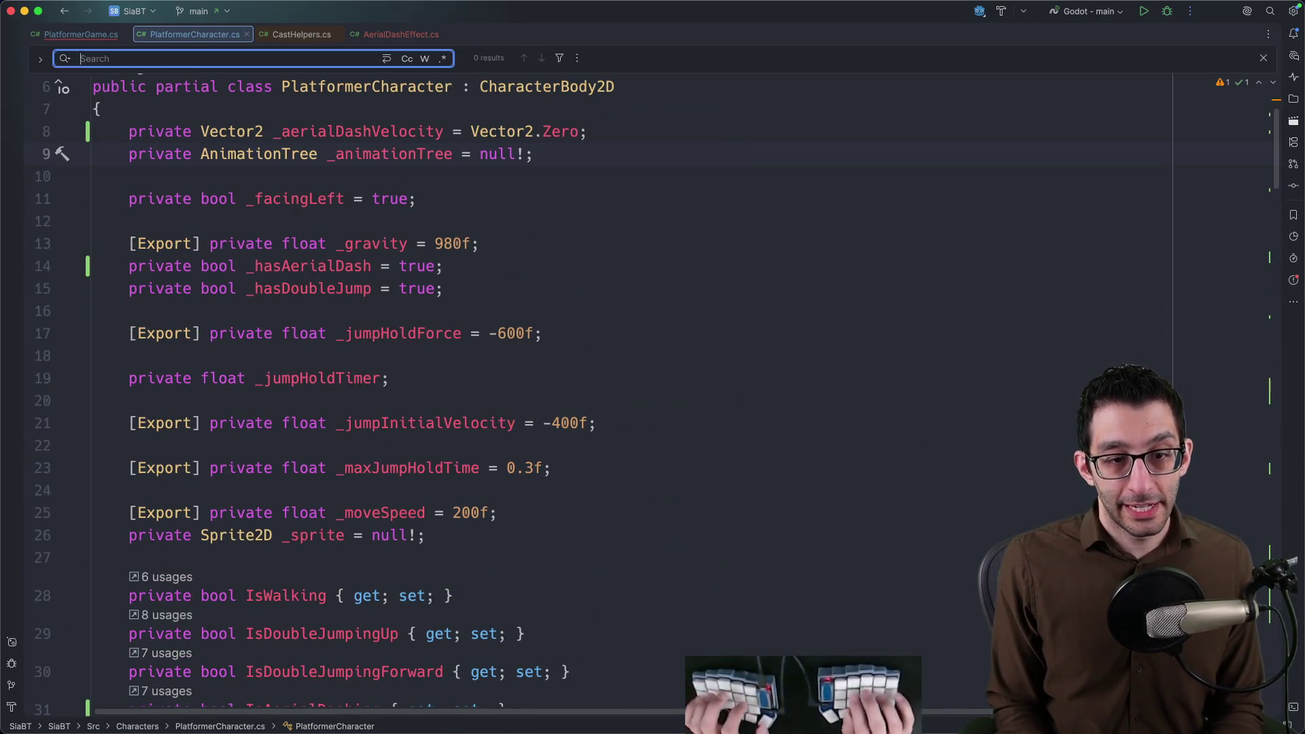
type("action")
key("Return")
key("Return")
key("Return")
key("shift+Return")
key("Return")
scroll(653, 387, "up", 15)
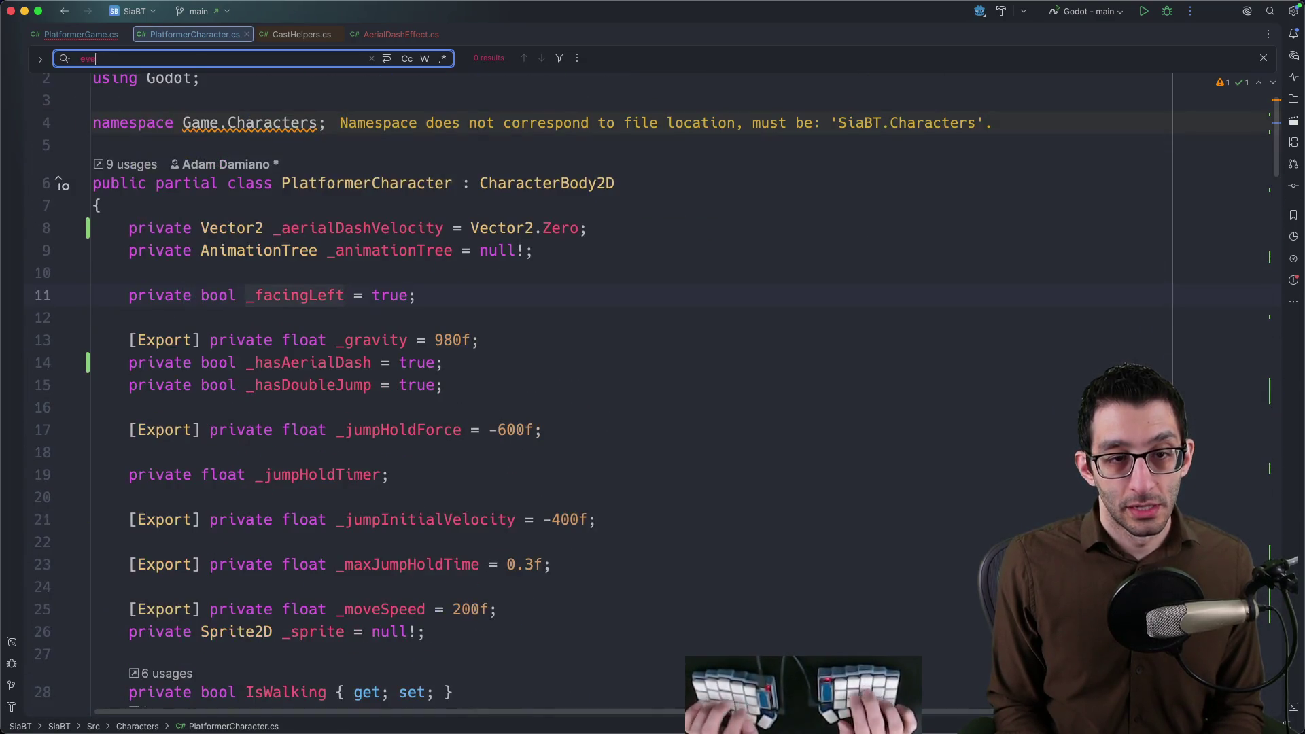
key("Escape")
Declare 'public event Action<Node2D>? AddedEffect;' below _facingLeft, then jump to the aerial dash code at the file's end.
left_click(553, 303)
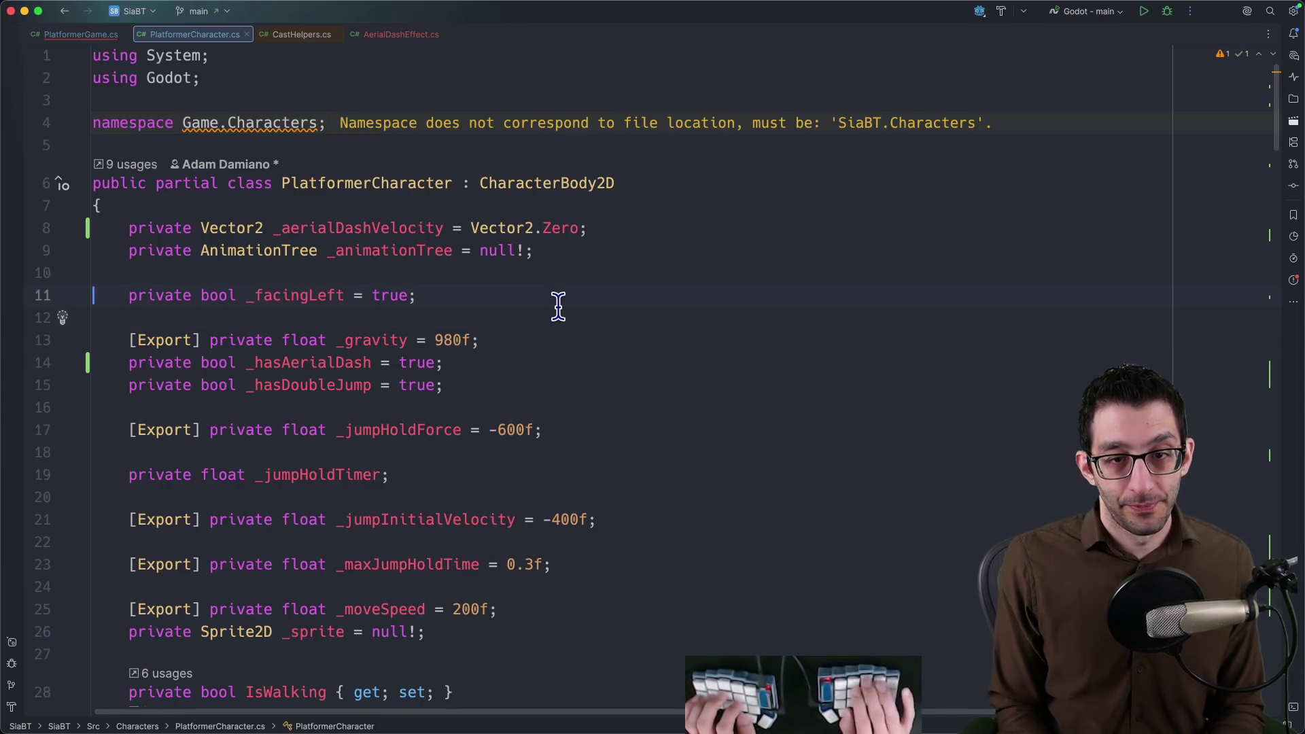
key("Return")
key("Return")
type("public event Act")
key("Return")
type("?")
key("Left")
key("Left")
type("<")
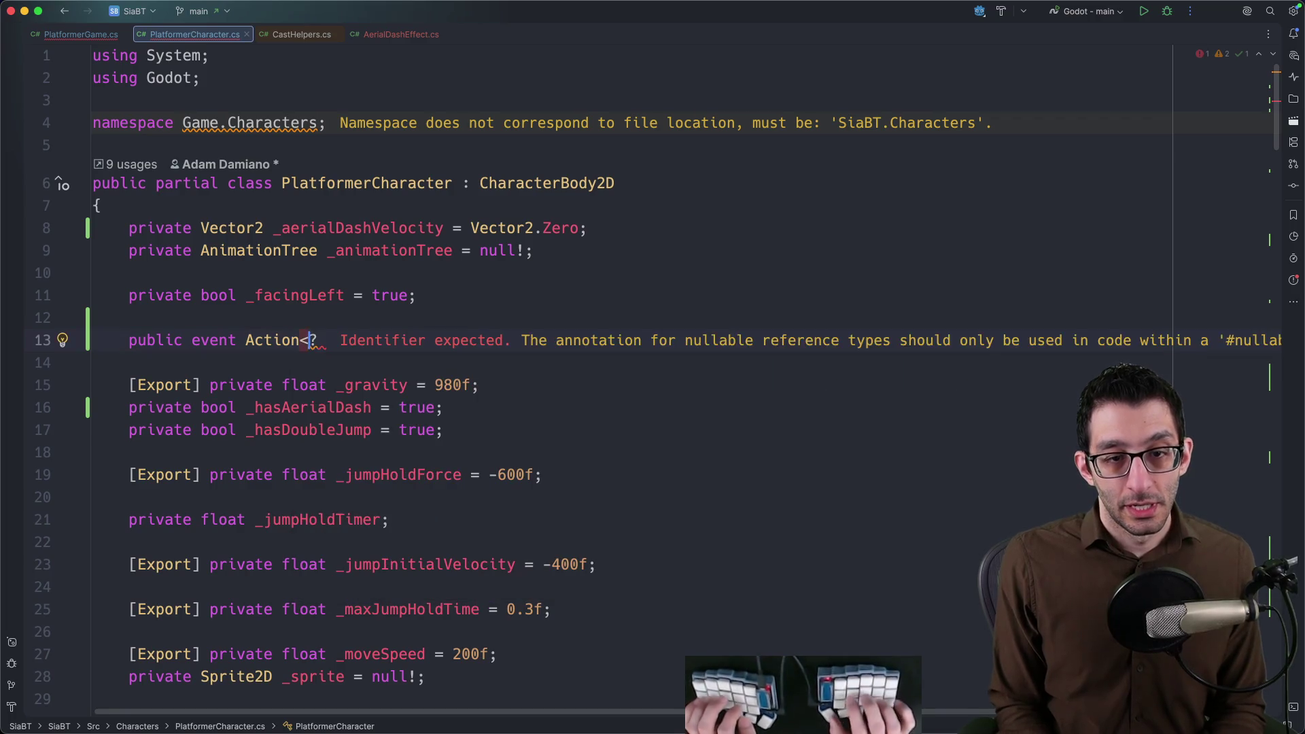
type("Node?")
key("Escape")
type("2D")
key("Tab")
type(";")
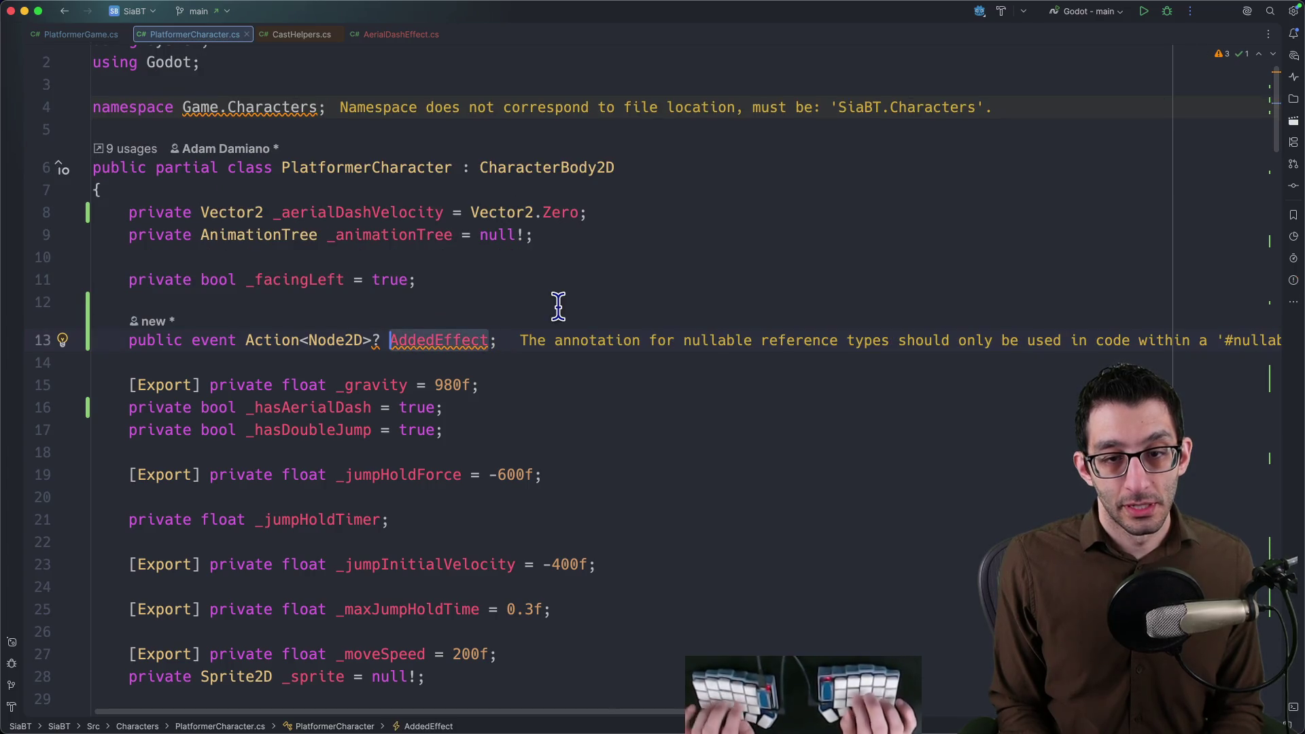
key("ctrl+End")
key("Return")
key("Return")
type("AddedEffect(")
Reorder the lines so Instantiate follows the effect declaration, pass effect to AddedEffect, and delete AddChild(effect).
key("Escape")
key("Down")
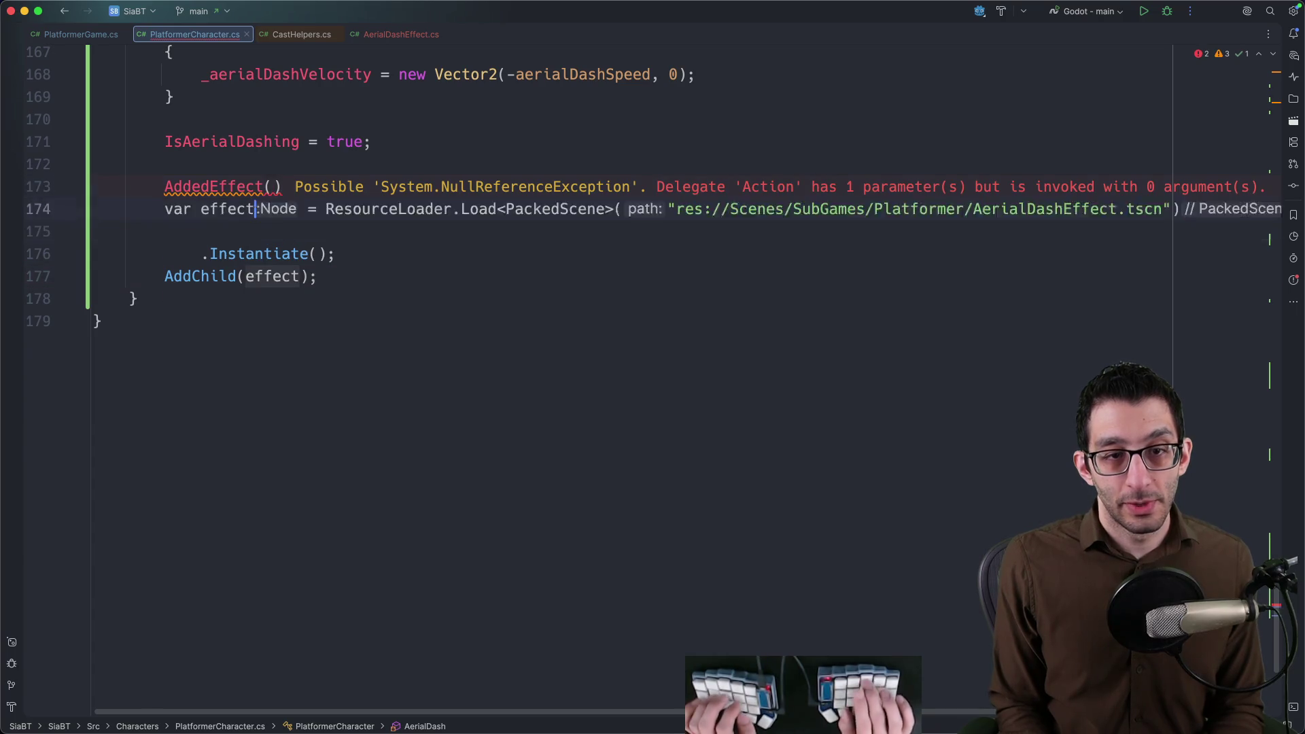
key("Up")
key("alt+shift+Down")
key("alt+shift+Up")
key("alt+shift+Up")
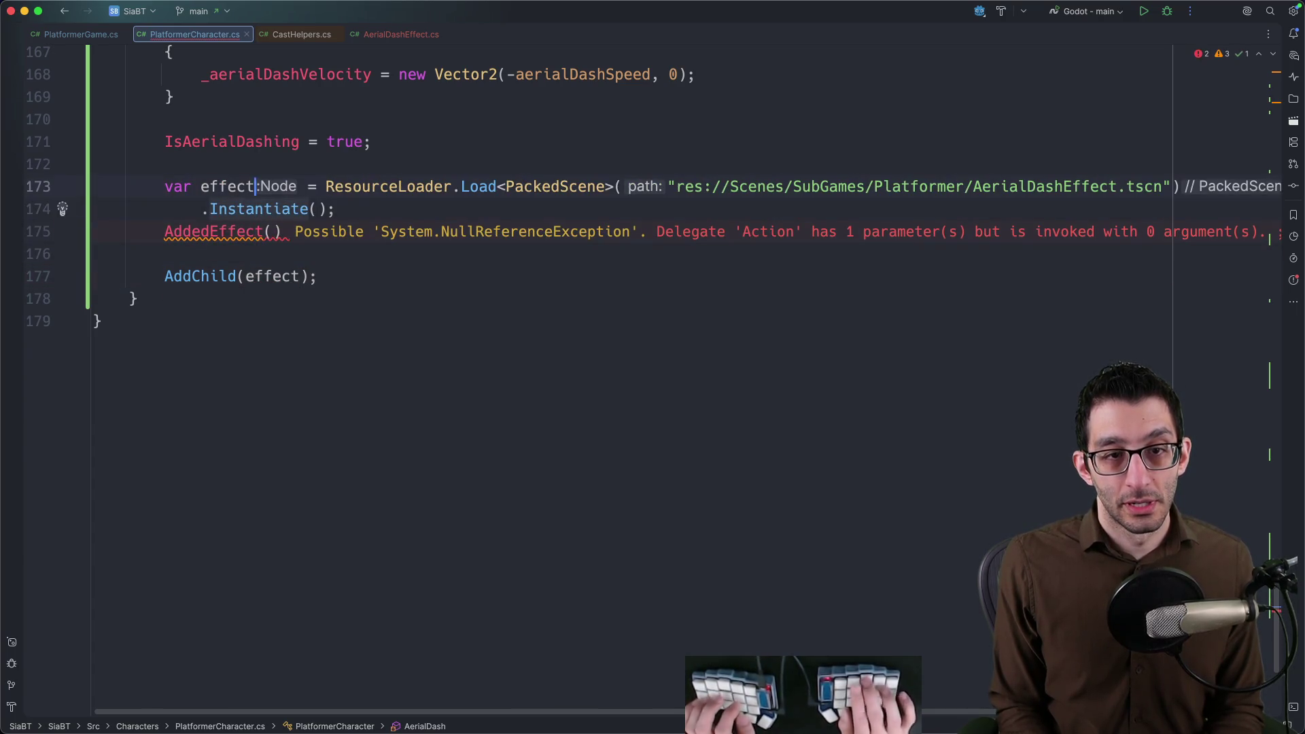
key("Down")
key("Down")
type("effect);")
key("shift+Down")
key("shift+End")
key("BackSpace")
Drop the partial Global word and go to PackedScene.Instantiate's declaration.
key("Return")
type("effect.Global")
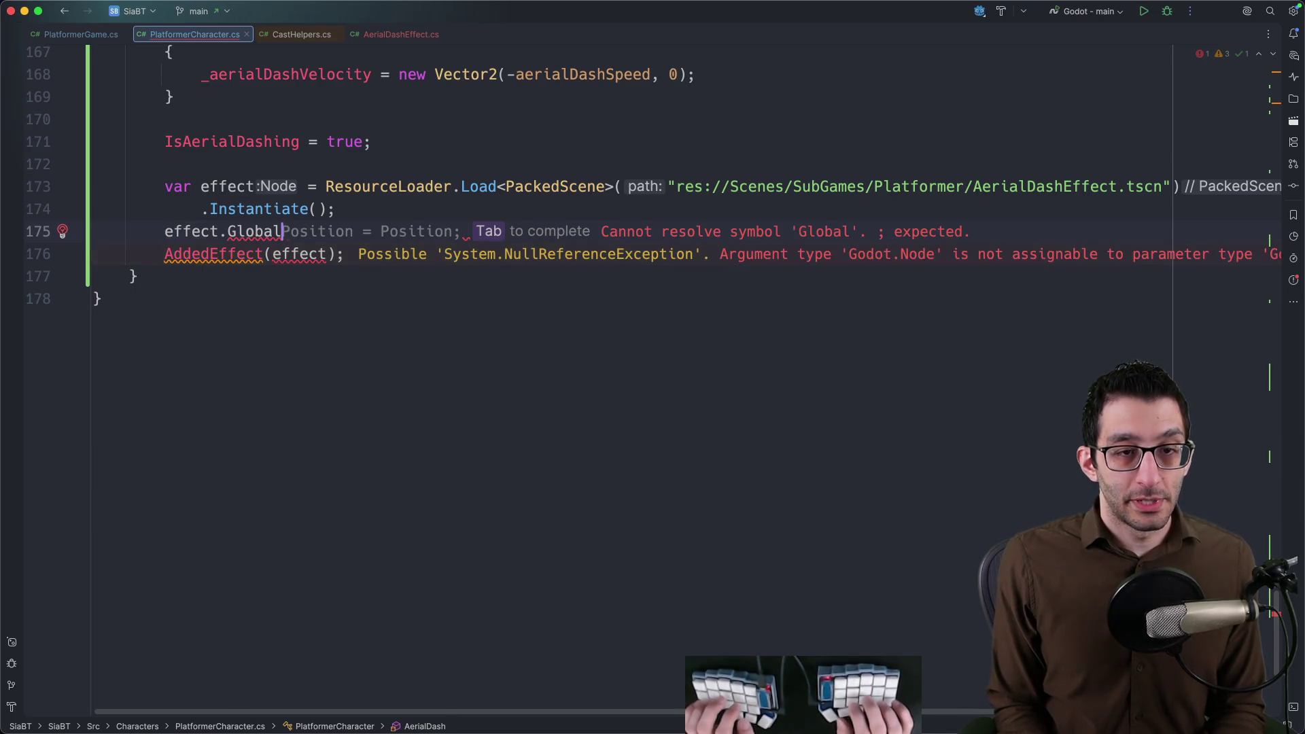
key("alt+BackSpace")
key("Up")
key("Up")
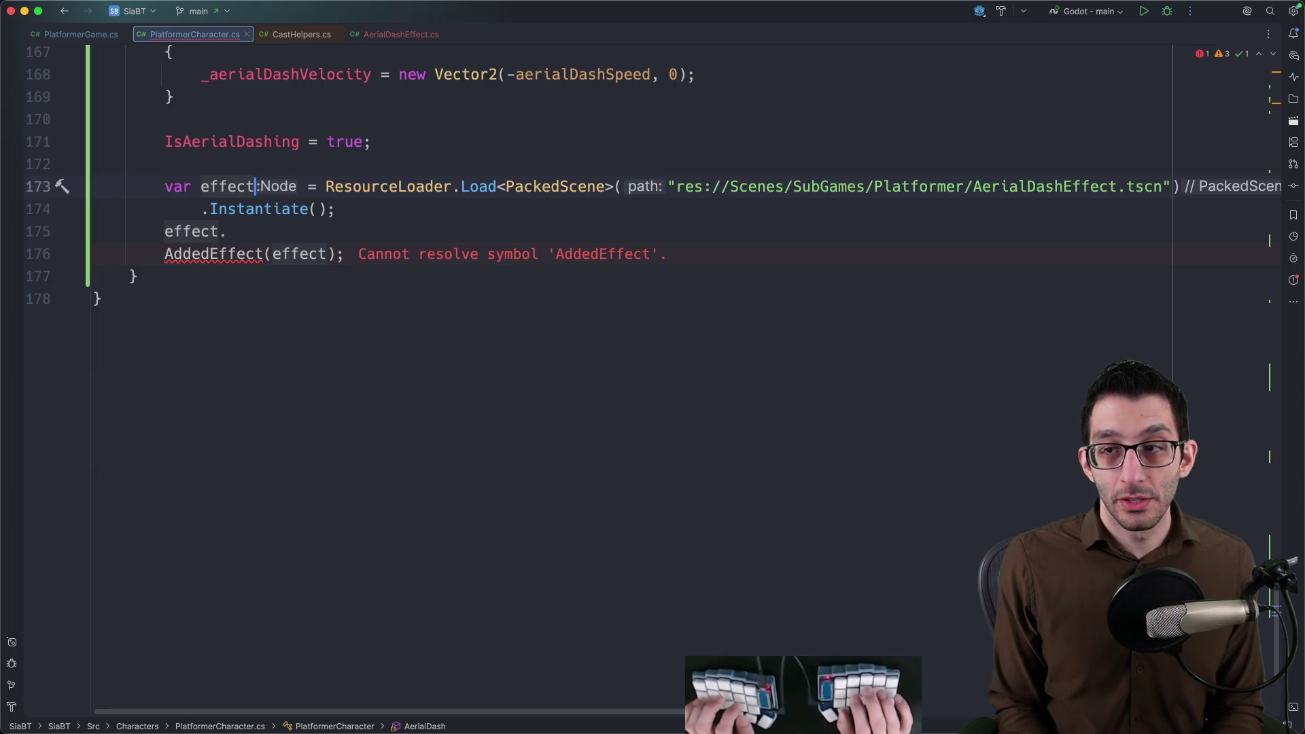
key("super+b")
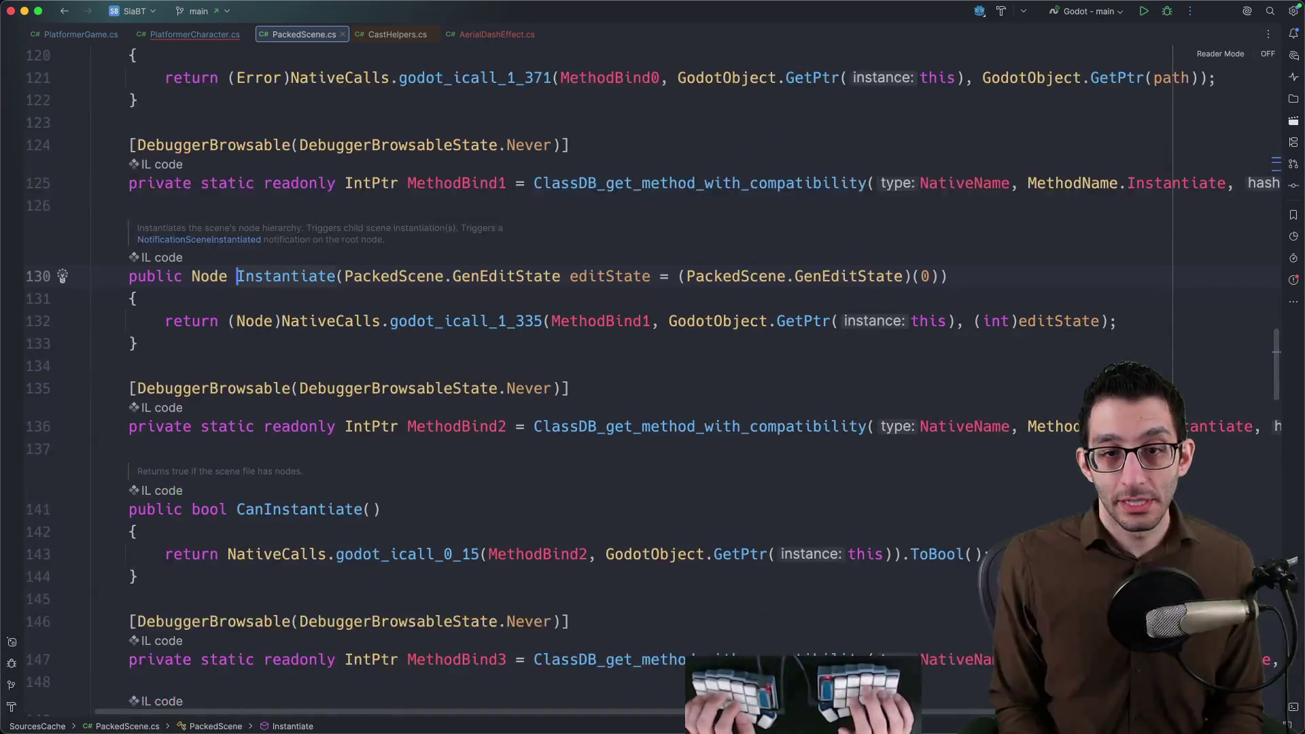
Step through the Instantiate matches in PackedScene.cs, then switch to the Obsidian notes.
key("super+f")
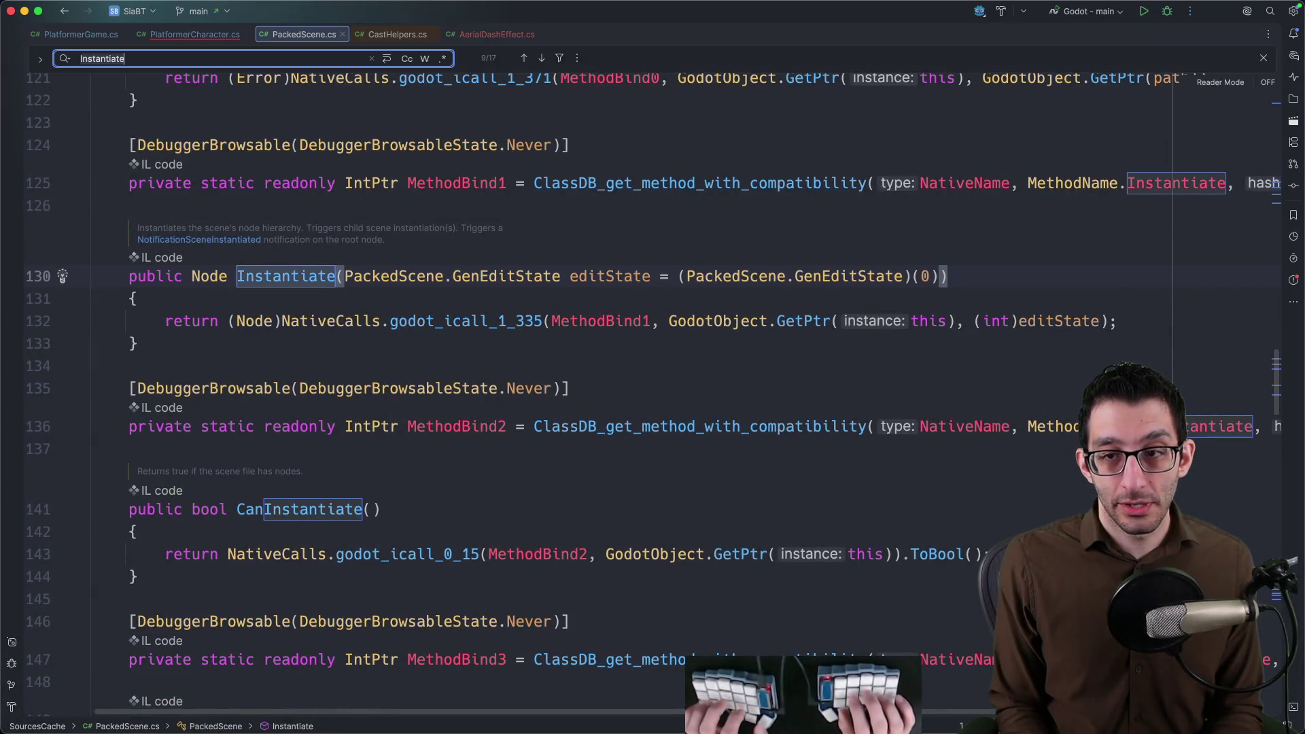
key("Return")
key("Return")
key("Return")
key("Return")
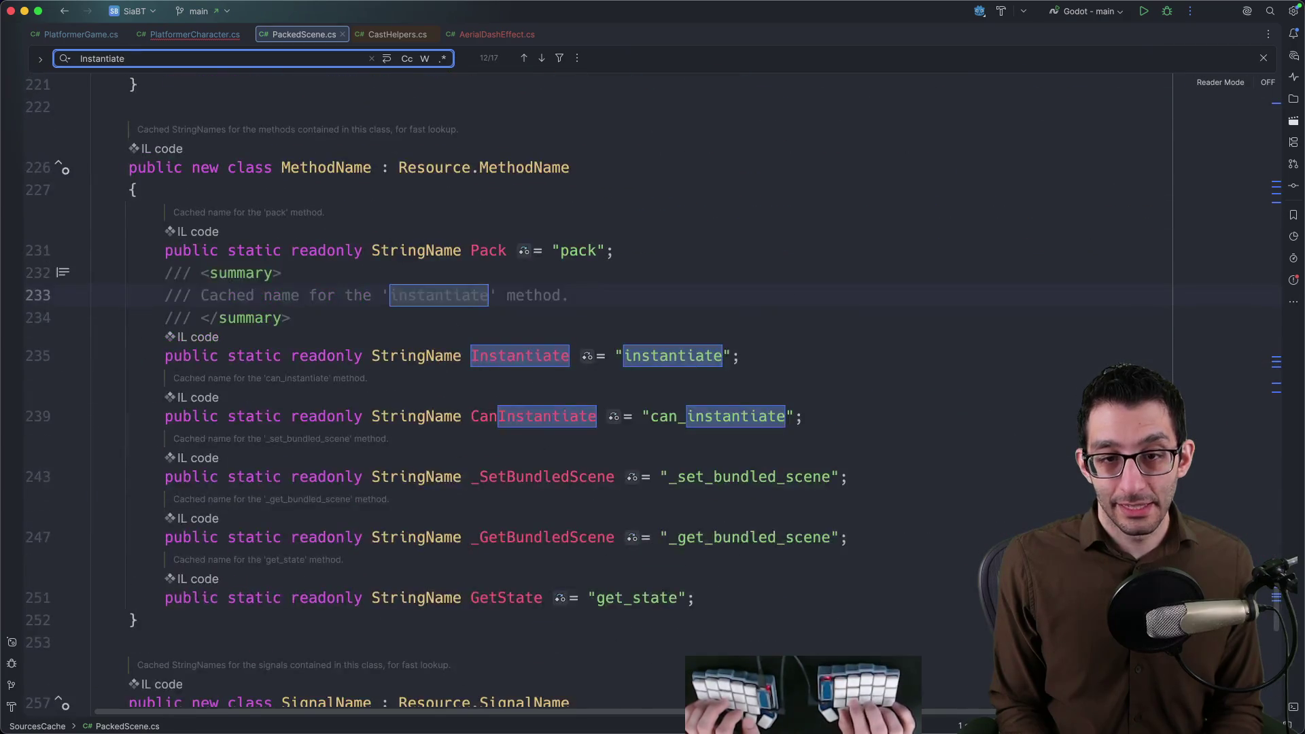
key("Return")
key("Return")
key("Return")
key("Return")
key("Return")
key("Return")
key("Return")
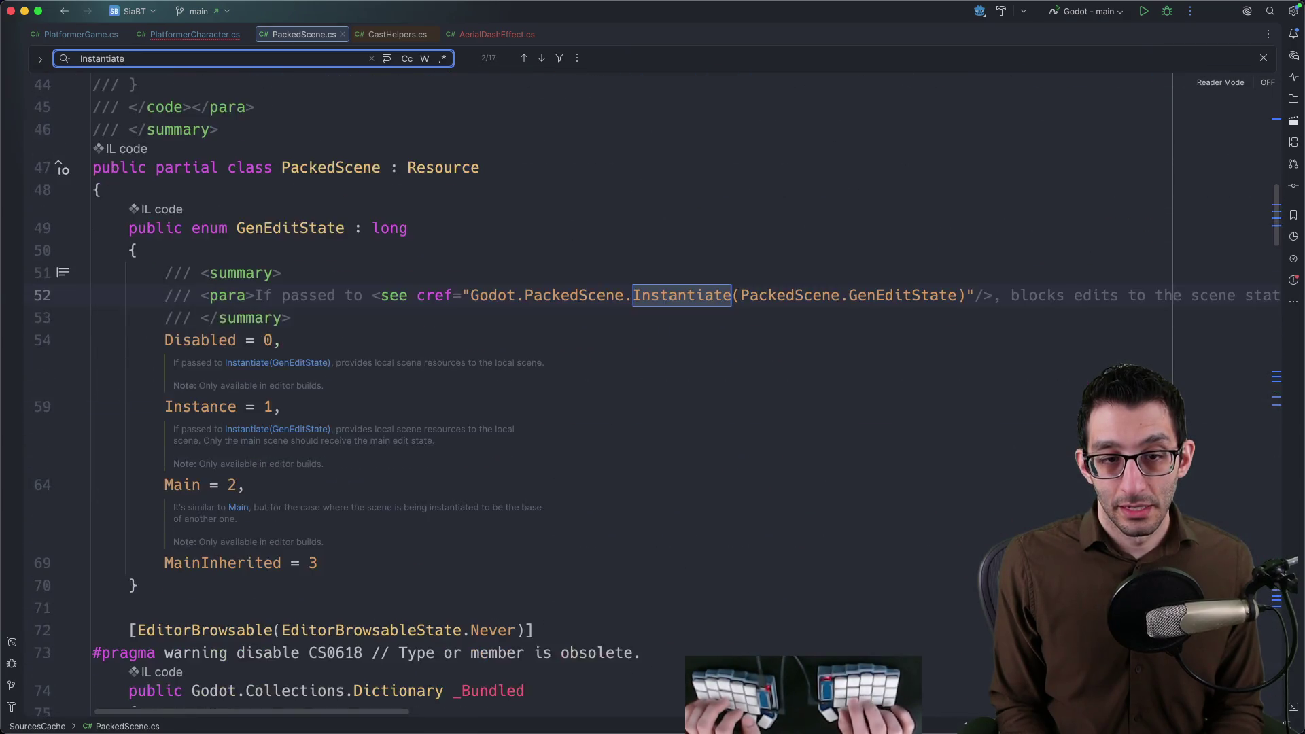
key("Return")
type("(")
key("super+Tab")
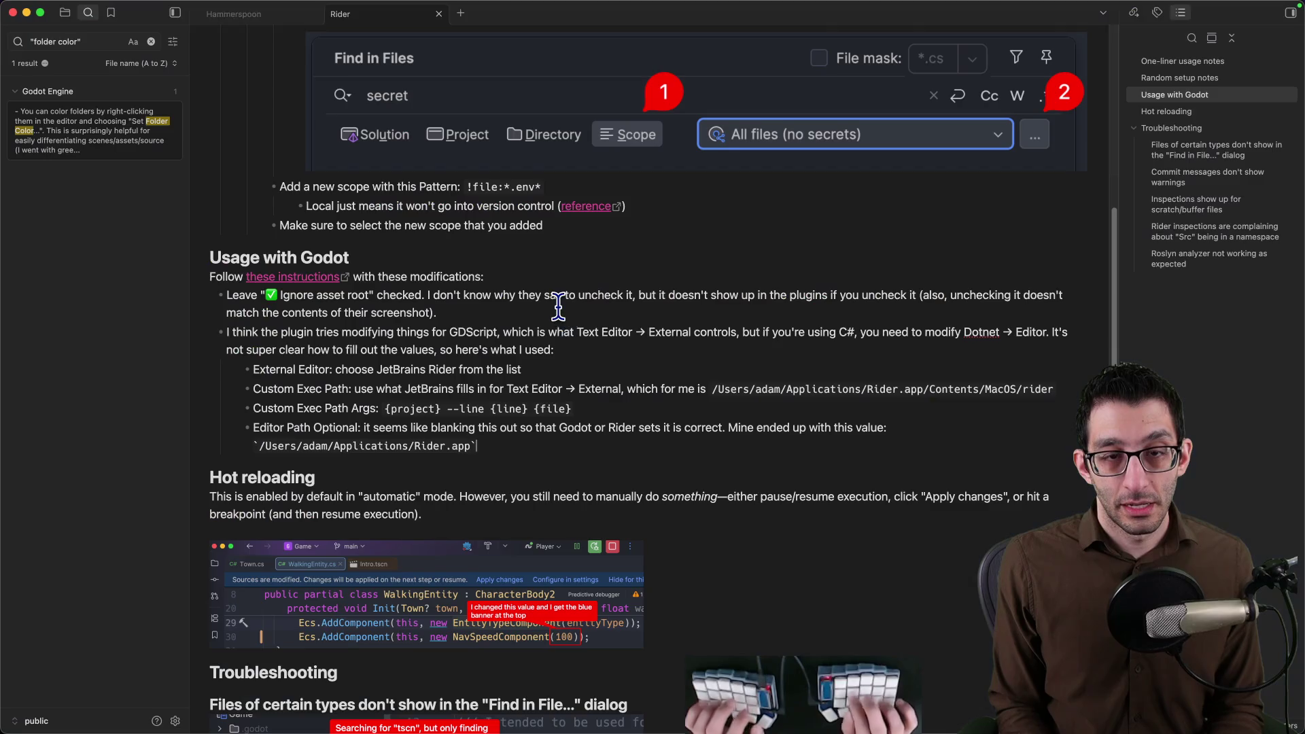
Find the Instantiate<Character>() example in the 'C sharp in Godot' note and return to Rider.
key("super+o")
type("csharp")
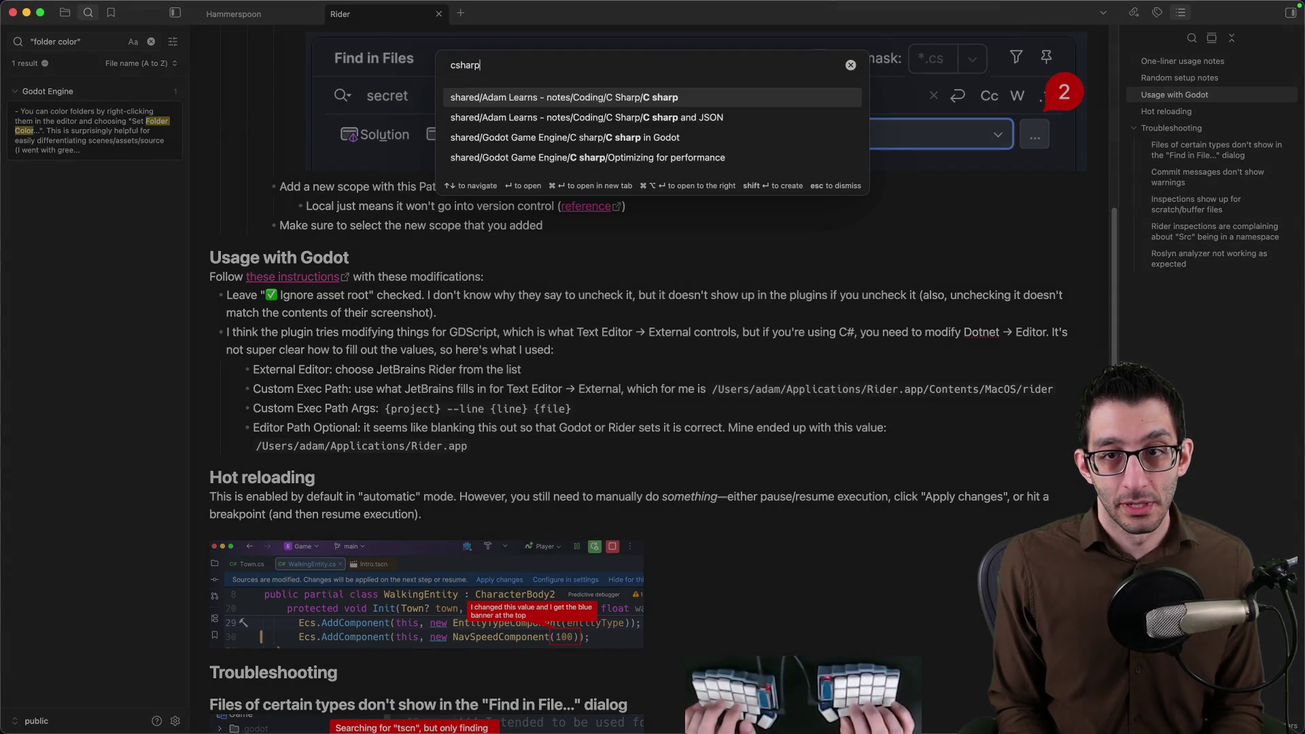
key("Down")
key("Down")
key("Return")
key("super+f")
type("instantiate")
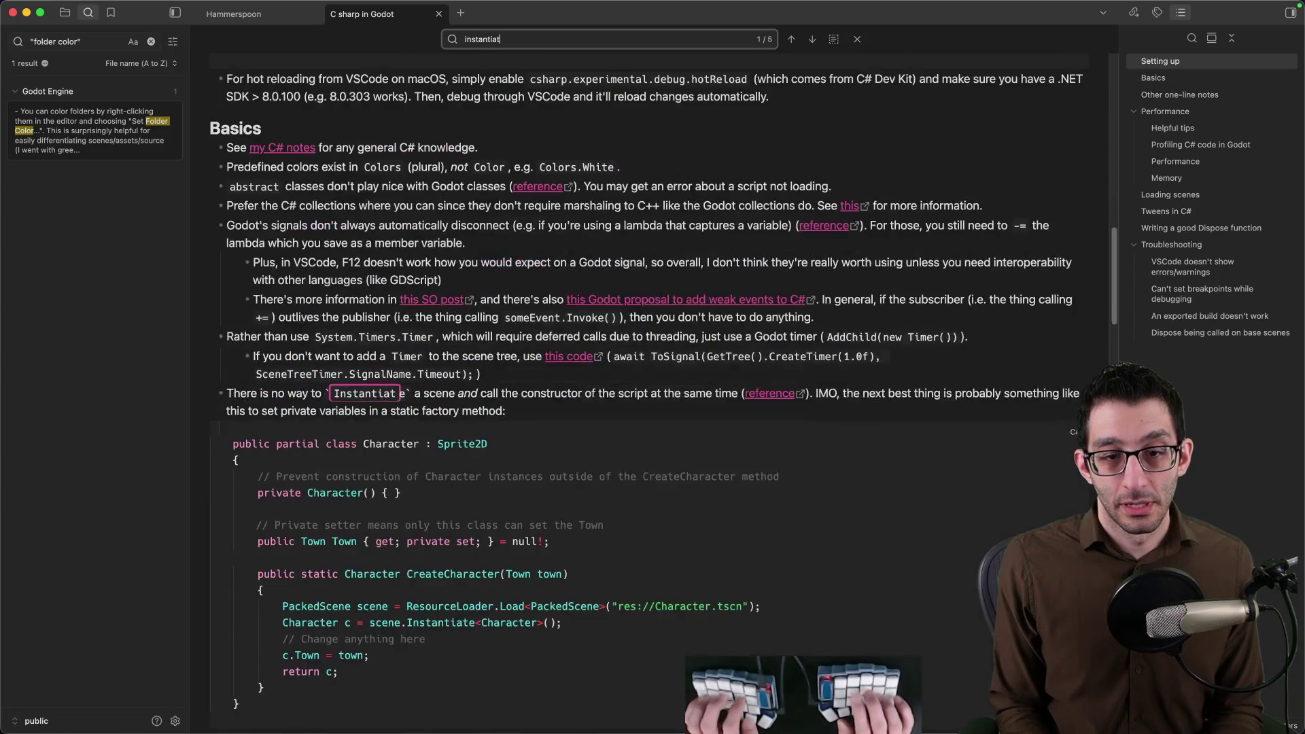
key("Return")
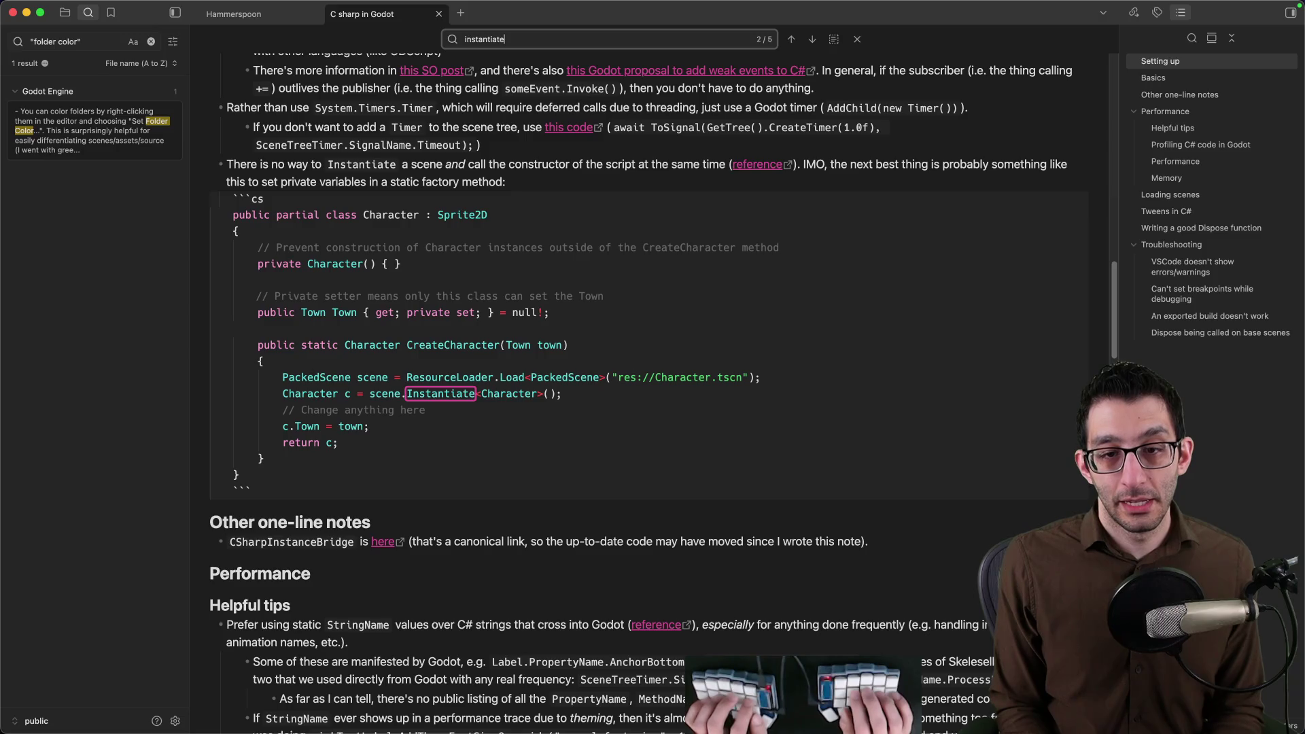
key("super+Tab")
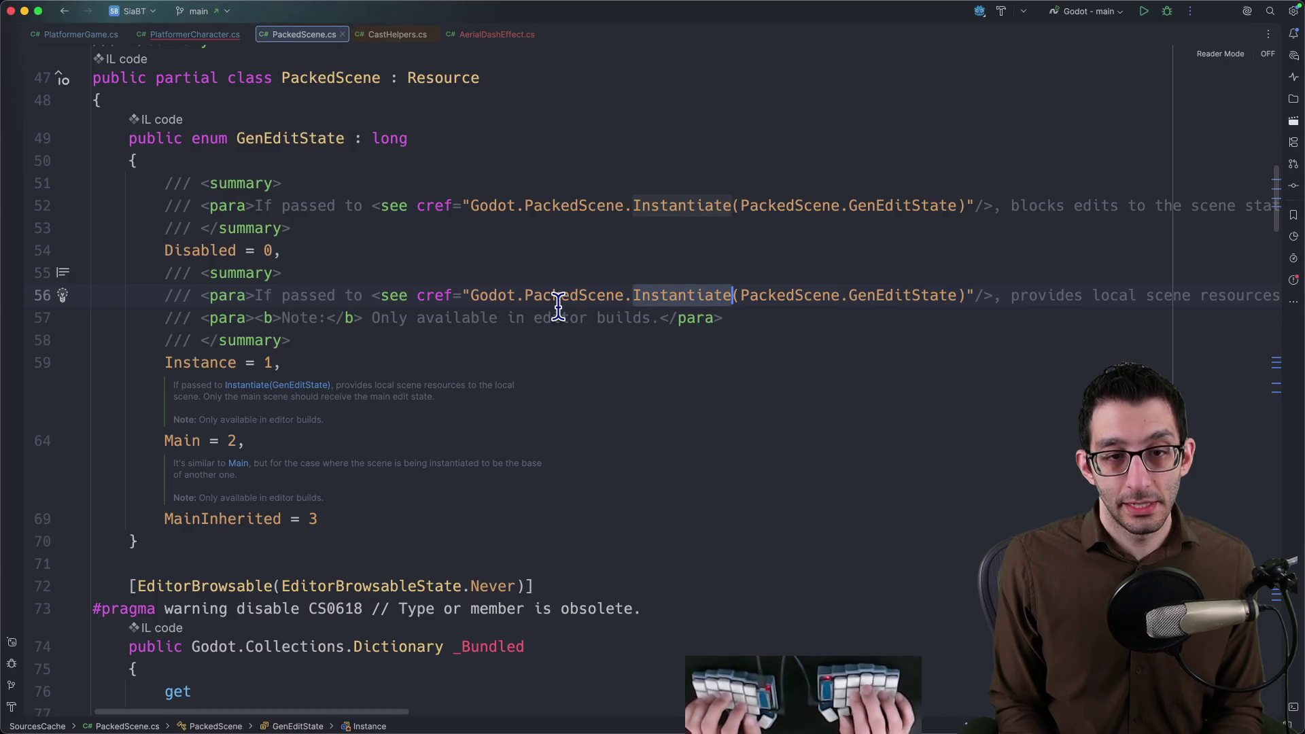
Instantiate the effect as Node2D and assign effect.GlobalPosition = GlobalPosition in AerialDash.
key("super+bracketleft")
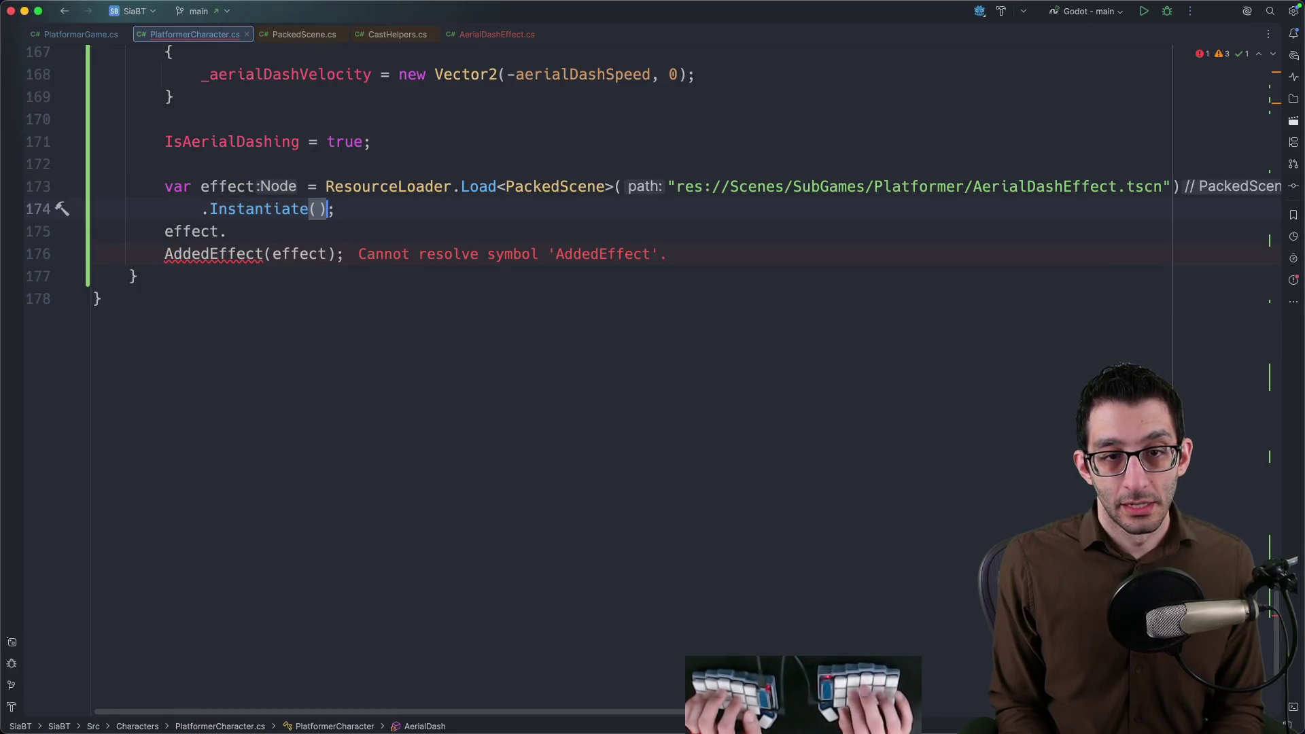
type("Node")
type("2D>")
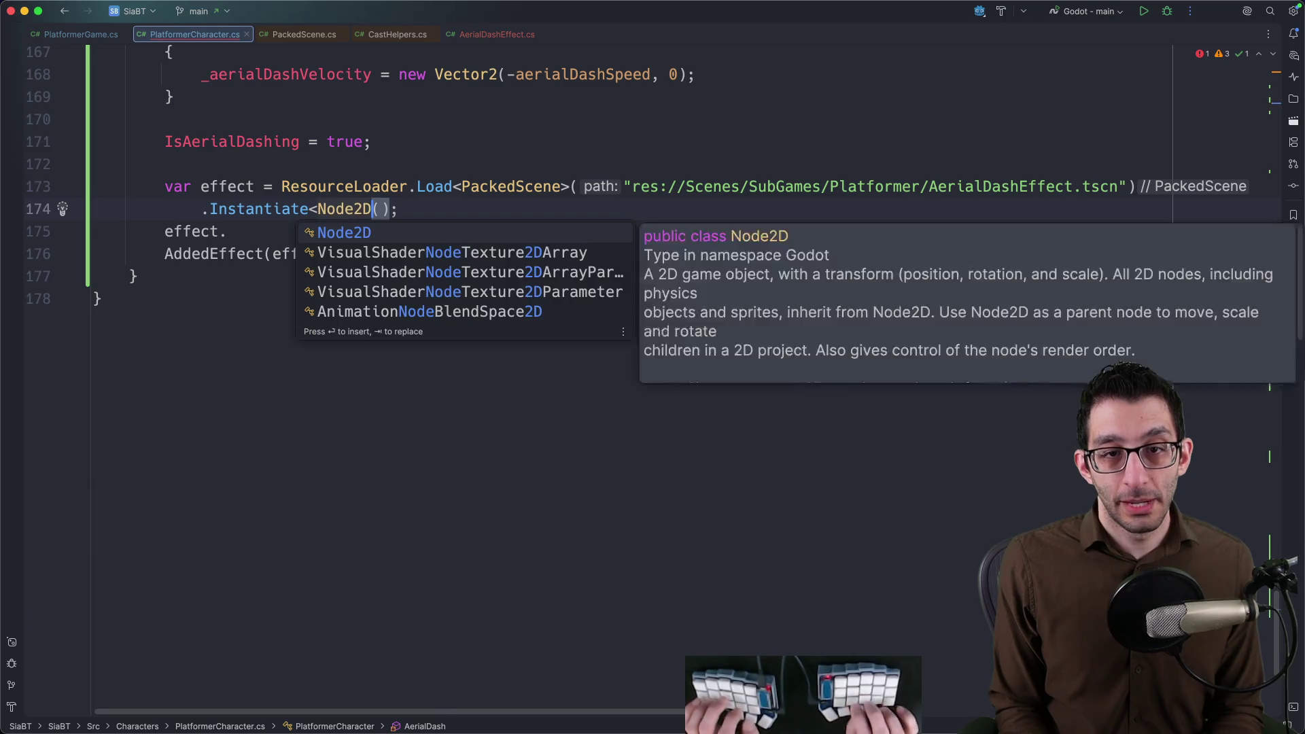
key("Return")
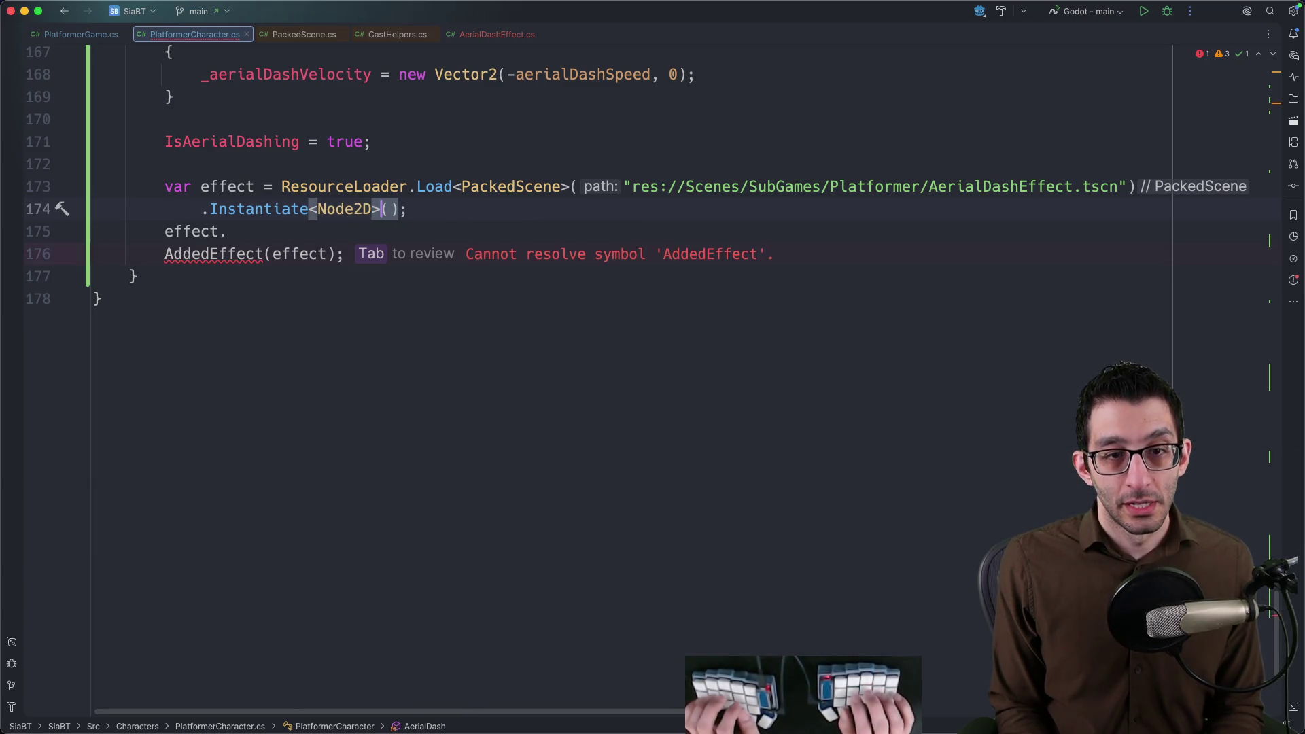
key("Down")
type("Gl")
key("Return")
type("= ")
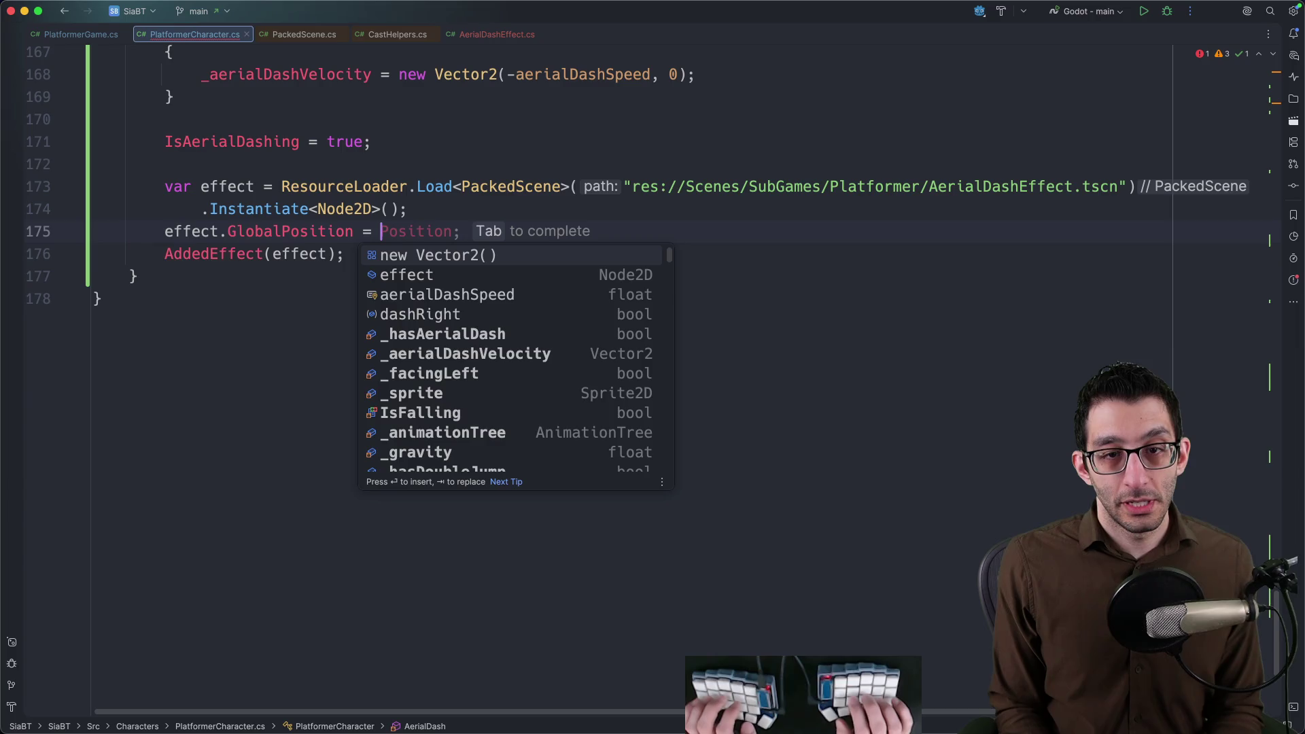
type("Global")
key("Return")
type(";")
key("Return")
type(";")
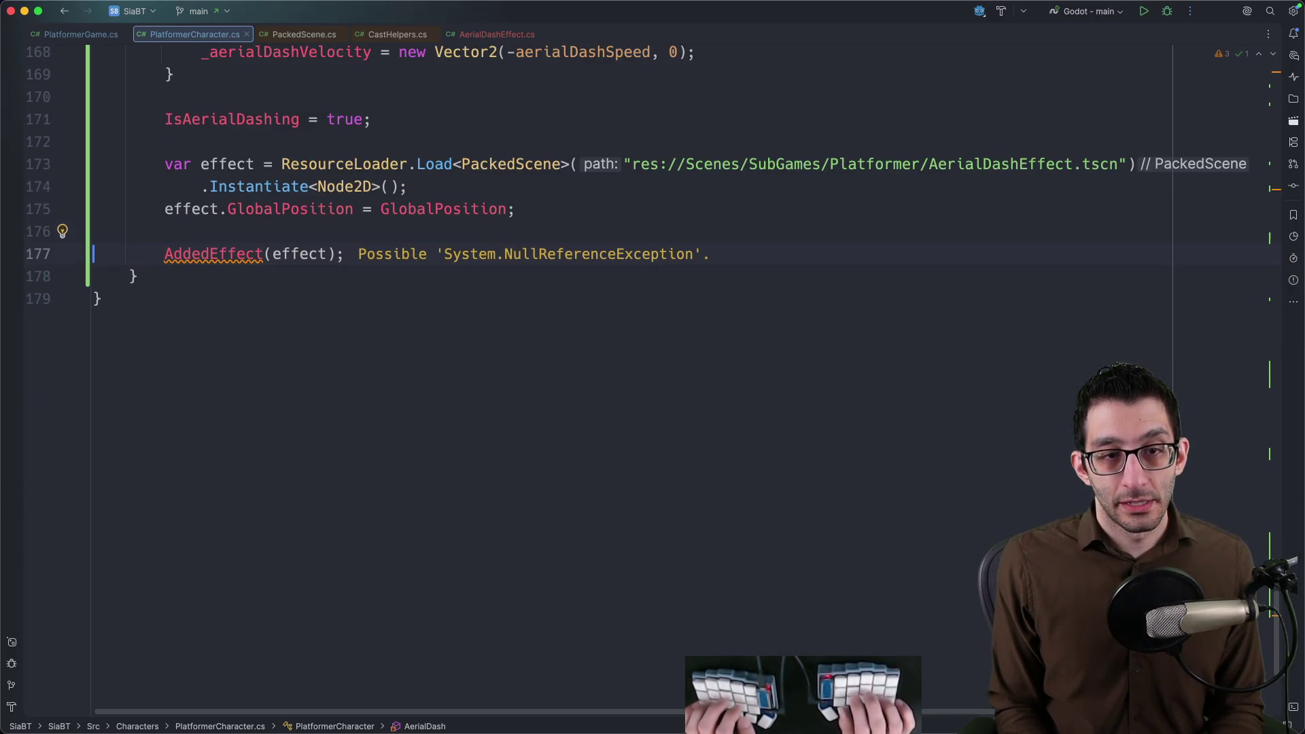
key("BackSpace")
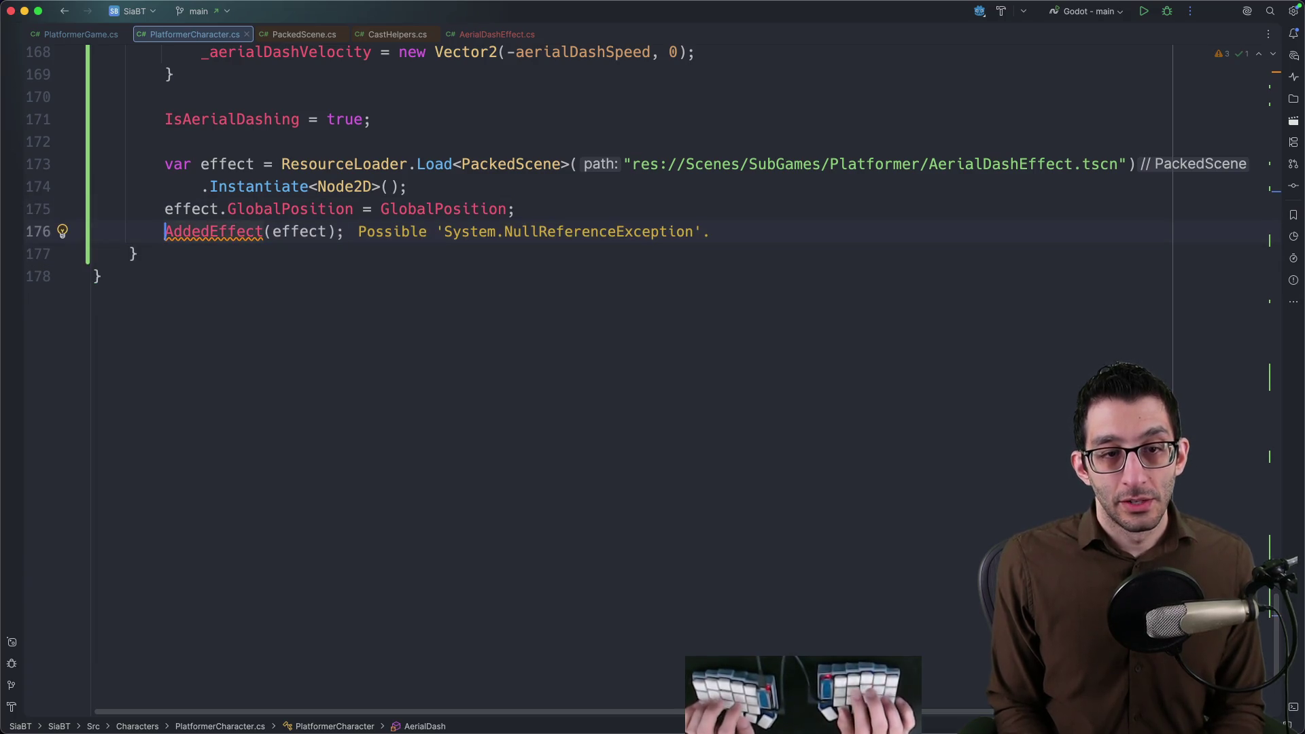
type(".")
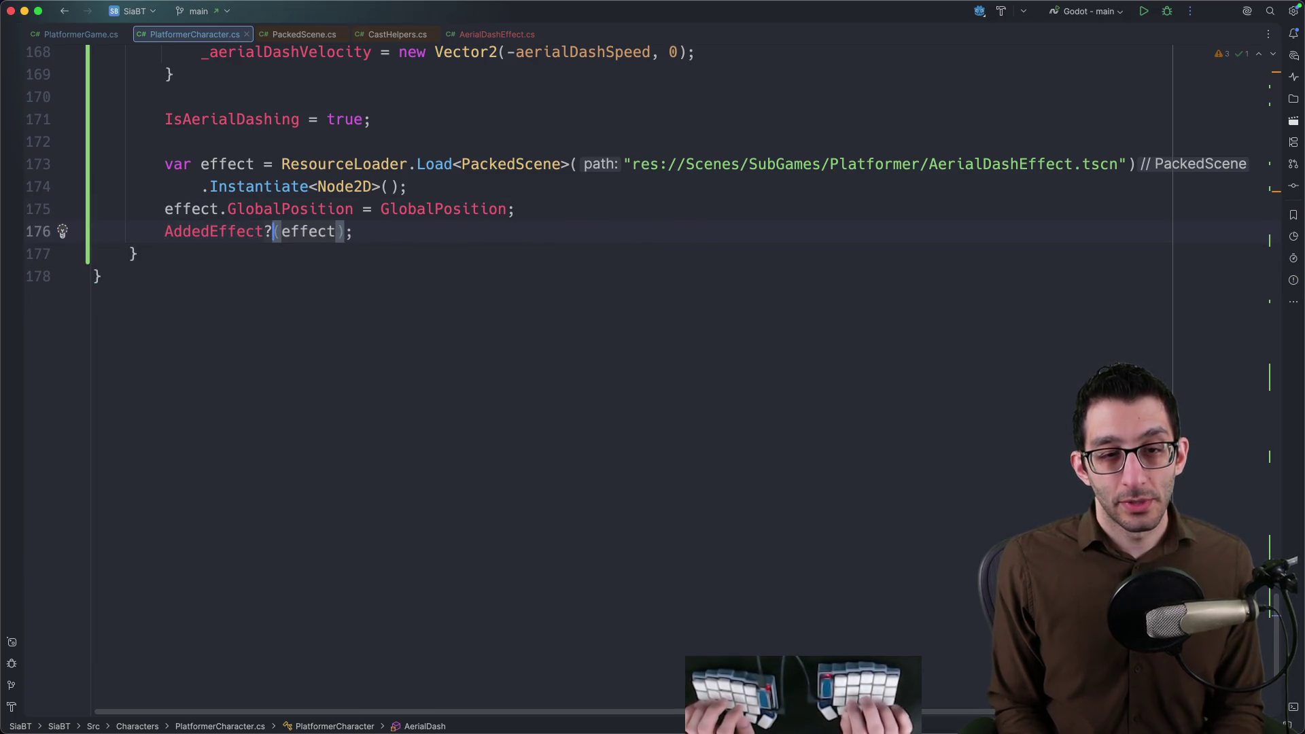
type(".In")
Change the call to AddedEffect?.Invoke(effect) and start launching the game.
key("Return")
key("Down")
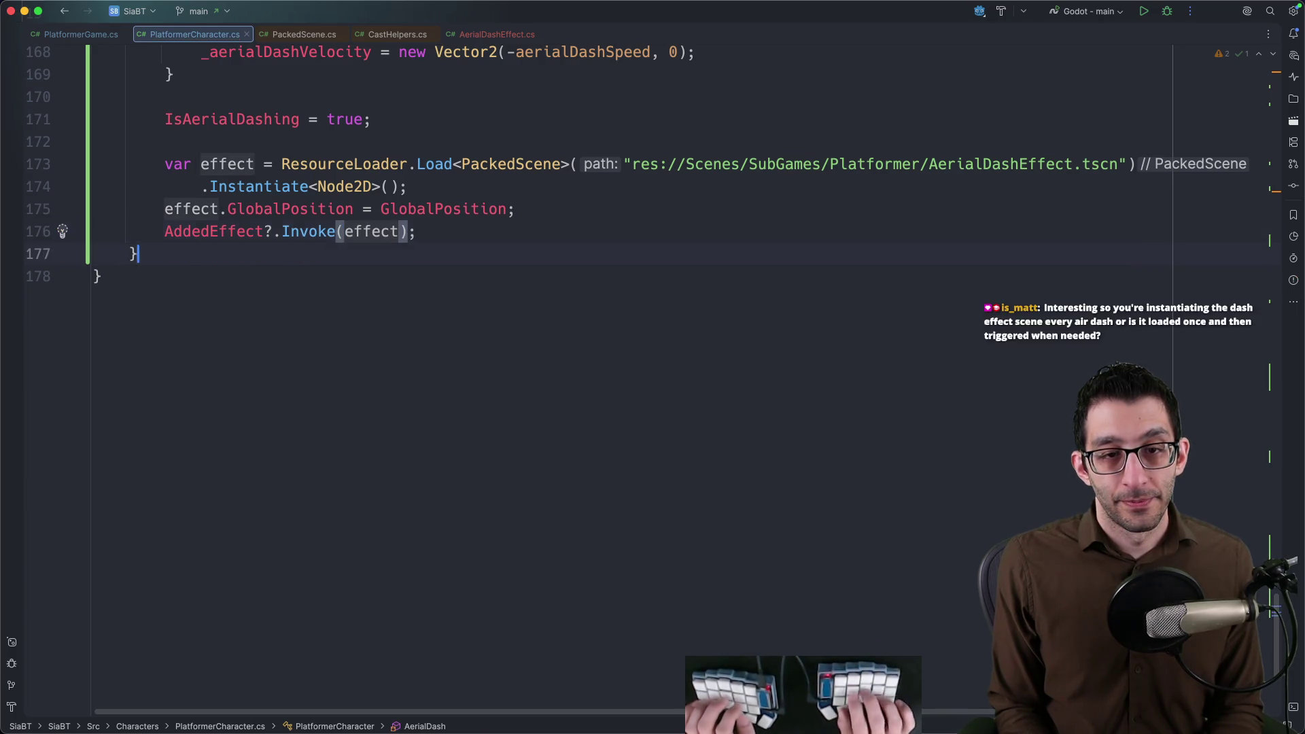
key("Up")
key("Down")
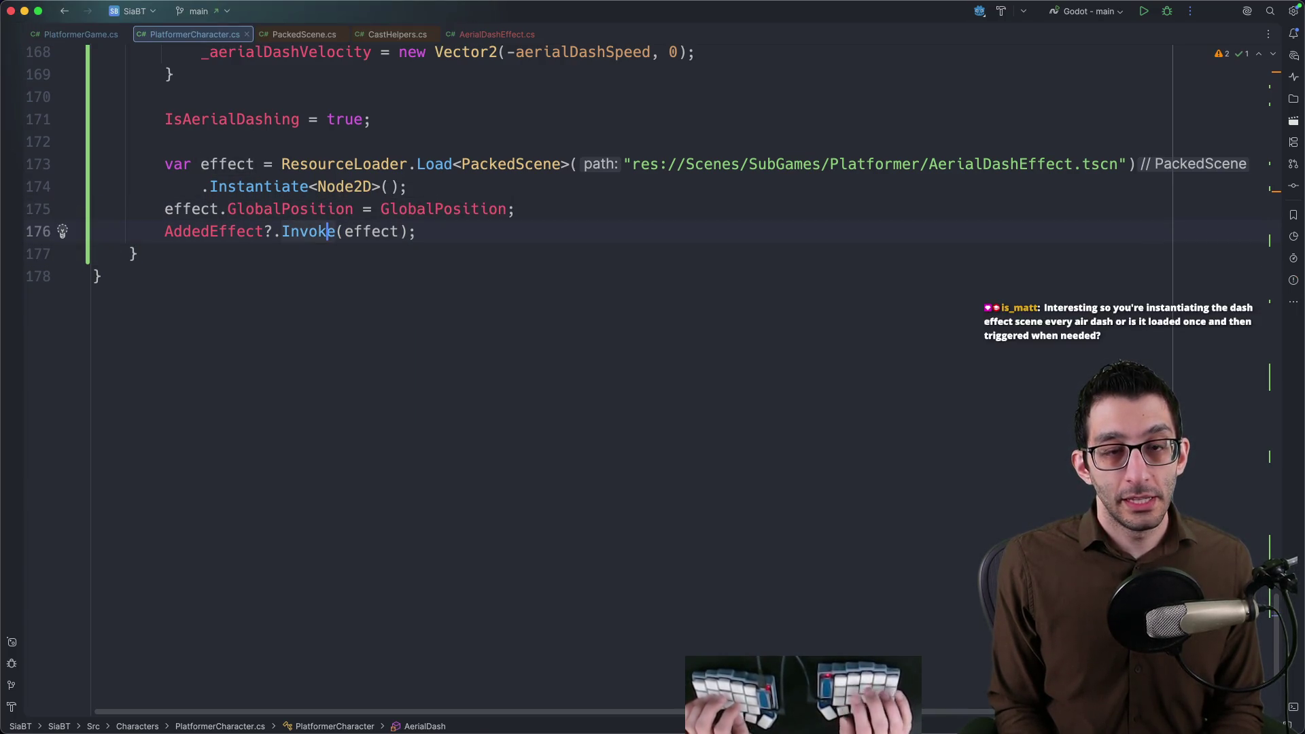
key("ctrl+Tab")
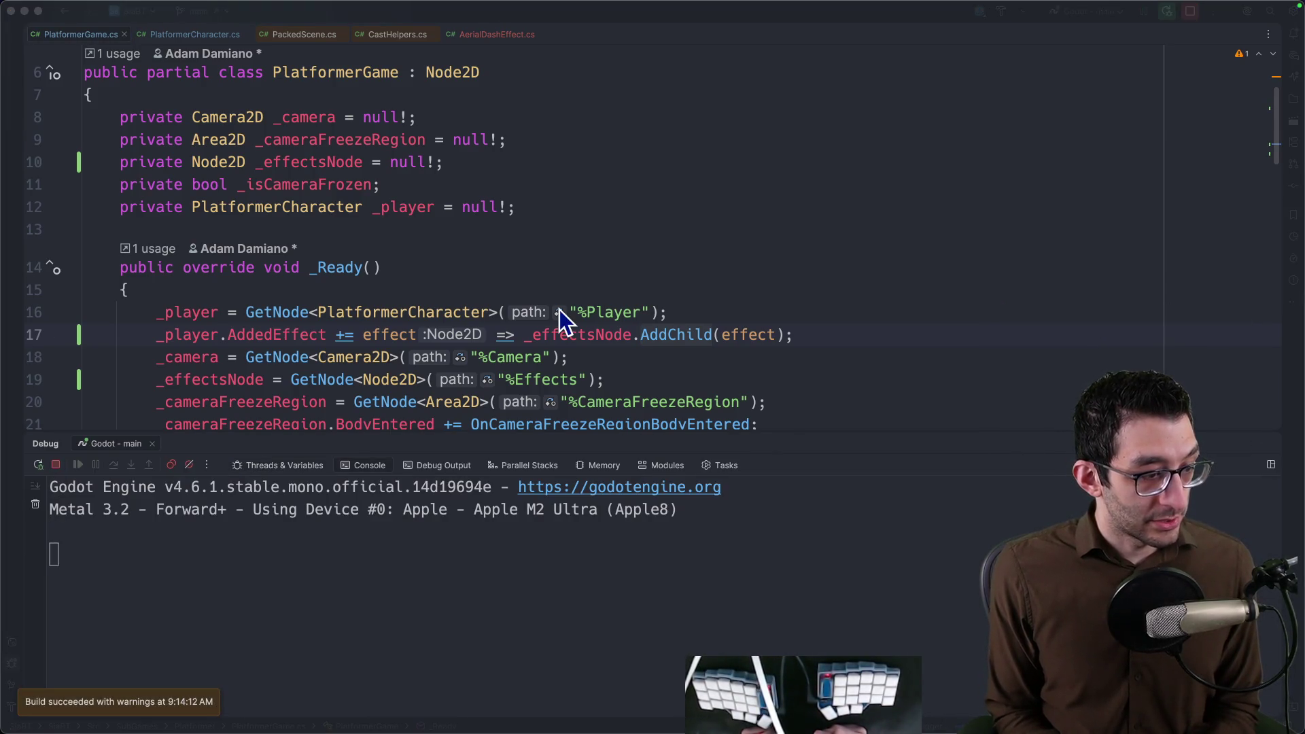
Jump and air-dash in the running game to see the dash effect appear.
key("space")
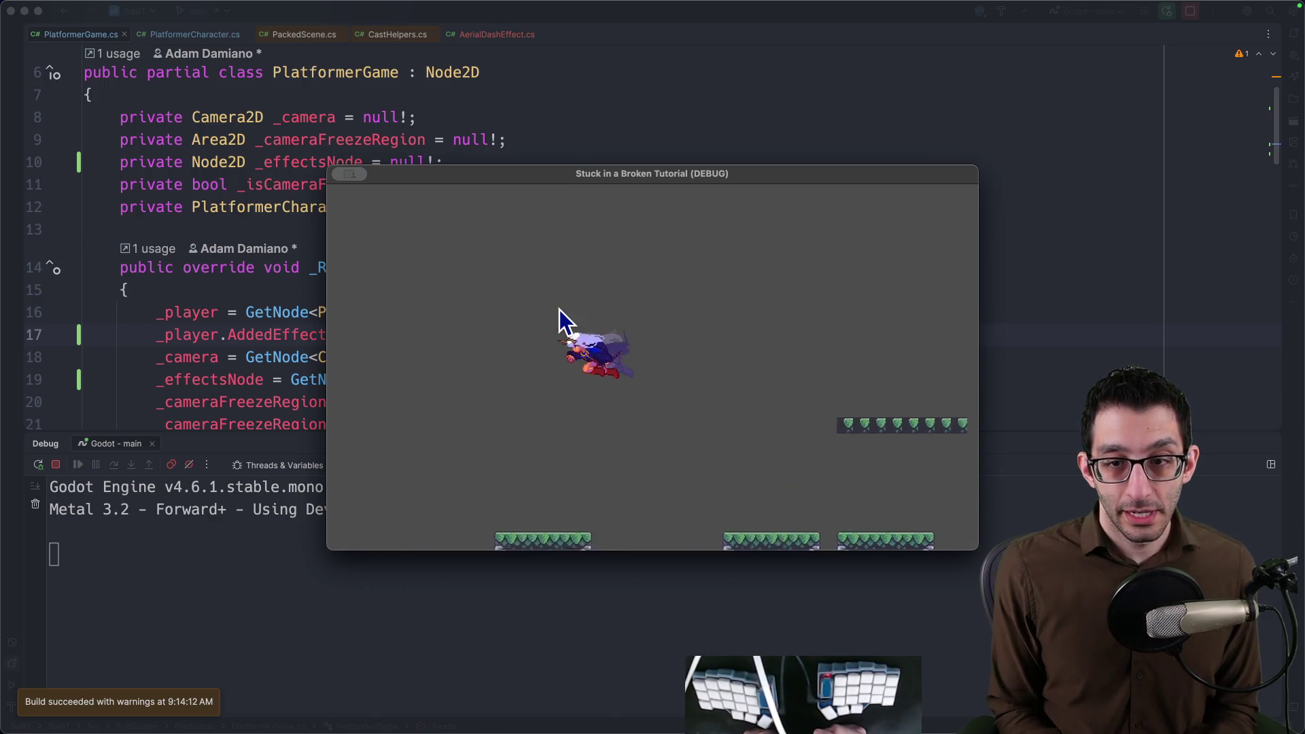
key("Right")
key("space")
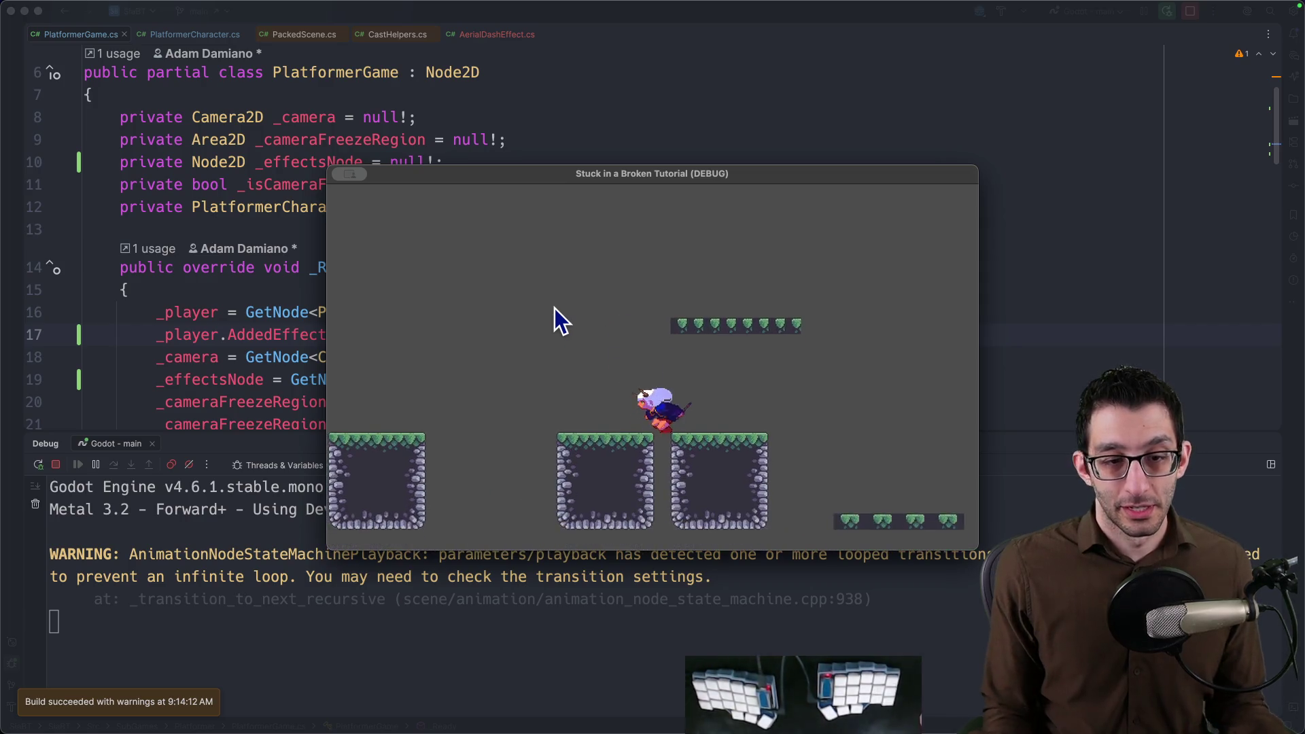
Begin a new 'effect.' line after the GlobalPosition assignment, then switch to Godot.
left_click(571, 209)
key("Return")
type("effectt.H")
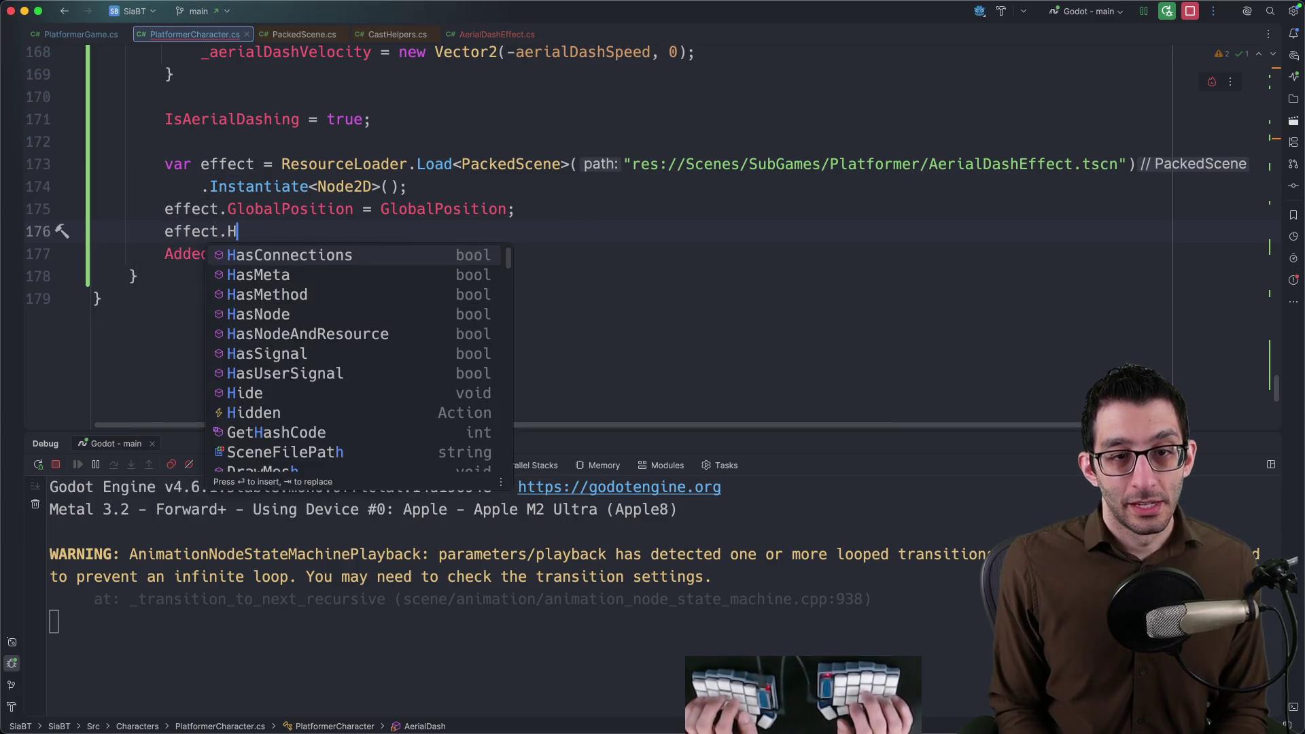
key("BackSpace")
key("Escape")
key("super+Tab")
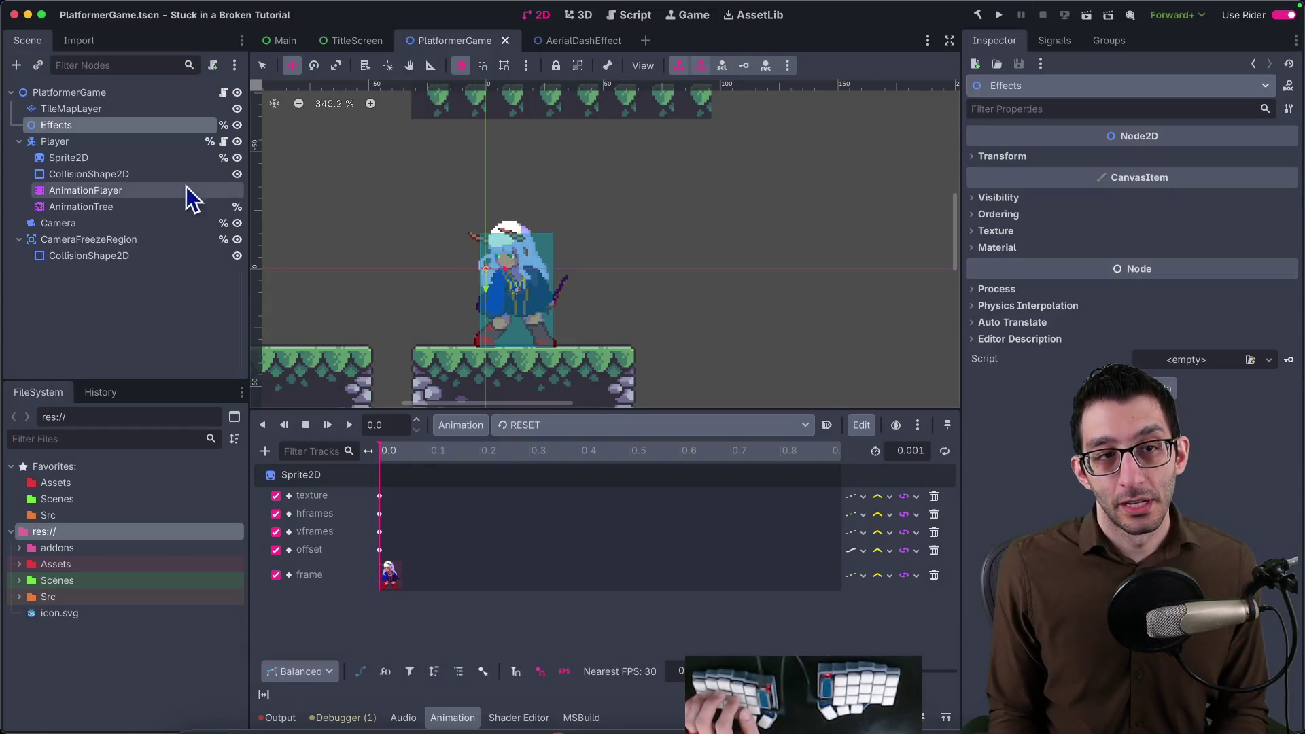
Inspect the AerialDashEffect scene's Smoke and root nodes, then cycle windows back toward Rider.
left_click(556, 42)
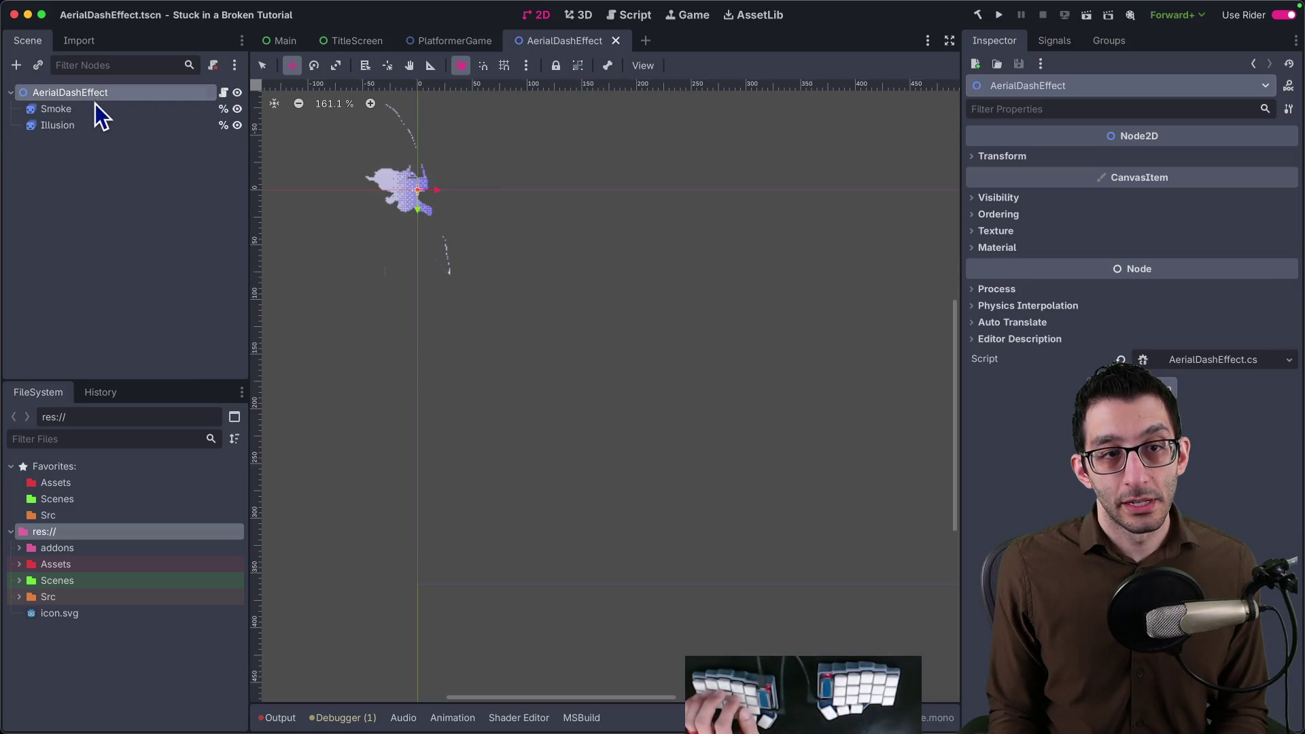
left_click(96, 115)
key("Return")
left_click(103, 97)
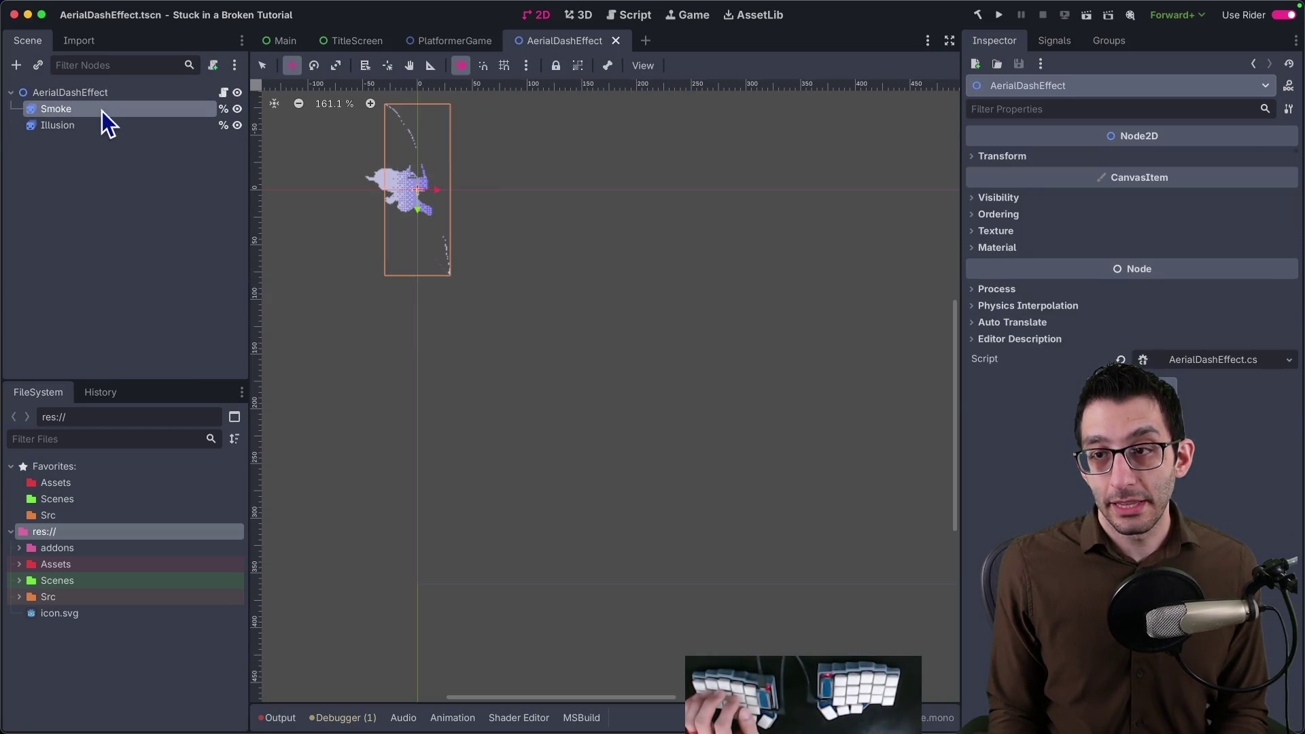
left_click(110, 88)
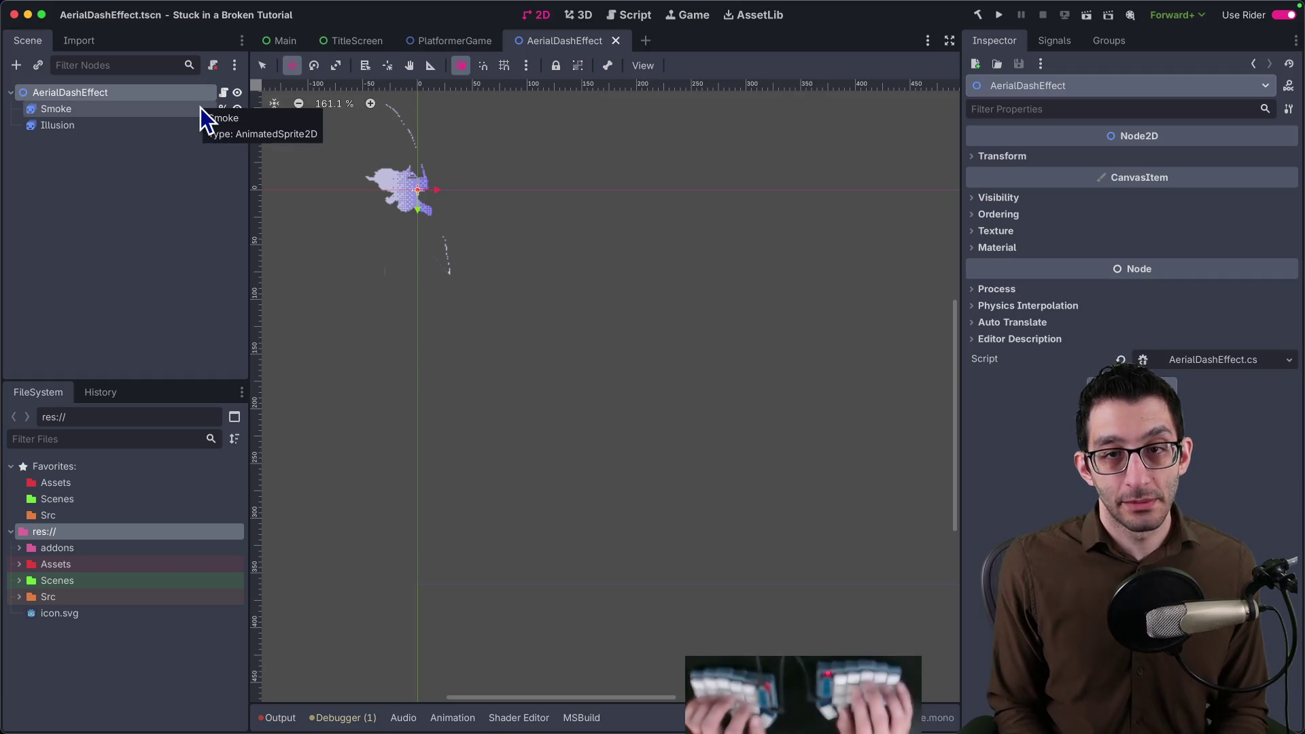
key("super+Tab")
key("super+Tab")
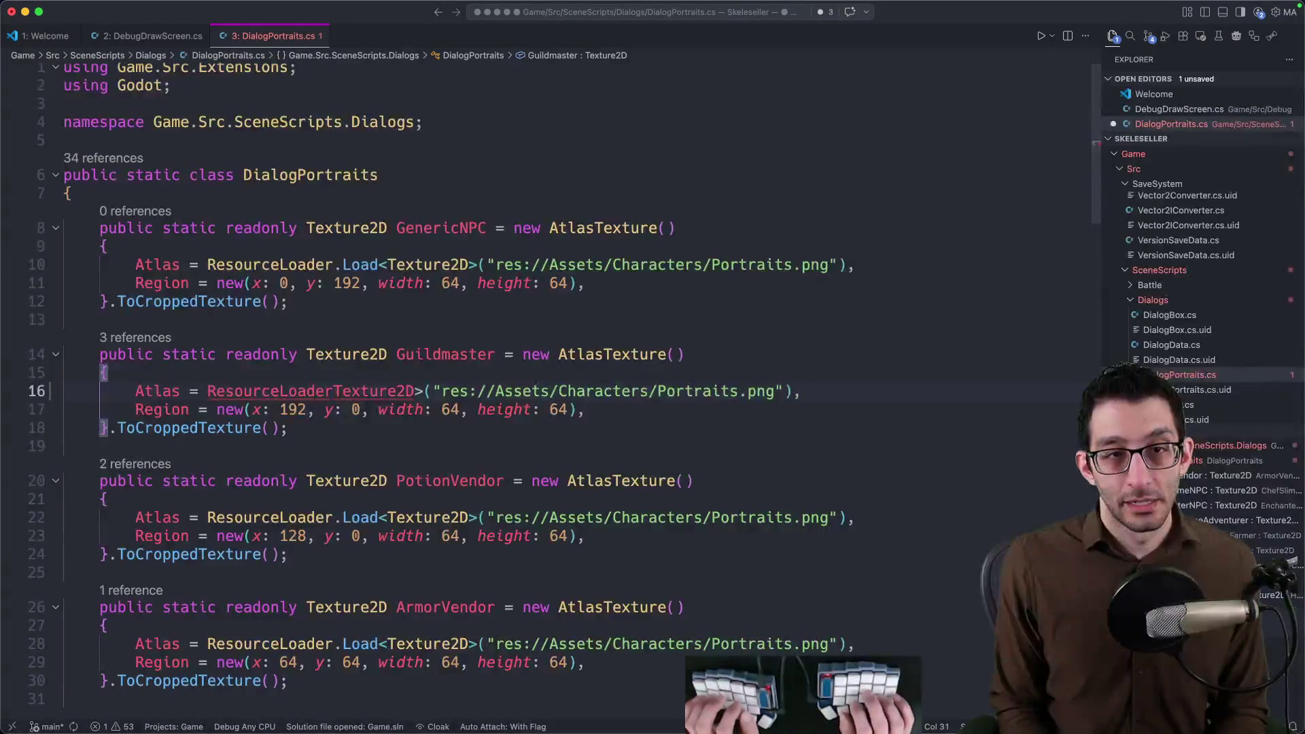
key("super+Tab")
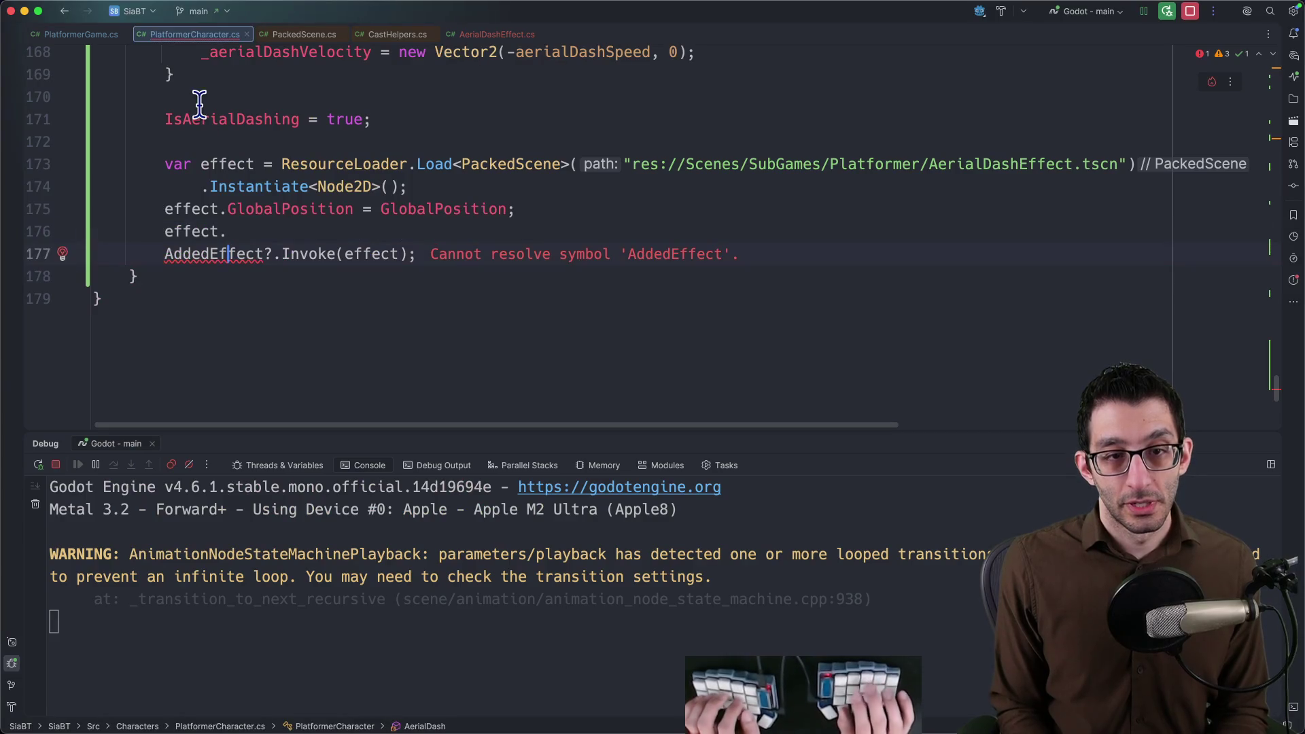
type("ct")
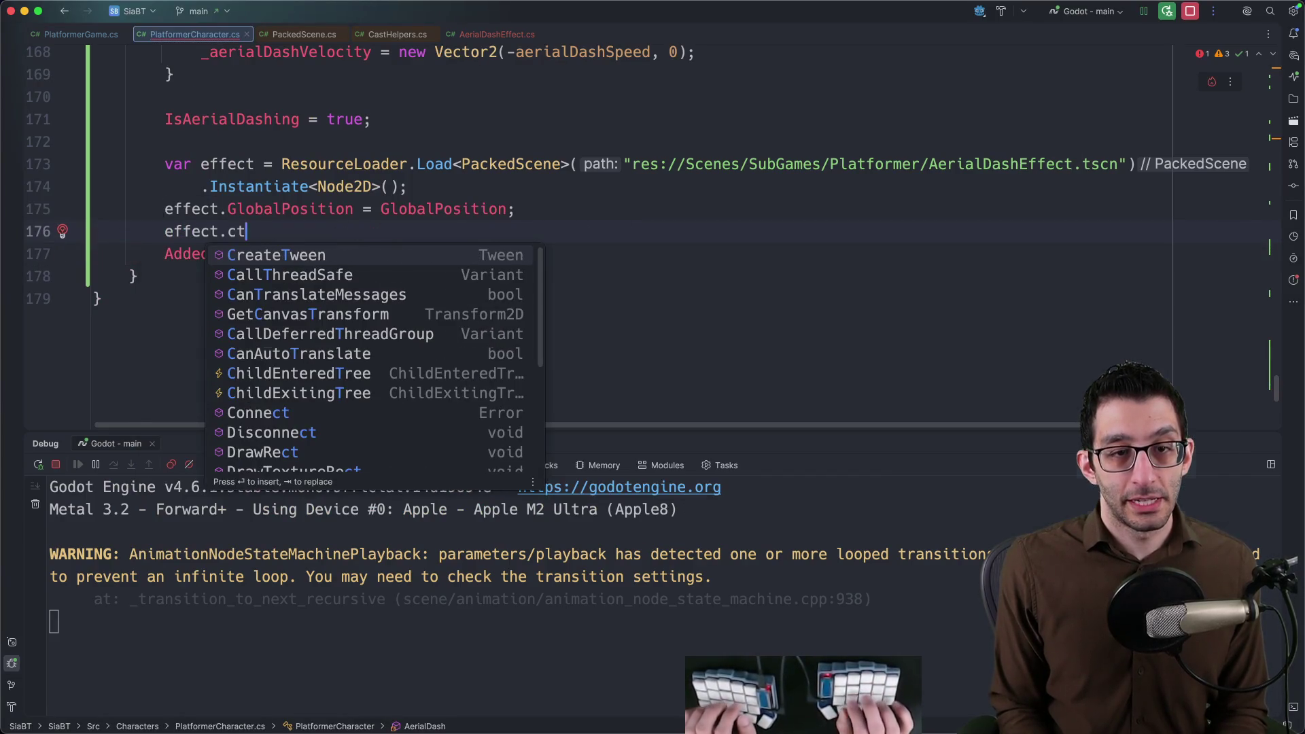
Write an effect.Init(_facingLeft) call, replacing the wrong completion.
key("BackSpace")
key("BackSpace")
type("It")
key("Return")
key("BackSpace")
key("BackSpace")
key("BackSpace")
type("Init(")
key("Escape")
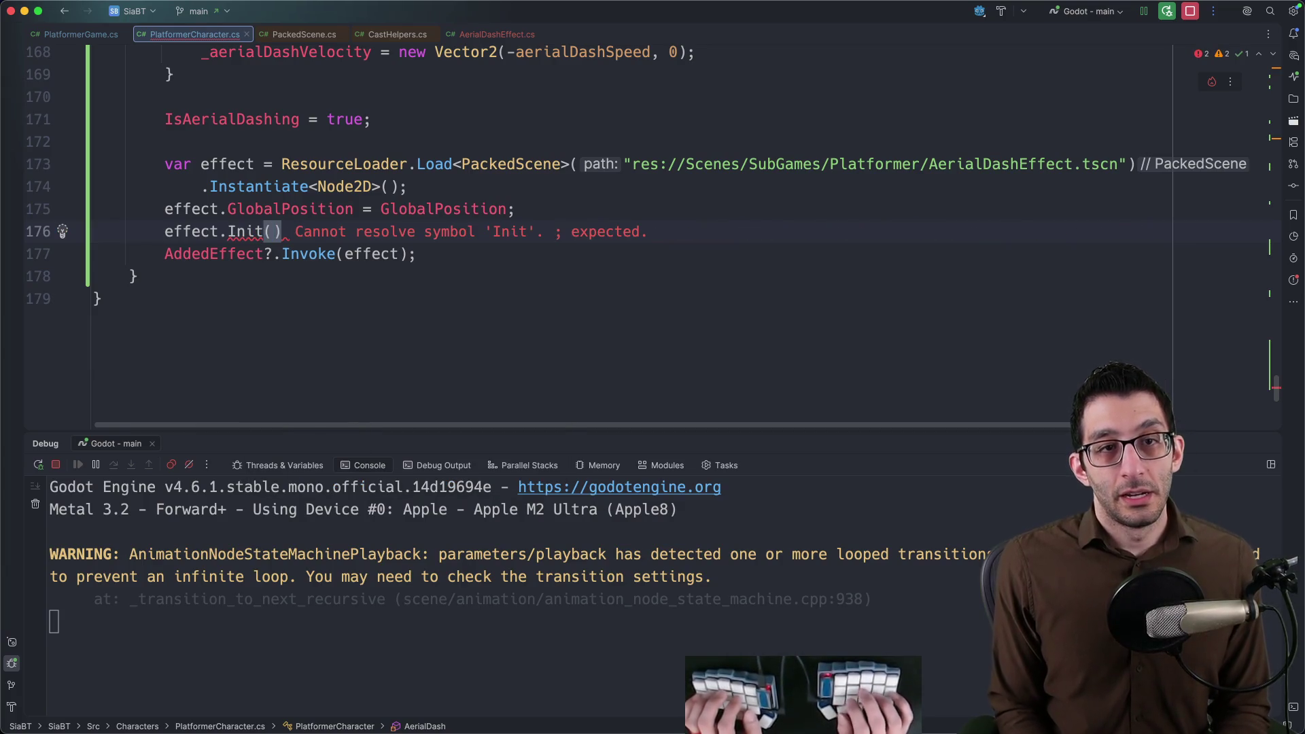
scroll(221, 116, "up", 6)
scroll(245, 140, "up", 7)
scroll(245, 141, "up", 4)
scroll(245, 140, "up", 3)
scroll(244, 140, "down", 10)
scroll(245, 139, "down", 8)
type("_facingLeft")
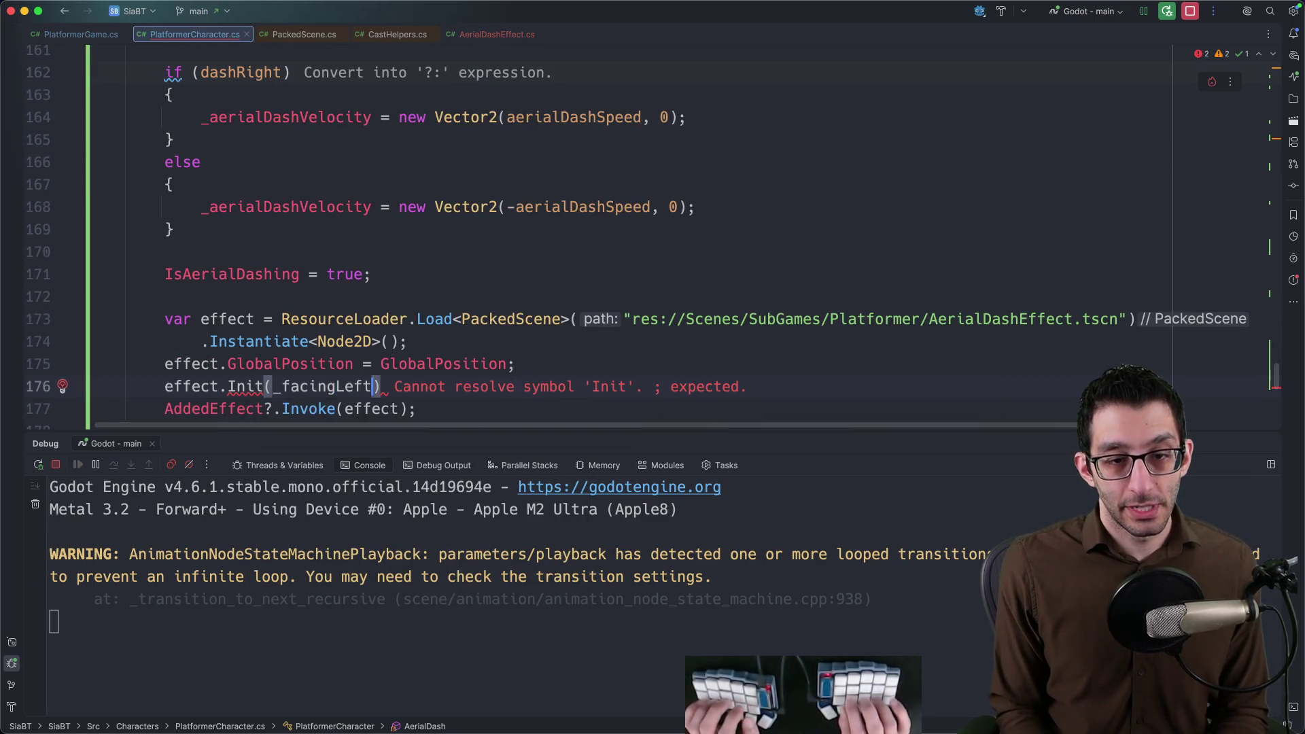
scroll(653, 235, "down", 1)
key("alt+Left")
key("alt+Left")
key("alt+Left")
key("alt+Return")
key("Return")
key("Escape")
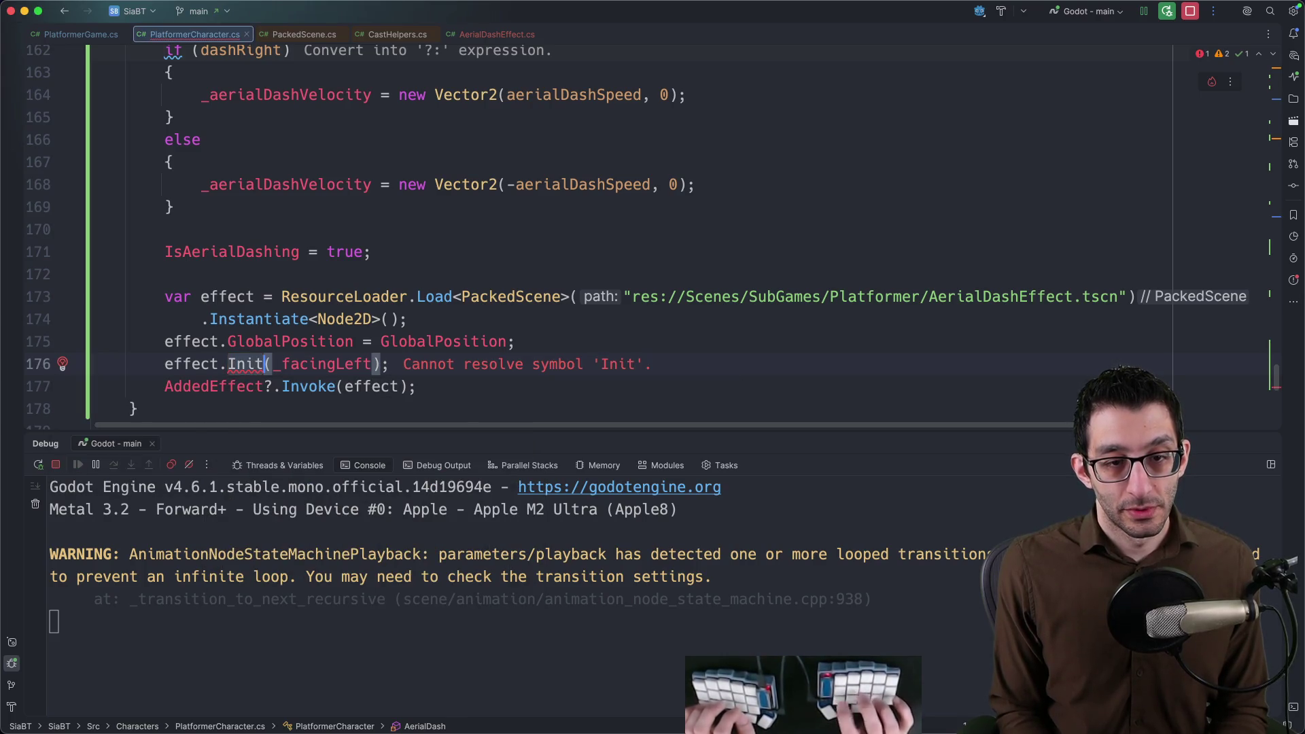
Browse the quick-fix, code generation and refactoring options offered for the unresolved Init.
key("alt+Return")
key("Down")
key("Down")
key("Down")
key("Down")
key("Down")
key("Return")
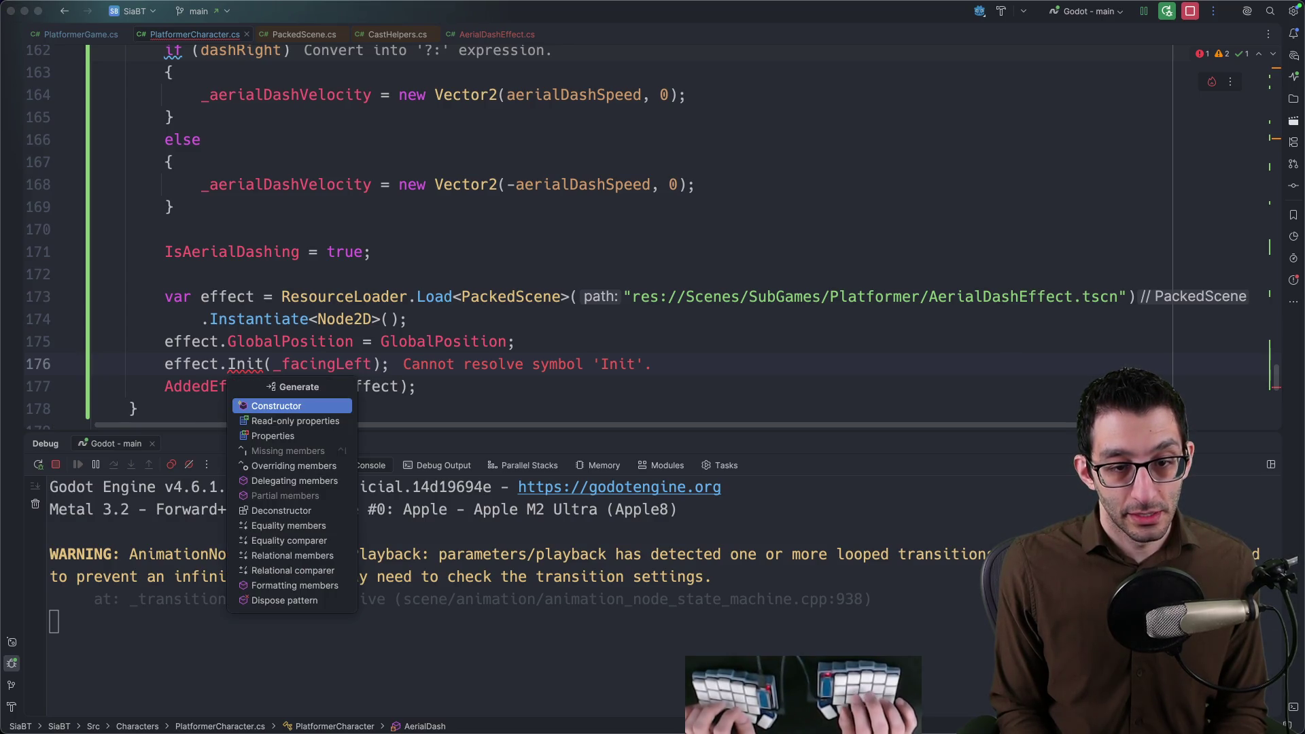
key("Down")
key("Down")
key("Down")
key("Down")
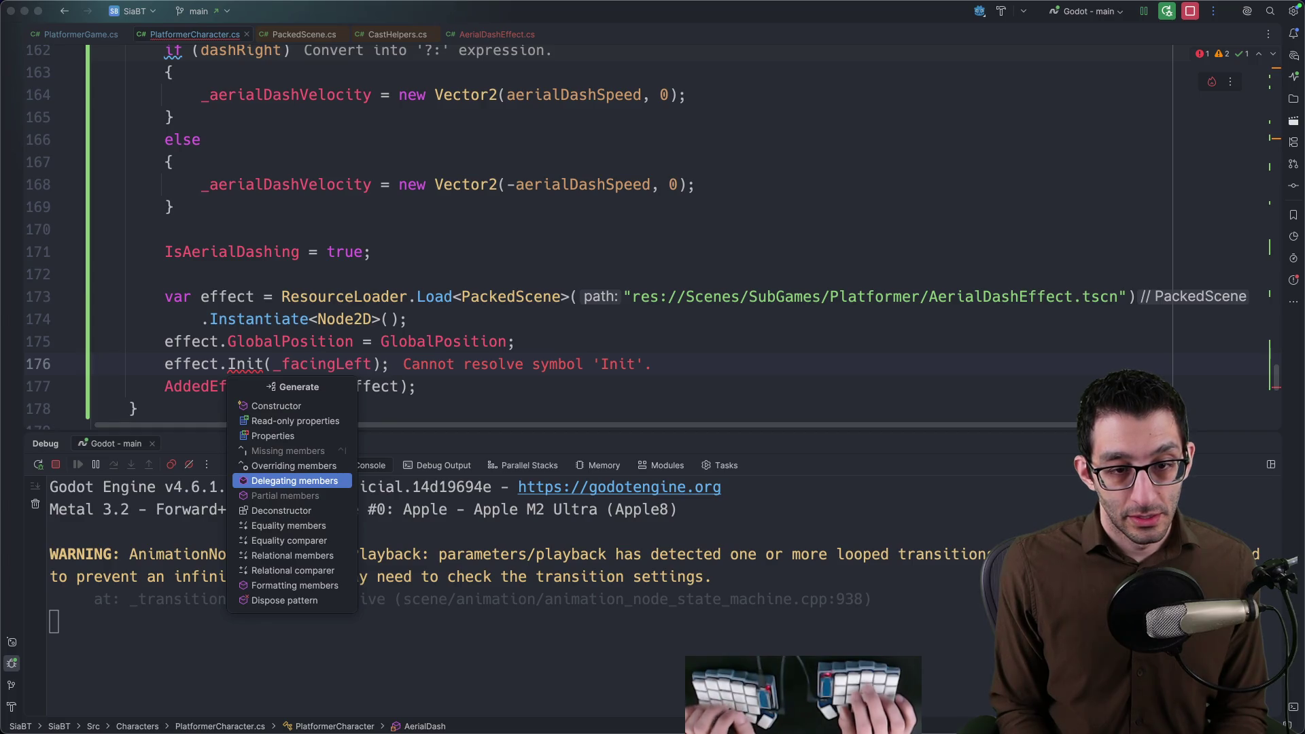
key("Up")
key("Up")
key("Up")
key("Up")
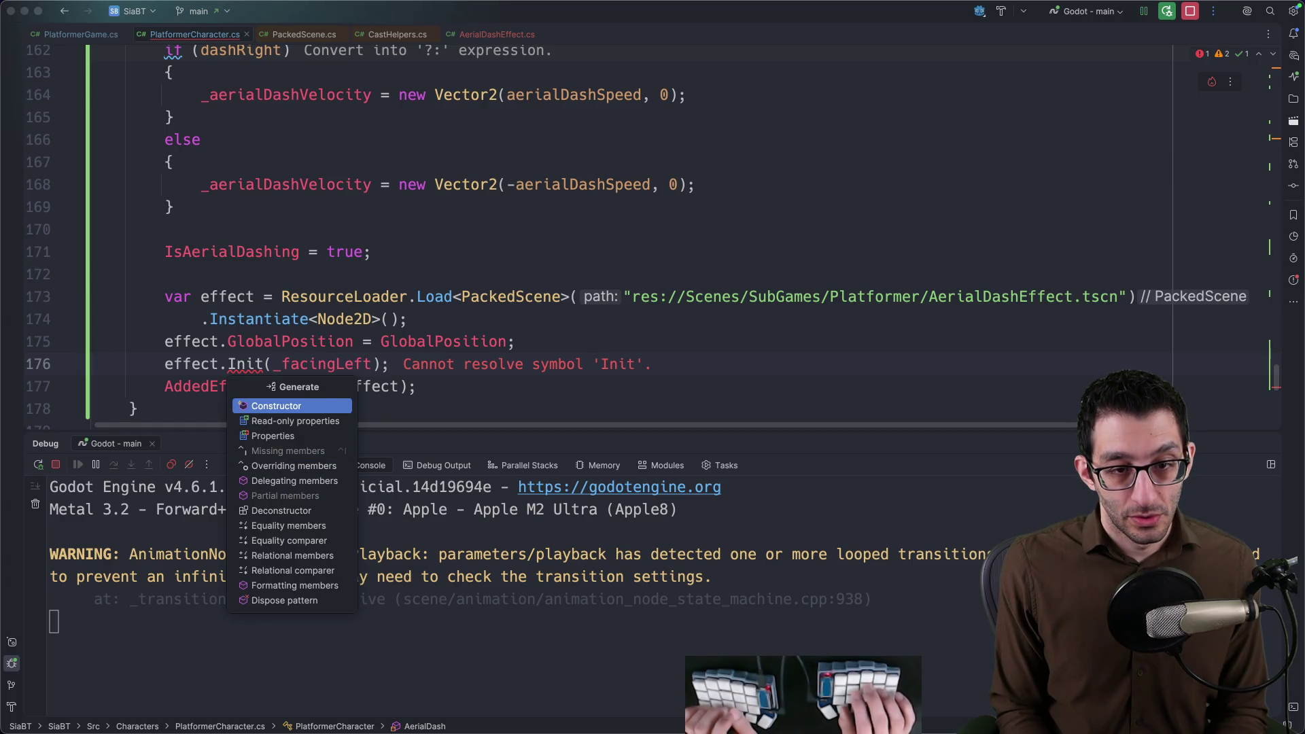
key("Down")
key("Down")
key("Down")
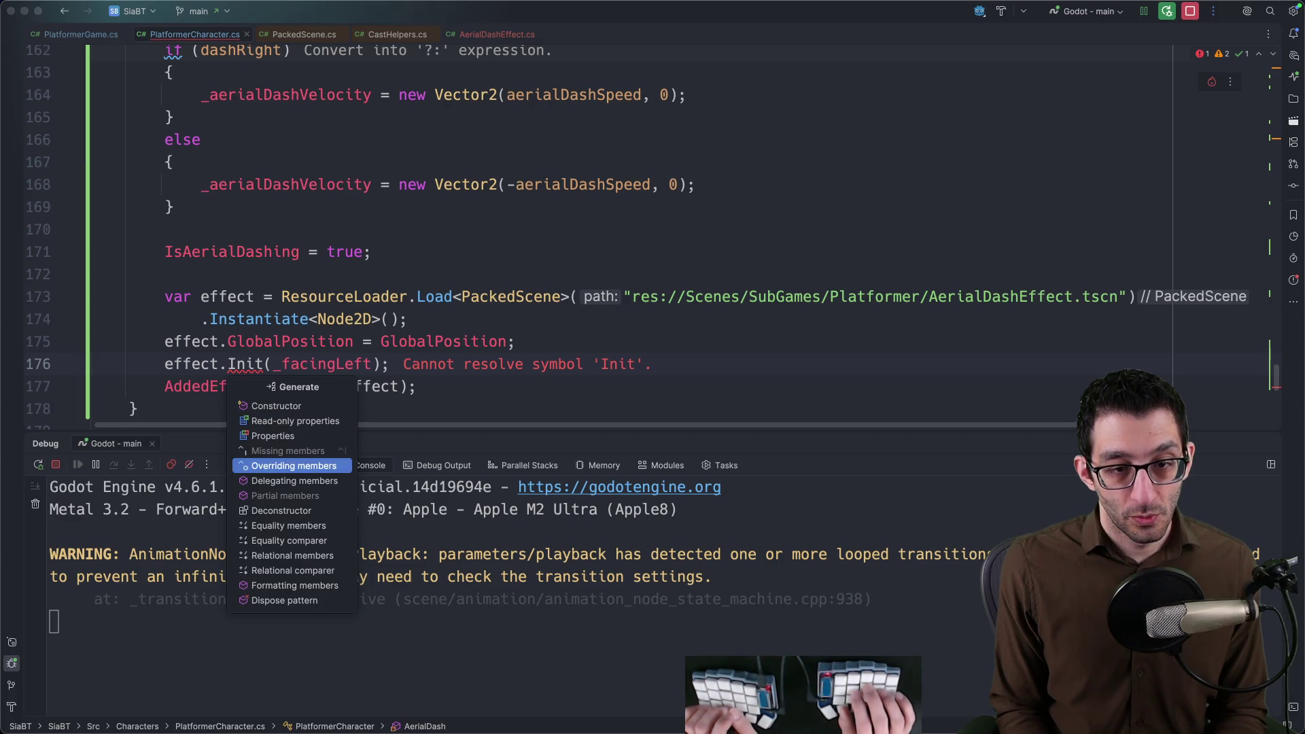
key("Escape")
key("alt+Return")
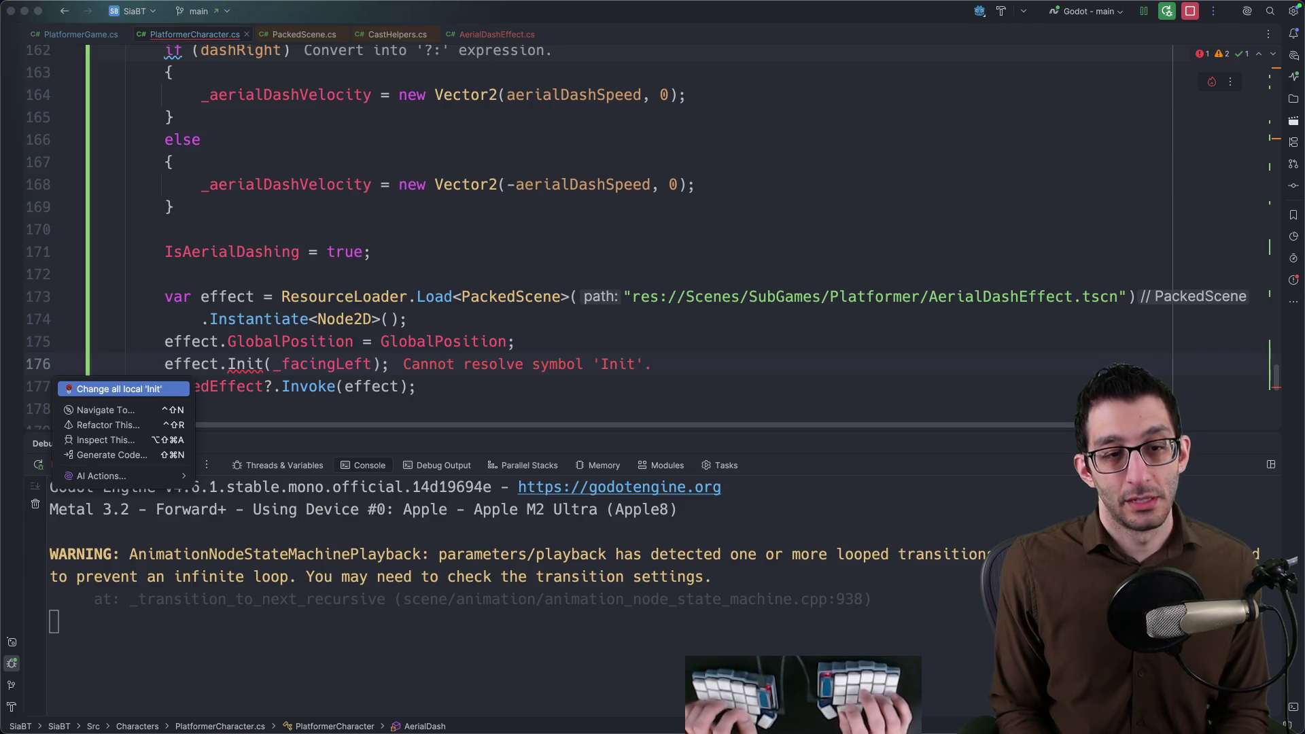
key("Down")
key("Down")
key("Return")
key("Escape")
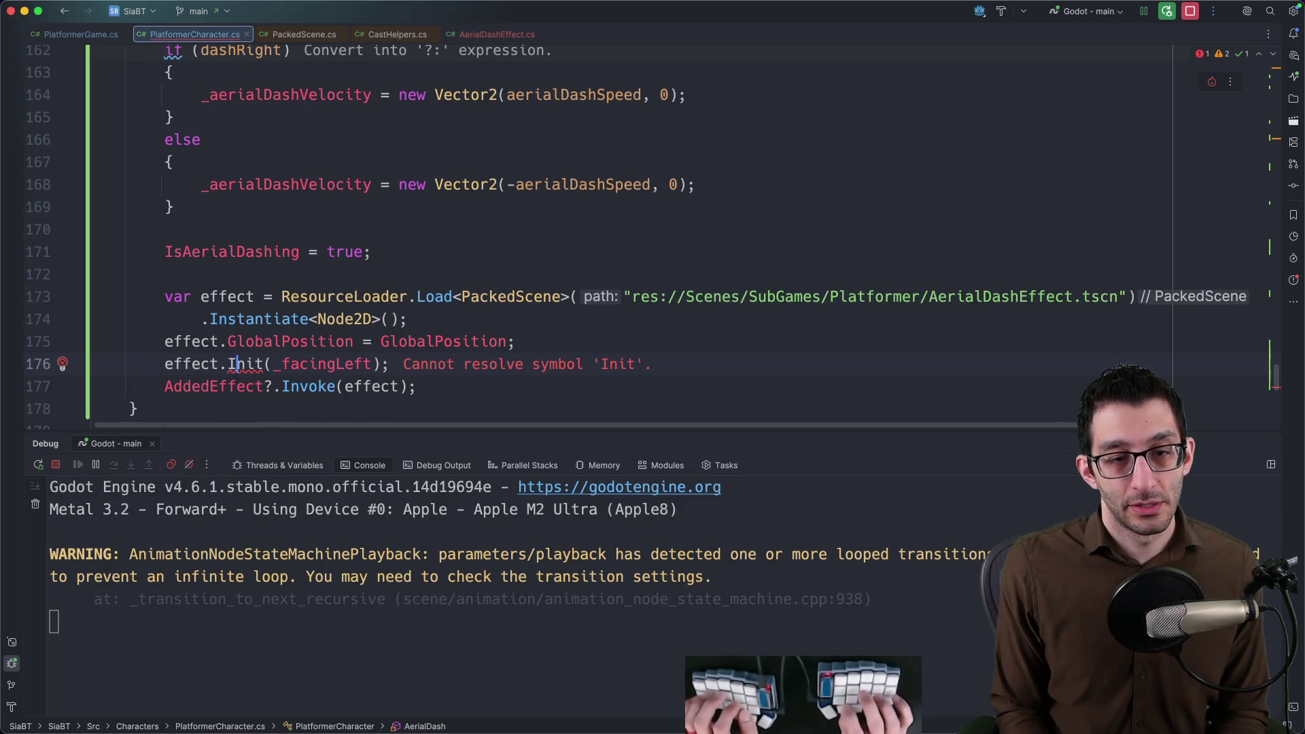
Change Instantiate<Node2D> to Instantiate<AerialDashEffect> and generate the Init(bool facingLeft) method stub.
key("Up")
key("Up")
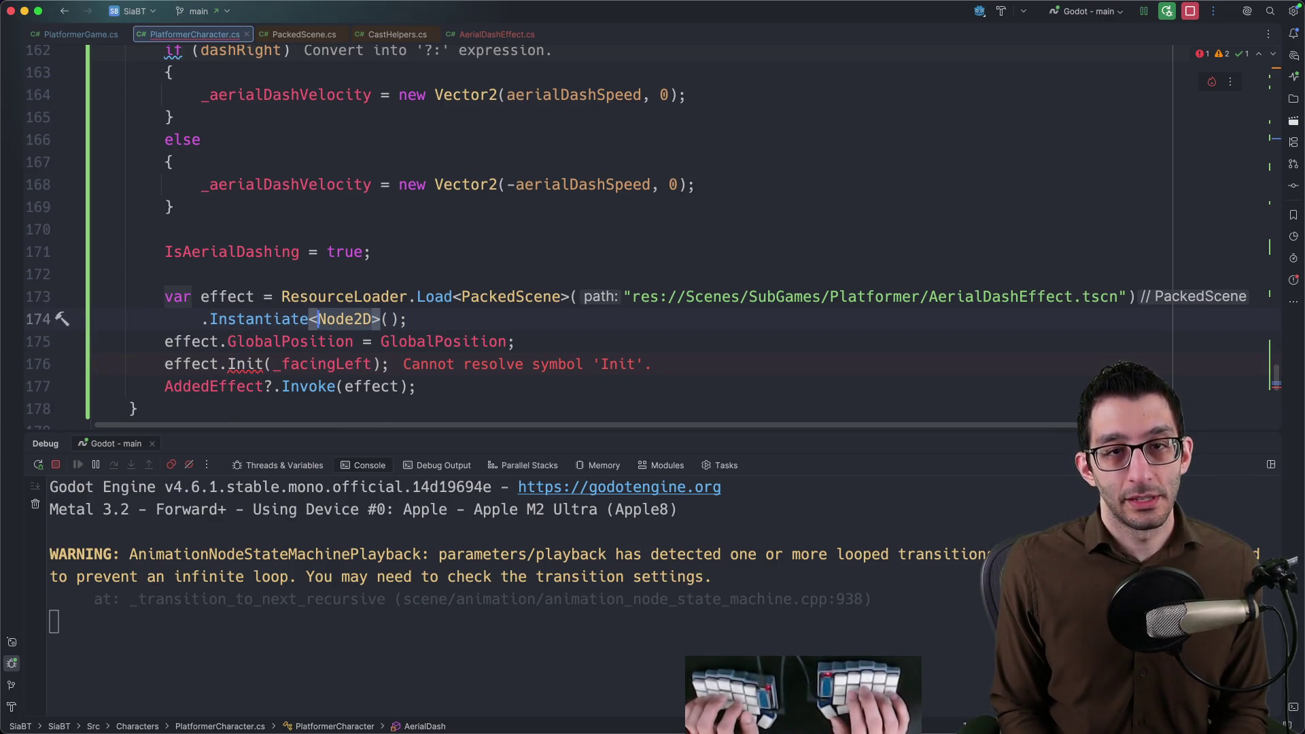
type("AerialDashEffect")
key("Tab")
key("Down")
key("Down")
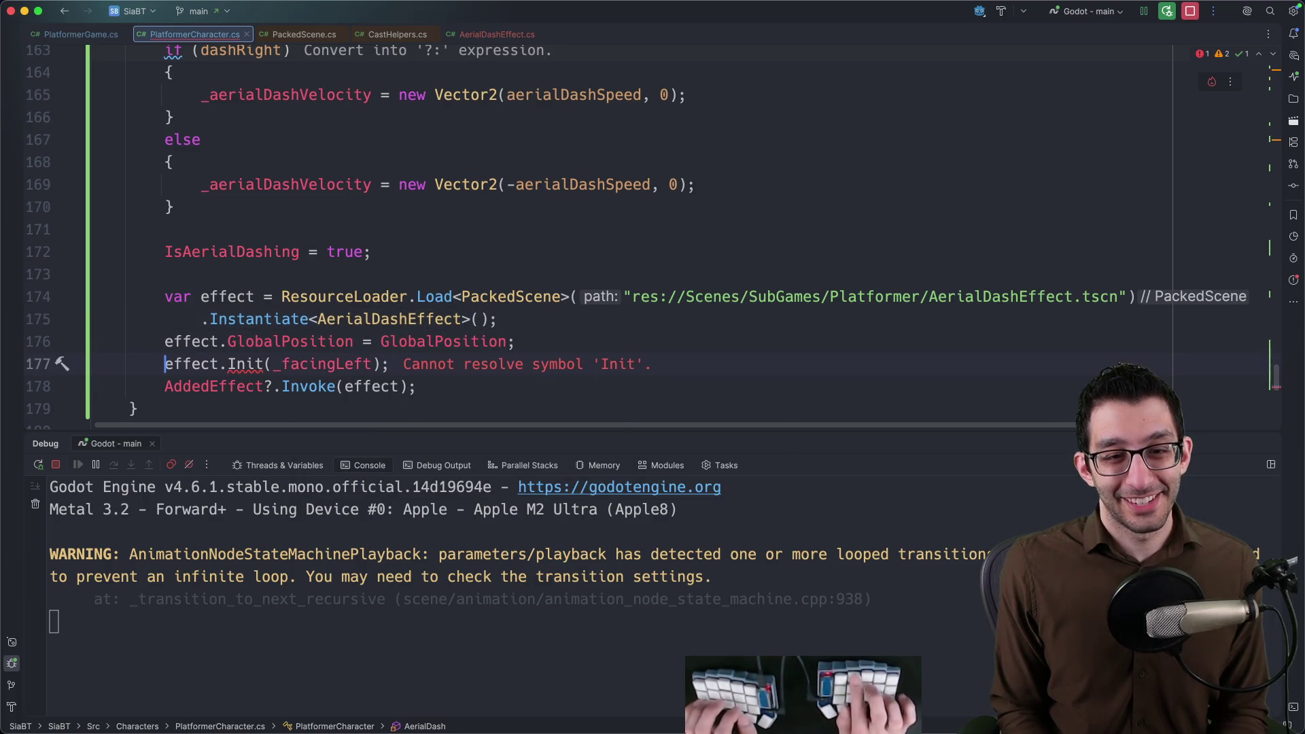
key("ctrl+space")
key("Escape")
key("alt+Return")
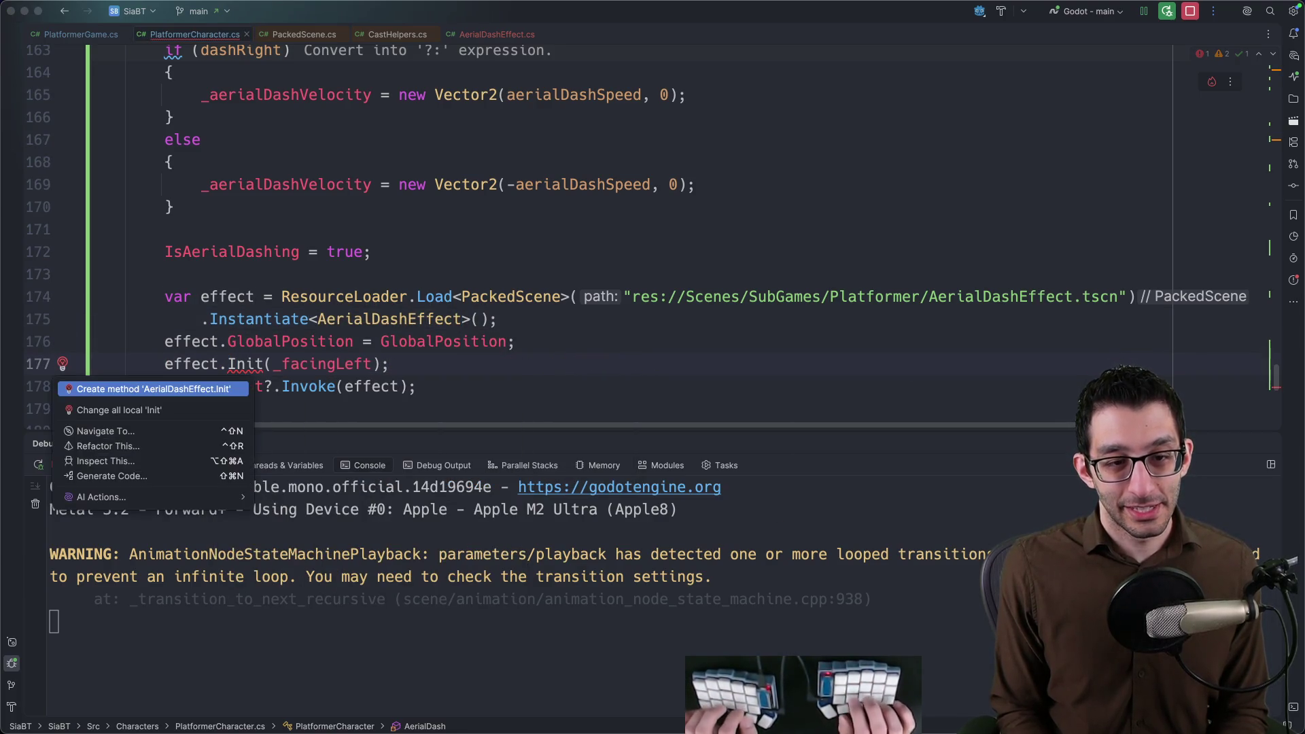
key("Return")
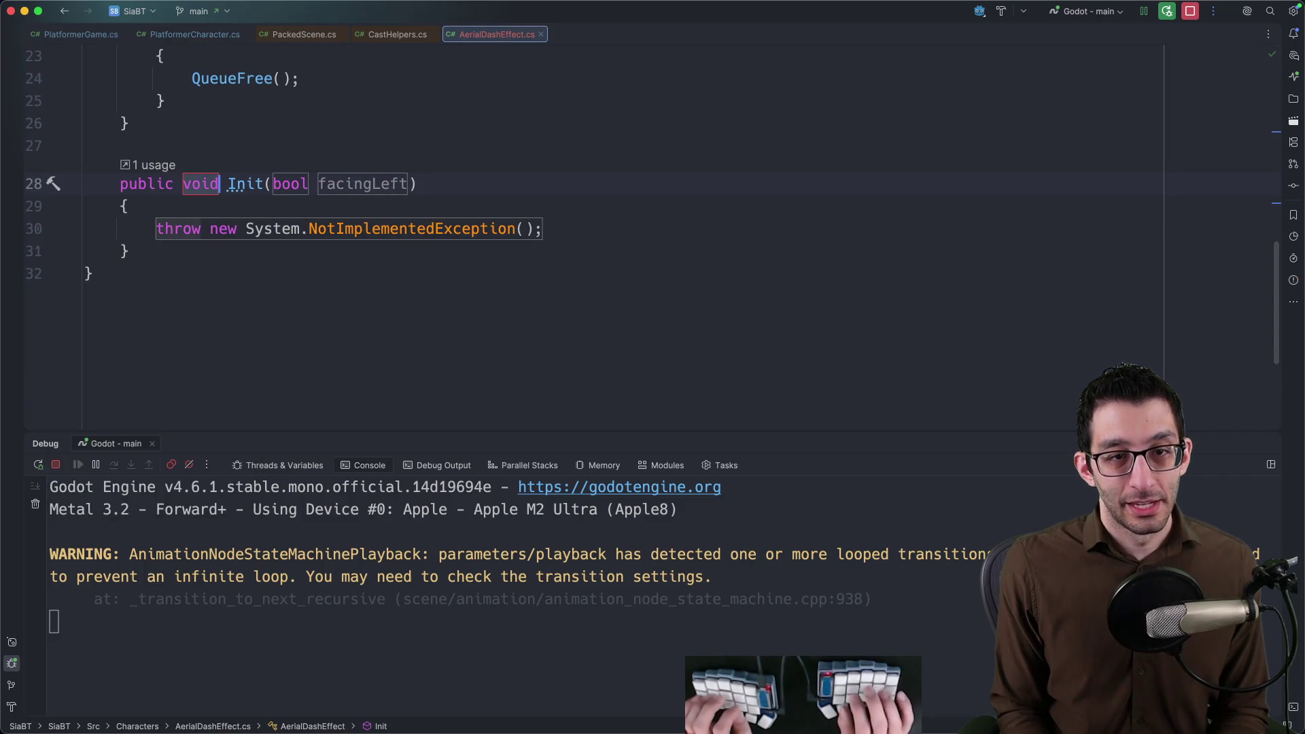
scroll(139, 388, "up", 3)
scroll(139, 387, "up", 5)
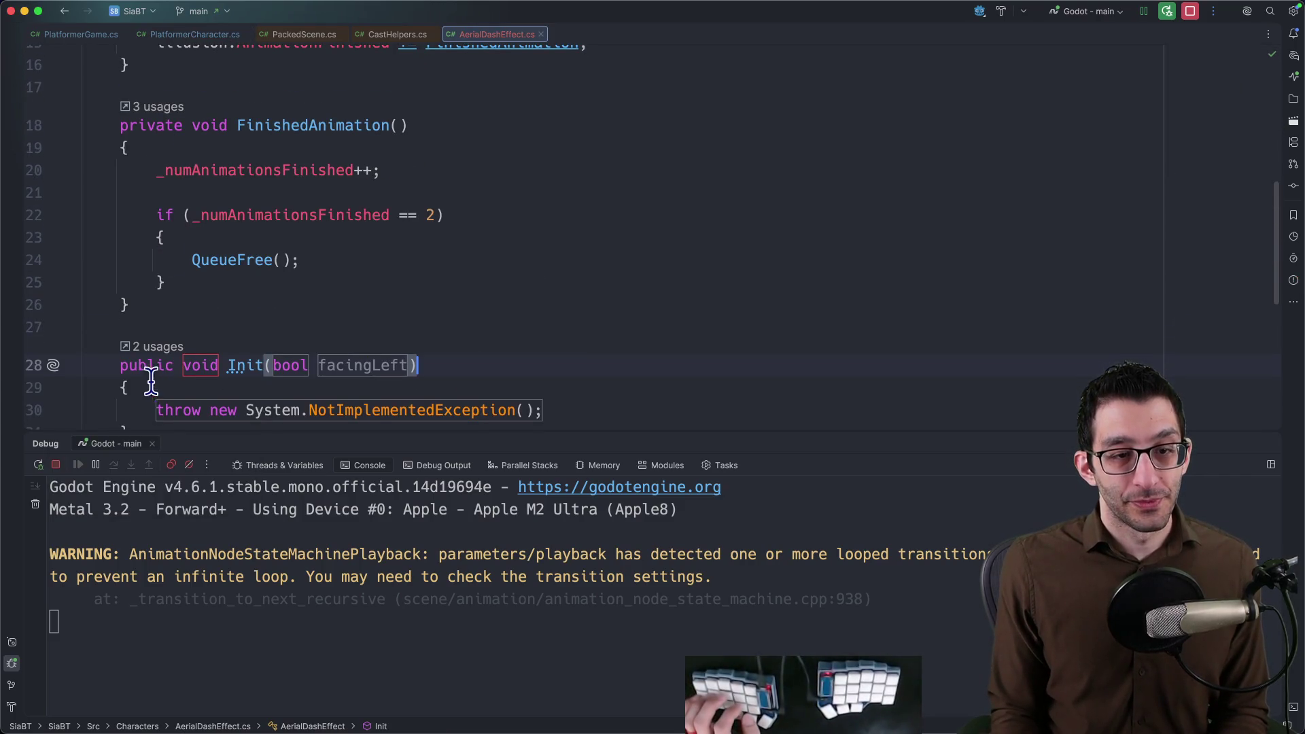
scroll(139, 388, "down", 3)
left_click_drag(139, 365, 81, 295)
Move the generated Init method below _Ready and select the _Ready body, glancing at earlier files.
key("BackSpace")
scroll(180, 263, "up", 5)
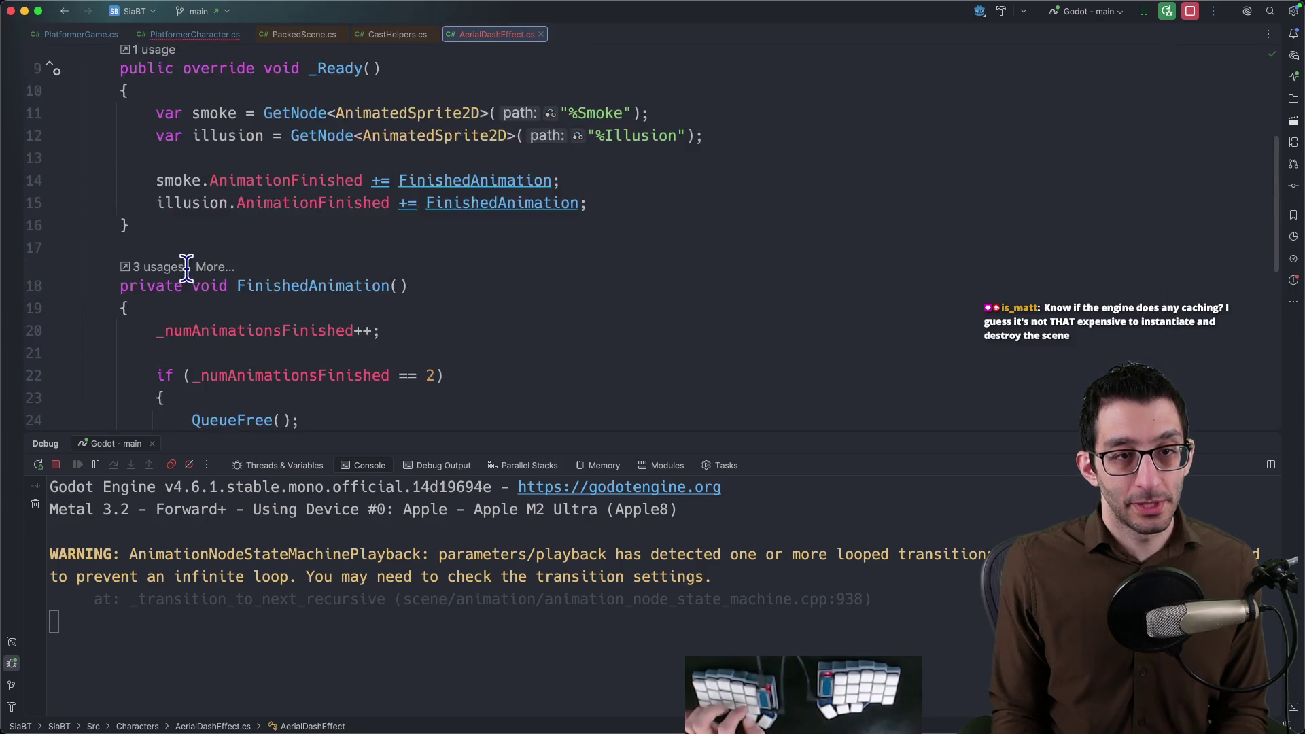
scroll(183, 274, "up", 2)
key("super+v")
scroll(195, 326, "down", 1)
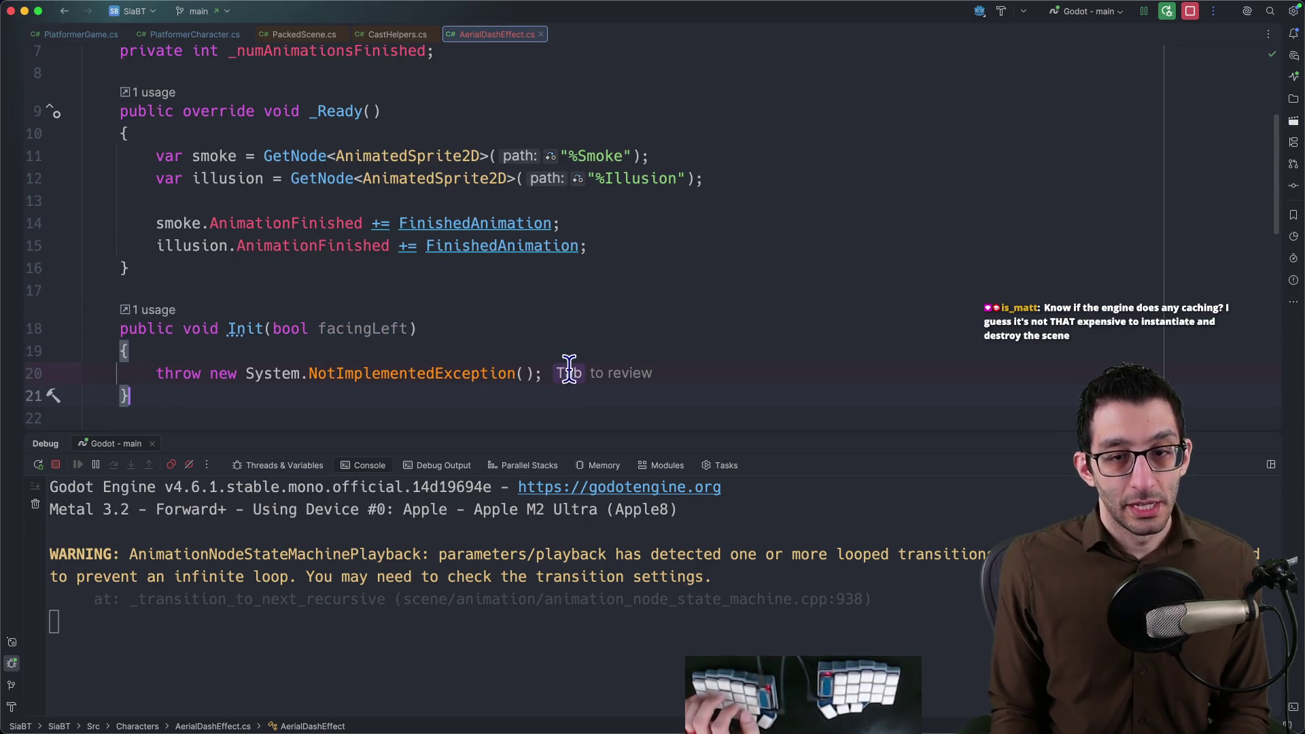
key("alt+Up")
scroll(594, 356, "up", 4)
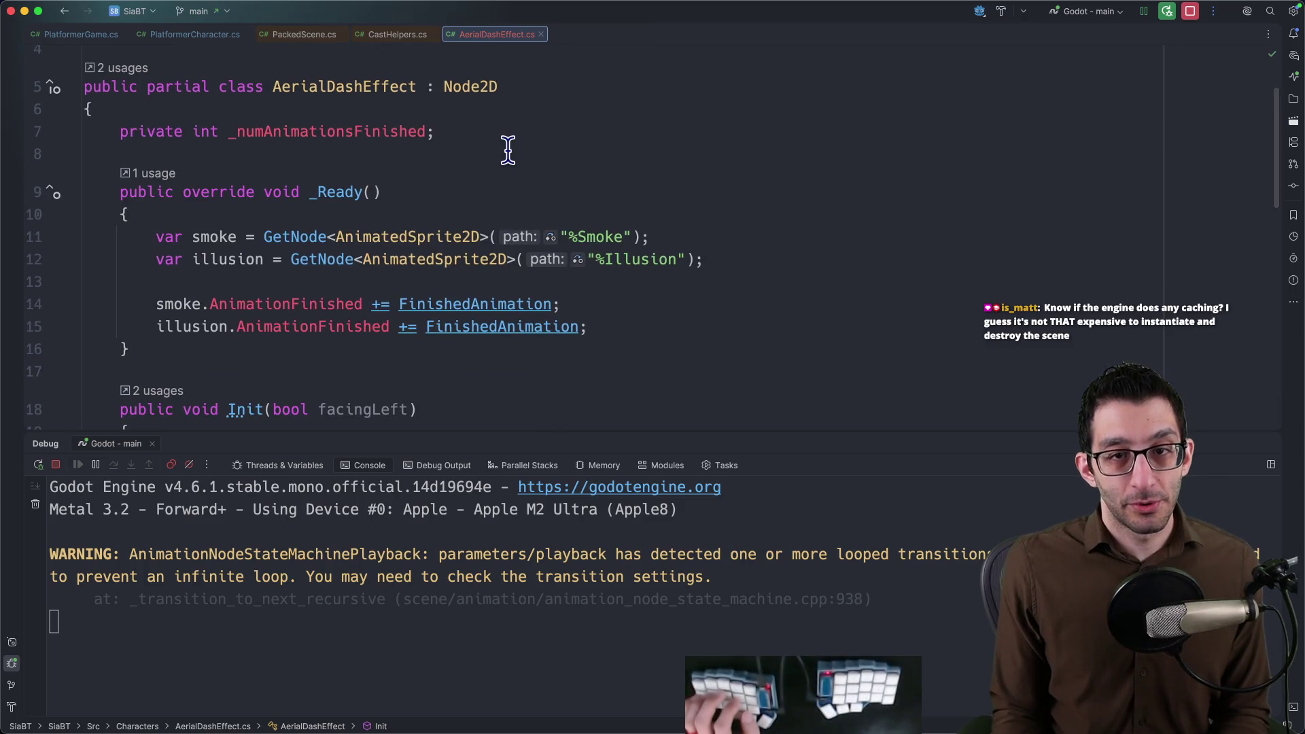
scroll(522, 132, "down", 1)
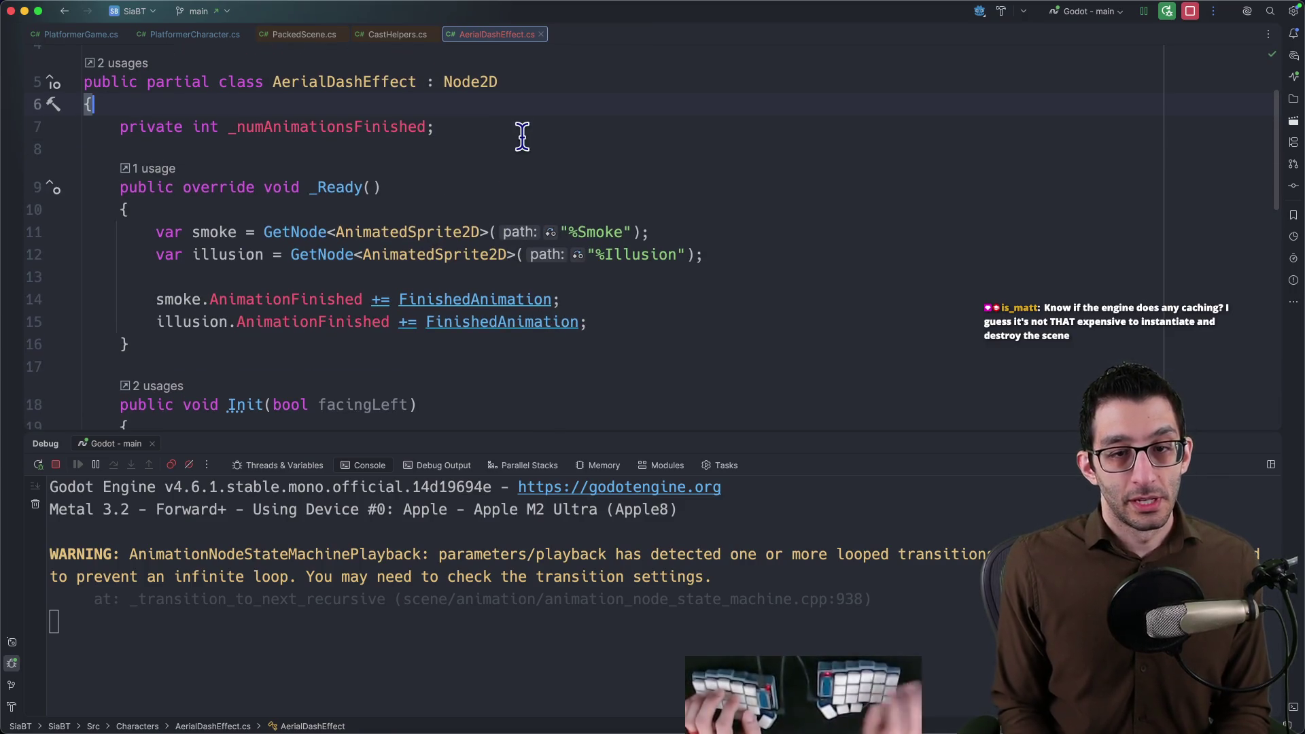
scroll(520, 138, "down", 1)
key("alt+Up")
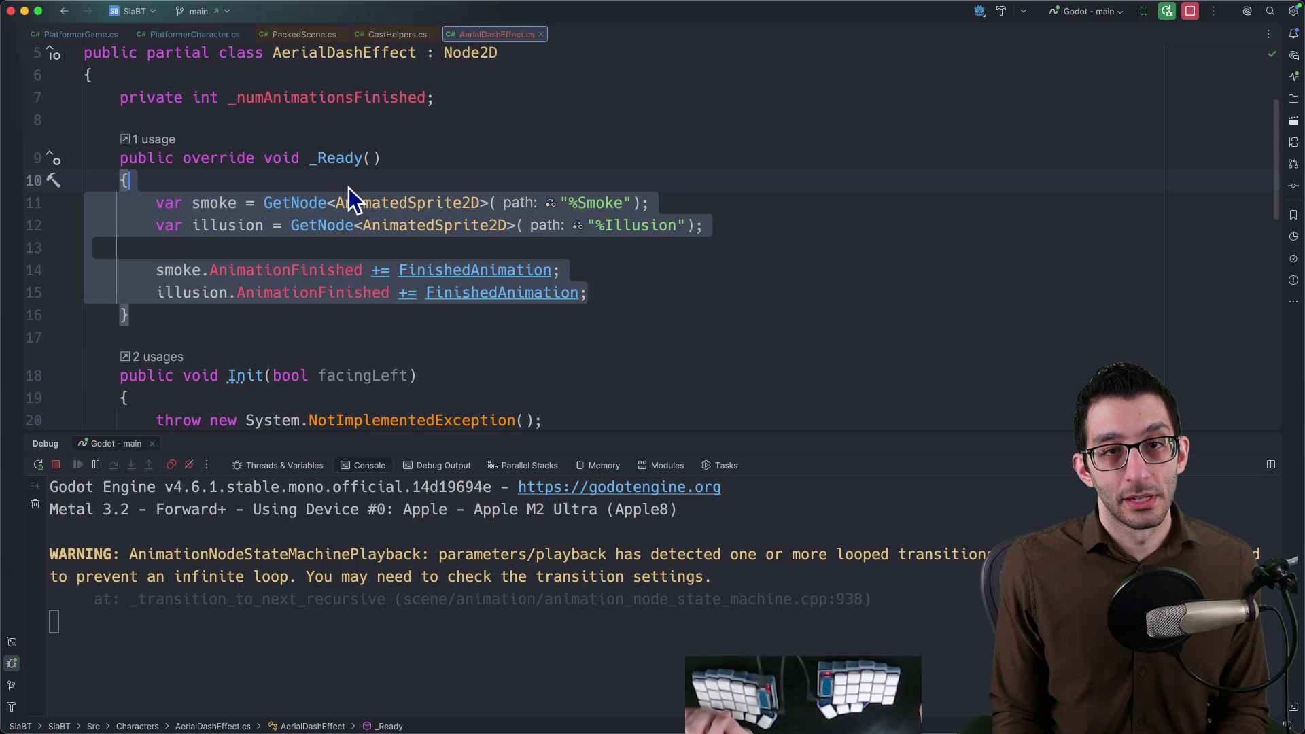
key("super+bracketleft")
key("super+bracketleft")
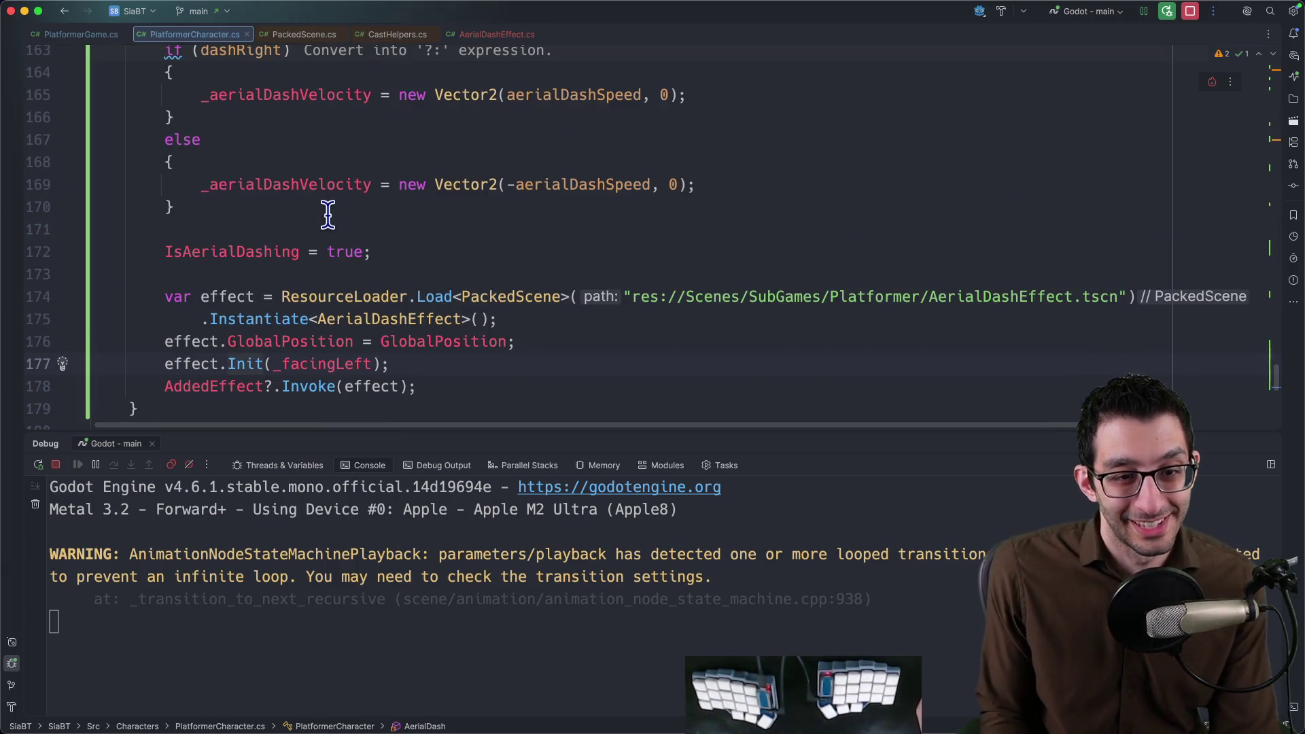
scroll(386, 225, "down", 1)
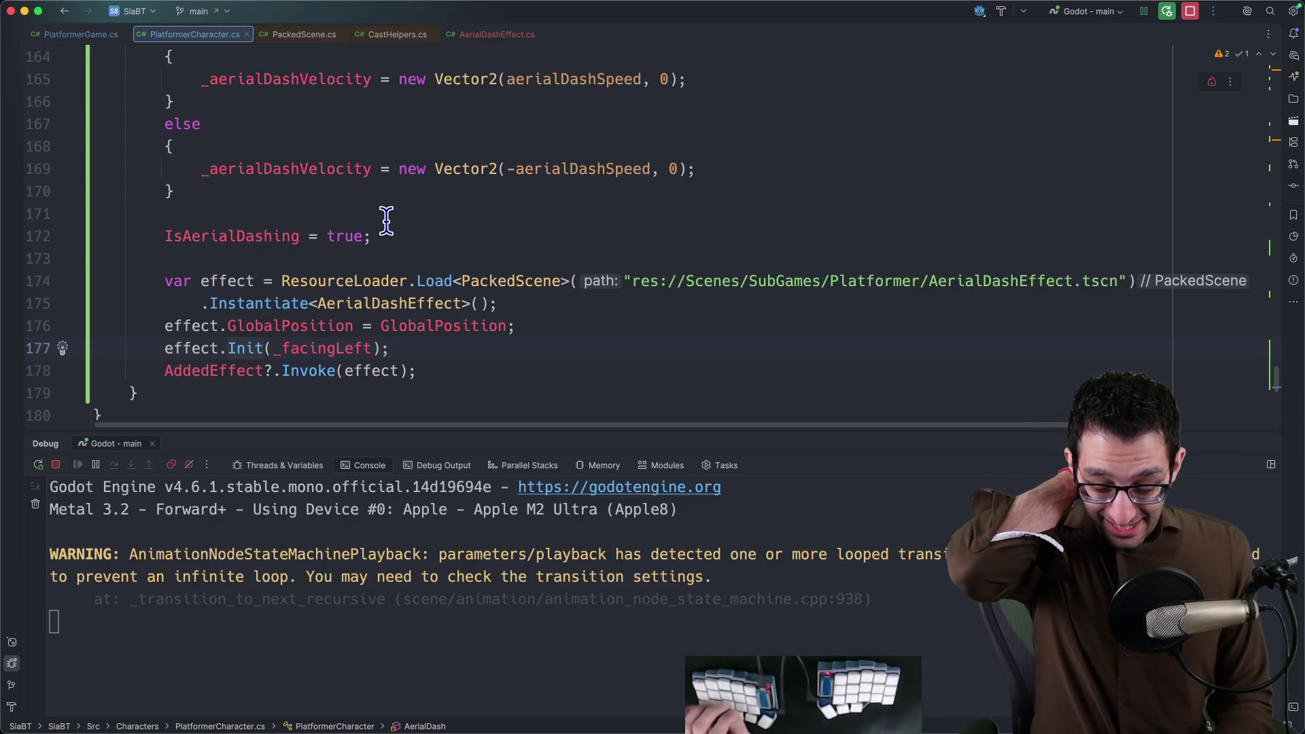
key("super+bracketright")
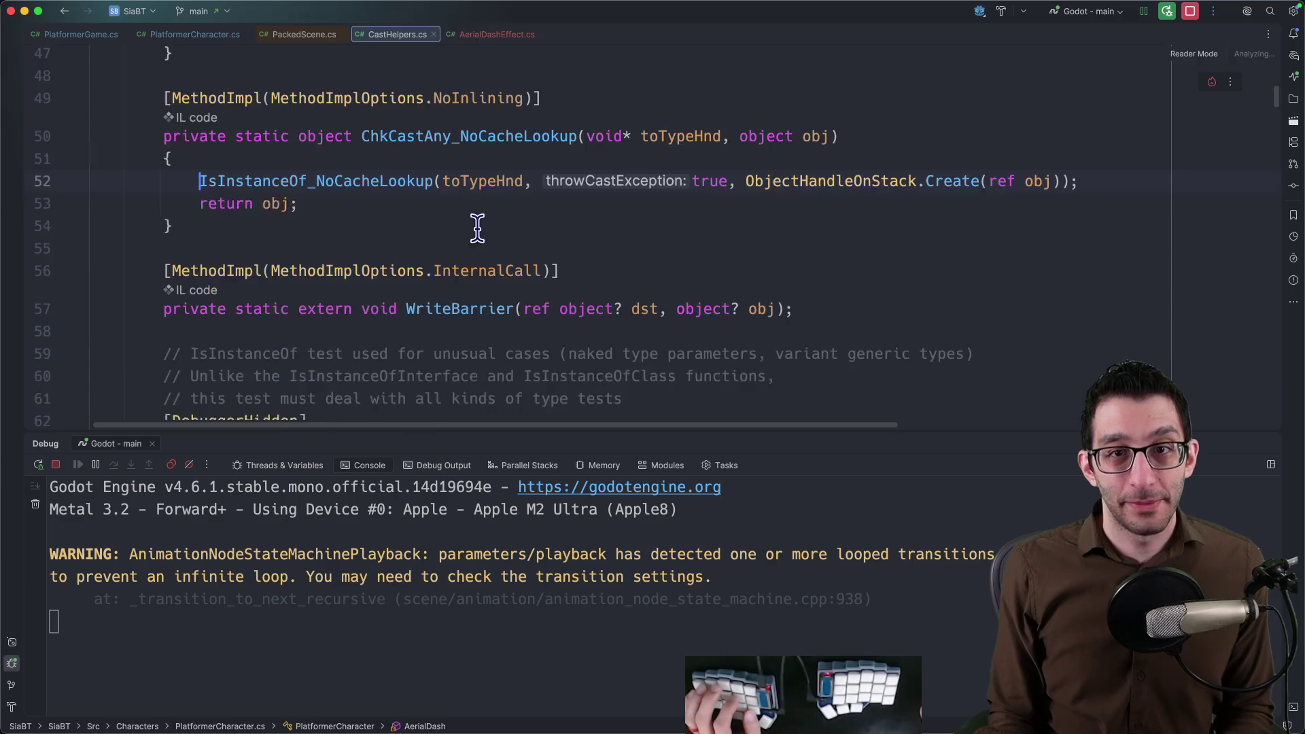
key("super+bracketright")
Delete _Ready and put its smoke and illusion setup into Init in place of the throw.
key("BackSpace")
key("alt+Up")
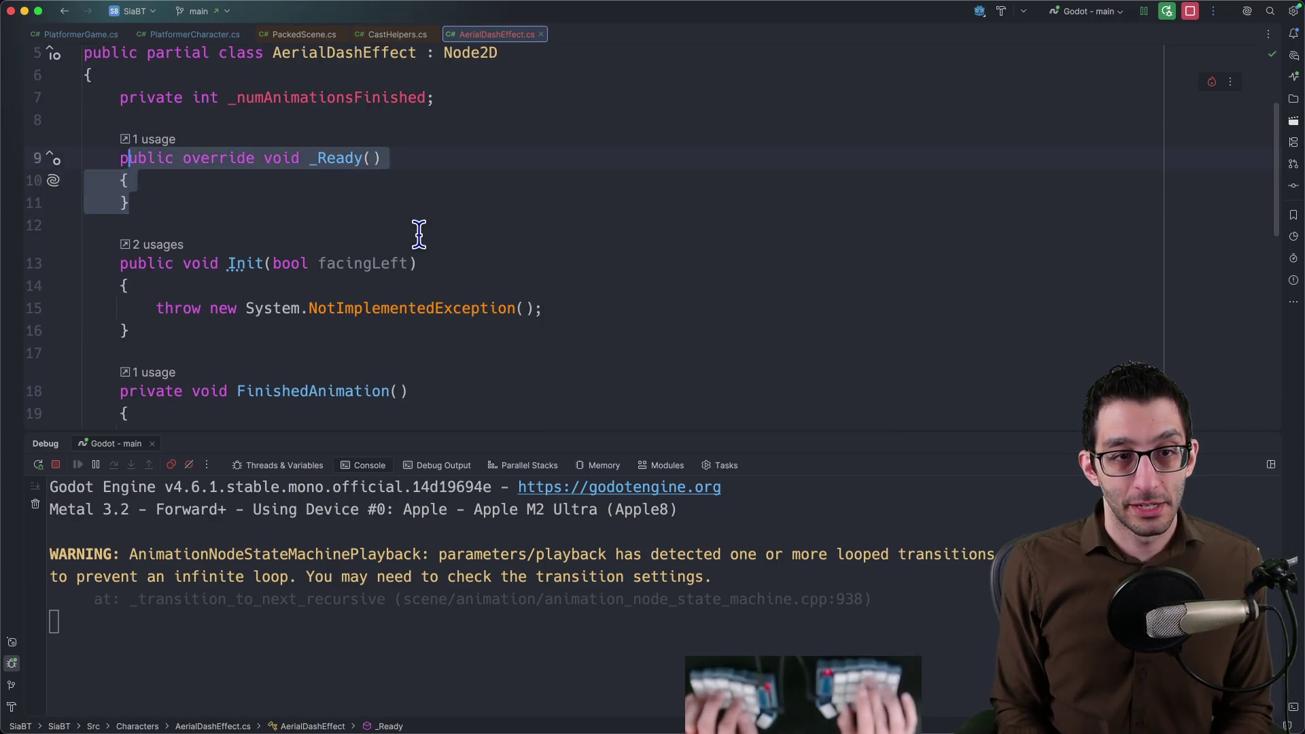
key("BackSpace")
key("alt+Up")
type("var smoke = GetNode<AnimatedSprite2D>(\"%Smoke\"); var illusion = GetNode<AnimatedSprite2D>(\"%Illusion\");  smoke.AnimationFinished += FinishedAnimation; illusion.AnimationFinished += FinishedAnimation;")
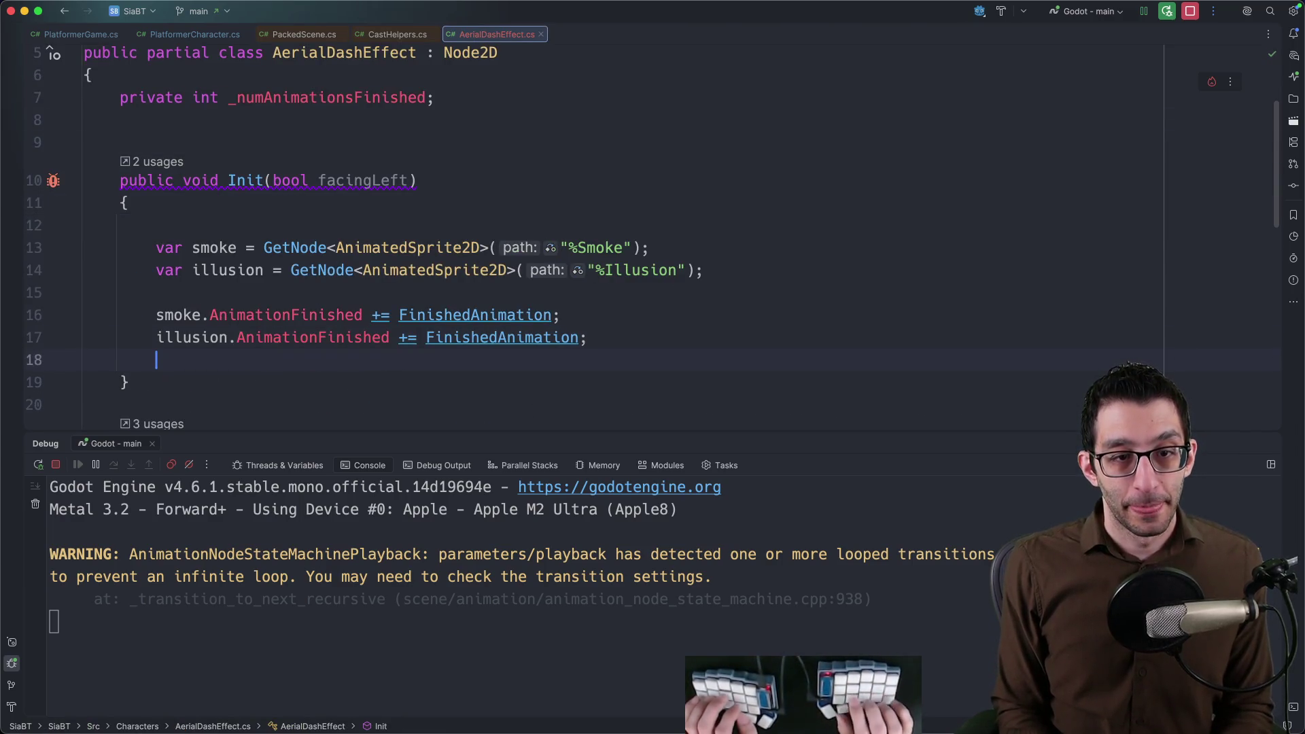
Set smoke.FlipH and illusion.FlipH to !facingLeft and restart the game in debug.
key("BackSpace")
key("BackSpace")
type("moke.FlipH = facingLeft;")
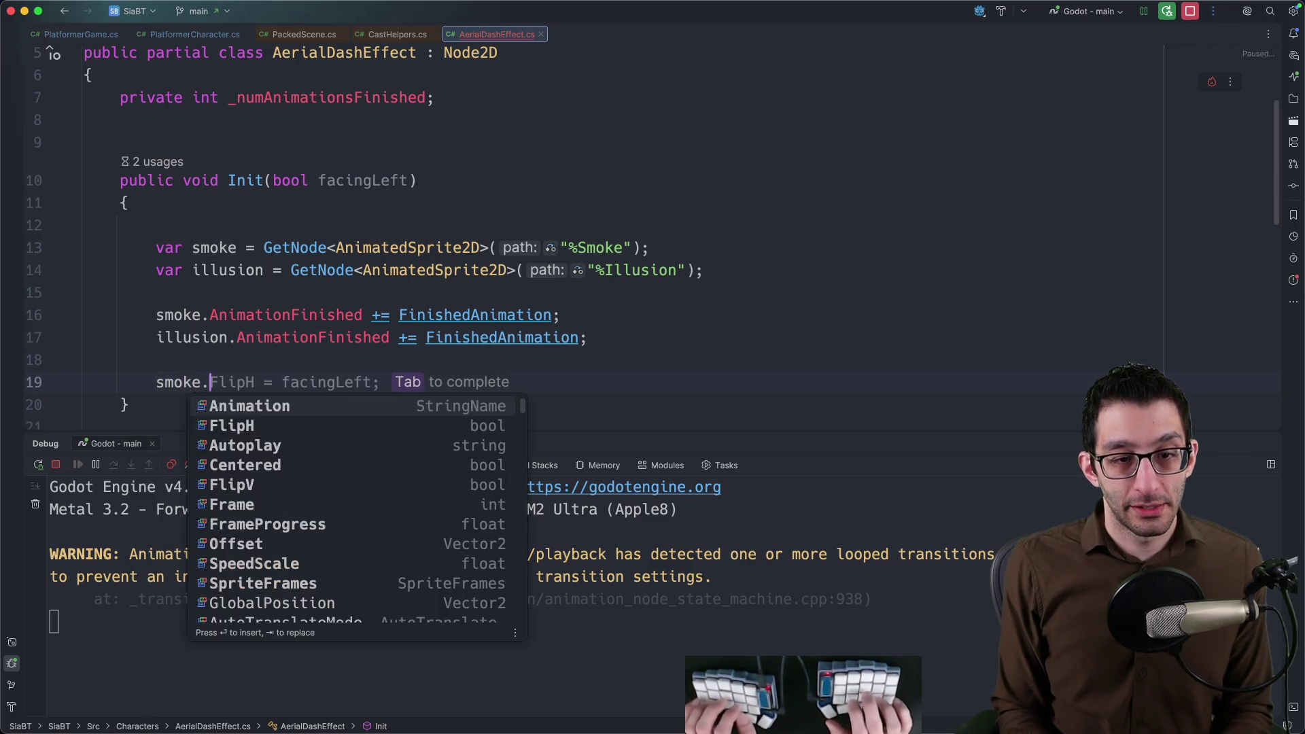
key("Tab")
key("Return")
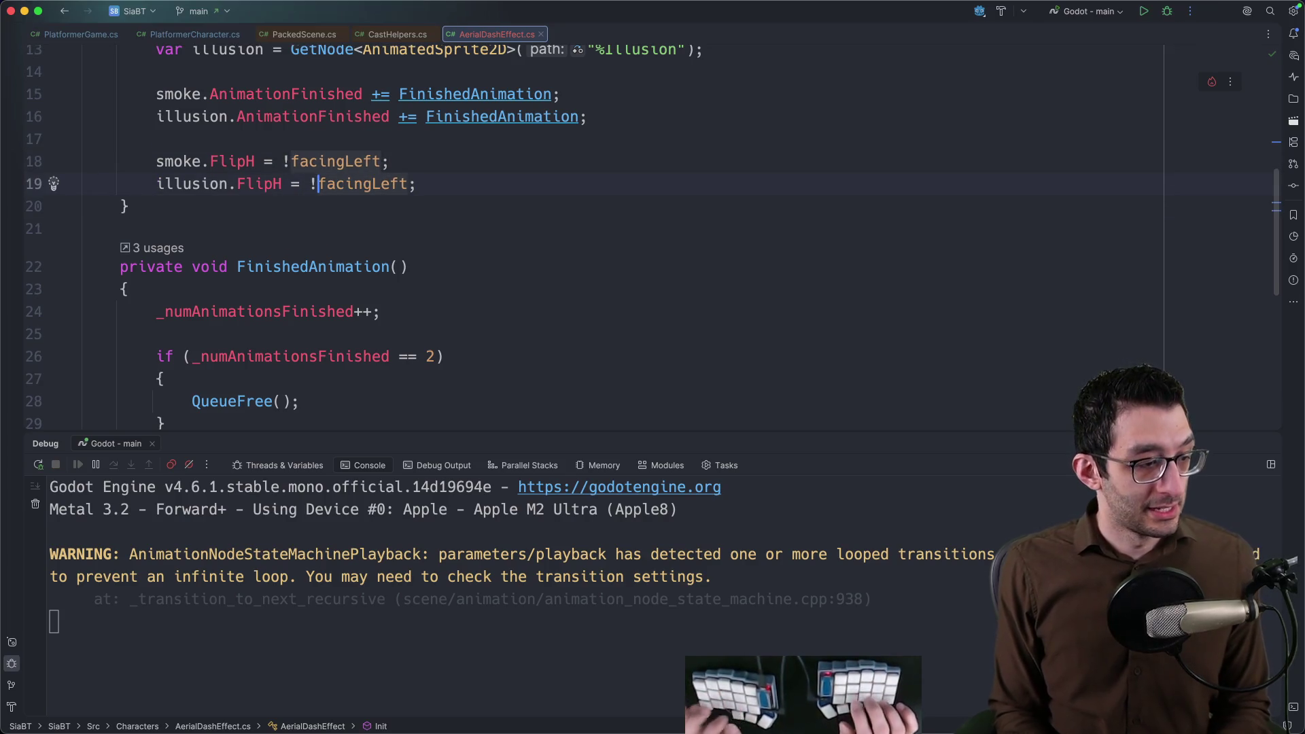
key("super+F2")
key("ctrl+d")
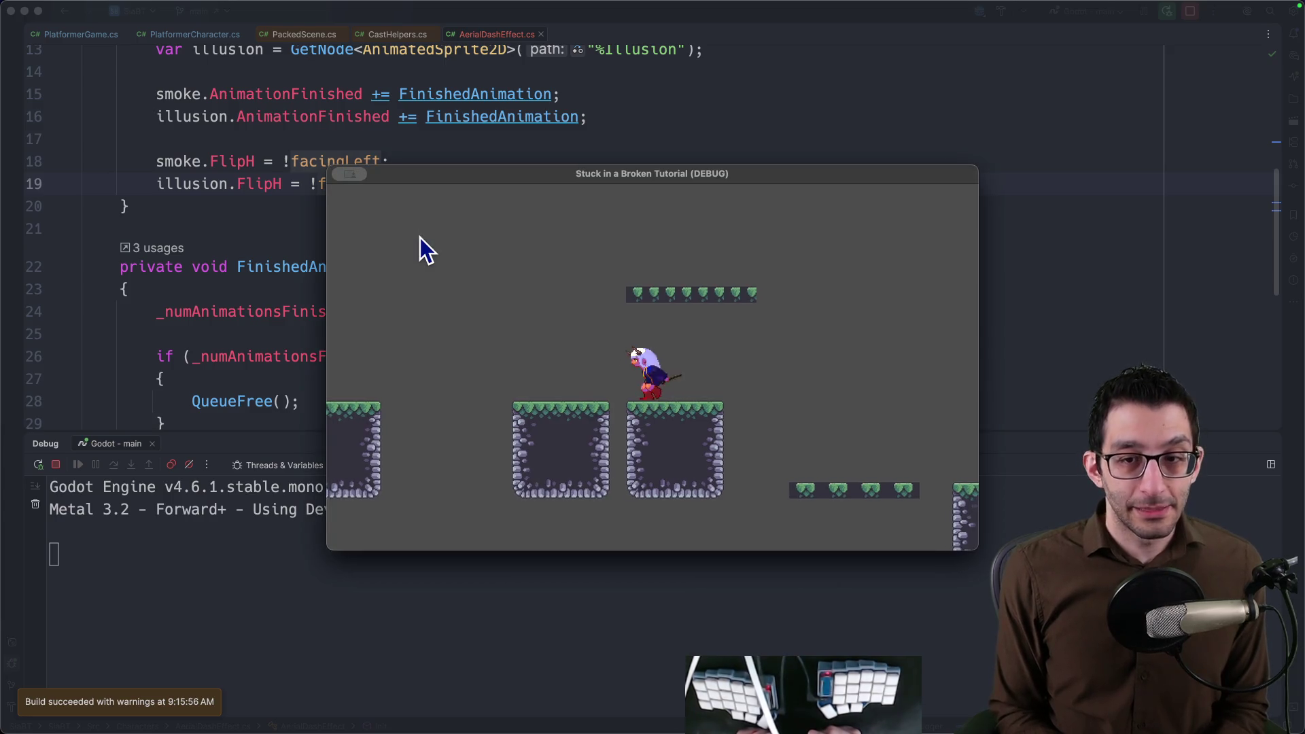
Aerial-dash left and right repeatedly to check the smoke and illusion trails flip, then switch to Godot.
key("space")
key("space")
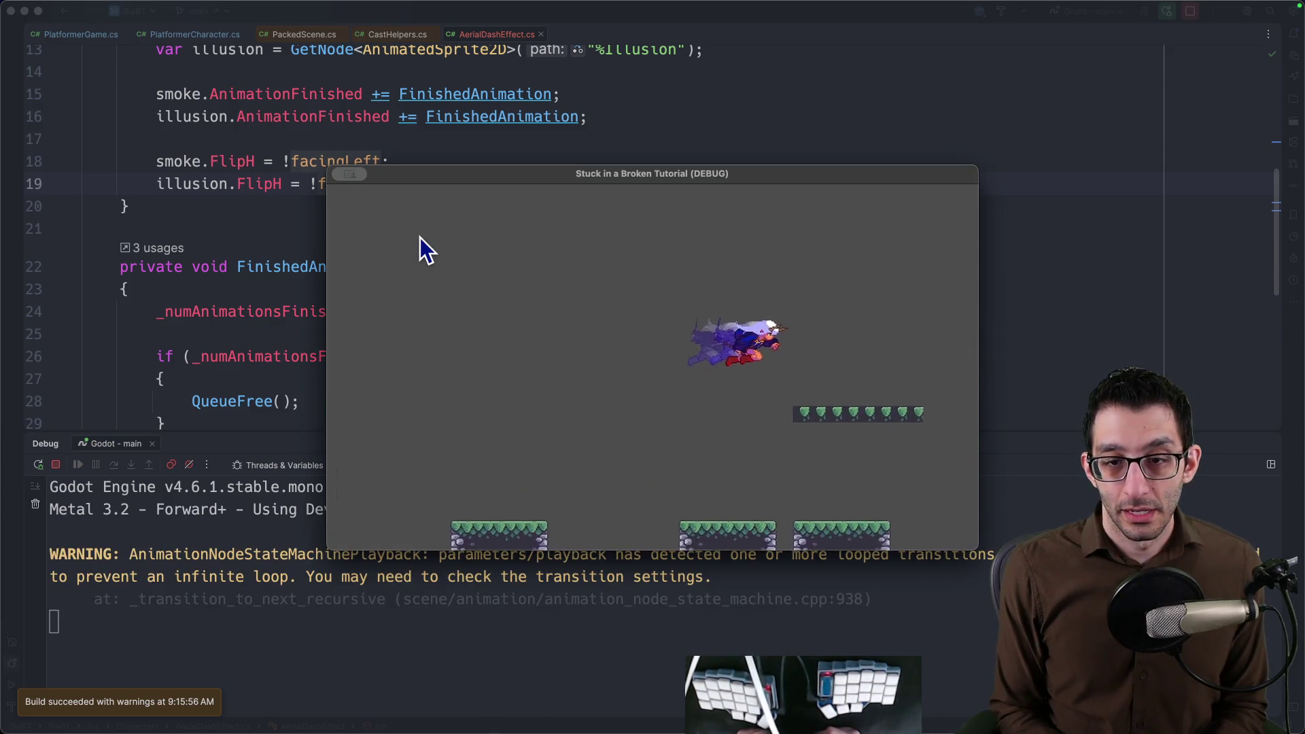
key("space")
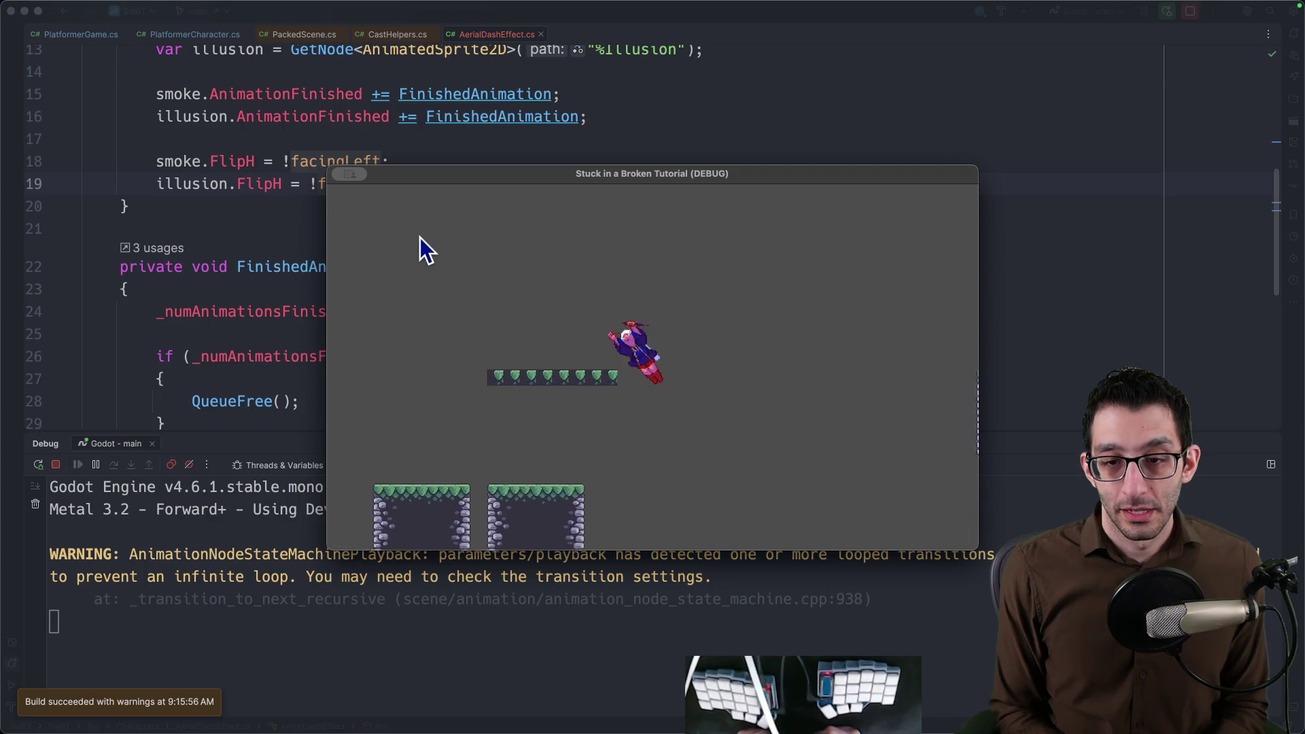
key("space")
key("space")
key("space")
key("space")
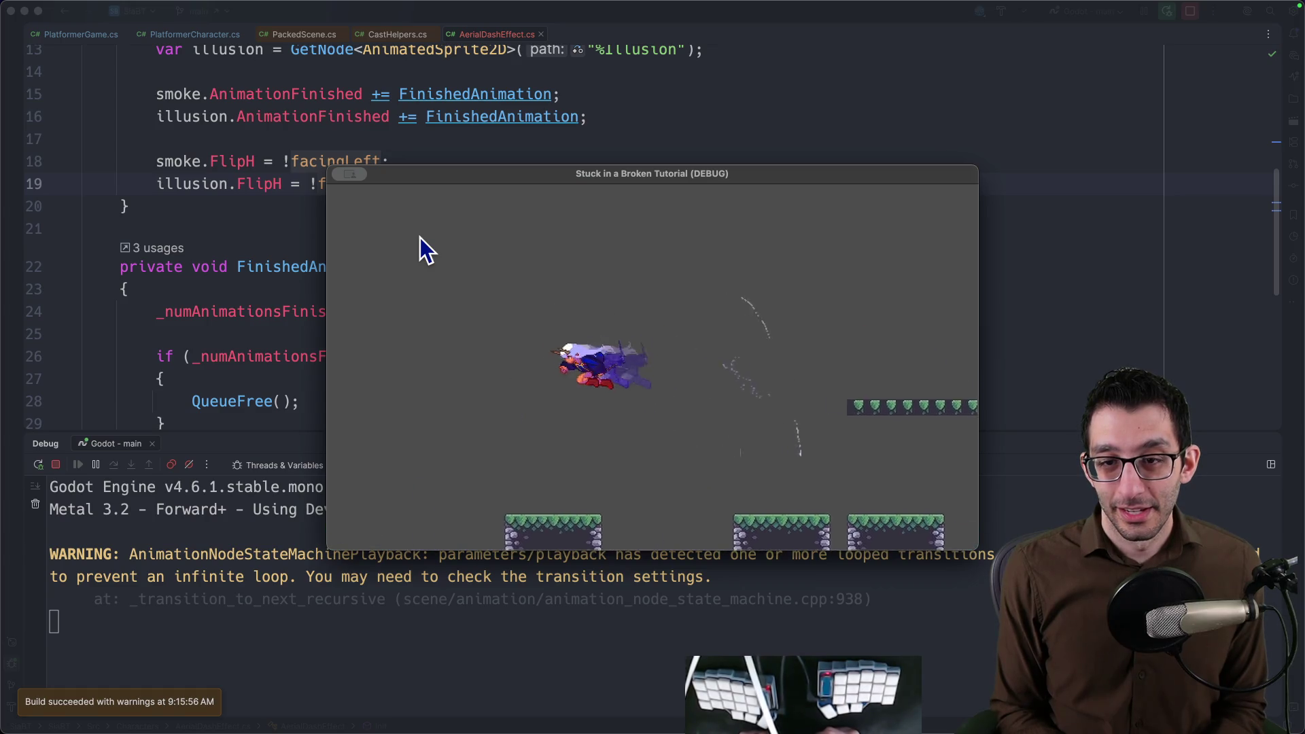
key("space")
key("space")
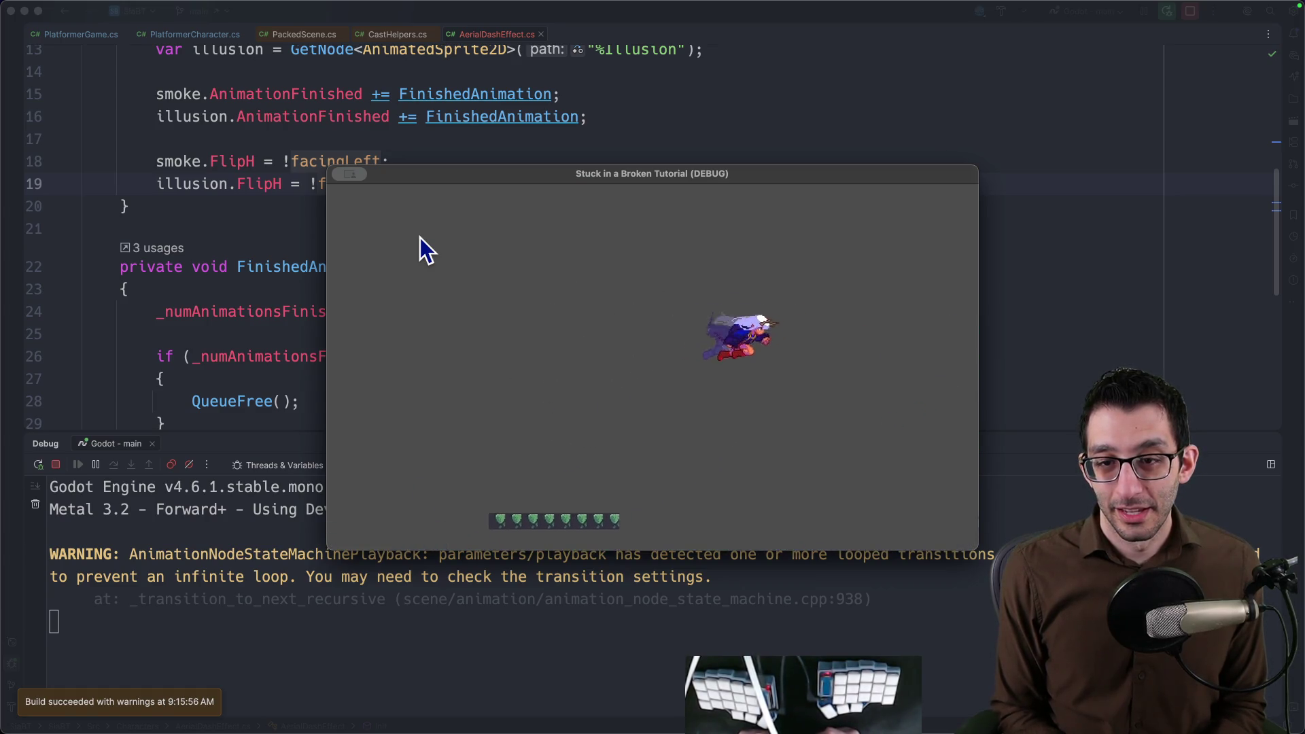
key("space")
key("space")
key("space")
key("space")
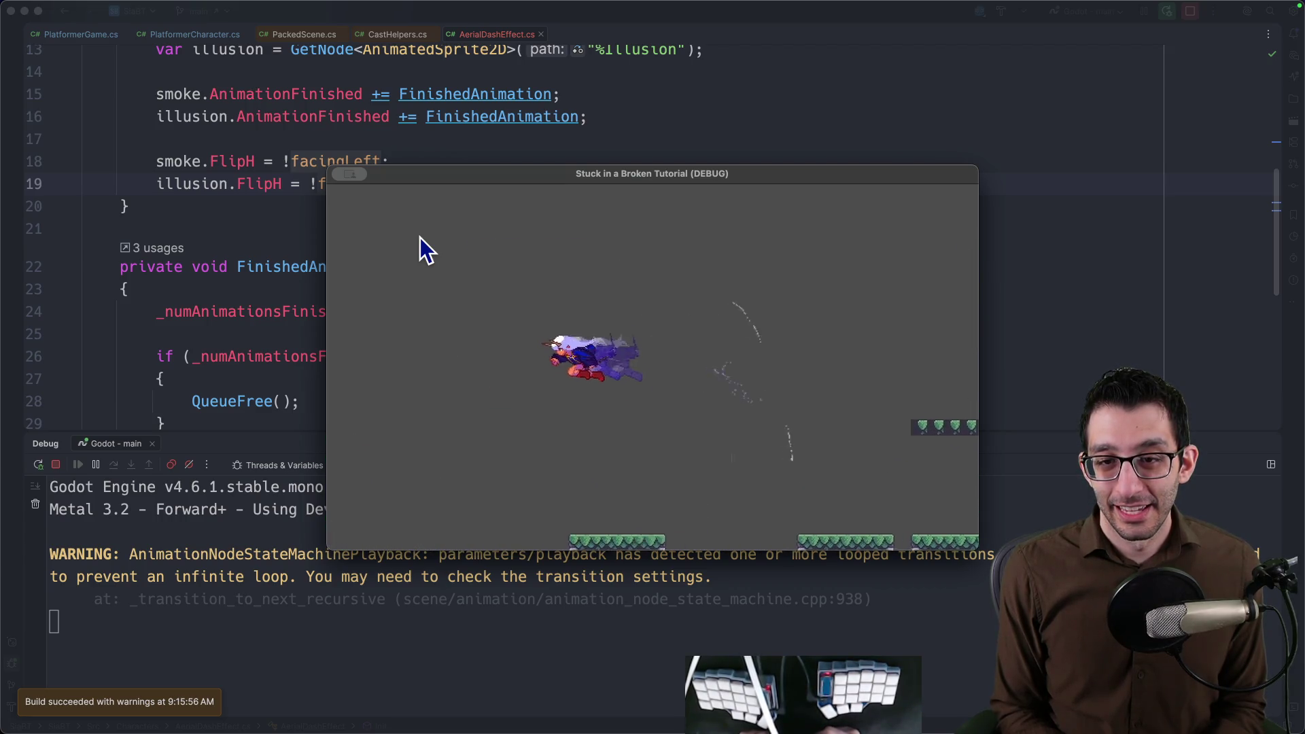
key("space")
key("space")
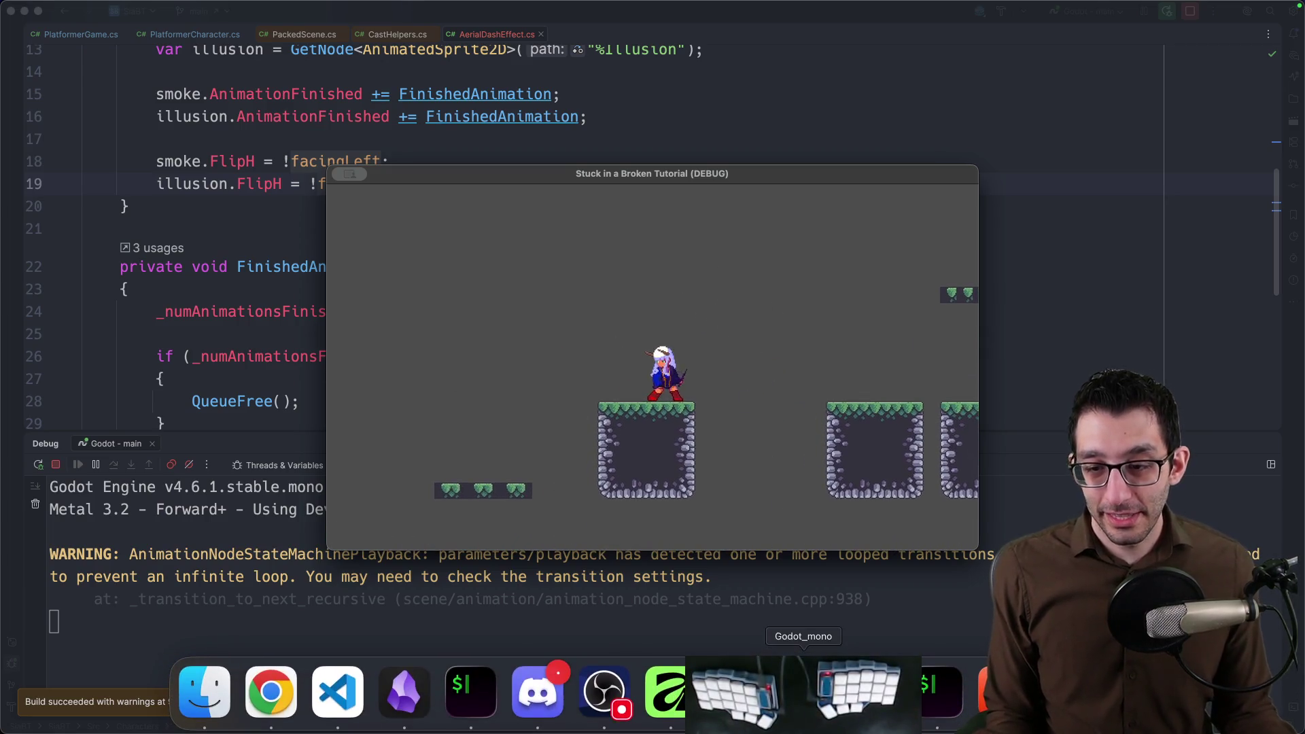
key("super+Tab")
Set the Illusion sprite's default animation to 20 FPS in the SpriteFrames panel.
left_click(60, 125)
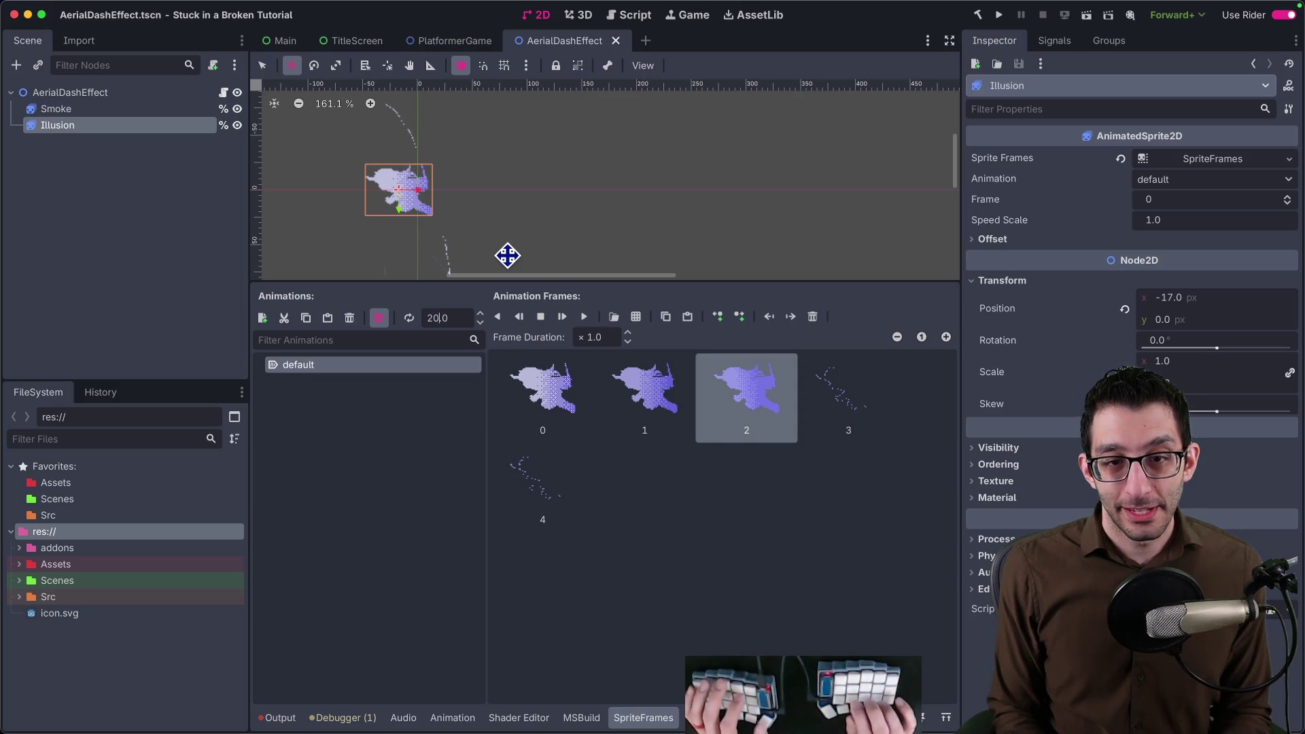
key("Return")
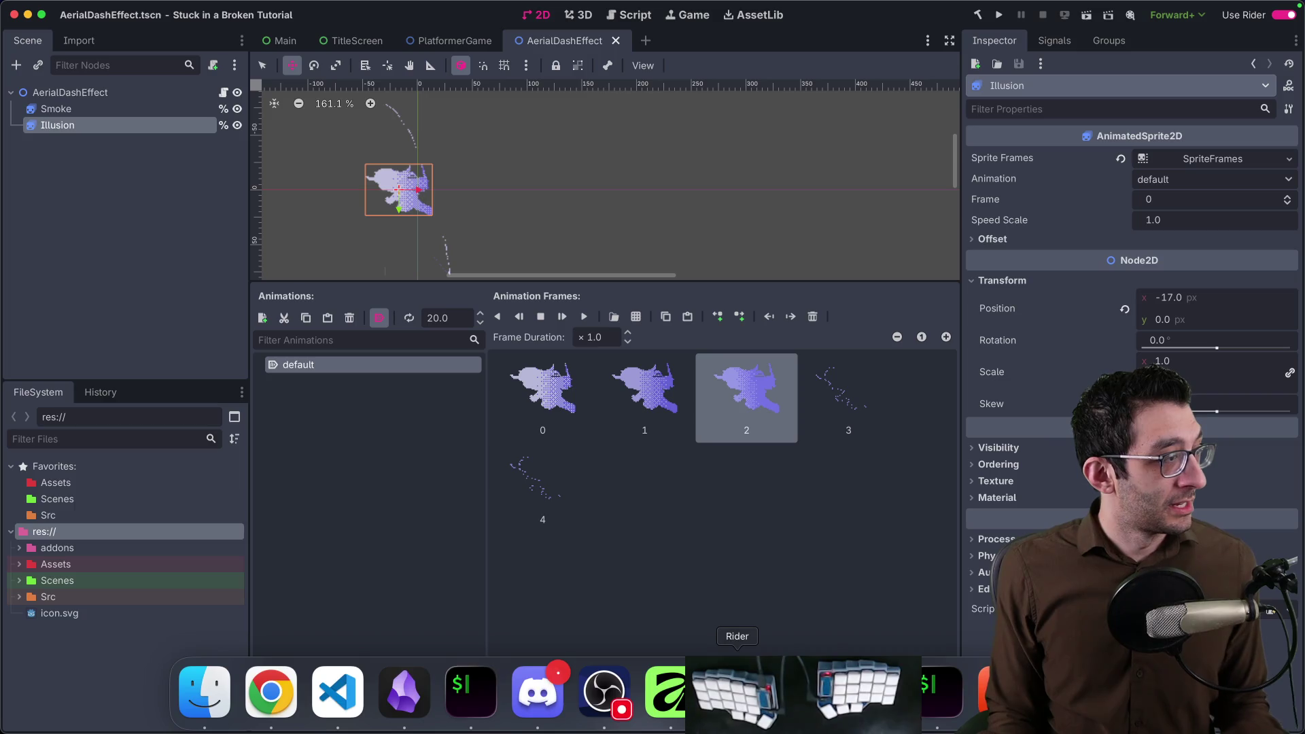
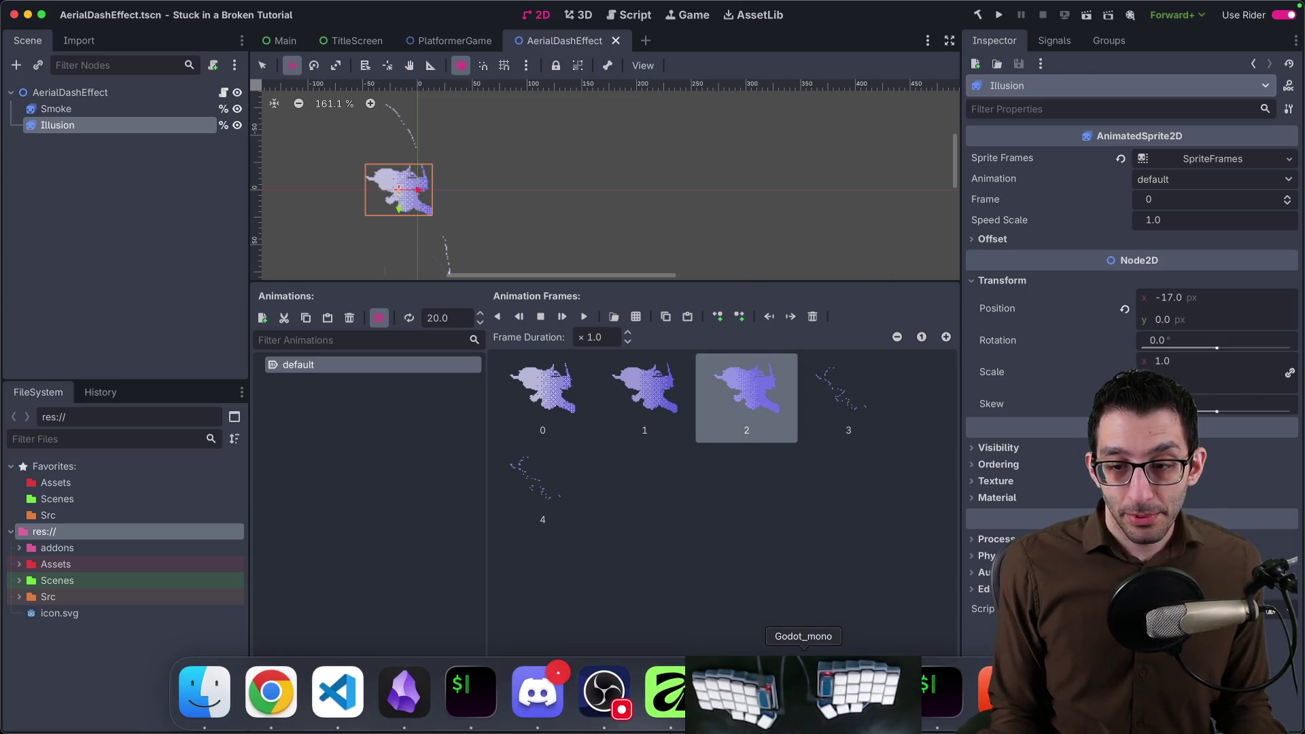
Rebuild and launch the game from Rider, enlarging the game window to full screen.
left_click(737, 692)
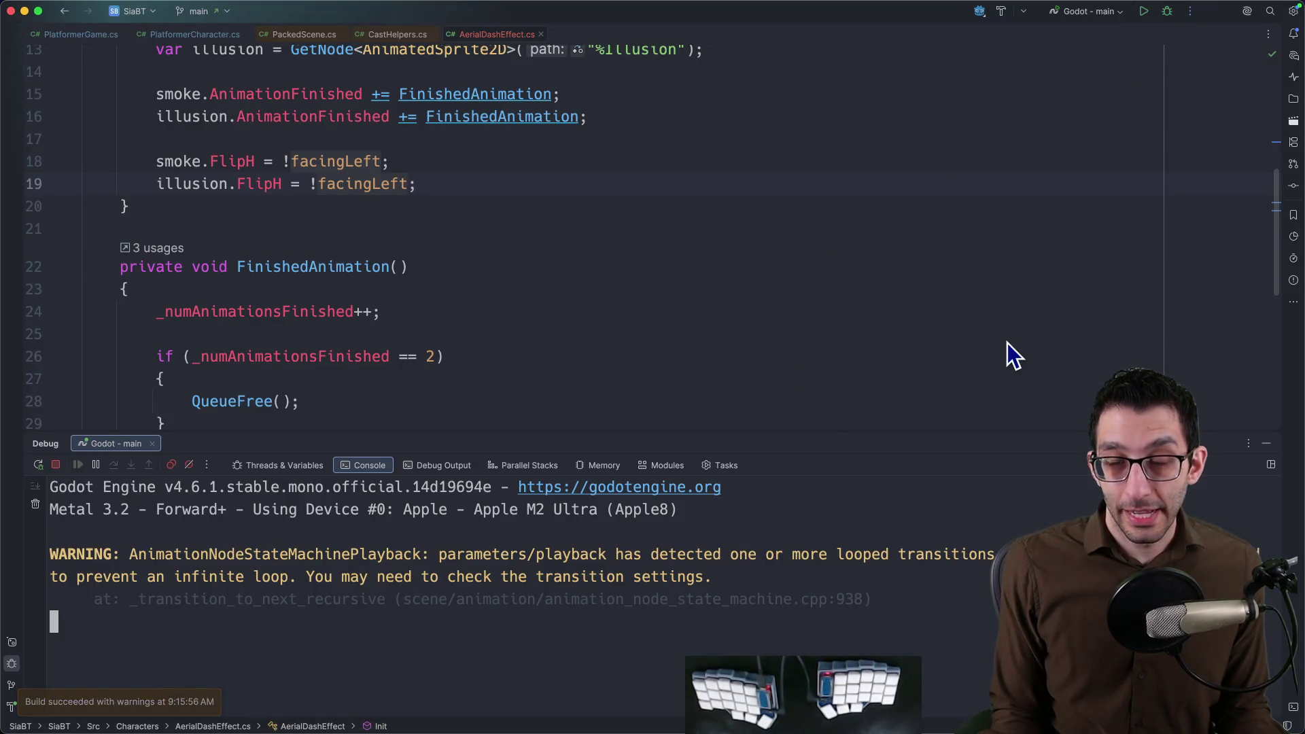
key("ctrl+d")
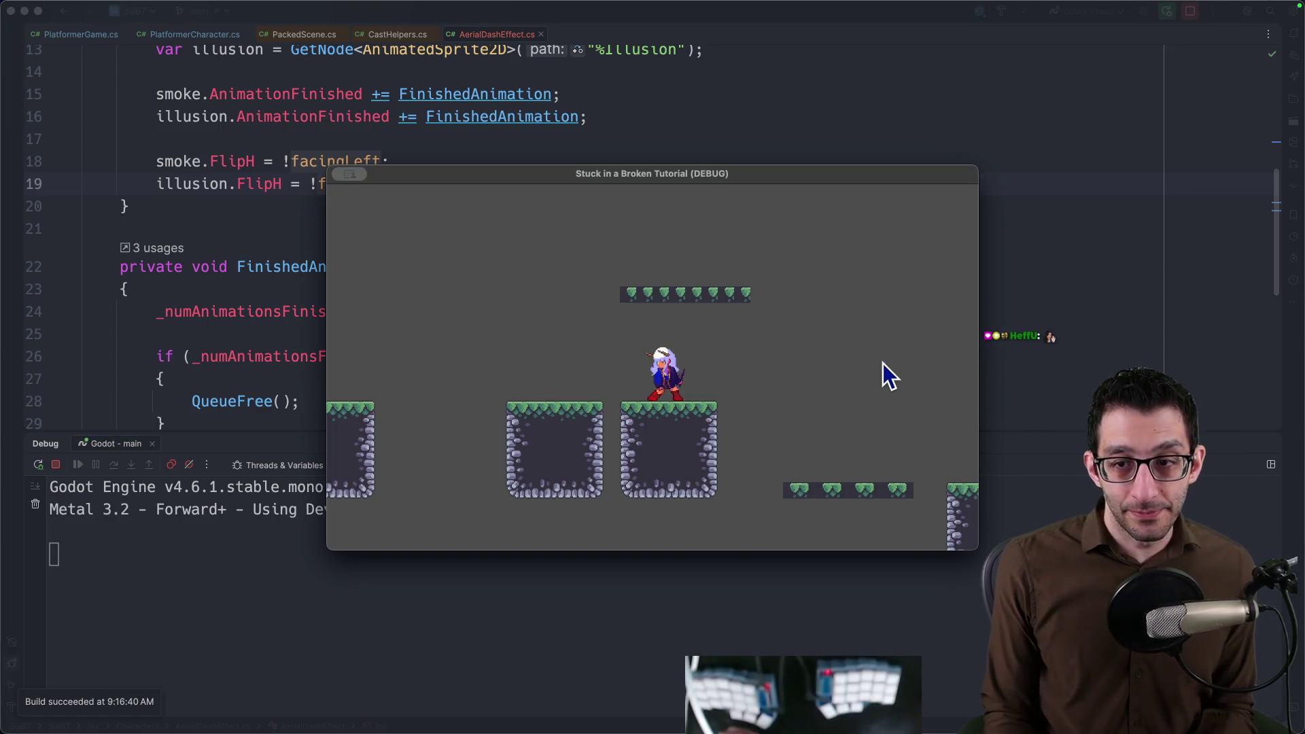
left_click_drag(693, 174, 592, 17)
Play-test the aerial dash, dashing the character left and right off the platform.
key("Right")
key("x")
key("Left")
key("x")
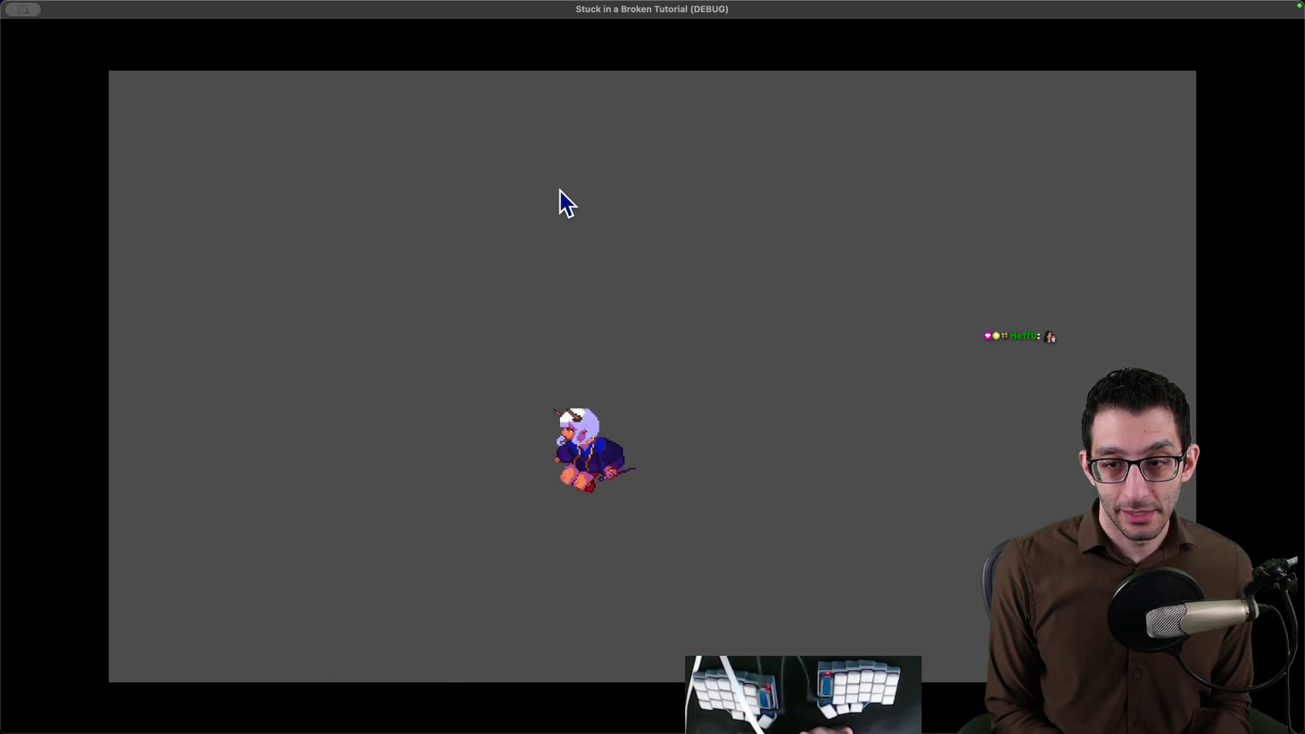
key("x")
key("x")
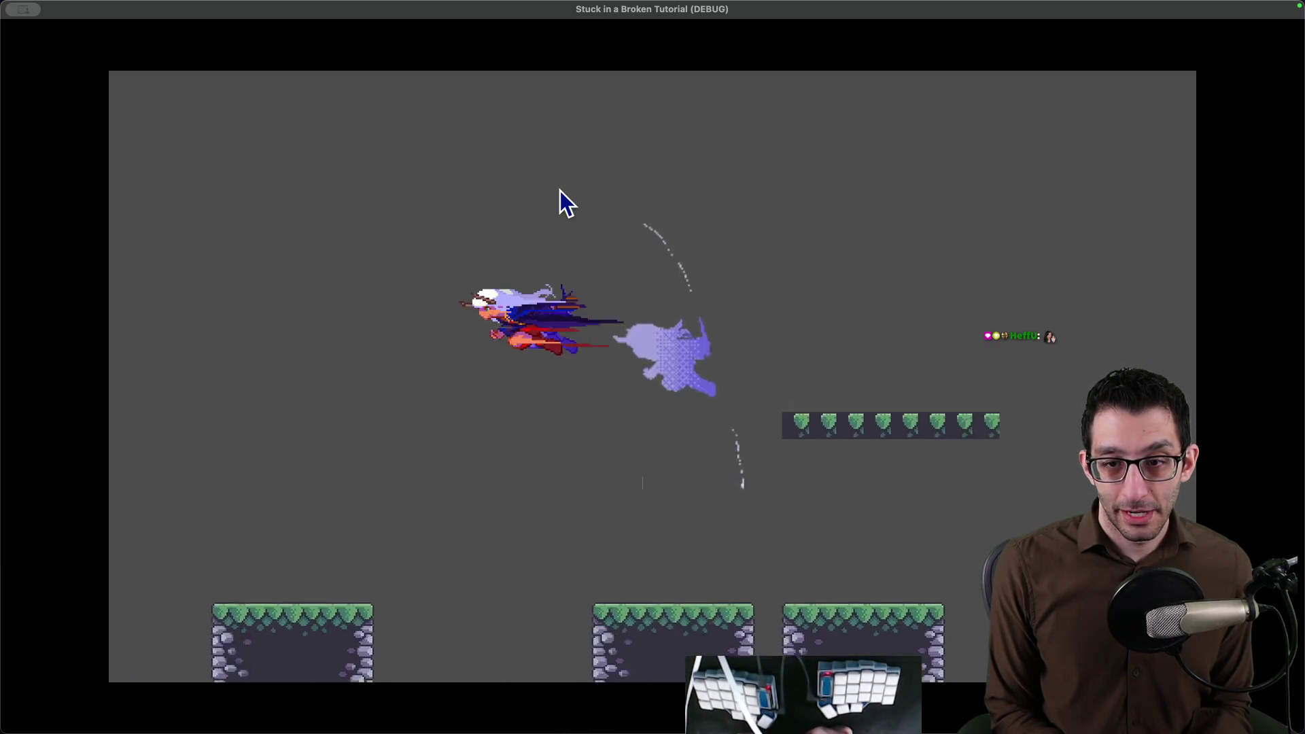
key("x")
key("x")
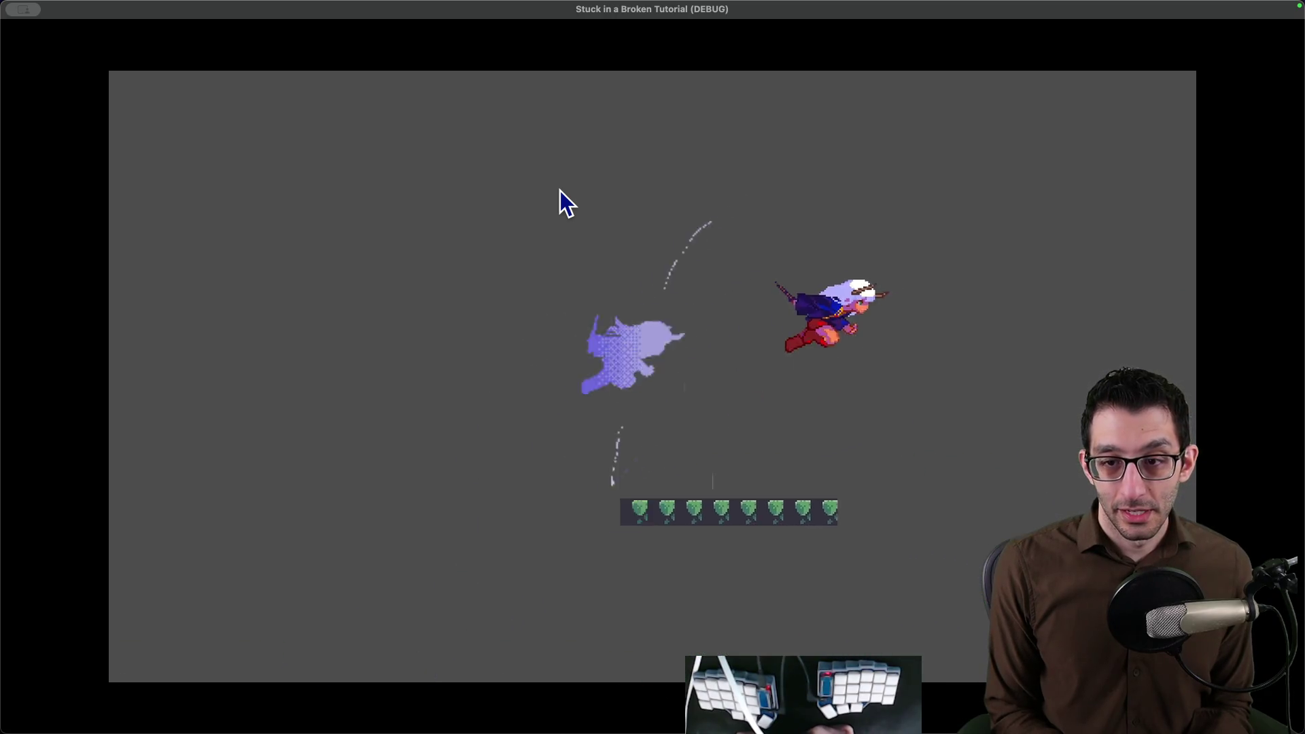
key("Left")
key("x")
Finish the mid-air dash test, then set the Illusion animation to 20 FPS in Godot.
key("Right")
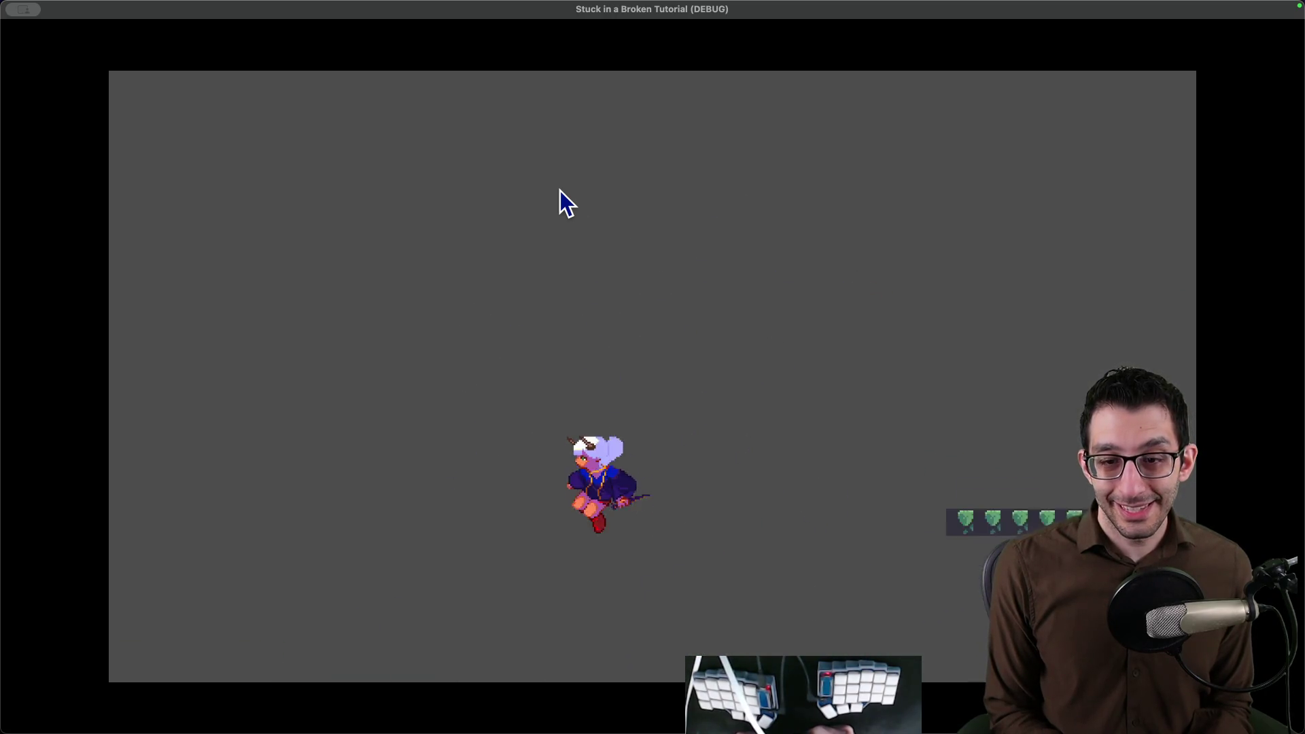
key("x")
key("Left")
key("x")
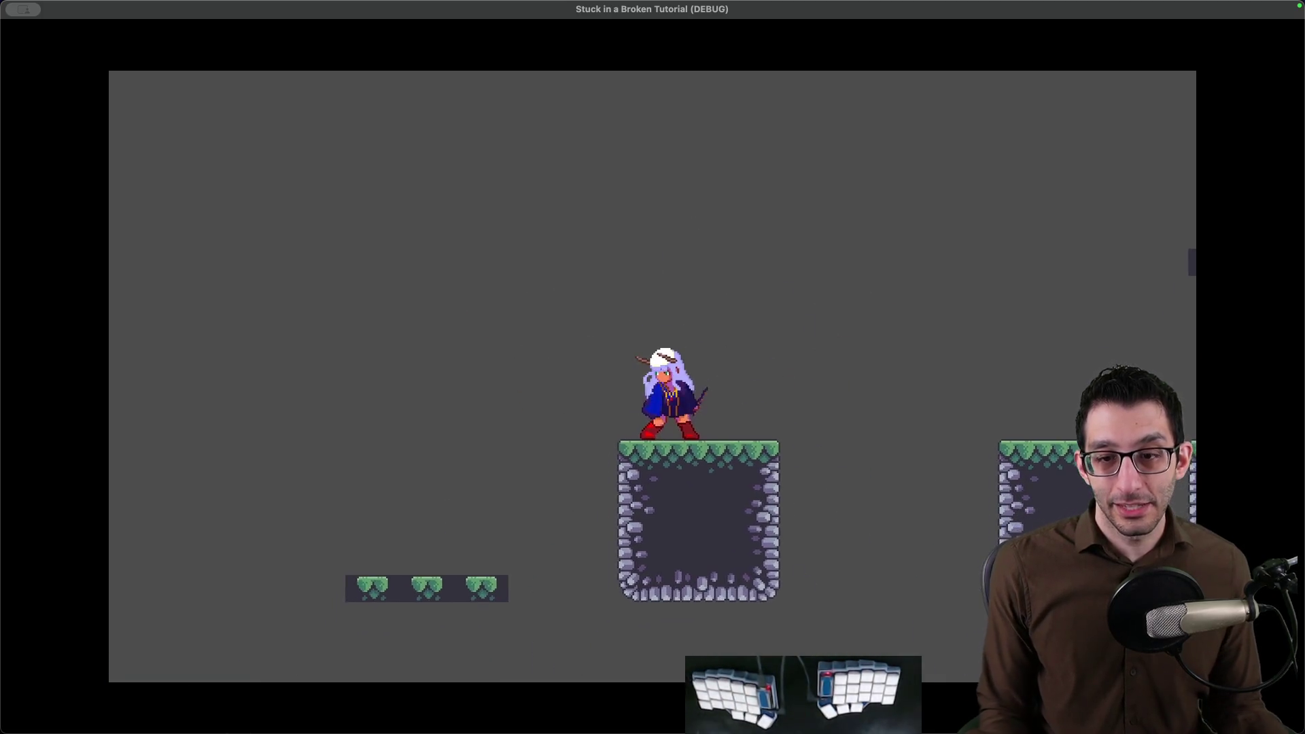
left_click(868, 690)
left_click(520, 408)
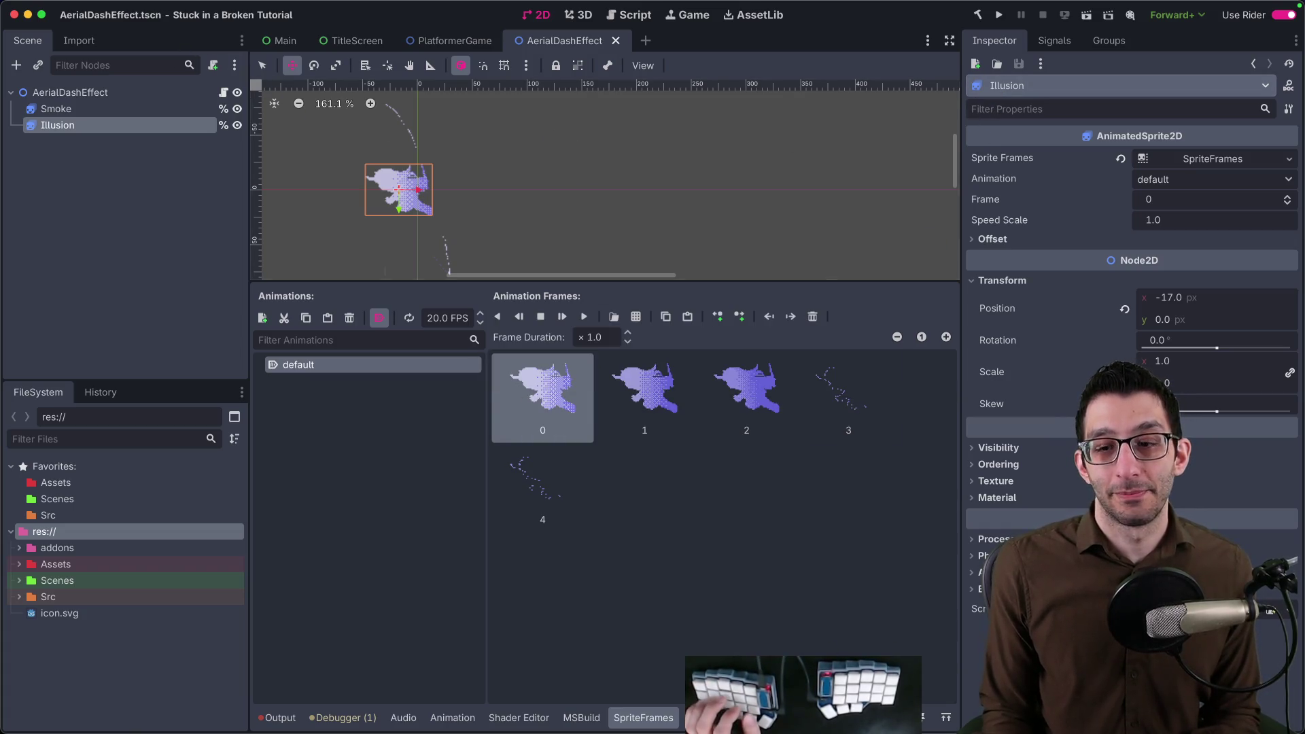
Relaunch the game from Rider, jump-dash once and maximize the game window.
left_click(737, 691)
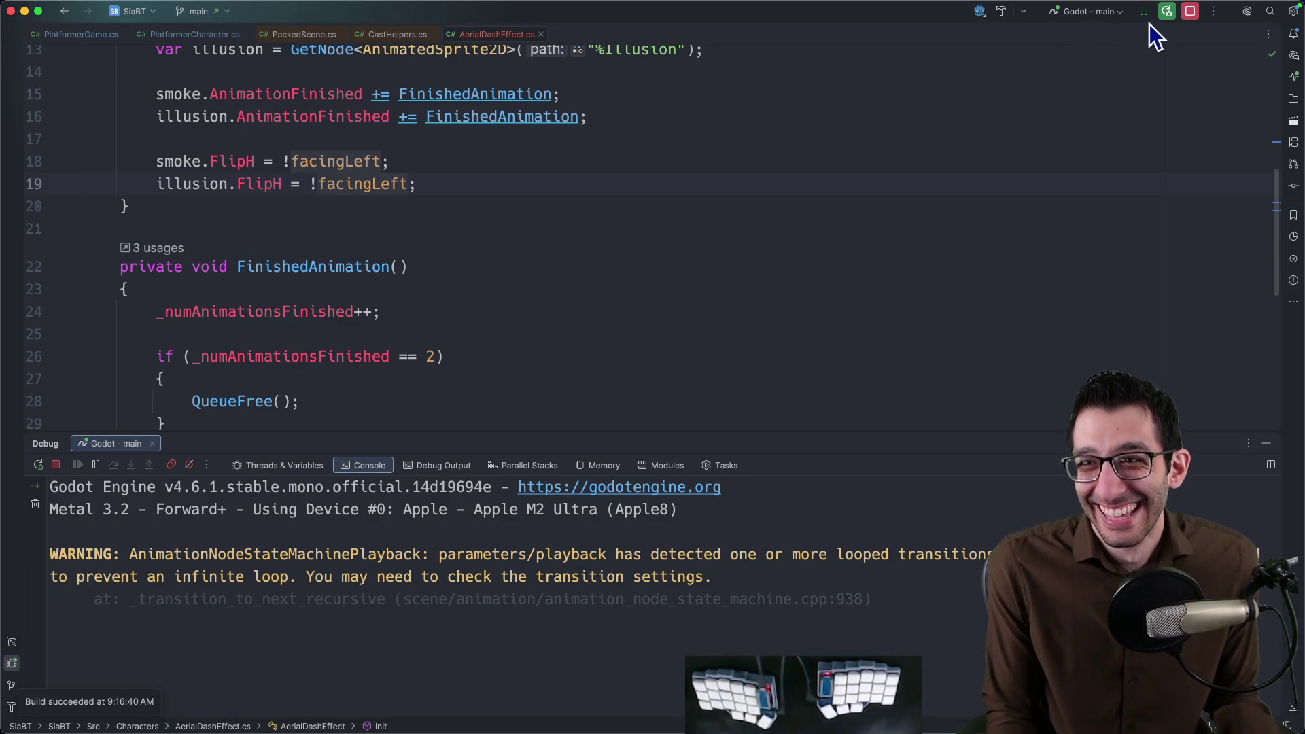
key("ctrl+d")
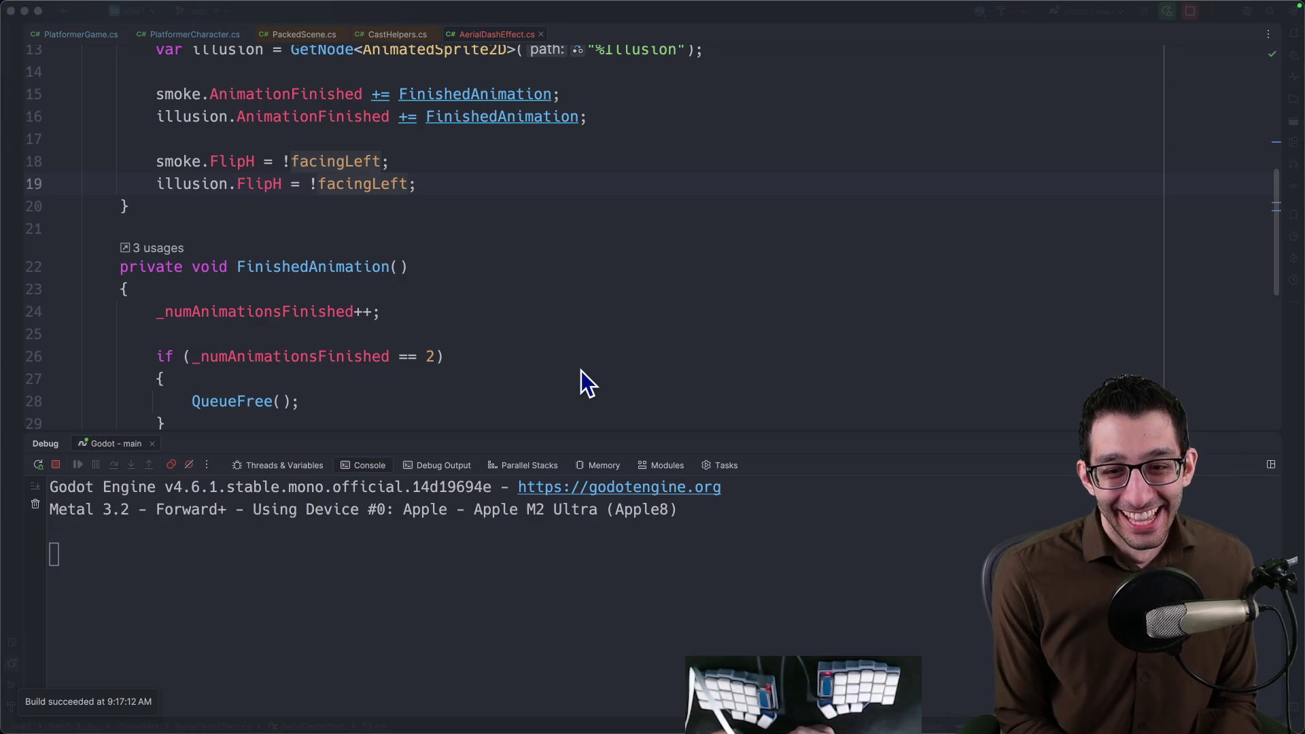
key("space")
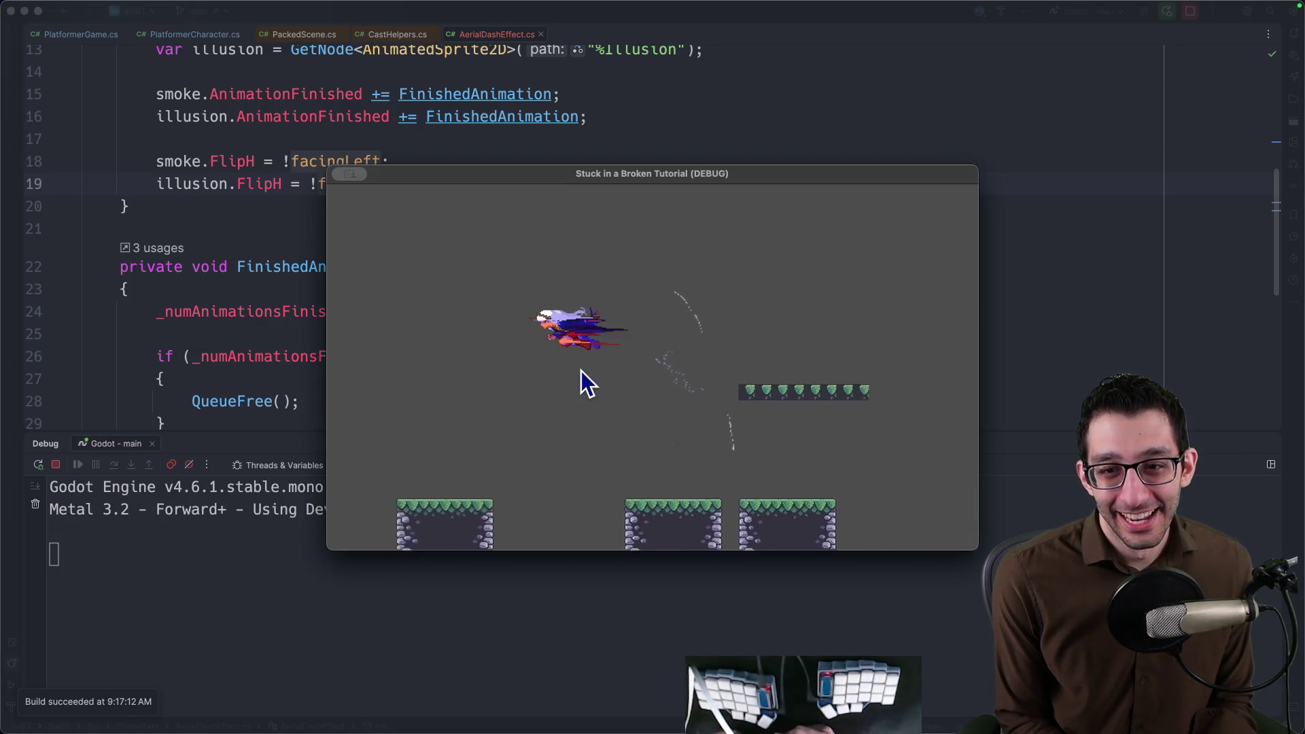
key("shift")
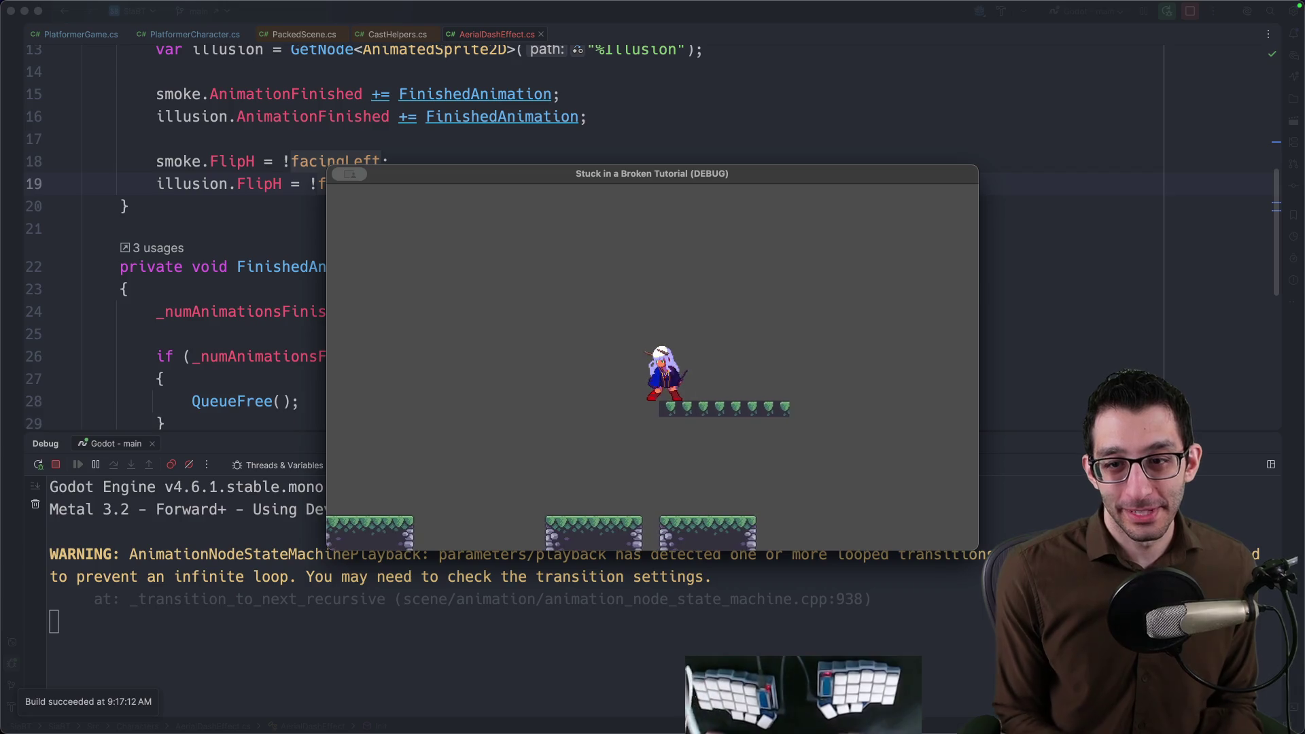
double_click(640, 173)
Play-test the slower dash effect, jumping and dashing left and right in the air.
key("space")
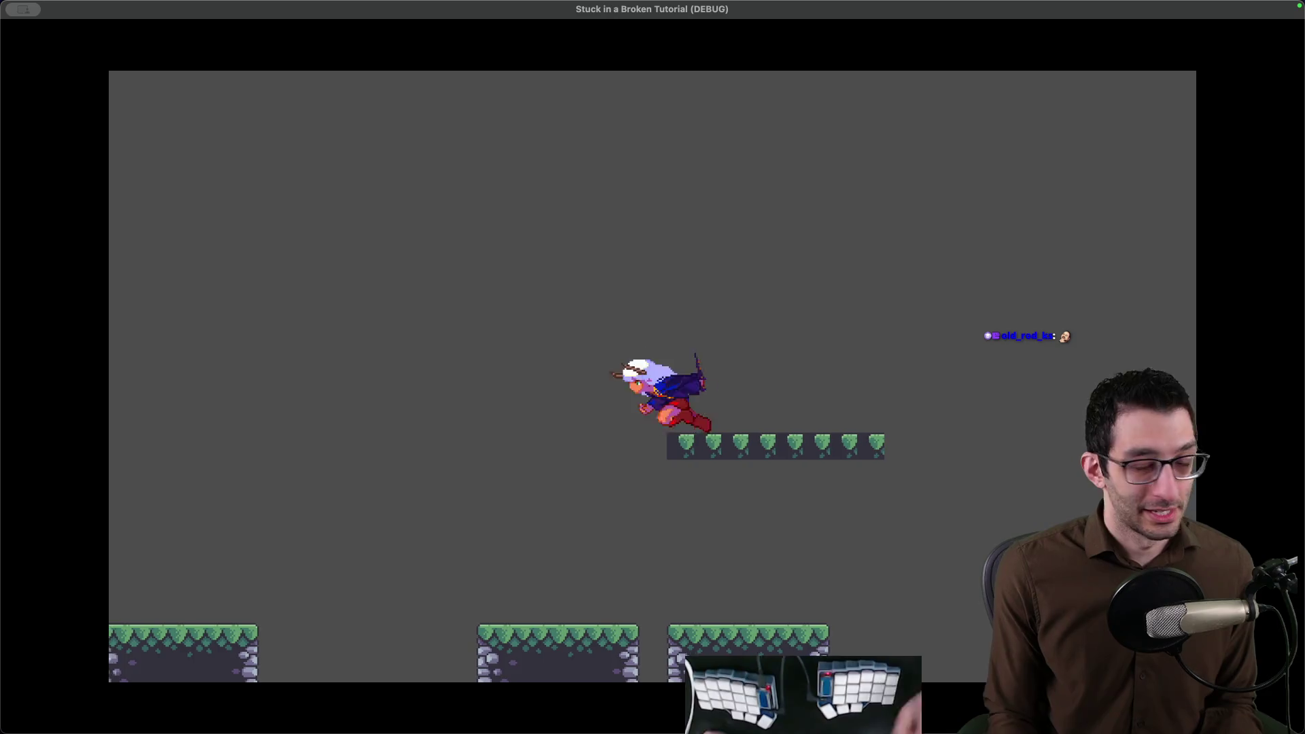
key("Left")
key("shift")
key("Right")
key("shift")
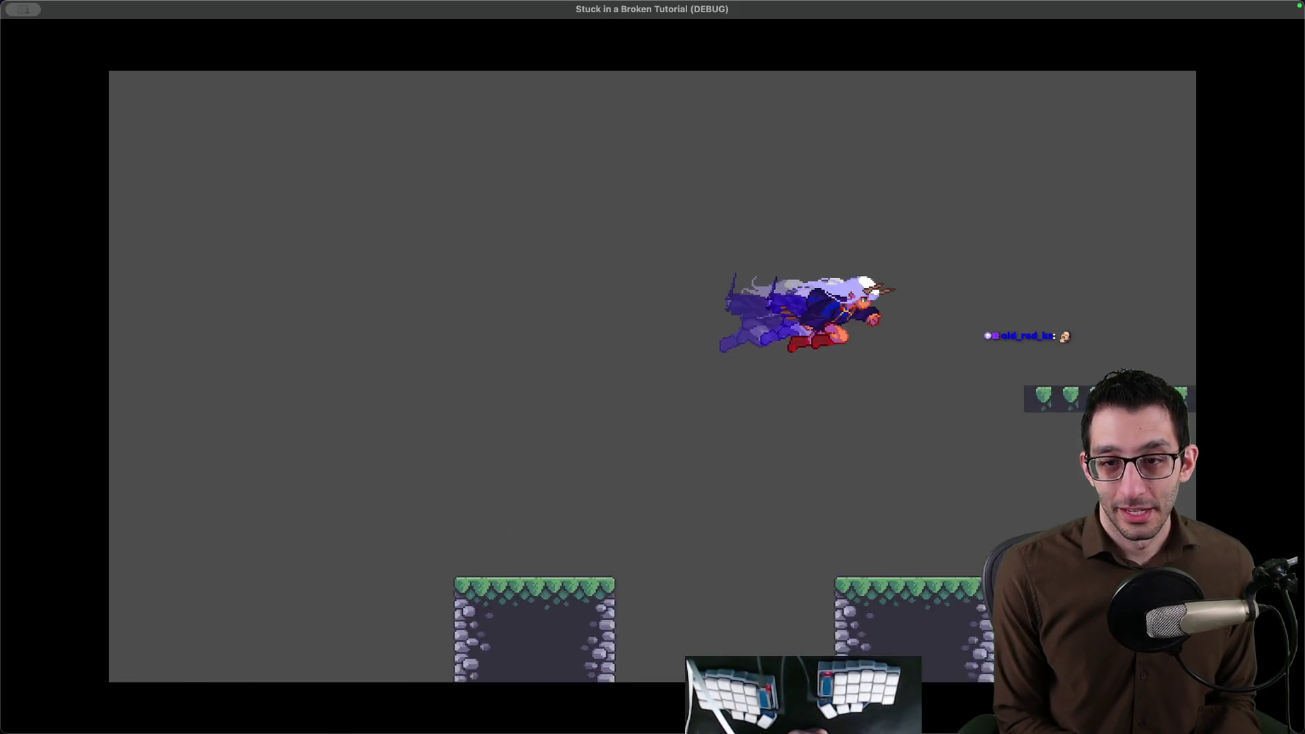
key("Left")
key("shift")
Dash between platforms a few more times, then bring up the reference dash GIF in Chrome.
key("Right")
key("shift")
key("Left")
key("shift")
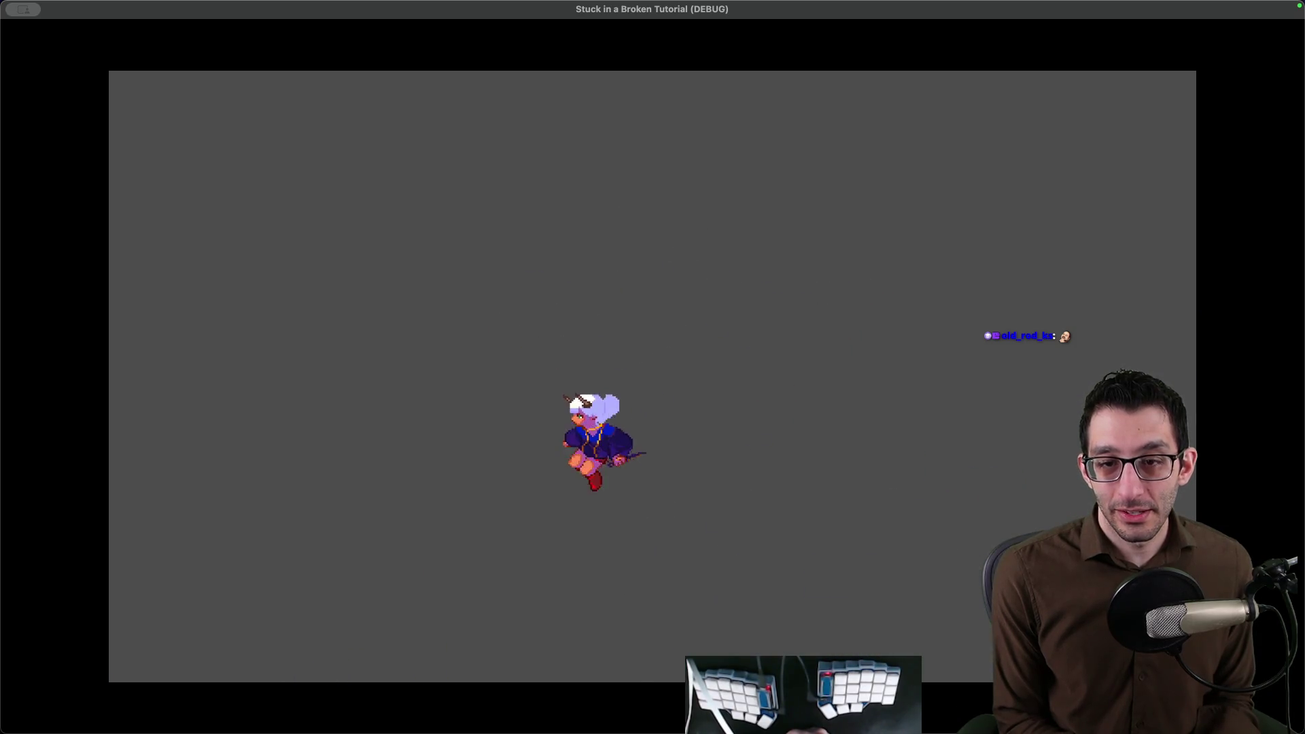
key("Right")
key("shift")
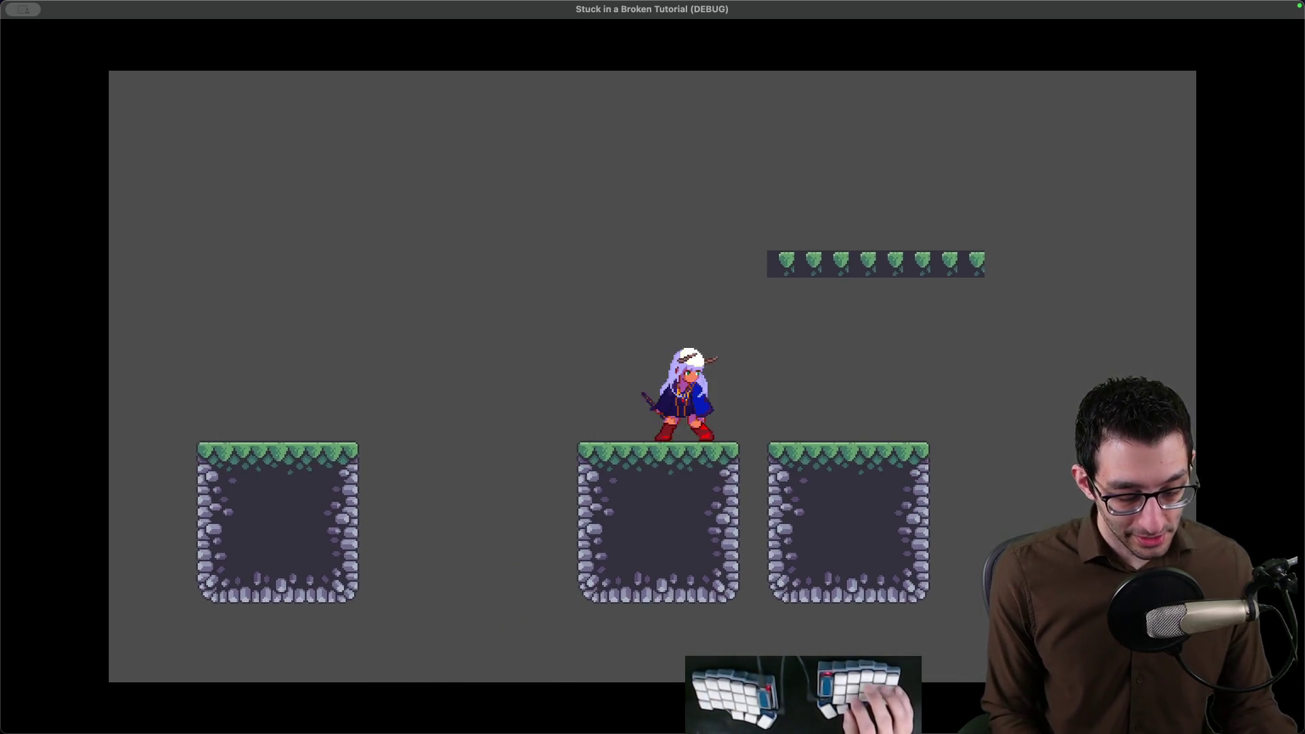
key("super+Tab")
key("ctrl+Tab")
key("ctrl+Tab")
key("ctrl+Tab")
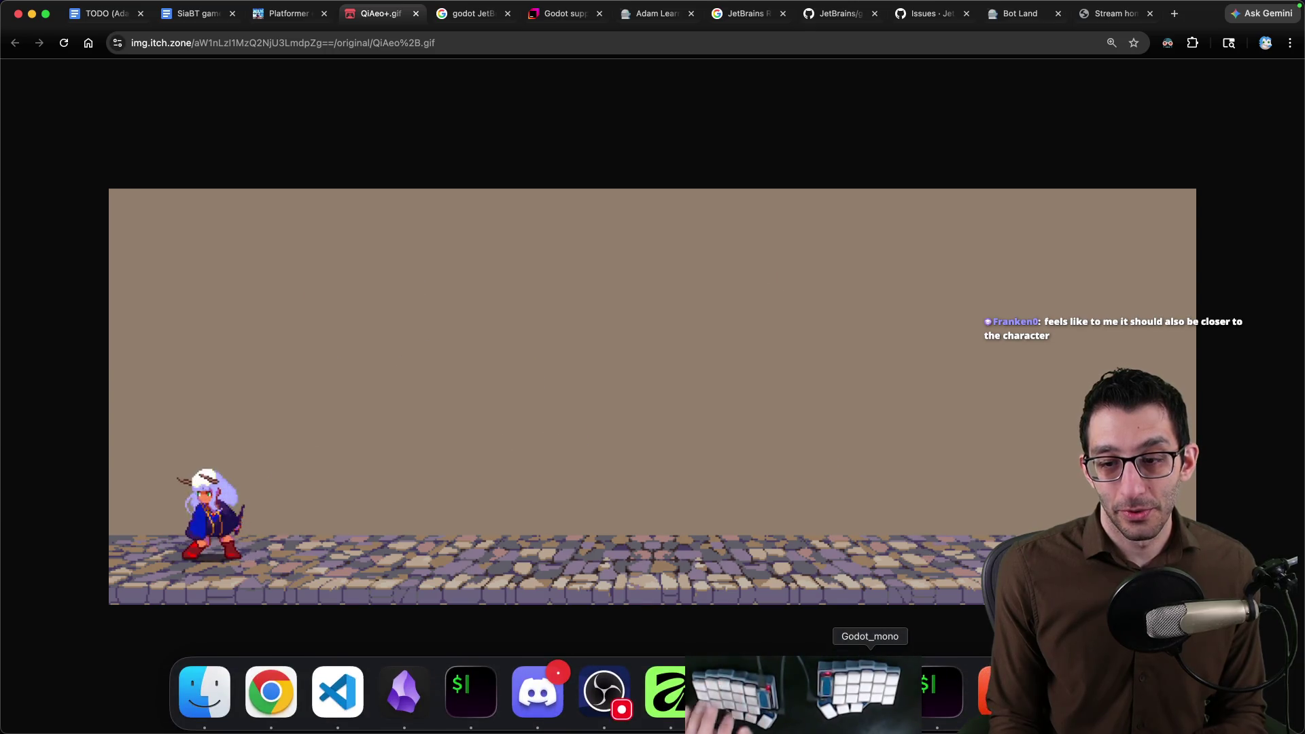
Bring the running game to the front and start jump-dashing around the grassy platforms.
left_click(870, 694)
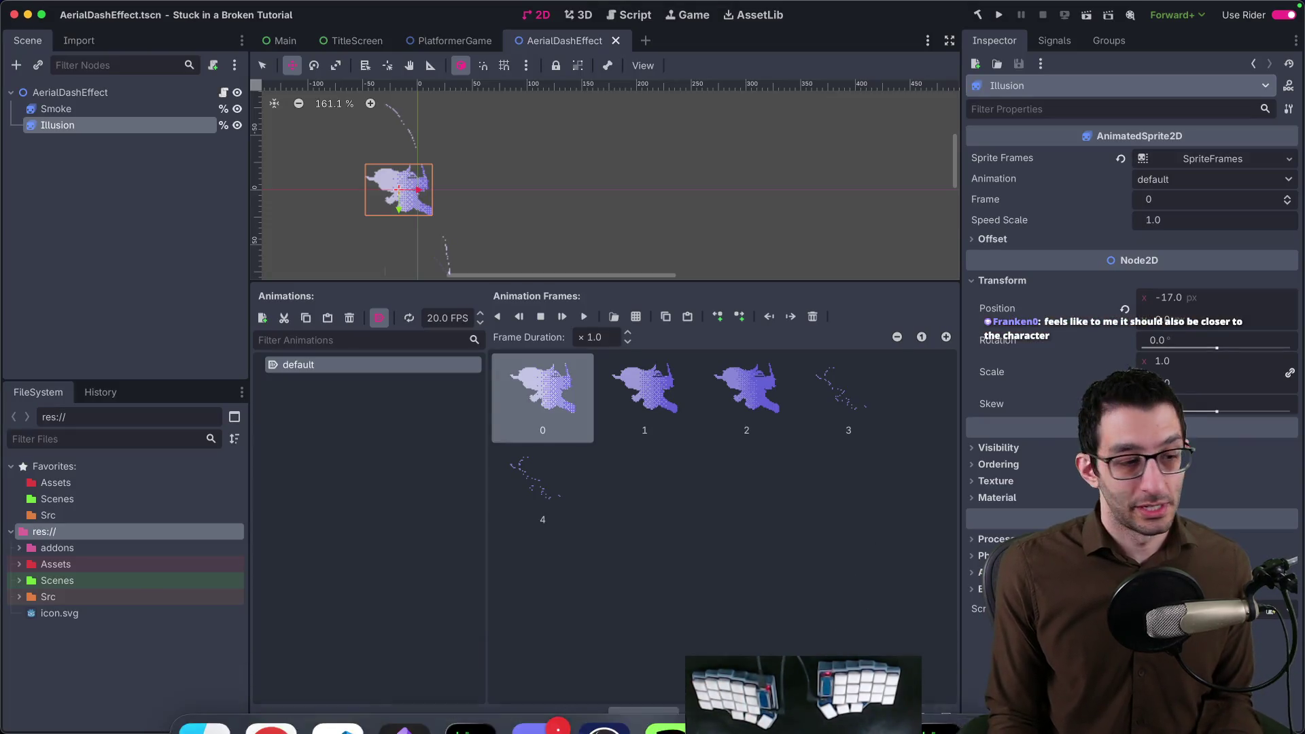
left_click(804, 694)
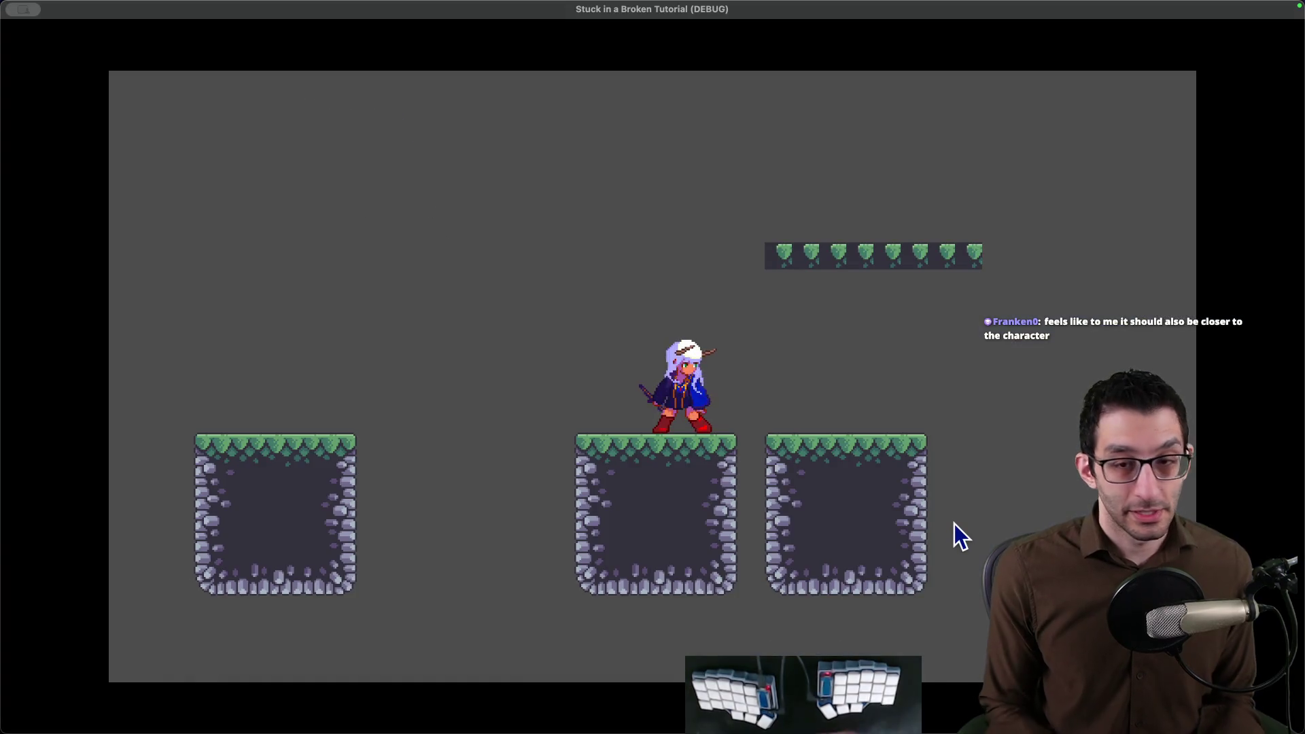
key("shift")
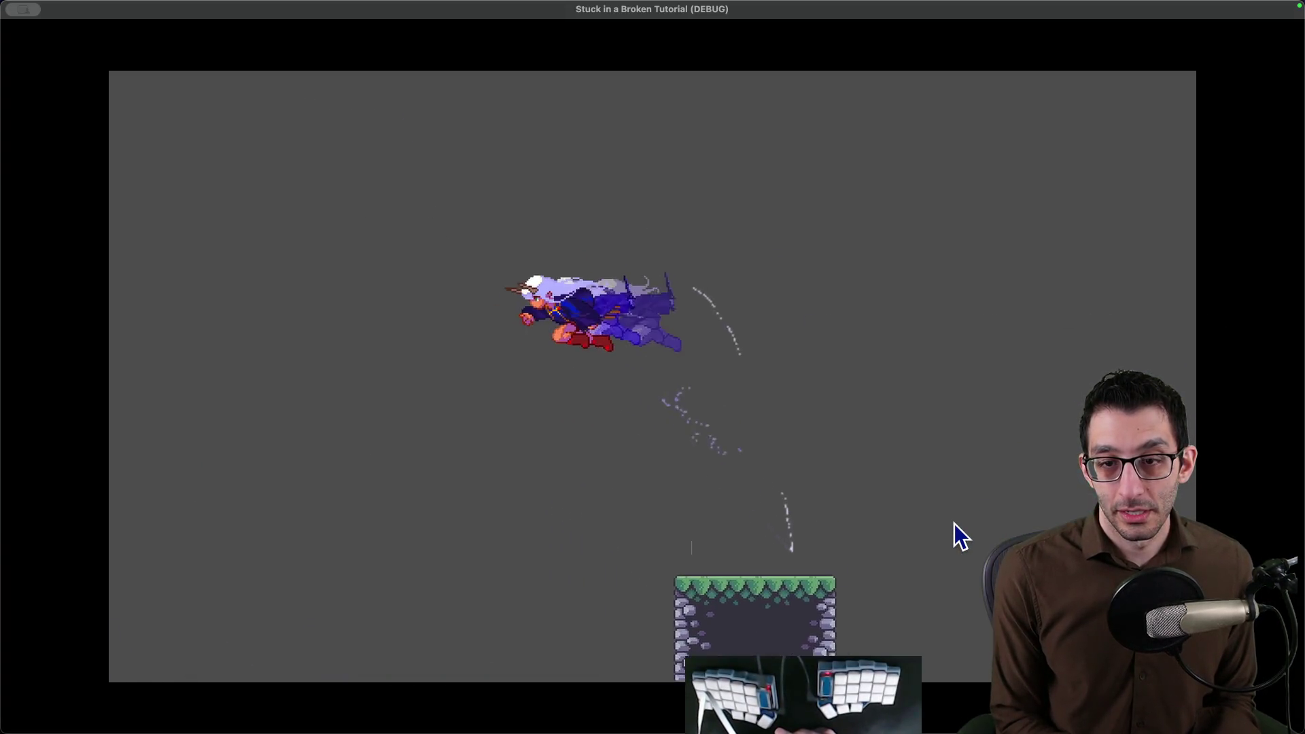
key("space")
key("shift")
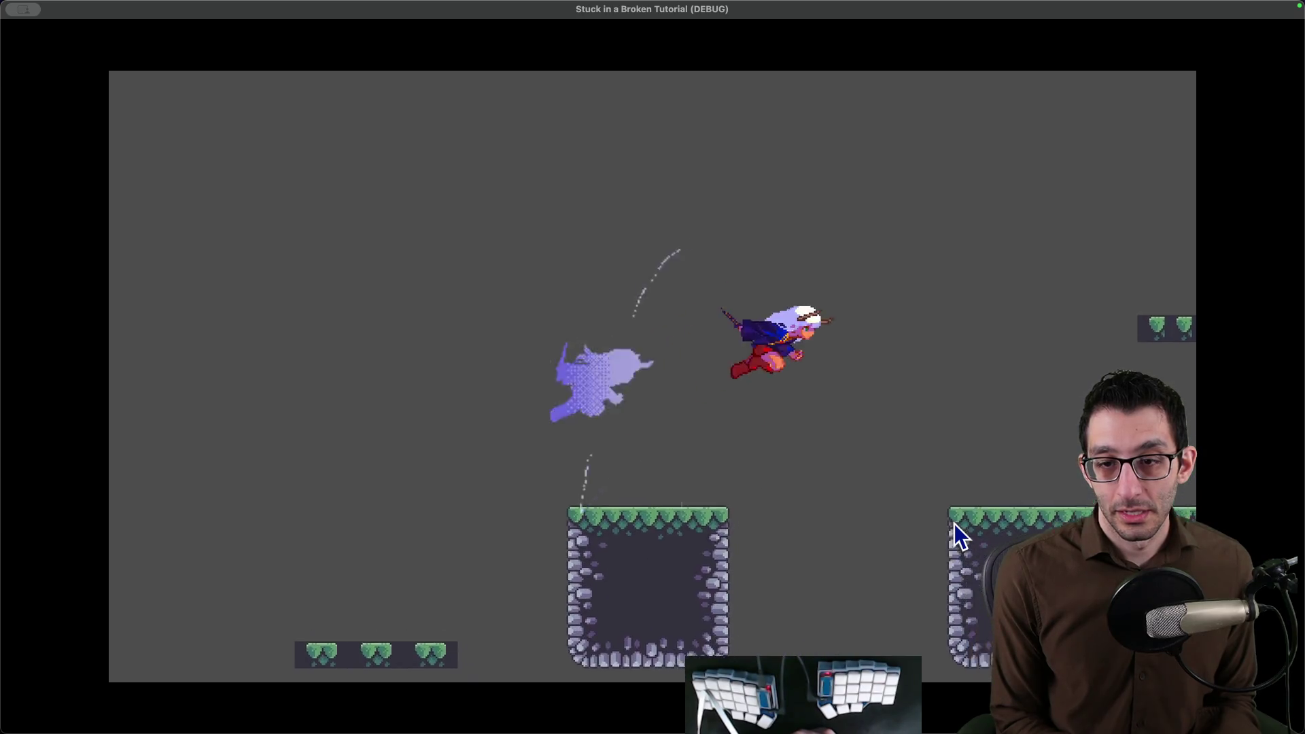
key("space")
key("shift")
key("space")
key("shift")
key("shift")
key("space")
key("shift")
Chain repeated jump-and-dash combos left and right to watch the illusion effect.
key("space")
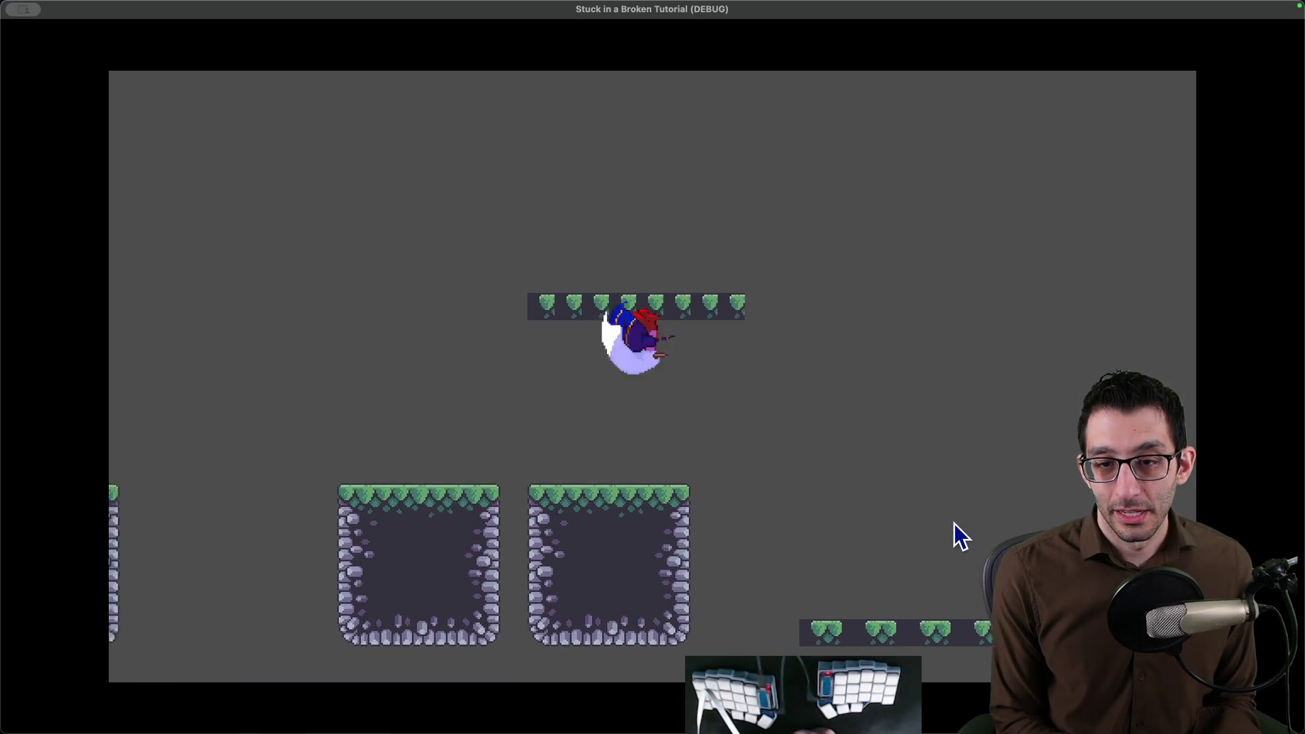
key("space")
key("shift")
key("space")
key("shift")
key("space")
key("shift")
key("space")
key("shift")
key("shift")
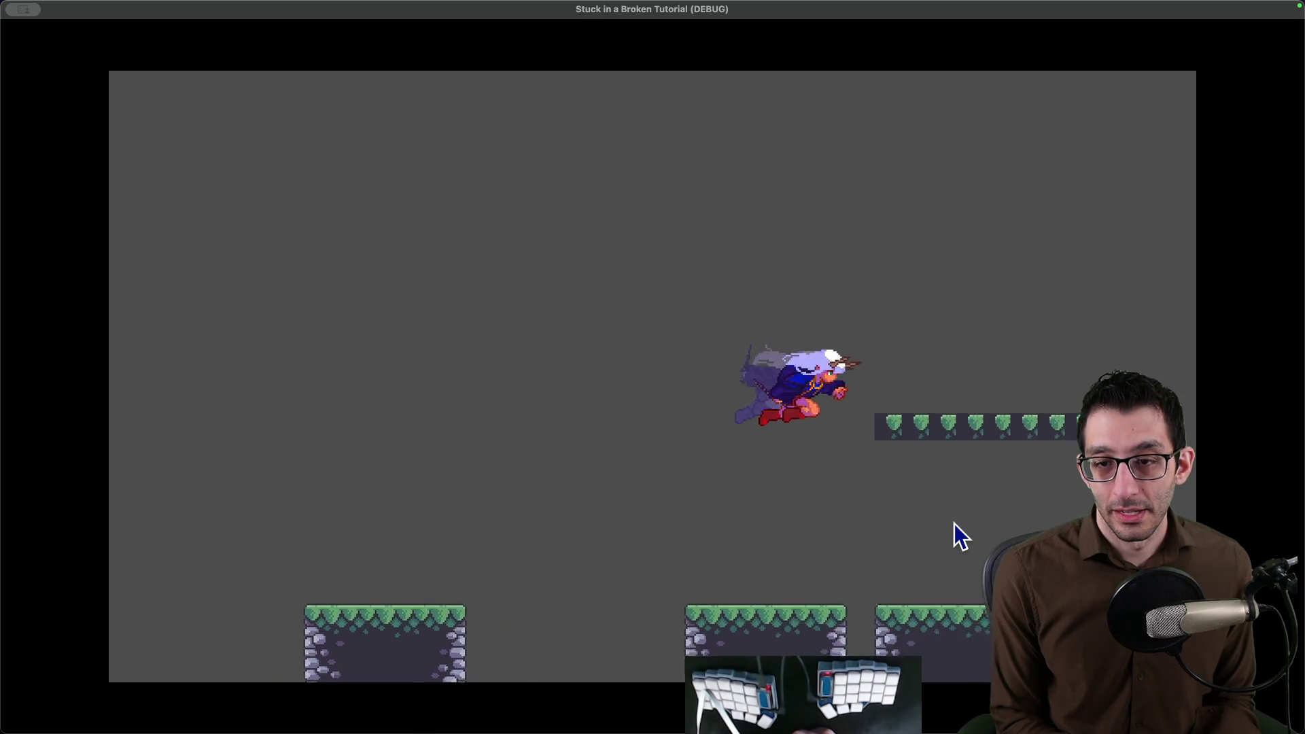
key("space")
key("shift")
key("space")
key("shift")
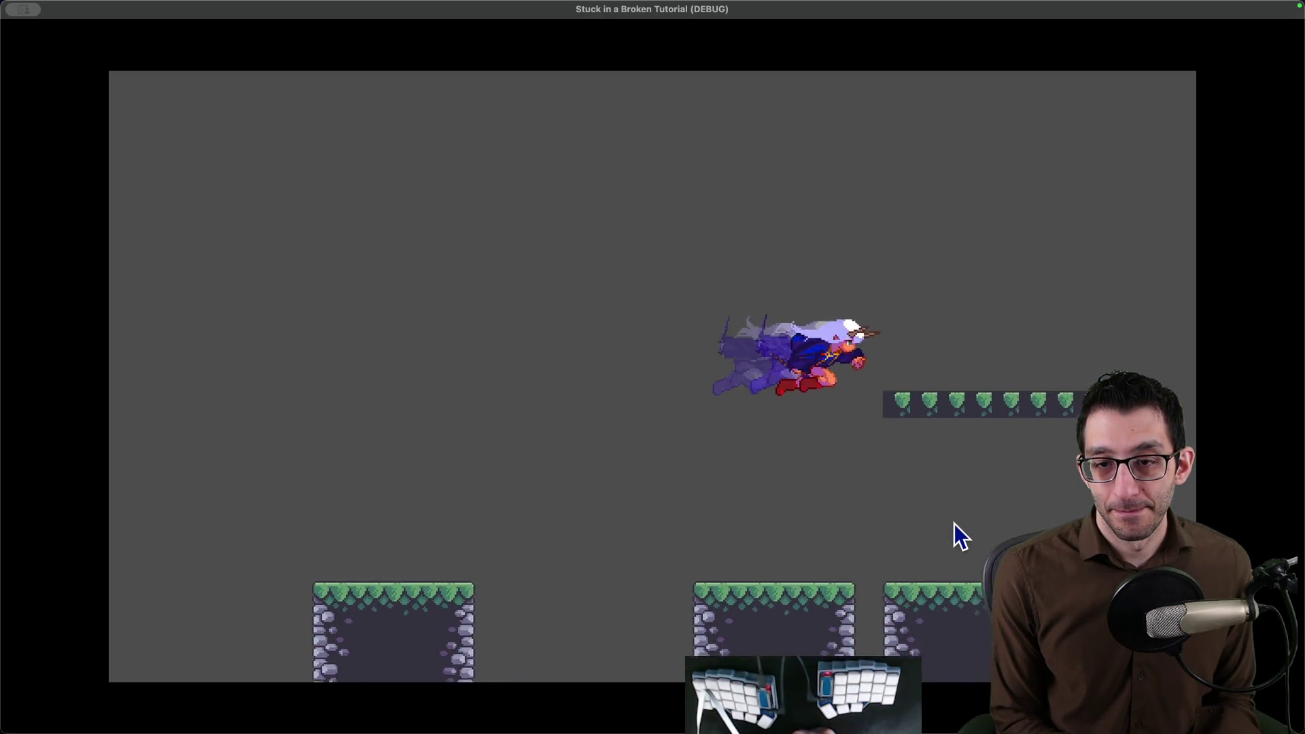
key("space")
key("shift")
key("space")
key("shift")
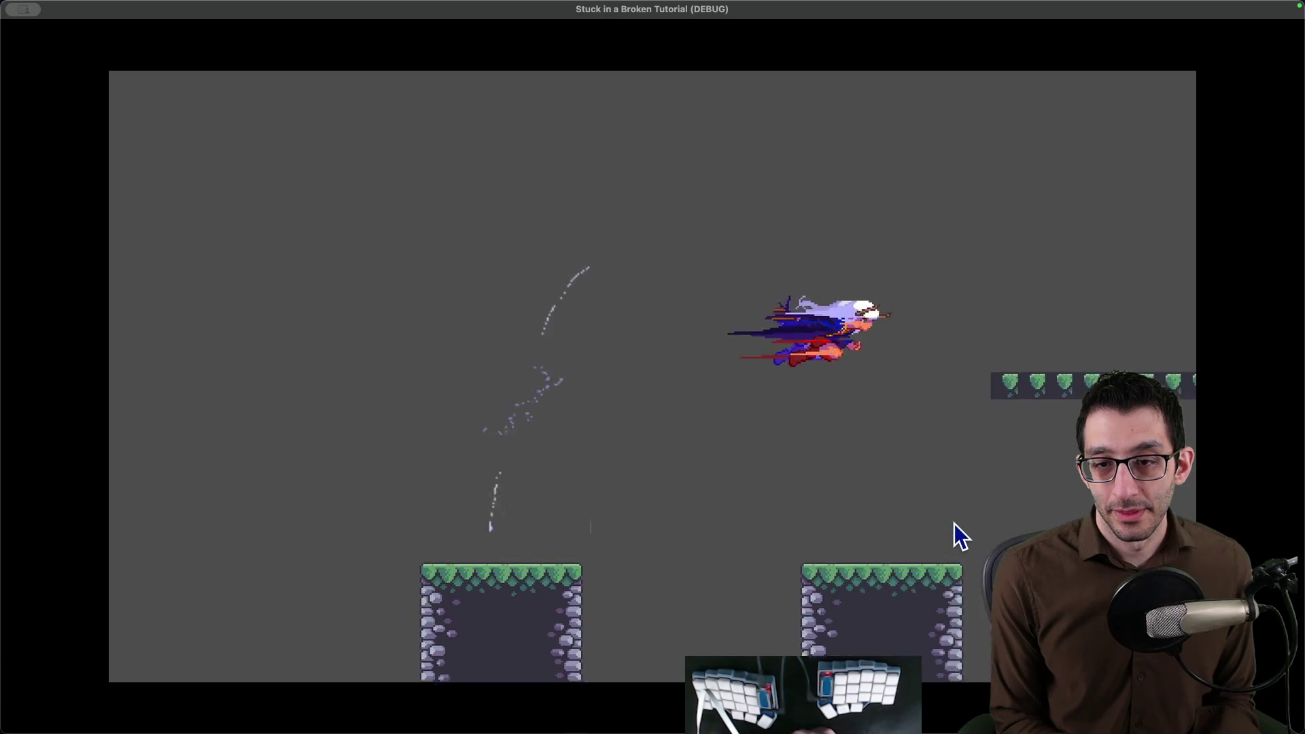
key("space")
key("shift")
key("space")
key("shift")
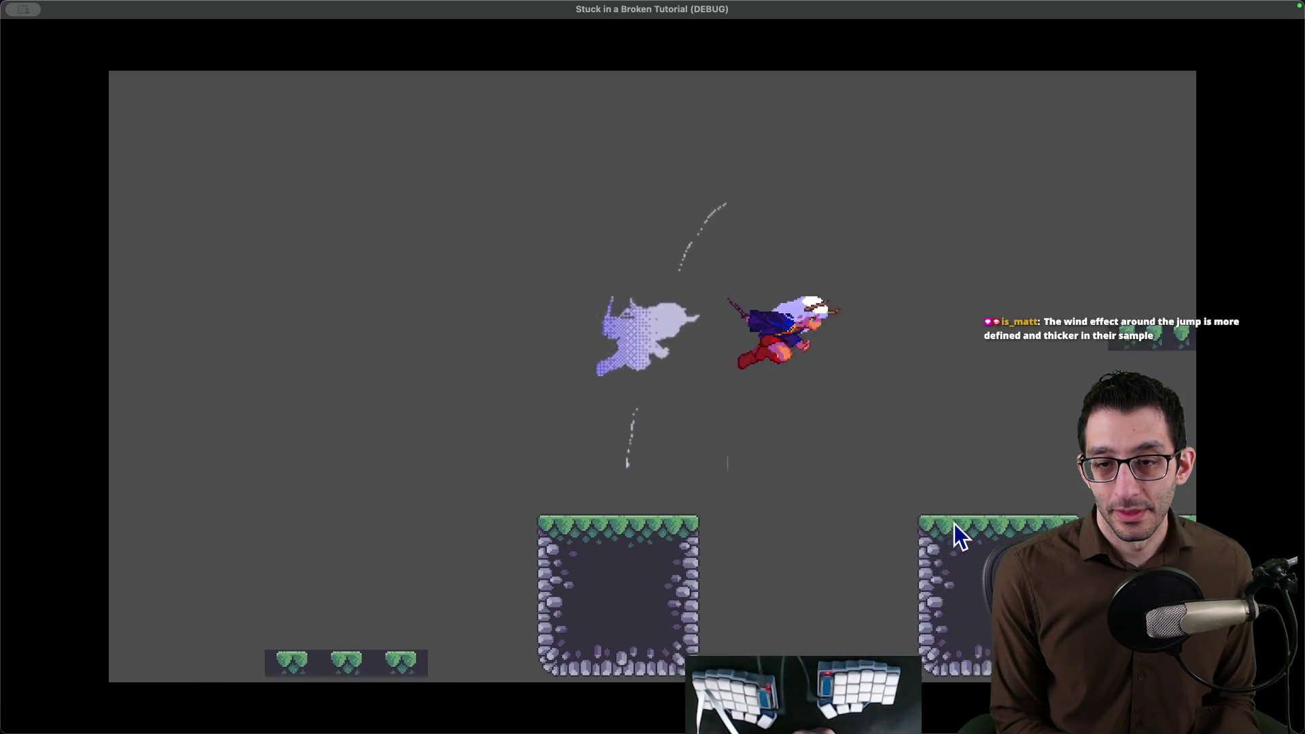
key("space")
key("shift")
key("shift")
key("shift")
Dash up onto new platforms a few more times, then return to the Godot scene editor.
key("space")
key("shift")
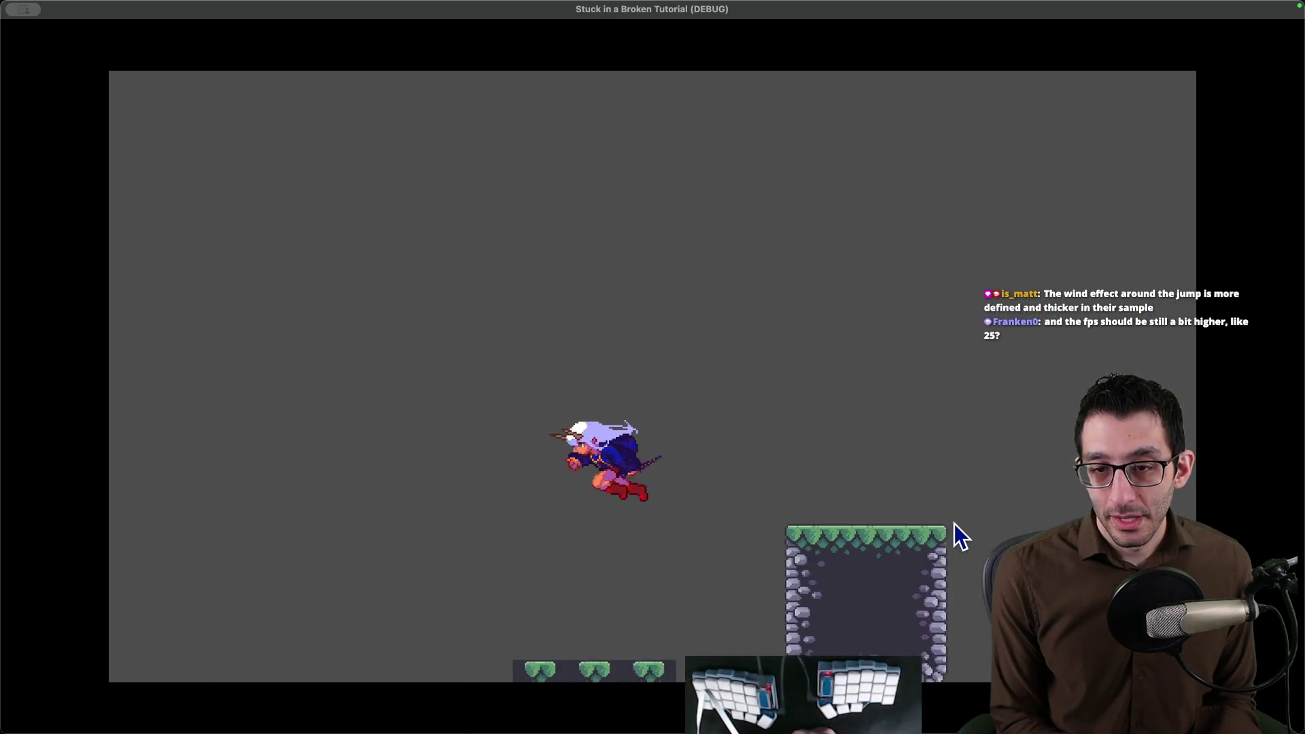
key("shift")
key("space")
key("shift")
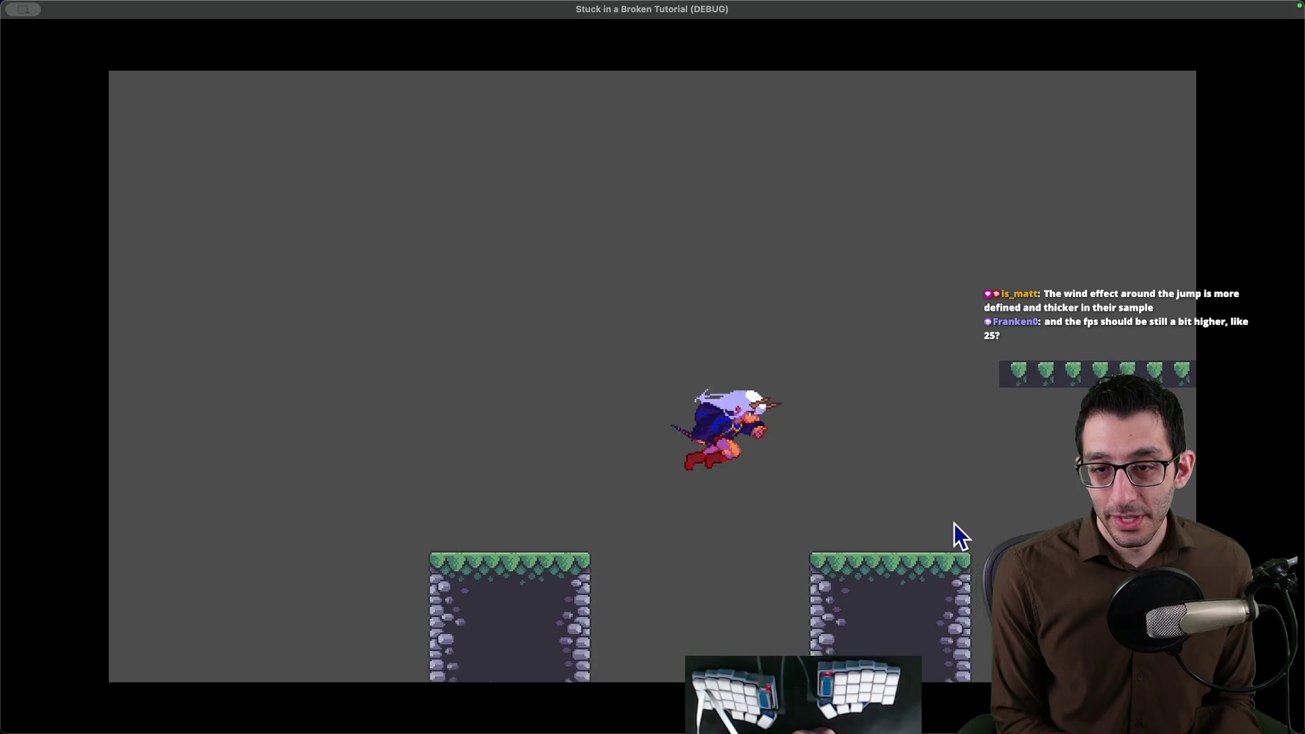
key("shift")
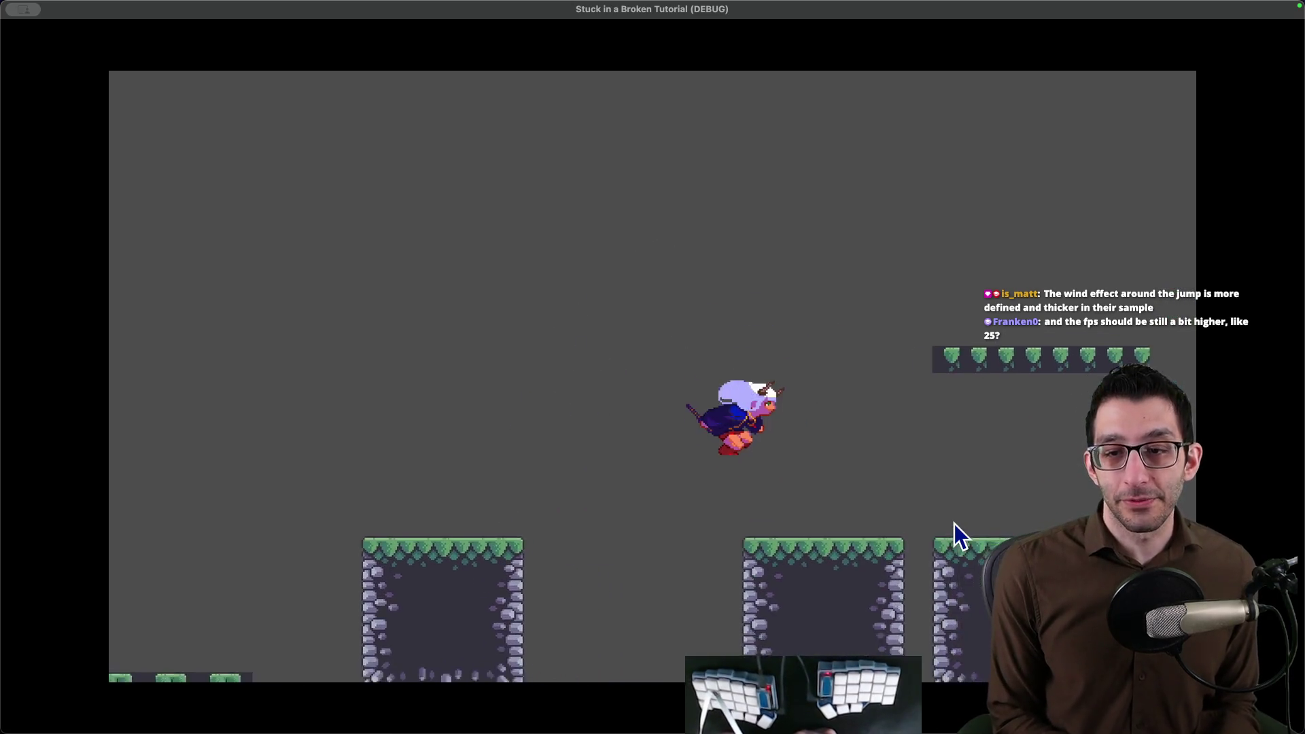
key("space")
key("space")
key("shift")
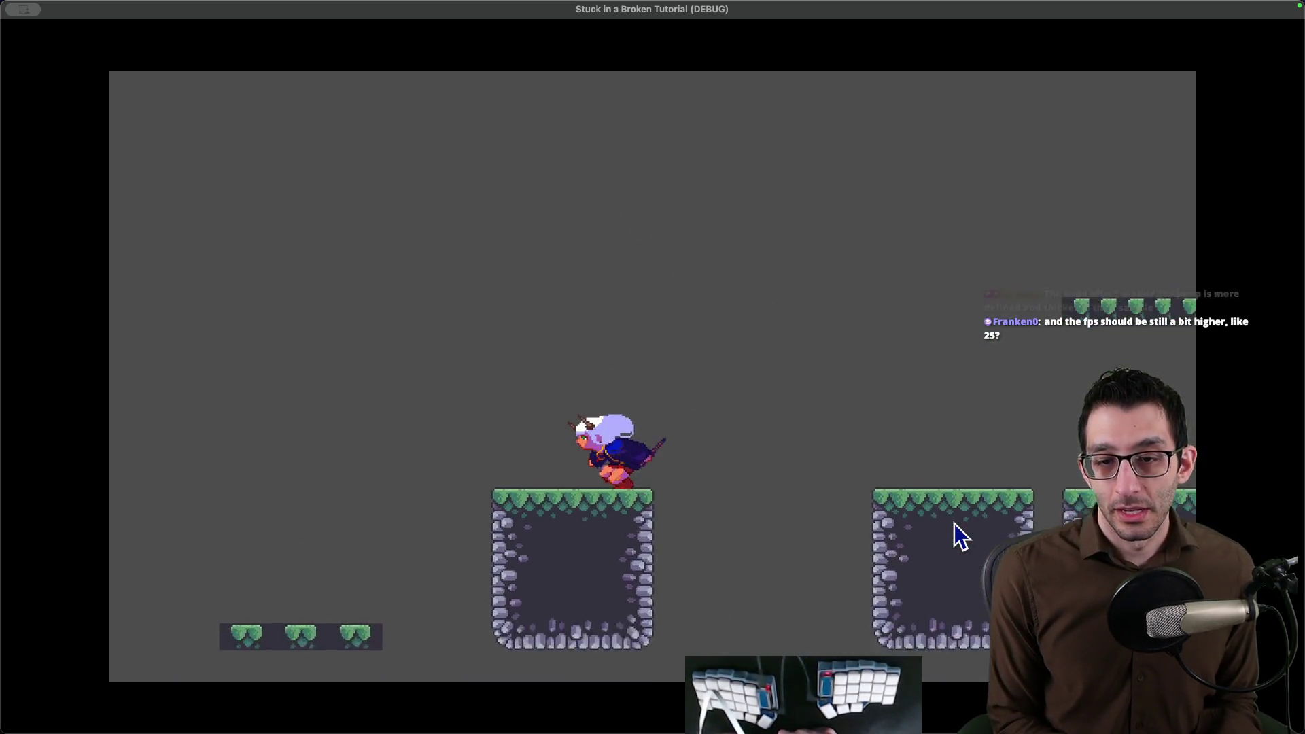
key("space")
key("shift")
key("space")
key("shift")
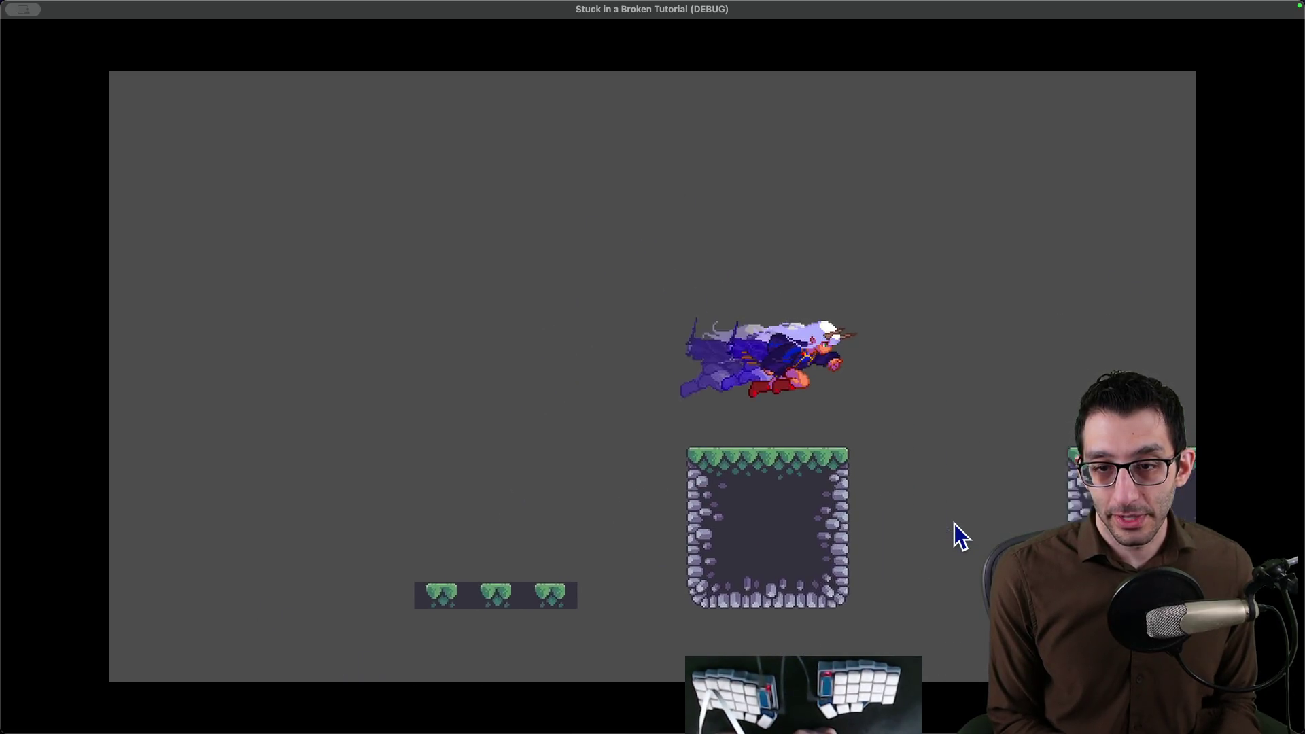
key("shift")
key("shift")
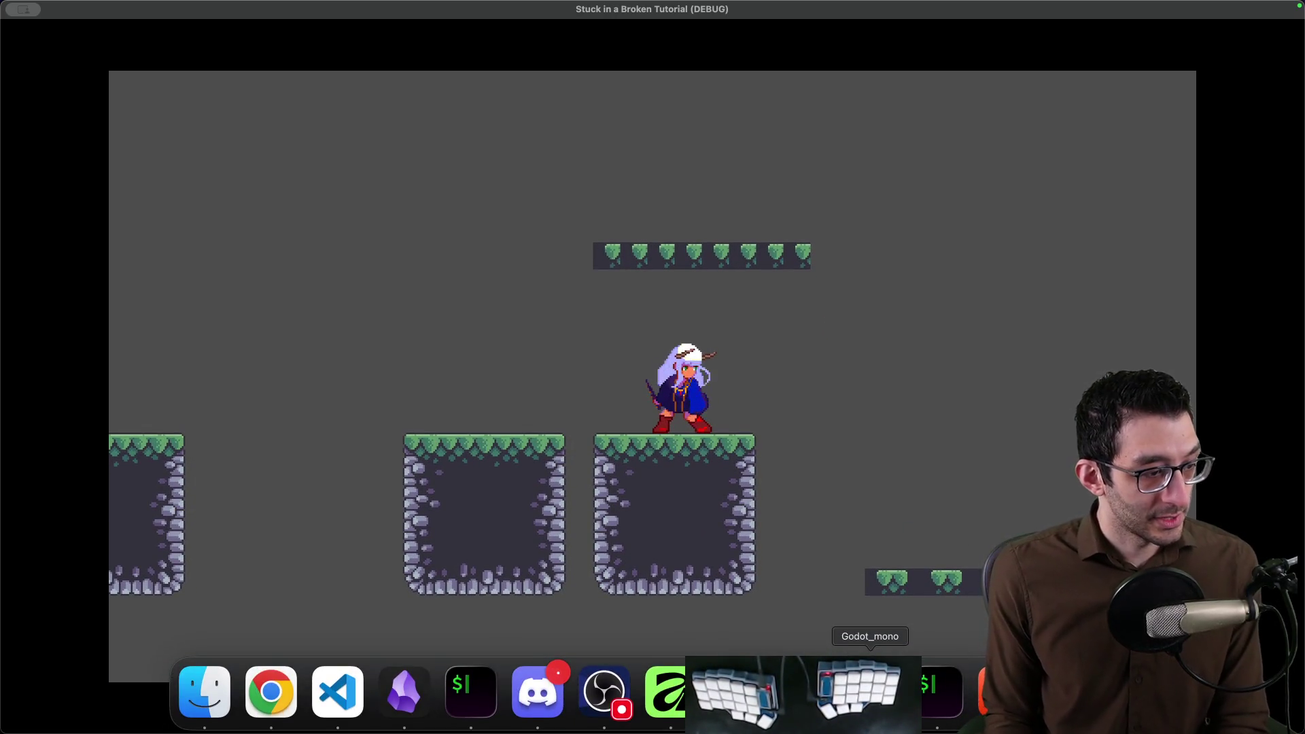
left_click(870, 694)
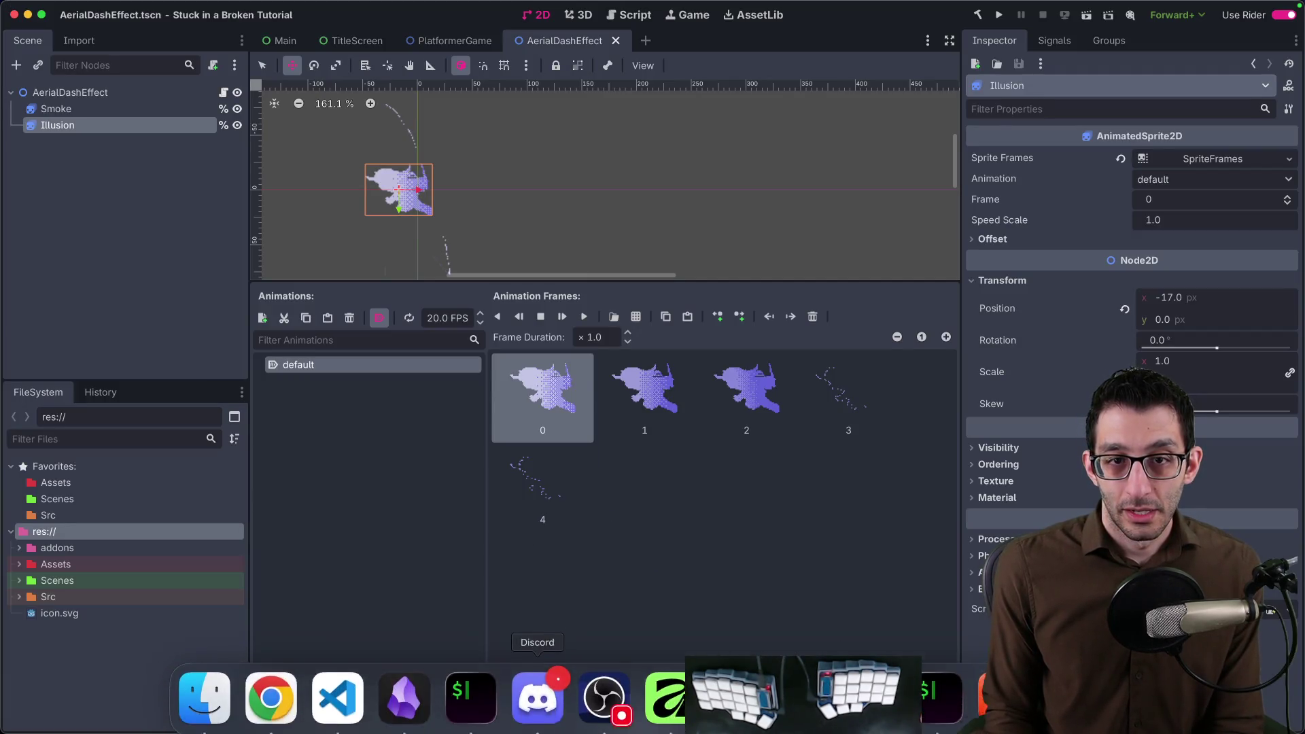
Step through the Smoke, Illusion and AerialDashEffect nodes and expand the sprite's Offset/flip properties.
left_click(116, 113)
key("Up")
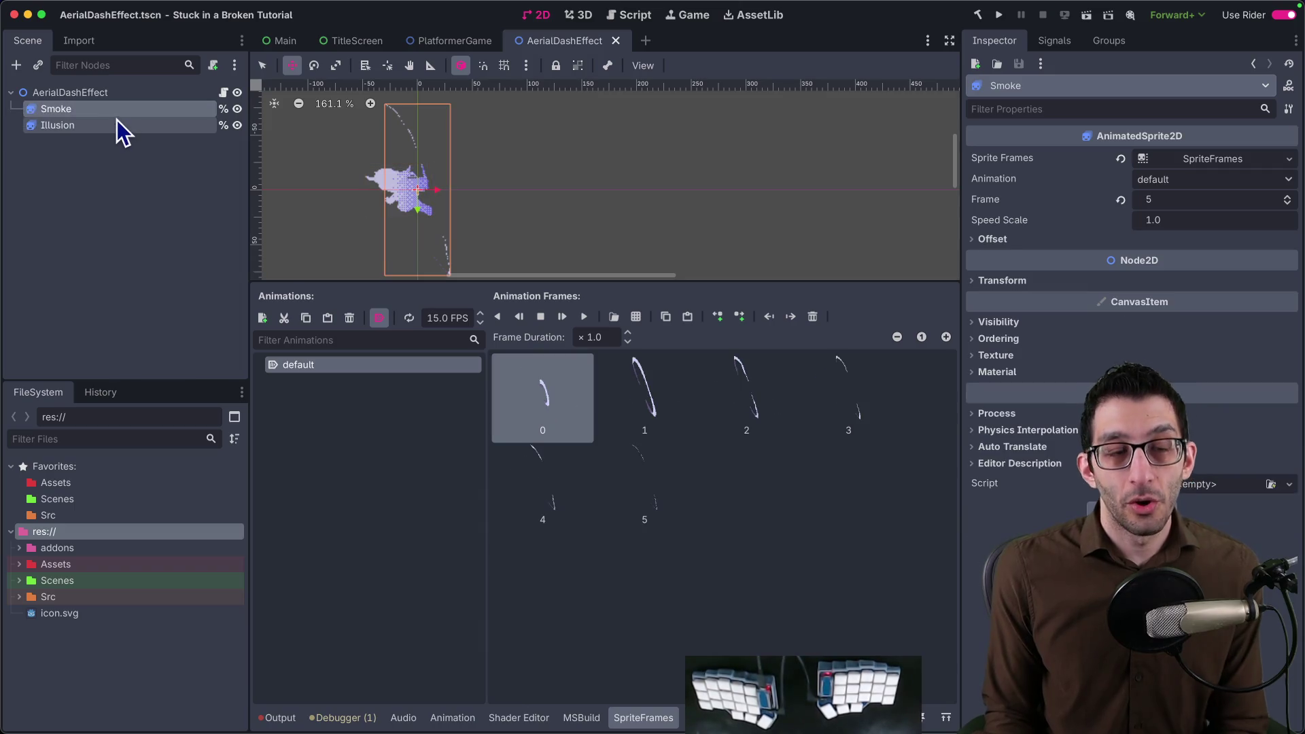
key("Down")
key("Up")
key("Down")
key("Up")
left_click(126, 97)
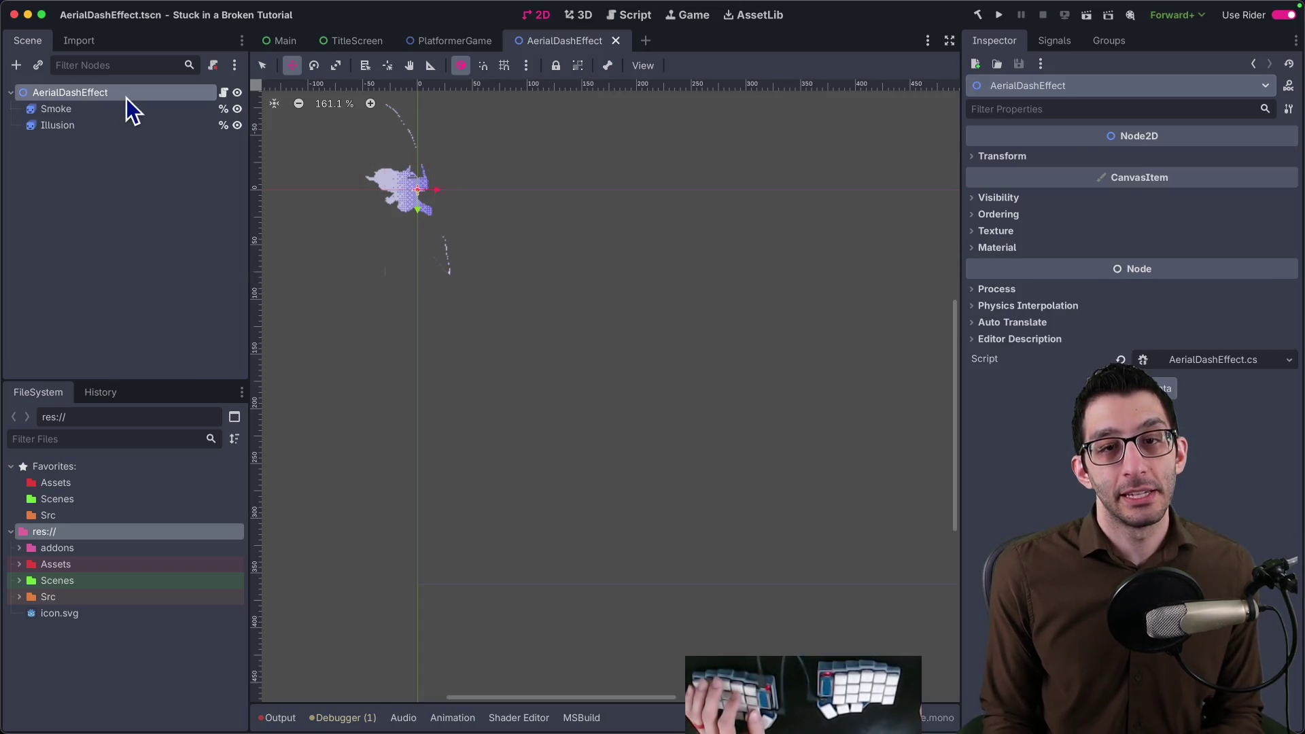
left_click(125, 114)
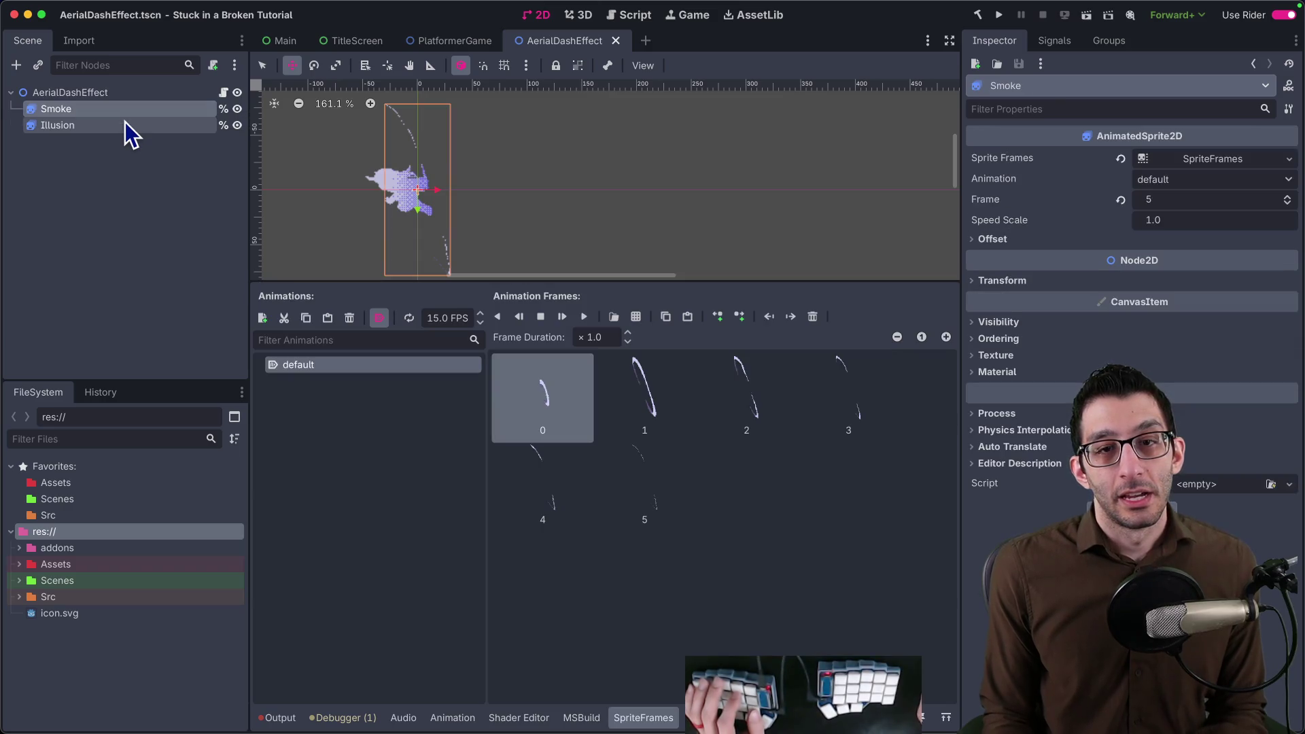
left_click(1068, 243)
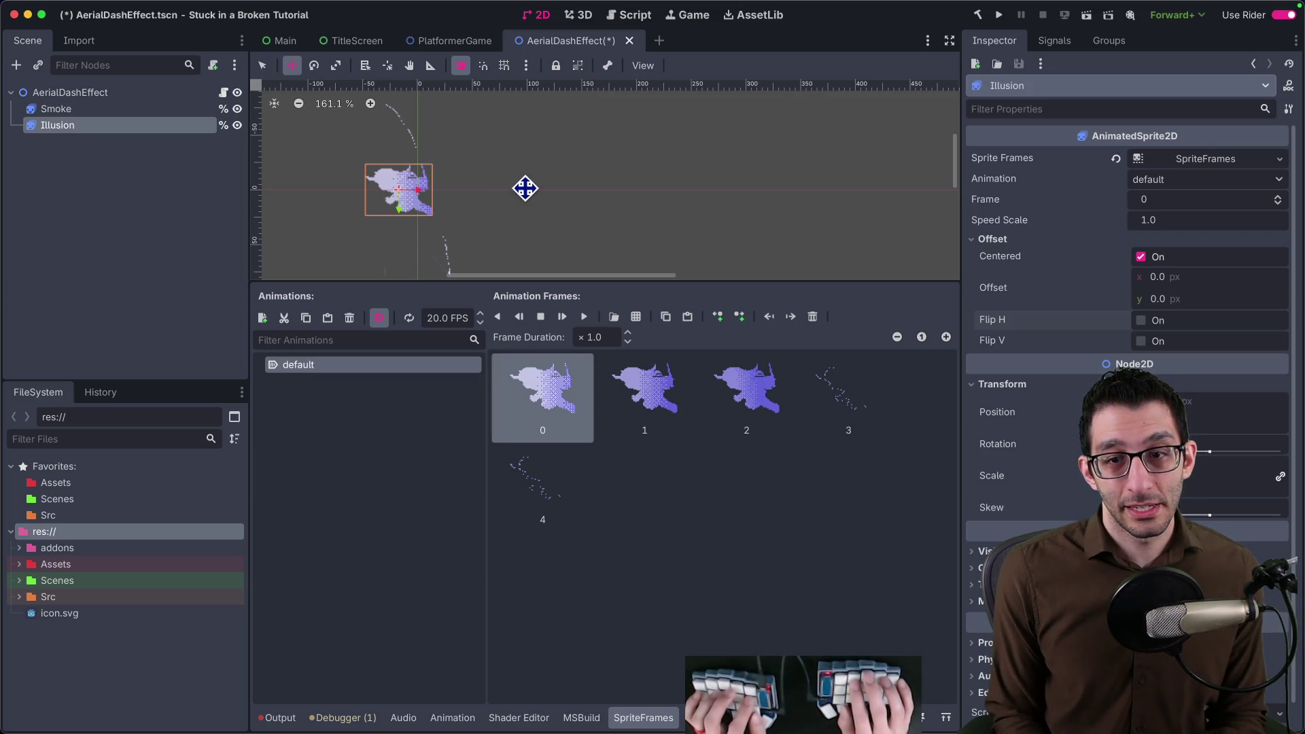
left_click(92, 109)
left_click(1054, 240)
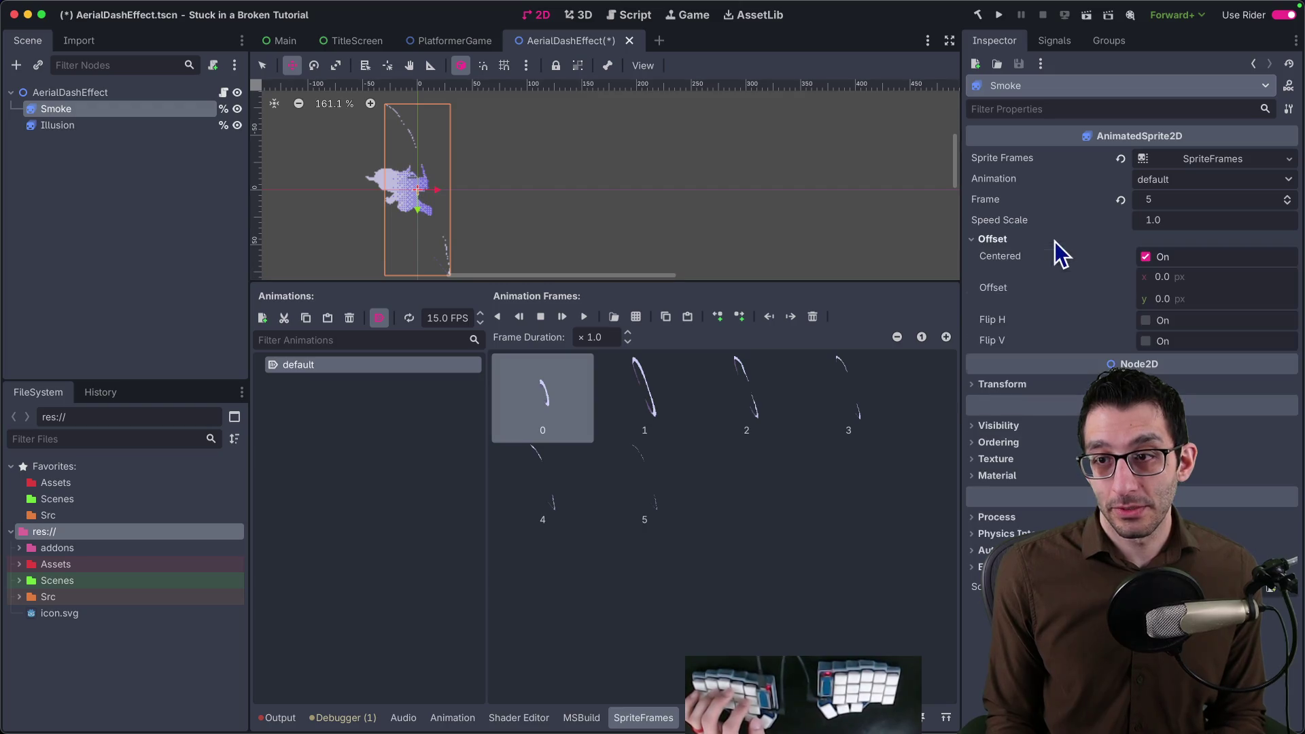
left_click(1146, 322)
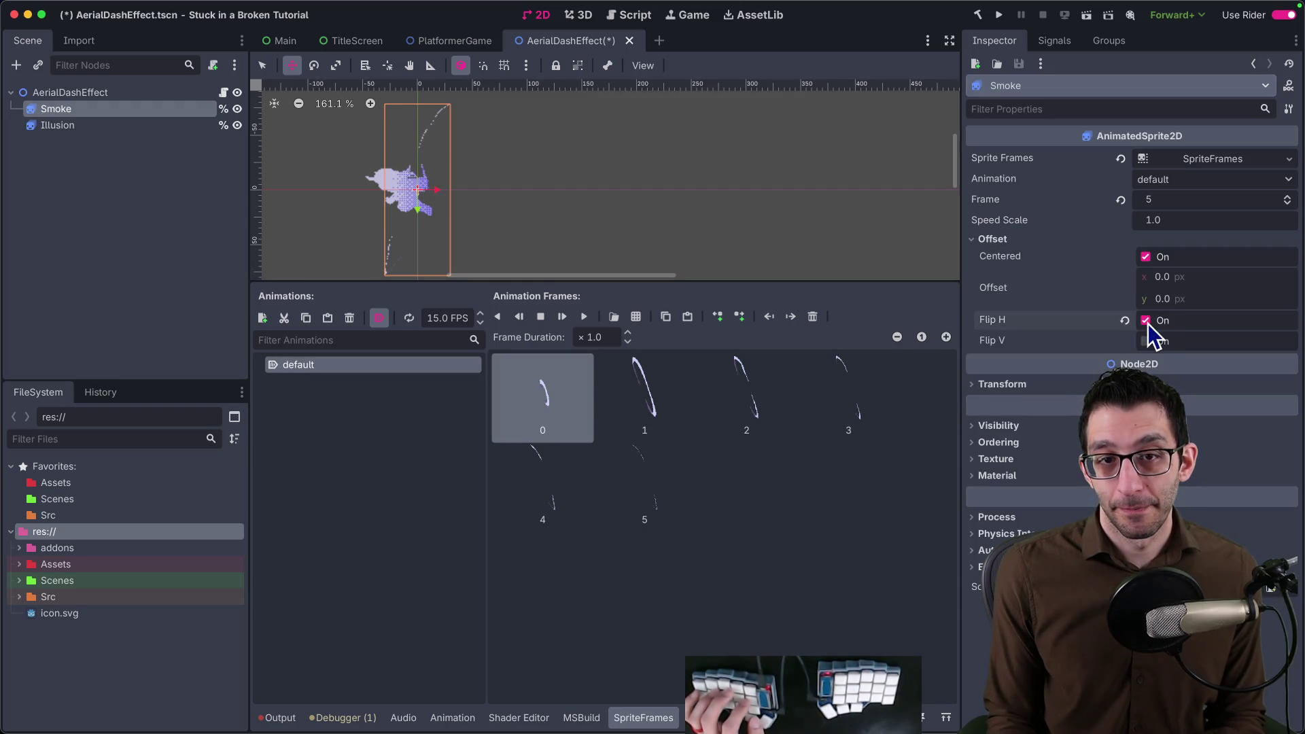
left_click(82, 125)
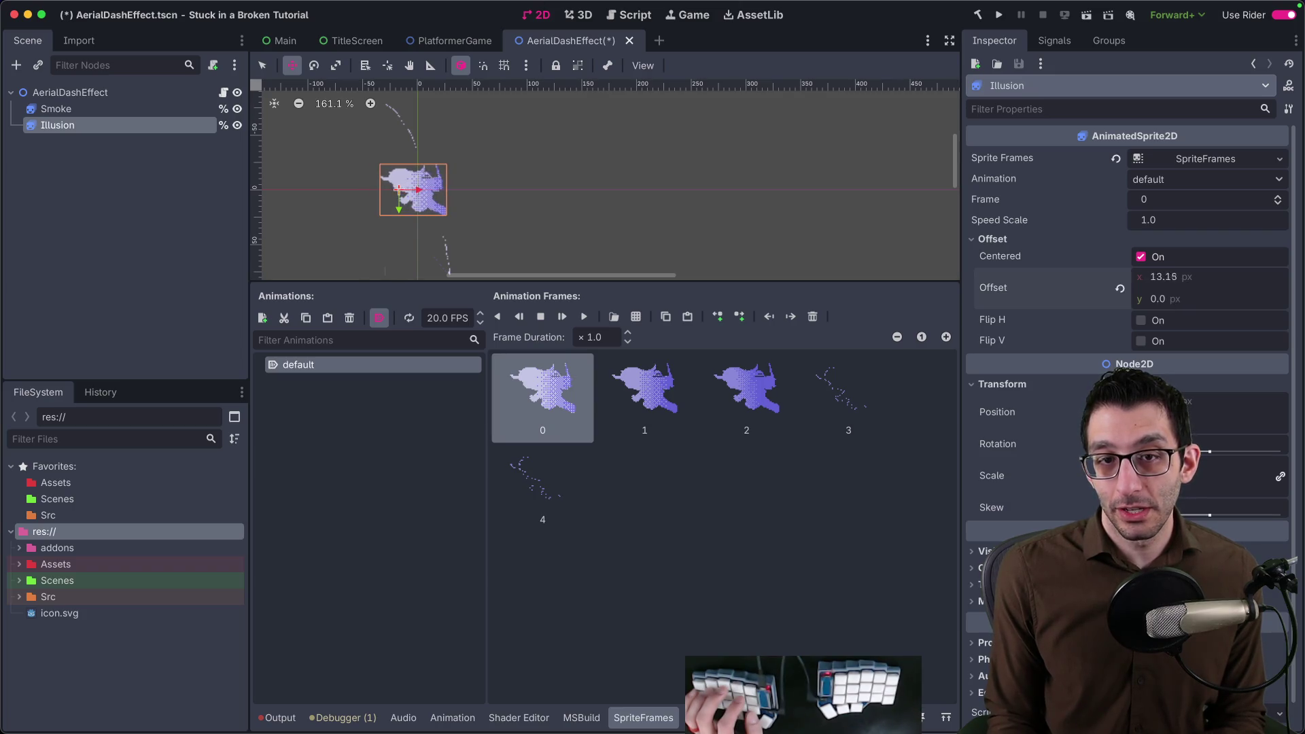
key("ctrl+z")
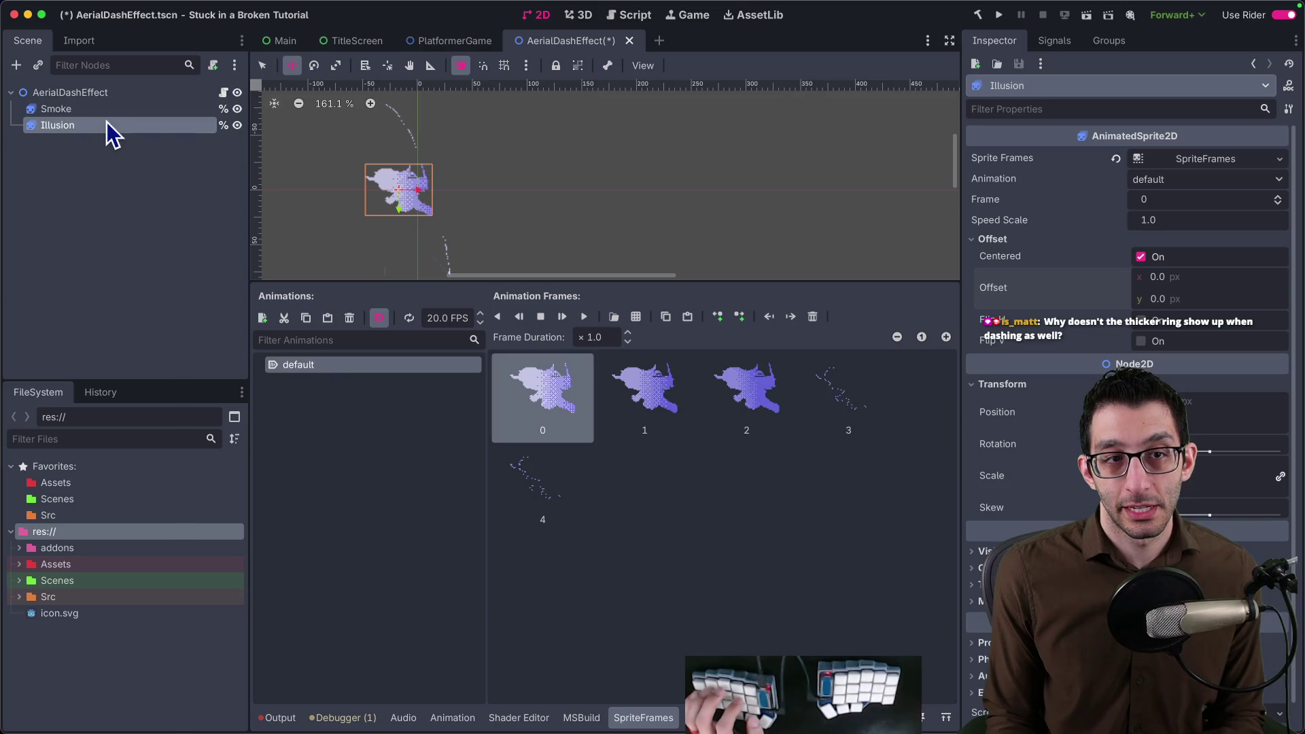
left_click(104, 110)
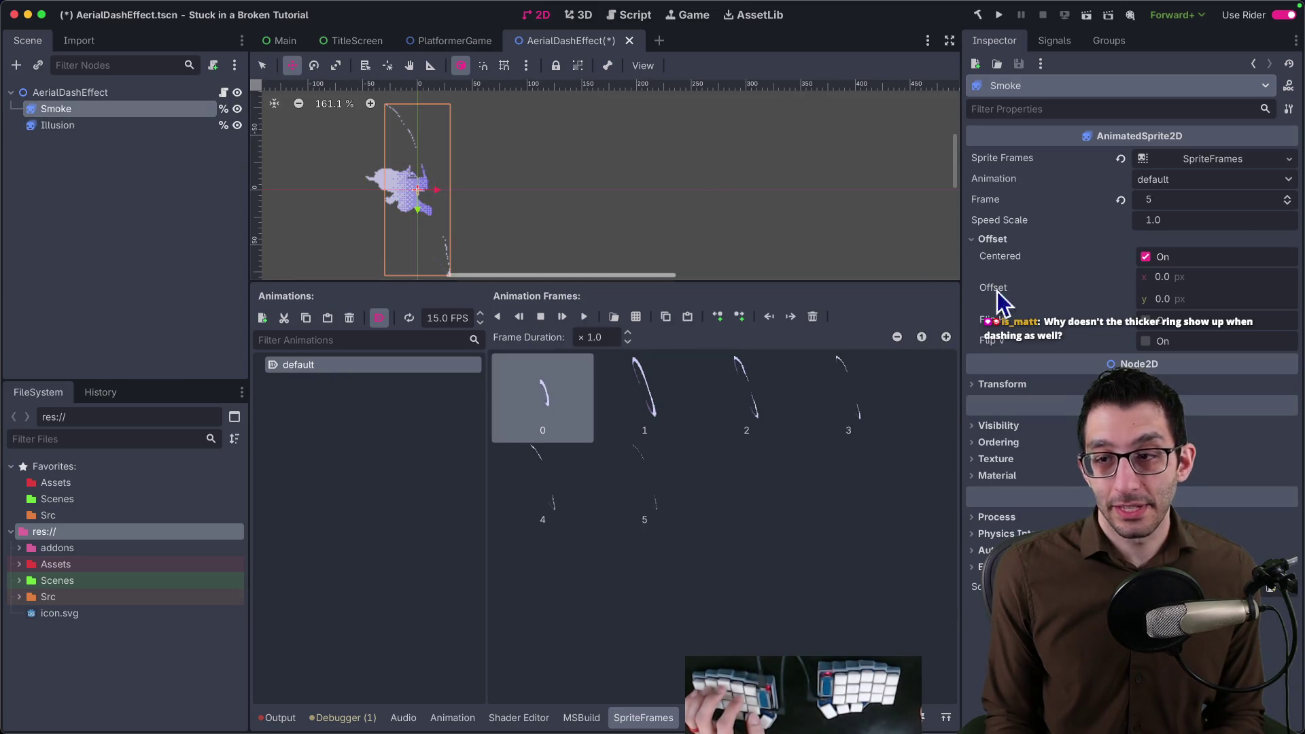
left_click(159, 126)
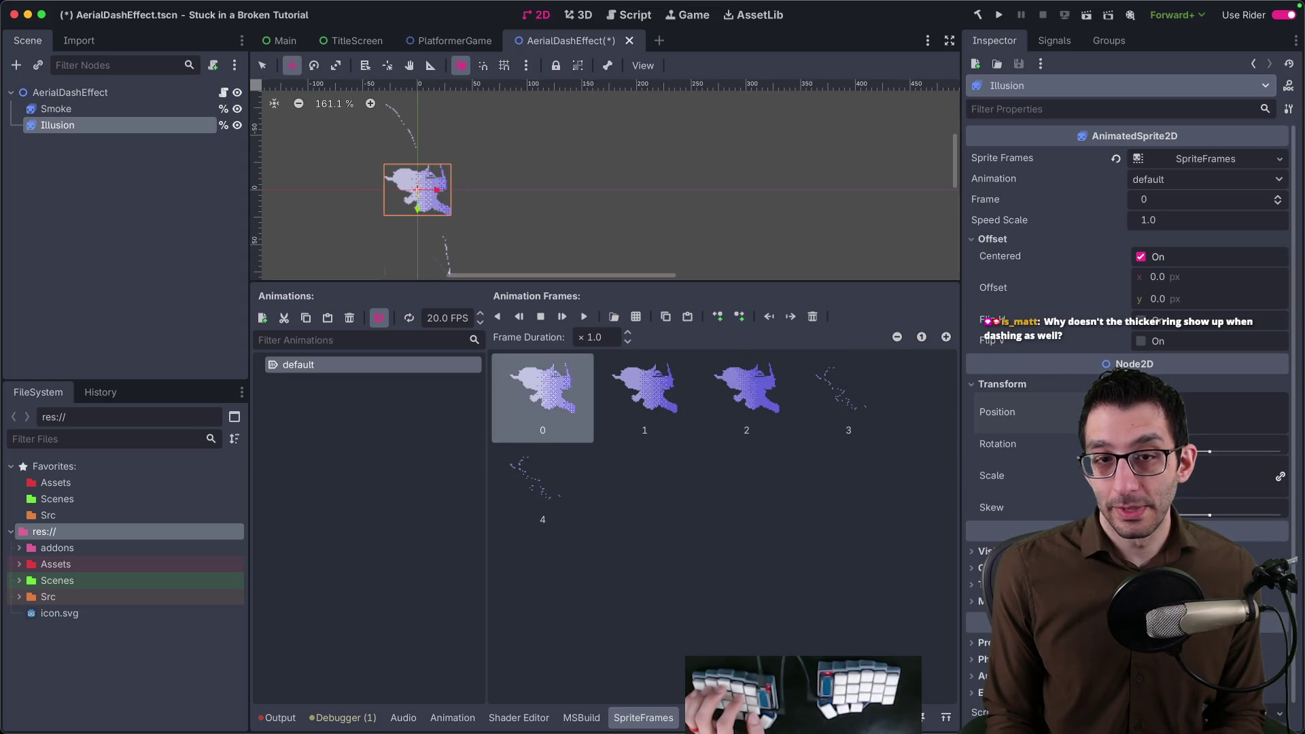
type("-")
key("Return")
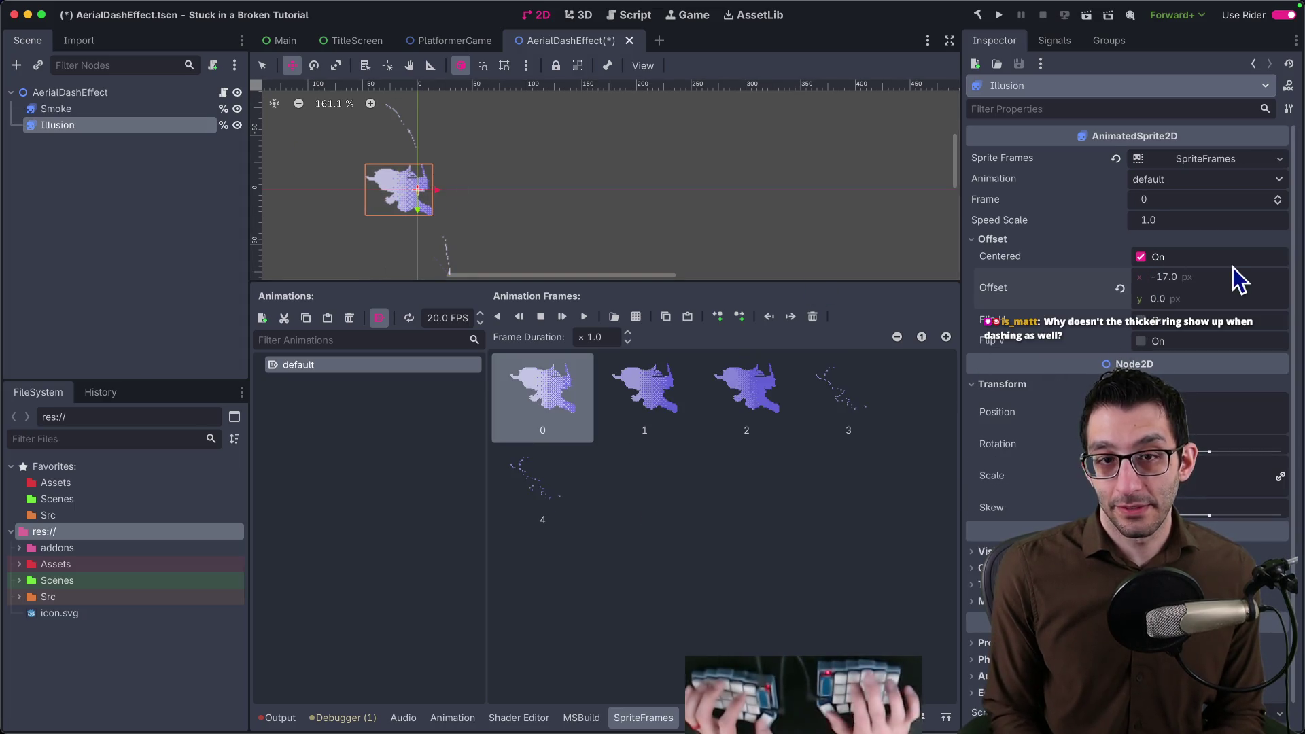
left_click(1142, 321)
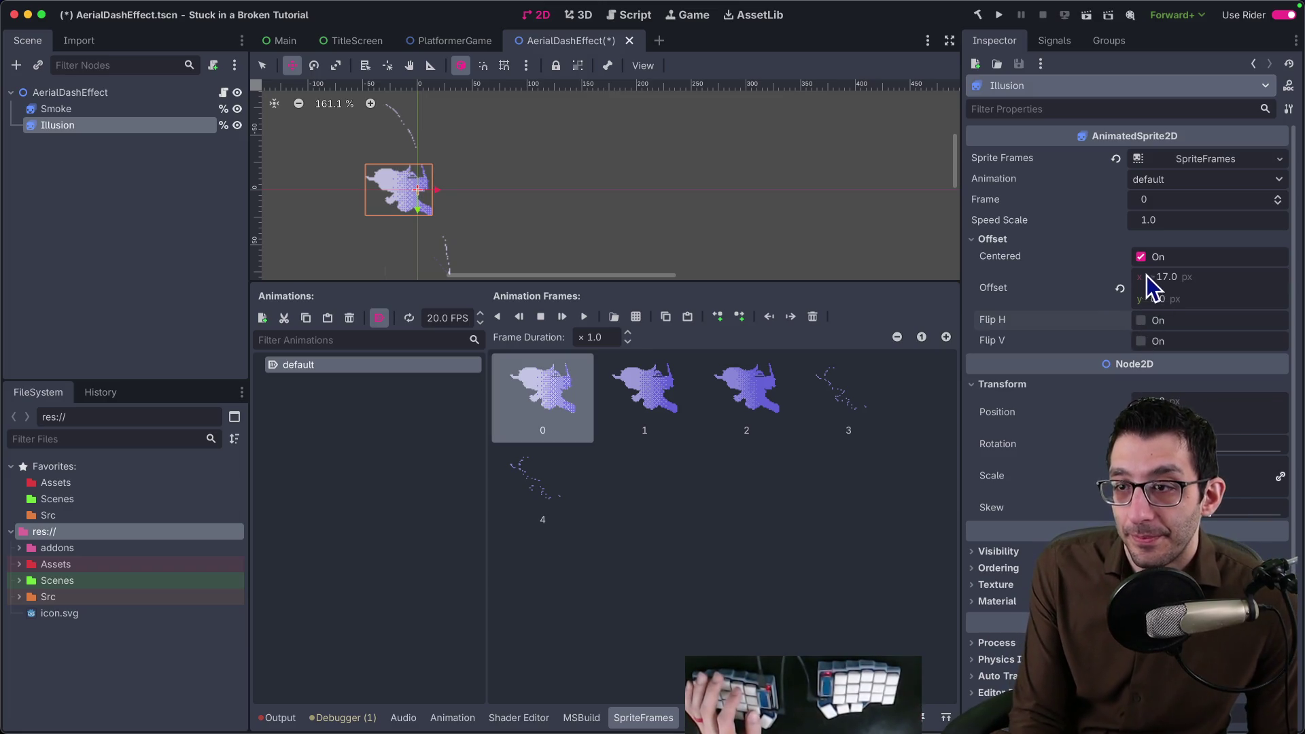
left_click(1143, 258)
left_click(1143, 319)
left_click(1143, 320)
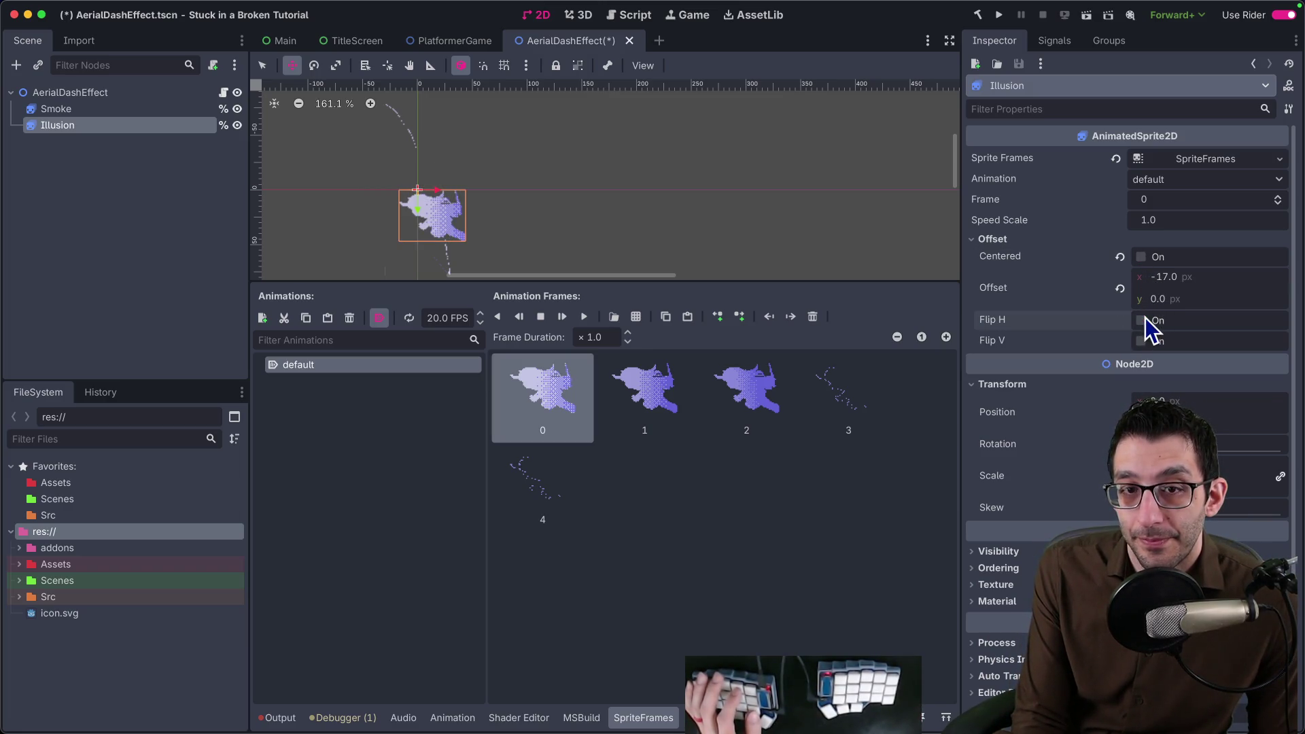
left_click(1142, 259)
left_click(1120, 288)
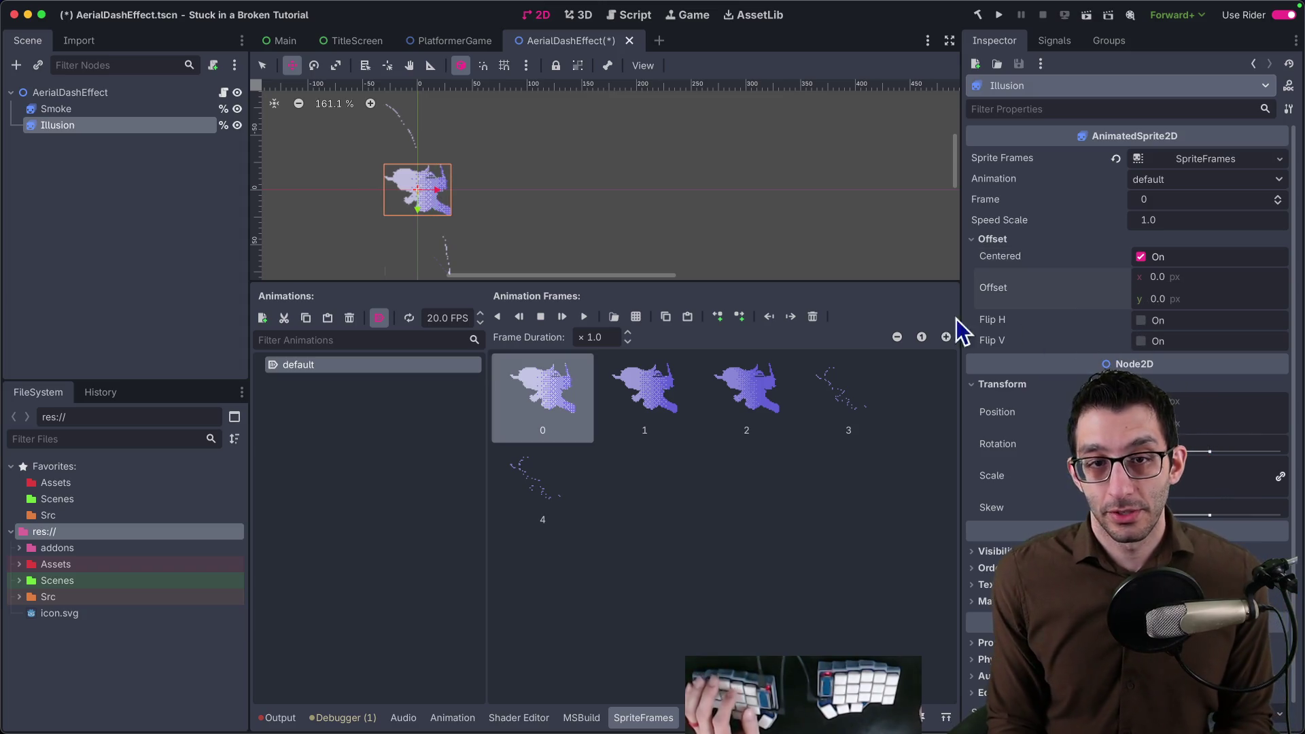
key("ctrl+s")
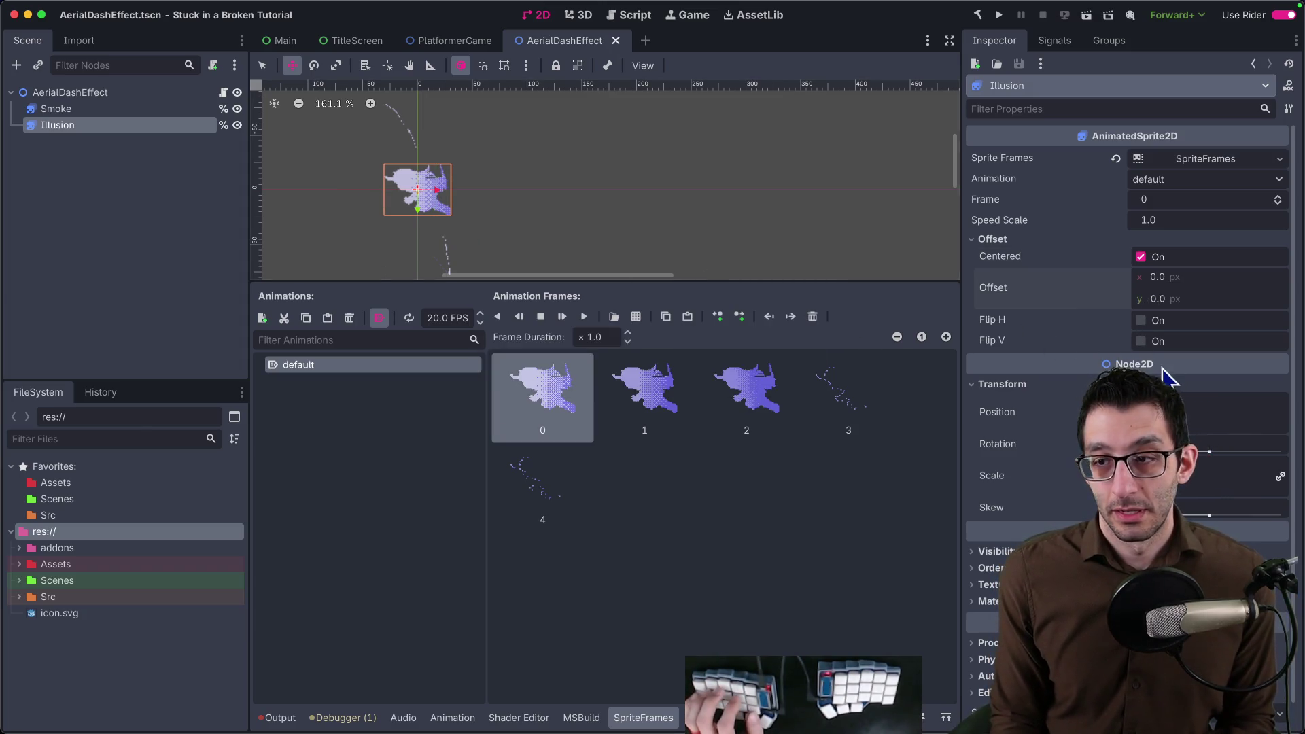
key("Left")
key("ctrl+s")
key("super+Tab")
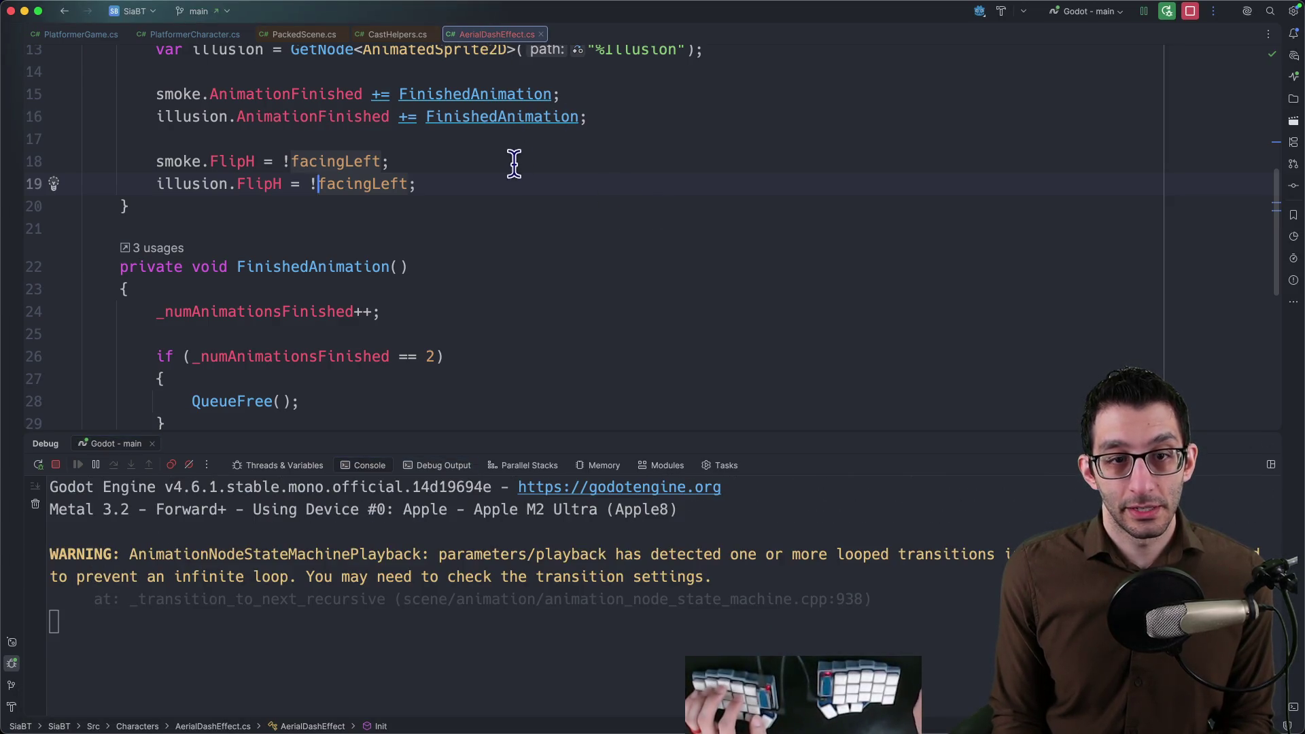
scroll(457, 197, "up", 1)
Add an if (!facingLeft) block after the flip assignments in AerialDashEffect.cs.
key("Return")
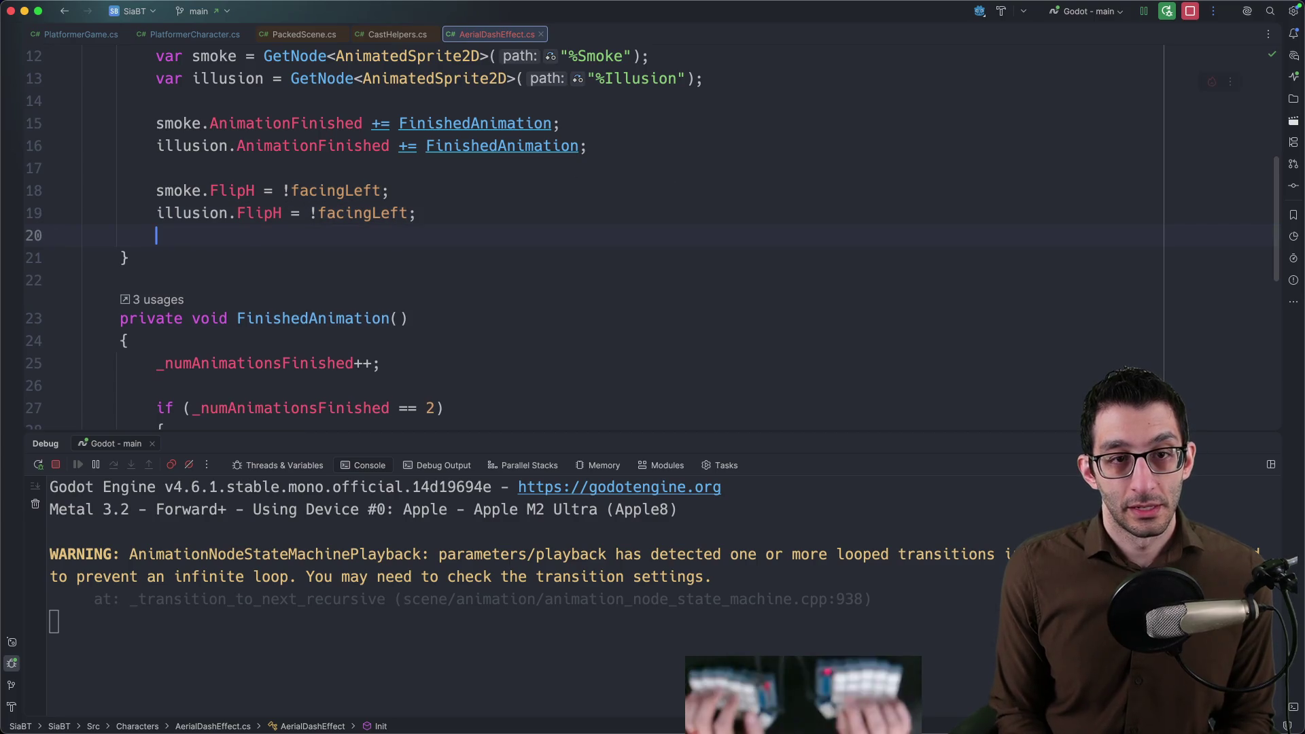
type("illusion.")
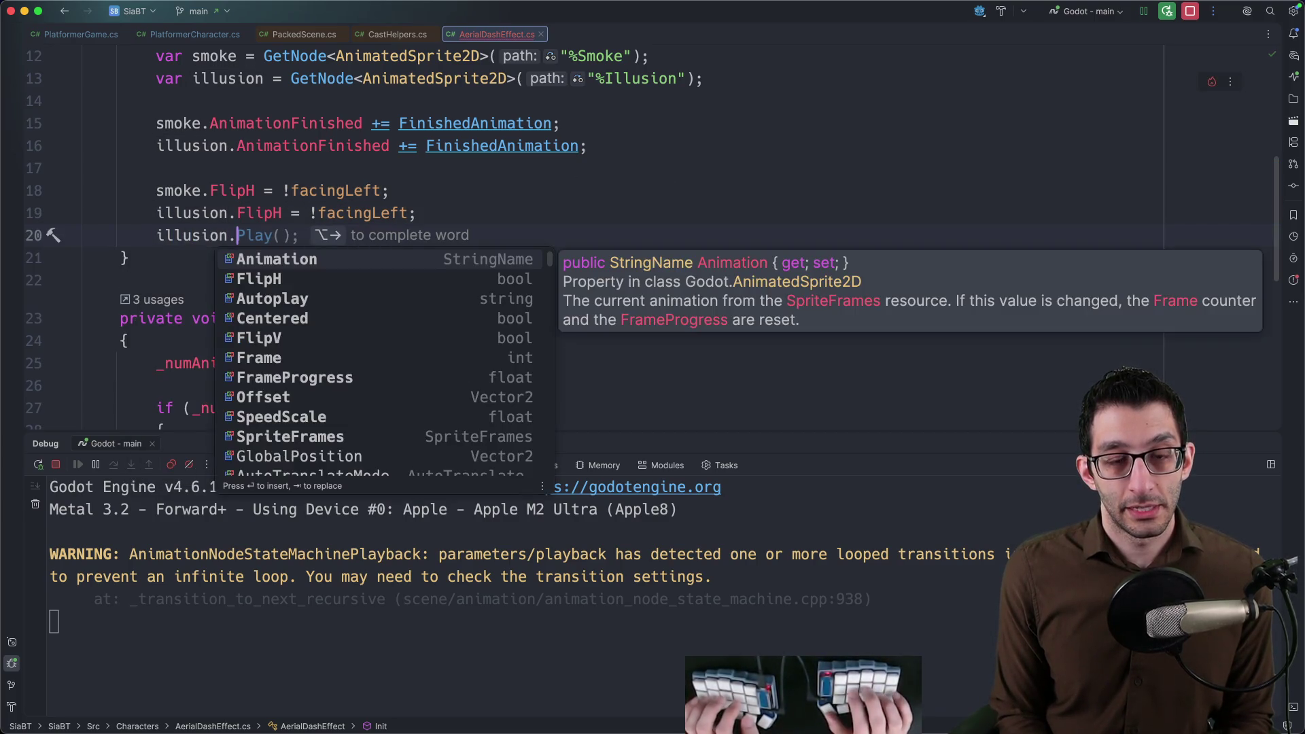
key("Escape")
key("alt+BackSpace")
key("alt+BackSpace")
type("if (!facing")
key("Tab")
key("ctrl+shift+Return")
type("il")
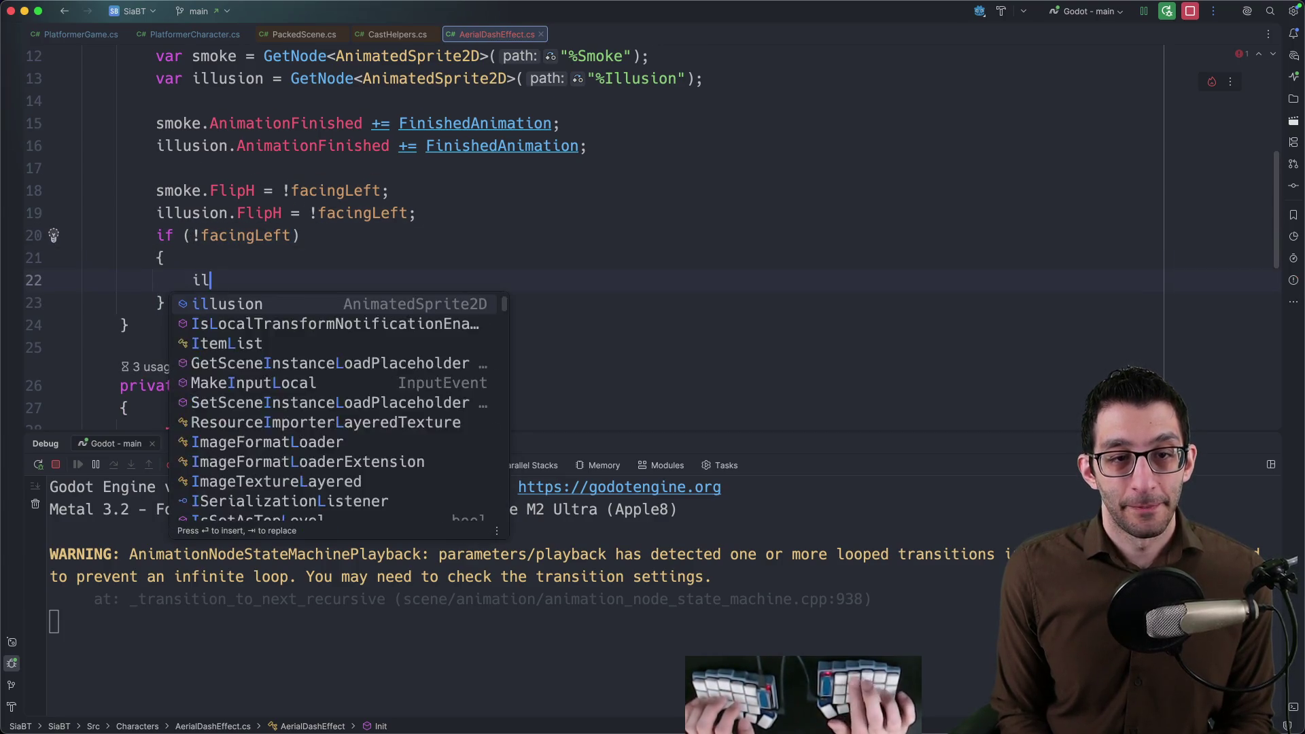
type("lusion.Positio")
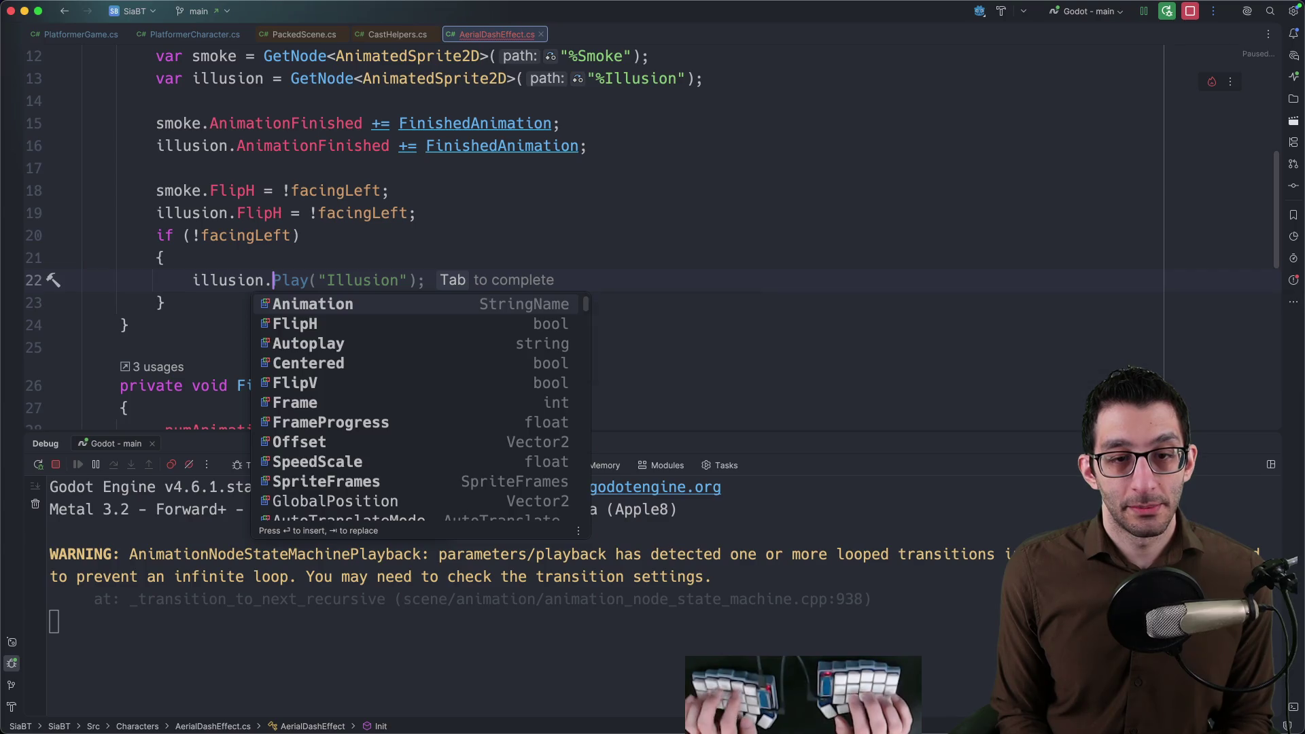
type("n.X =")
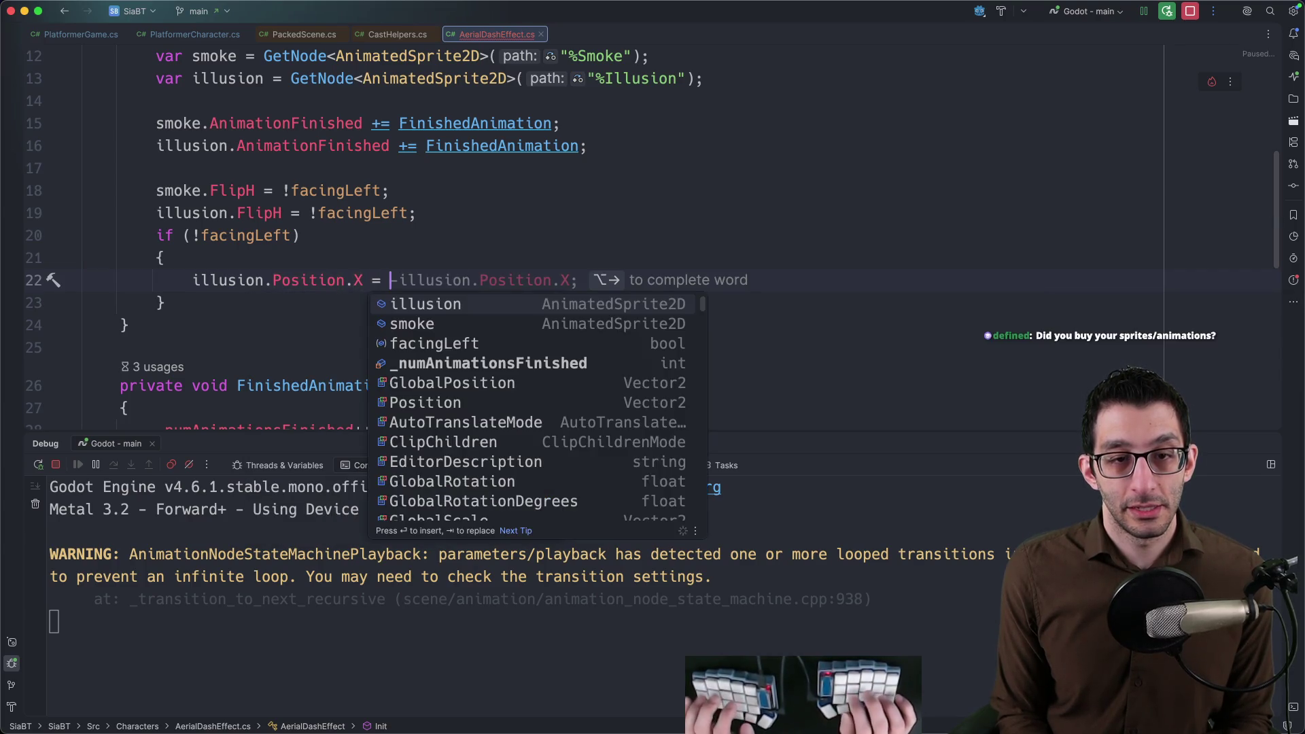
Set illusion.Position = new Vector2(-illusion.Position.X, illusion.Position.Y) inside it, then rebuild and relaunch.
key("Tab")
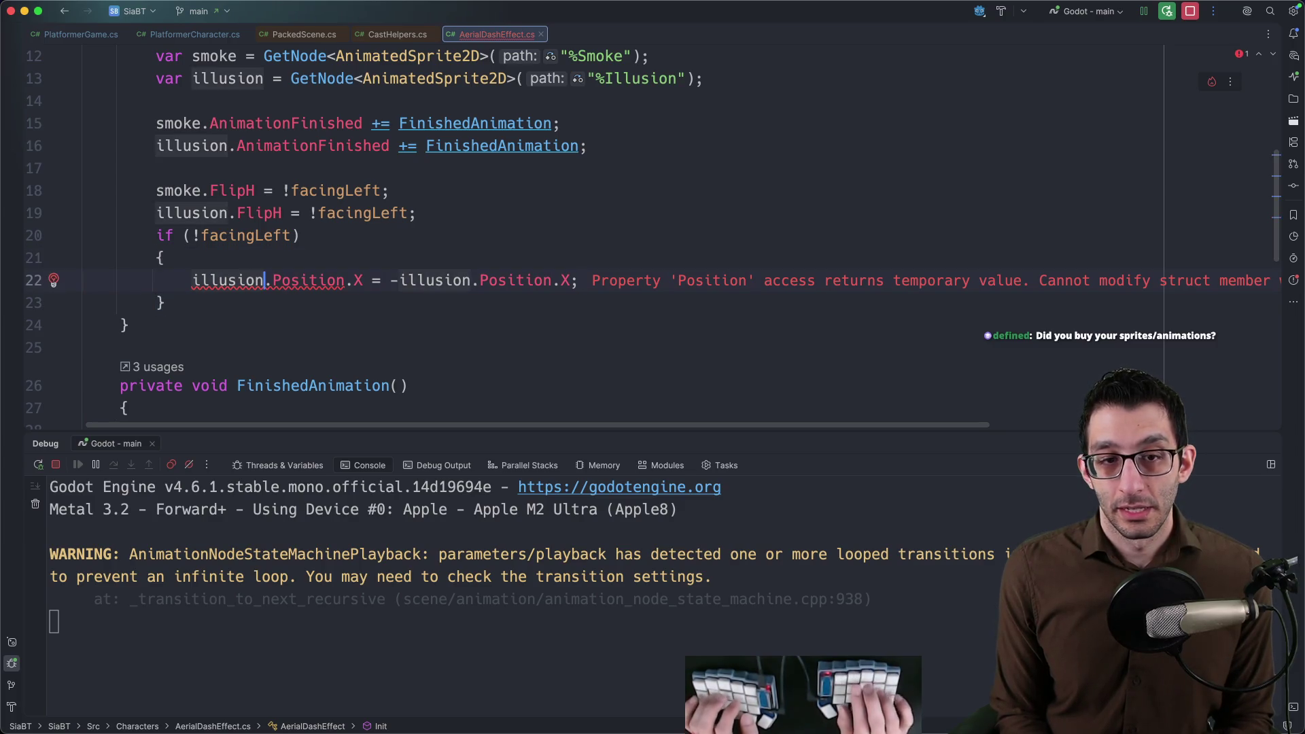
type("= ")
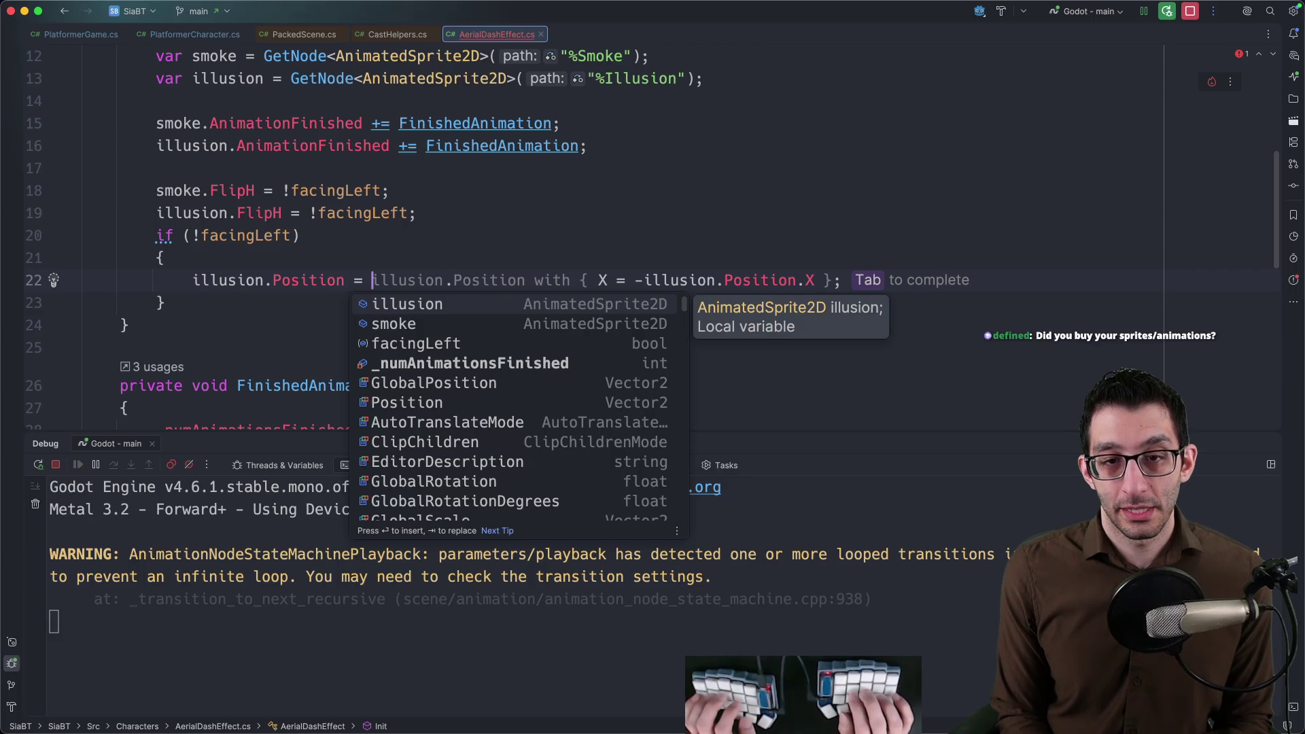
type("new")
key("Delete")
type("(X = -illusion.Position.X;")
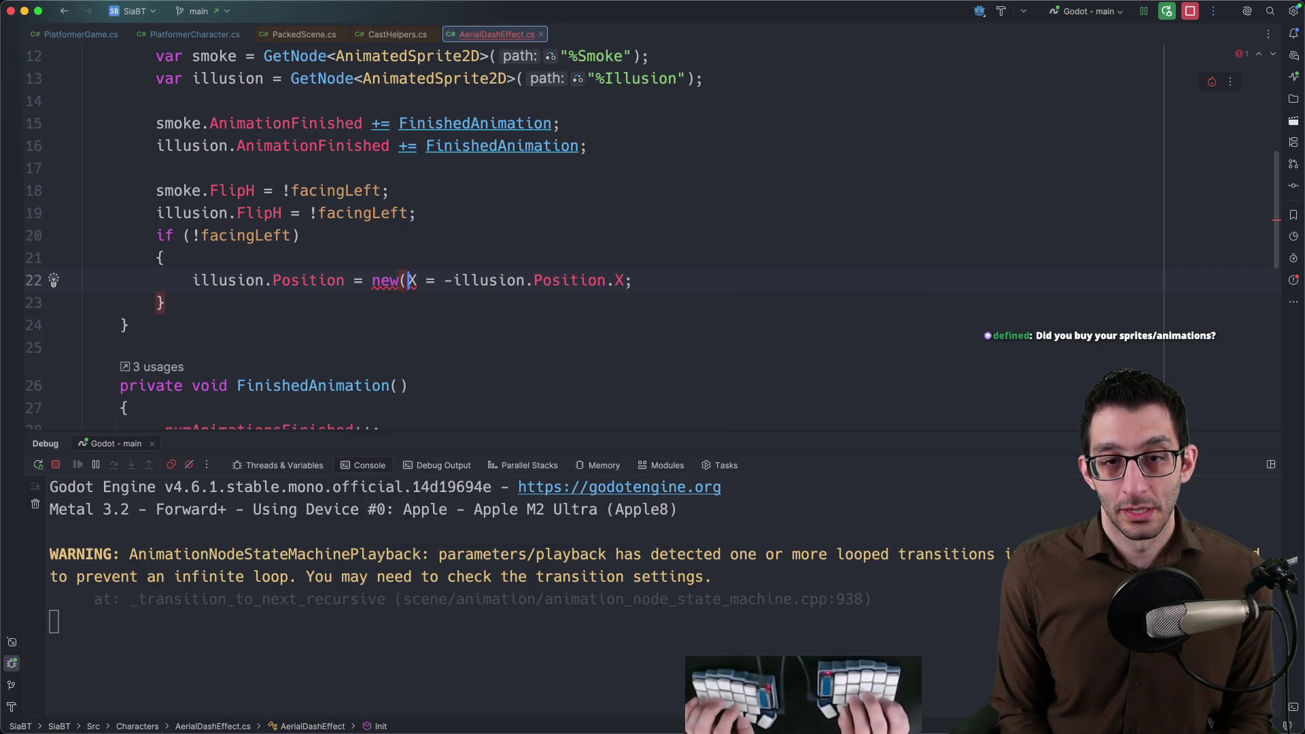
key("Delete")
key("Delete")
key("Delete")
key("End")
key("Left")
type(", il")
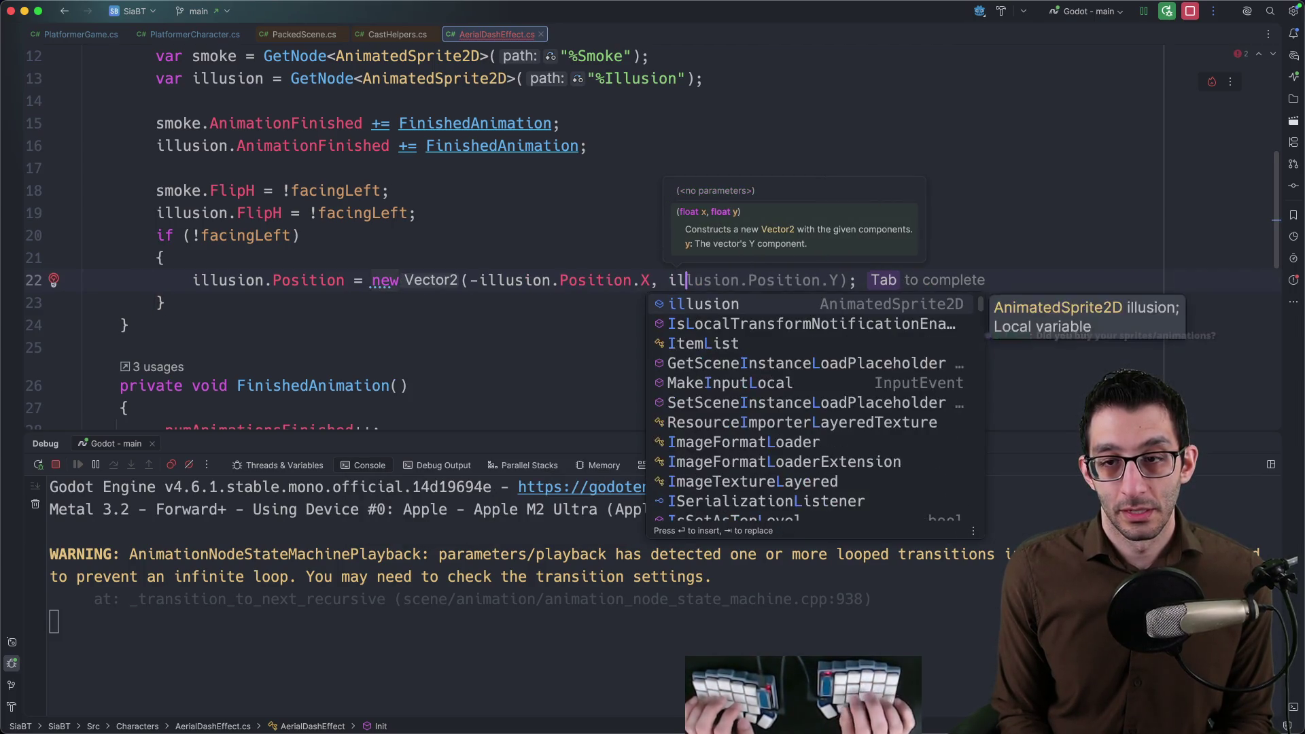
key("Tab")
key("Down")
key("Down")
key("Down")
key("Down")
key("Down")
key("Down")
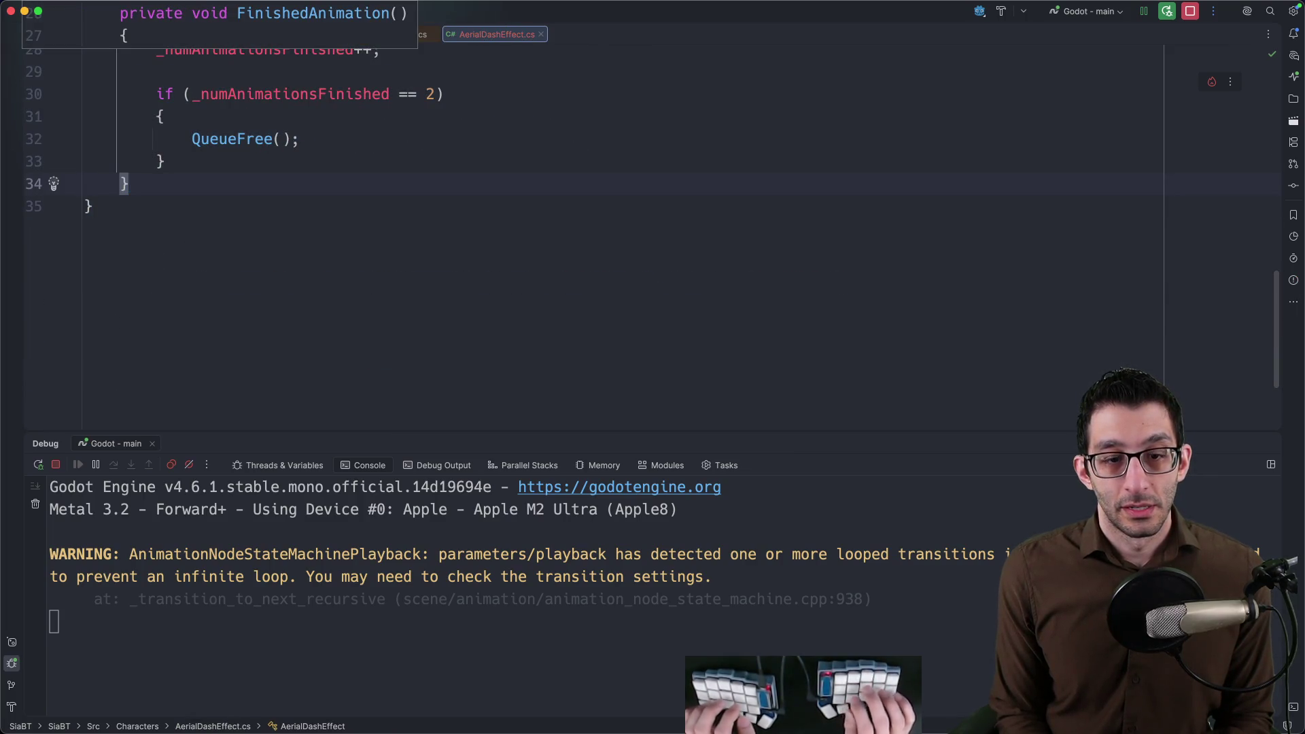
scroll(683, 147, "up", 5)
scroll(683, 148, "up", 4)
scroll(683, 148, "down", 3)
scroll(684, 148, "down", 1)
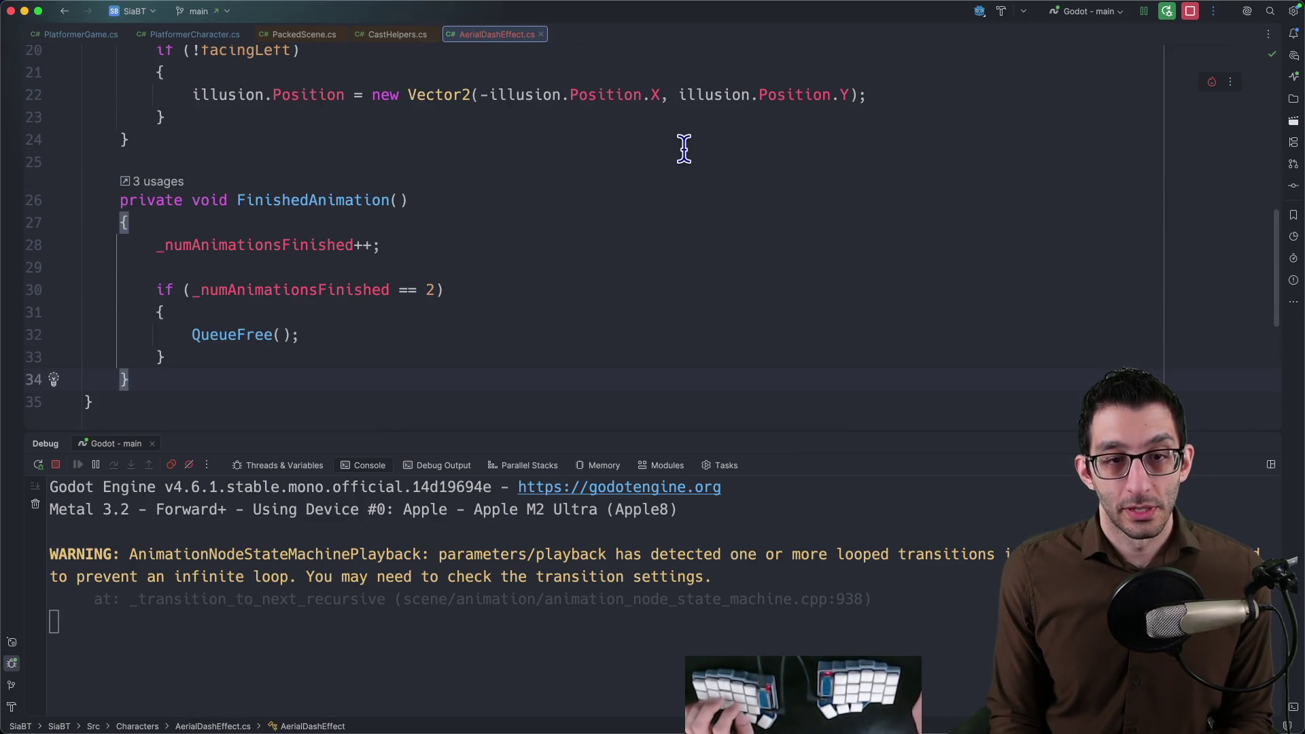
key("ctrl+d")
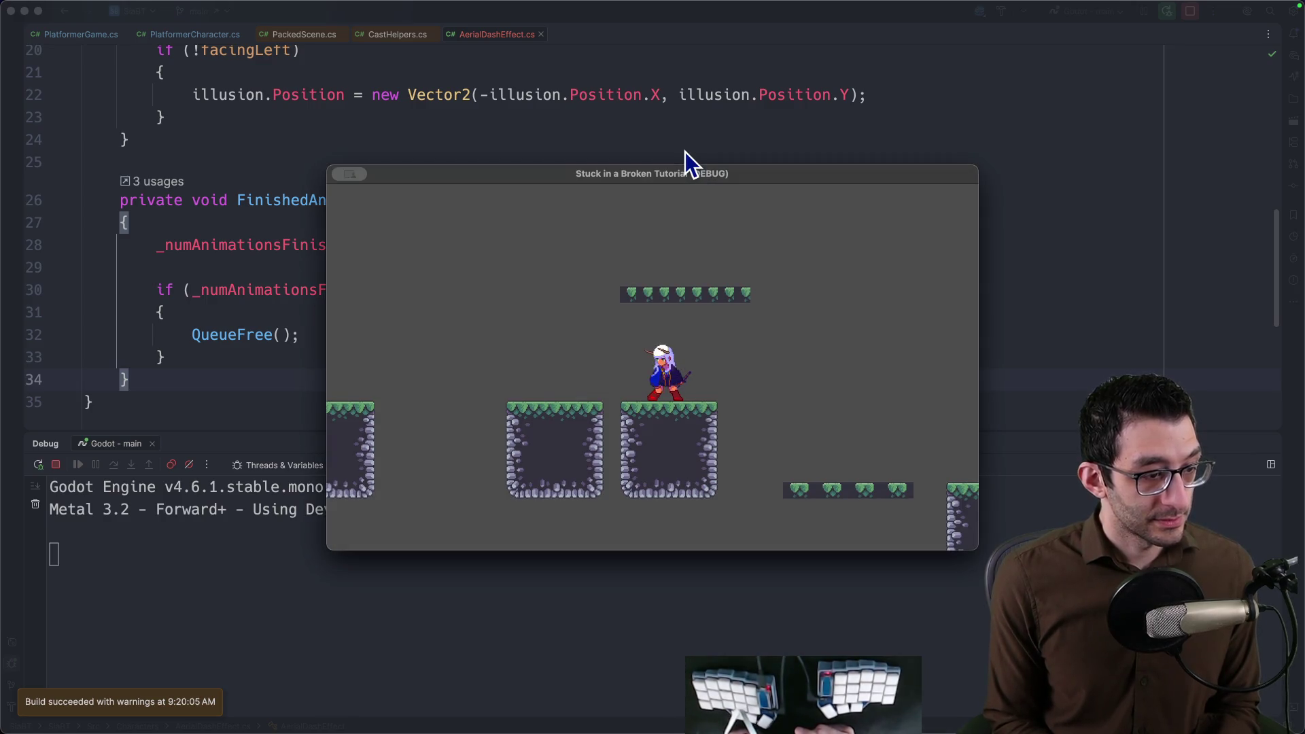
Dash right and left with jumps to check the mirrored trail effect.
key("Right")
key("space")
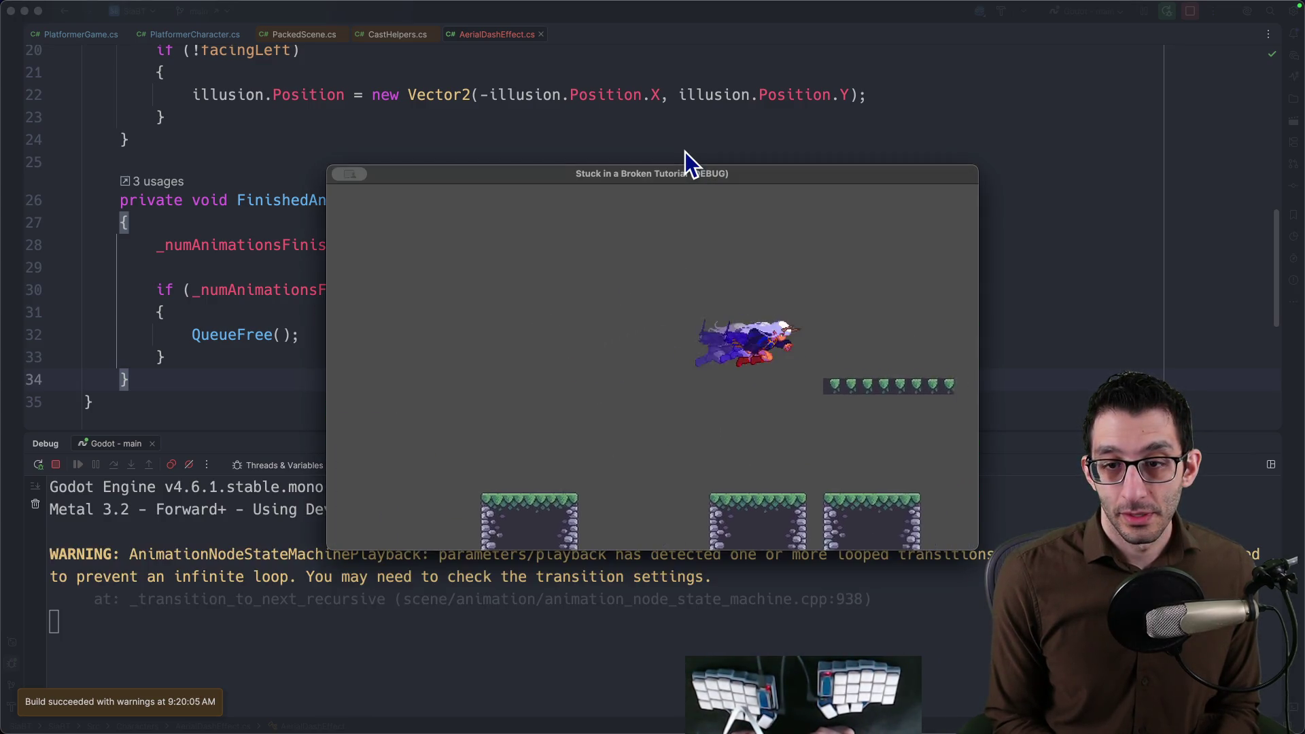
key("space")
key("Left")
key("Right")
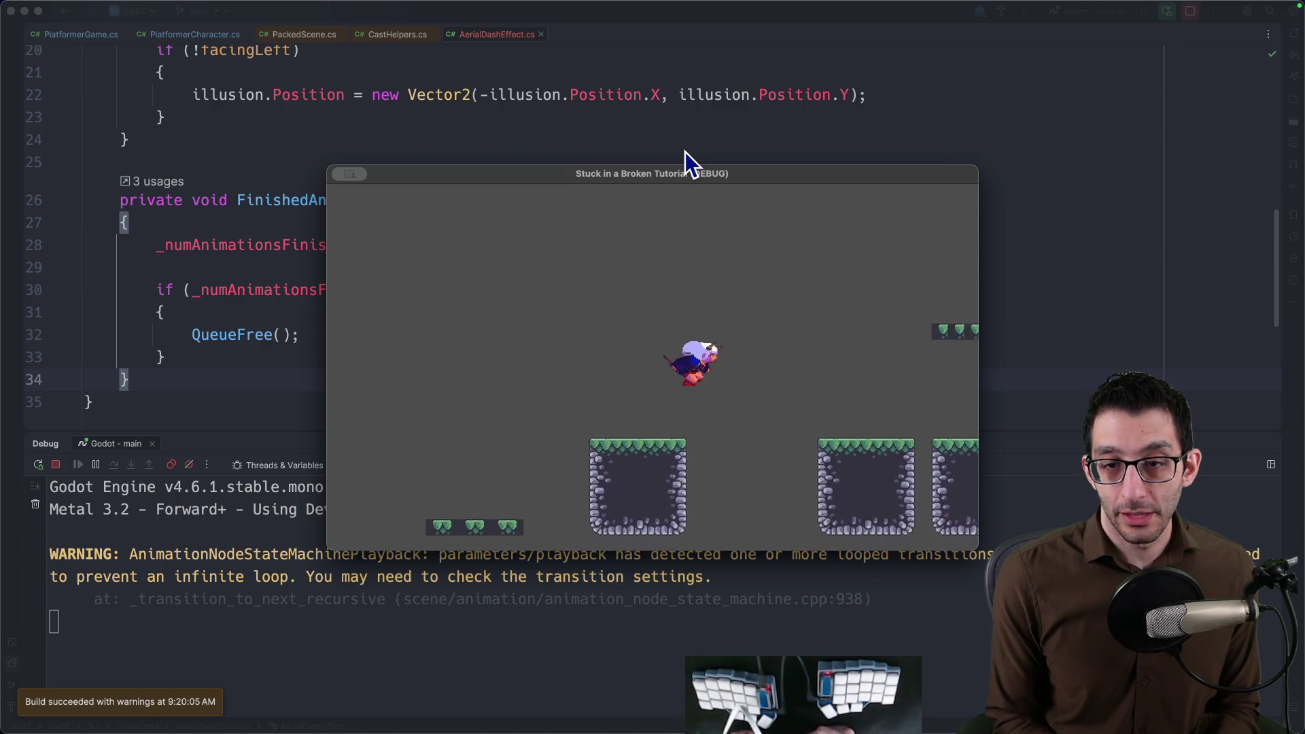
key("Left")
key("space")
key("space")
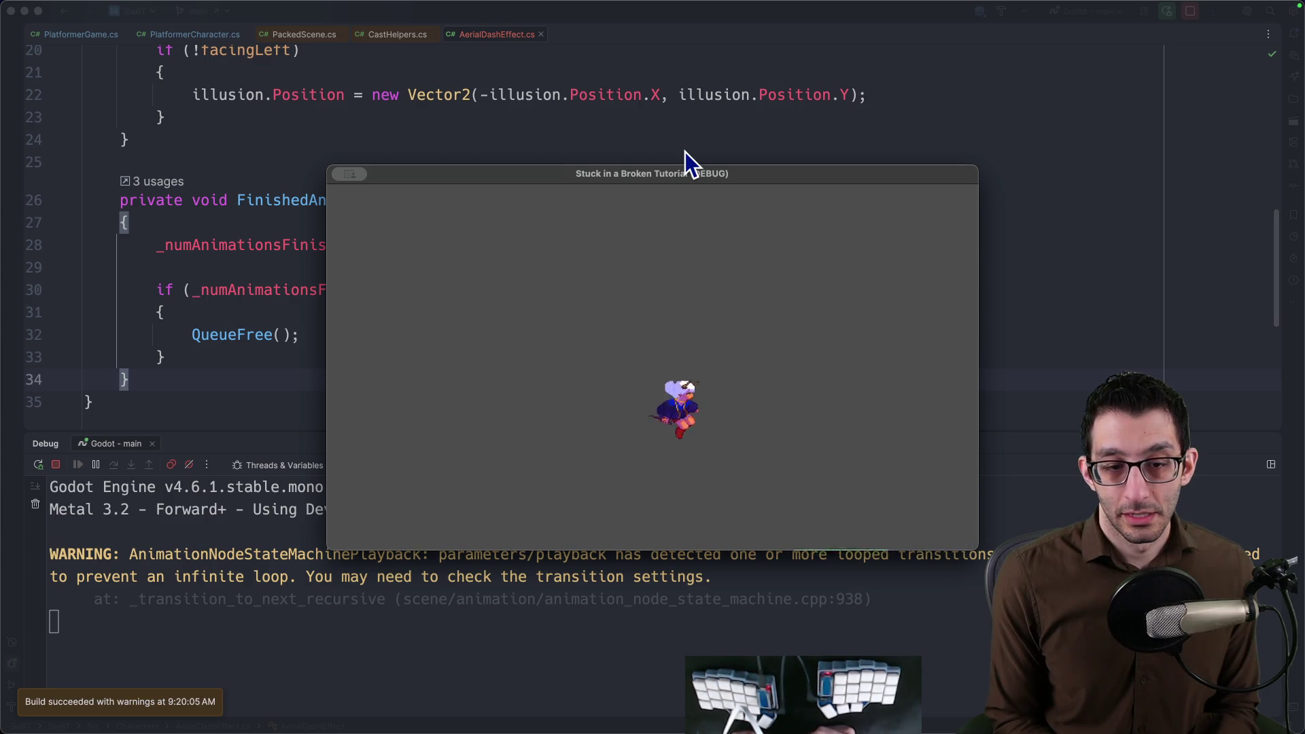
key("space")
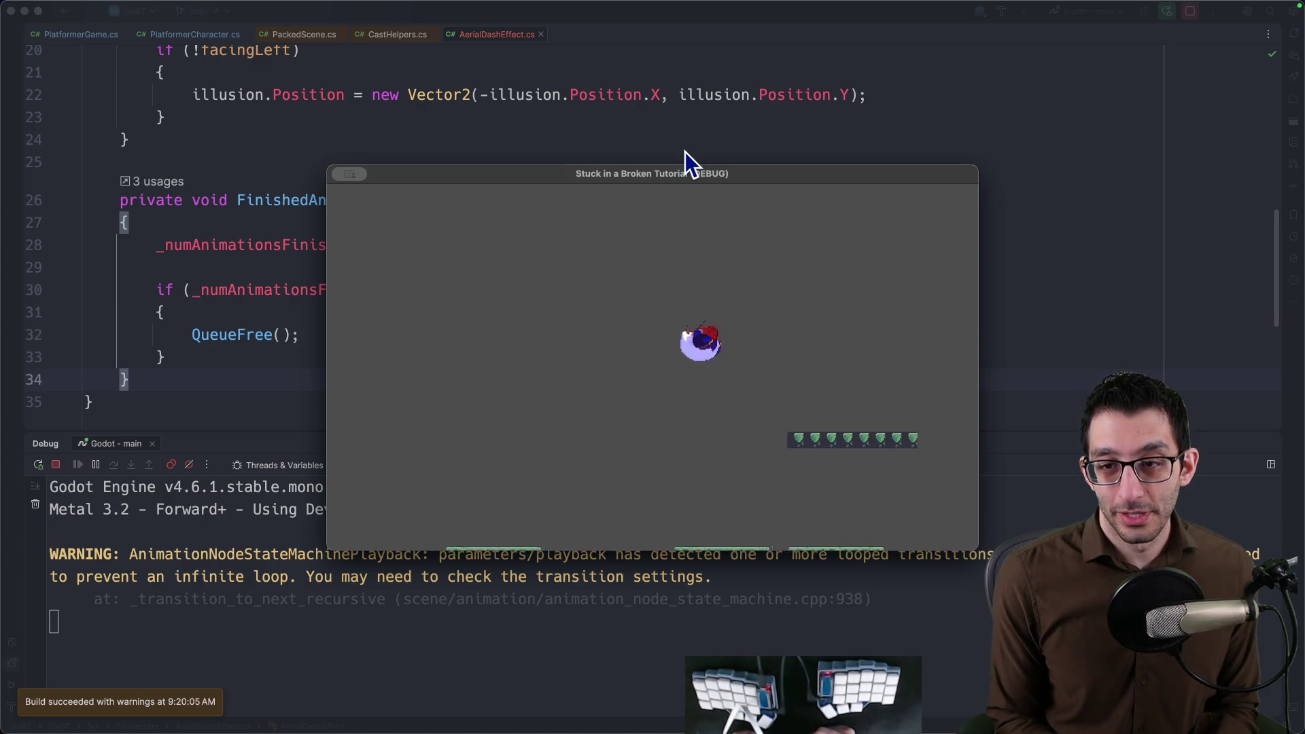
Jump and air-dash across the level in both directions, landing on the small platforms.
key("space")
key("Left")
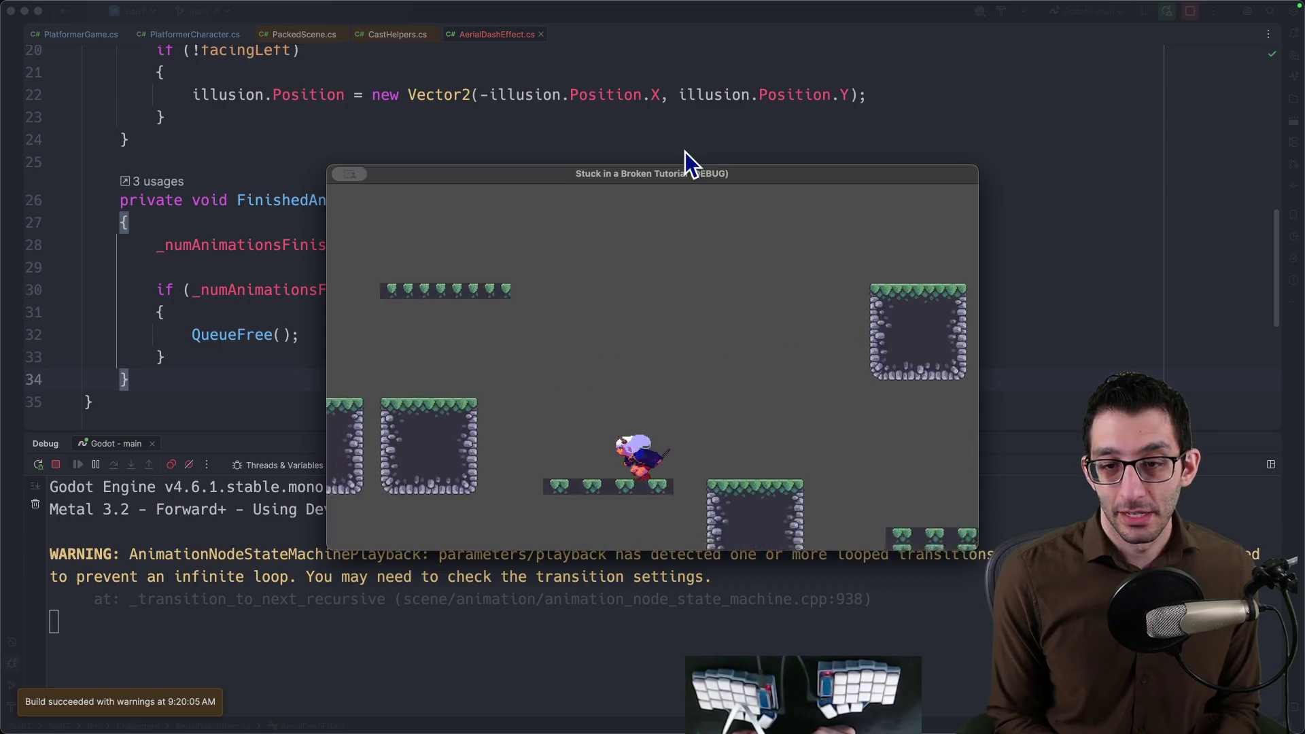
key("space")
key("Right")
key("space")
key("space")
key("Left")
key("space")
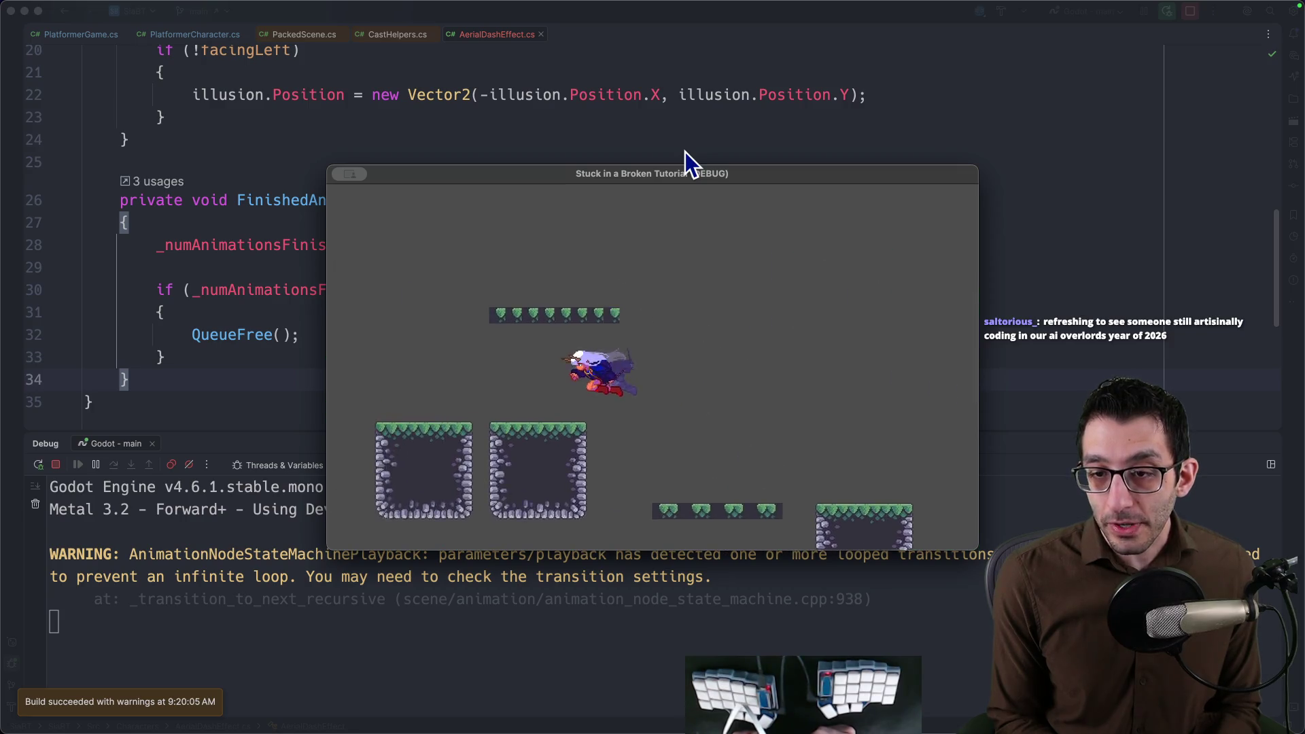
key("Left")
key("space")
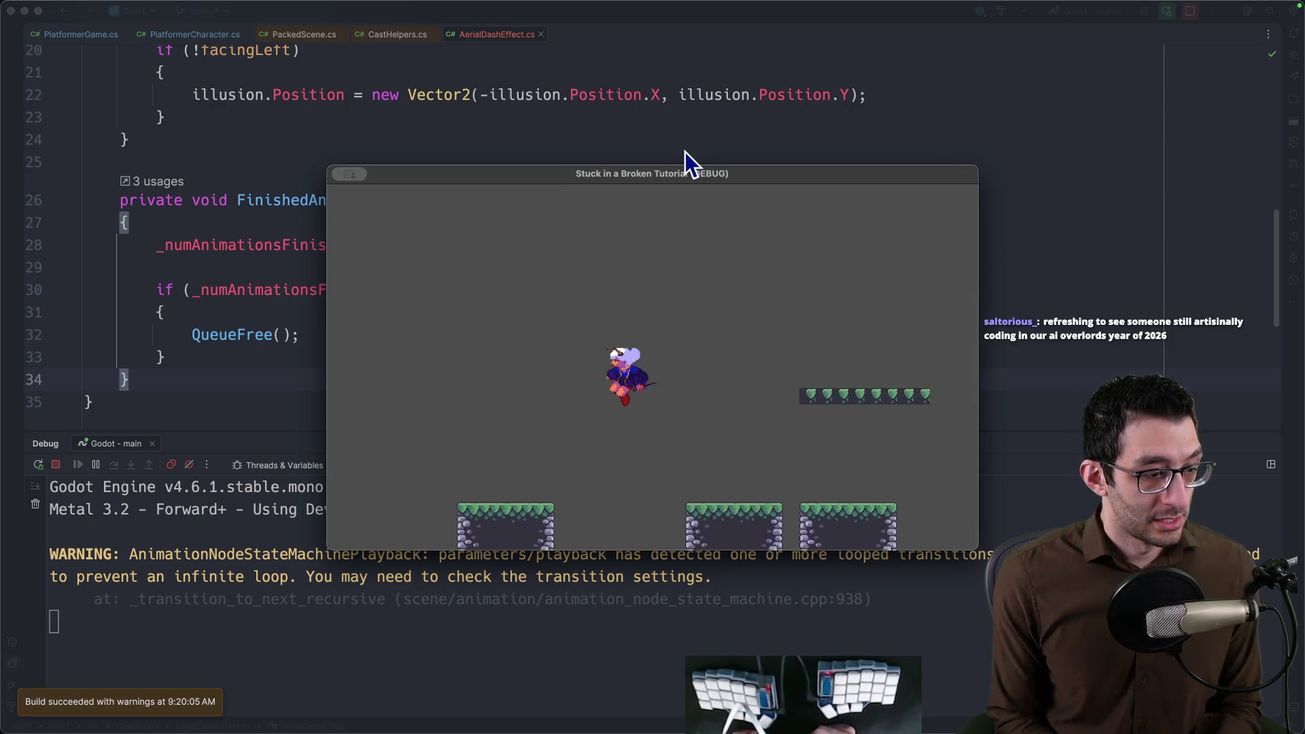
key("Right")
key("space")
key("space")
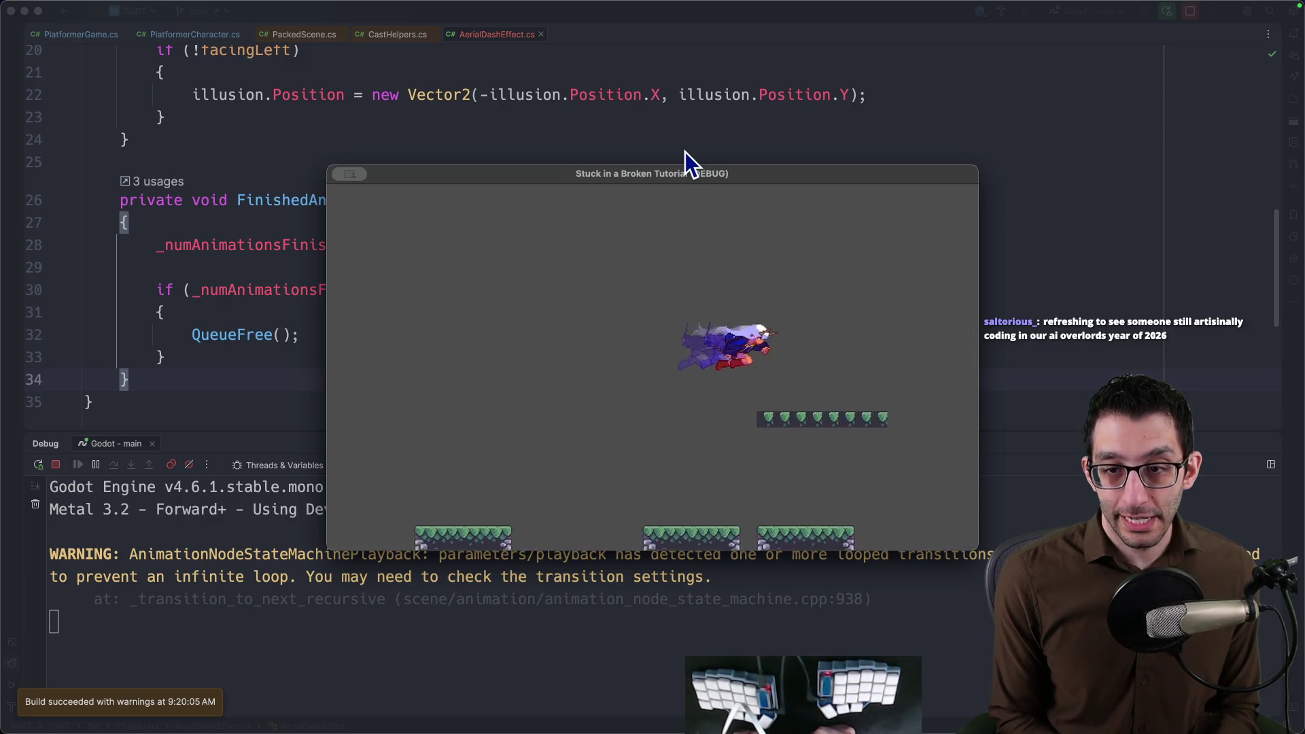
key("space")
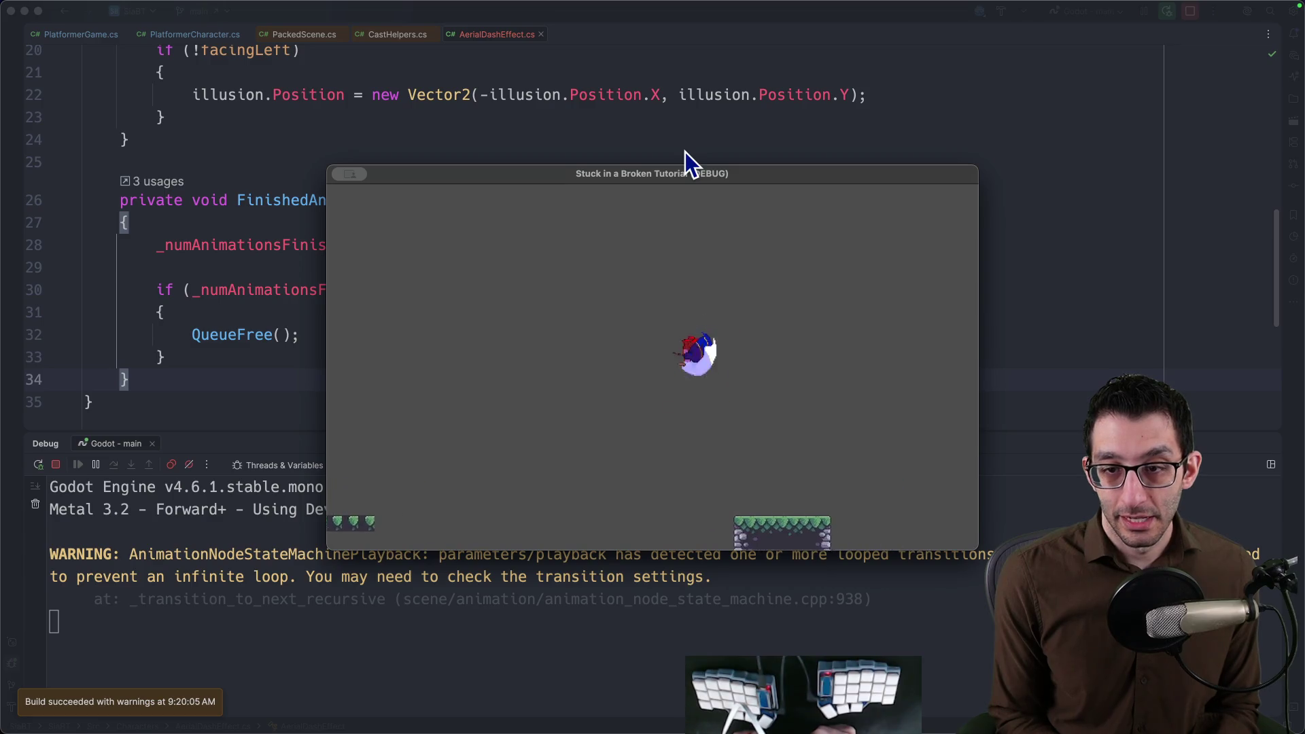
key("space")
key("space")
key("space")
key("space")
key("space")
key("space")
key("space")
key("space")
key("space")
key("space")
key("space")
key("space")
key("space")
key("space")
key("space")
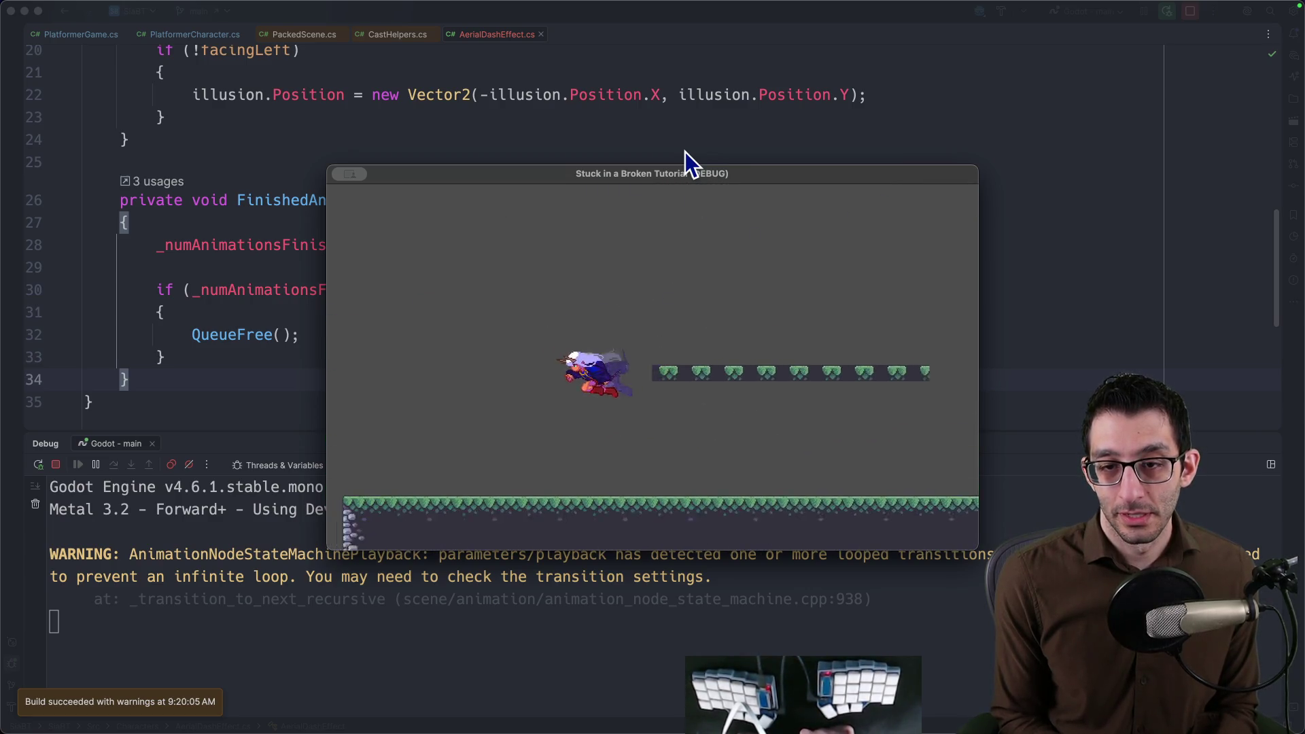
Air-dash again from the platforms to confirm the purple afterimage trails correctly.
key("space")
key("space")
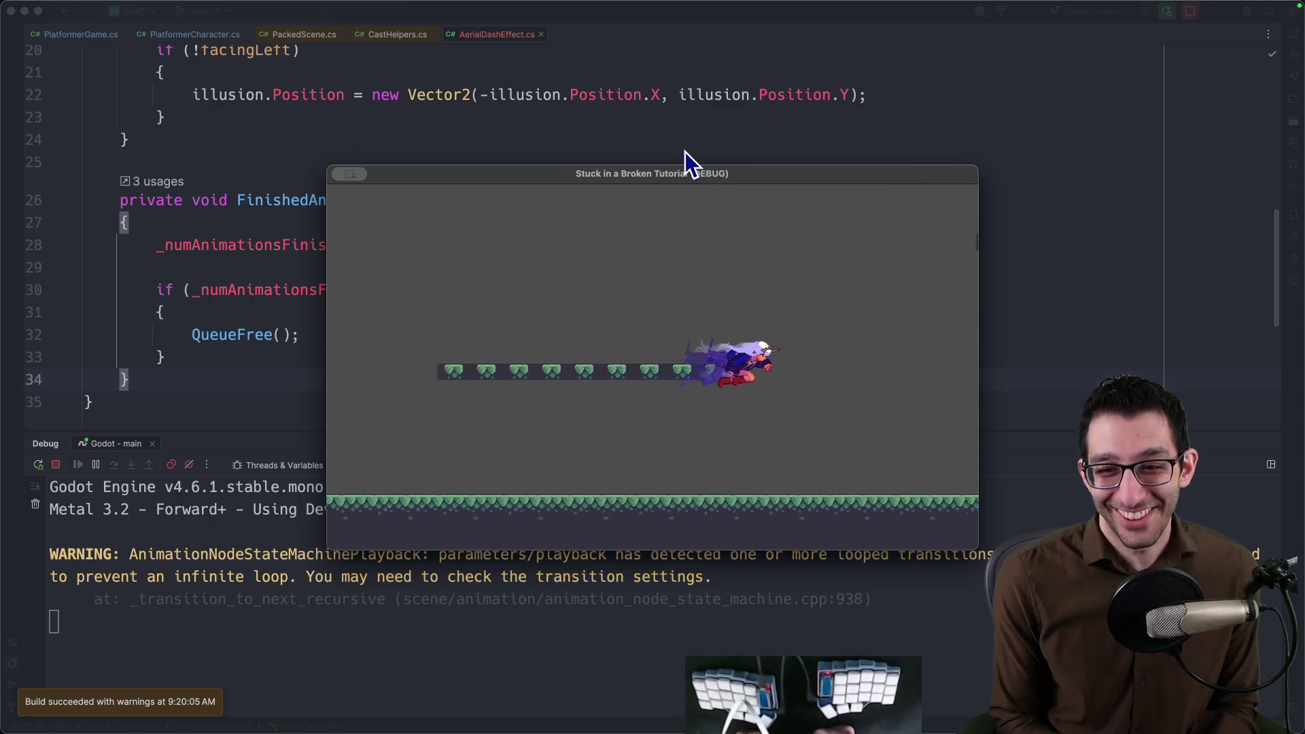
key("space")
key("space")
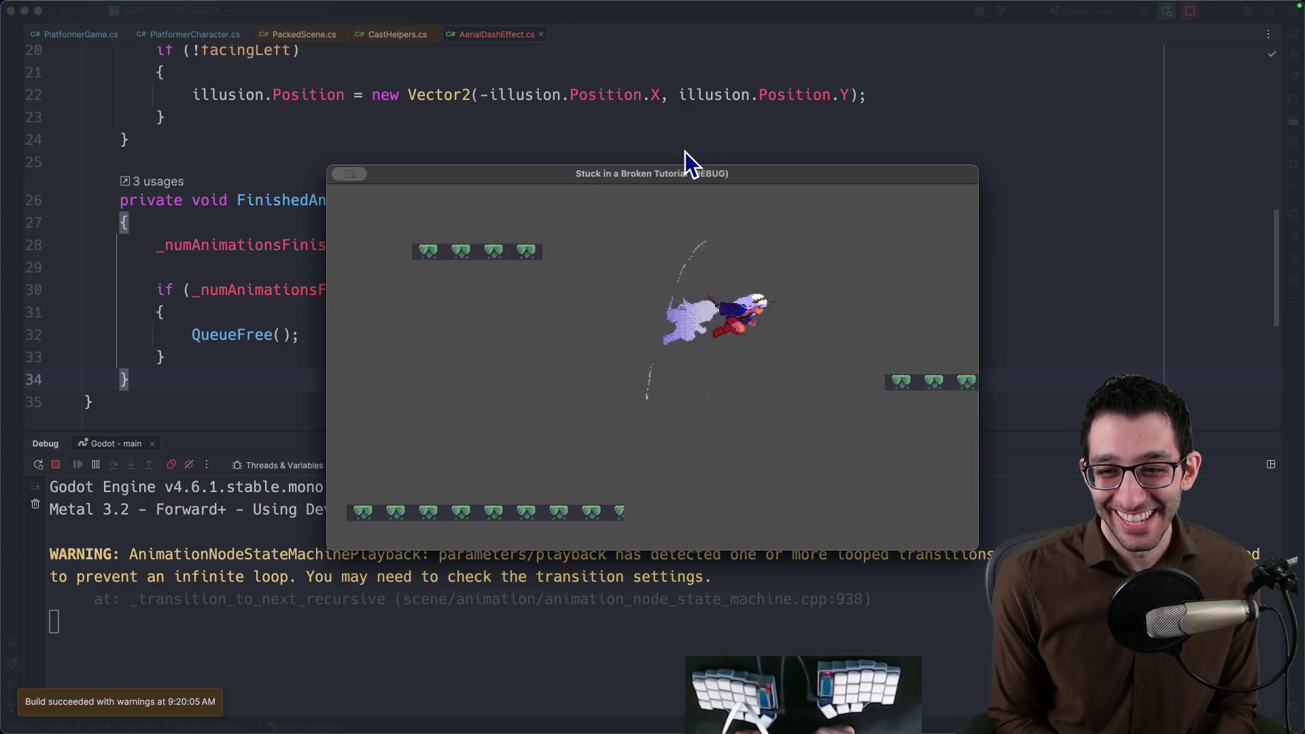
key("space")
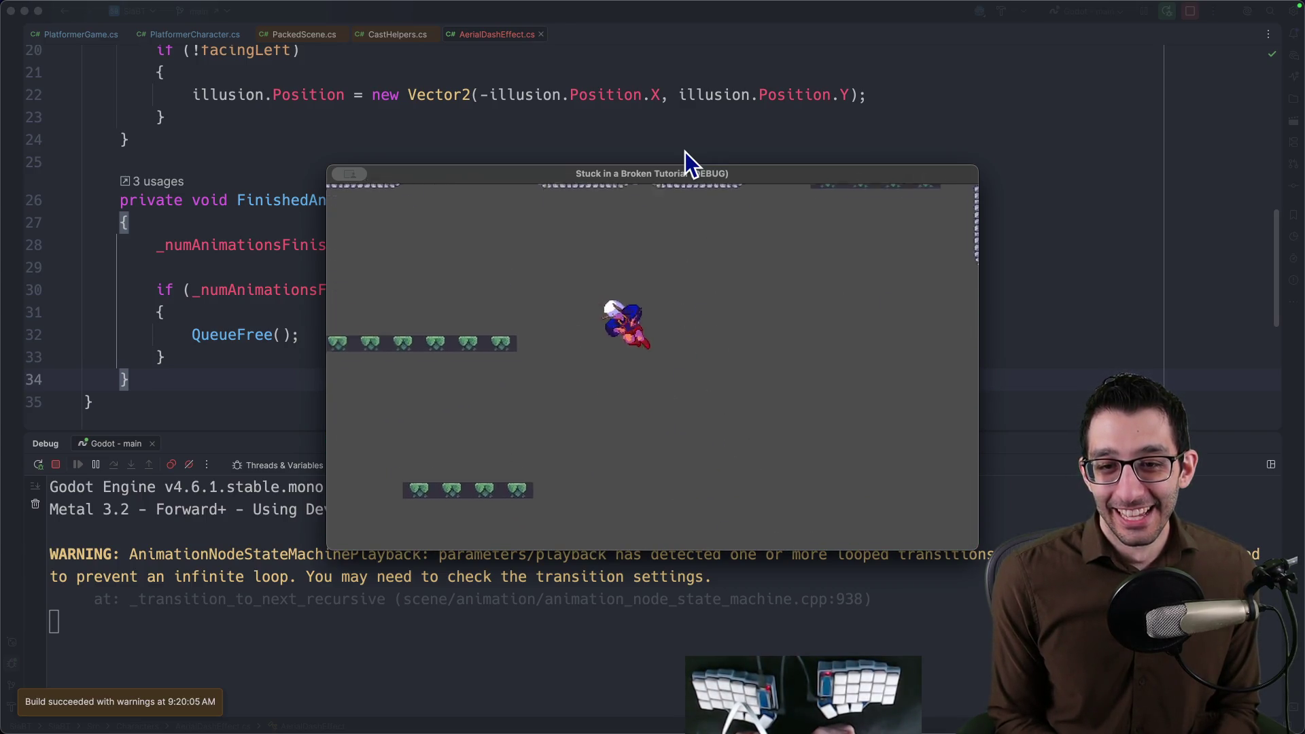
key("space")
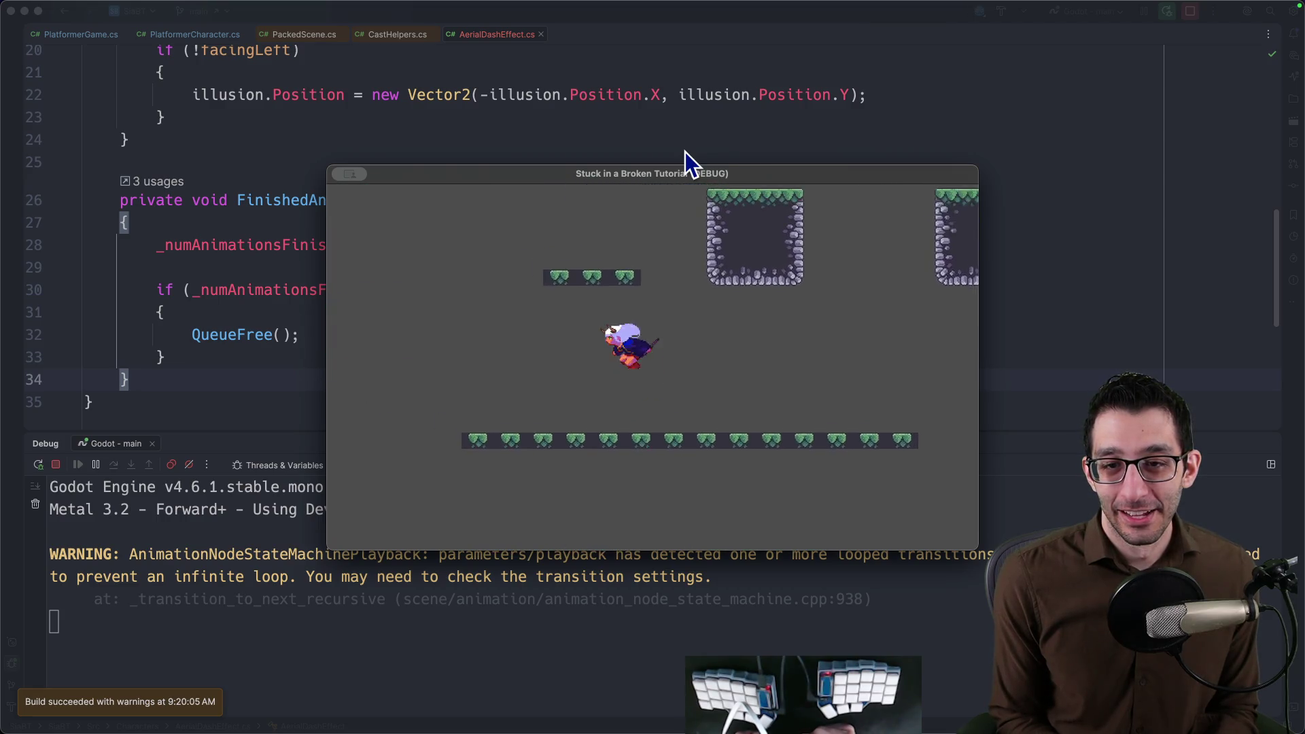
key("space")
key("space")
key("Left")
key("space")
key("space")
key("space")
Land the character, quit the game, glance at the itch.io GIF and return to Rider.
key("Left")
key("super+q")
key("super+Tab")
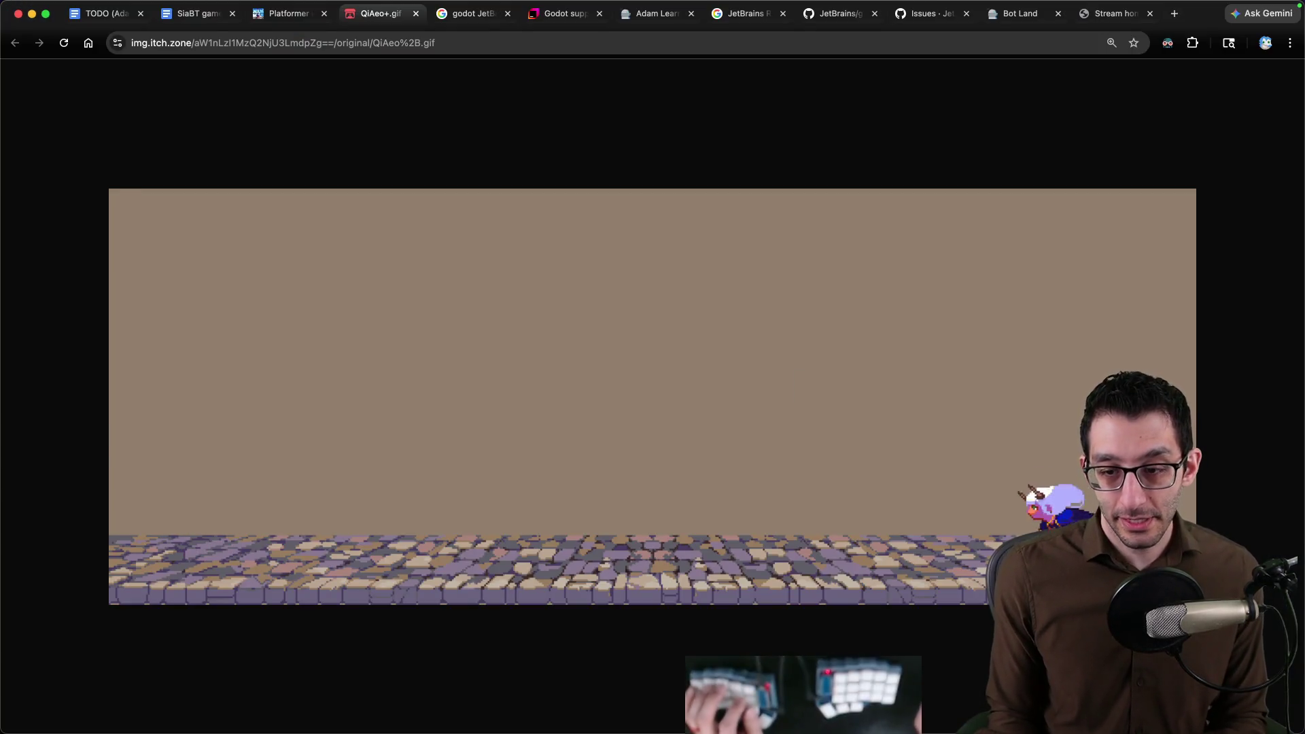
left_click(736, 691)
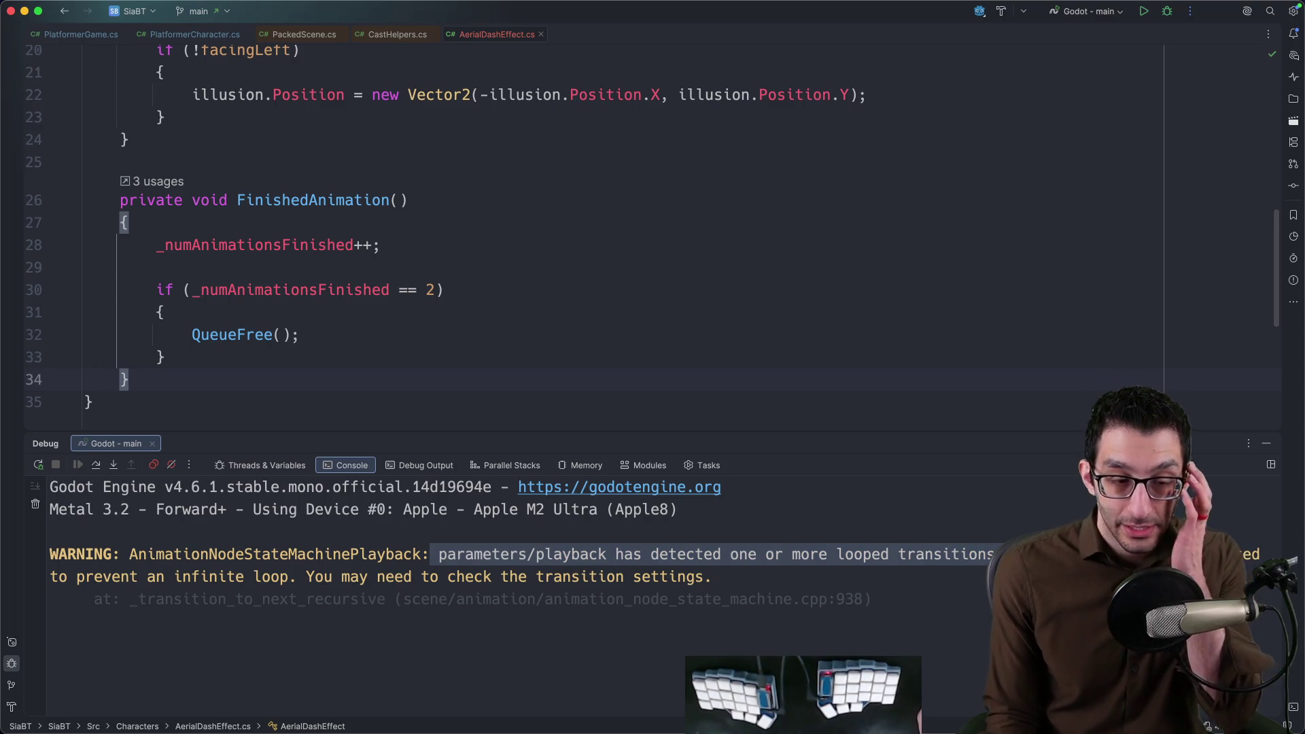
mouse_move(653, 730)
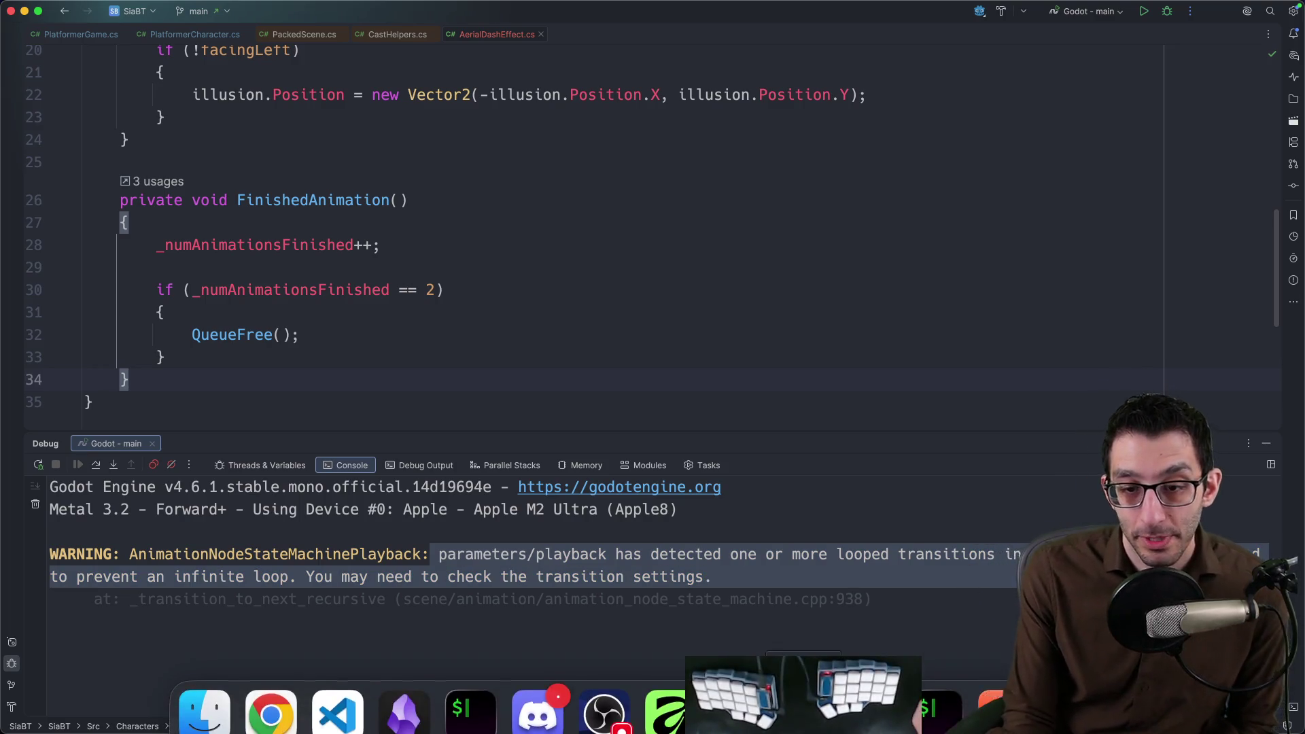
Search the TODO Google Doc for "infinite" to find the looped-transition note, then return to Godot.
left_click(870, 691)
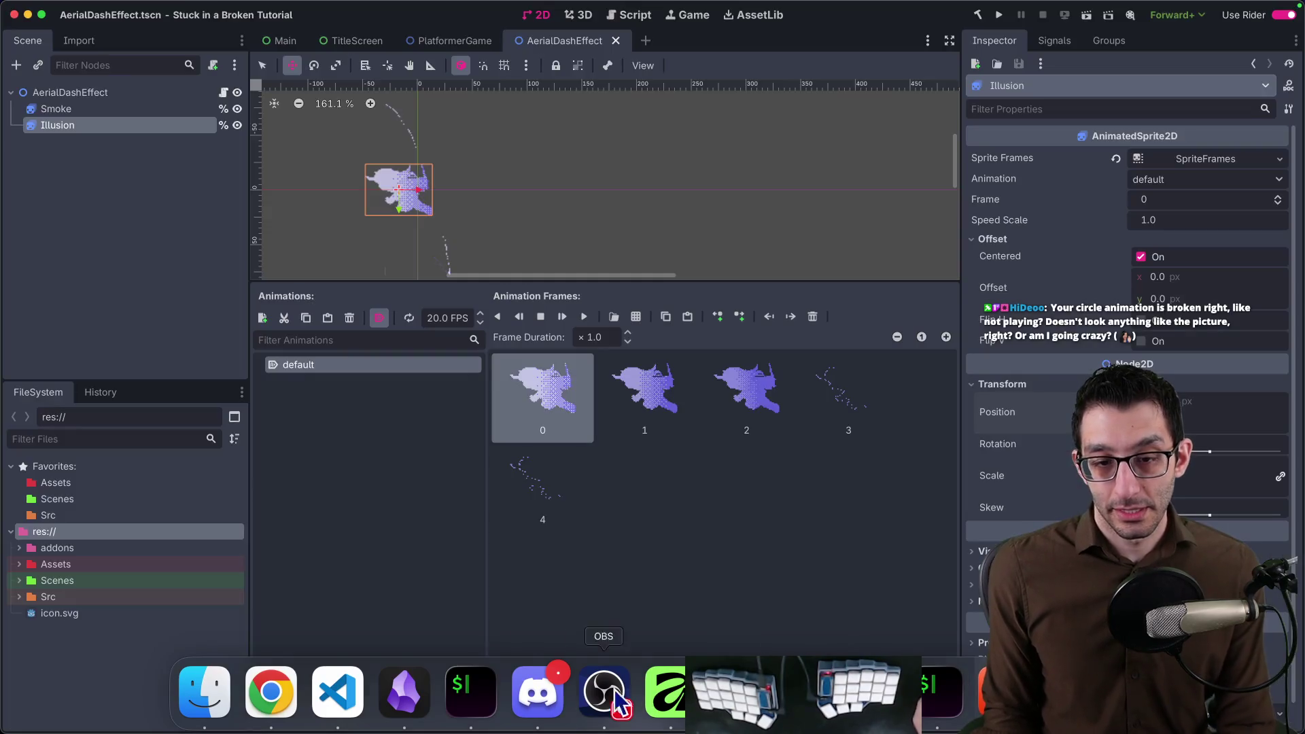
left_click(404, 692)
key("super+Tab")
key("super+1")
key("super+f")
type("infinite")
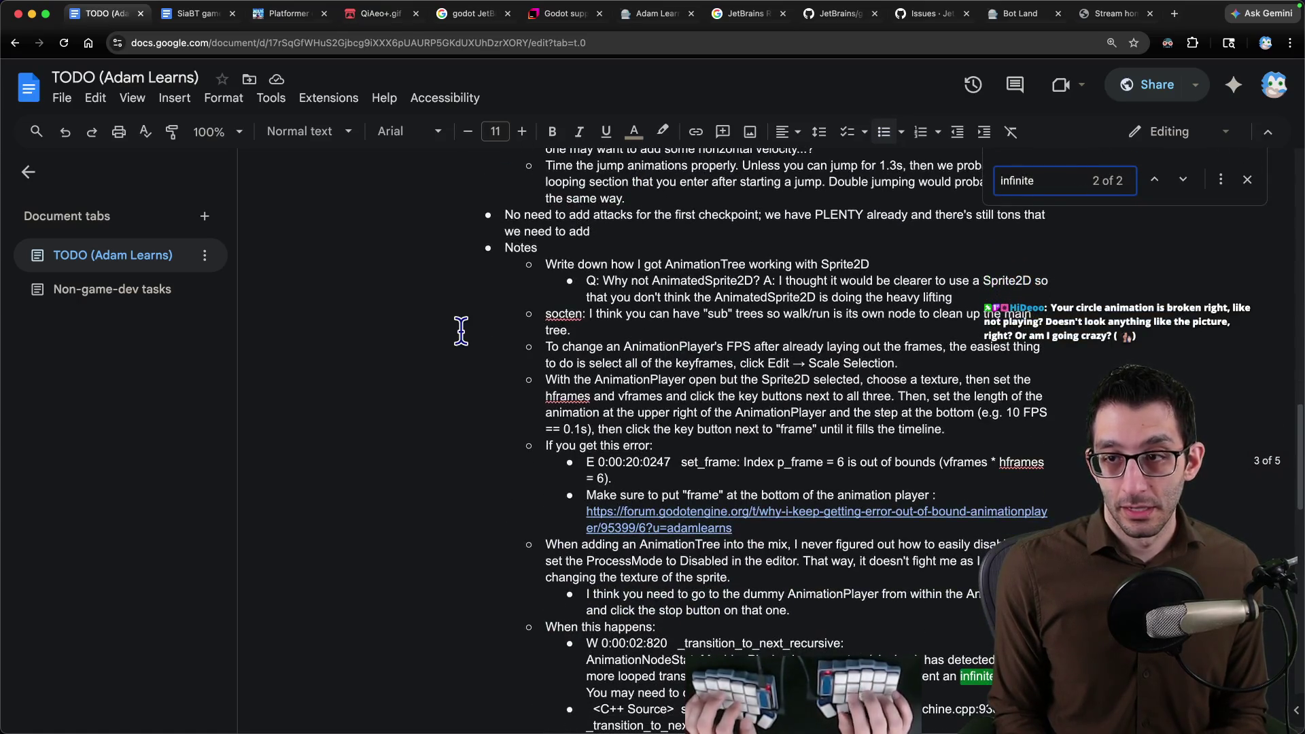
scroll(467, 327, "down", 5)
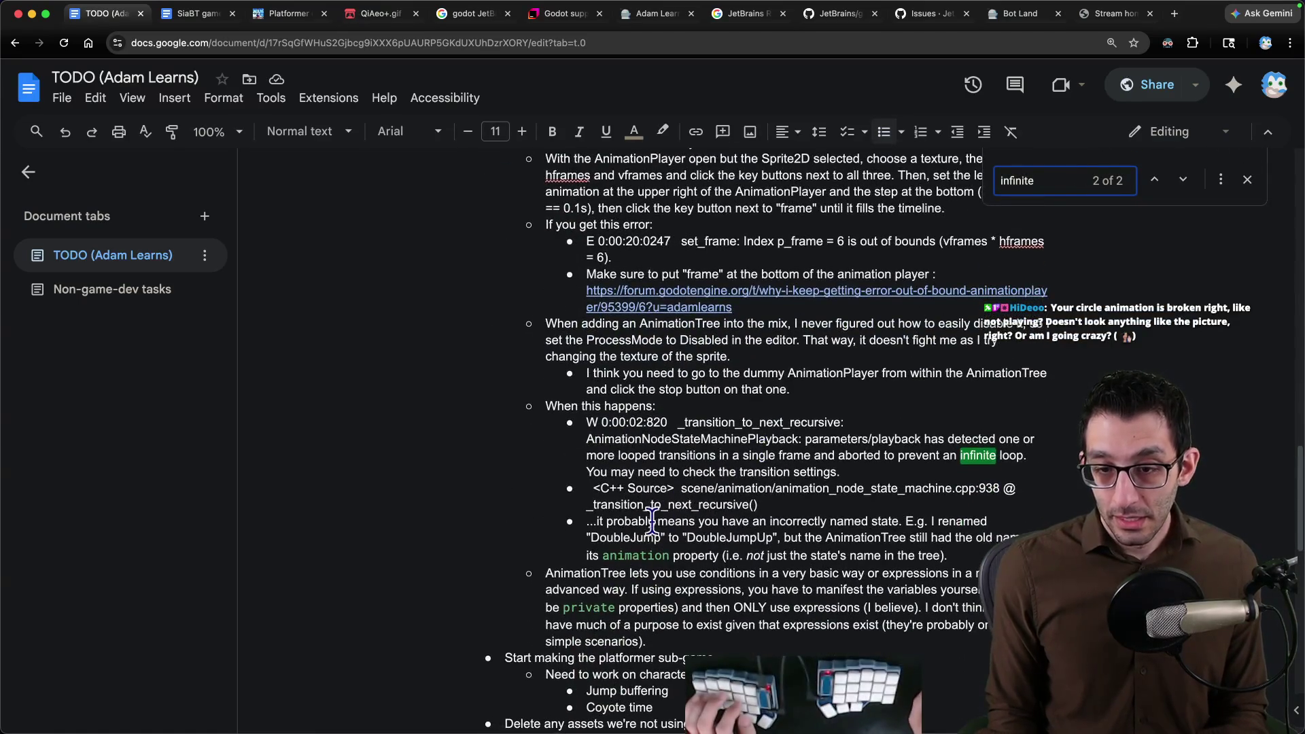
mouse_move(859, 694)
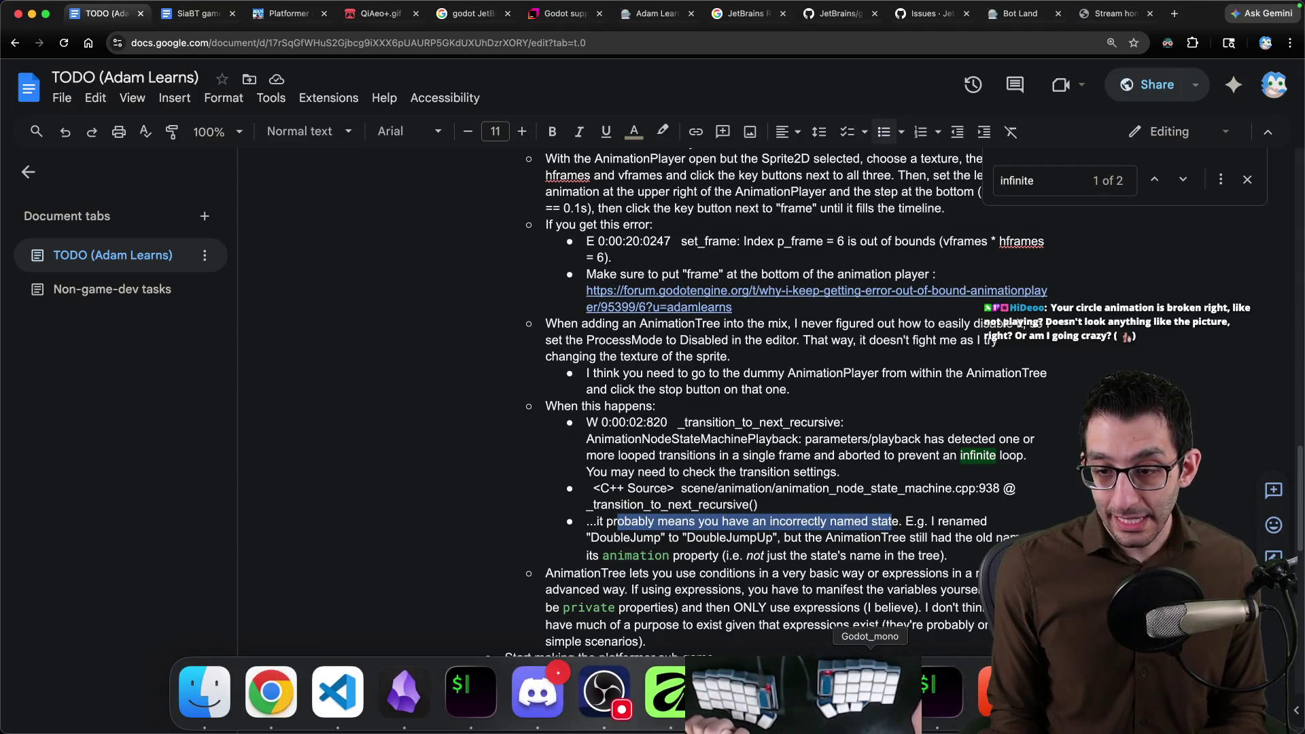
left_click(804, 693)
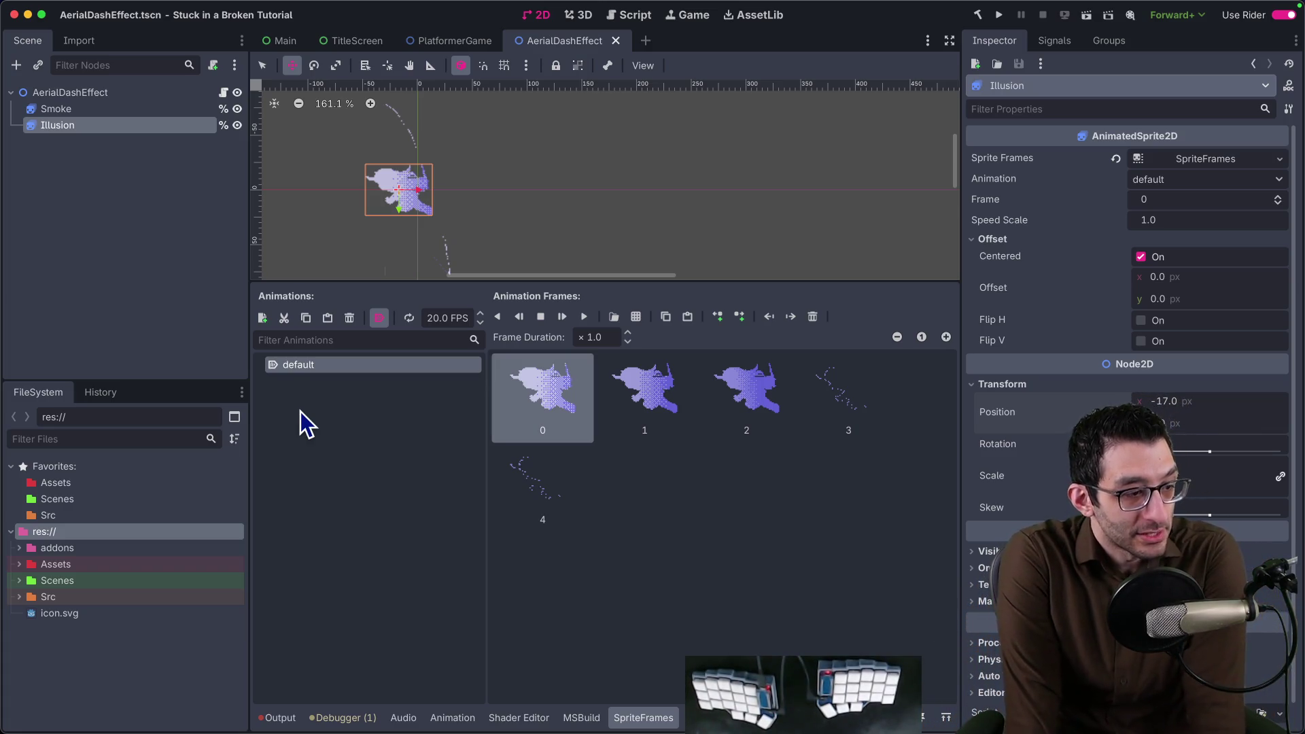
Inspect the Smoke node, then launch the game from Rider to check the effect.
left_click(136, 112)
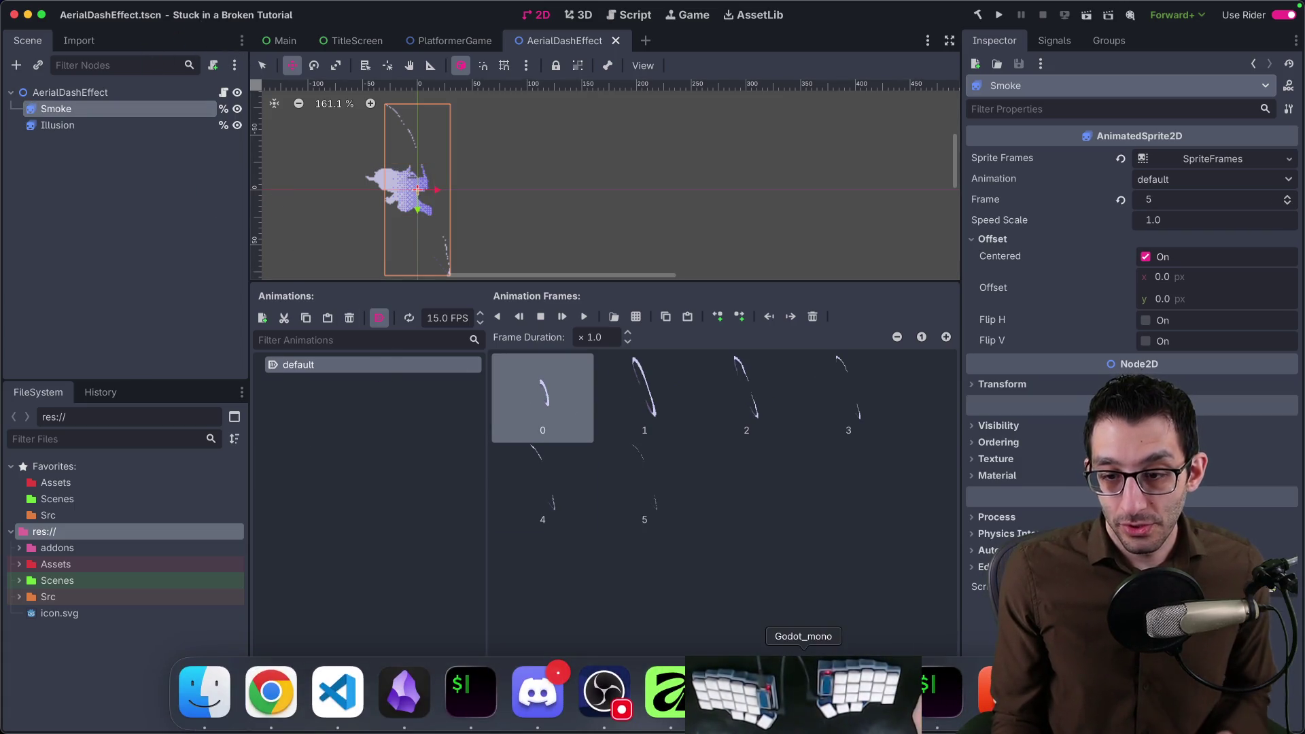
left_click(870, 693)
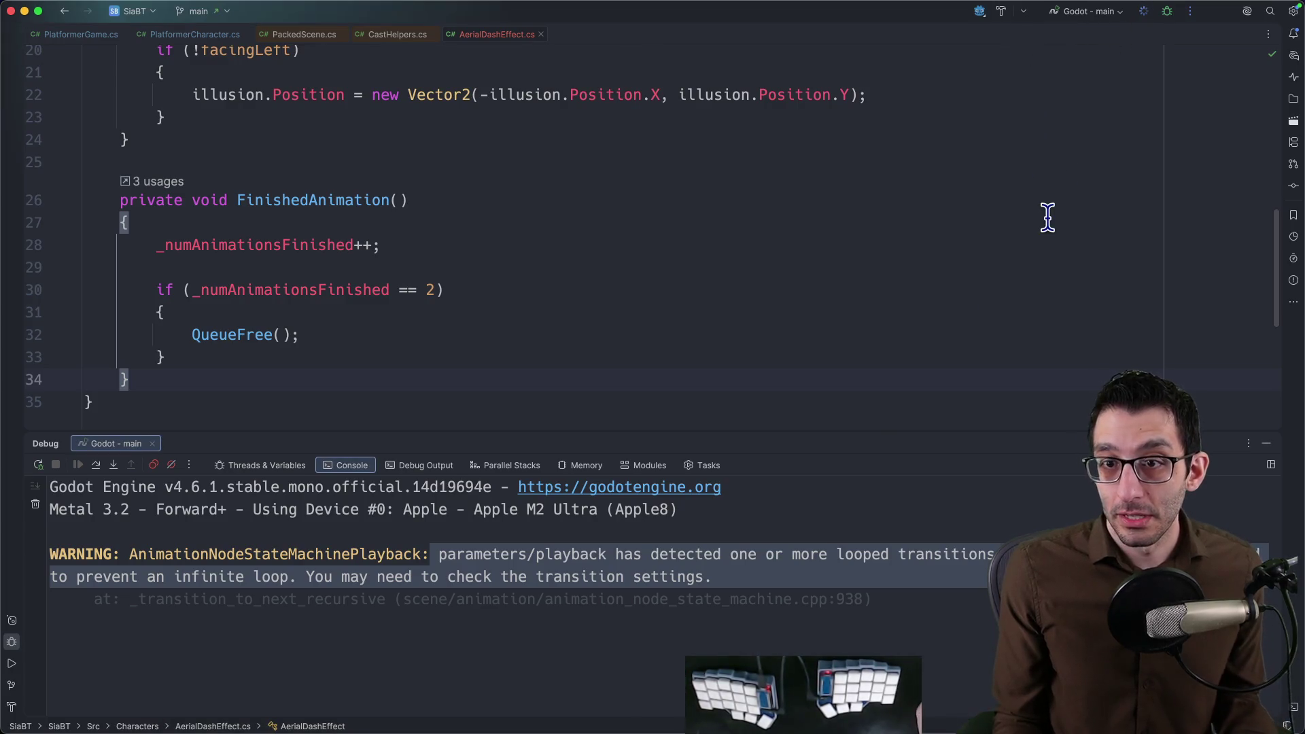
key("ctrl+r")
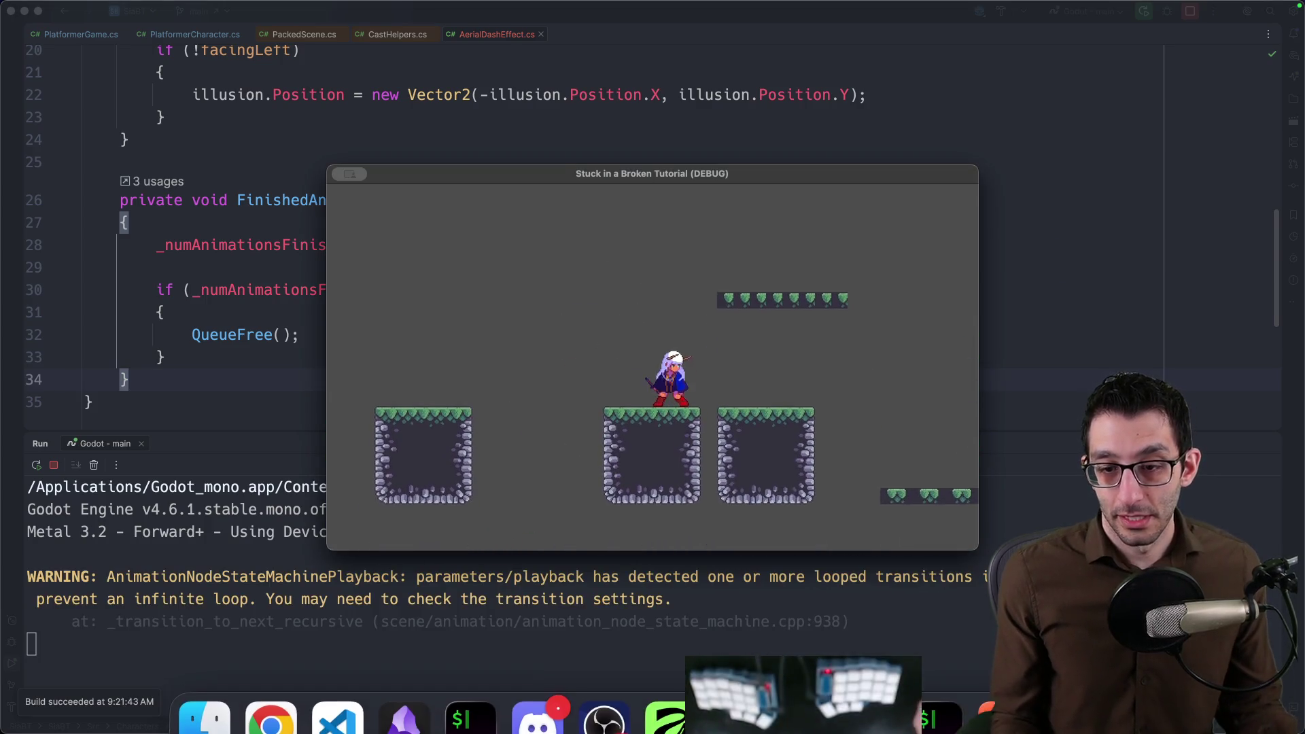
left_click(871, 694)
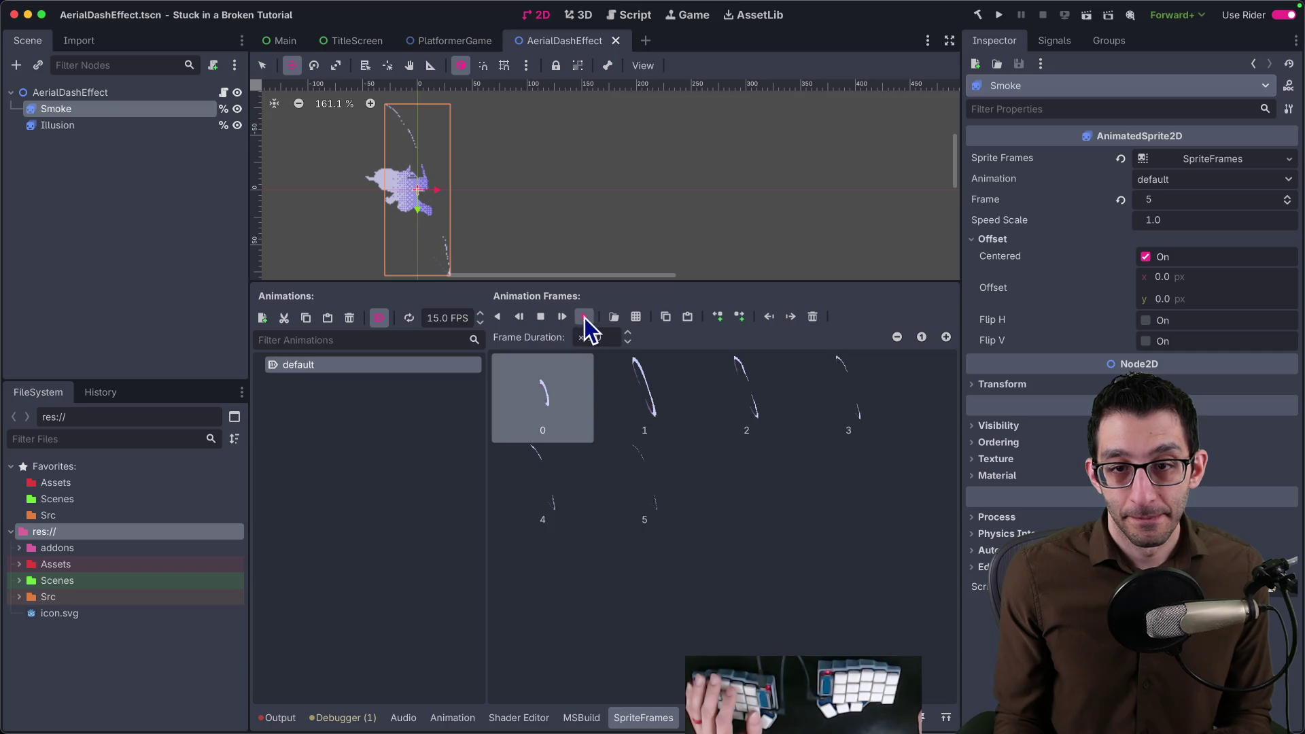
Revert the Smoke sprite's frame to 0, save the scene, and check the Illusion node's frames.
left_click(541, 317)
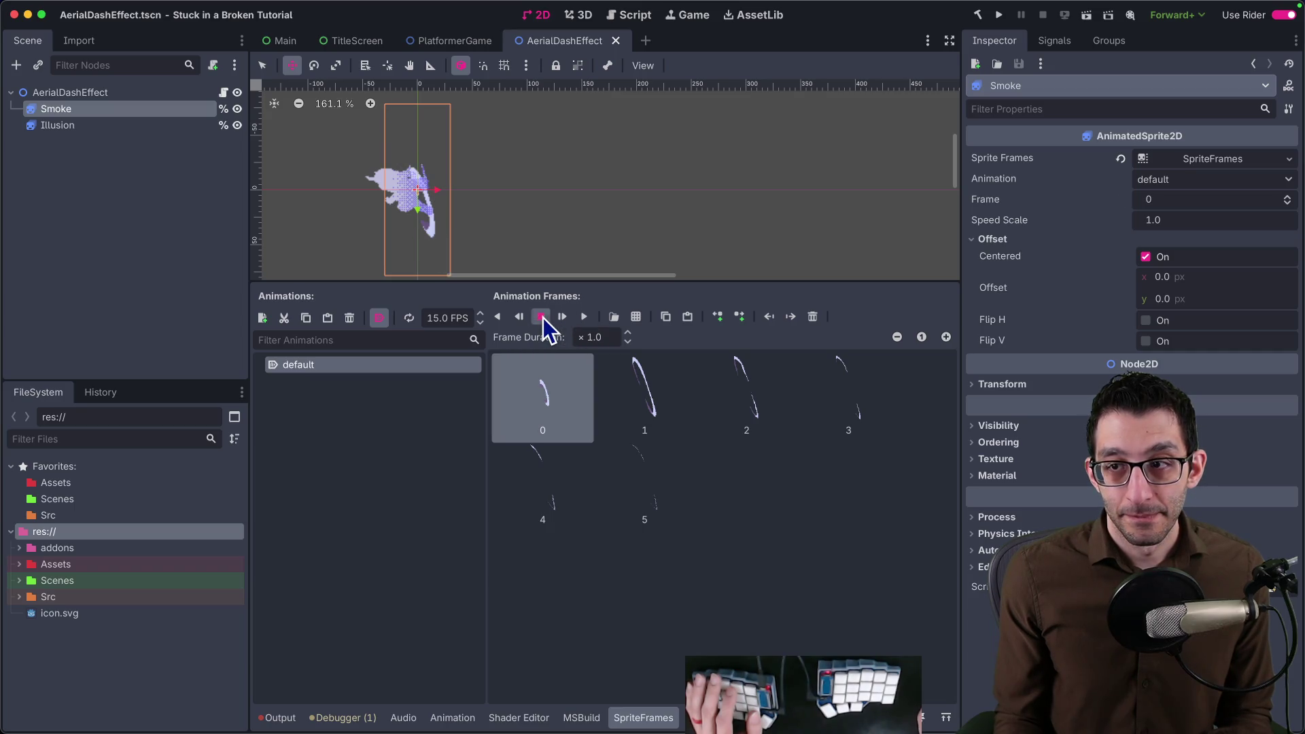
key("ctrl+s")
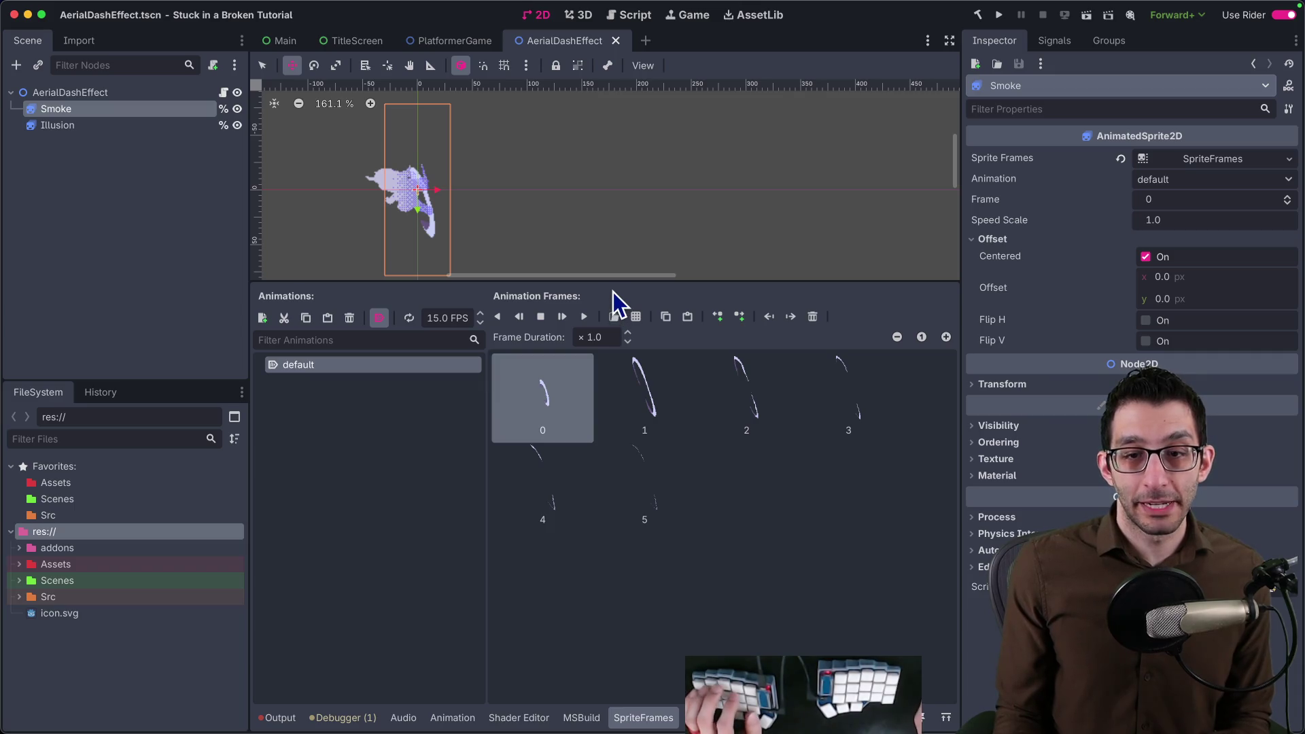
left_click(46, 124)
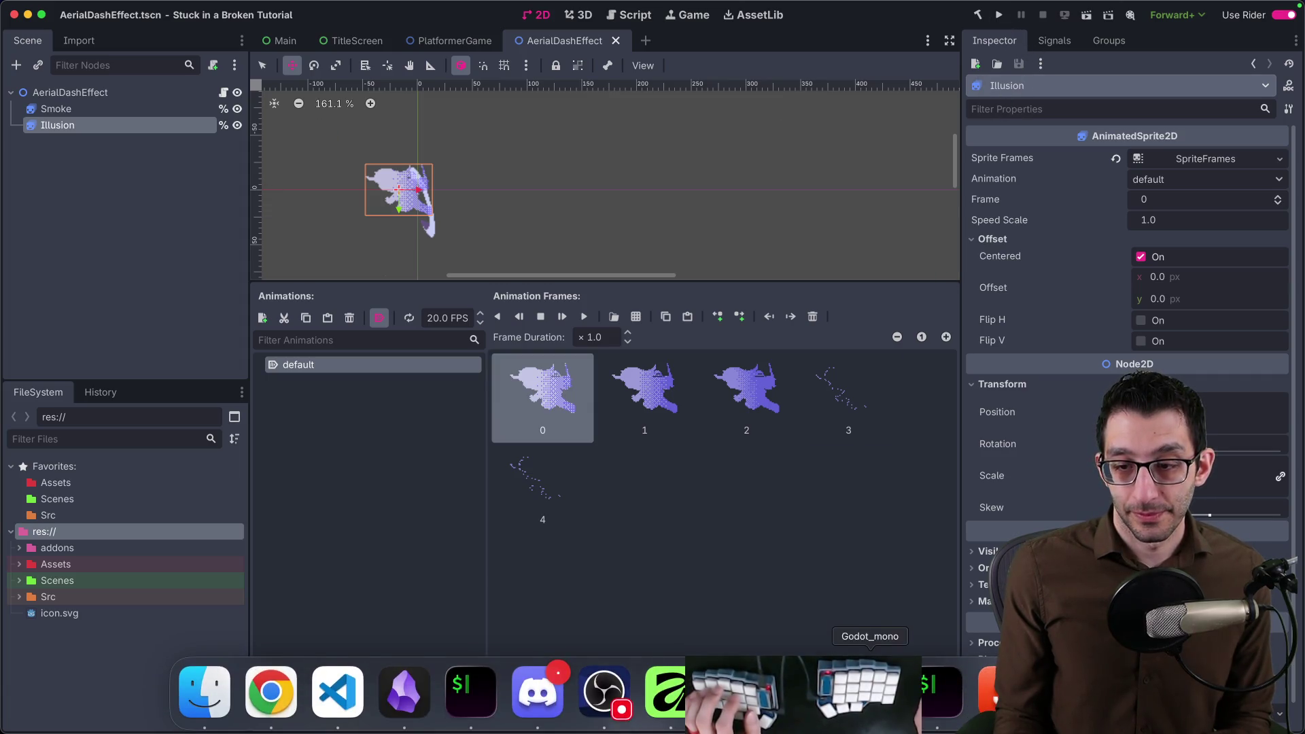
left_click(734, 693)
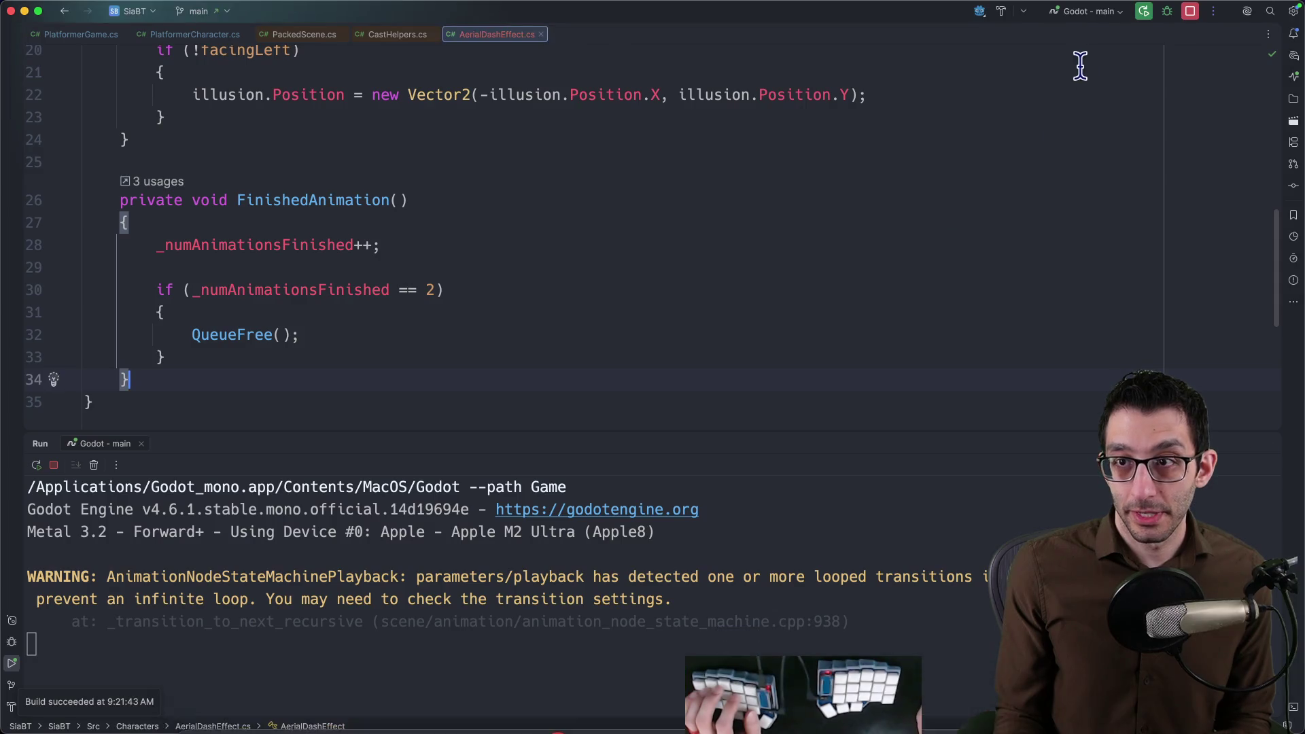
Restart the game from Rider and jump and air-dash across the platforms to see the smoke streaks.
left_click(1143, 13)
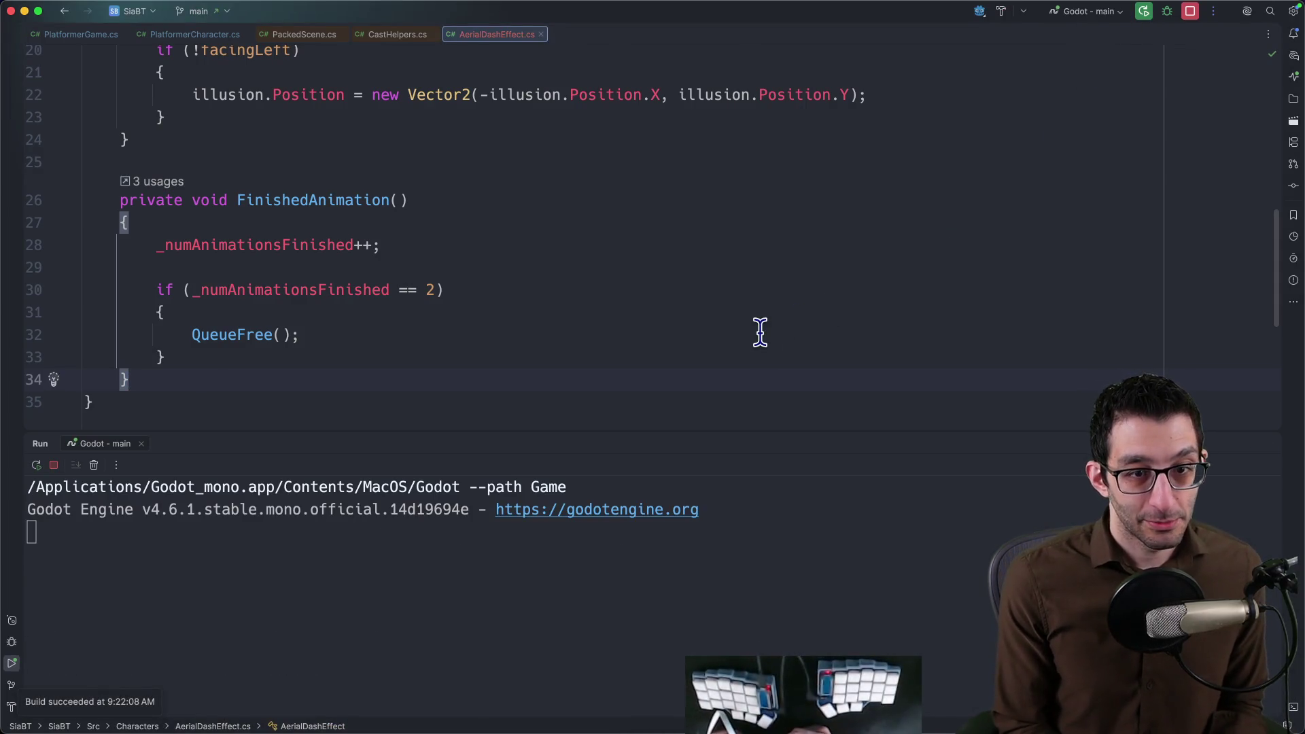
key("space")
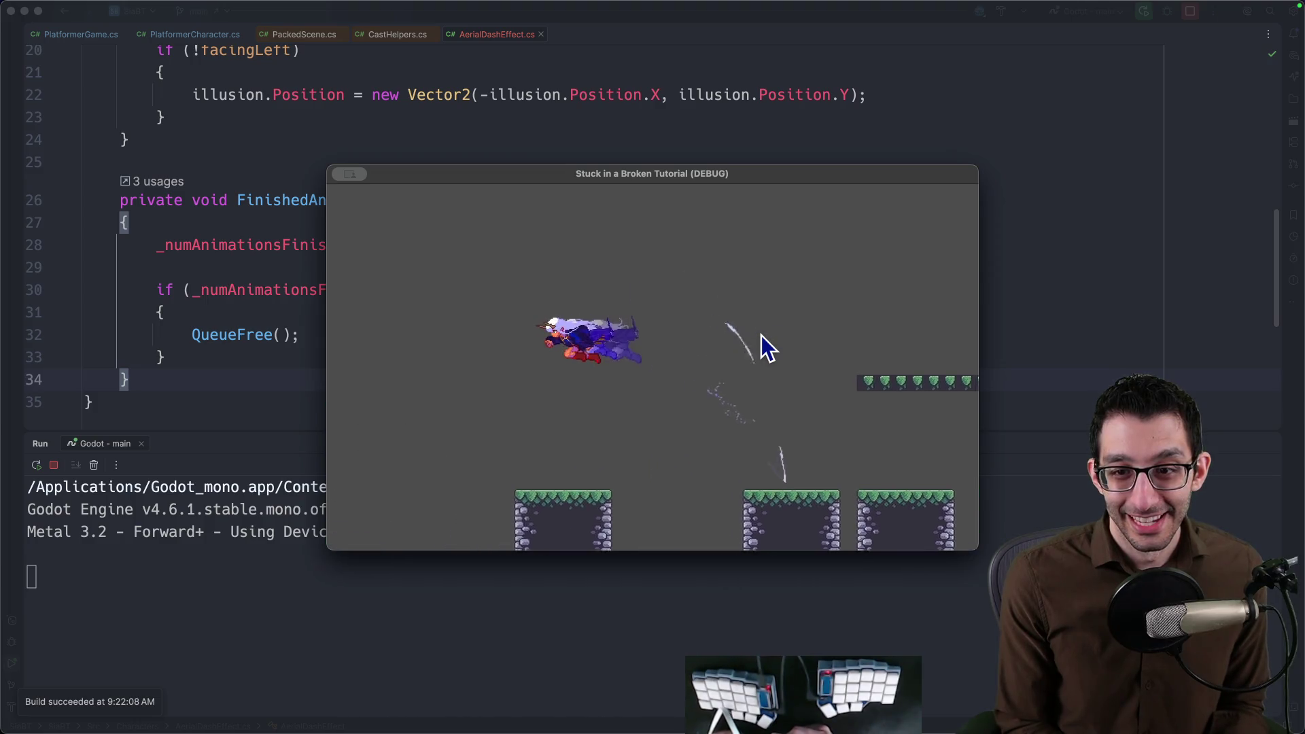
key("Right")
key("Left")
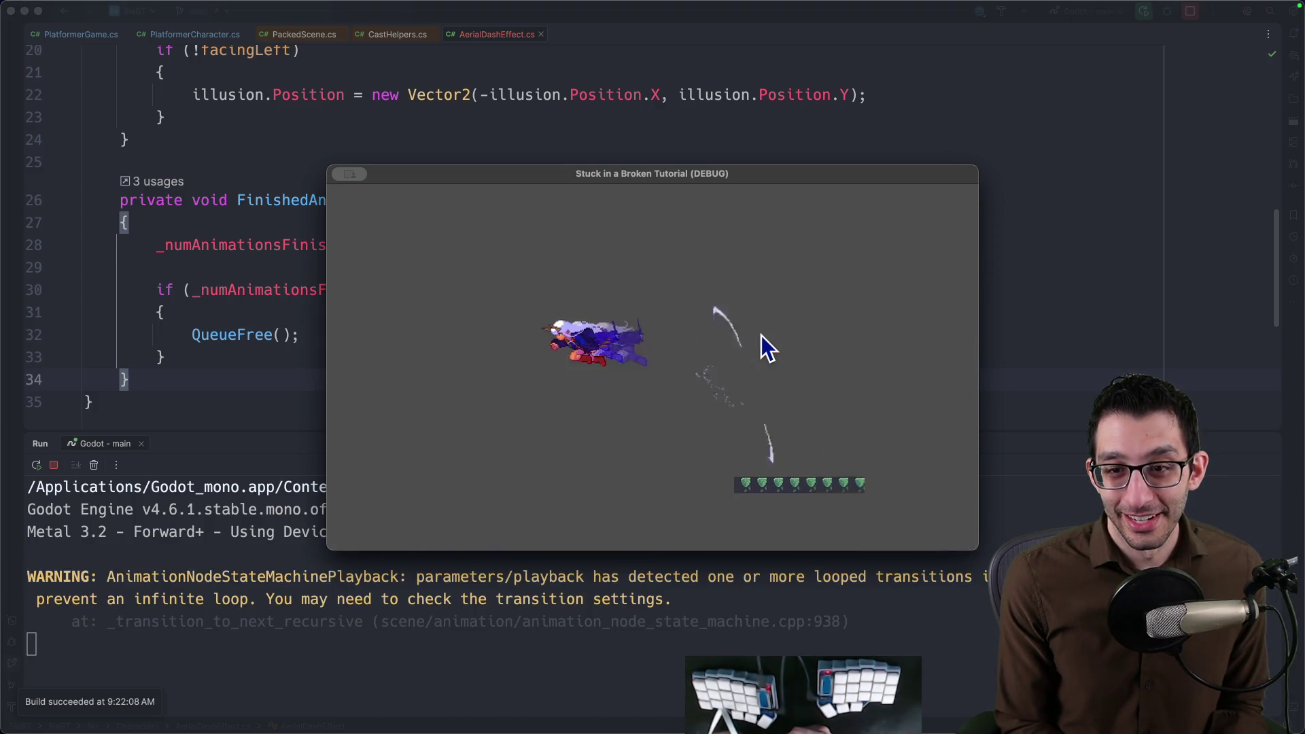
key("space")
key("Right")
key("Left")
key("space")
key("Right")
key("Left")
key("space")
key("space")
key("Right")
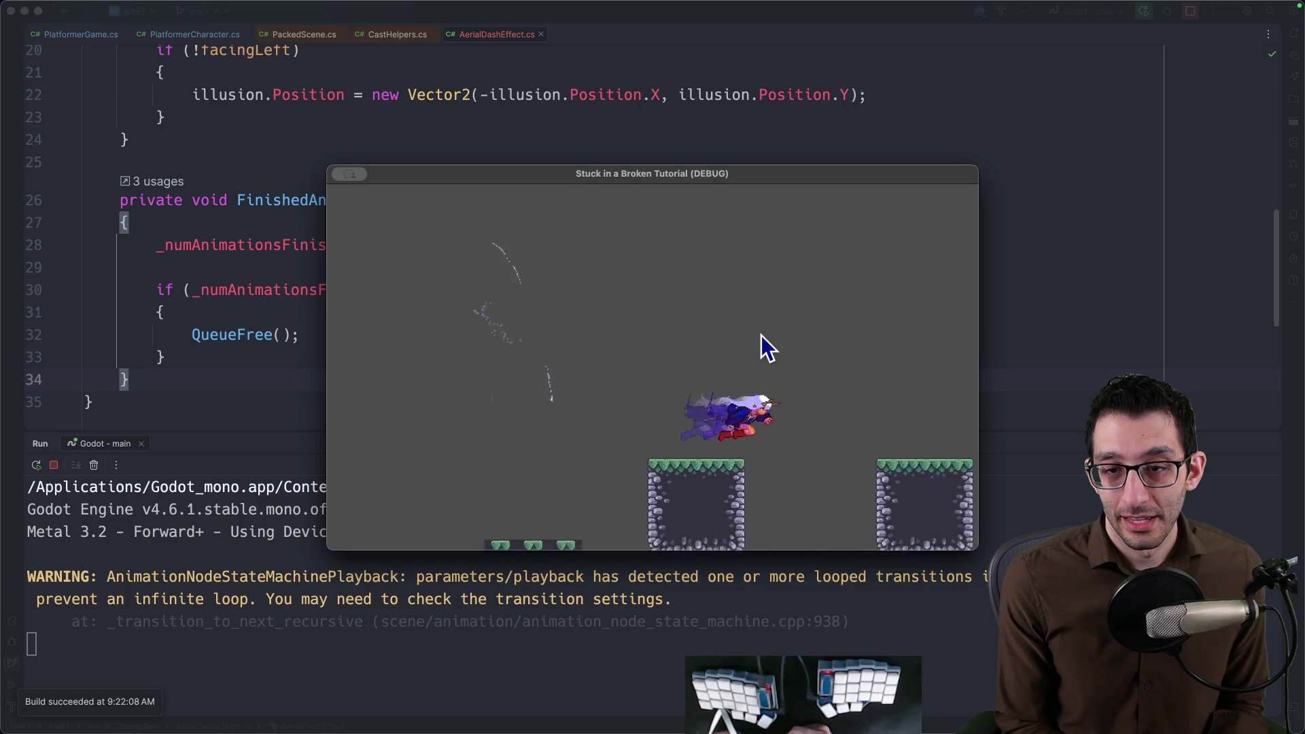
key("space")
key("Right")
key("space")
key("Left")
key("space")
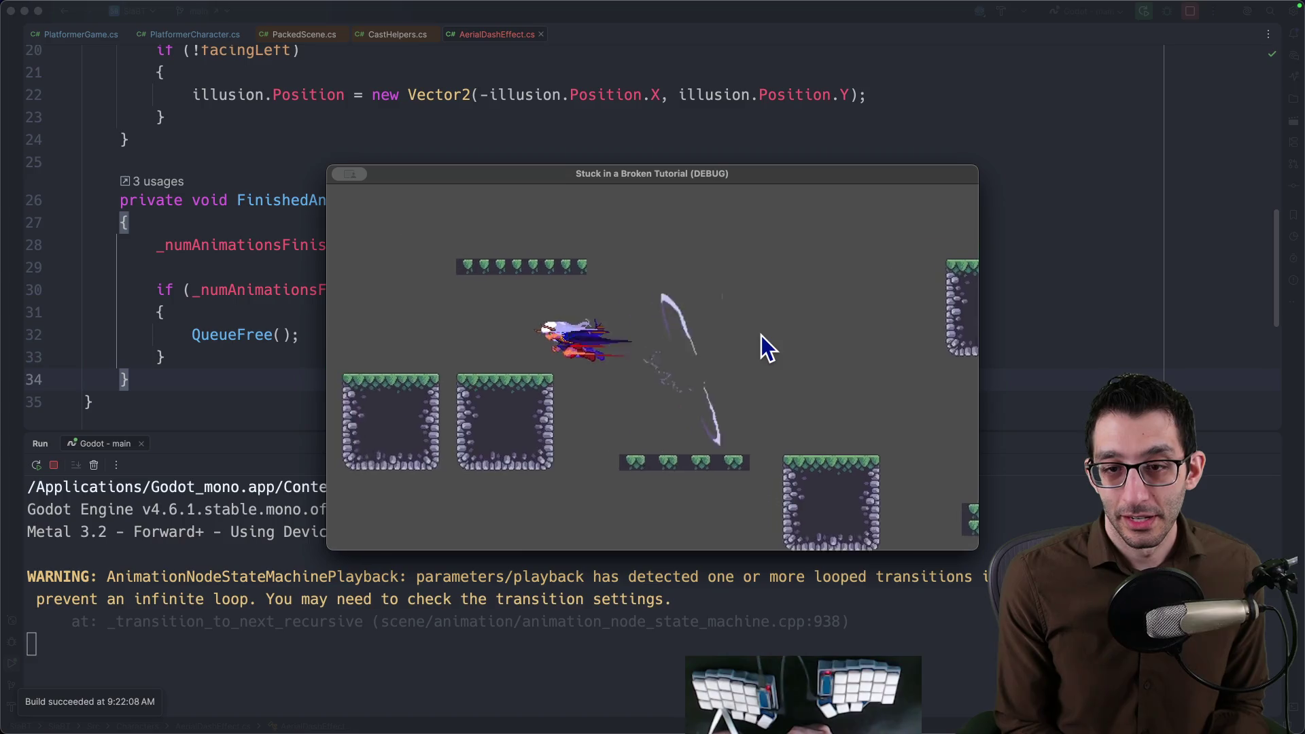
key("Right")
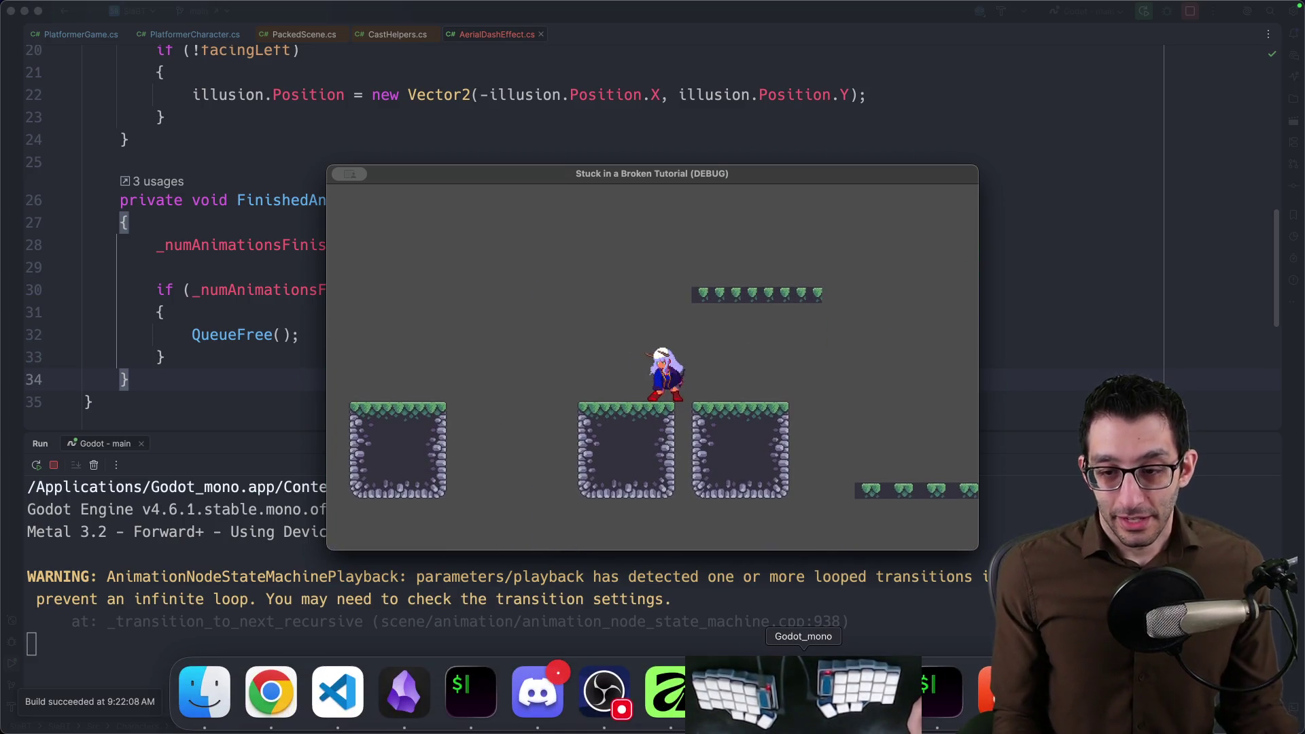
left_click(804, 688)
Select the player's AnimationTree, show its state machine graph, and select the aerial_dash state.
left_click(456, 40)
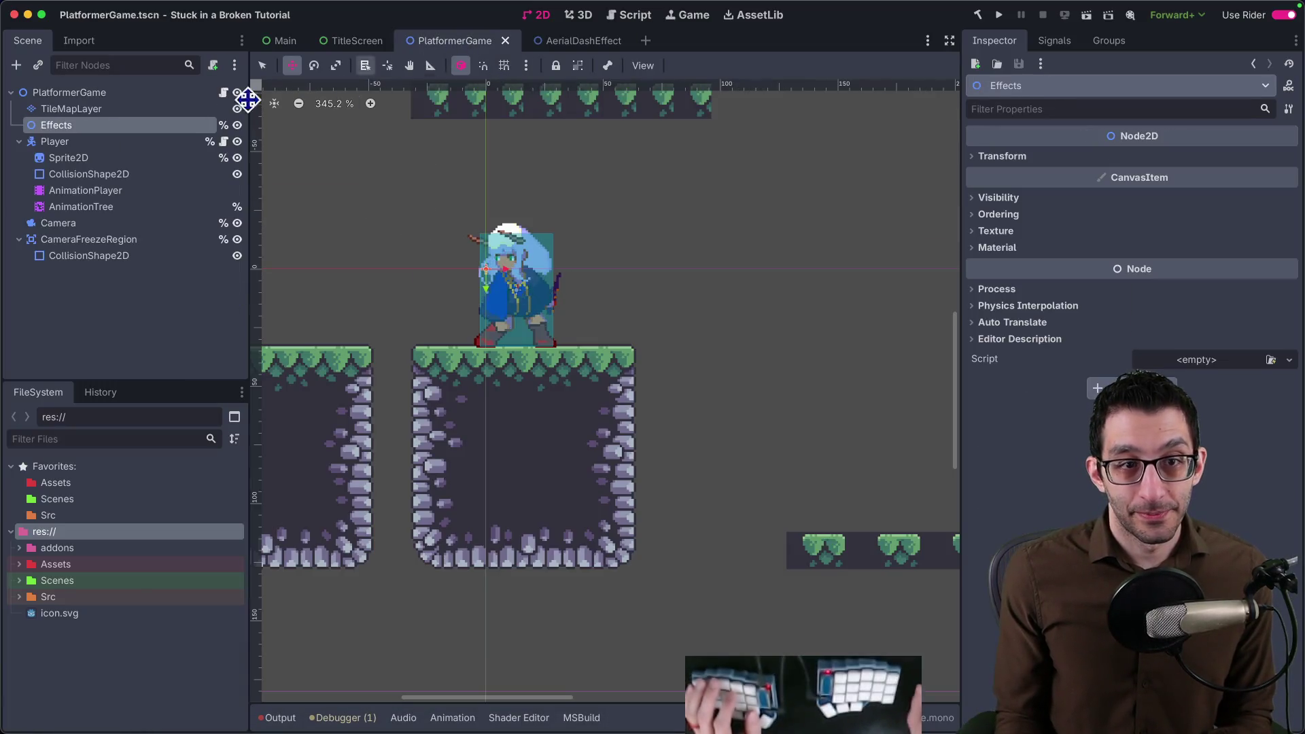
left_click(97, 206)
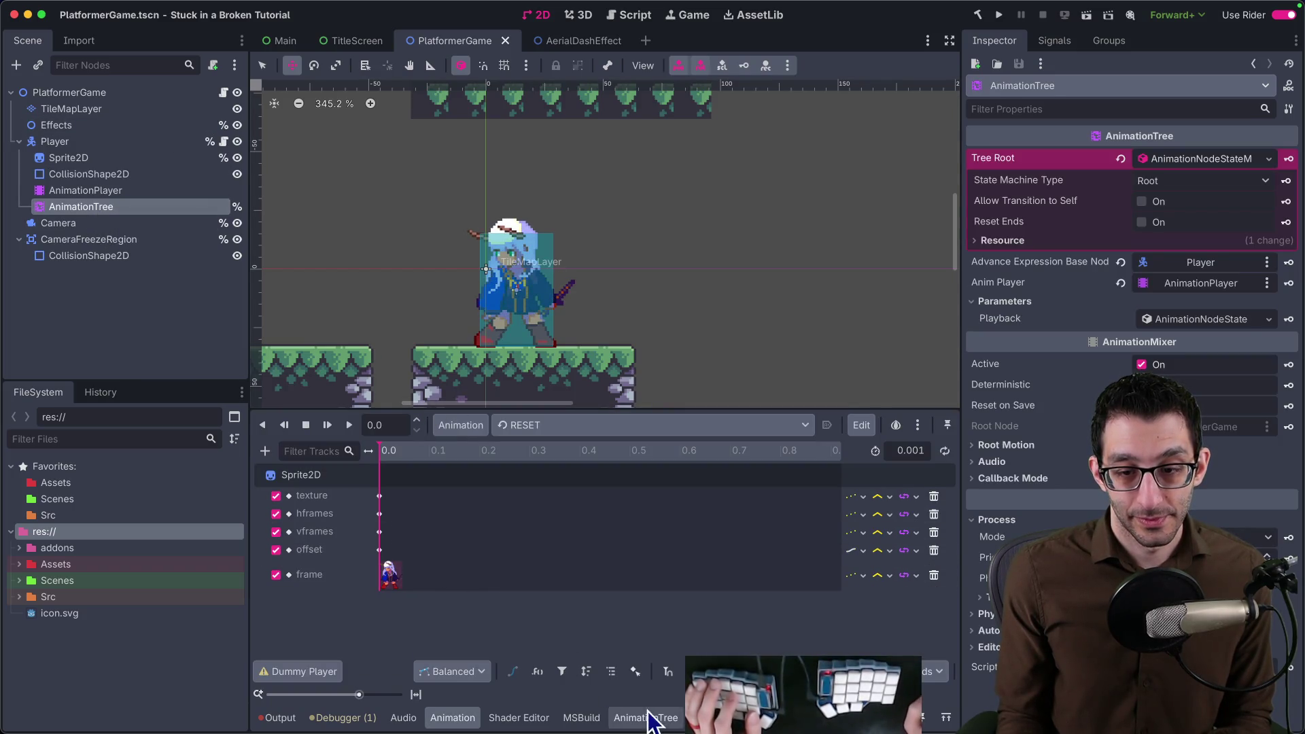
left_click(646, 717)
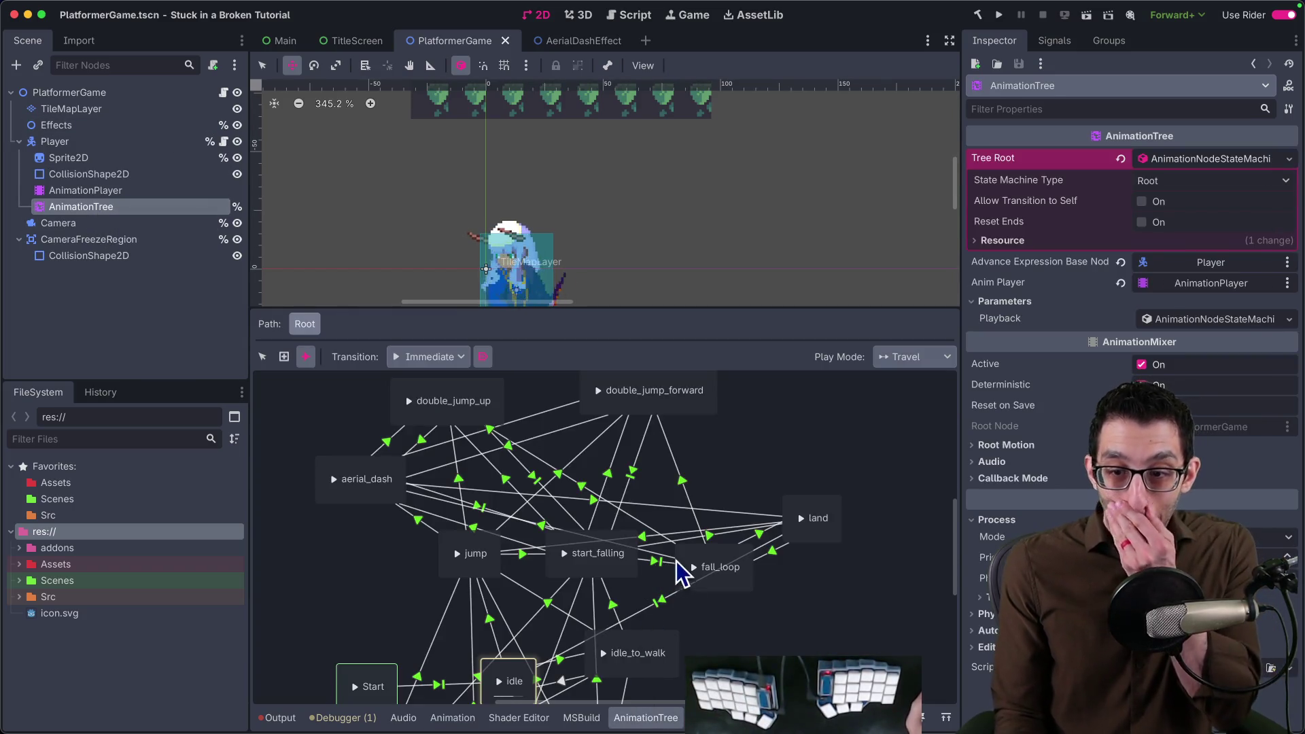
right_click(382, 492)
right_click(375, 479)
right_click(367, 502)
left_click(269, 368)
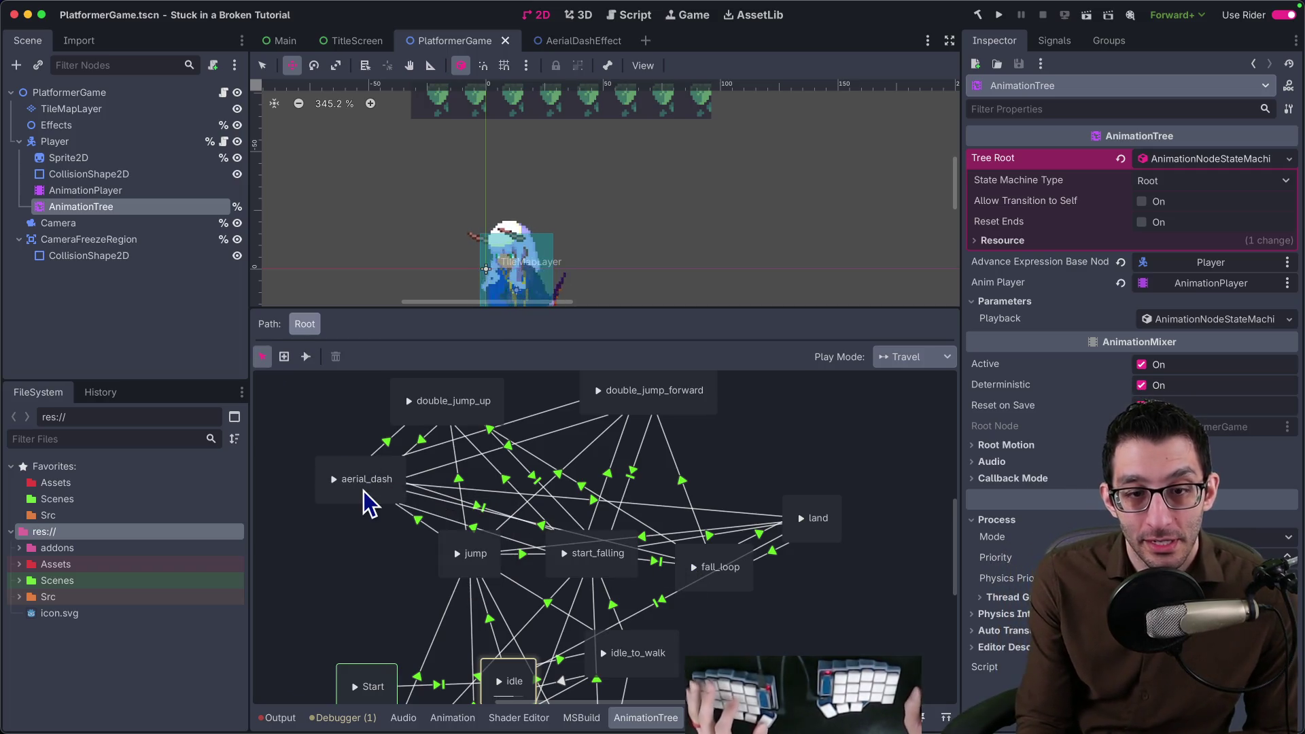
left_click(368, 484)
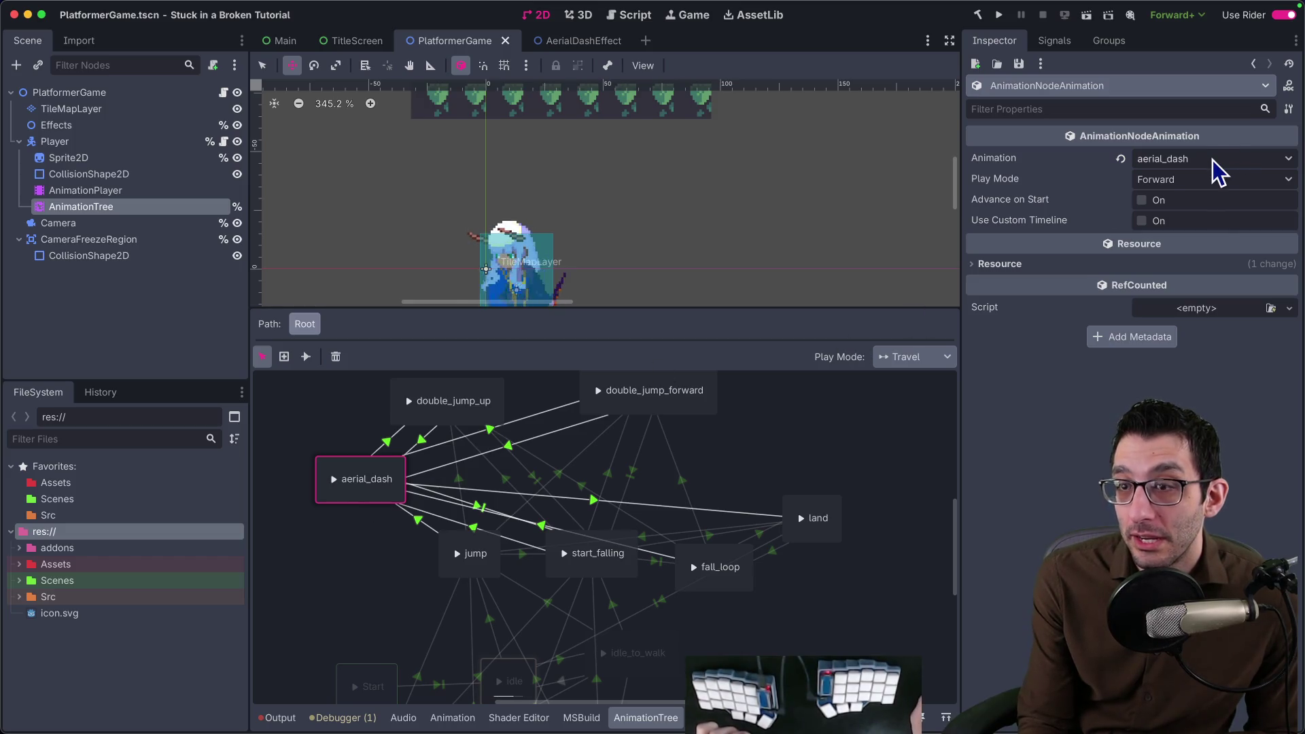
Check the AnimationPlayer's animation list without changing it and return to the state graph.
left_click(133, 193)
left_click(541, 429)
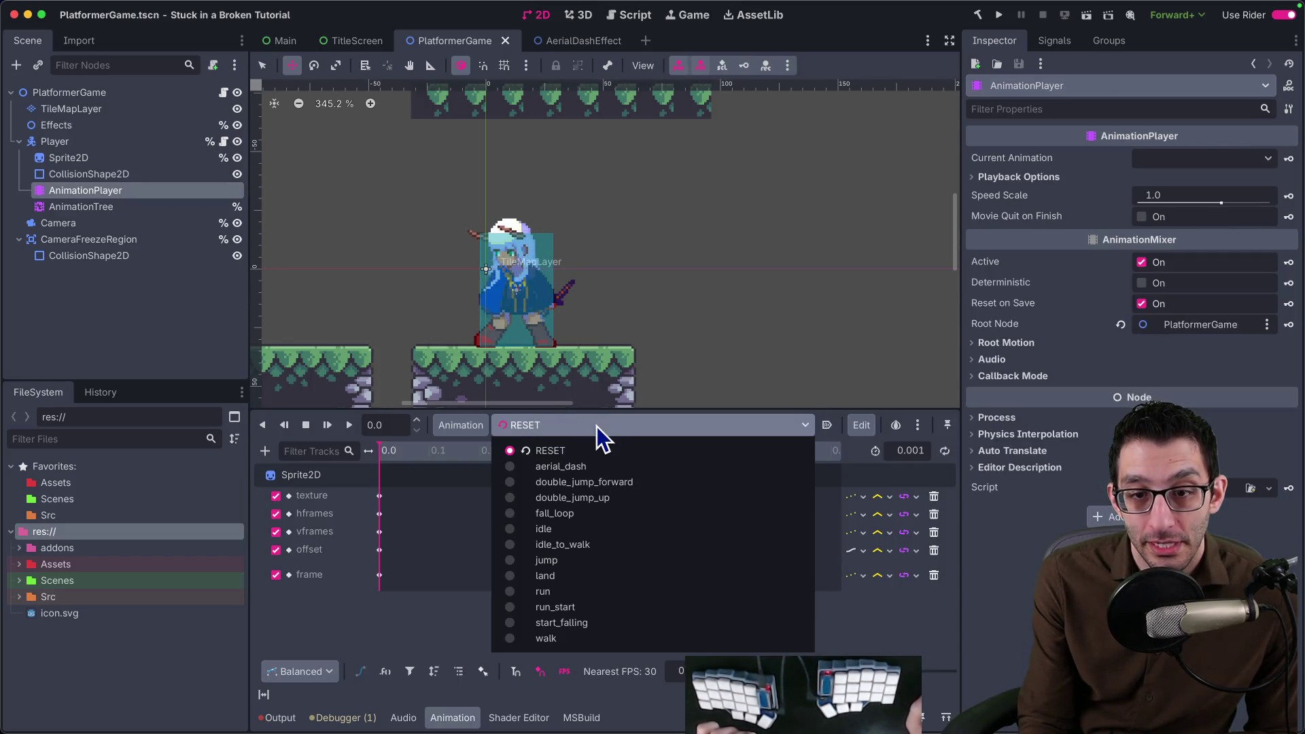
left_click(98, 210)
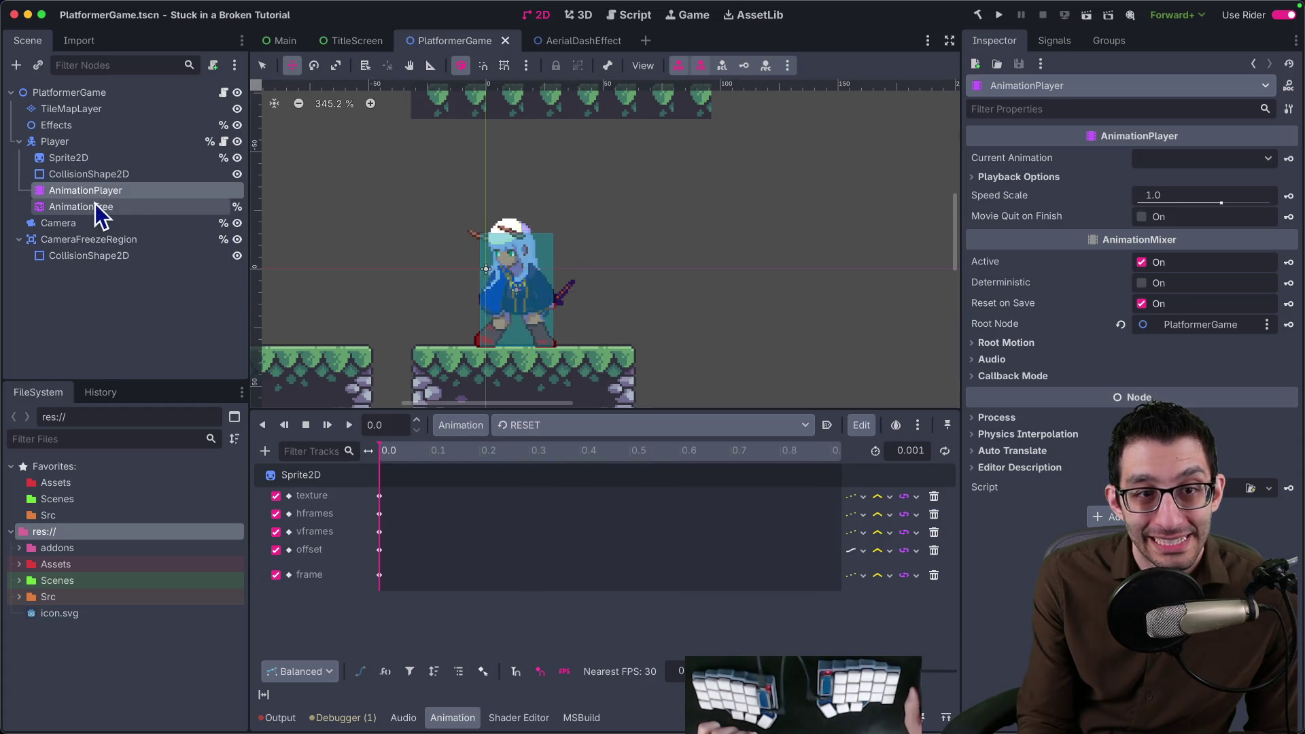
left_click(127, 208)
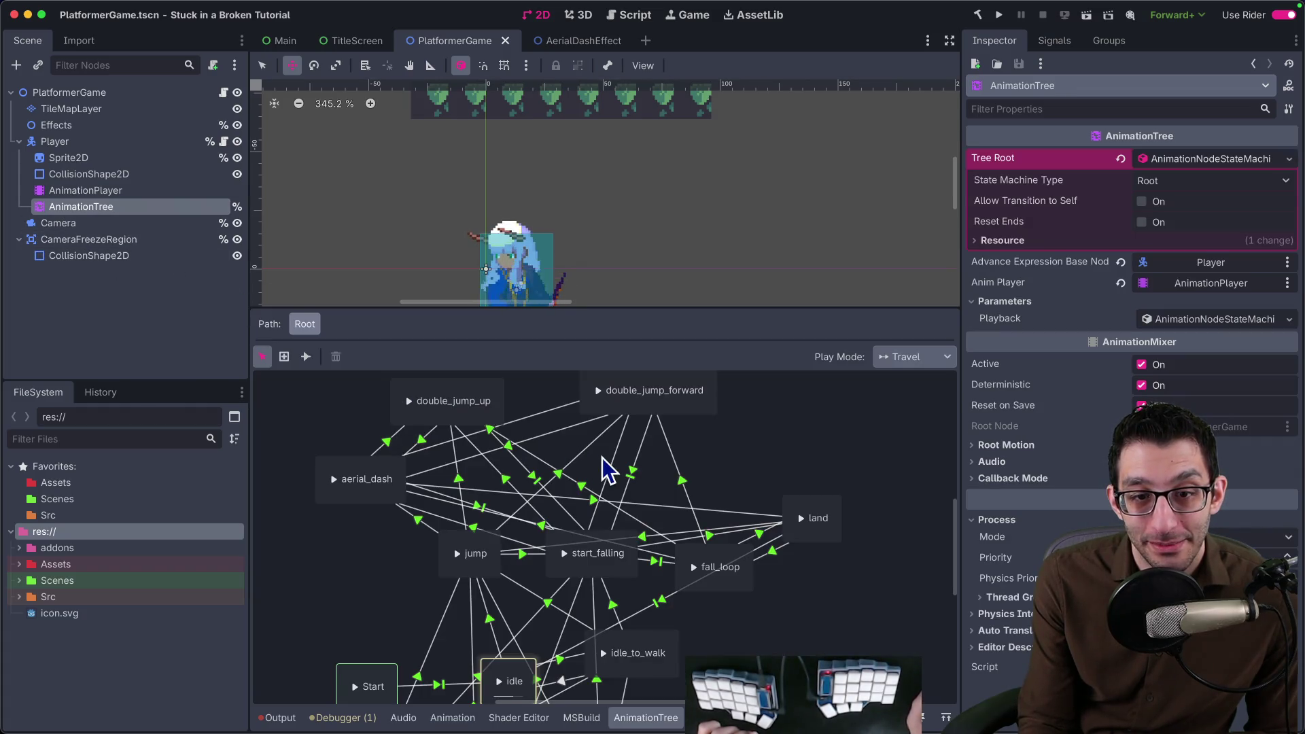
Inspect the aerial_dash state's transitions to land and double_jump_up.
left_click(381, 503)
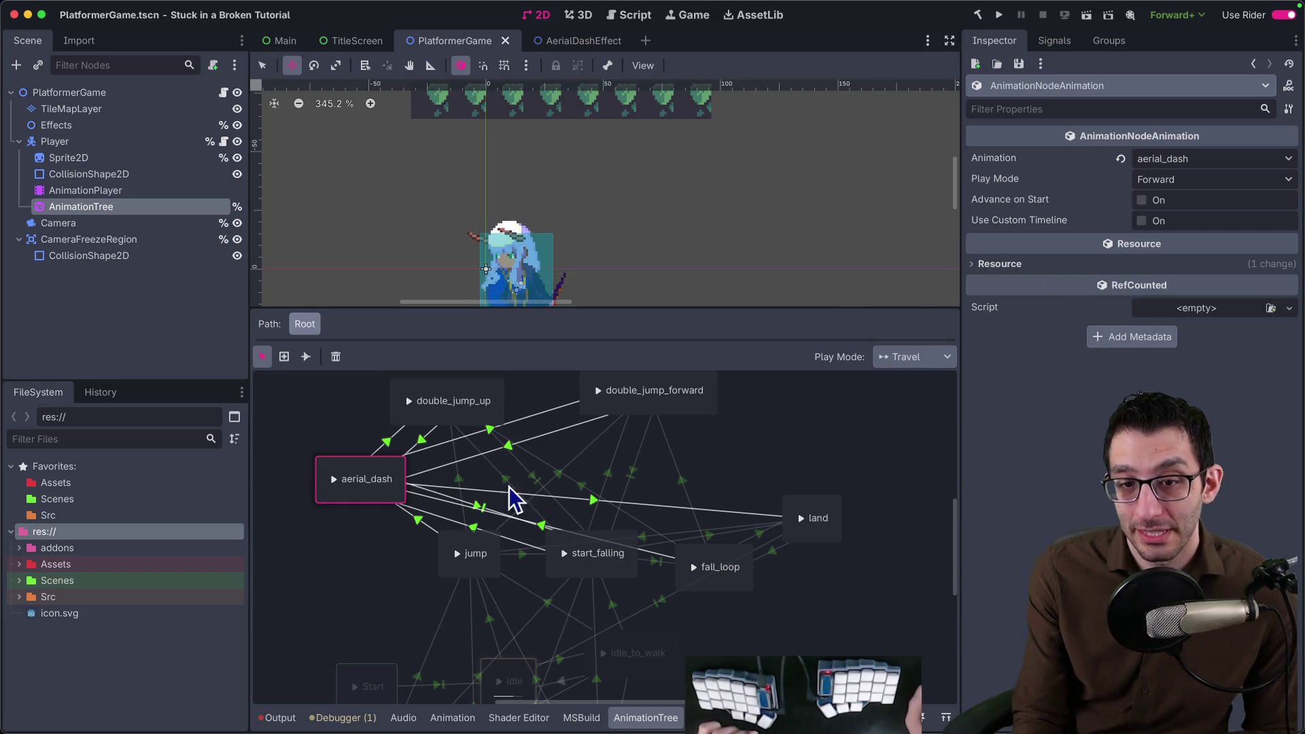
left_click(595, 502)
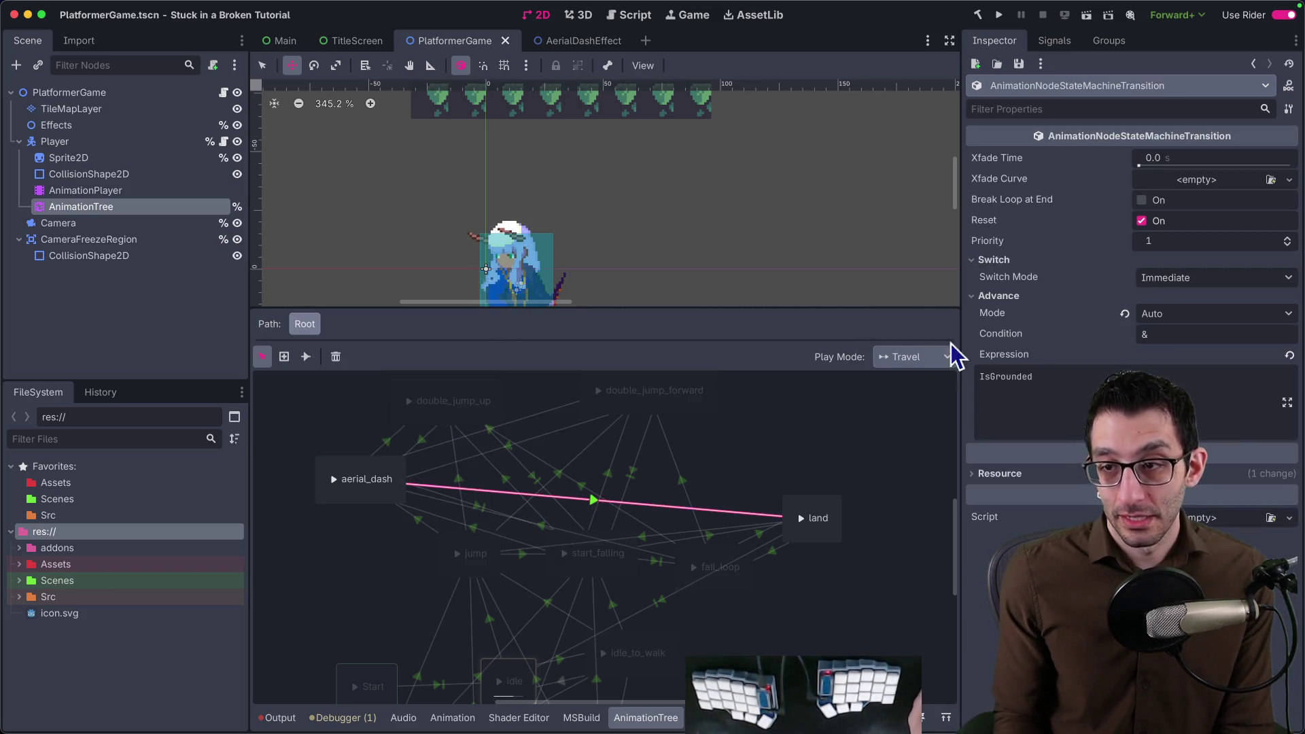
left_click(394, 446)
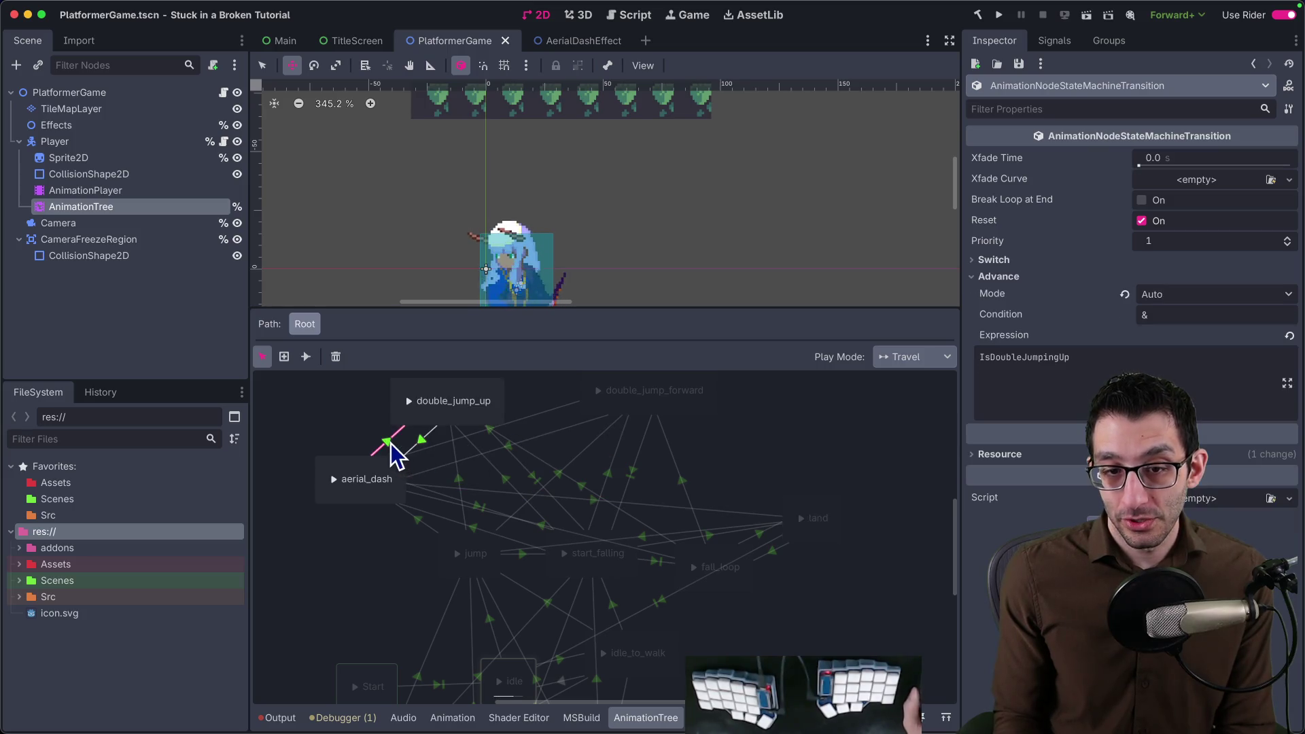
mouse_move(652, 730)
left_click(734, 699)
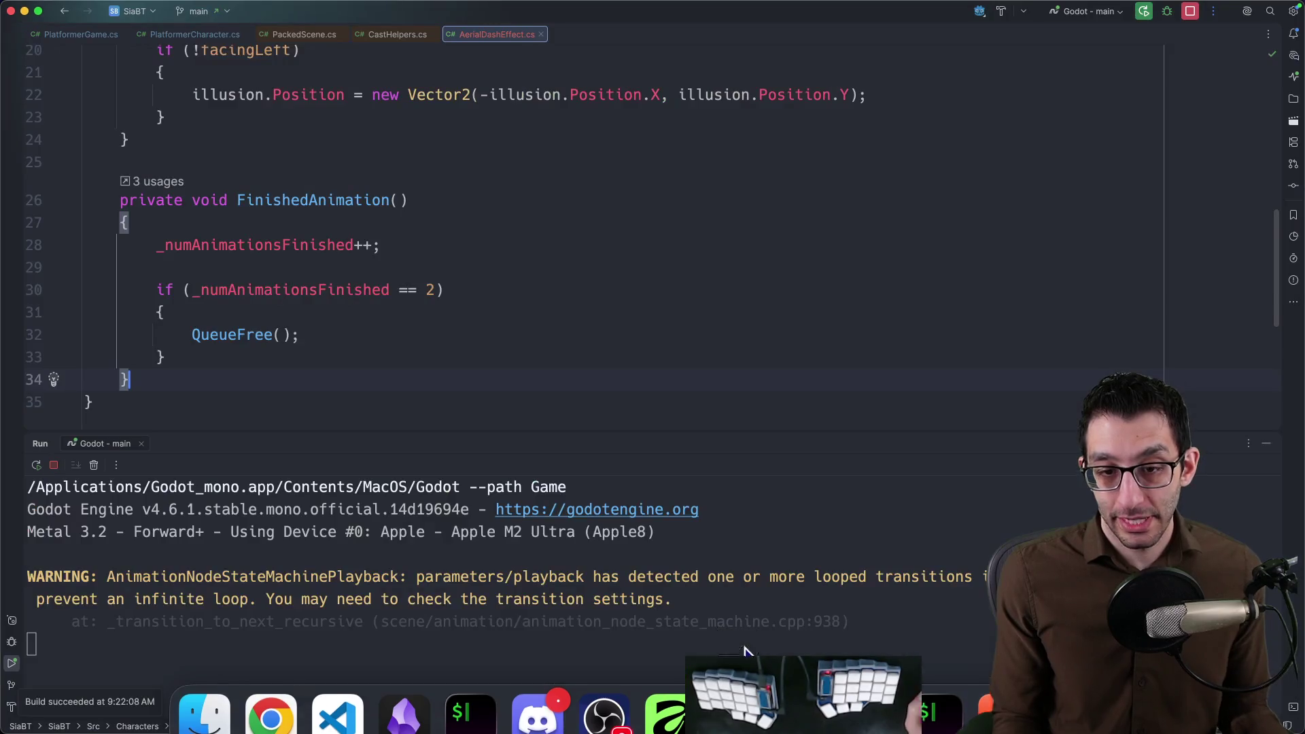
Relaunch the game from Rider, snap its window to the right half, and bring it to the front.
left_click(1144, 12)
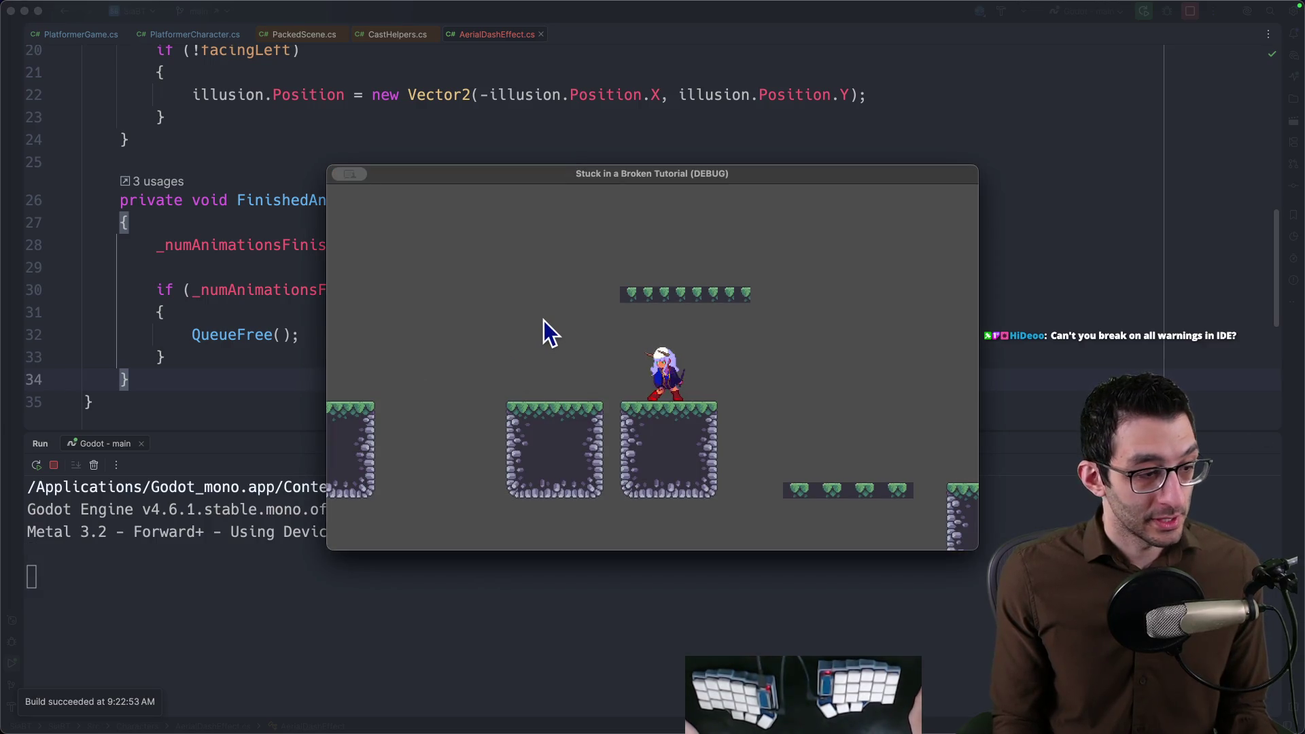
key("ctrl+alt+Right")
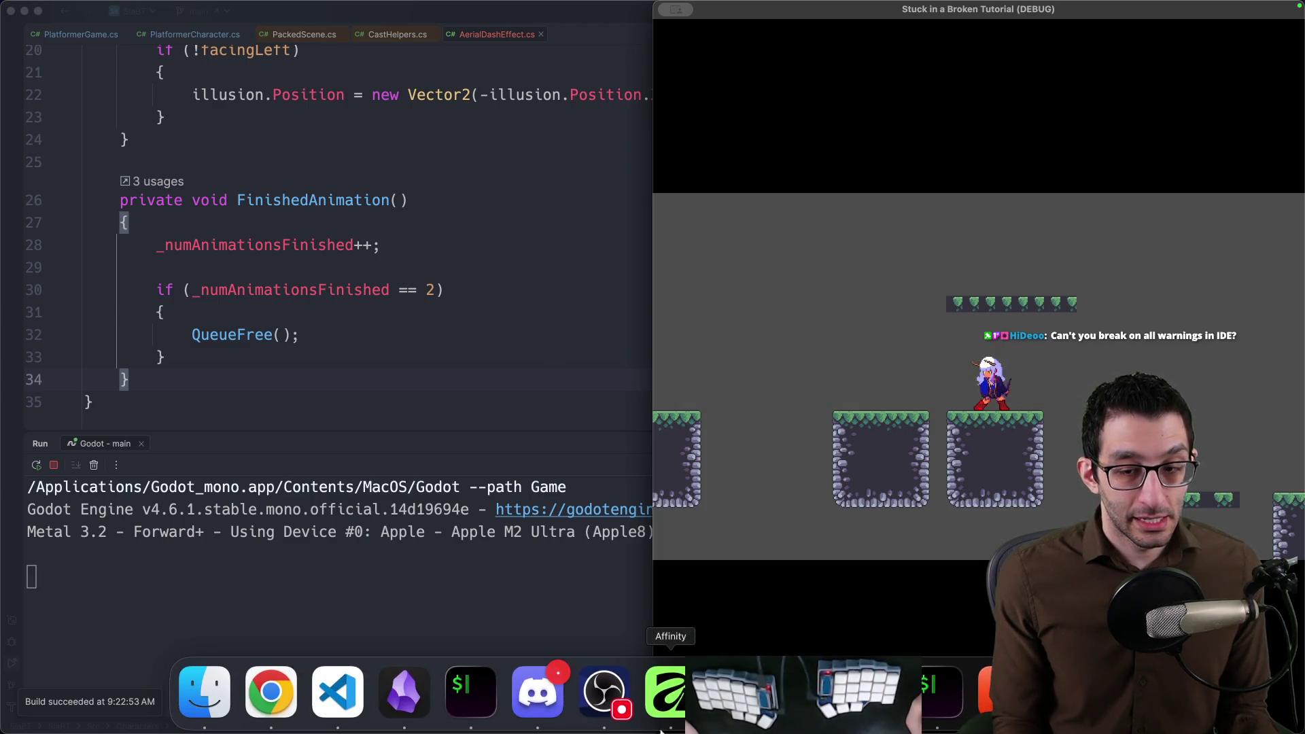
left_click(870, 694)
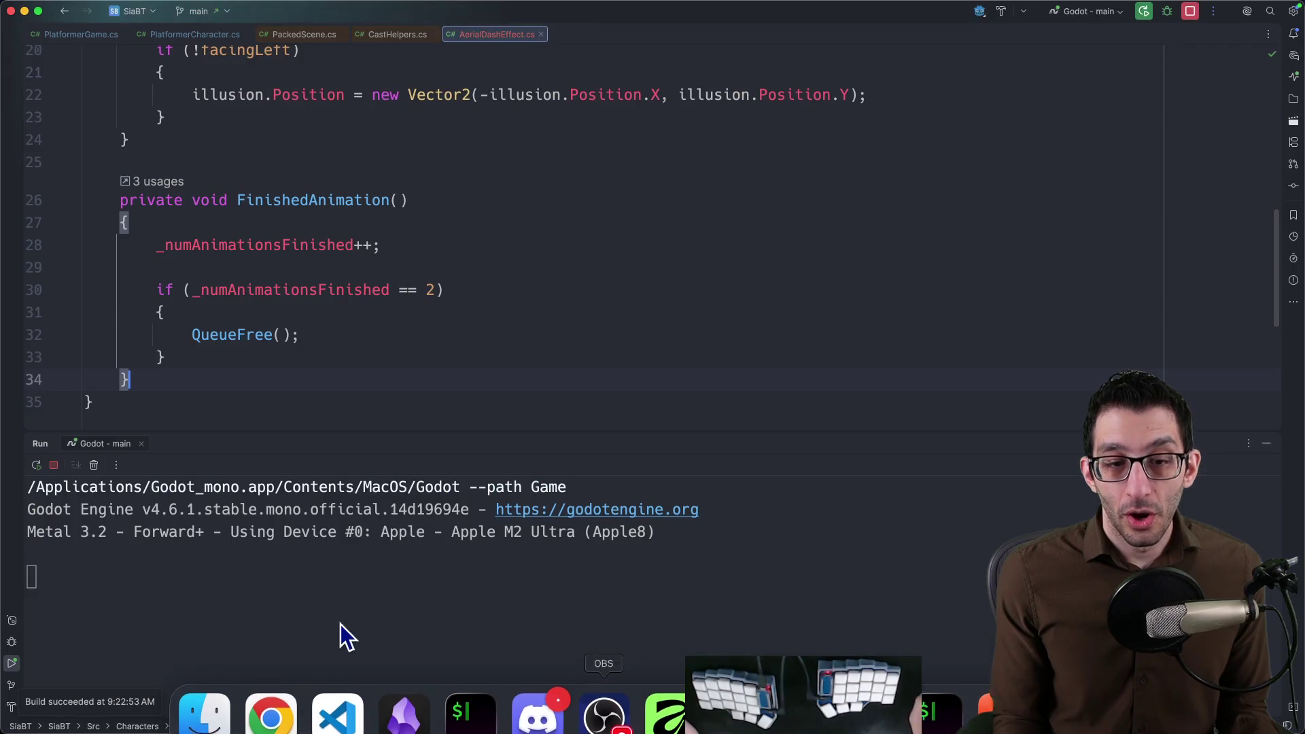
key("super+Tab")
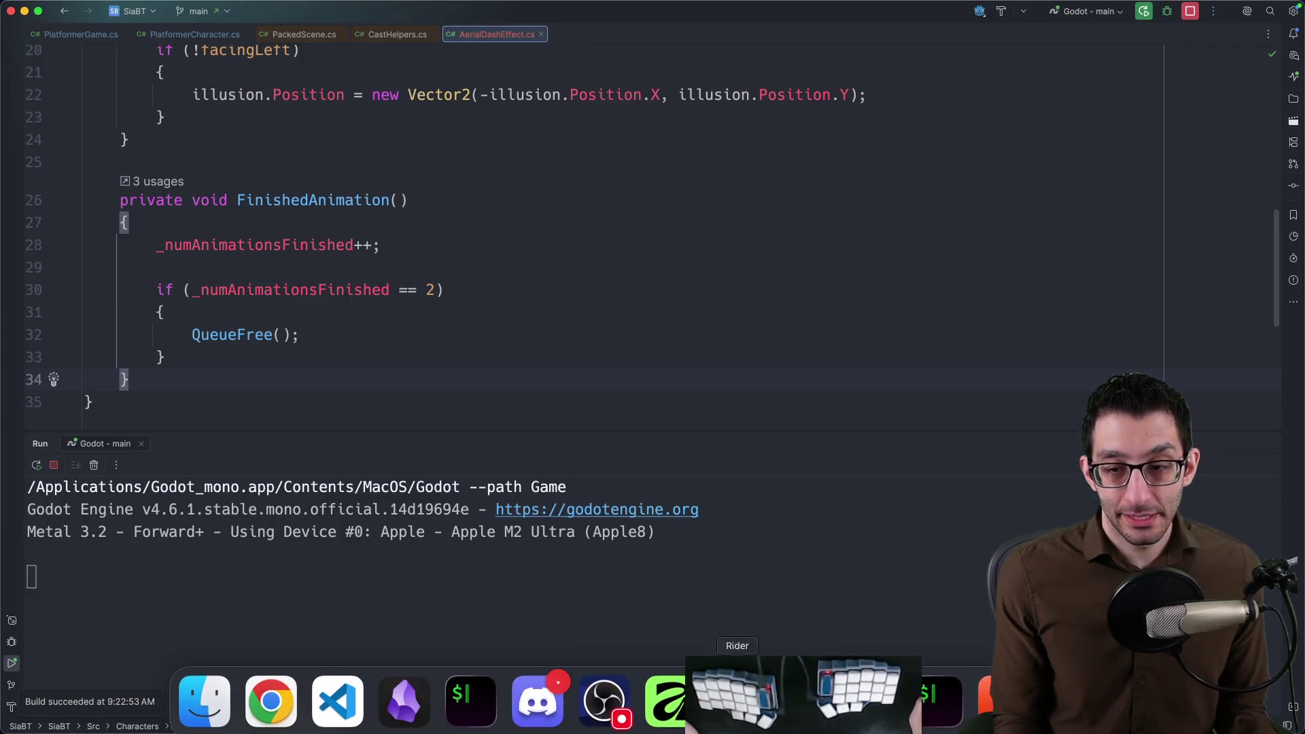
mouse_move(803, 694)
left_click(867, 699)
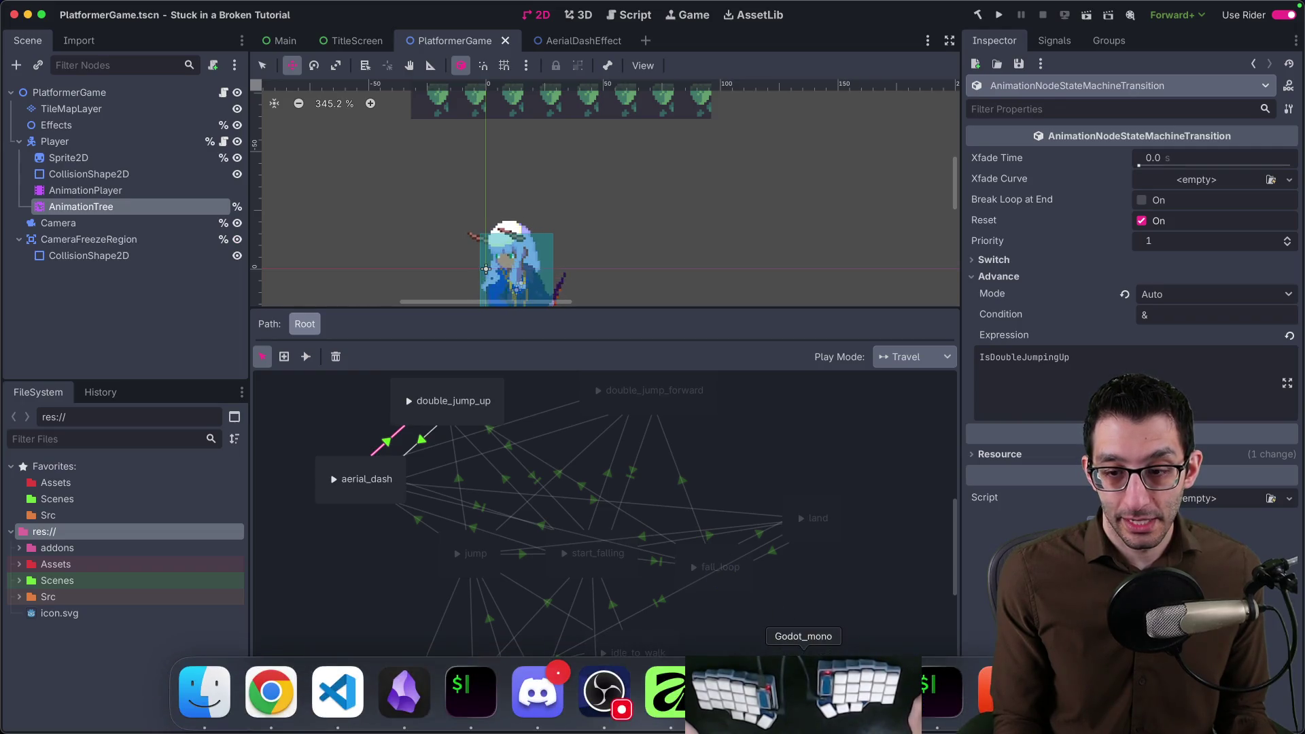
left_click(802, 704)
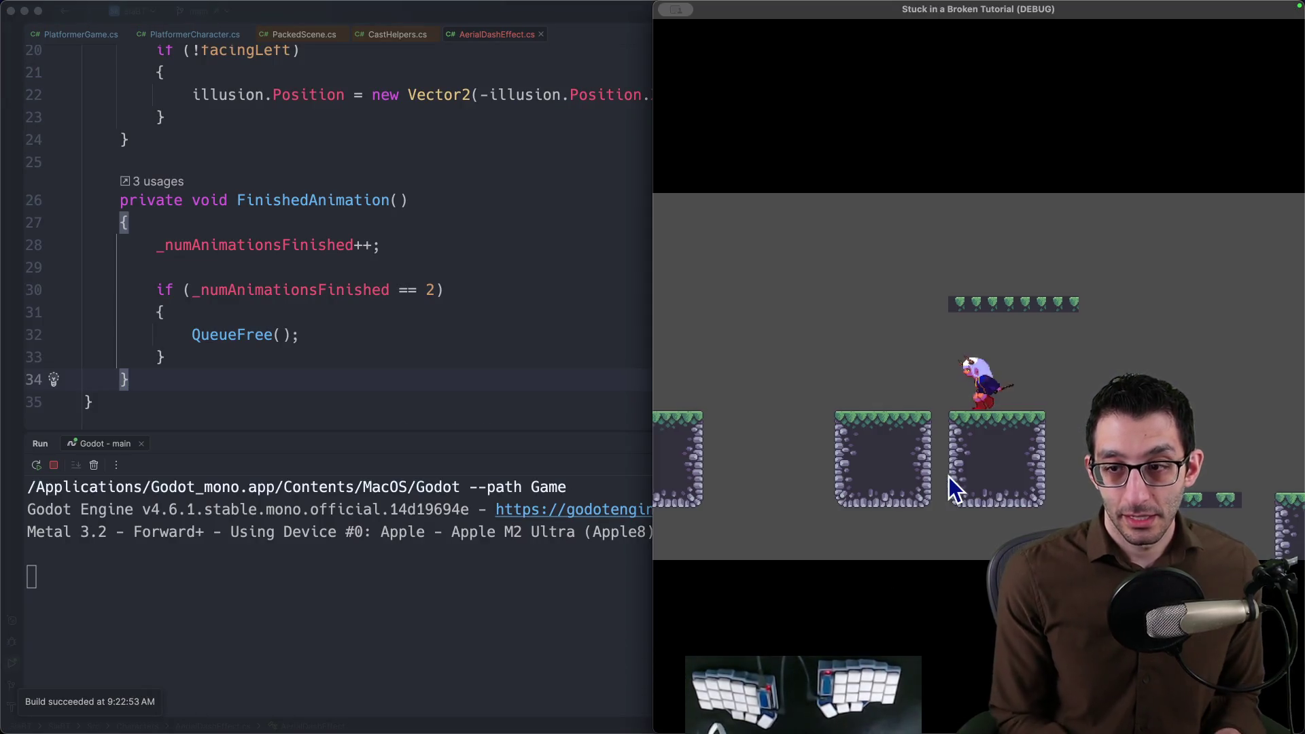
Jump and aerial-dash across the gap, quit the game, and move to the browser.
key("space")
key("space")
key("Right")
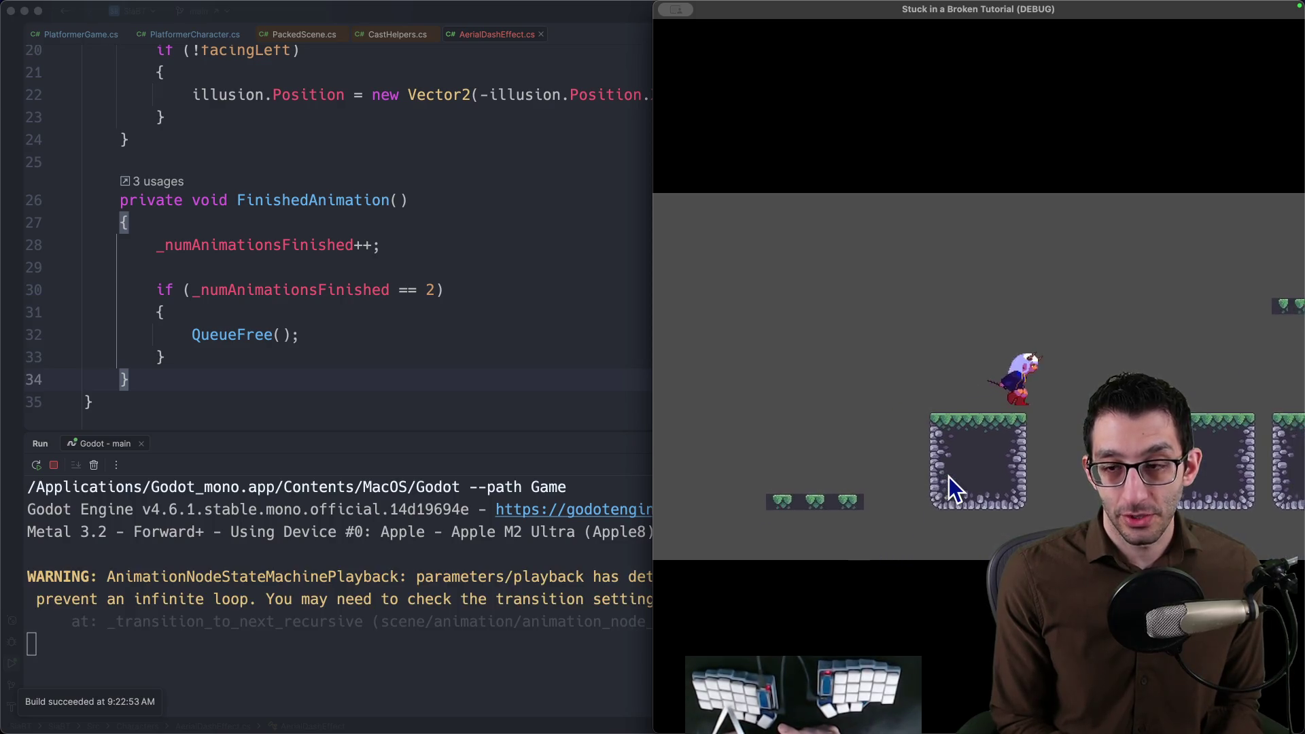
key("super+q")
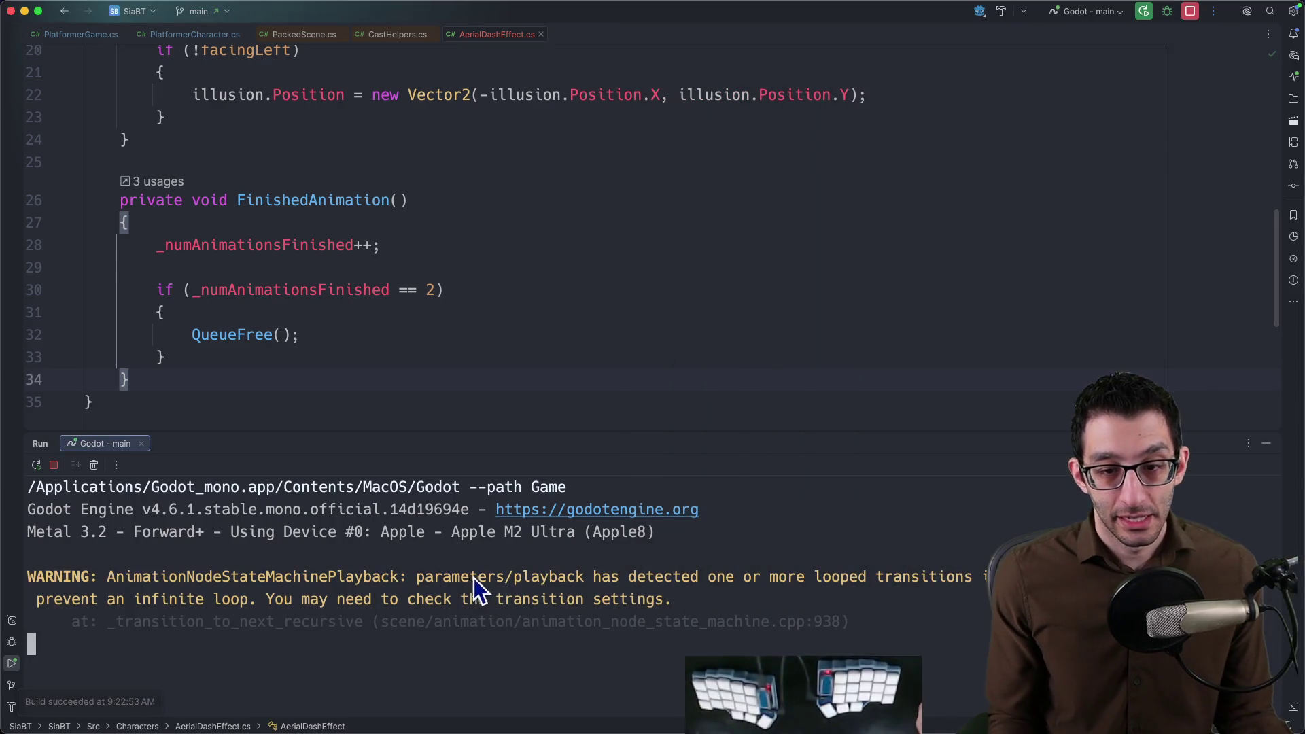
key("super+Tab")
key("super+t")
type("rider break on warnings")
Run the Google search for 'rider break on warnings' and return to the code editor.
key("Return")
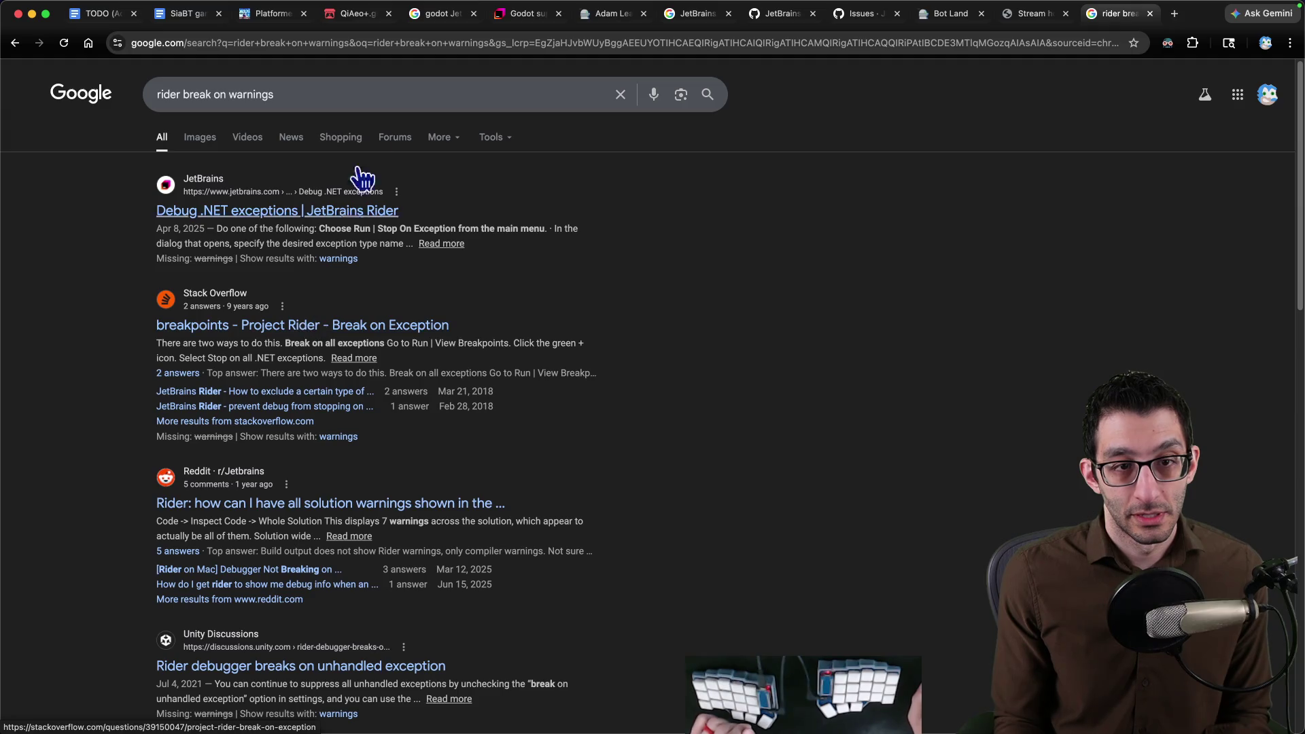
scroll(666, 314, "down", 2)
scroll(665, 314, "down", 1)
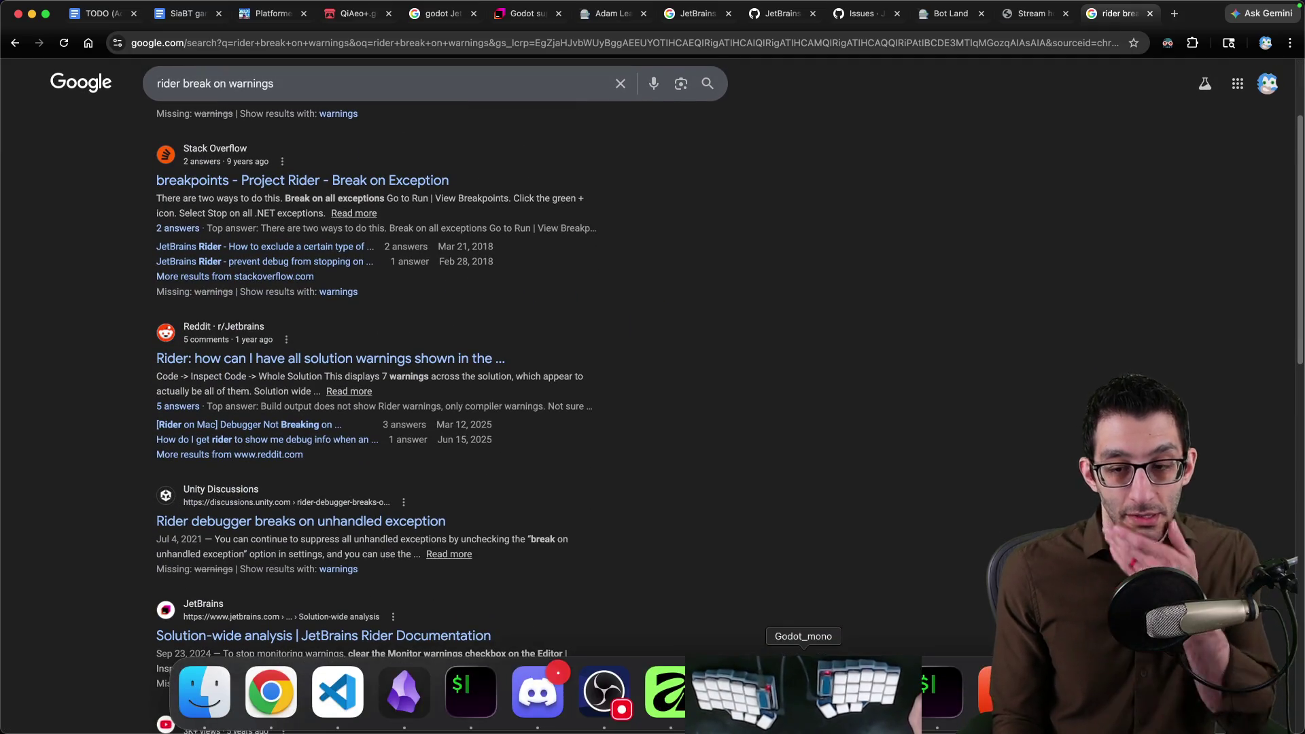
left_click(737, 694)
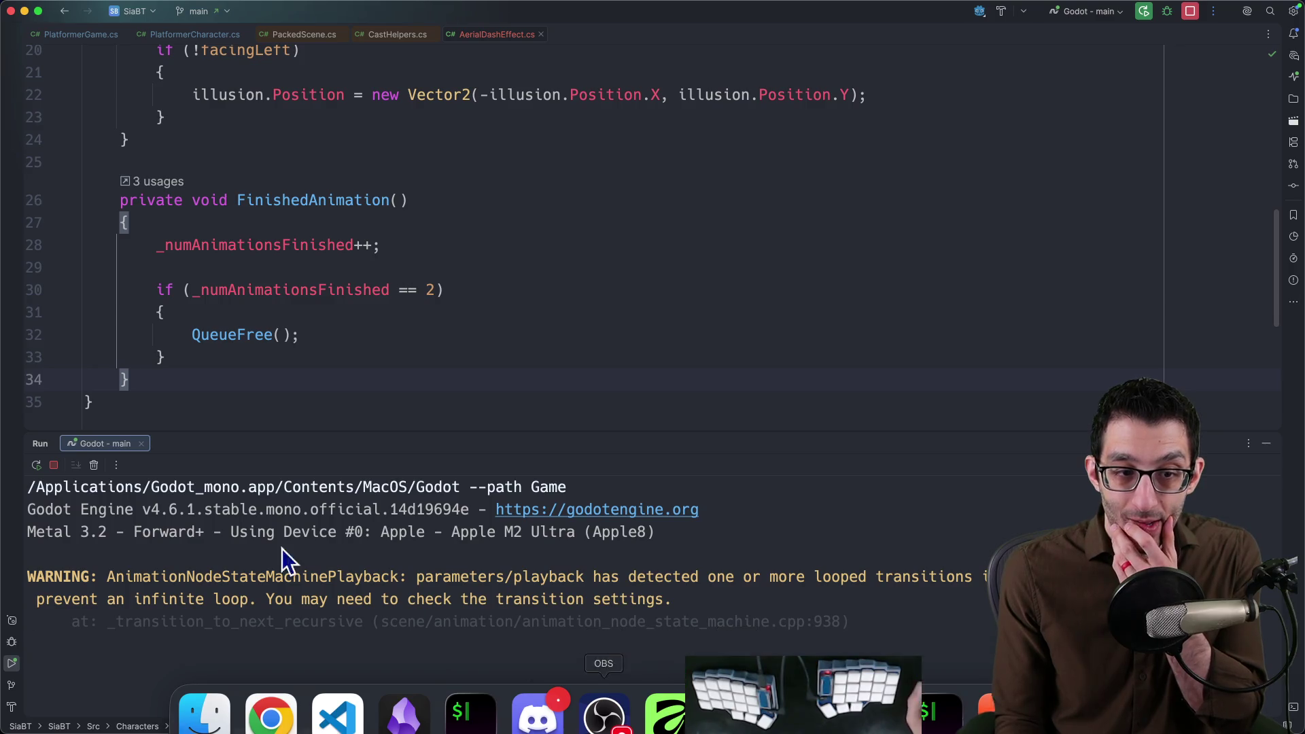
Start debugging, search Rider's debugger settings for 'break warning', close Settings, and return to Chrome.
key("Escape")
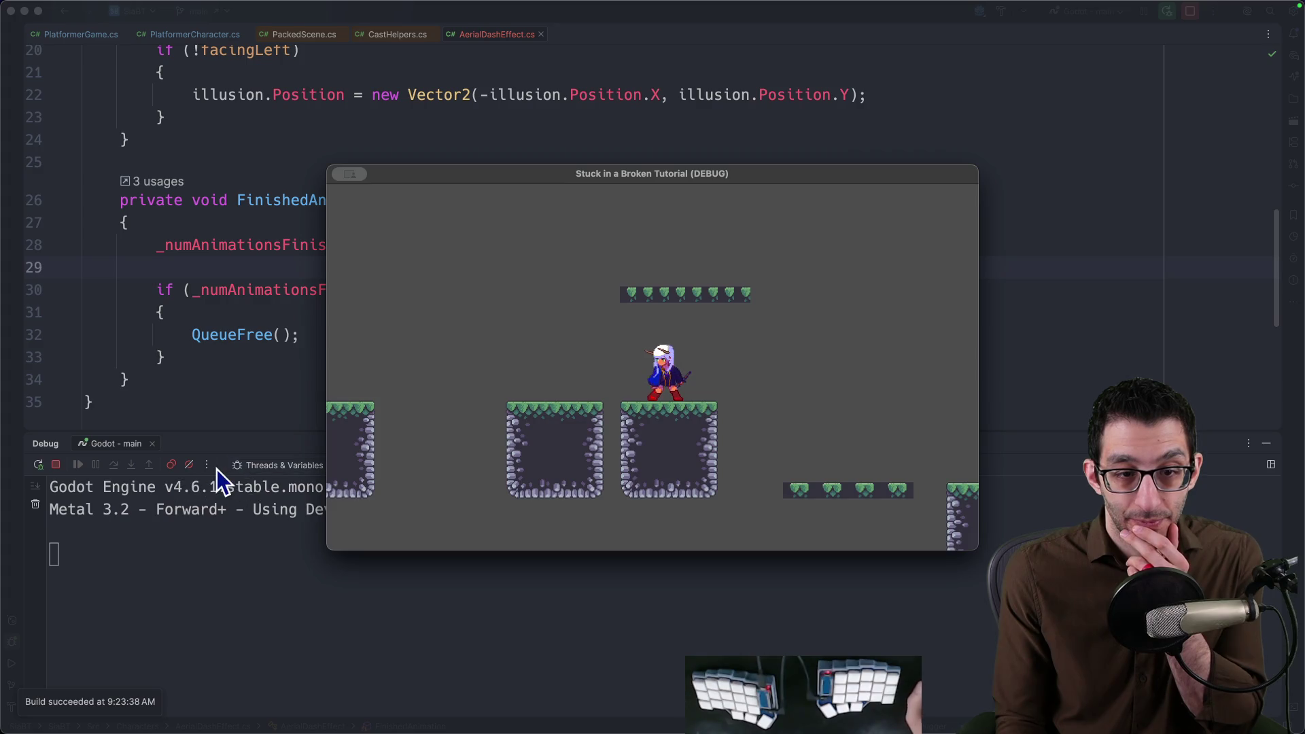
left_click(209, 465)
mouse_move(263, 600)
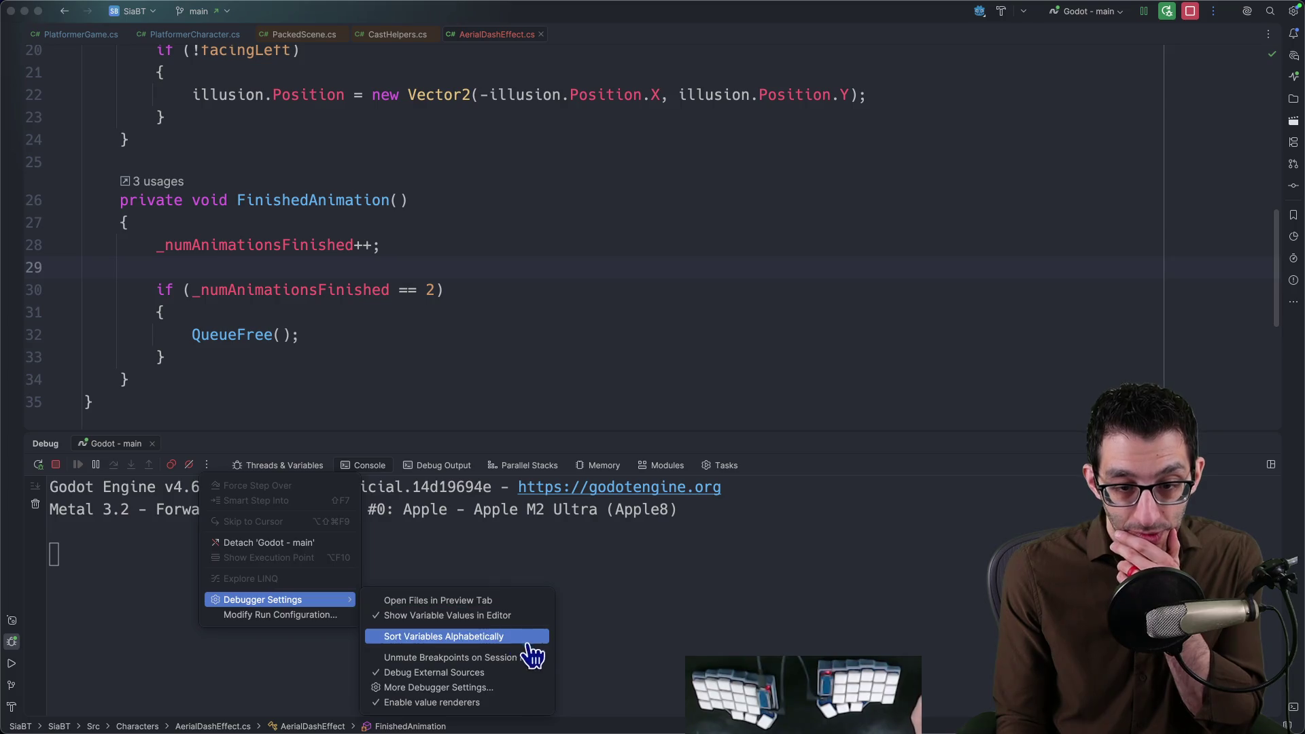
left_click(537, 690)
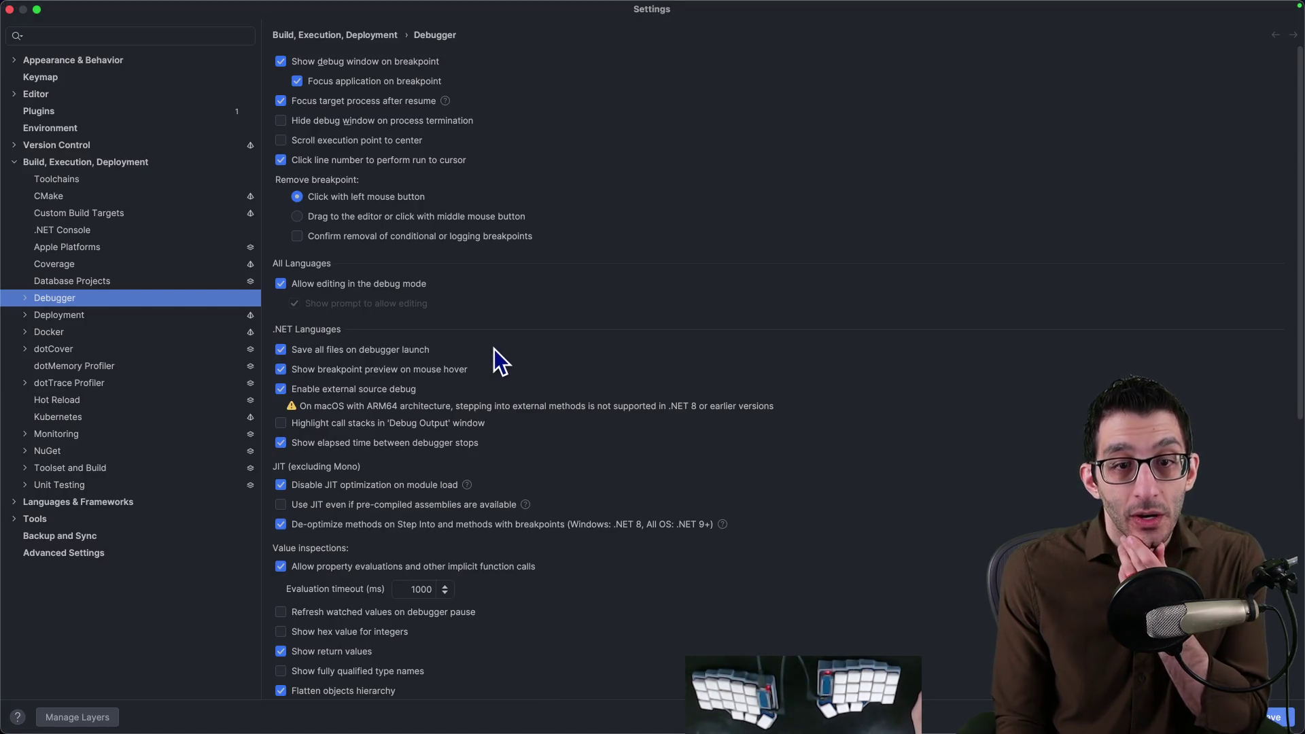
scroll(825, 338, "down", 5)
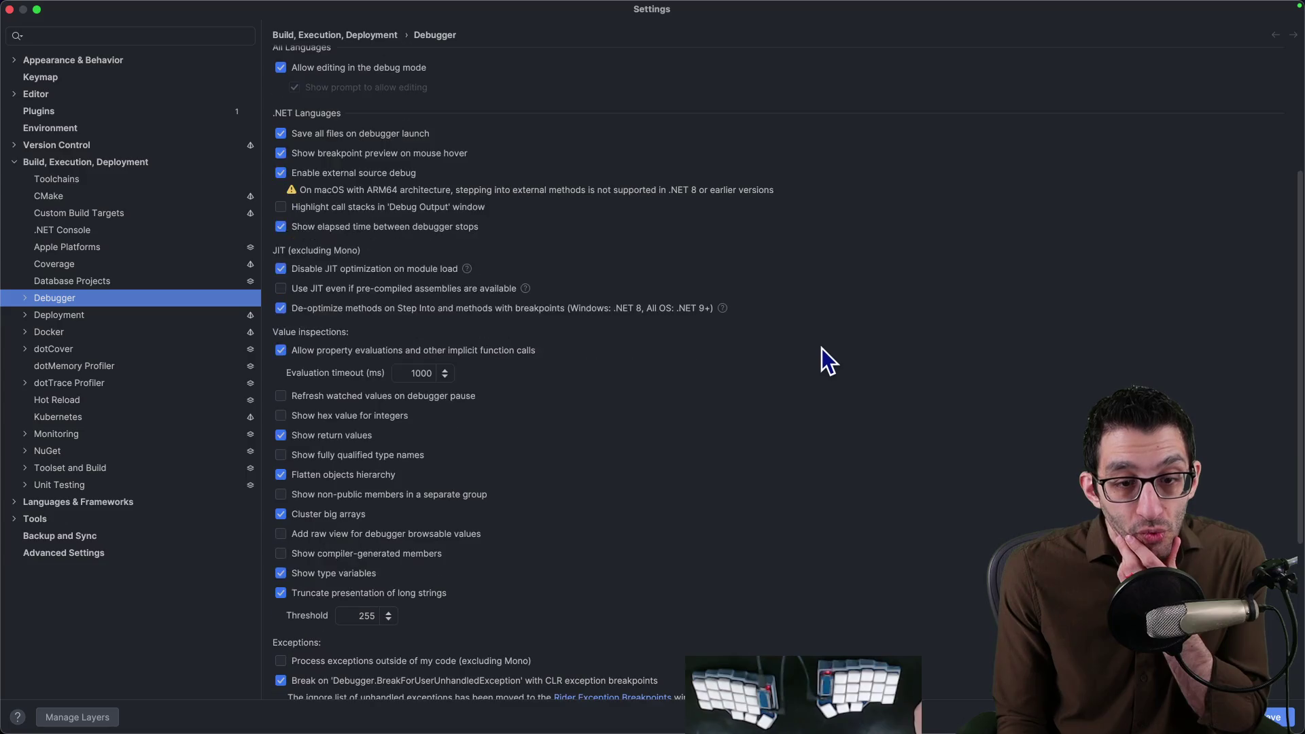
scroll(822, 352, "down", 4)
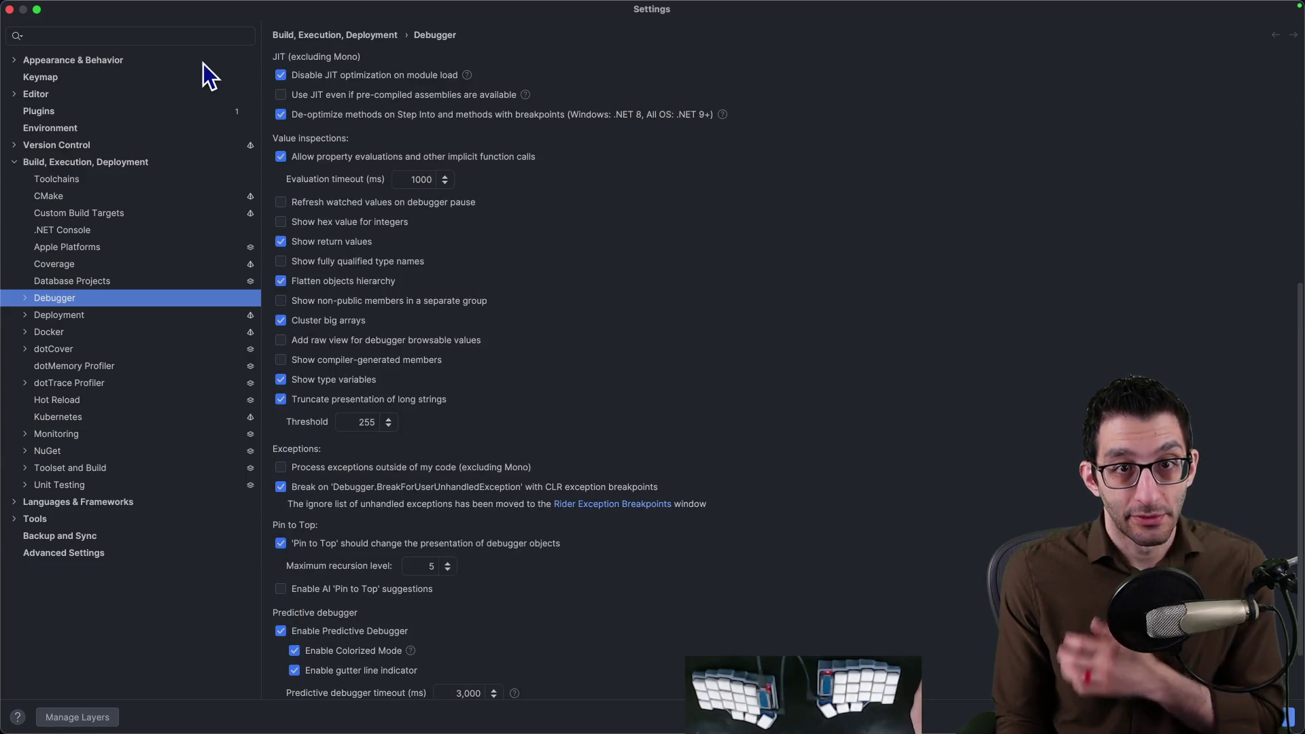
left_click(187, 36)
type("break warning")
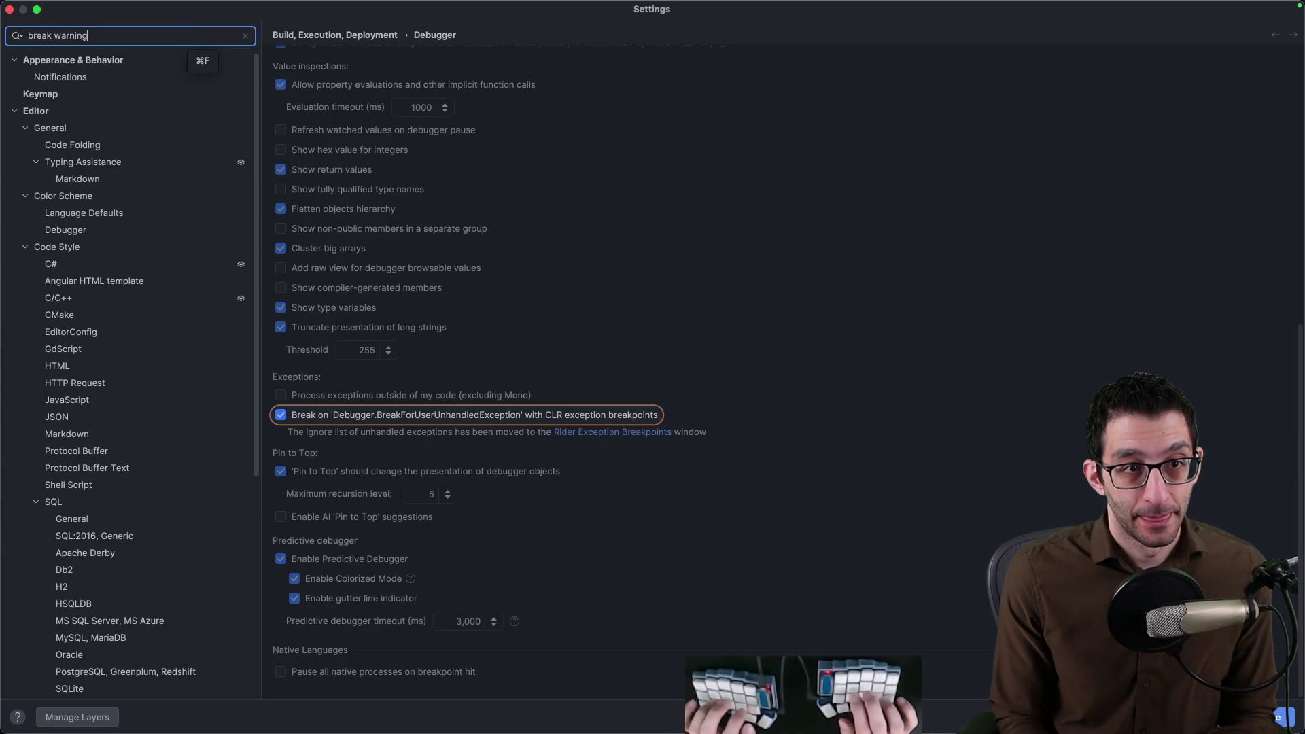
key("Escape")
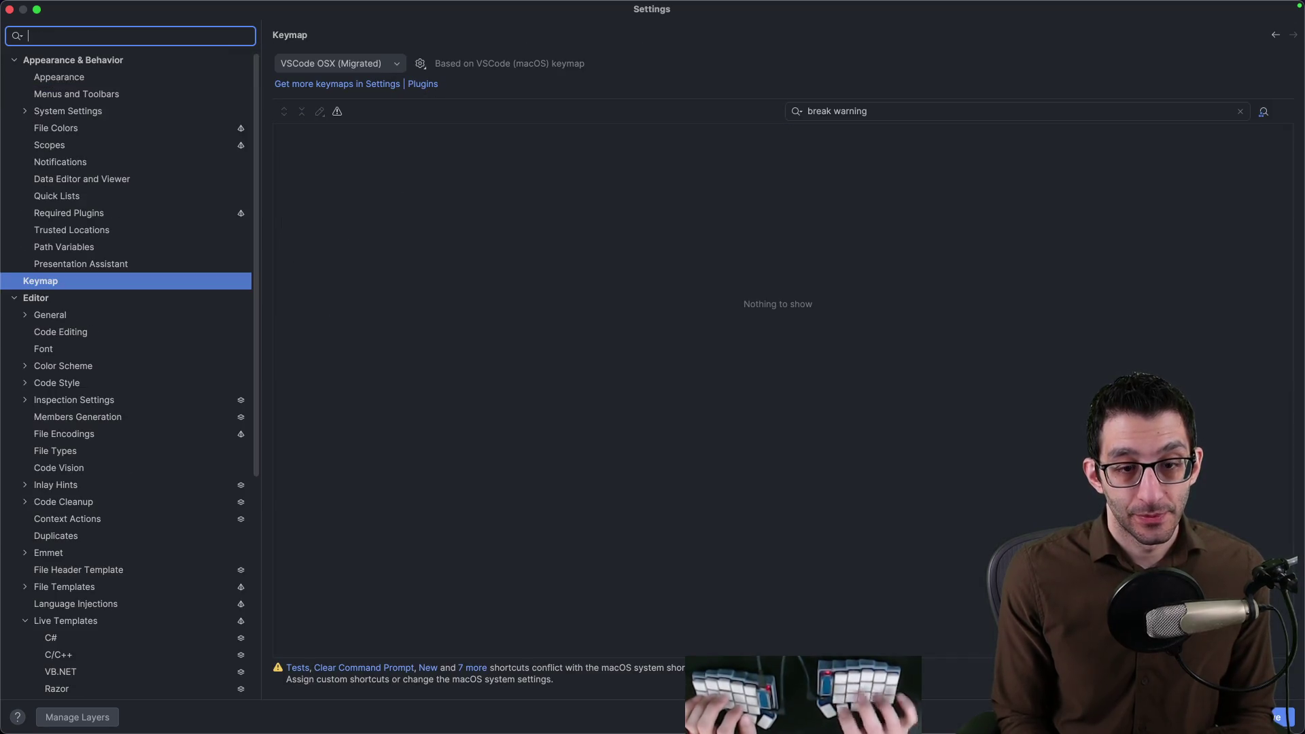
key("Escape")
key("super+Tab")
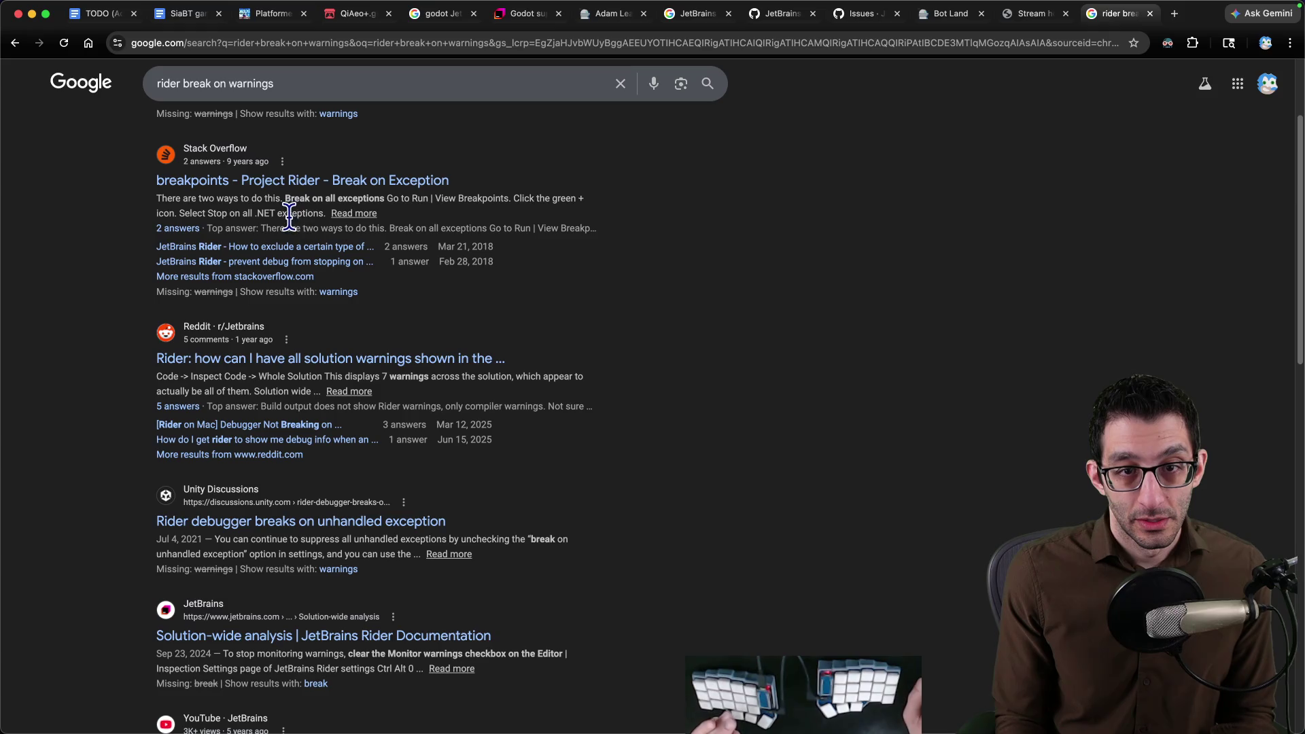
Read the Stack Overflow break-on-exception answer and return to Rider.
left_click(301, 181)
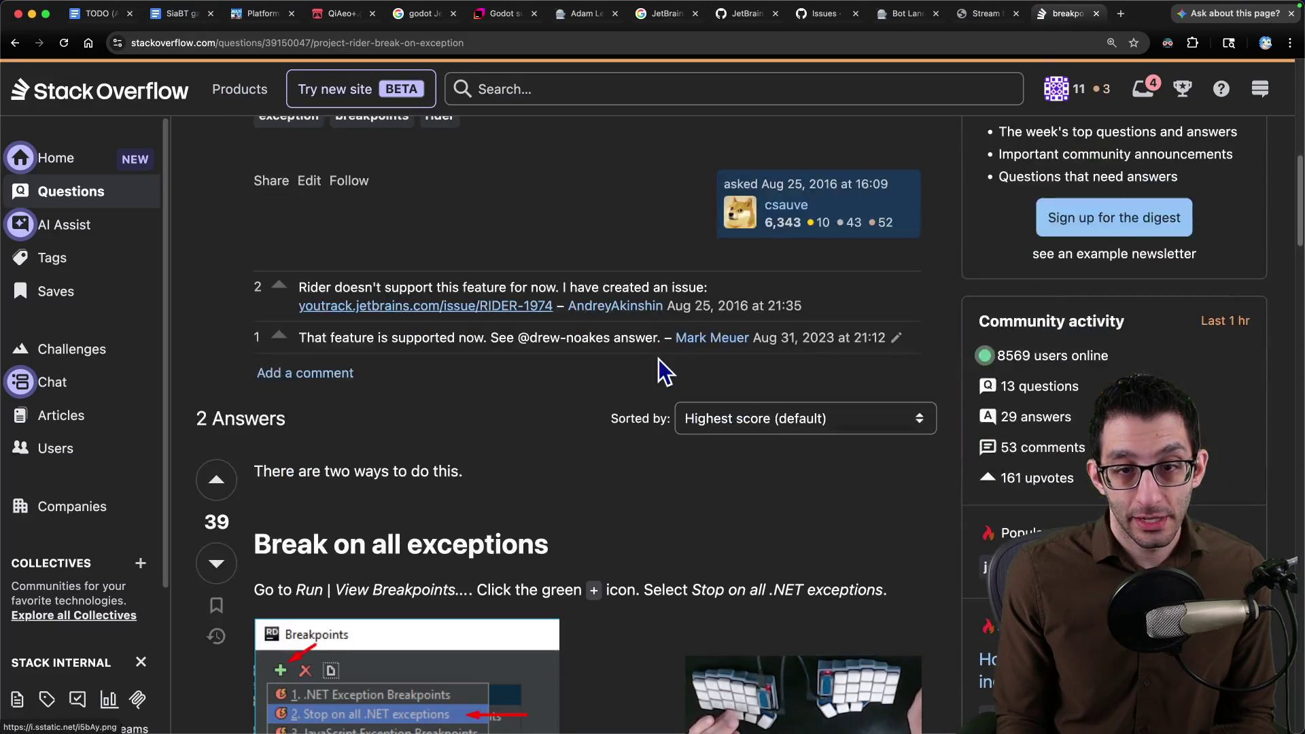
scroll(656, 360, "down", 2)
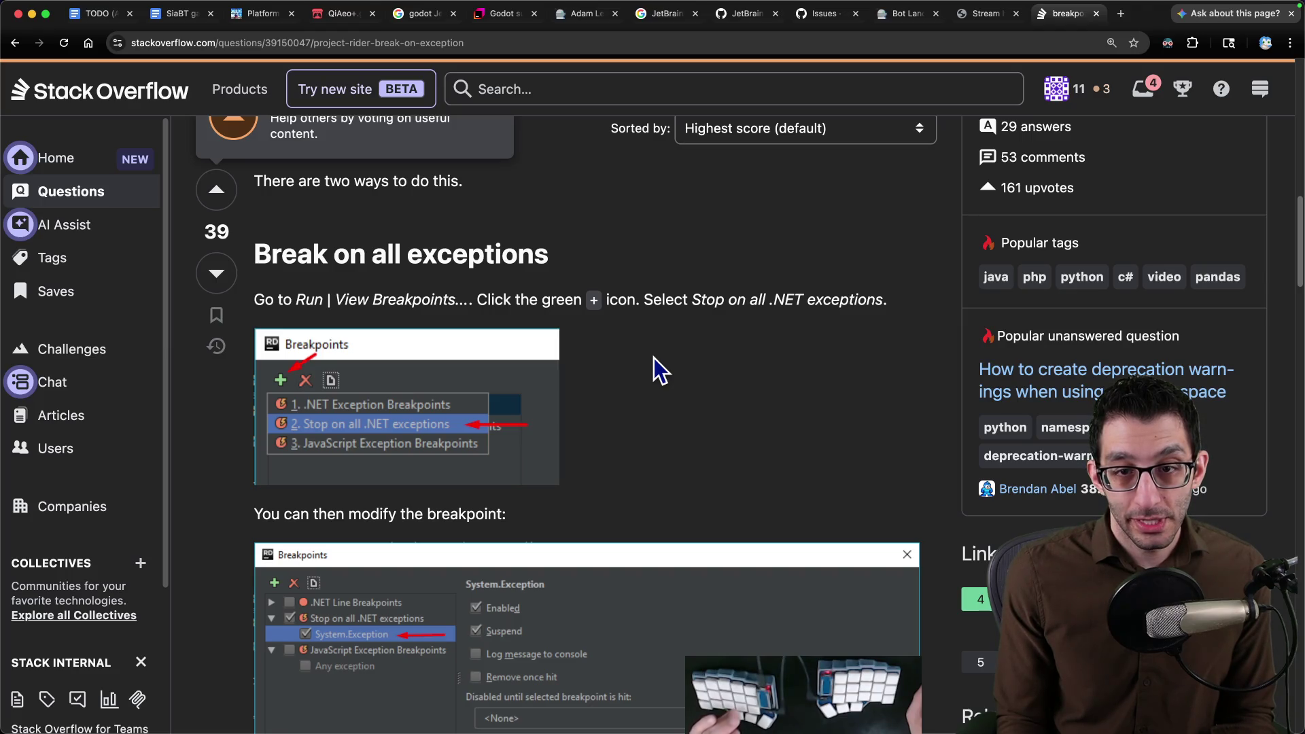
scroll(654, 359, "down", 2)
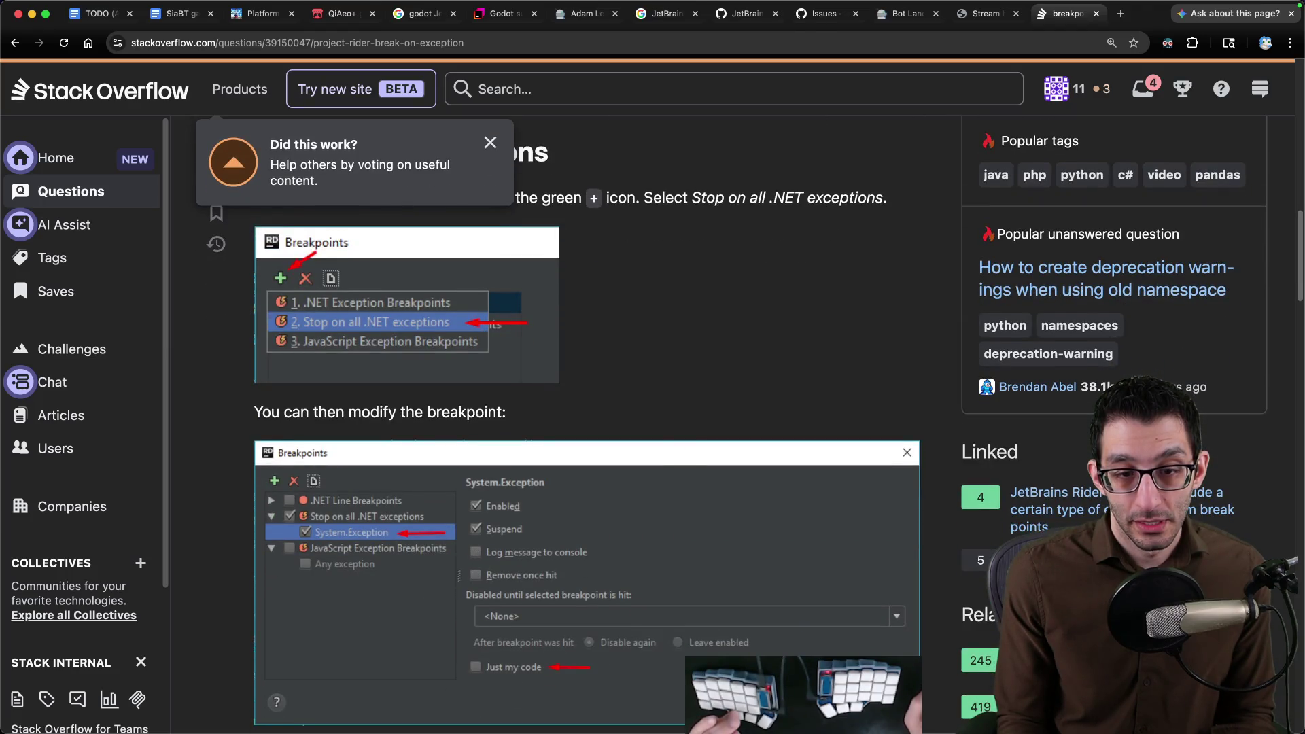
left_click(736, 691)
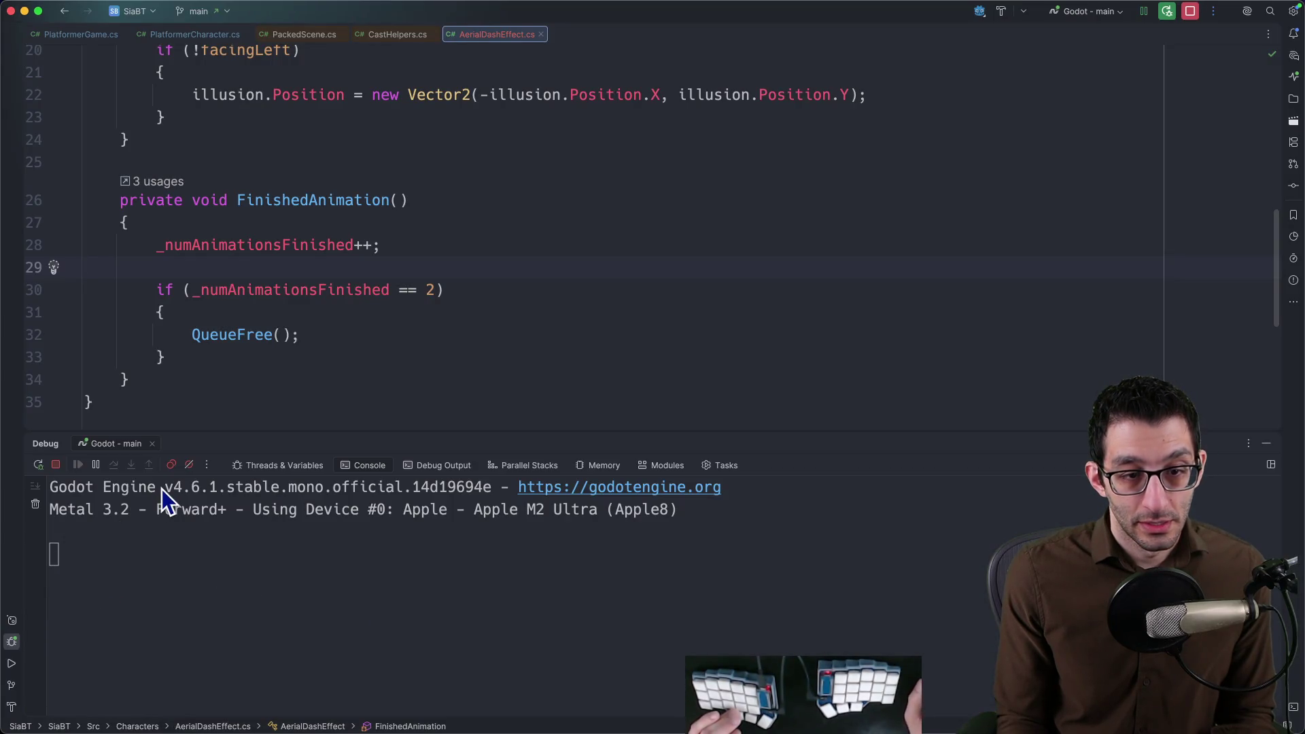
In View Breakpoints, enable GDScript Exception Breakpoints, review the CLR Any exception entry, and close with Done.
left_click(171, 465)
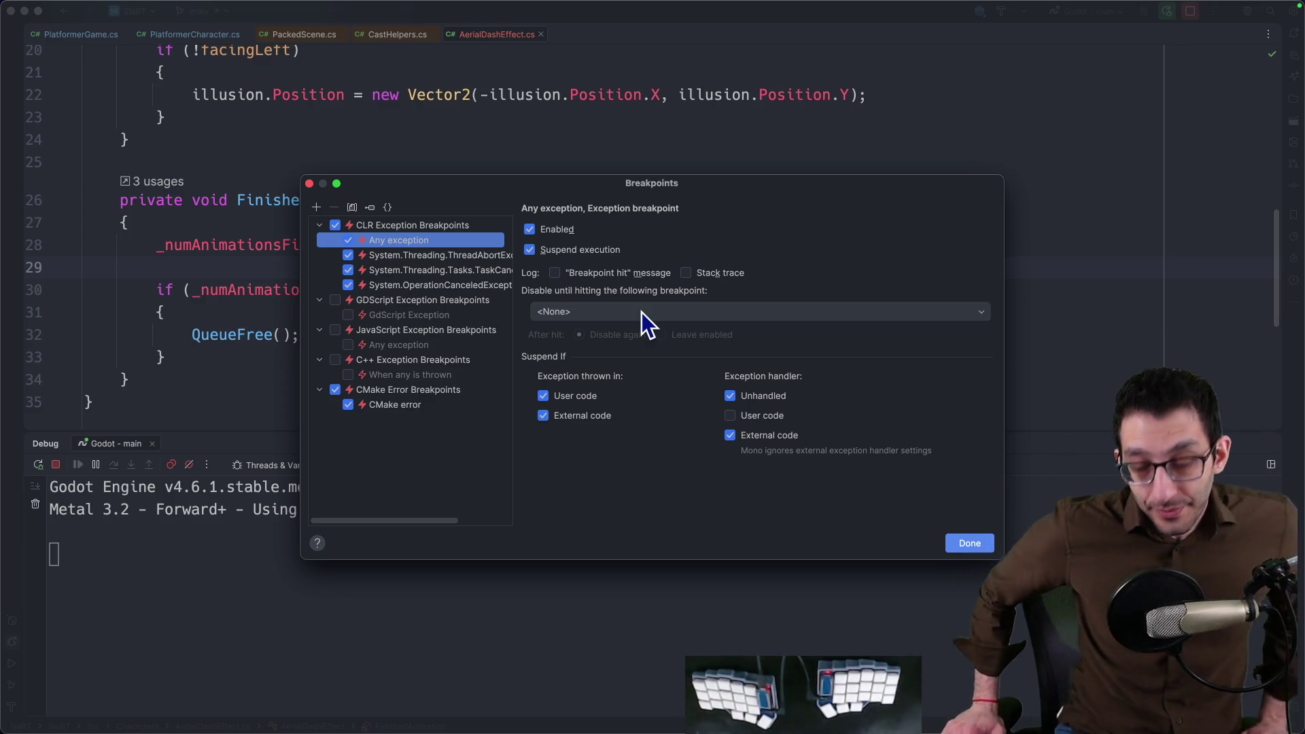
left_click(423, 300)
left_click(335, 300)
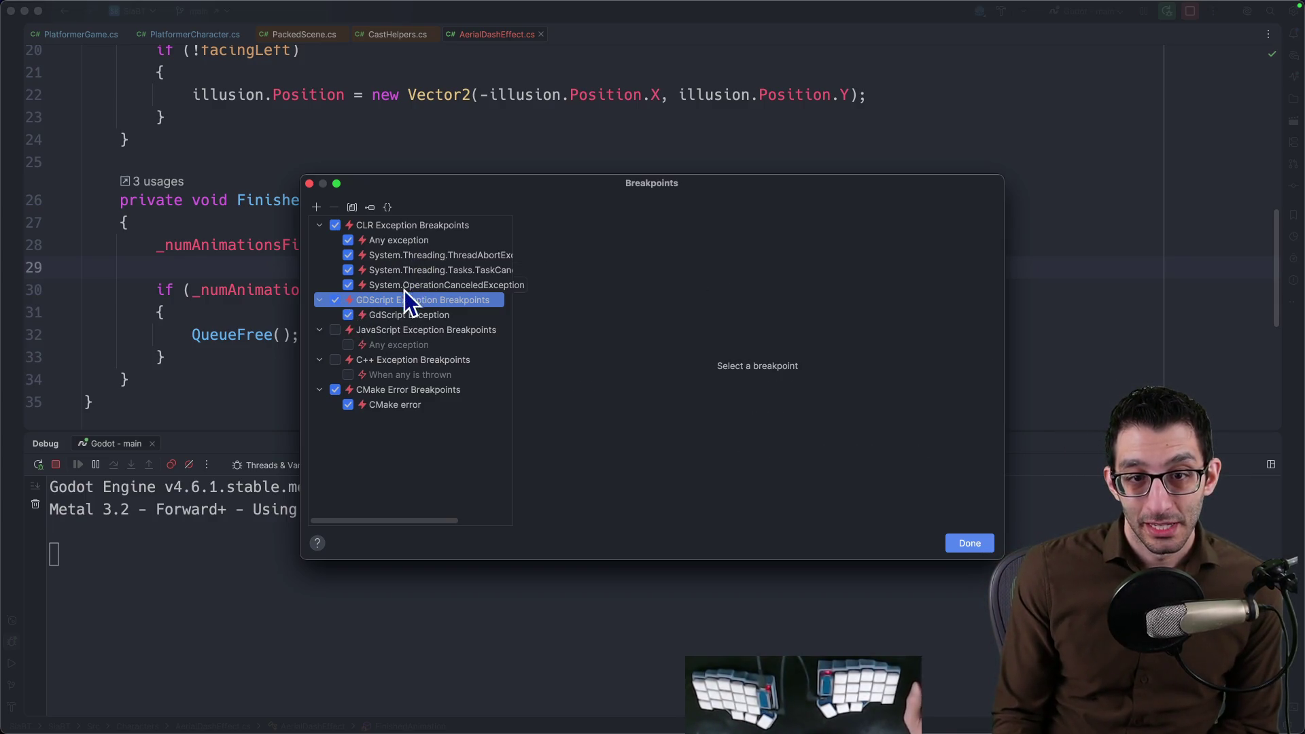
left_click(427, 226)
left_click(403, 241)
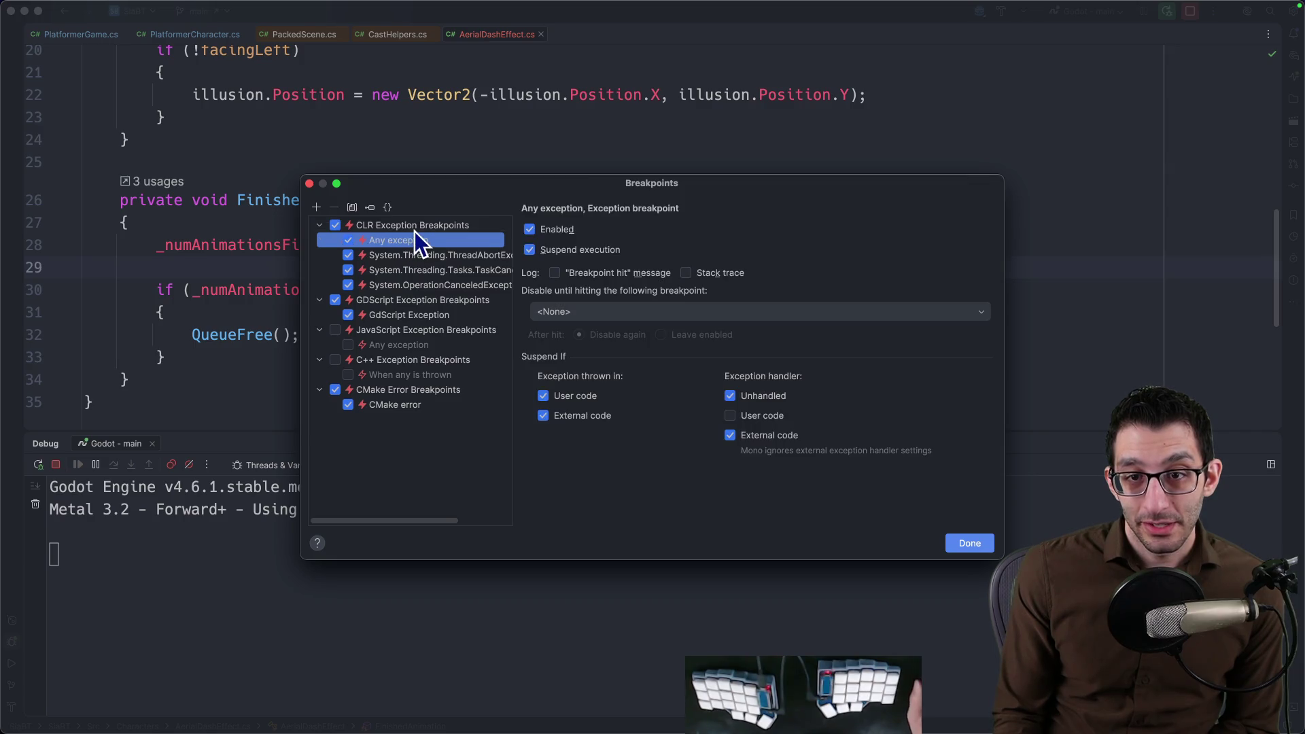
left_click(964, 543)
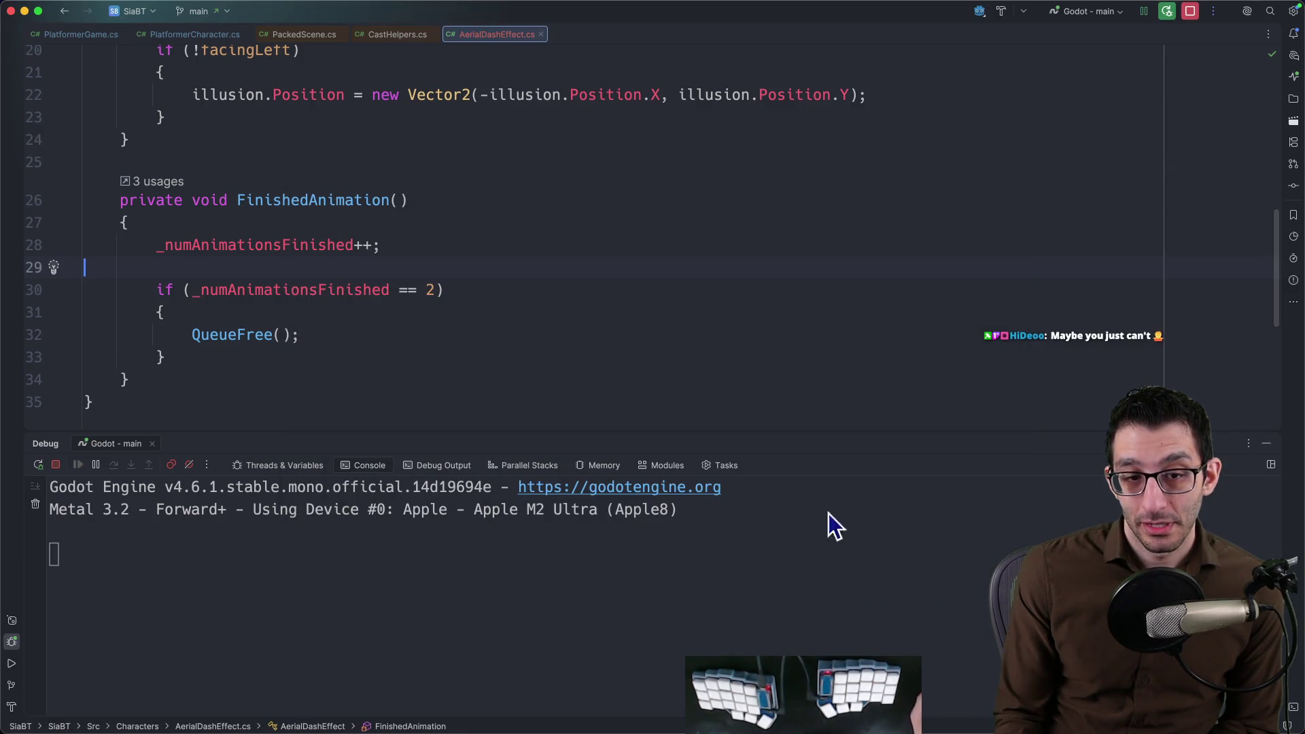
left_click(803, 691)
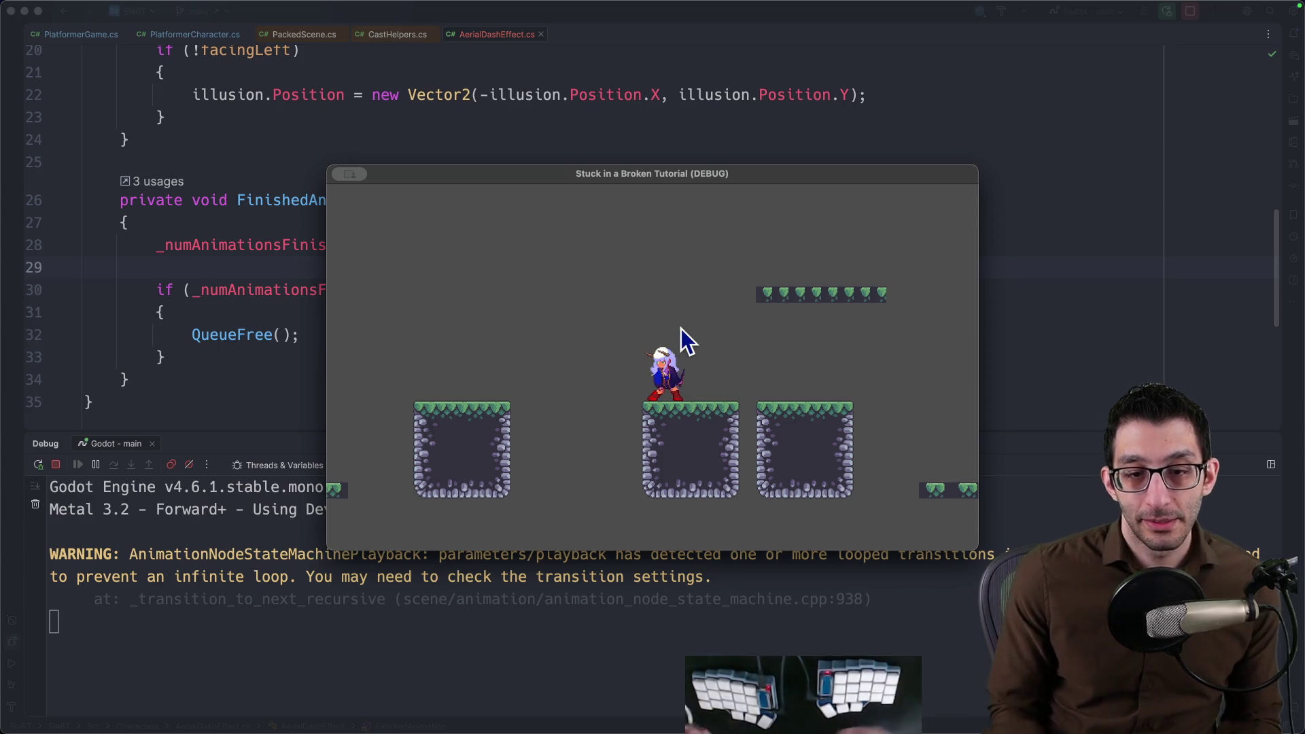
Jump and aerial-dash in the debug session, stop it, and relaunch the game as a normal run.
key("space")
key("shift")
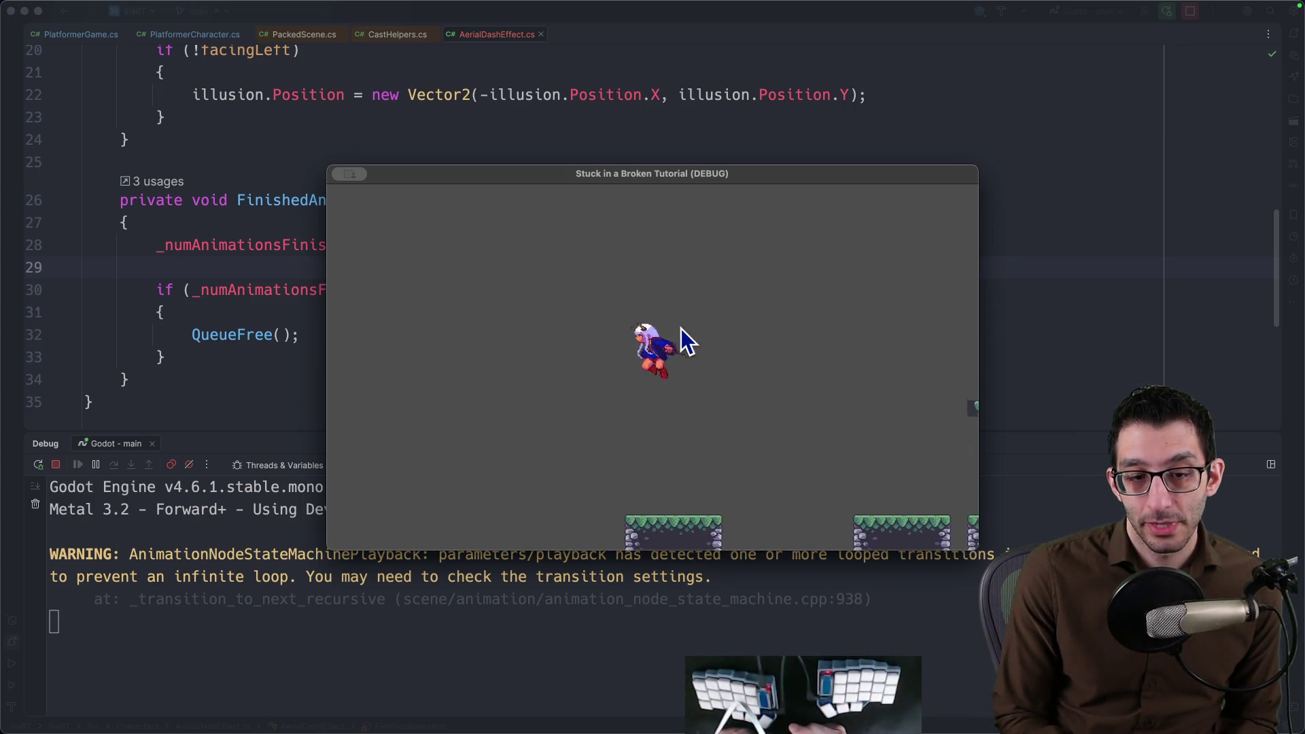
left_click(896, 117)
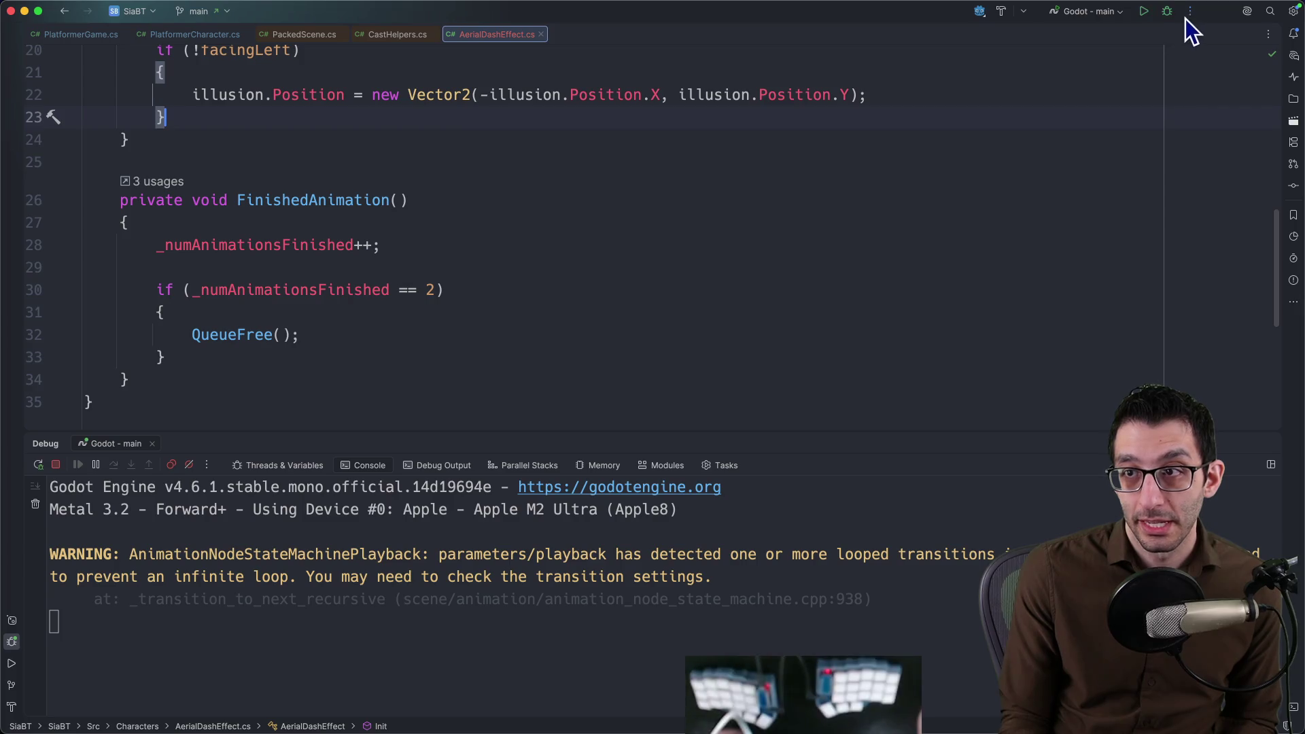
left_click(1168, 18)
key("ctrl+r")
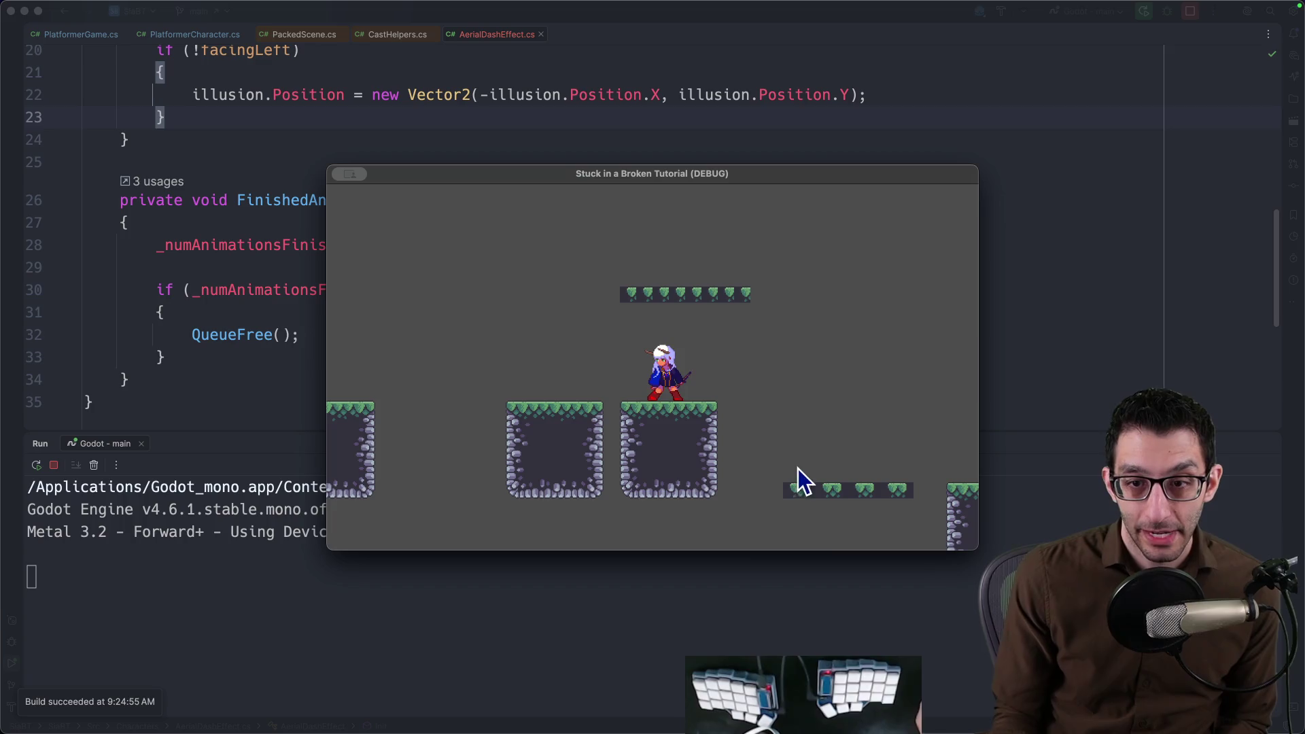
Dash left in mid-air to reproduce the warning, quit the game, and restart the run.
key("Left")
key("space")
key("space")
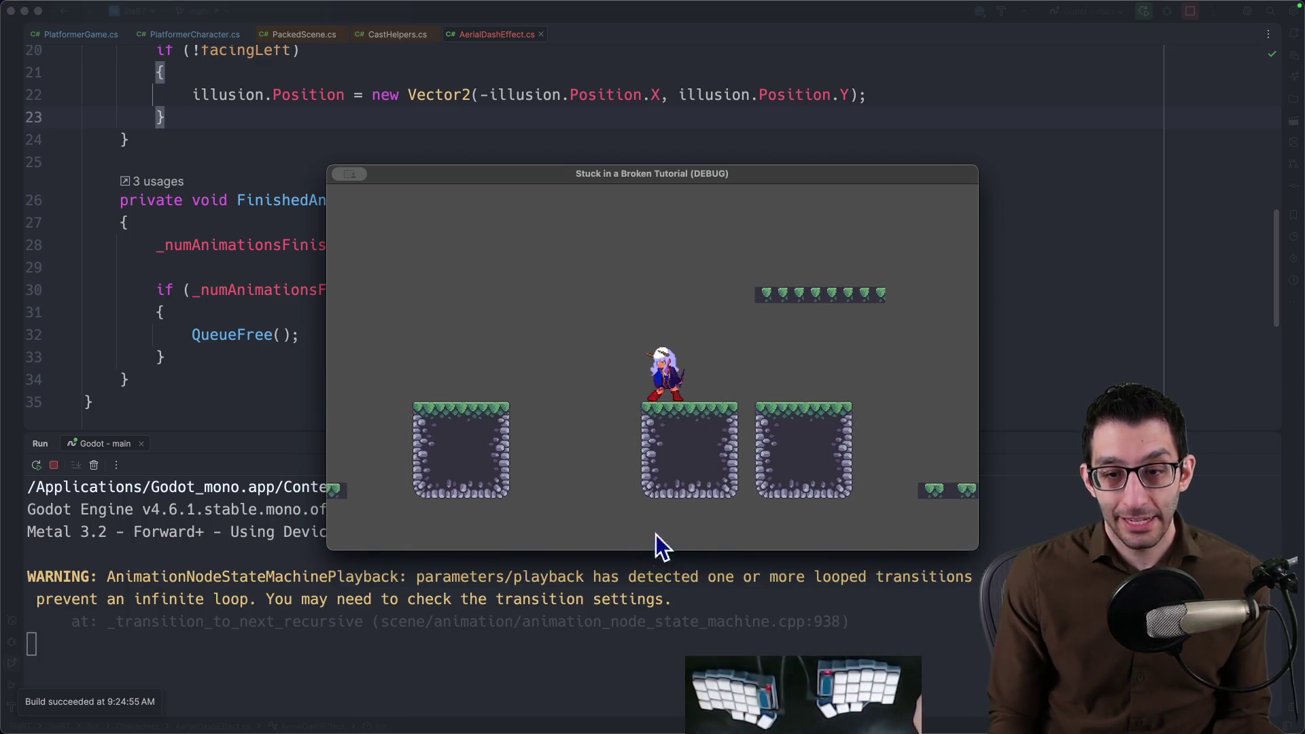
key("super+q")
left_click(1187, 11)
left_click(1178, 51)
key("ctrl+r")
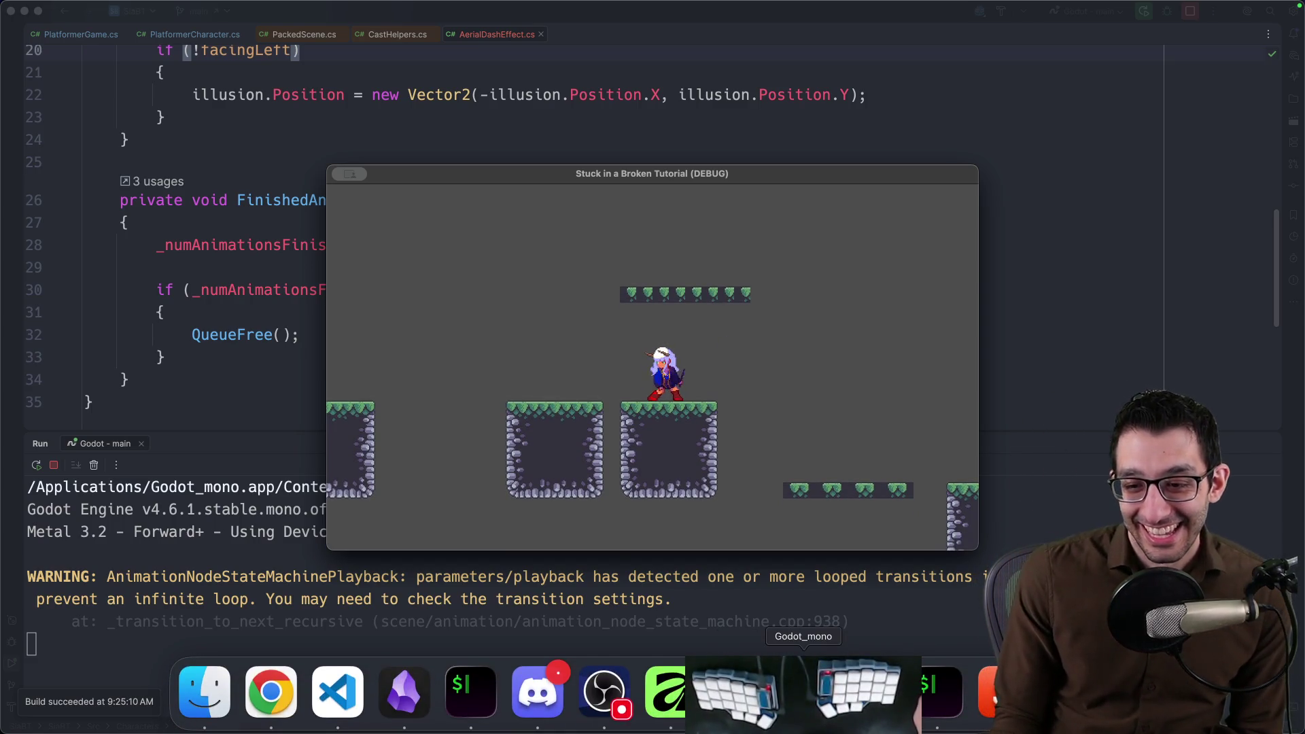
Review the jump, start_falling, fall_loop and land states and their transition advance conditions.
left_click(803, 693)
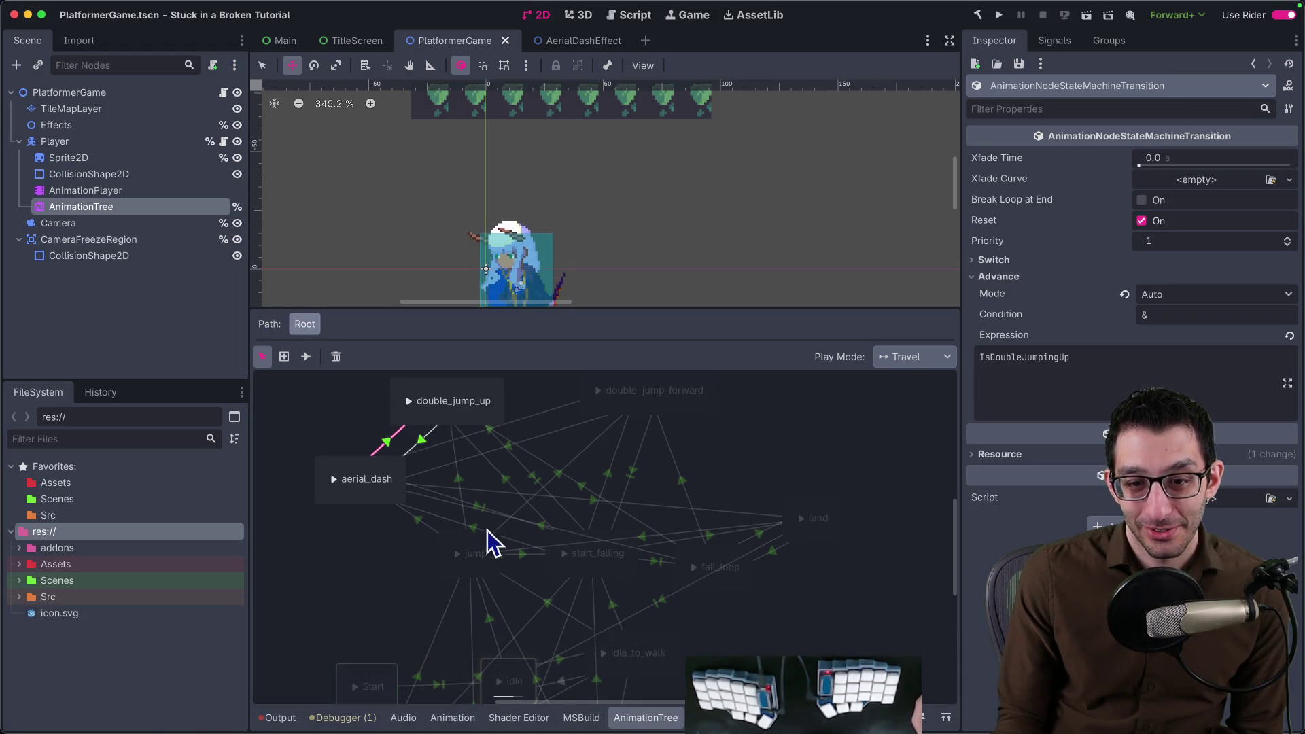
scroll(488, 572, "down", 2)
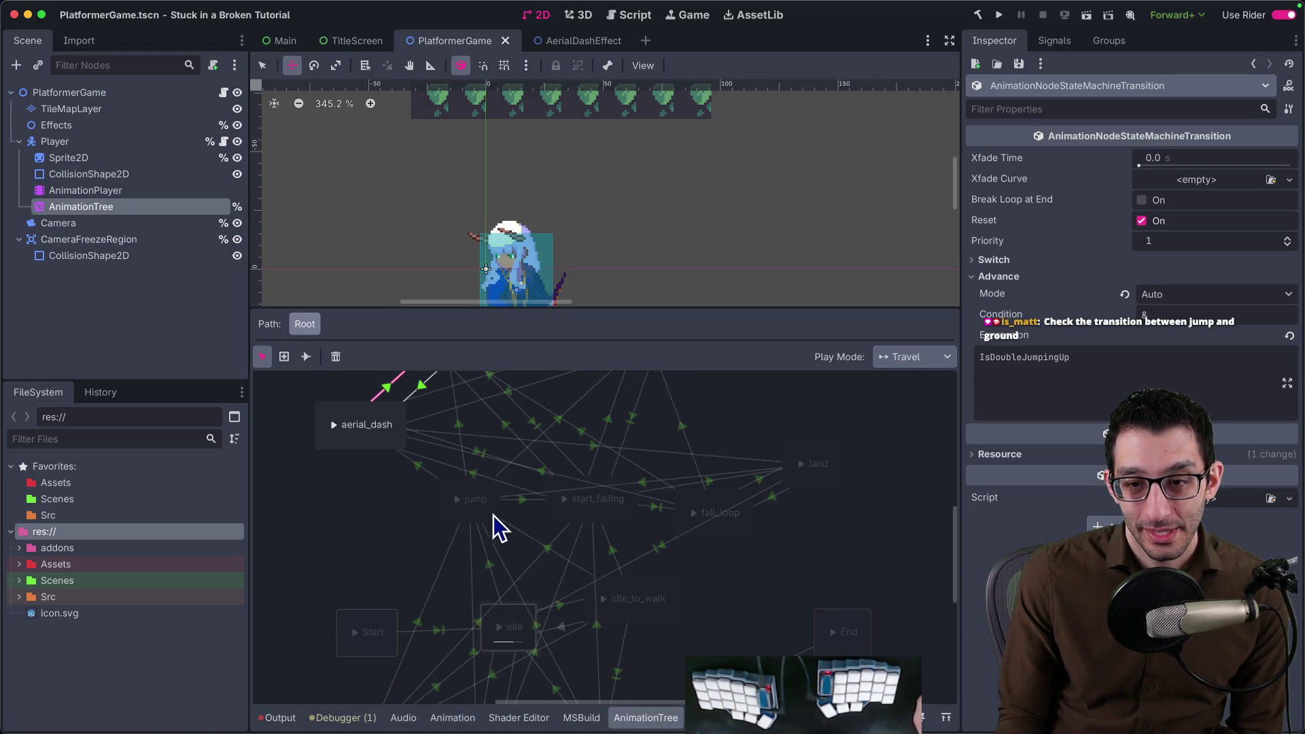
scroll(504, 547, "up", 3)
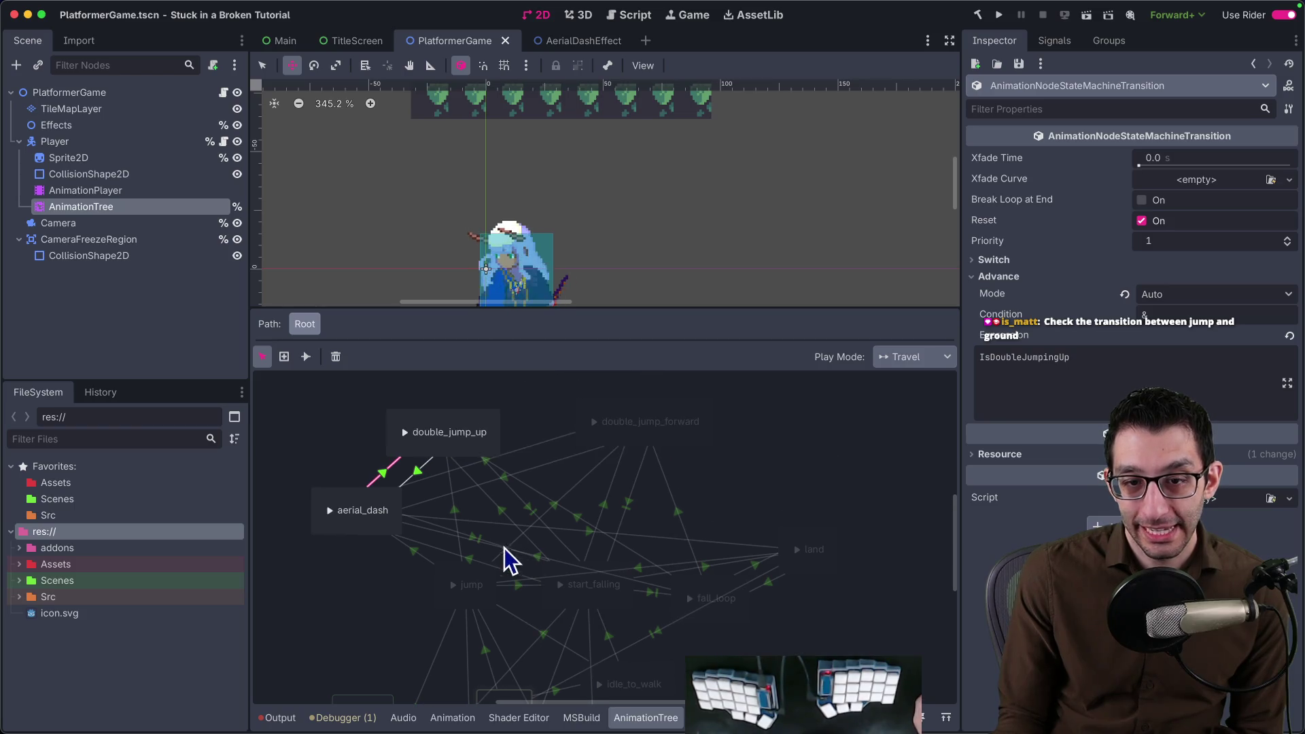
left_click(480, 594)
scroll(530, 586, "down", 3)
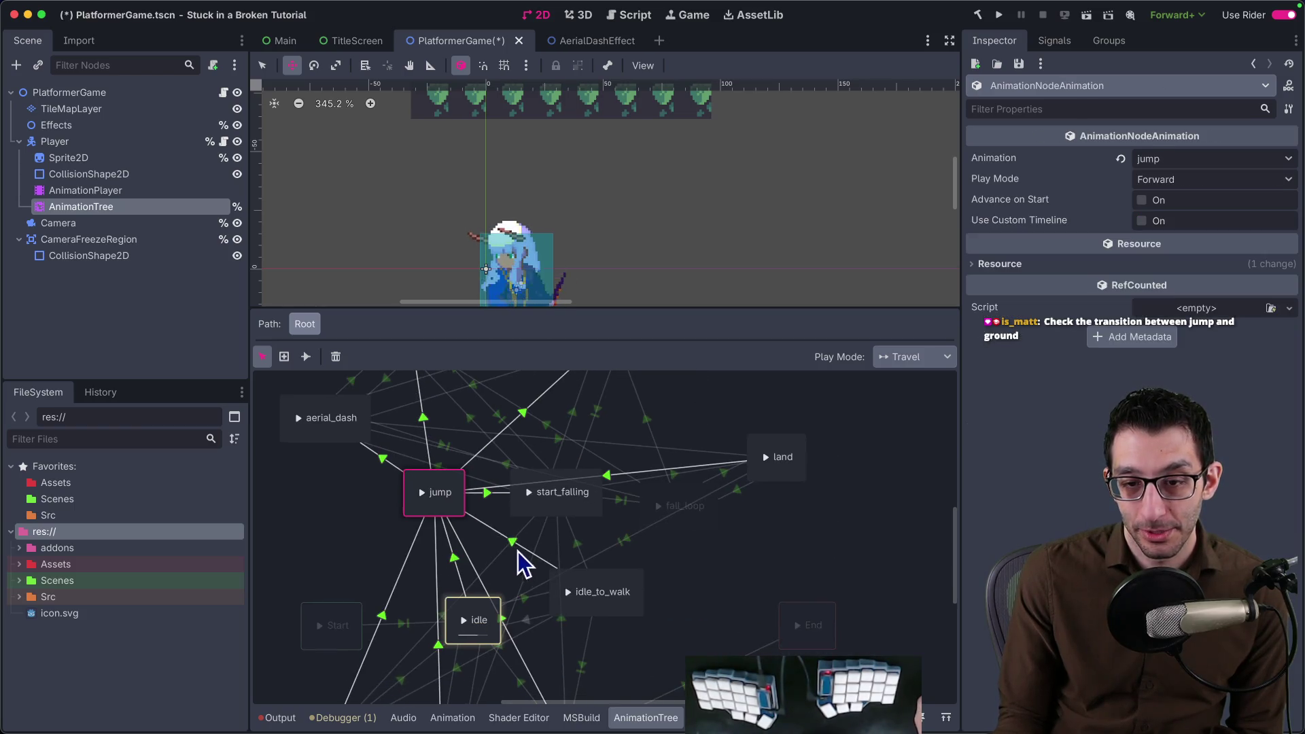
left_click(489, 495)
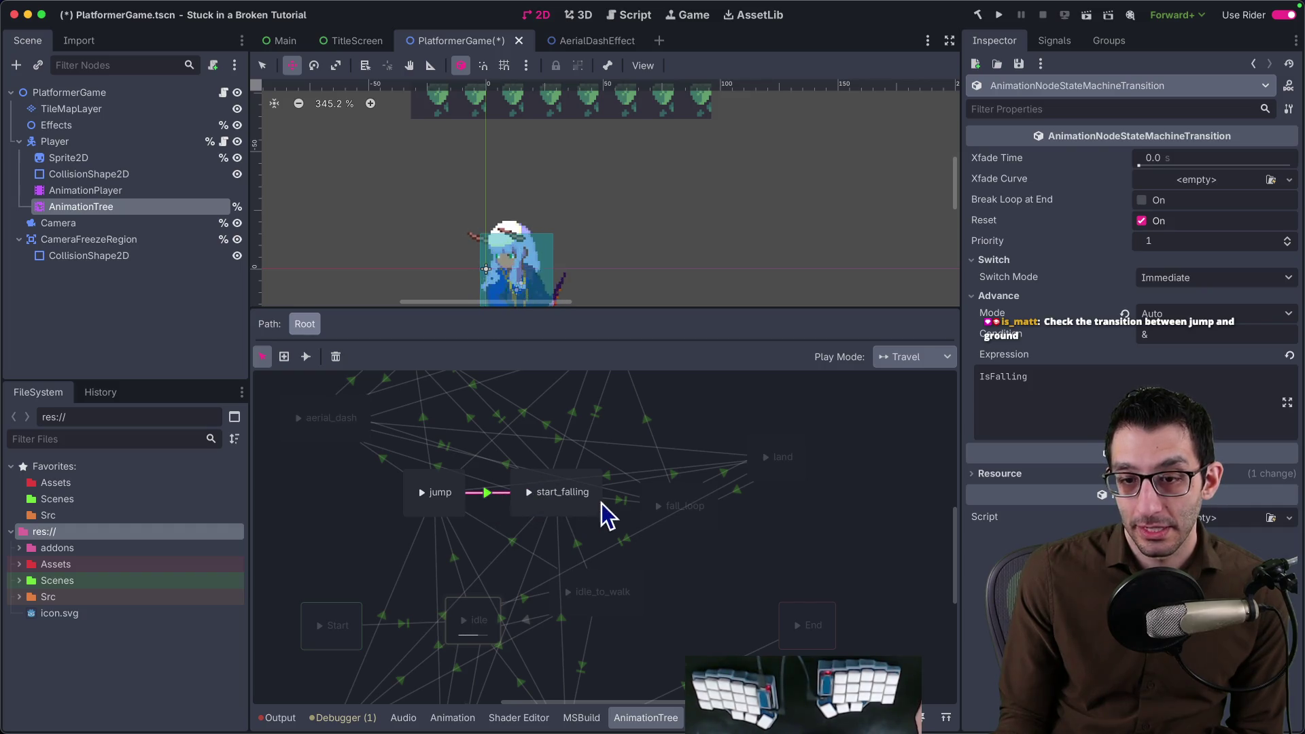
left_click(620, 500)
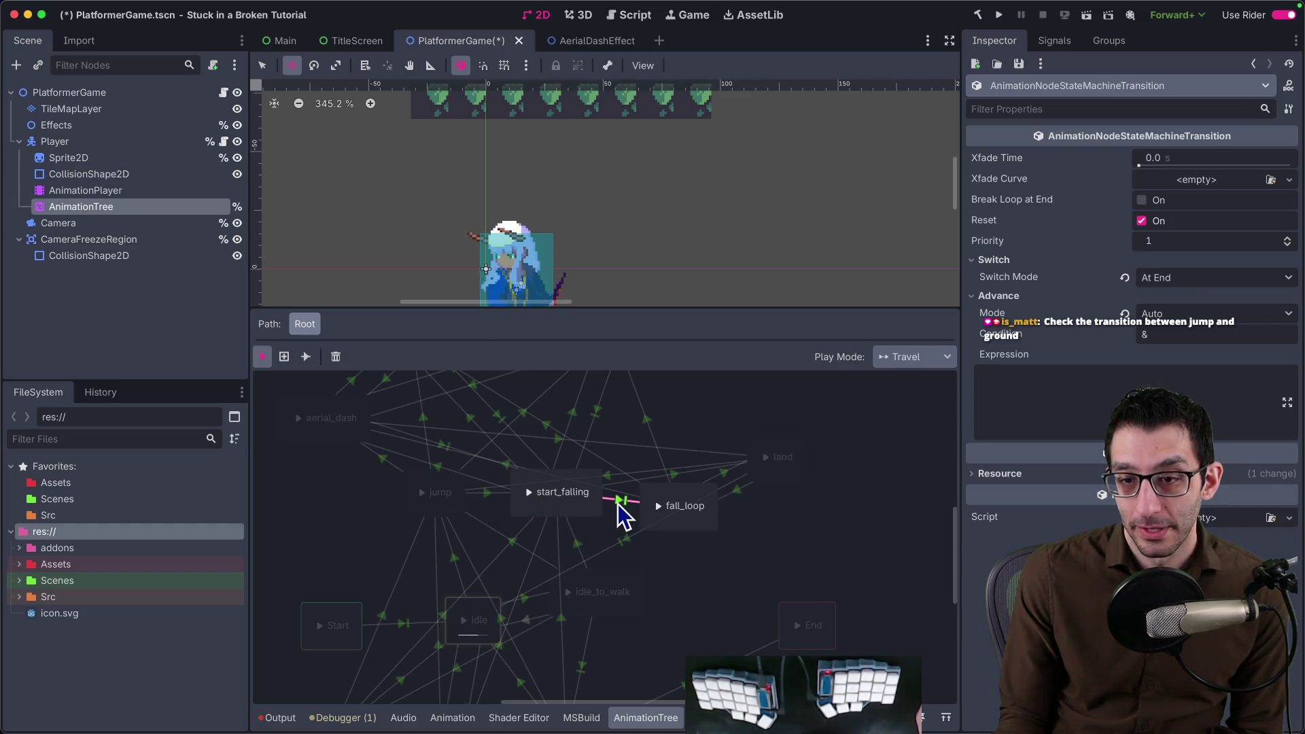
left_click(703, 519)
left_click(725, 473)
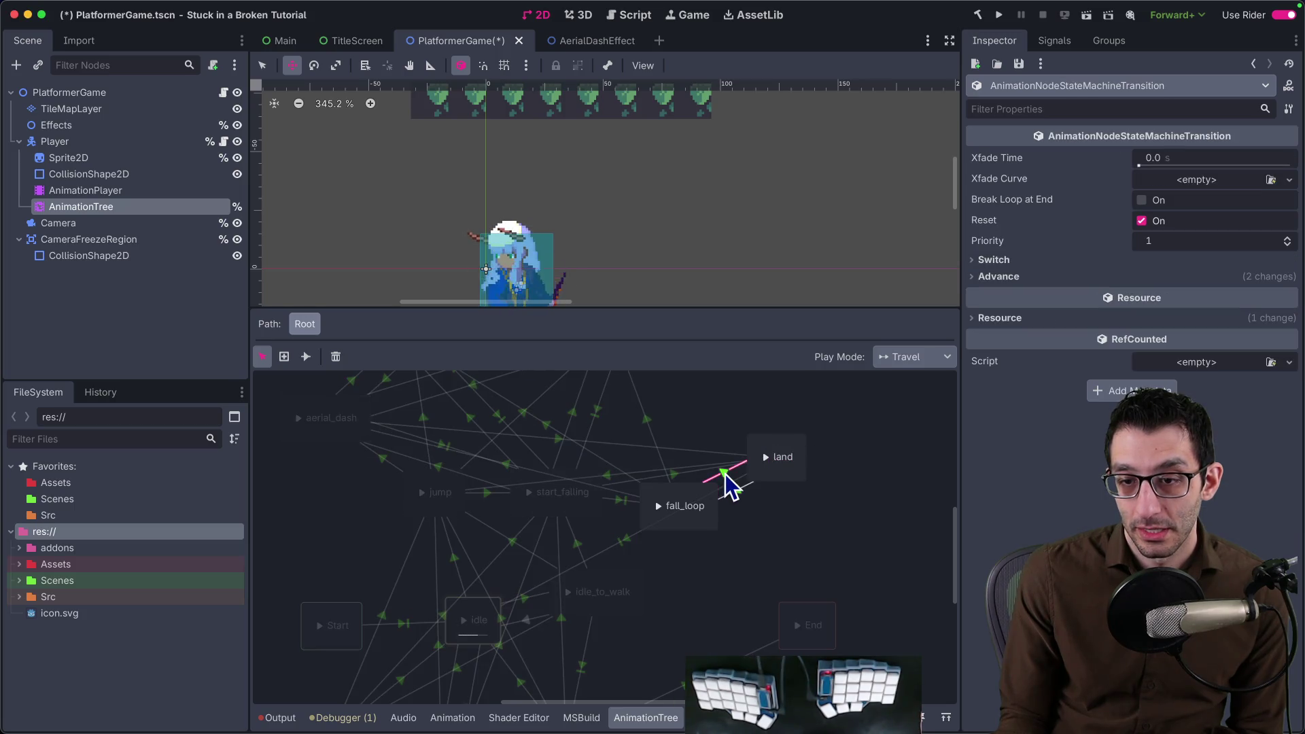
left_click(980, 276)
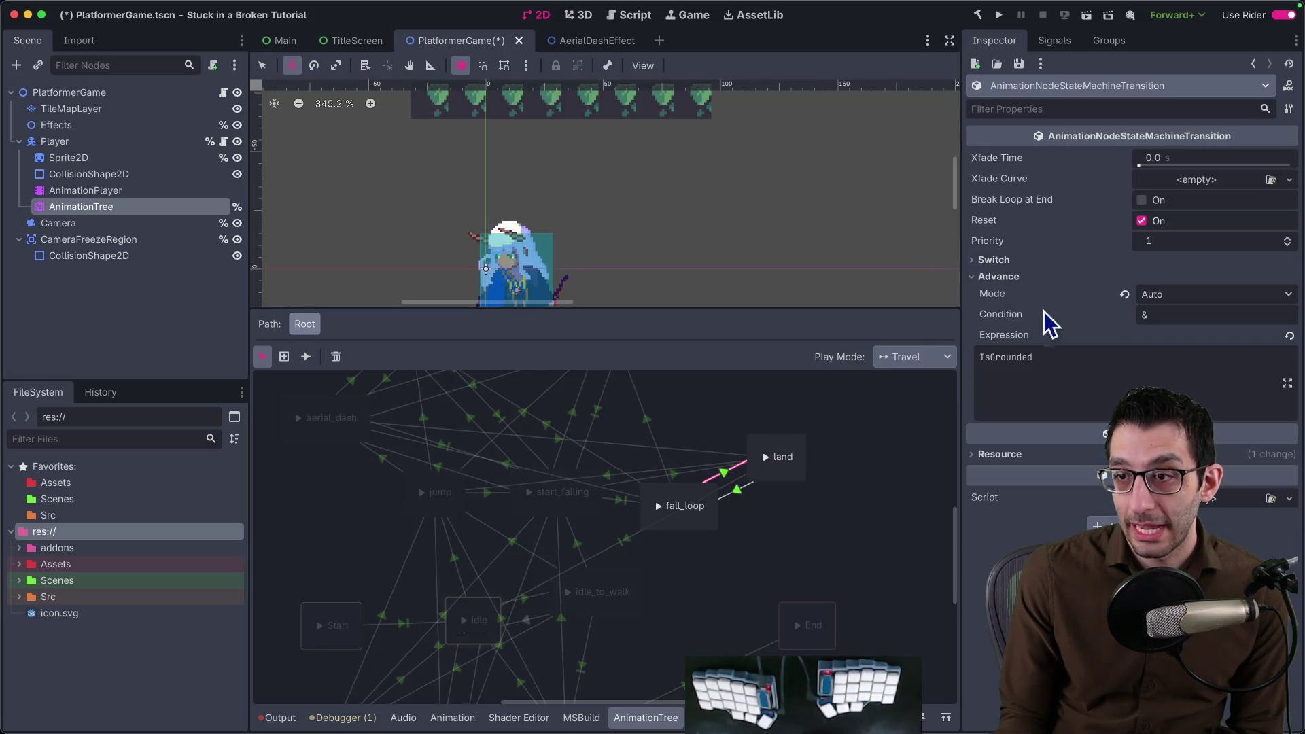
left_click(786, 476)
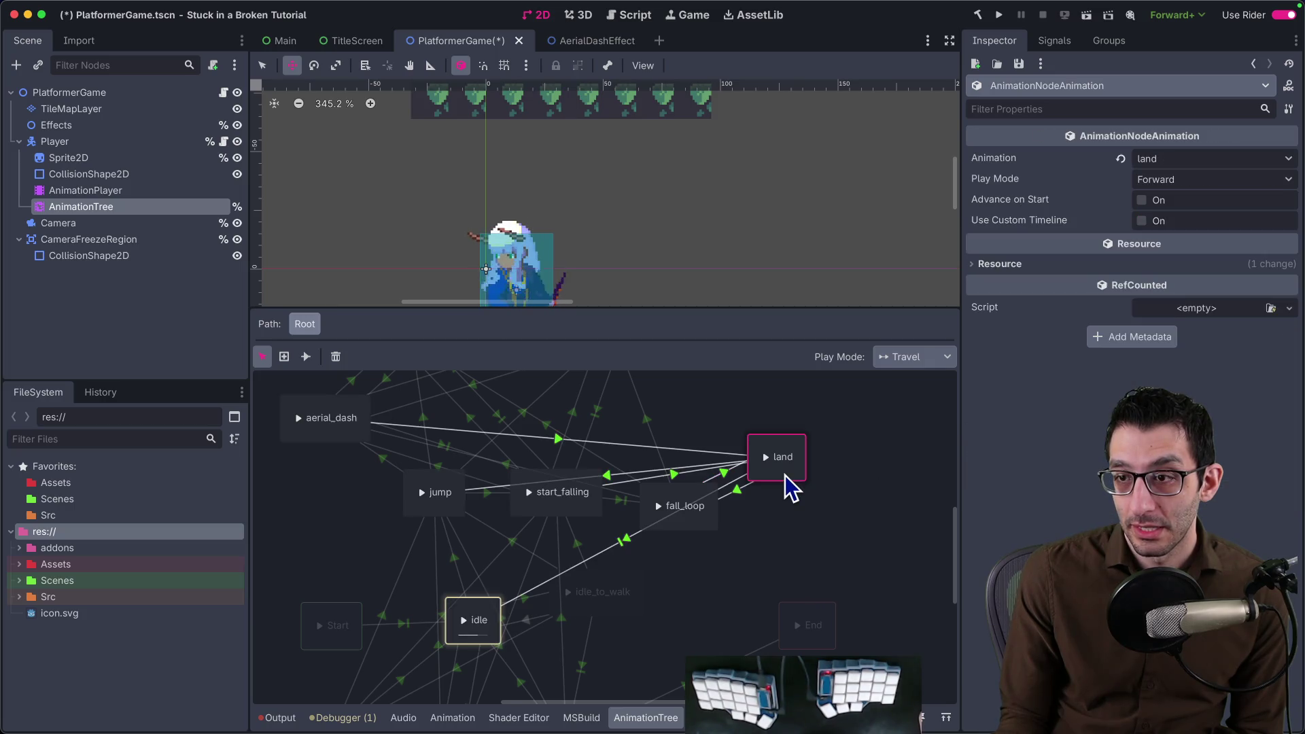
left_click(1028, 267)
Check the AnimationPlayer's animation list, then return to the AnimationTree state machine.
left_click(122, 190)
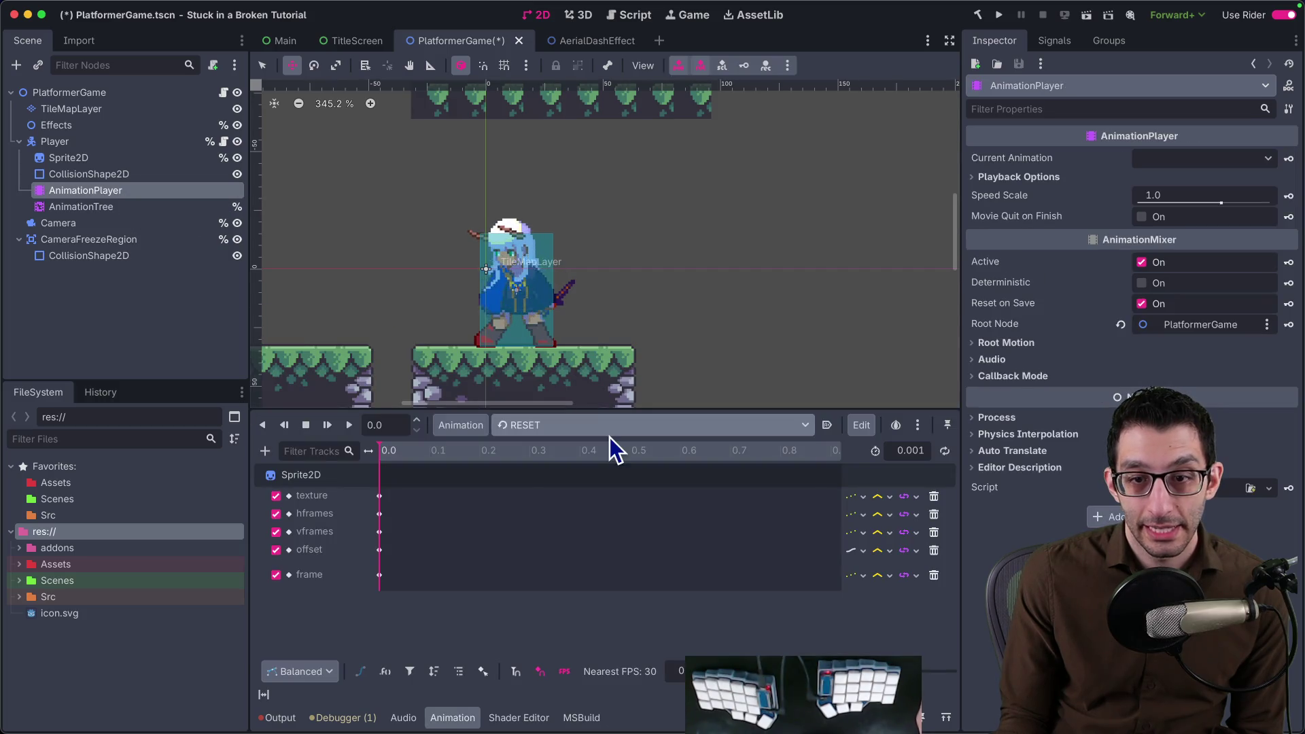
left_click(610, 429)
left_click(184, 303)
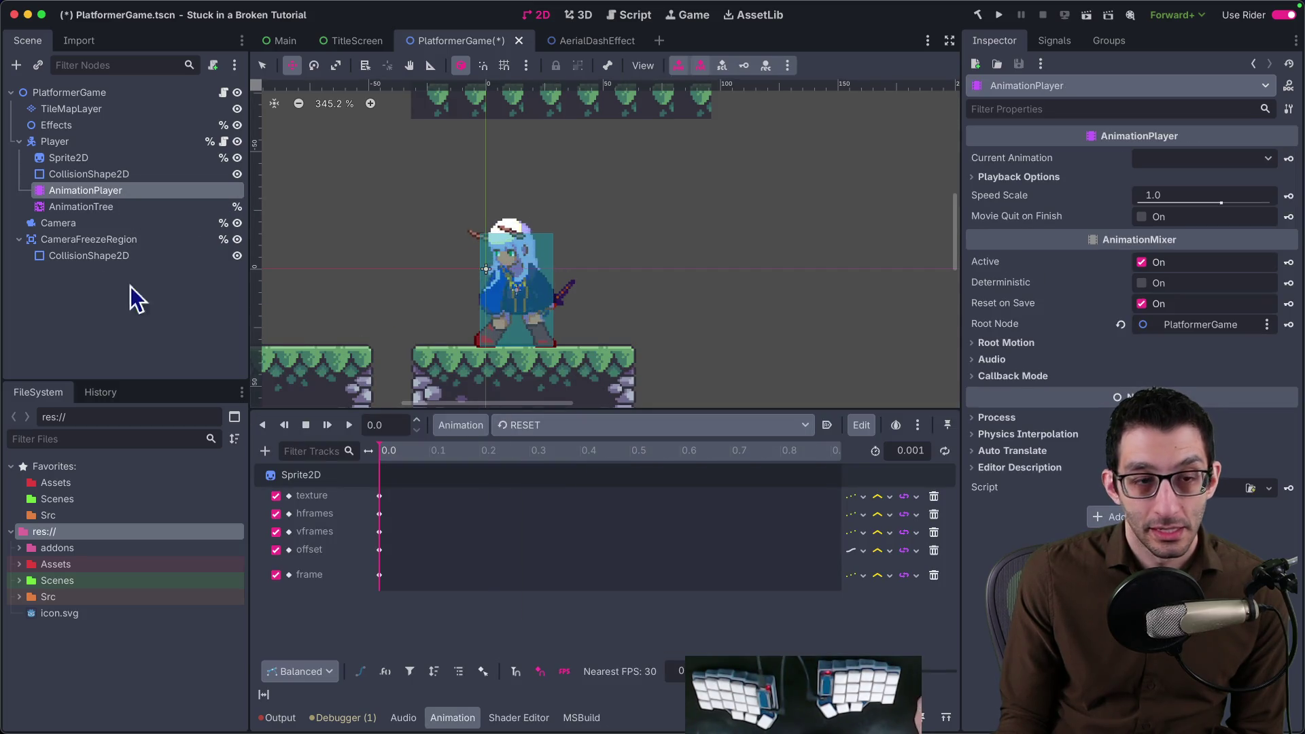
left_click(93, 207)
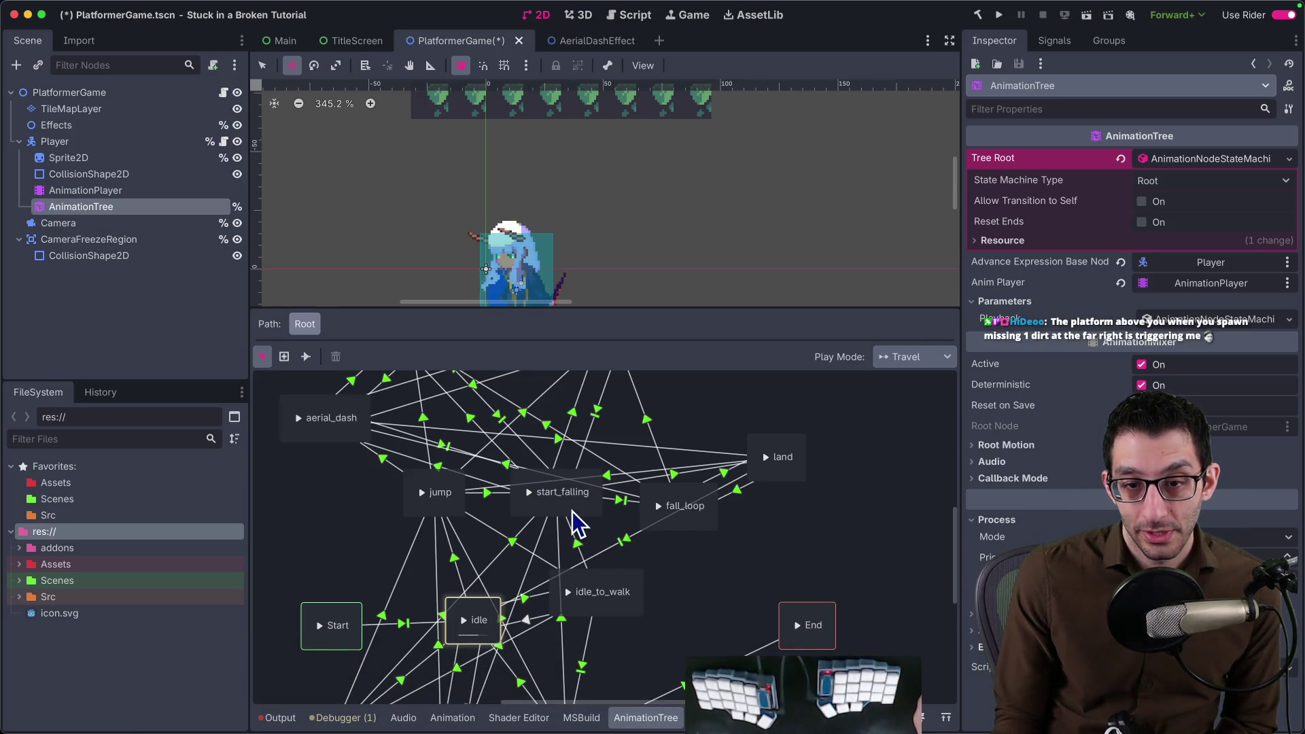
Compare the fall_loop/land transitions, finding land returns to fall_loop whenever IsFalling is true.
left_click(488, 494)
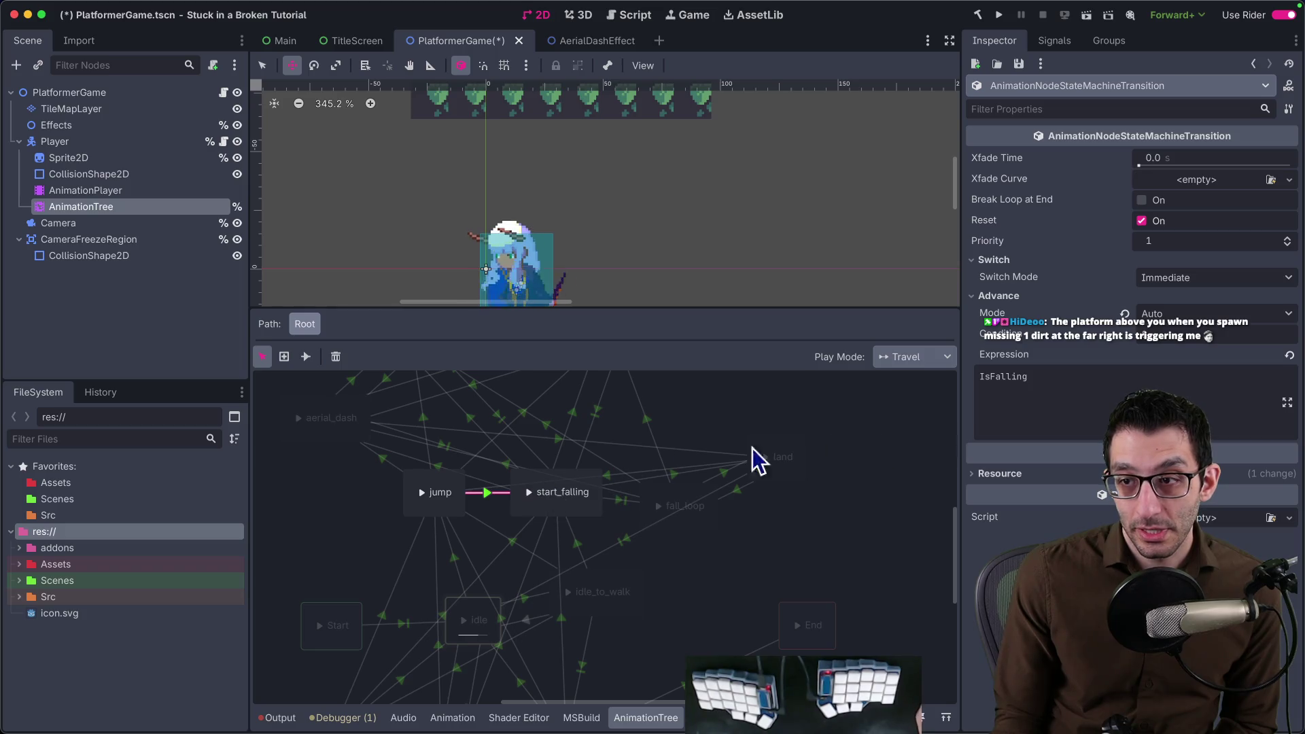
left_click(622, 502)
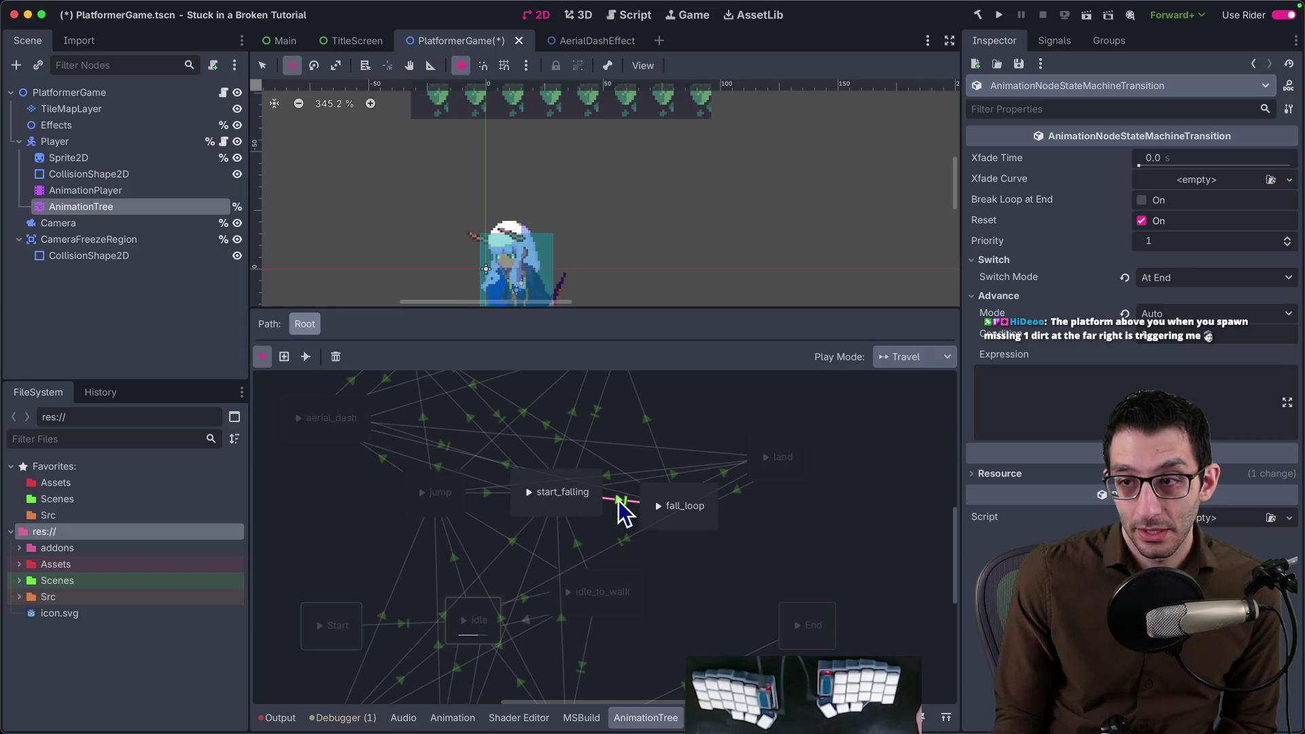
left_click(725, 477)
double_click(1084, 365)
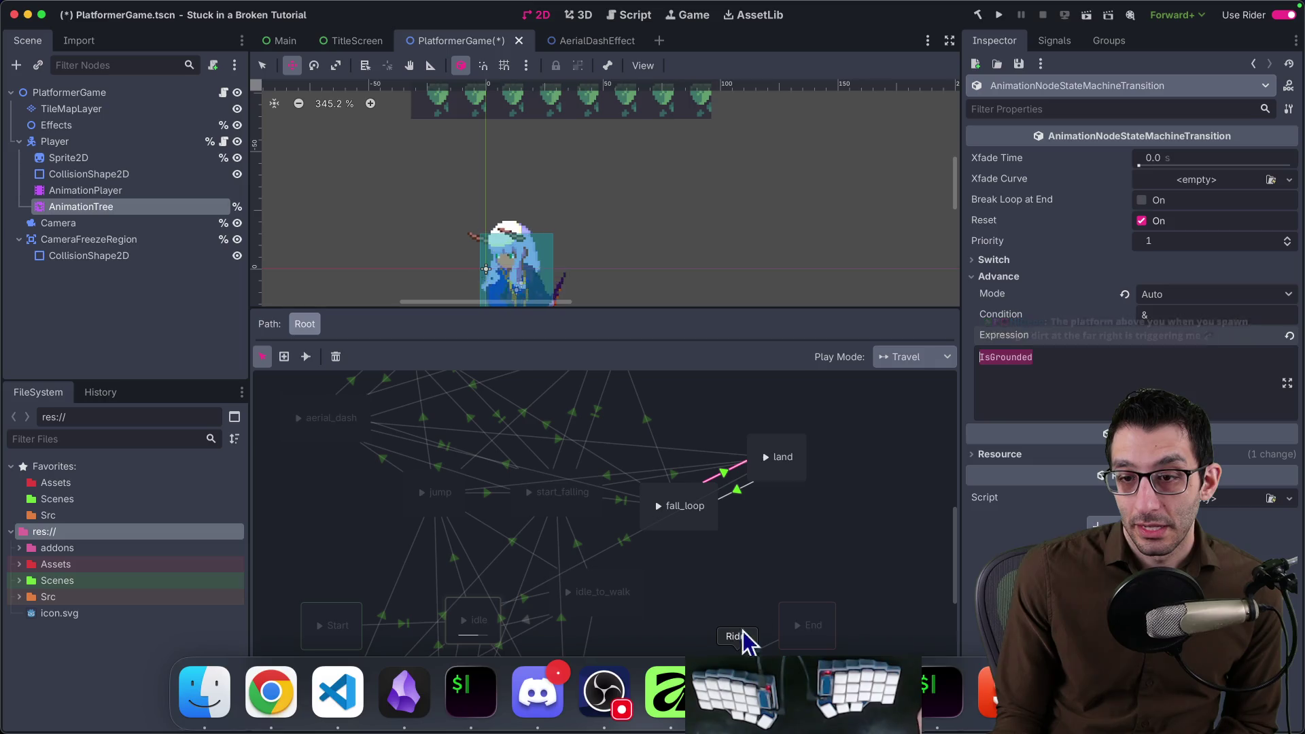
left_click(735, 493)
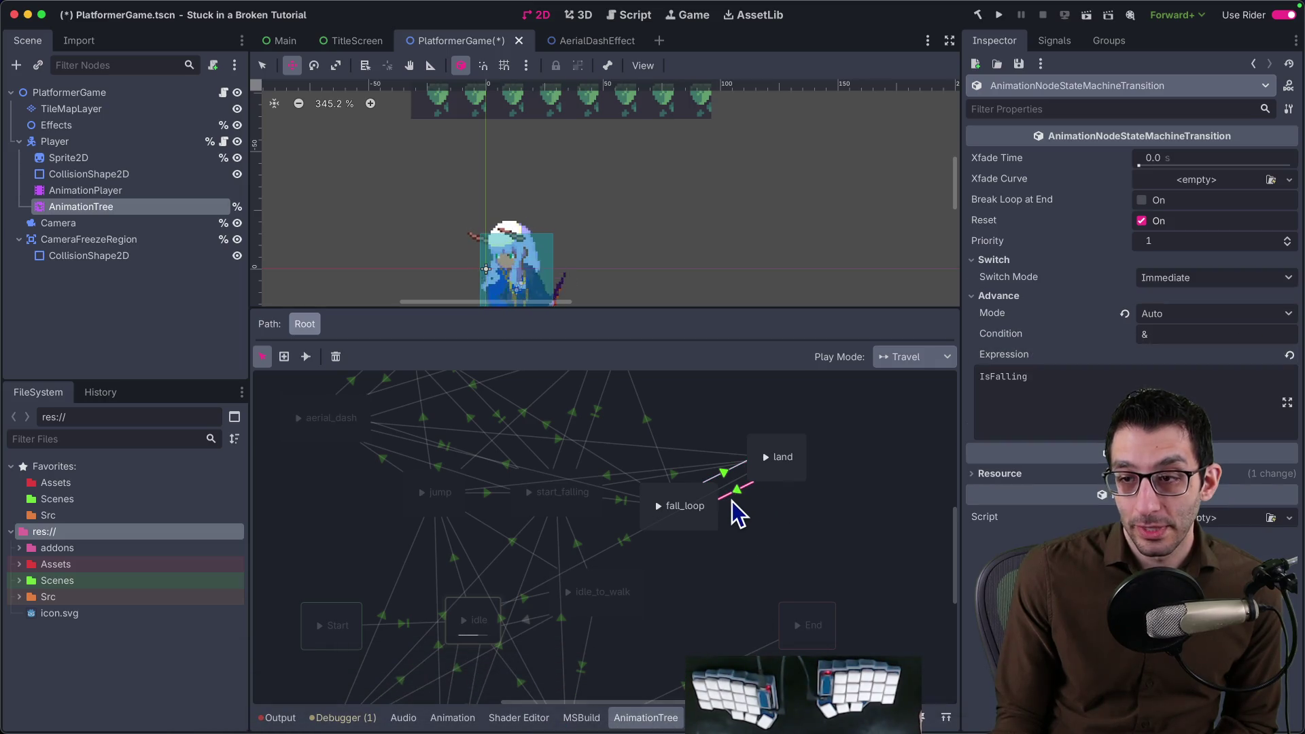
left_click(727, 487)
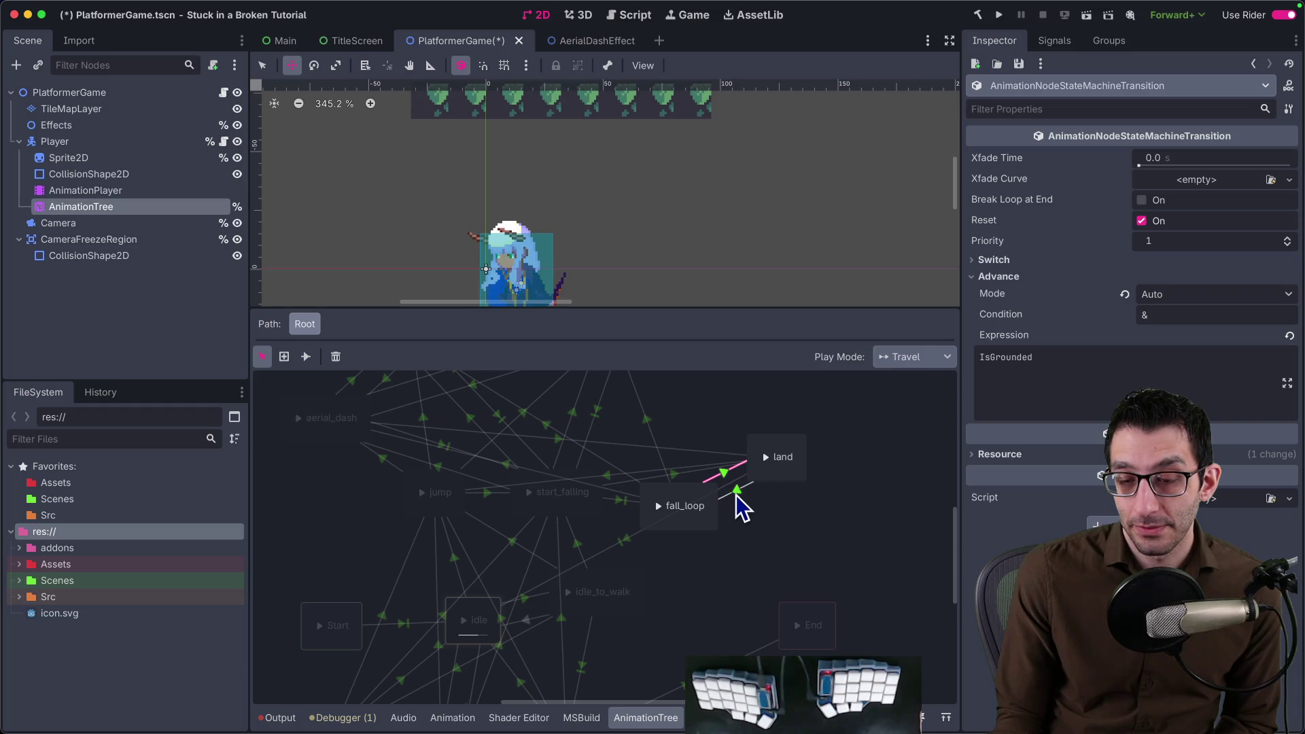
left_click(735, 495)
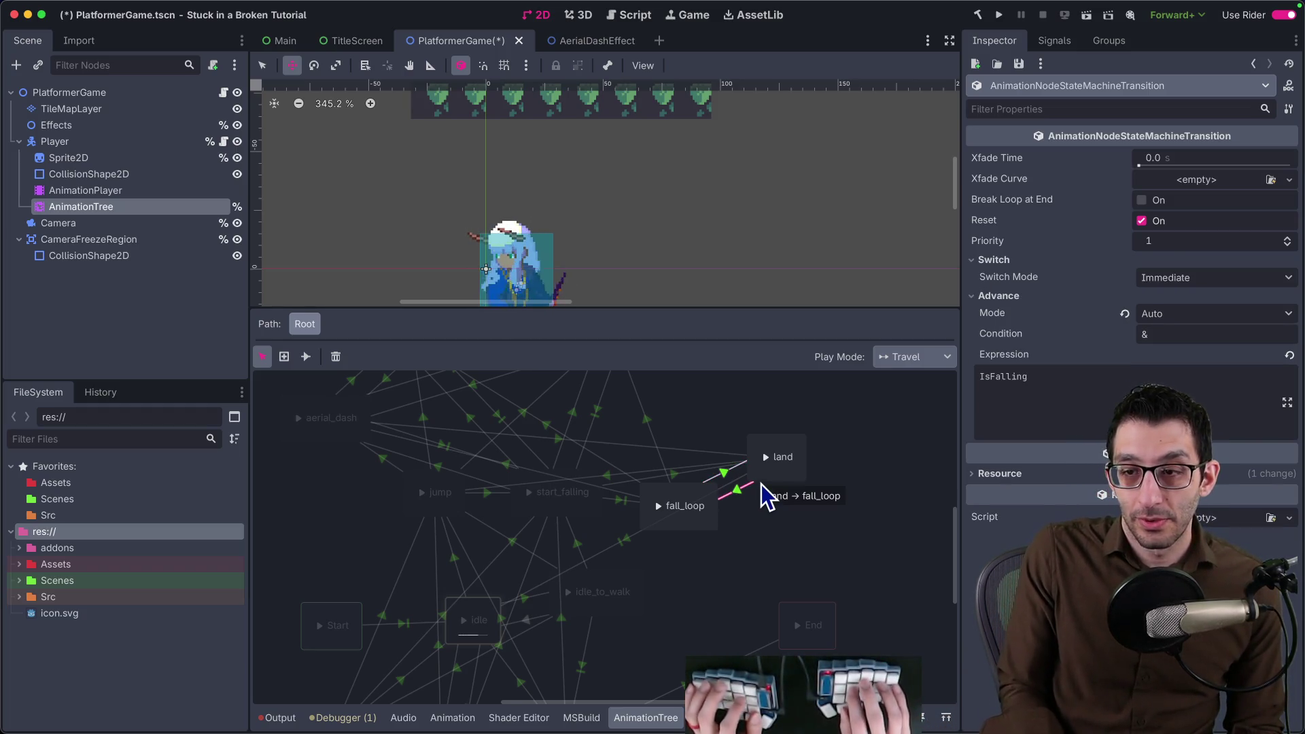
Locate the IsFalling assignment in the character script in Rider.
key("super+Tab")
key("super+f")
type("isfalling")
key("Escape")
key("super+bracketleft")
key("super+bracketleft")
key("super+f")
key("BackSpace")
key("BackSpace")
key("BackSpace")
key("Escape")
key("super+shift+F12")
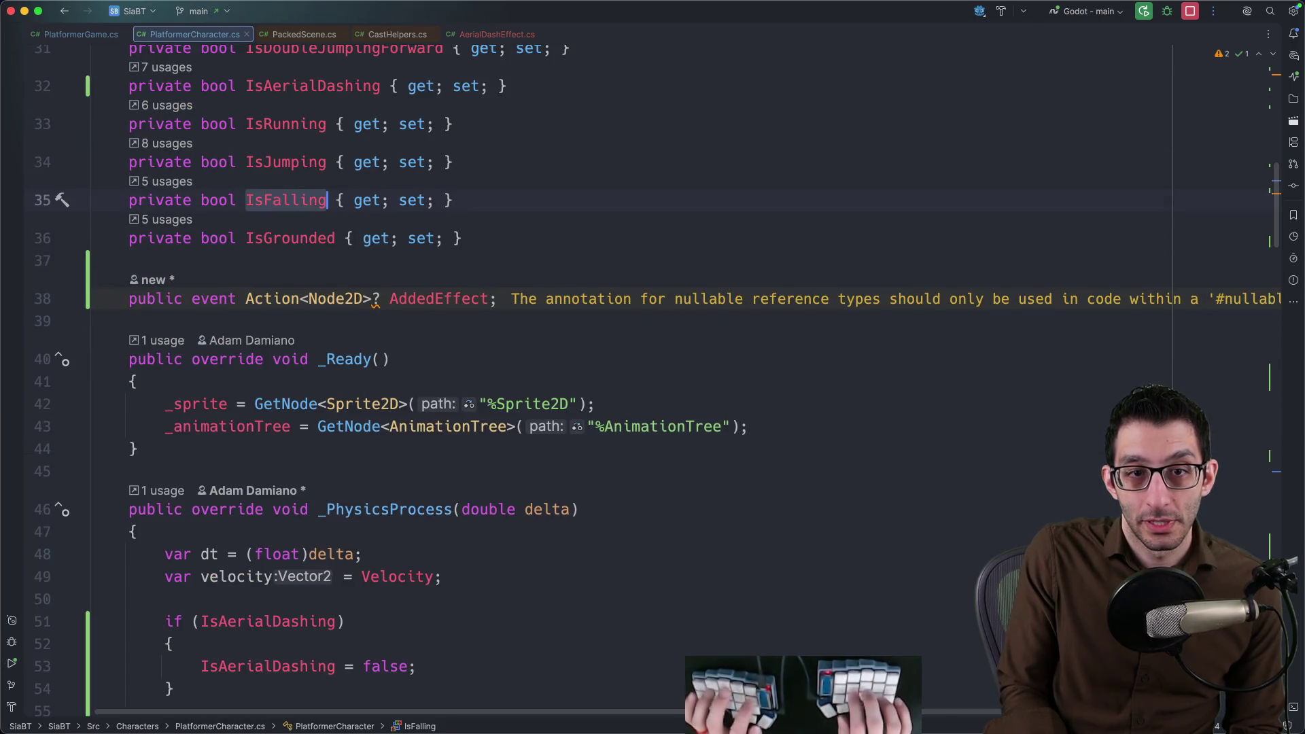
key("super+g")
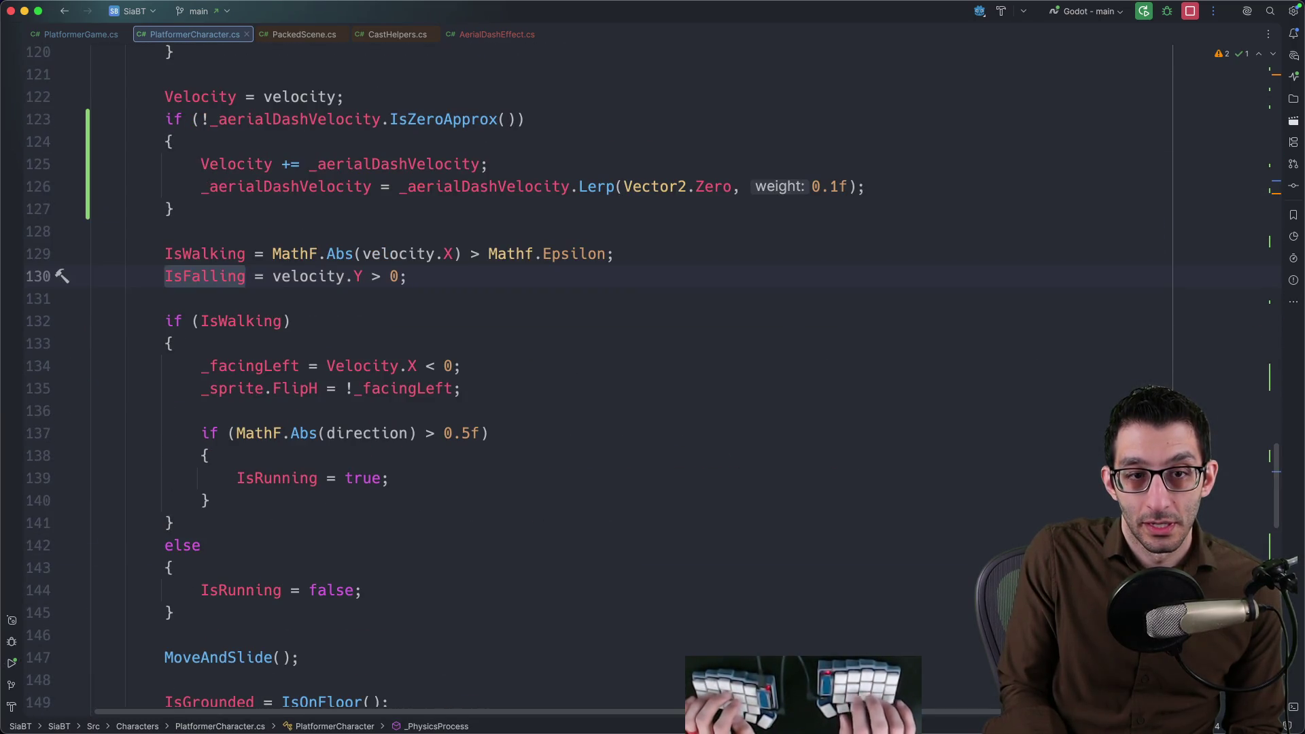
scroll(679, 397, "up", 3)
scroll(681, 398, "up", 5)
scroll(682, 399, "up", 2)
scroll(676, 398, "up", 3)
scroll(667, 405, "up", 2)
scroll(667, 404, "up", 5)
scroll(662, 402, "up", 4)
scroll(656, 422, "down", 7)
scroll(647, 432, "down", 10)
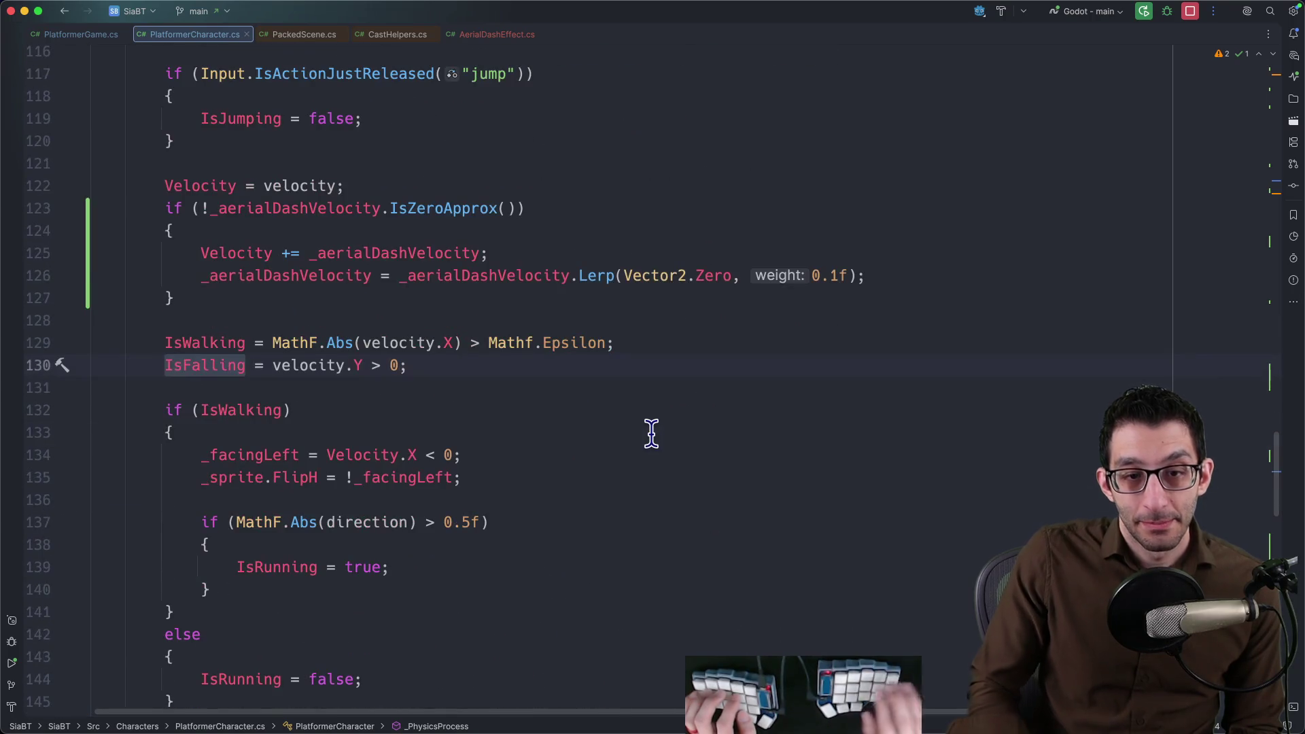
type("&& !IsOnFloor")
Append ' && !IsOnFloor()' to the IsFalling assignment and rerun the game.
key("Return")
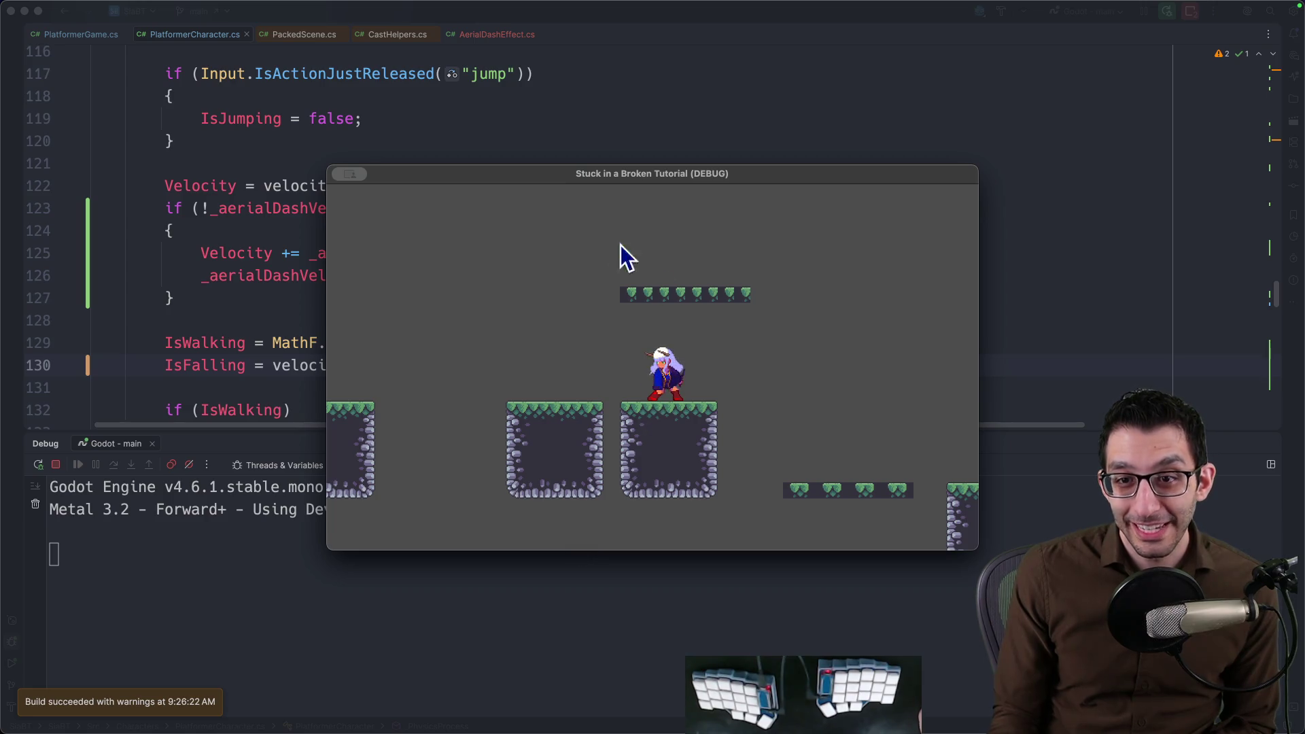
Walk and jump the character in the test run, then stop the game after the warning persists.
key("Left")
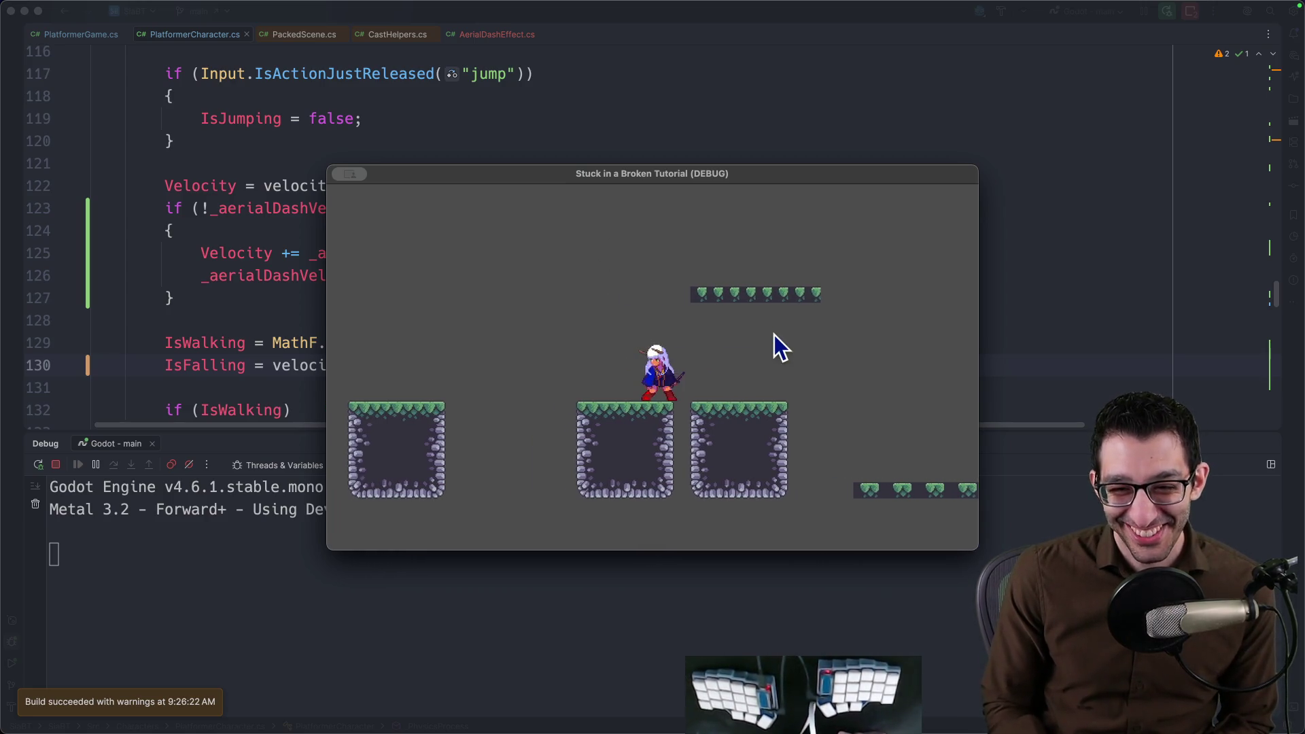
key("space")
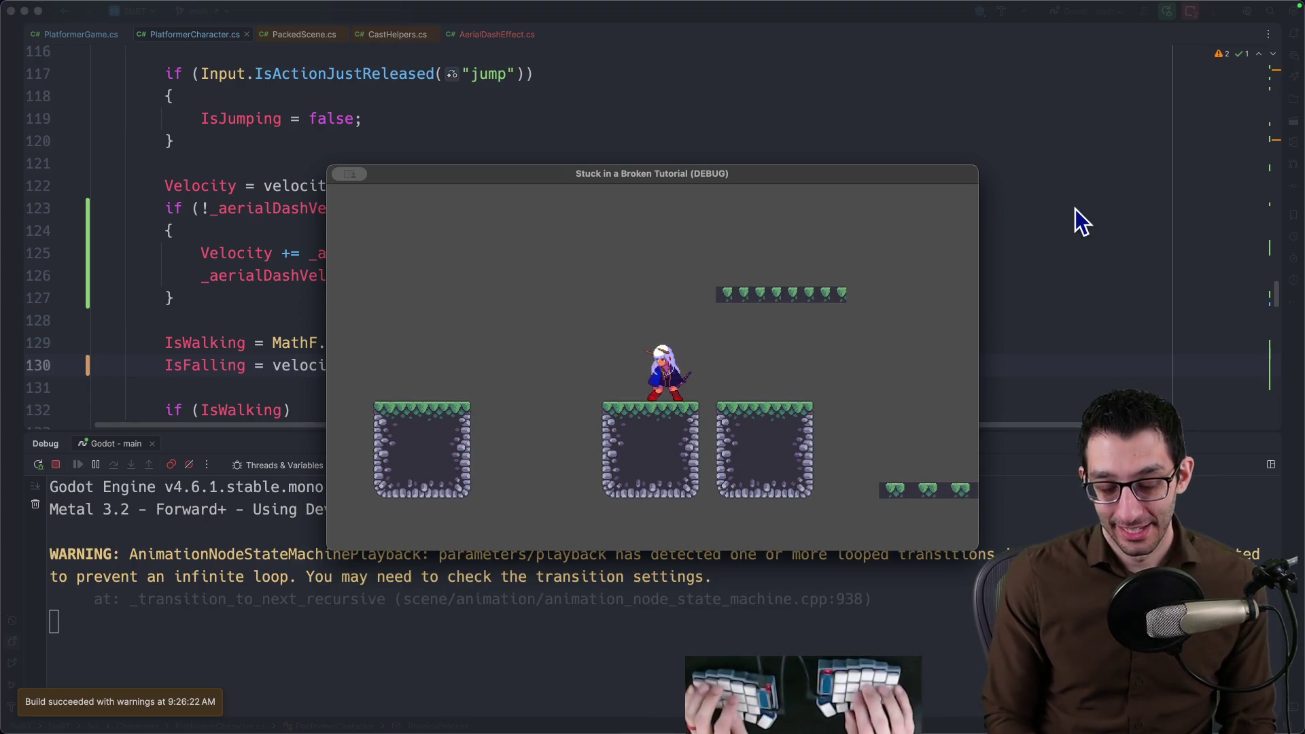
key("super+q")
Remove ' && !IsOnFloor()' from line 130, restoring the plain downward-velocity check.
key("super+z")
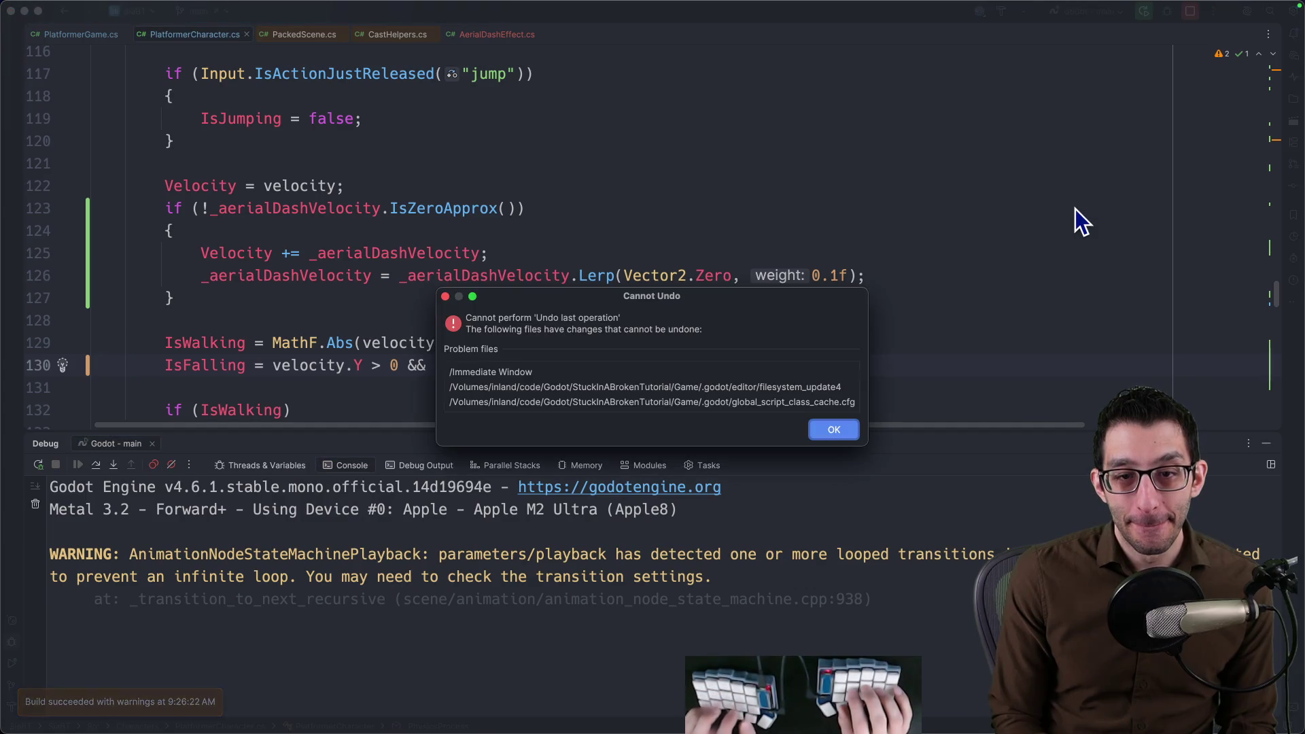
left_click(828, 429)
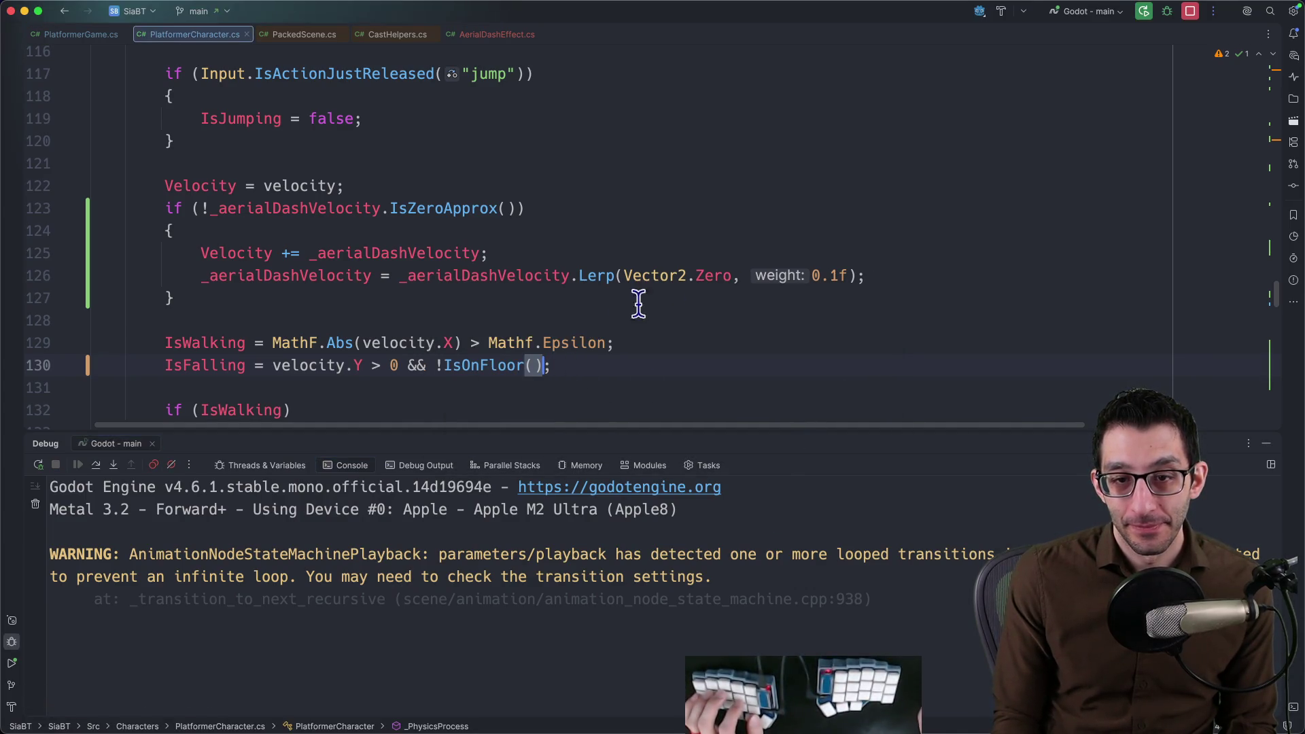
key("shift+alt+Left")
key("shift+alt+Left")
key("shift+alt+Left")
key("BackSpace")
key("BackSpace")
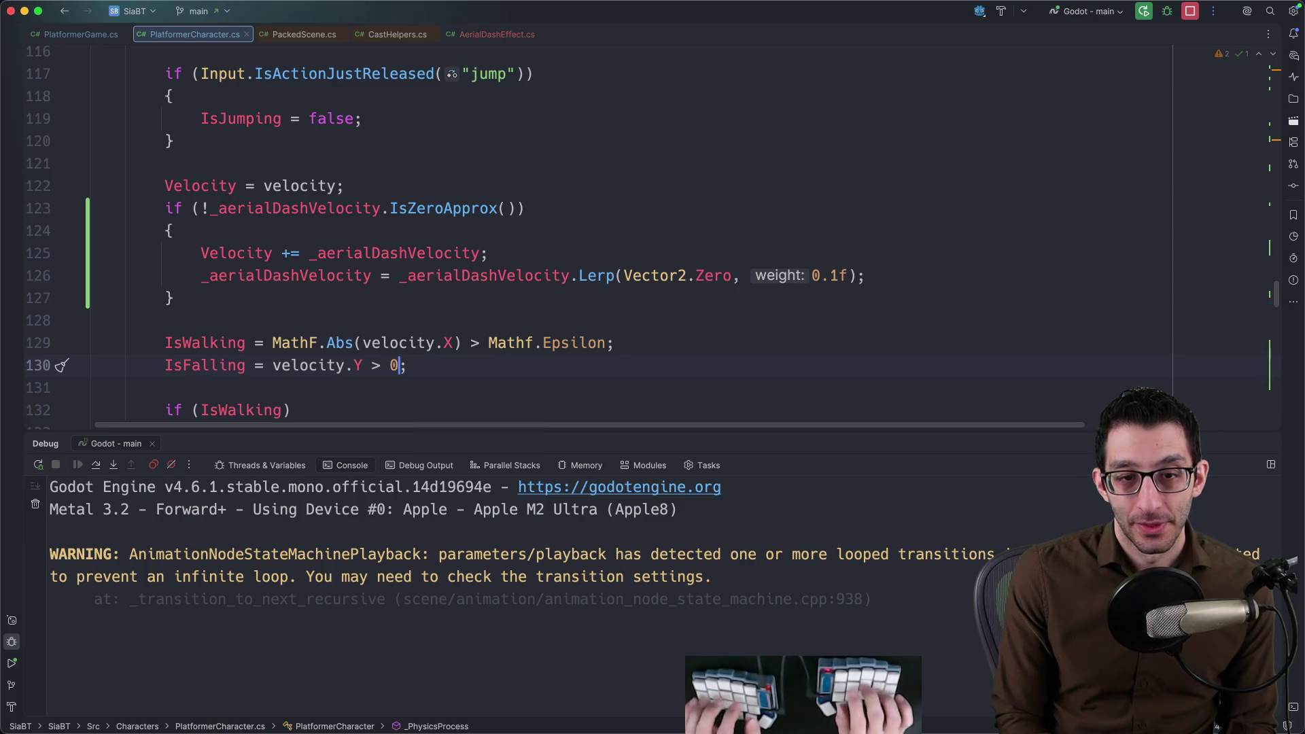
key("Up")
scroll(696, 283, "down", 3)
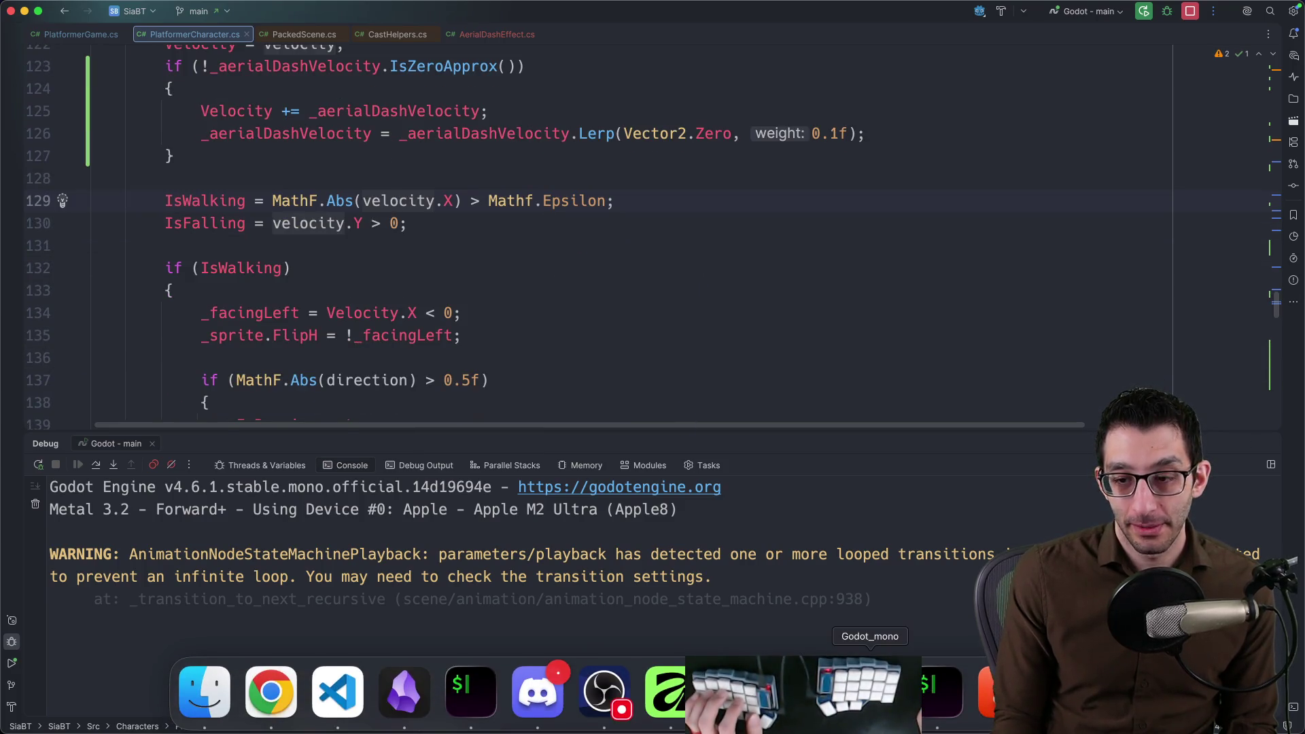
Check the debug console, then select the fall_loop state in Godot's AnimationTree.
left_click(804, 690)
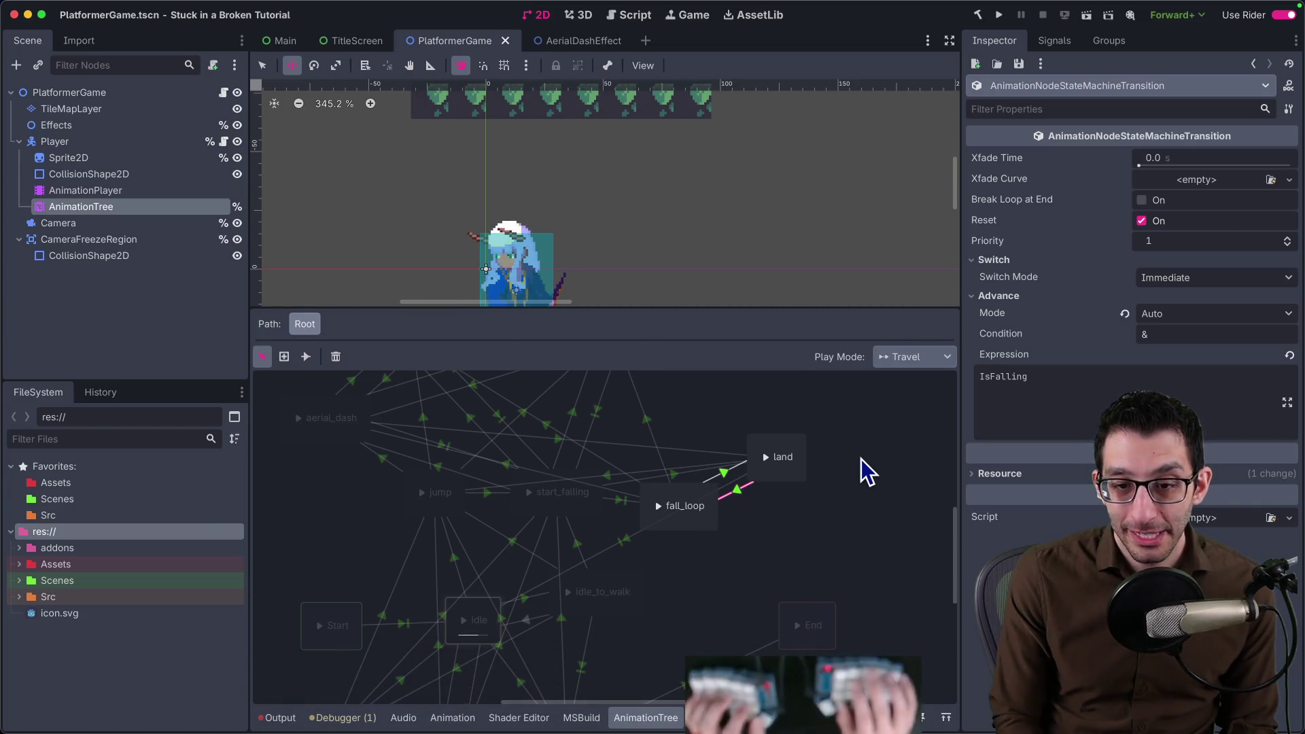
key("super+Tab")
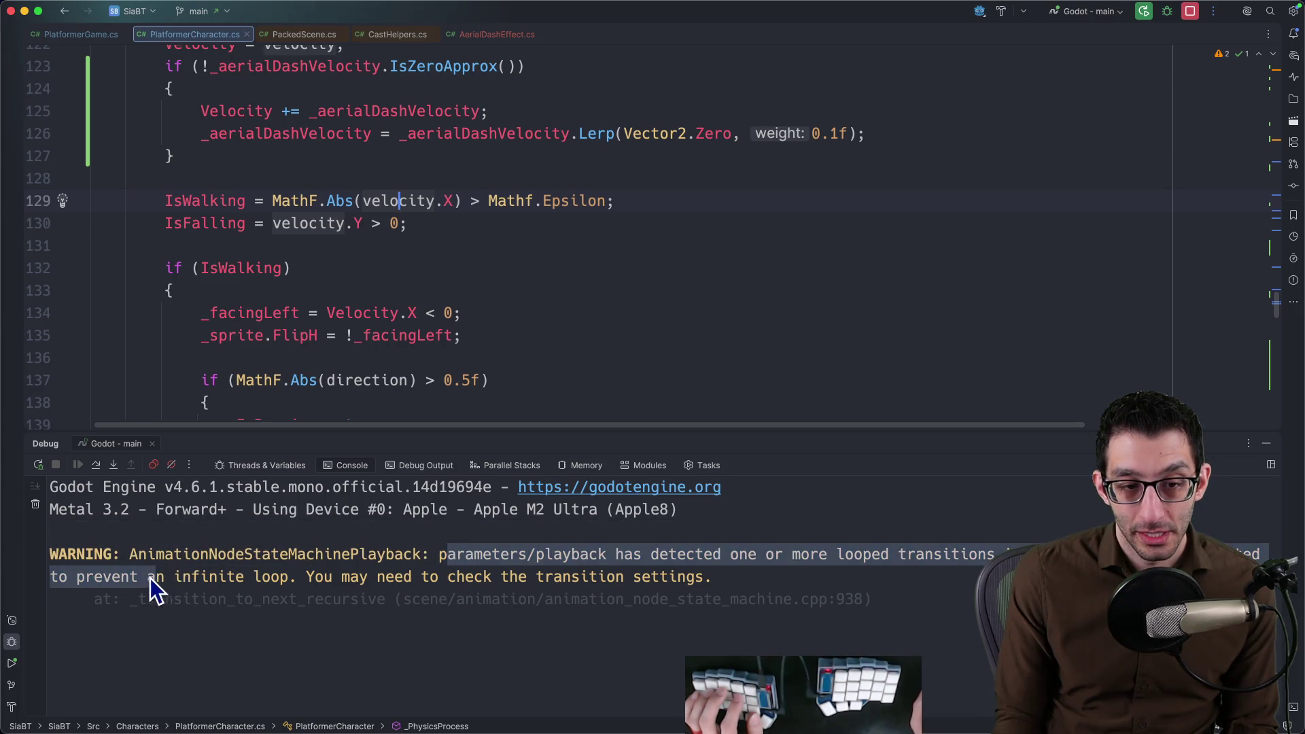
left_click(735, 581)
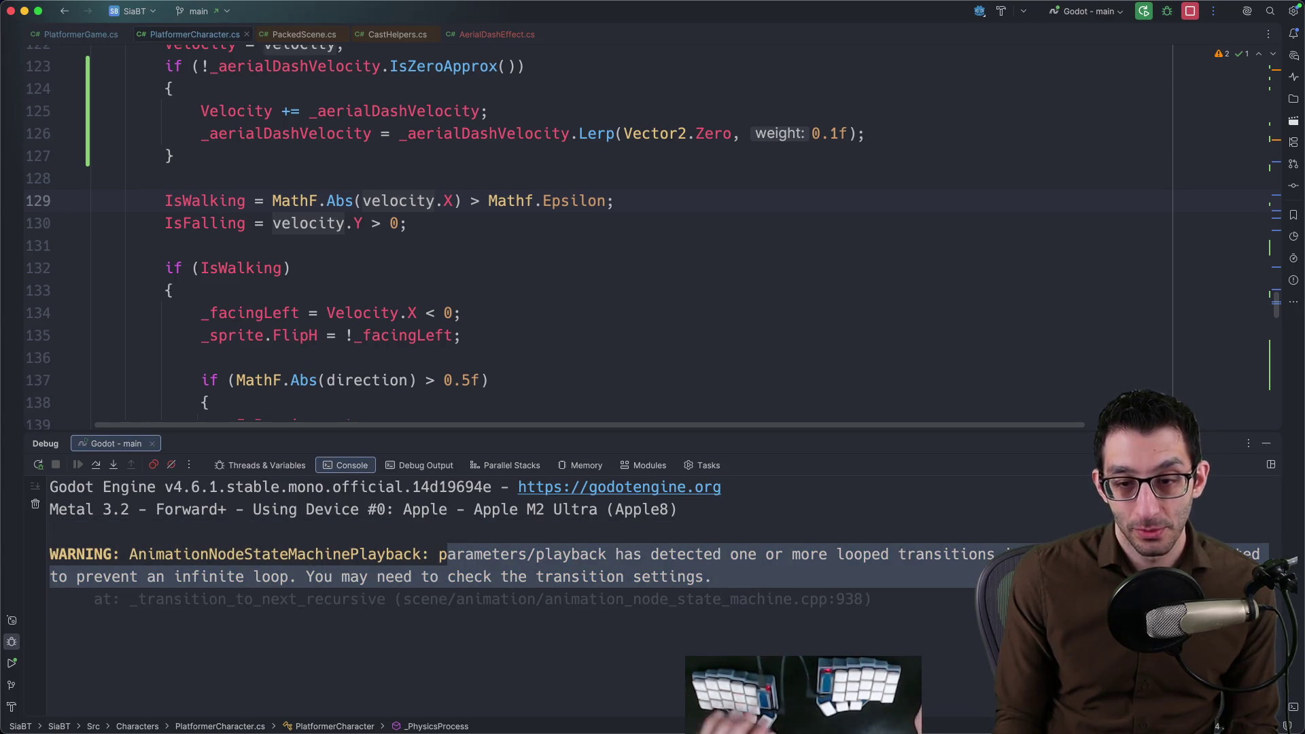
mouse_move(653, 729)
left_click(870, 692)
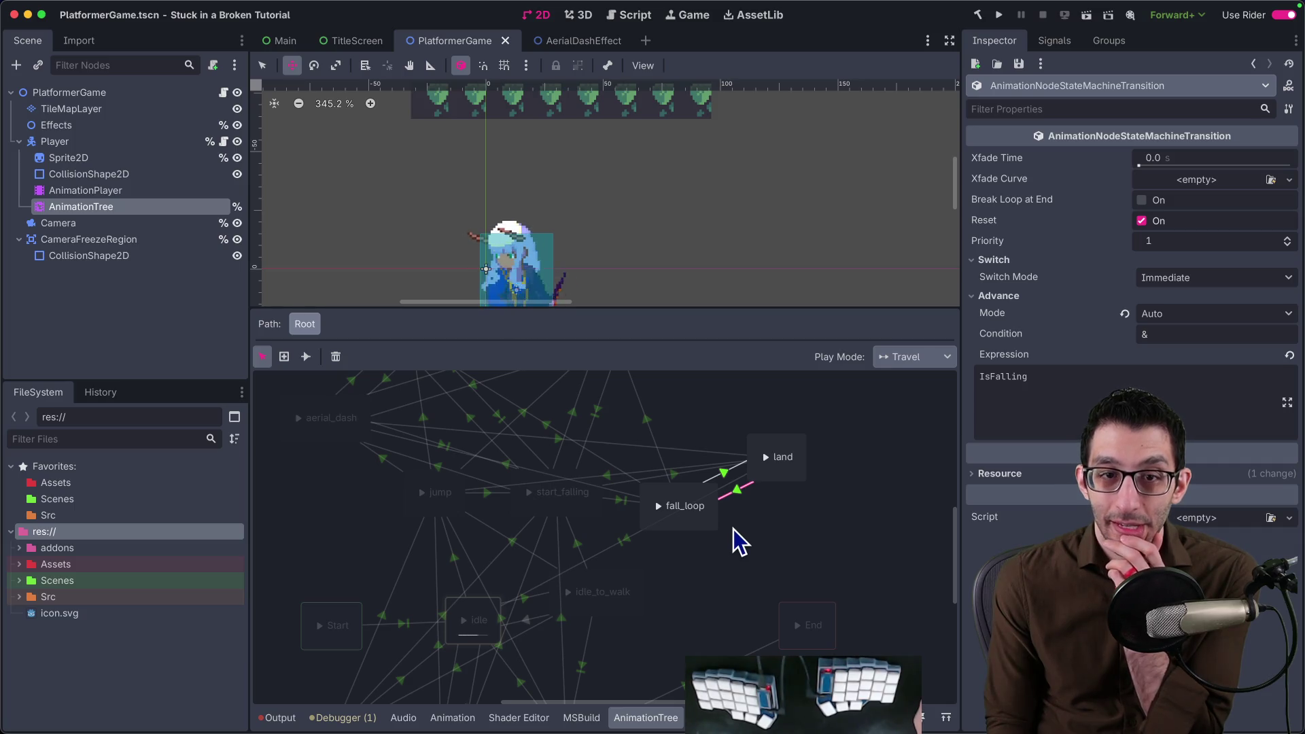
left_click(704, 526)
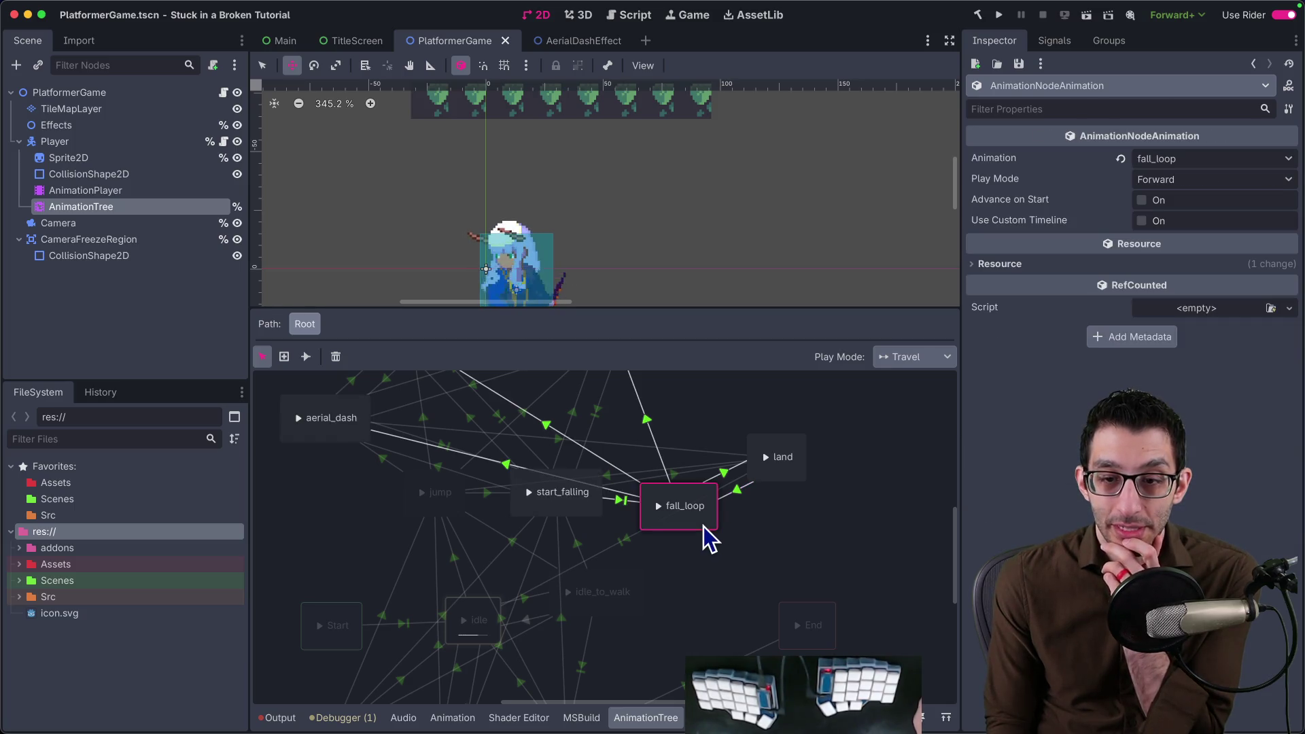
Move the land node aside and select the idle to land transition.
left_click(777, 477)
left_click_drag(777, 476, 935, 457)
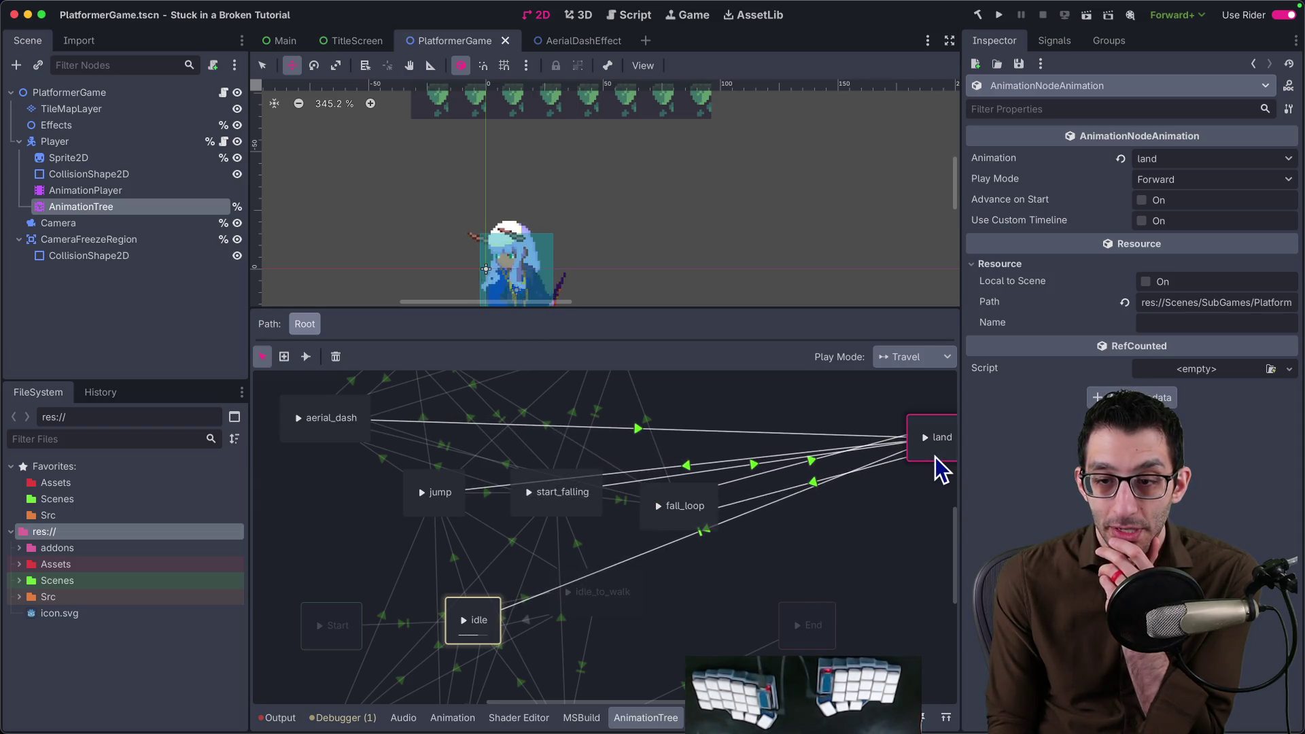
scroll(883, 513, "right", 3)
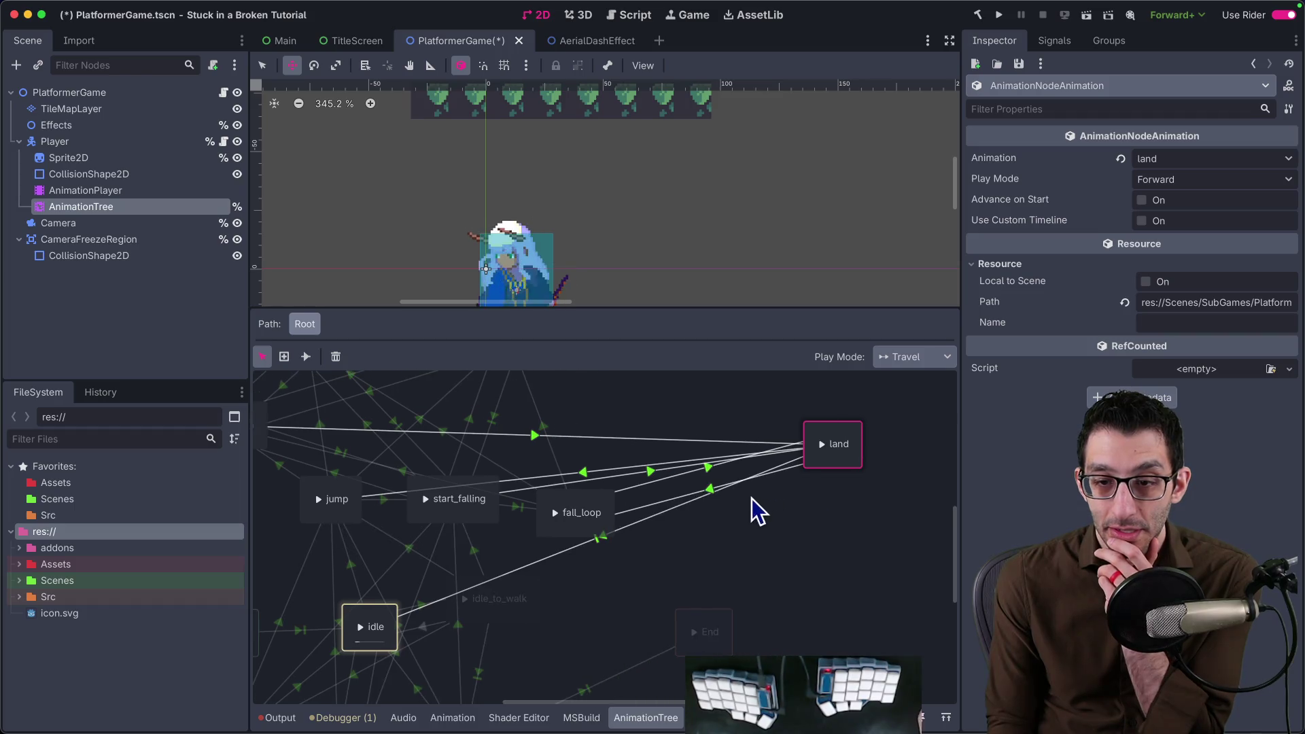
left_click(711, 493)
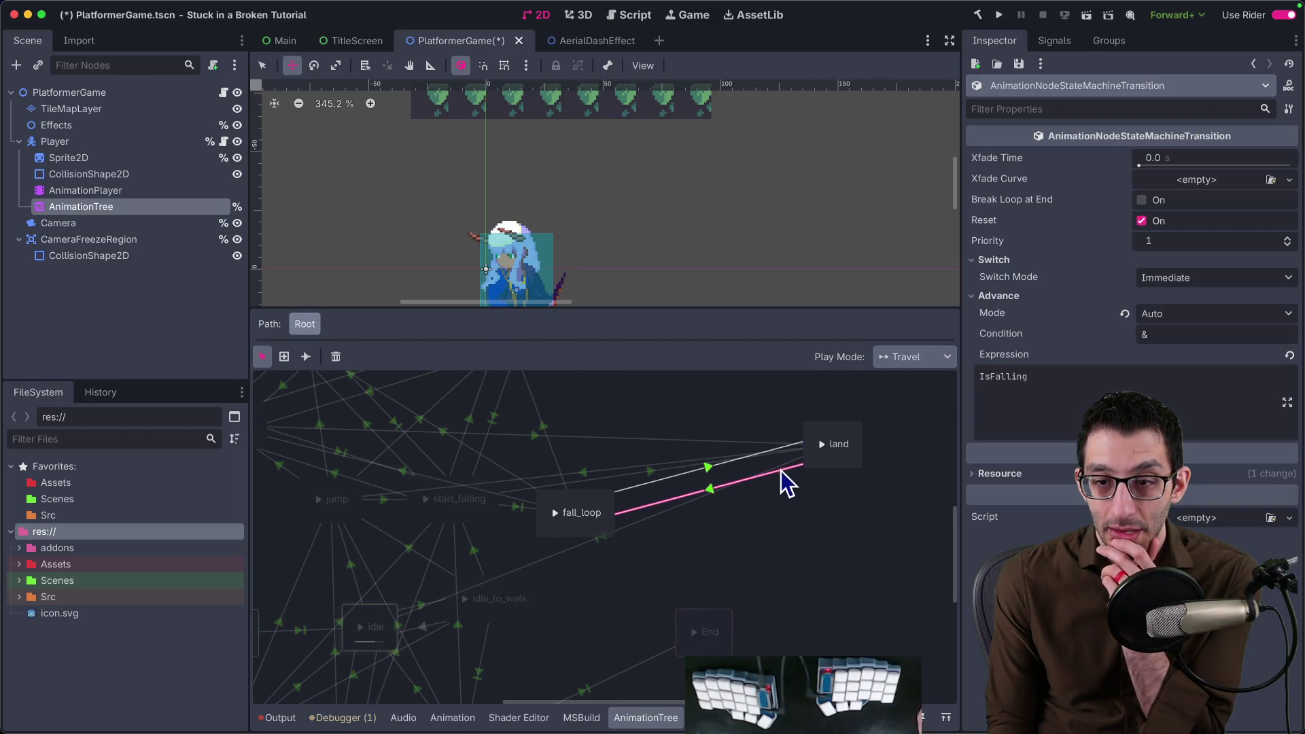
left_click(614, 529)
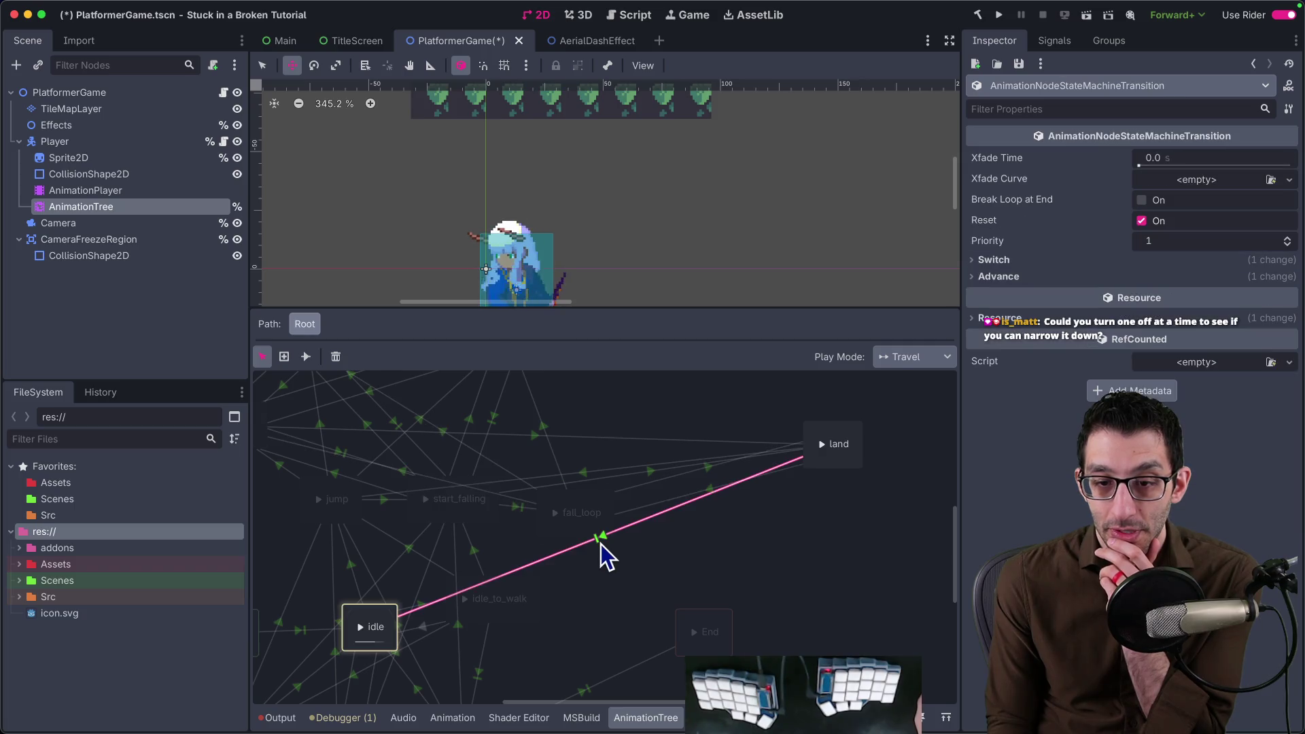
Set the idle to land transition's Advance Mode to Disabled, then save and run the game.
left_click(1085, 276)
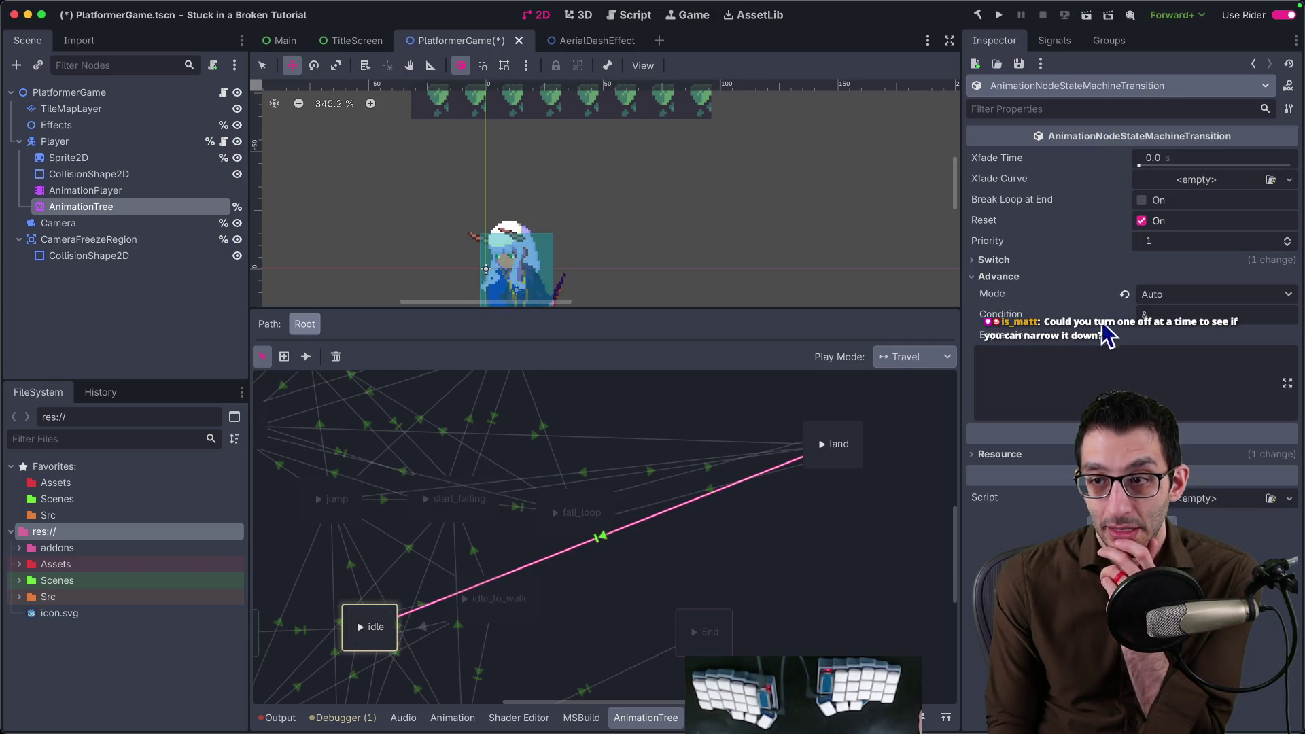
left_click(1047, 261)
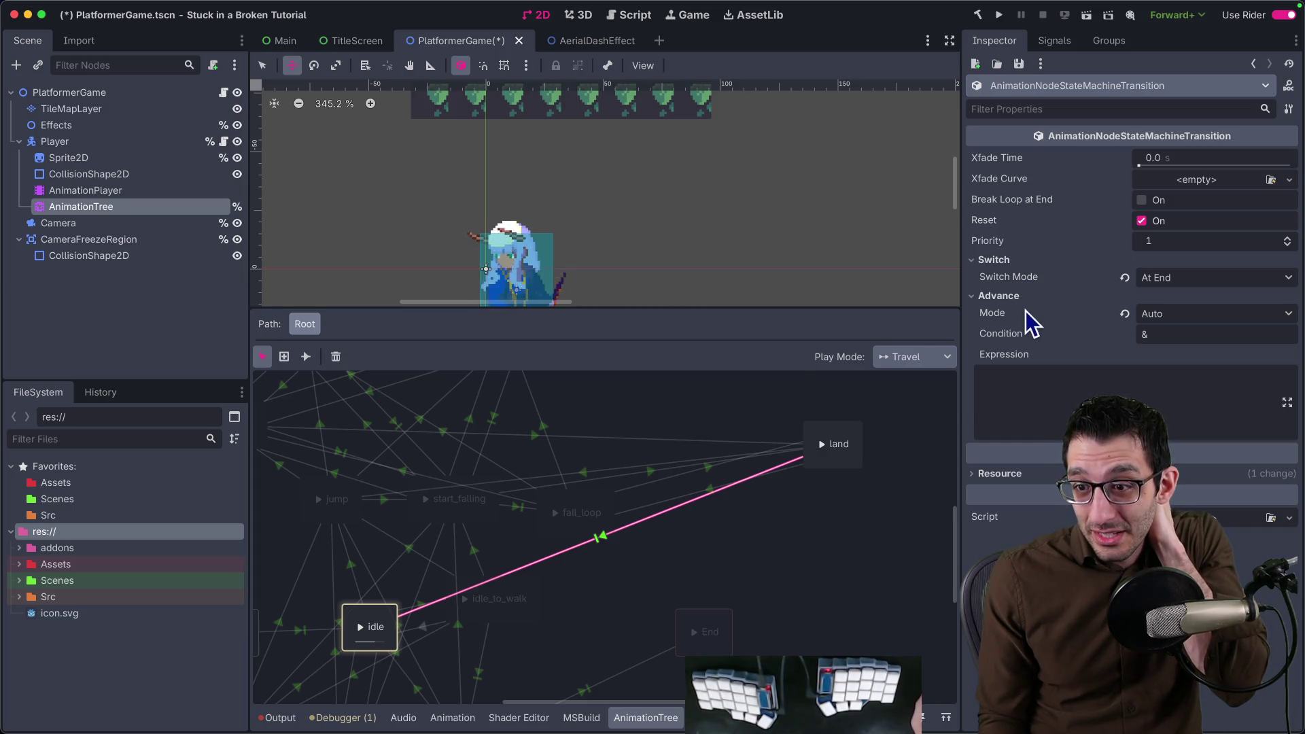
left_click(1183, 278)
left_click(1175, 314)
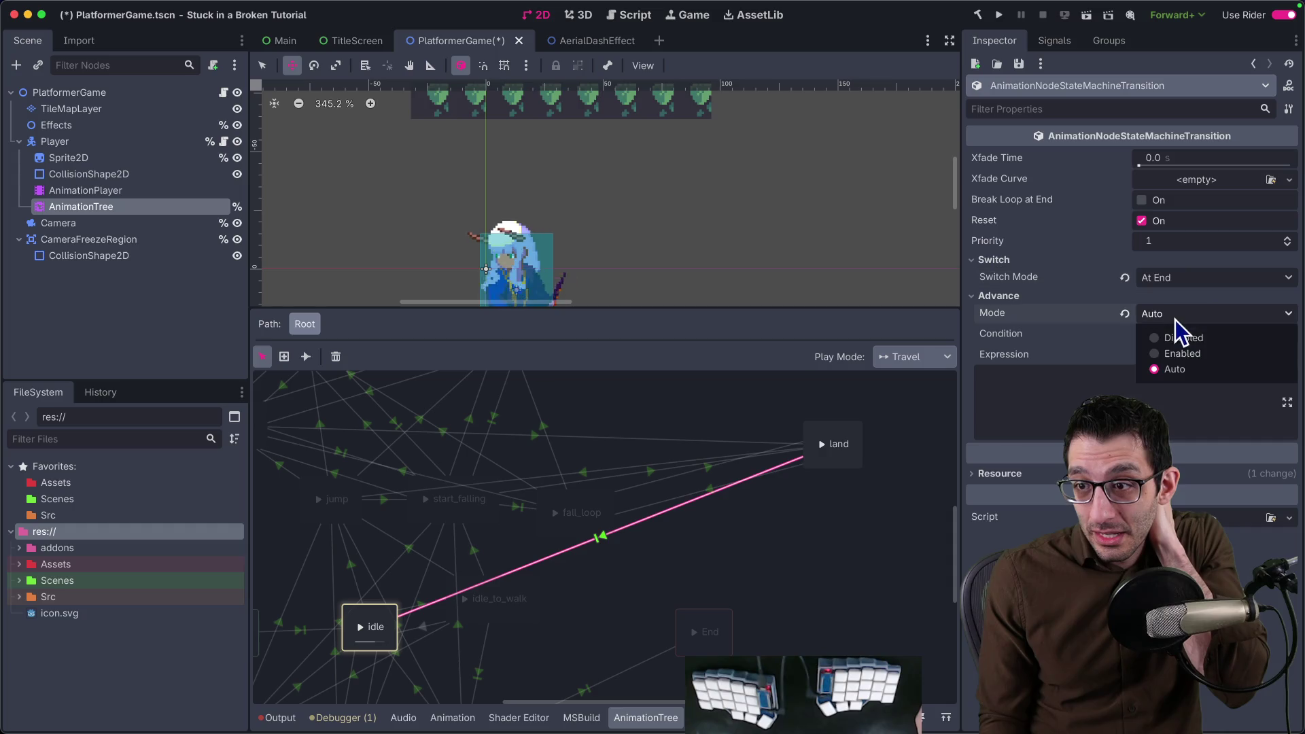
left_click(1178, 339)
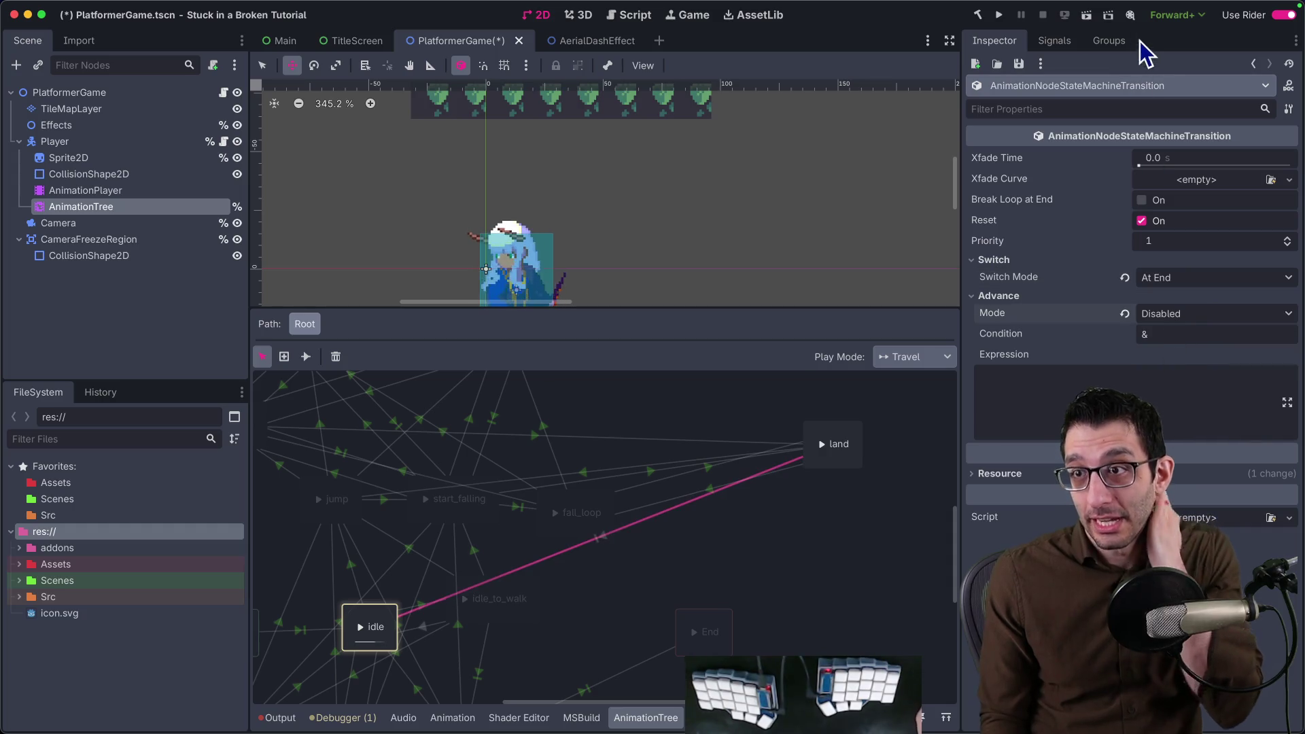
left_click(999, 15)
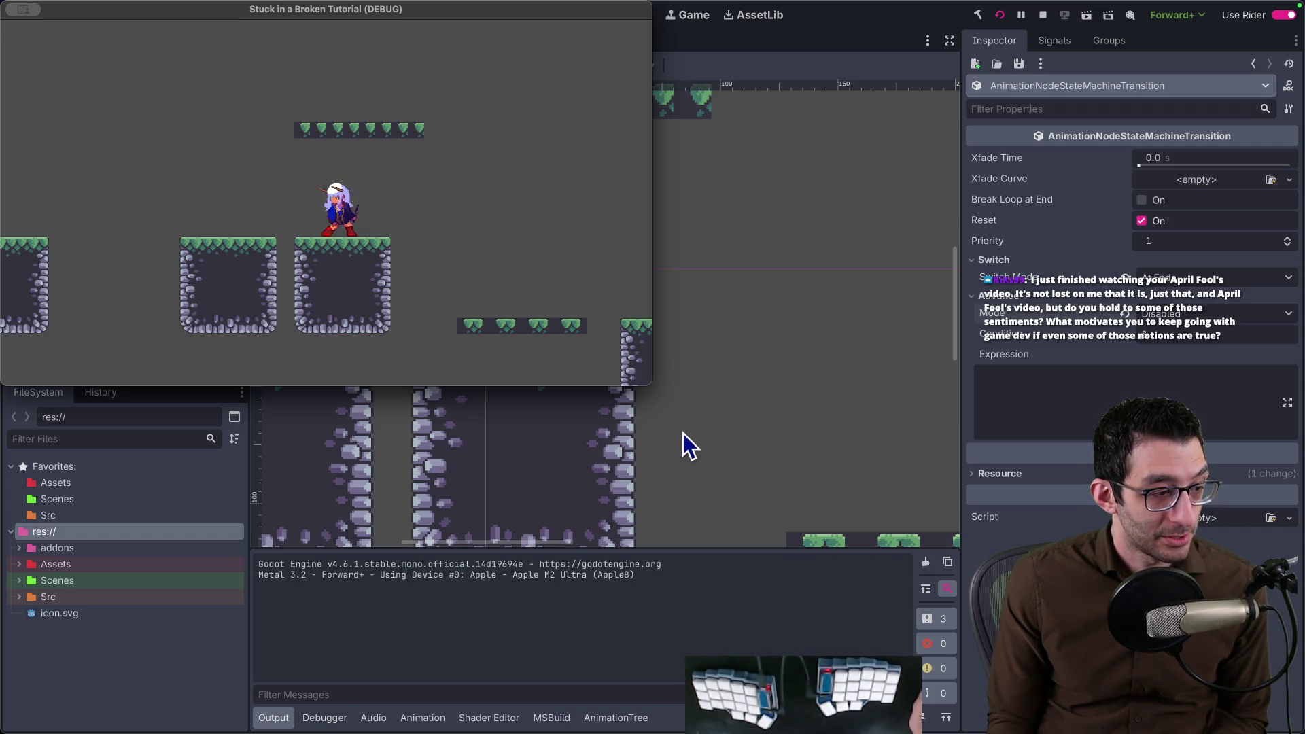
Drag the running game window aside to reveal the editor and console.
left_click_drag(545, 13, 1104, 121)
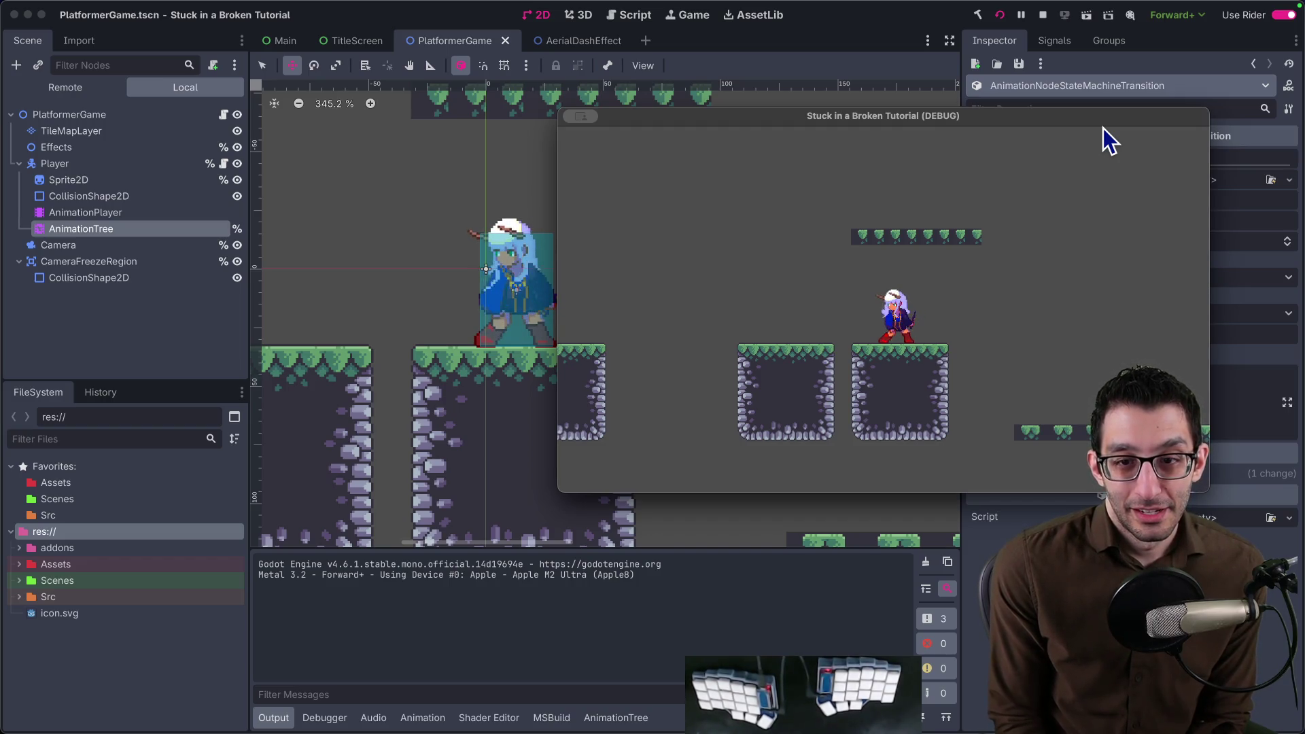
Jump onto the upper platform in the test run, then stop the game.
mouse_move(922, 115)
left_mouse_down()
mouse_move(849, 147)
mouse_move(477, 107)
left_mouse_up()
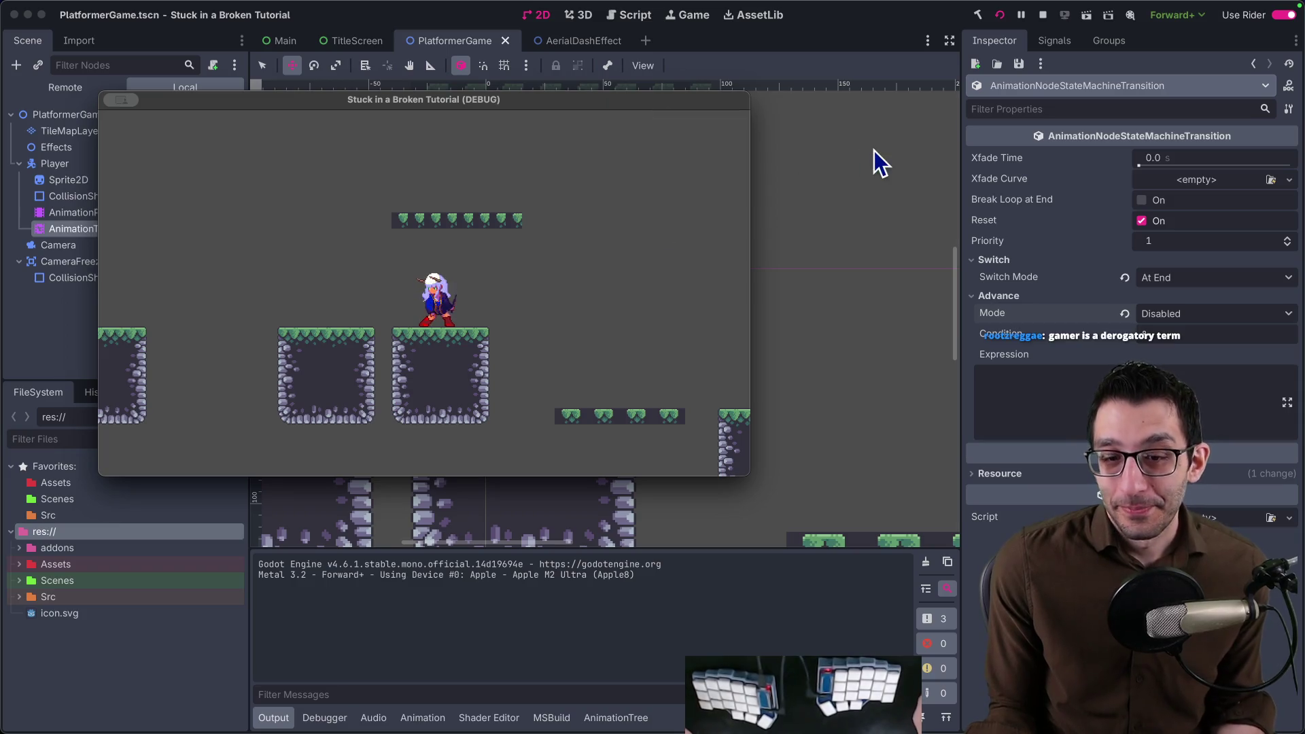
key("space")
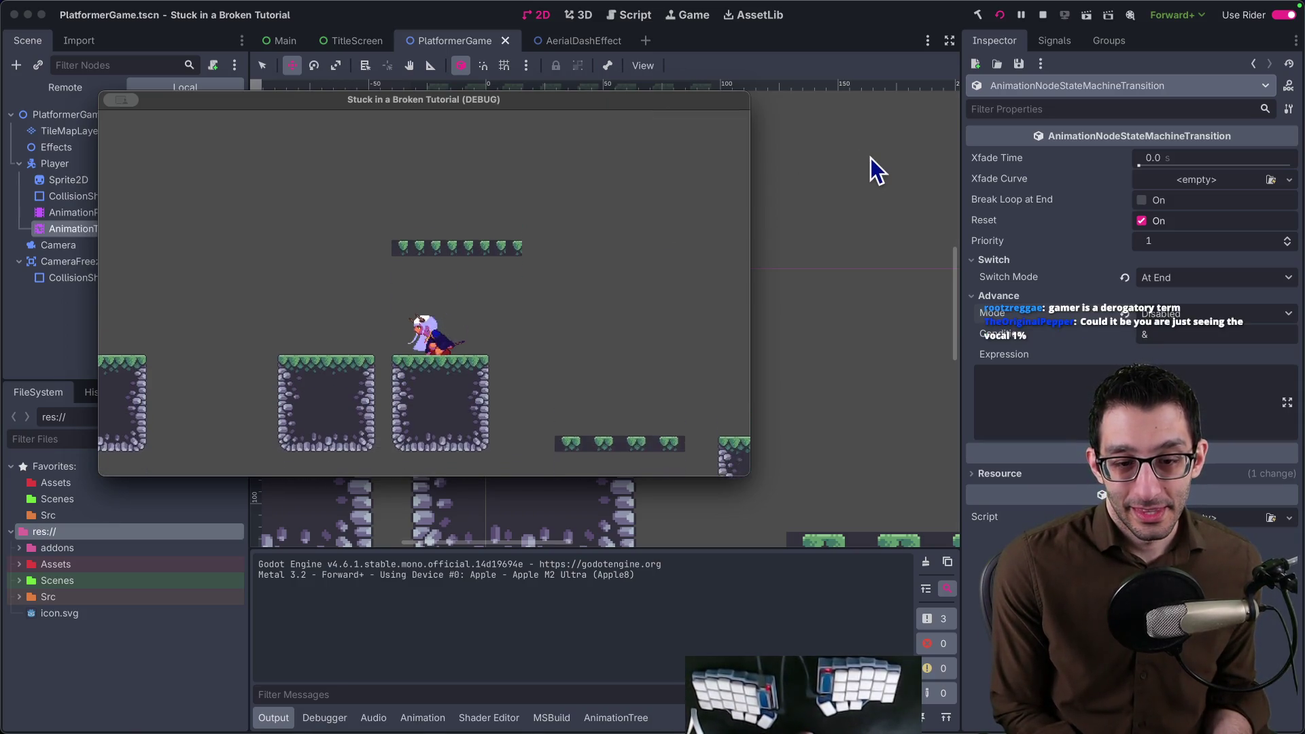
left_click(1047, 13)
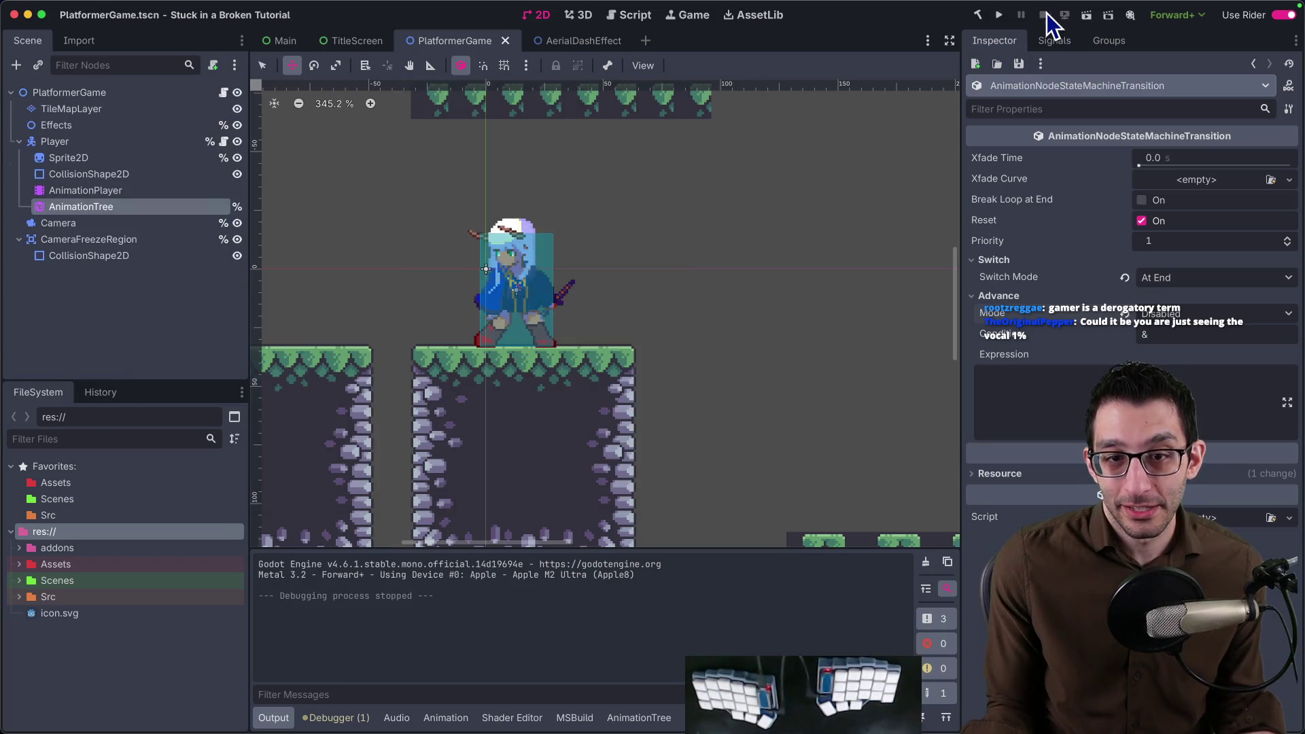
Set the idle to land transition's Advance Mode back to Auto.
left_click(108, 206)
left_click_drag(269, 549, 268, 315)
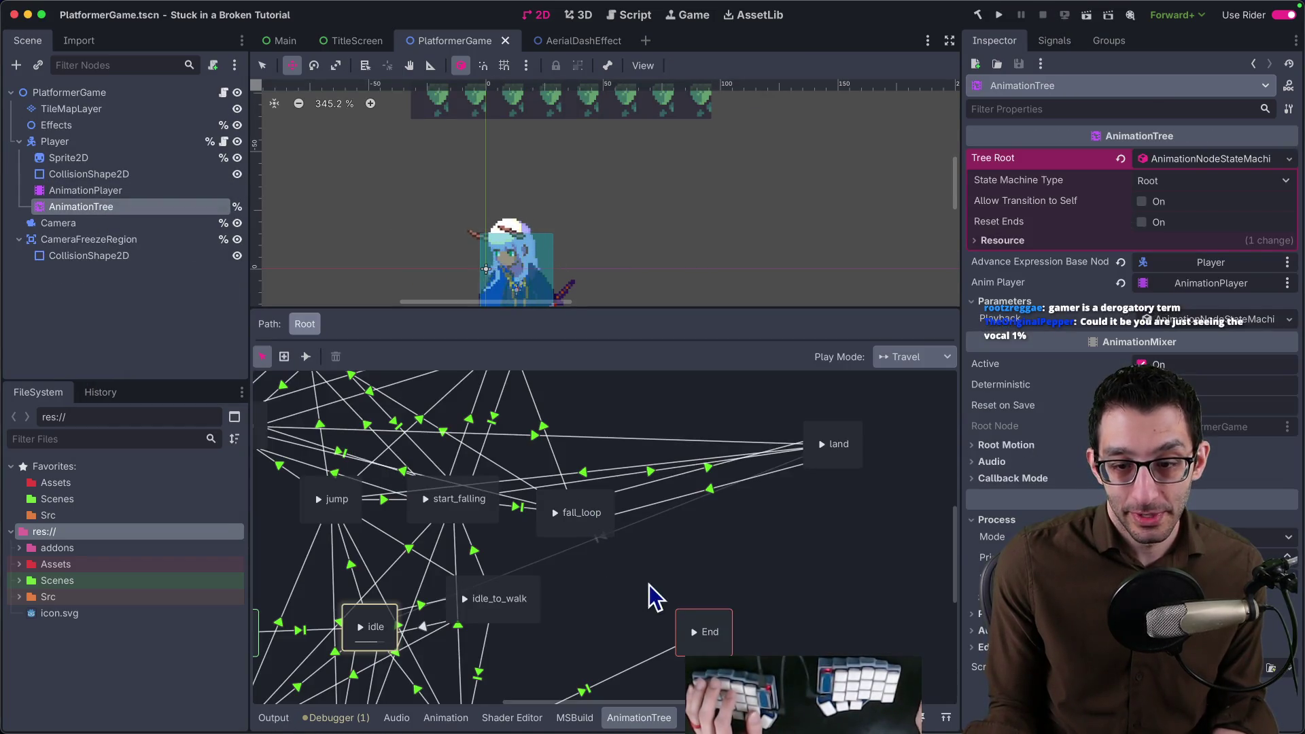
scroll(663, 562, "down", 2)
left_click(635, 488)
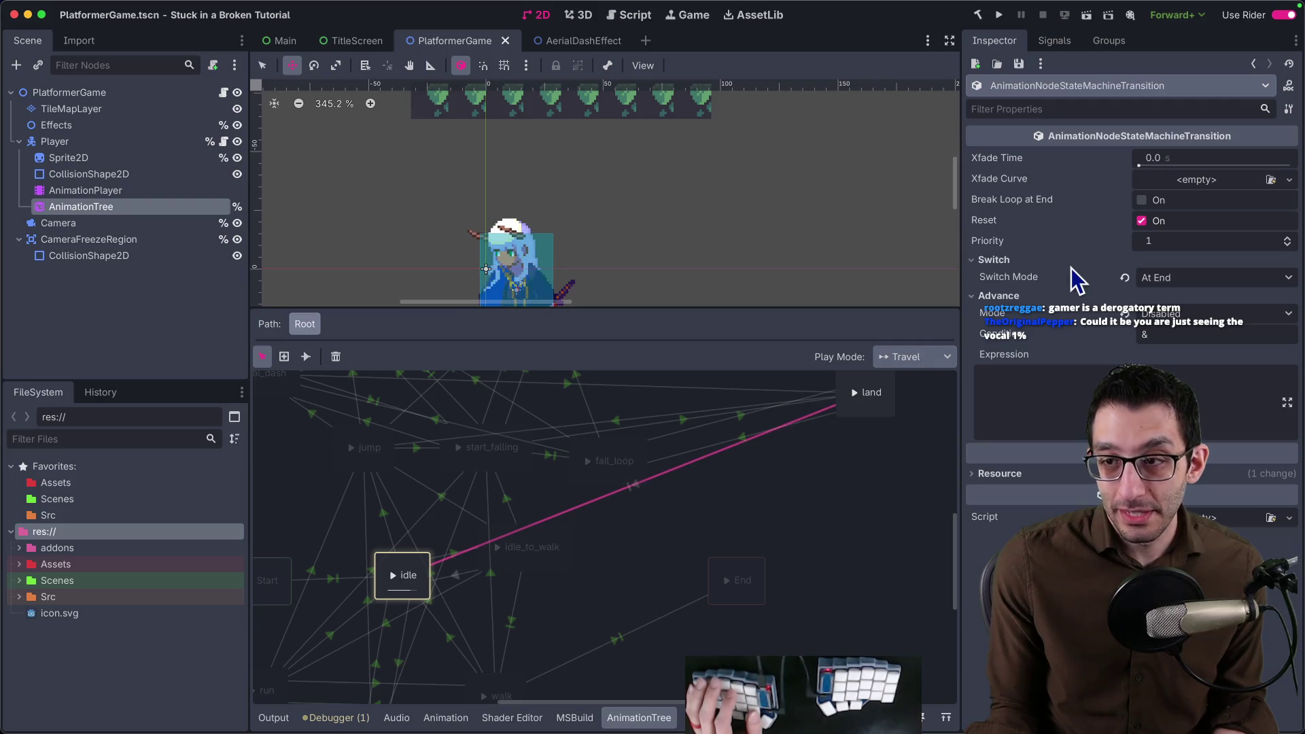
left_click(1168, 312)
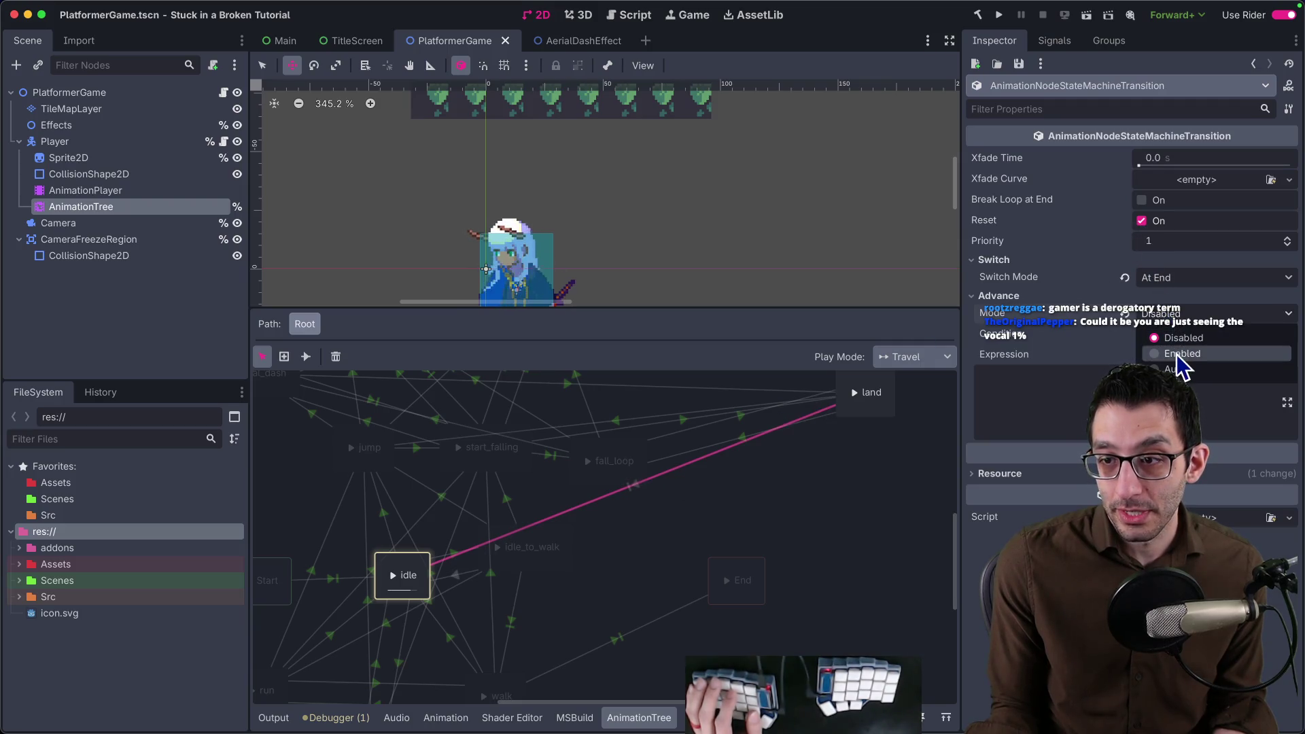
left_click(855, 531)
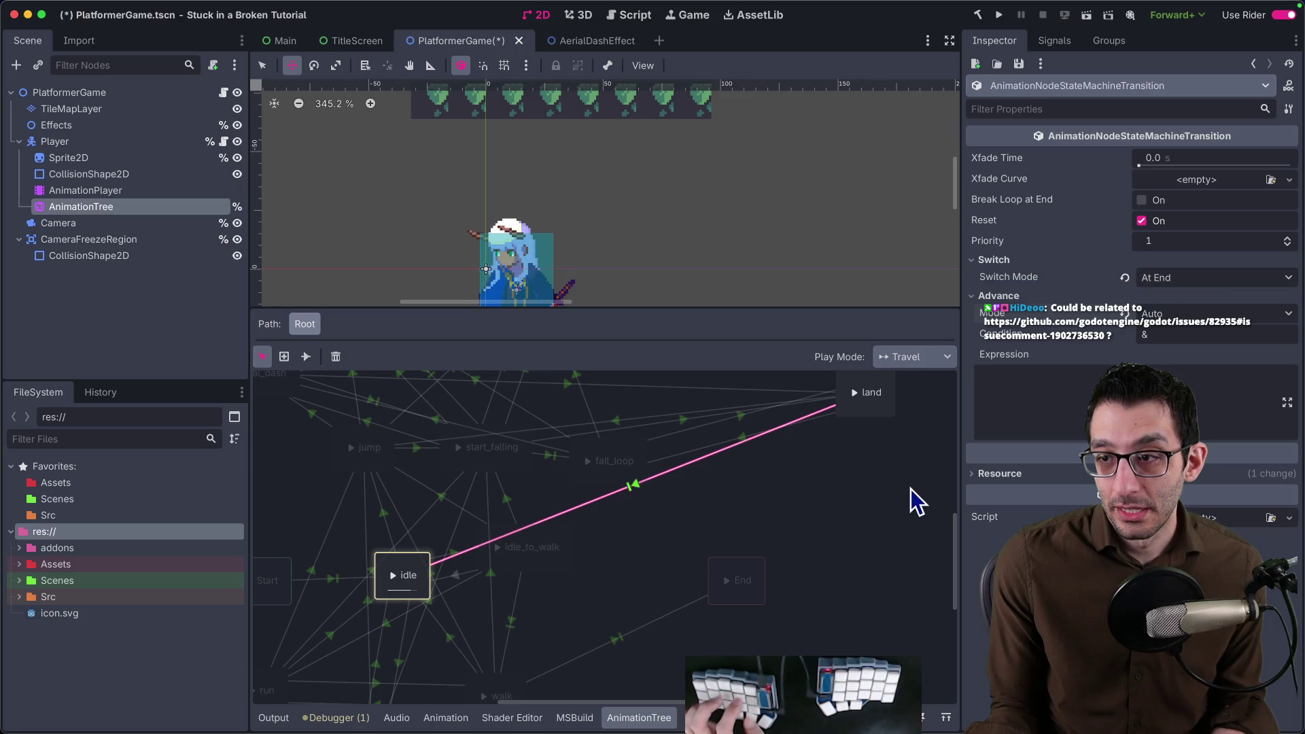
scroll(852, 482, "up", 2)
Set the fall_loop to land transition's Advance Mode to Enabled and run the game.
left_click(779, 474)
left_click_drag(801, 455, 874, 455)
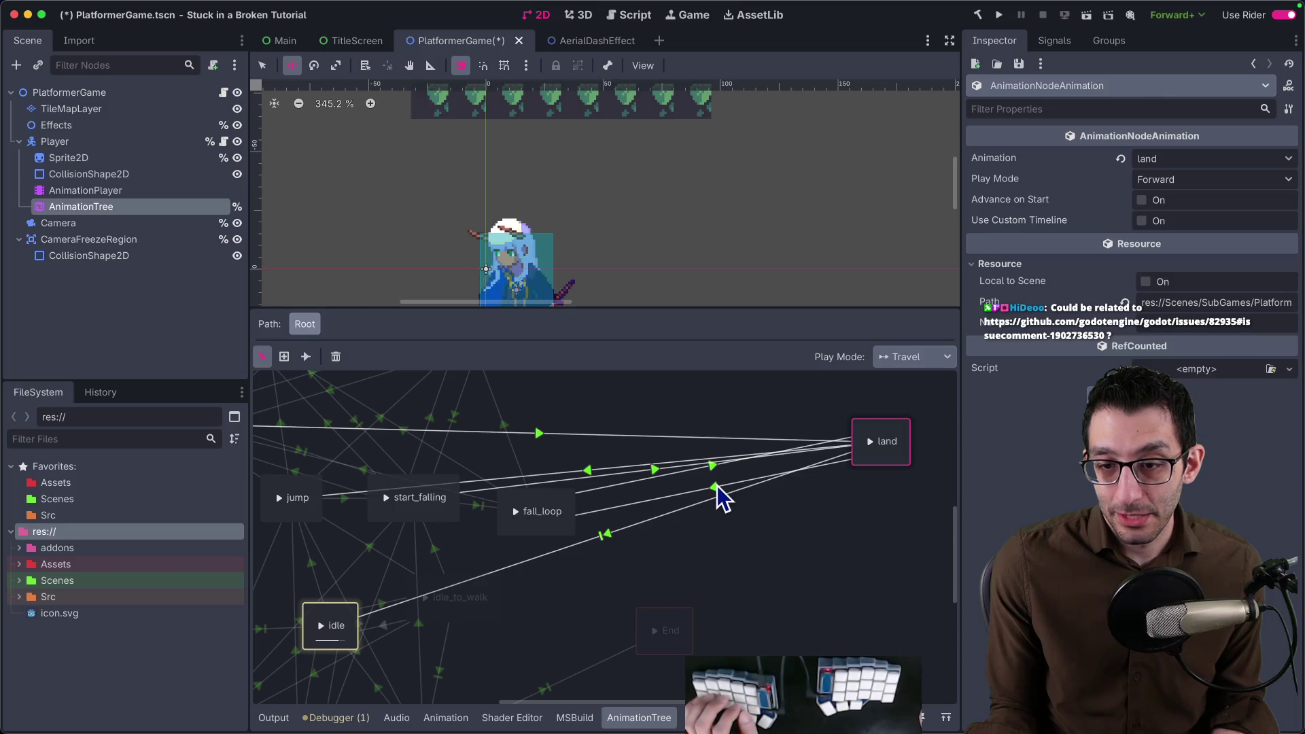
left_click(717, 490)
left_click(1183, 312)
left_click(1180, 353)
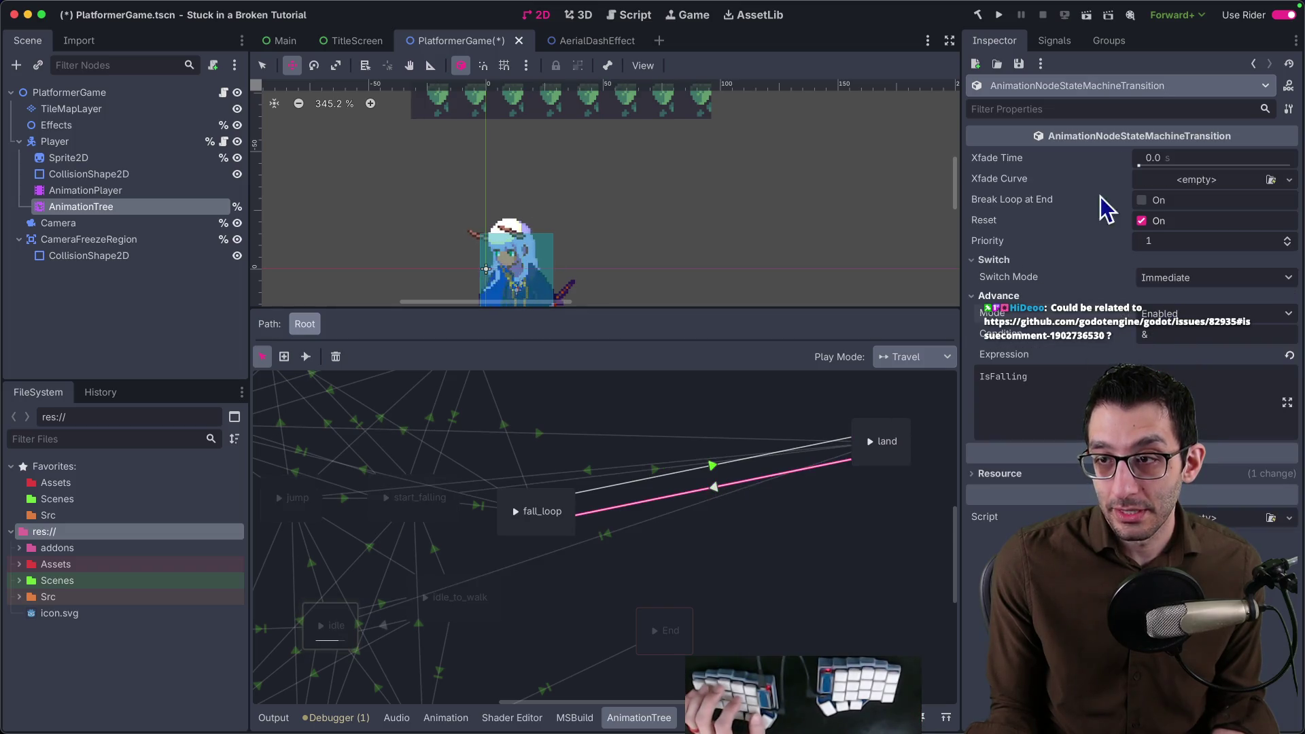
left_click(998, 15)
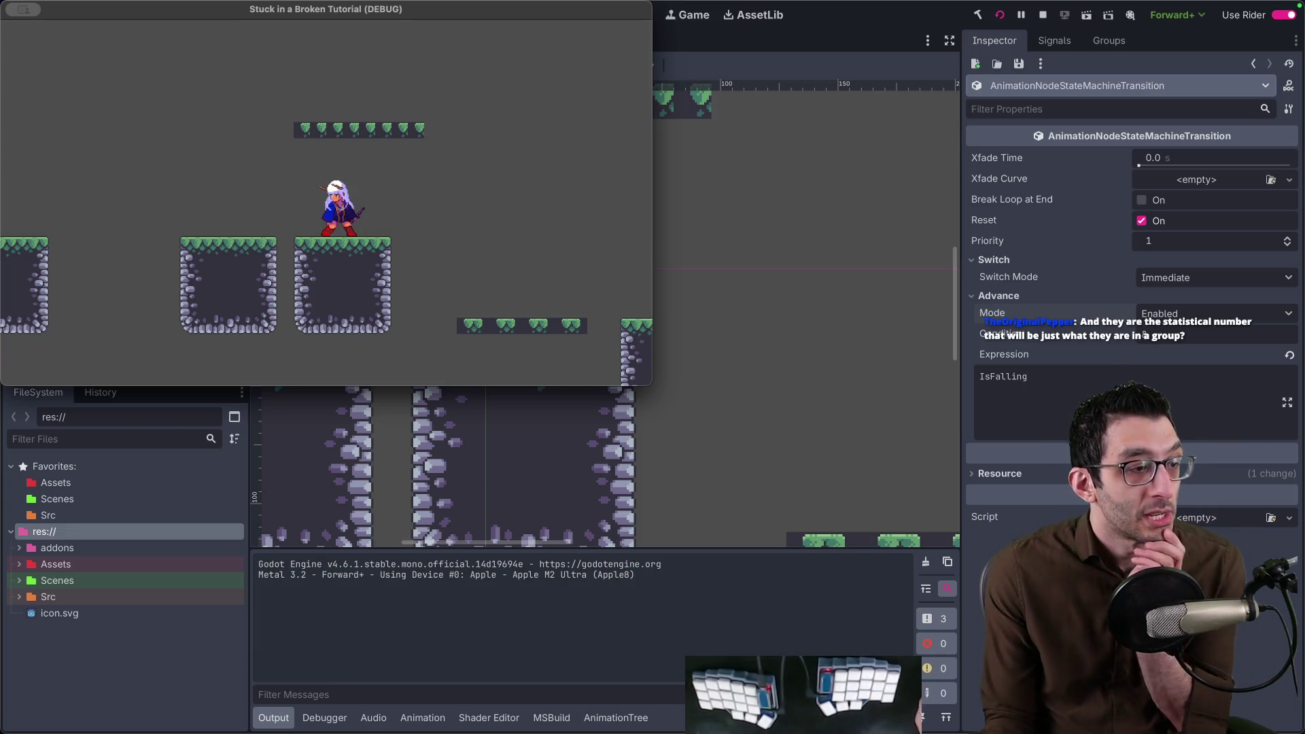
key("super+Tab")
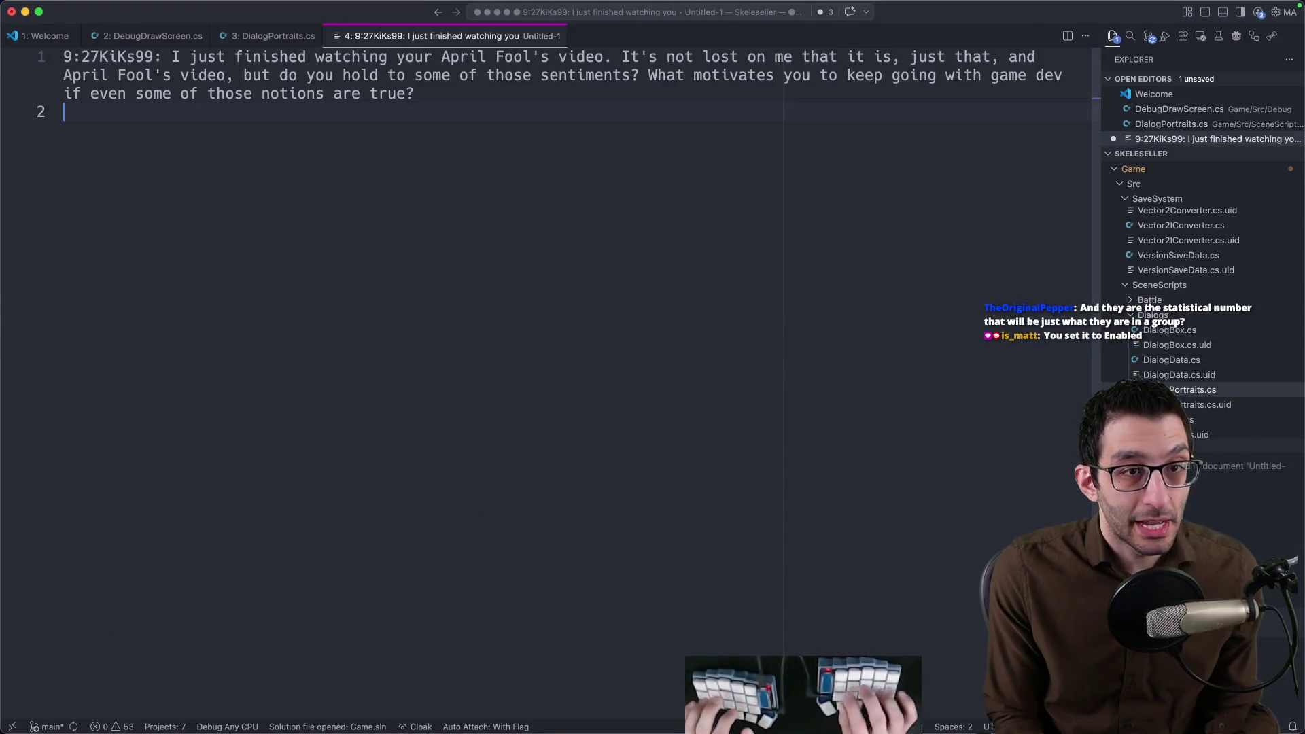
Delete the '9:27' timestamp from the viewer question, select all the text, and switch to Chrome.
left_click(99, 56)
key("BackSpace")
key("BackSpace")
key("BackSpace")
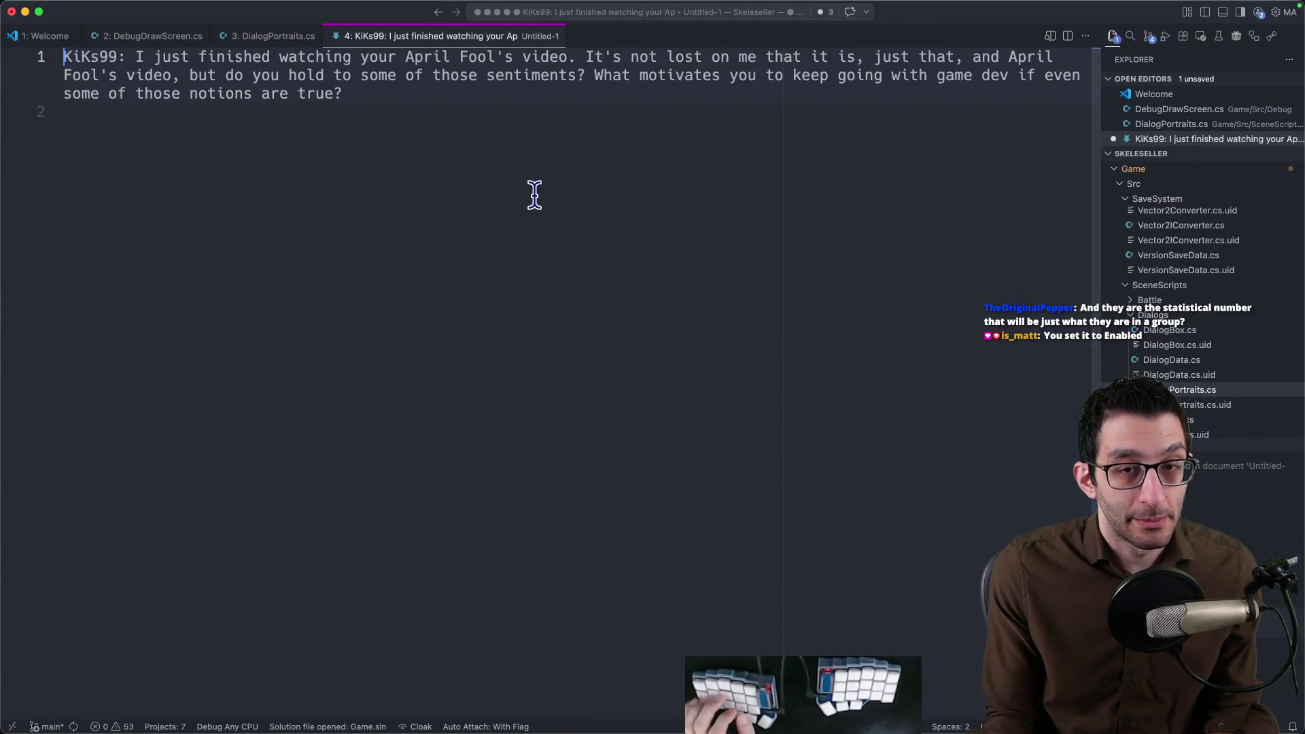
key("super+a")
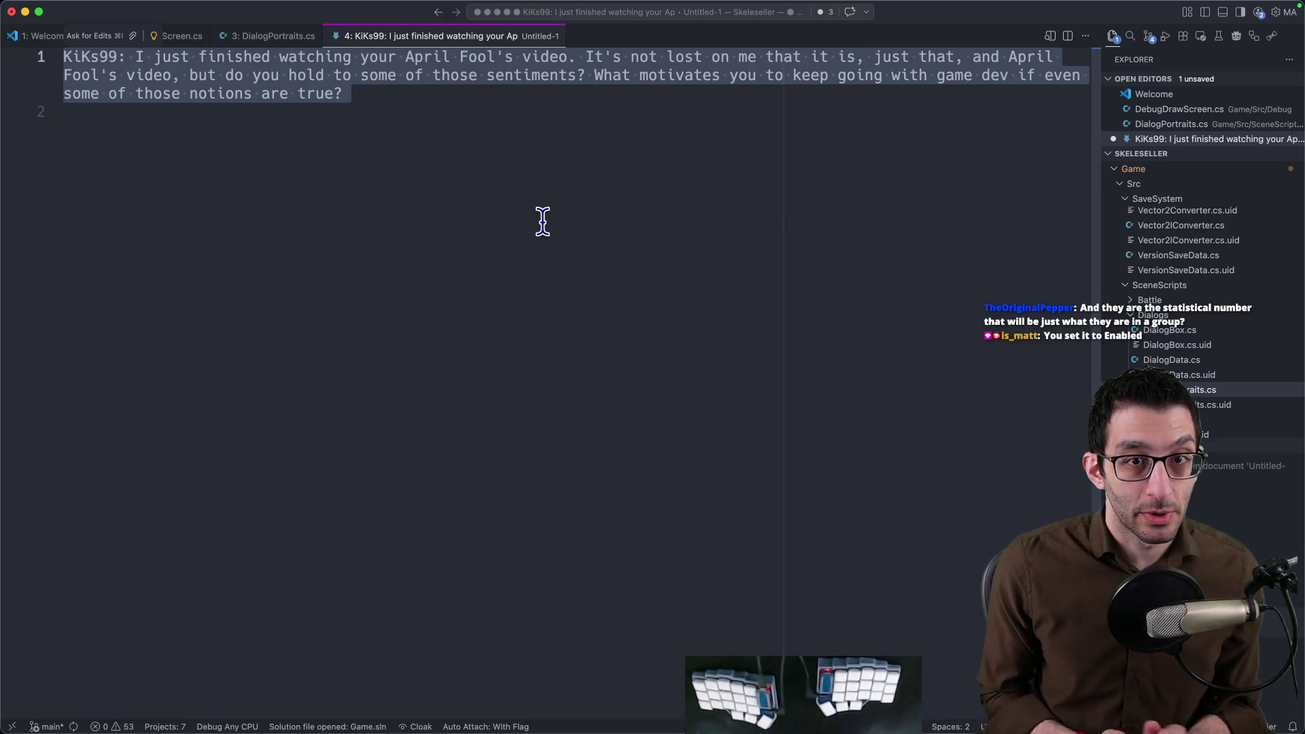
left_click(306, 78)
key("super+a")
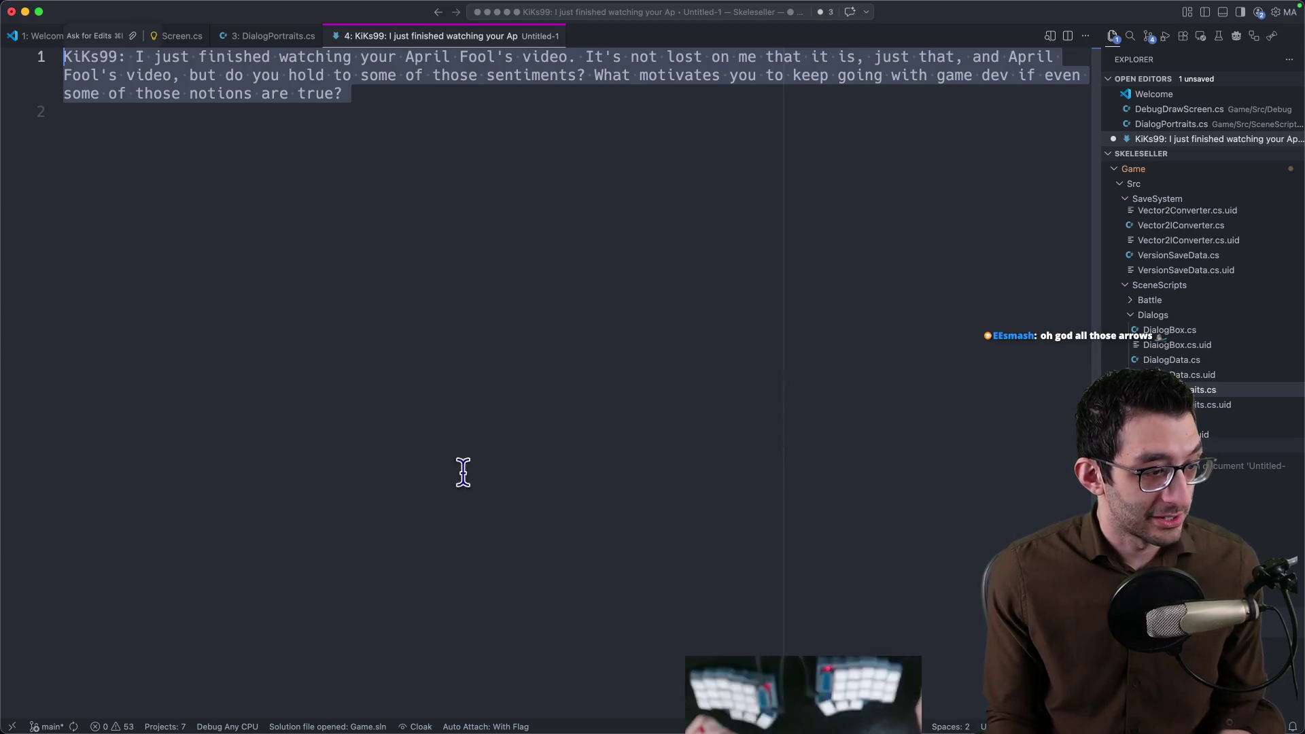
key("super+Tab")
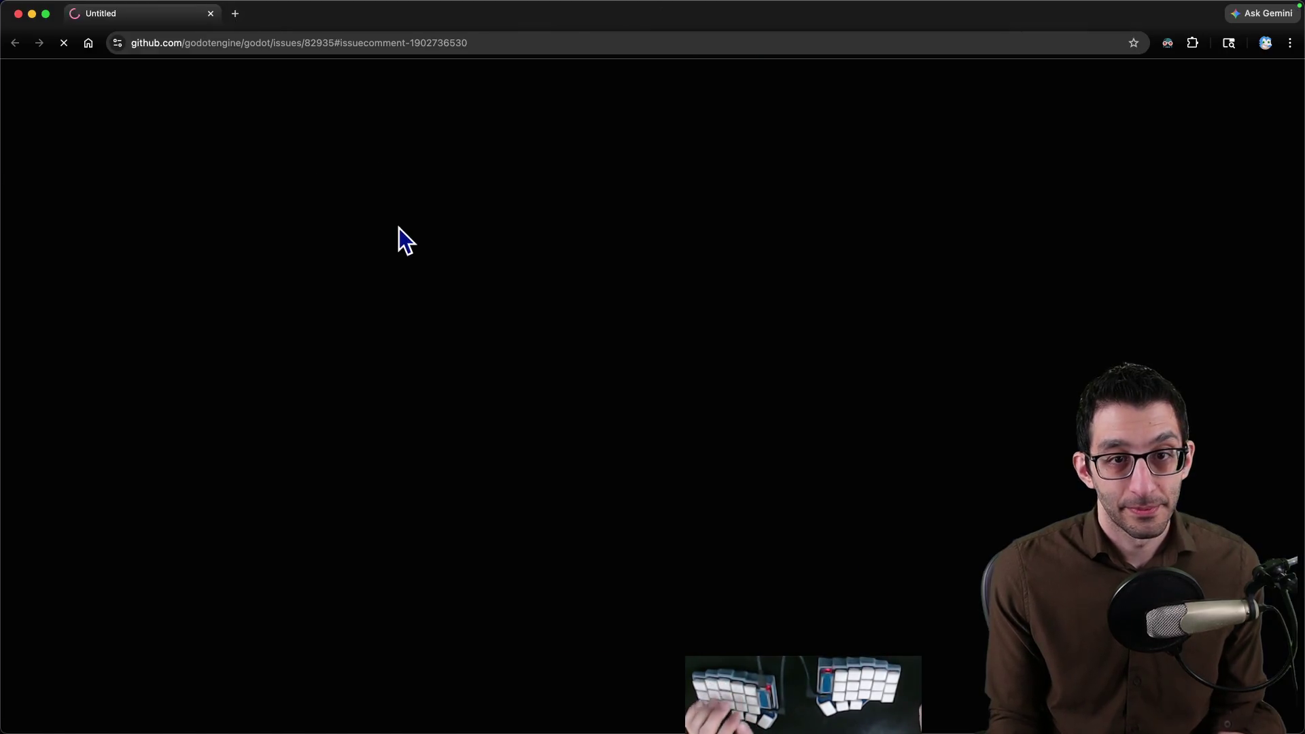
scroll(428, 254, "up", 2)
scroll(457, 286, "up", 3)
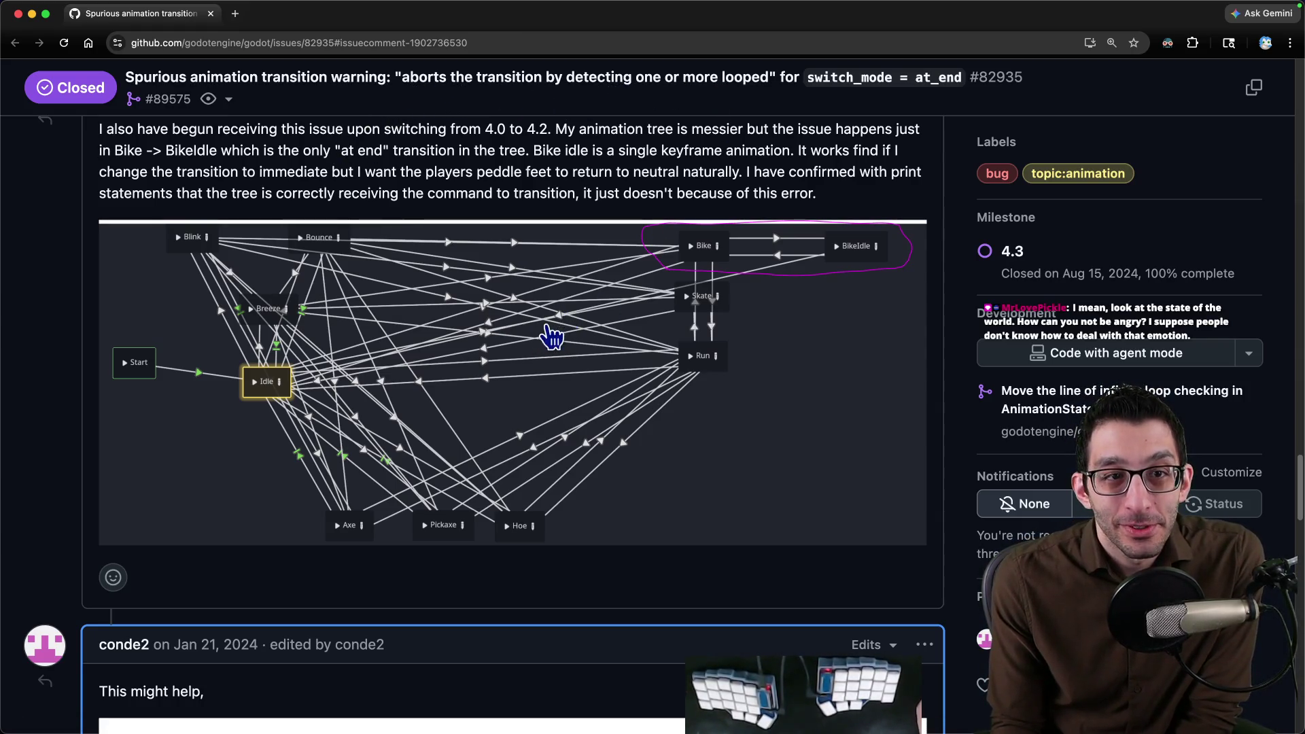
scroll(540, 347, "down", 5)
scroll(538, 353, "up", 1)
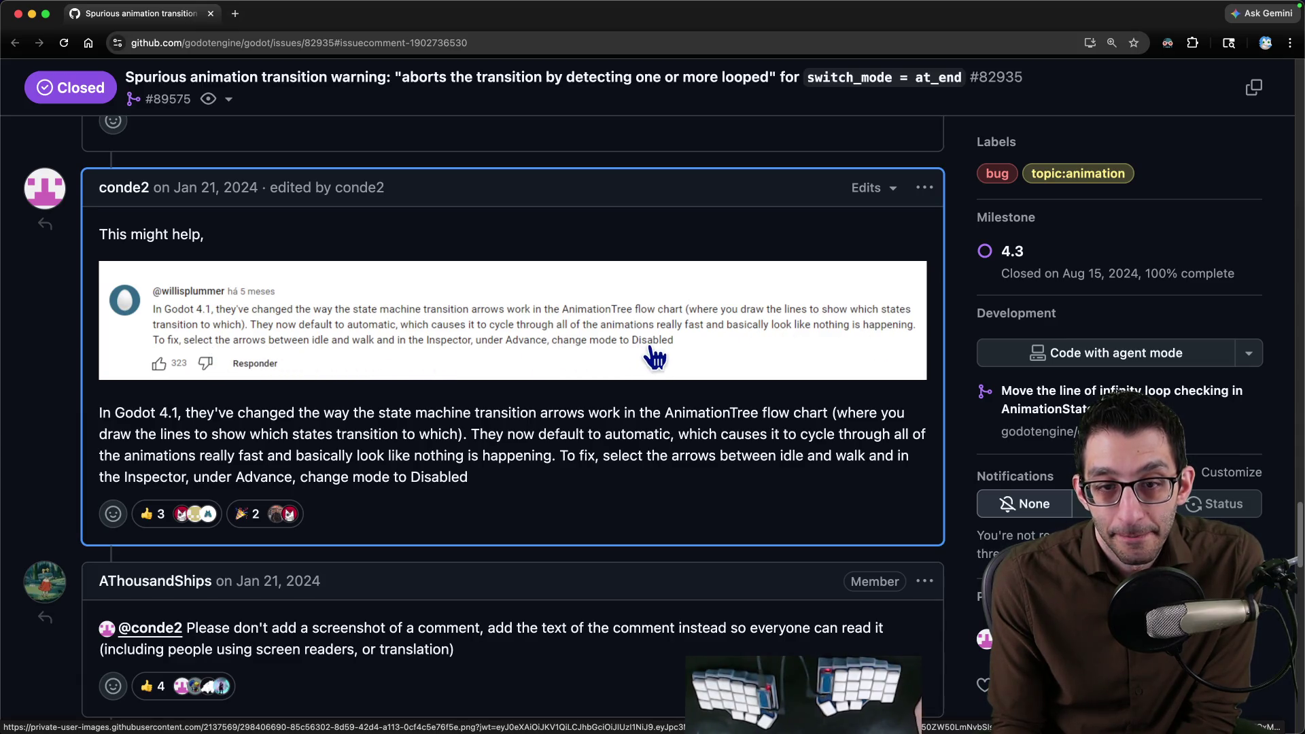
scroll(662, 346, "down", 5)
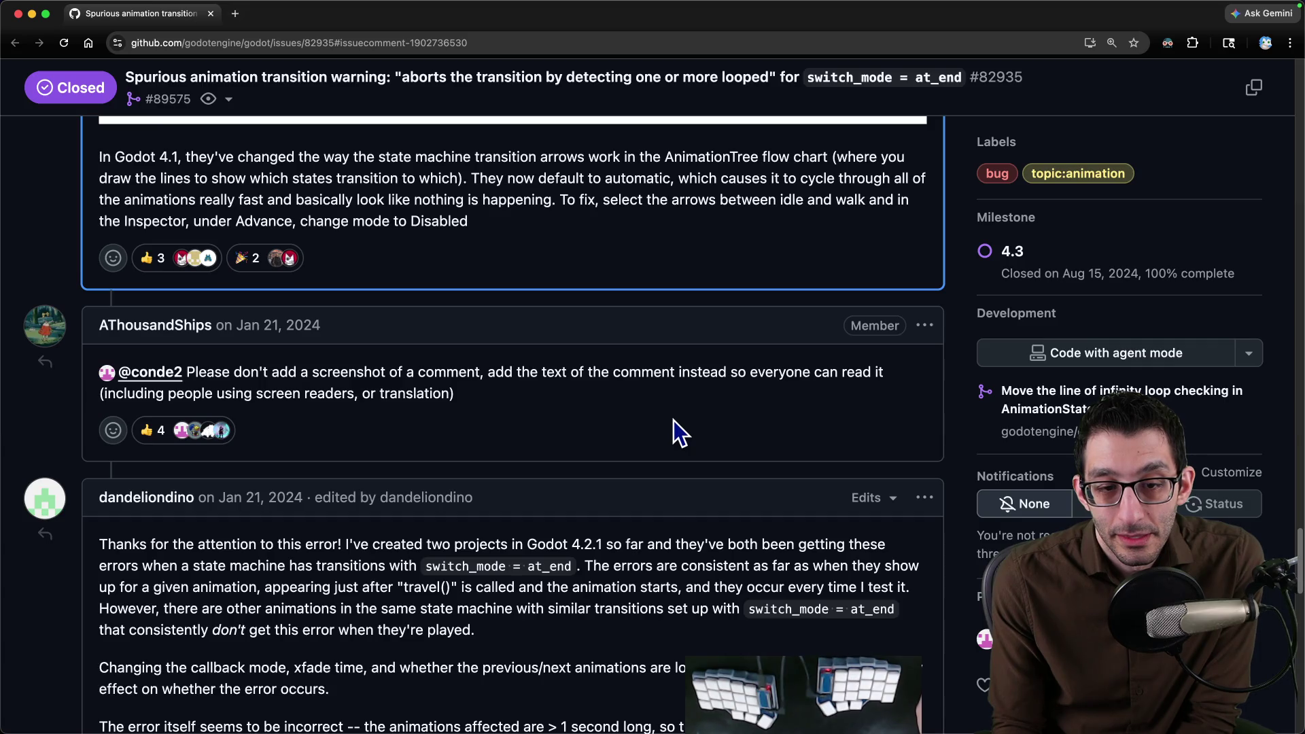
scroll(674, 421, "down", 5)
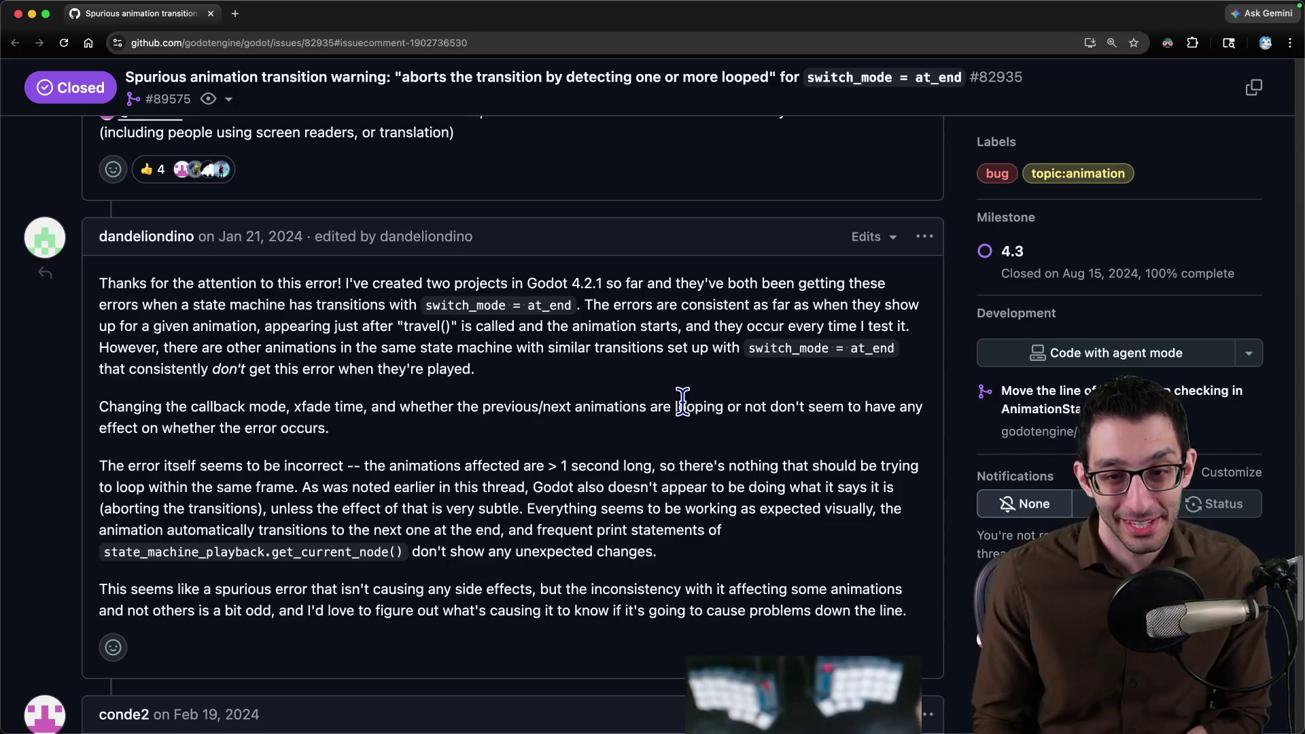
mouse_move(837, 693)
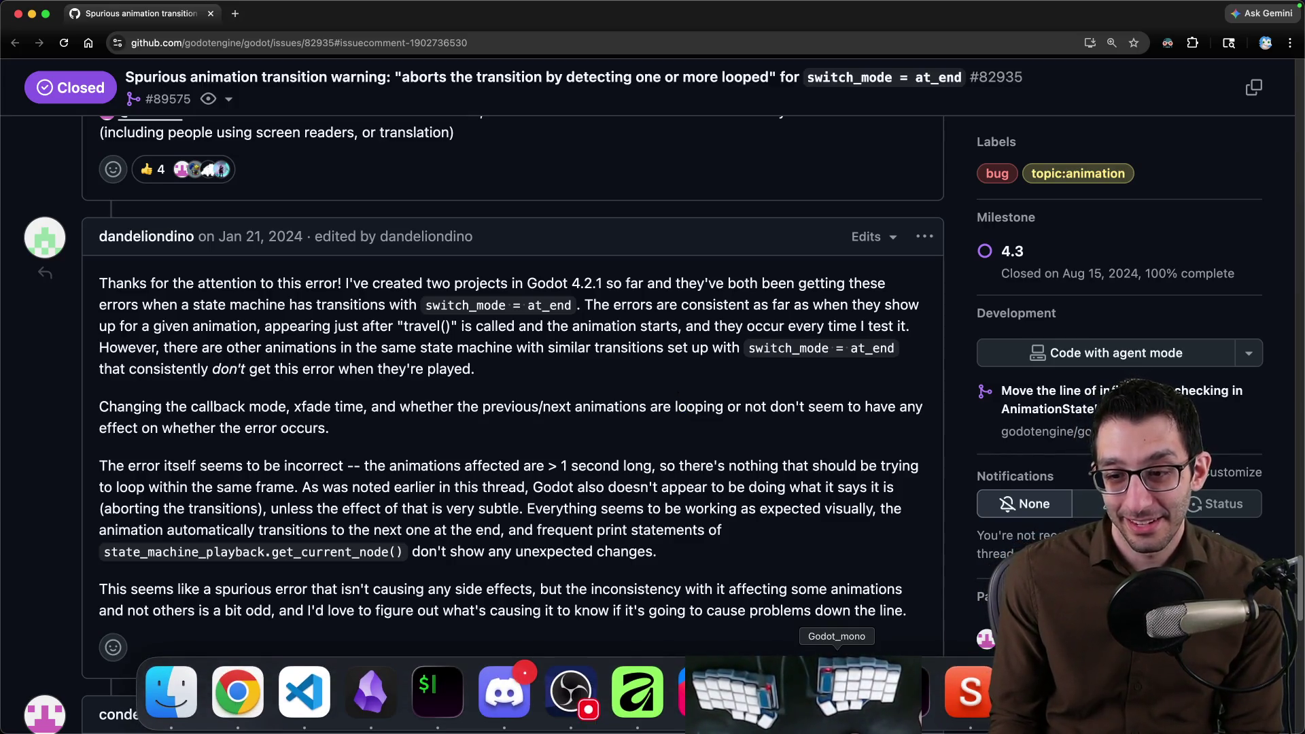
Return to the Godot editor and running game after reading issue #82935's comments.
left_click(836, 692)
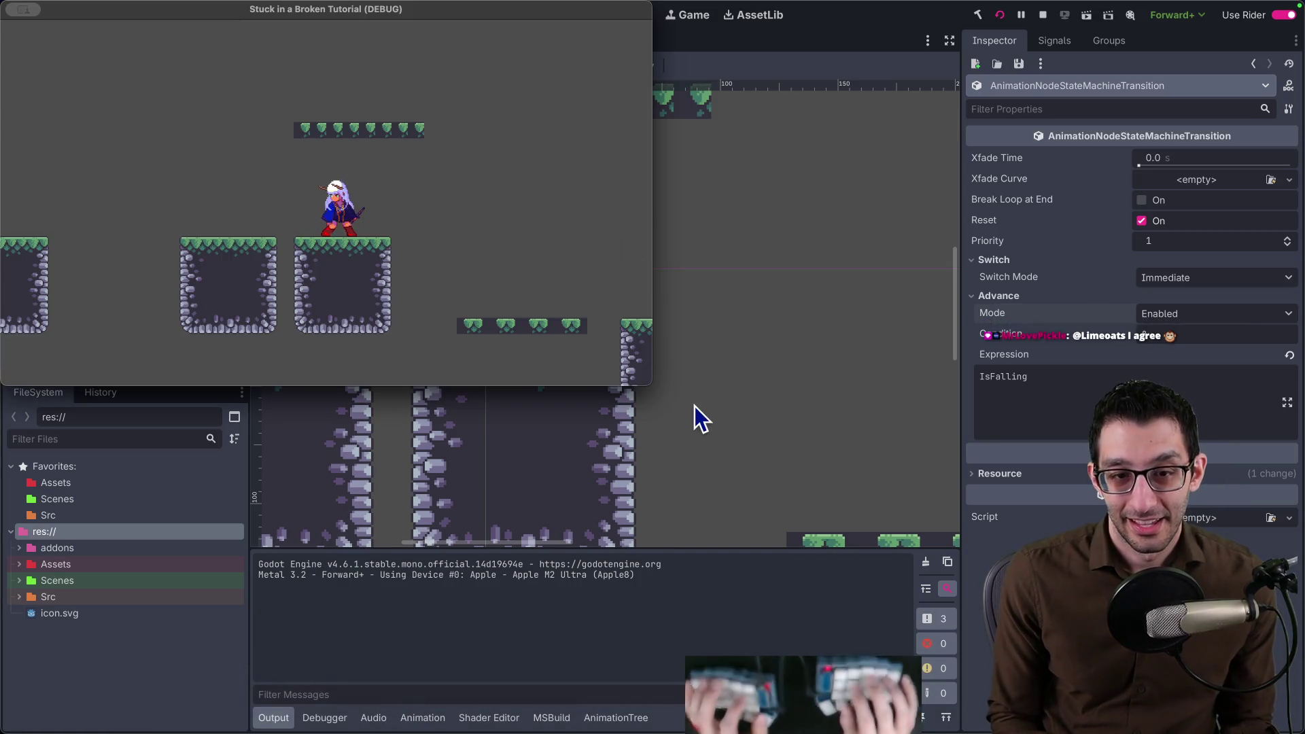
Jump onto the upper platform, drop back down, stop the game and show the AnimationTree.
key("space")
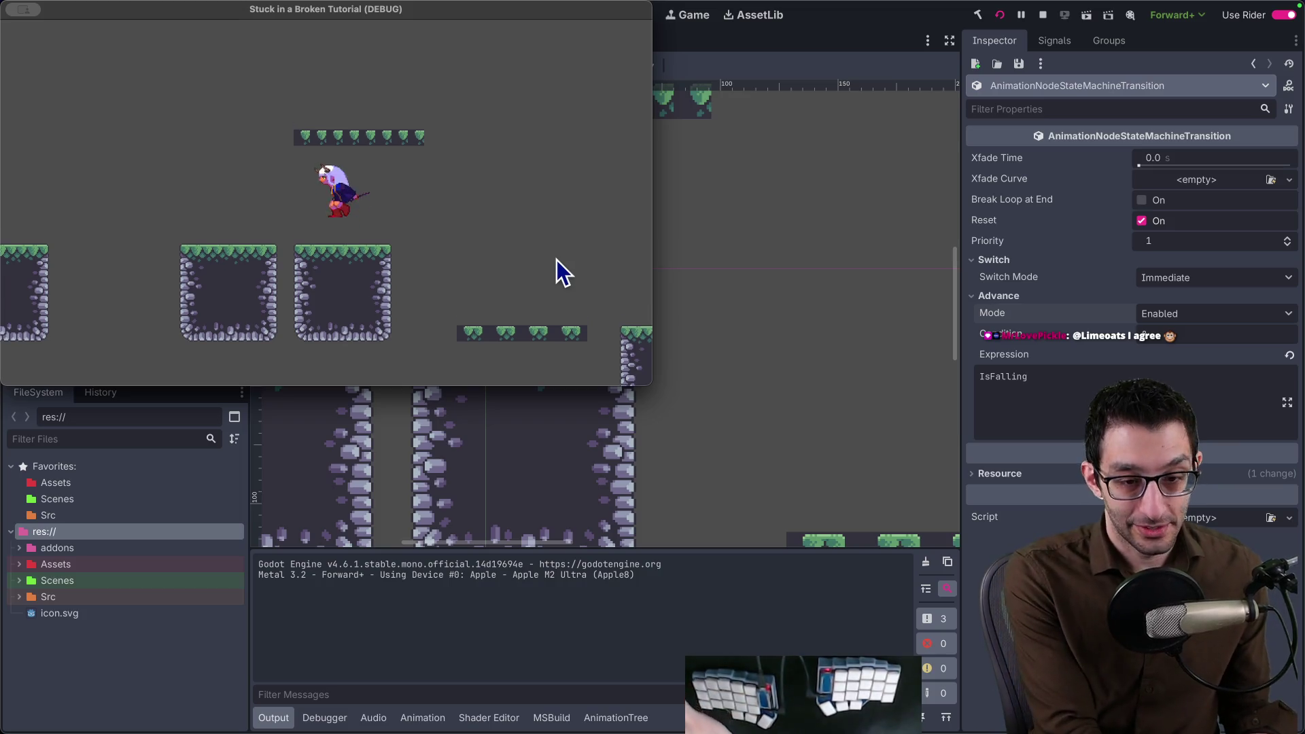
key("Down")
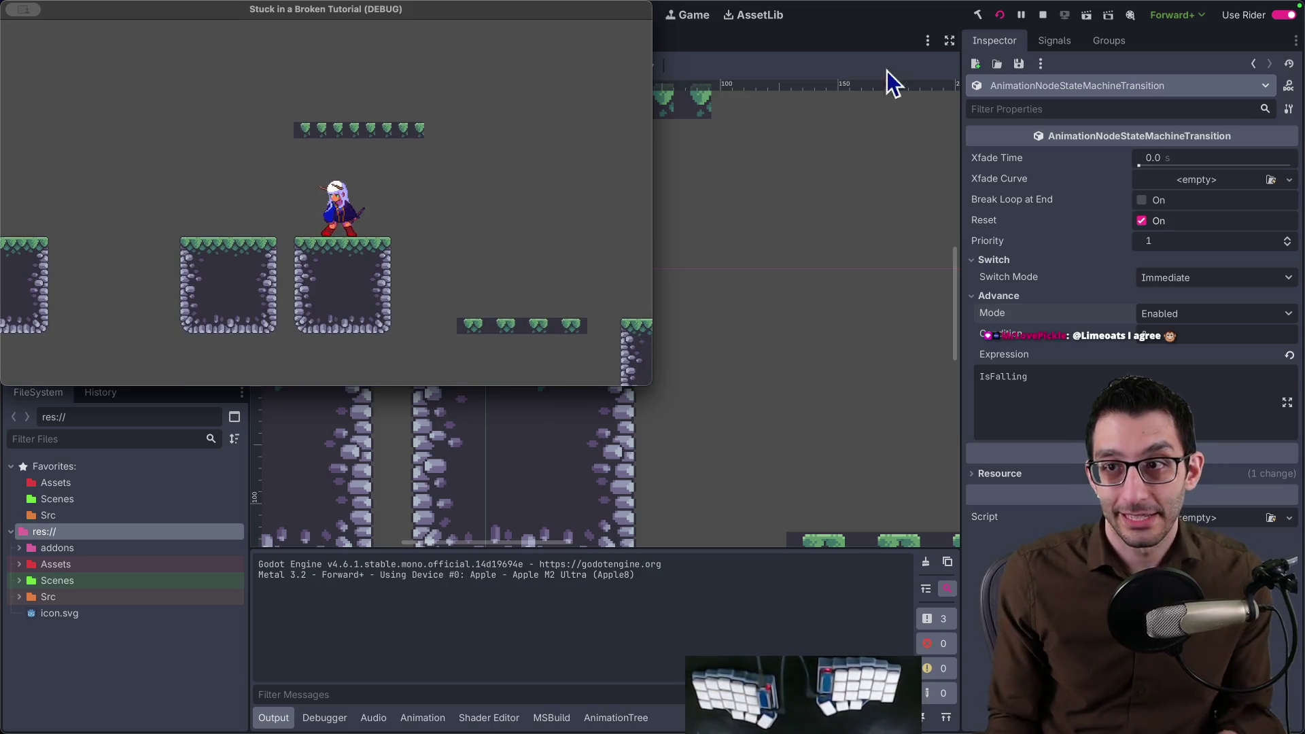
left_click(1050, 14)
left_click(84, 190)
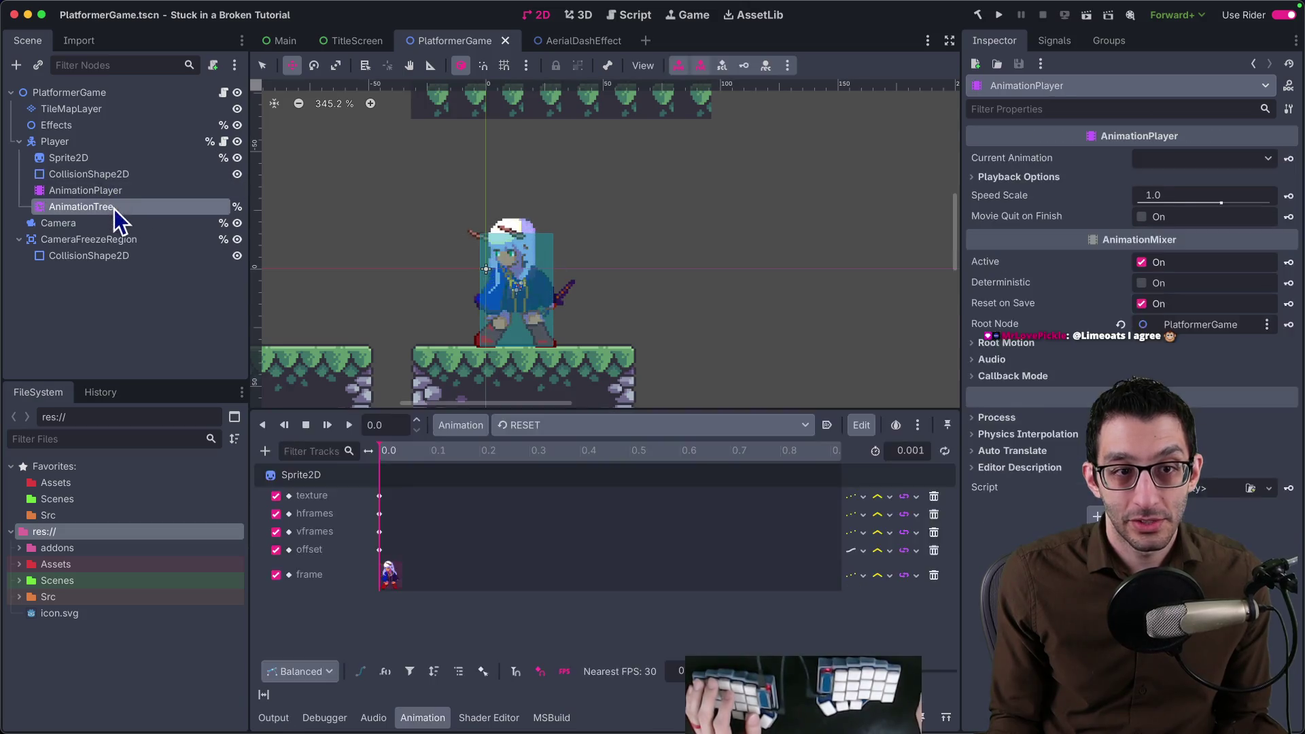
Switch the fall_loop-to-land IsFalling transition to Auto advance and save the scene.
left_click(714, 489)
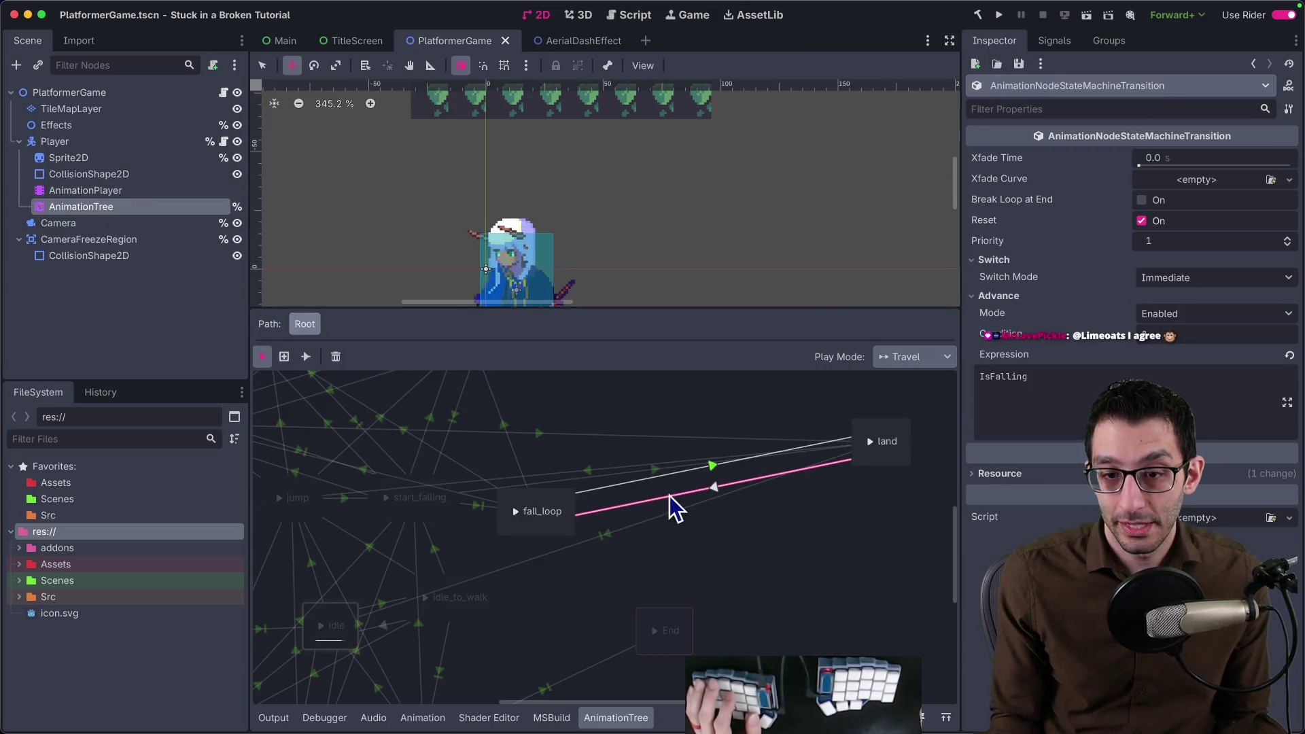
left_click(1199, 318)
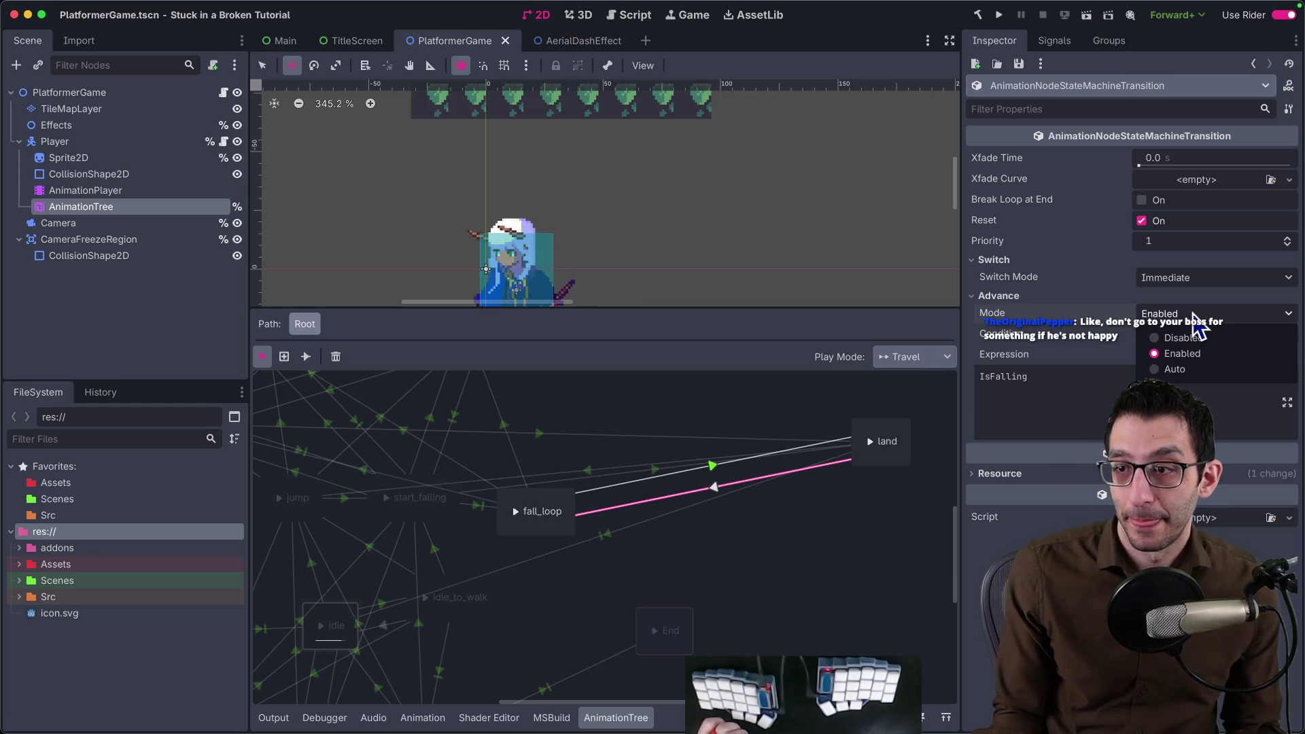
left_click(1172, 369)
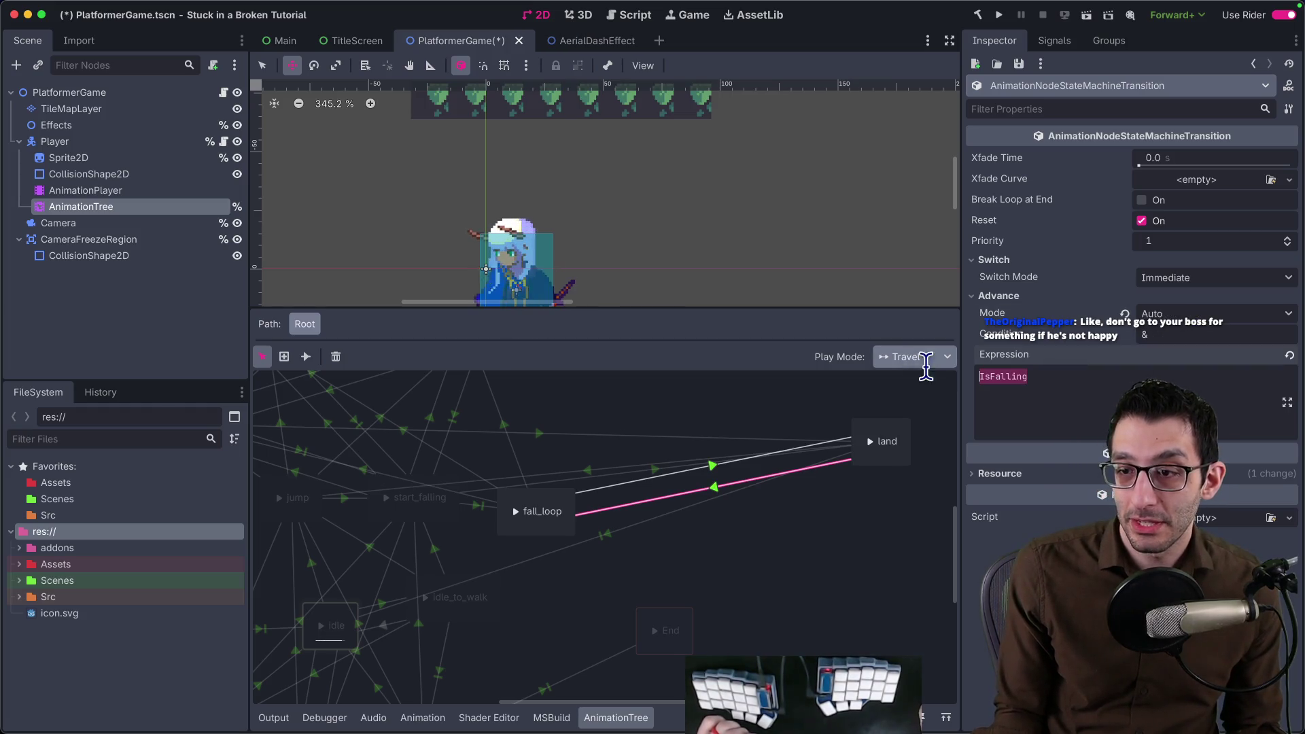
double_click(1041, 372)
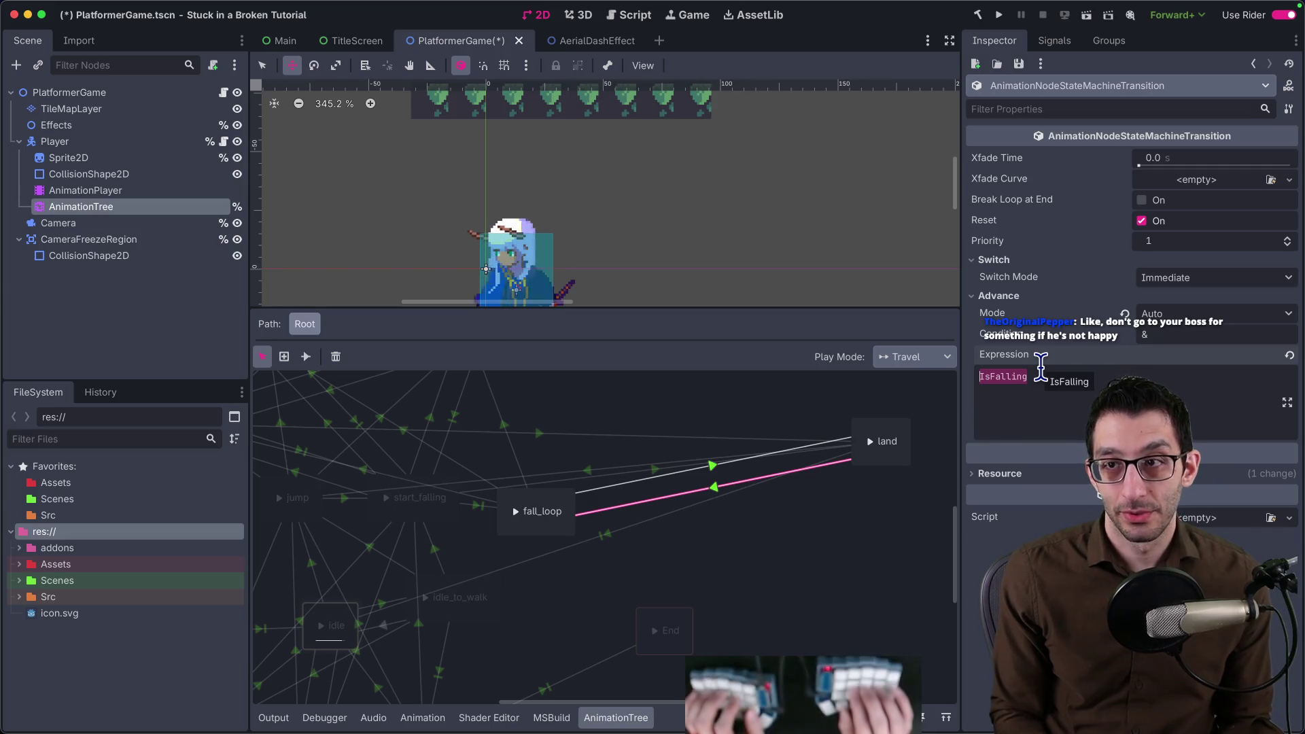
key("ctrl+s")
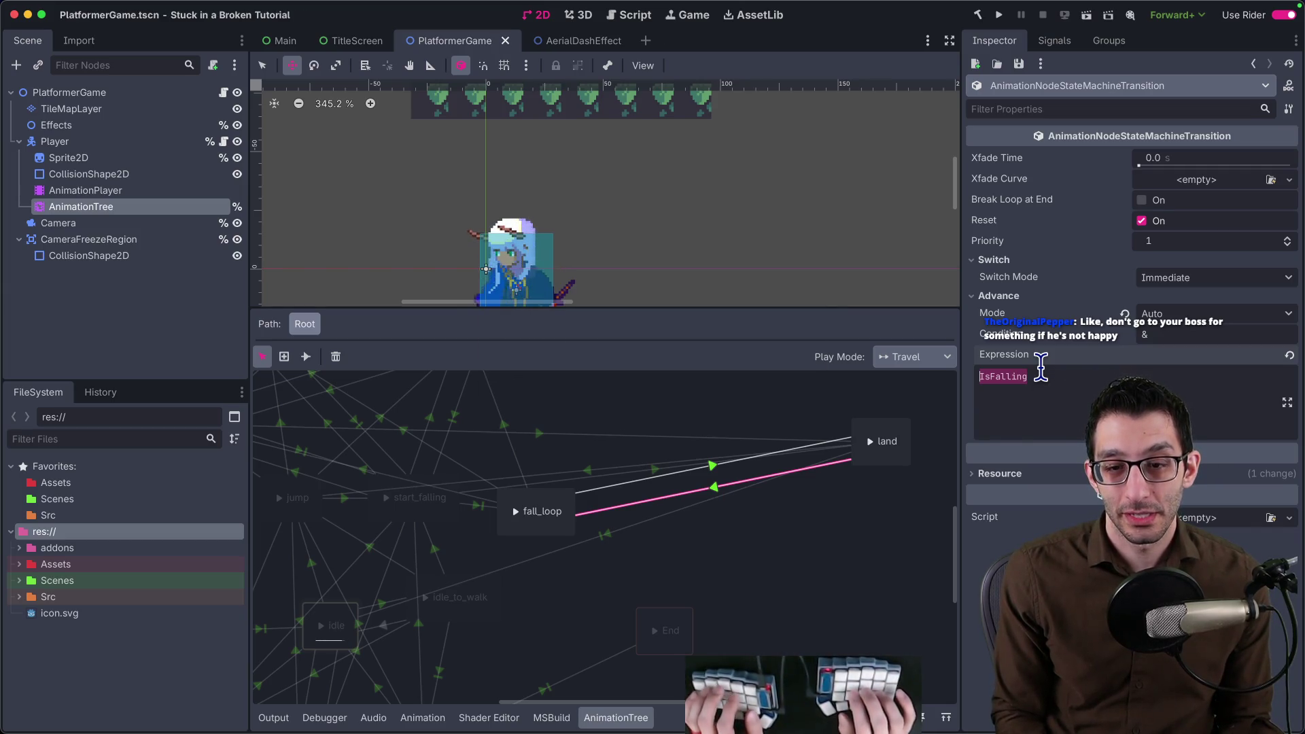
Compare with the IsGrounded transition, then return to the character code in Rider.
left_click(713, 469)
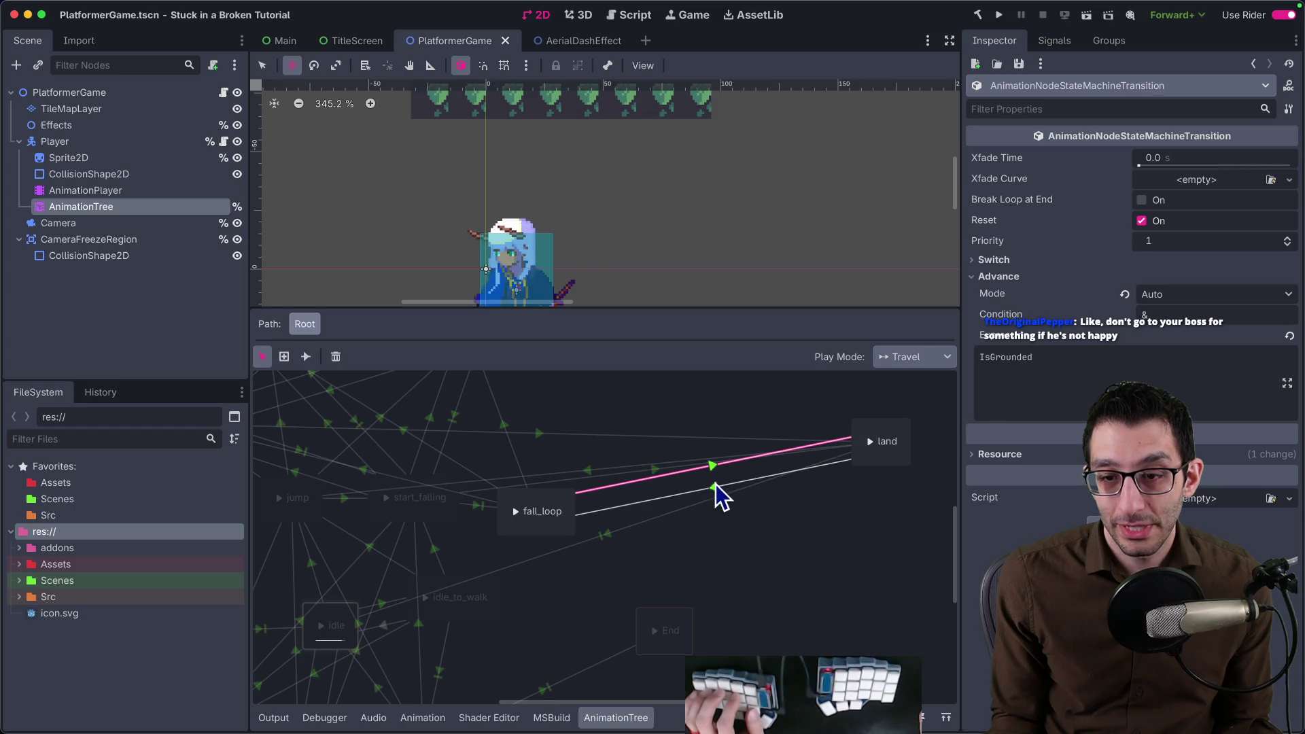
left_click(714, 488)
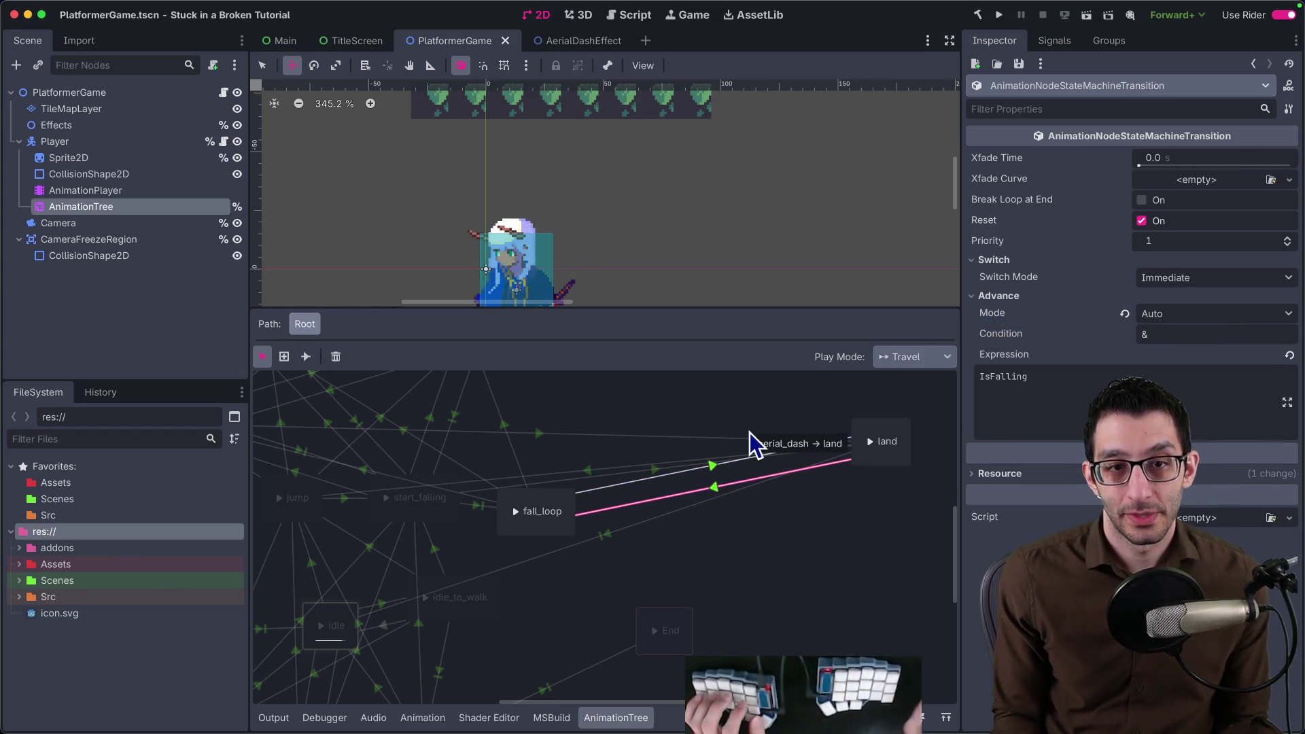
key("super+Tab")
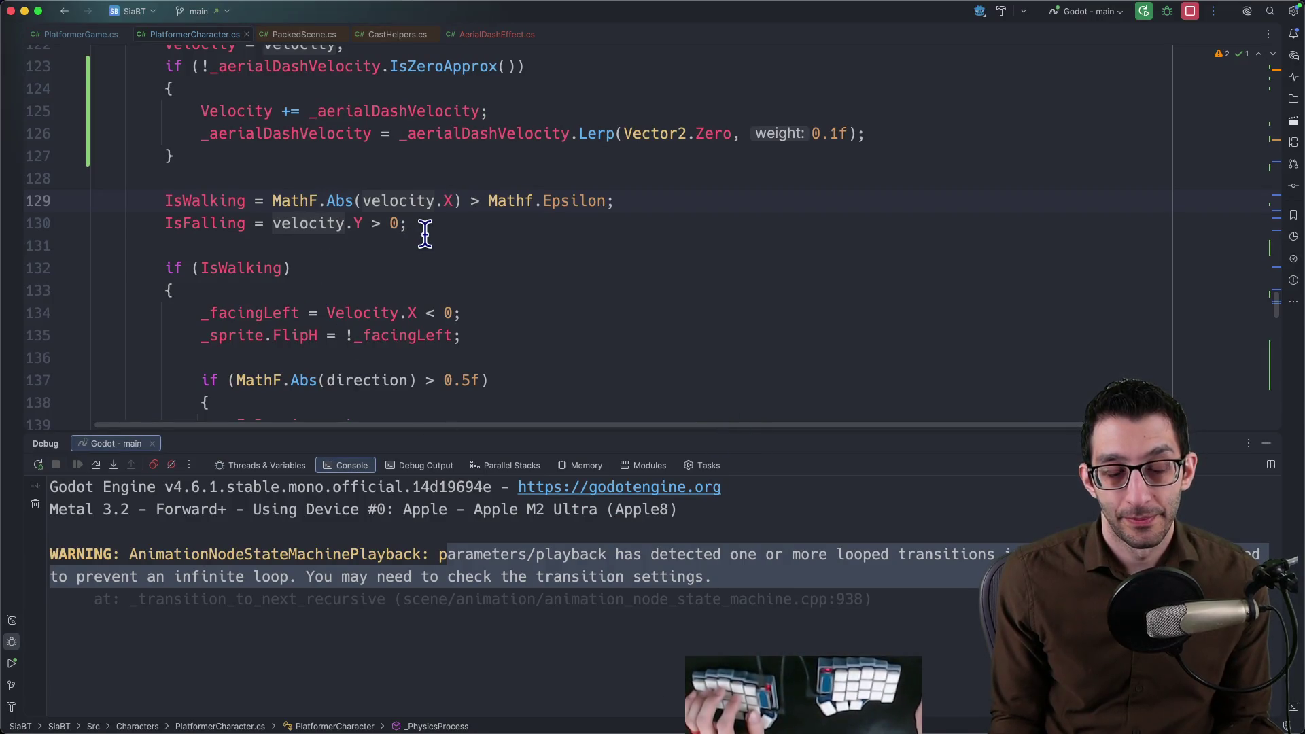
scroll(421, 233, "up", 5)
scroll(421, 233, "up", 2)
scroll(421, 233, "up", 5)
scroll(424, 234, "up", 4)
scroll(424, 233, "up", 3)
Locate the IsGrounded assignment and IsOnFloor usage in the character script.
left_click(429, 214)
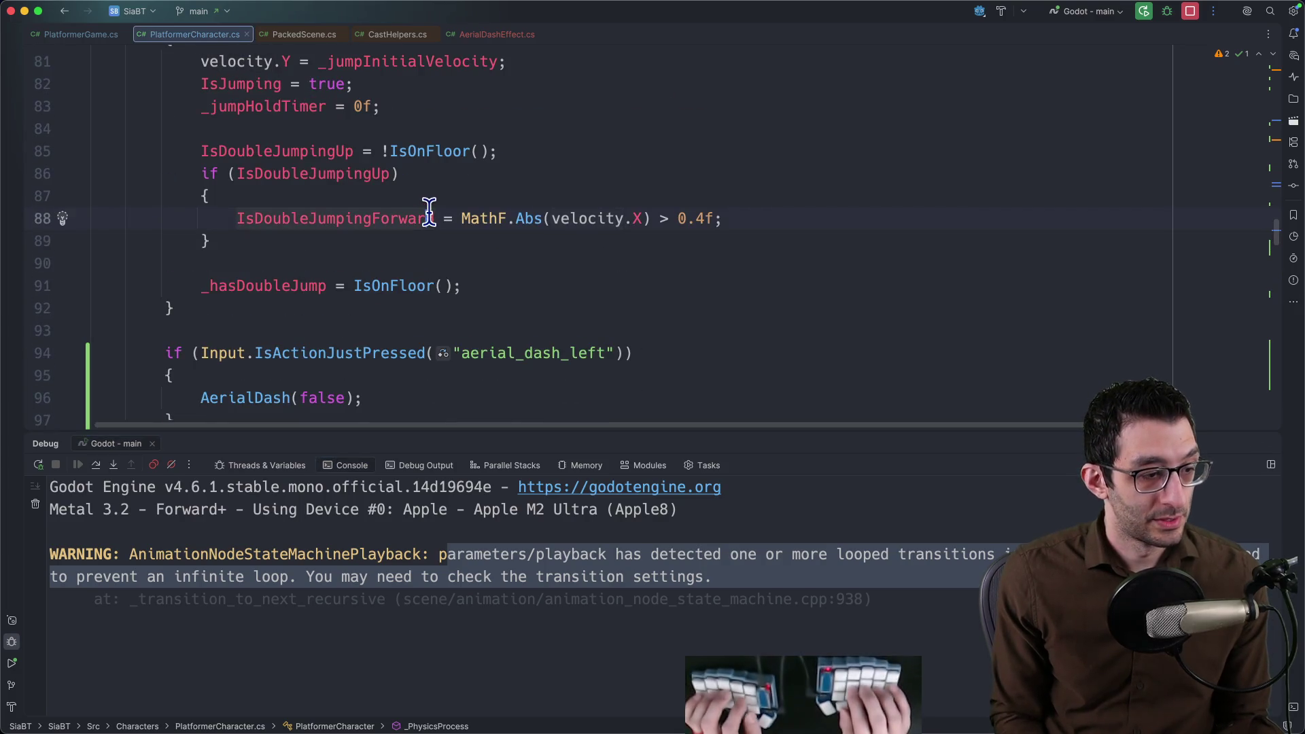
key("super+5")
key("super+f")
type("IsFalling")
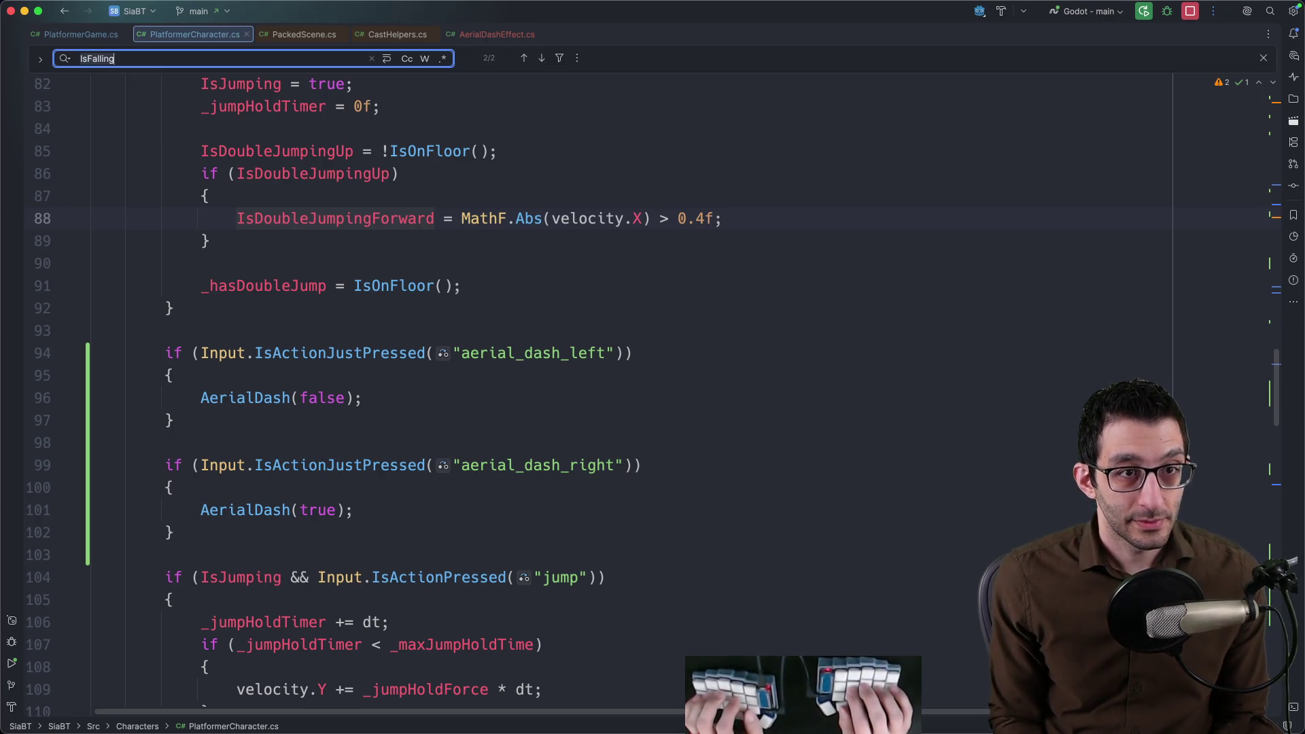
key("BackSpace")
key("BackSpace")
key("BackSpace")
type("rounded")
key("Return")
left_click(460, 270)
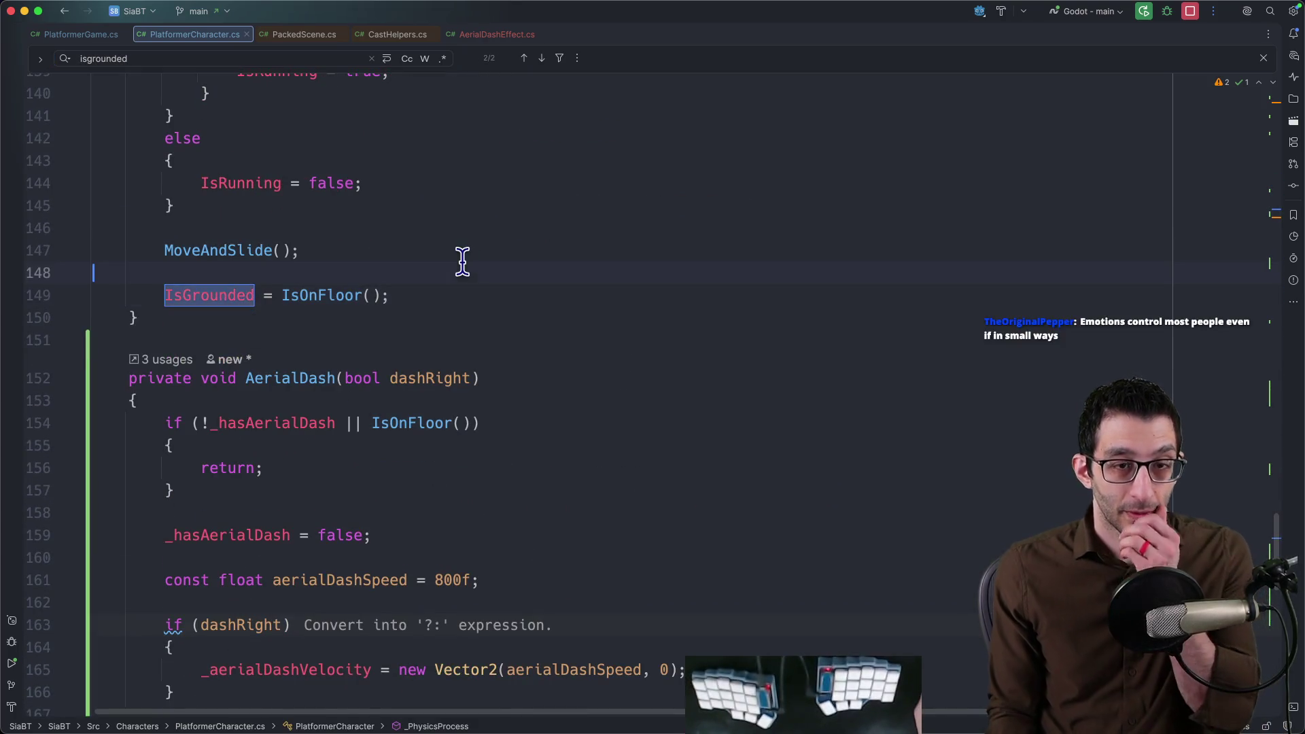
scroll(449, 275, "up", 5)
left_click(348, 508)
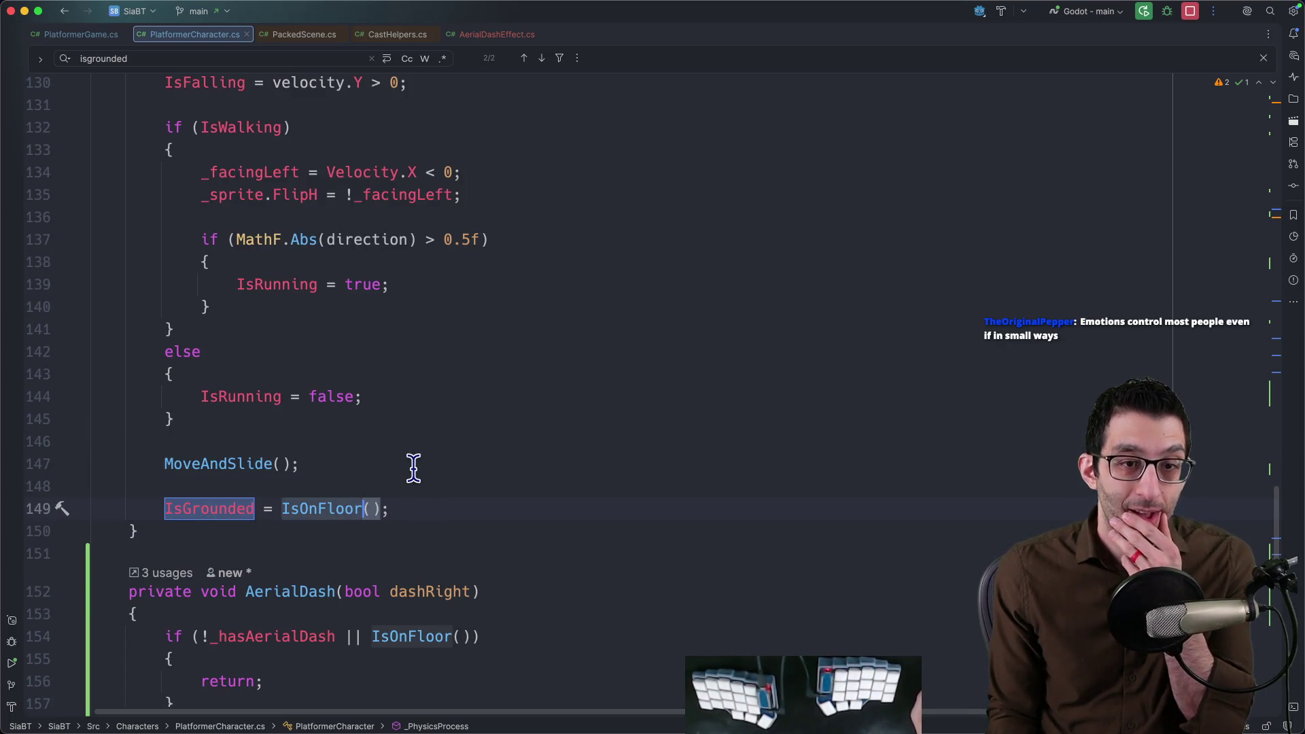
scroll(415, 468, "up", 2)
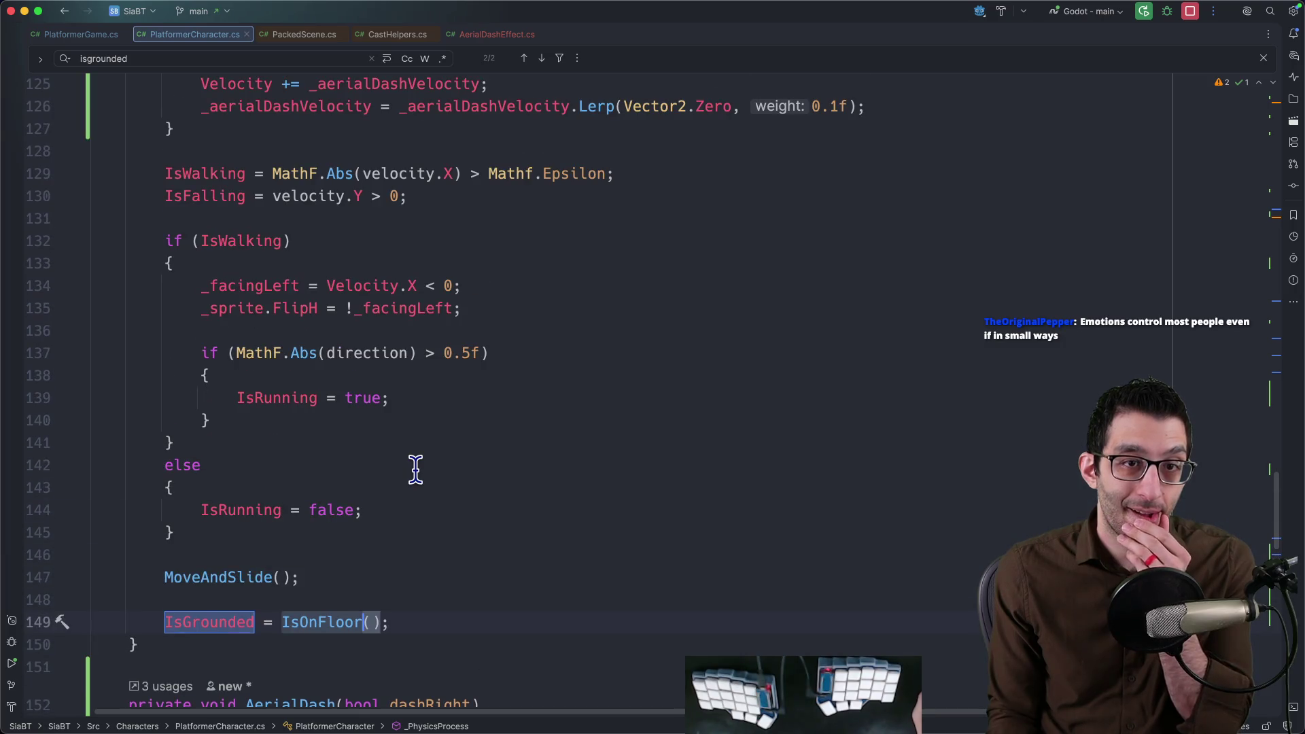
Move the IsFalling assignment after IsGrounded so falling requires not being grounded.
left_click(435, 194)
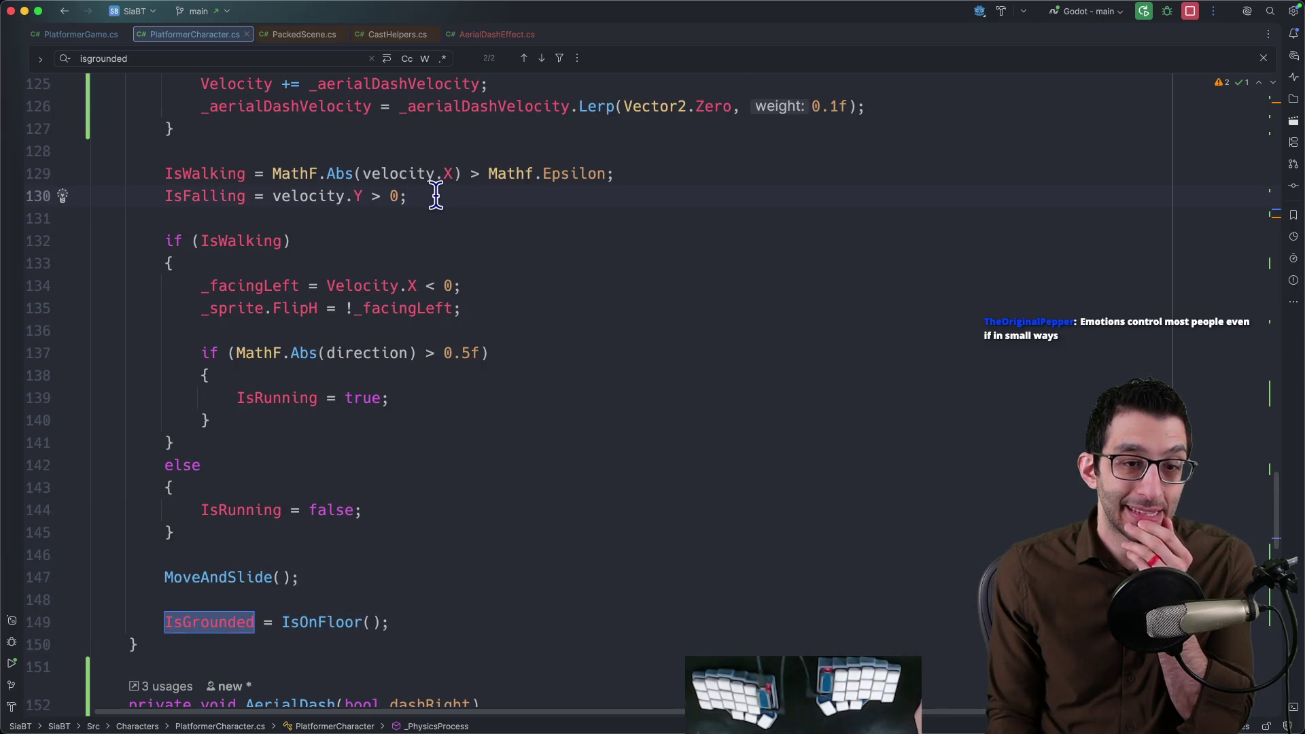
left_click(622, 174, "shift")
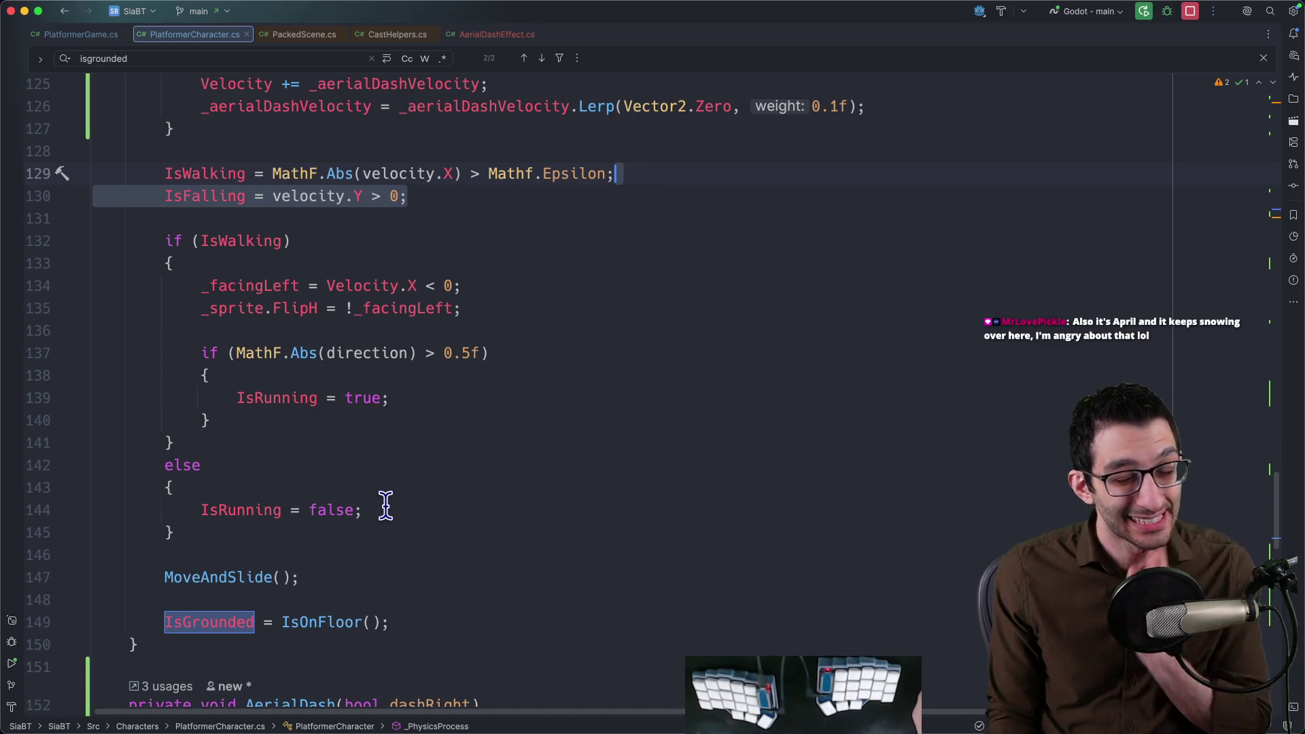
key("super+x")
left_click(409, 602)
key("super+v")
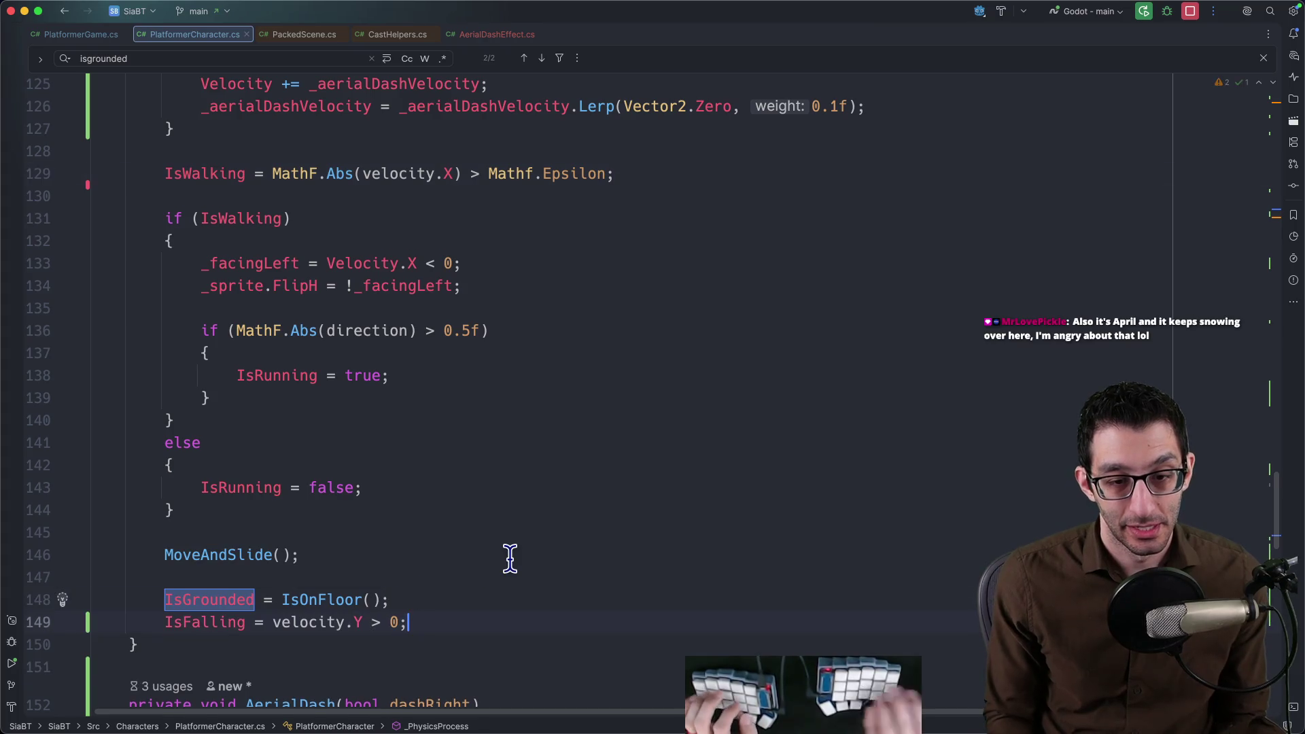
type("&& !Is")
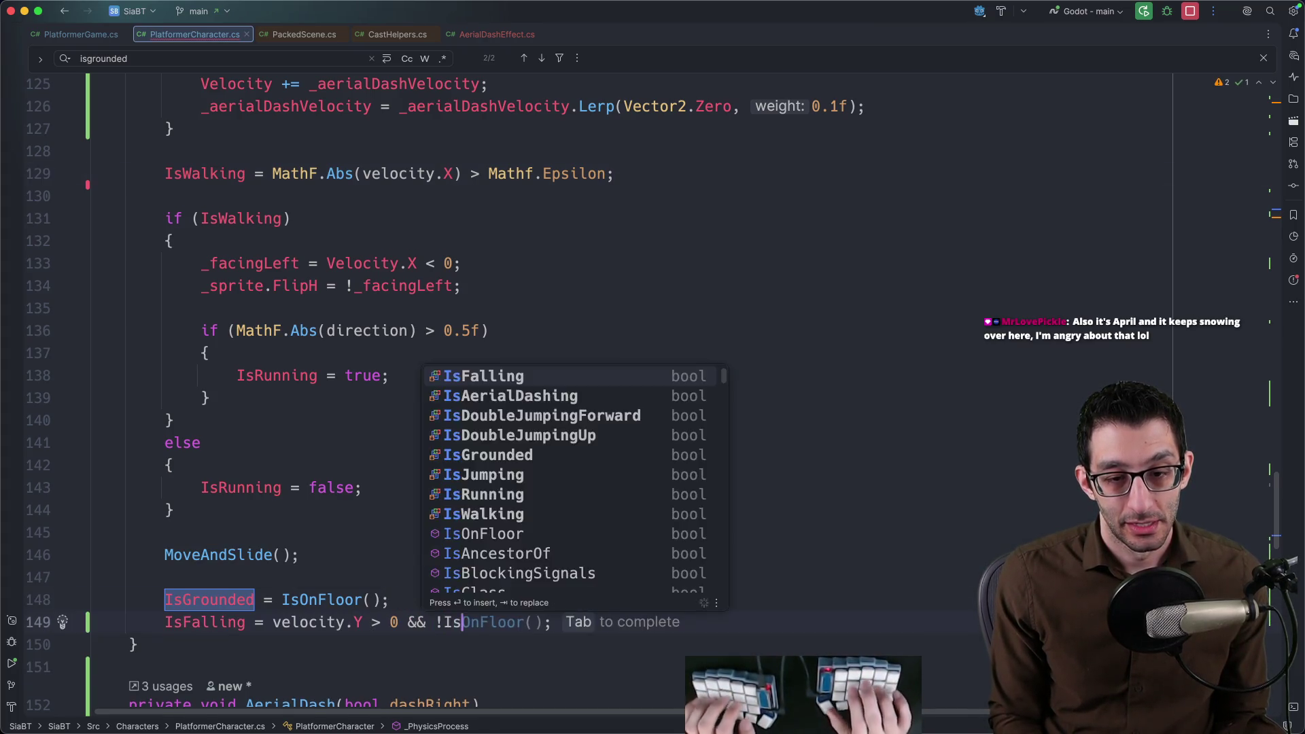
type("Grounded")
key("Return")
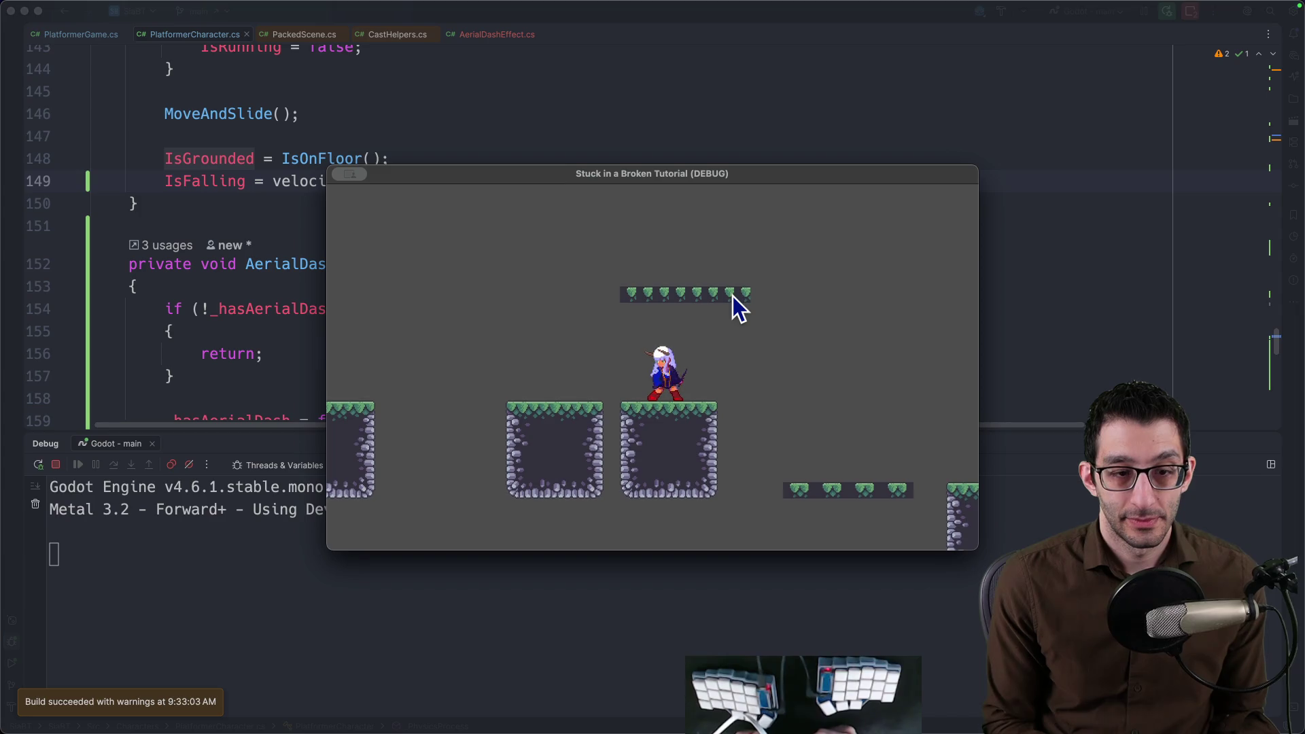
Playtest the jumps and aerial dash, then bring up the TODO notes document.
key("space")
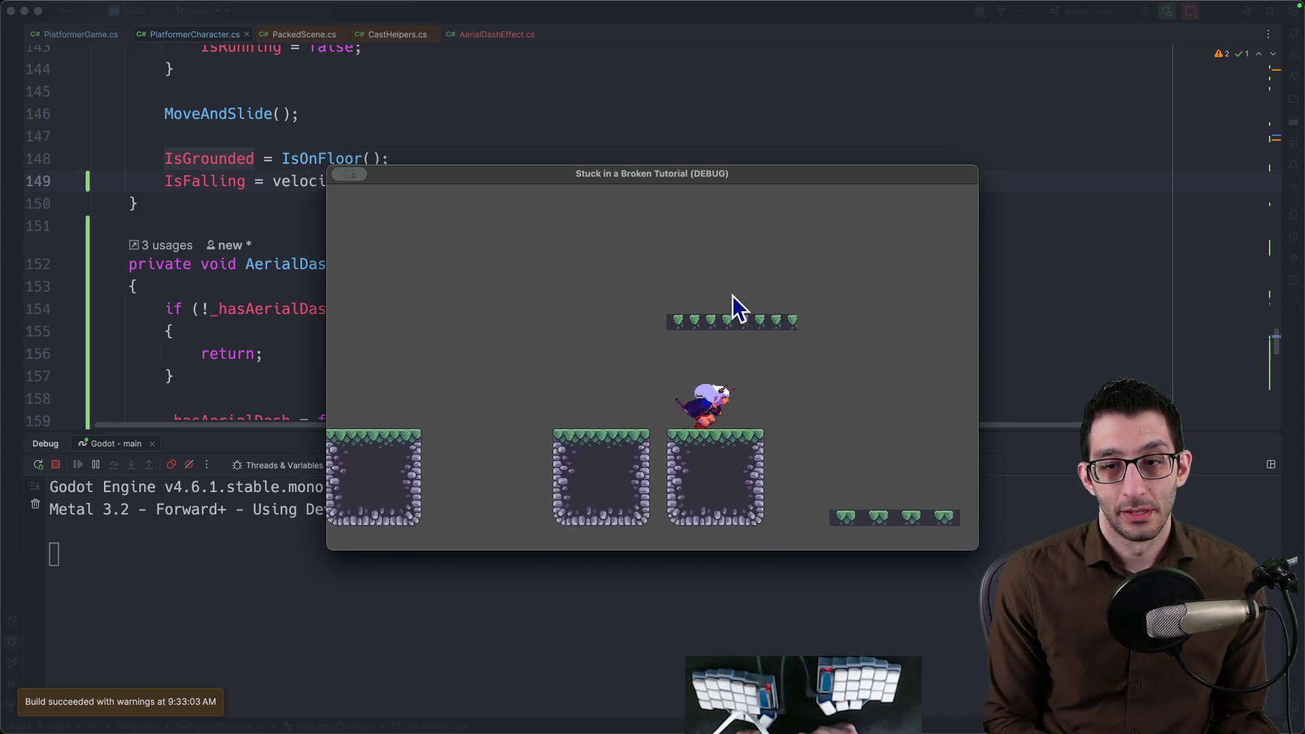
key("space")
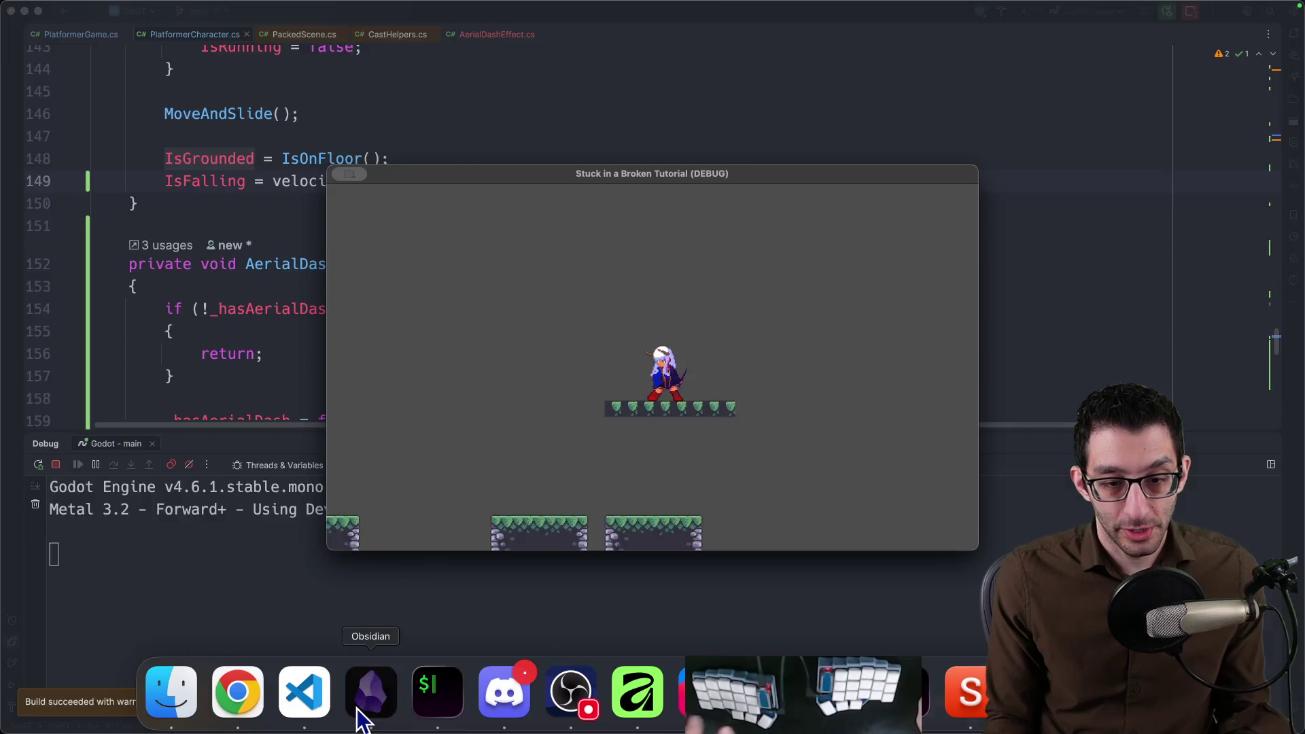
left_click(371, 691)
key("super+Tab")
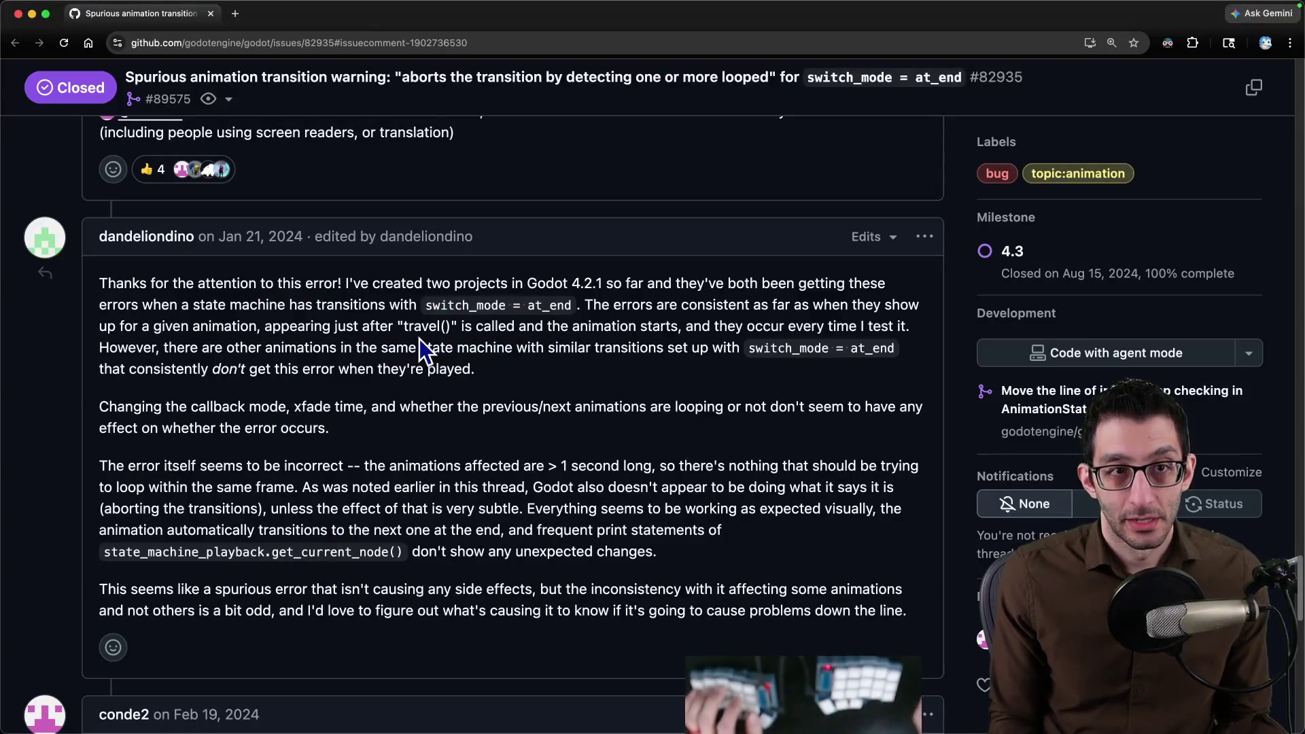
key("super+grave")
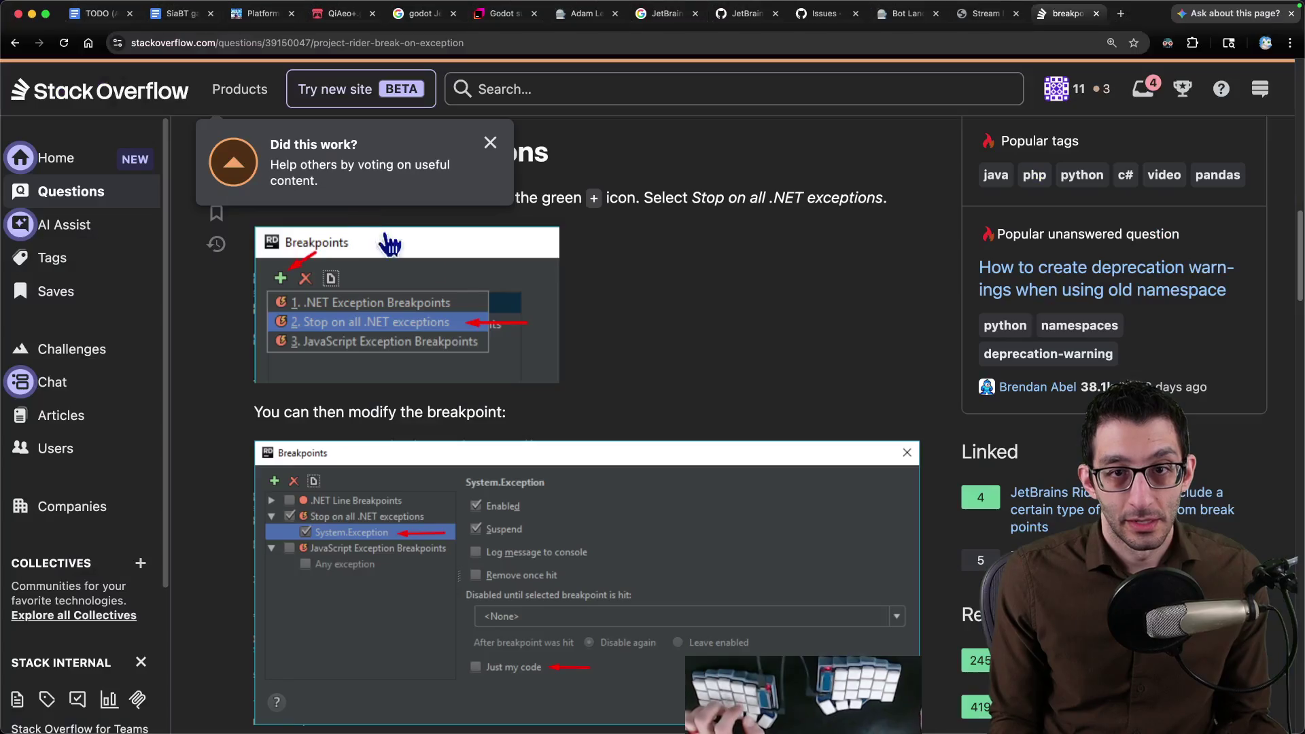
left_click(92, 22)
scroll(1137, 367, "down", 2)
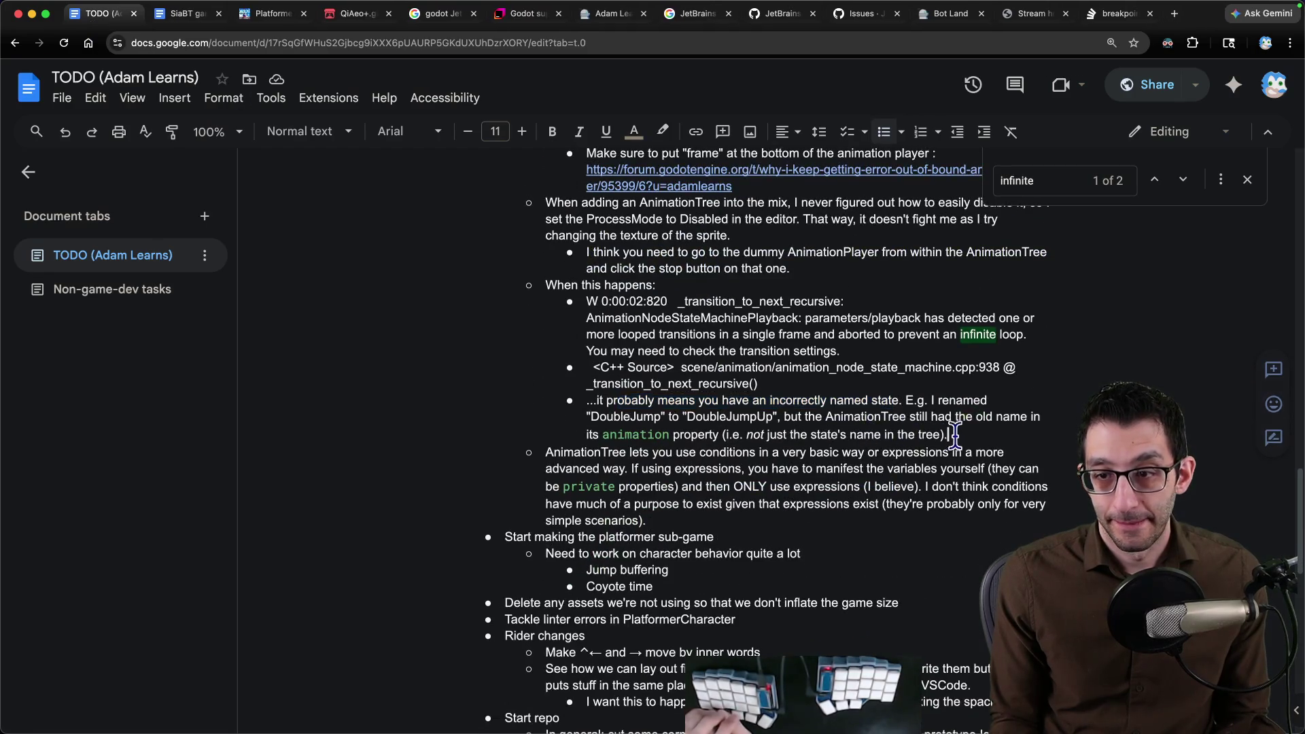
Write the bullet that IsFalling and IsGrounded were both true, with the Velocity.Y fix.
key("Return")
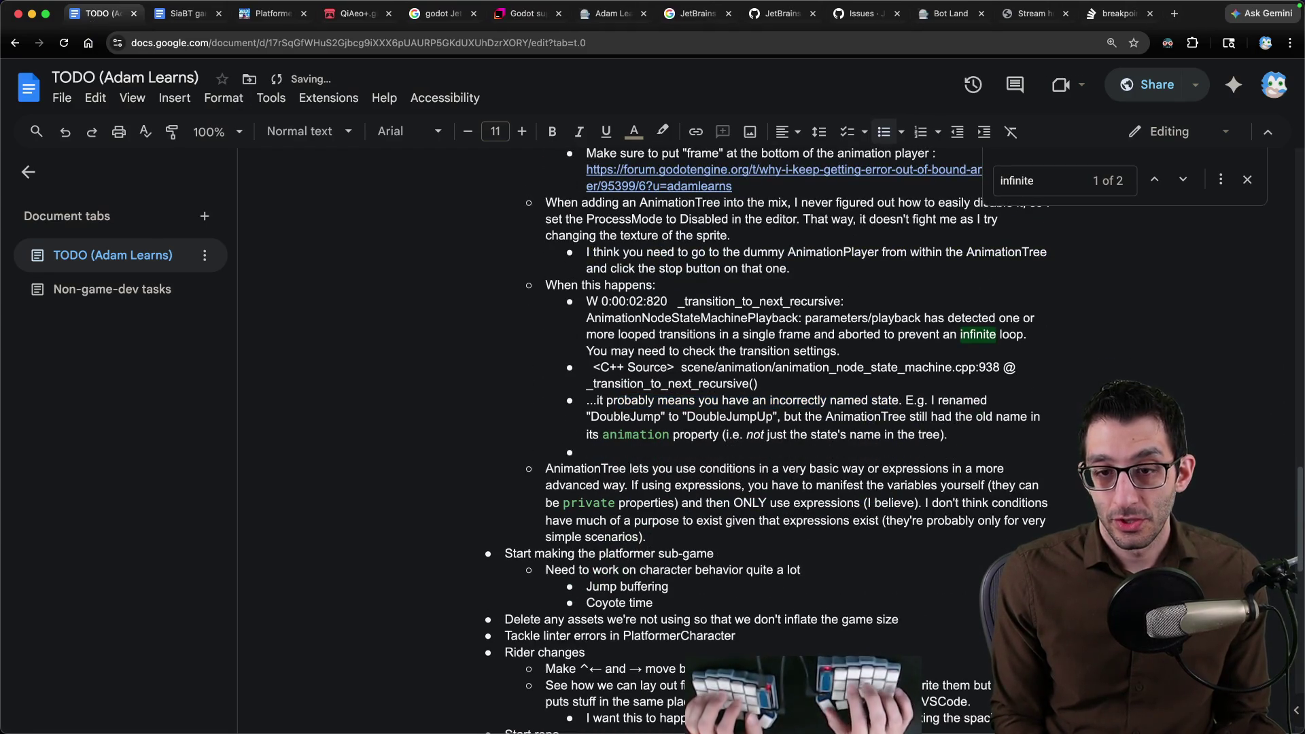
type("Another cause could be that y")
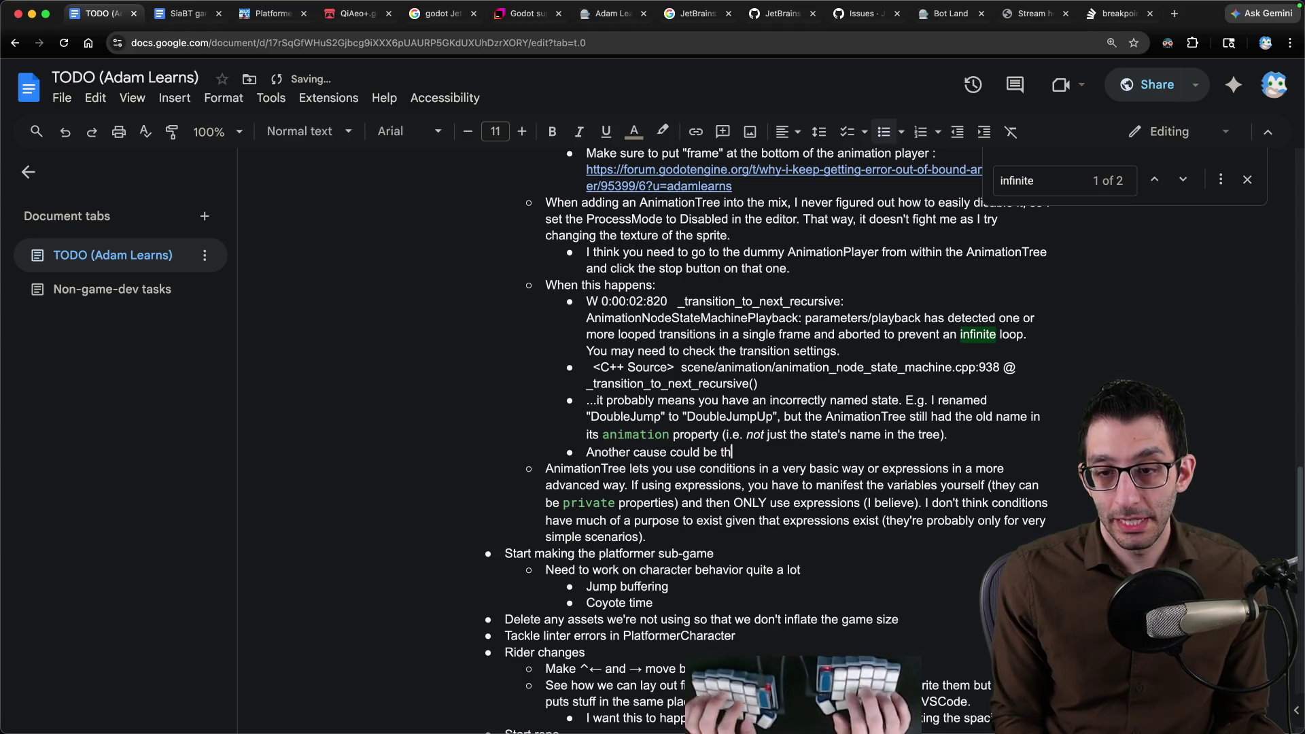
type("ou have two \"Auto\" transitions")
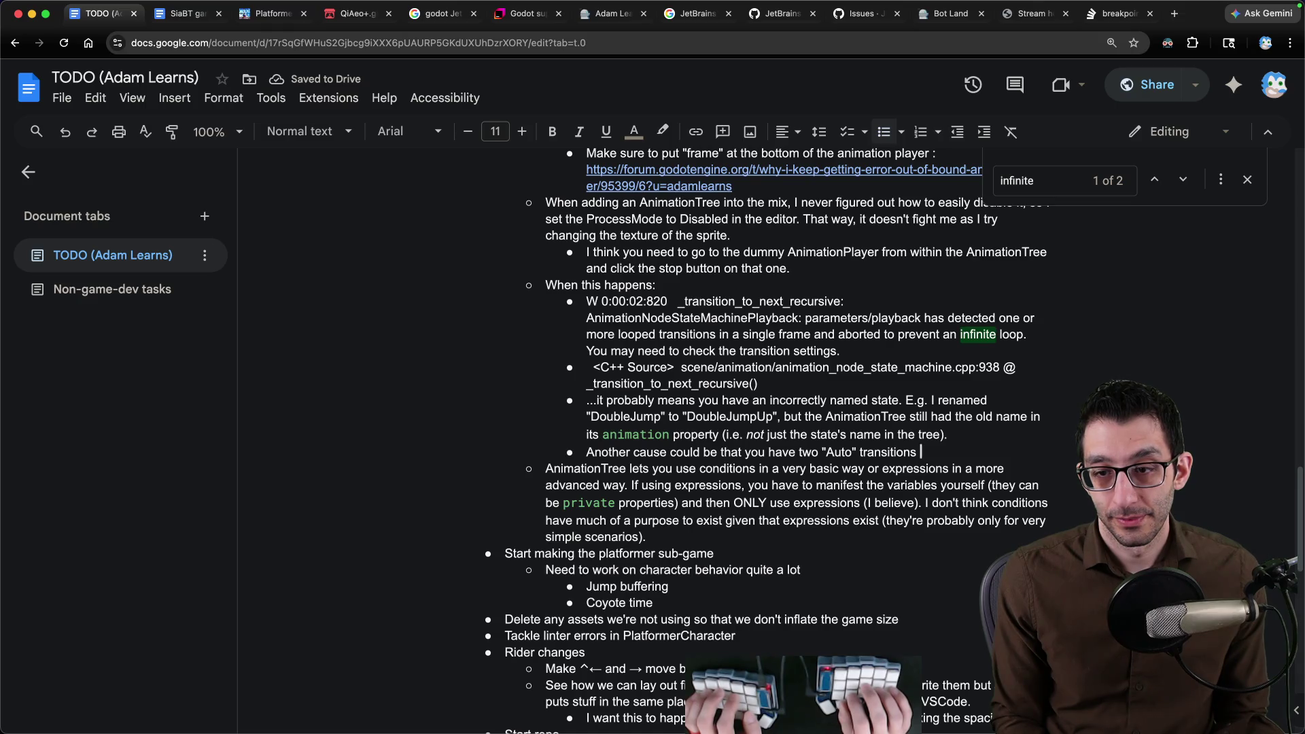
type("with expressi")
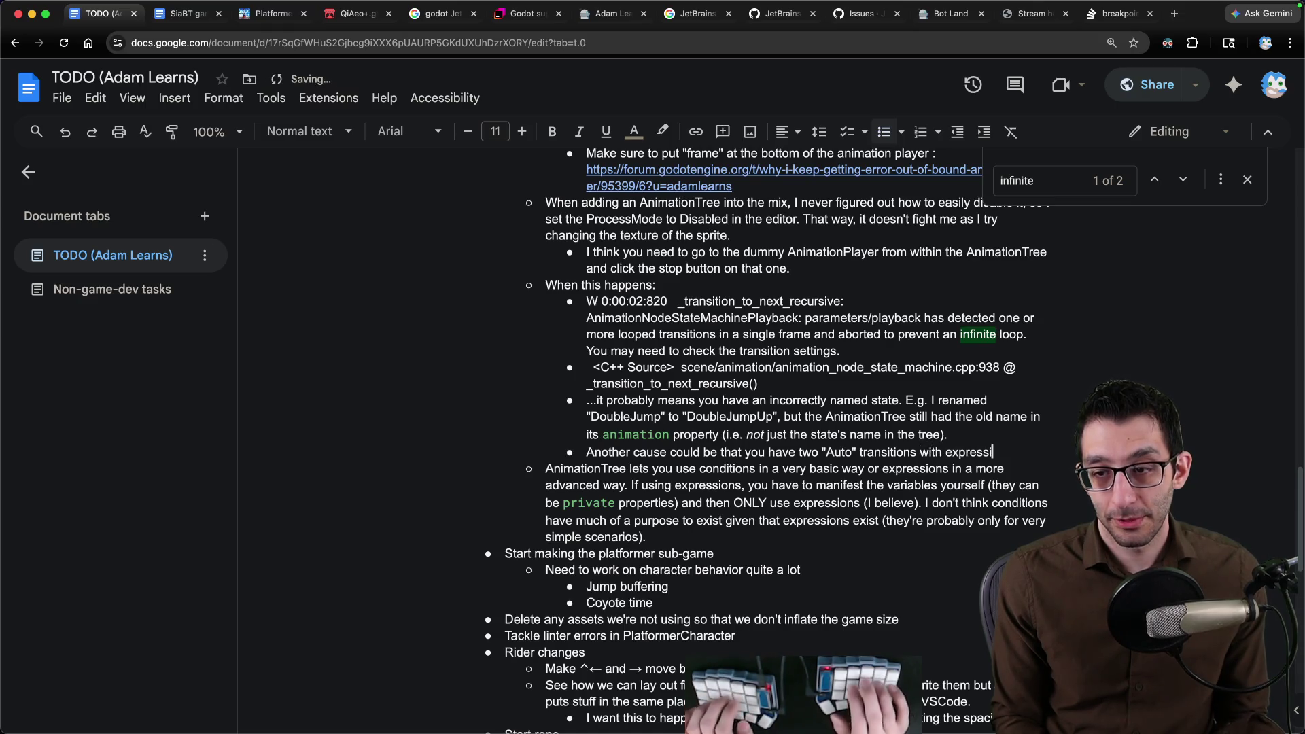
type("ons that both")
type(" evaluate t")
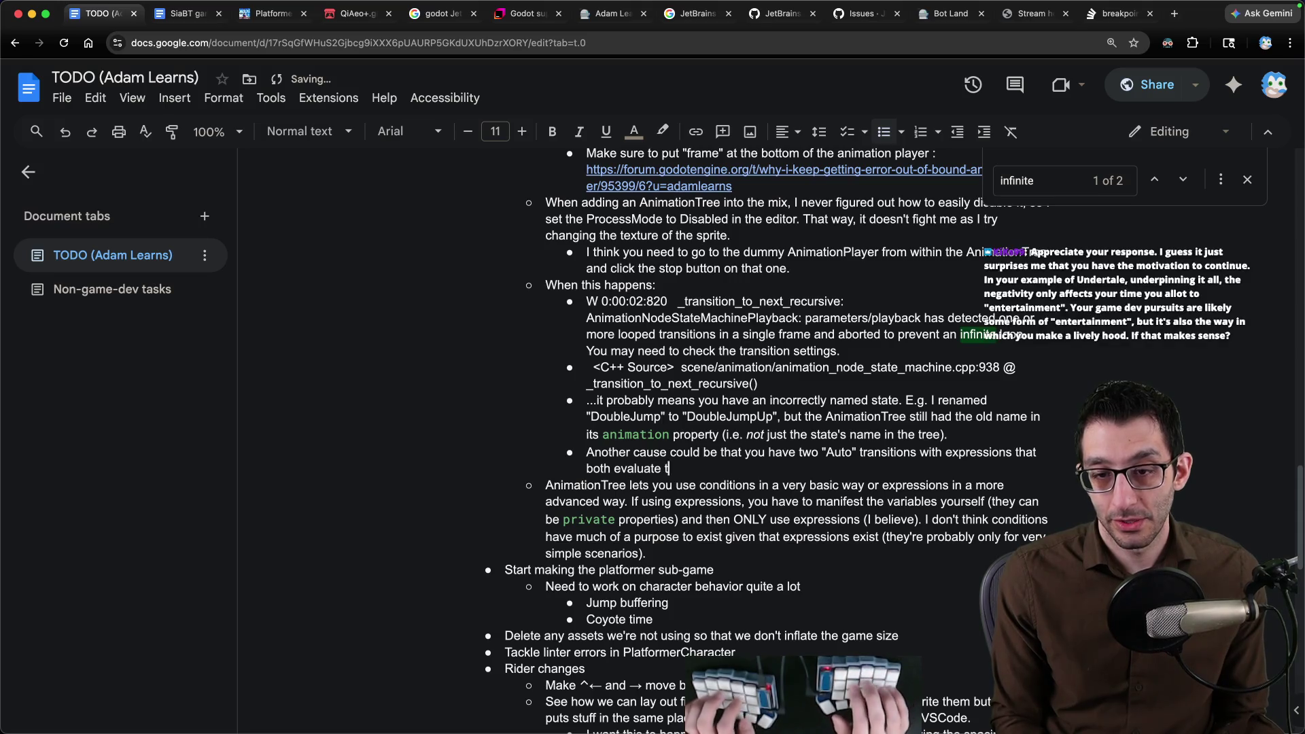
type("o true. To figure out which on")
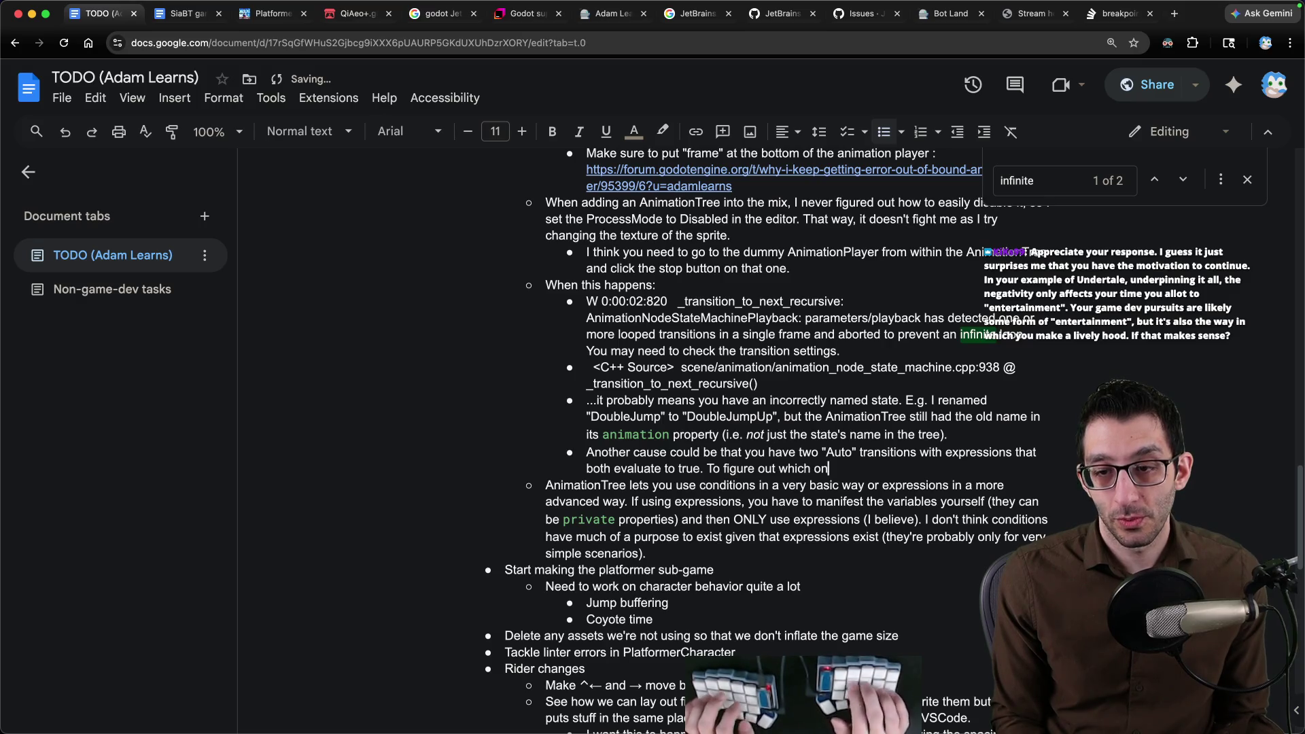
type("e is causing t")
type("his, simply change")
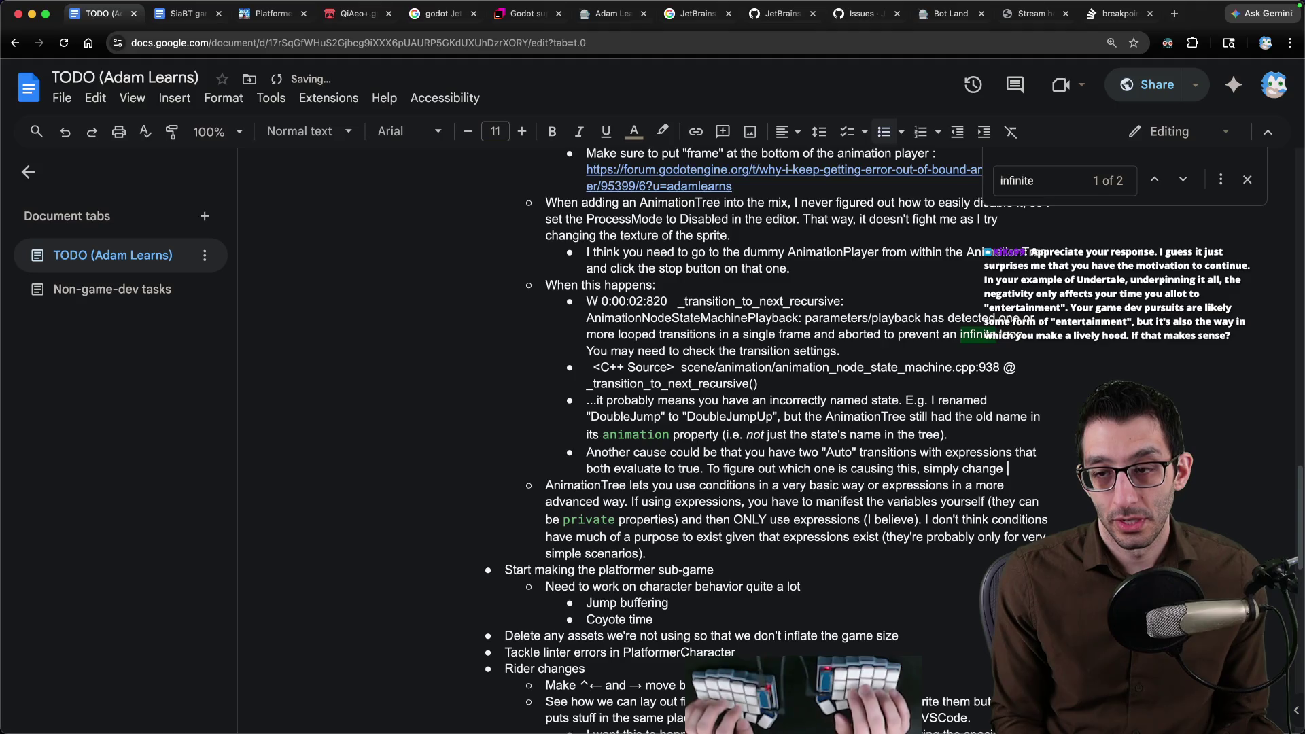
type("ingle transition from Auto → Disabled, and if that fixed it, then you foun your")
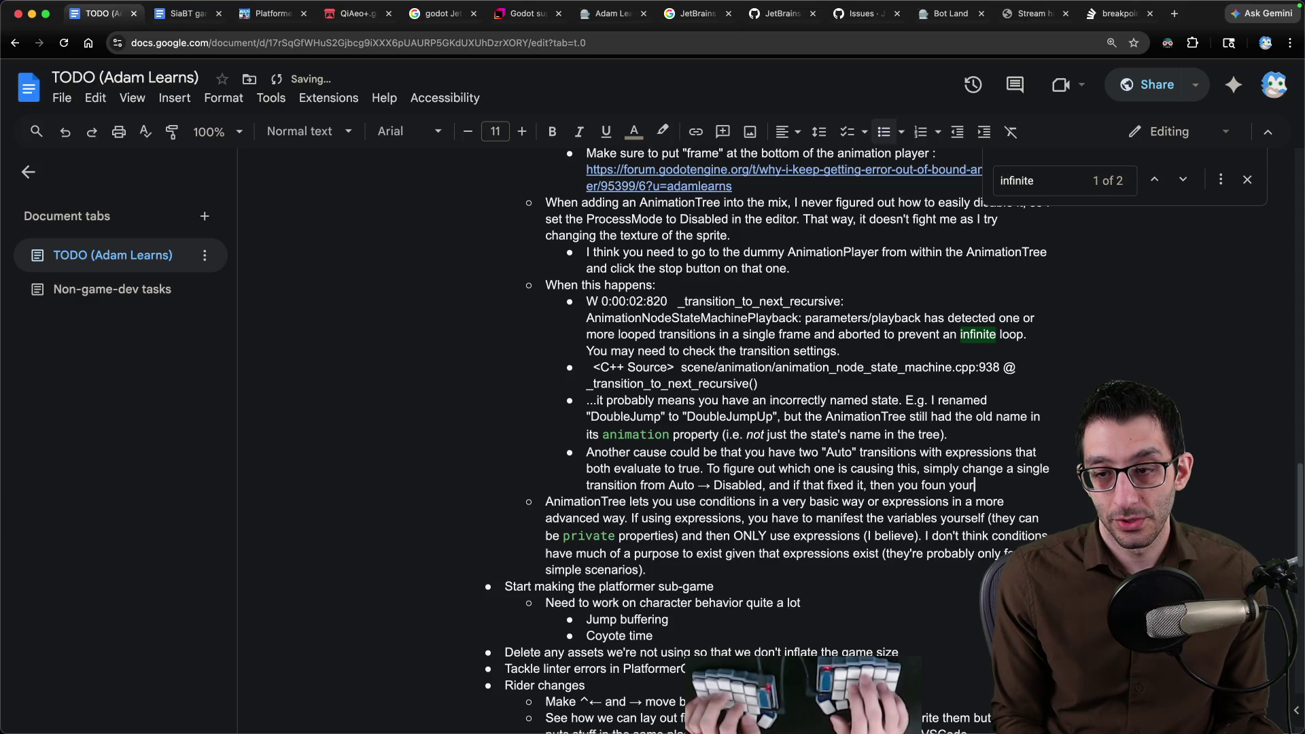
key("BackSpace")
key("BackSpace")
key("BackSpace")
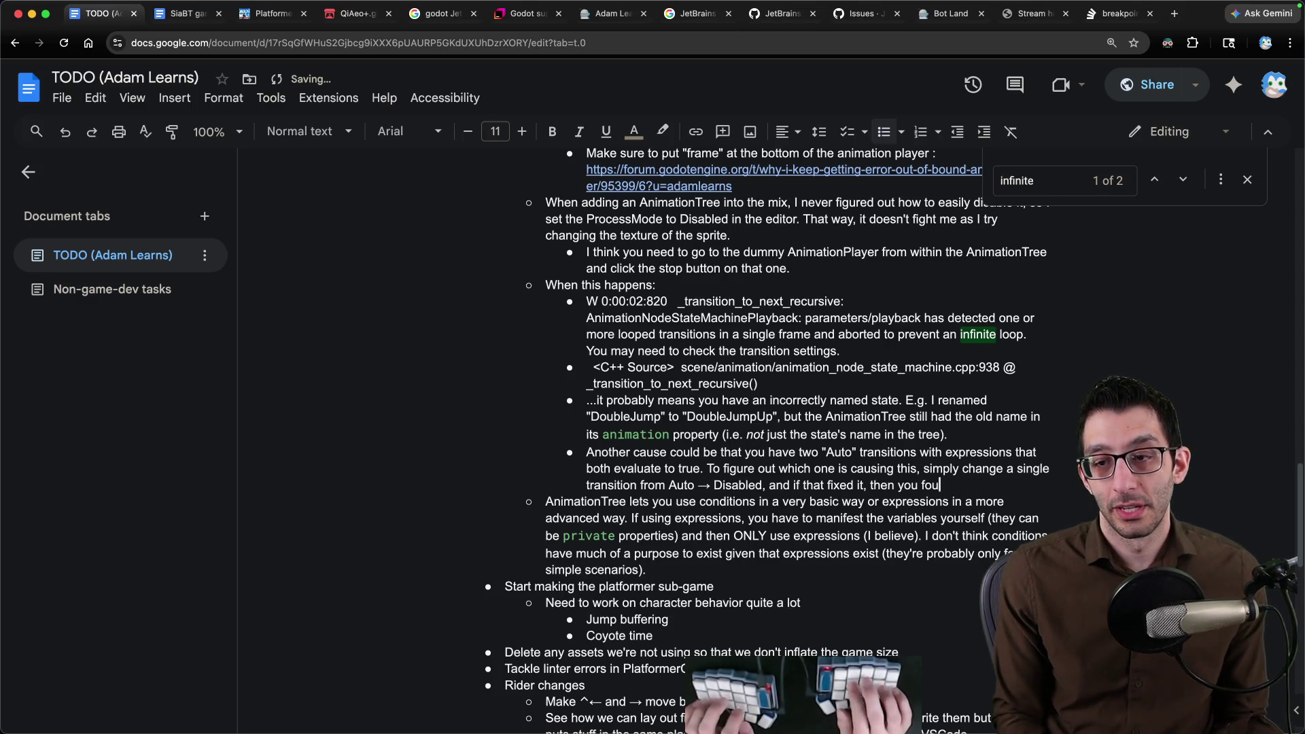
type("nd one link")
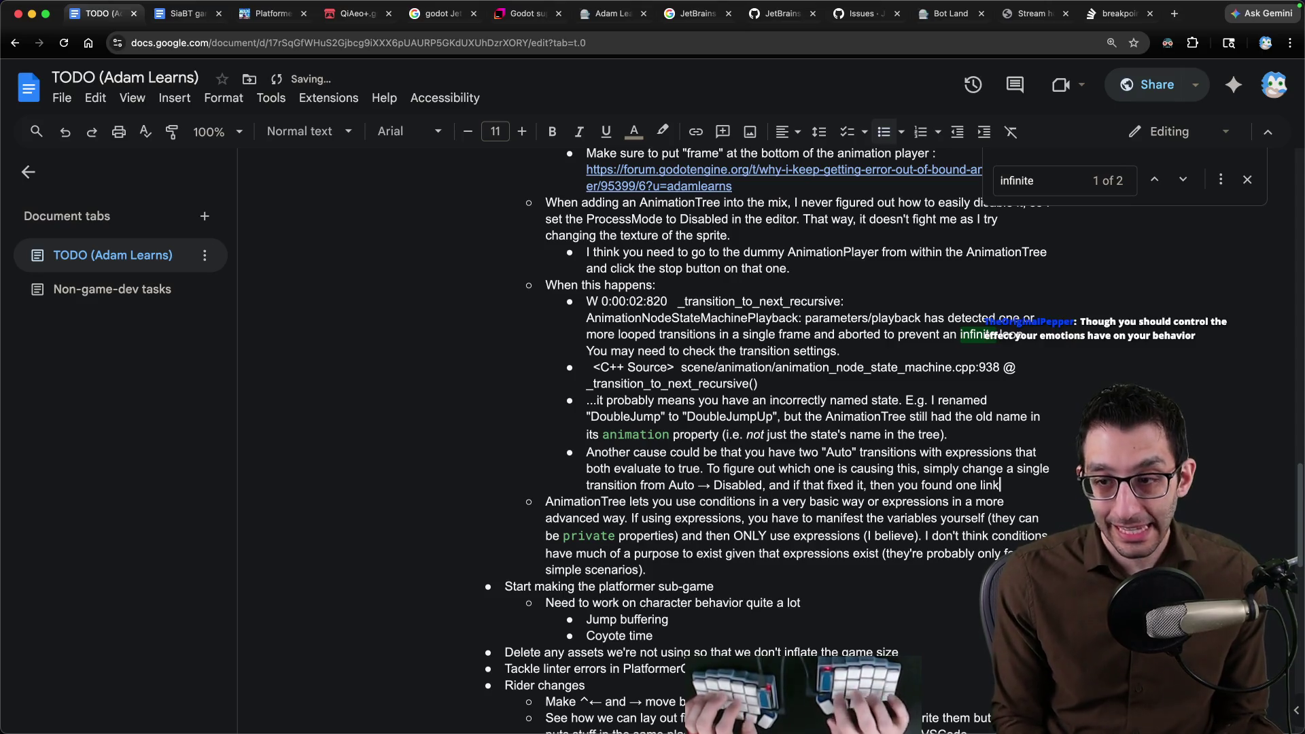
type(" of the loop")
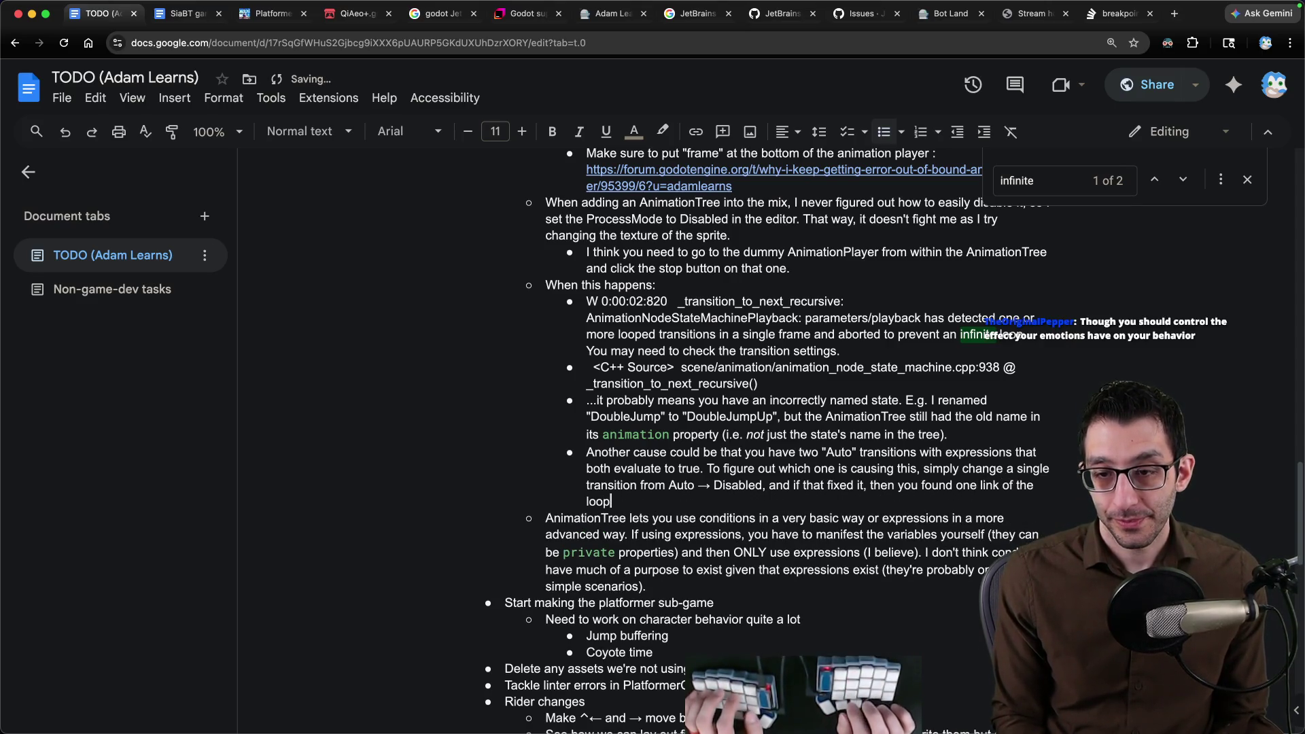
type(". e.")
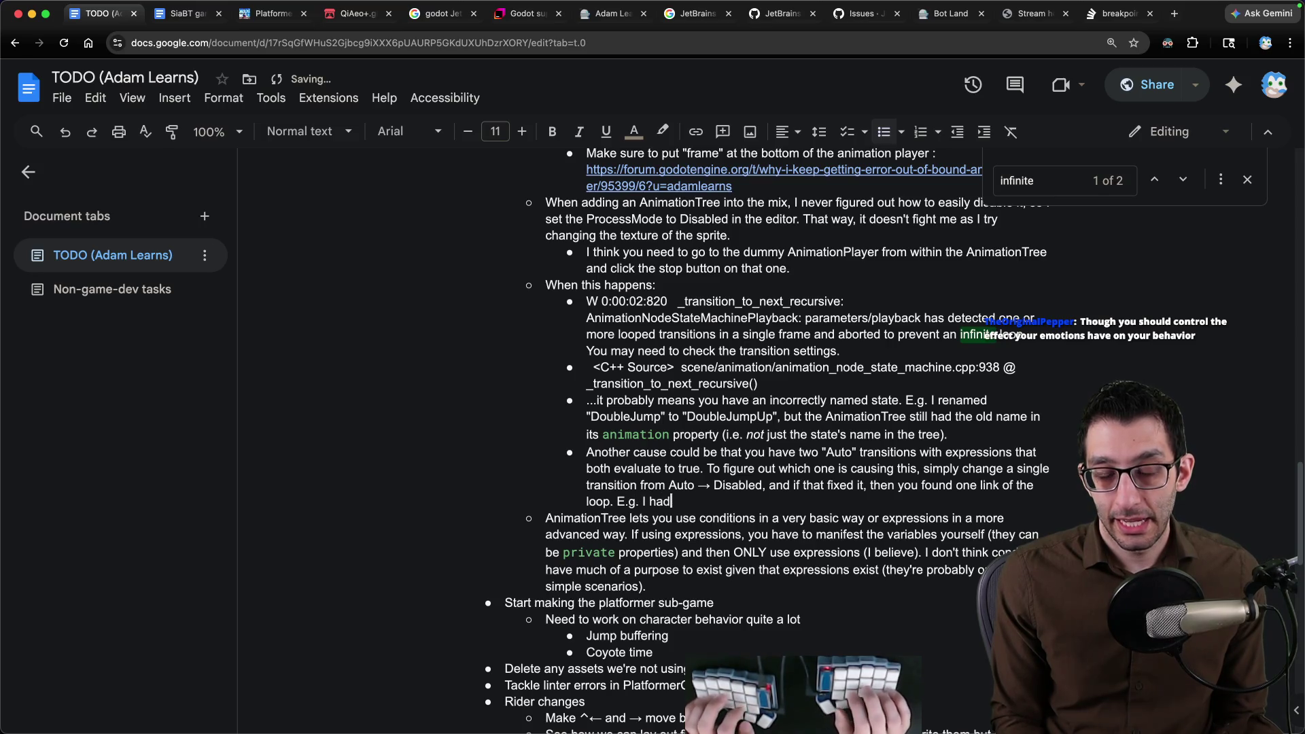
type(" state and a Landing state that could transition b")
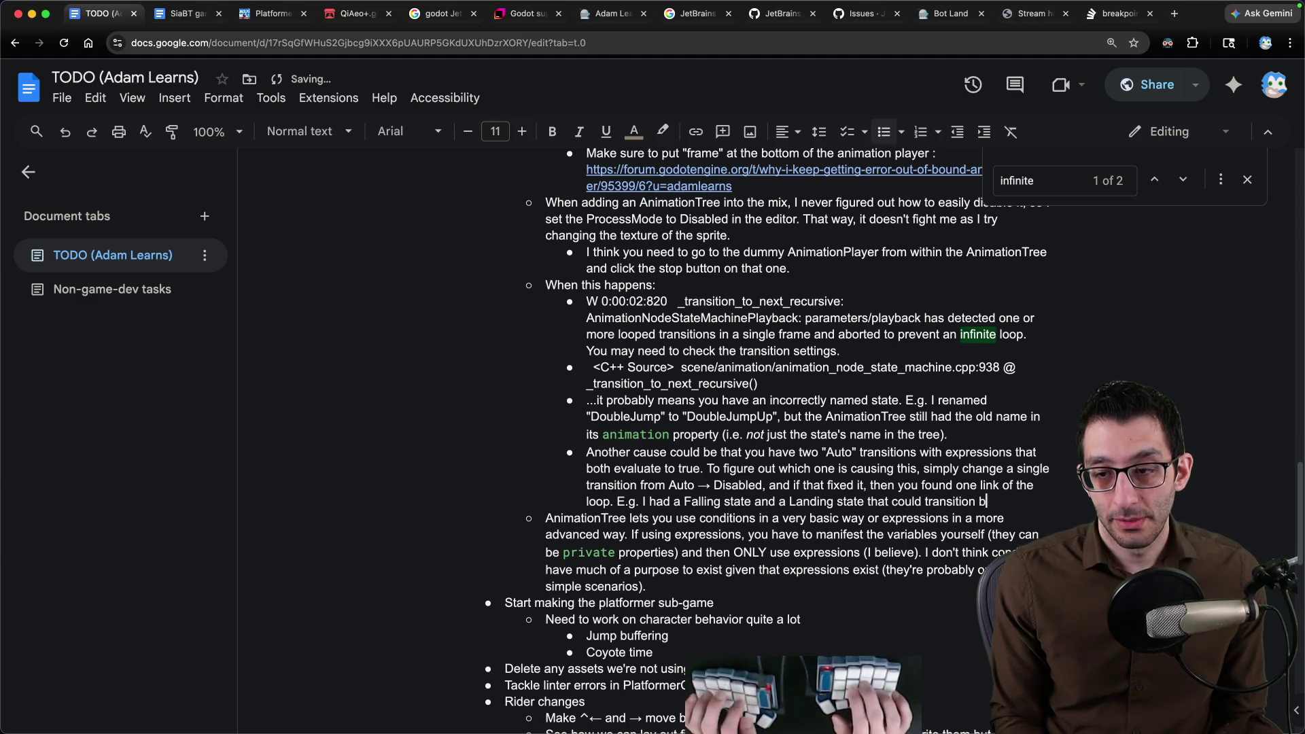
type("one another based on the variables IsFalling and IsGrounded")
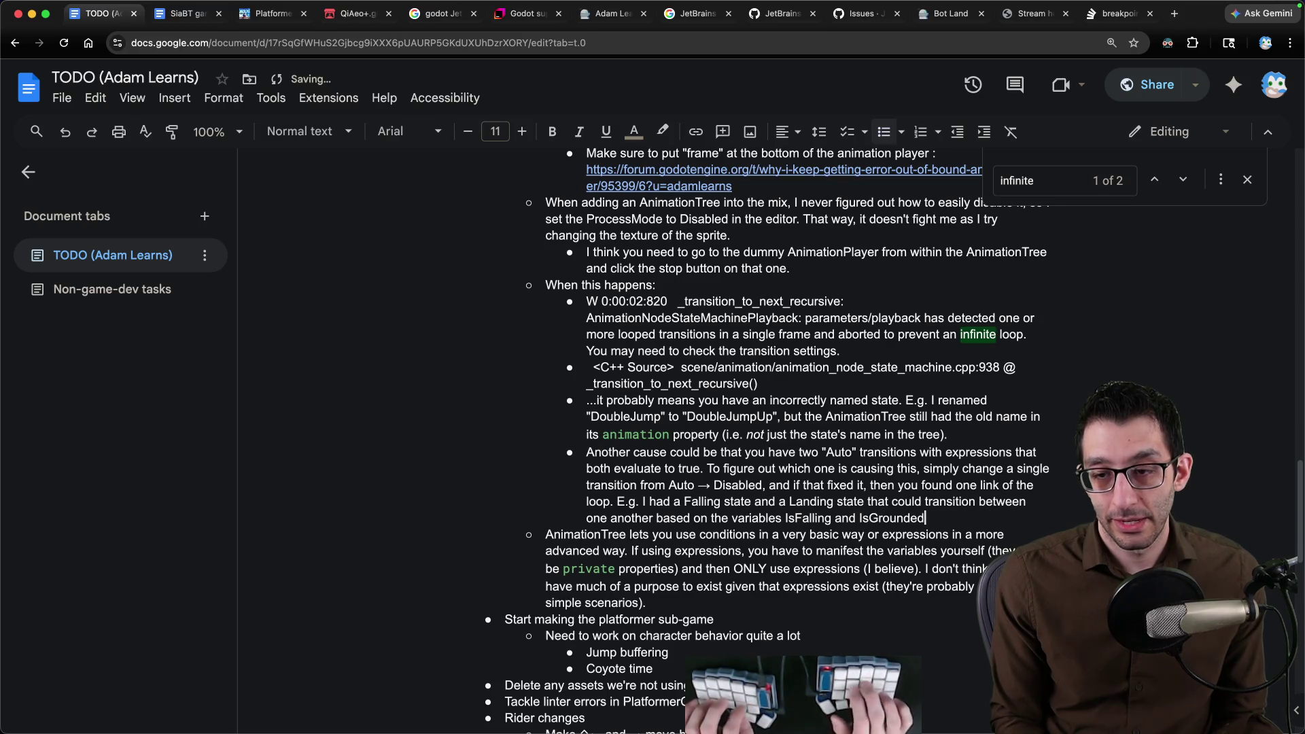
type(". Both were true at th")
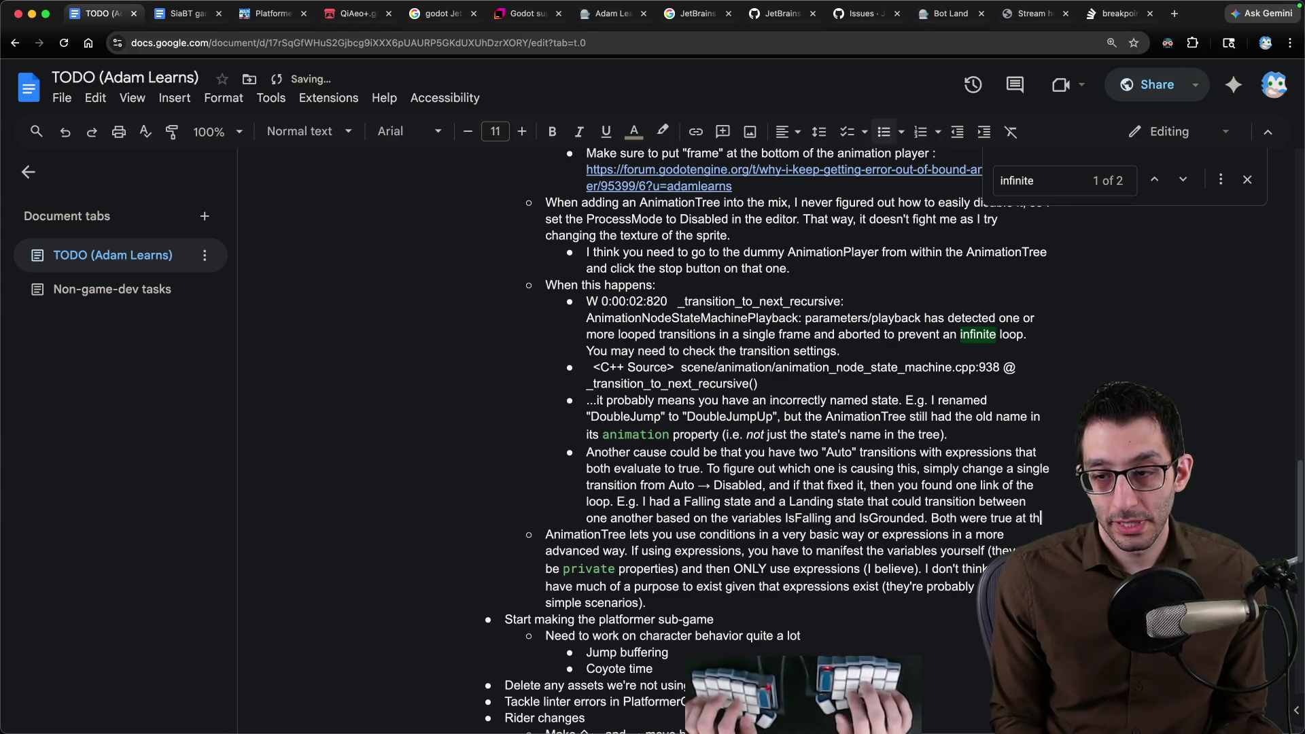
type("e same time in code, so I fixed it by setting IsFalling = Velocity.Y")
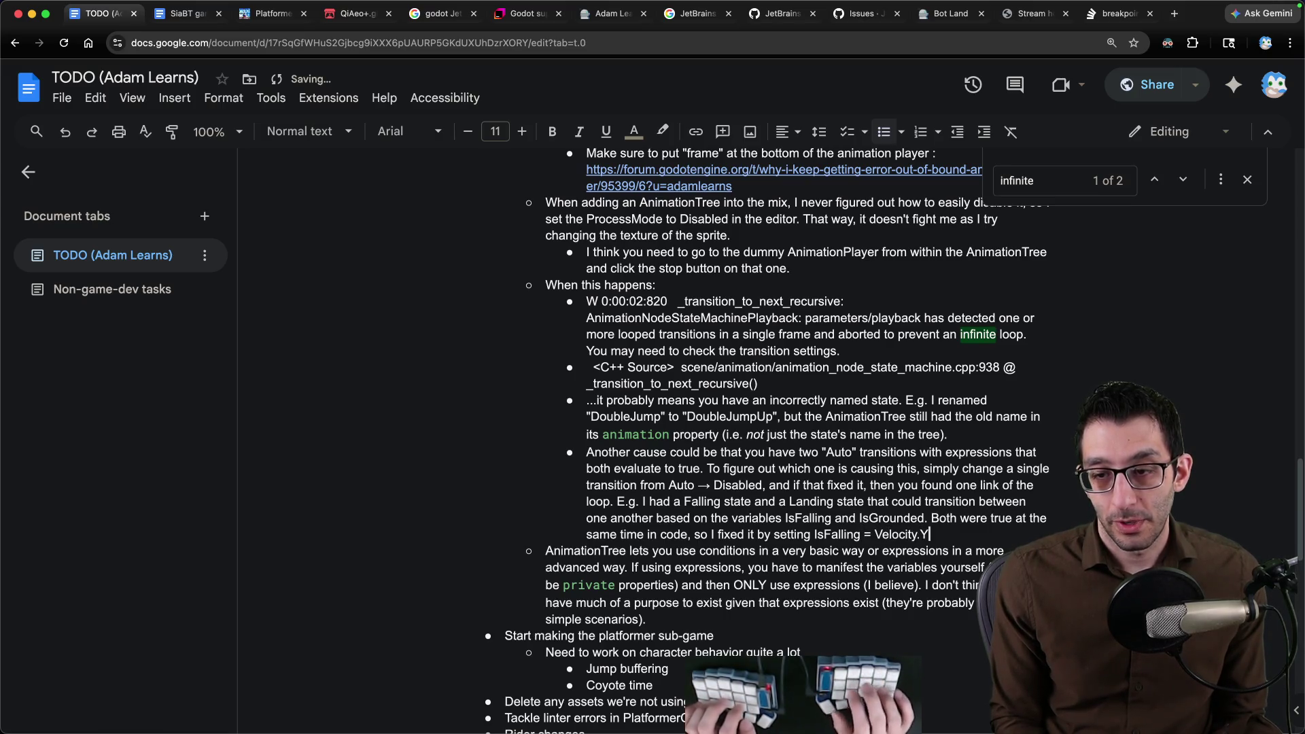
key("super+Tab")
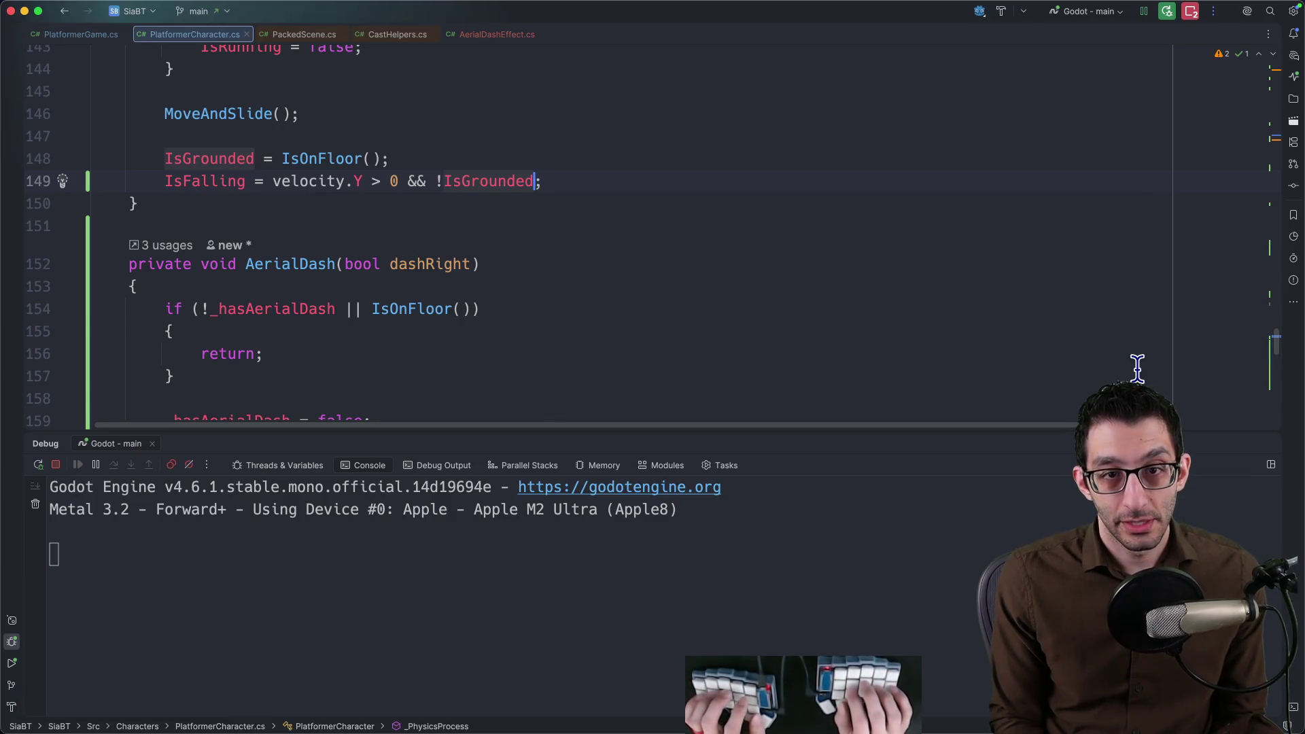
key("super+Tab")
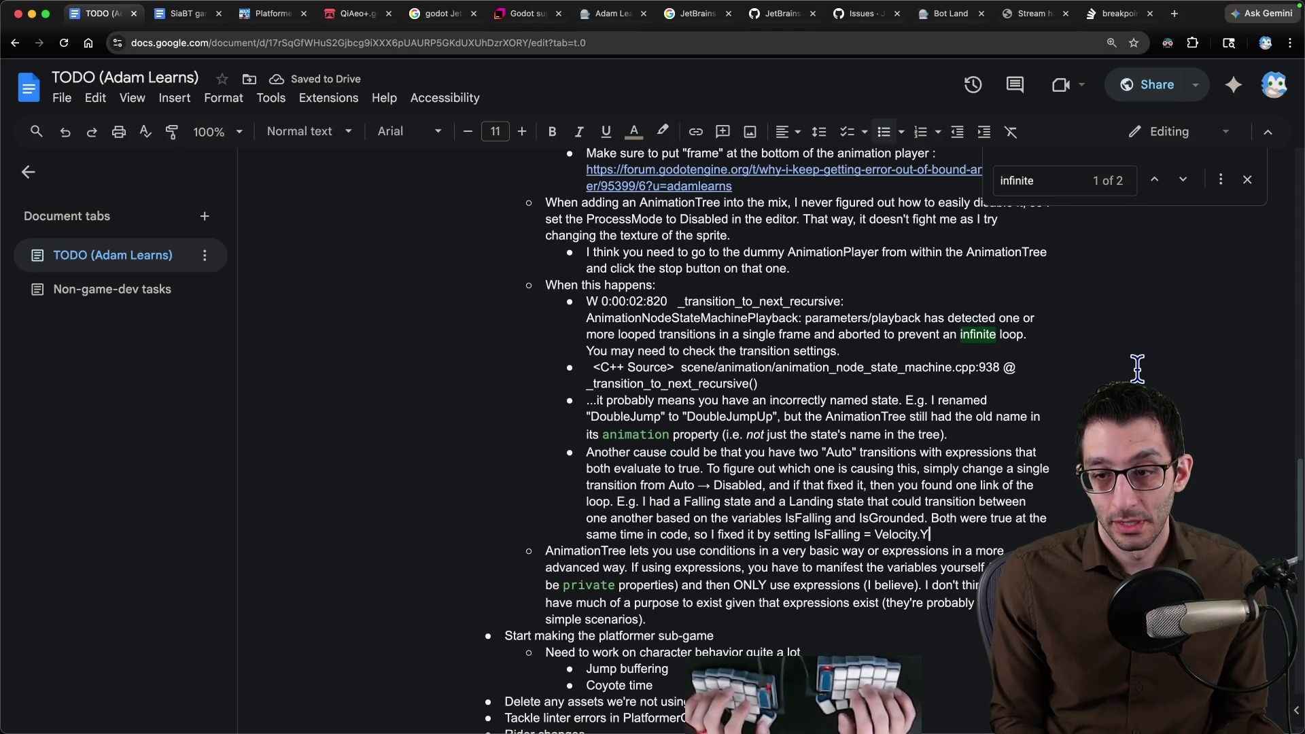
type("> 0 && !IsGrounded")
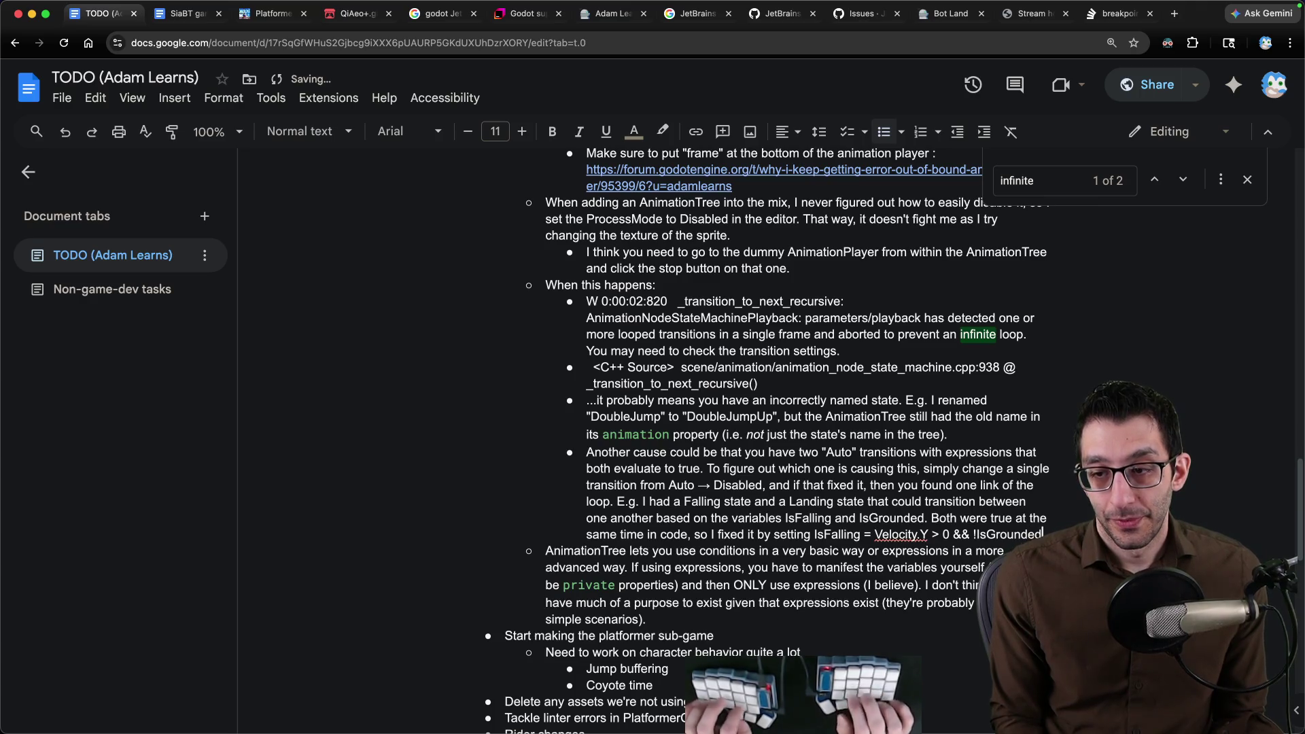
type(" that way they couldn't both be true.")
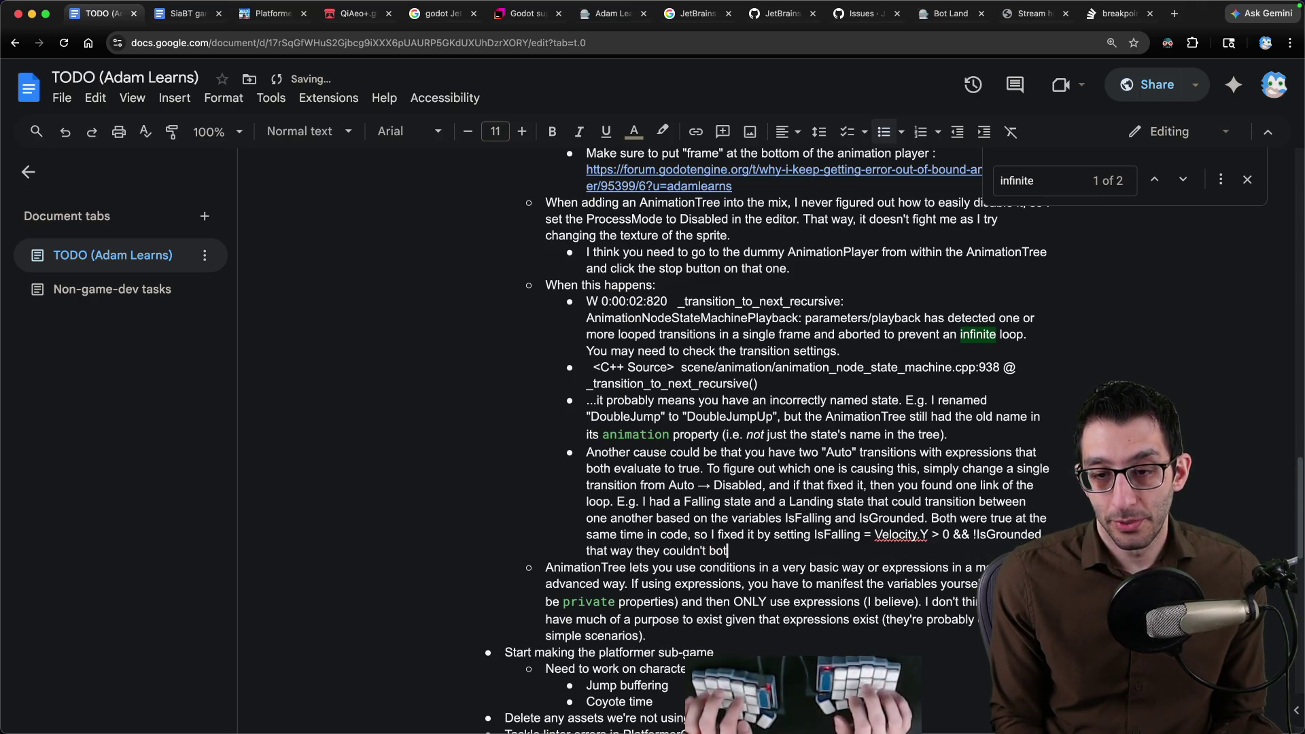
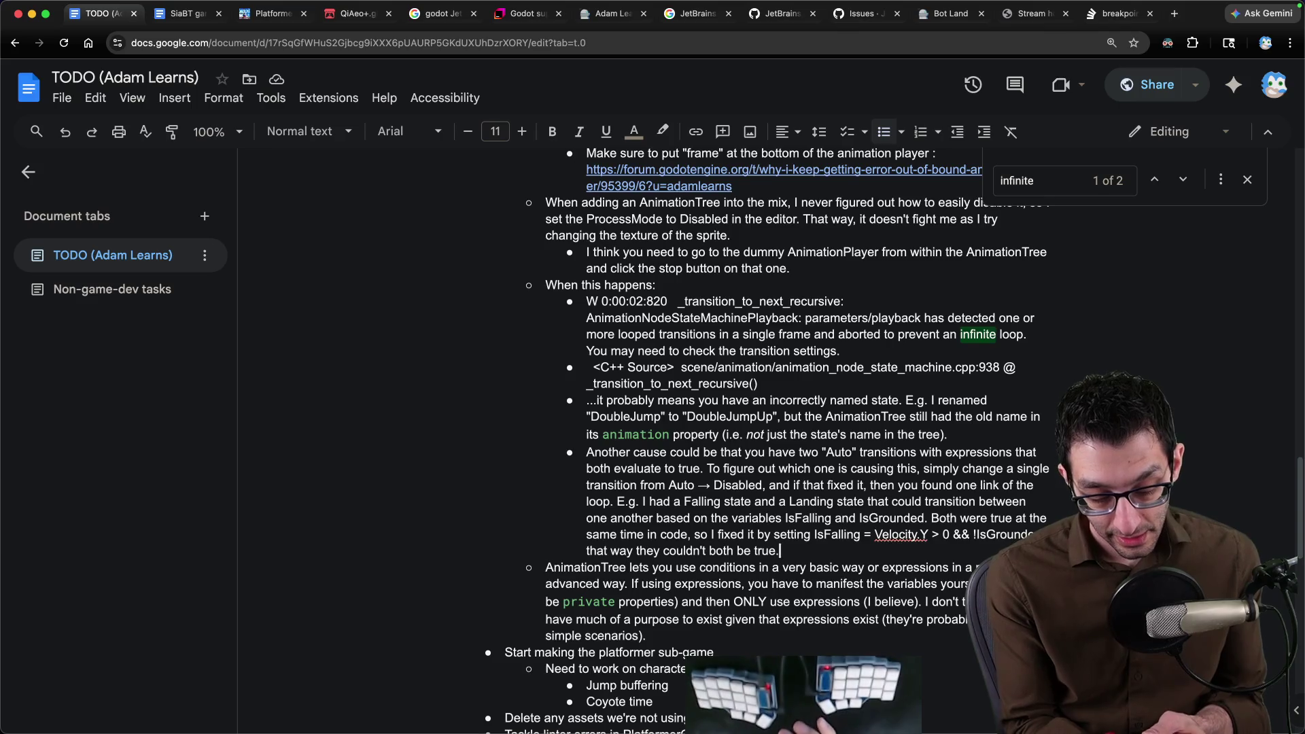
Switch from the Google Docs TODO to the empty Untitled-2 note in VS Code.
key("super+Tab")
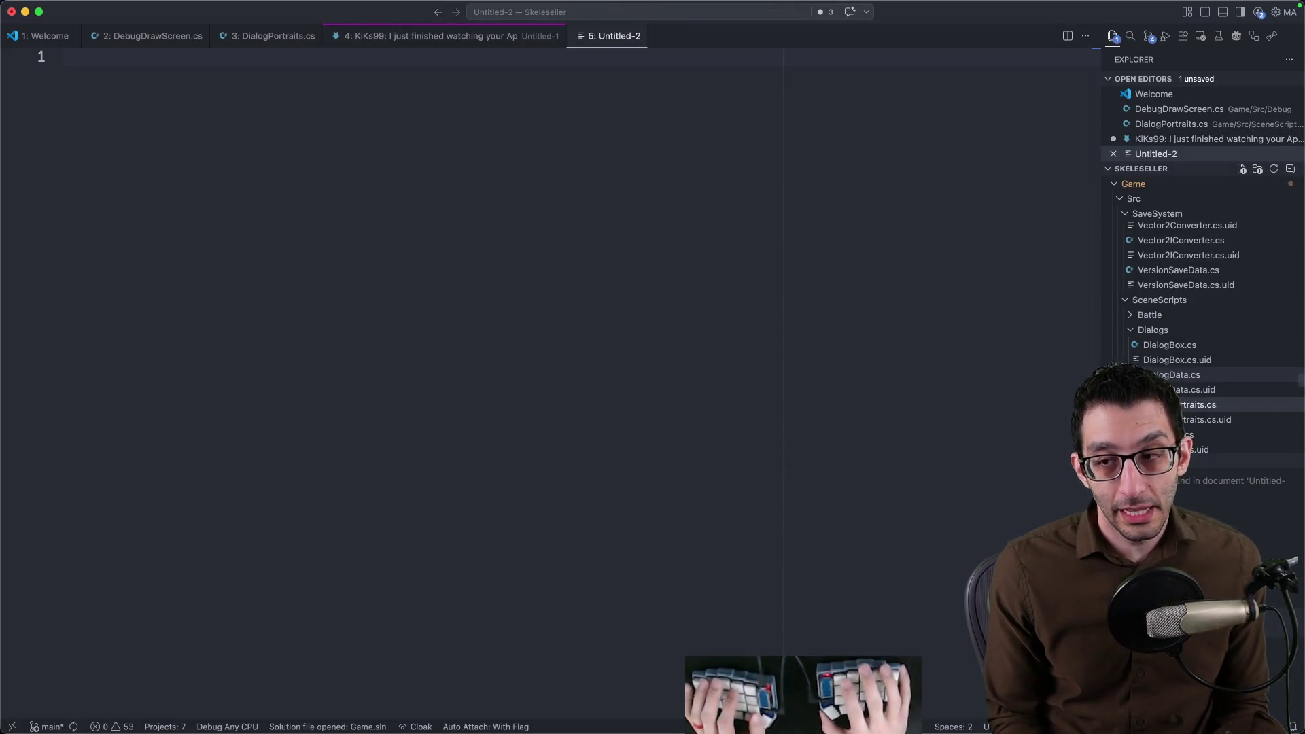
type("no one has a perfect job")
Write 'no one has a perfect job' with indented items compensation, time worked, impact, team, work, learning.
key("super+a")
left_click(534, 66)
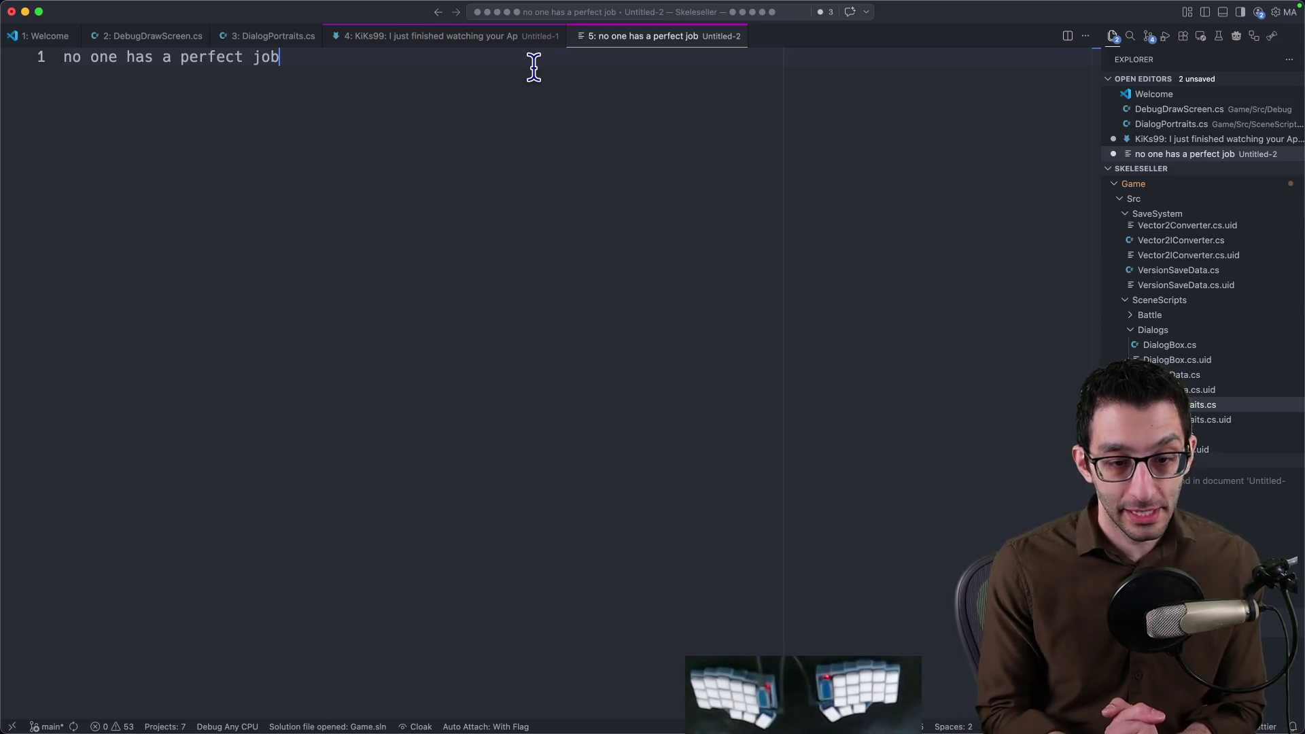
key("Return")
key("shift+Up")
key("Down")
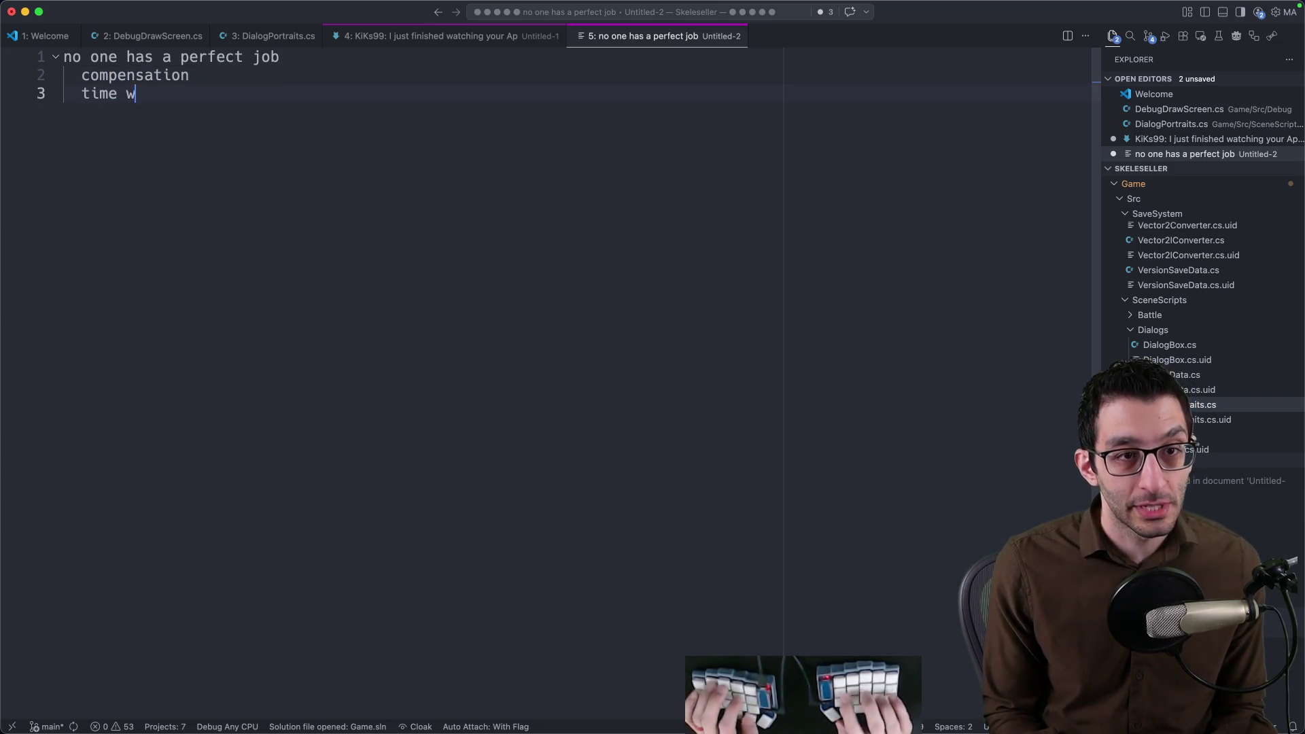
key("Return")
type("impacteam")
key("Return")
type("work")
key("Return")
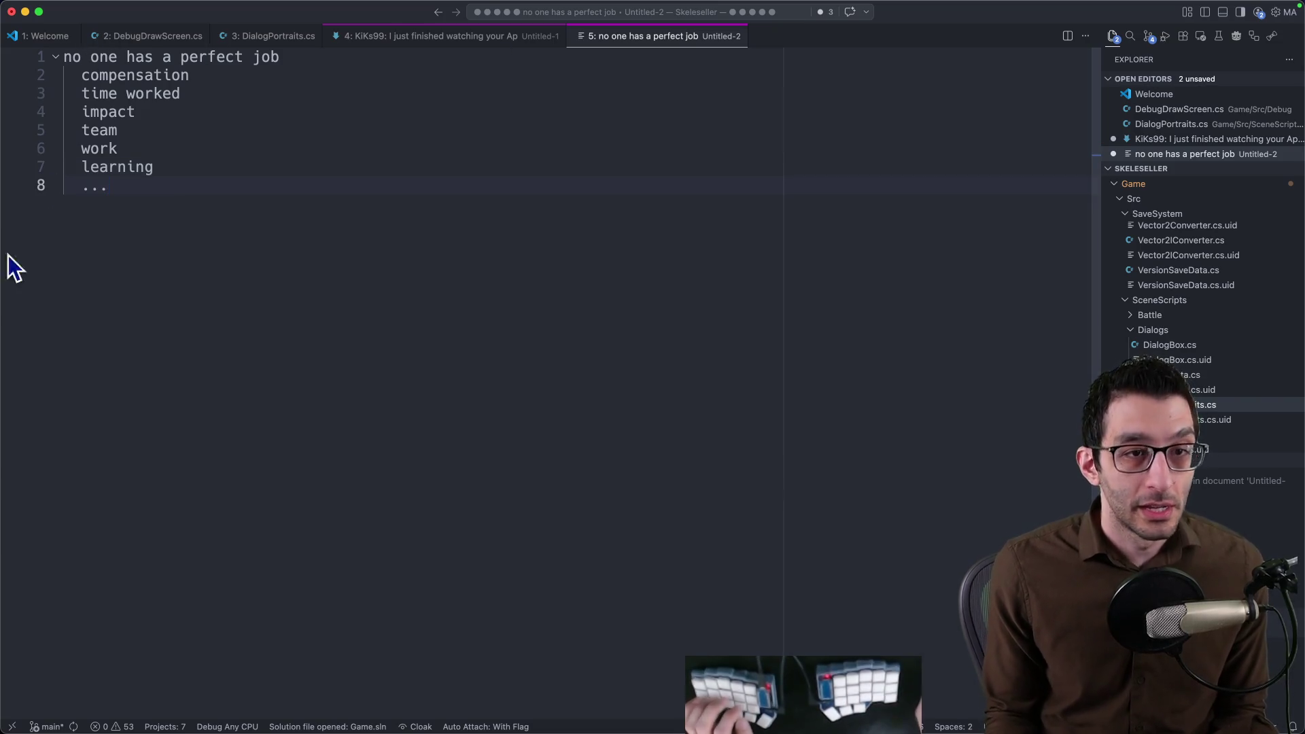
Review the list by marking the lines from compensation to learning, then add blank lines below it.
key("super+a")
left_click_drag(283, 168, 210, 122)
key("super+a")
left_click(389, 173)
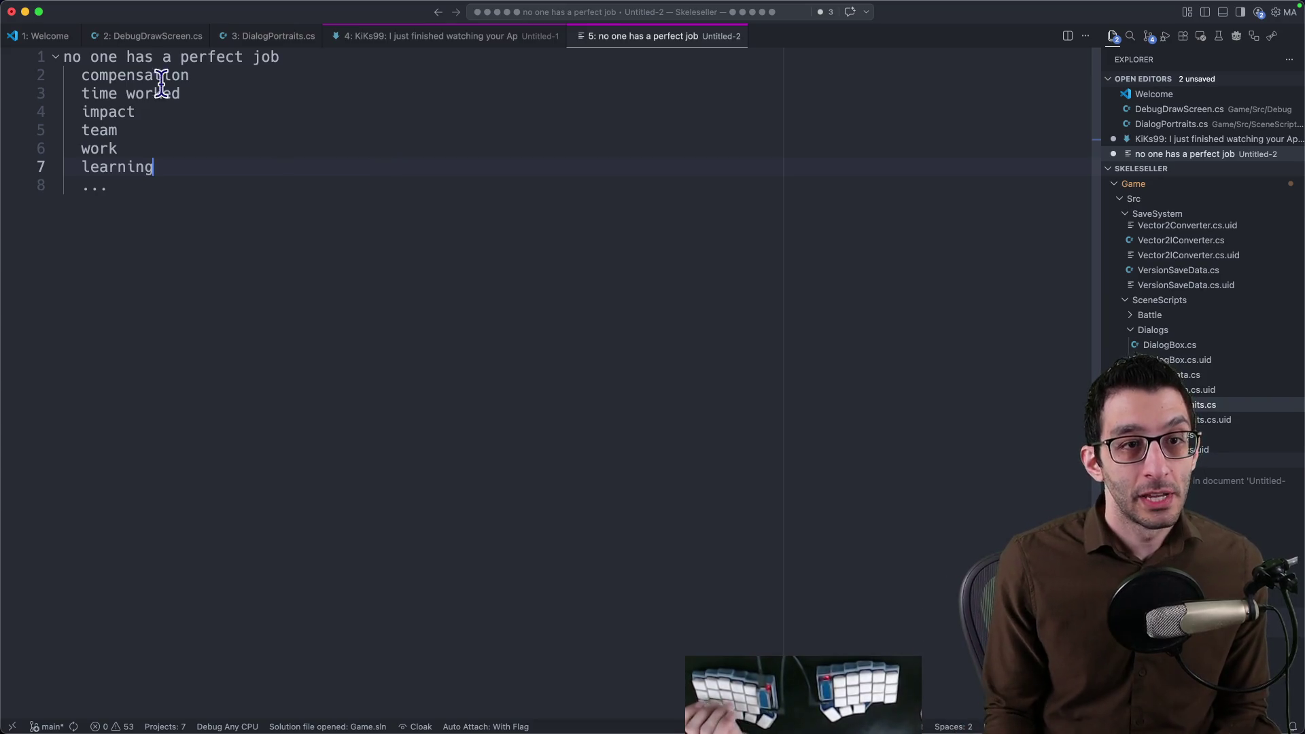
left_click_drag(63, 75, 218, 174)
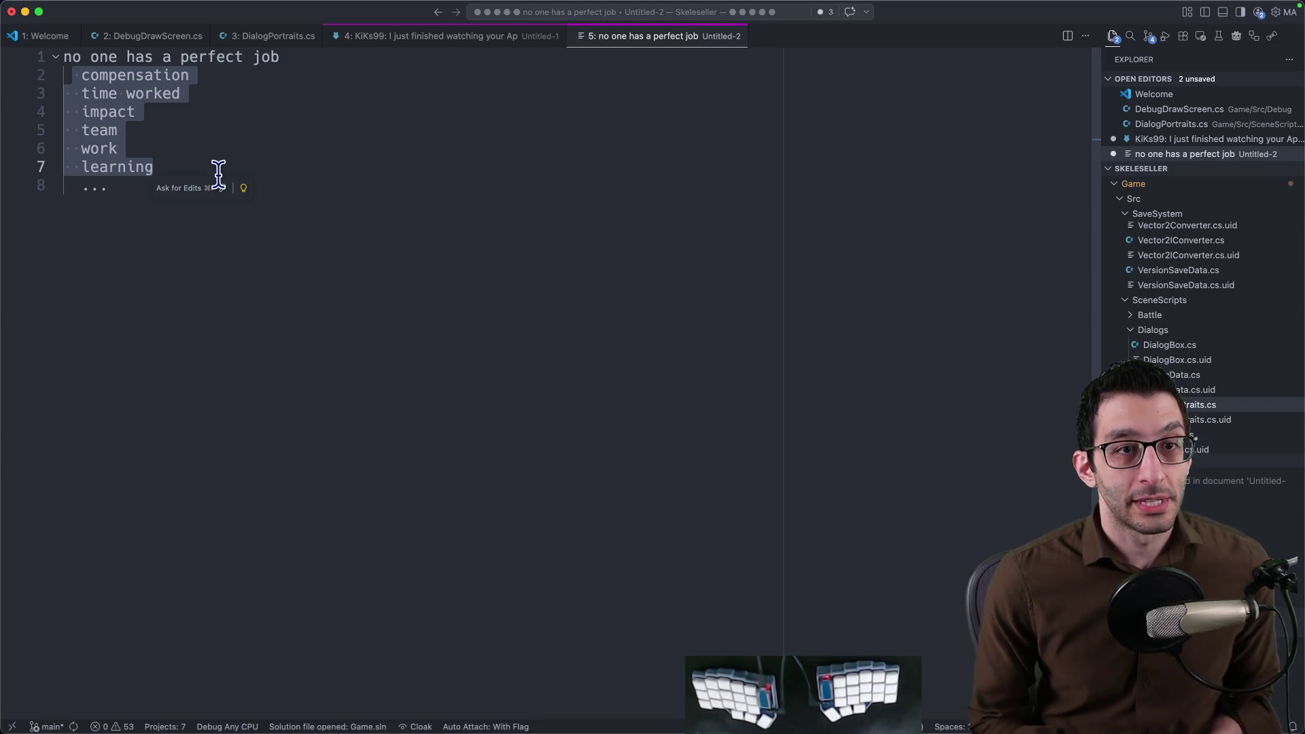
left_click(218, 151)
key("super+a")
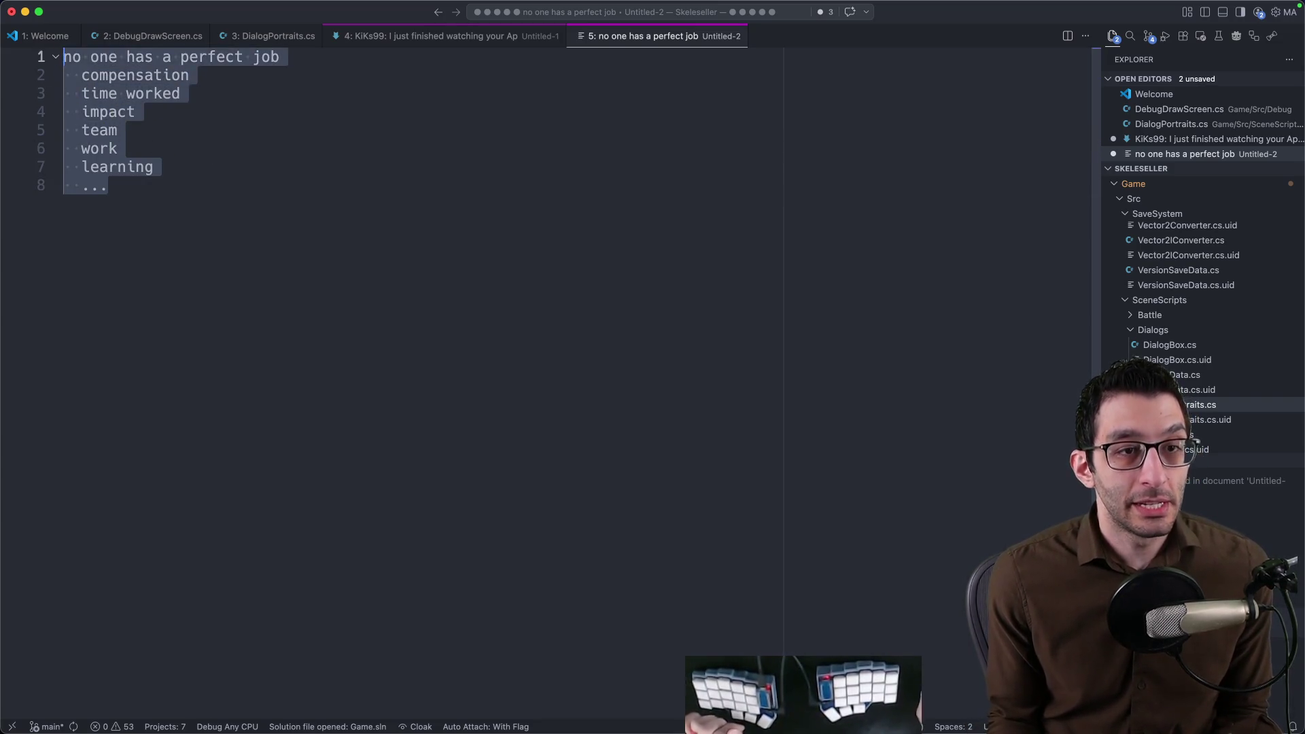
left_click(439, 300)
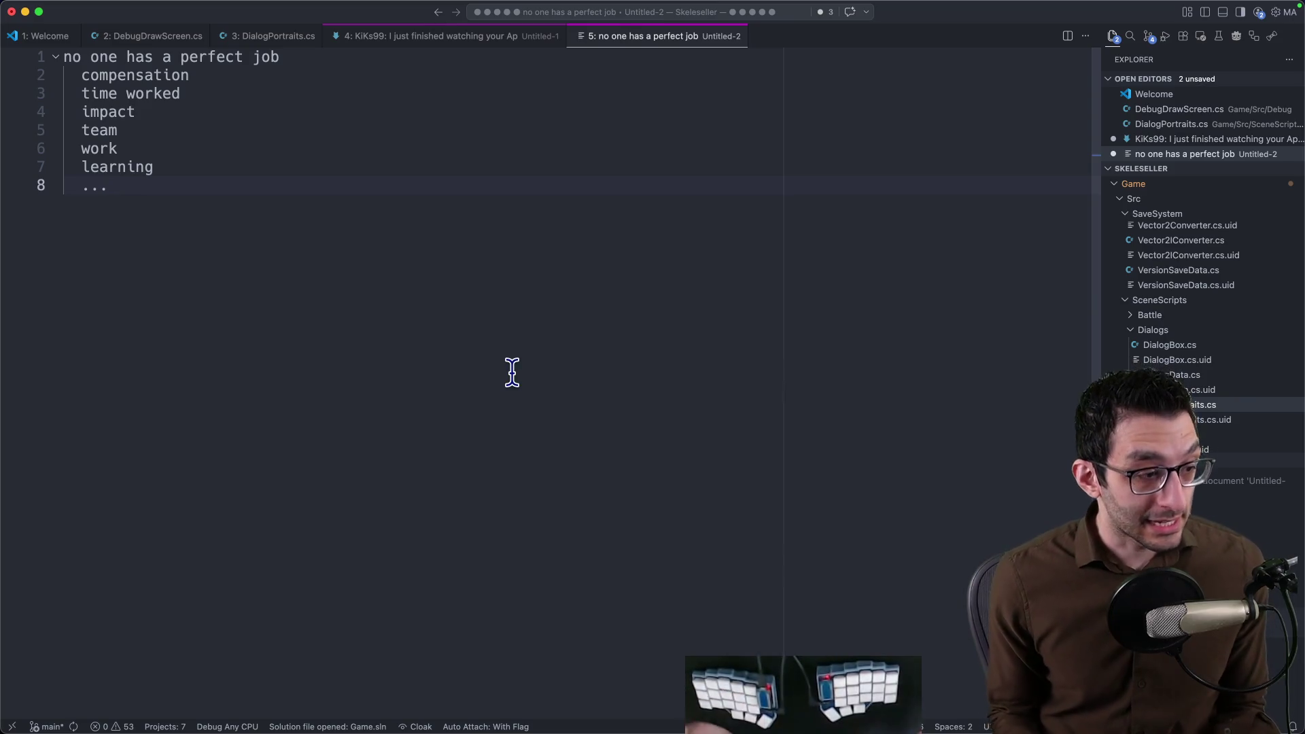
key("Return")
key("Return")
type("of all of the jobs/")
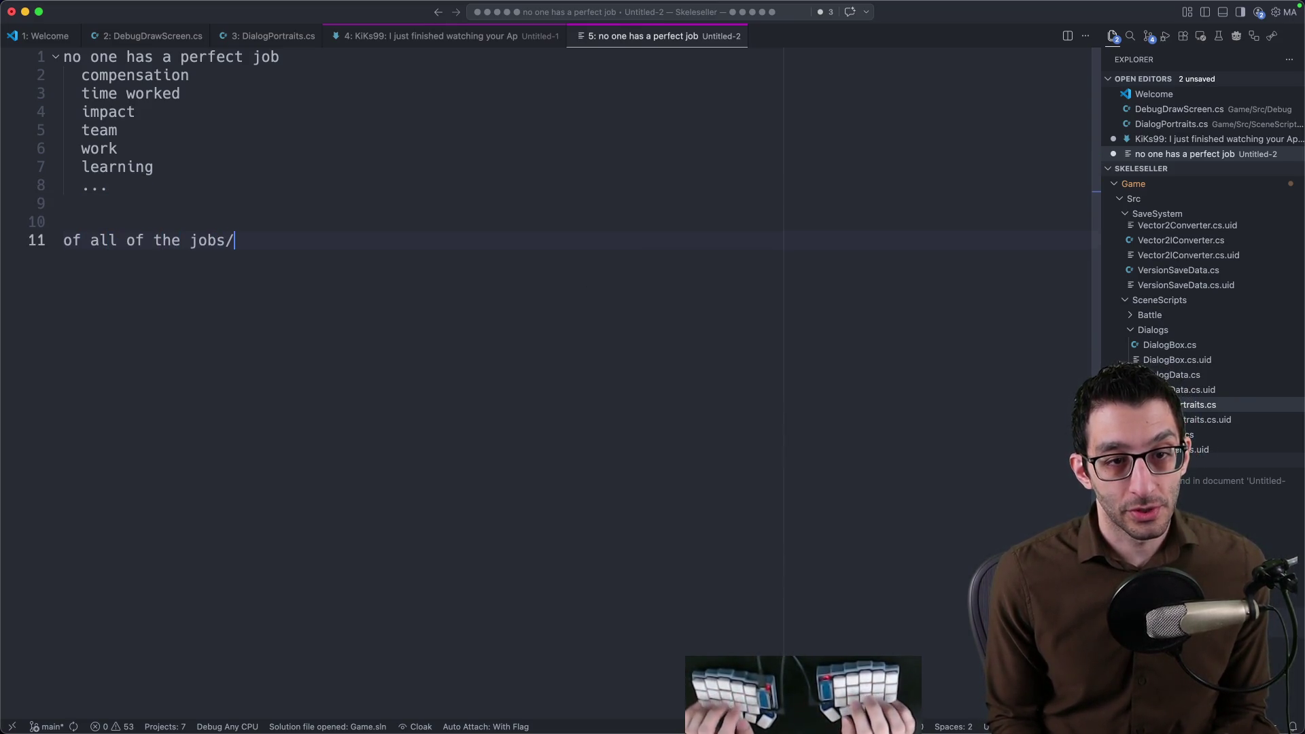
type("carr")
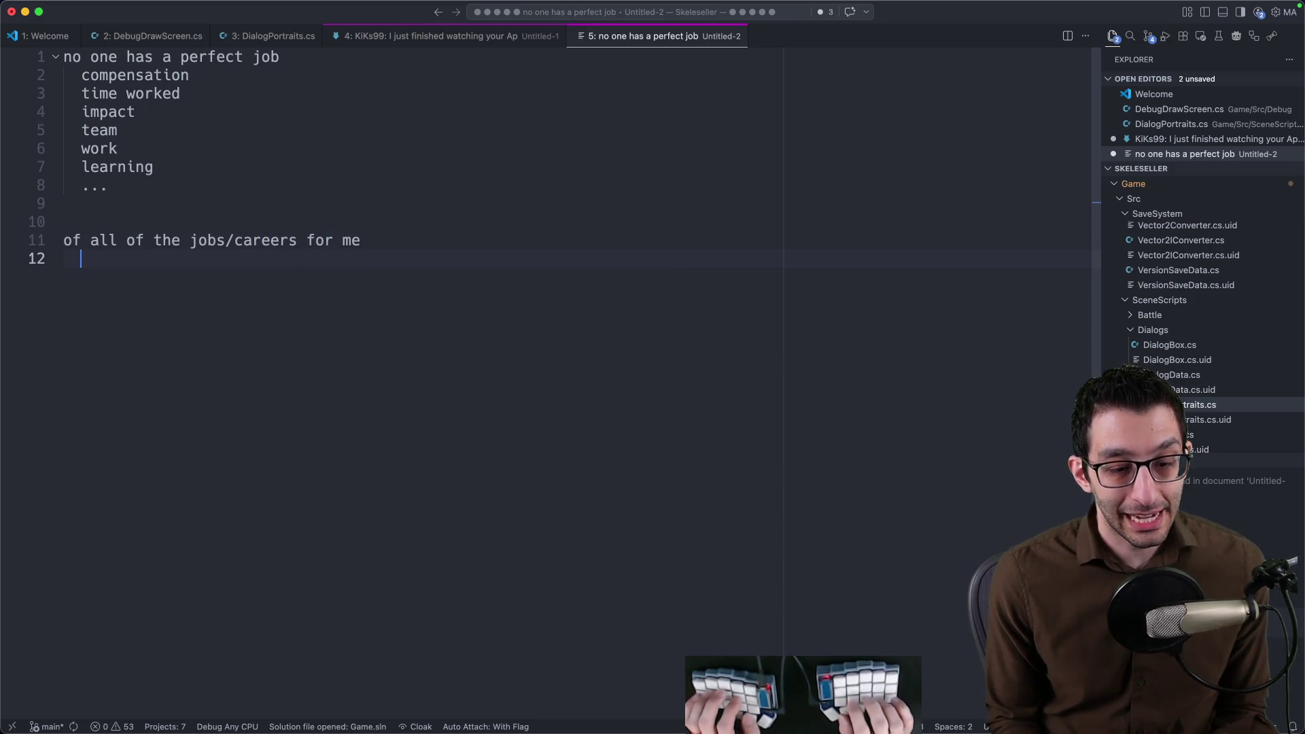
type(" best fit")
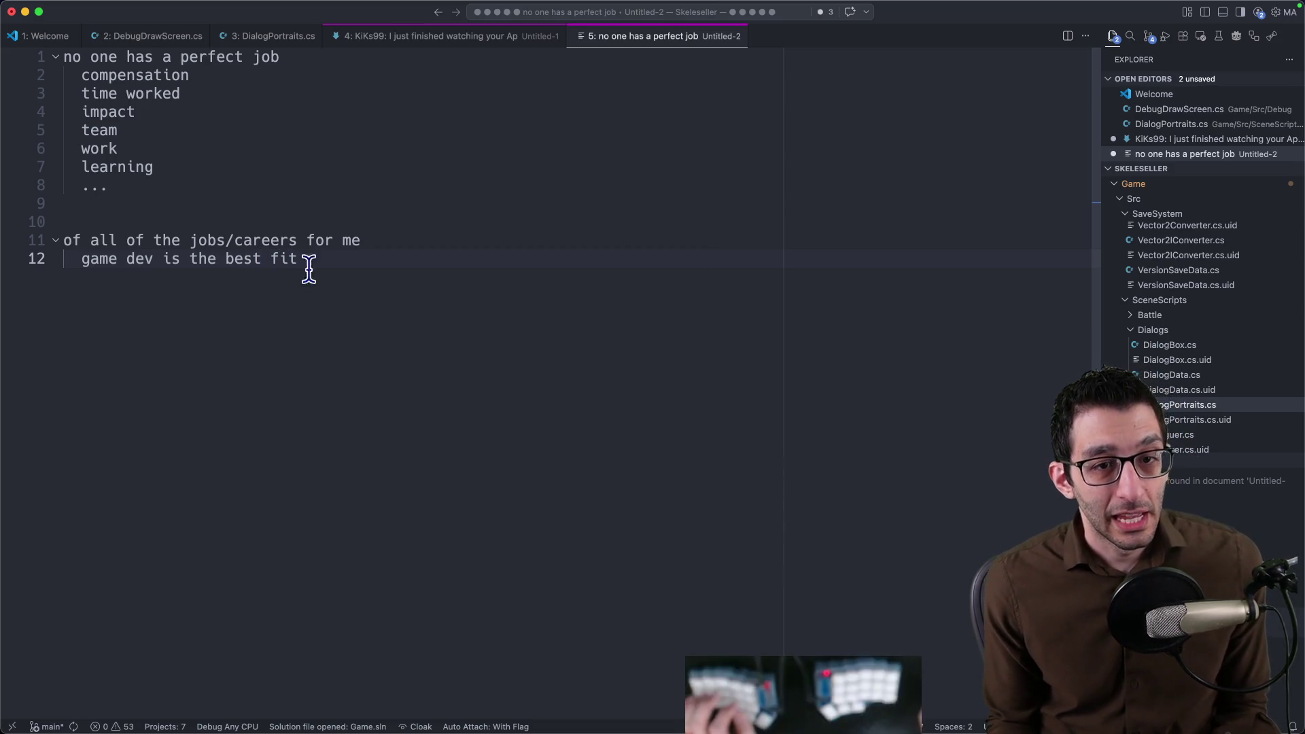
Write 'of all of the jobs/careers for me' with 'game dev is the best fit' and nested good and bad points.
key("shift+Up")
key("shift+Home")
left_click(359, 285)
key("Return")
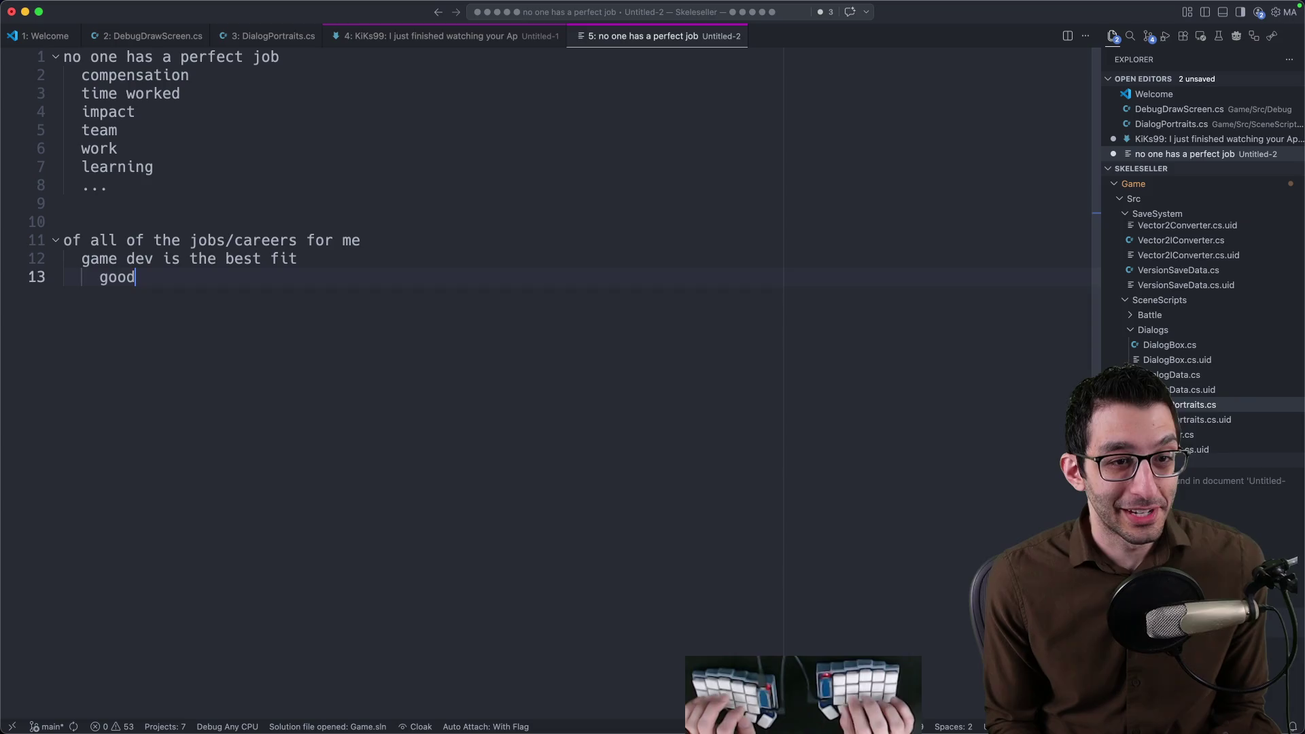
type("bad")
left_click_drag(138, 277, 41, 278)
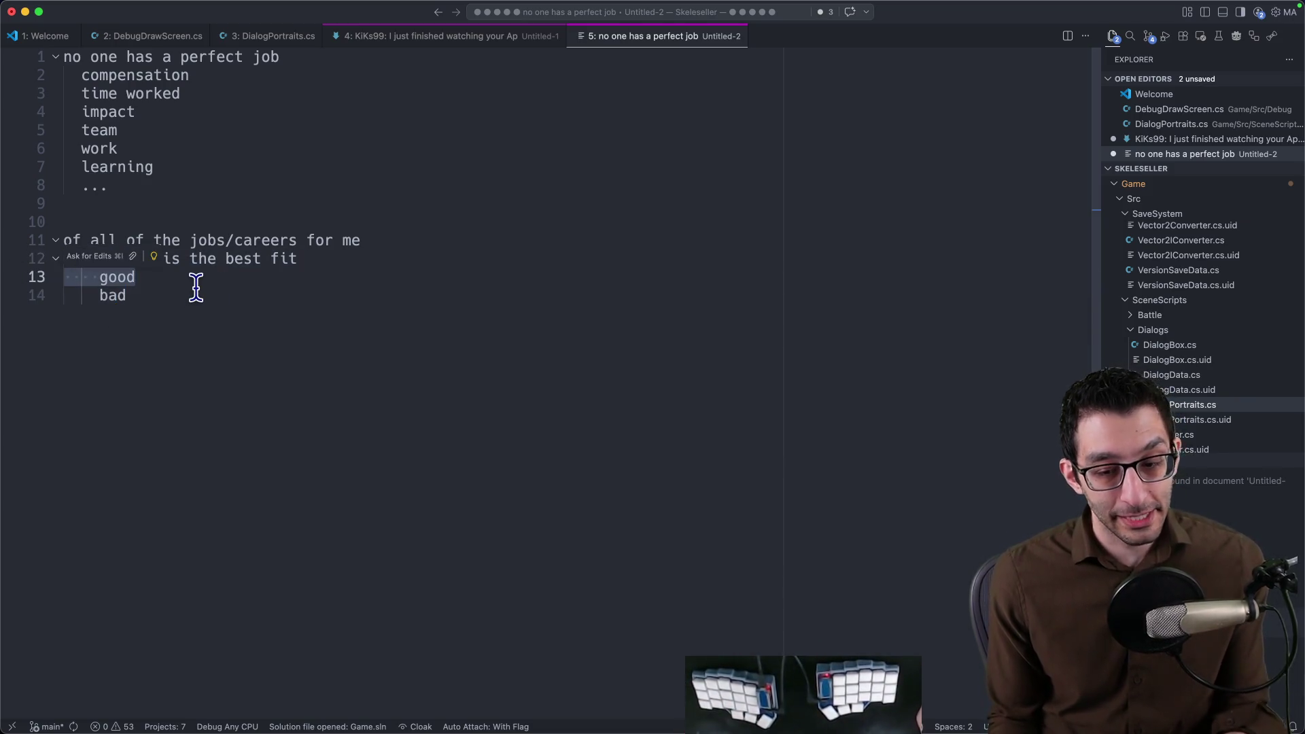
left_click_drag(195, 302, 64, 297)
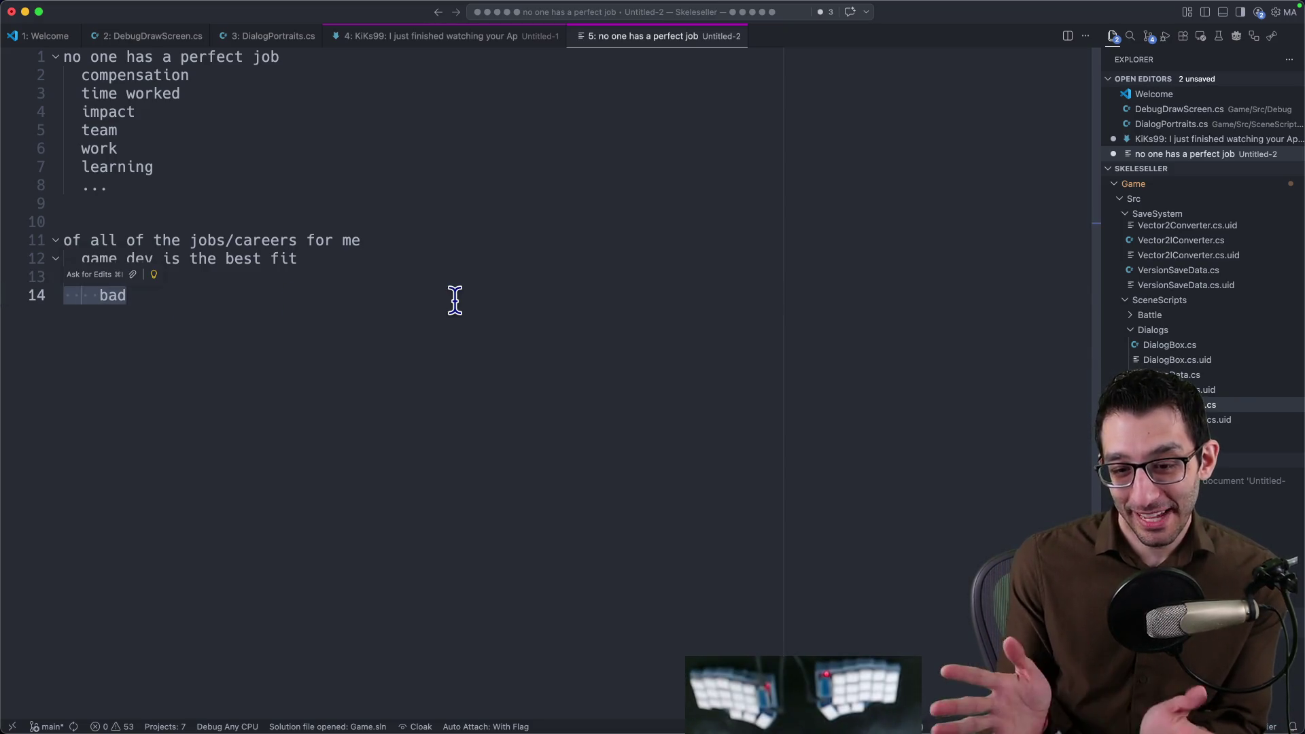
left_click(455, 299)
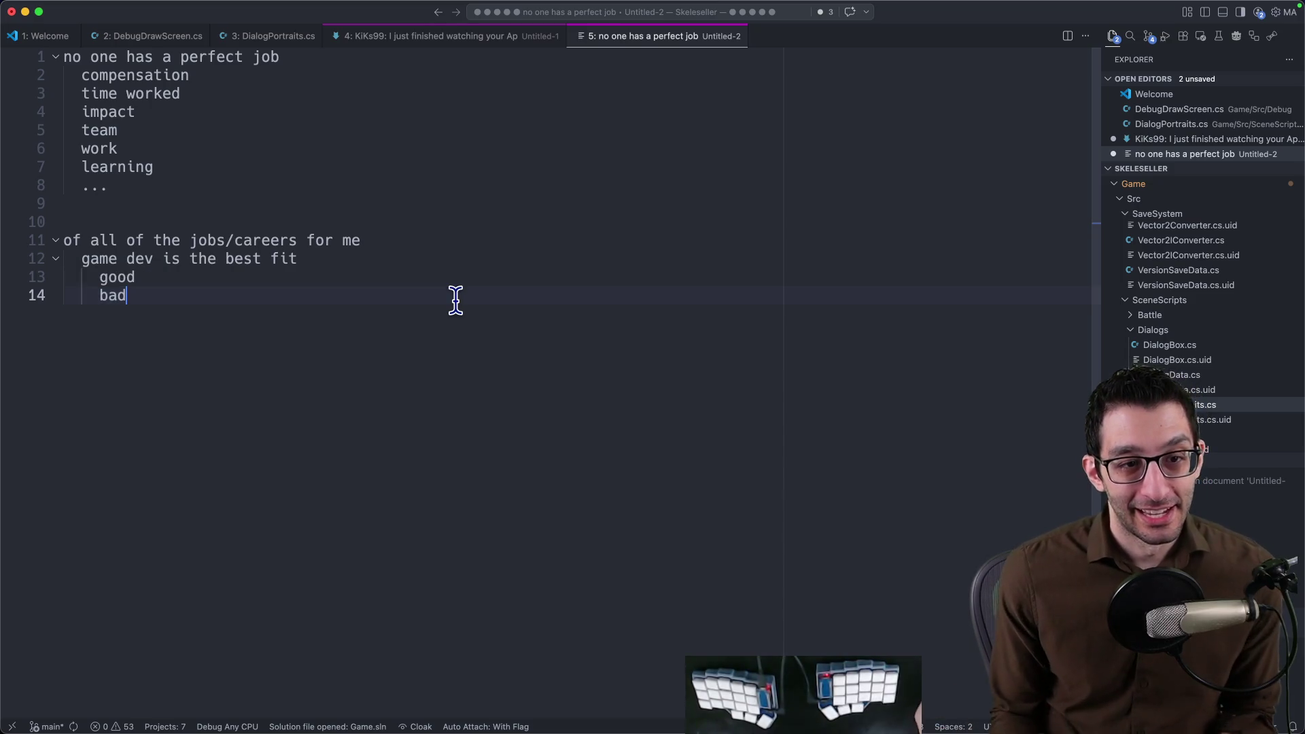
left_click_drag(164, 277, 11, 285)
left_click(8, 295)
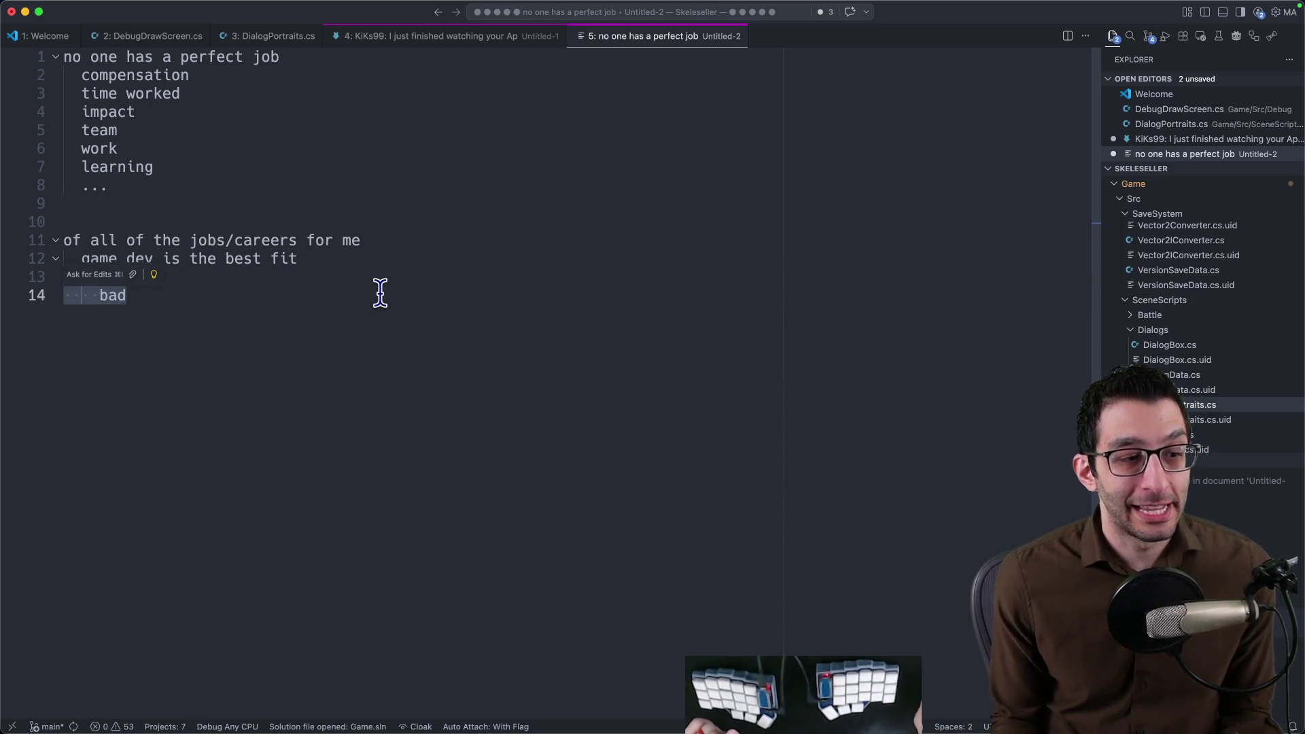
left_click(317, 323)
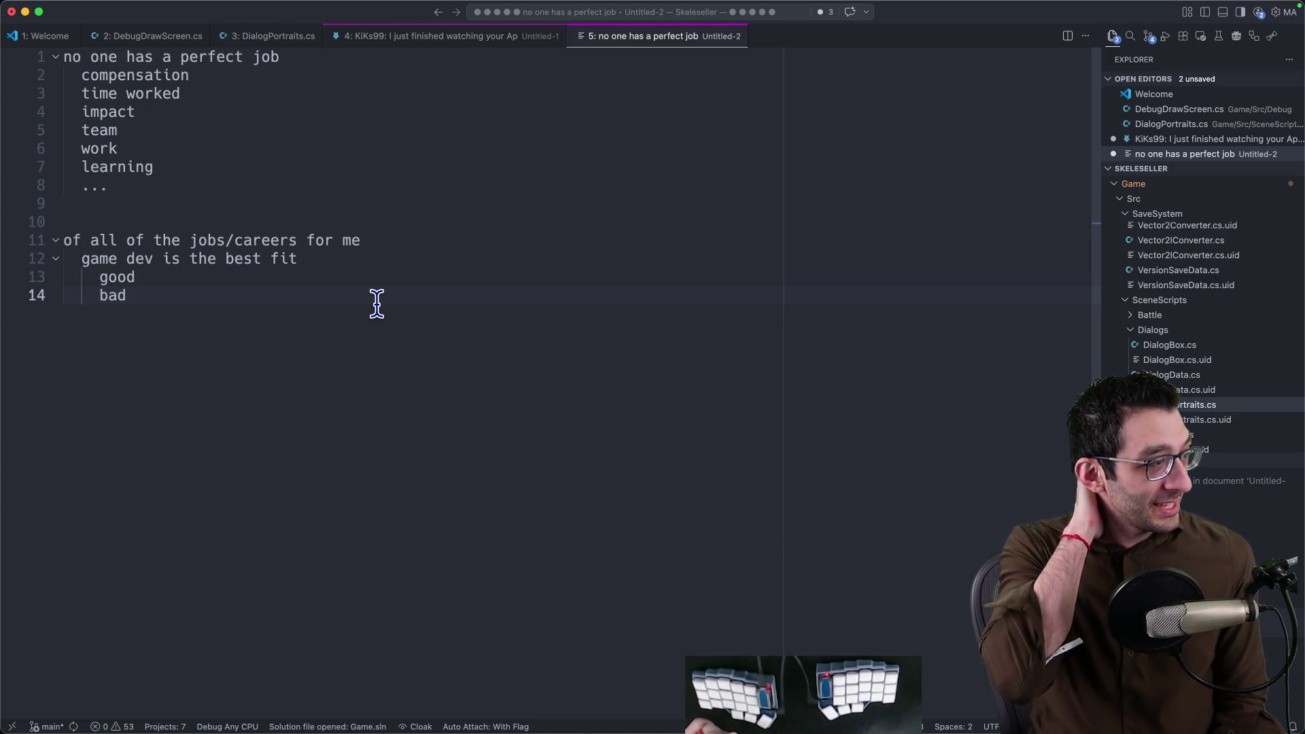
Refocus the VS Code note, then switch to the PlatformerCharacter.cs code in Rider.
key("super+Tab")
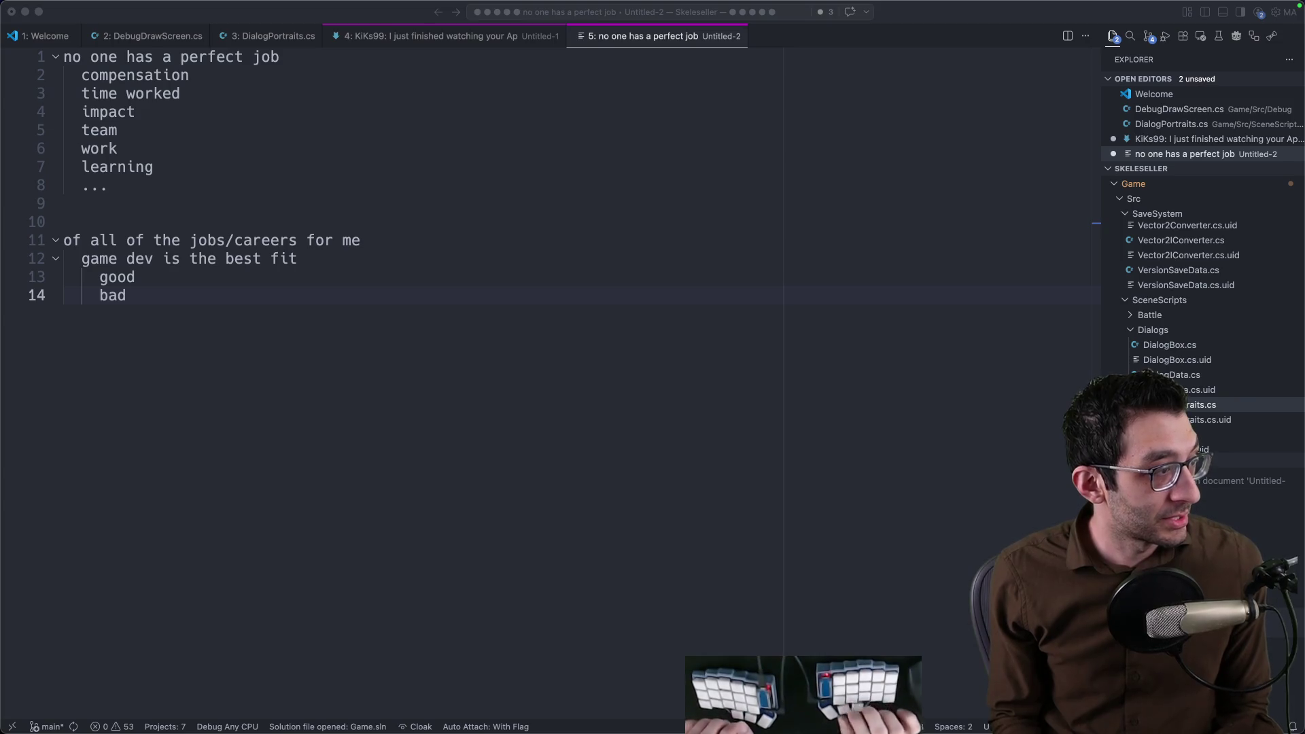
left_click(577, 362)
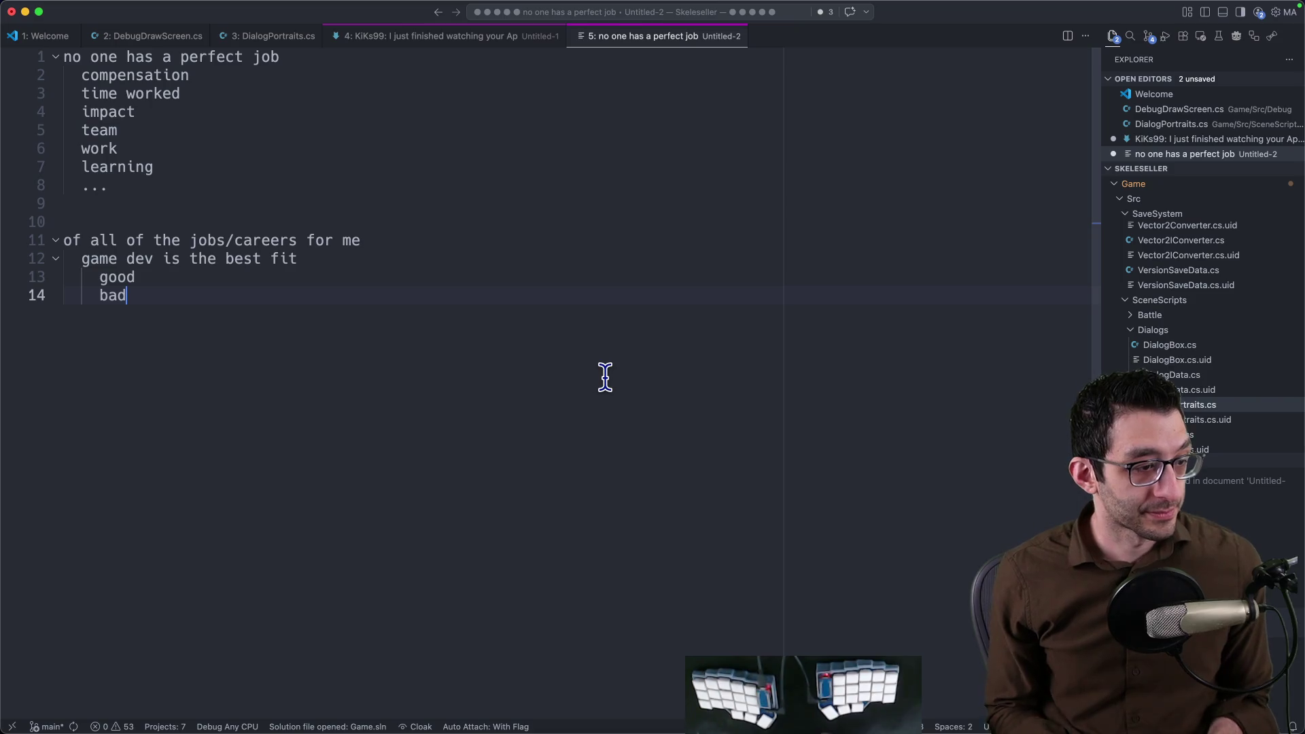
key("super+Tab")
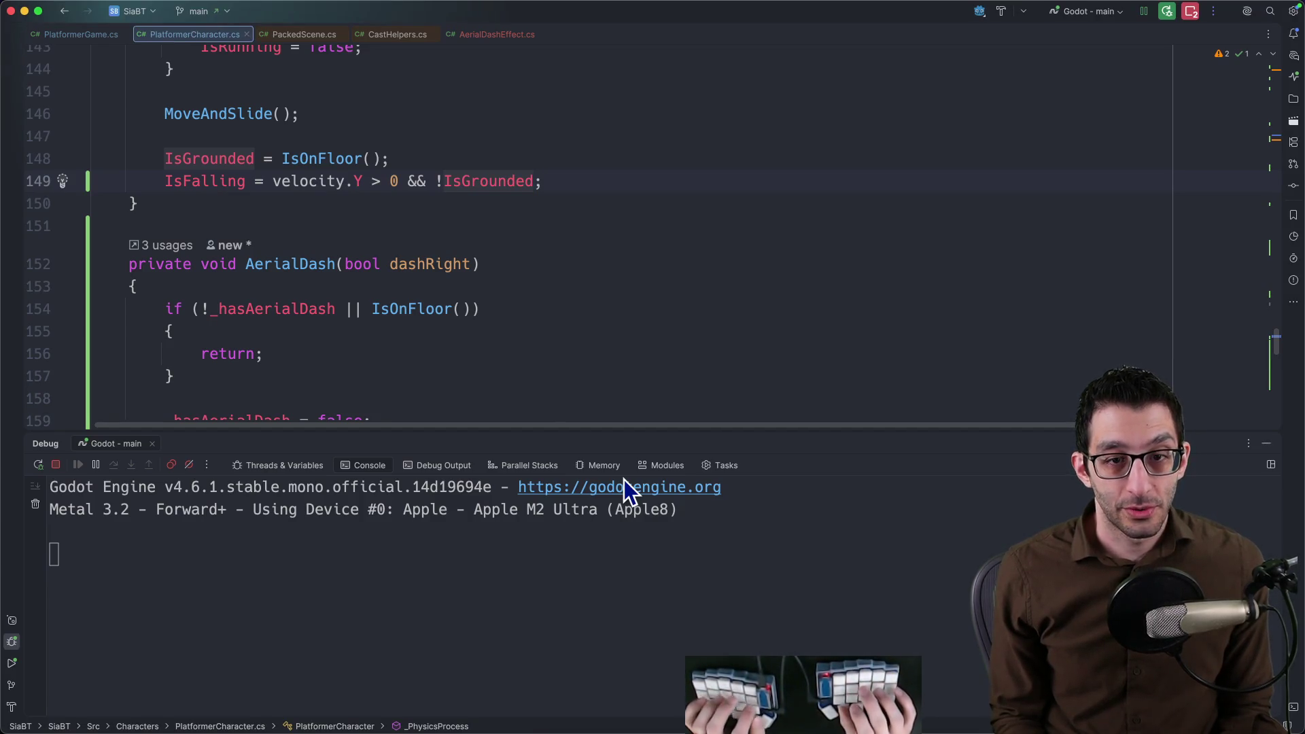
Delete the 'Fix this' notes and empty bullet under Tuesday in the TODO document.
key("super+Tab")
key("super+Up")
key("shift+Up")
key("shift+Up")
key("shift+Up")
key("shift+Up")
key("BackSpace")
key("BackSpace")
key("super+Tab")
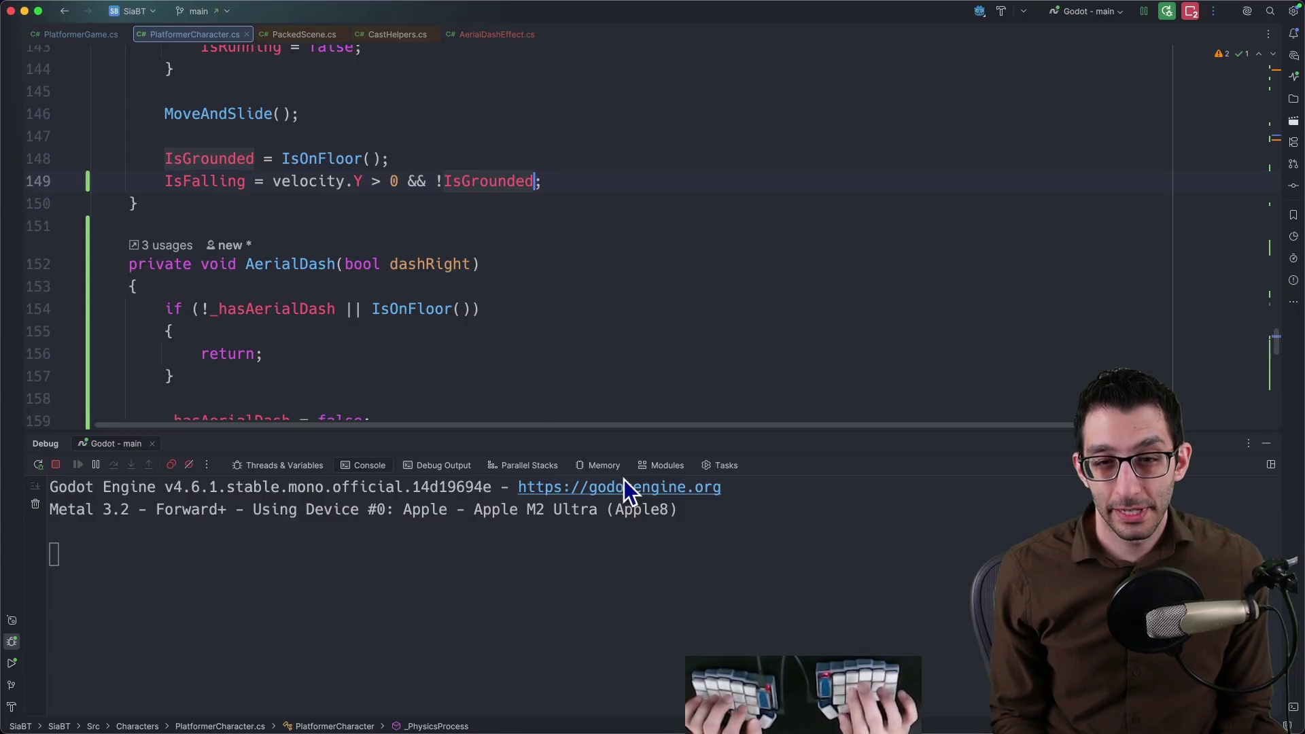
Bring up the commit changes list and compare the PlatformerGame.cs and PlatformerCharacter.cs diffs.
key("super+k")
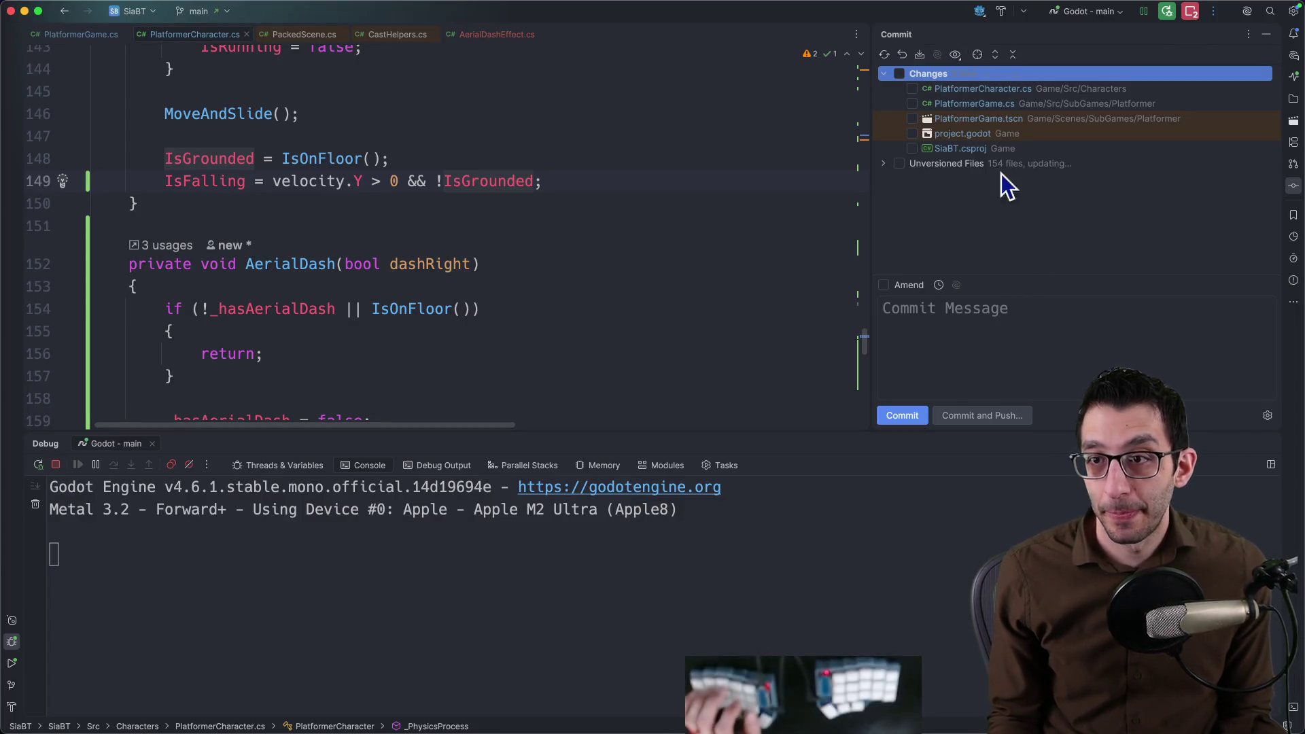
double_click(973, 107)
scroll(616, 285, "down", 3)
scroll(630, 309, "down", 5)
scroll(673, 301, "down", 3)
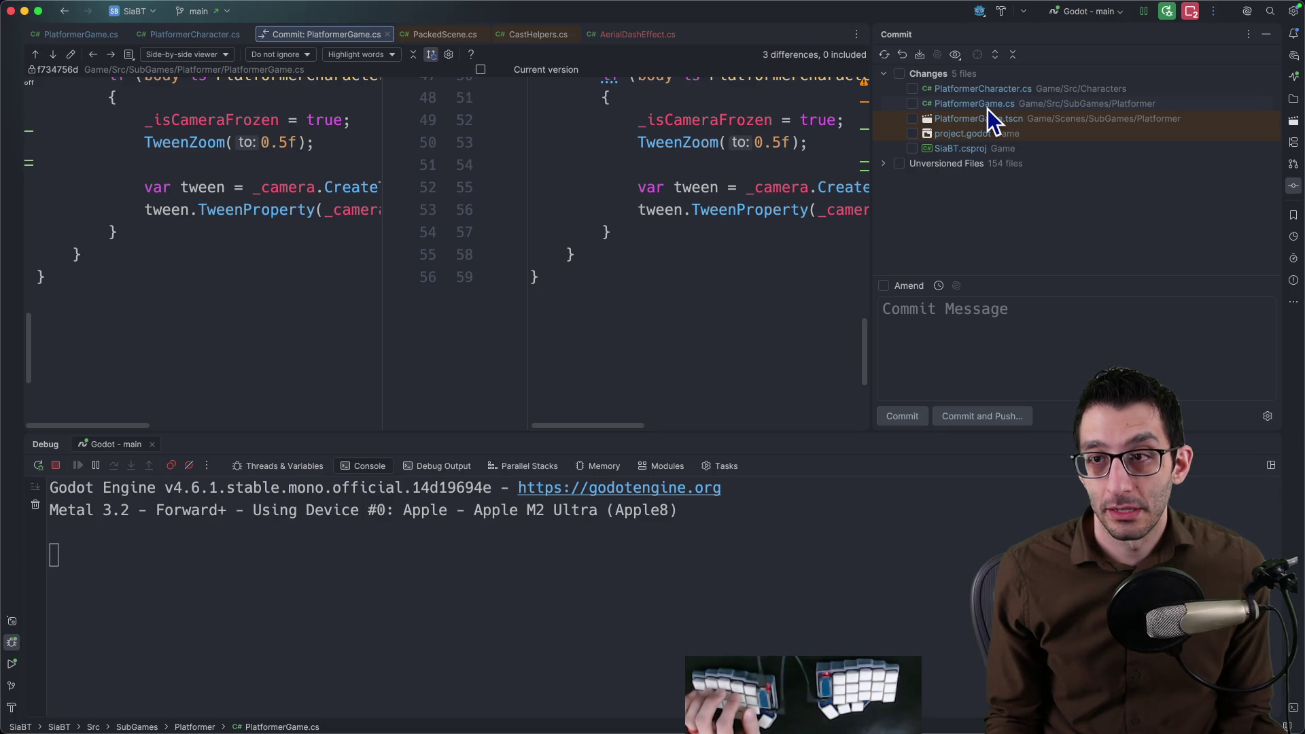
left_click(996, 87)
scroll(789, 233, "down", 5)
scroll(788, 233, "down", 5)
scroll(781, 235, "down", 2)
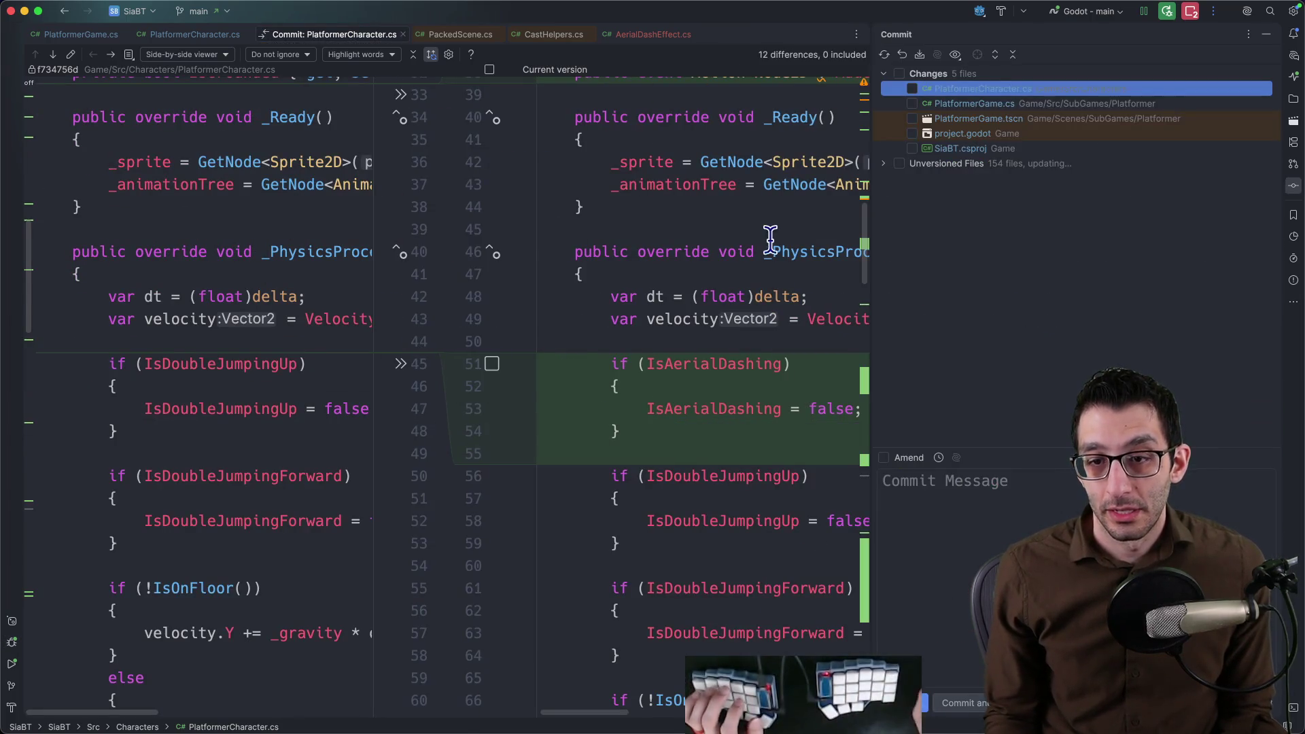
Include only the removed and new IsFalling lines, write an animation-fix message and commit them.
key("super+0")
scroll(770, 245, "down", 7)
scroll(801, 306, "down", 3)
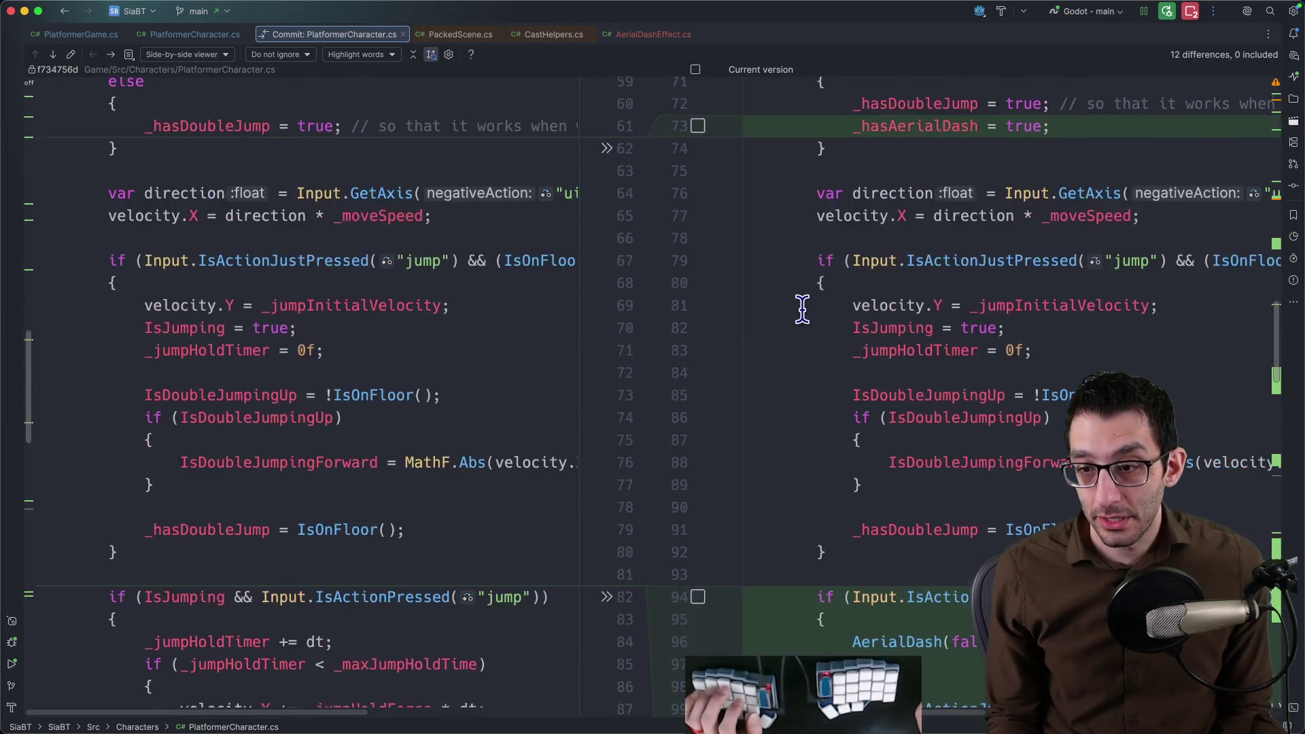
scroll(801, 306, "down", 5)
scroll(802, 306, "down", 5)
scroll(802, 306, "down", 4)
scroll(802, 311, "down", 1)
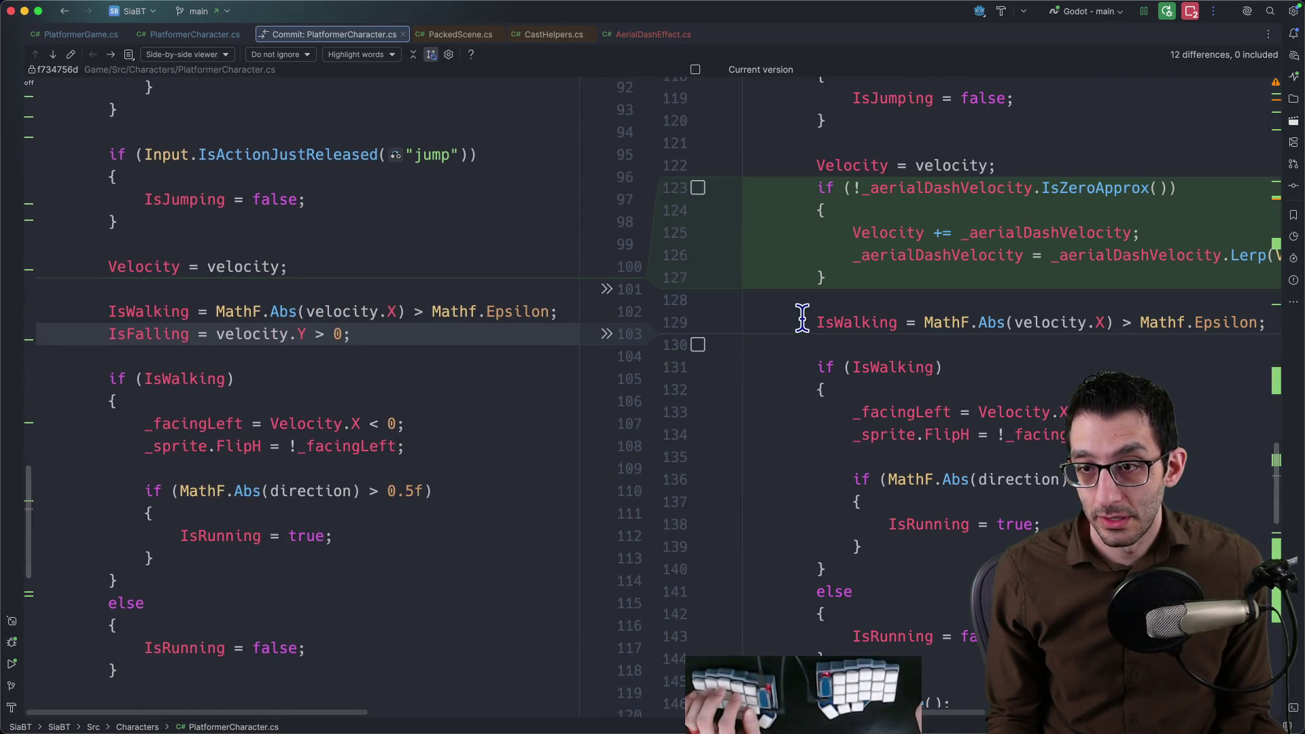
scroll(802, 320, "down", 2)
scroll(802, 316, "down", 2)
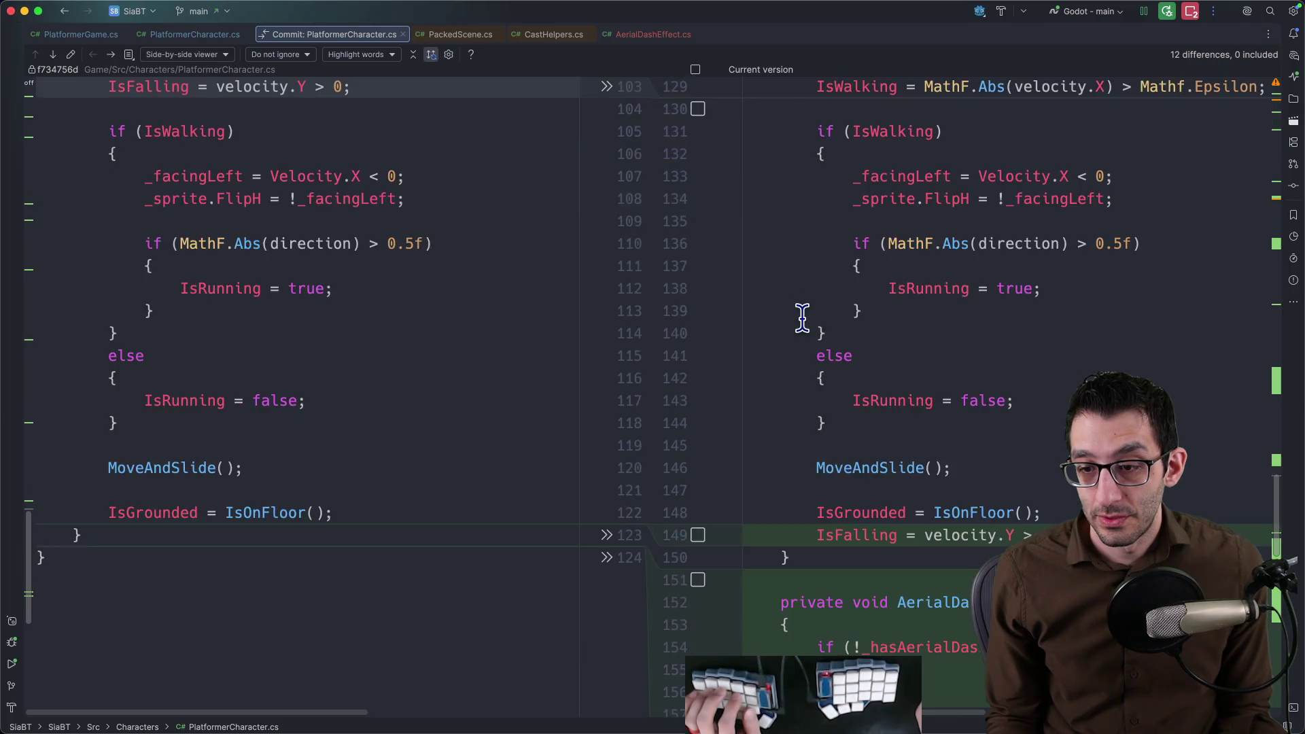
scroll(700, 431, "down", 2)
scroll(766, 439, "up", 3)
scroll(766, 438, "up", 1)
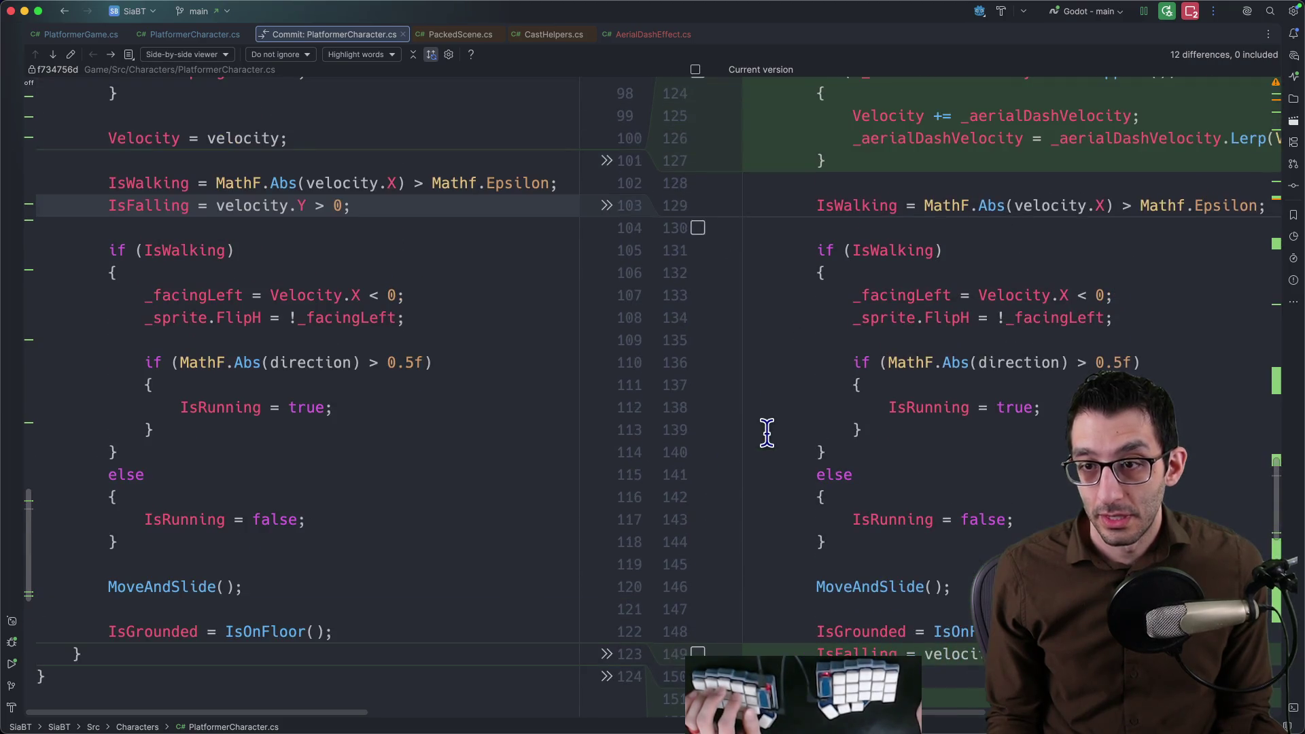
left_click(697, 228)
scroll(730, 483, "down", 2)
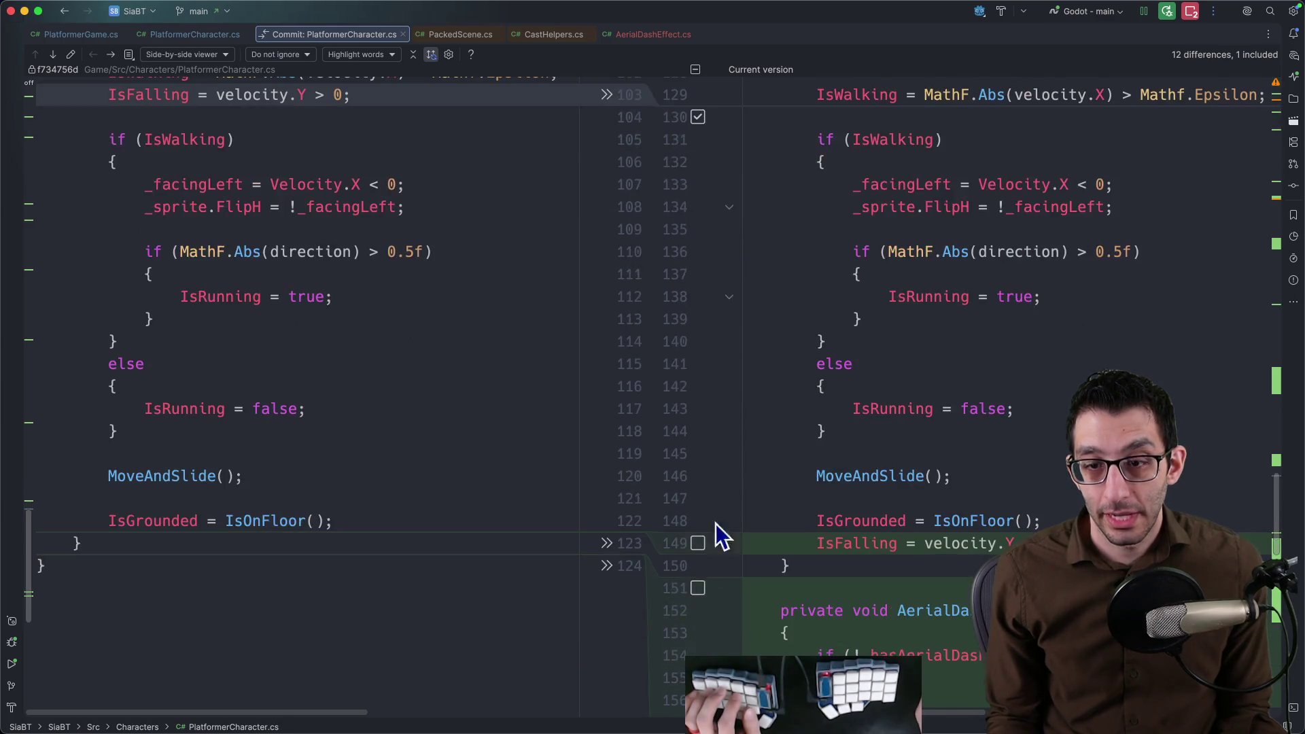
left_click(697, 544)
scroll(830, 470, "up", 1)
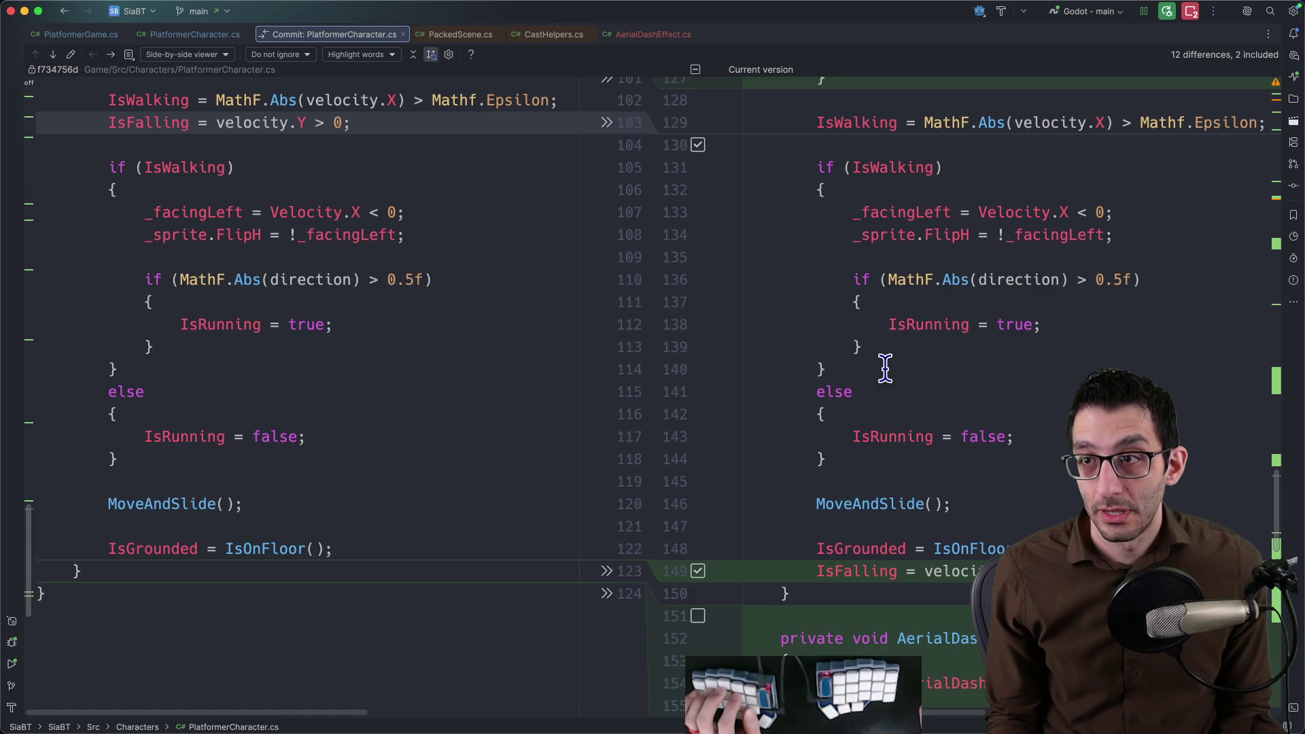
key("super+k")
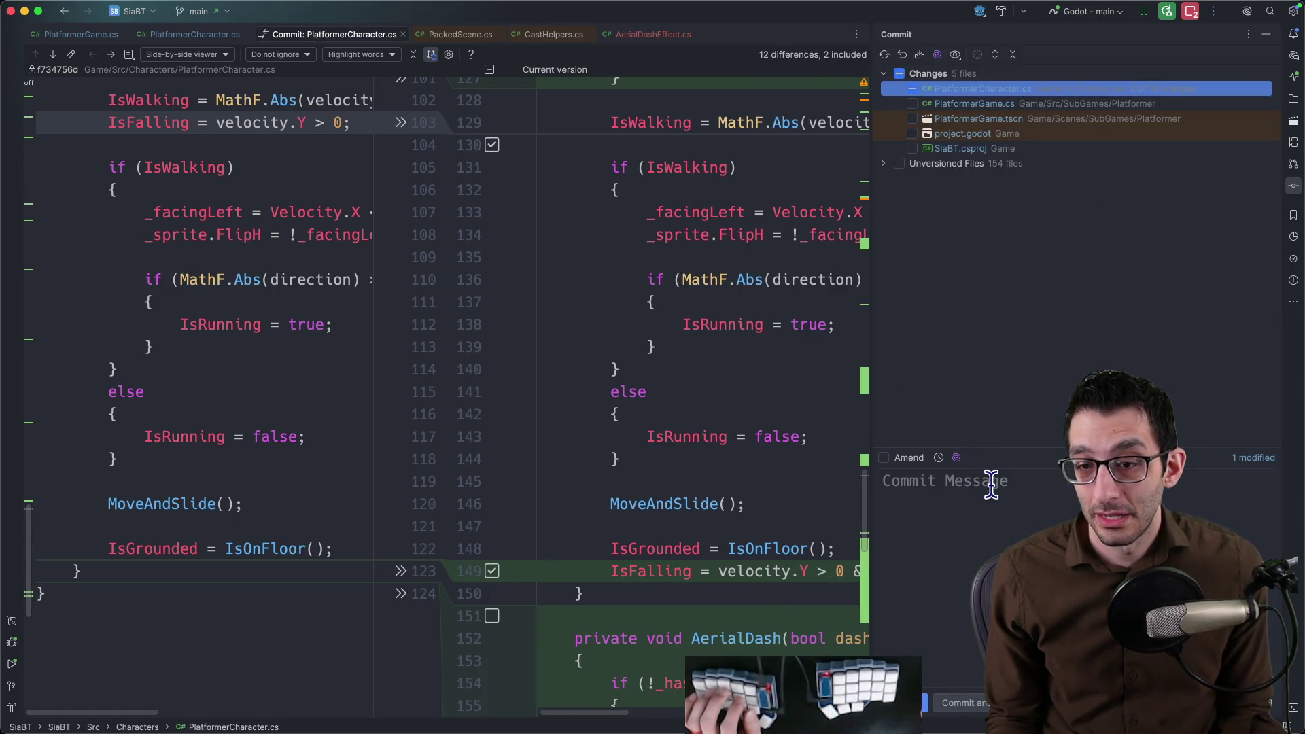
left_click(991, 486)
type("Fix issue with animati")
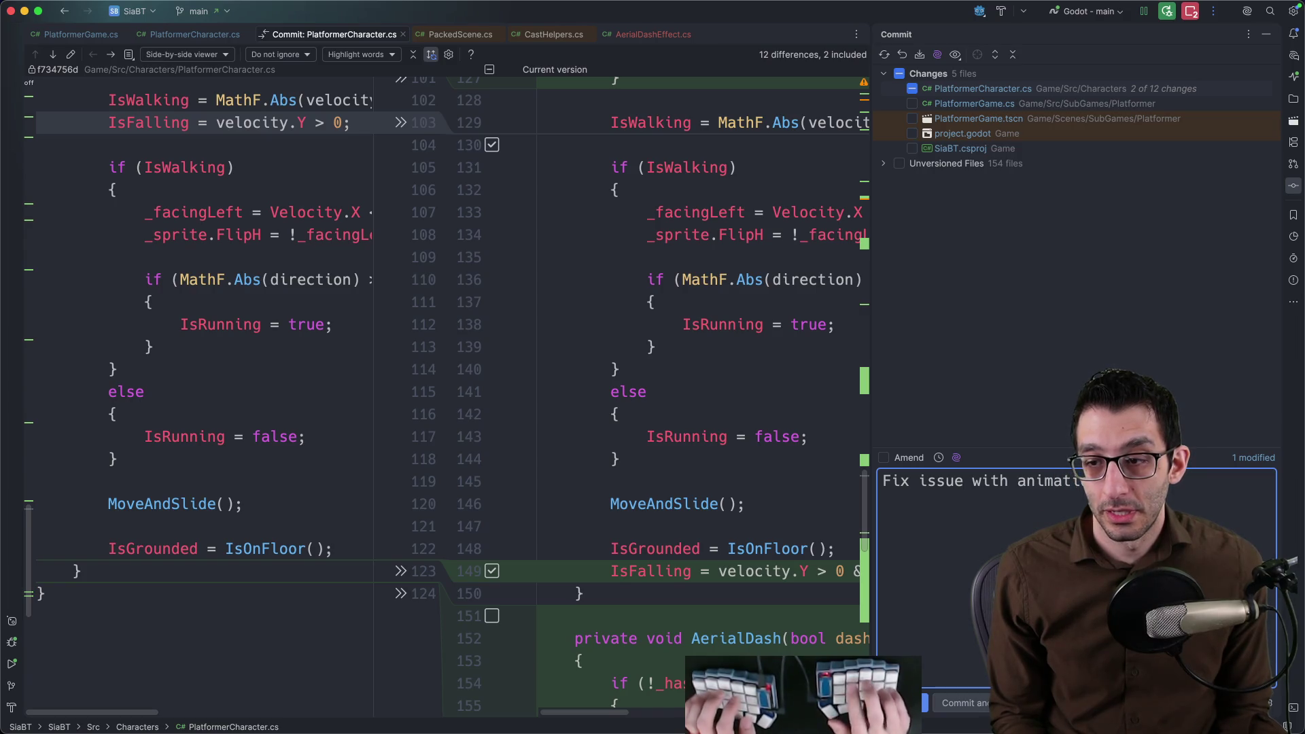
left_click(922, 714)
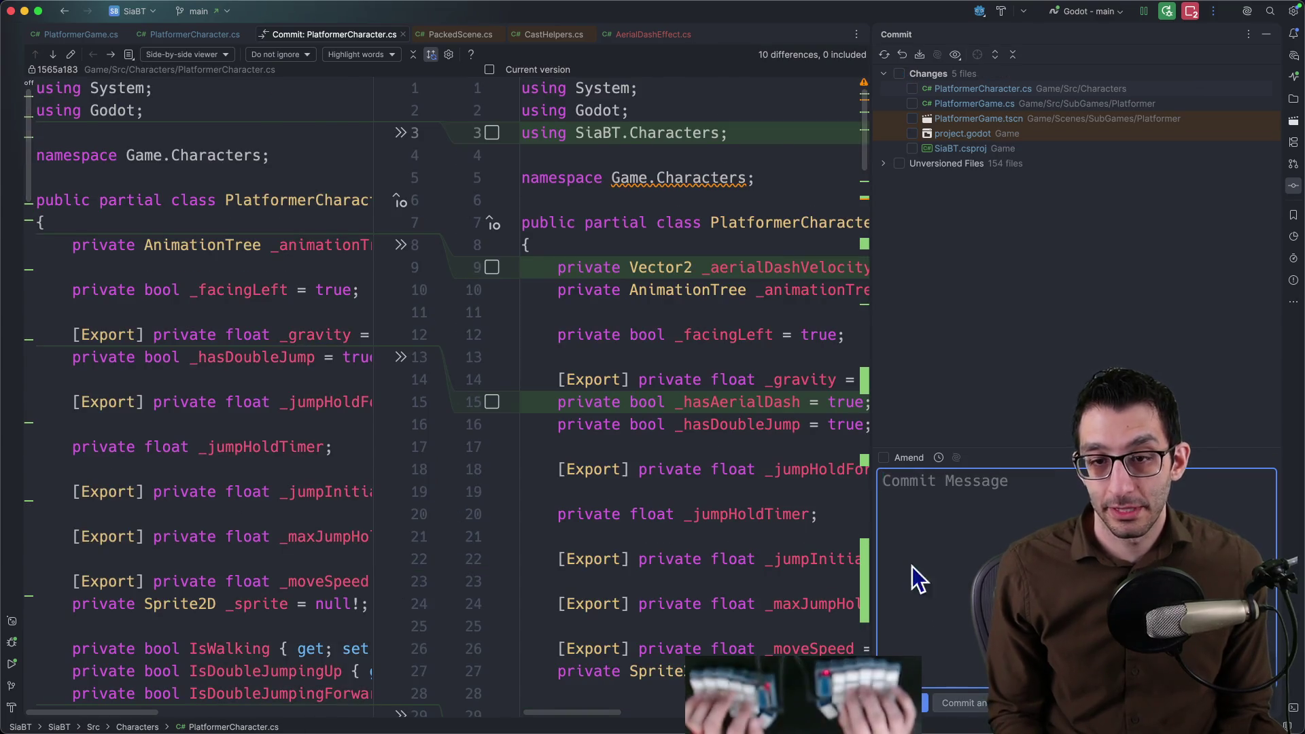
Run diffLastCommit in the project's terminal tab to confirm the commit, then return to Rider.
key("super+Tab")
key("super+2")
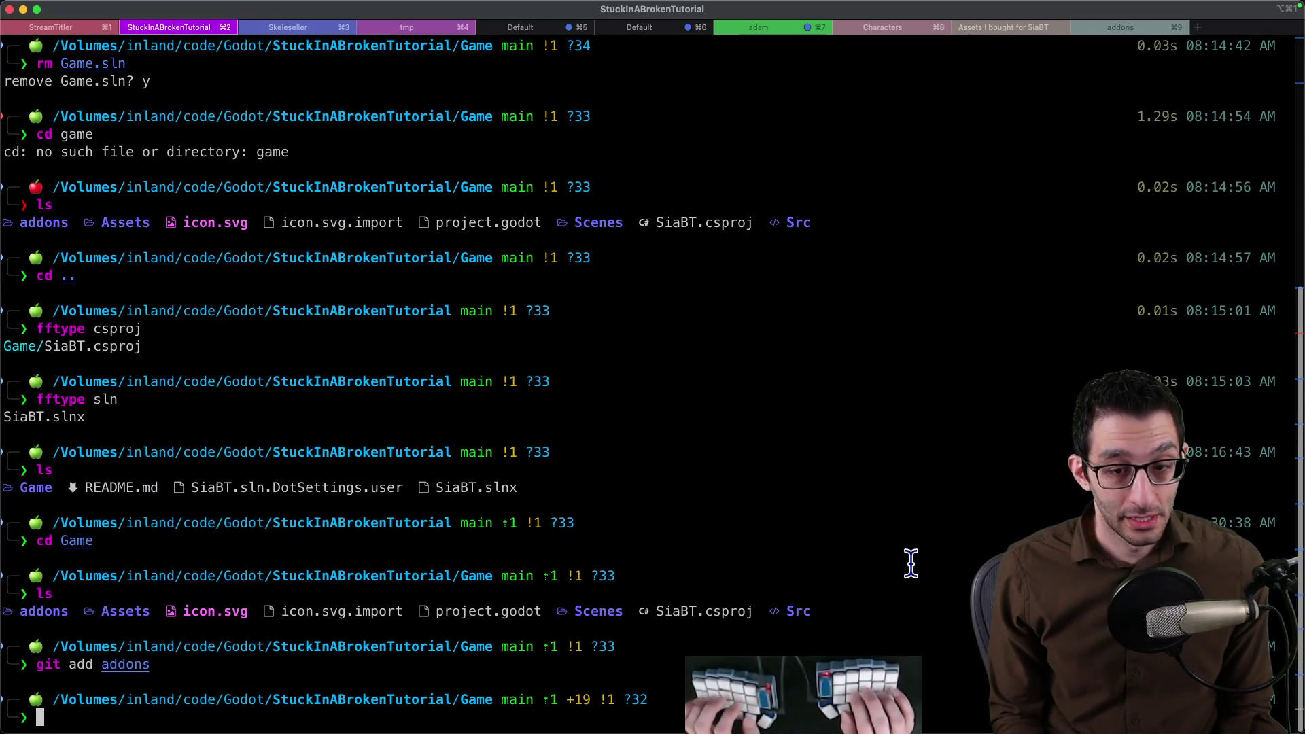
type("diffLastCommit")
key("Return")
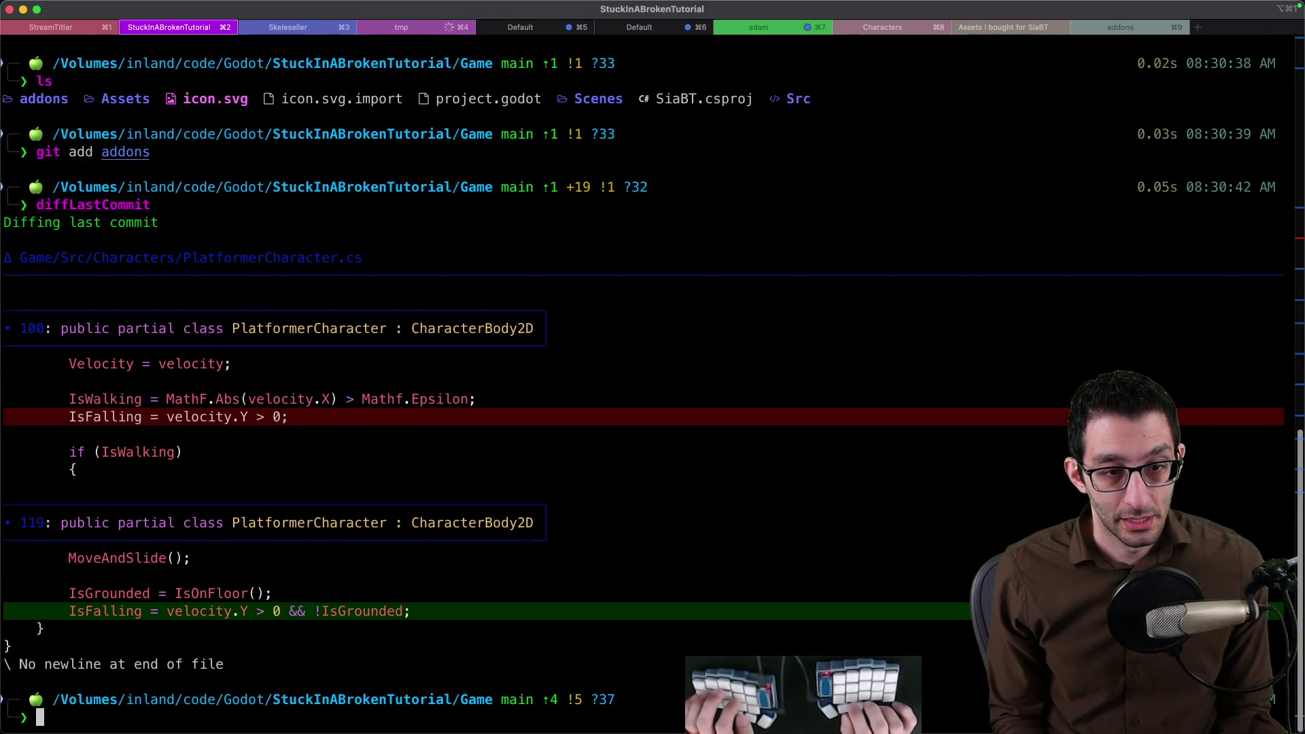
key("super+Tab")
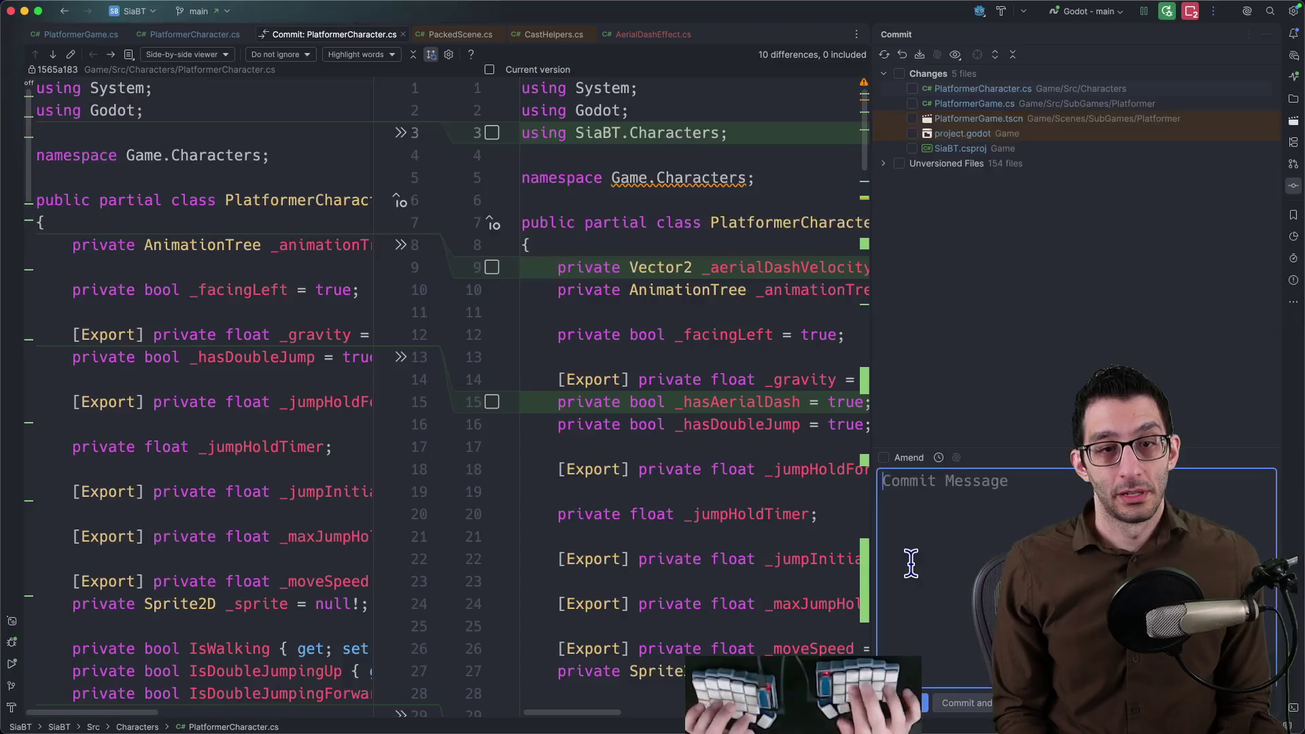
Close the PlatformerCharacter.cs commit diff and open SiaBT.slnx via Go to File.
left_click_drag(876, 302, 1074, 297)
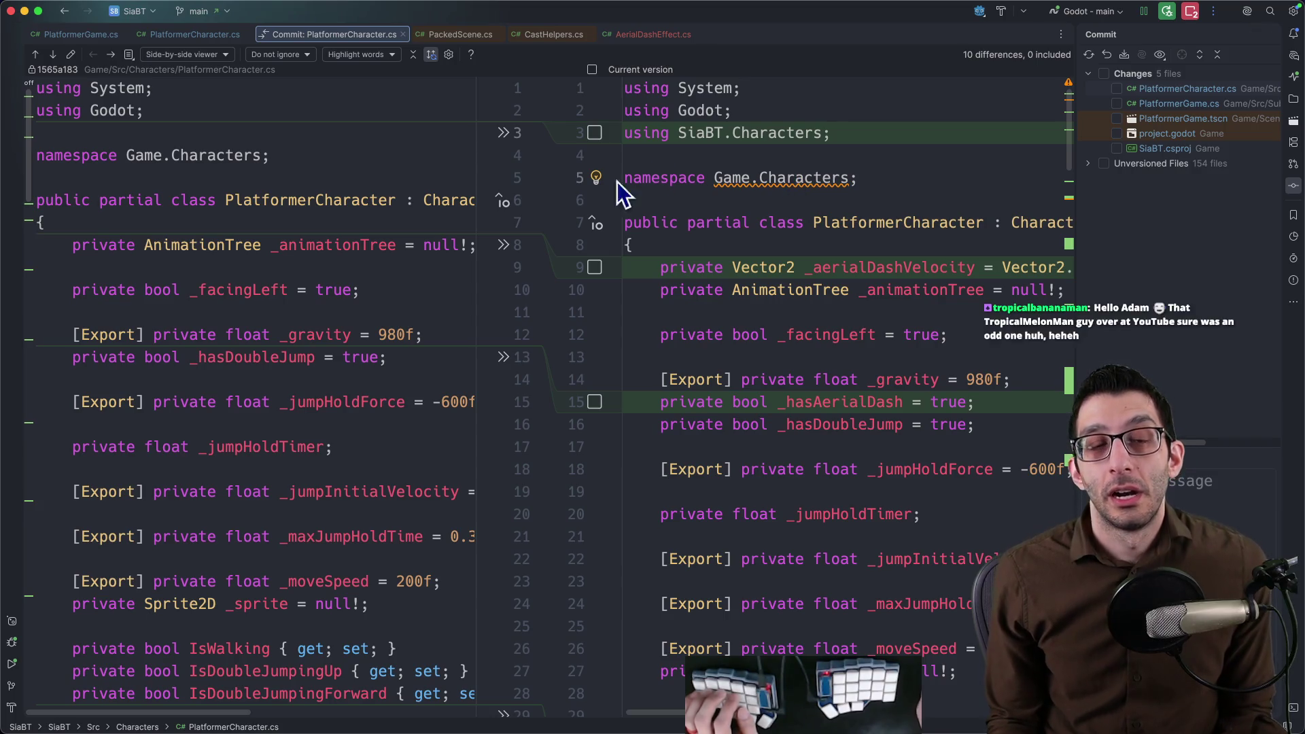
middle_click(299, 34)
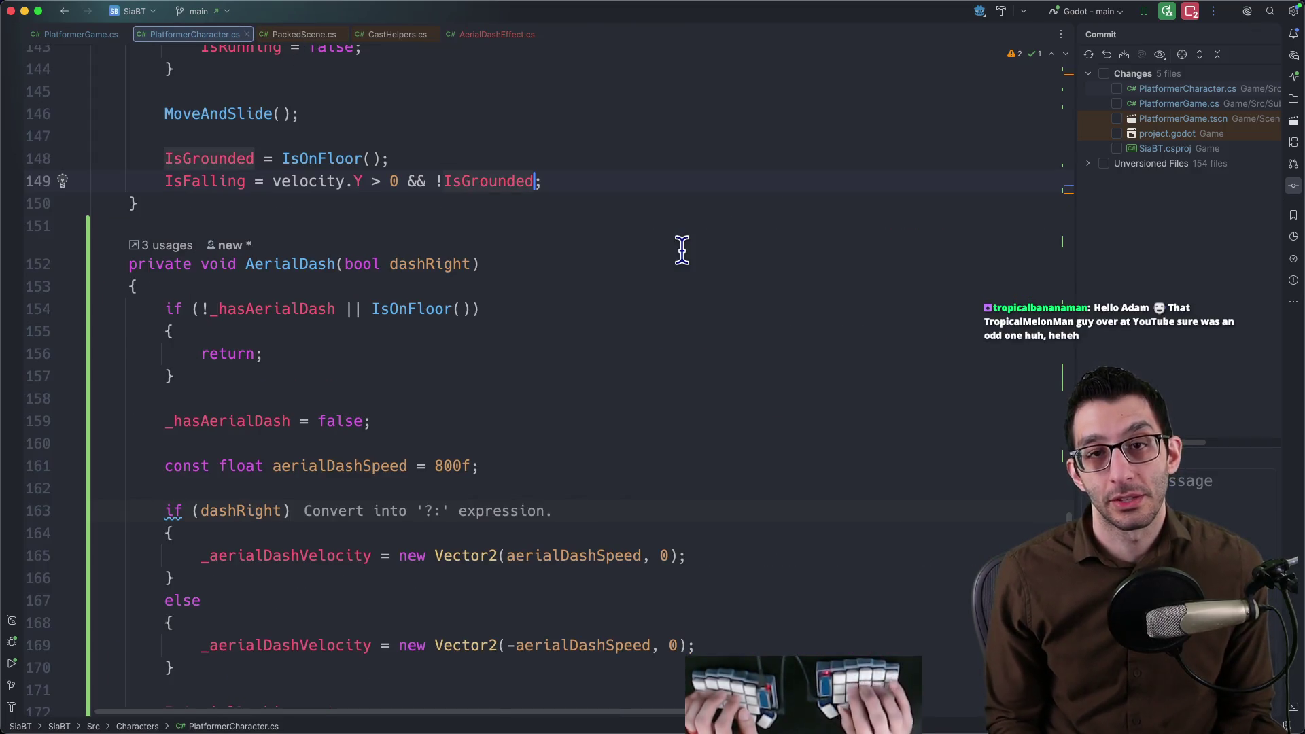
key("super+shift+o")
type("slnx")
key("Return")
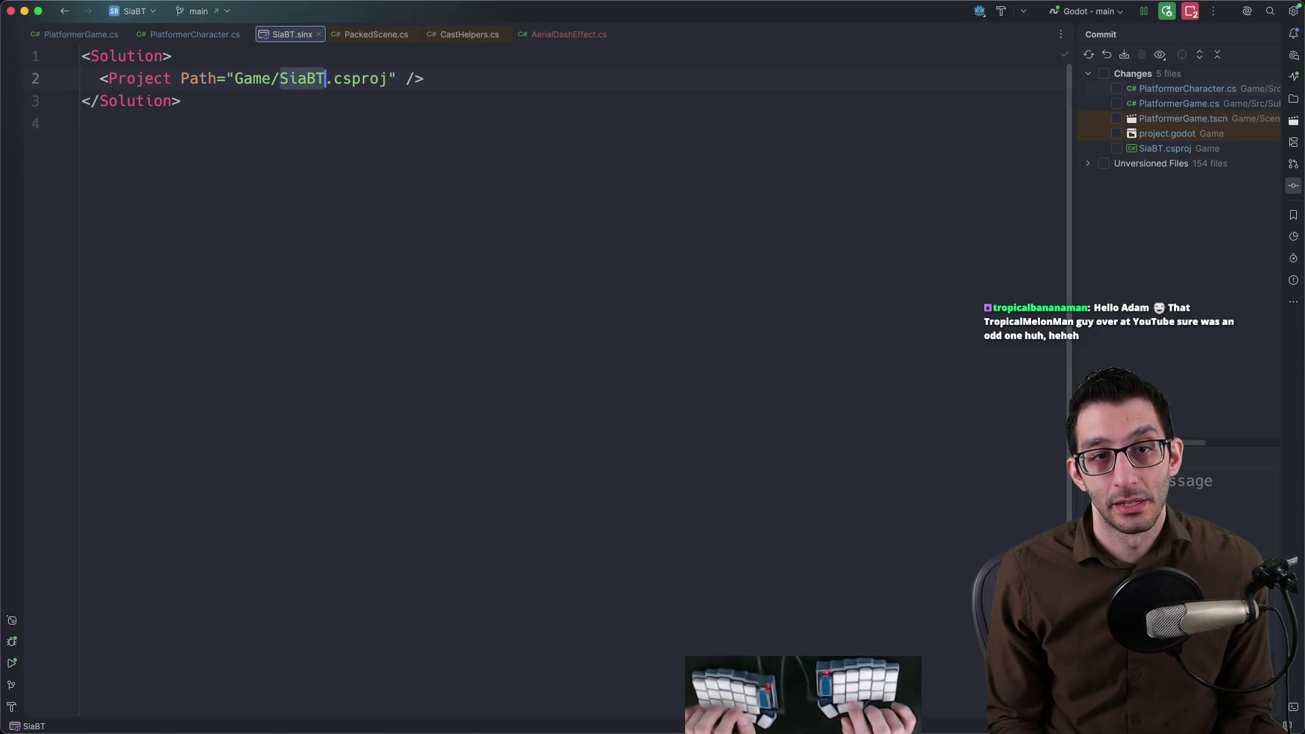
Open SiaBT.csproj via Go to File and select every line of the project file.
key("super+a")
key("super+shift+o")
type("csproj")
key("Return")
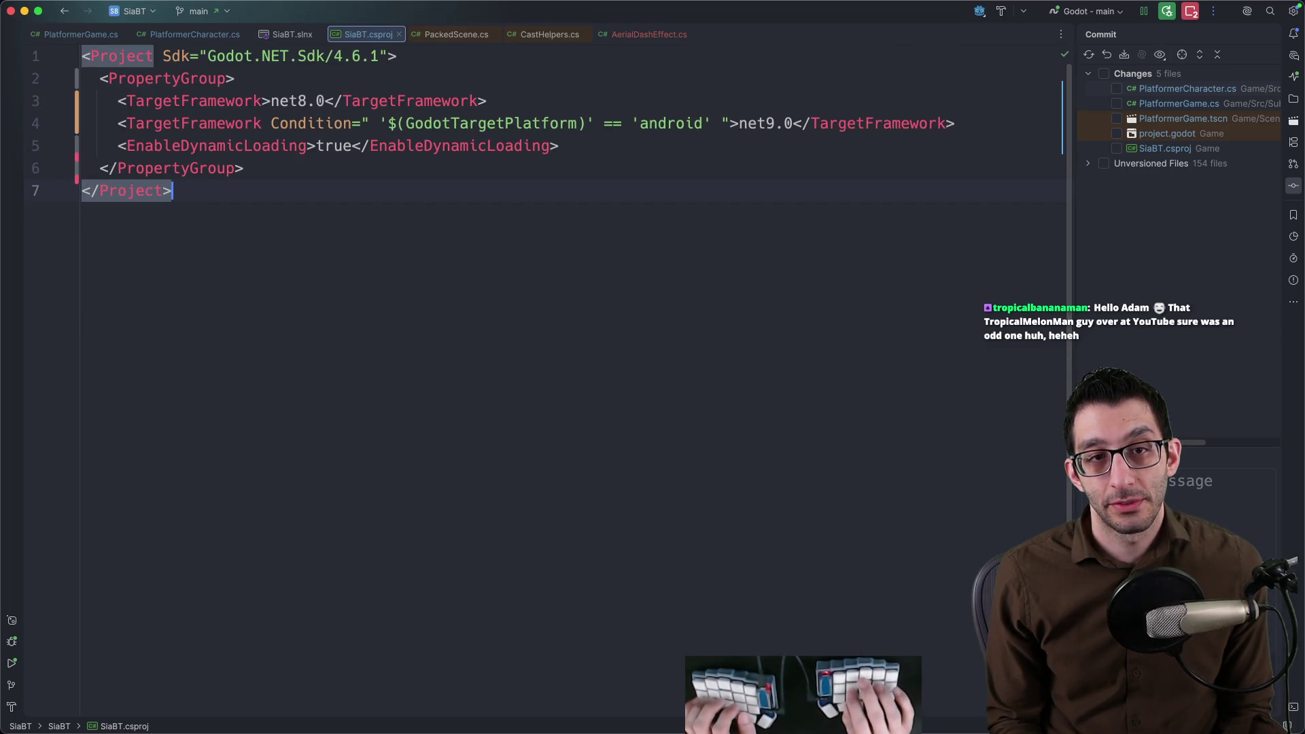
key("shift+Up")
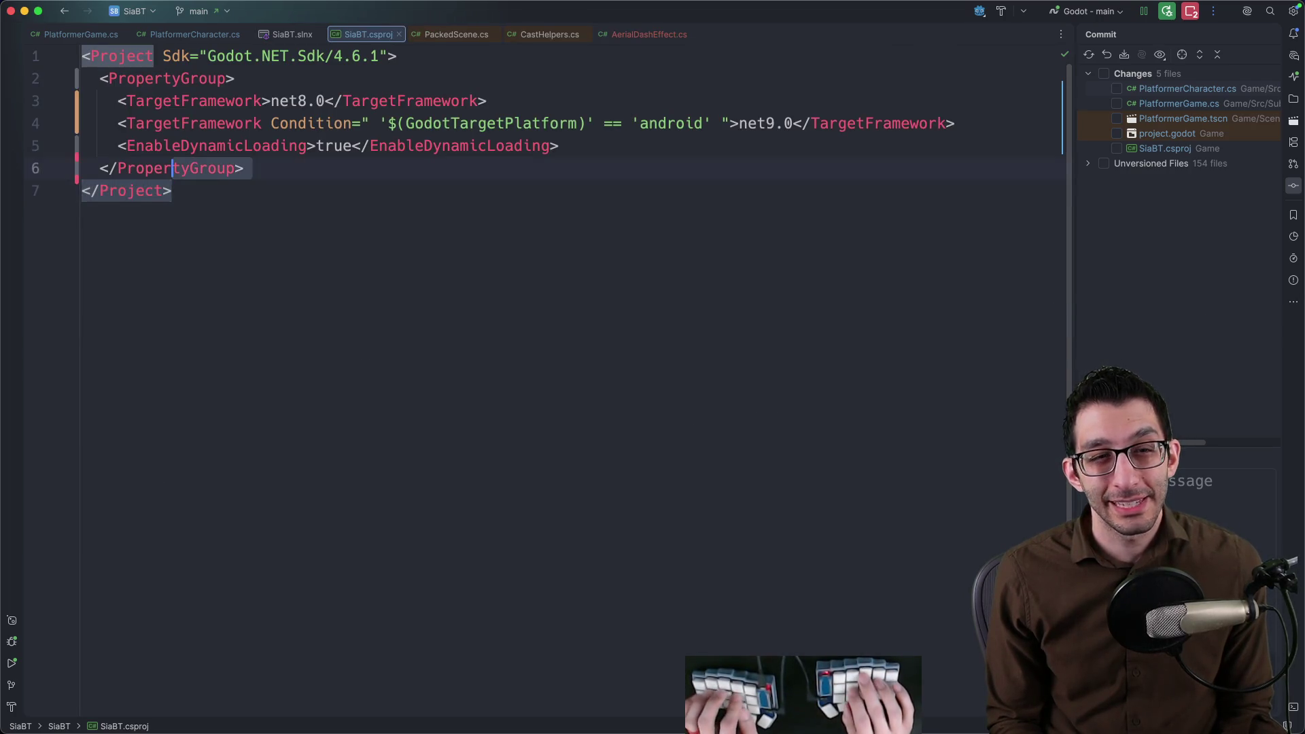
key("shift+Up")
key("shift+Up")
key("shift+Up")
key("shift+Home")
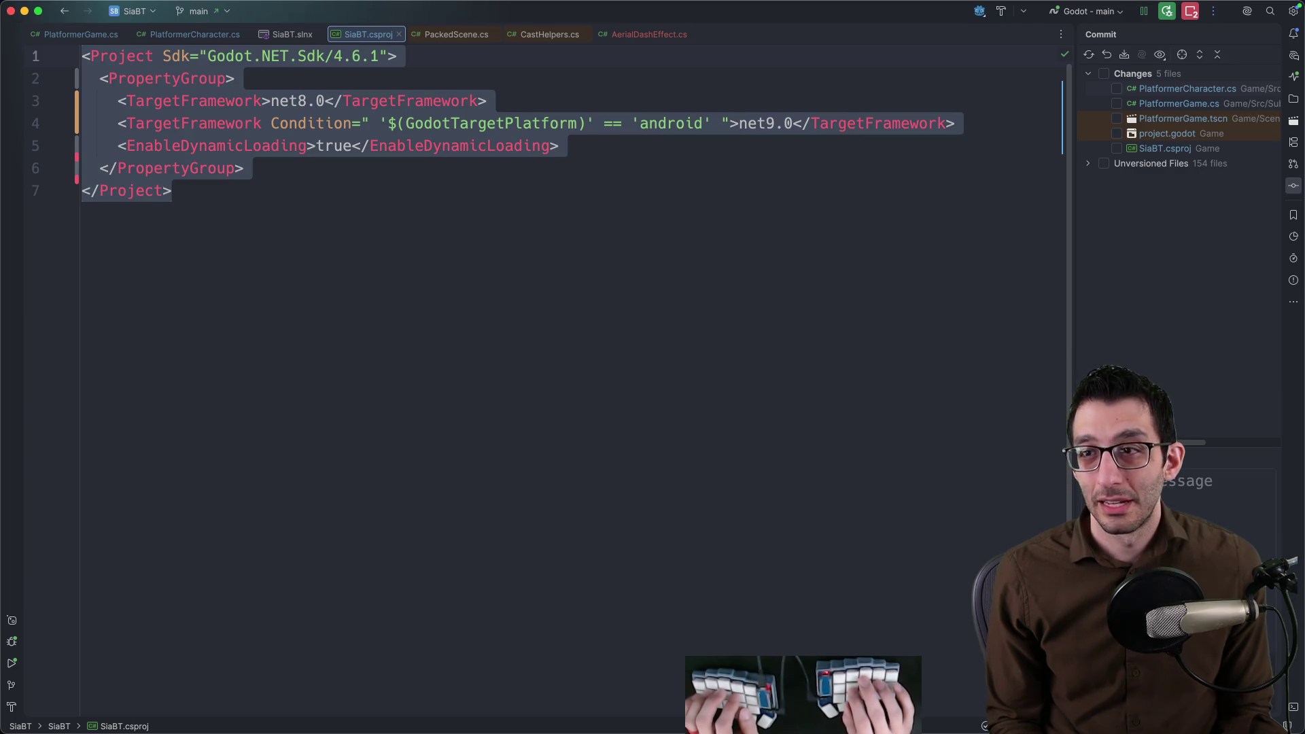
Compare SiaBT.csproj with its committed version, revert then undo the revert, and return to PlatformerGame.cs.
double_click(1200, 152)
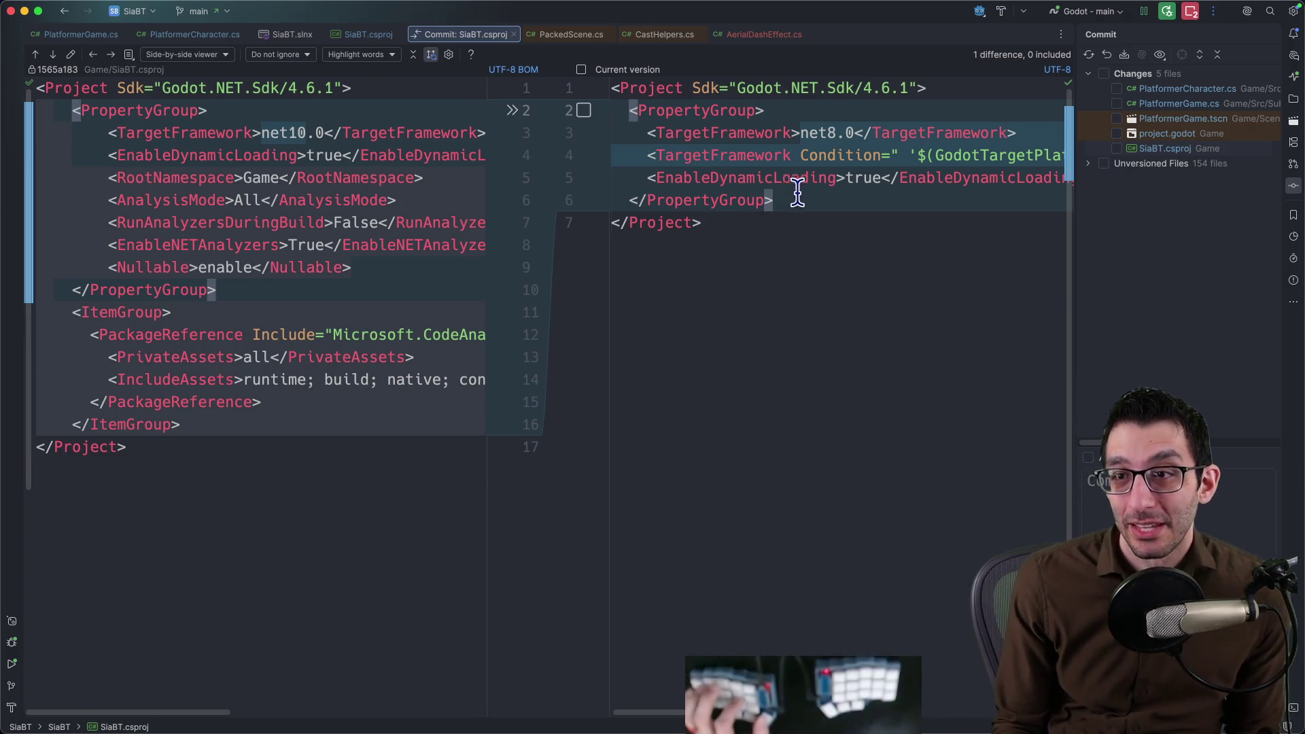
scroll(796, 196, "right", 3)
scroll(796, 195, "right", 5)
scroll(803, 214, "right", 3)
scroll(803, 214, "left", 5)
scroll(805, 219, "left", 3)
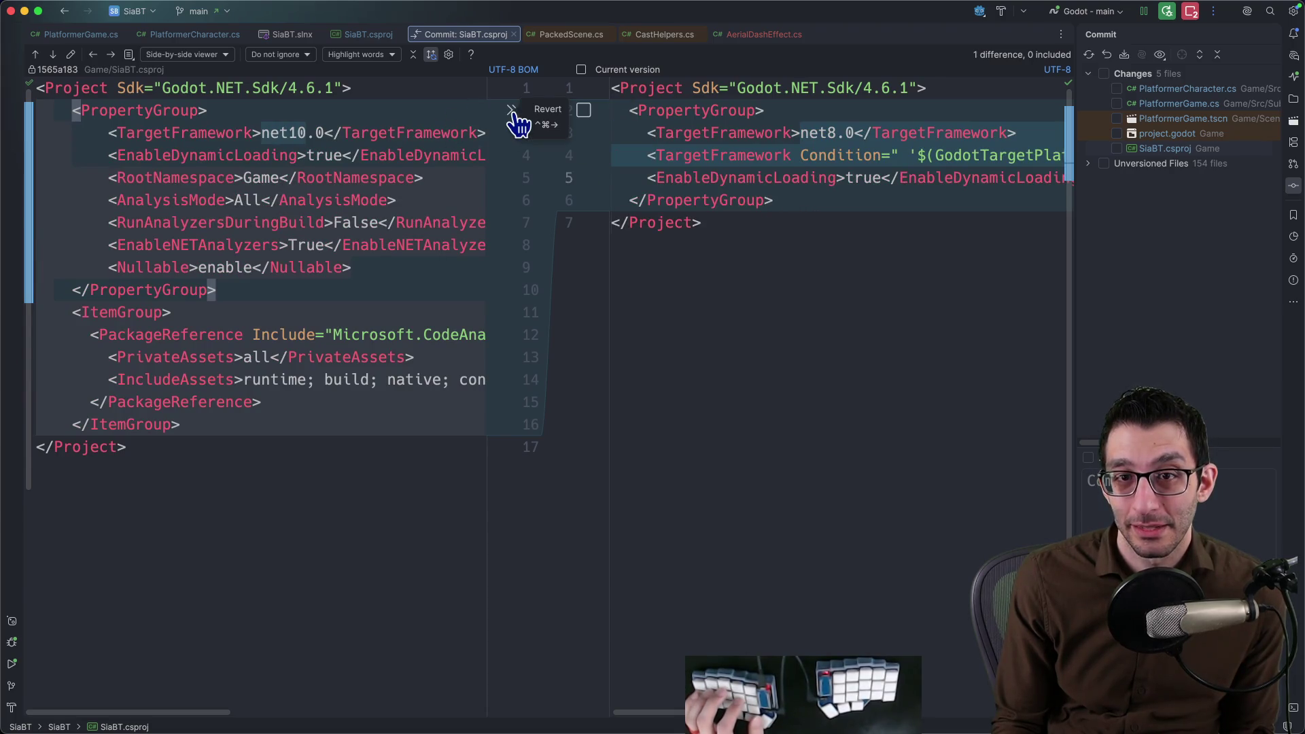
left_click(512, 110)
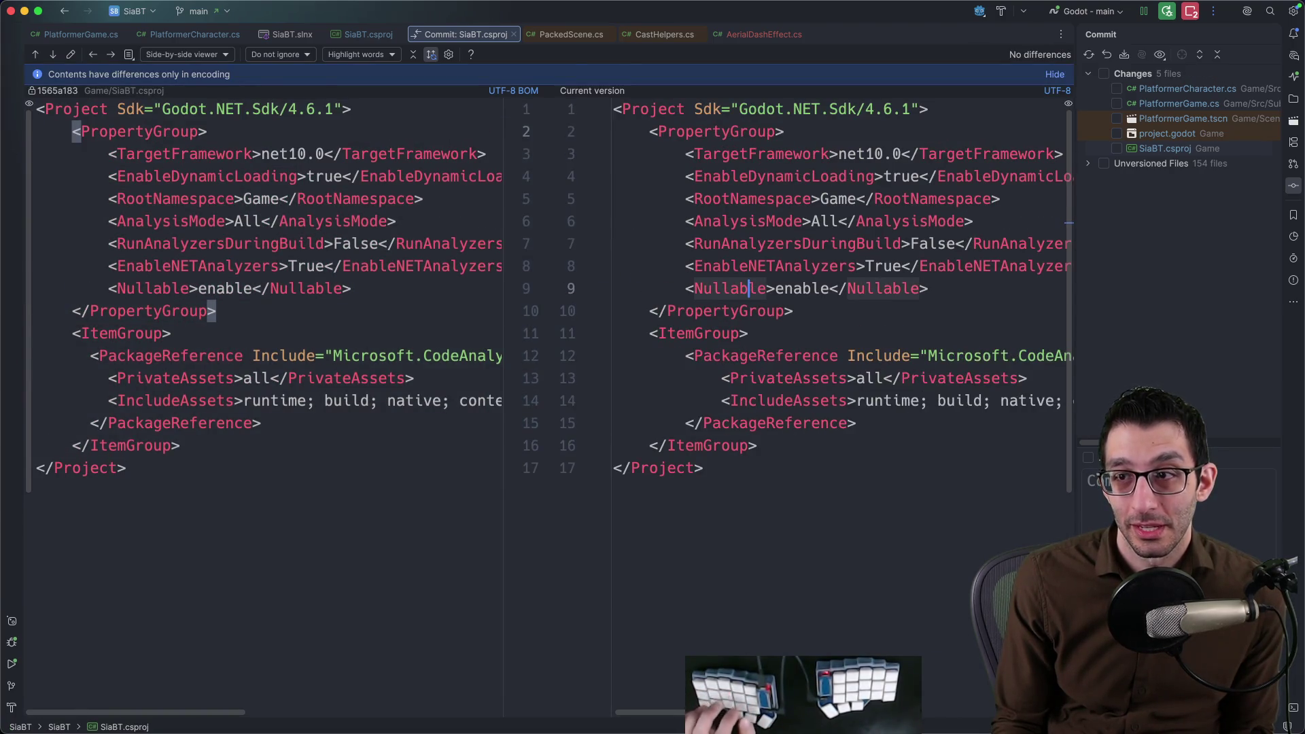
key("ctrl+z")
left_click(173, 34)
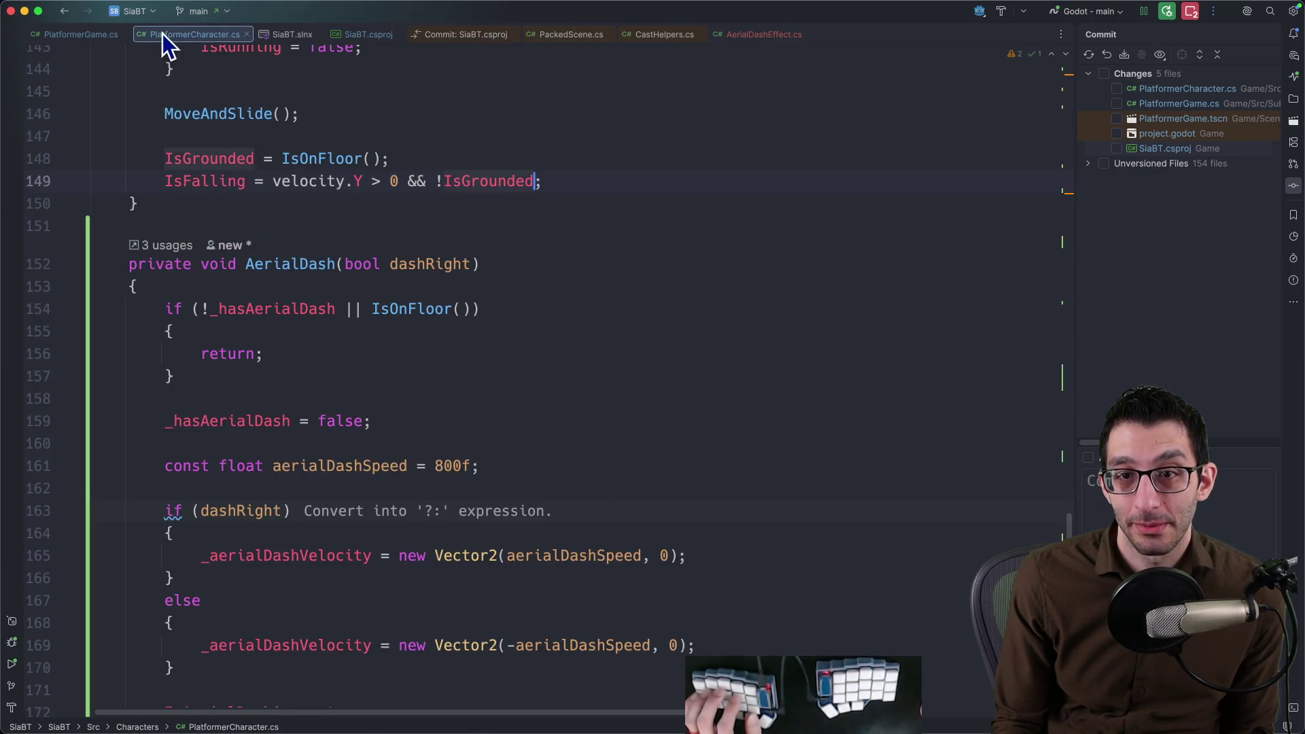
scroll(438, 224, "up", 5)
left_click(76, 34)
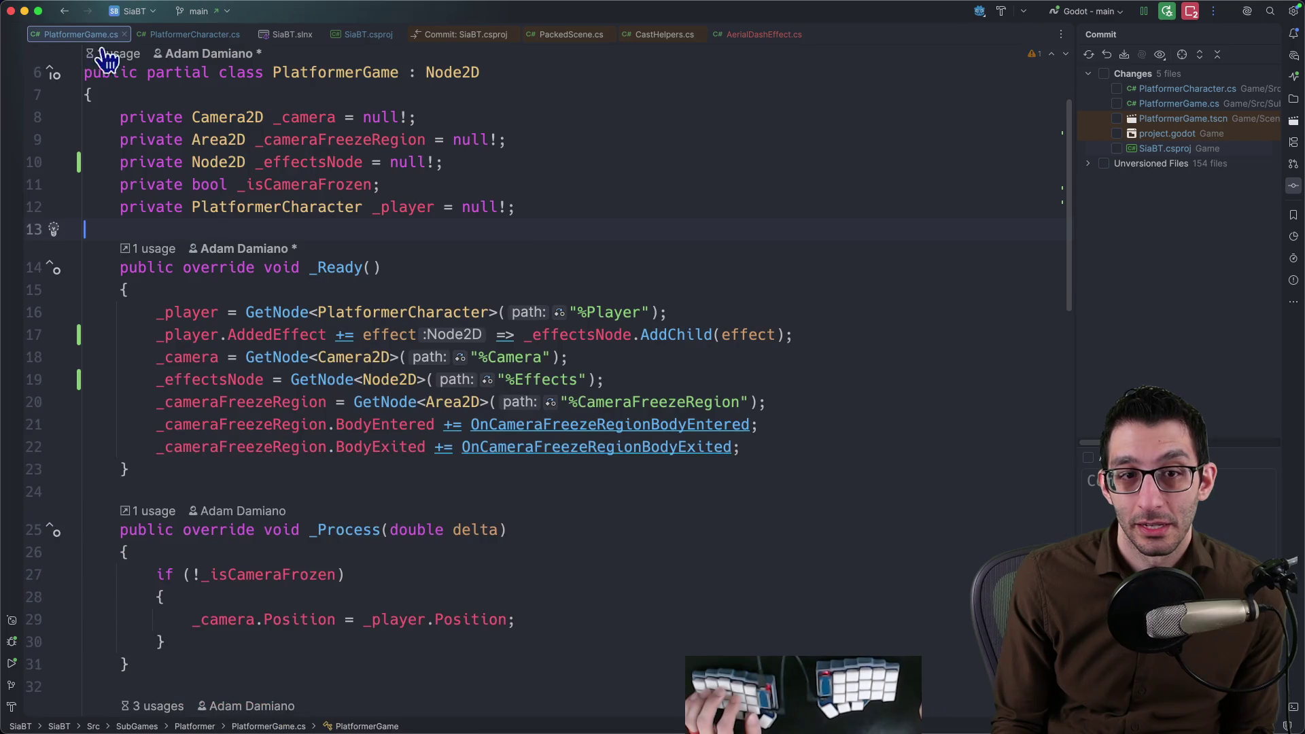
Review and include the PlatformerCharacter.cs and PlatformerGame.cs changes in the commit.
key("ctrl+Tab")
scroll(464, 211, "up", 10)
scroll(465, 212, "up", 15)
scroll(465, 211, "up", 15)
scroll(464, 211, "up", 5)
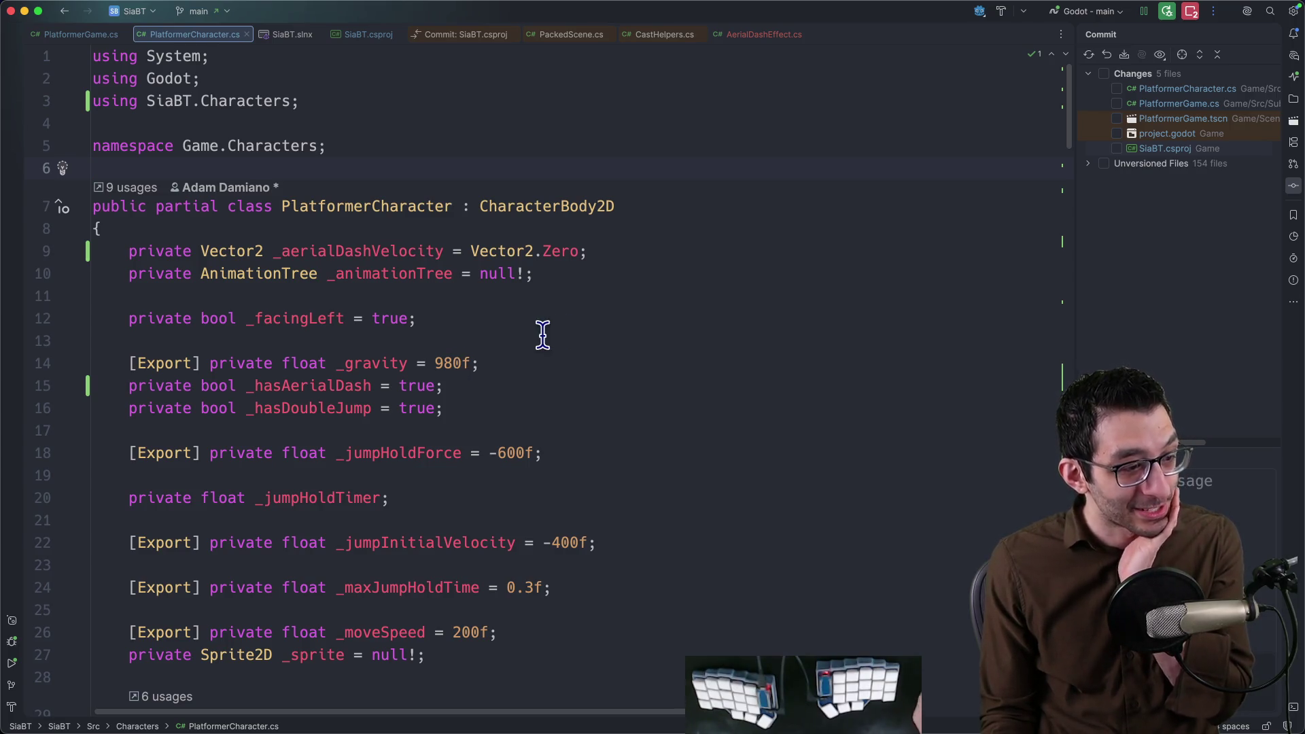
left_click(1189, 89)
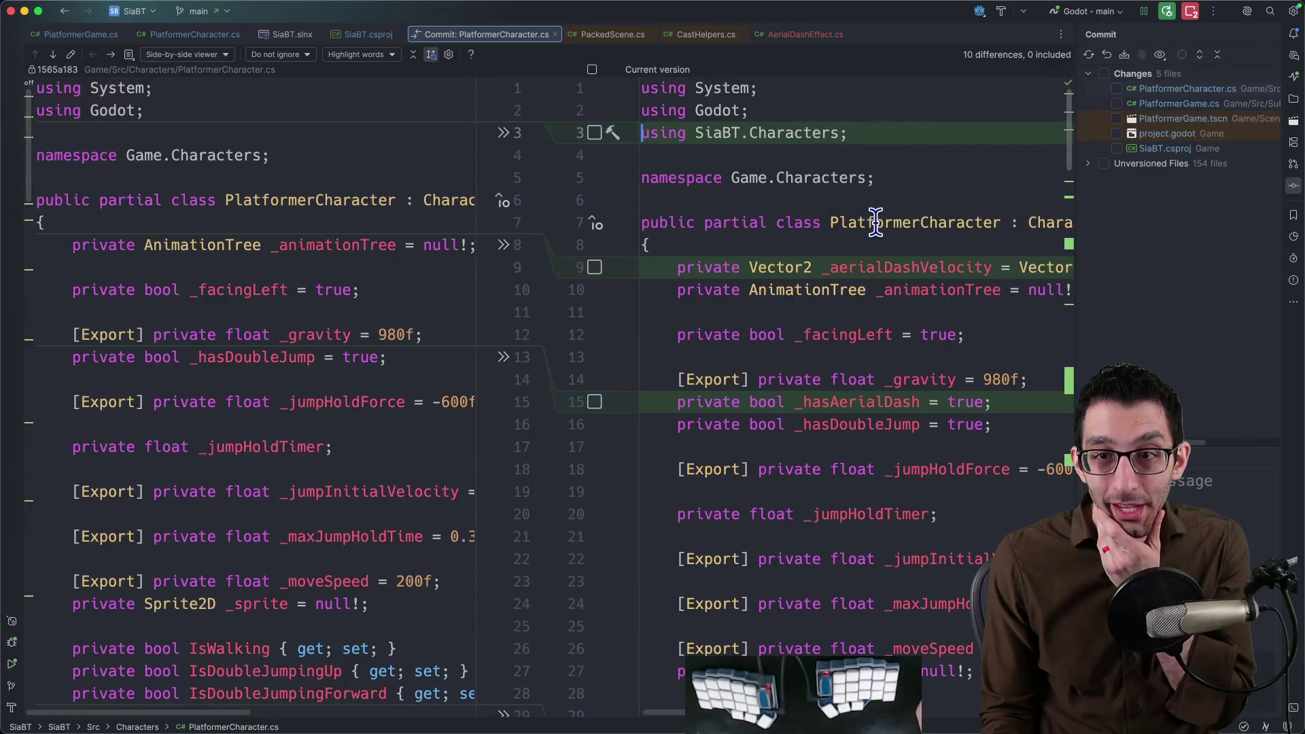
scroll(871, 229, "down", 4)
scroll(869, 240, "down", 6)
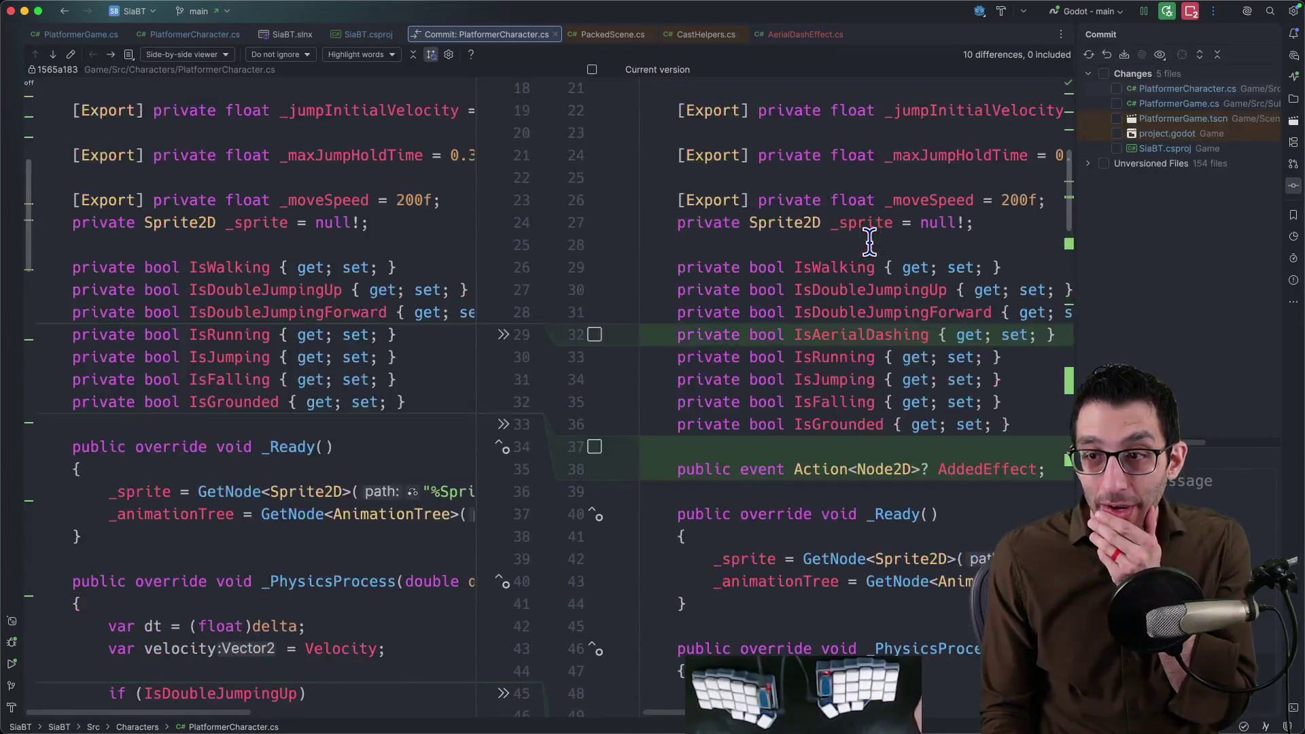
scroll(870, 240, "down", 5)
scroll(863, 245, "down", 5)
scroll(845, 256, "down", 6)
scroll(842, 250, "down", 3)
scroll(842, 251, "down", 6)
scroll(843, 253, "down", 5)
scroll(841, 255, "down", 5)
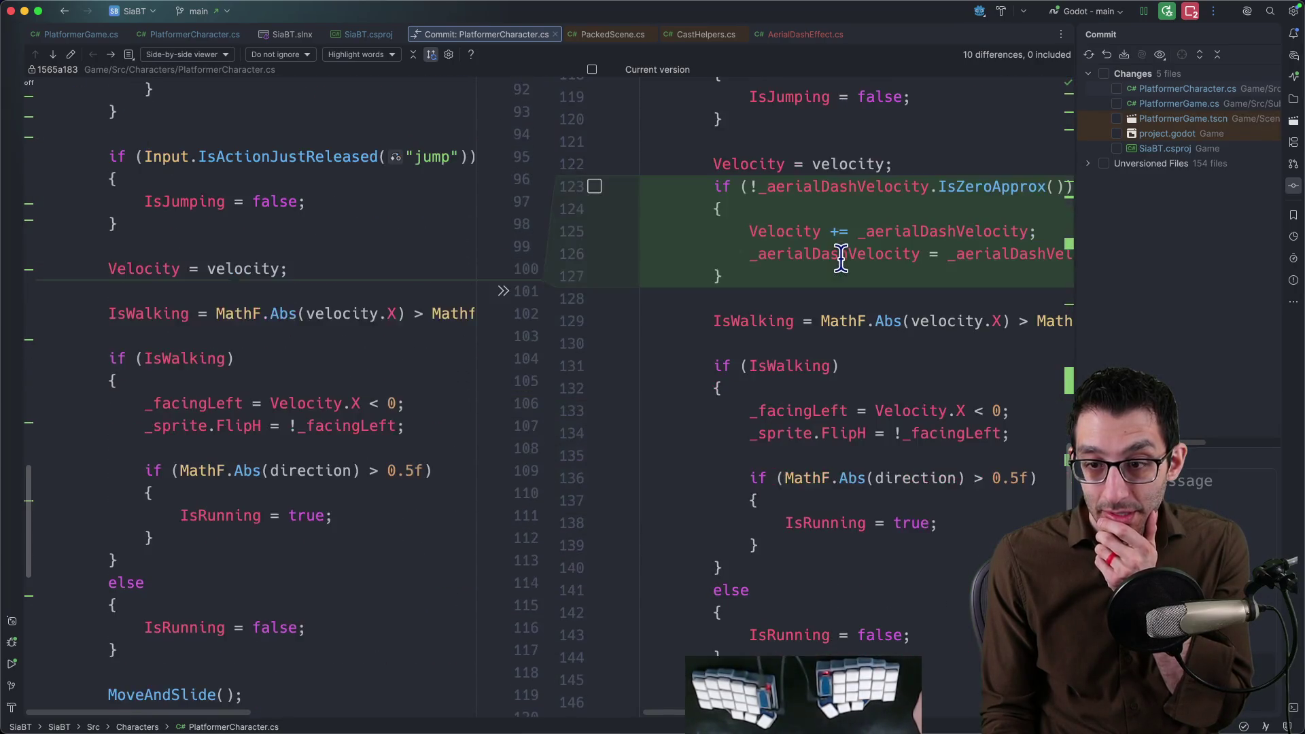
scroll(841, 261, "down", 3)
scroll(841, 261, "down", 8)
scroll(843, 262, "down", 6)
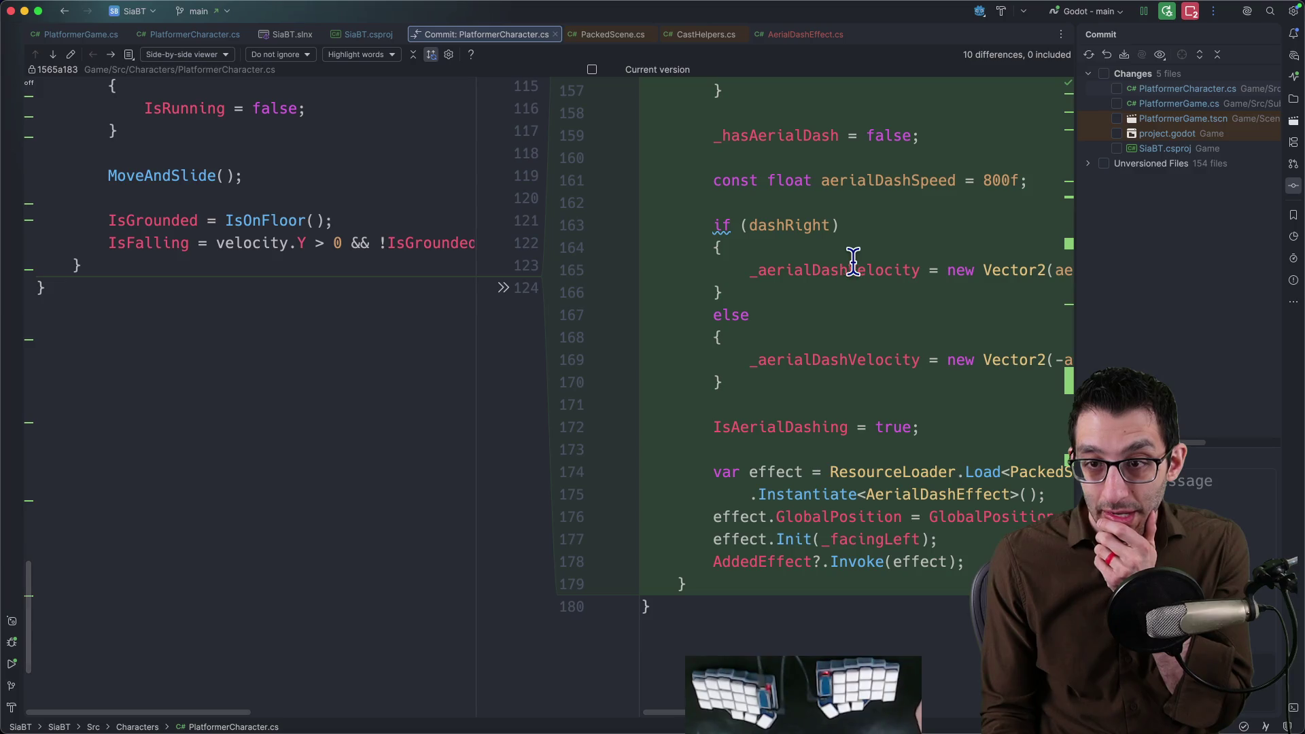
scroll(943, 302, "up", 6)
scroll(1021, 245, "up", 1)
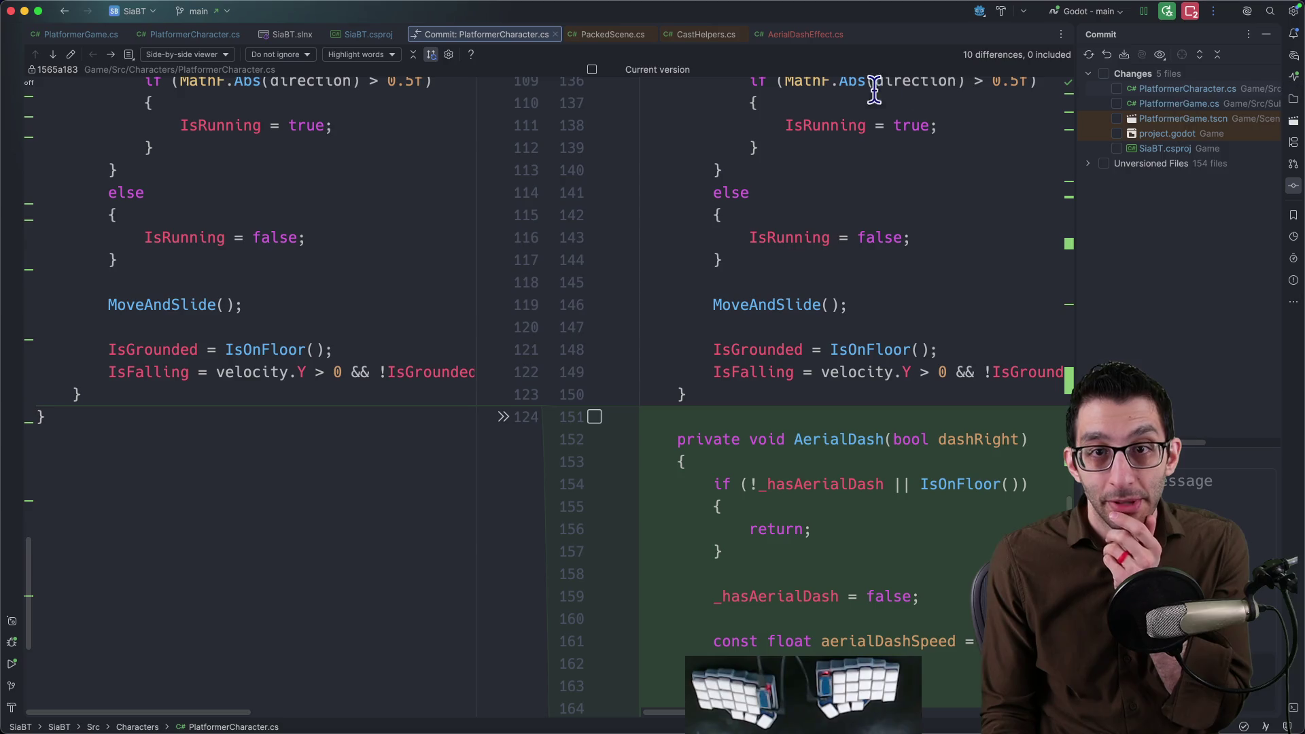
left_click(1117, 90)
left_click(1163, 108)
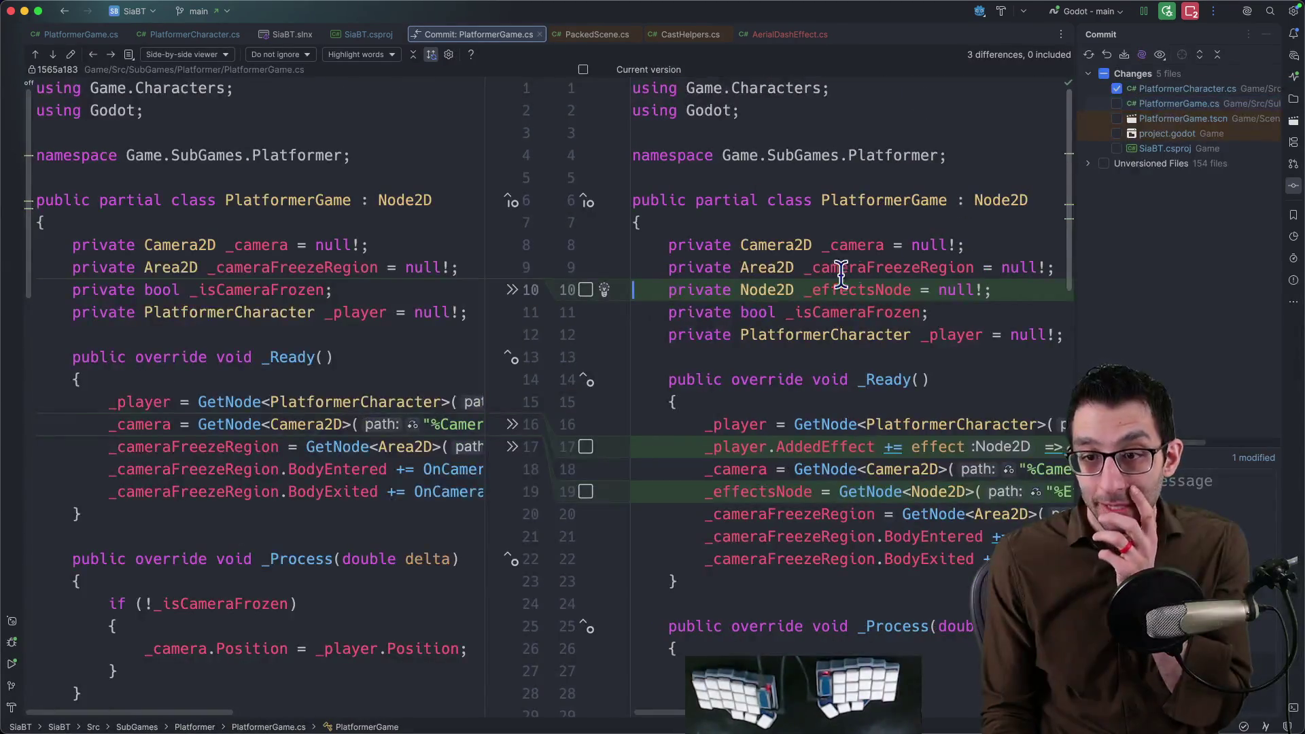
scroll(781, 292, "down", 1)
scroll(782, 292, "down", 5)
scroll(786, 291, "down", 2)
scroll(786, 291, "down", 3)
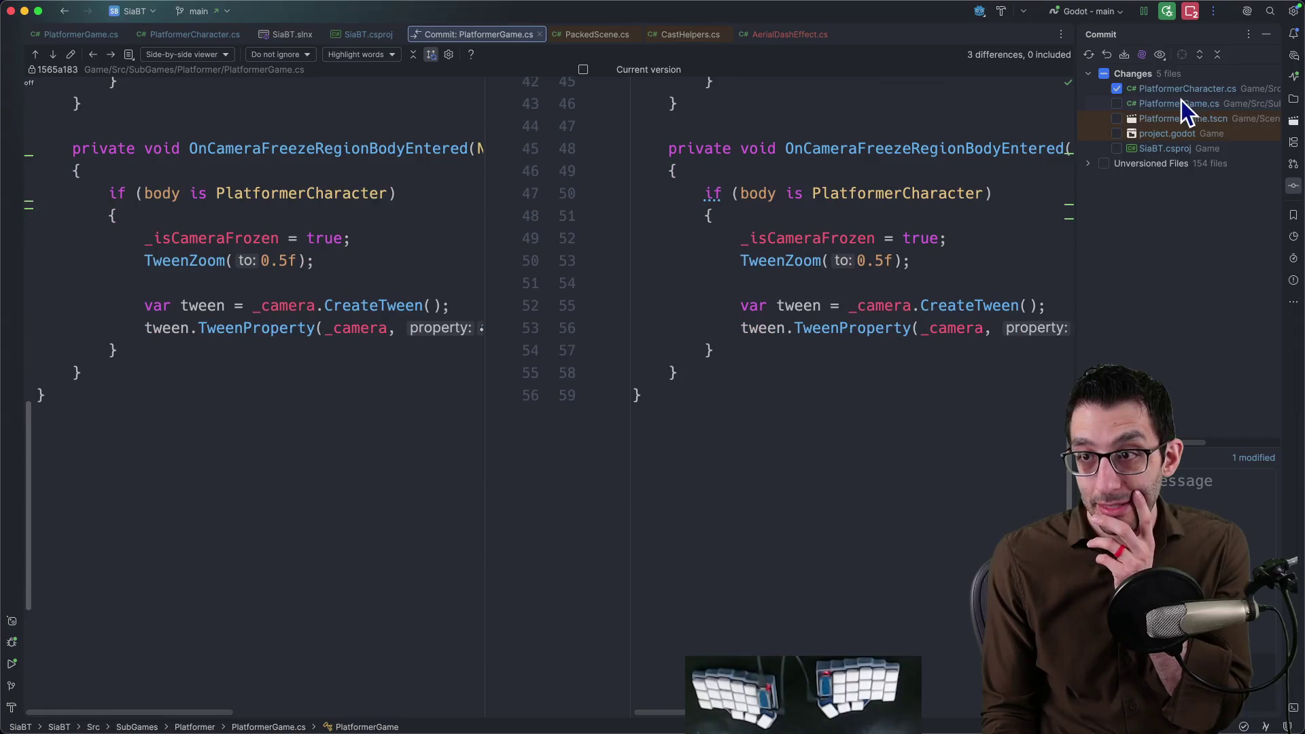
left_click(1118, 104)
Review and include PlatformerGame.tscn and project.godot, inspect SiaBT.csproj, and expand the unversioned files.
left_click(1153, 121)
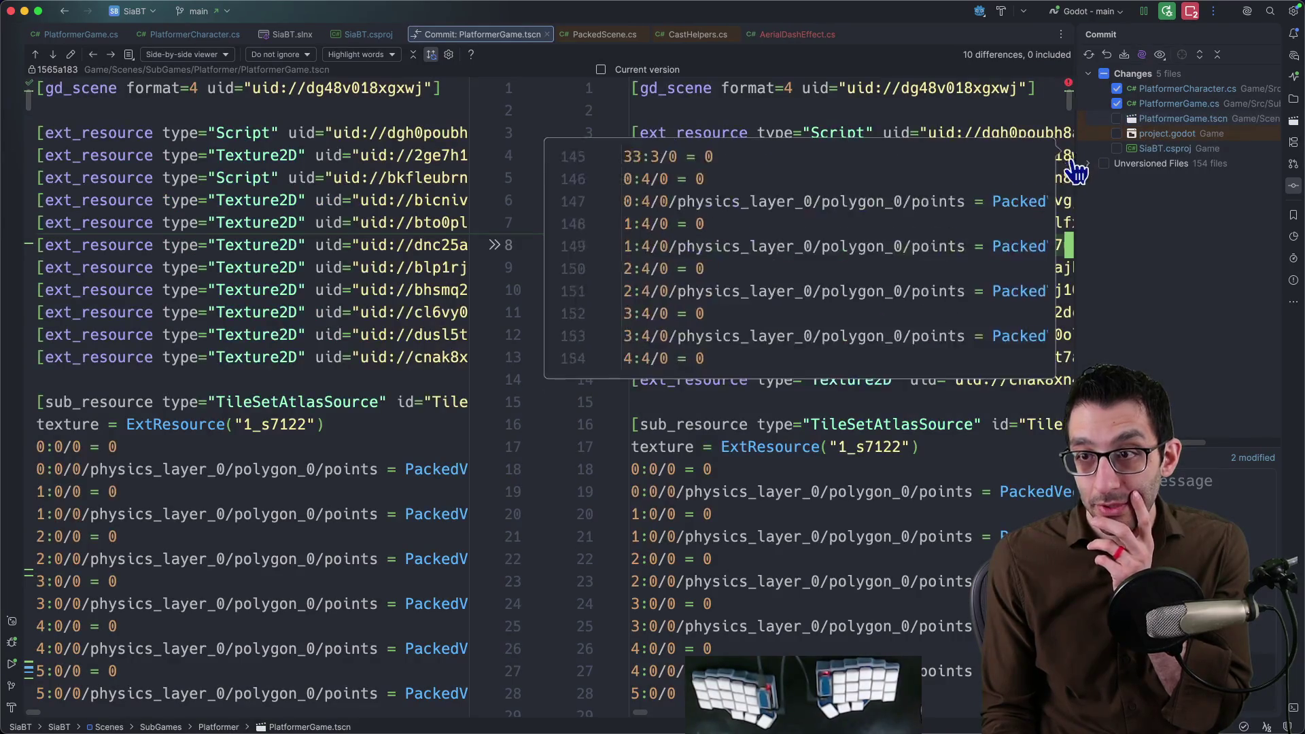
left_click(1070, 231)
left_click(1070, 248)
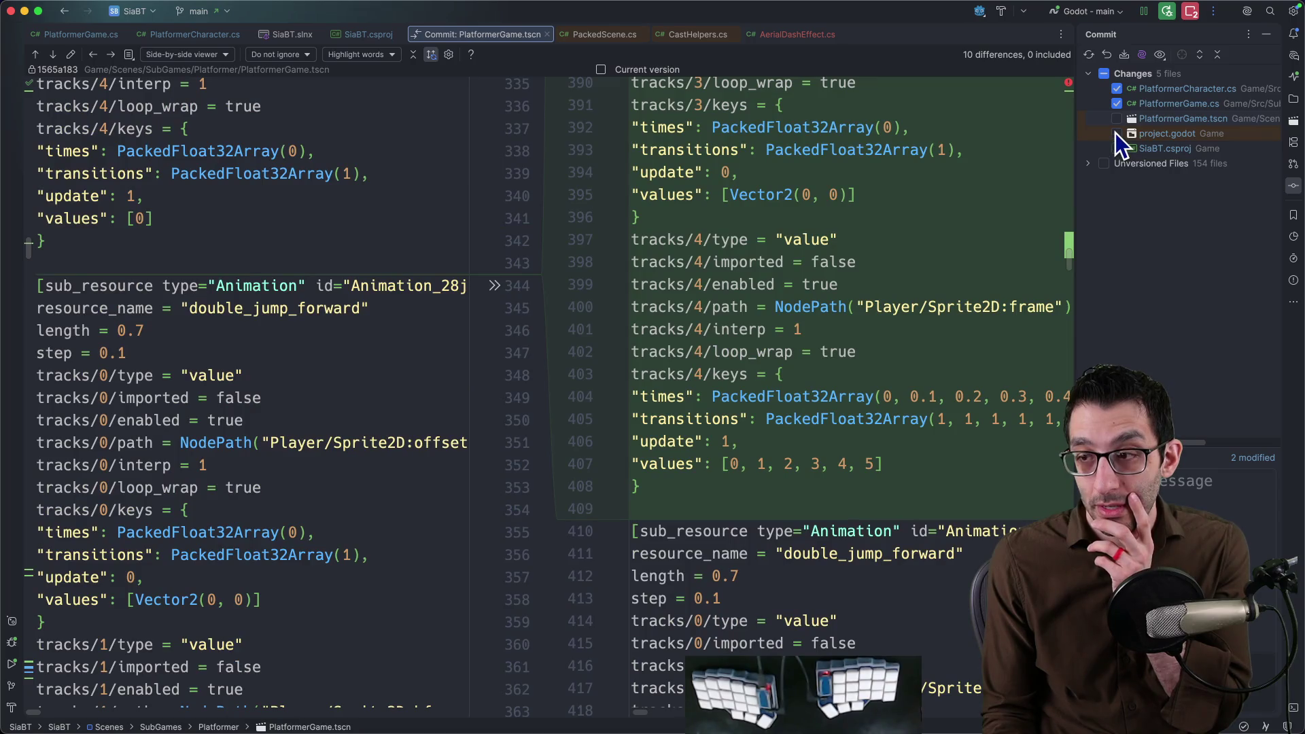
left_click(1117, 119)
left_click(1145, 136)
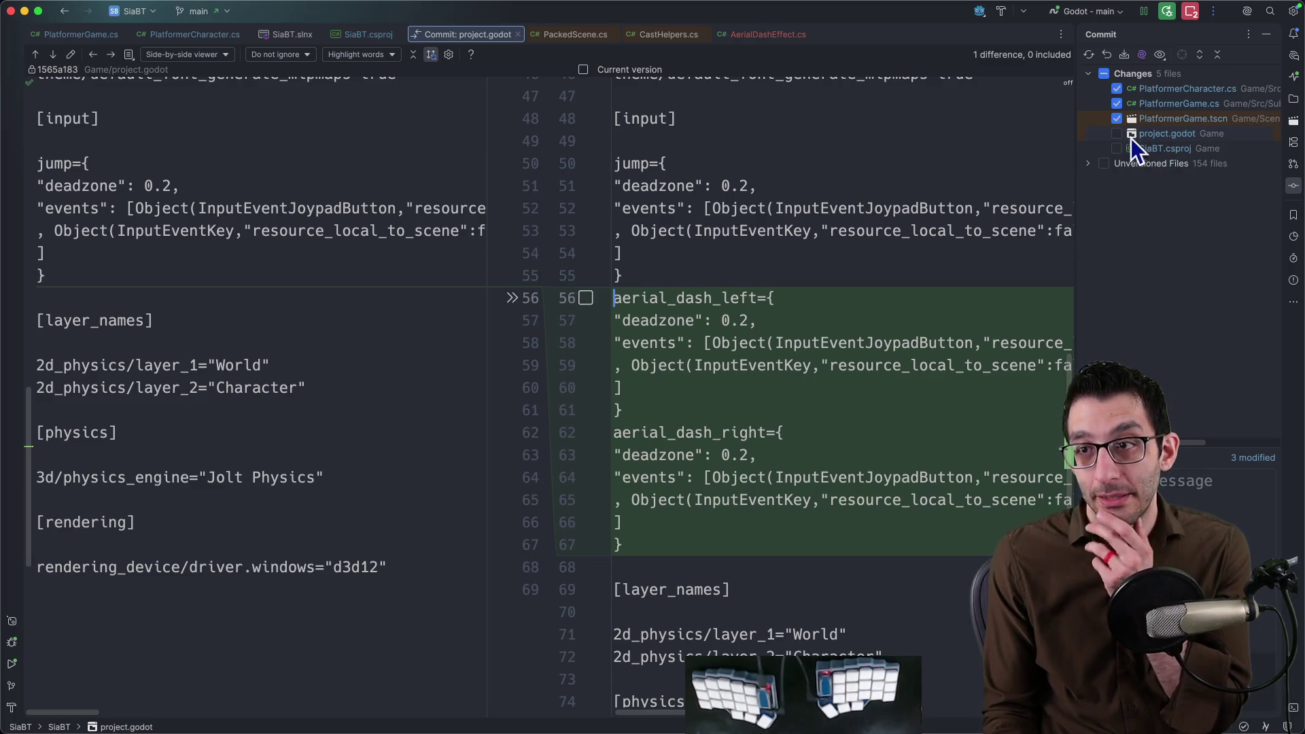
left_click(1117, 134)
left_click(1155, 151)
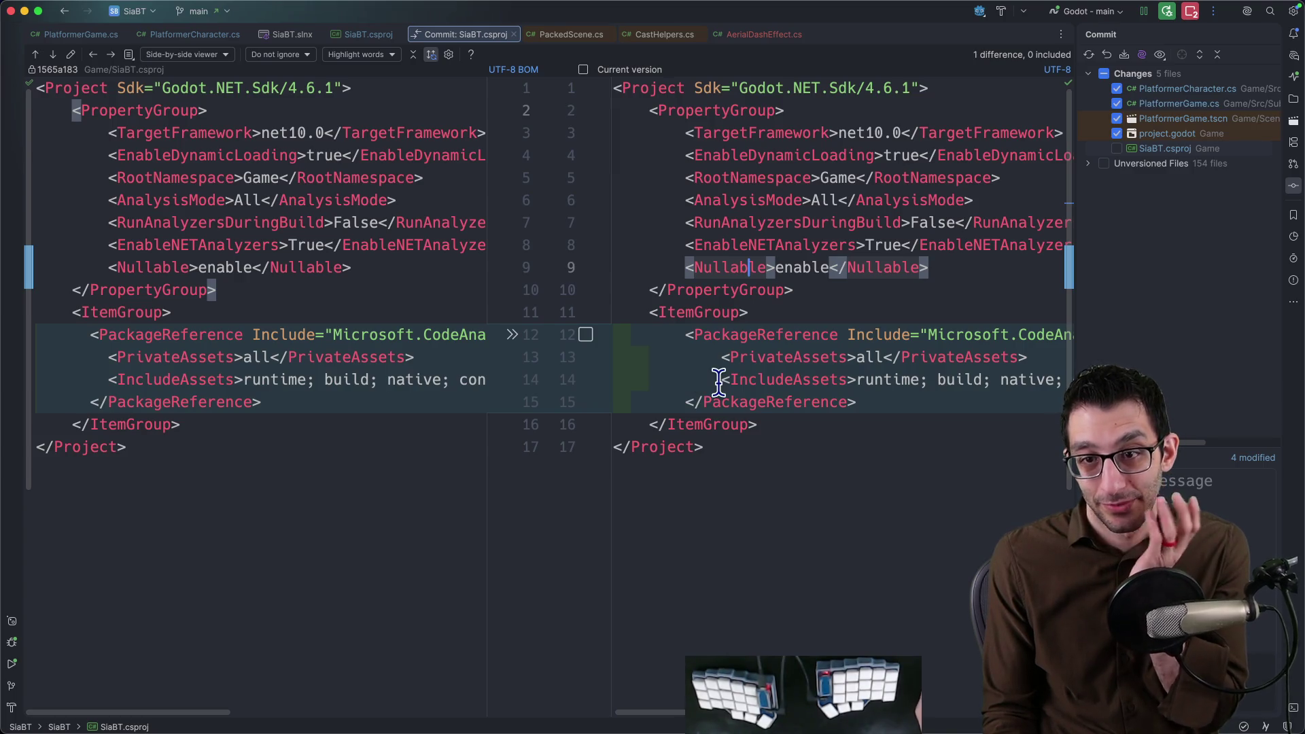
left_click(1089, 163)
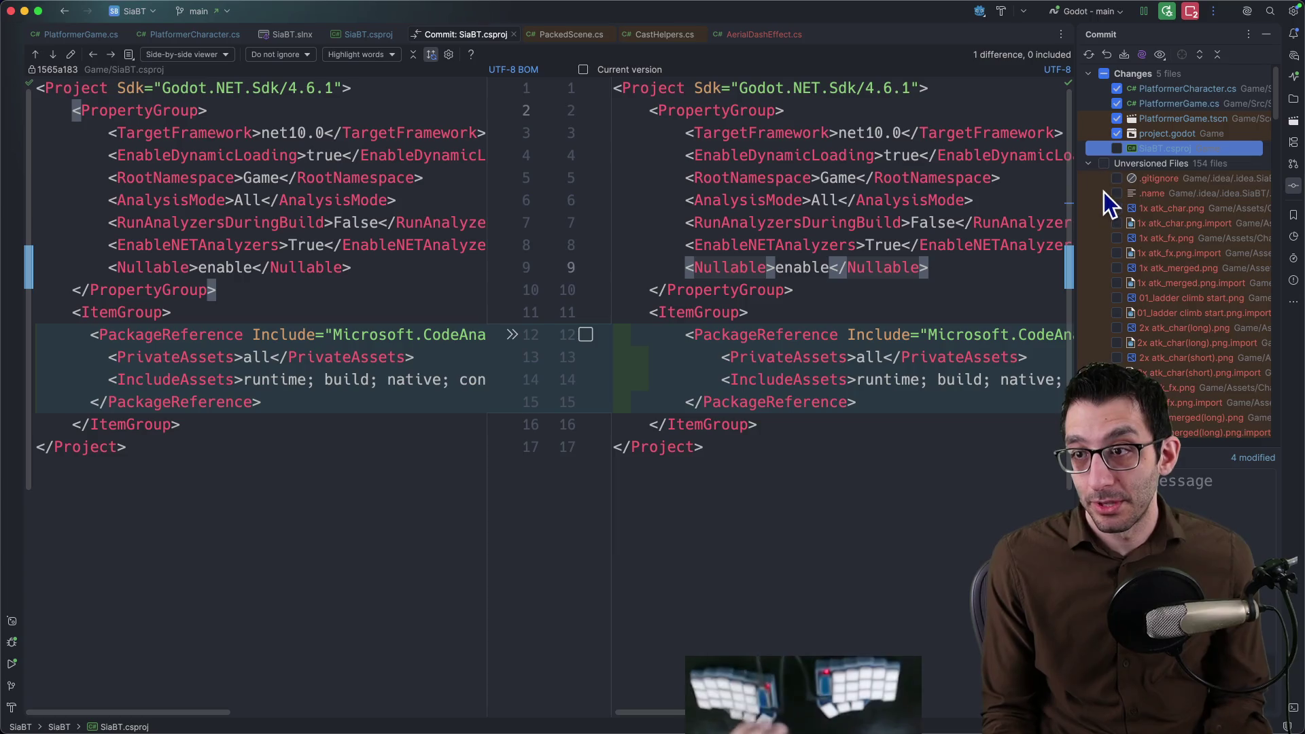
Show the .idea .gitignore contents and widen the file list so the aerial dash paths read fully.
left_click(1154, 178)
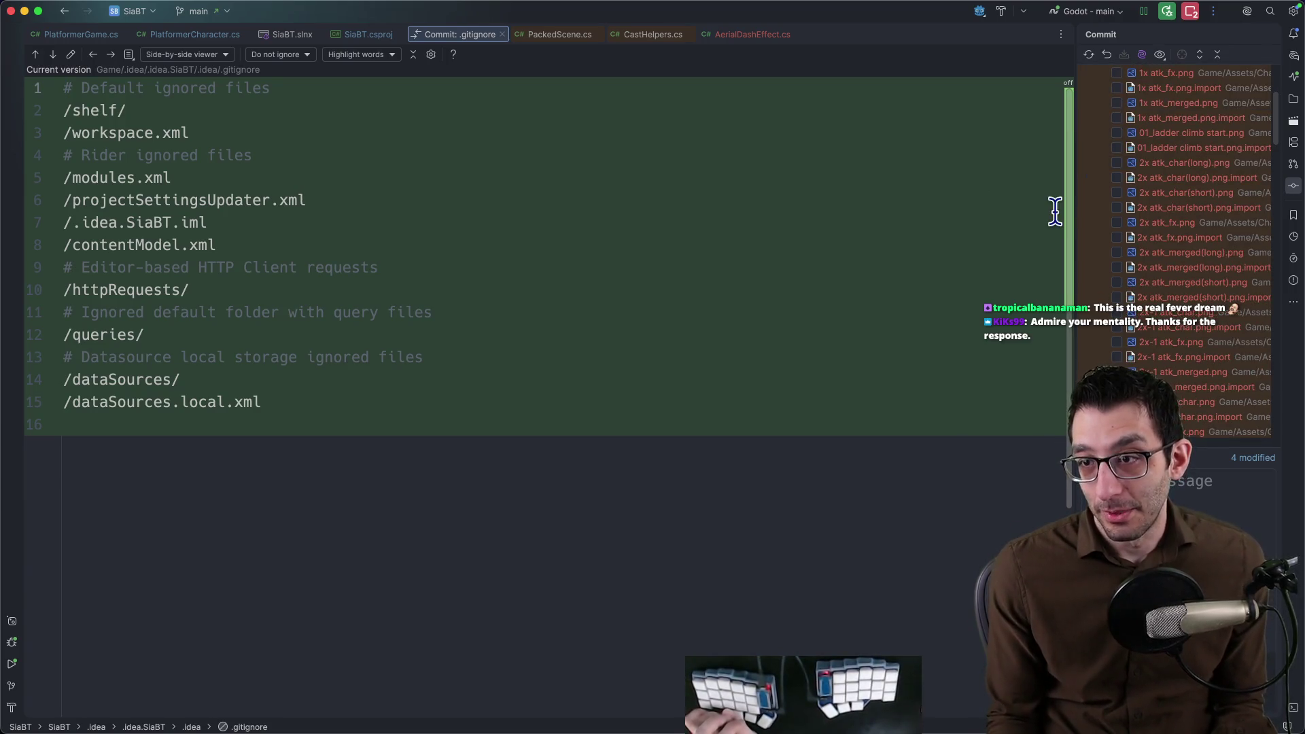
left_click_drag(1079, 214, 862, 218)
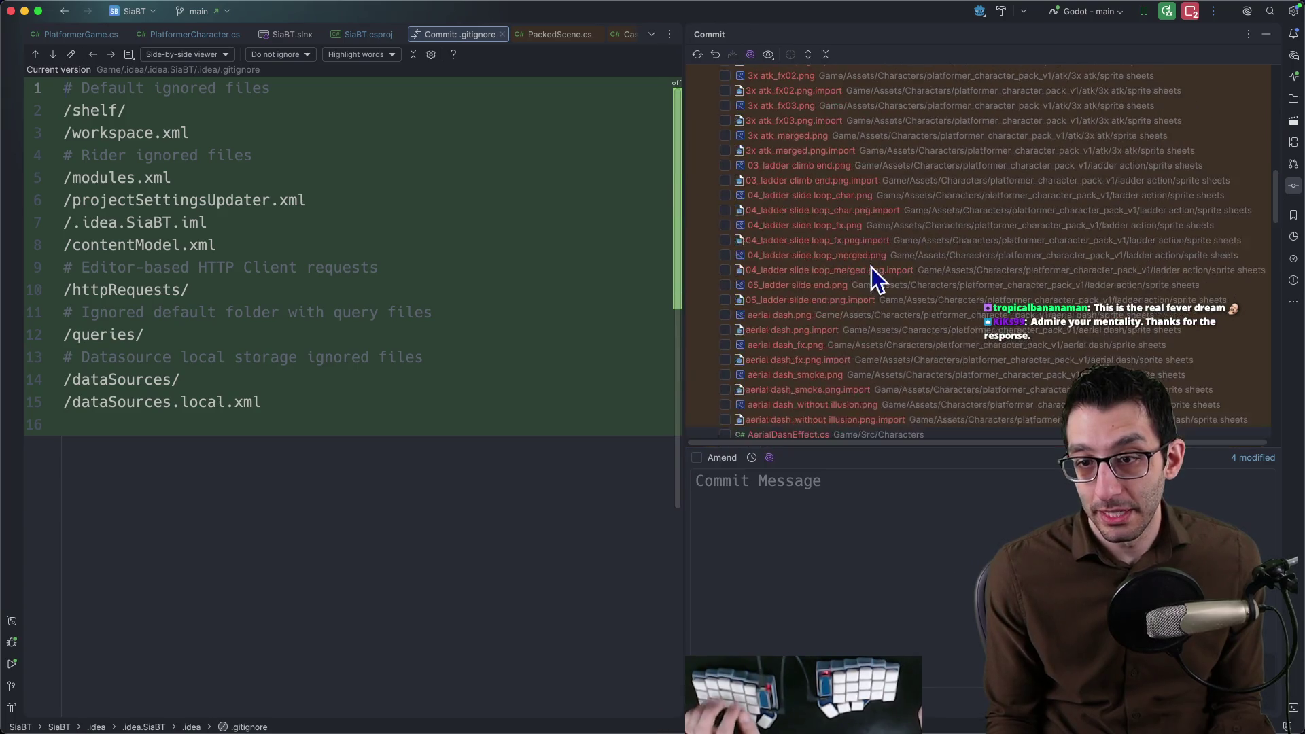
scroll(817, 268, "down", 10)
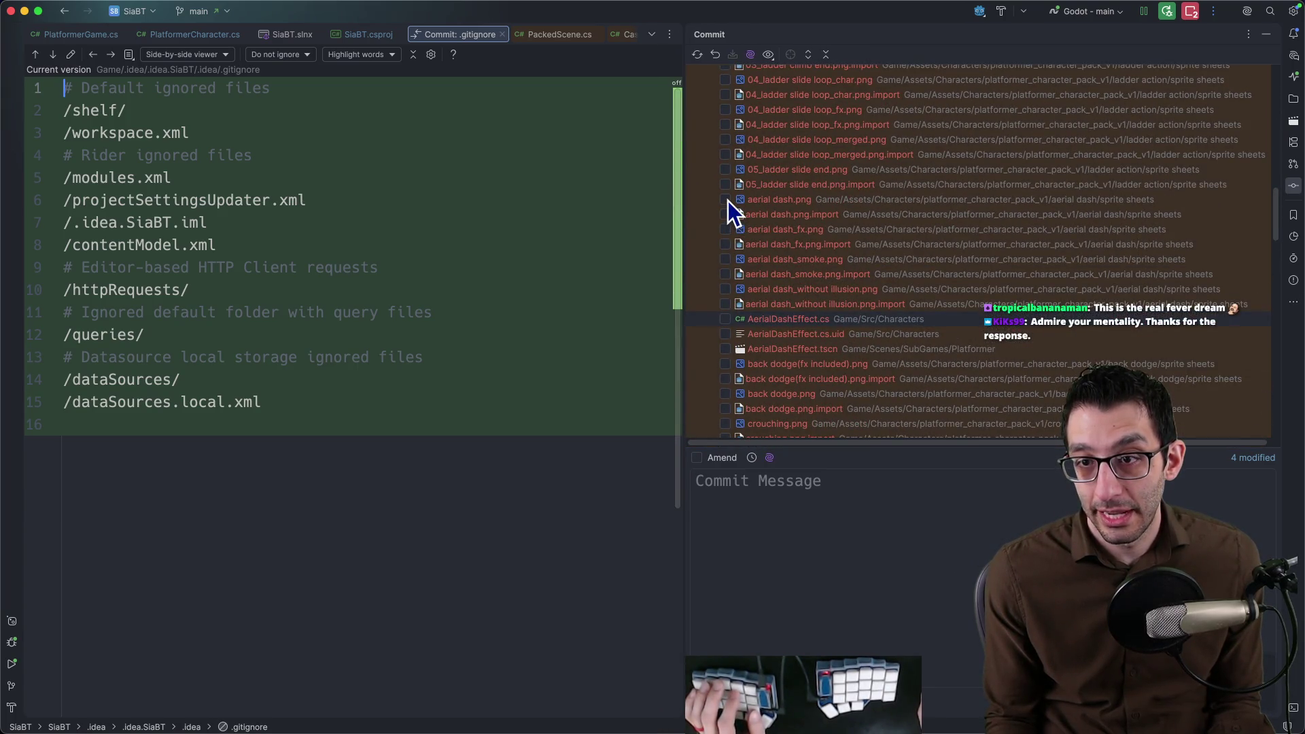
key("super+Tab")
Navigate Finder into Game > Assets > platformer character pack > aerial dash sprite sheets.
left_click(384, 97)
double_click(380, 96)
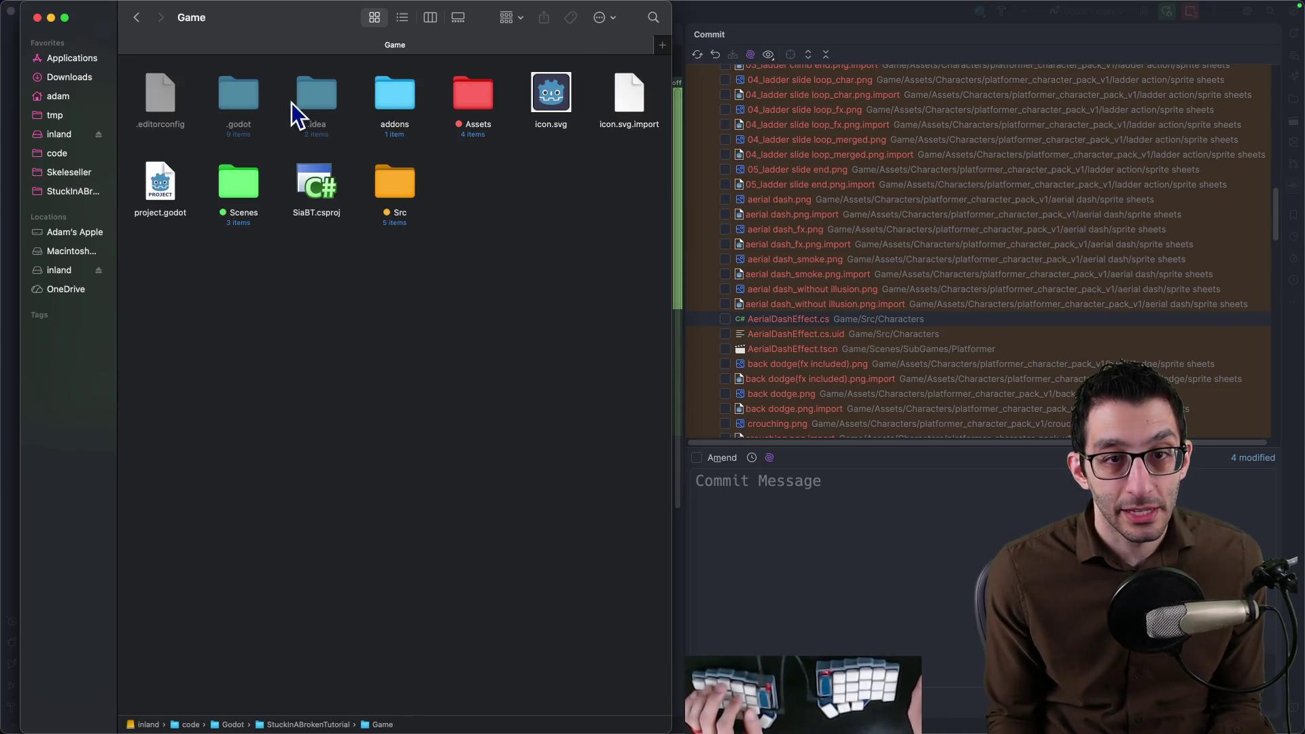
double_click(461, 96)
double_click(156, 98)
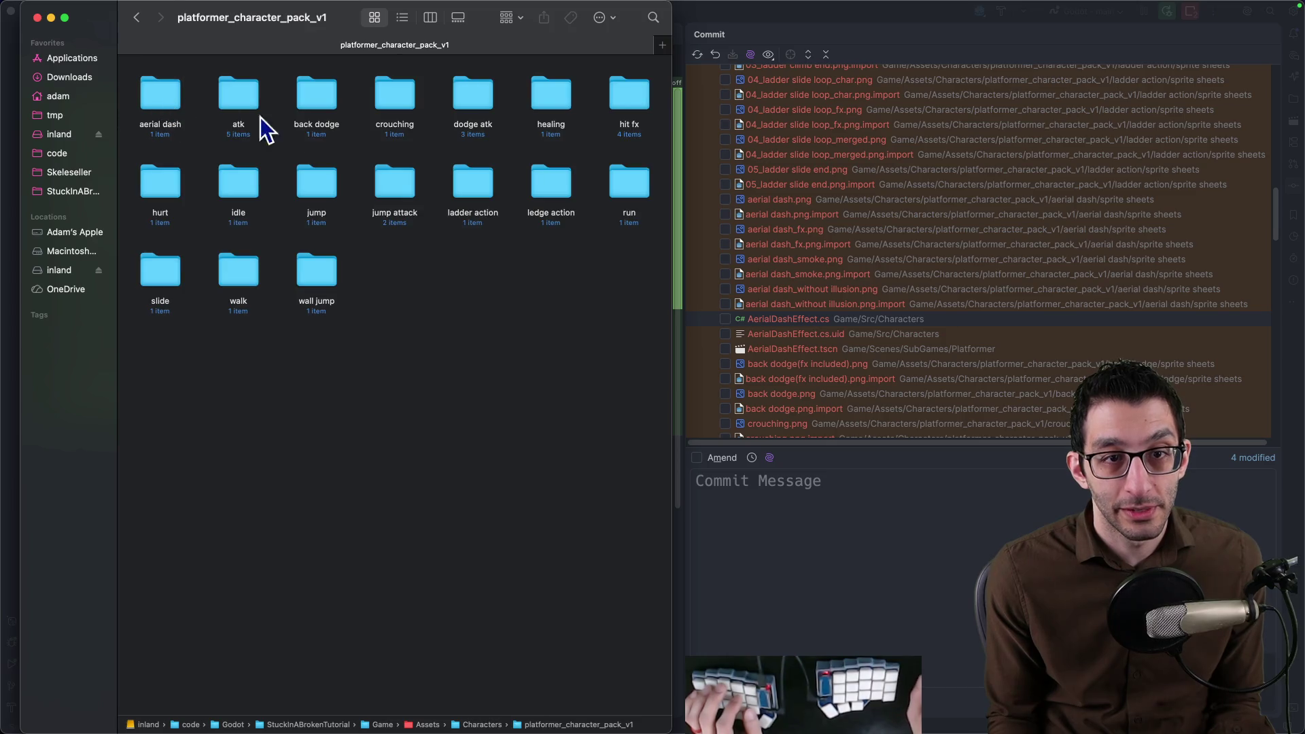
double_click(179, 108)
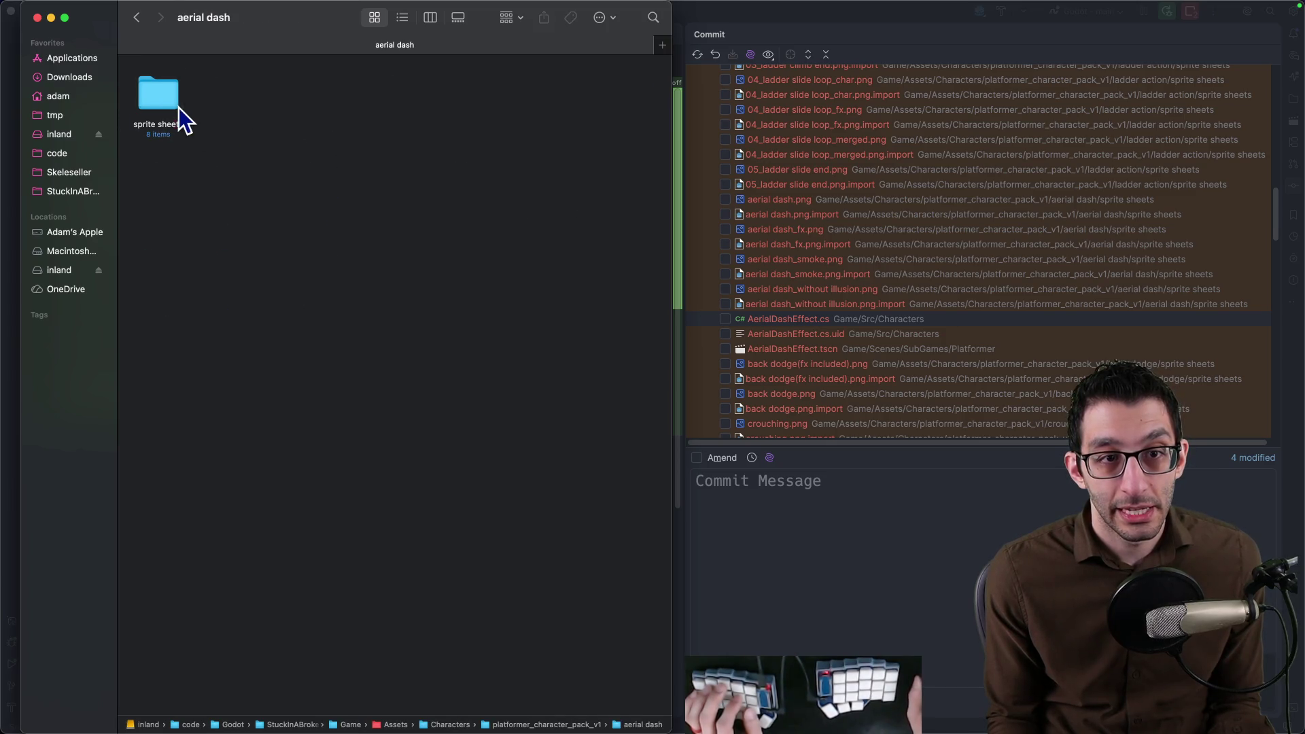
Preview aerial dash_without illusion.png, then delete it together with its .import file.
left_click(162, 95)
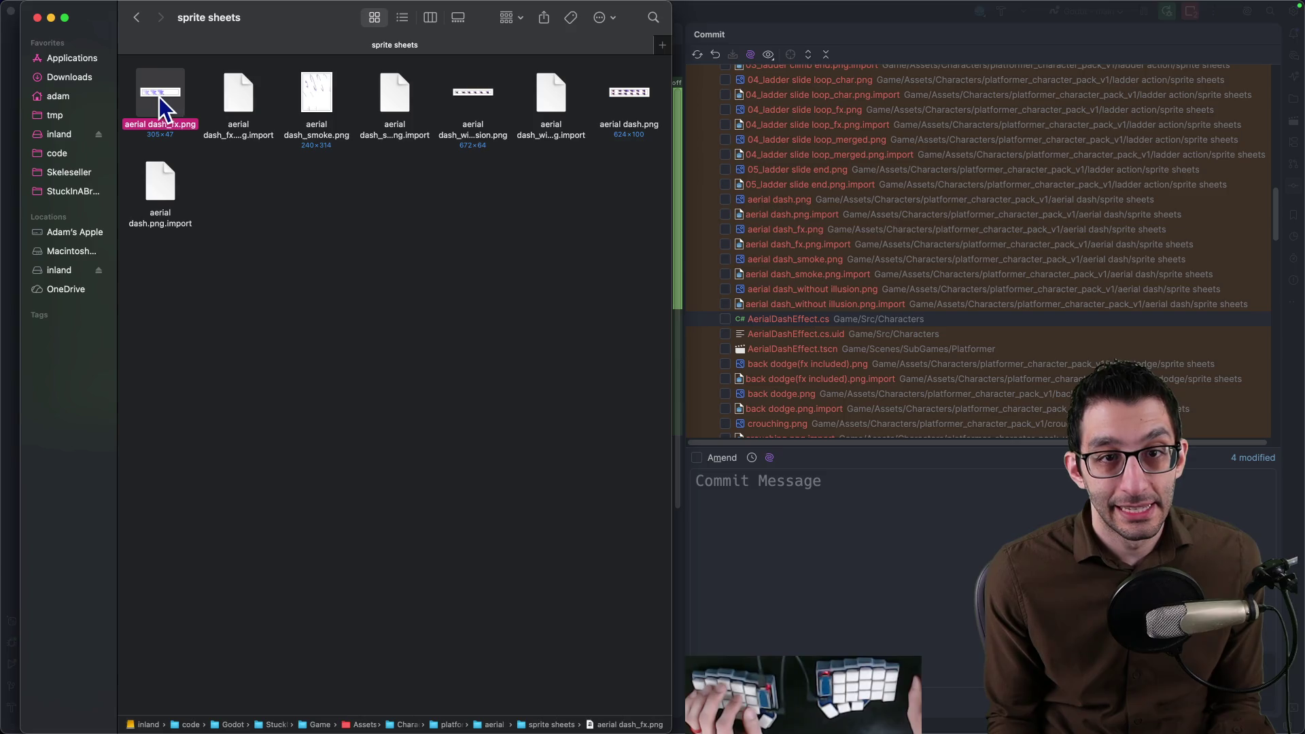
left_click(319, 100)
left_click(462, 93)
key("space")
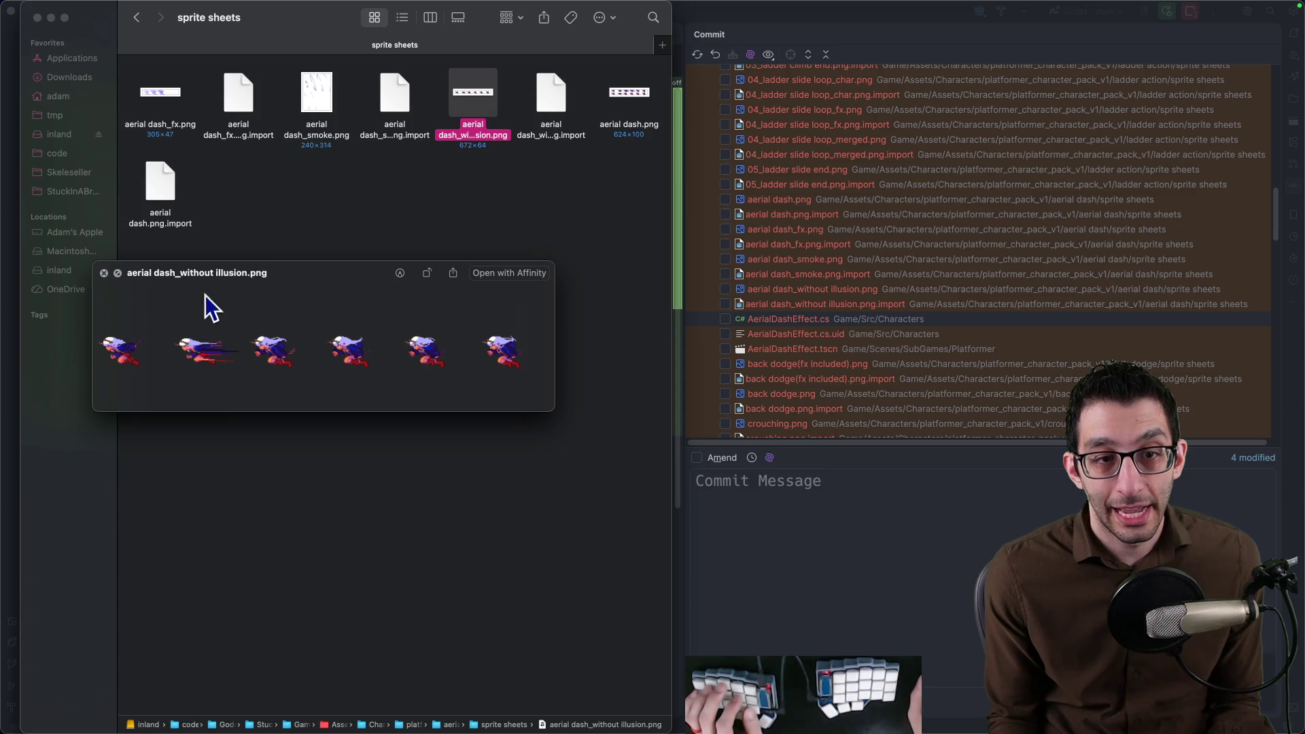
left_click(103, 273)
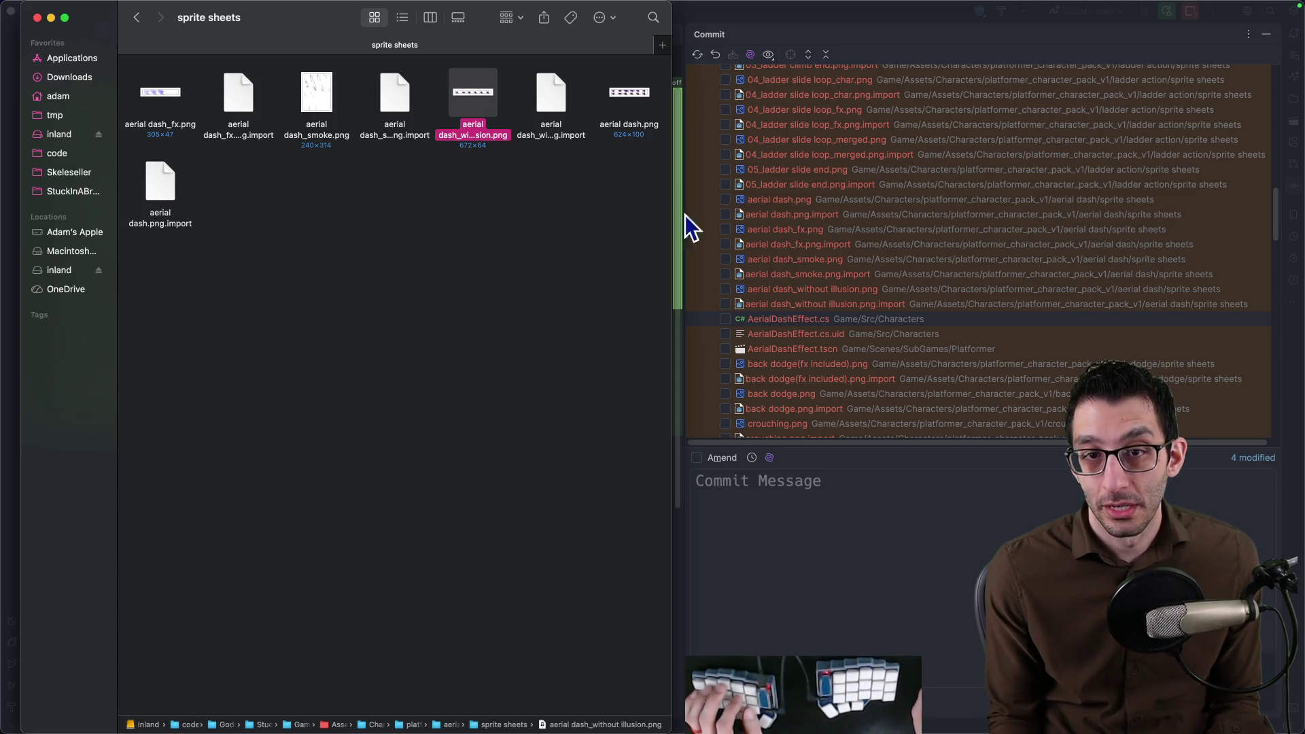
left_click(551, 108, "super")
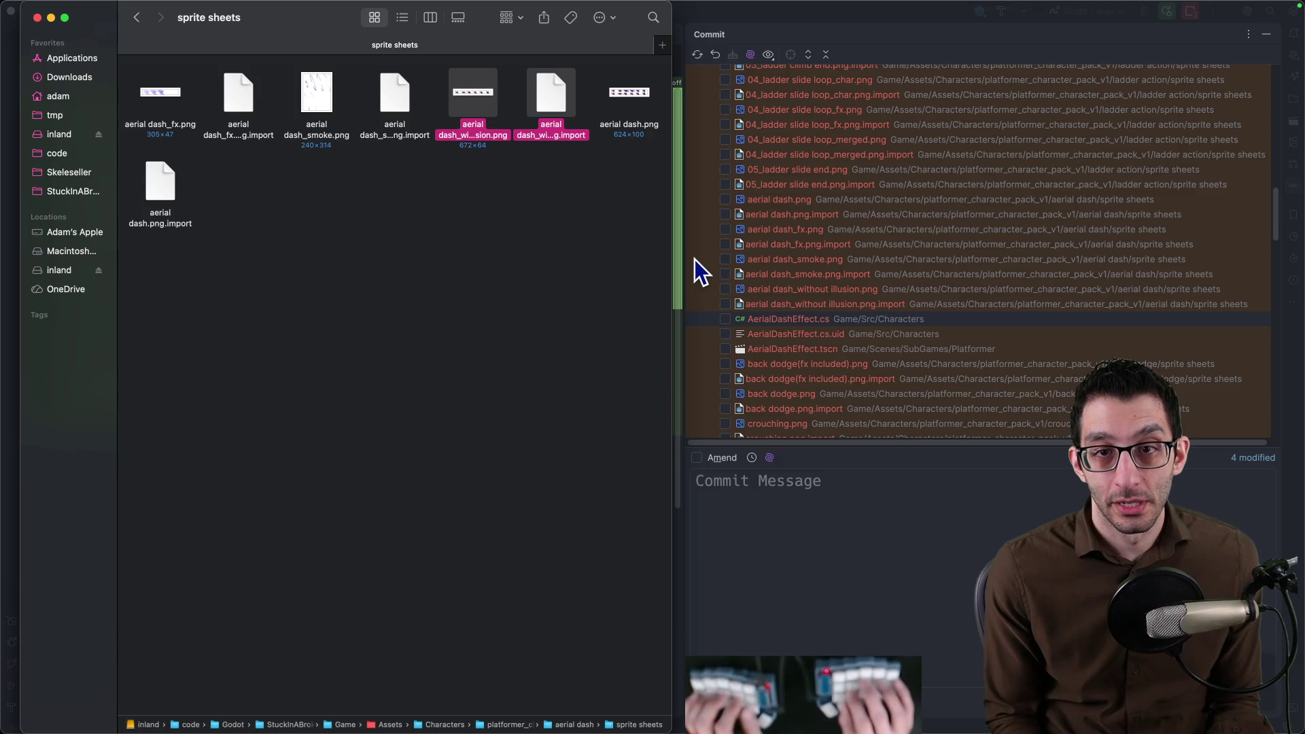
key("super+BackSpace")
left_click(813, 231)
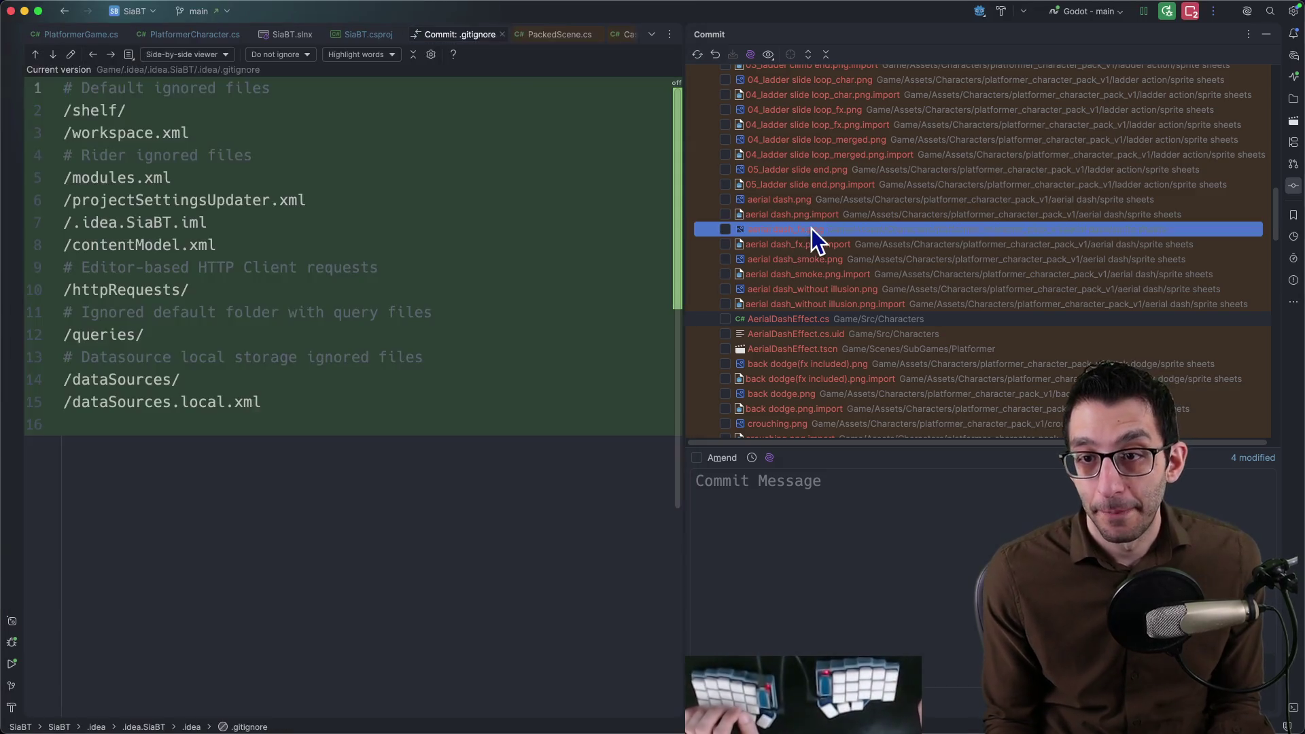
Tick the aerial dash PNG/.import files and the AerialDashEffect files for the commit.
left_click(726, 199)
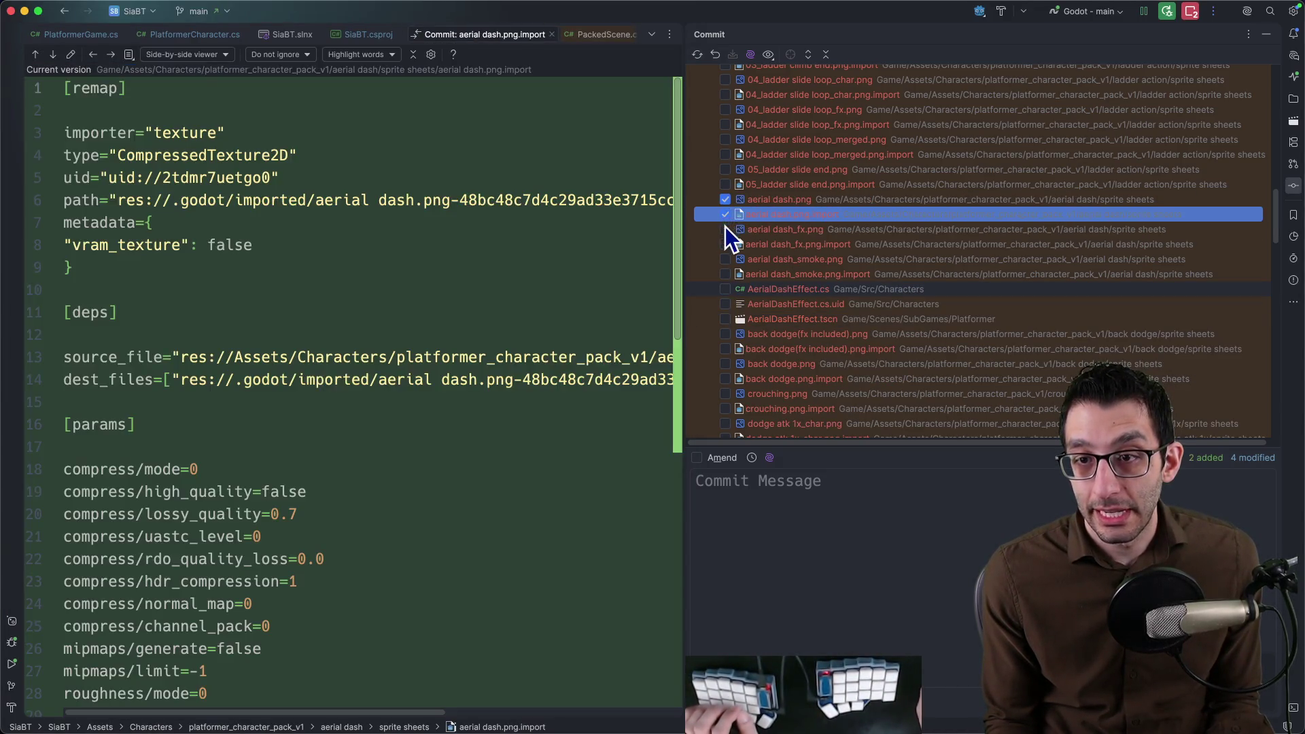
left_click(725, 229)
left_click(725, 244)
left_click(725, 259)
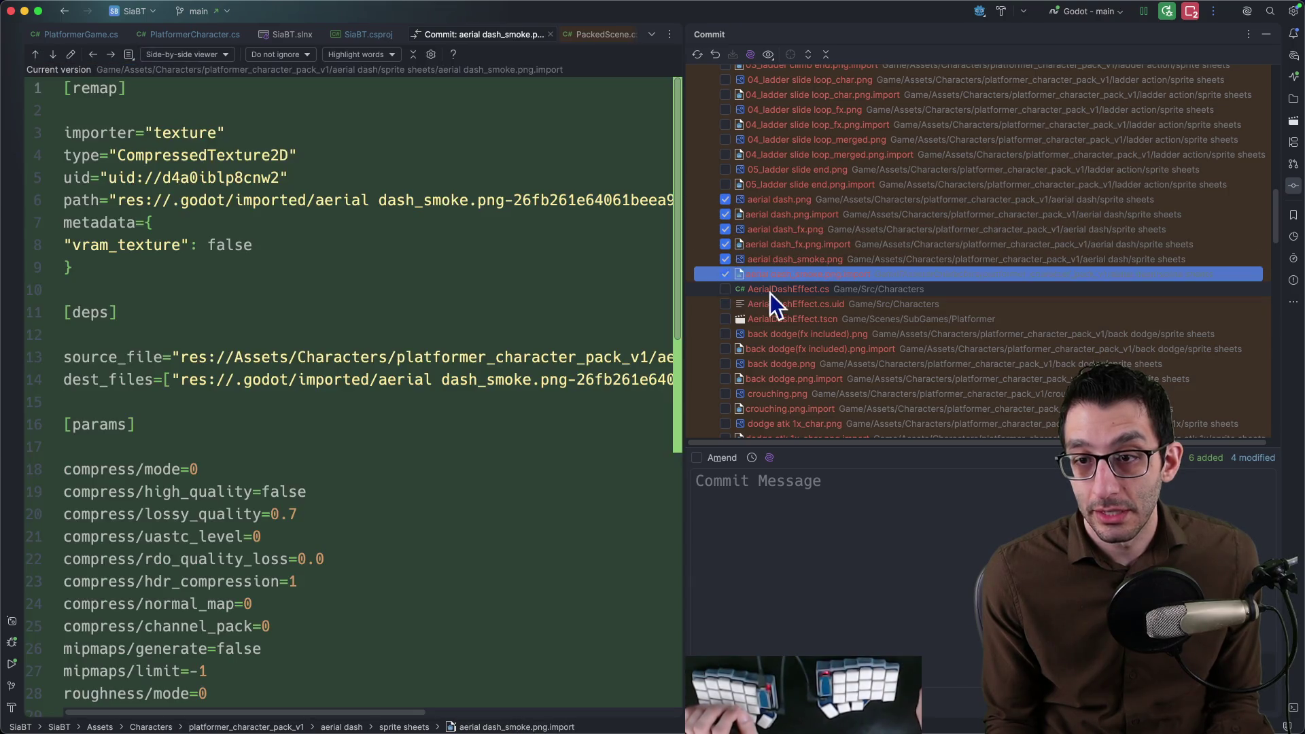
left_click(726, 288)
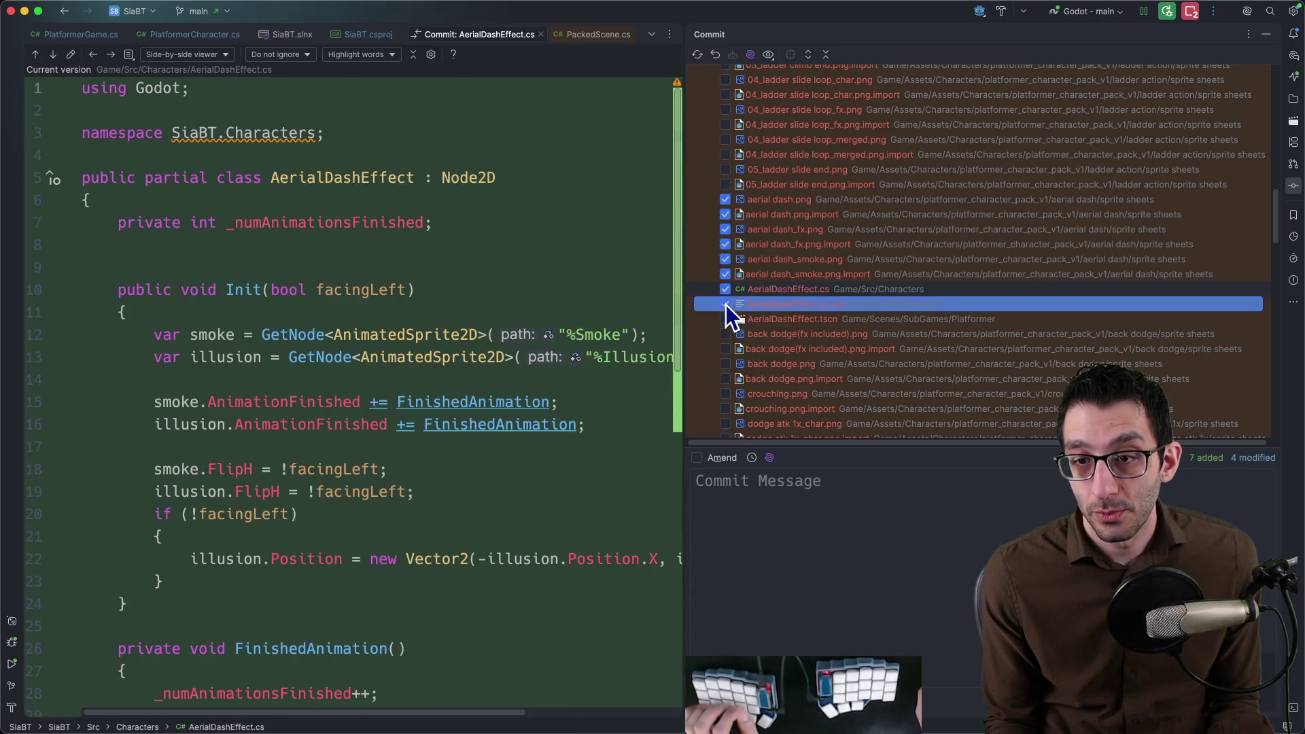
left_click(726, 319)
scroll(869, 312, "down", 1)
scroll(890, 299, "down", 5)
scroll(882, 304, "down", 5)
scroll(872, 309, "down", 5)
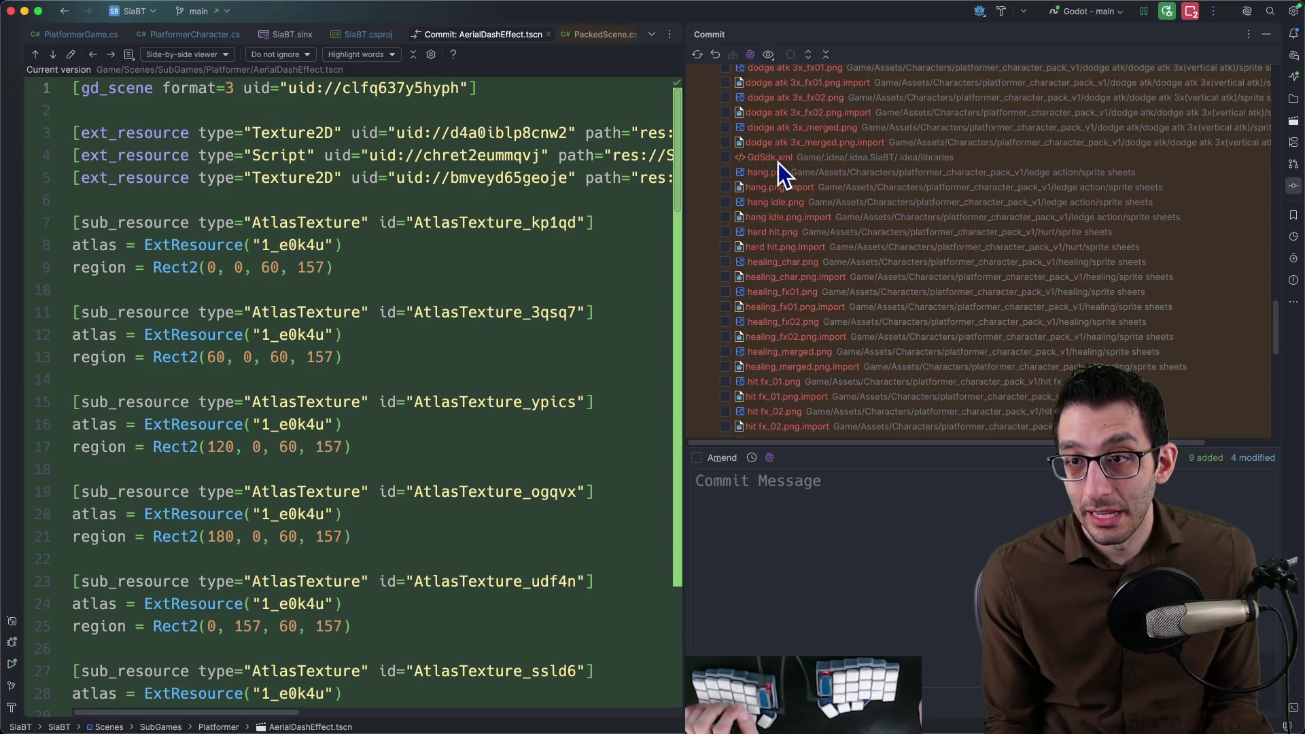
scroll(815, 219, "down", 5)
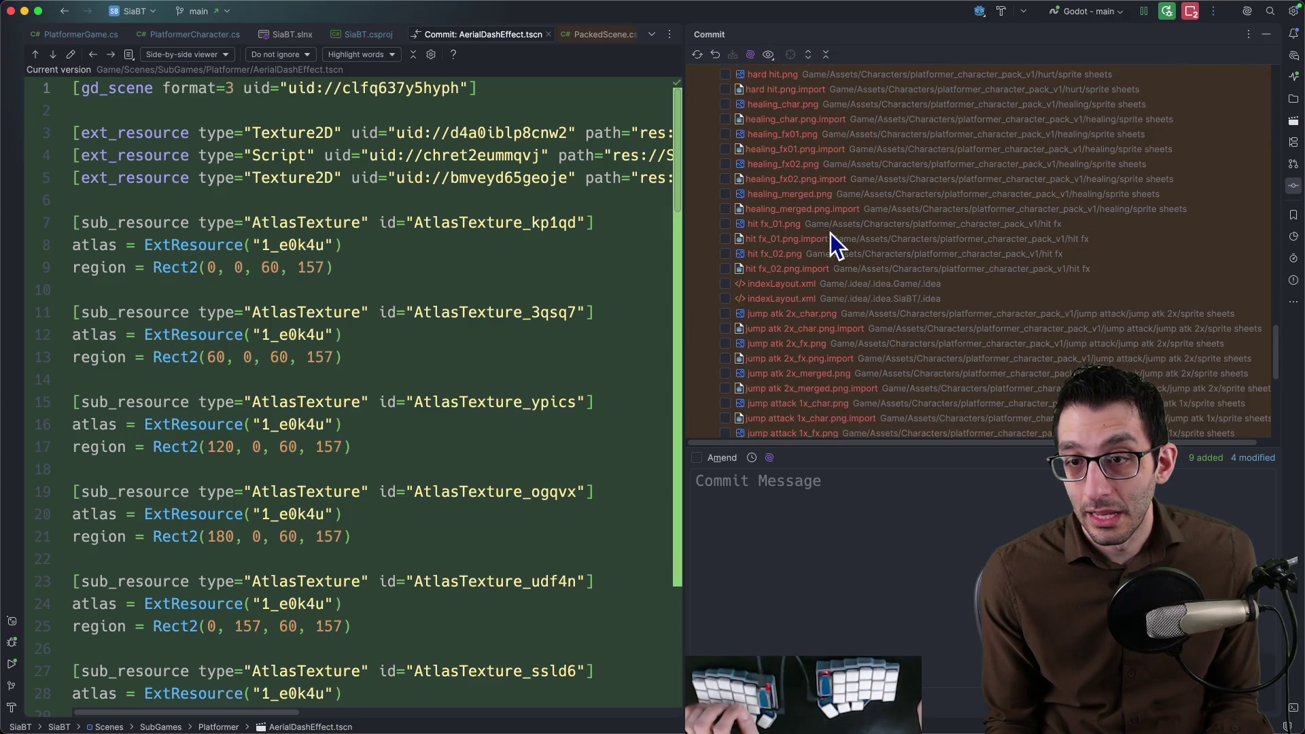
scroll(832, 234, "down", 2)
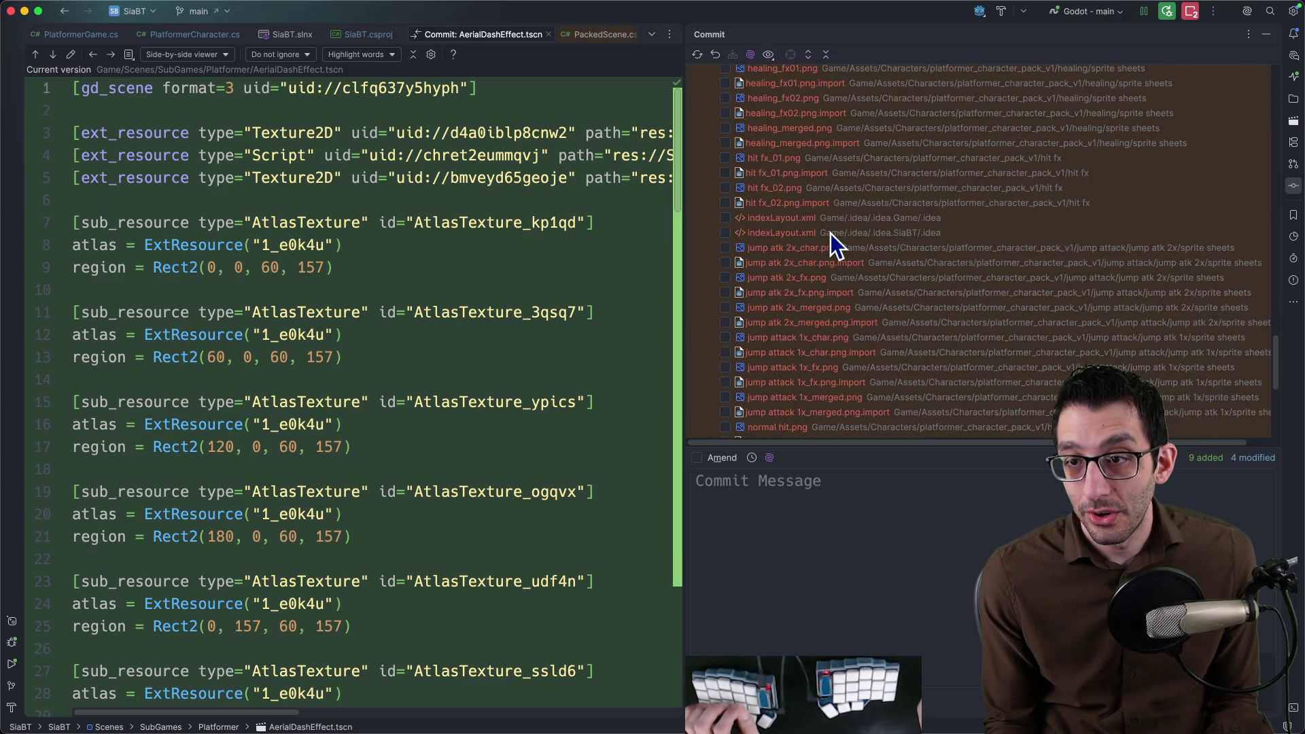
scroll(862, 230, "down", 3)
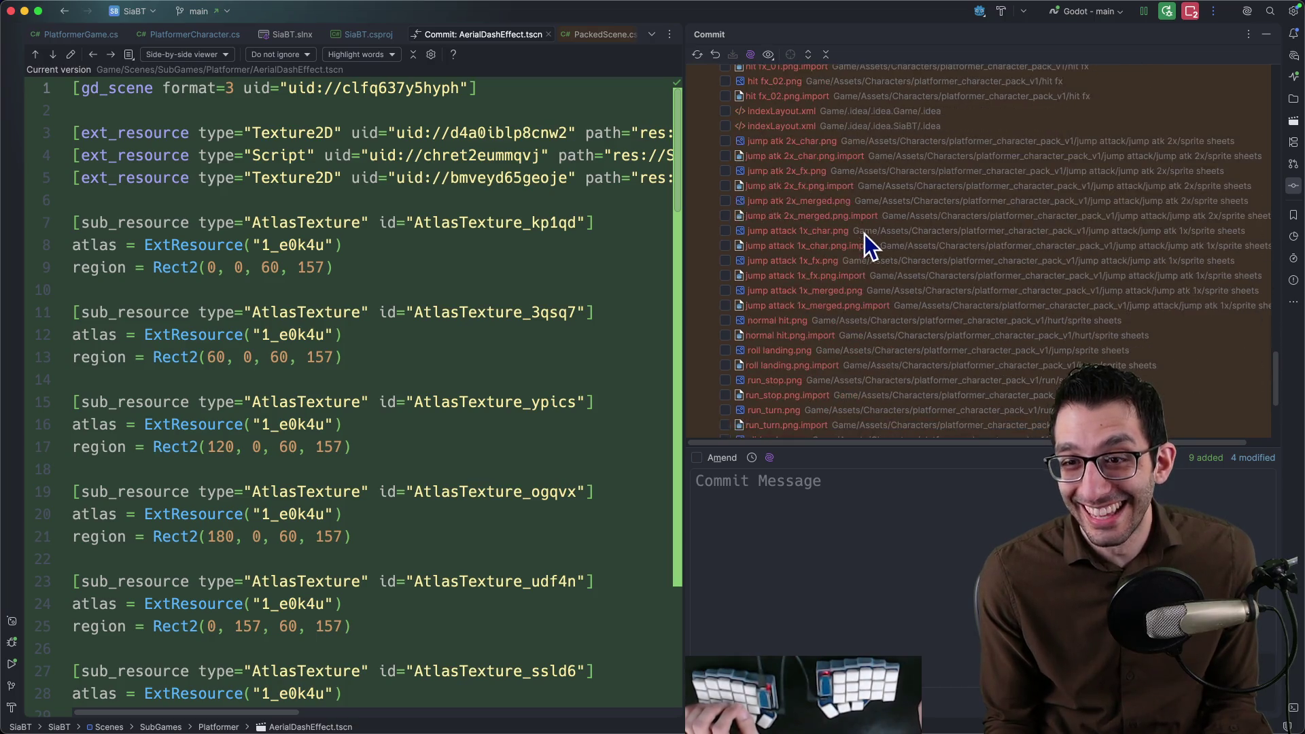
scroll(865, 235, "down", 2)
scroll(864, 241, "down", 1)
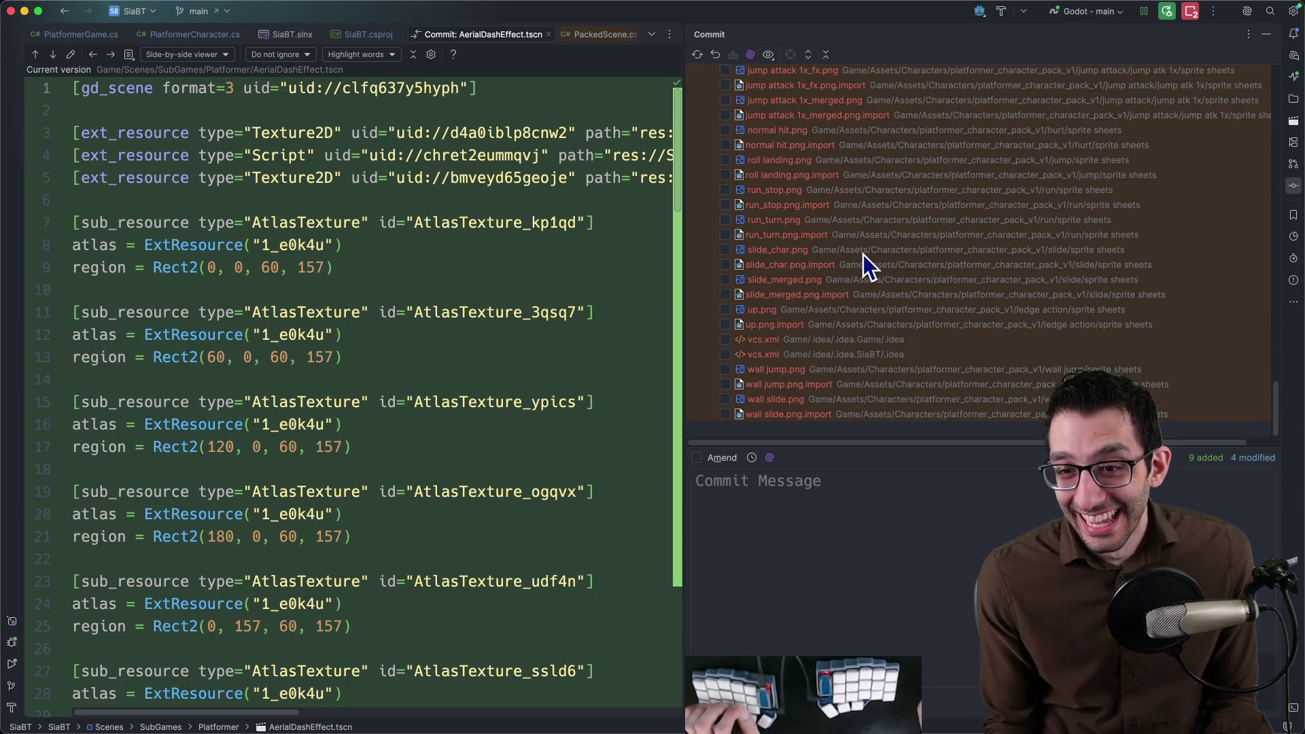
scroll(864, 257, "up", 1)
scroll(864, 264, "up", 2)
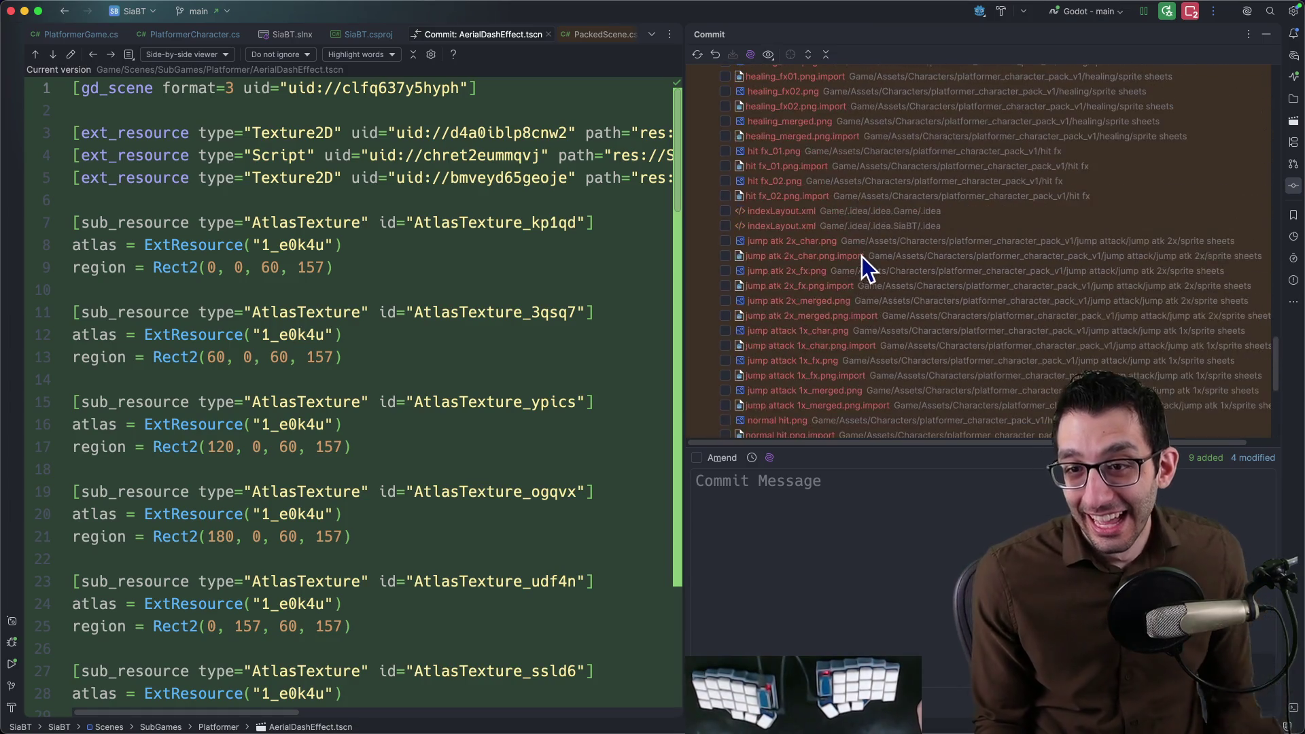
scroll(862, 268, "up", 2)
scroll(857, 260, "up", 2)
scroll(847, 255, "up", 2)
scroll(842, 255, "up", 3)
scroll(840, 253, "up", 2)
scroll(841, 253, "up", 3)
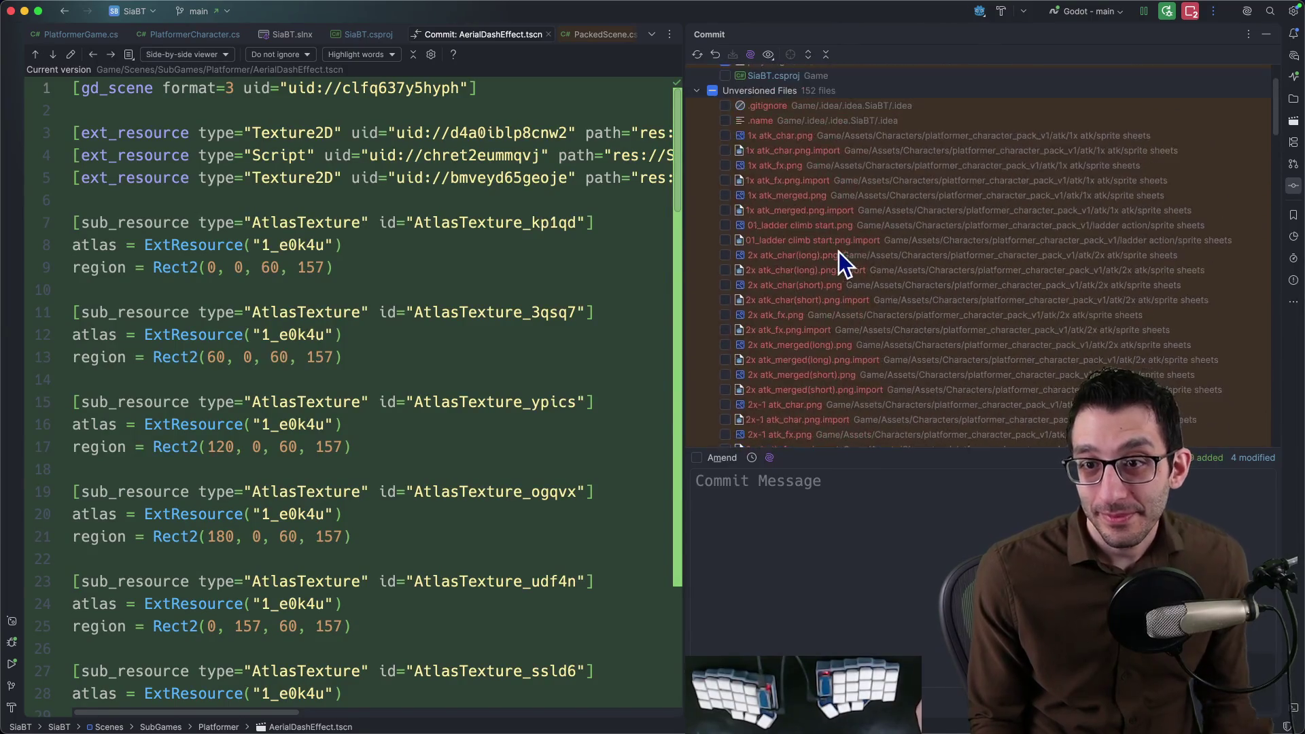
scroll(839, 251, "up", 2)
Commit the checked files with the message 'Add aerial dashing'.
left_click(824, 501)
type("Add aerial dashing")
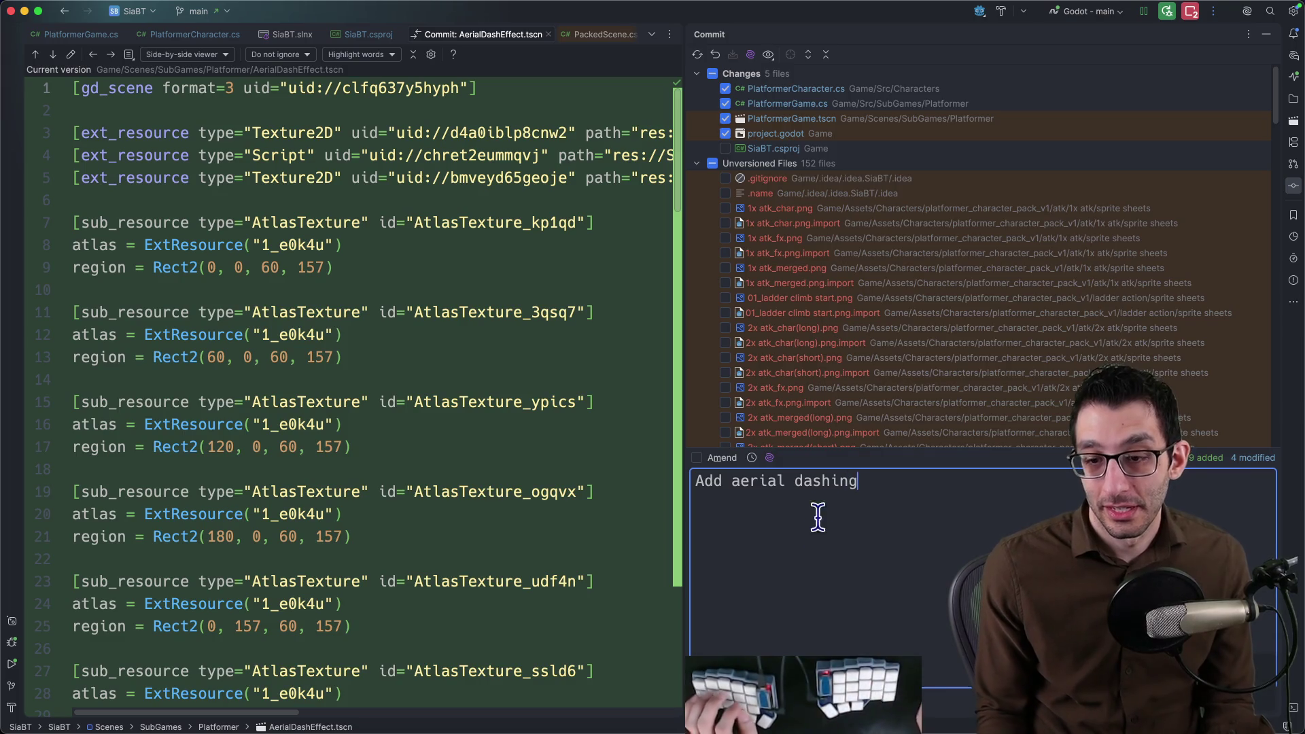
key("super+Return")
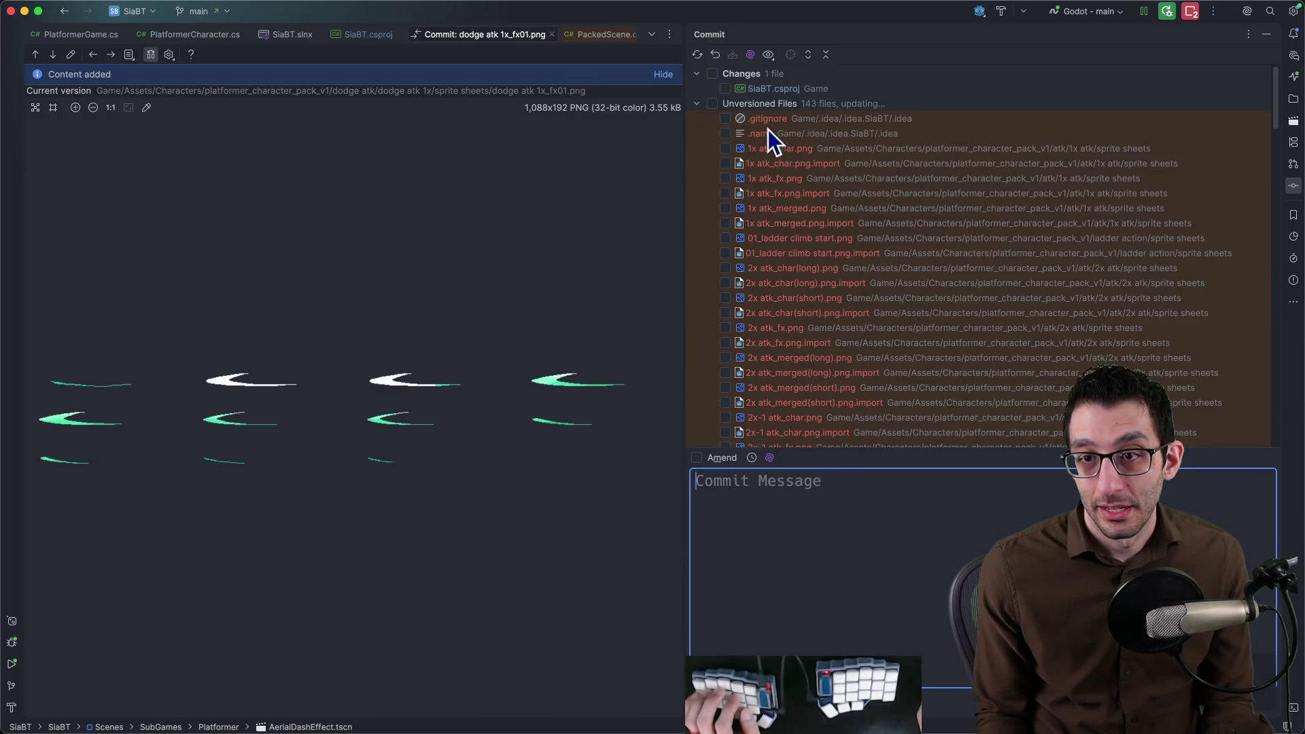
Commit the SiaBT.csproj indentation change, then tick the .idea .gitignore for the next commit.
left_click(759, 90)
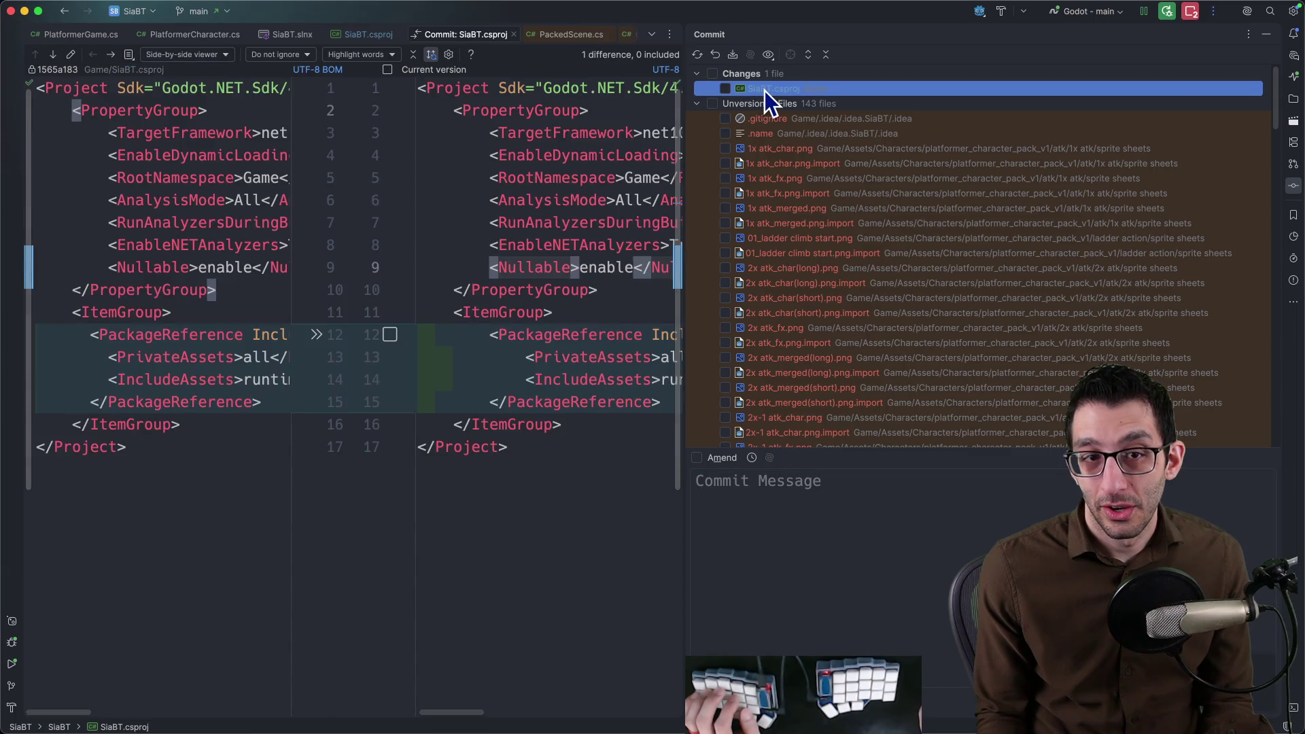
left_click(725, 91)
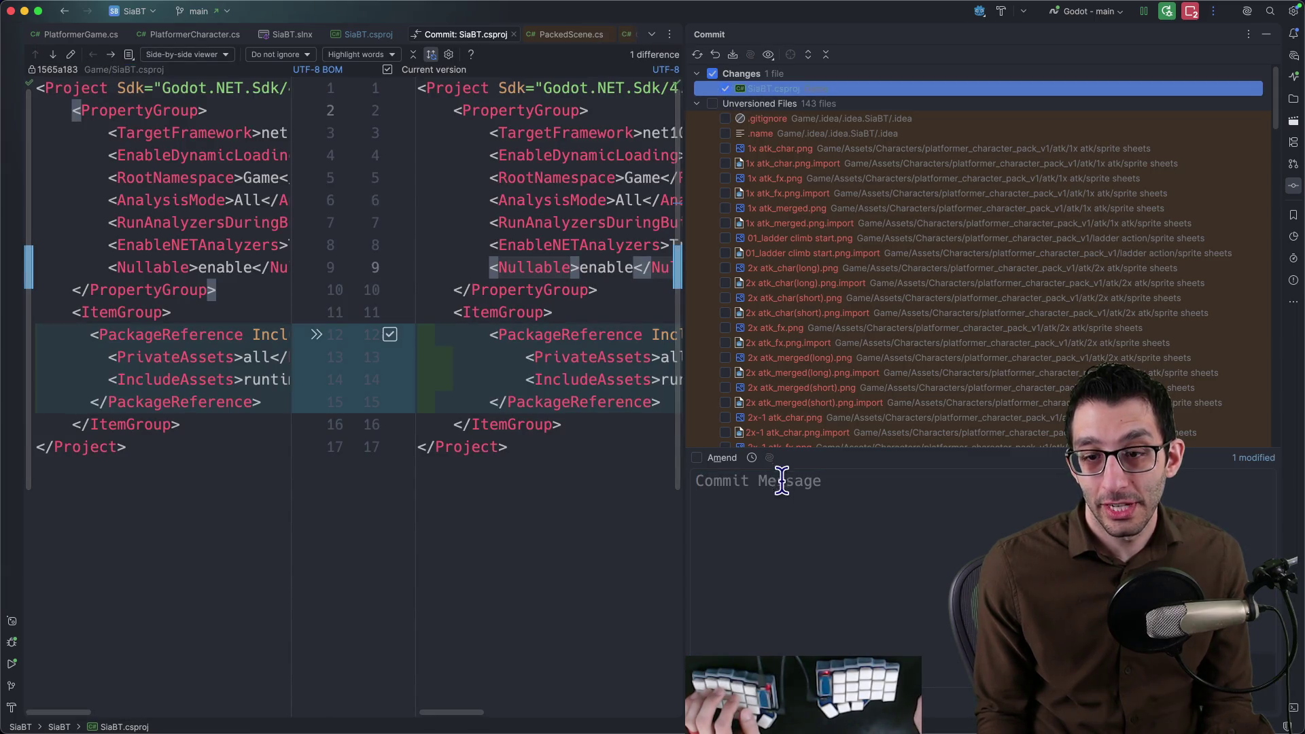
left_click(781, 480)
type("Indent cs")
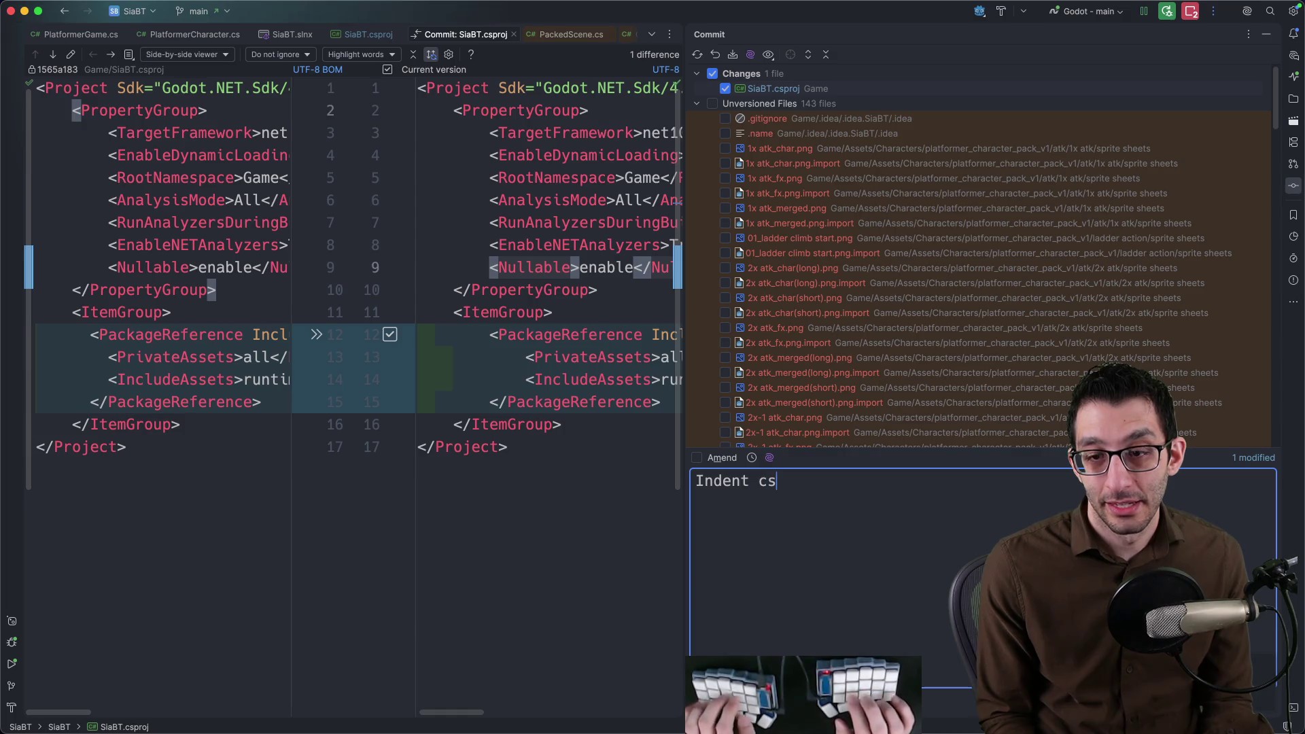
type("proj ")
type("tically")
key("super+Return")
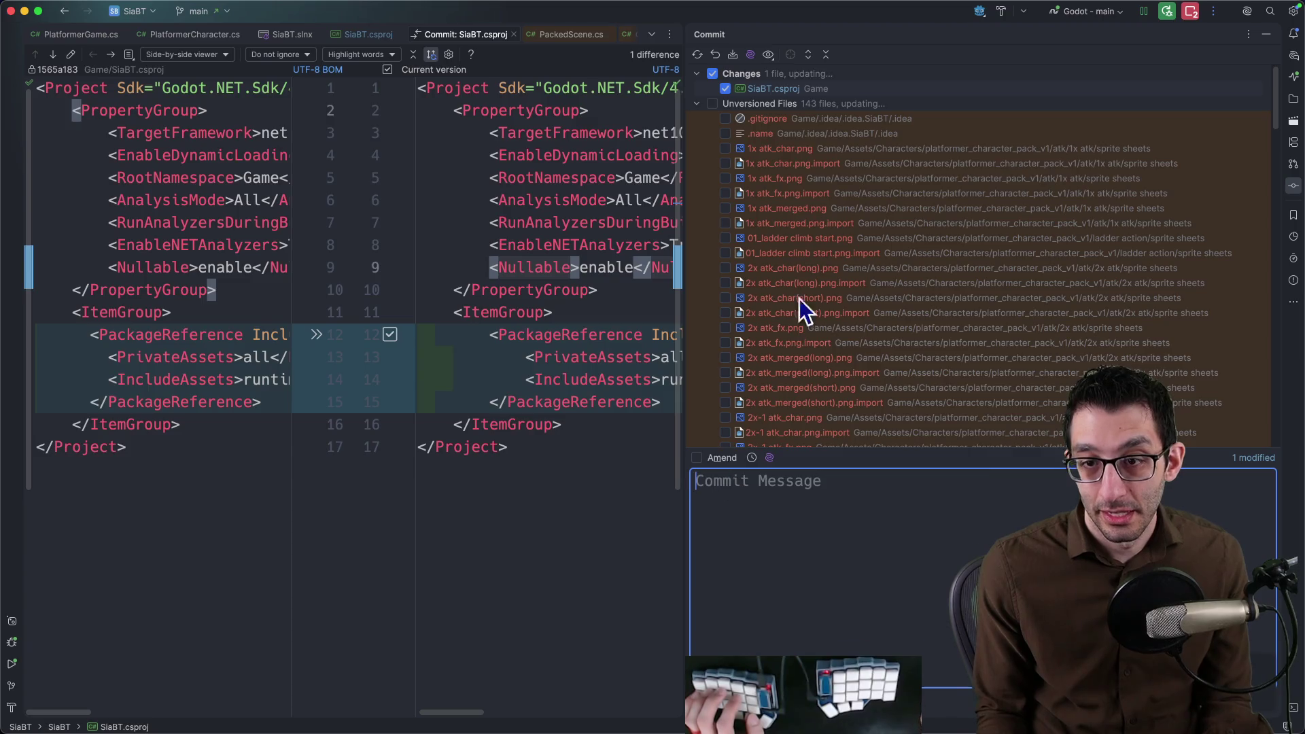
left_click(726, 104)
Commit the .gitignore as 'Add another .gitignore' with a note about Godot's .sln file.
left_click(841, 494)
type("Add another .git")
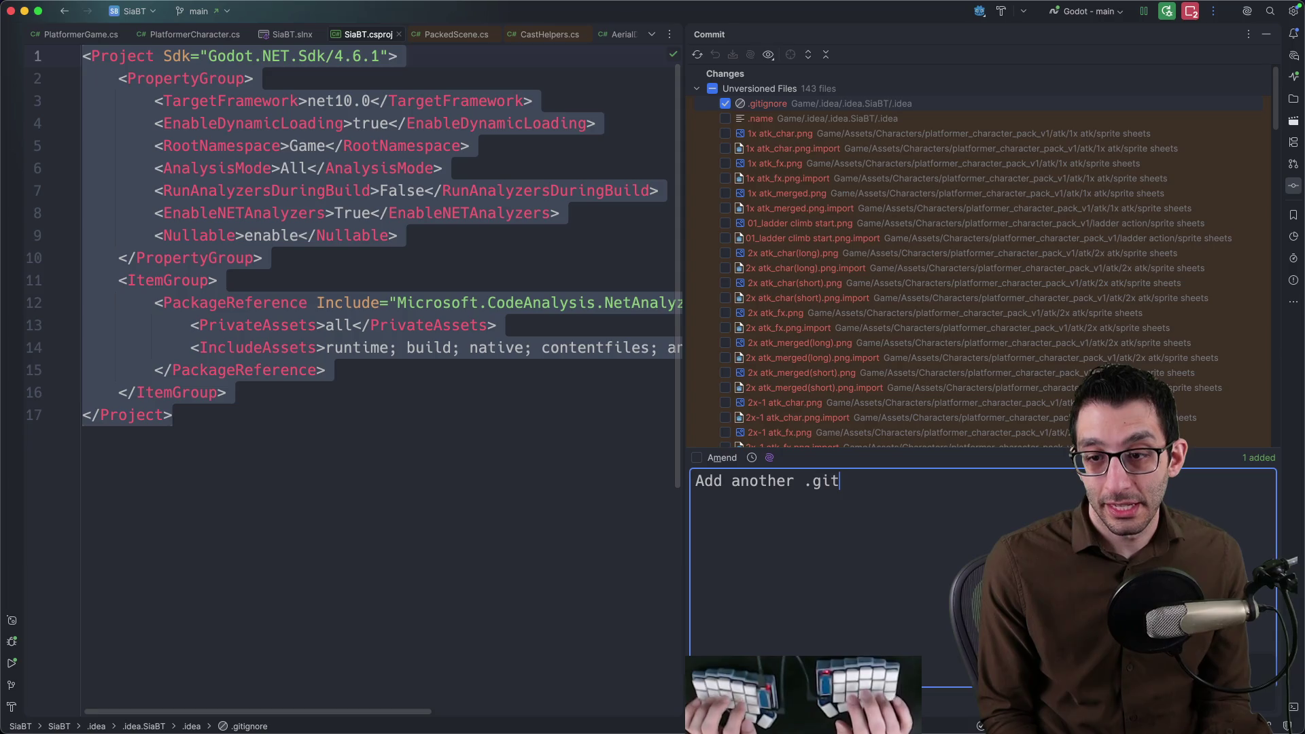
type("ignore  I think this gets created when Godot r")
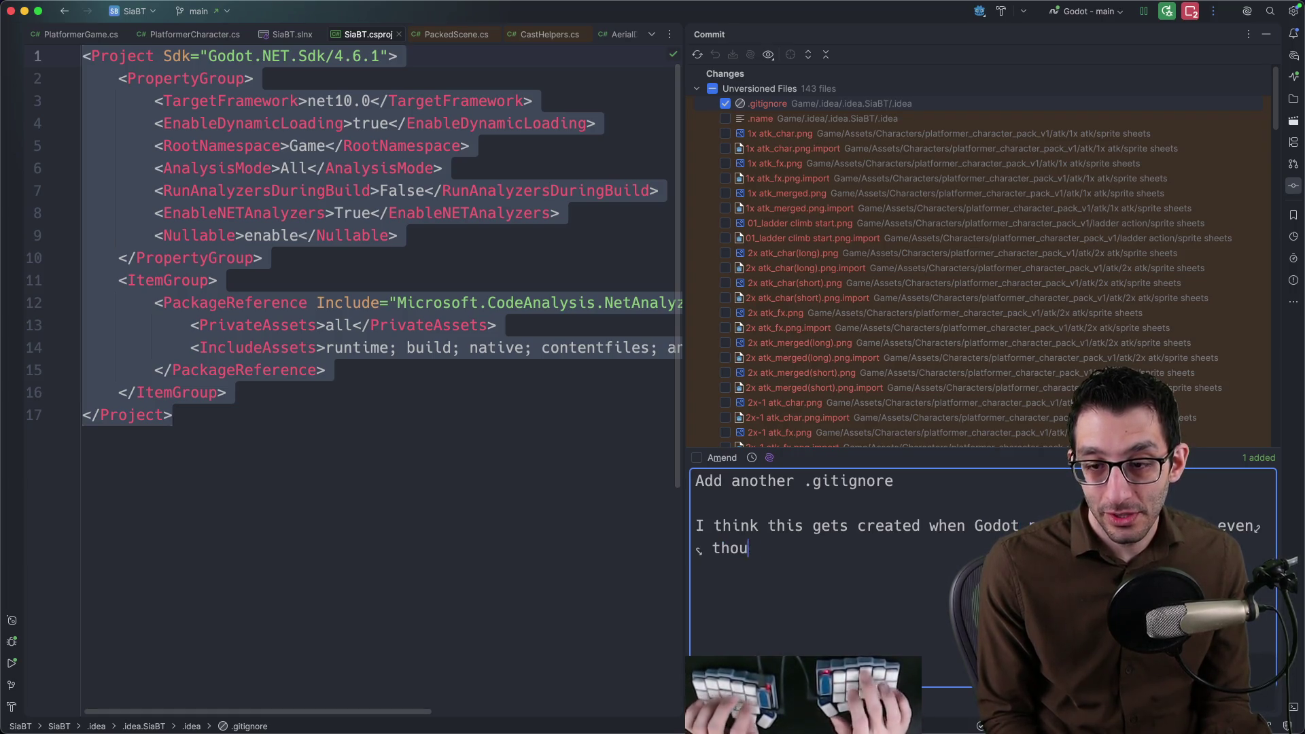
type("file.")
key("super+minus")
key("super+minus")
key("super+minus")
key("super+minus")
key("super+minus")
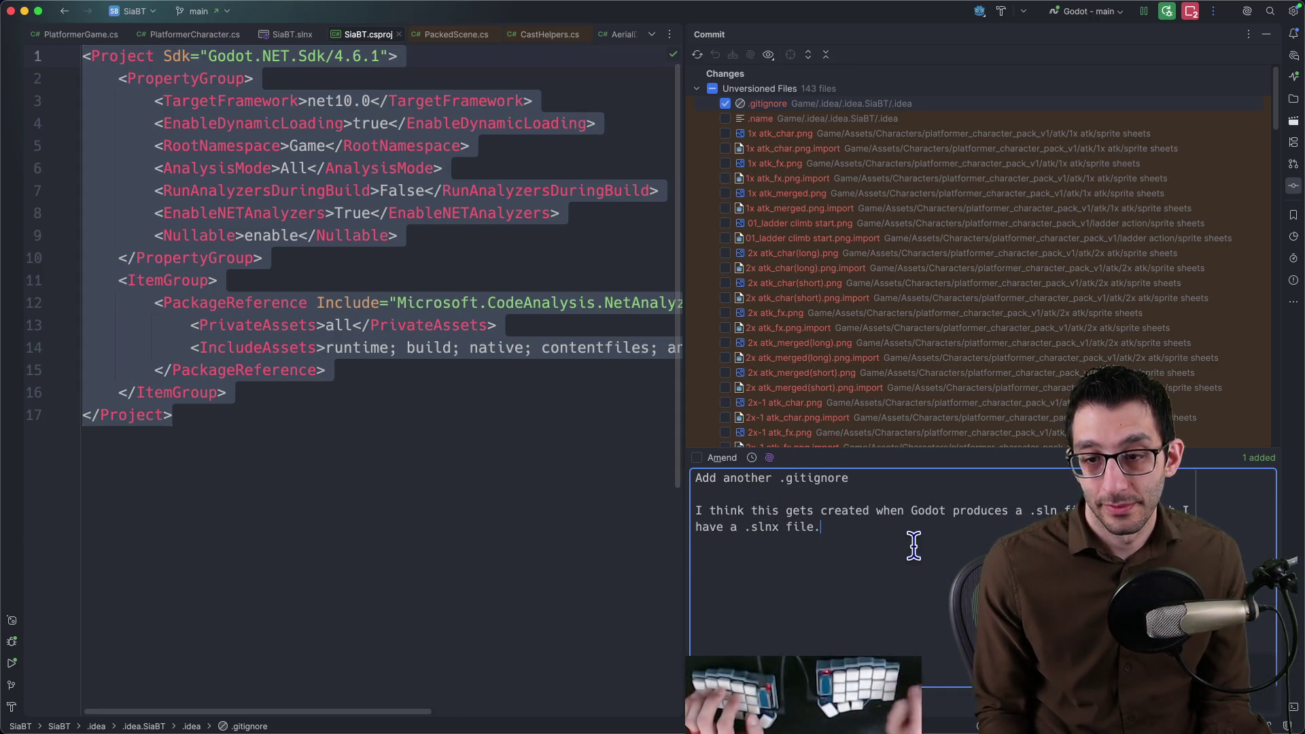
type(" I'm checking it in anyway so")
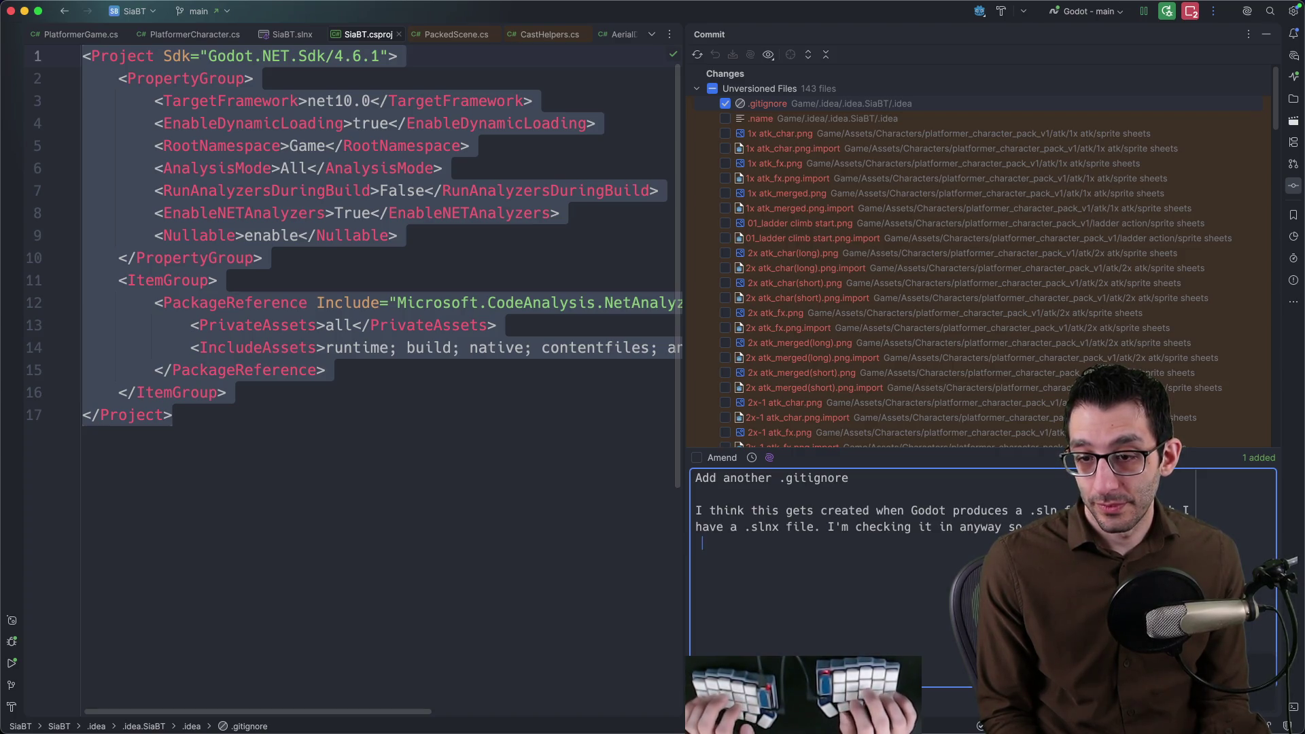
type("hanges\" tab ")
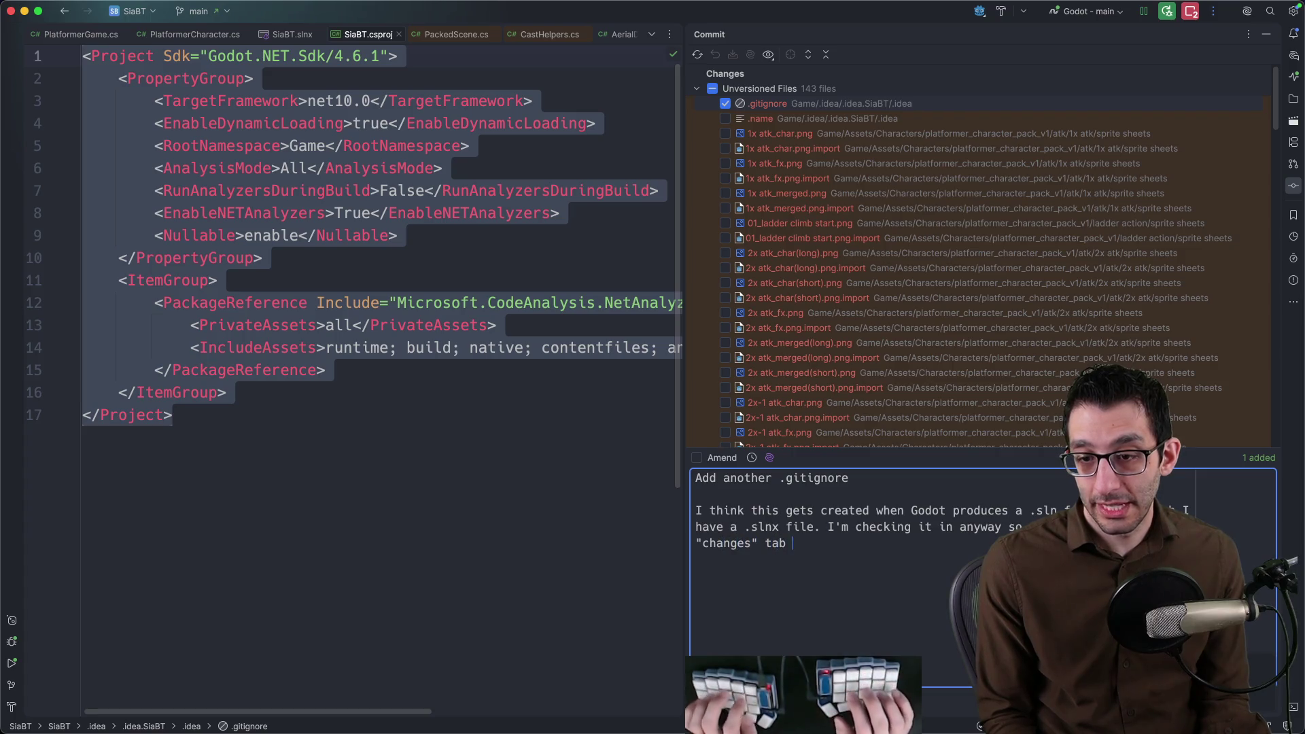
type("in Rider.")
key("super+Return")
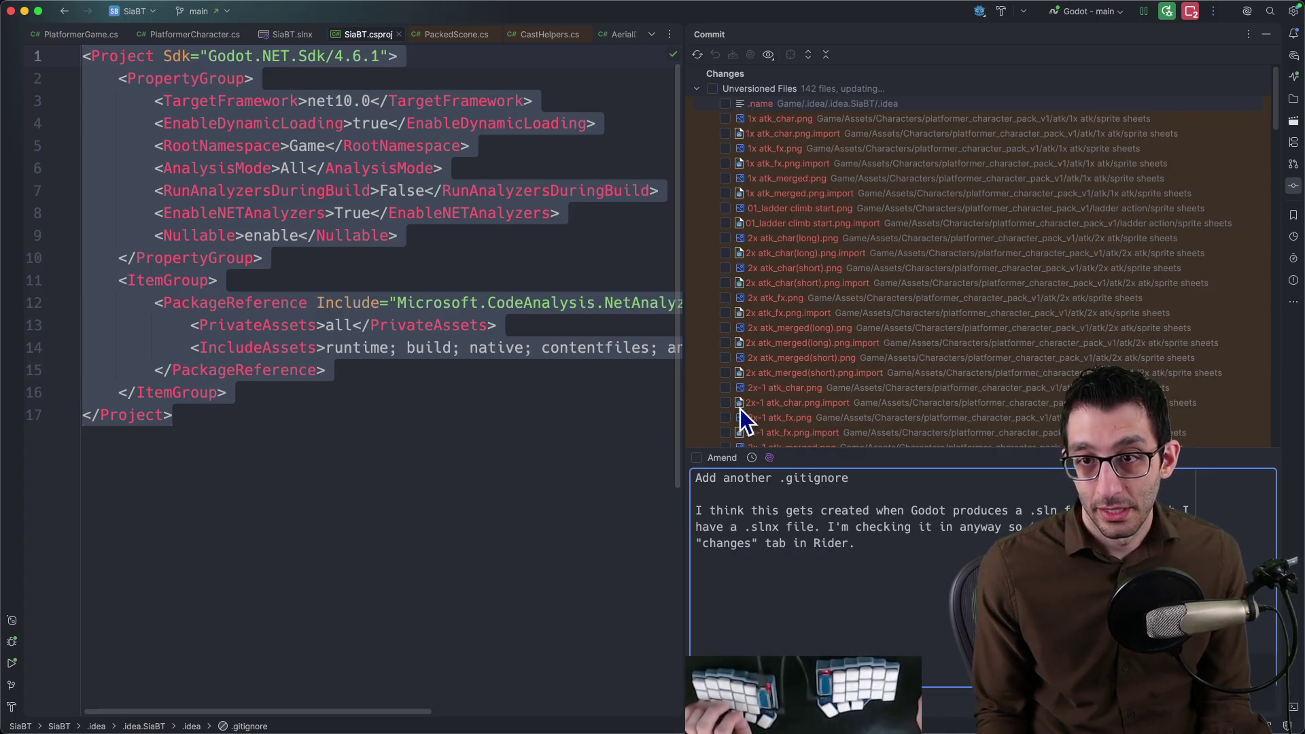
Inspect the .name file under .idea and tick it for the commit.
left_click(780, 108)
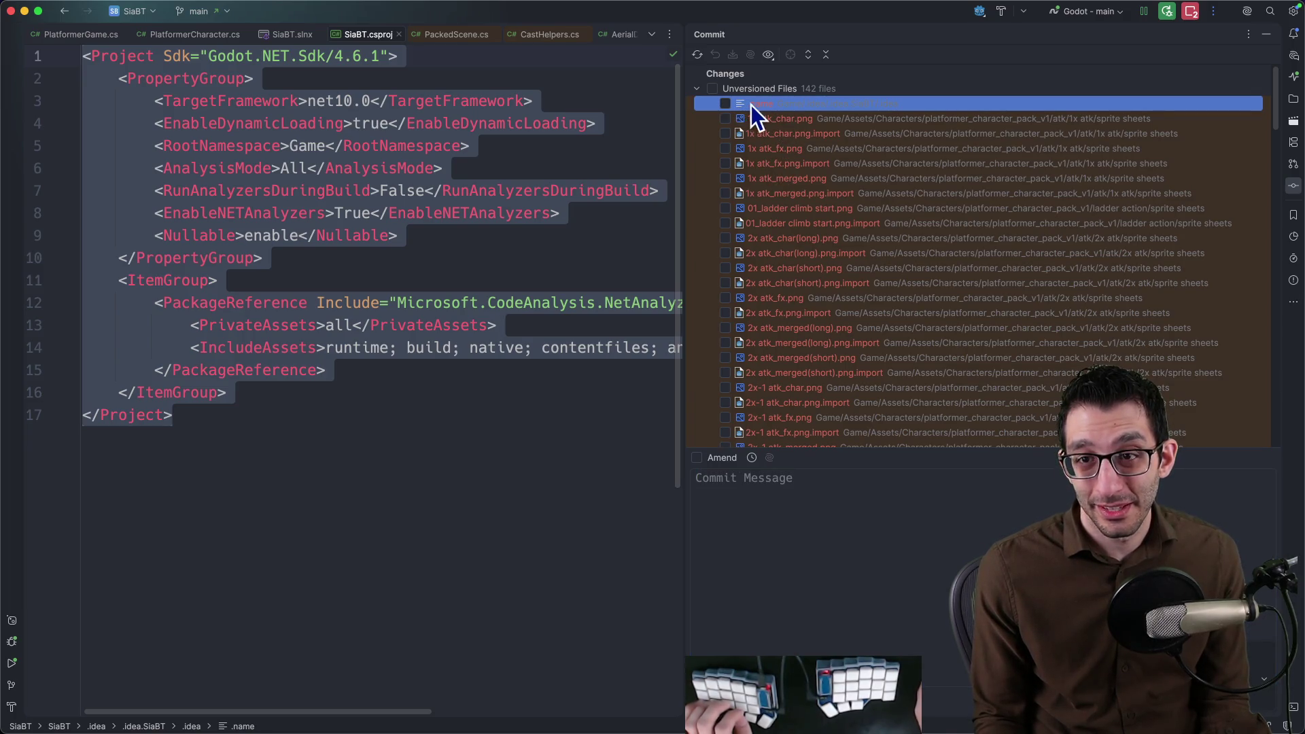
right_click(761, 107)
key("Escape")
left_click(800, 119)
left_click(799, 108)
double_click(799, 108)
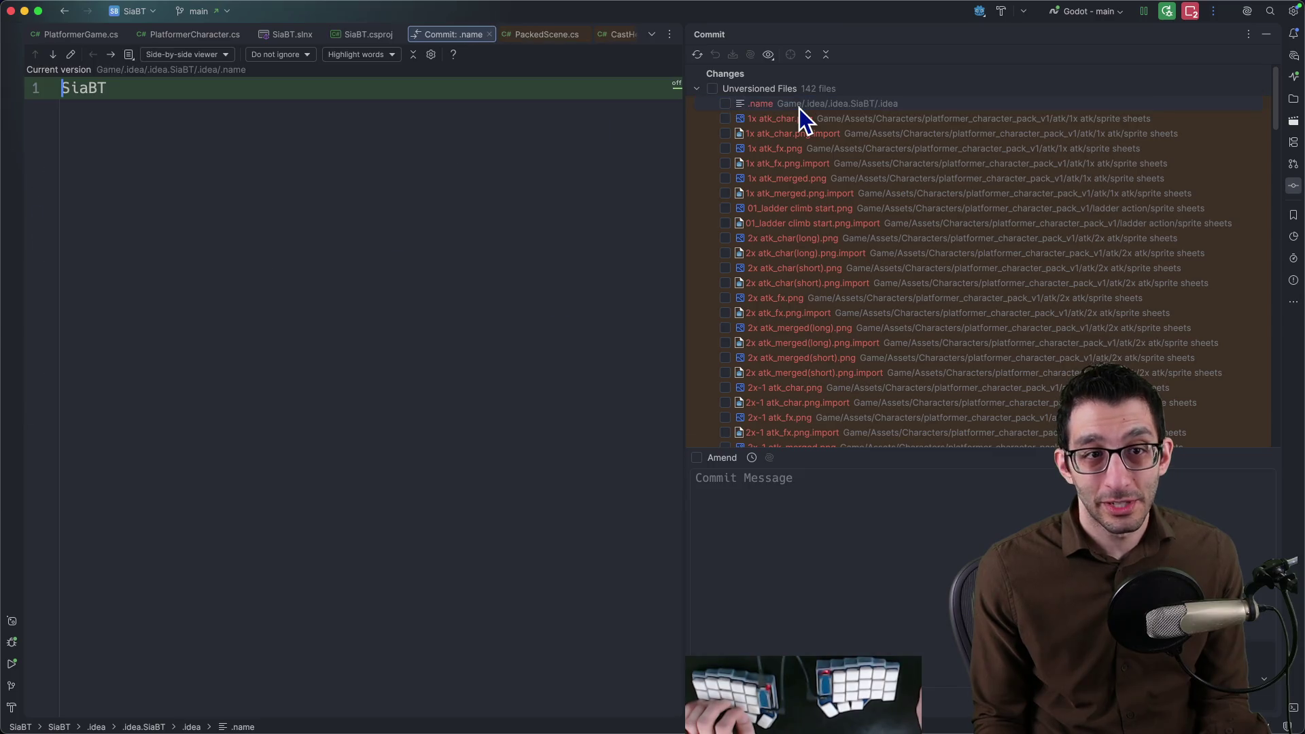
right_click(782, 106)
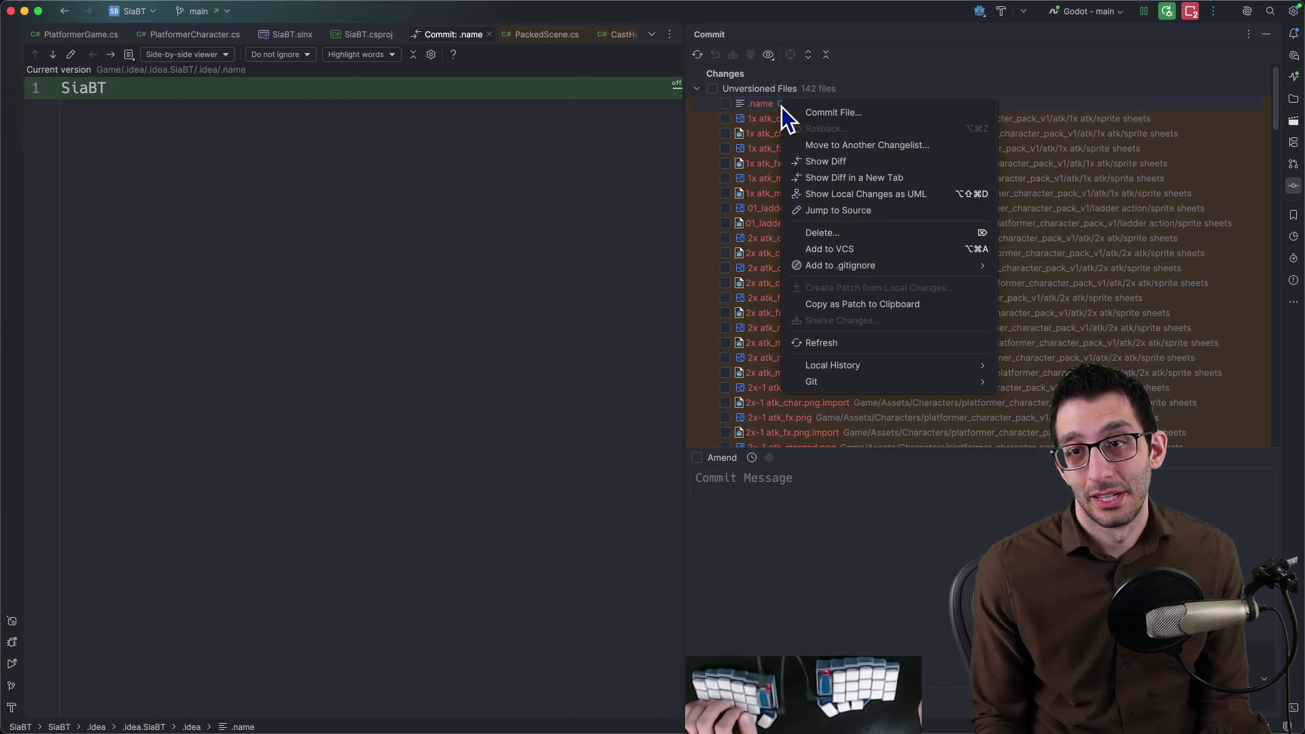
left_click(726, 102)
scroll(842, 205, "down", 5)
scroll(820, 225, "down", 3)
scroll(817, 227, "down", 3)
scroll(812, 244, "down", 3)
scroll(808, 247, "down", 3)
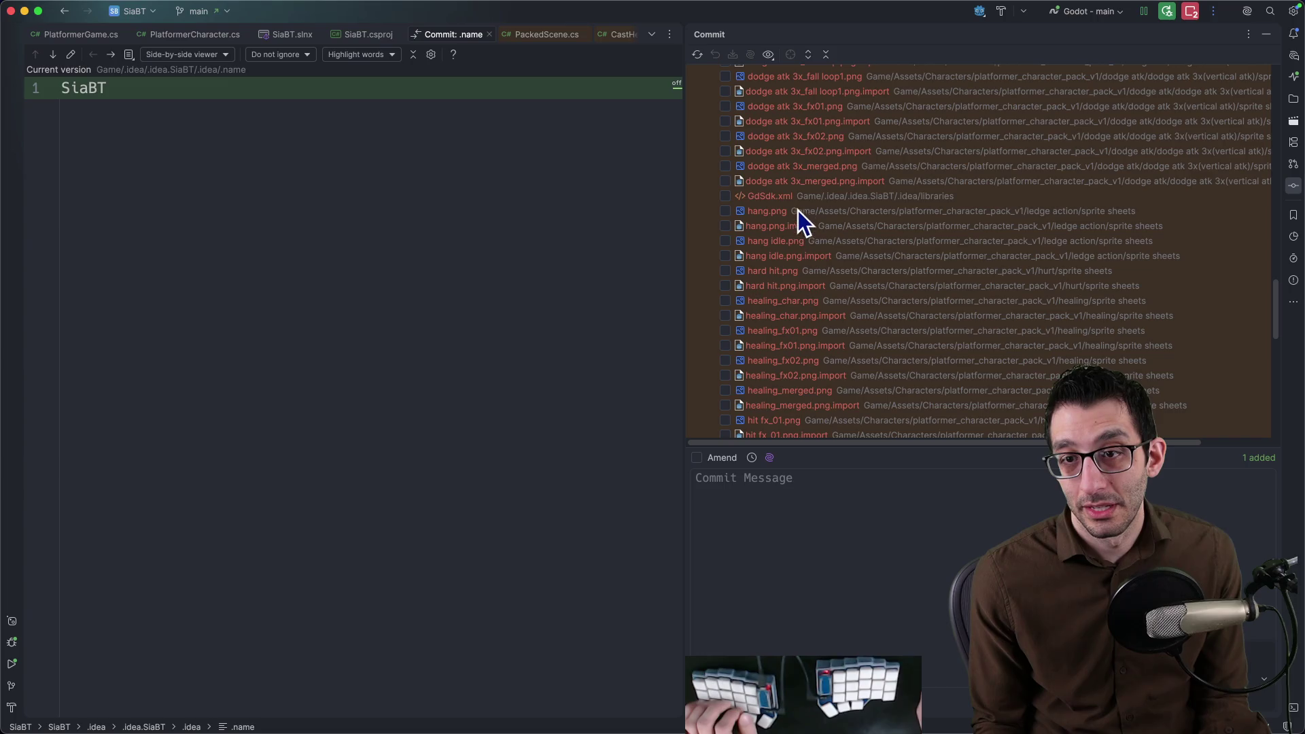
Preview GdSdk.xml from the .idea libraries and tick it for the commit.
left_click(797, 198)
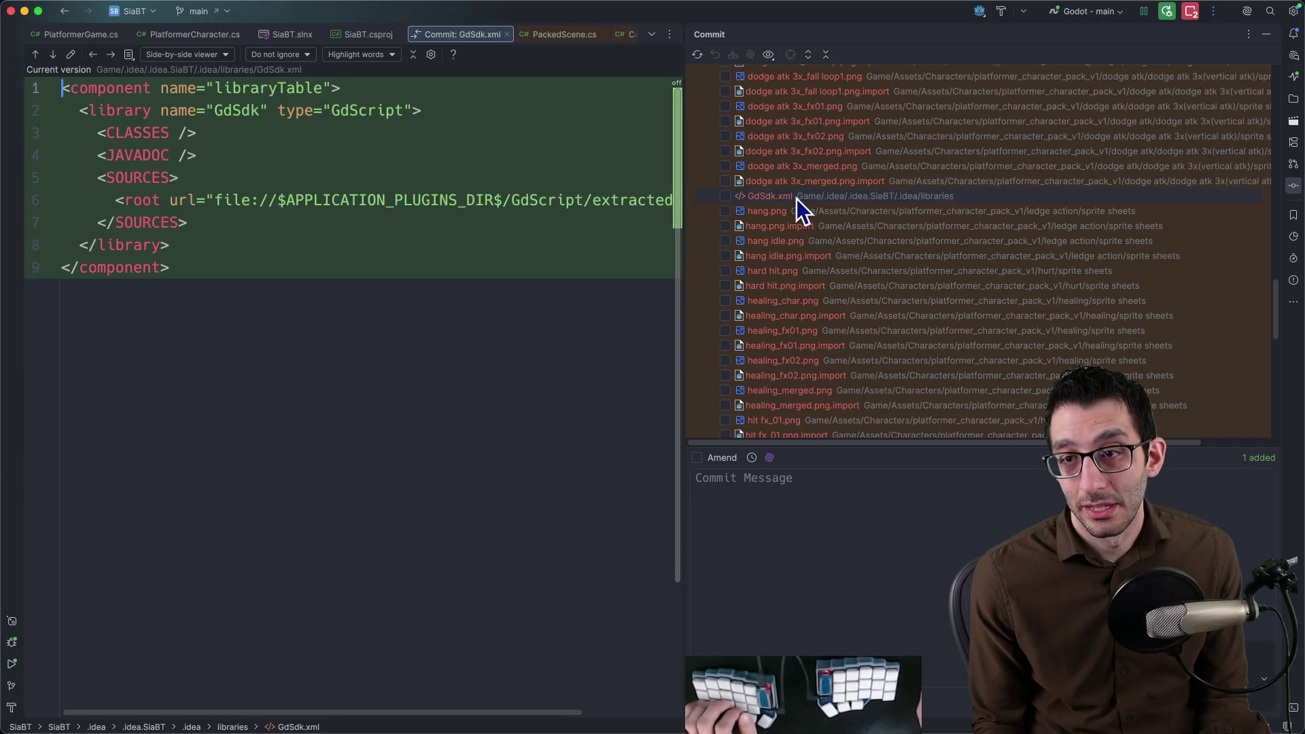
left_click(744, 197)
key("space")
scroll(789, 220, "down", 3)
scroll(782, 242, "down", 1)
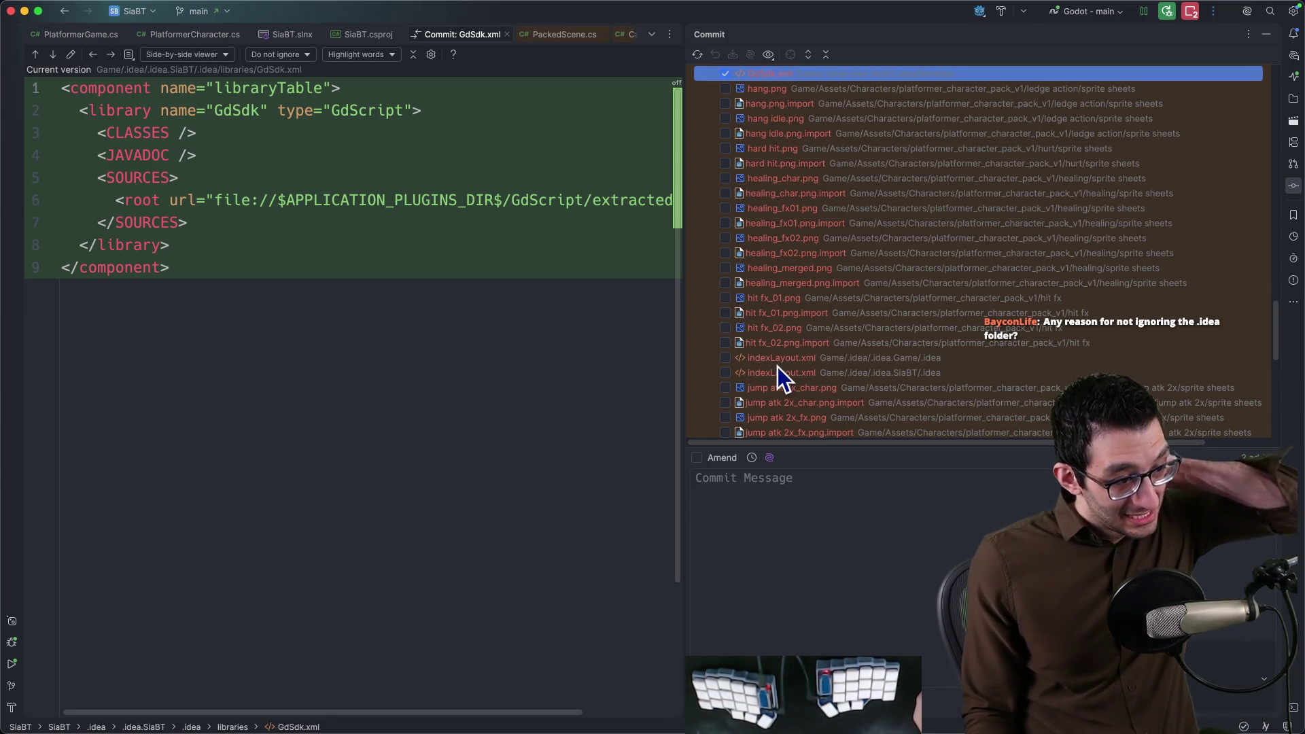
left_click(546, 346)
key("super+shift+o")
type("gitignore")
Open the project .gitignore and step through its 'idea' rule matches, including .idea/**/libraries.
key("Return")
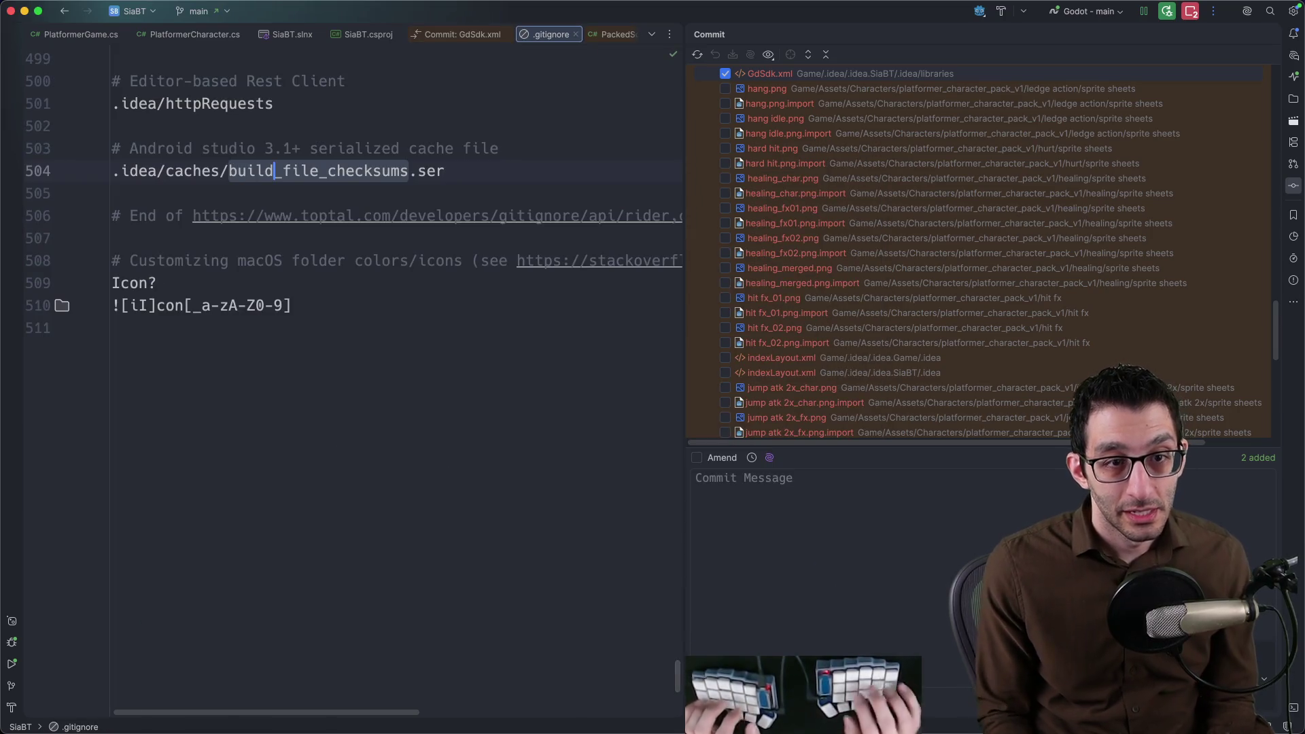
key("super+f")
type("idea")
key("Return")
key("Return")
key("Return")
key("Return")
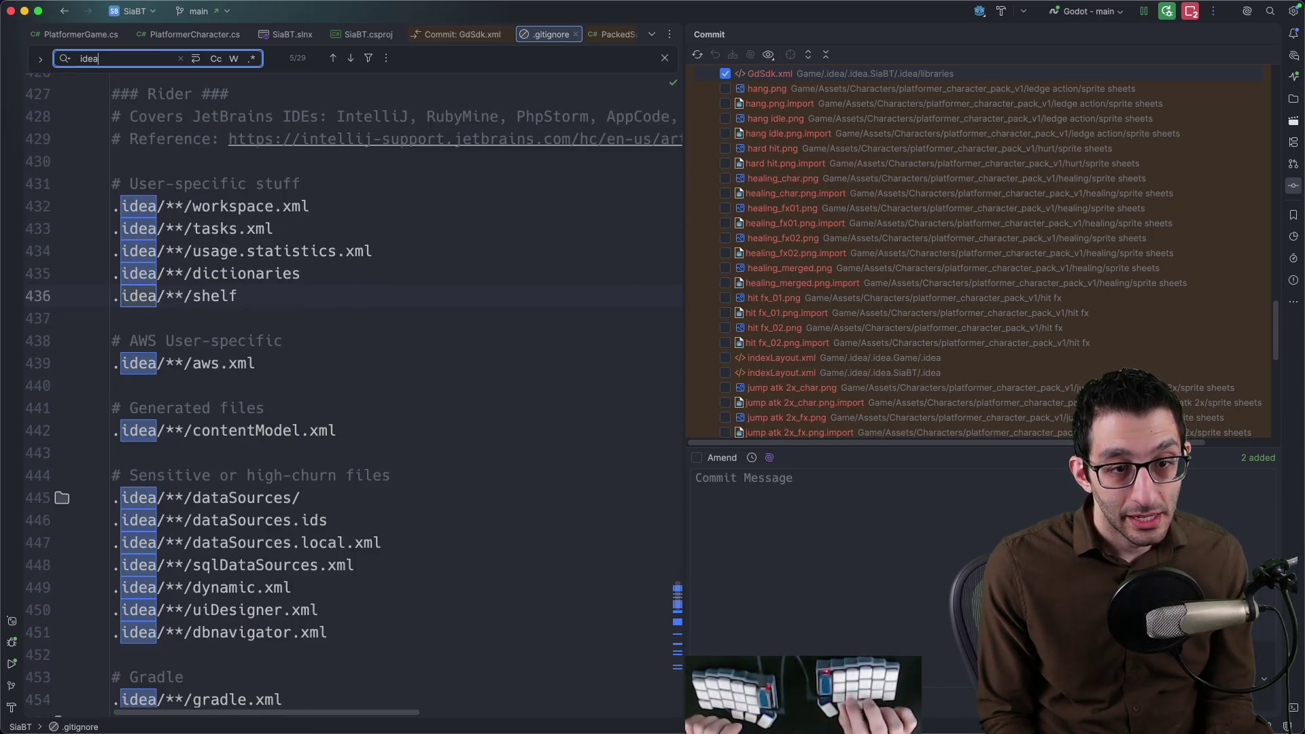
key("Return")
key("Return")
key("Return")
key("Return")
key("Return")
key("Return")
key("Return")
key("Return")
key("Return")
key("Return")
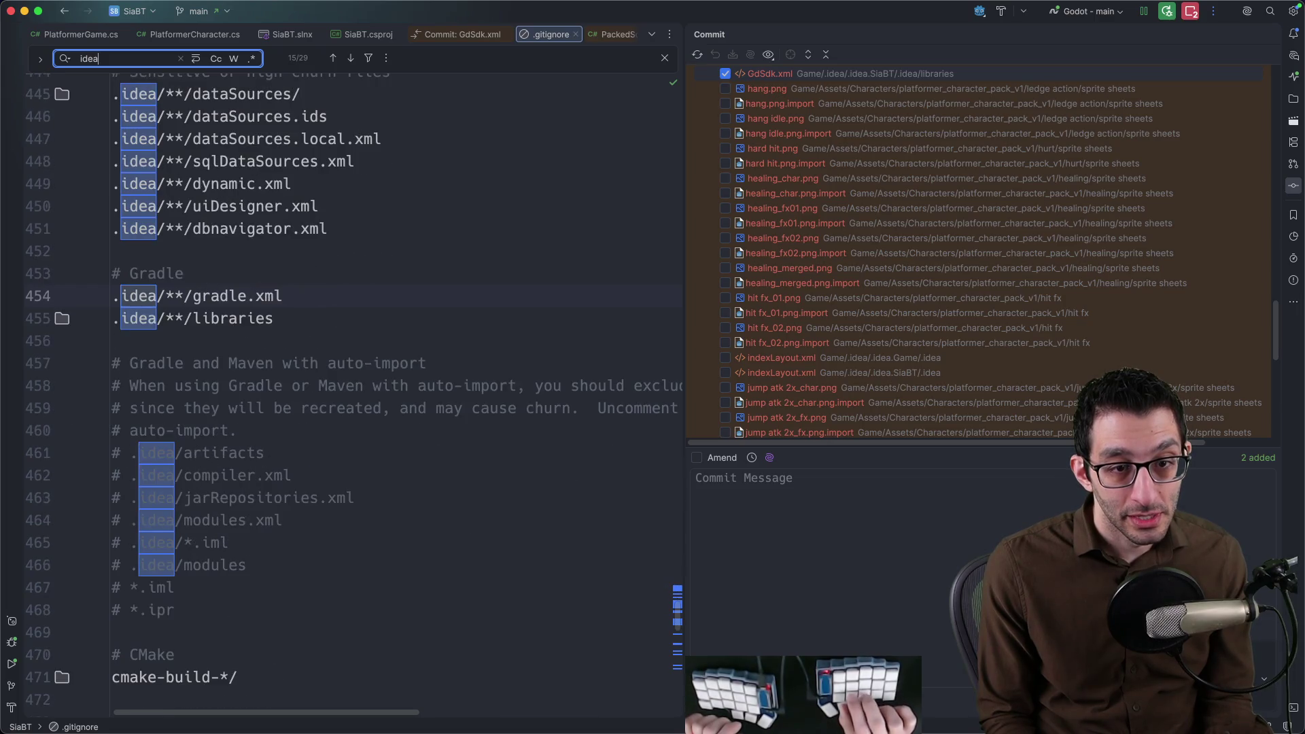
key("Return")
key("Return")
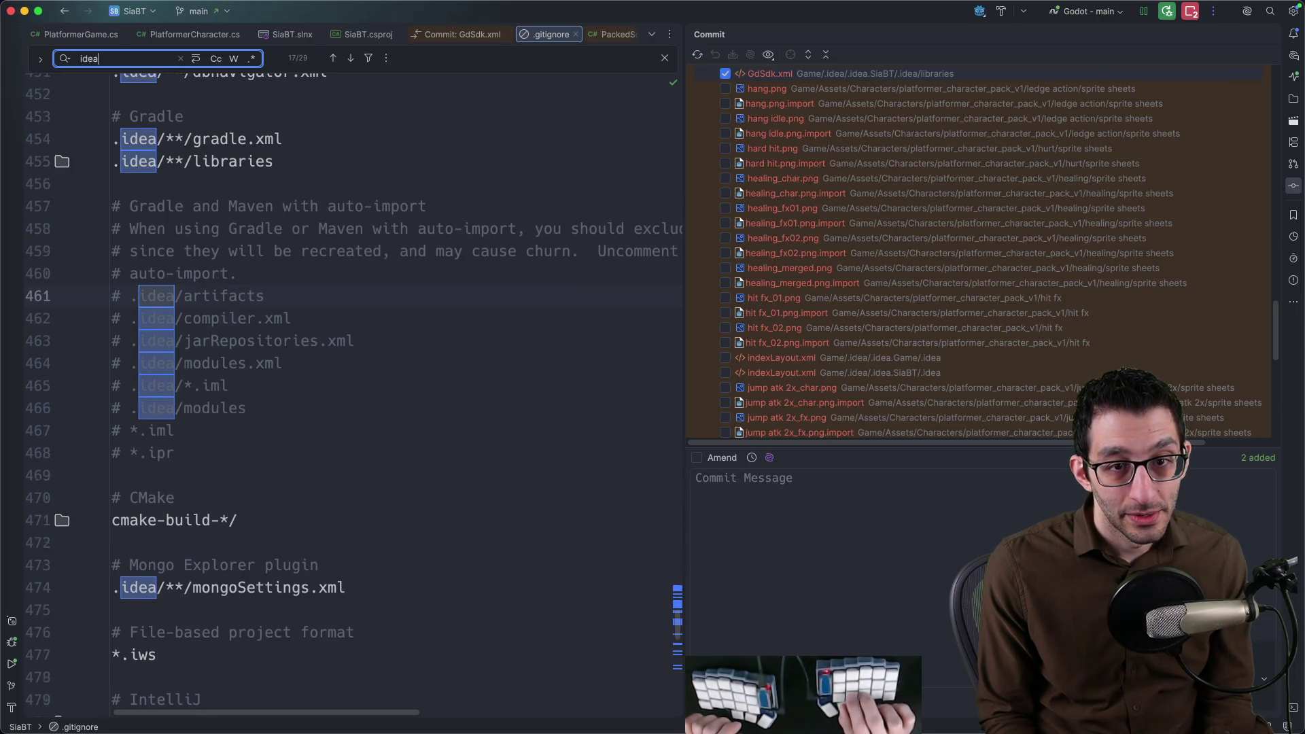
key("Return")
key("Return")
key("Return")
key("Return")
key("Return")
key("Return")
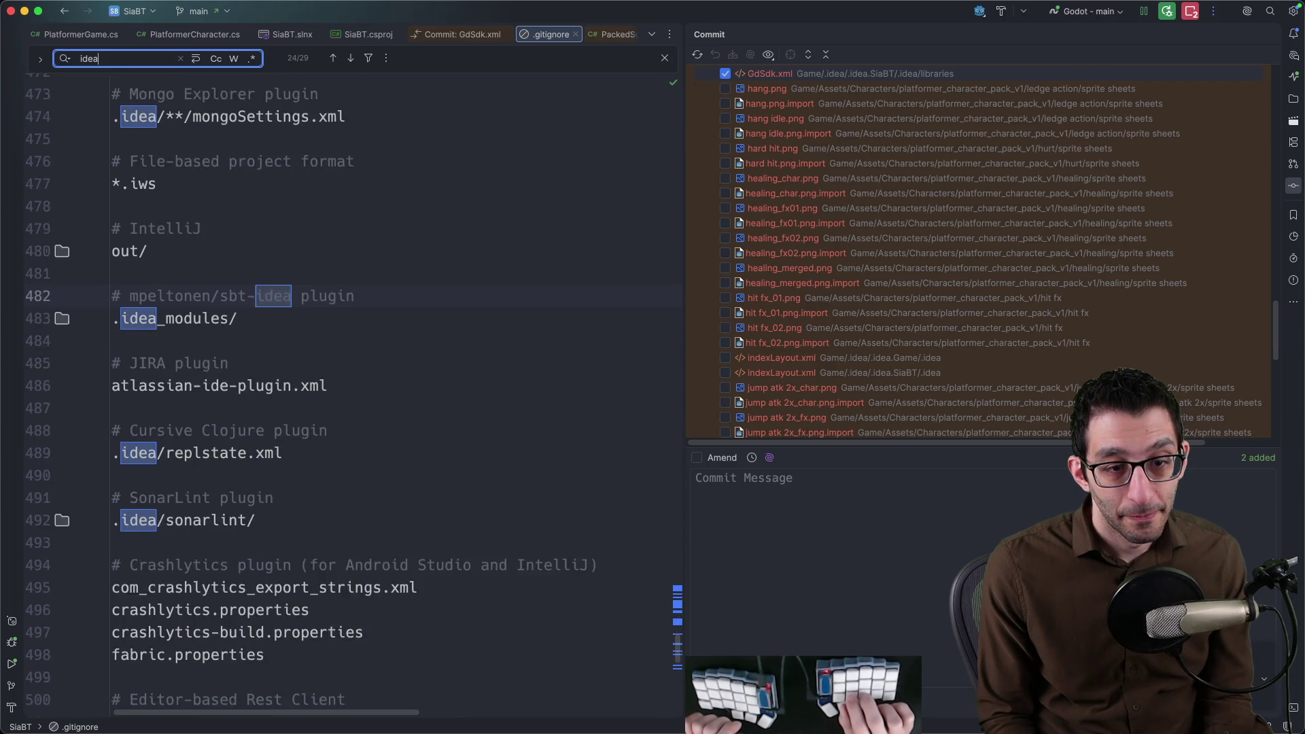
key("Return")
key("Escape")
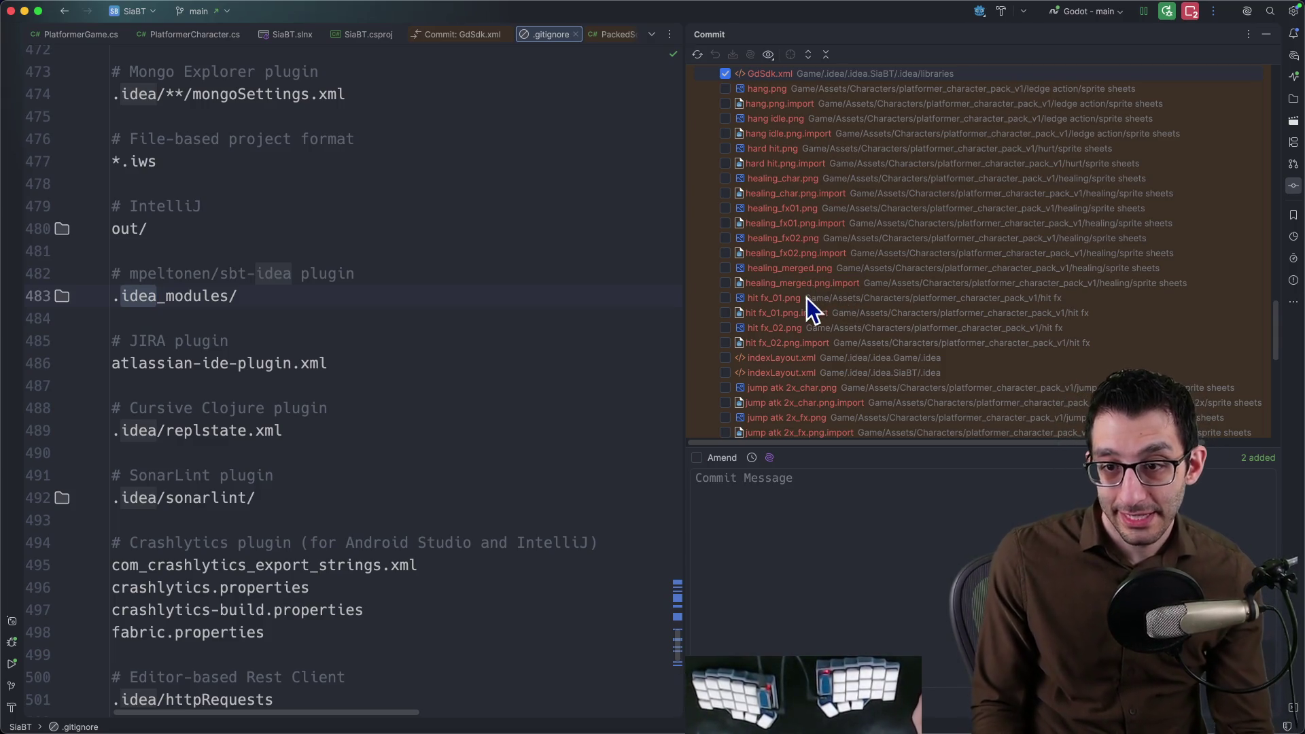
scroll(734, 351, "down", 3)
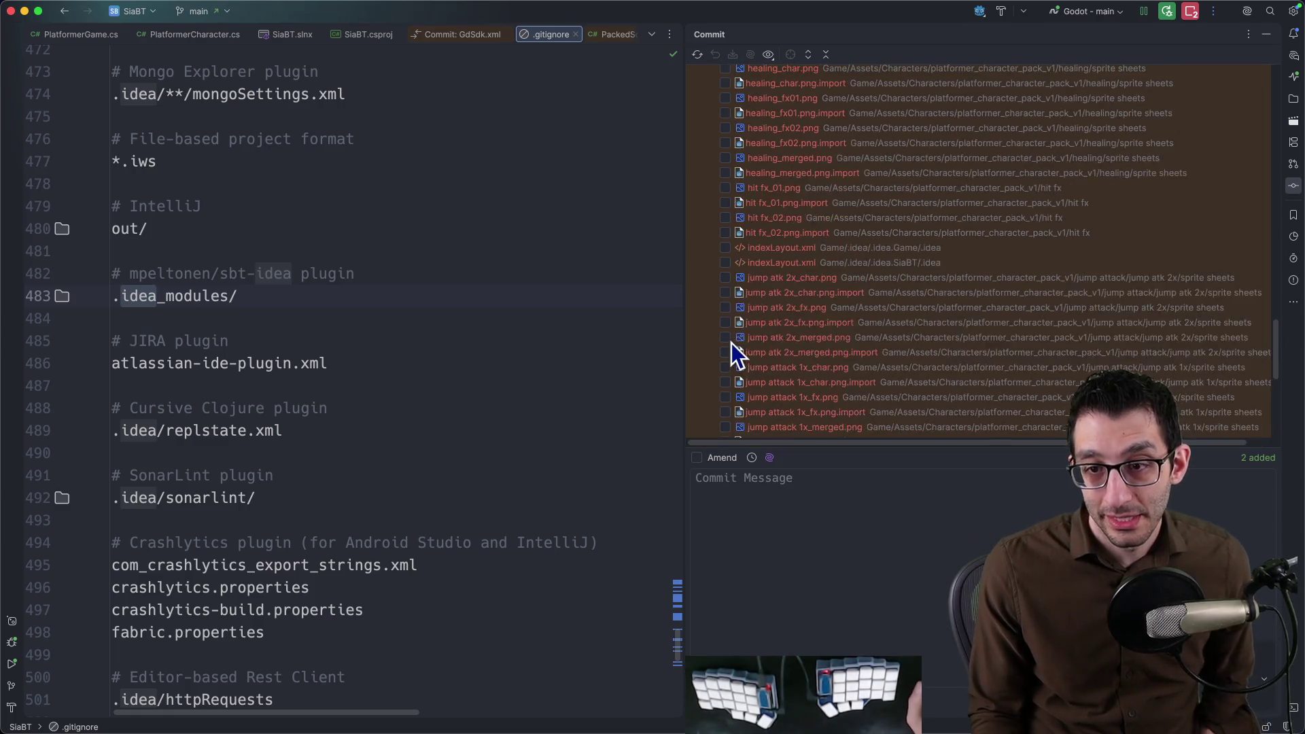
Tick indexLayout.xml and the vcs.xml files, then delete the .name and GdSdk.xml files from disk.
left_click(725, 249)
scroll(834, 314, "down", 5)
scroll(786, 334, "down", 5)
left_click(726, 340)
left_click(725, 354)
scroll(829, 358, "up", 5)
scroll(830, 350, "up", 5)
scroll(831, 350, "up", 5)
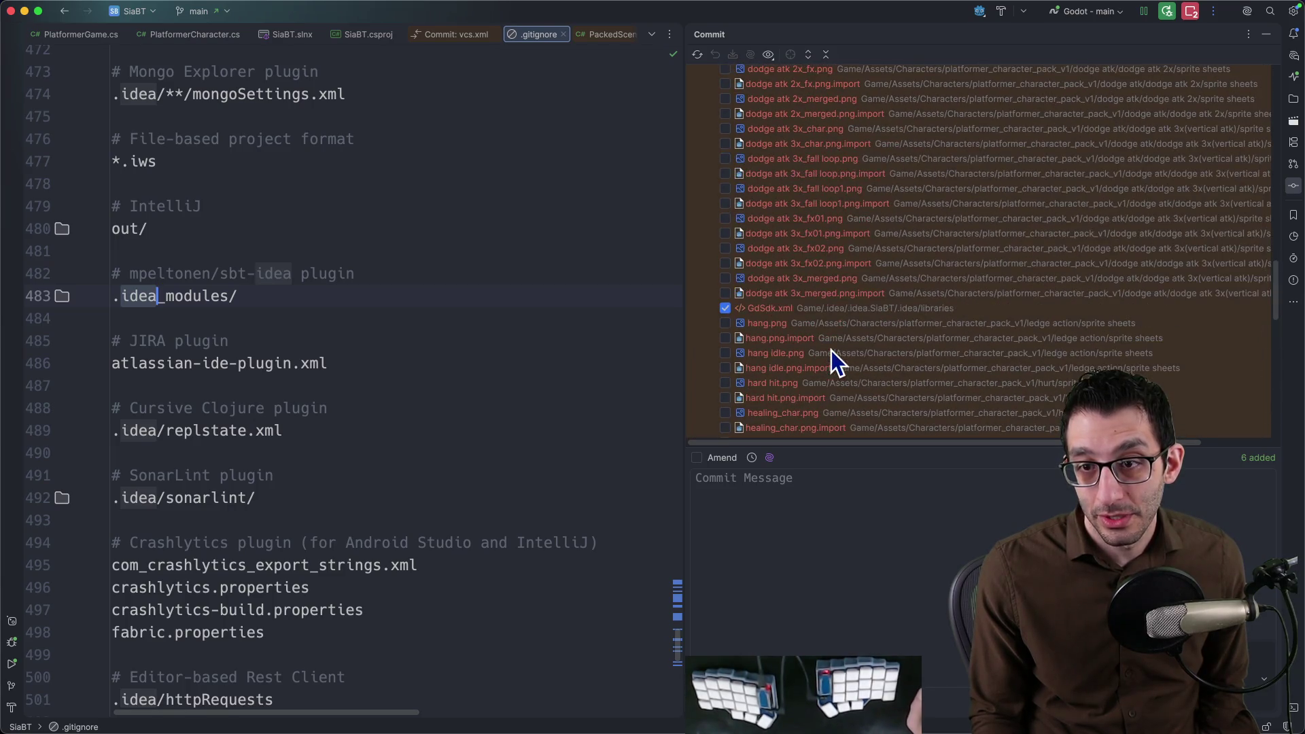
scroll(831, 350, "up", 3)
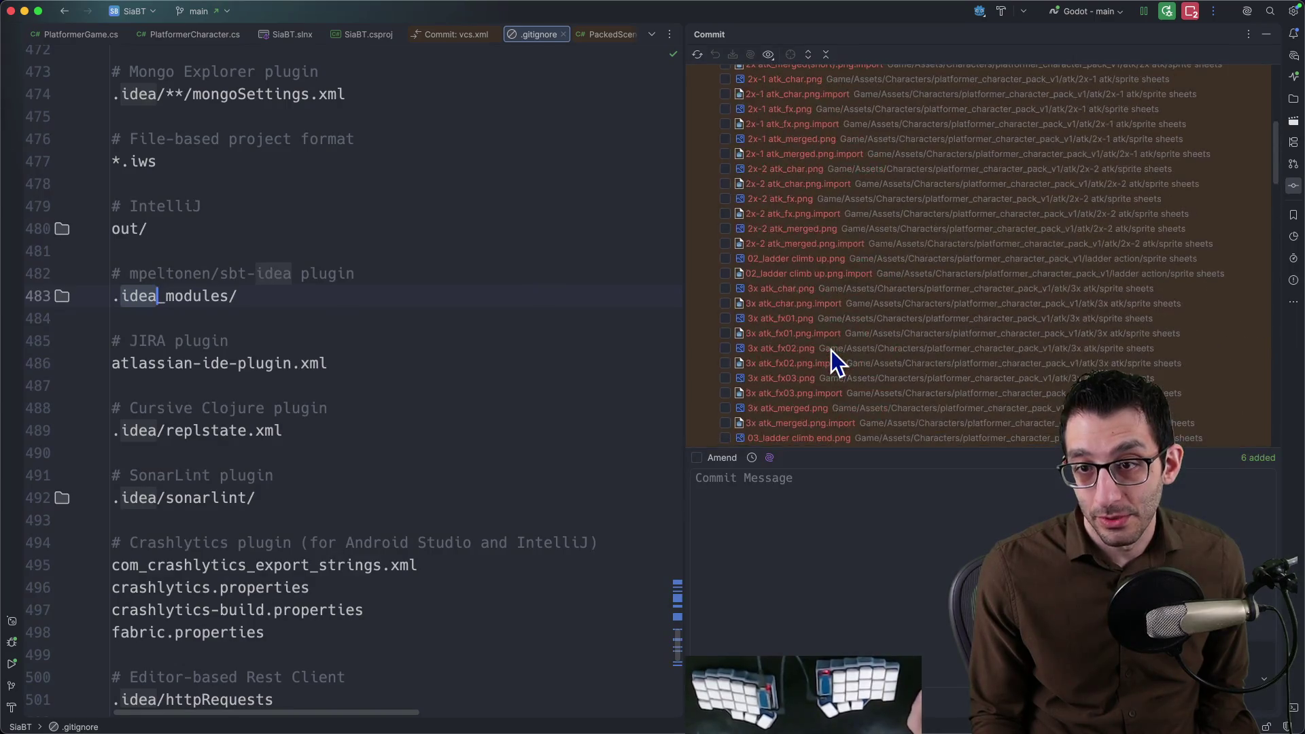
scroll(830, 350, "up", 3)
right_click(775, 109)
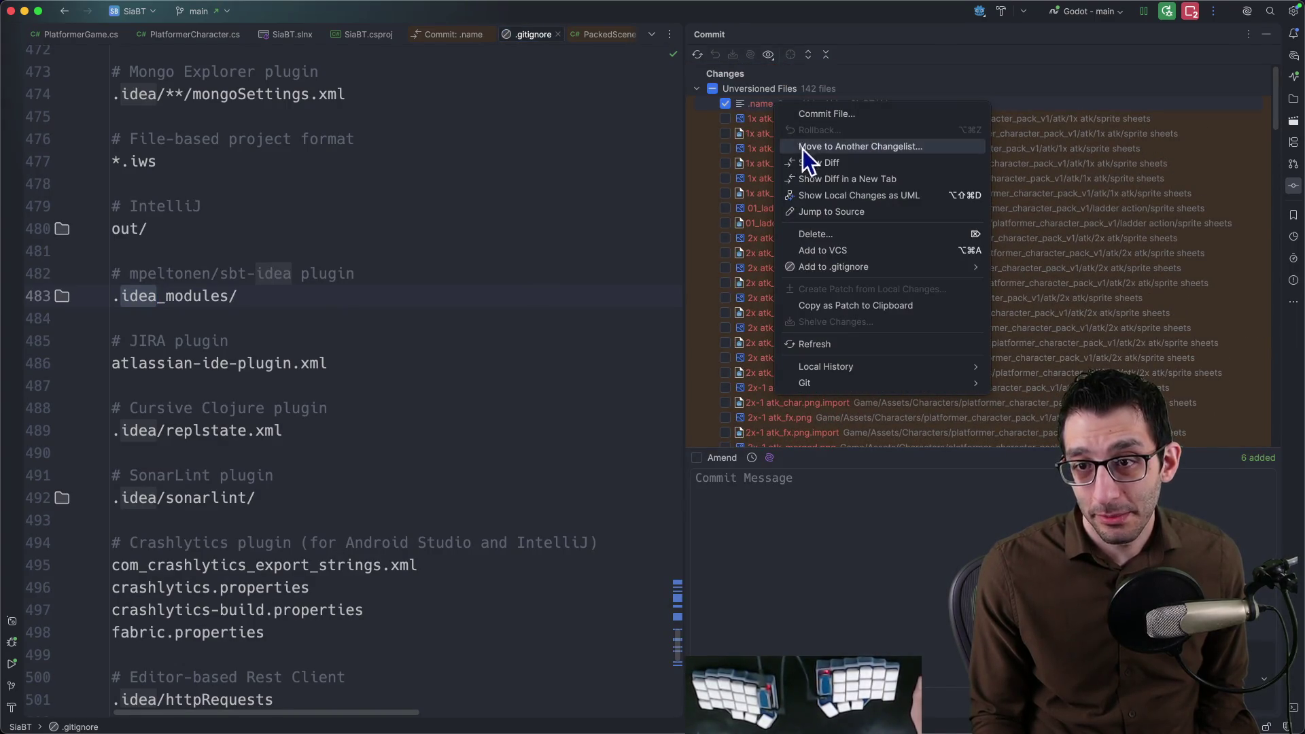
left_click(832, 234)
left_click(726, 259)
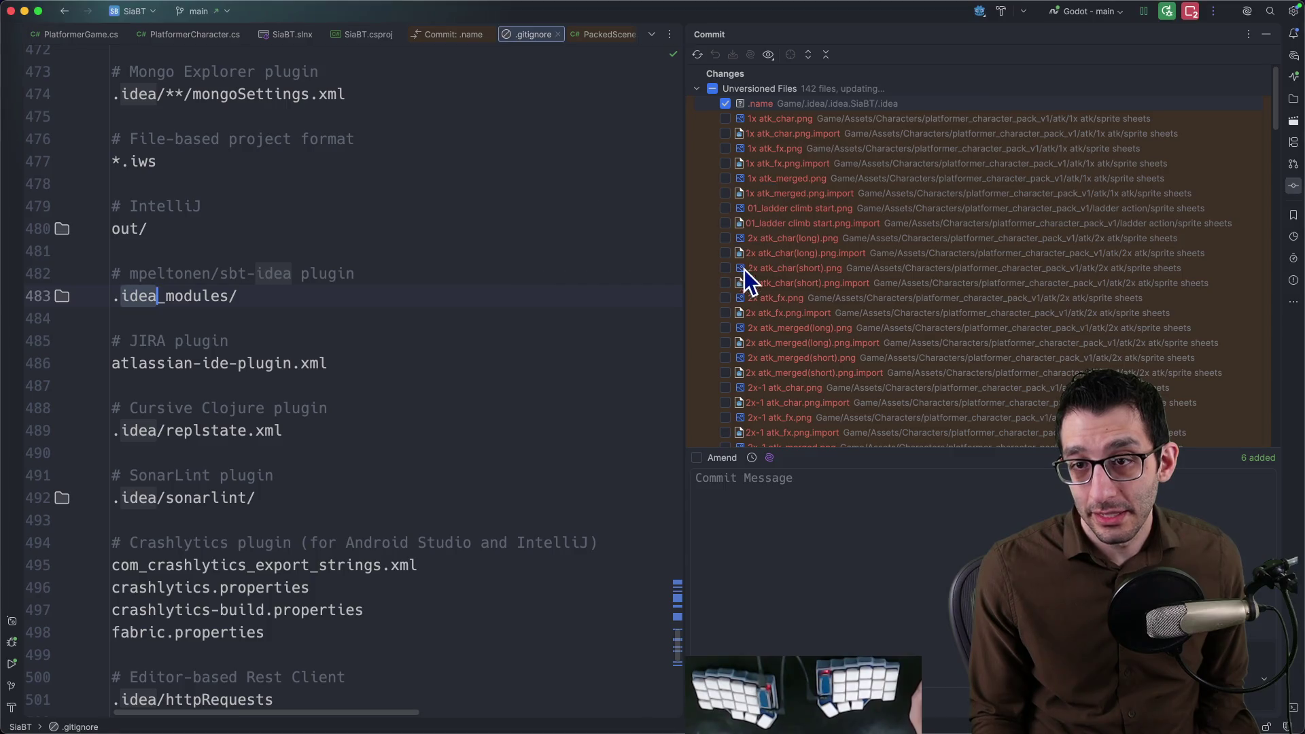
scroll(802, 221, "down", 5)
scroll(834, 255, "down", 10)
scroll(832, 264, "down", 5)
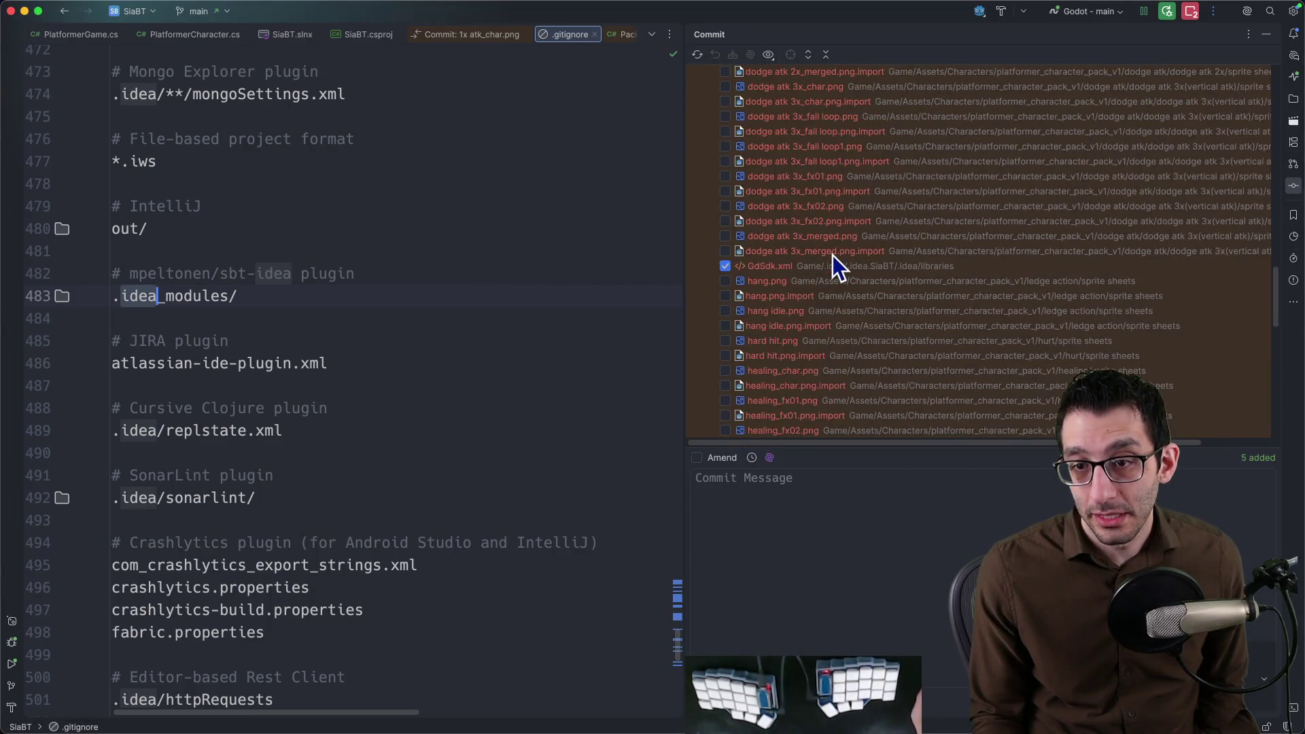
scroll(830, 261, "down", 5)
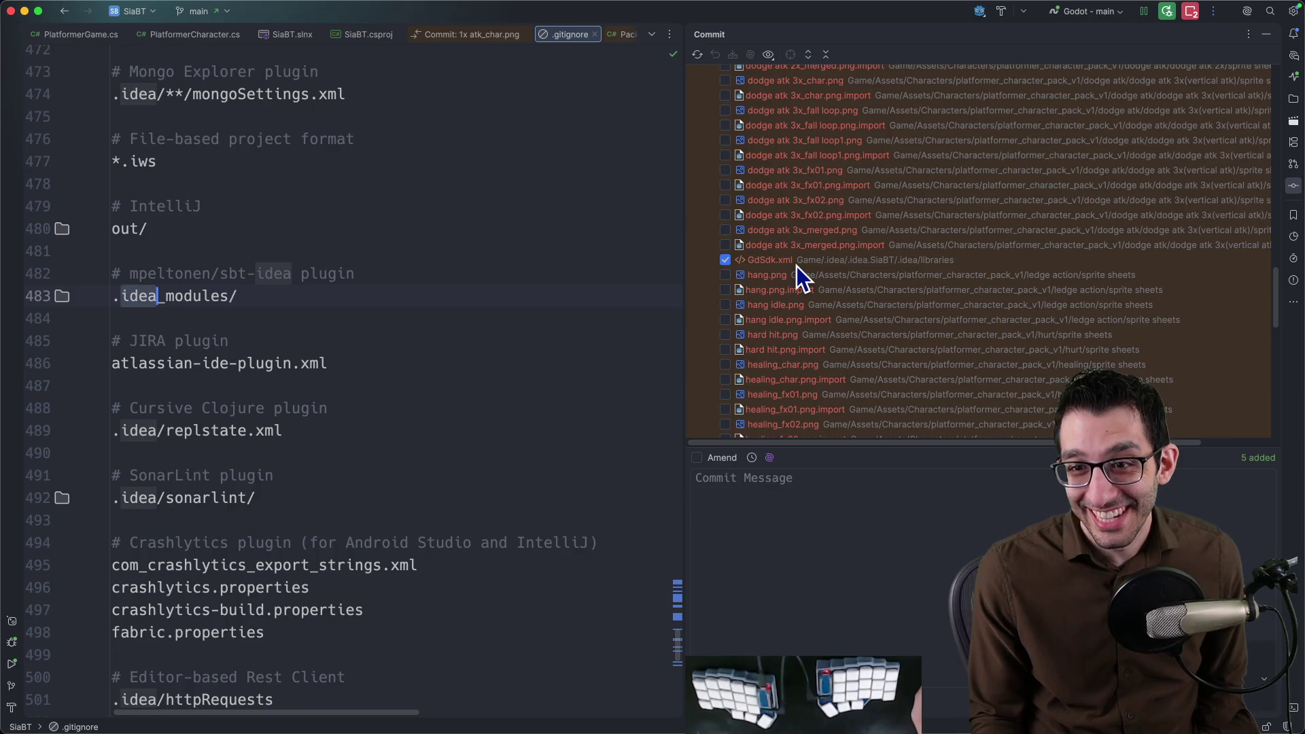
right_click(802, 267)
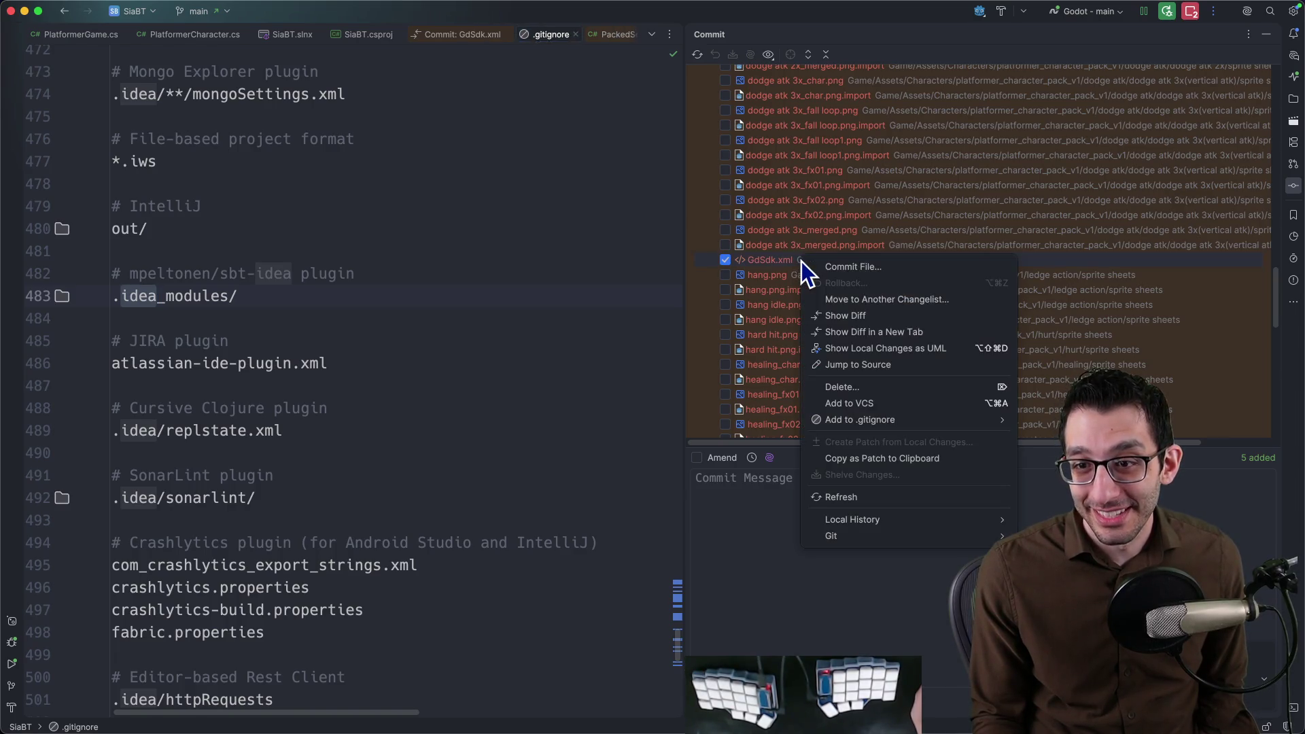
left_click(843, 388)
left_click(755, 256)
scroll(852, 272, "down", 5)
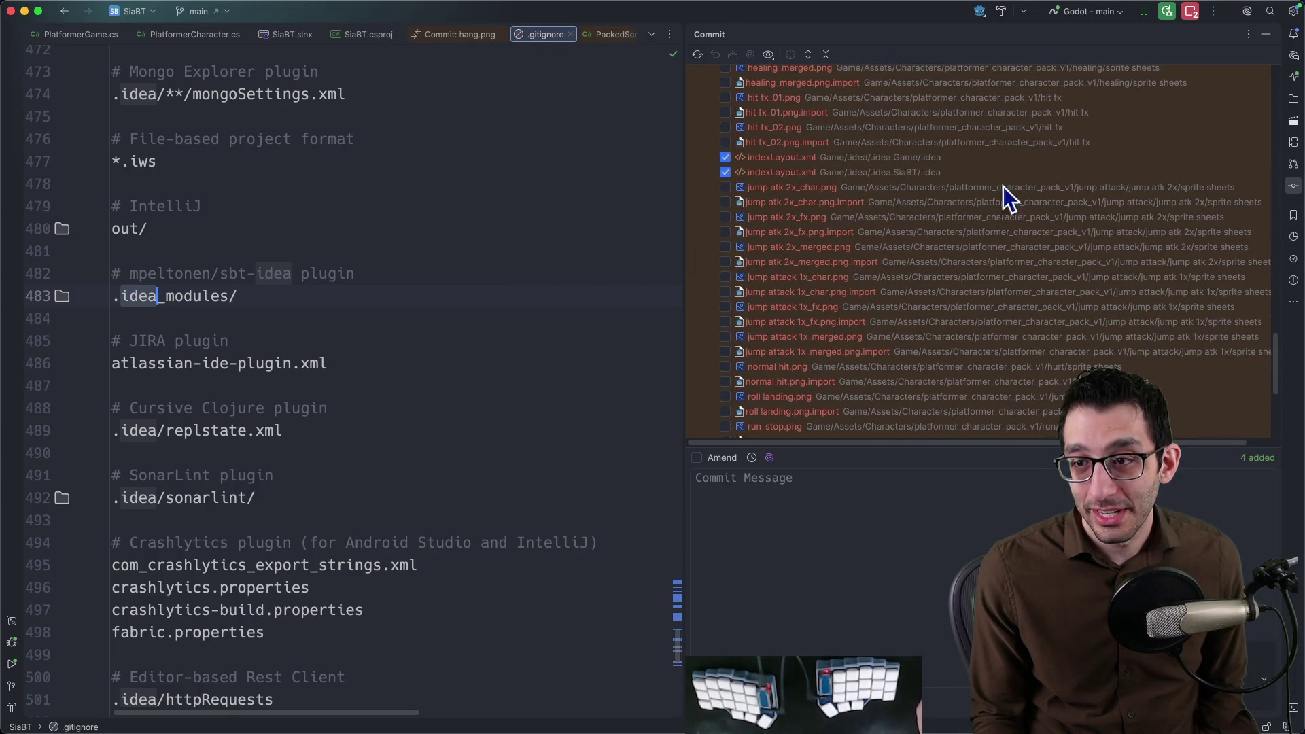
Delete the .idea indexLayout.xml file via the commit list context menu.
right_click(1051, 170)
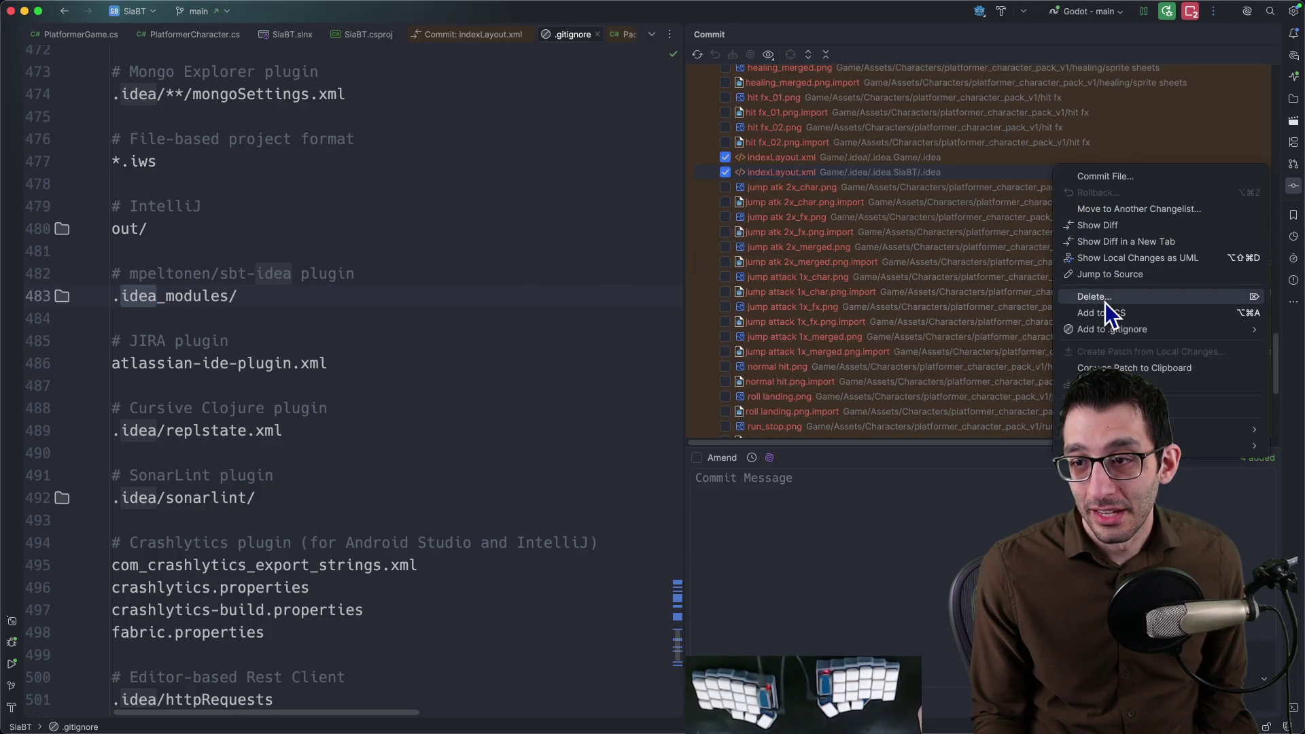
left_click(1298, 361)
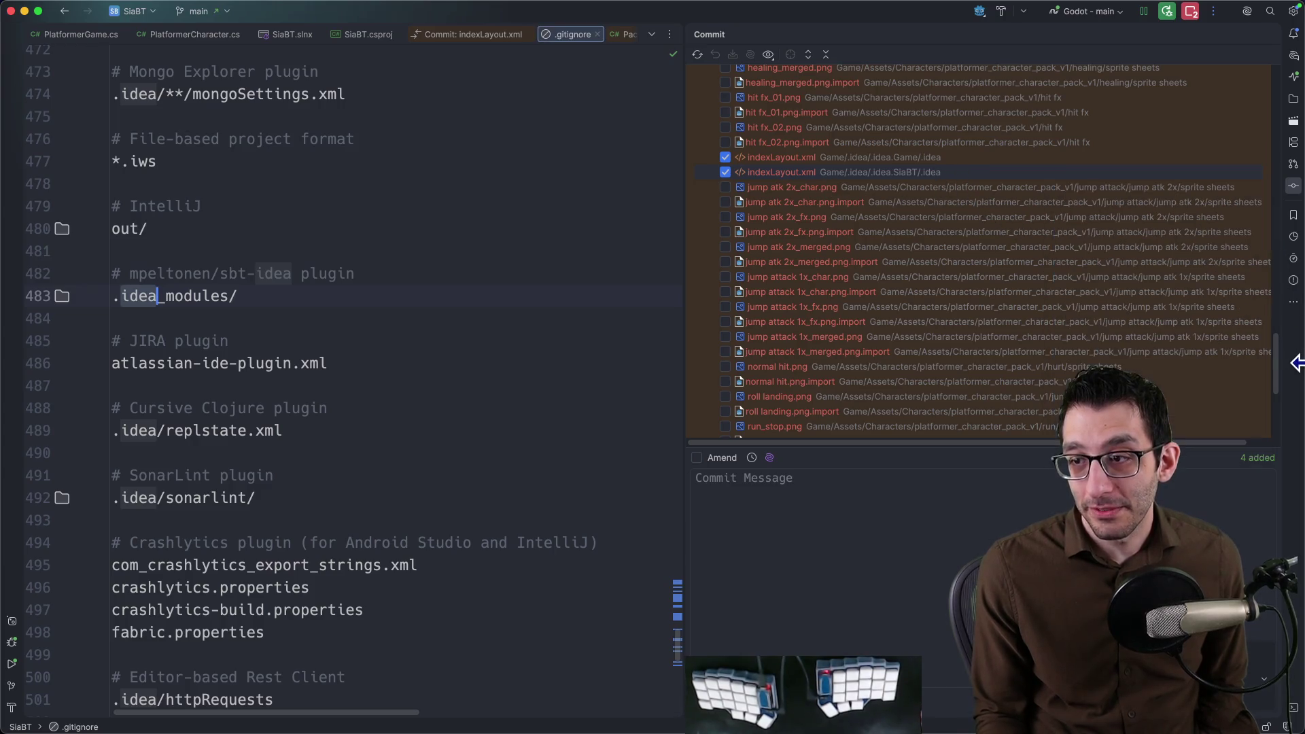
left_click_drag(1283, 376, 1258, 82)
right_click(1023, 87)
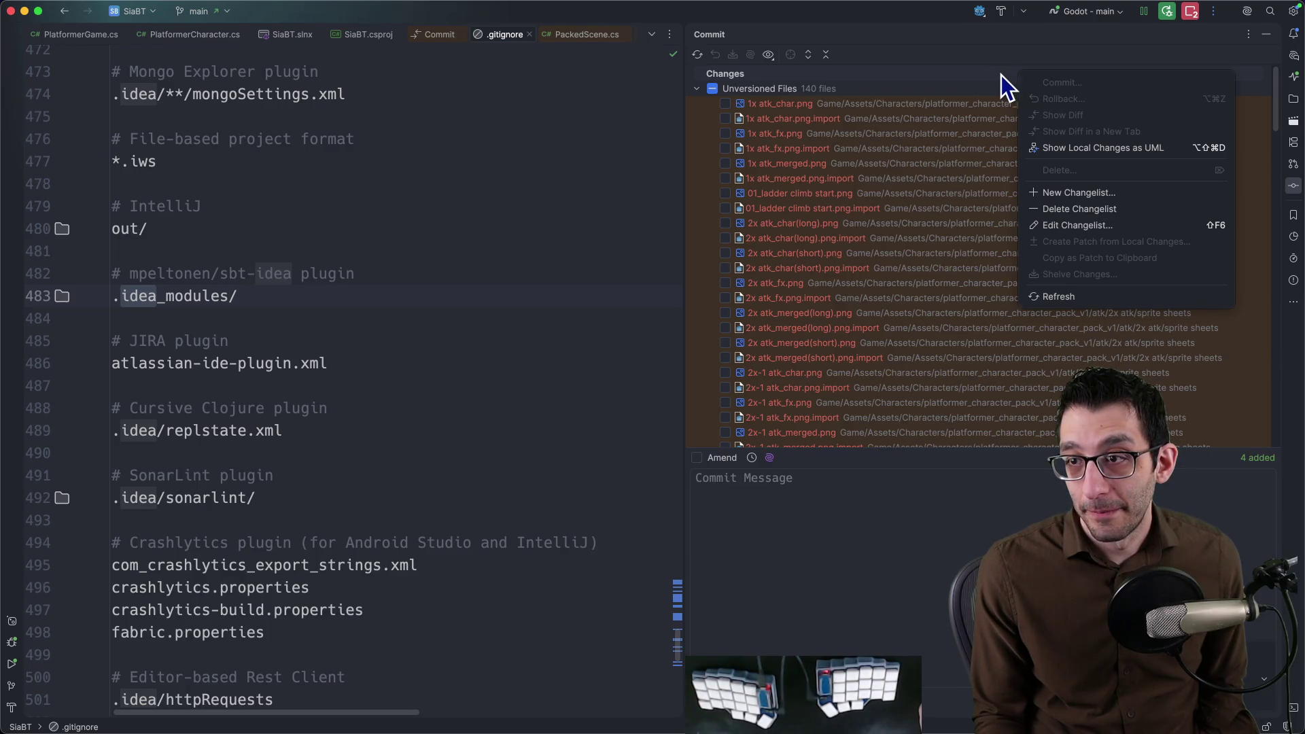
left_click(1001, 75)
scroll(1175, 139, "down", 10)
scroll(921, 199, "down", 5)
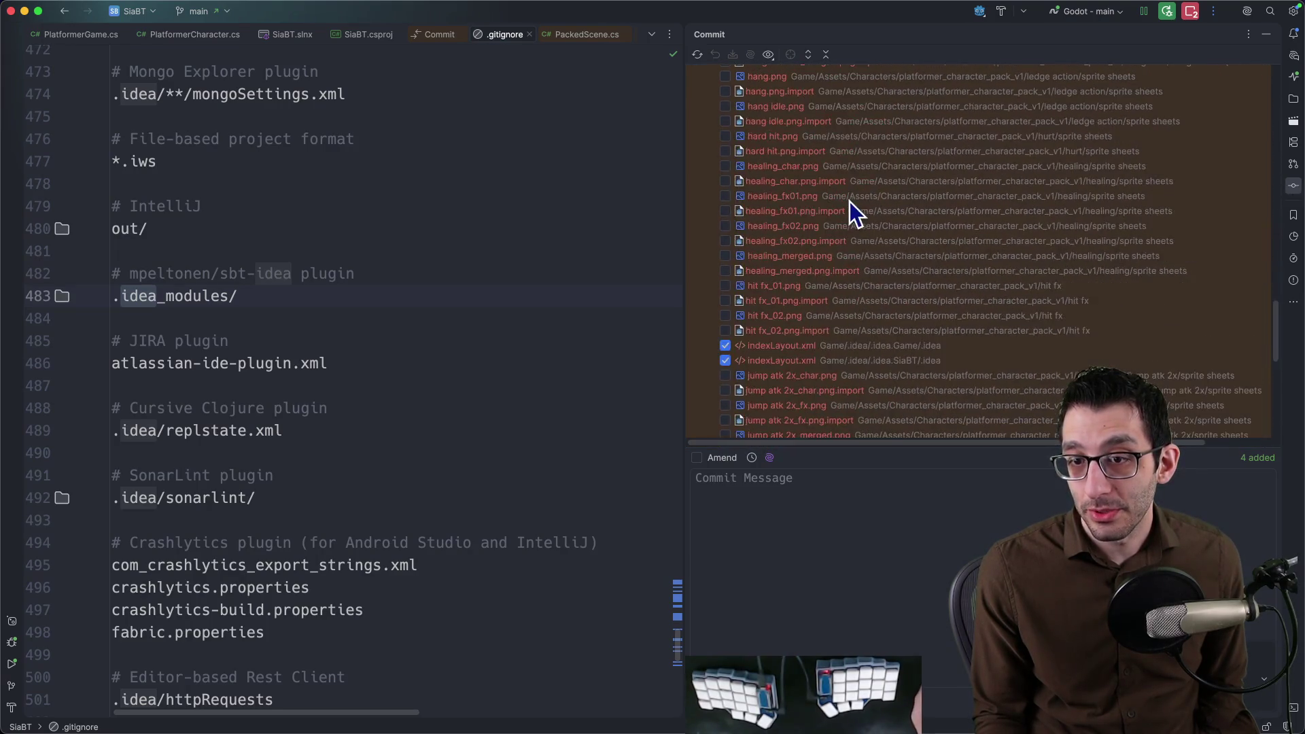
right_click(798, 186)
key("Escape")
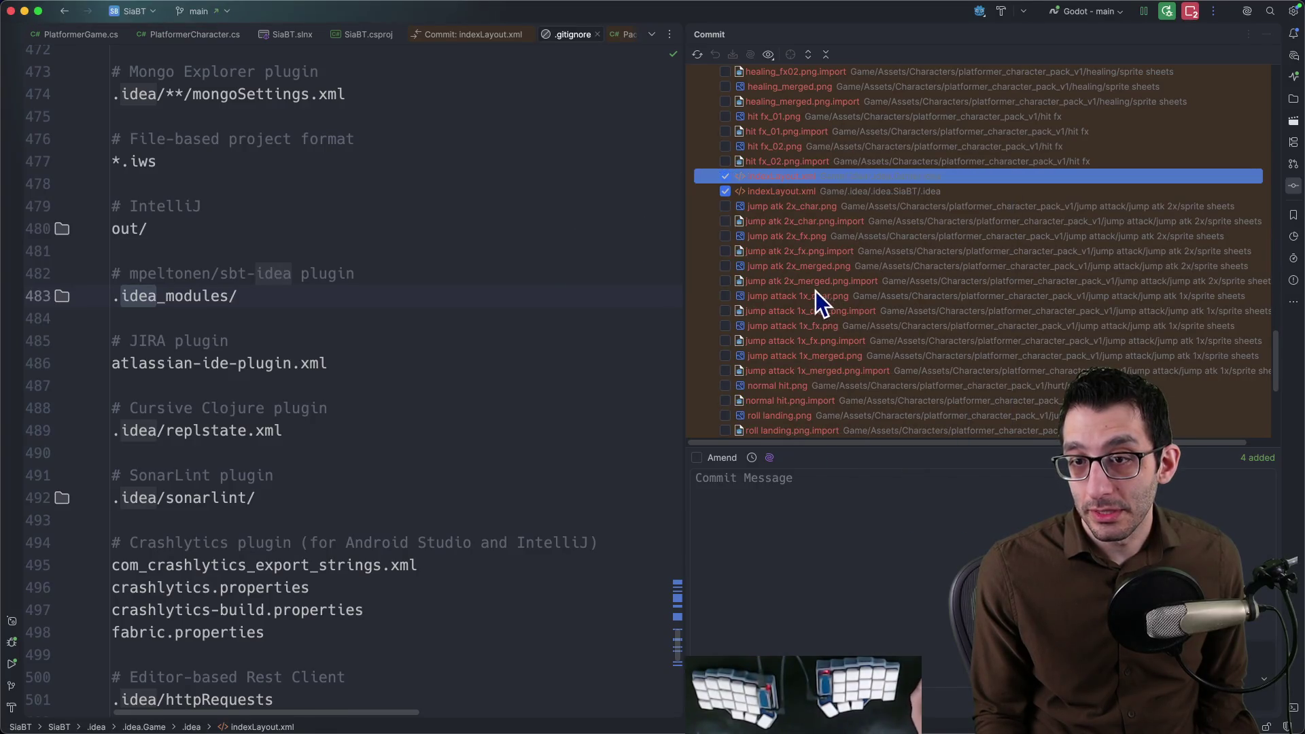
right_click(811, 190)
left_click(893, 306)
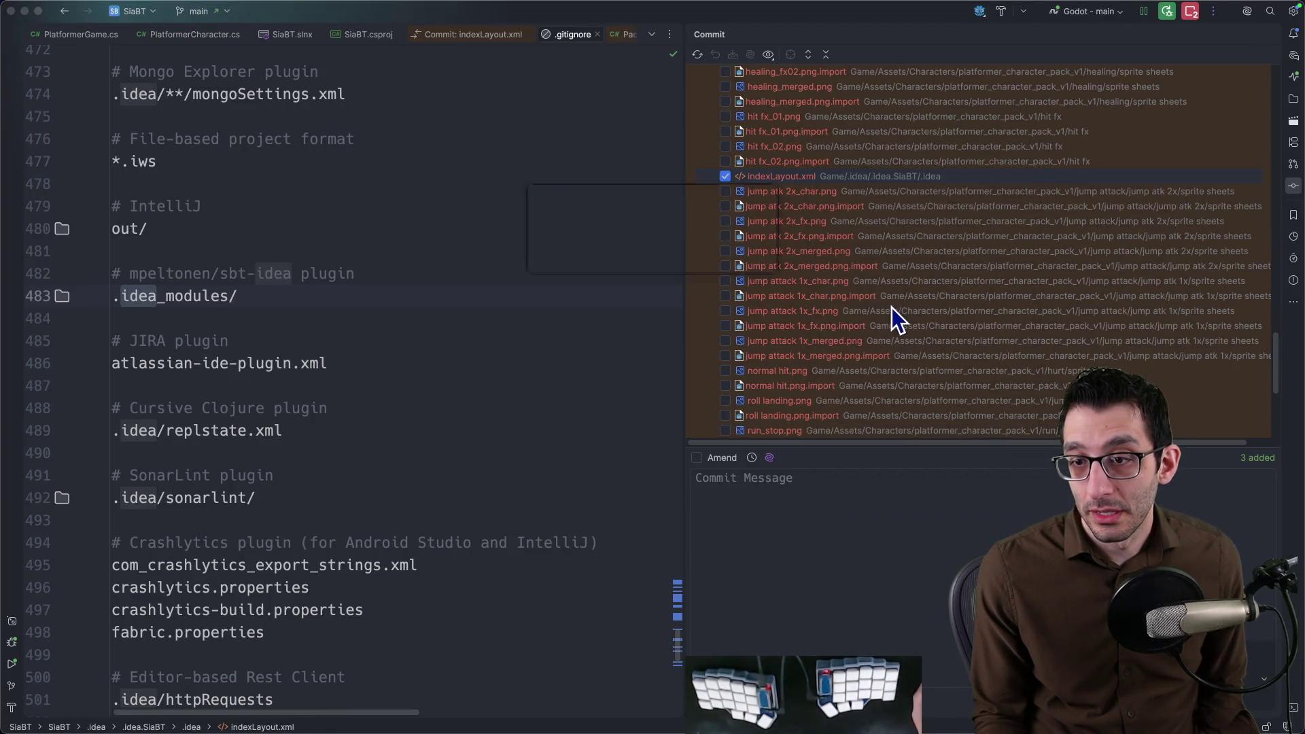
scroll(885, 254, "down", 5)
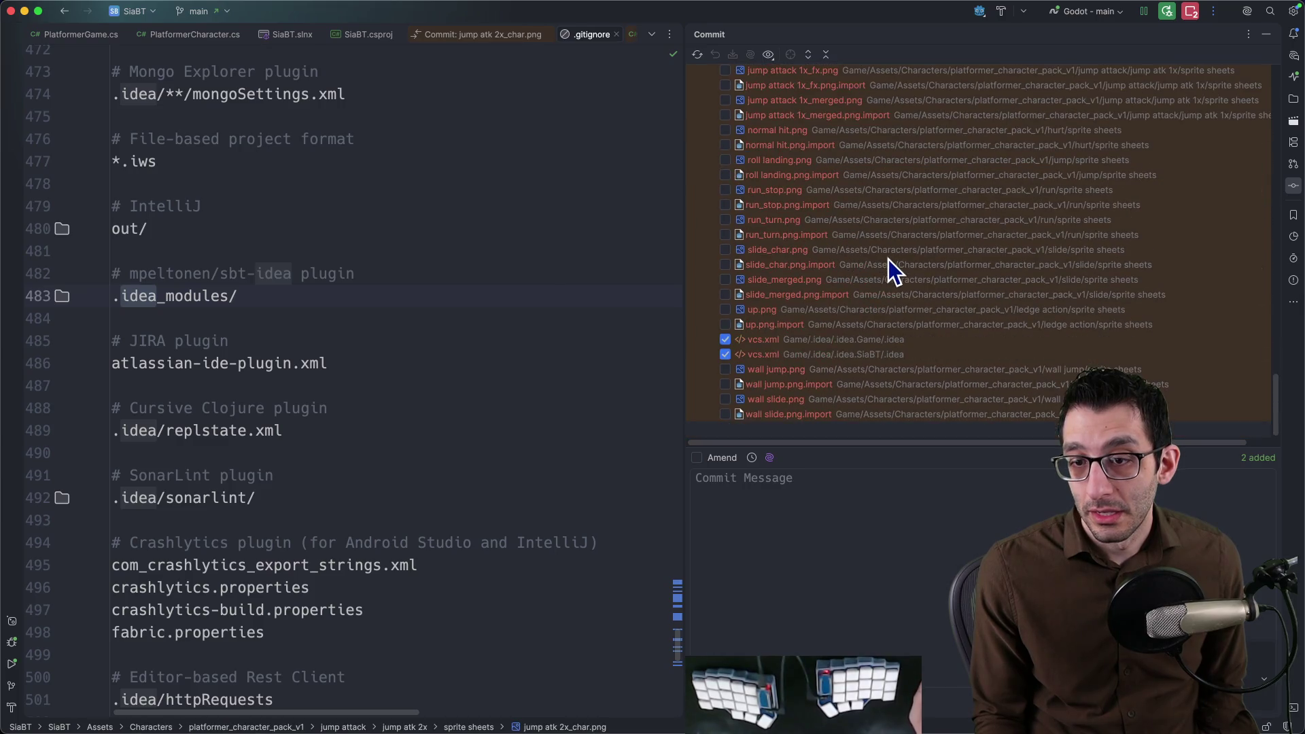
Delete the two .idea vcs.xml files, leaving 136 unversioned files.
left_click(833, 337)
right_click(839, 354)
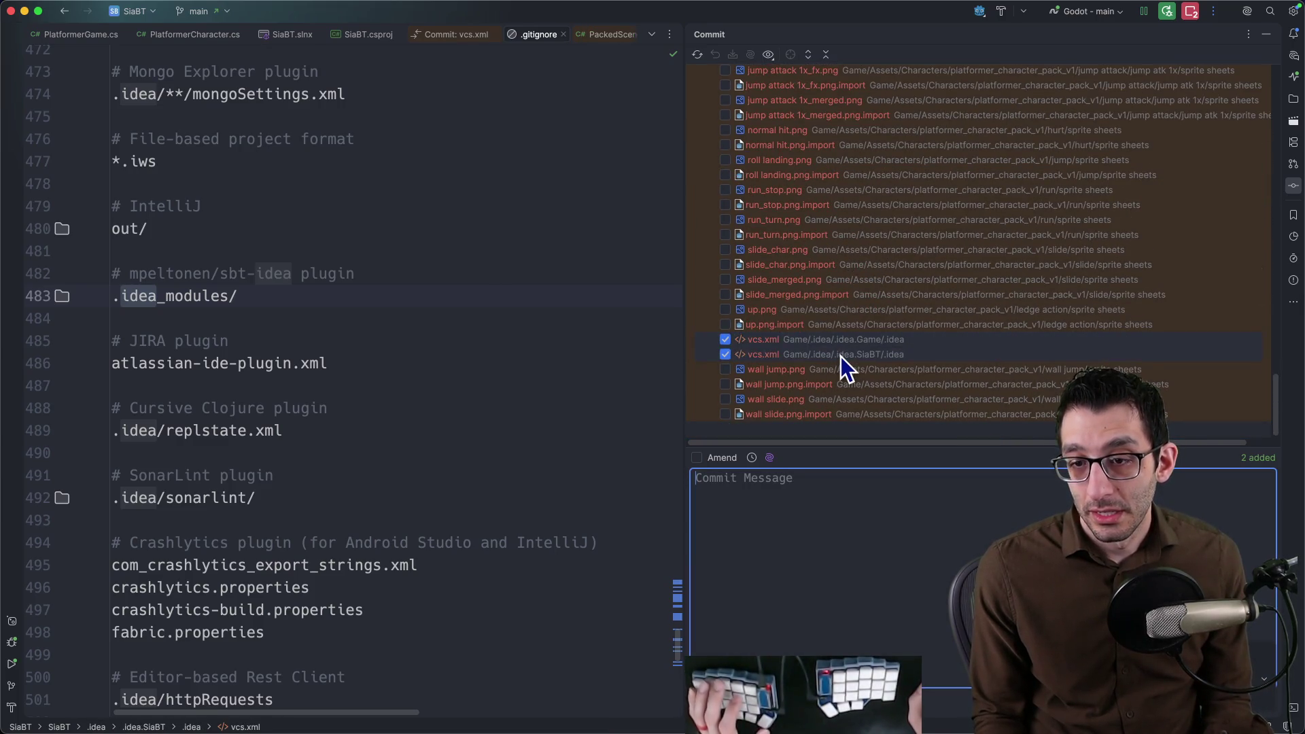
left_click(881, 482)
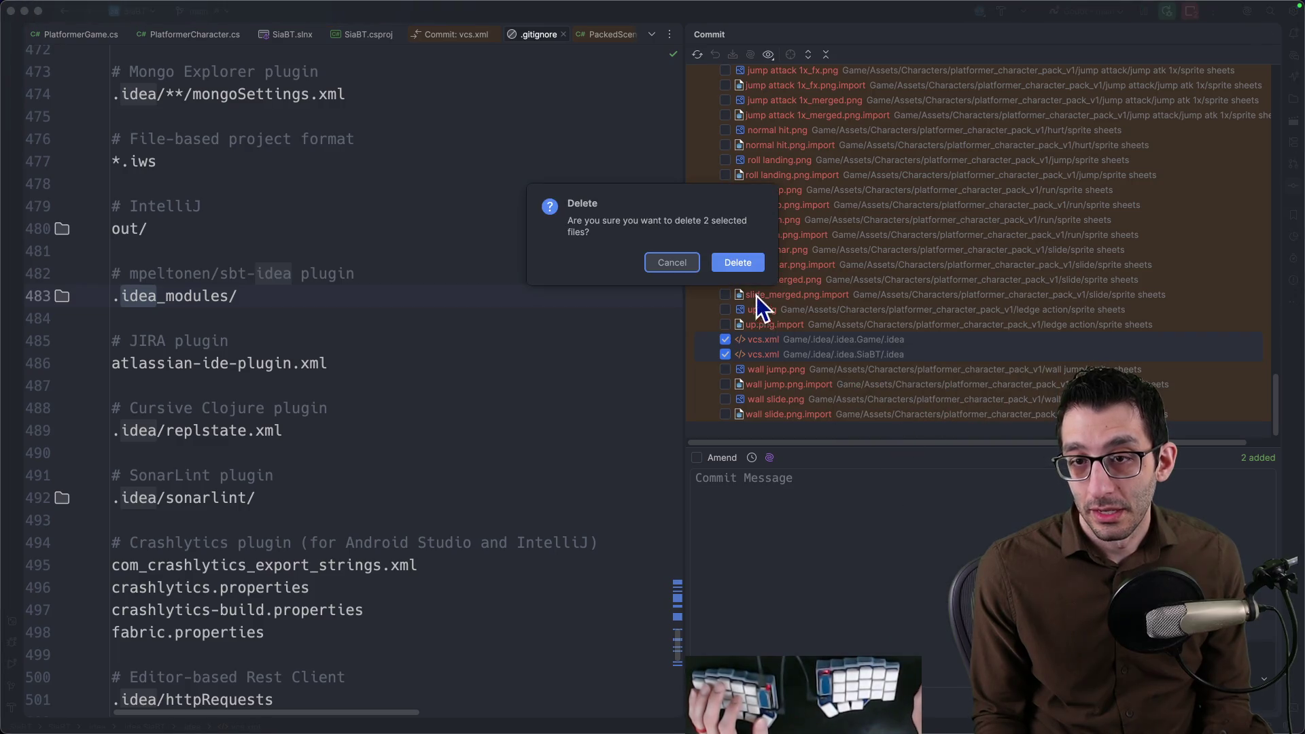
left_click(745, 265)
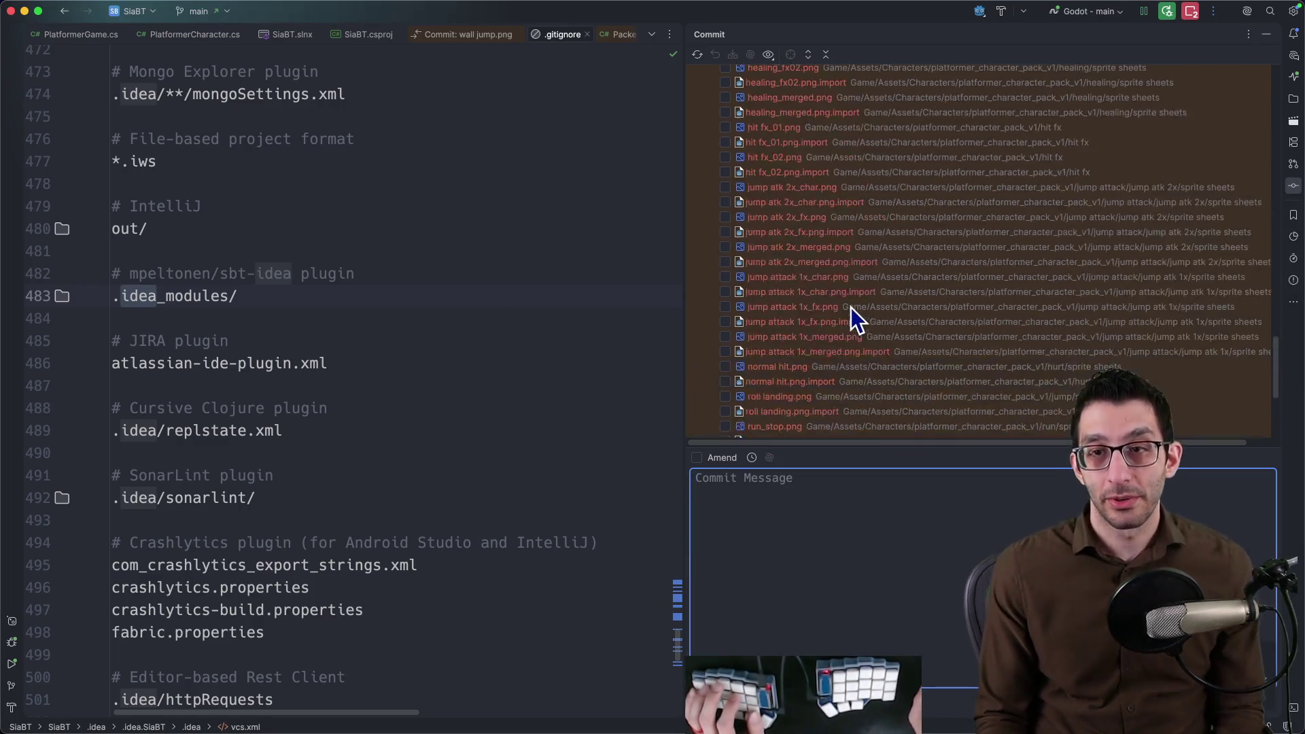
scroll(852, 311, "up", 10)
Look over the dodge atk and ladder climb sprite entries, then refocus the .gitignore text.
left_click(895, 171, "super")
left_click(887, 142, "super")
left_click(889, 113, "super")
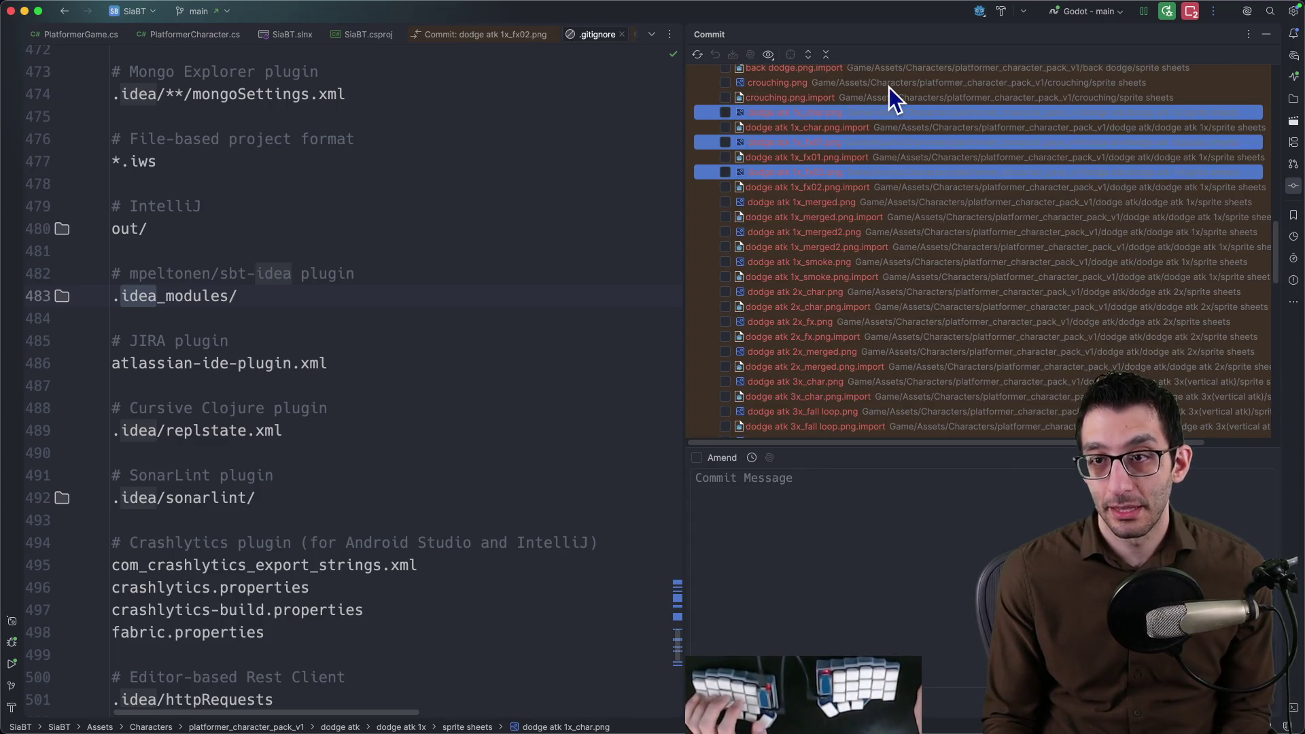
left_click(890, 82, "super")
scroll(948, 204, "up", 5)
scroll(948, 205, "up", 5)
left_click(948, 208)
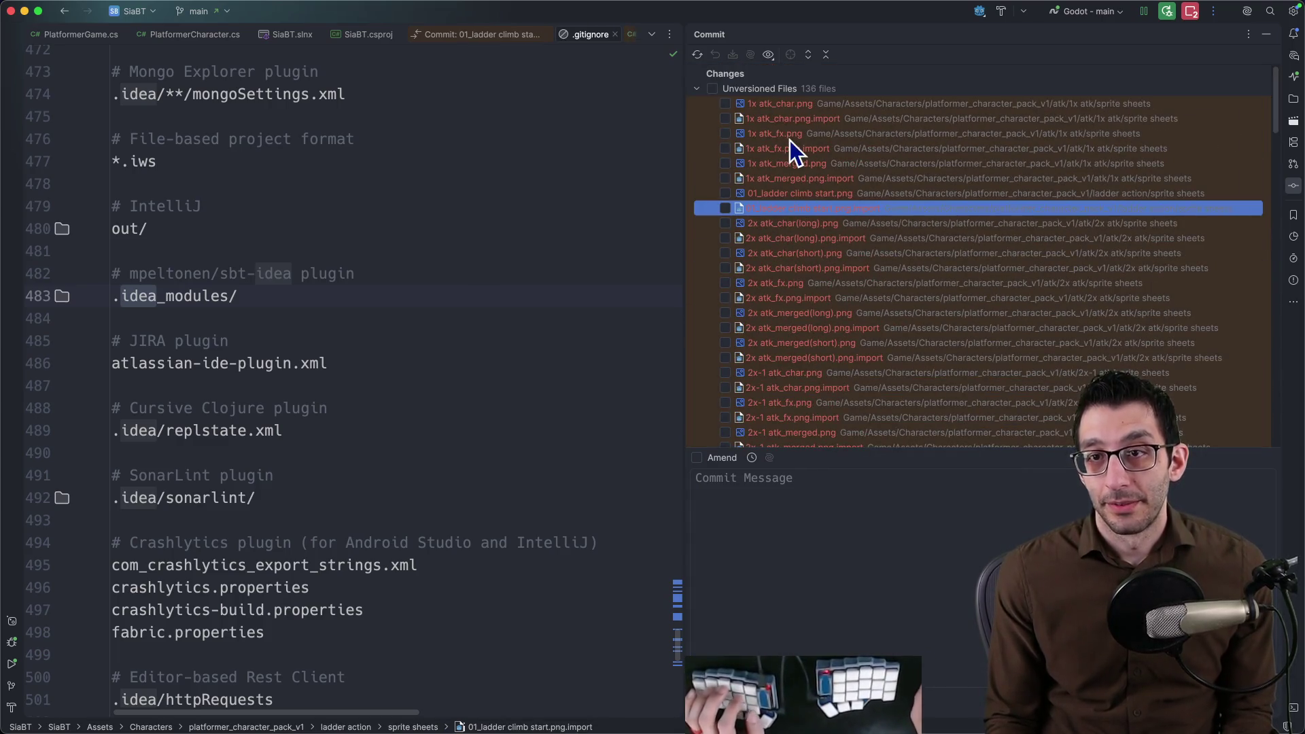
left_click(505, 270)
Delete the finished aerial dash sub-bullets, keeping only 'Add double-jump effect graphic'.
key("super+Tab")
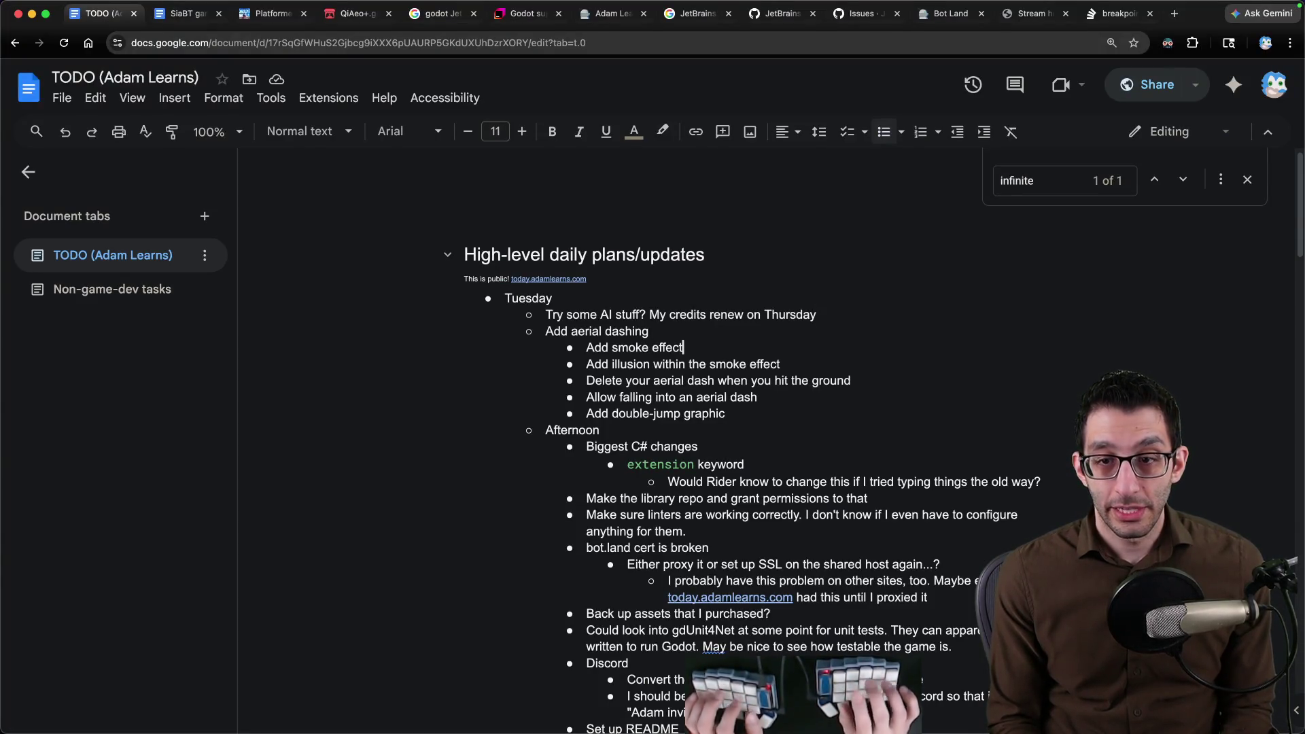
key("super+shift+Left")
key("BackSpace")
key("BackSpace")
key("shift+End")
key("BackSpace")
key("BackSpace")
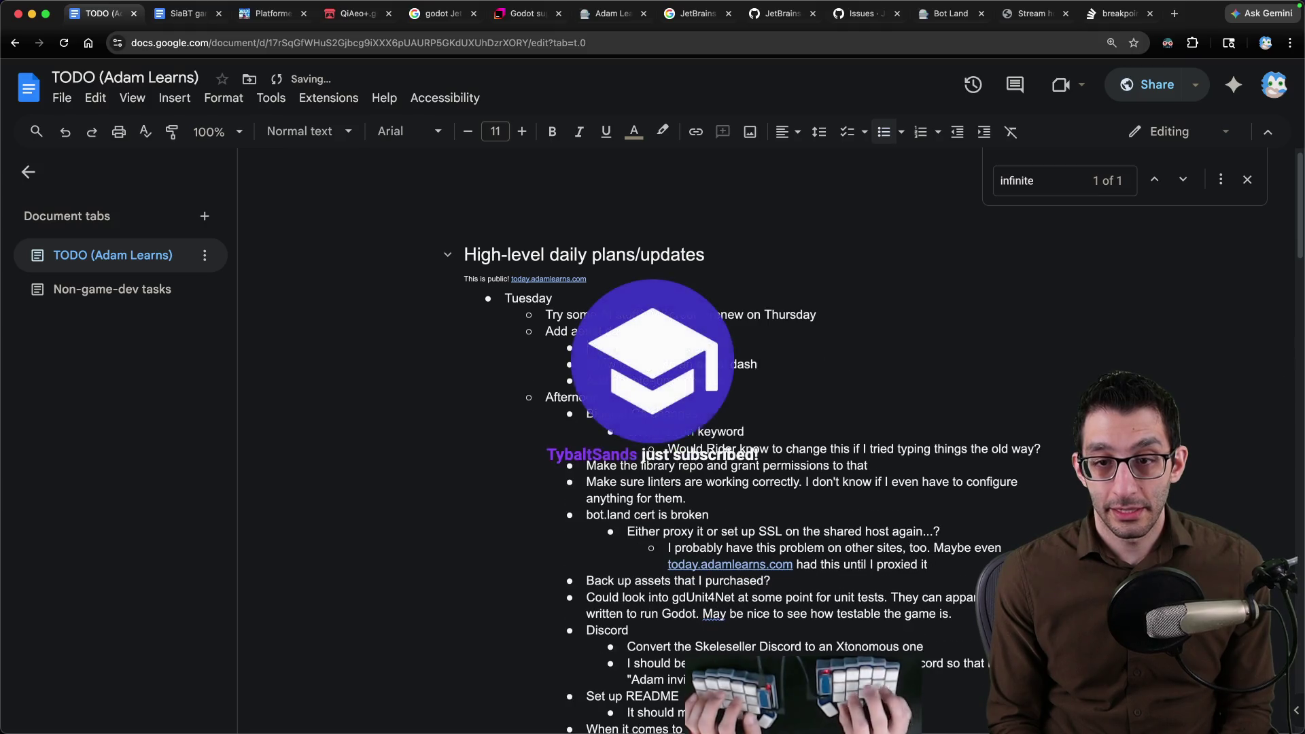
key("BackSpace")
key("BackSpace")
key("BackSpace")
key("BackSpace")
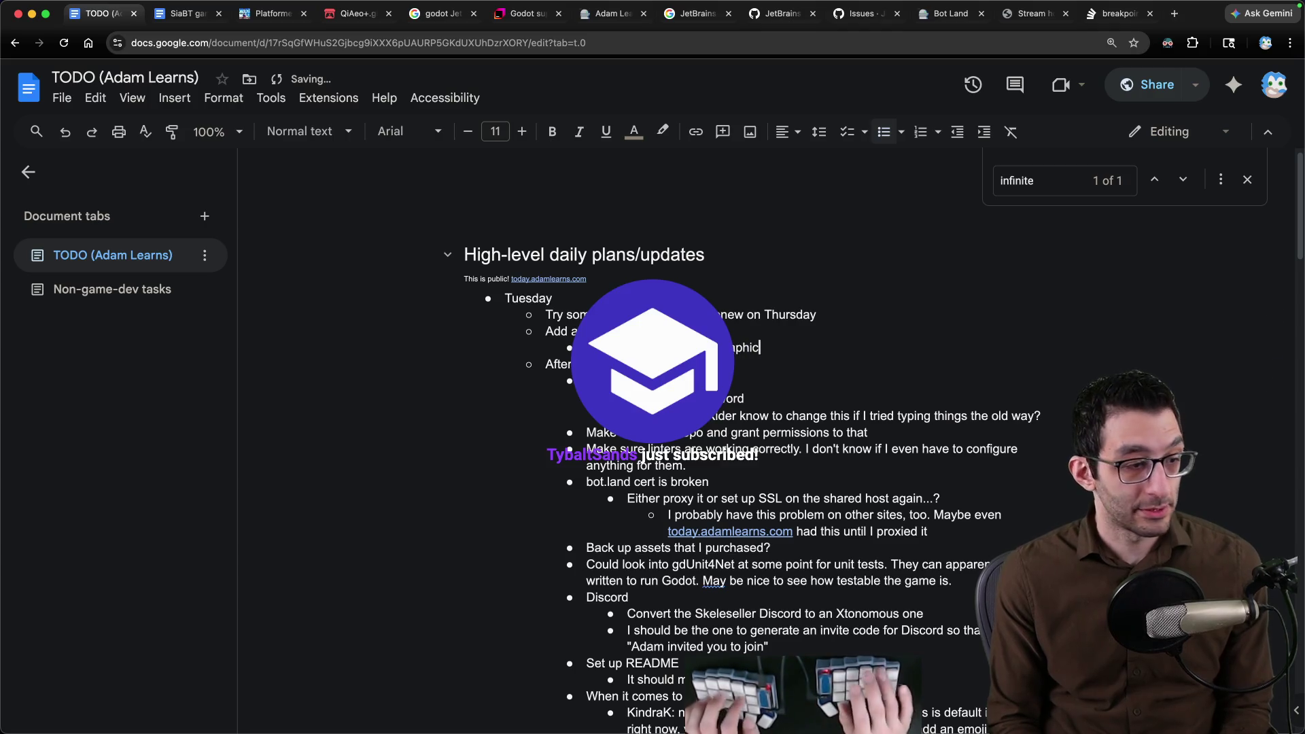
key("super+shift+Left")
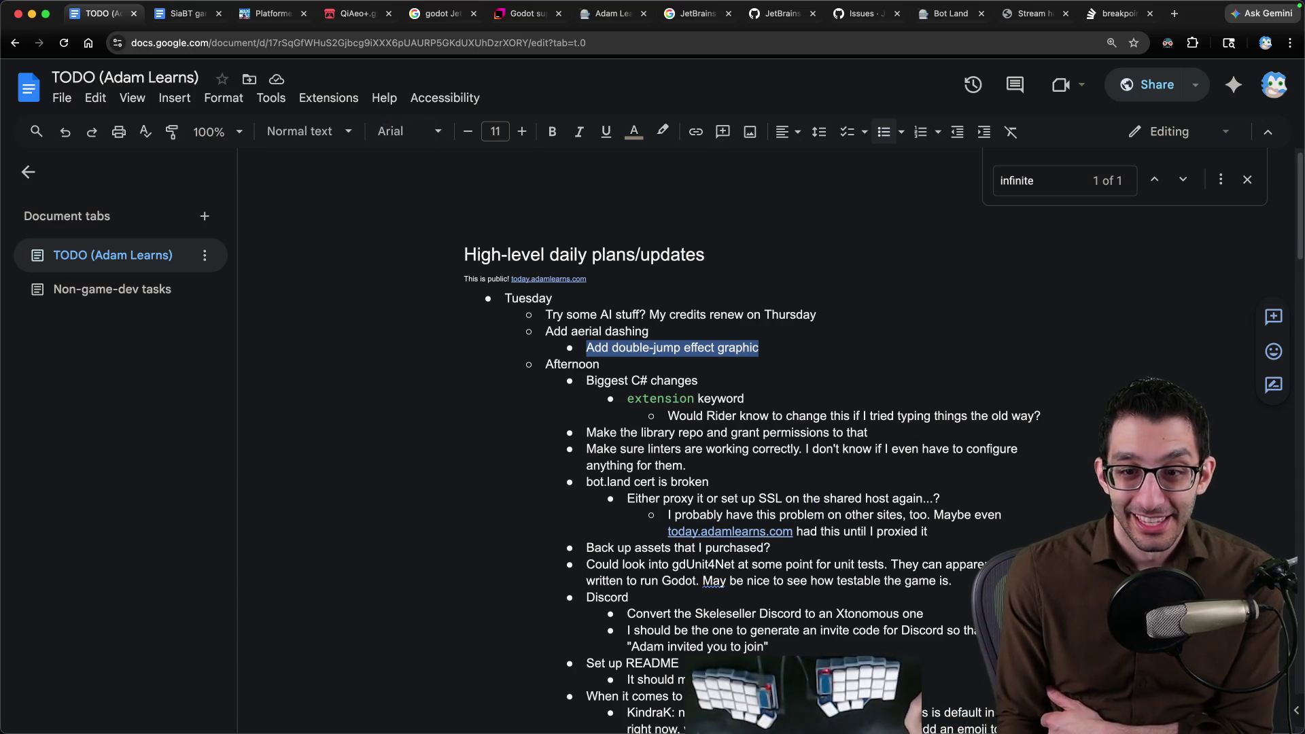
scroll(762, 551, "down", 5)
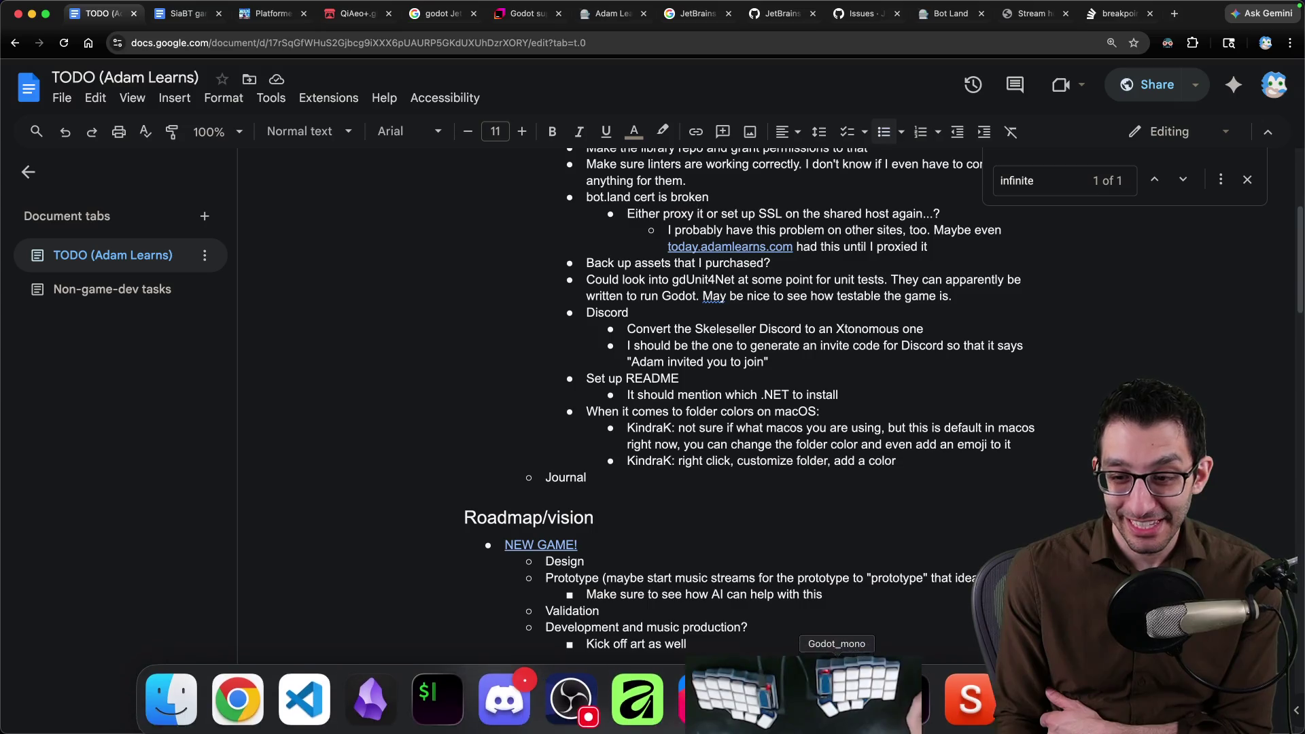
Hide the running game window covering the document and move to Visual Studio Code.
left_click(767, 701)
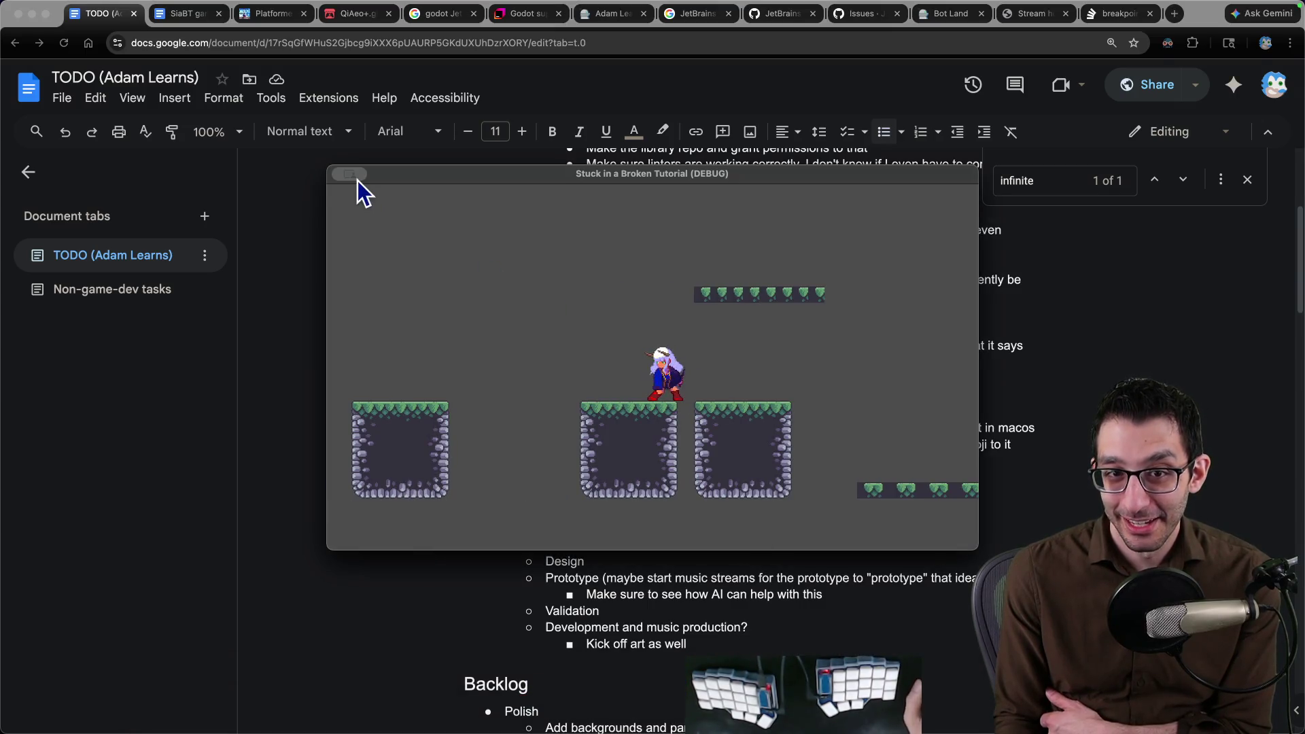
left_click(359, 199)
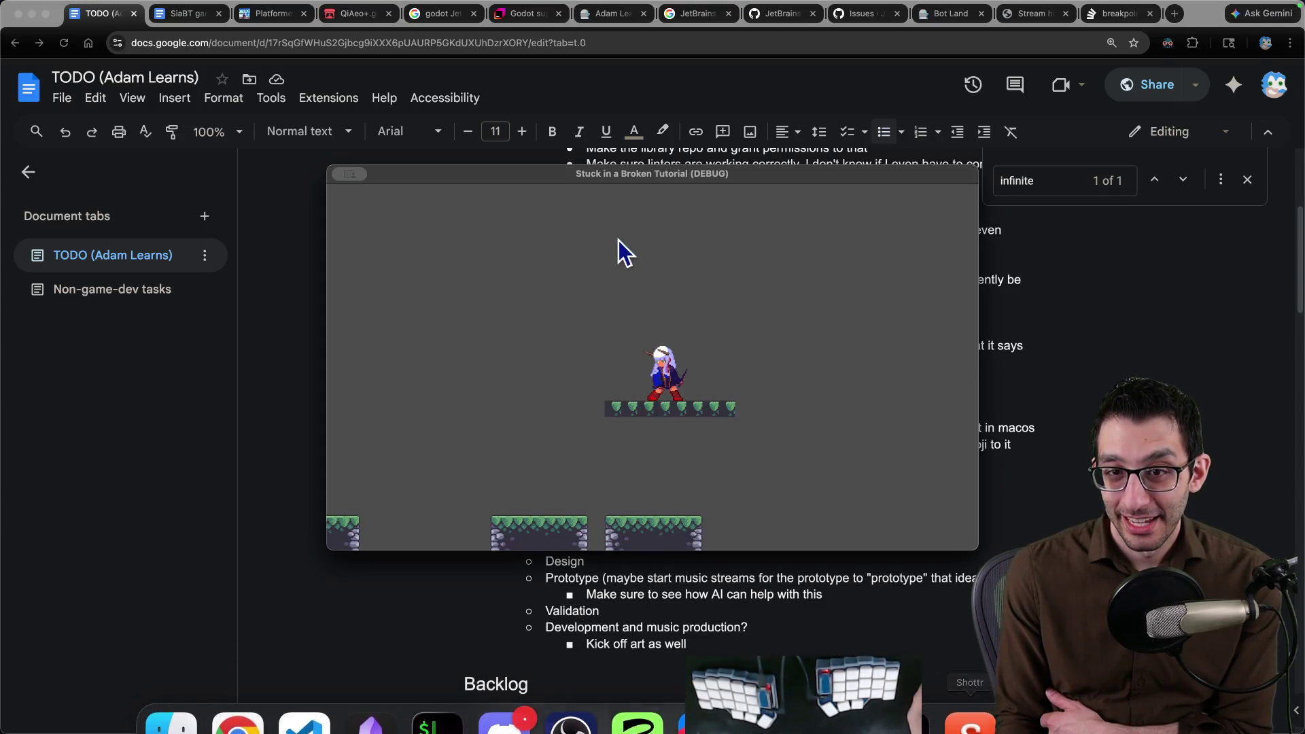
mouse_move(353, 173)
left_click(362, 200)
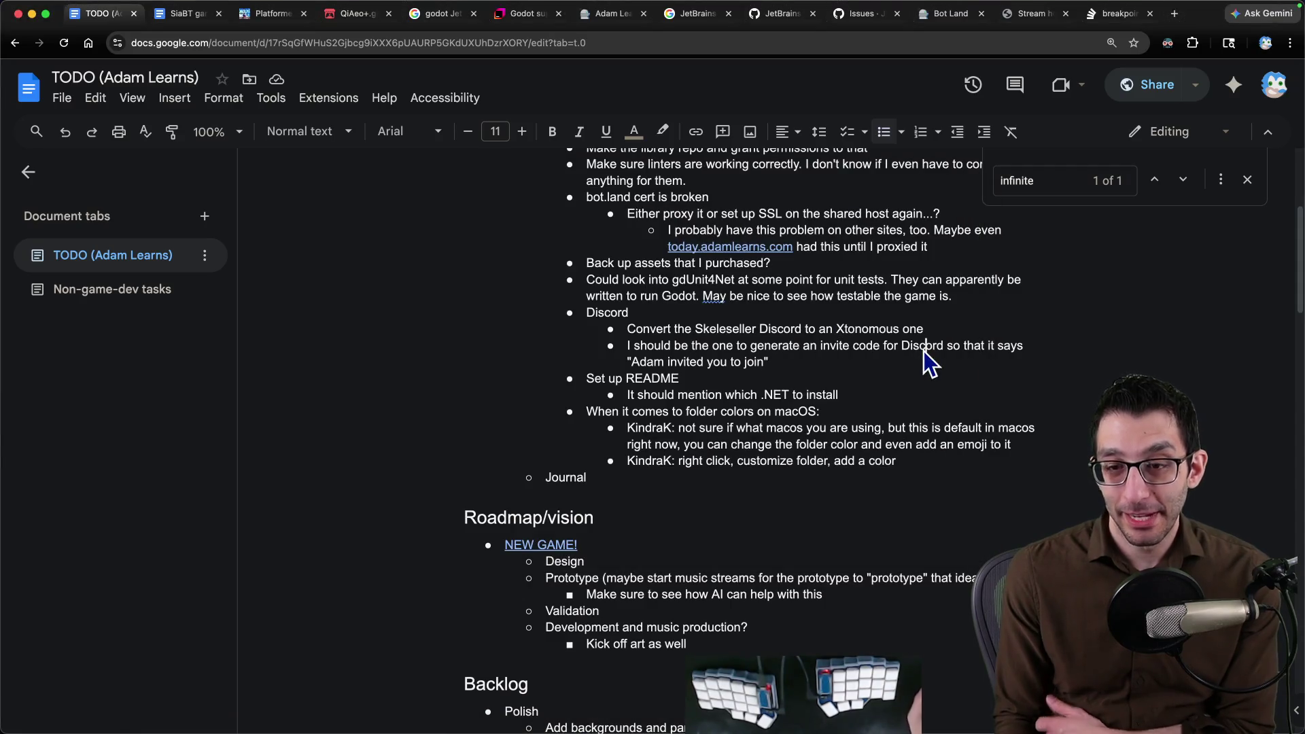
key("super+Tab")
Write a new Steam page note: 'small blurb be descriptive' and 'This game is linear, short, not replayable.'.
key("super+n")
type("Steam page")
key("Return")
key("Return")
type("small")
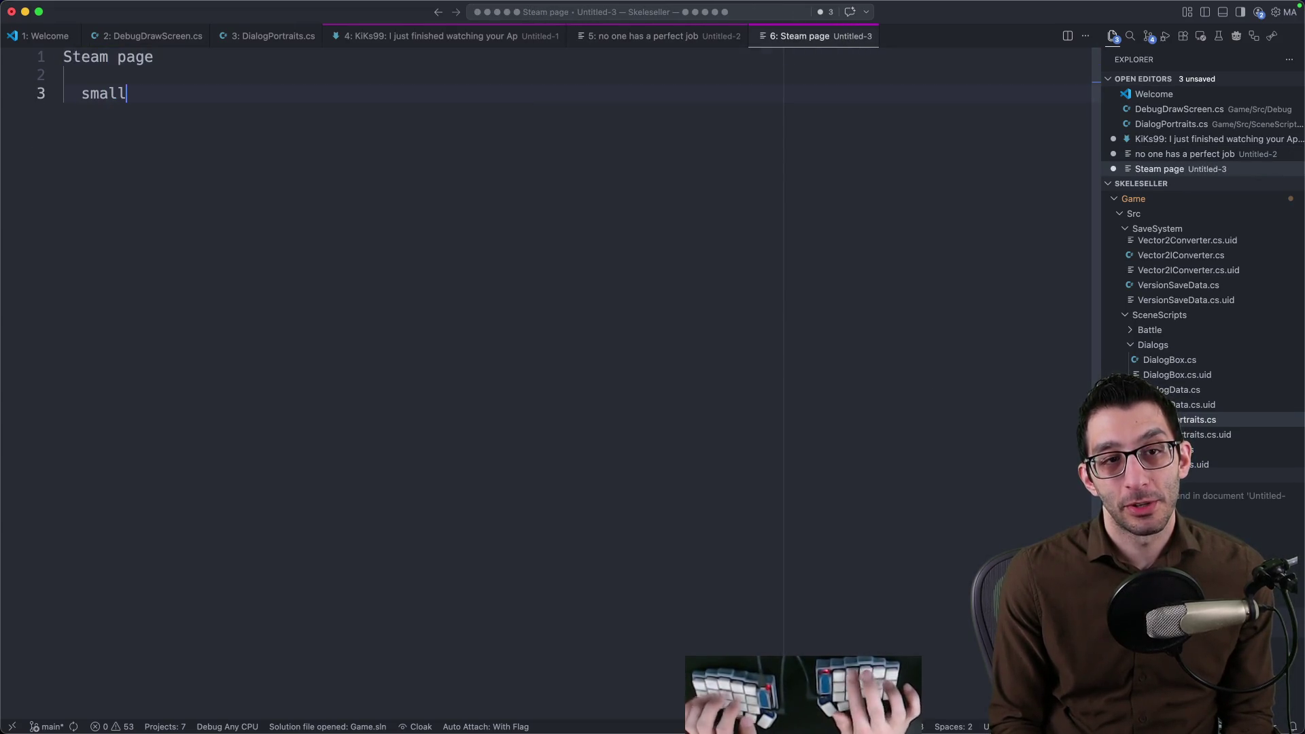
type(" bl")
key("BackSpace")
type("be descriptive     ")
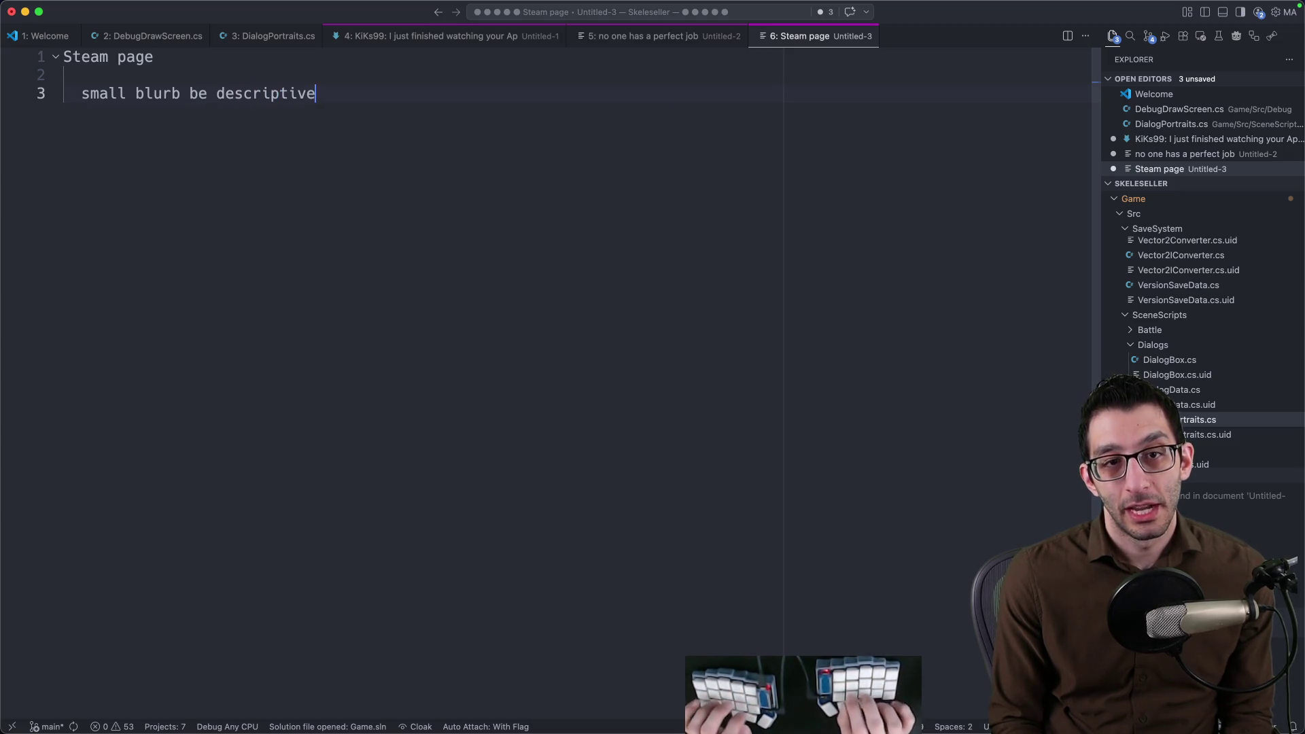
type("description:")
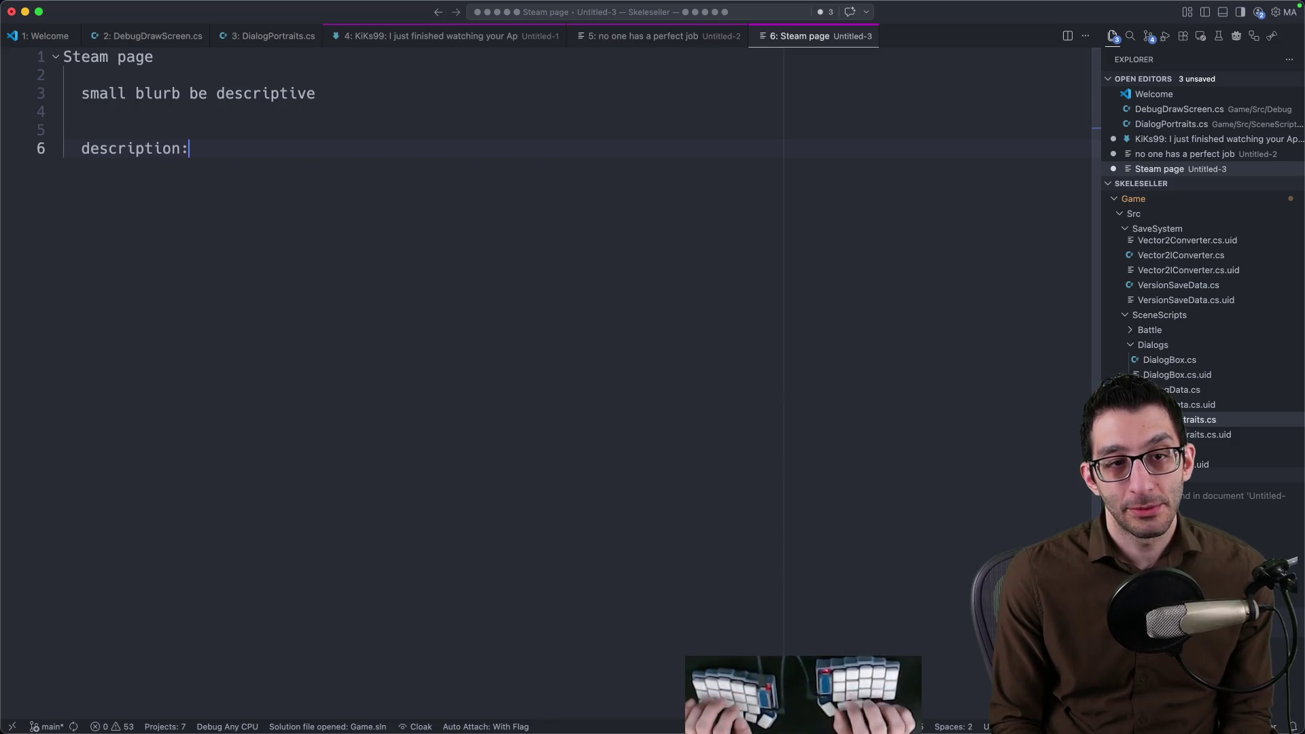
key("Return")
type("This game ")
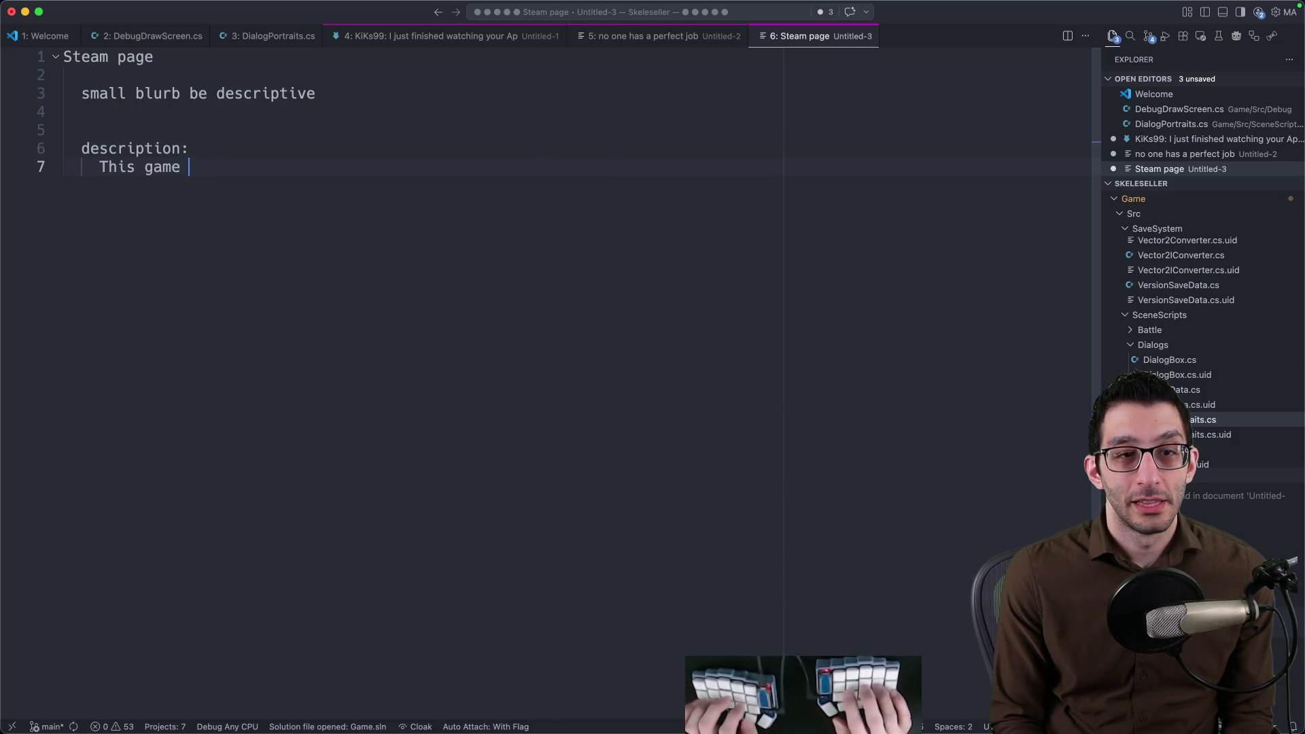
type("is linear, short, not replayable")
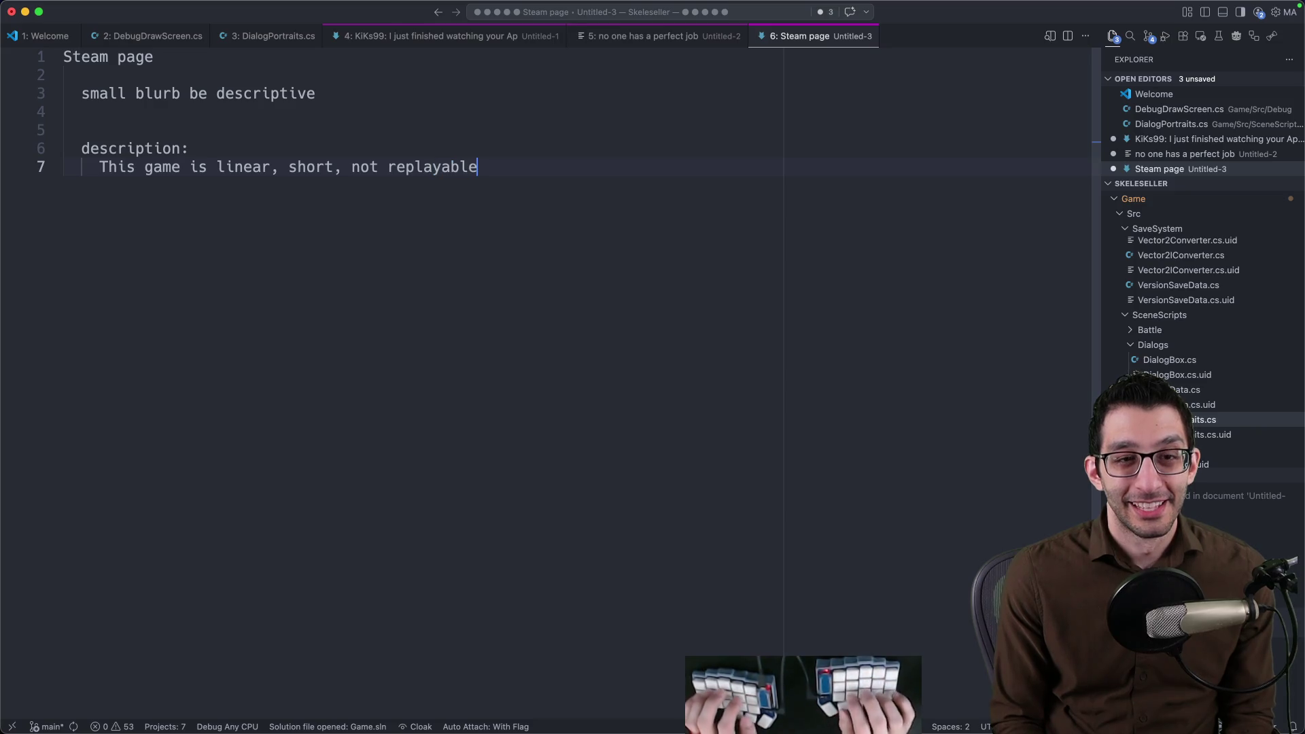
key("shift+Home")
key("Right")
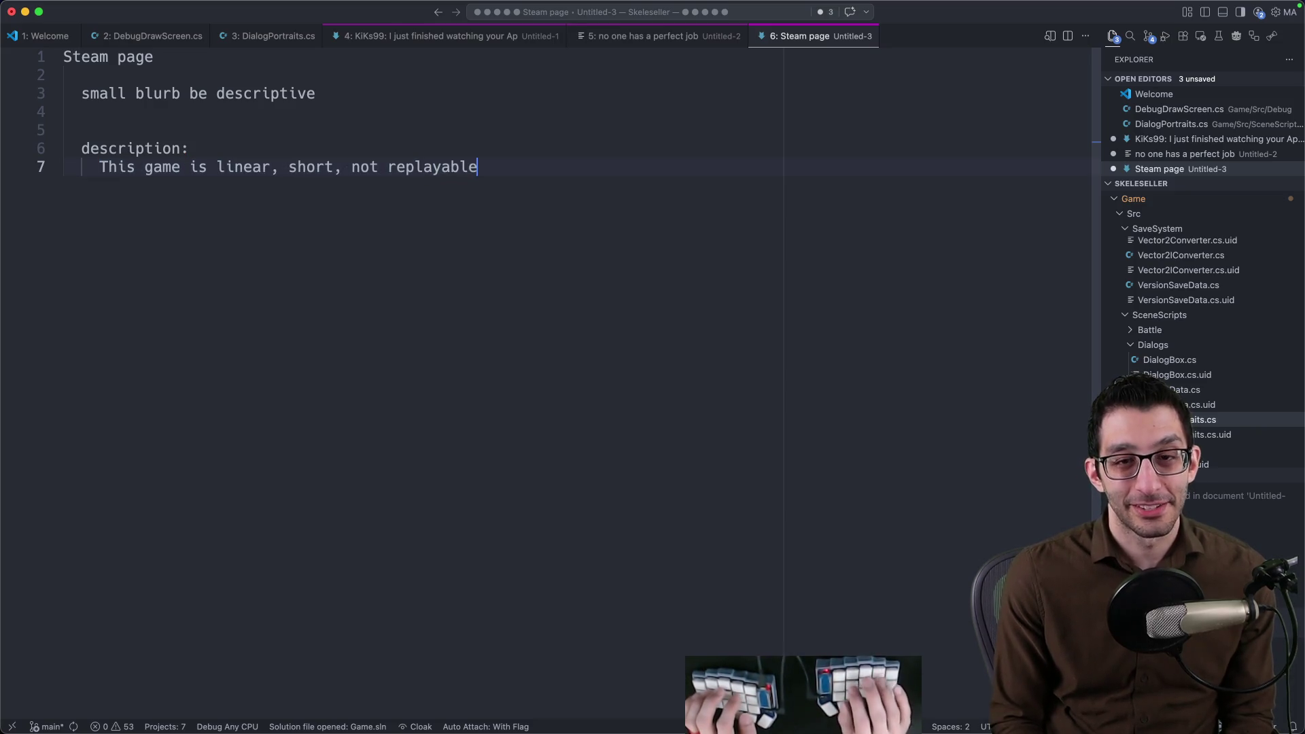